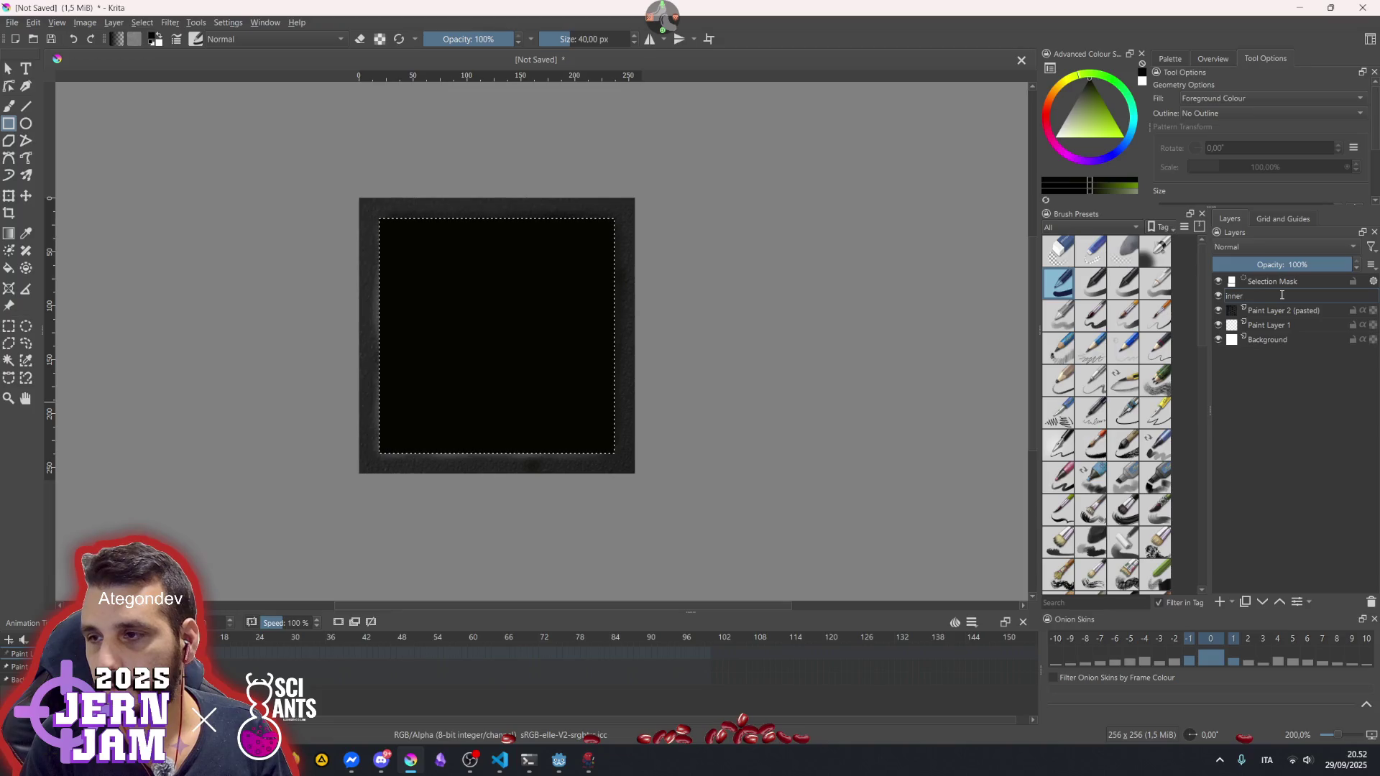
- Delete the Selection Mask from the layer stack
key(Escape)
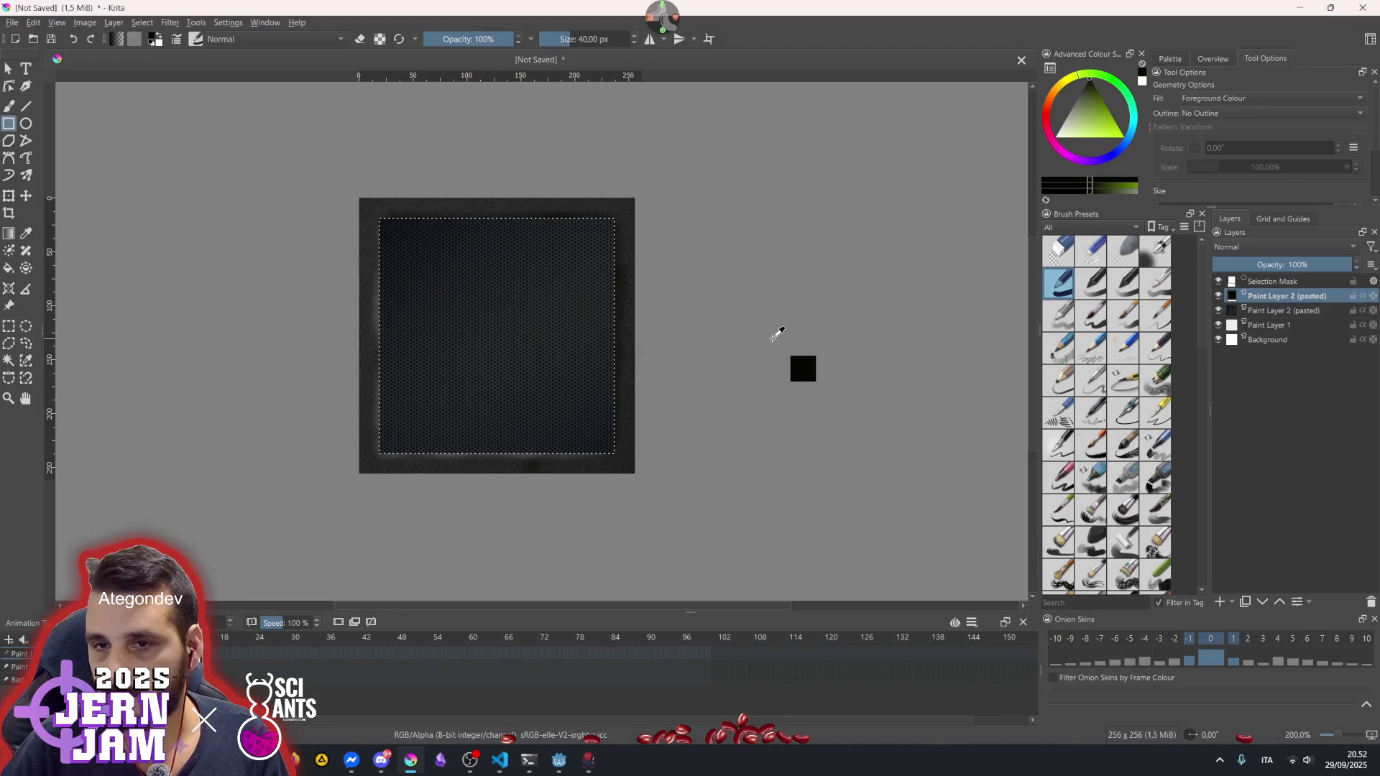
click(1284, 280)
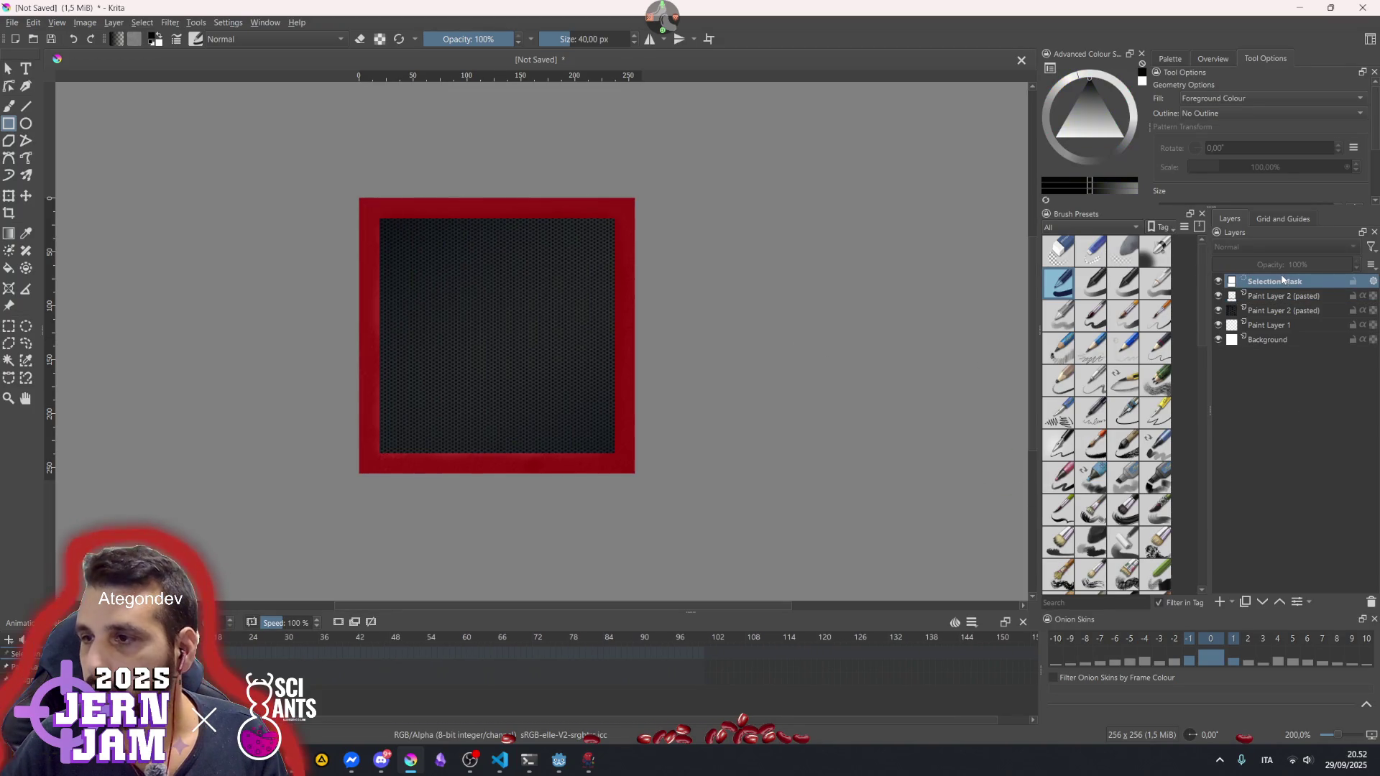
click(1371, 603)
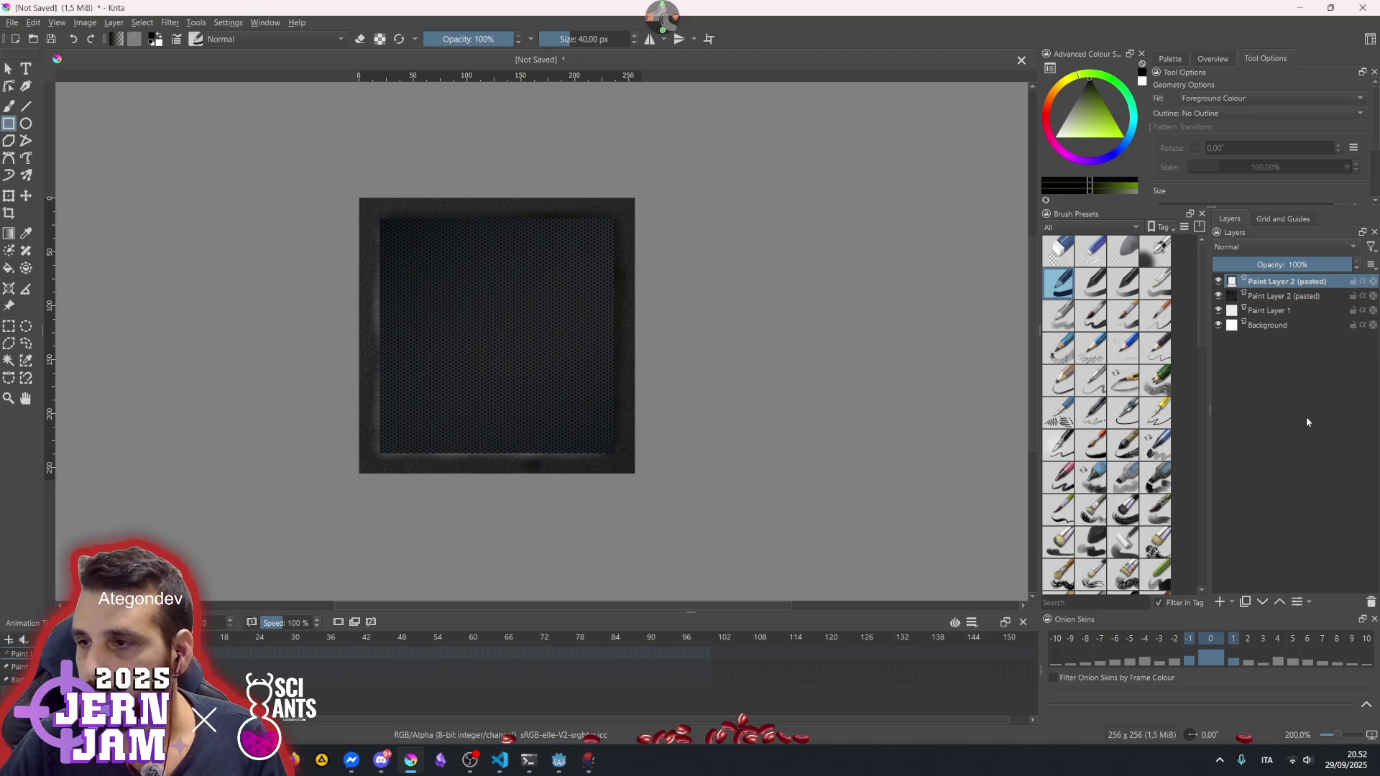
- Rename the top pasted layer 'frame' and the one below it 'display'
double_click(1288, 283)
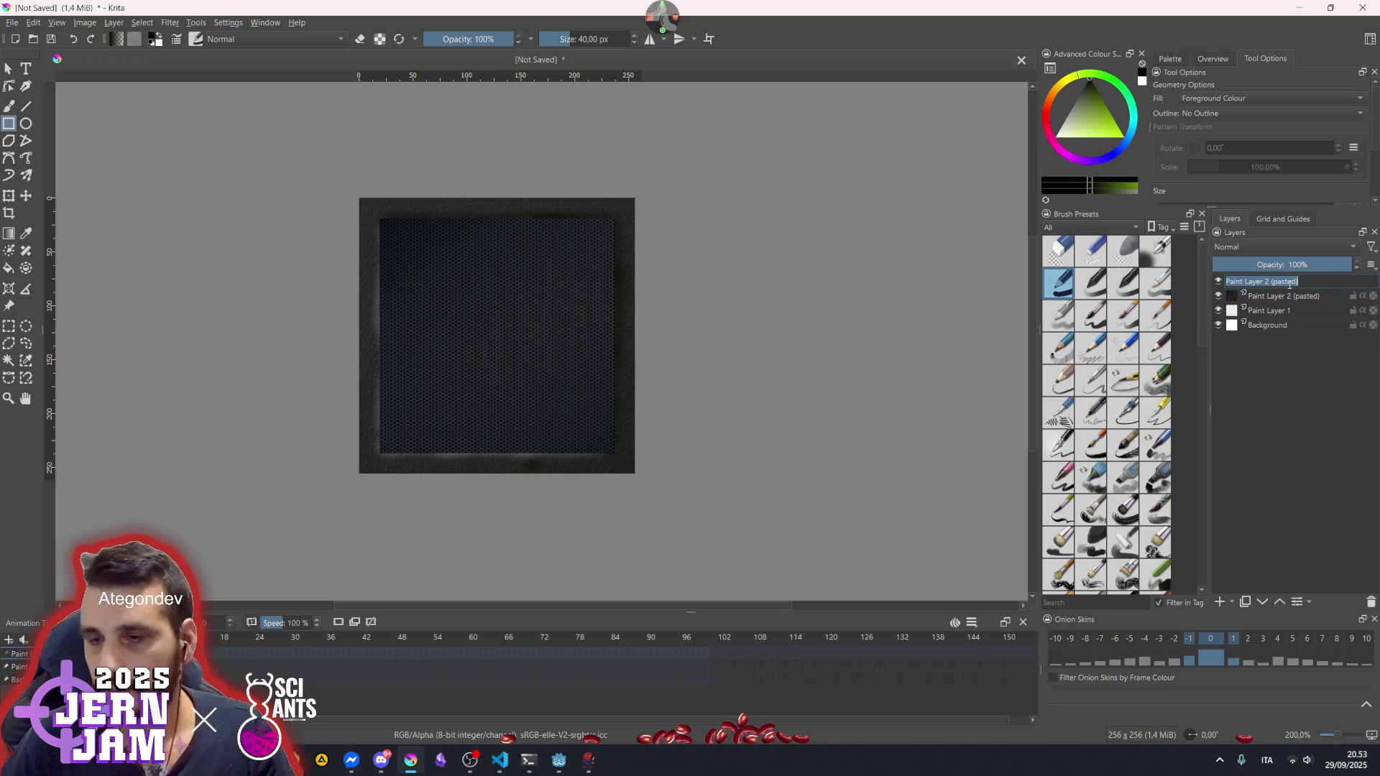
text(frame)
key(Return)
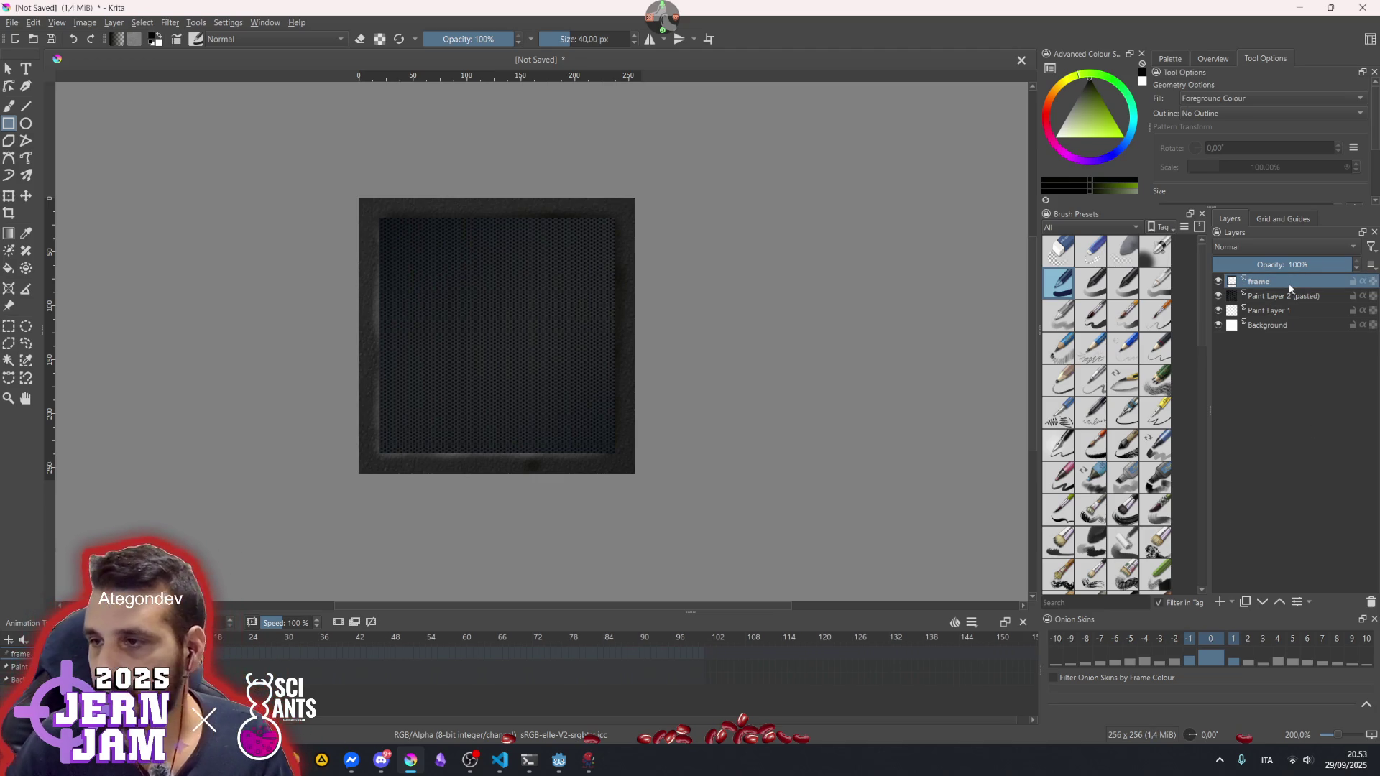
click(1278, 297)
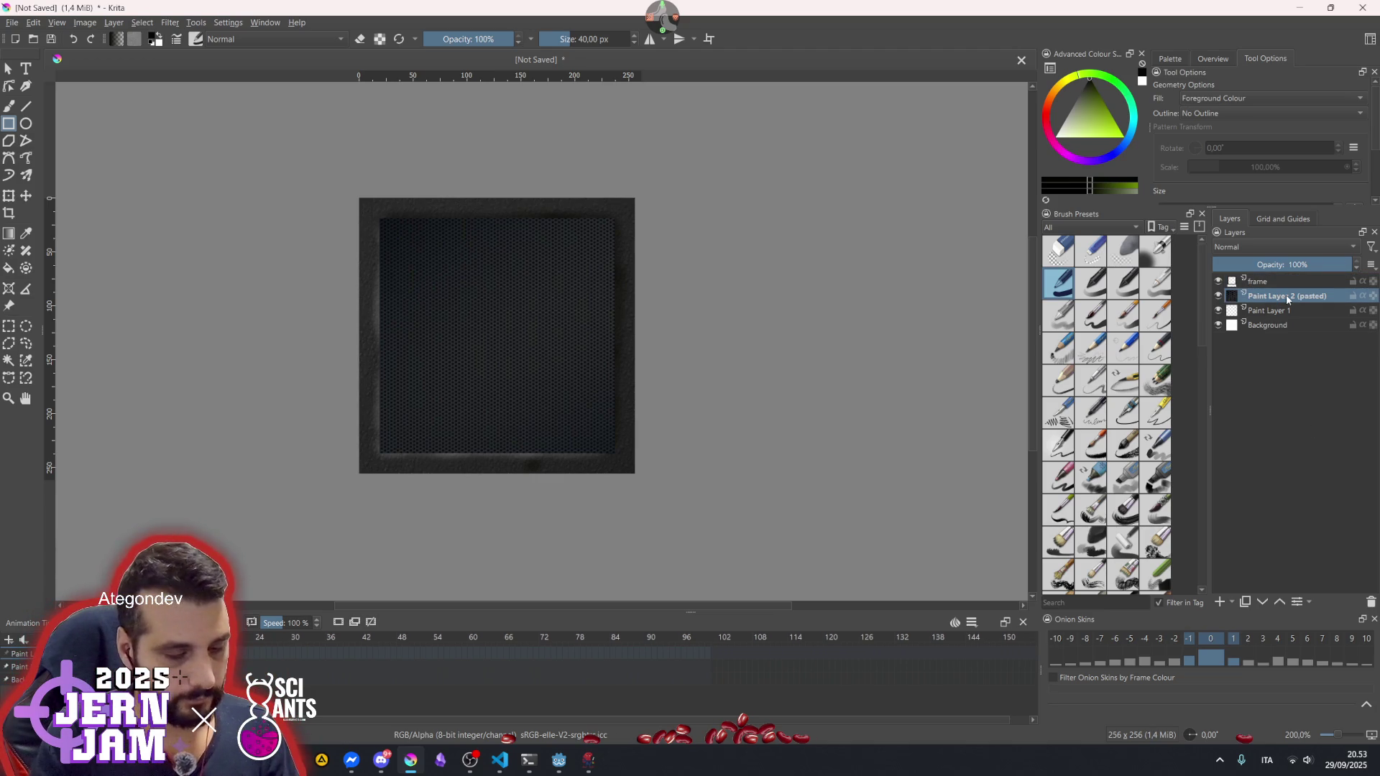
double_click(1286, 295)
text(display)
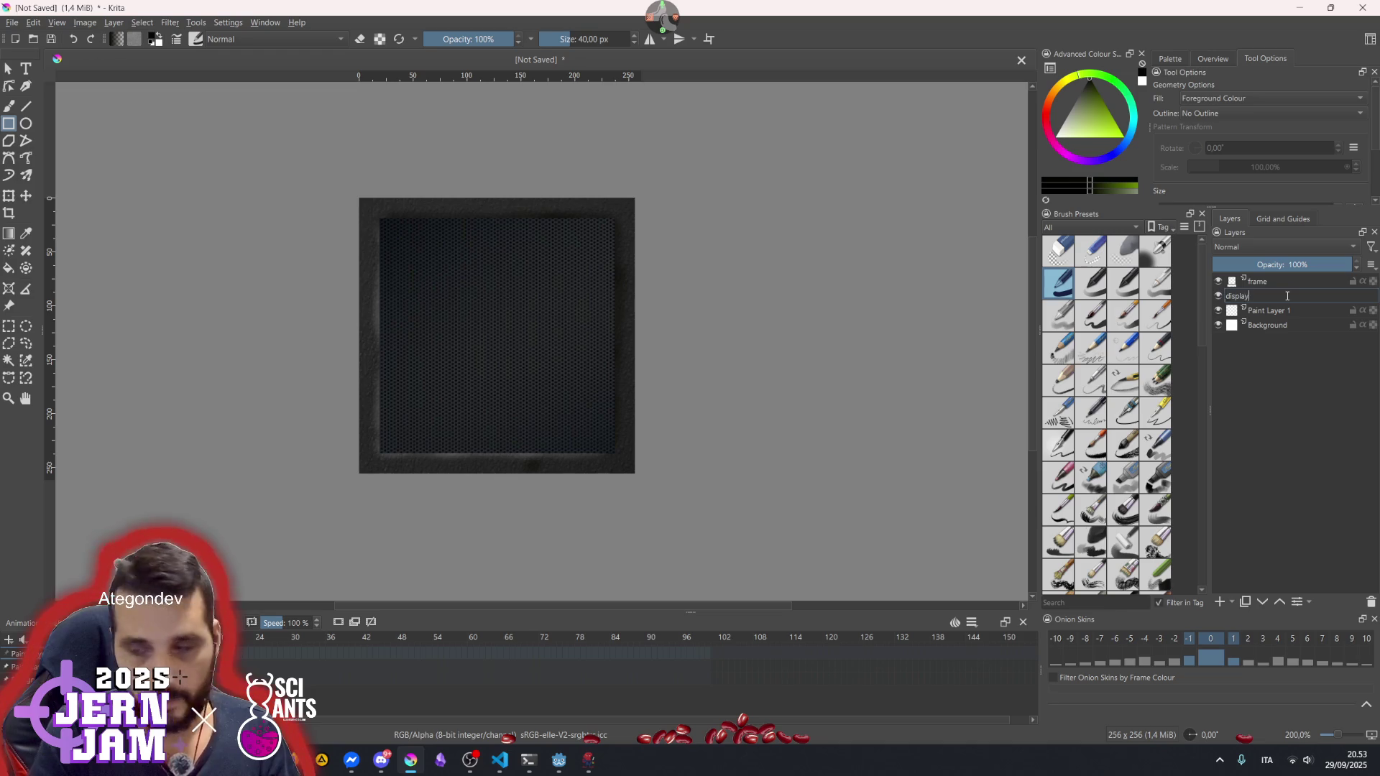
key(Return)
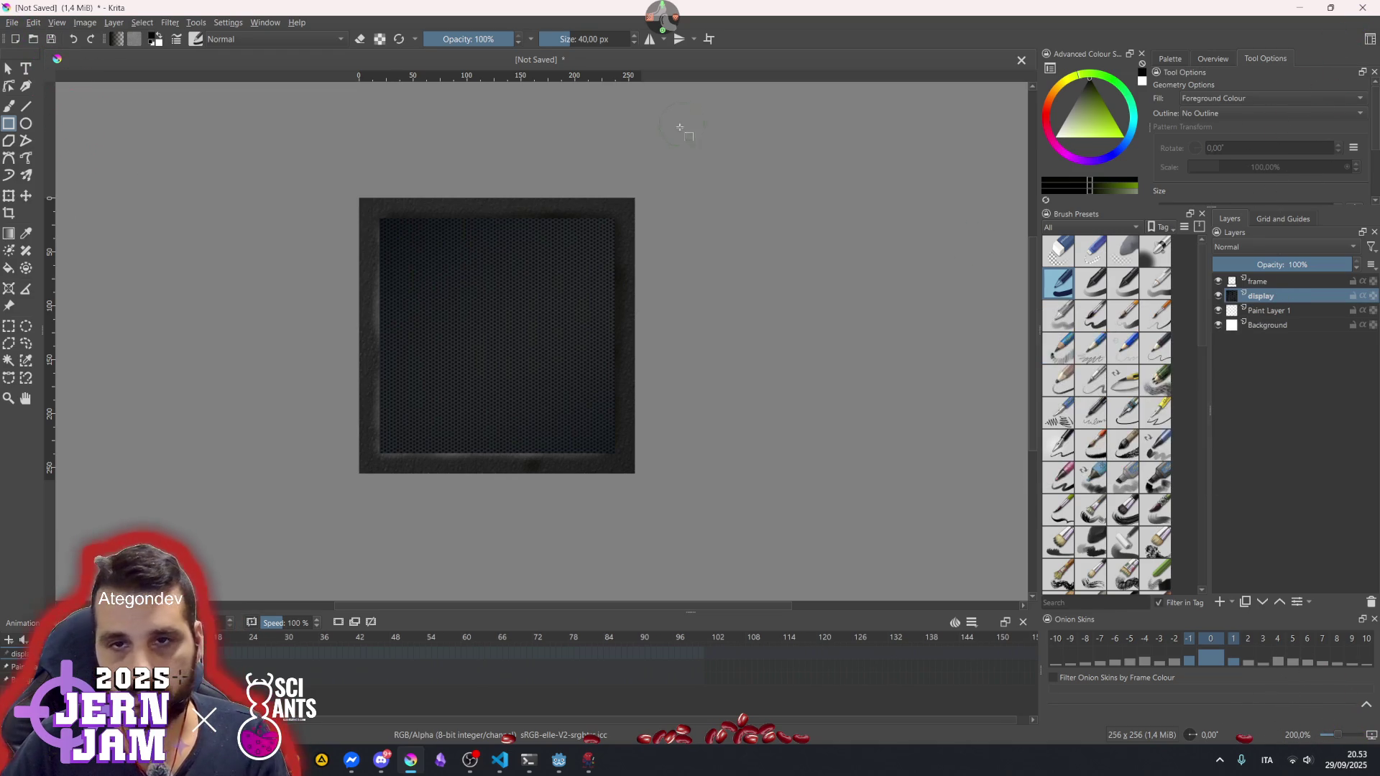
- Set the painting colour to yellow on the hue ring, testing it with an undone stroke
mouse_move(1066, 94)
mouse_down()
mouse_move(1121, 134)
mouse_move(1153, 136)
mouse_up()
drag(1060, 89, 1058, 91)
drag(390, 218, 609, 227)
key(ctrl+z)
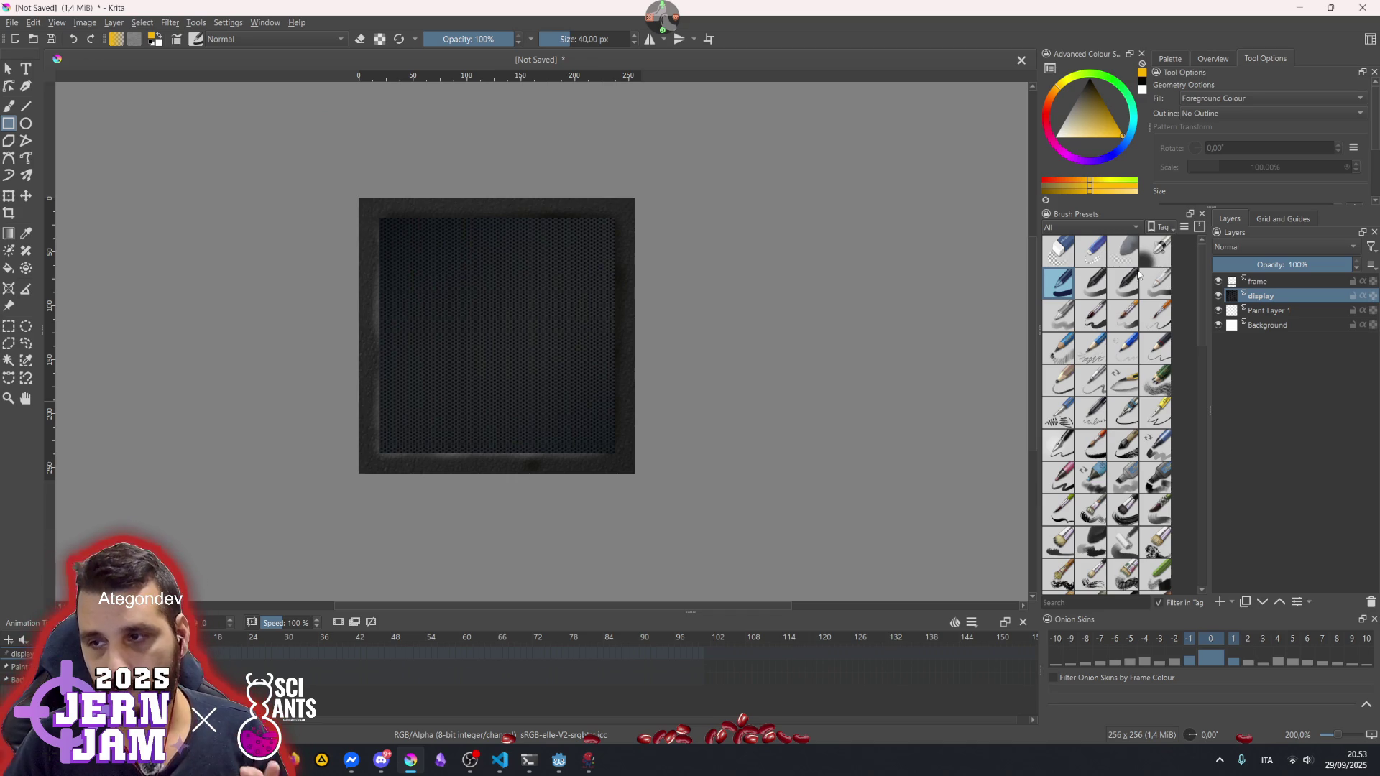
- Choose a soft brush preset and show the brush blending-mode list
scroll(1134, 410, down, 10)
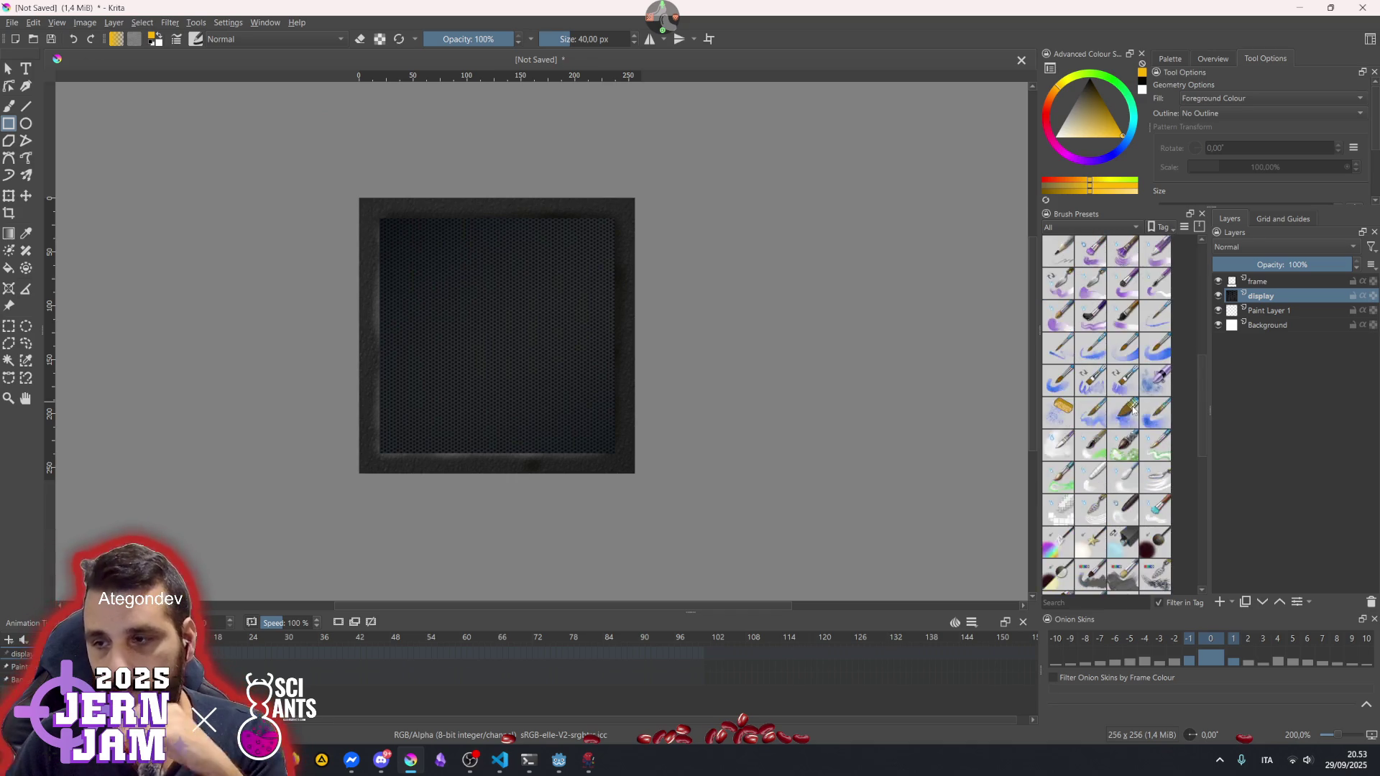
click(1081, 450)
click(1130, 453)
click(315, 38)
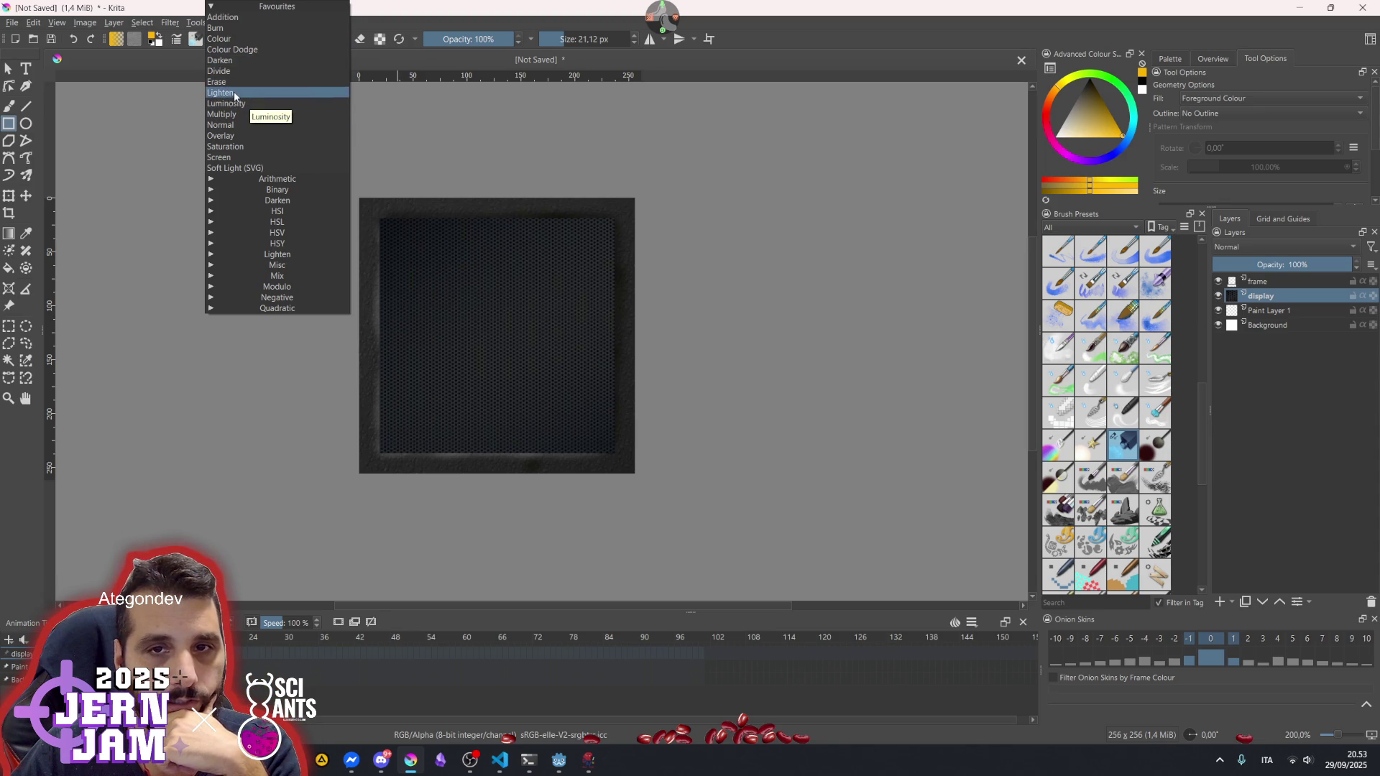
- Set the brush to Lighten, about 76 px and 17% opacity, and glow the top and bottom edges
click(234, 92)
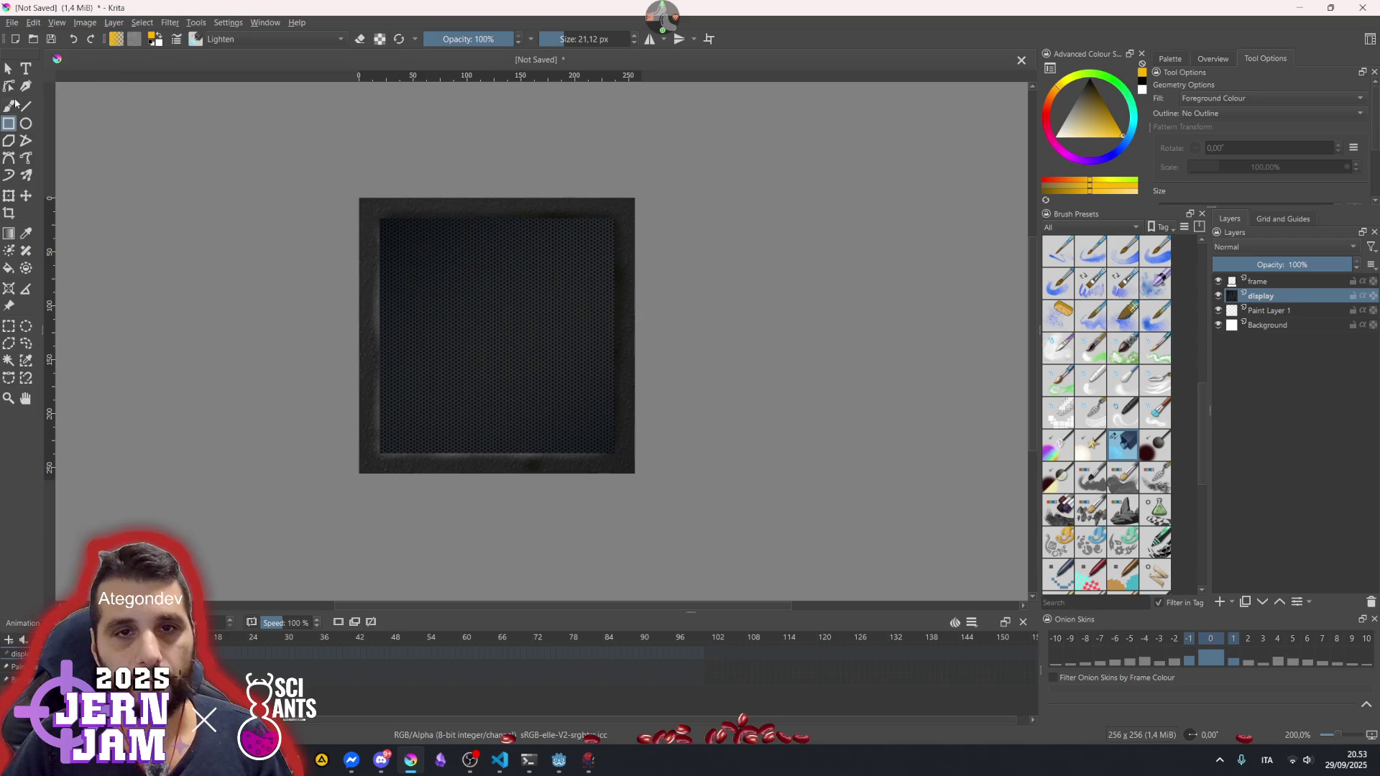
key(b)
mouse_move(402, 210)
mouse_down()
mouse_move(413, 210)
mouse_move(381, 209)
mouse_move(618, 220)
mouse_up()
key(ctrl+z)
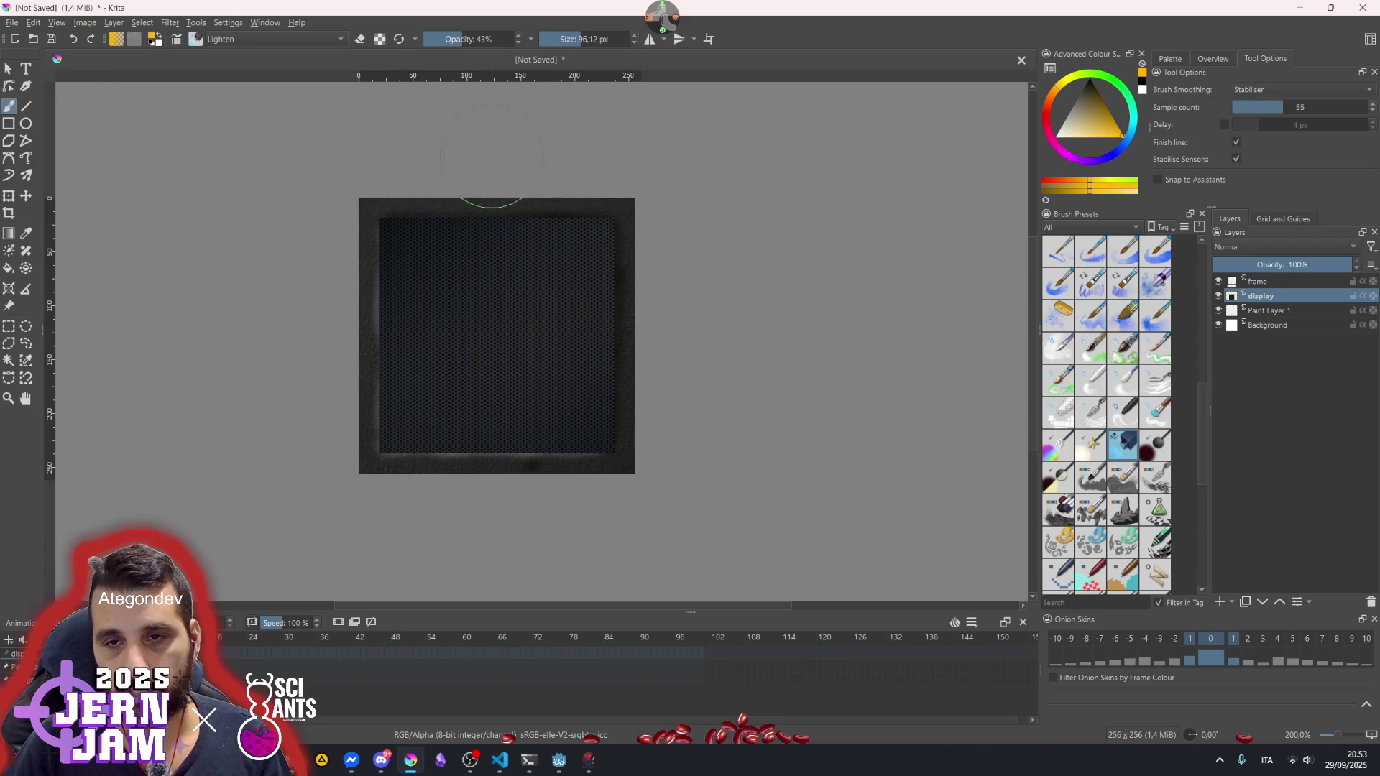
drag(450, 39, 439, 42)
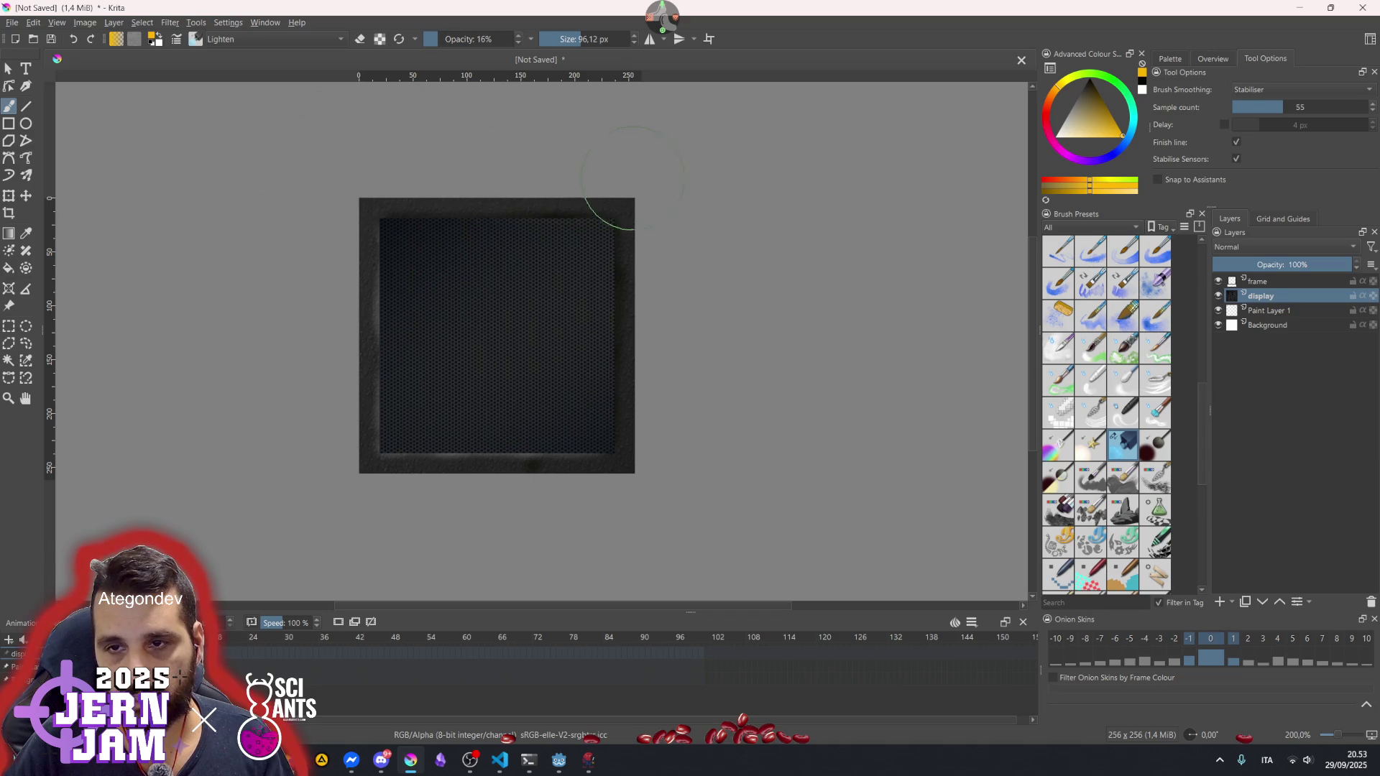
mouse_move(559, 177)
mouse_down()
mouse_move(402, 178)
mouse_move(570, 187)
mouse_move(527, 206)
mouse_move(364, 215)
mouse_up()
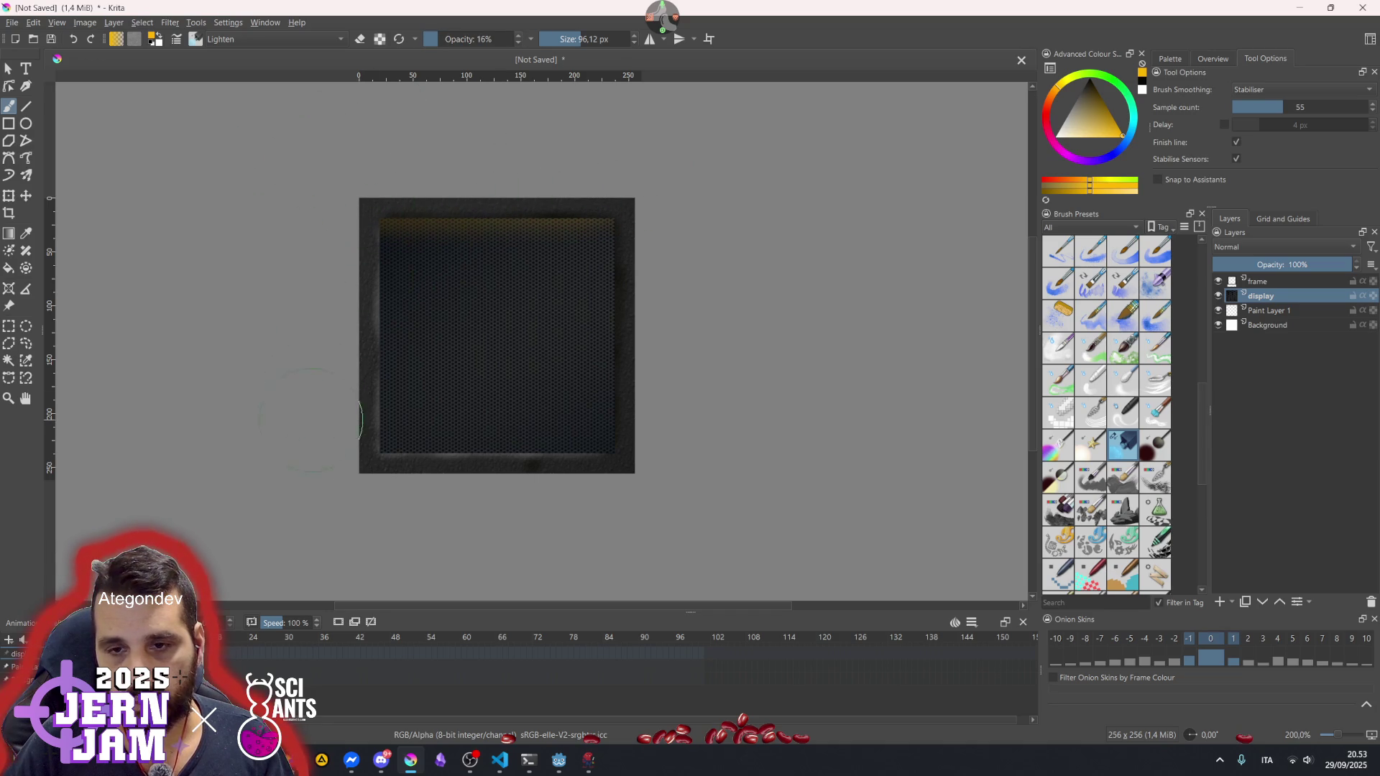
mouse_move(359, 474)
mouse_down()
mouse_move(618, 470)
mouse_move(569, 474)
mouse_move(610, 431)
mouse_move(605, 265)
mouse_move(478, 199)
mouse_move(632, 215)
mouse_move(654, 387)
mouse_up()
- Draw straight yellow glow lines down the right and left inner edges
key(v)
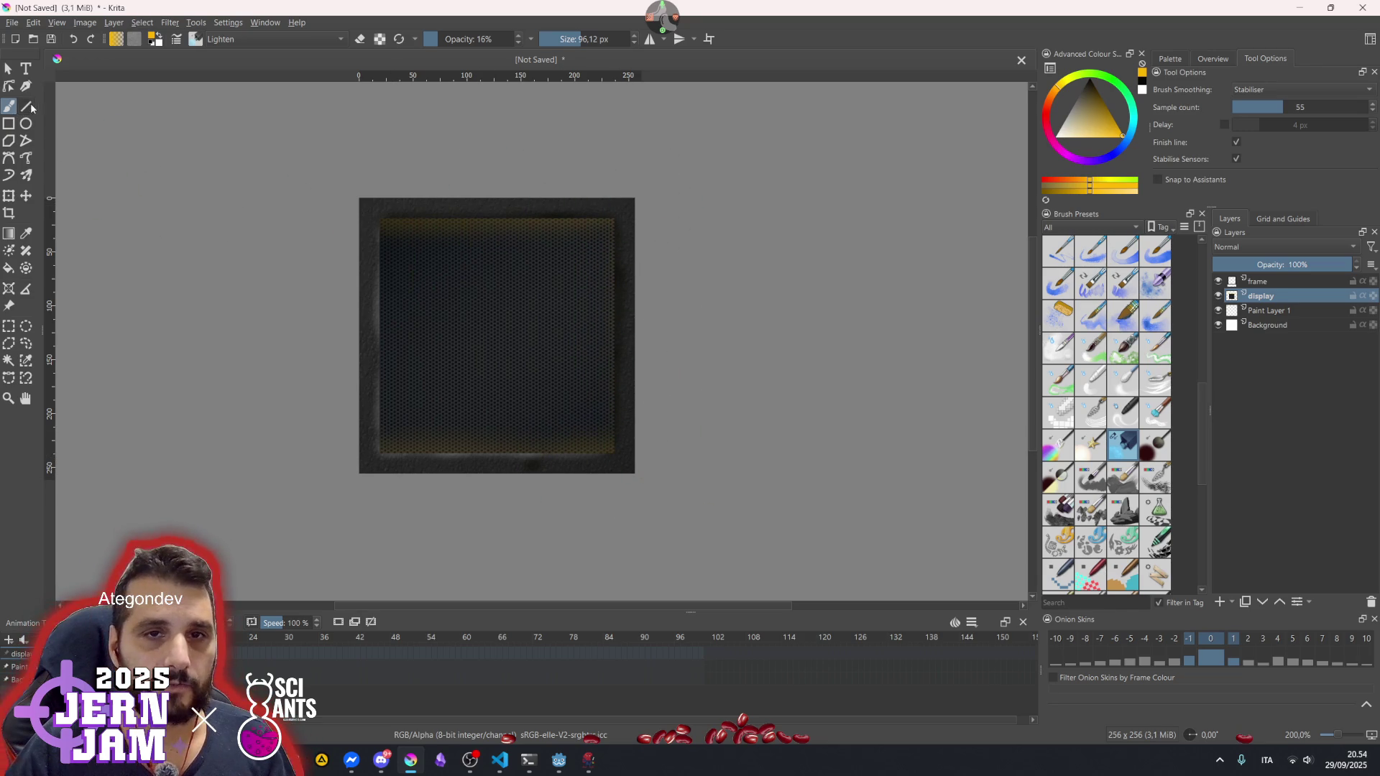
mouse_move(635, 149)
mouse_down()
mouse_move(661, 486)
mouse_move(635, 520)
mouse_up()
key(ctrl+z)
mouse_move(672, 170)
mouse_down()
mouse_move(690, 175)
mouse_move(688, 521)
mouse_up()
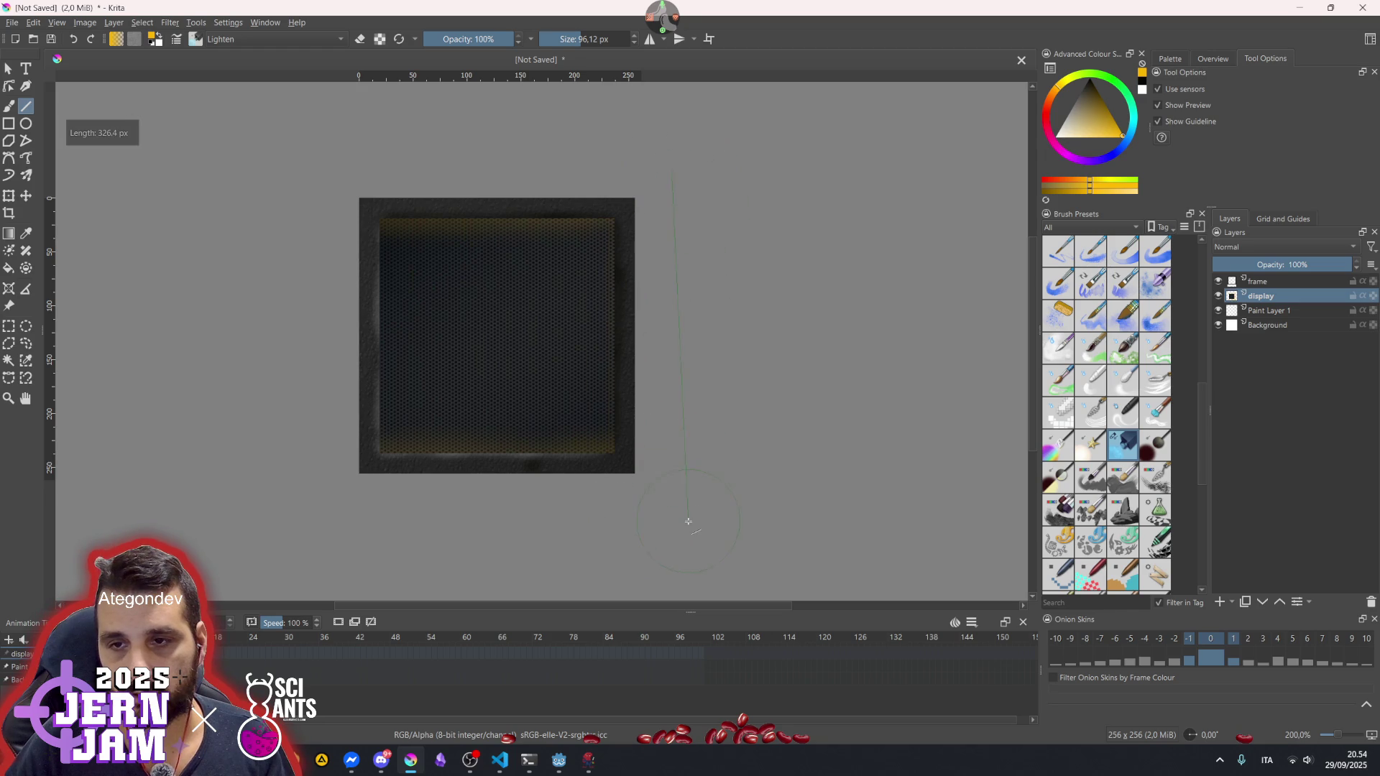
mouse_move(660, 174)
mouse_down()
mouse_move(672, 468)
mouse_move(660, 477)
mouse_up()
key(ctrl+z)
mouse_move(337, 144)
mouse_down()
mouse_move(322, 487)
mouse_move(337, 507)
mouse_up()
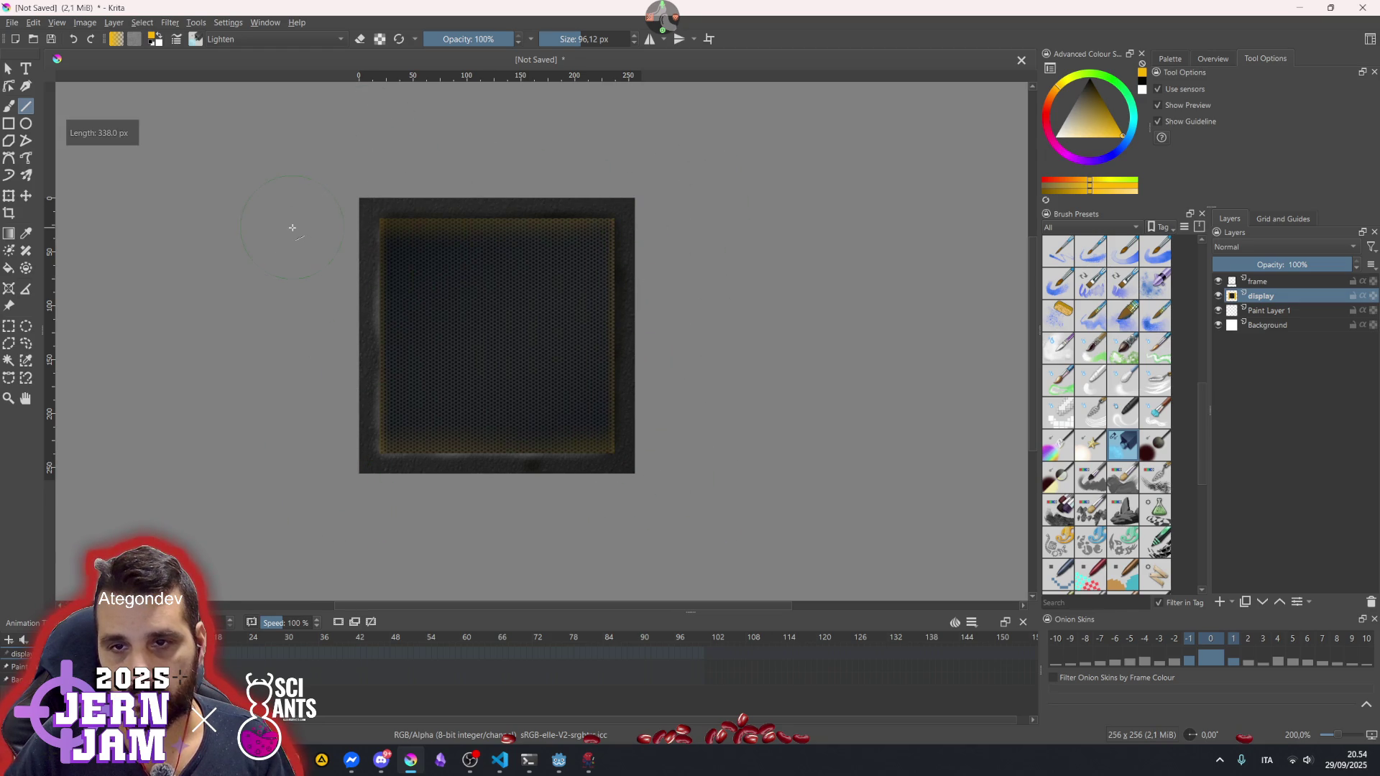
scroll(693, 357, down, 3)
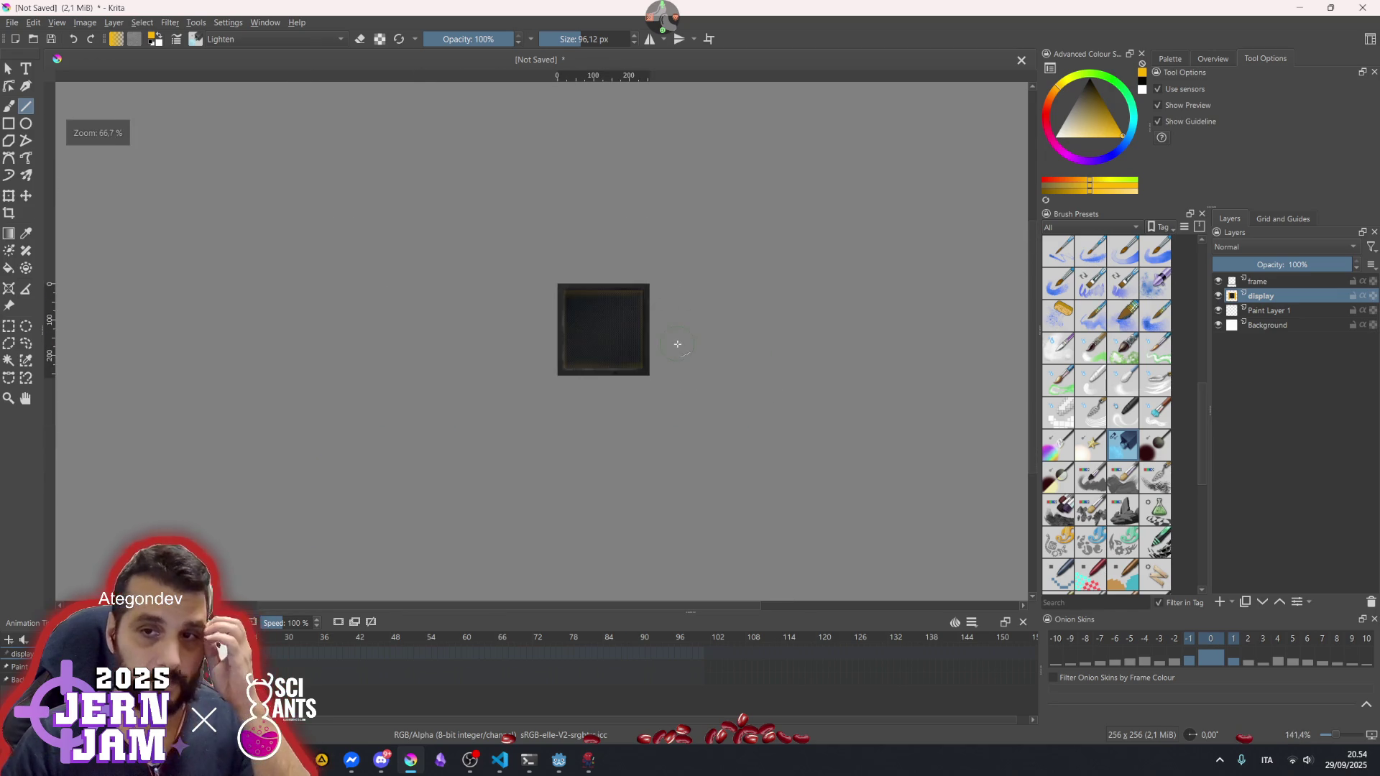
- Crop the image to its full 256×256 area with the display layer active
scroll(678, 342, up, 4)
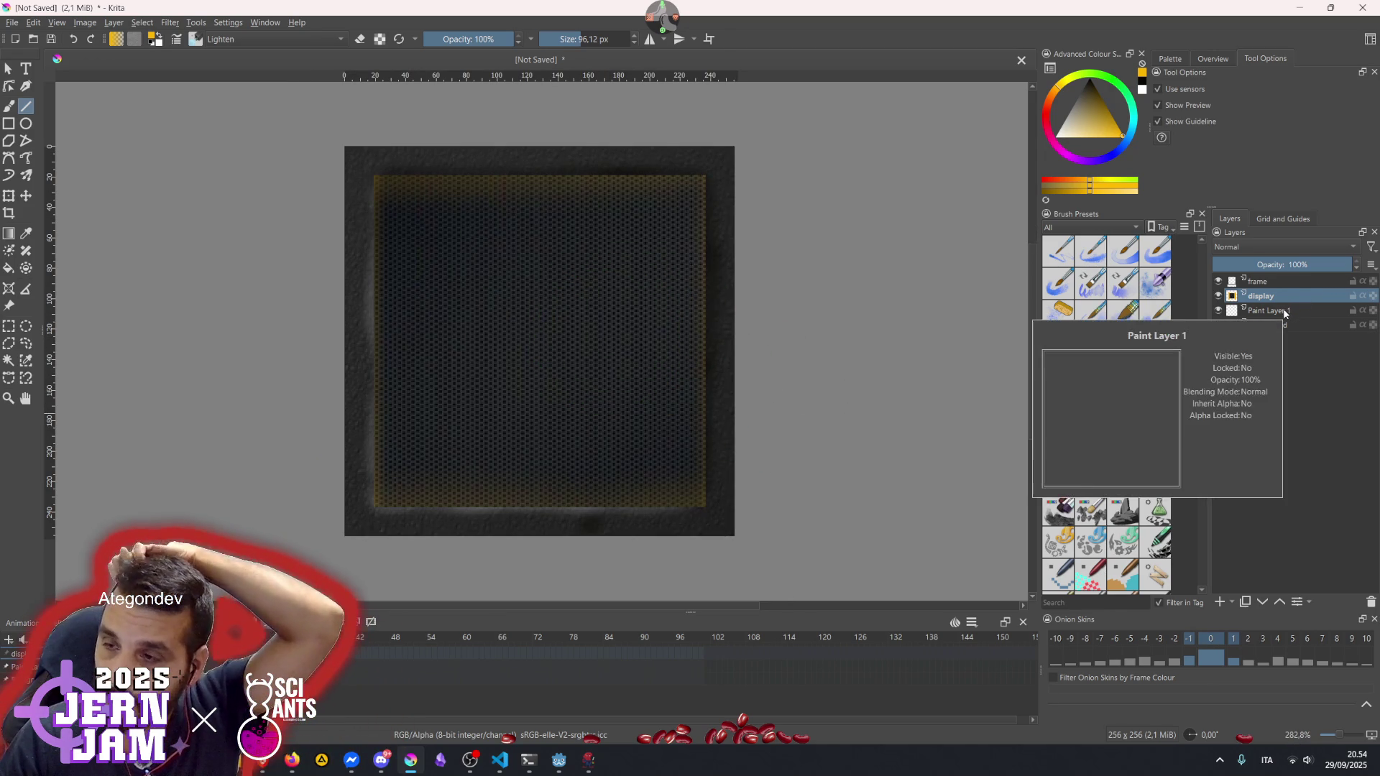
click(1278, 314)
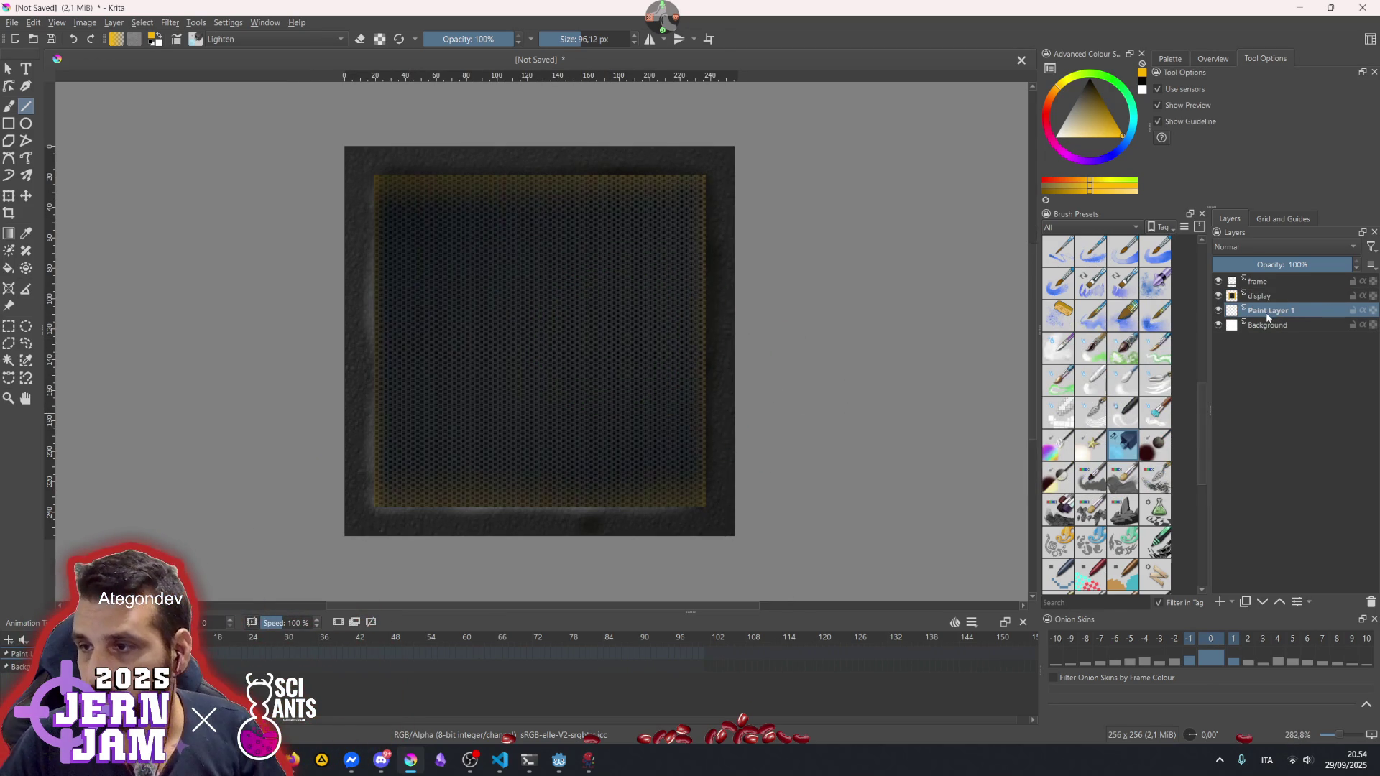
click(1261, 300)
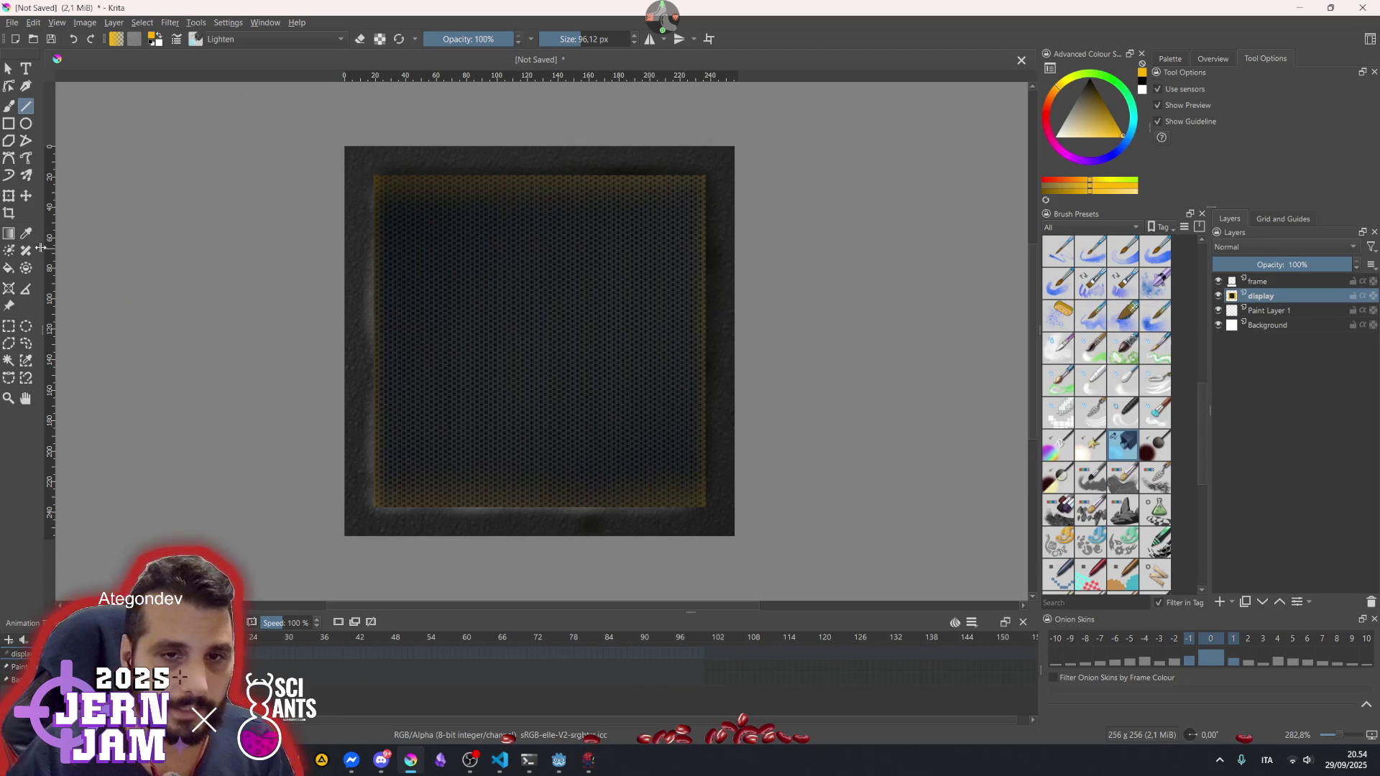
click(13, 214)
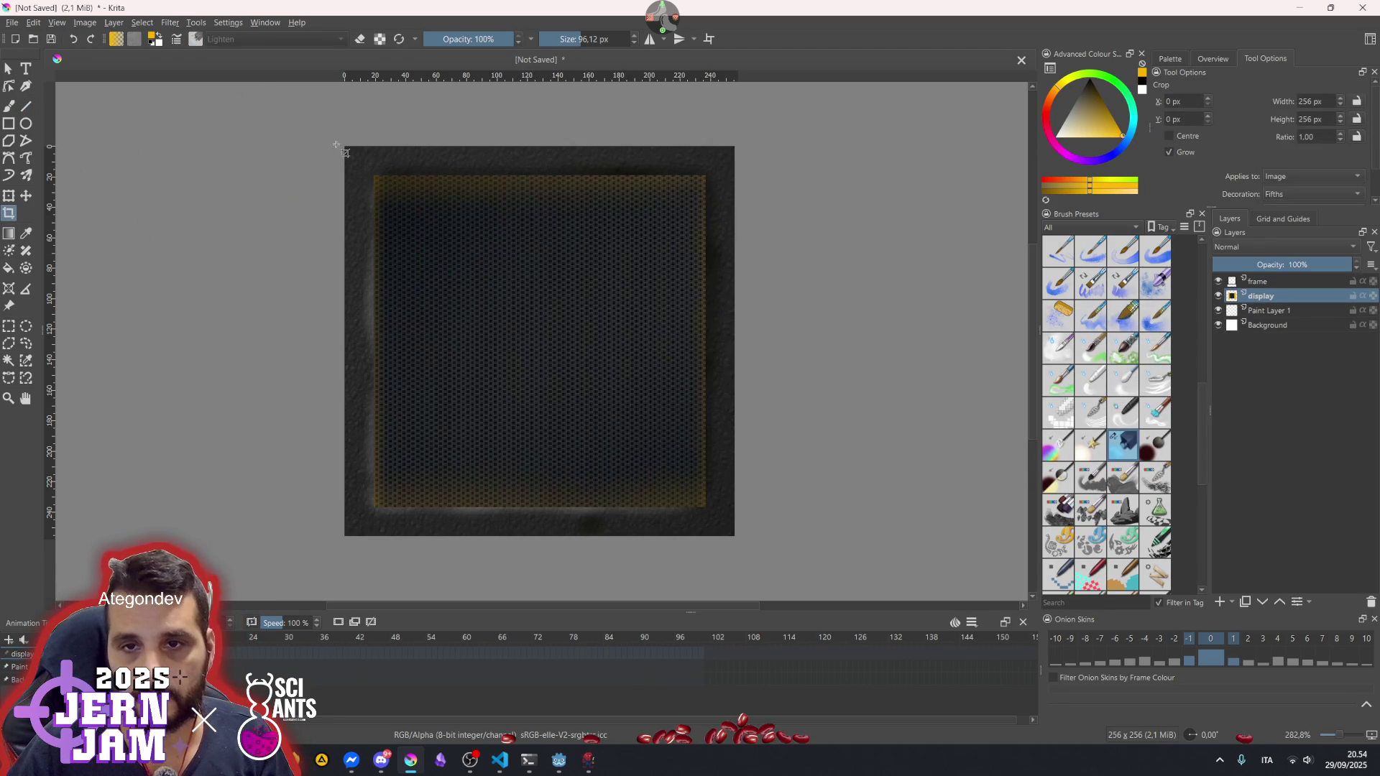
drag(347, 148, 742, 544)
key(Return)
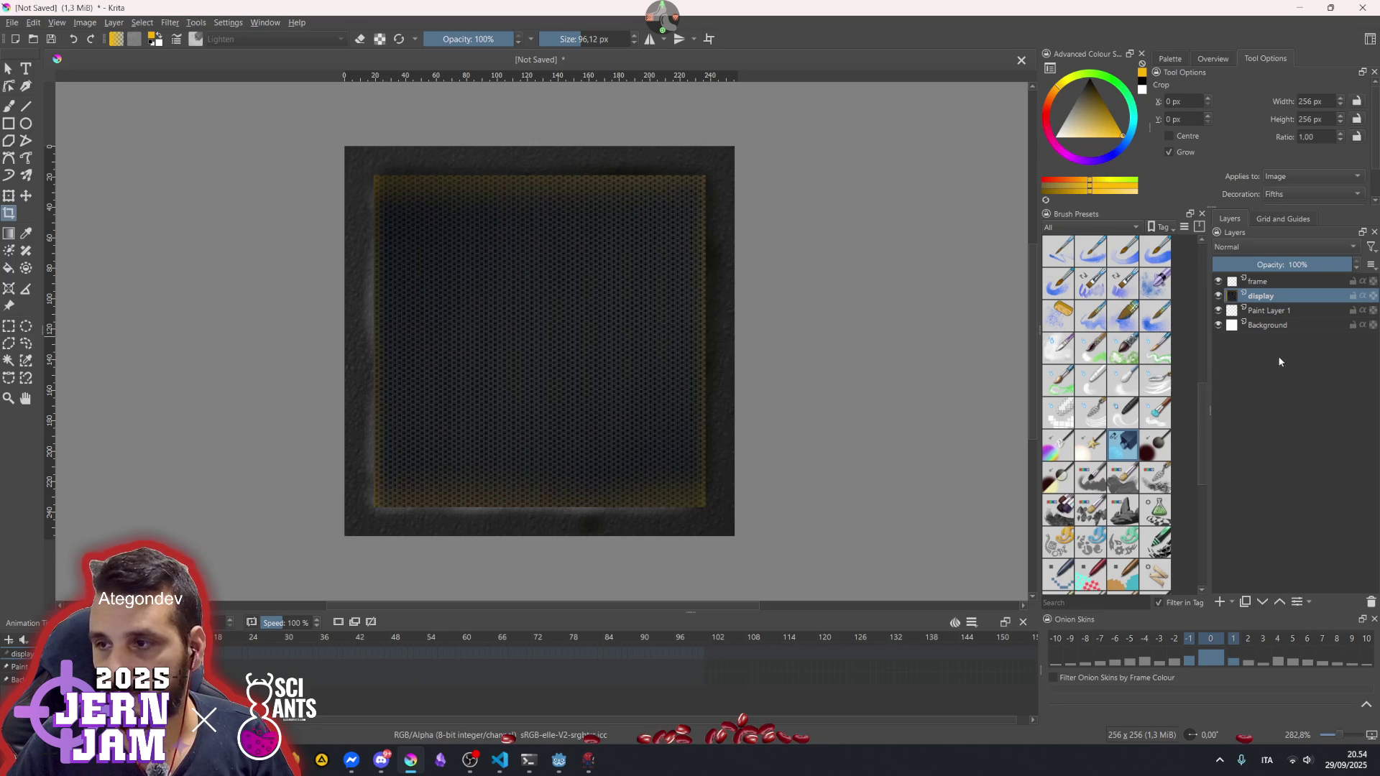
- Turn on Wrap Around Mode to preview the panel tiled
click(1259, 314)
click(1257, 299)
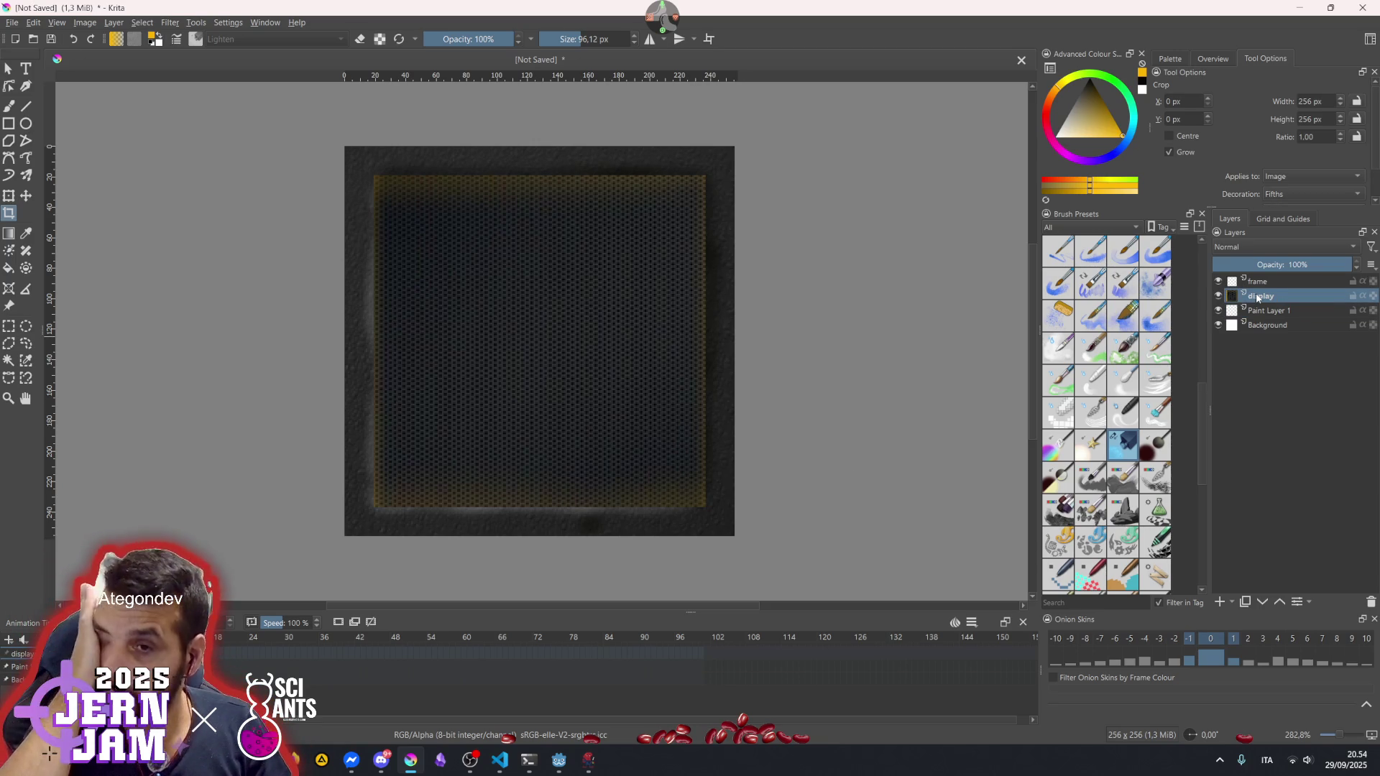
click(708, 39)
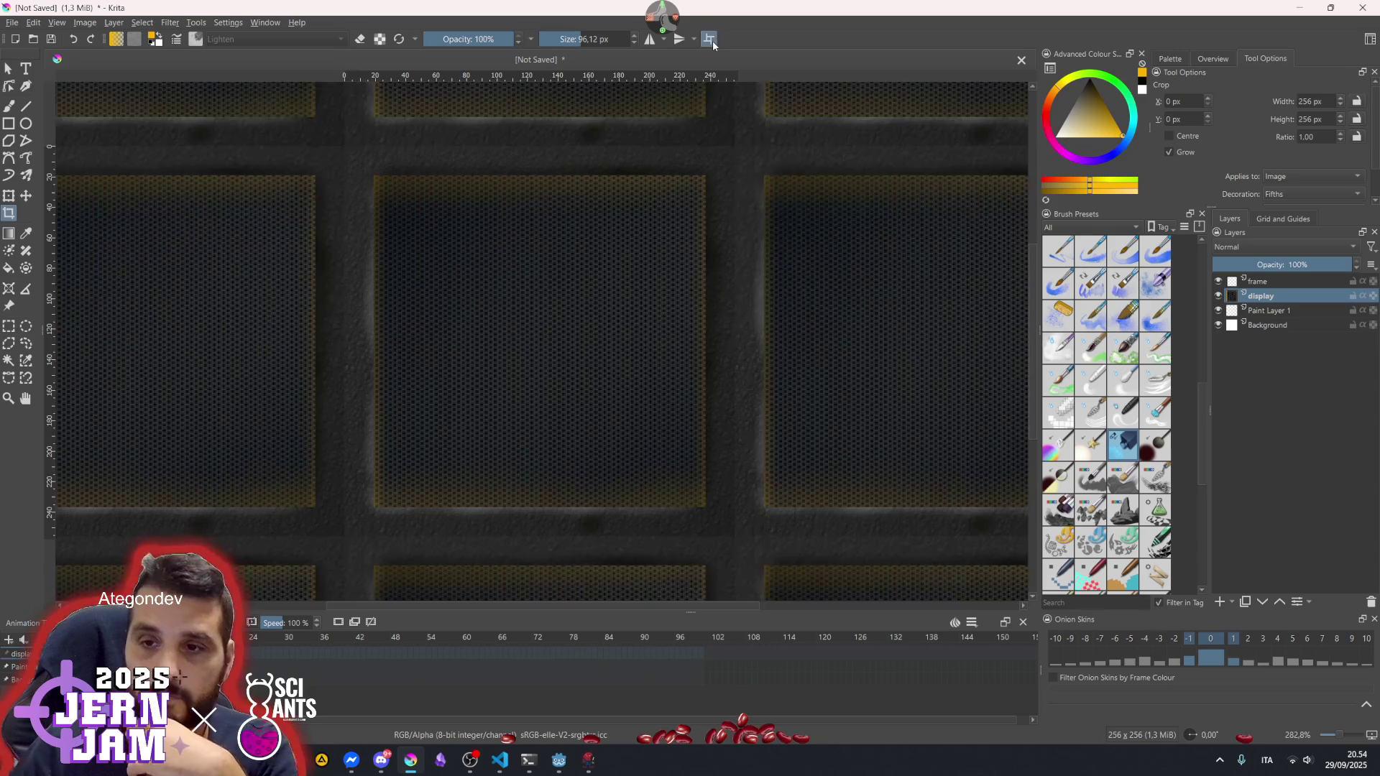
- Disable Wrap Around Mode so the single 256×256 panel shows again
scroll(690, 129, down, 5)
scroll(609, 342, up, 4)
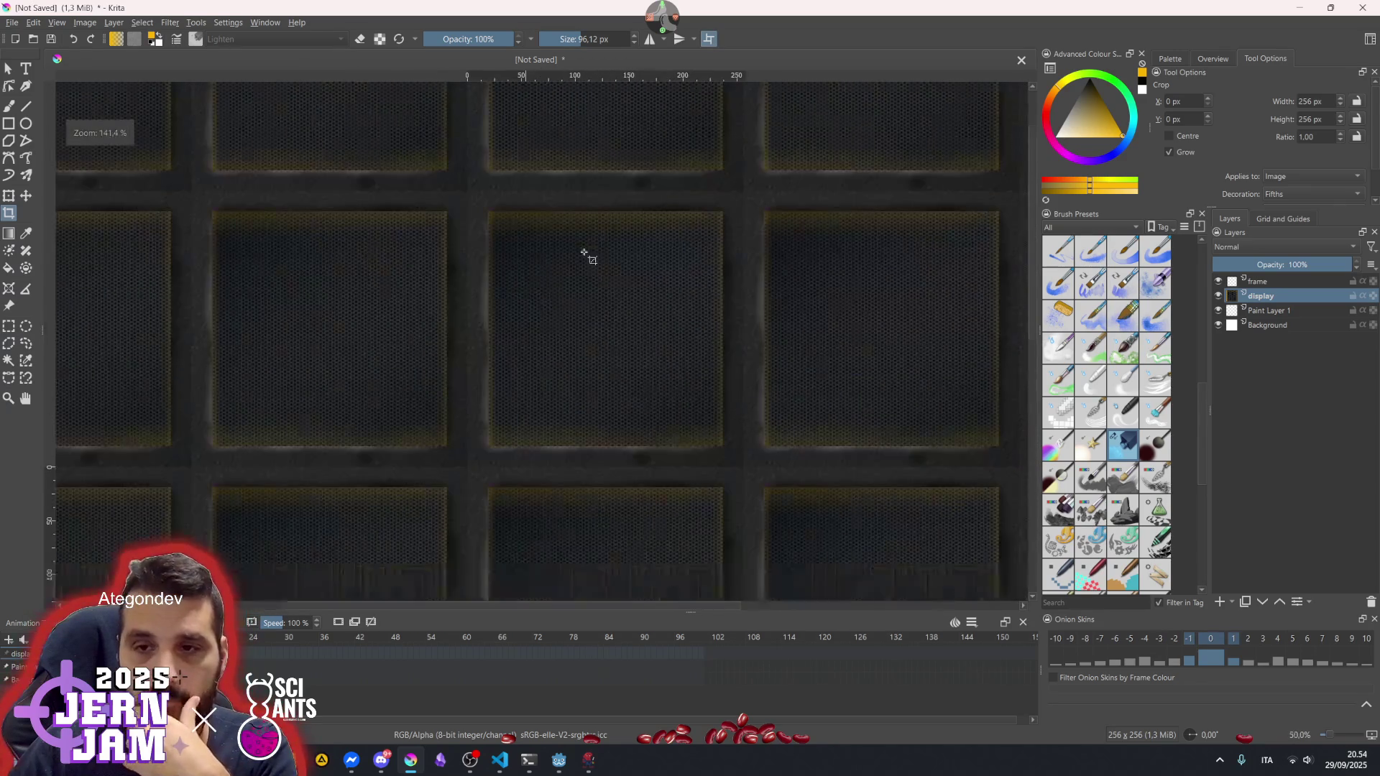
click(709, 38)
scroll(575, 324, down, 1)
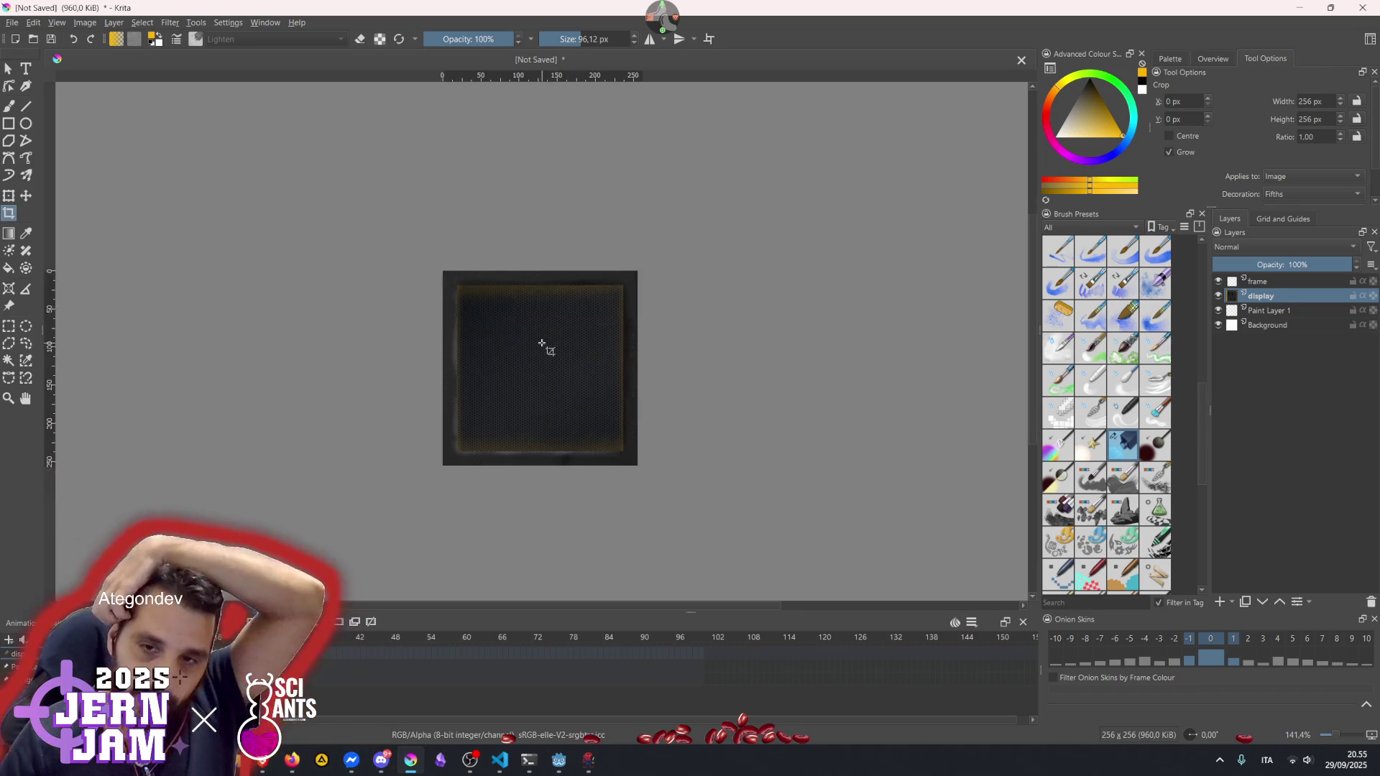
- Get rid of the yellow edge glow and select the frame layer's contents as a mask
scroll(542, 345, down, 1)
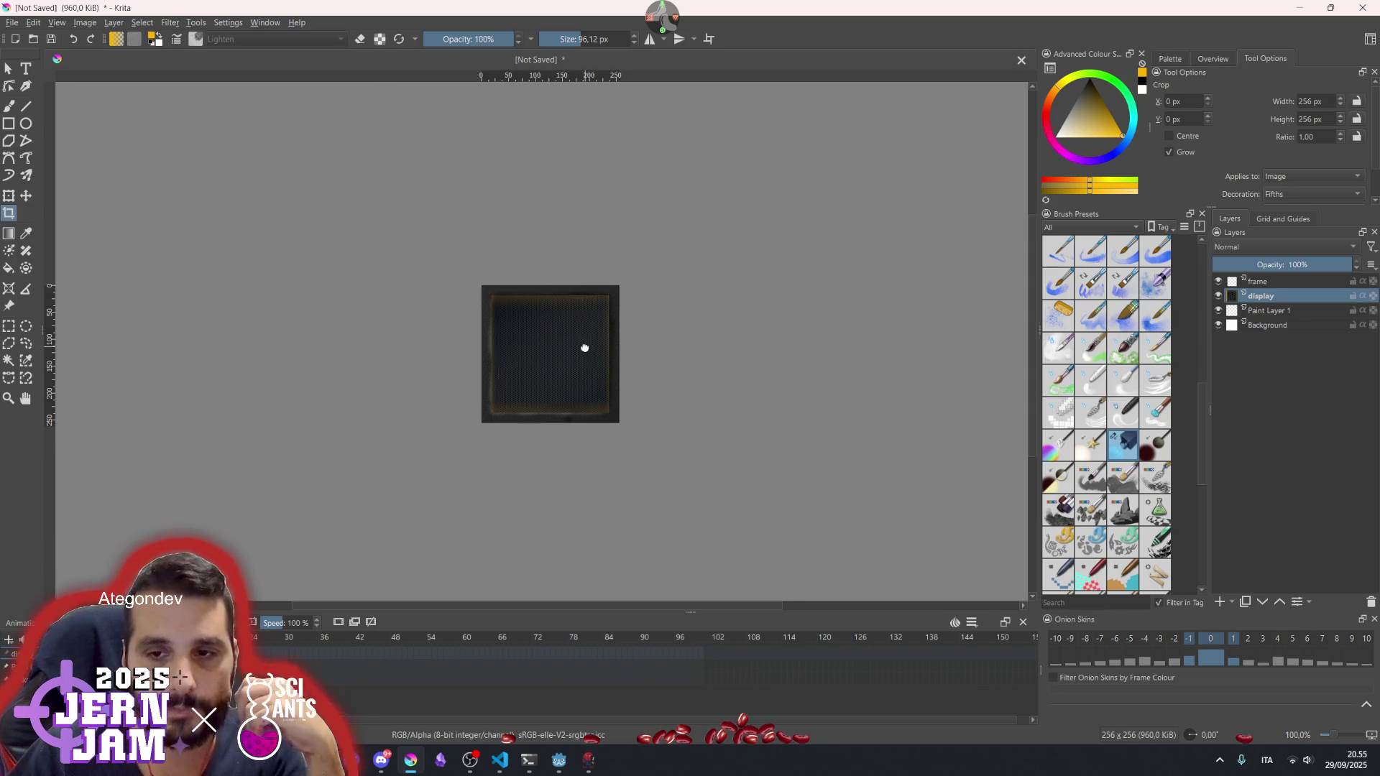
scroll(549, 320, up, 3)
scroll(518, 336, down, 2)
scroll(518, 335, up, 3)
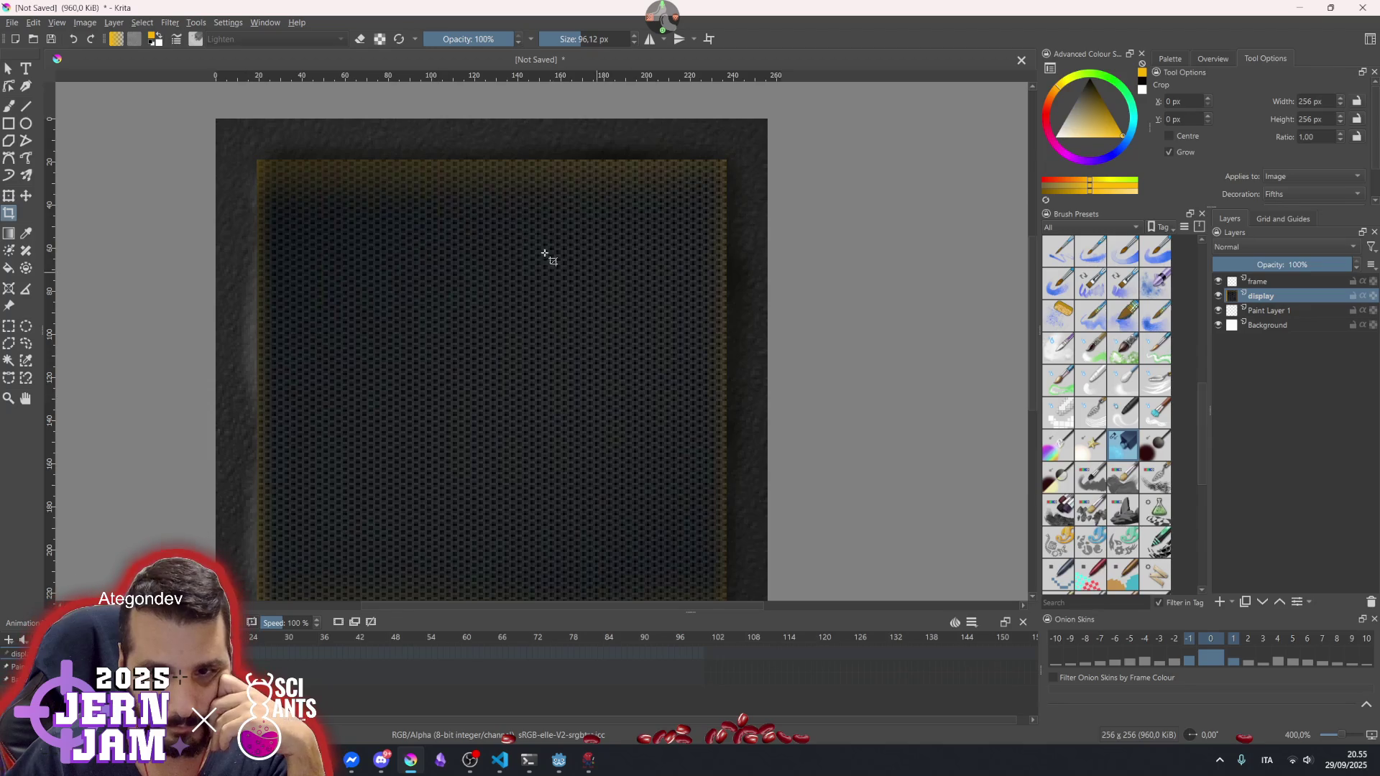
scroll(410, 363, up, 1)
scroll(429, 364, down, 2)
scroll(486, 409, up, 1)
scroll(488, 402, up, 1)
scroll(496, 385, down, 2)
scroll(665, 402, up, 1)
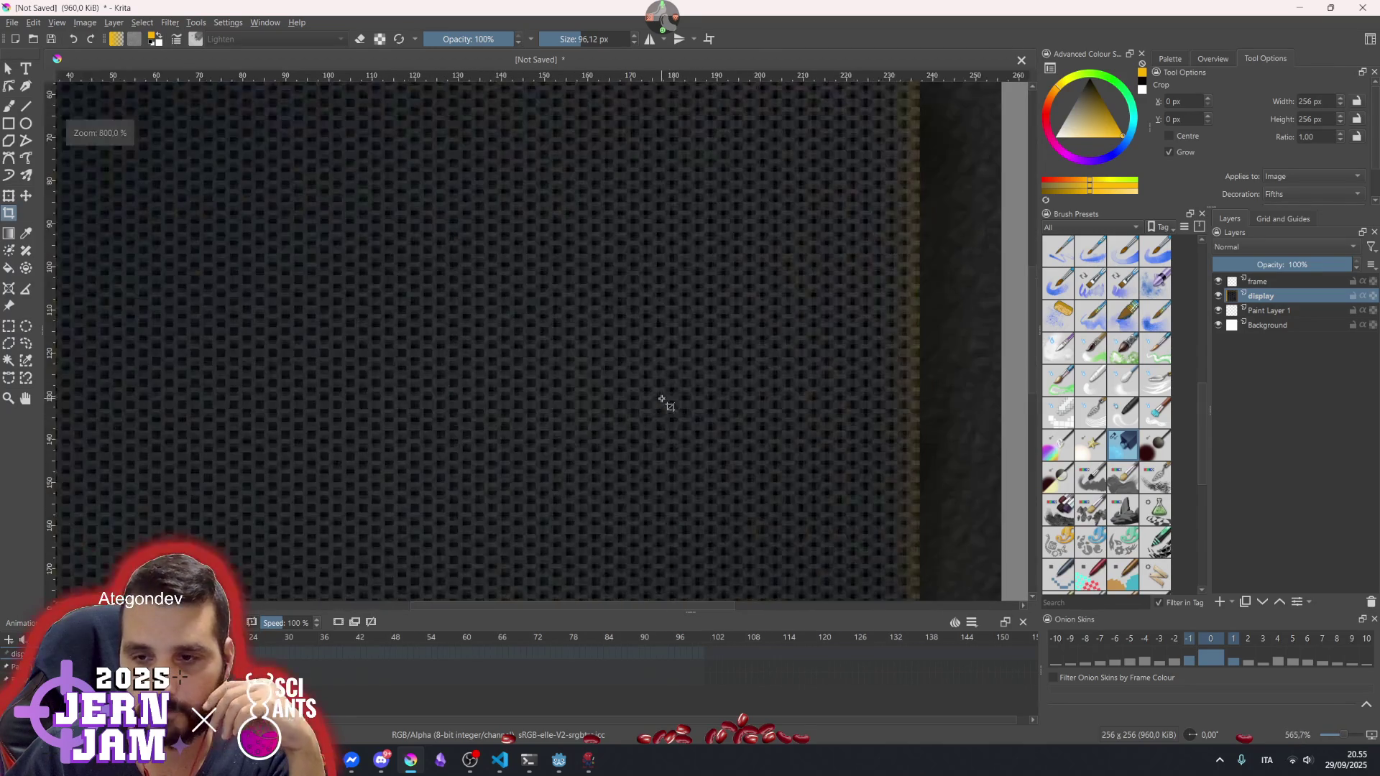
scroll(561, 317, down, 5)
scroll(558, 317, up, 3)
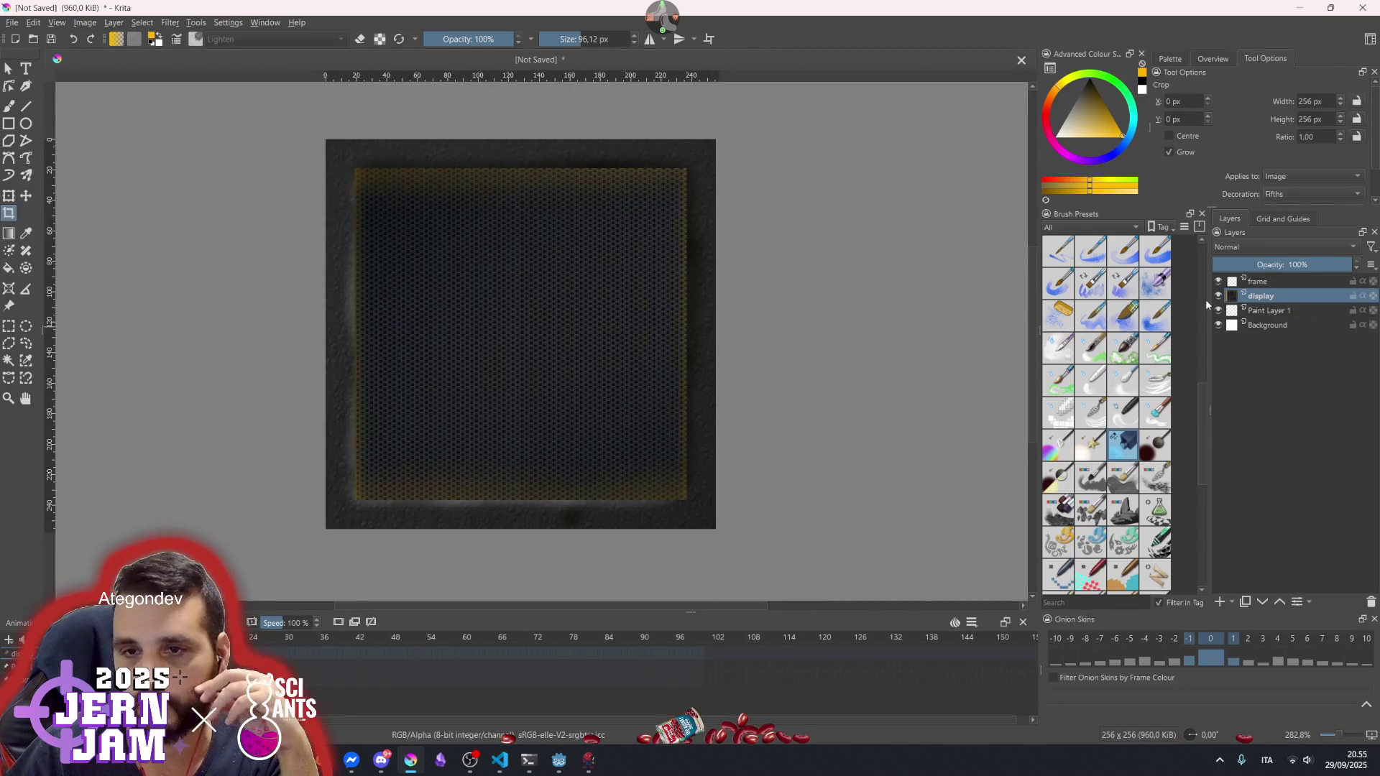
mouse_move(1263, 305)
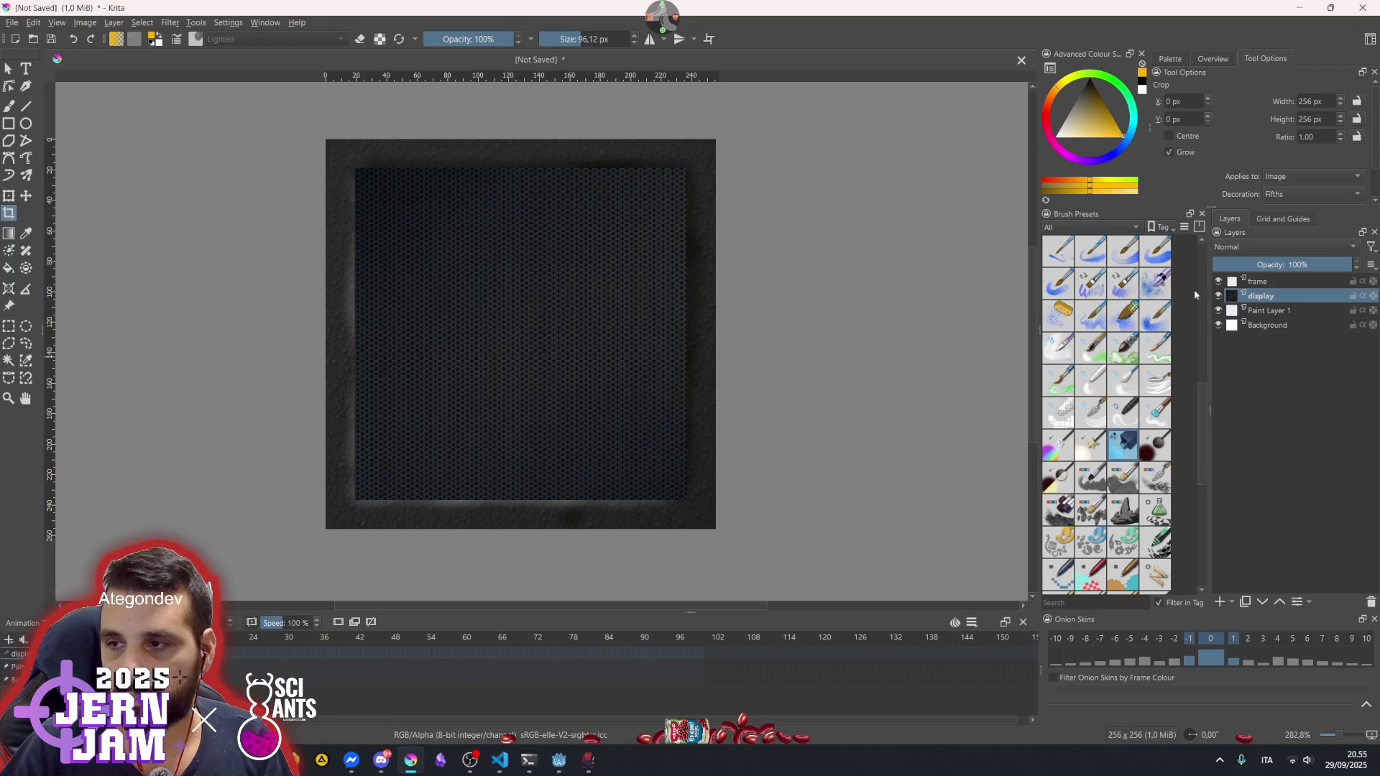
ctrl+click(1234, 284)
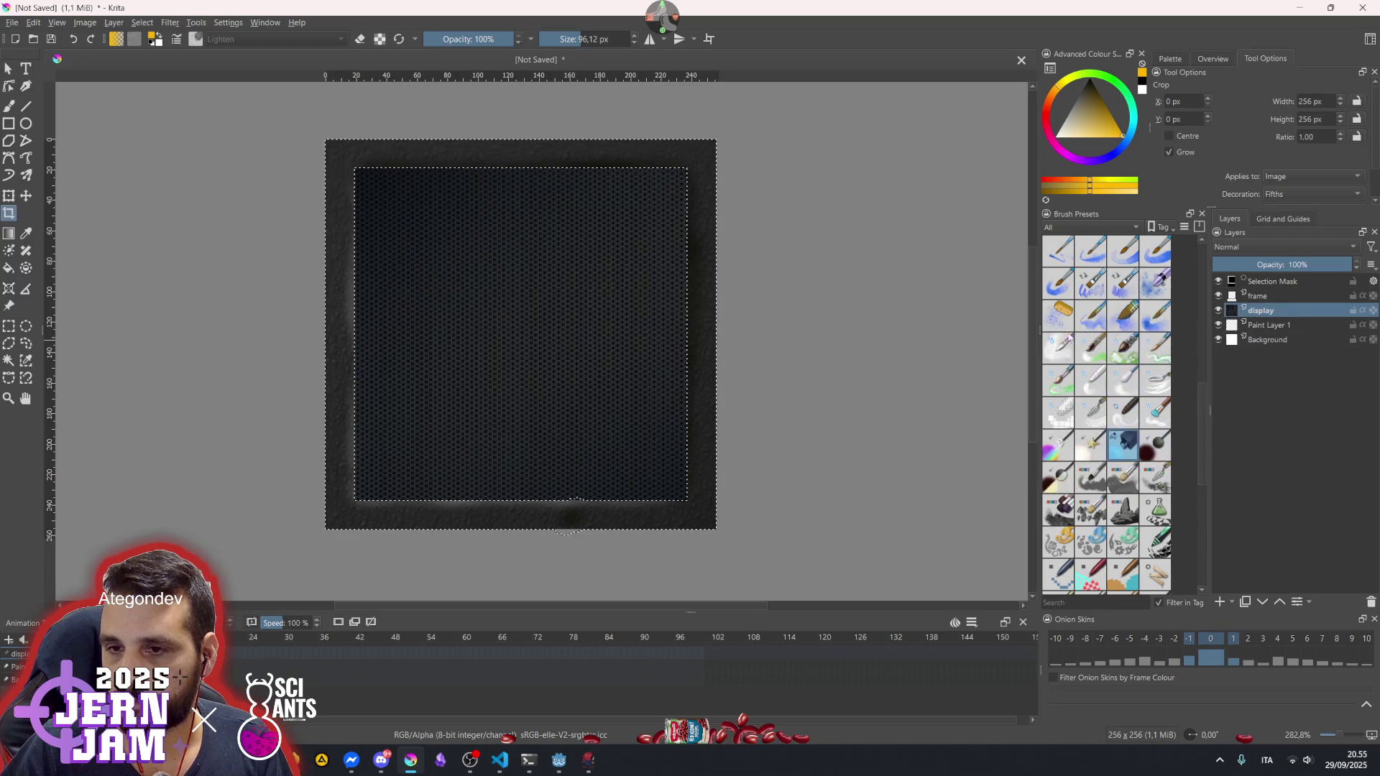
- Undo the layer renames, restore the inner screen-area selection, and make the mesh layer active
key(ctrl+shift+a)
key(ctrl+z)
key(ctrl+z)
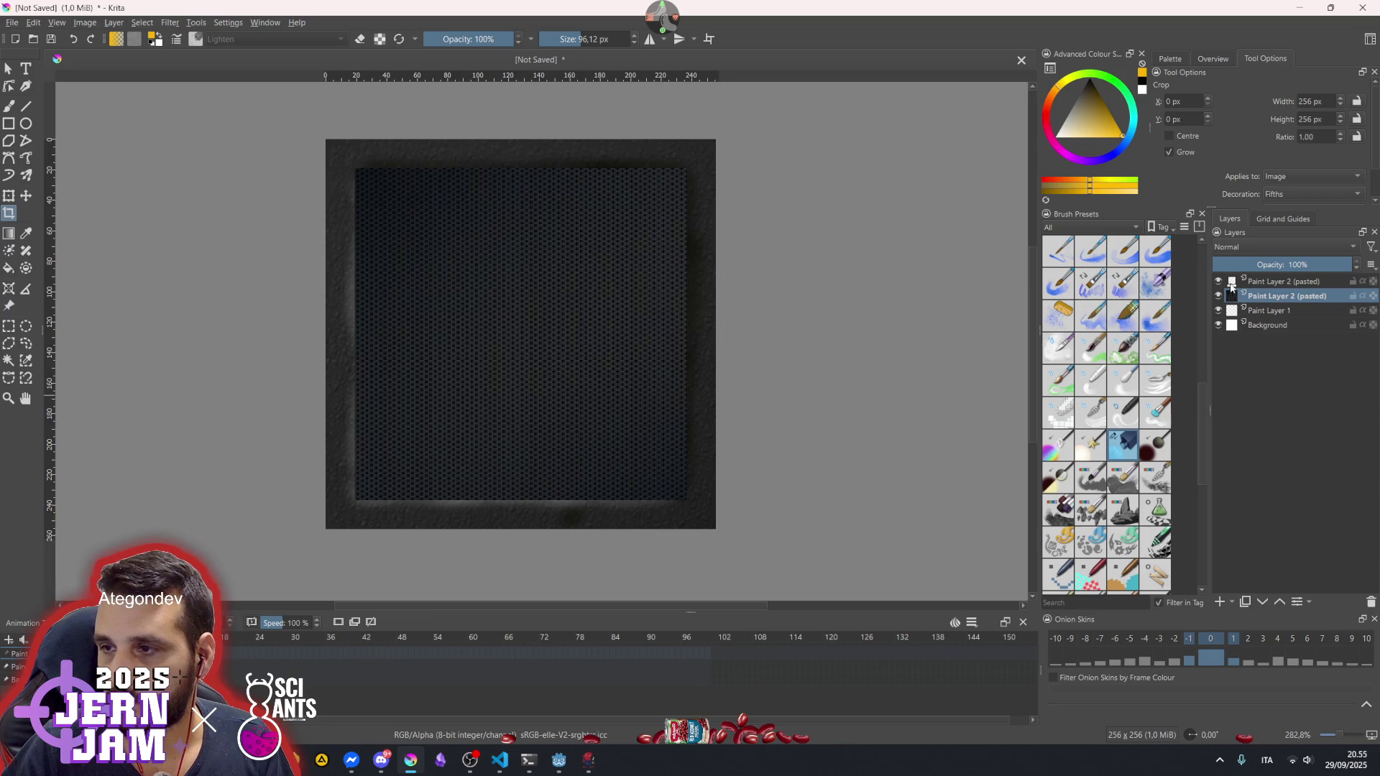
key(ctrl+z)
key(ctrl+shift+z)
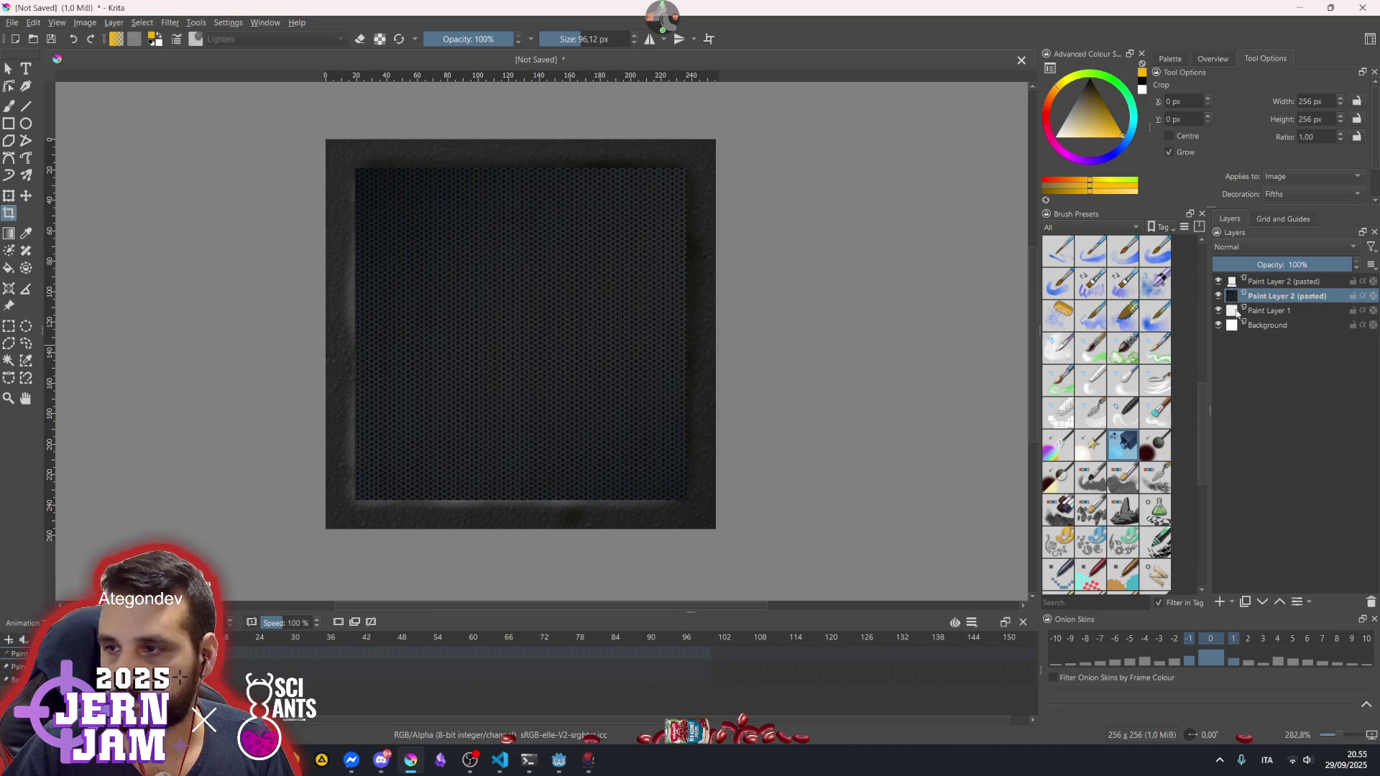
key(ctrl+z)
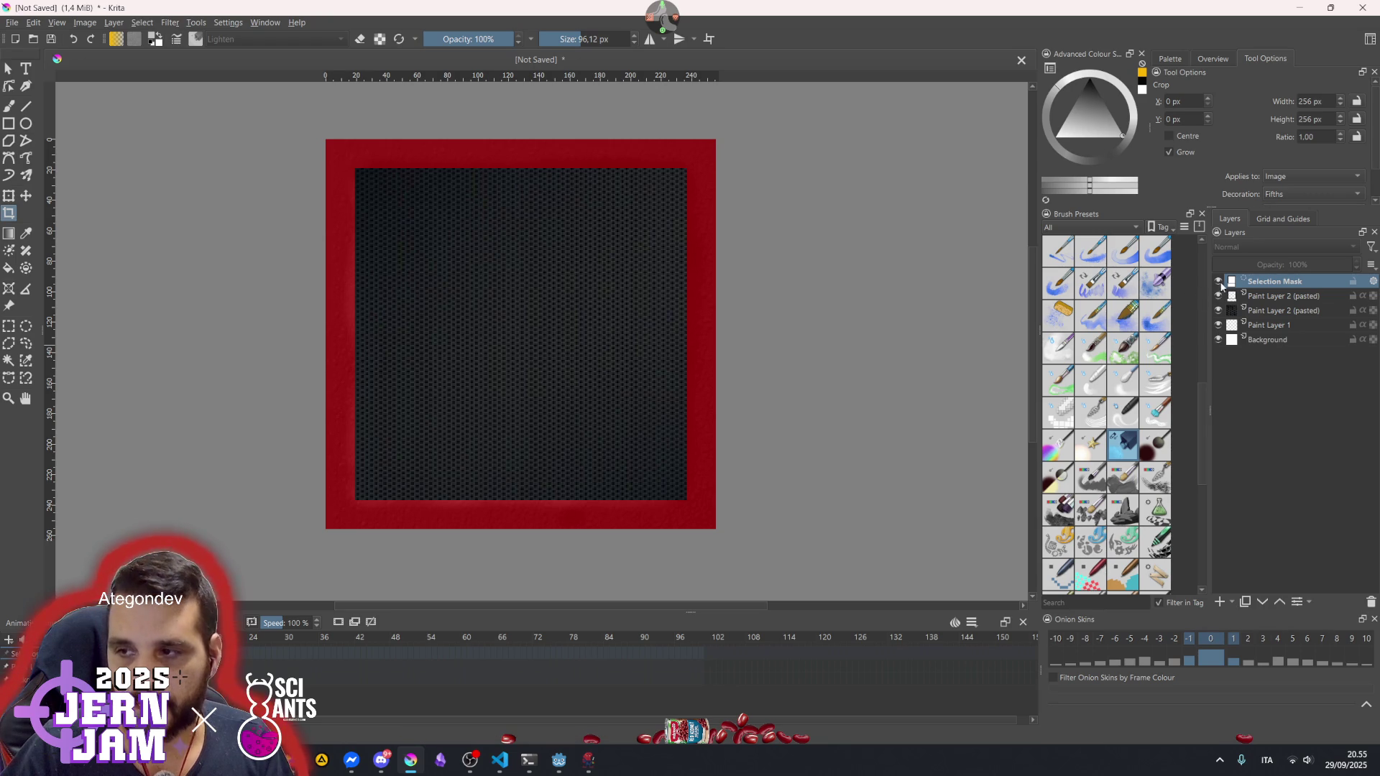
click(1261, 311)
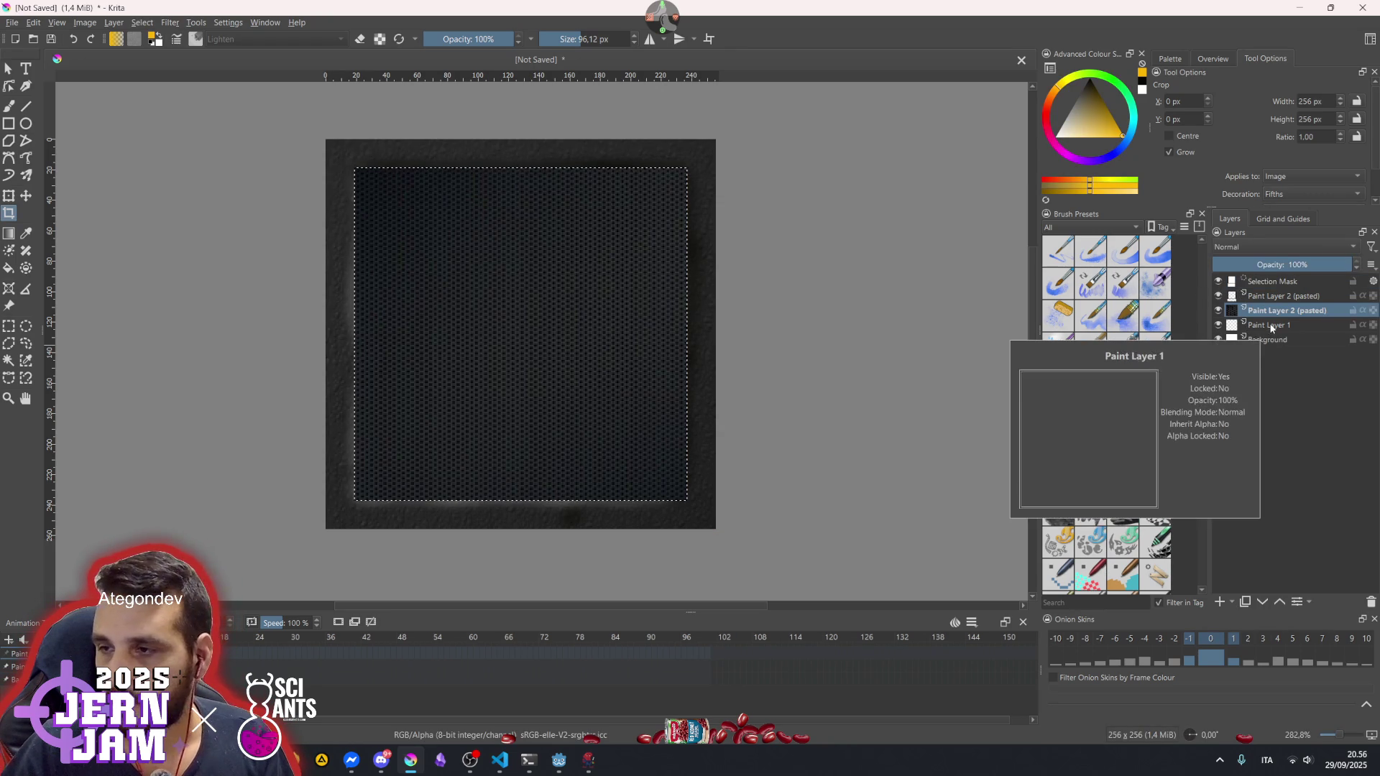
mouse_move(1270, 313)
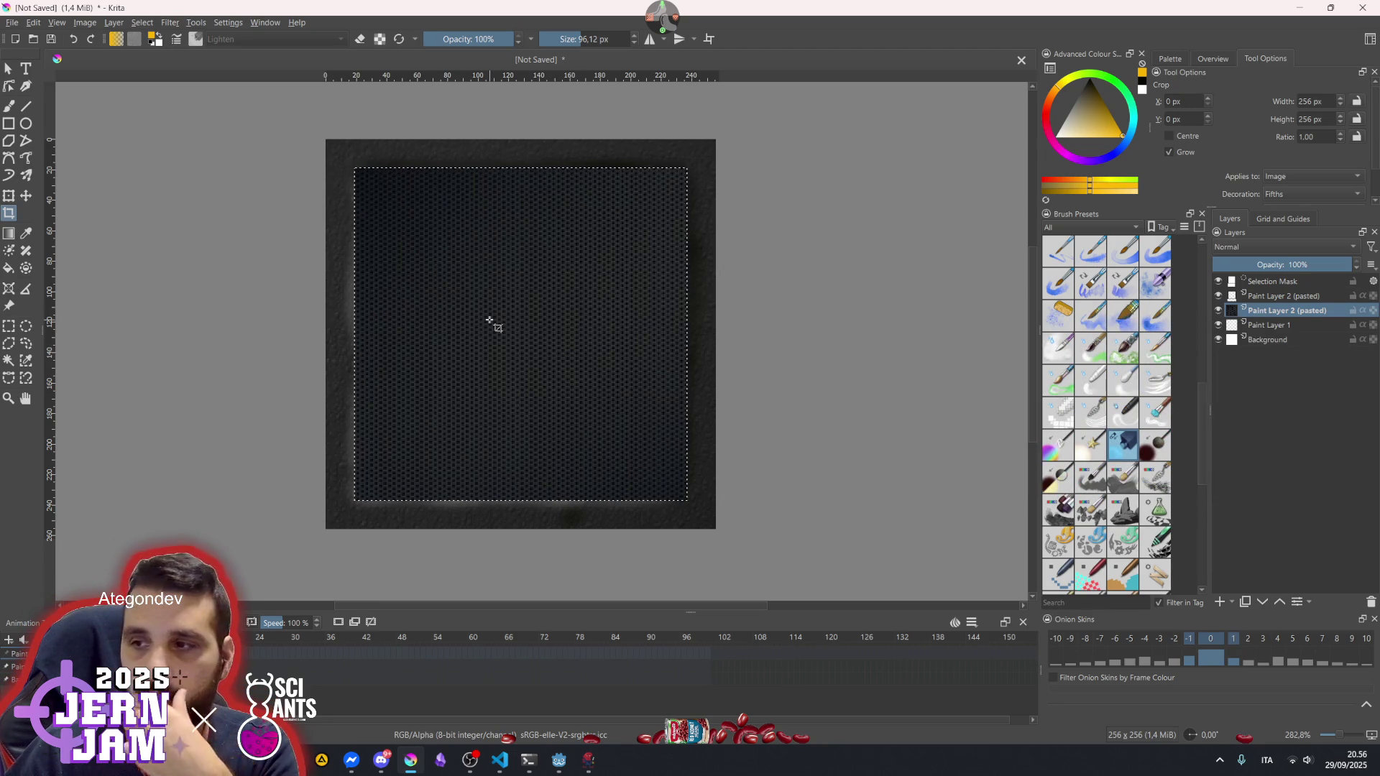
click(57, 22)
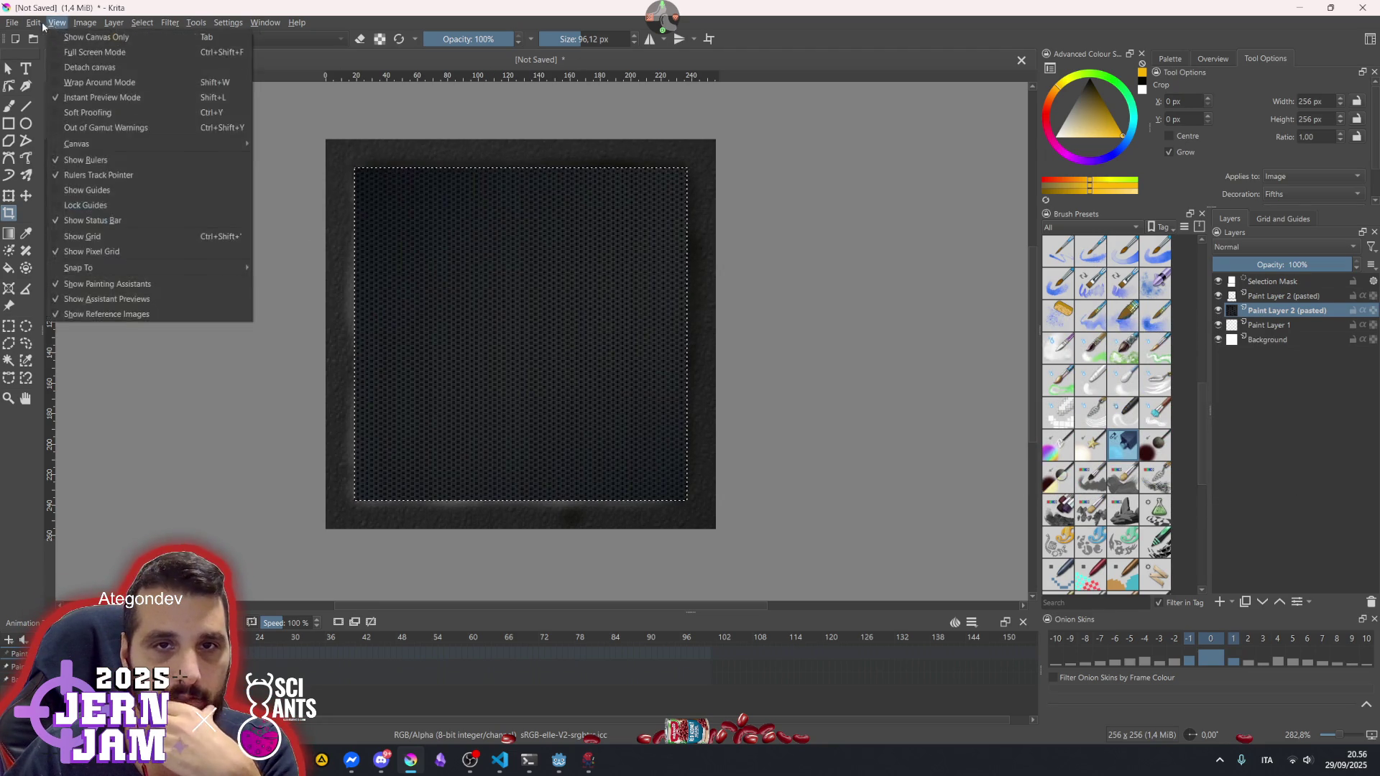
- Invert the selection from the canvas menu so the frame border is selected
click(55, 25)
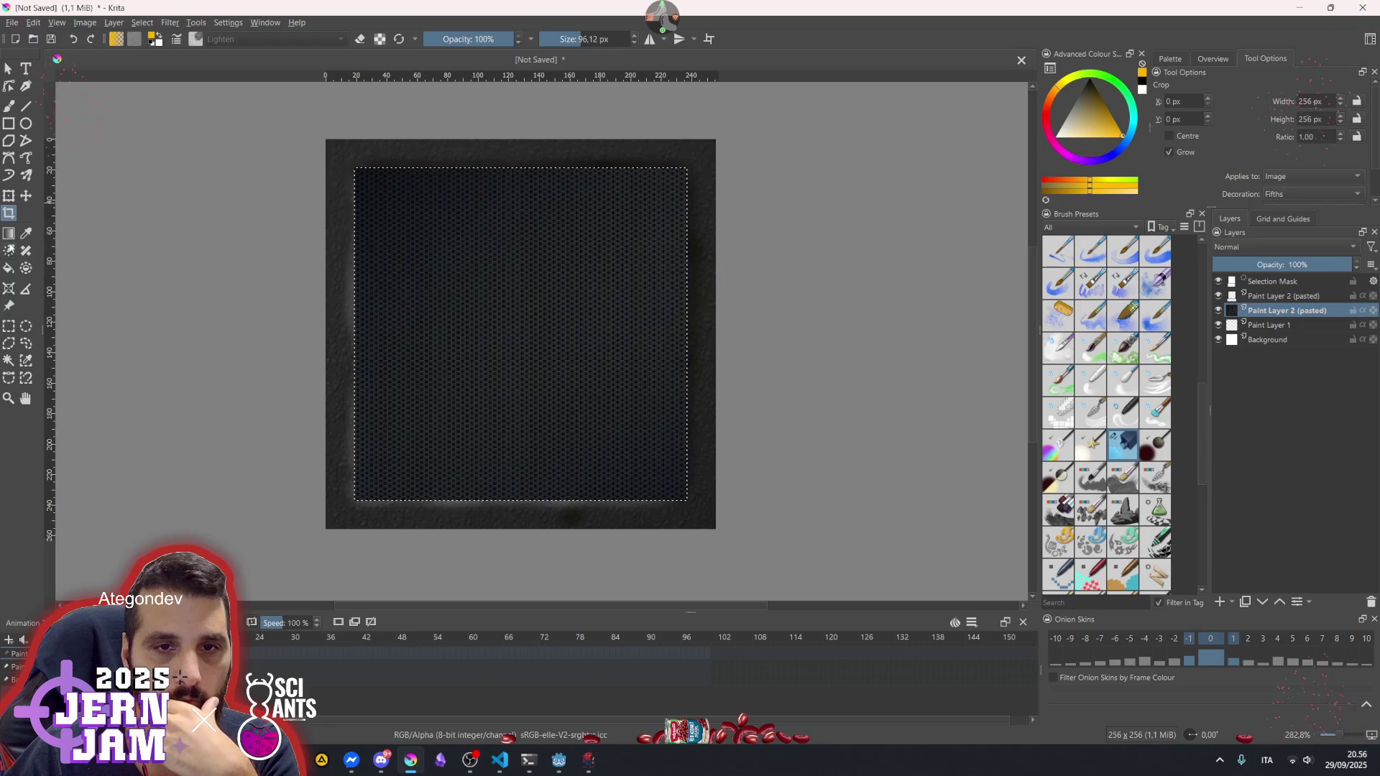
click(9, 326)
right_click(442, 330)
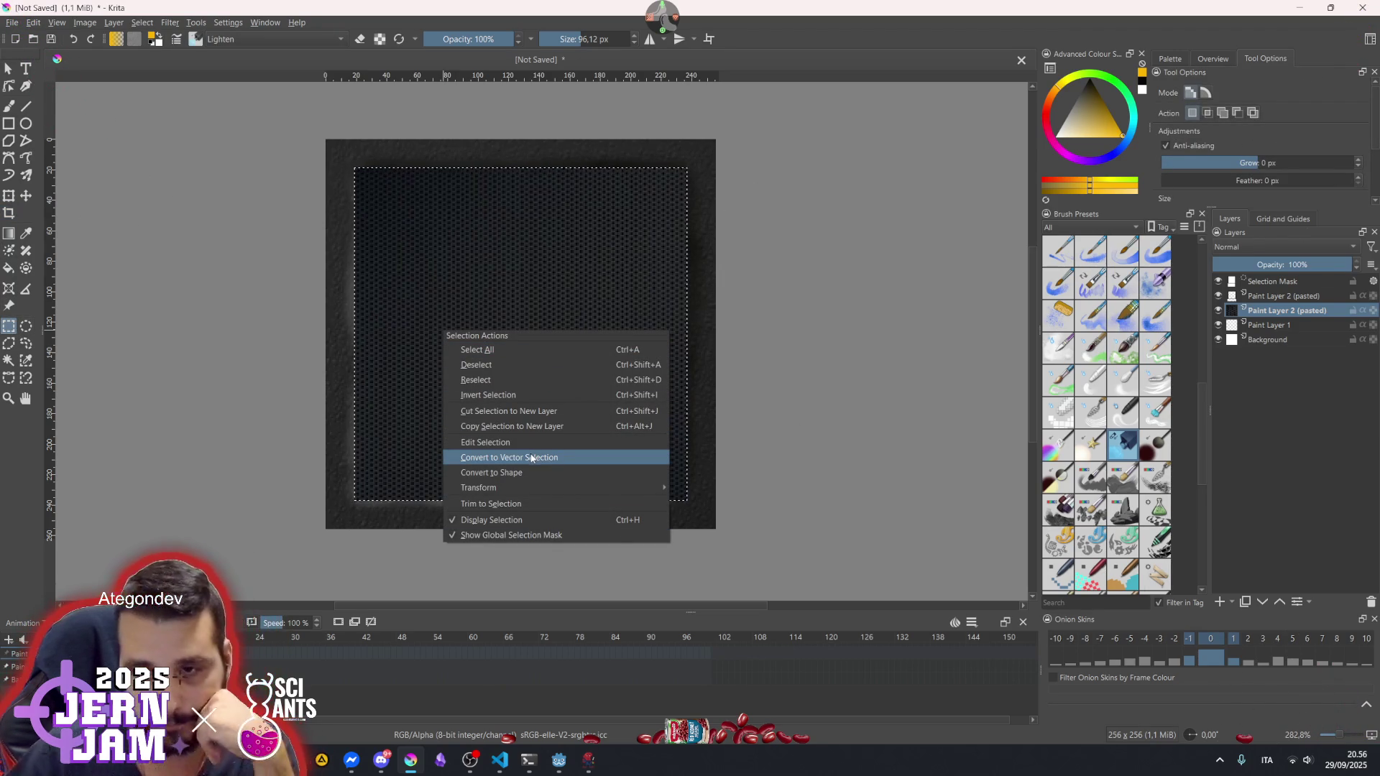
click(519, 392)
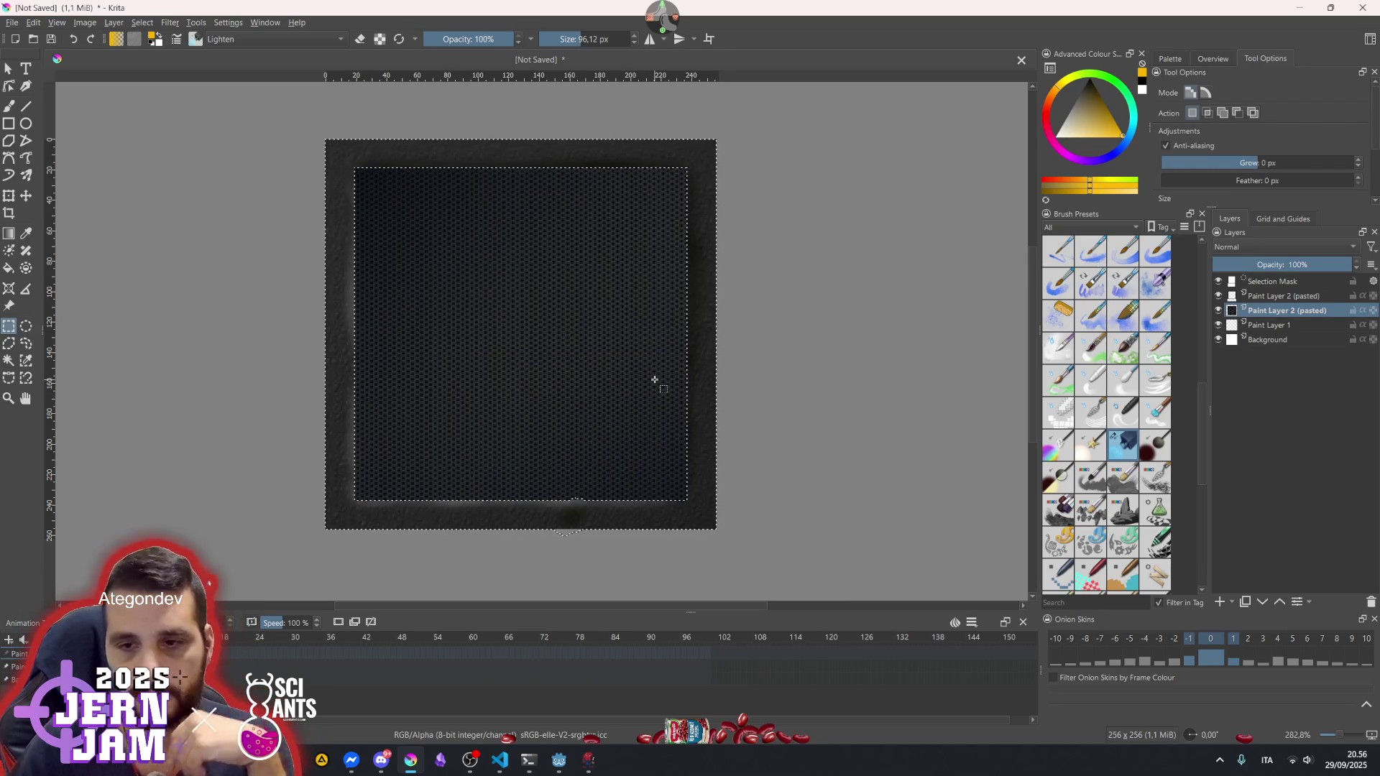
- Deselect and rename the two pasted layers 'frame' and 'bg'
key(ctrl+shift+a)
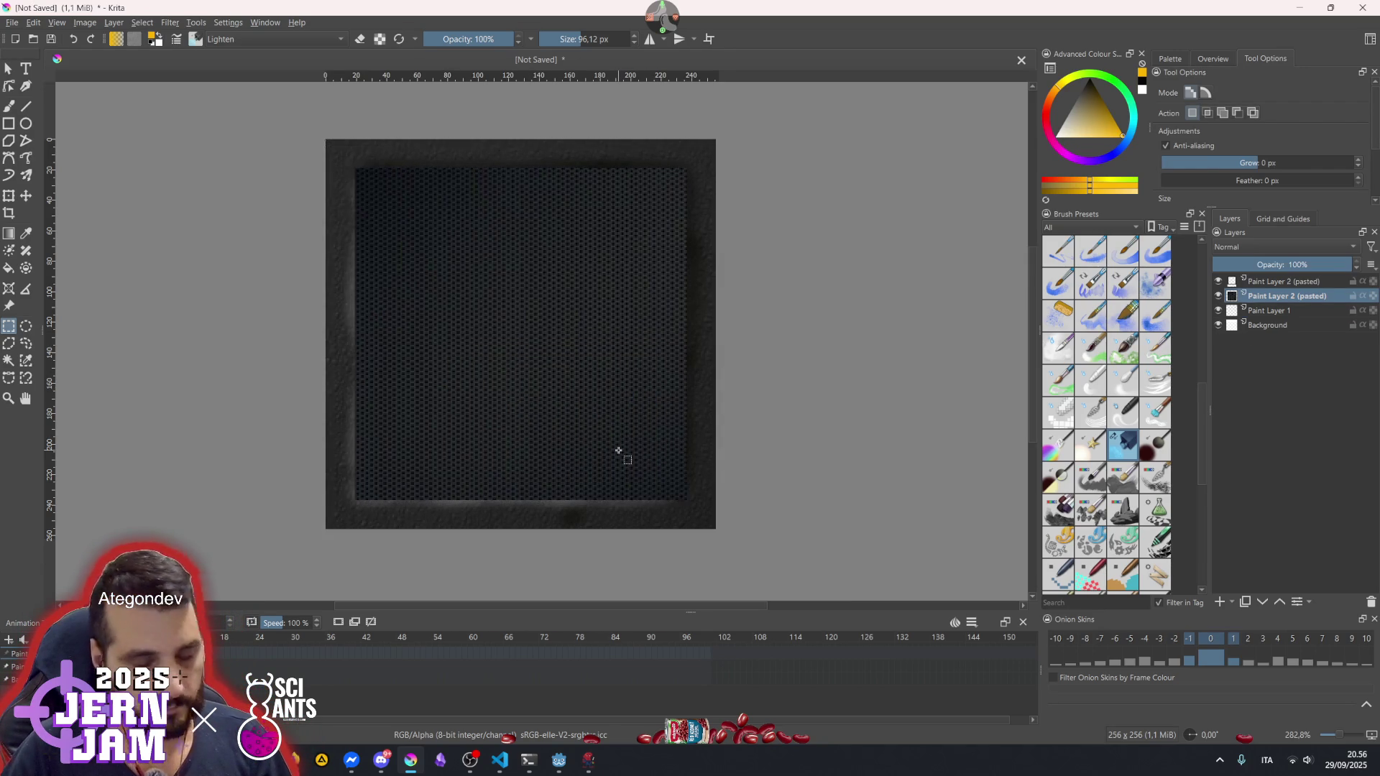
scroll(614, 477, up, 1)
scroll(618, 478, down, 2)
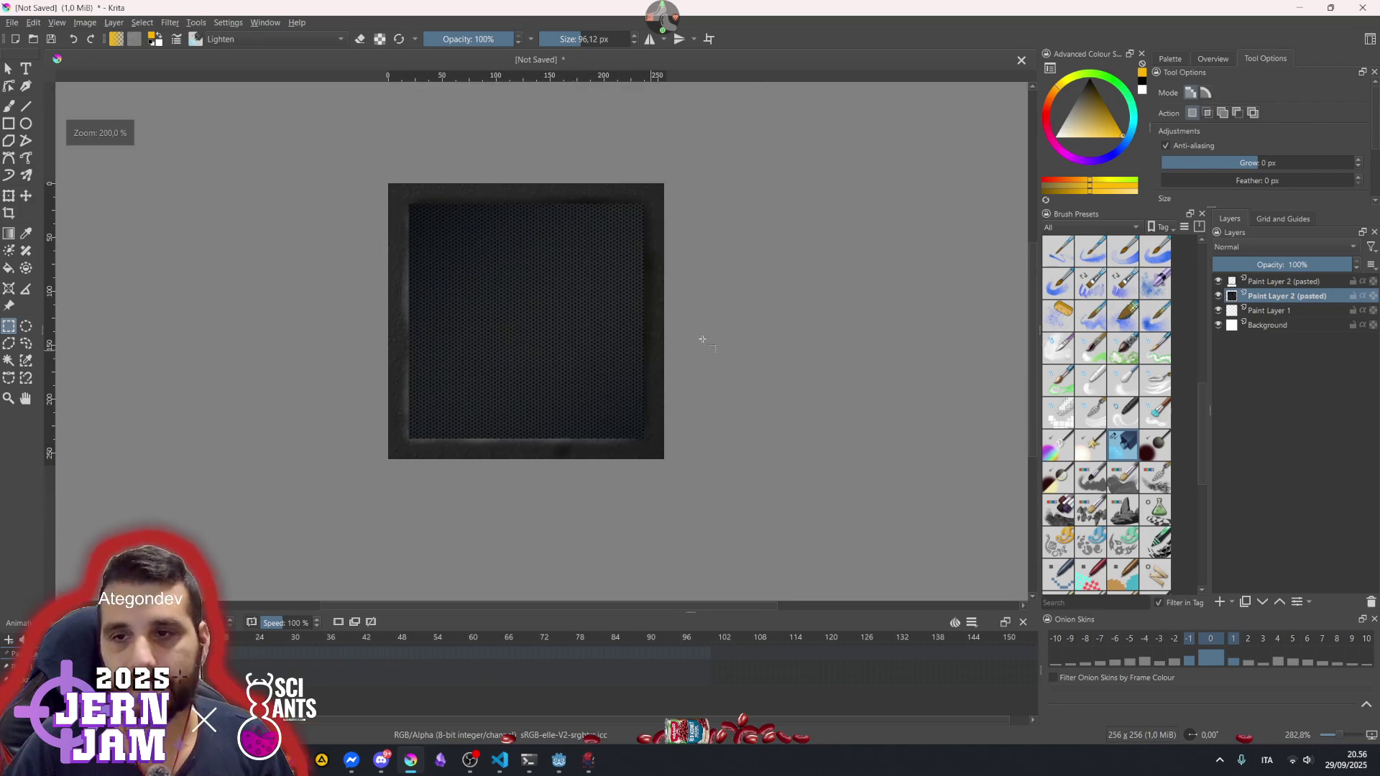
double_click(1270, 281)
text(frame)
key(Return)
double_click(1266, 295)
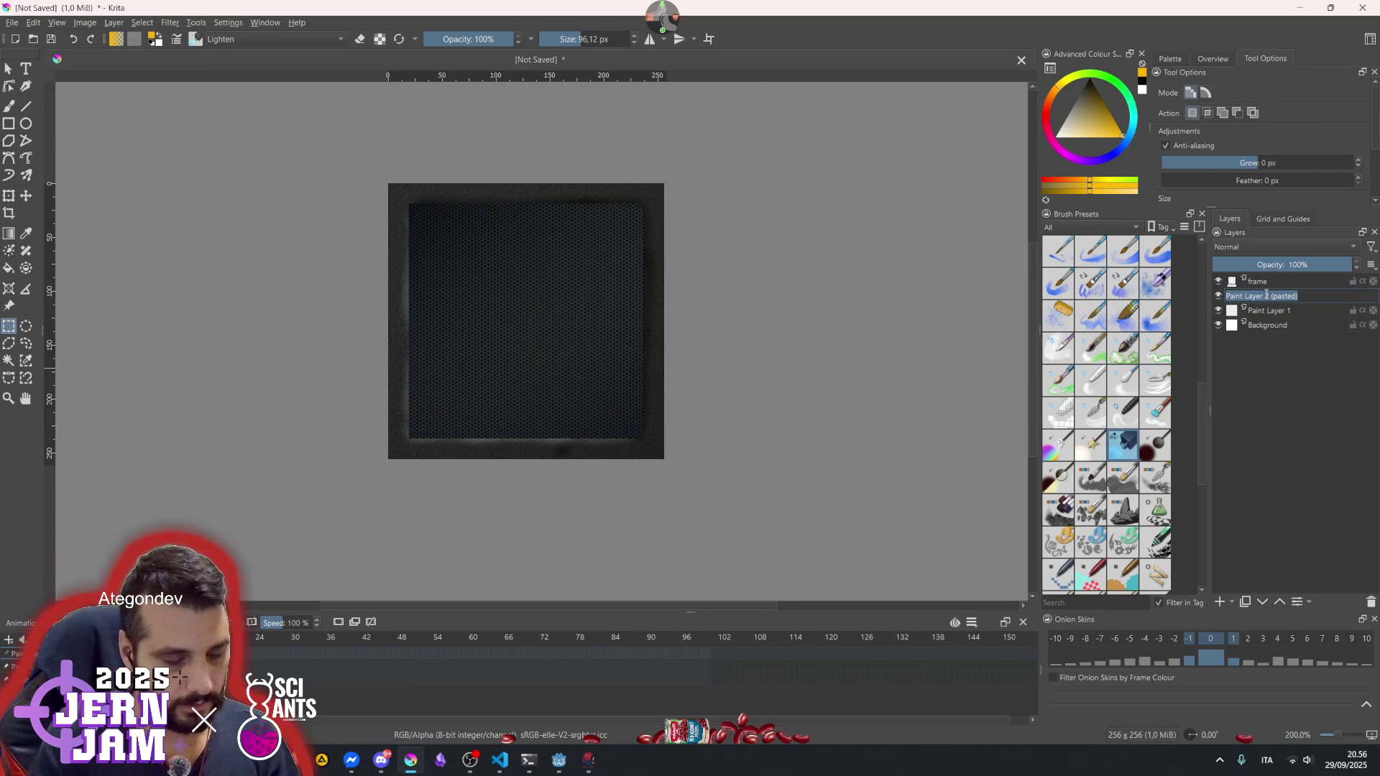
text(bg)
key(Return)
- Move Paint Layer 1 above bg and rename it 'light'
click(1269, 312)
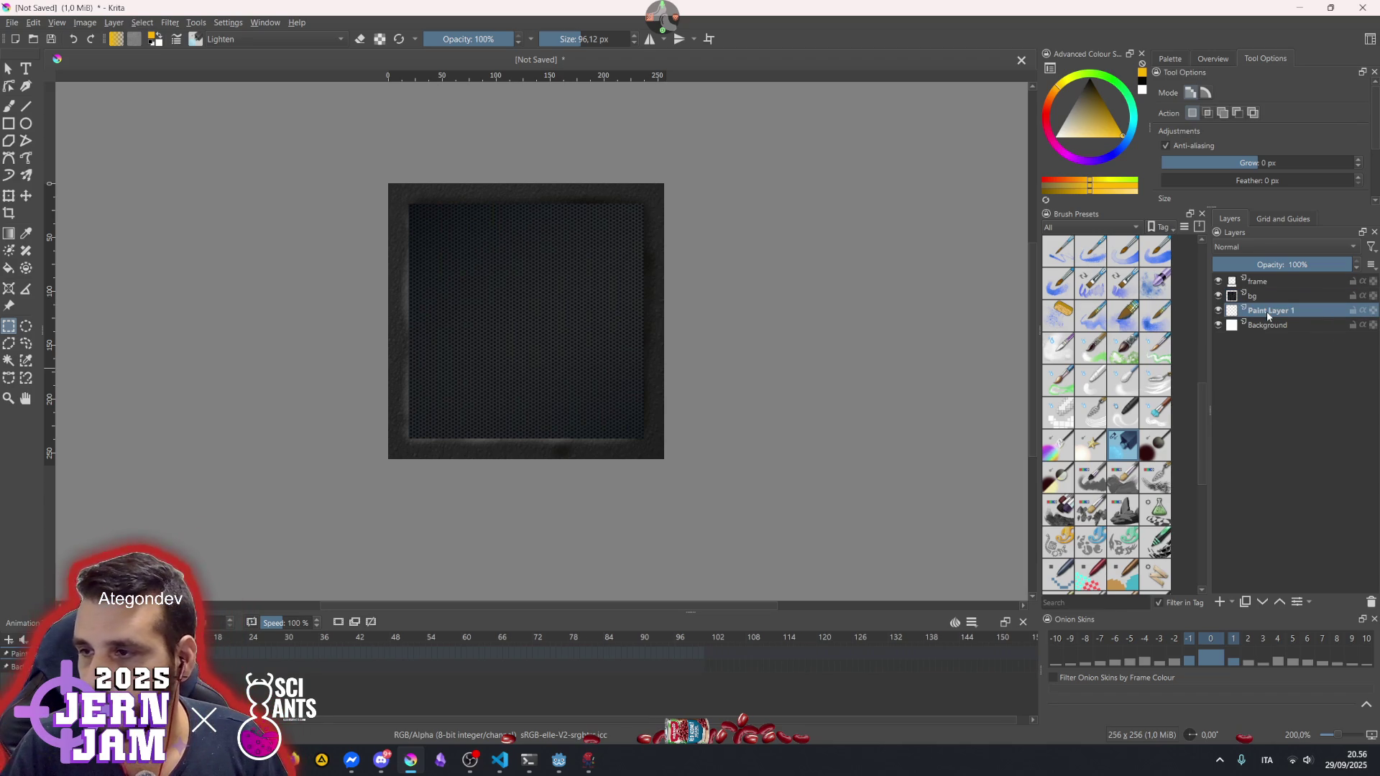
drag(1274, 316, 1273, 289)
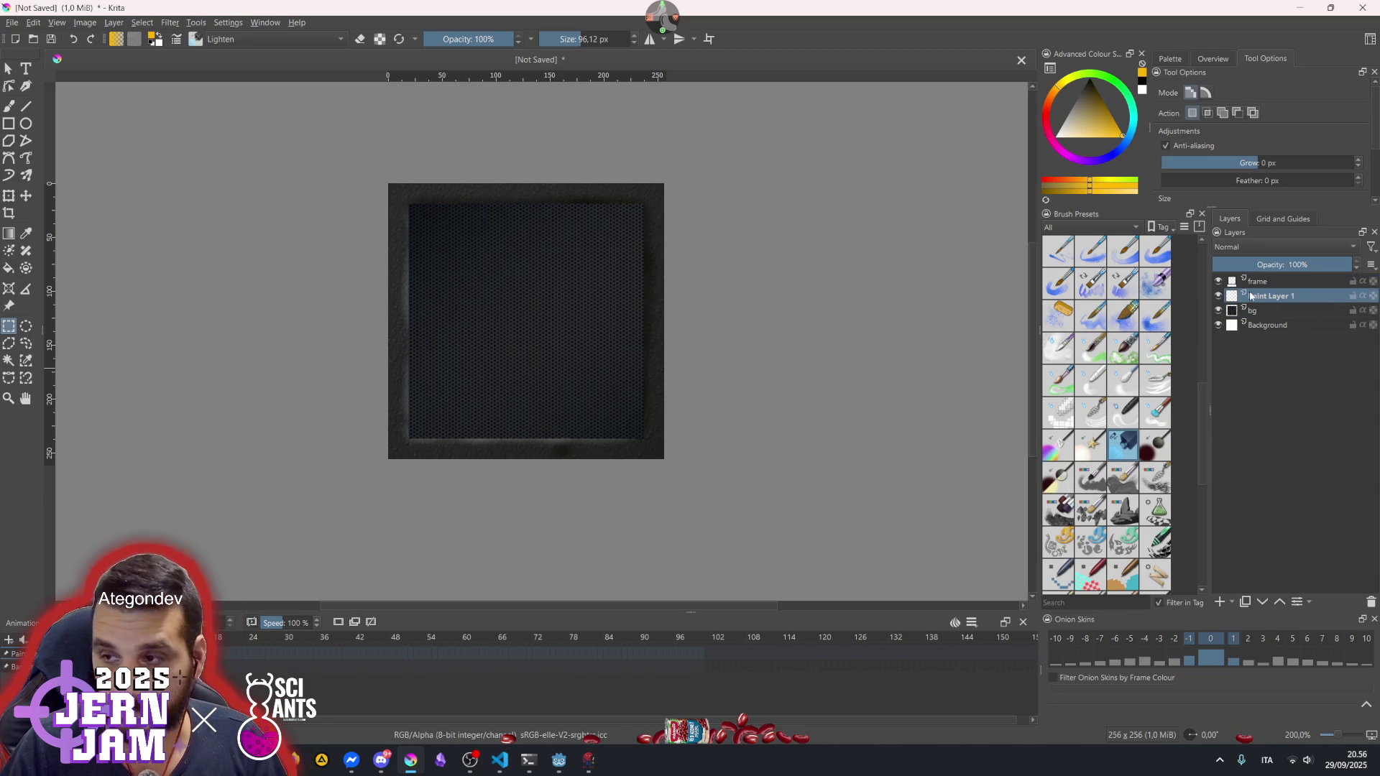
double_click(1264, 297)
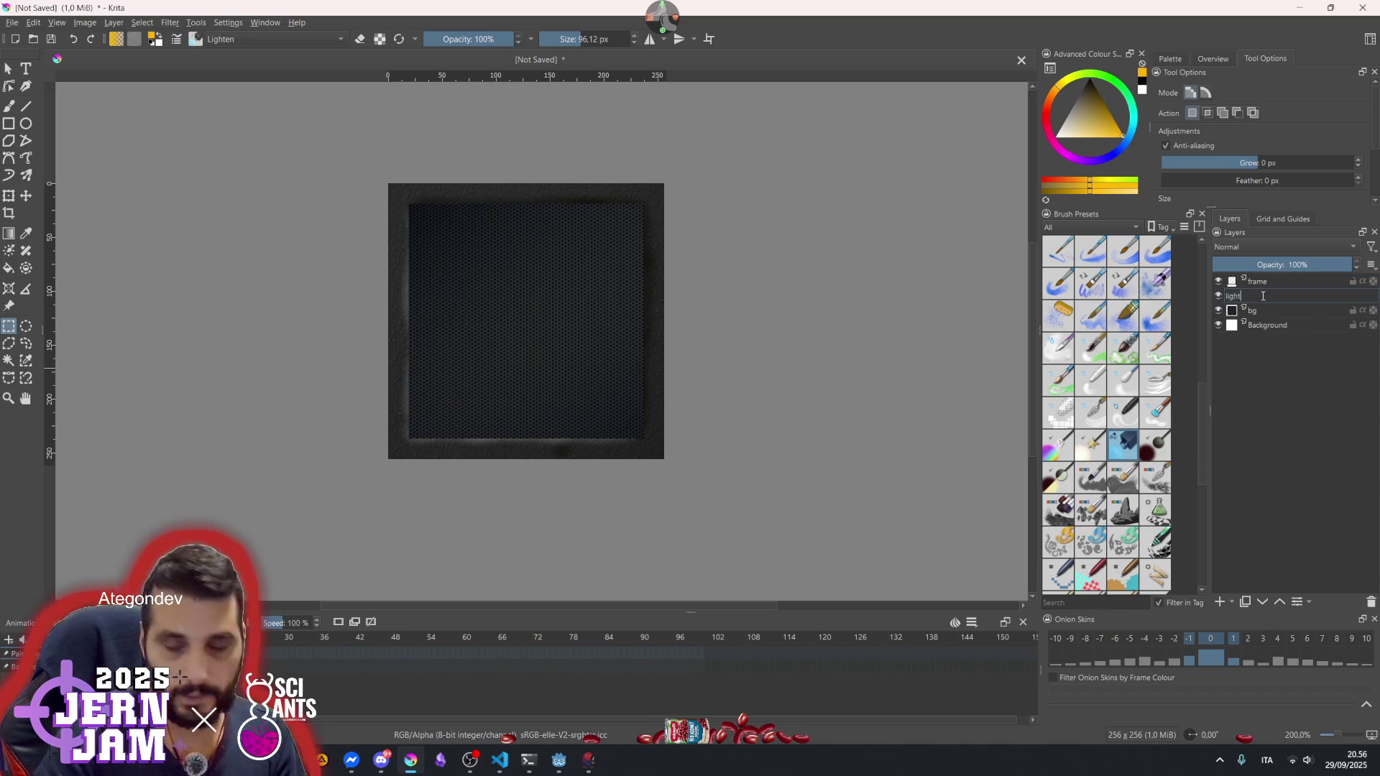
key(Return)
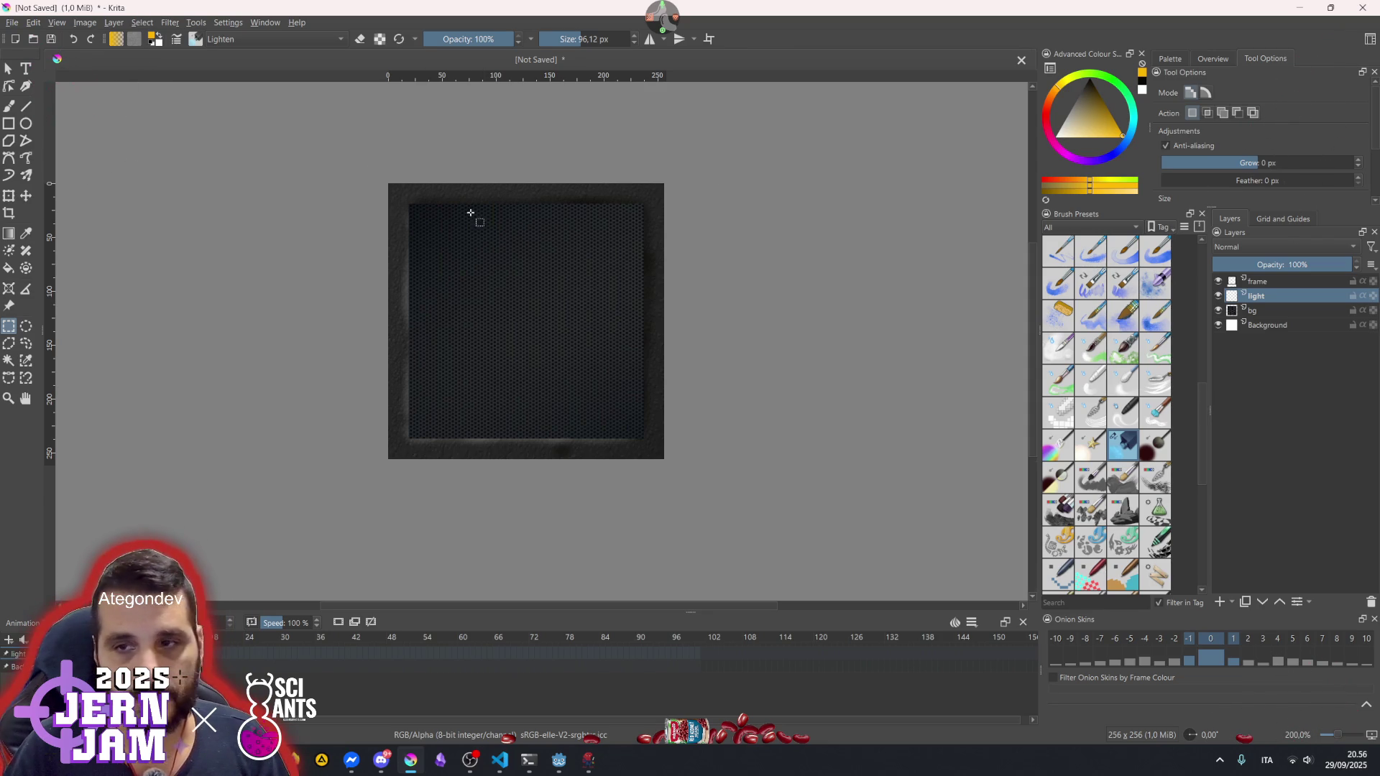
click(26, 108)
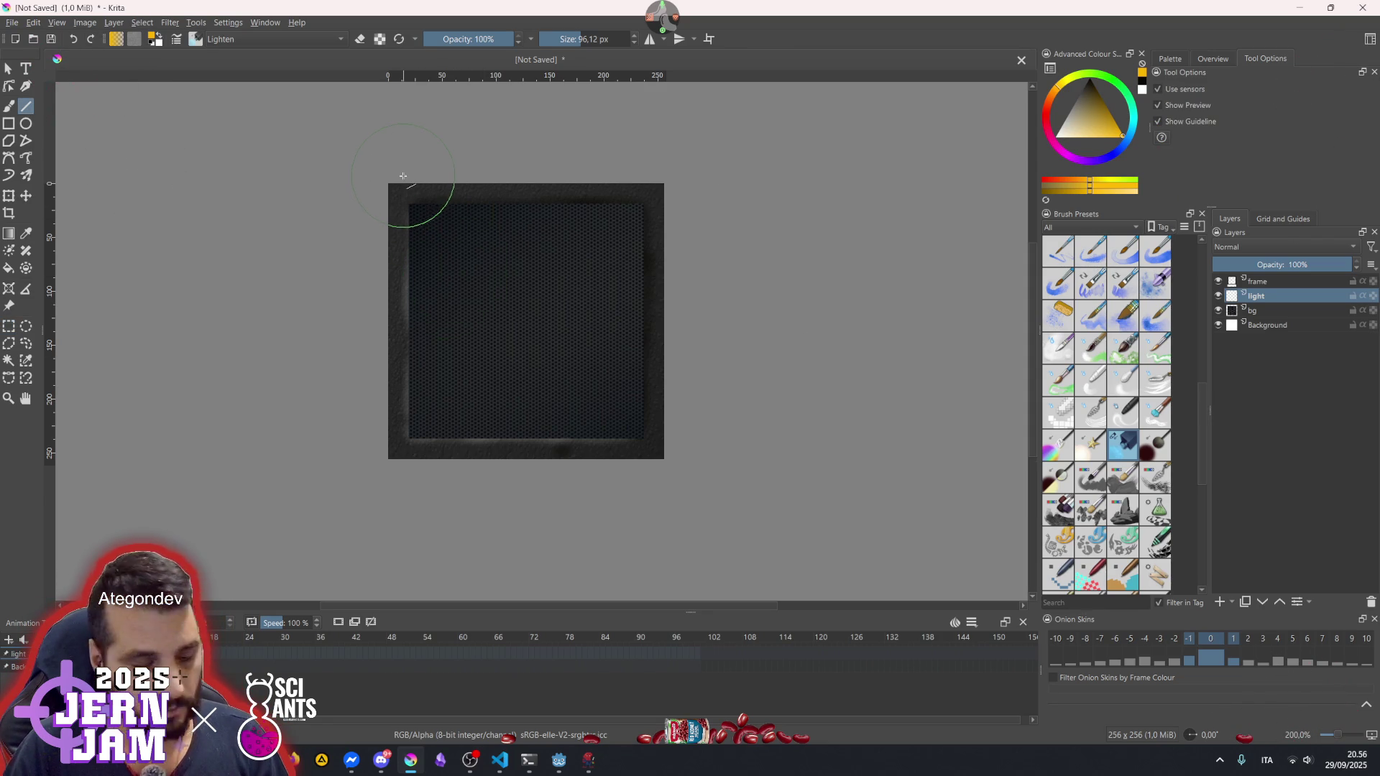
- Paint a faint yellow glow line down the left inner edge at 42% opacity
key(ctrl+a)
drag(381, 468, 384, 384)
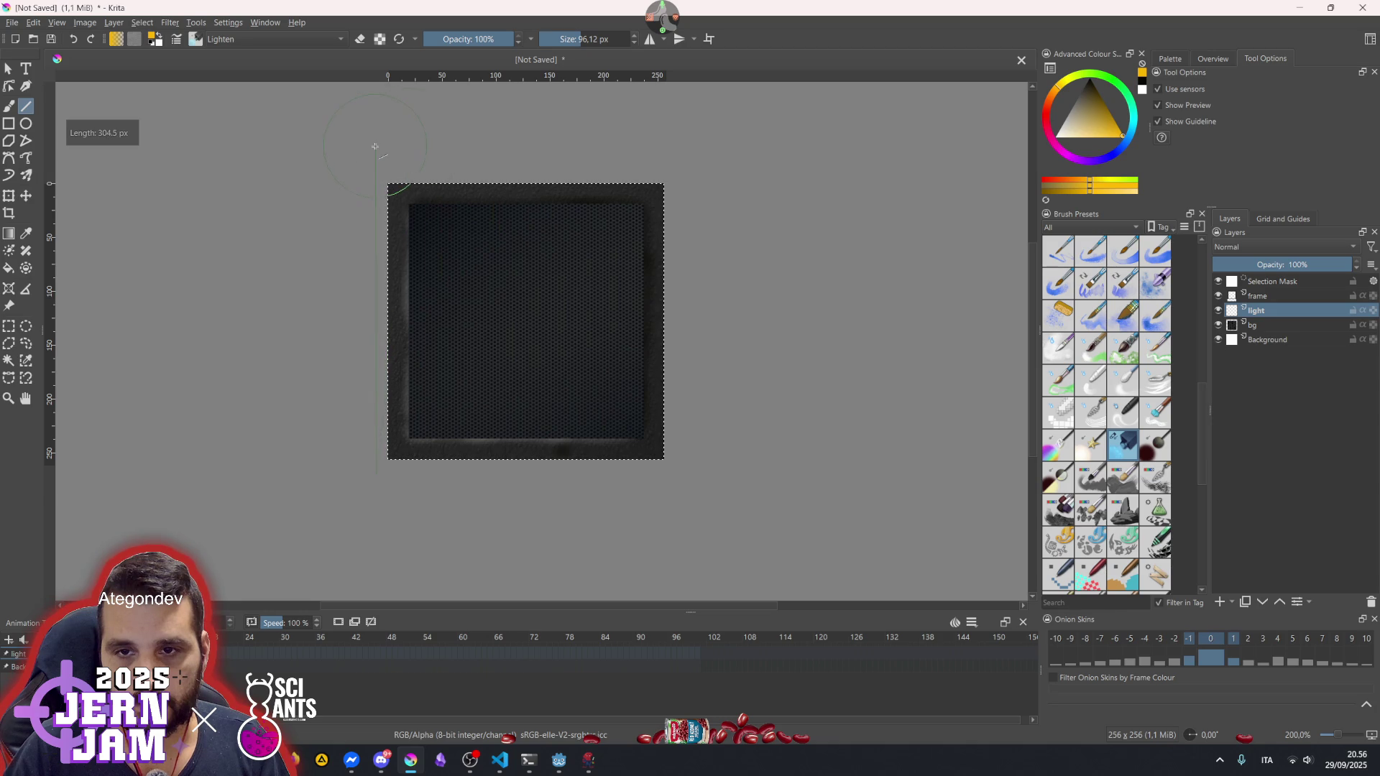
mouse_move(400, 168)
mouse_down()
mouse_move(378, 161)
mouse_move(368, 440)
mouse_up()
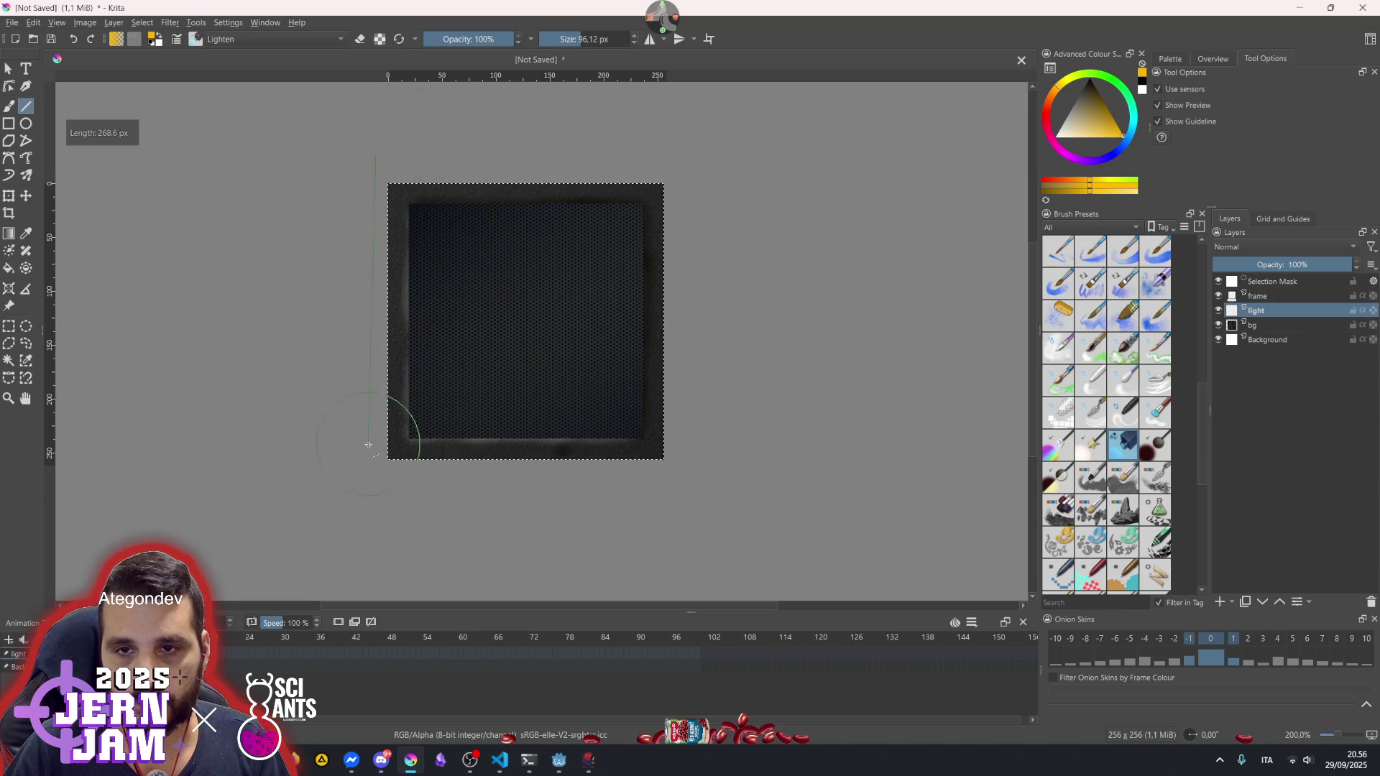
drag(345, 233, 321, 185)
key(ctrl+z)
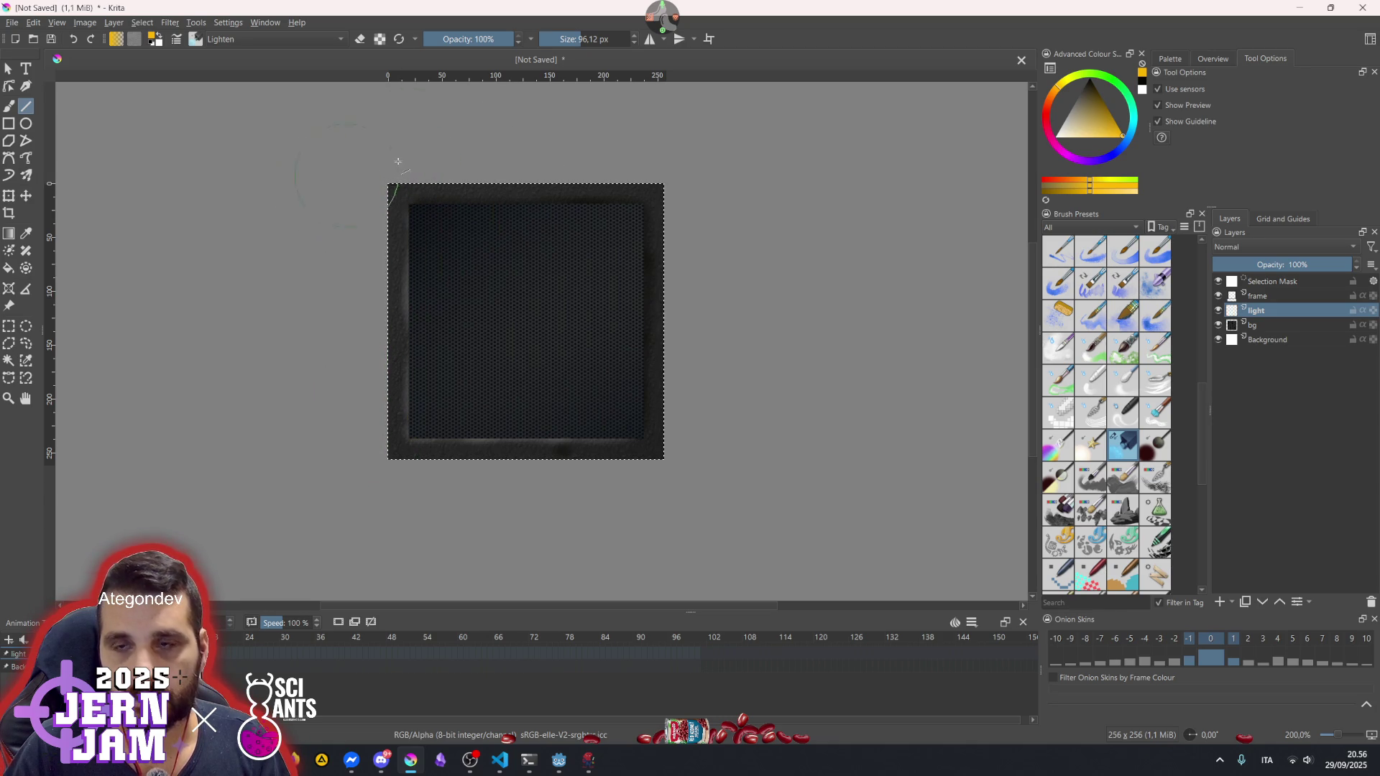
click(462, 40)
drag(376, 114, 349, 434)
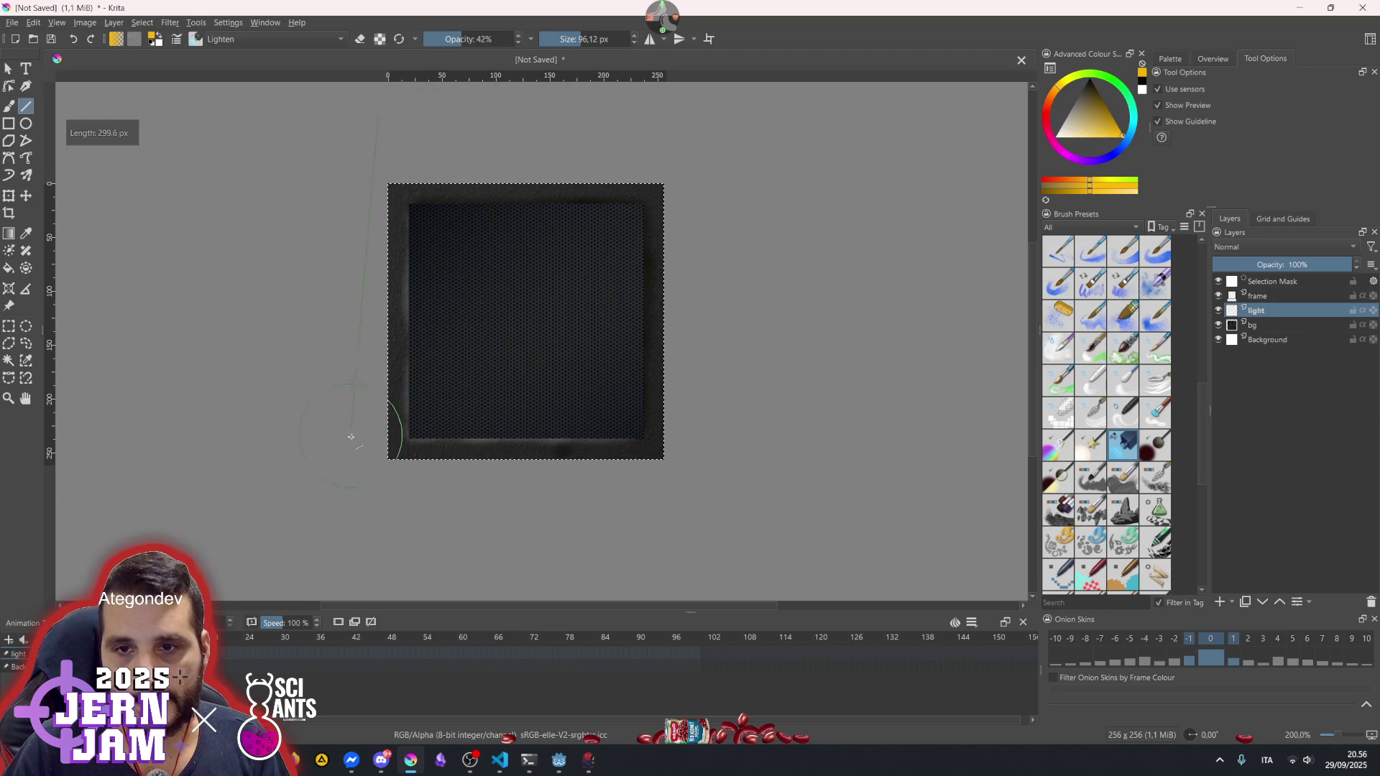
drag(302, 179, 735, 156)
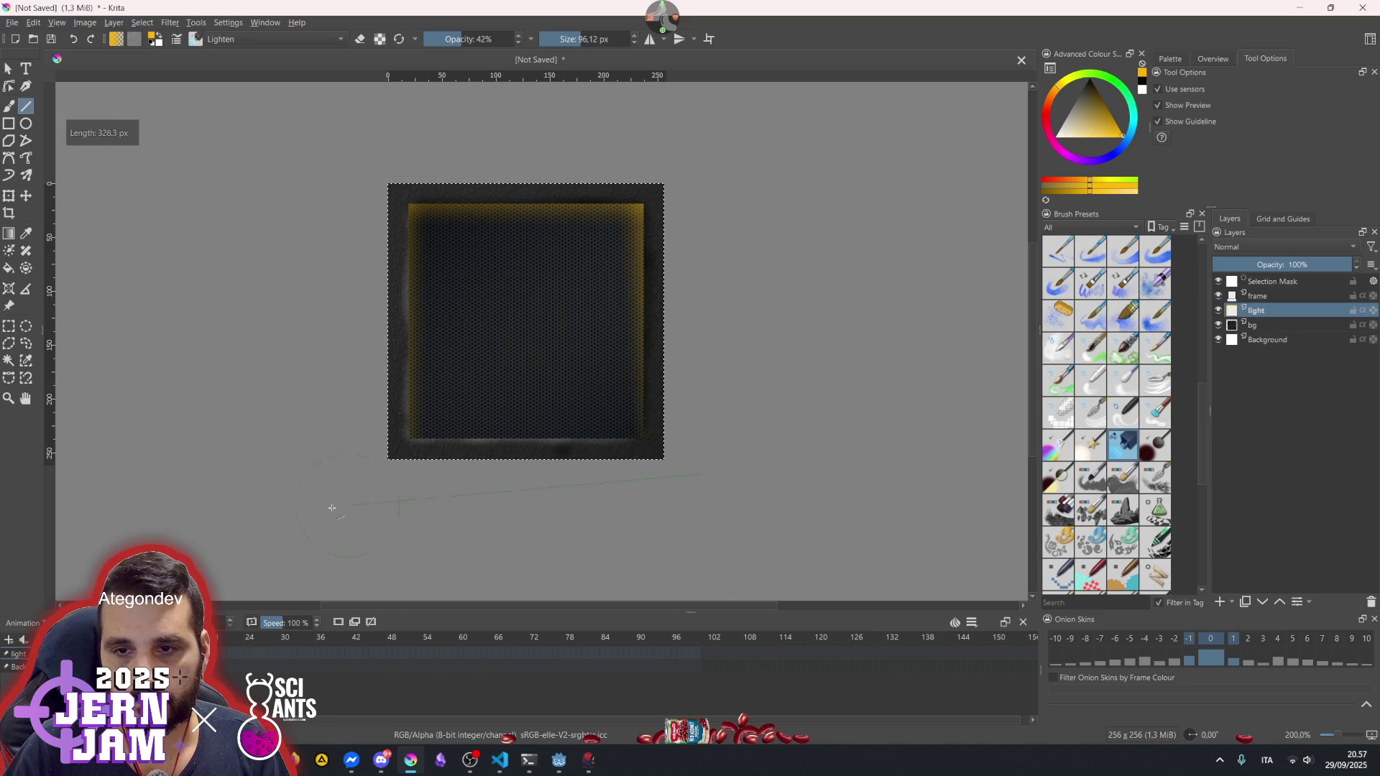
scroll(726, 403, down, 1)
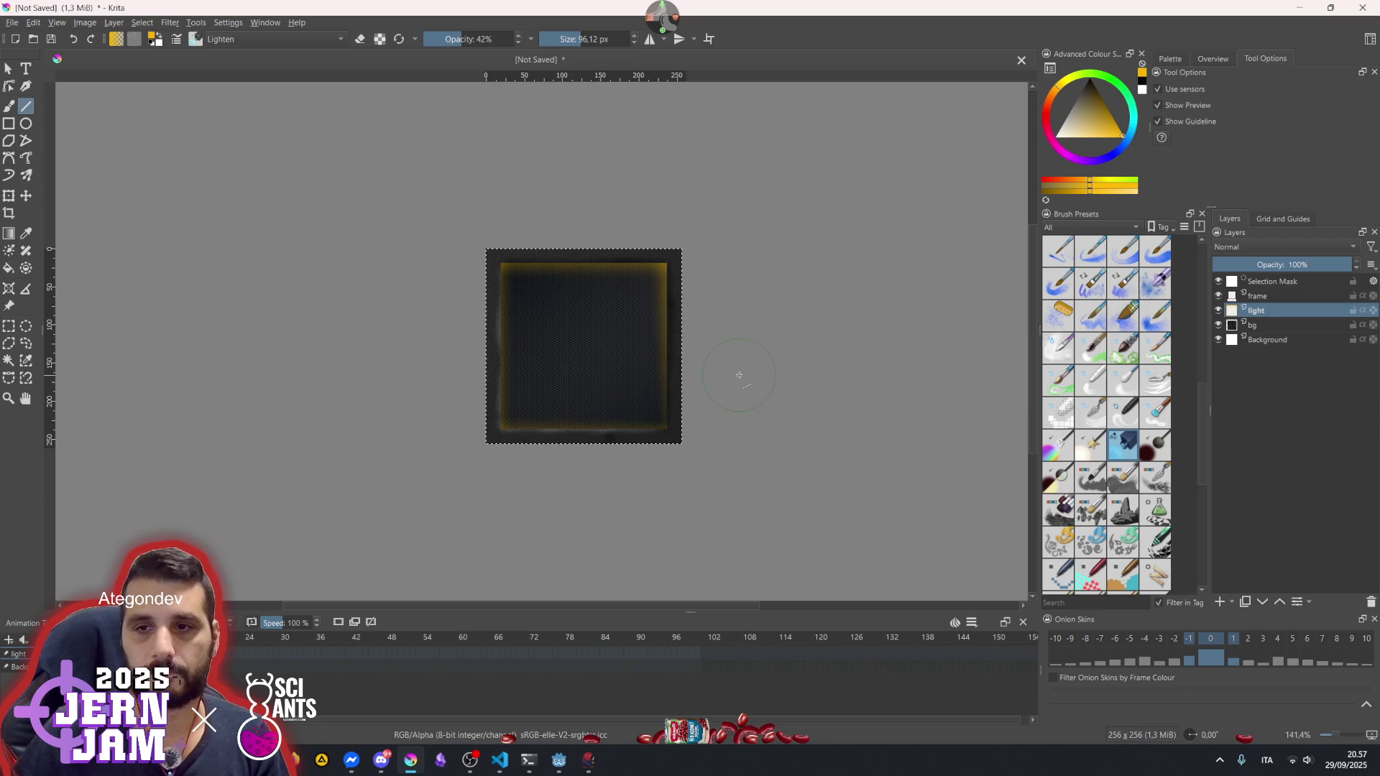
scroll(724, 369, up, 2)
scroll(715, 363, down, 2)
scroll(715, 364, up, 2)
scroll(699, 356, down, 1)
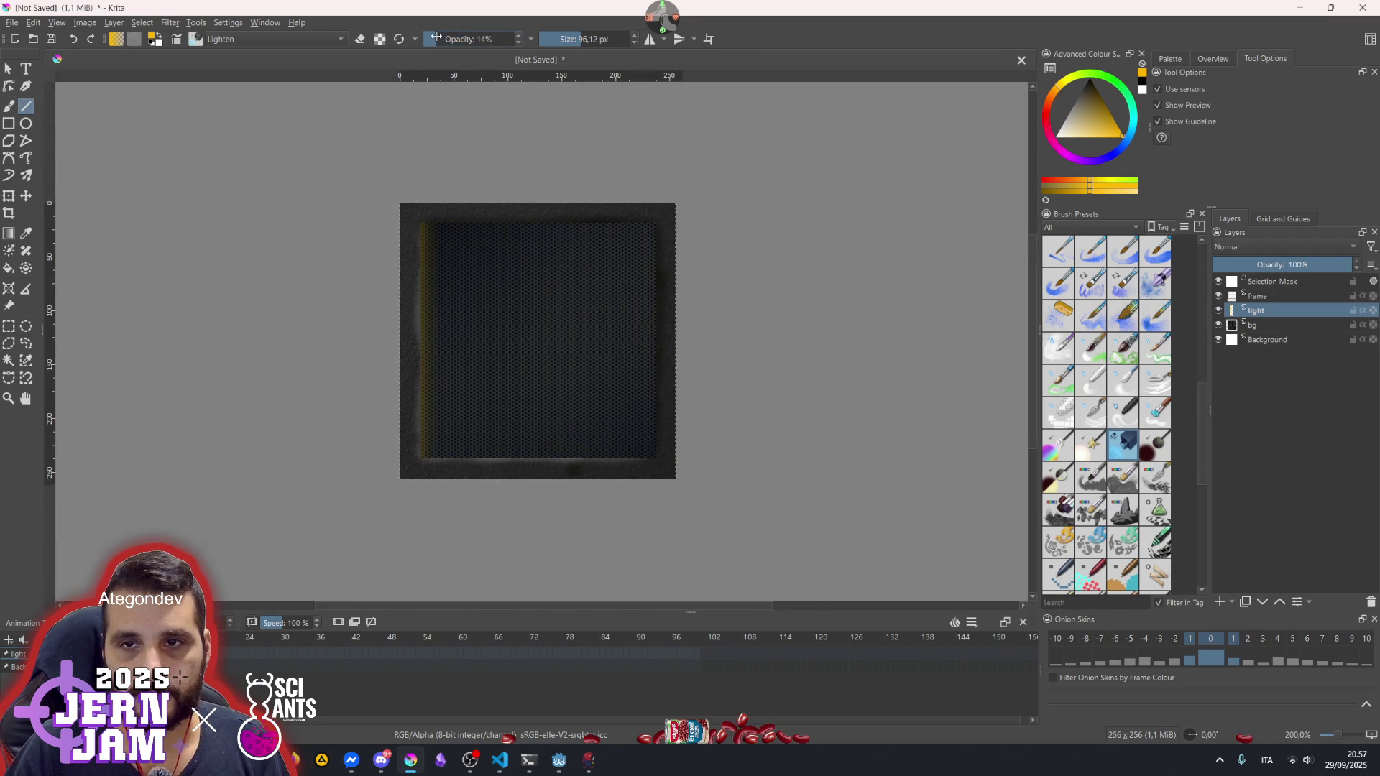
- Draw glow lines along the top, right and bottom inner edges, then select the frame layer
drag(362, 177, 834, 159)
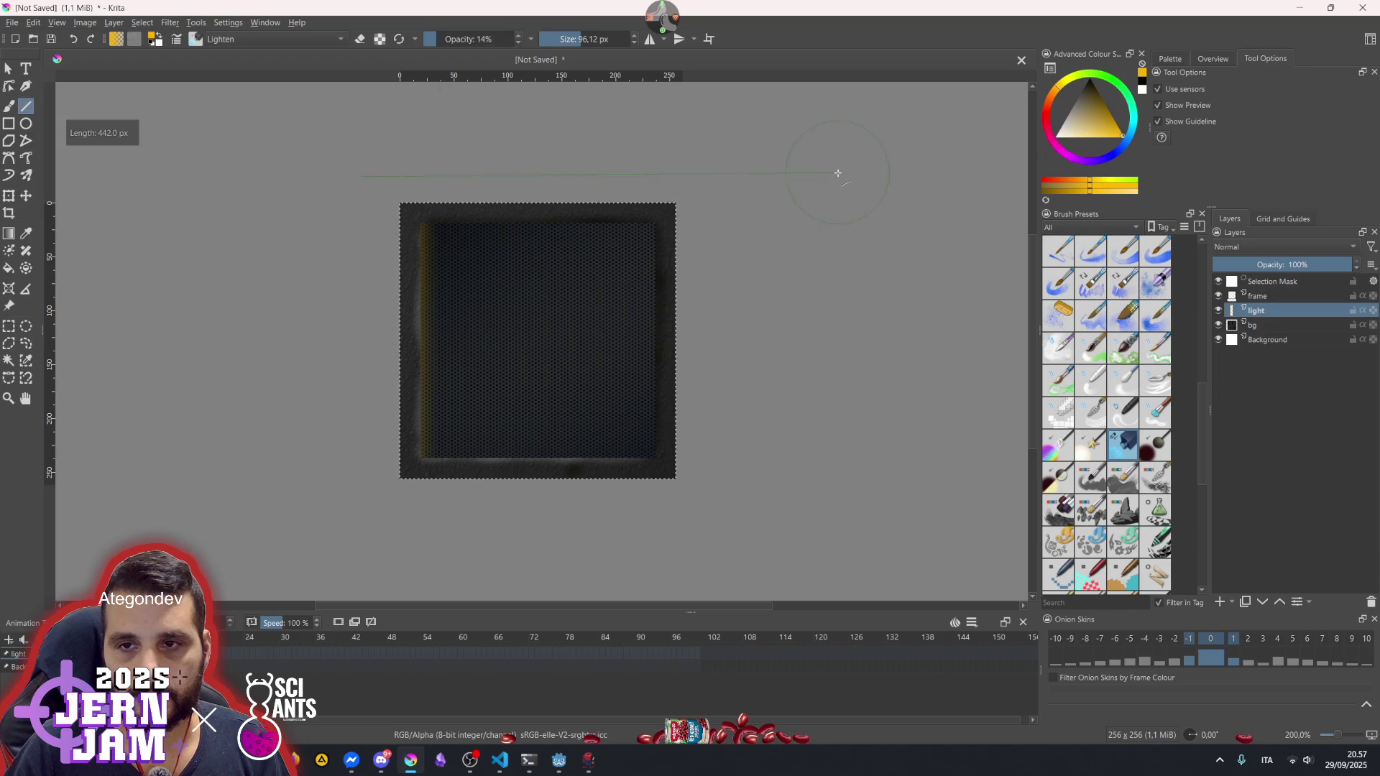
drag(704, 216, 704, 216)
mouse_move(406, 174)
mouse_down()
mouse_move(381, 170)
mouse_move(469, 178)
mouse_up()
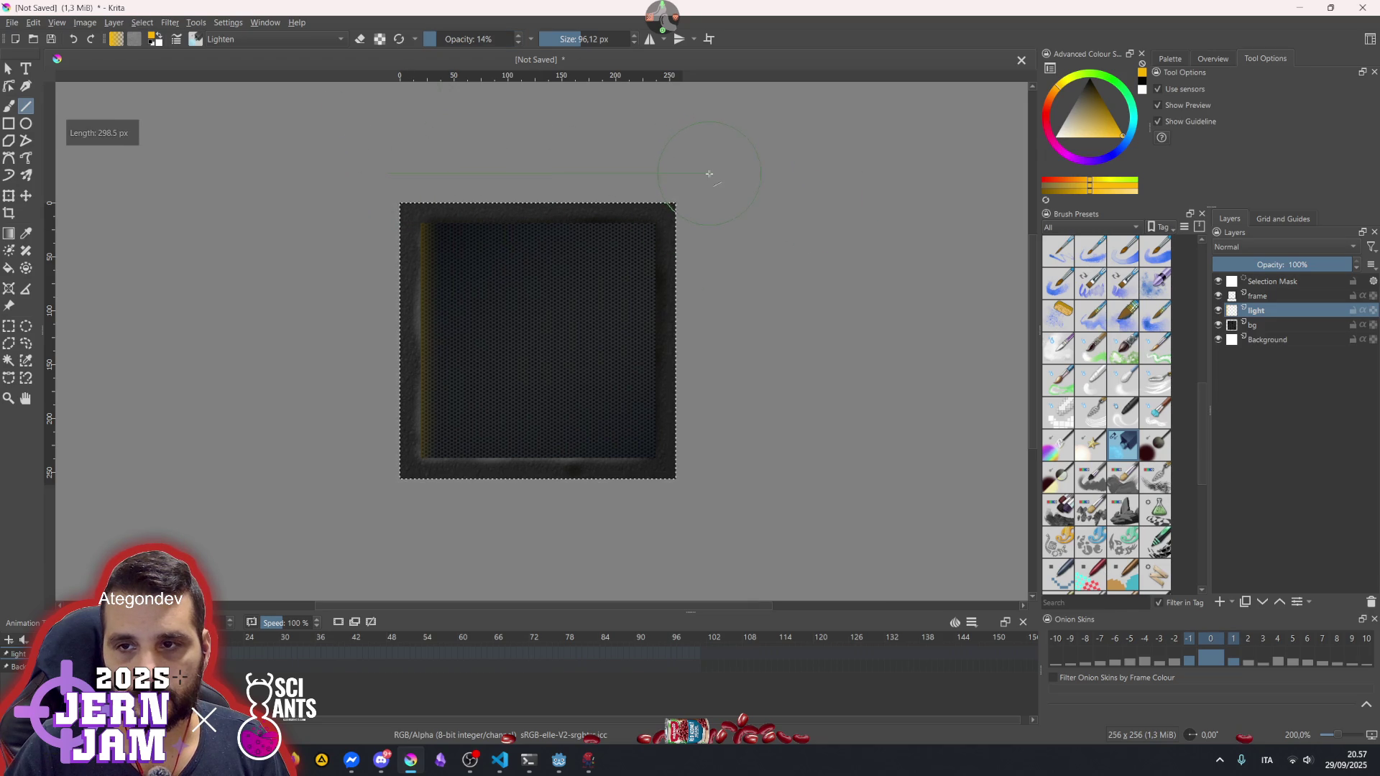
drag(689, 203, 704, 528)
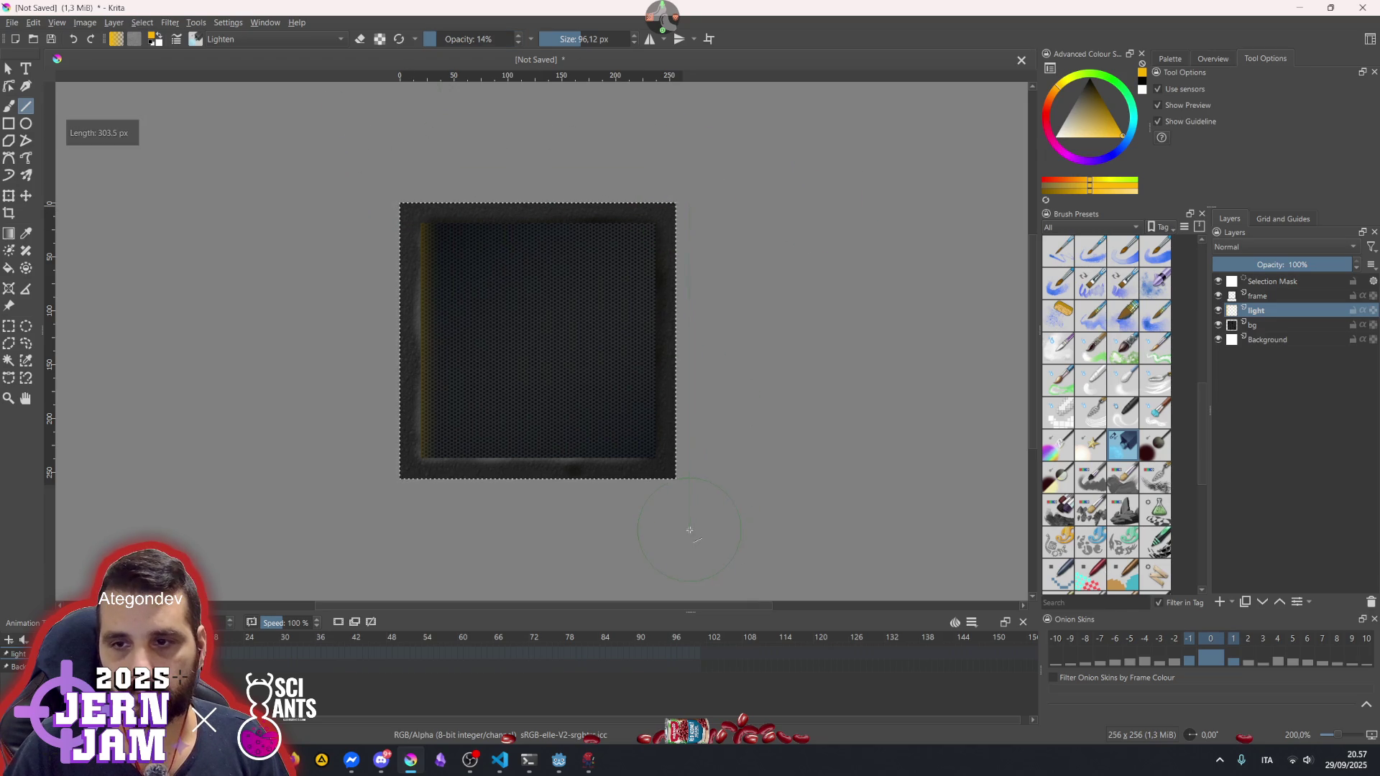
drag(413, 489, 395, 485)
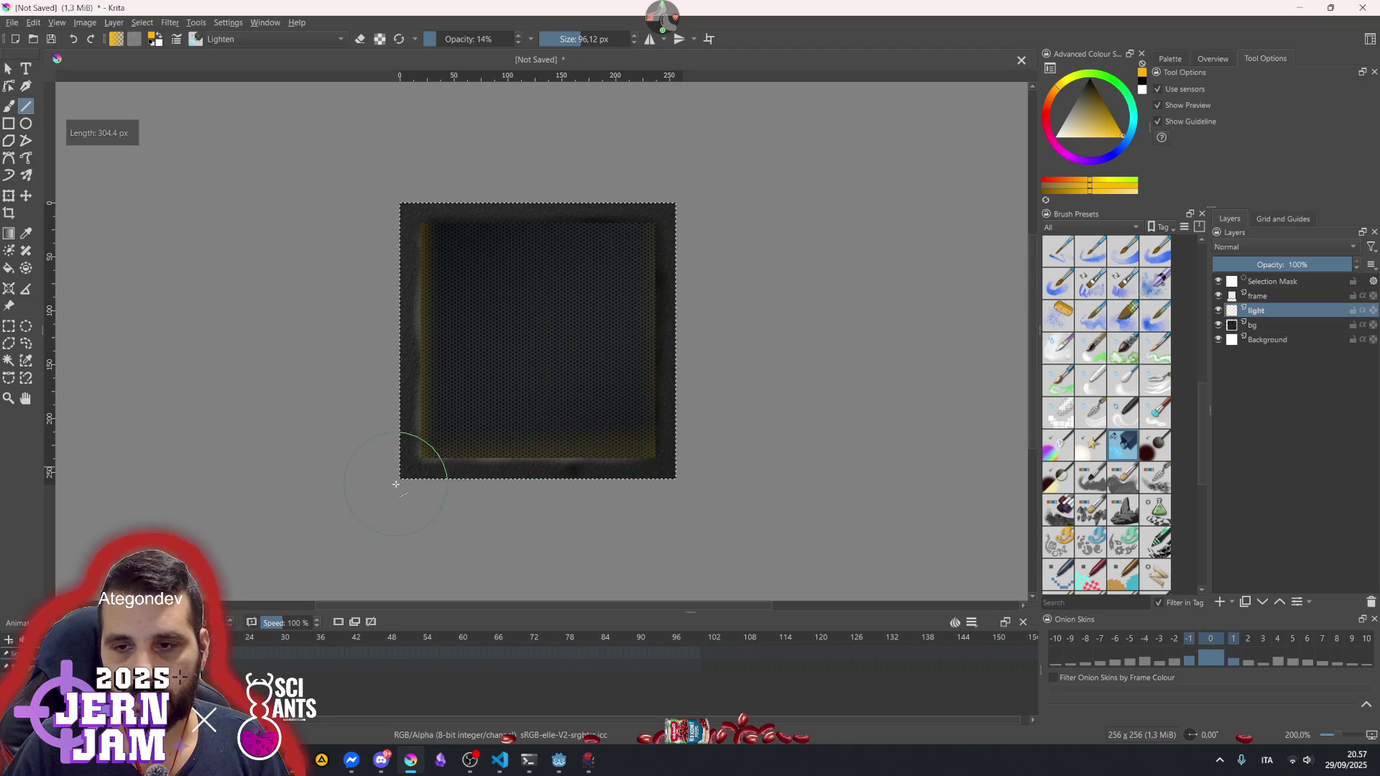
mouse_move(696, 493)
mouse_down()
mouse_move(408, 493)
mouse_move(431, 490)
mouse_up()
drag(696, 190, 411, 205)
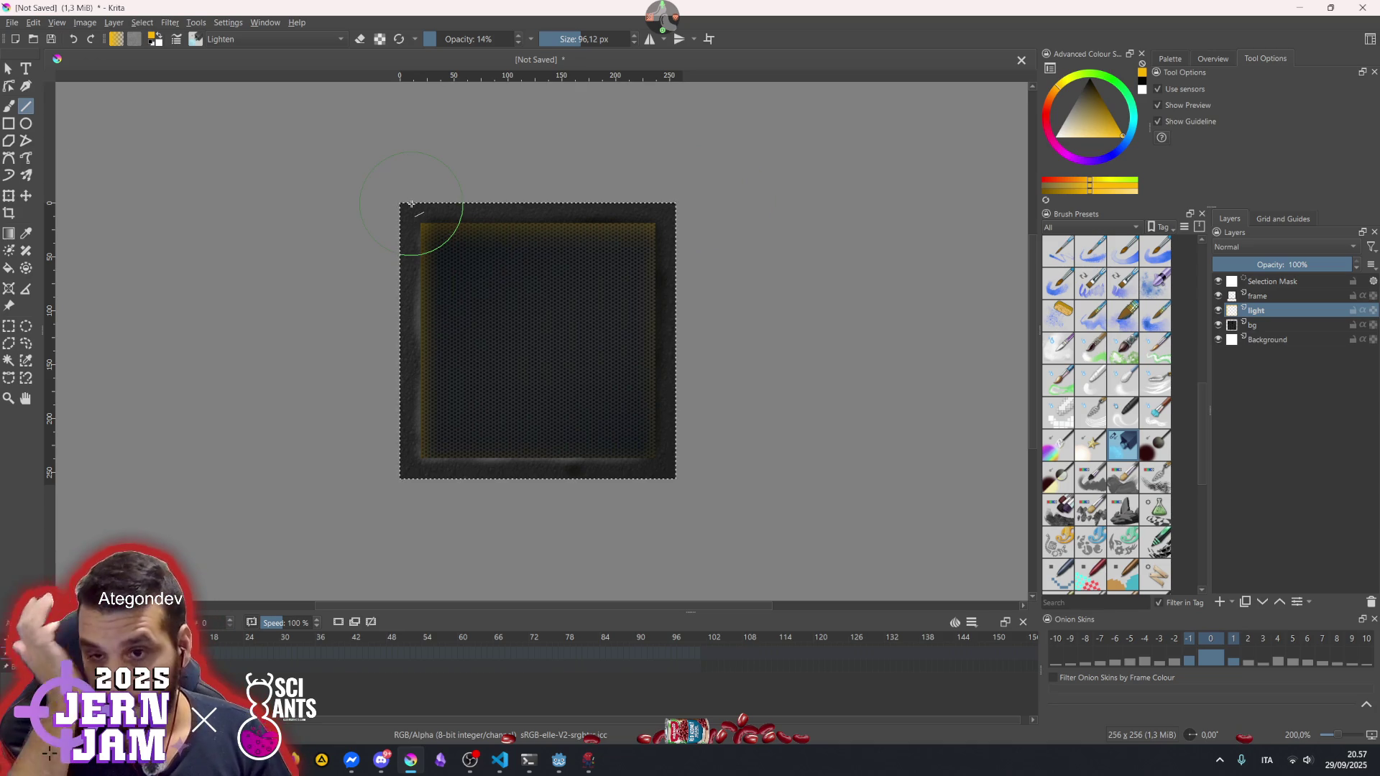
scroll(411, 205, down, 3)
scroll(460, 237, up, 6)
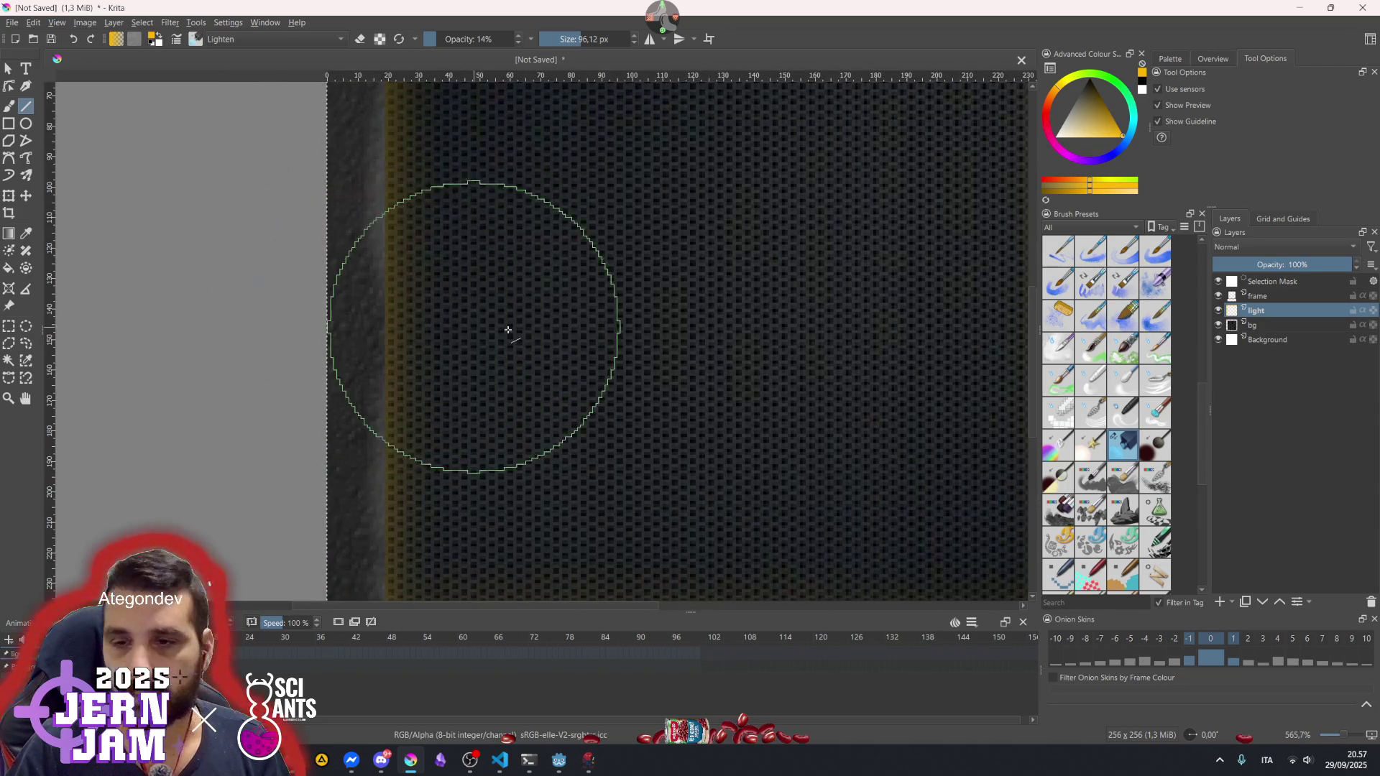
click(1232, 296)
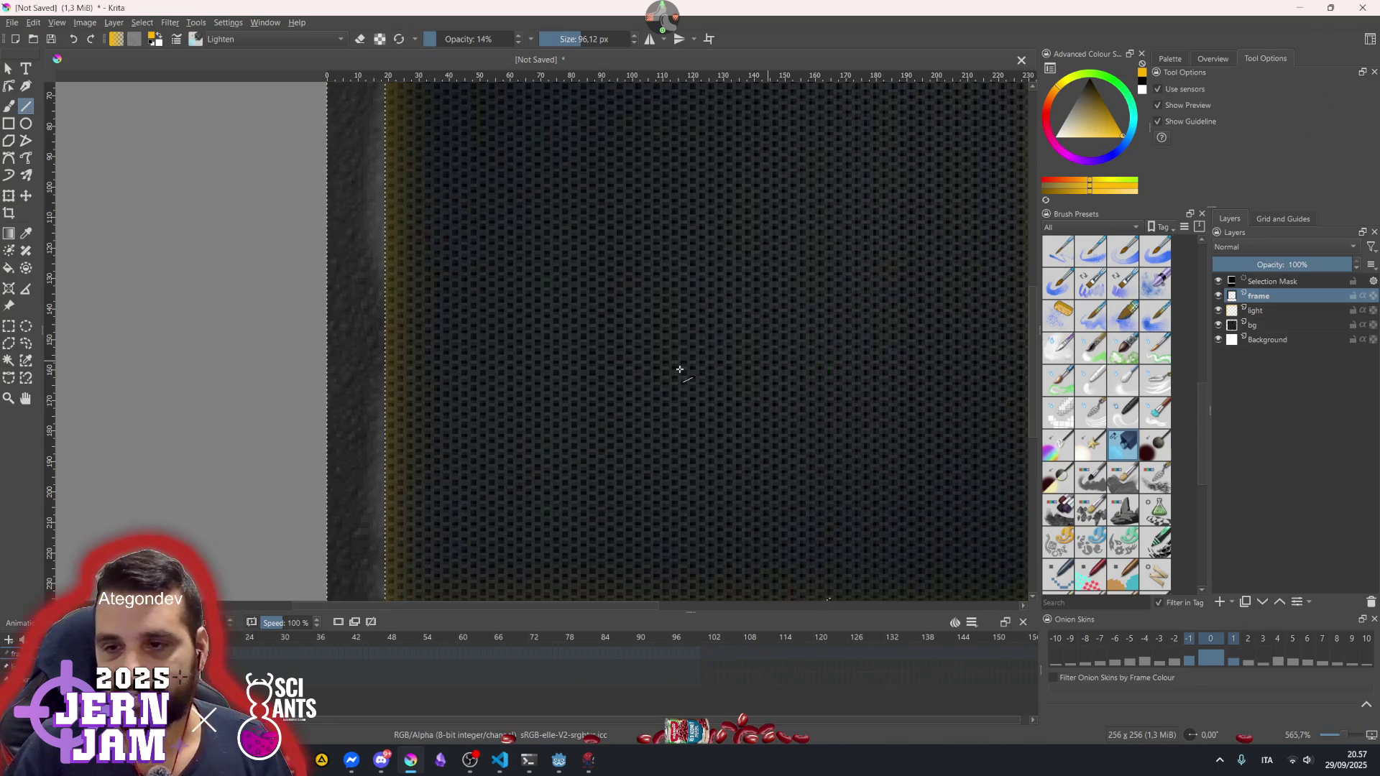
scroll(616, 370, down, 3)
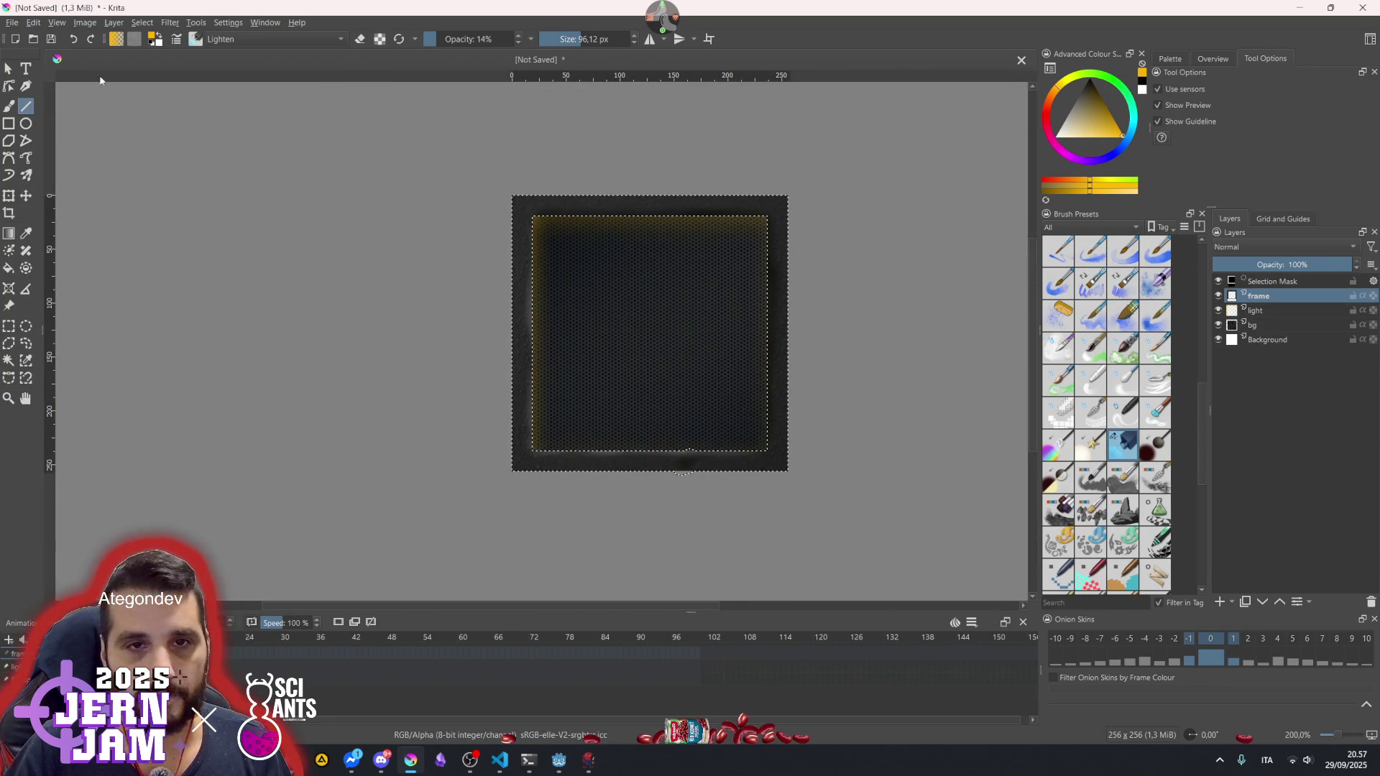
- Paint a faint light stroke up the panel's left inner edge with a roughly 27 px freehand brush
key(b)
key(bracketleft)
key(bracketleft)
key(bracketleft)
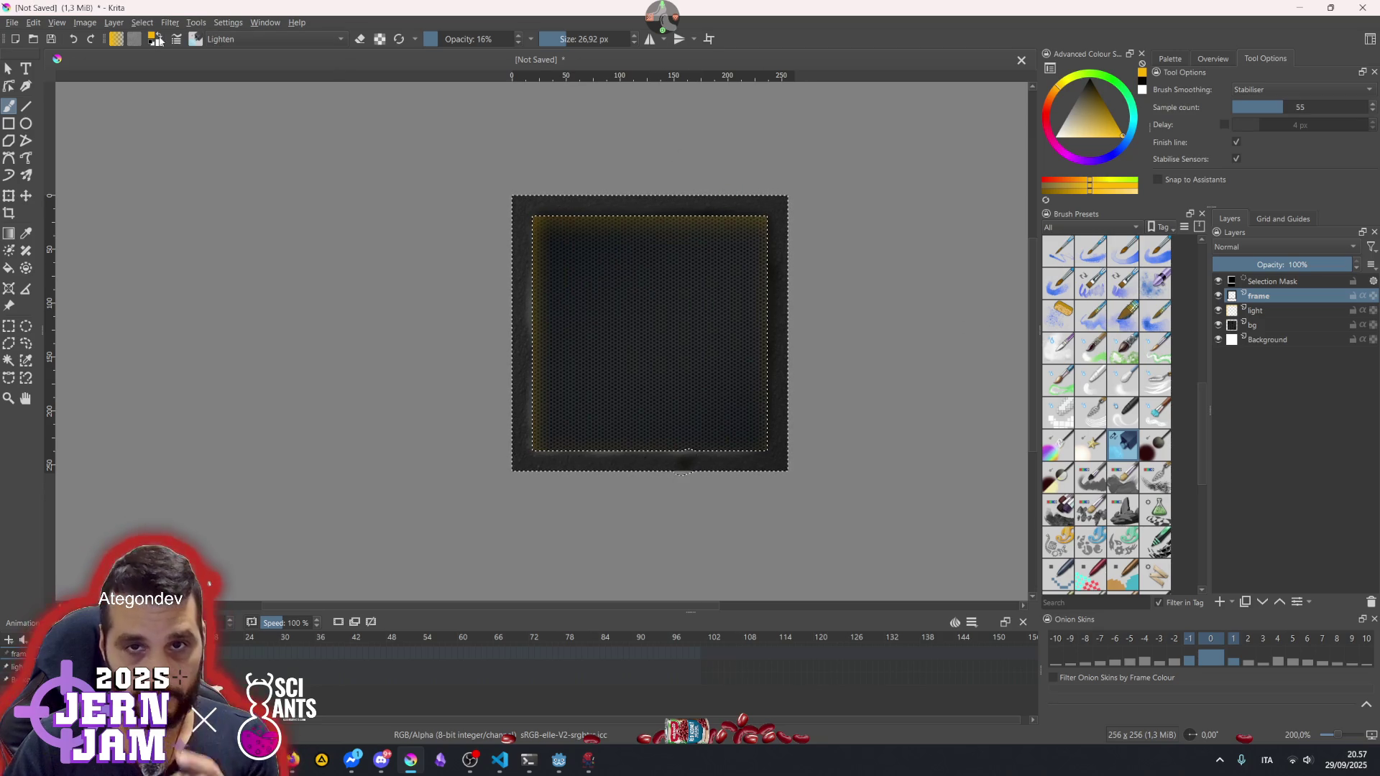
scroll(568, 287, up, 3)
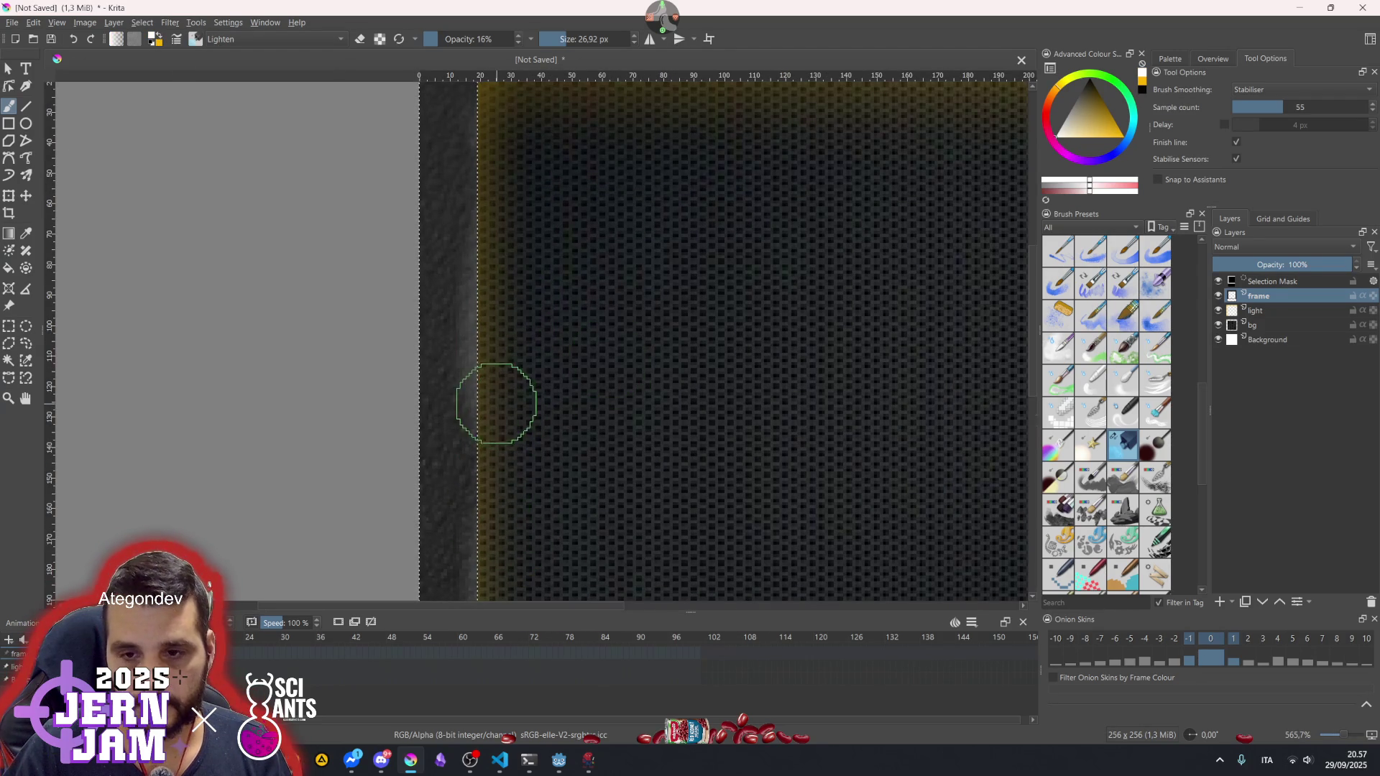
scroll(605, 370, down, 2)
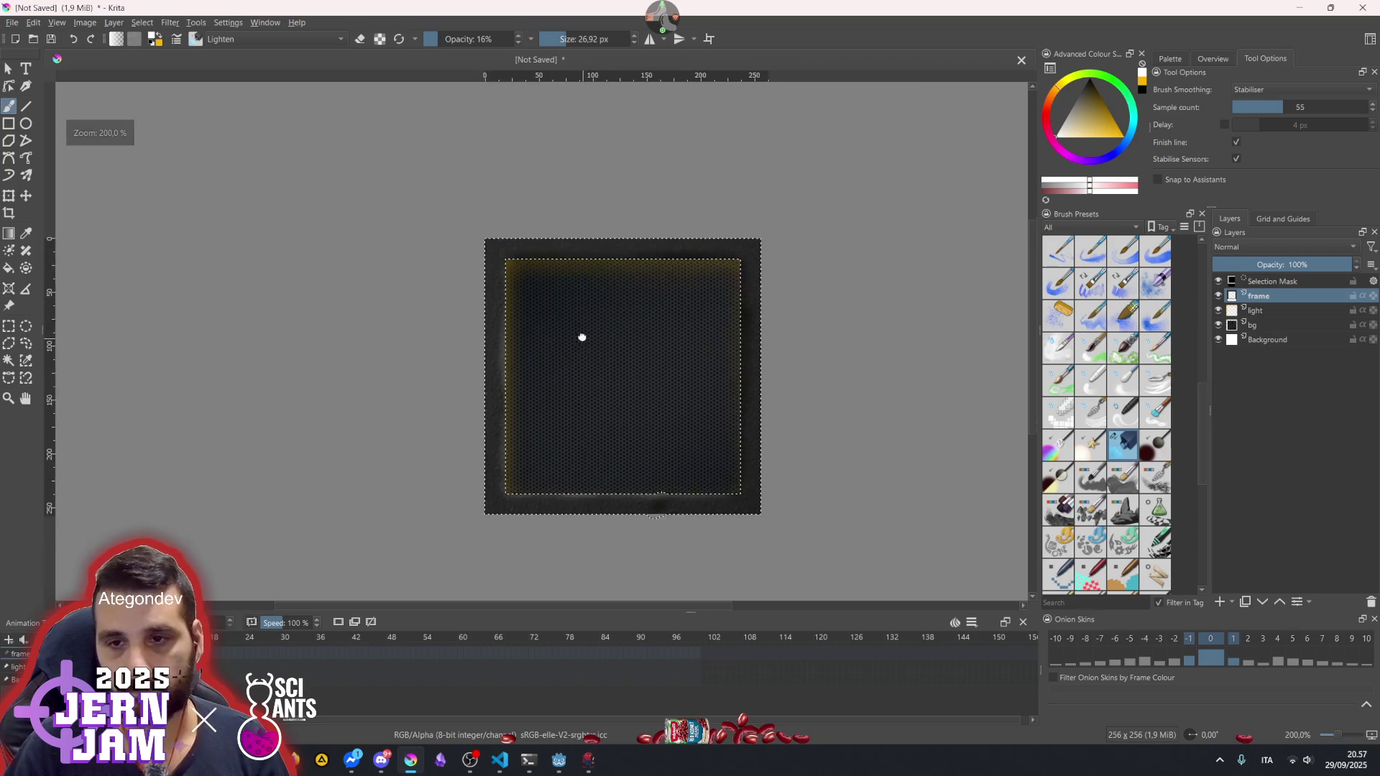
scroll(582, 342, up, 2)
mouse_move(511, 484)
mouse_down()
mouse_move(524, 348)
mouse_move(499, 206)
mouse_up()
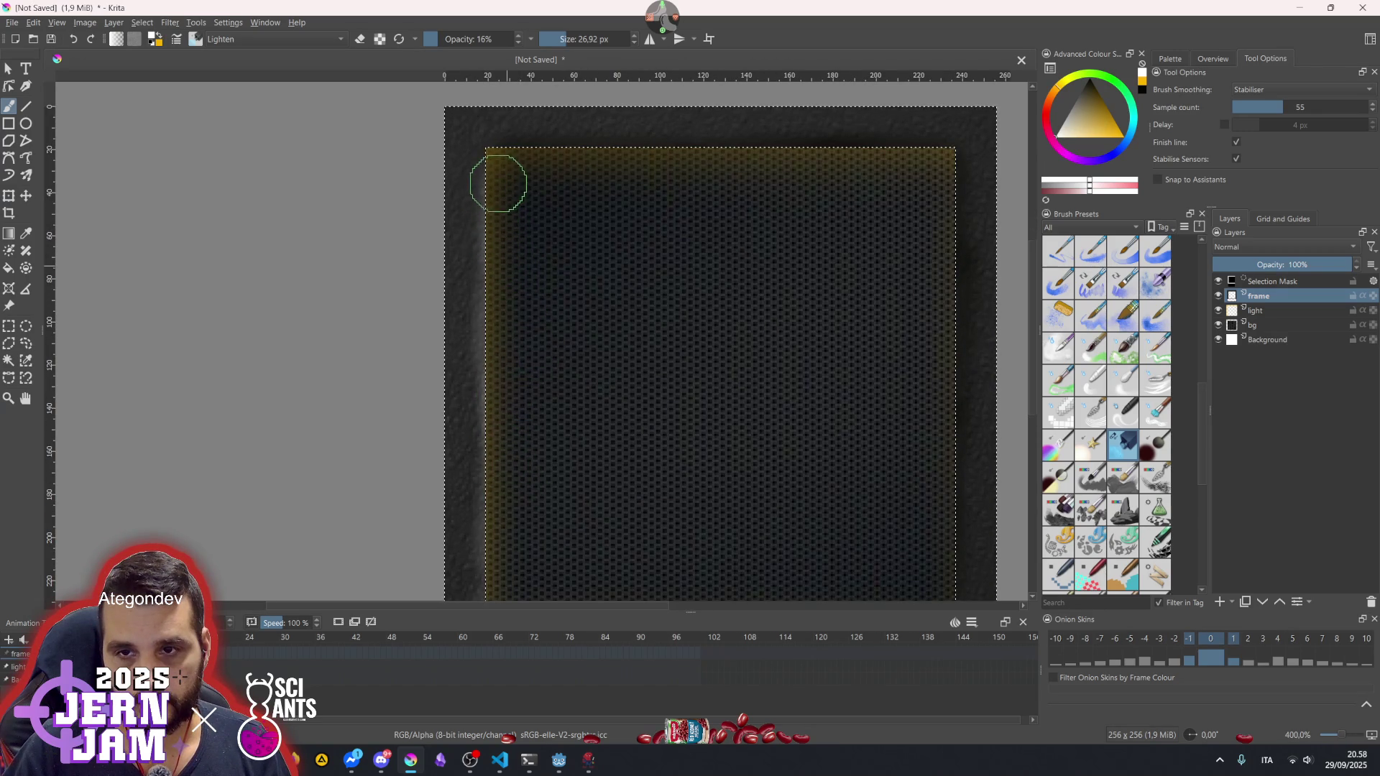
scroll(561, 288, down, 2)
scroll(492, 360, up, 3)
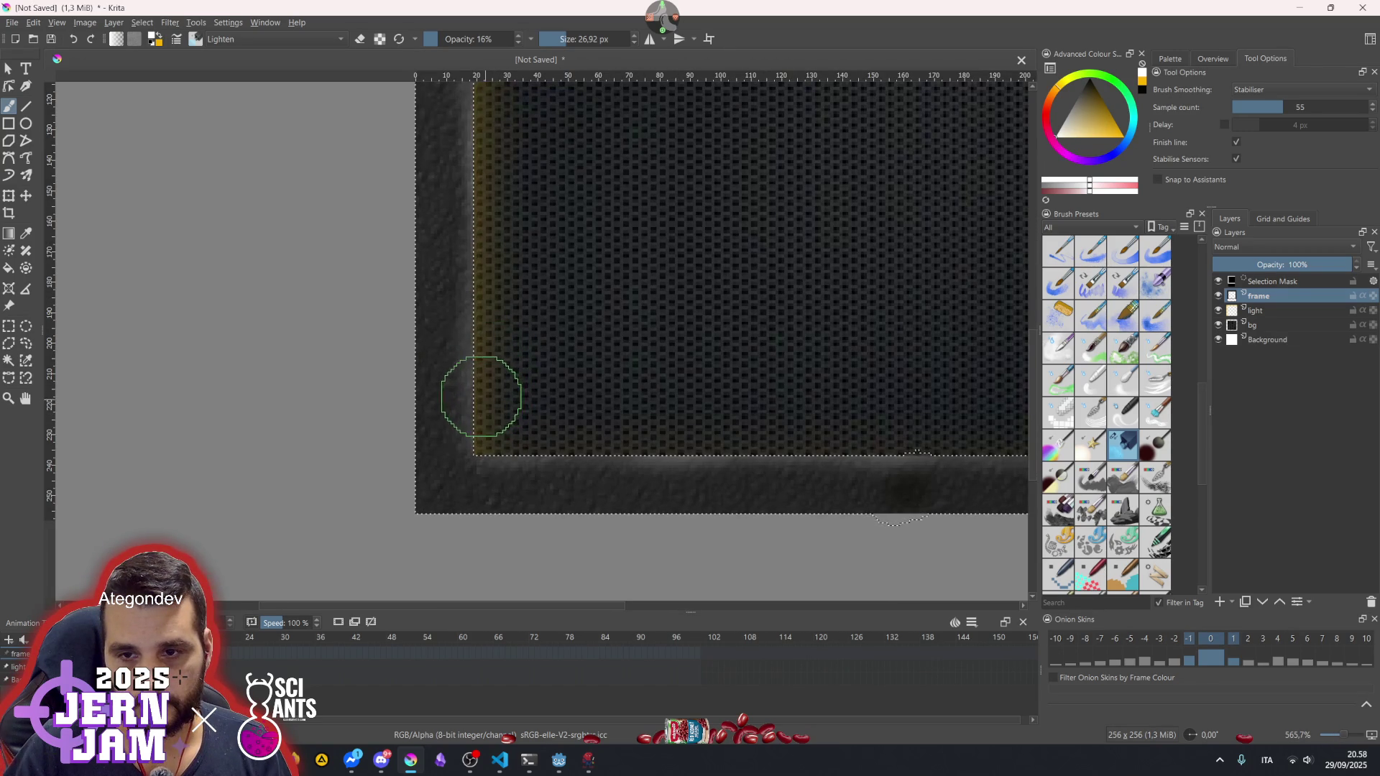
scroll(553, 320, down, 2)
scroll(617, 308, down, 3)
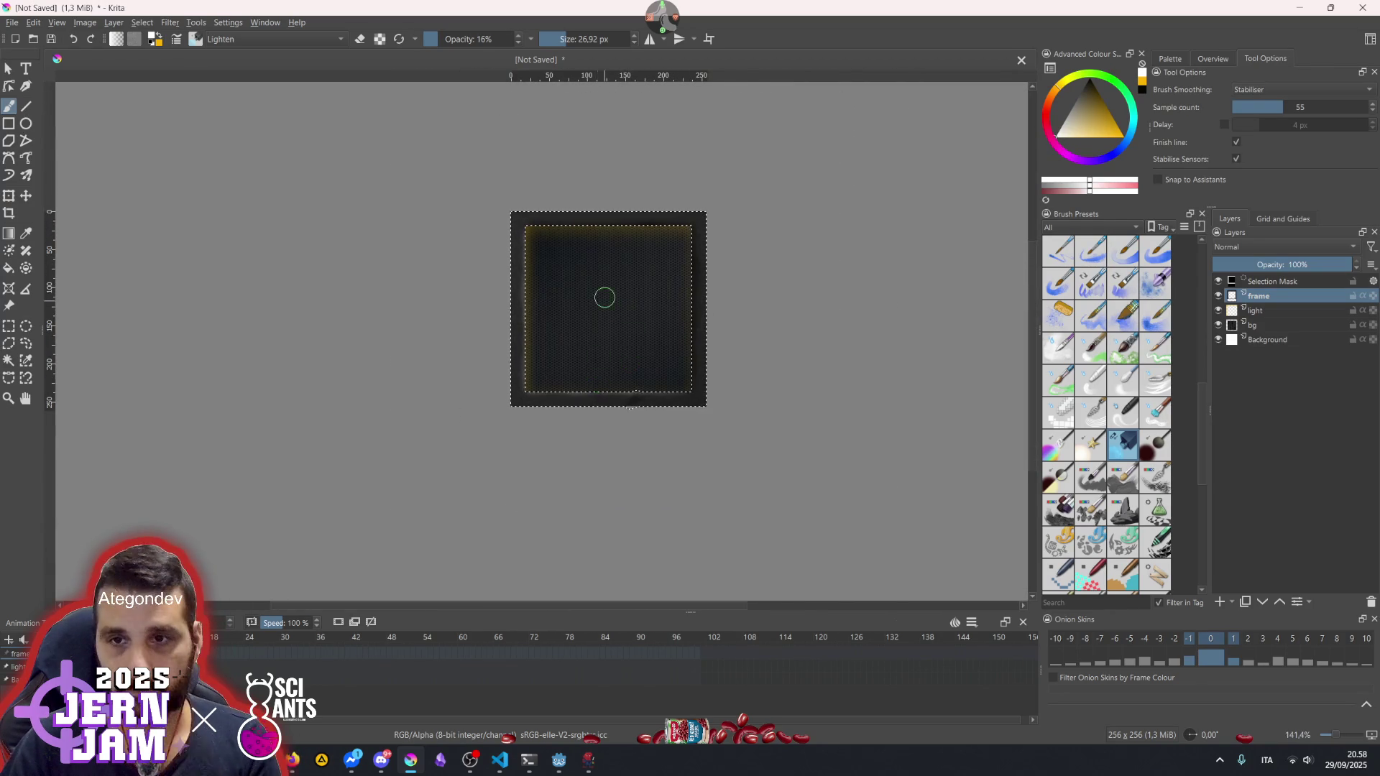
scroll(597, 309, up, 1)
- Clear the selection and pick the bg layer for editing
key(ctrl+shift+a)
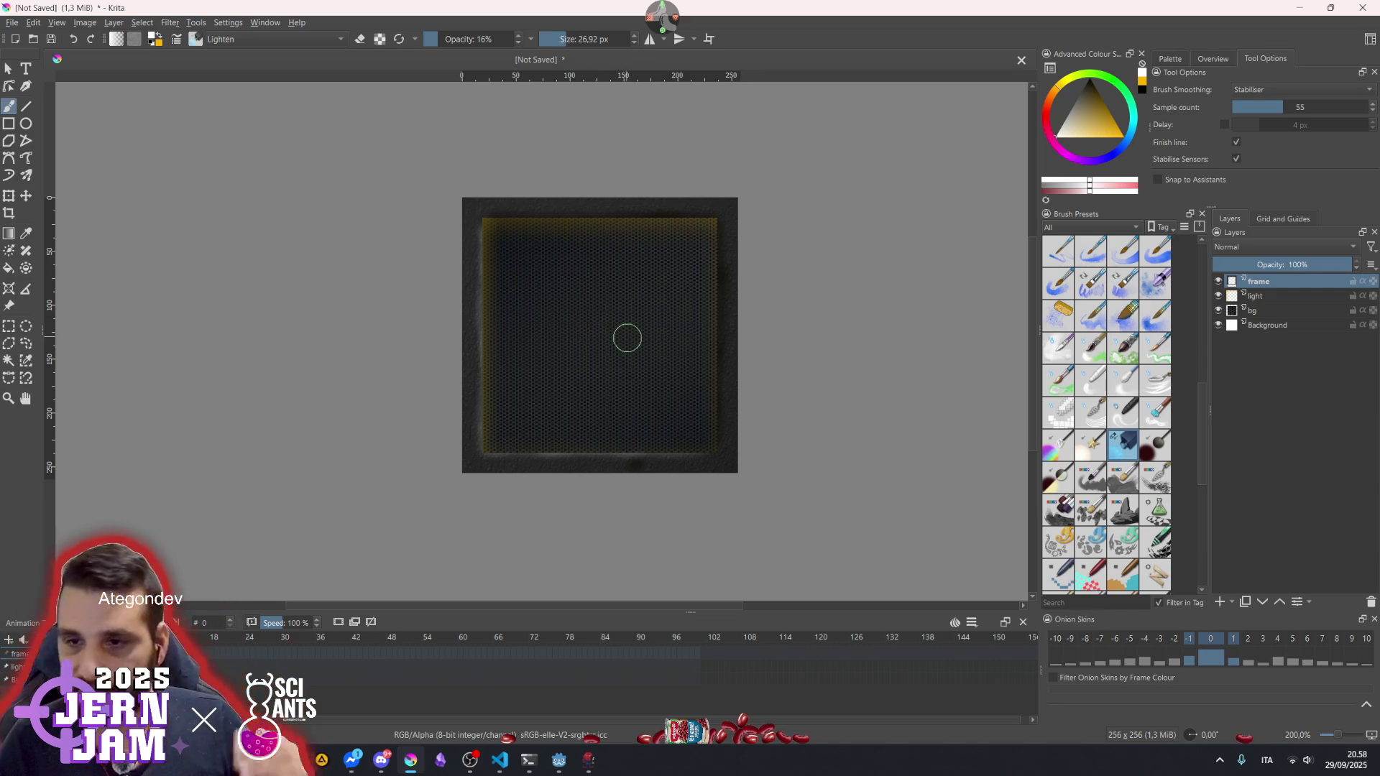
scroll(608, 450, up, 2)
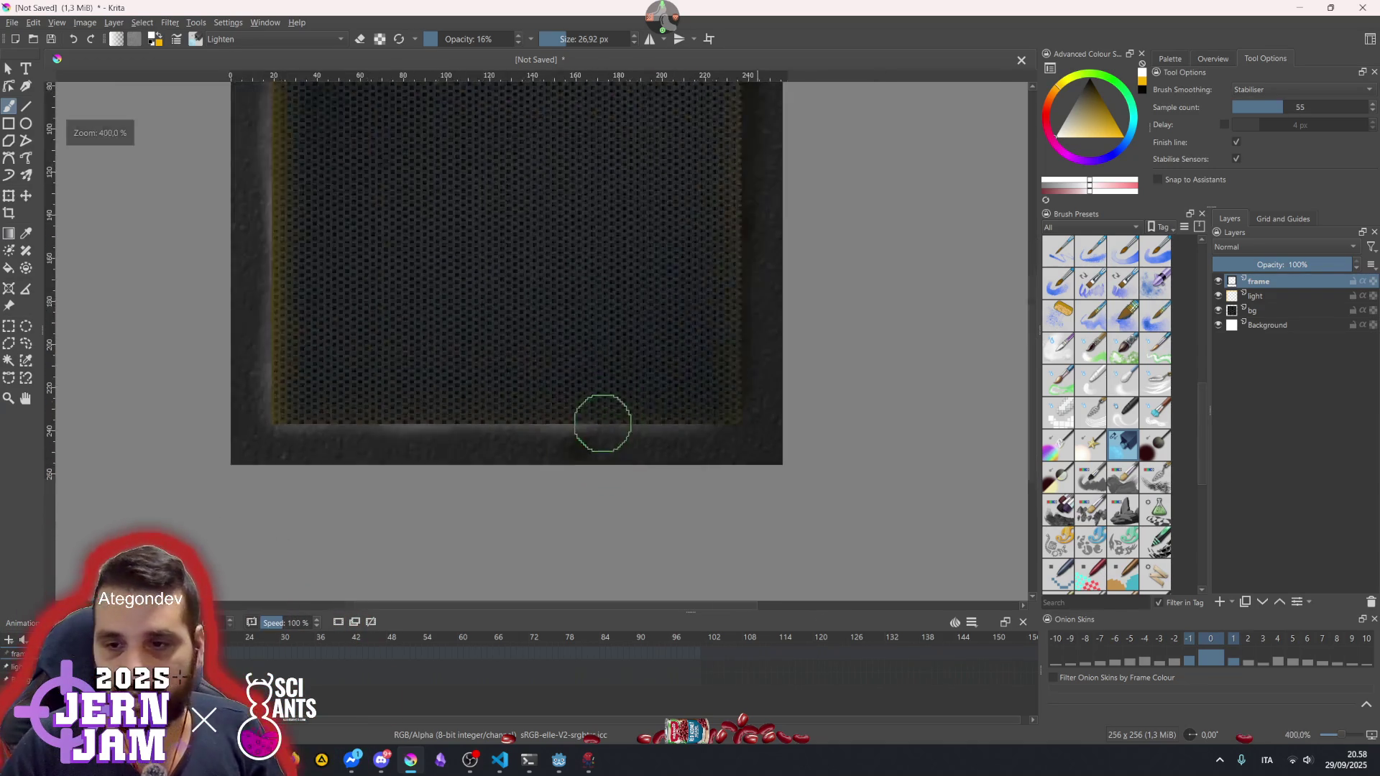
scroll(604, 424, down, 1)
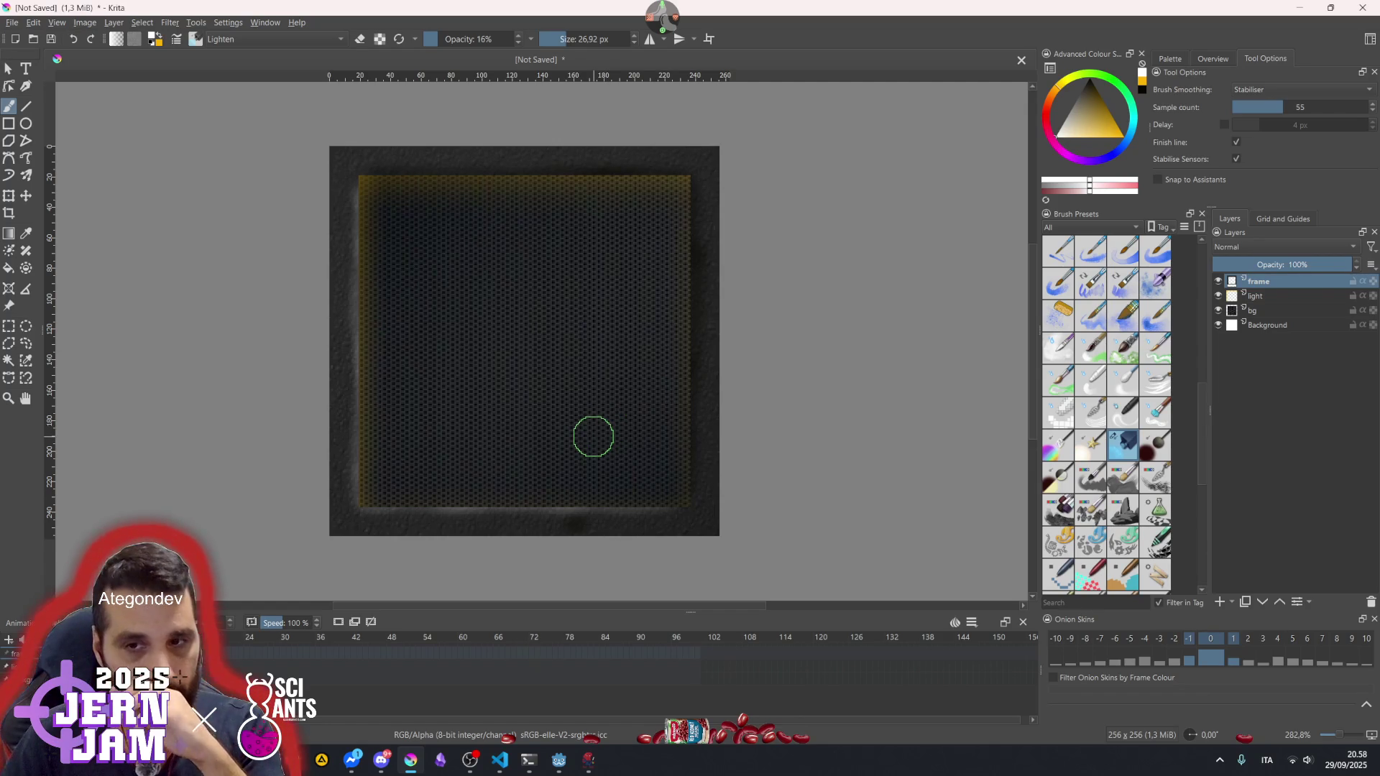
click(1252, 310)
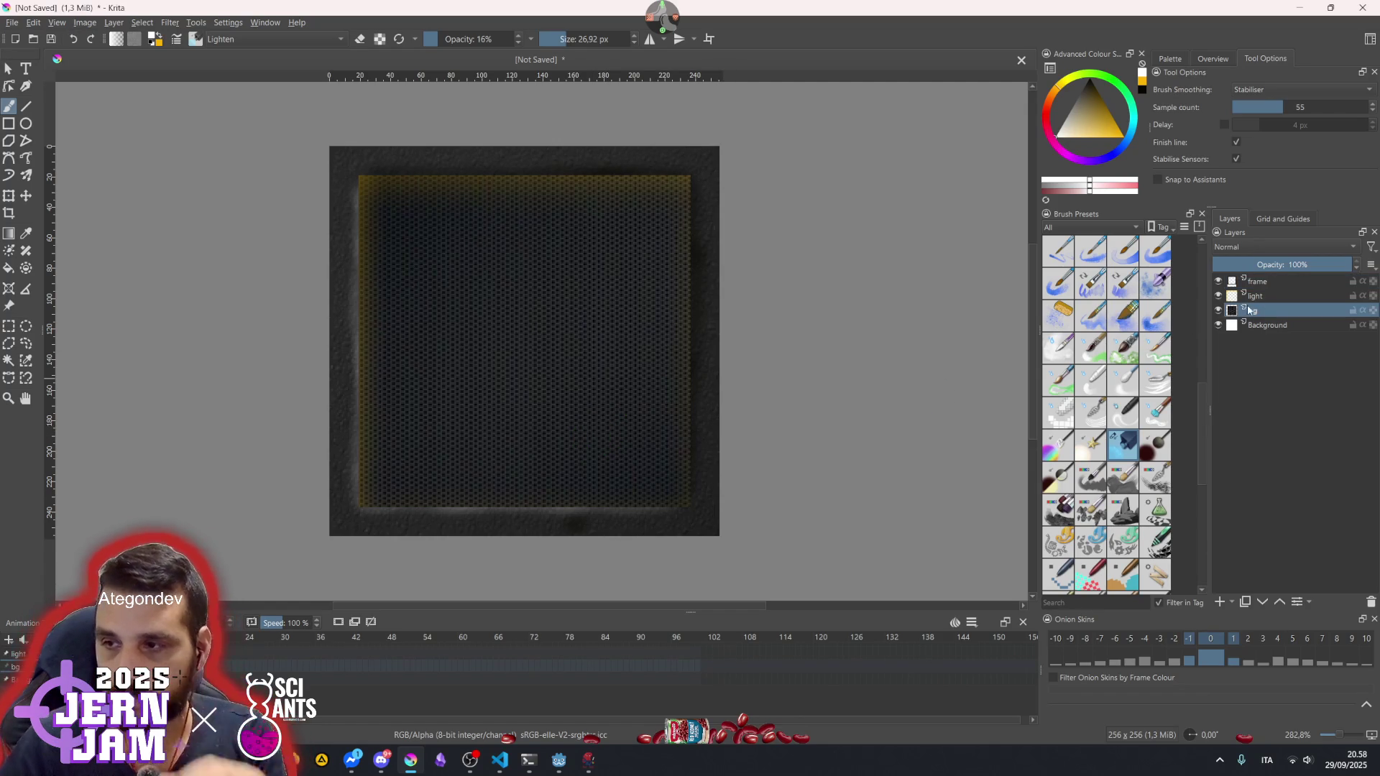
- Select the bg layer's opaque inner area and switch to a plain normal-blend brush preset
ctrl+click(1232, 310)
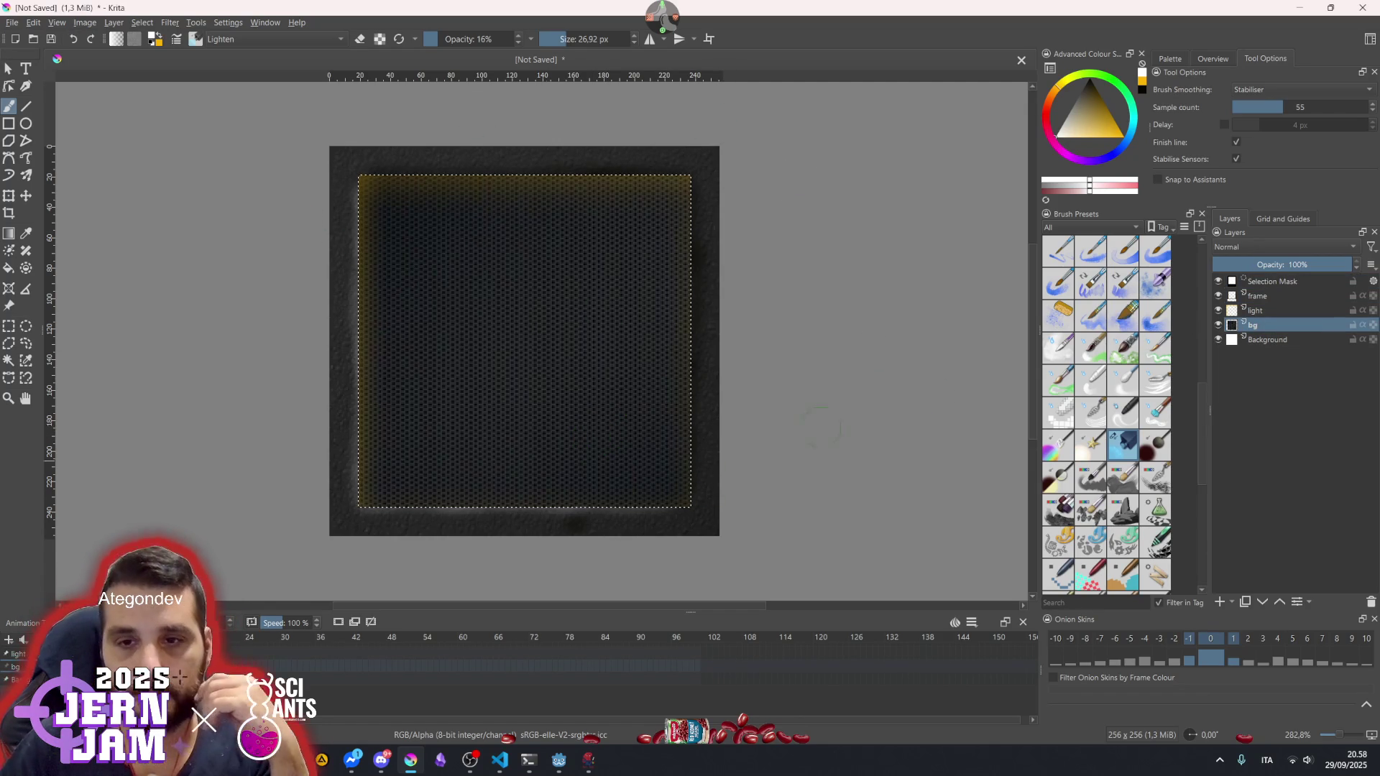
key(r)
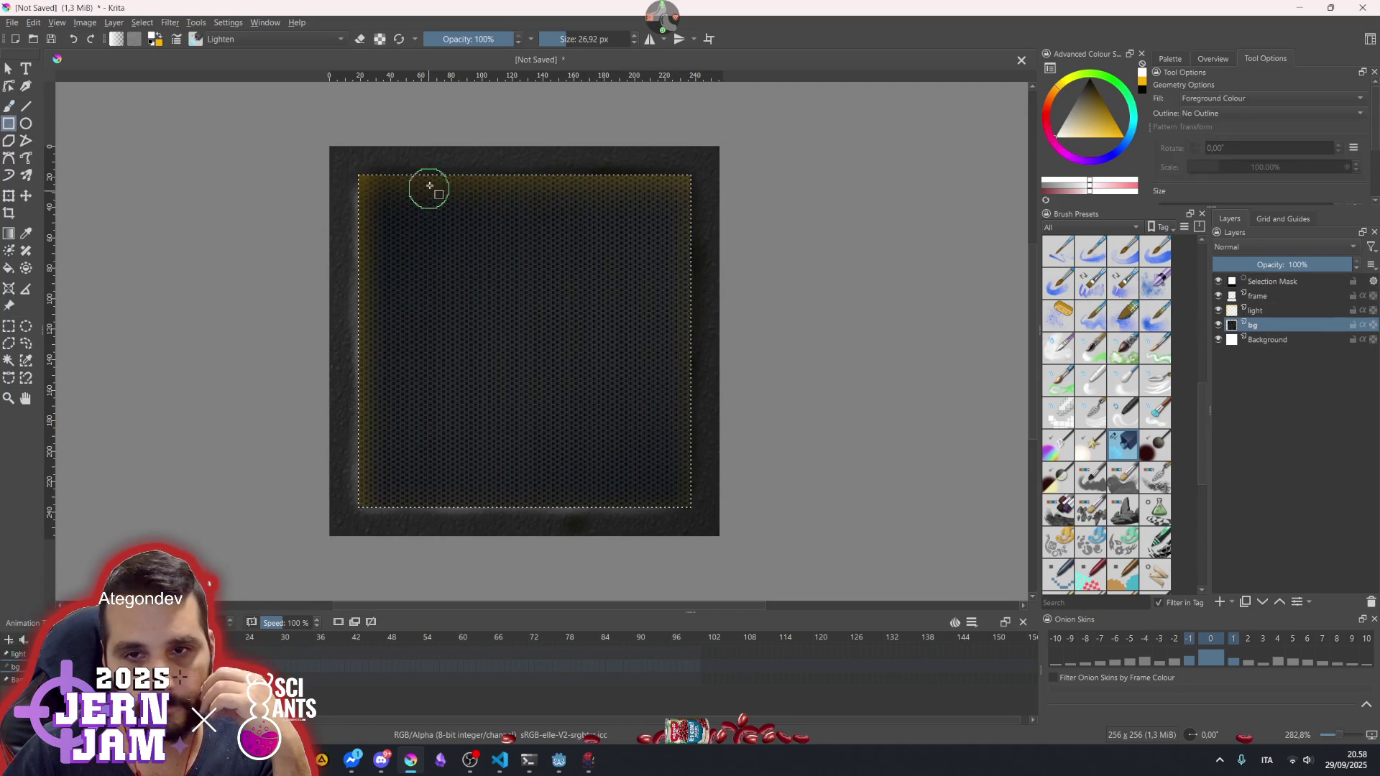
scroll(1069, 291, up, 5)
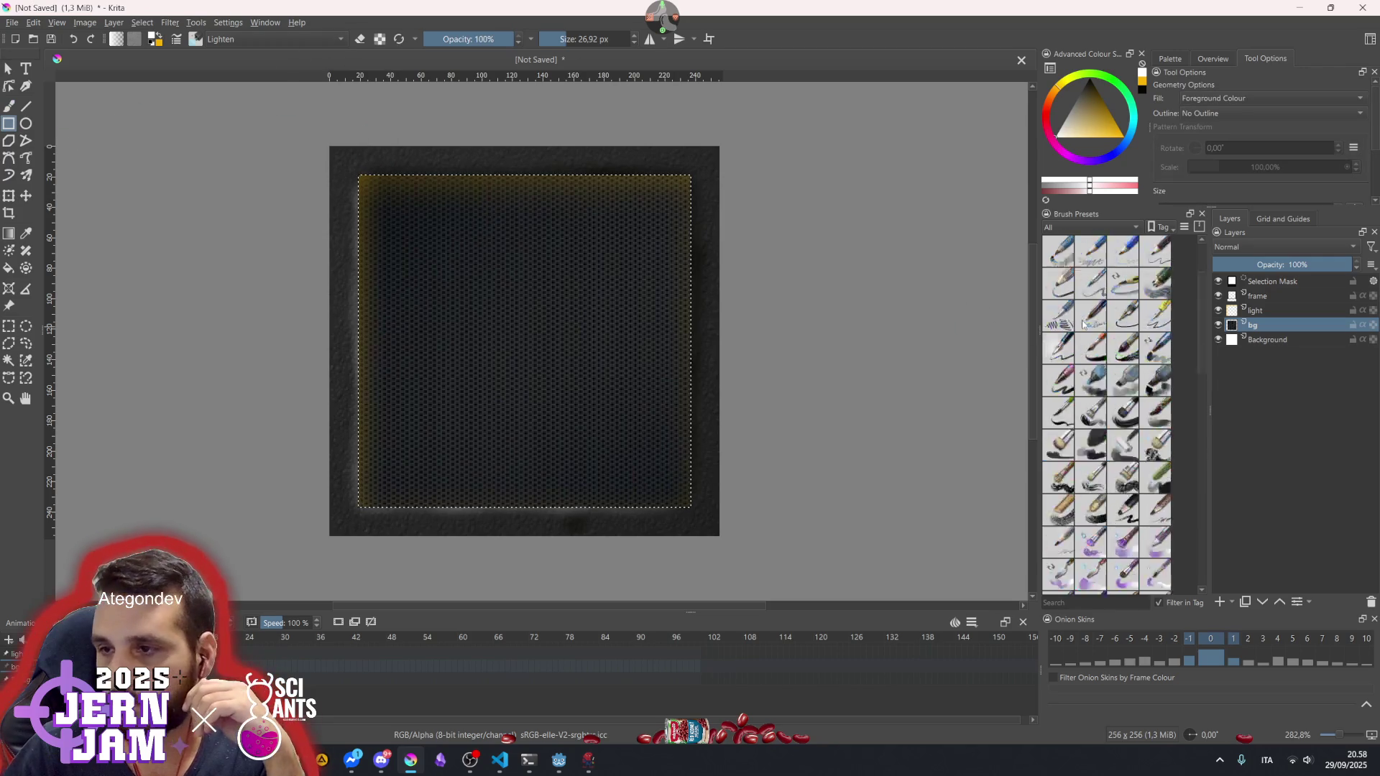
click(1058, 284)
drag(338, 153, 715, 483)
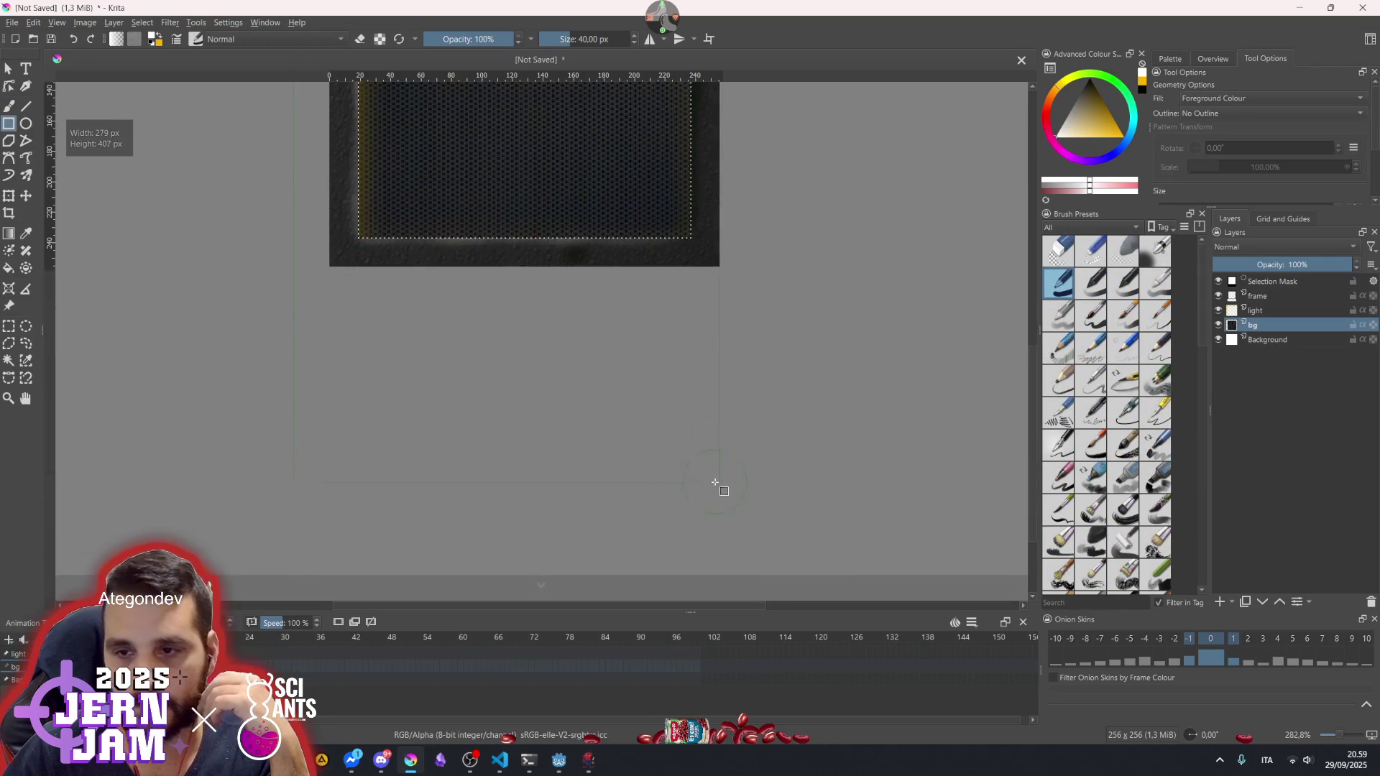
drag(738, 357, 739, 231)
scroll(743, 359, up, 3)
scroll(585, 330, down, 1)
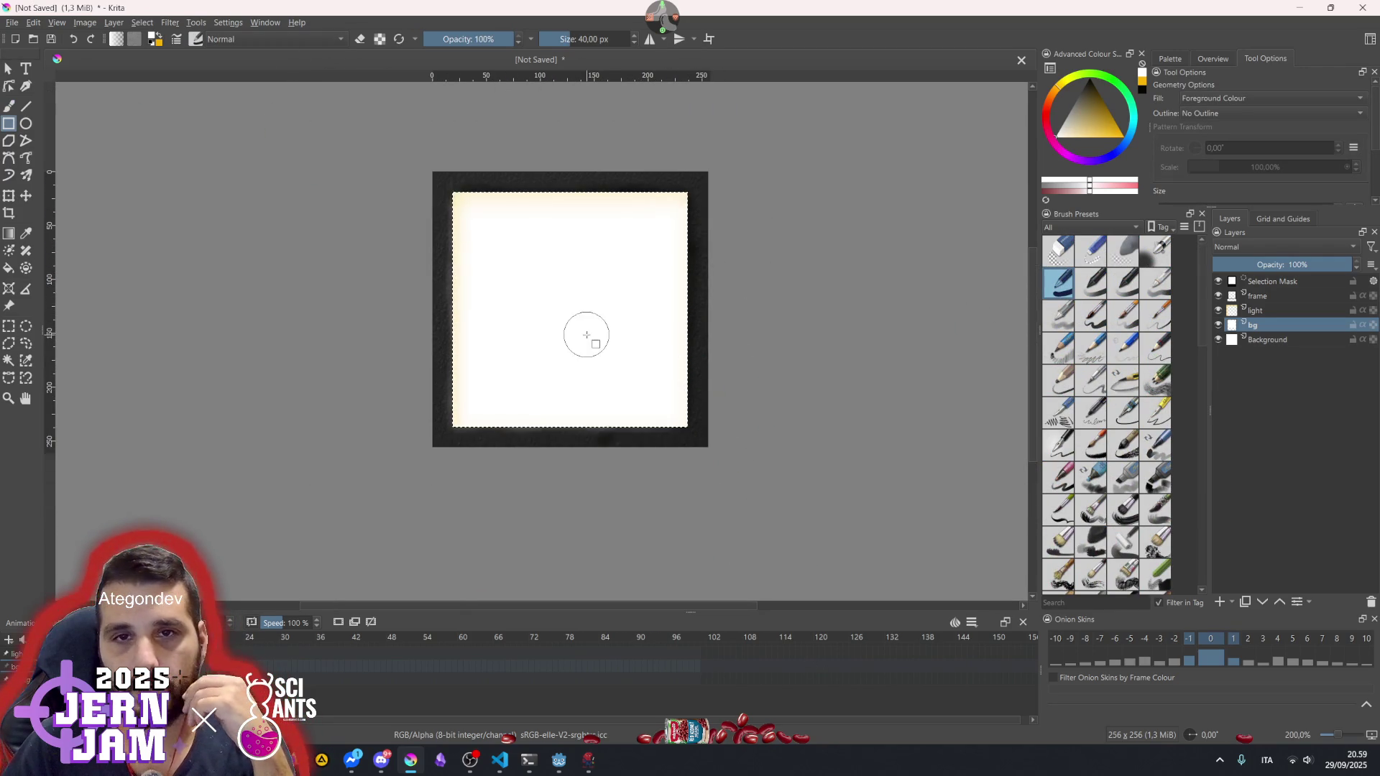
- Set the foreground colour to black, fill the inner square with it, and deselect
click(157, 37)
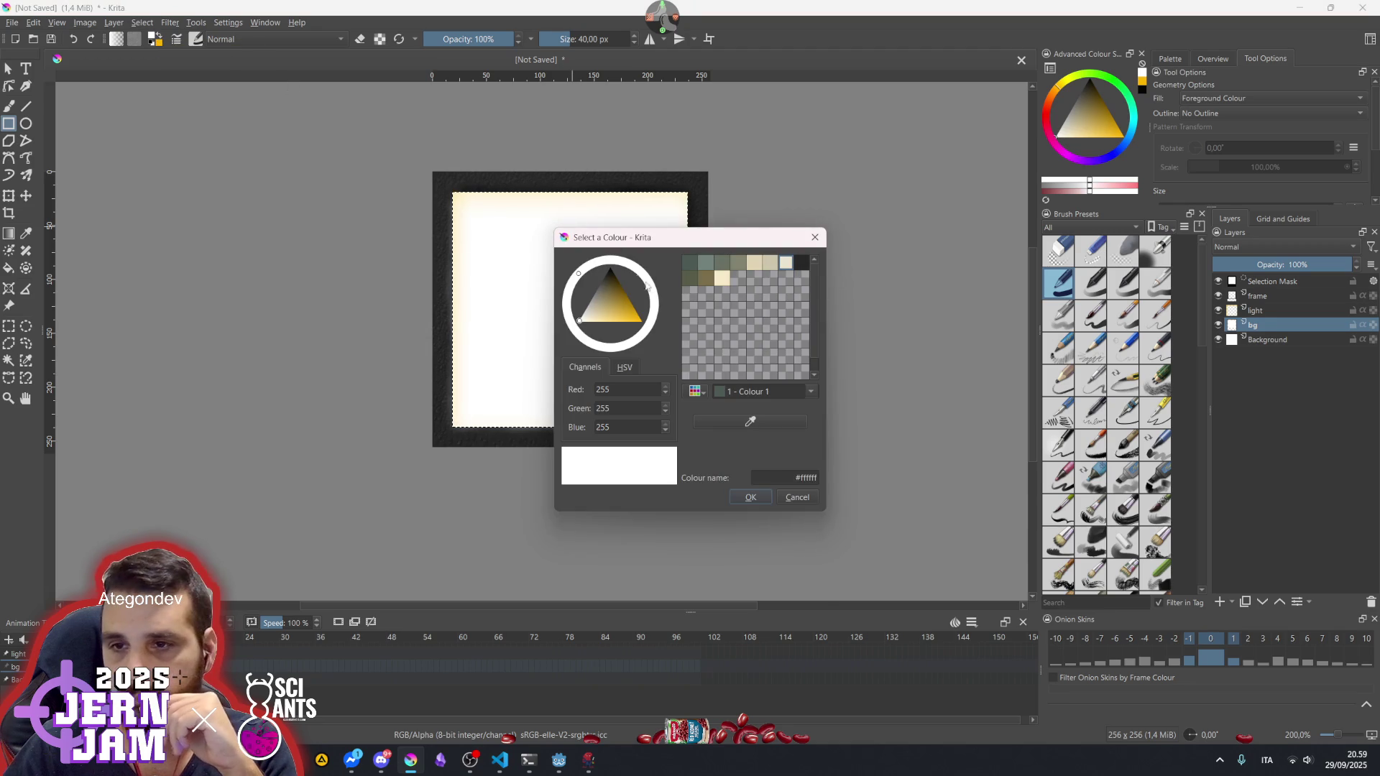
click(802, 263)
click(747, 497)
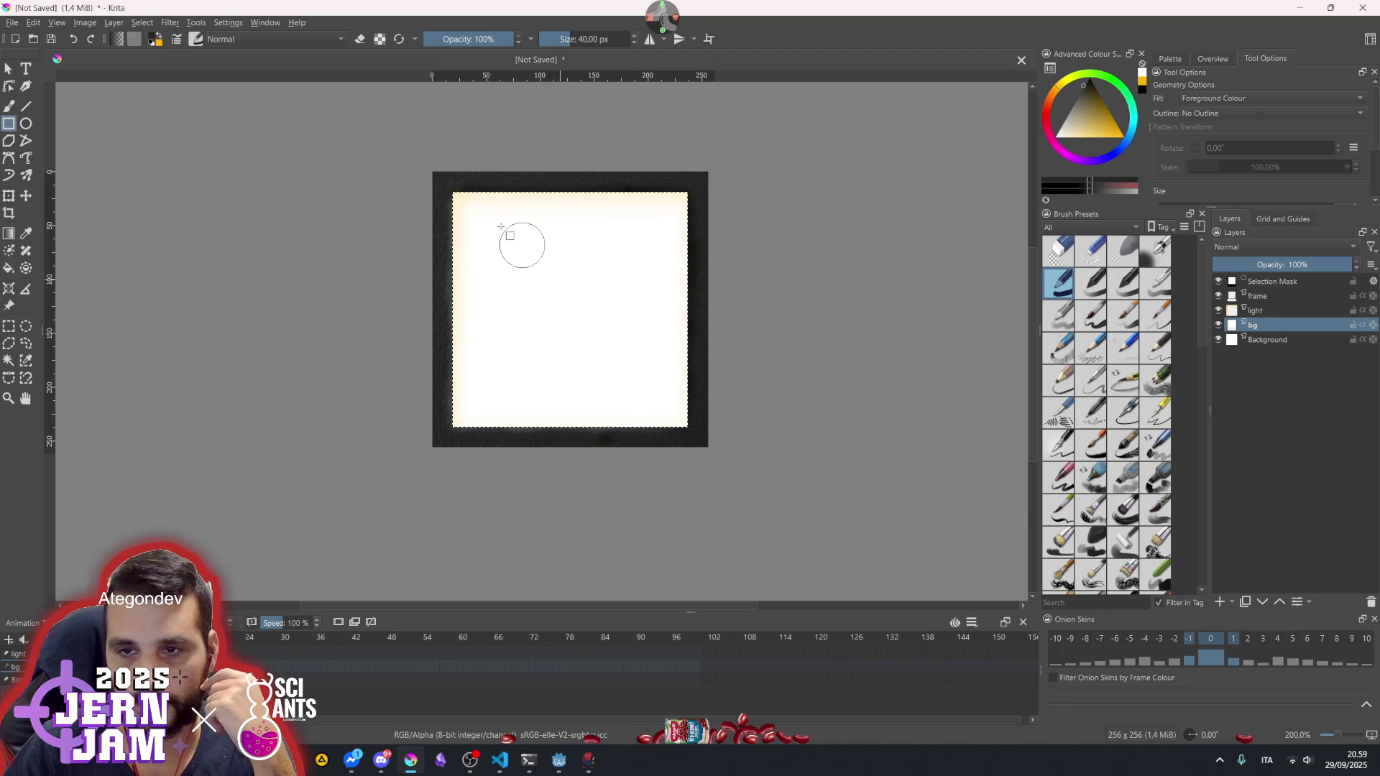
key(shift+BackSpace)
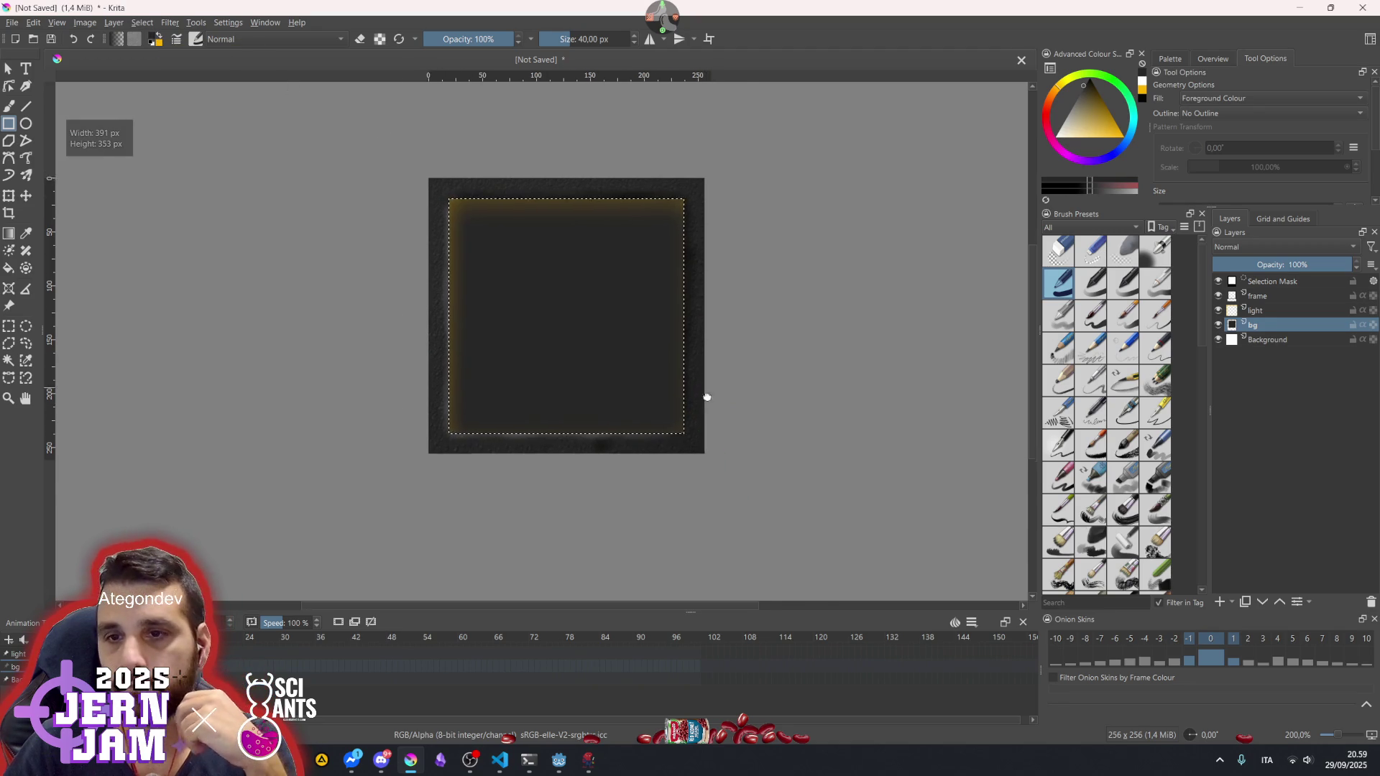
scroll(614, 423, up, 2)
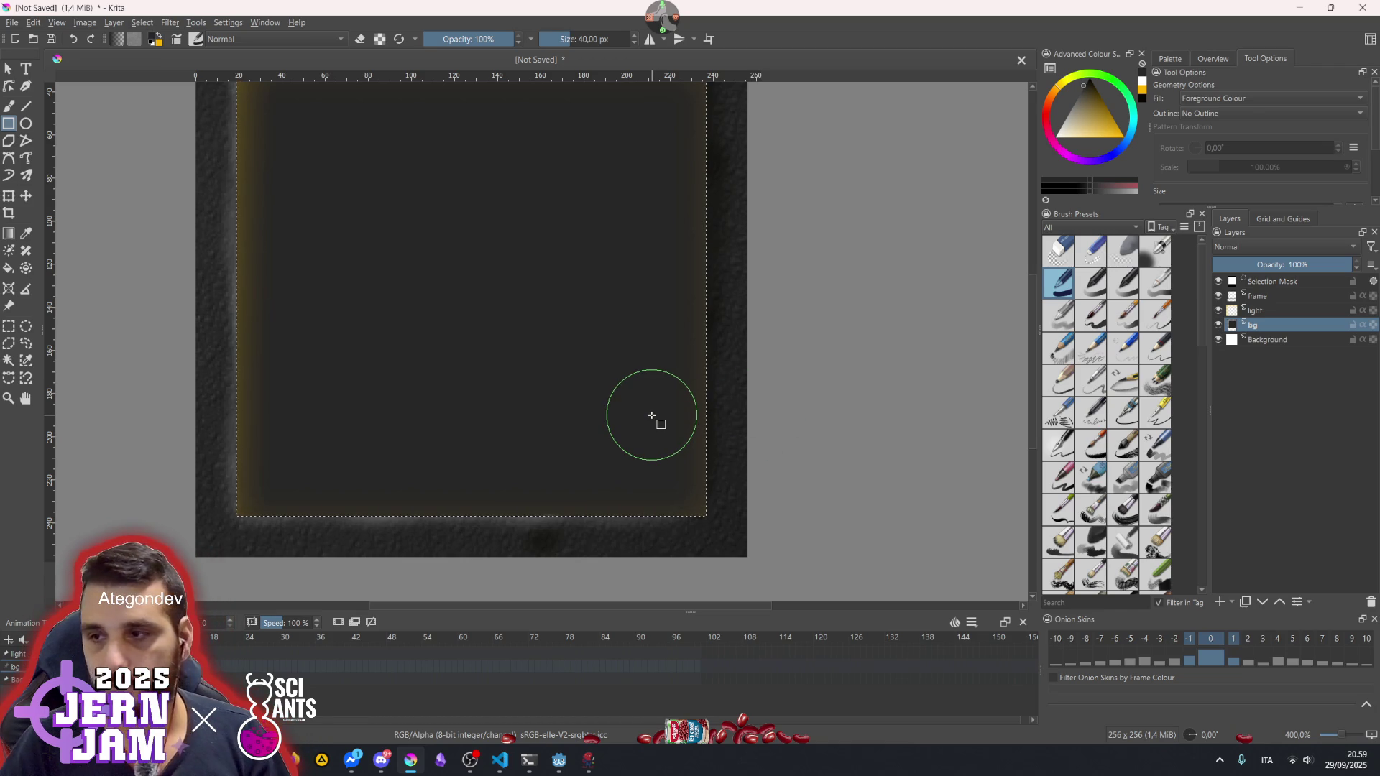
key(ctrl+shift+a)
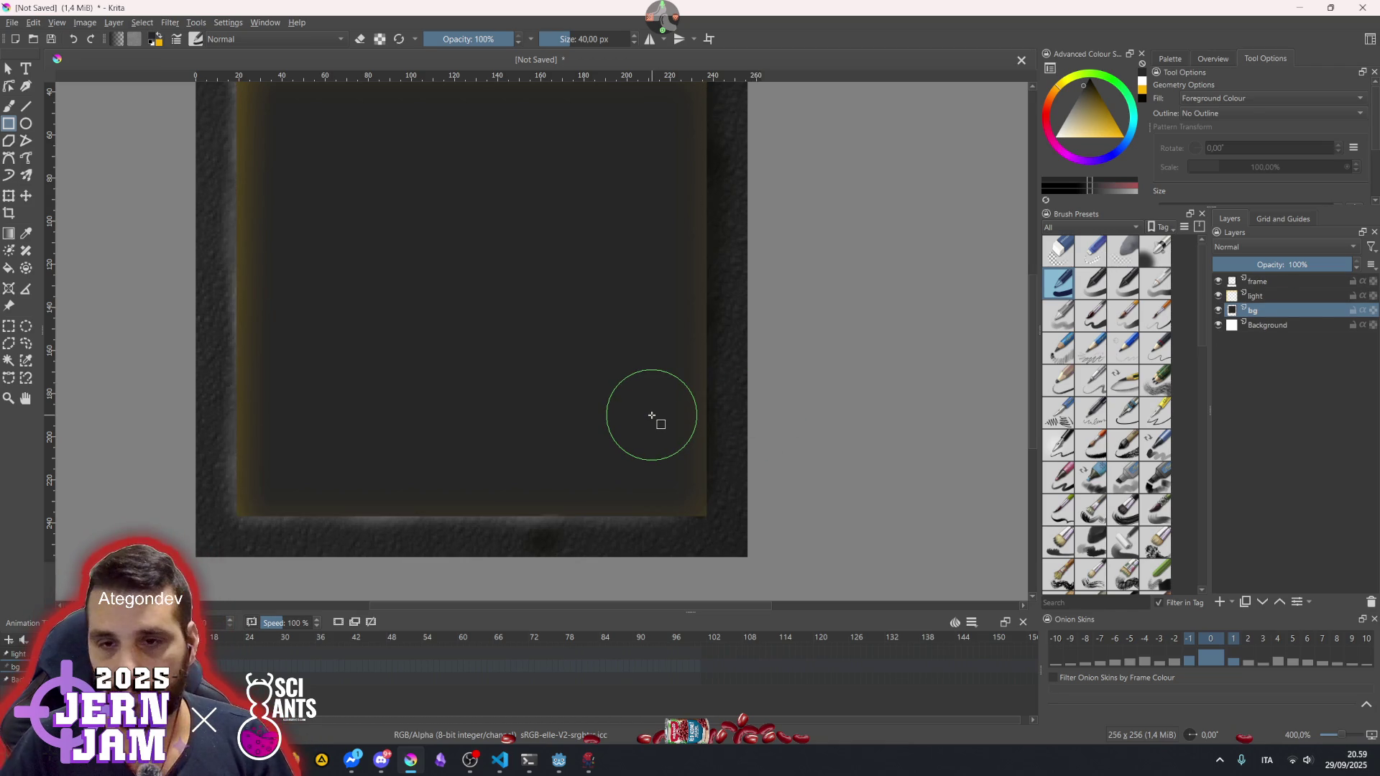
- Bring back the inner-square selection and undo the black and white fills to restore the hex texture
scroll(767, 408, down, 2)
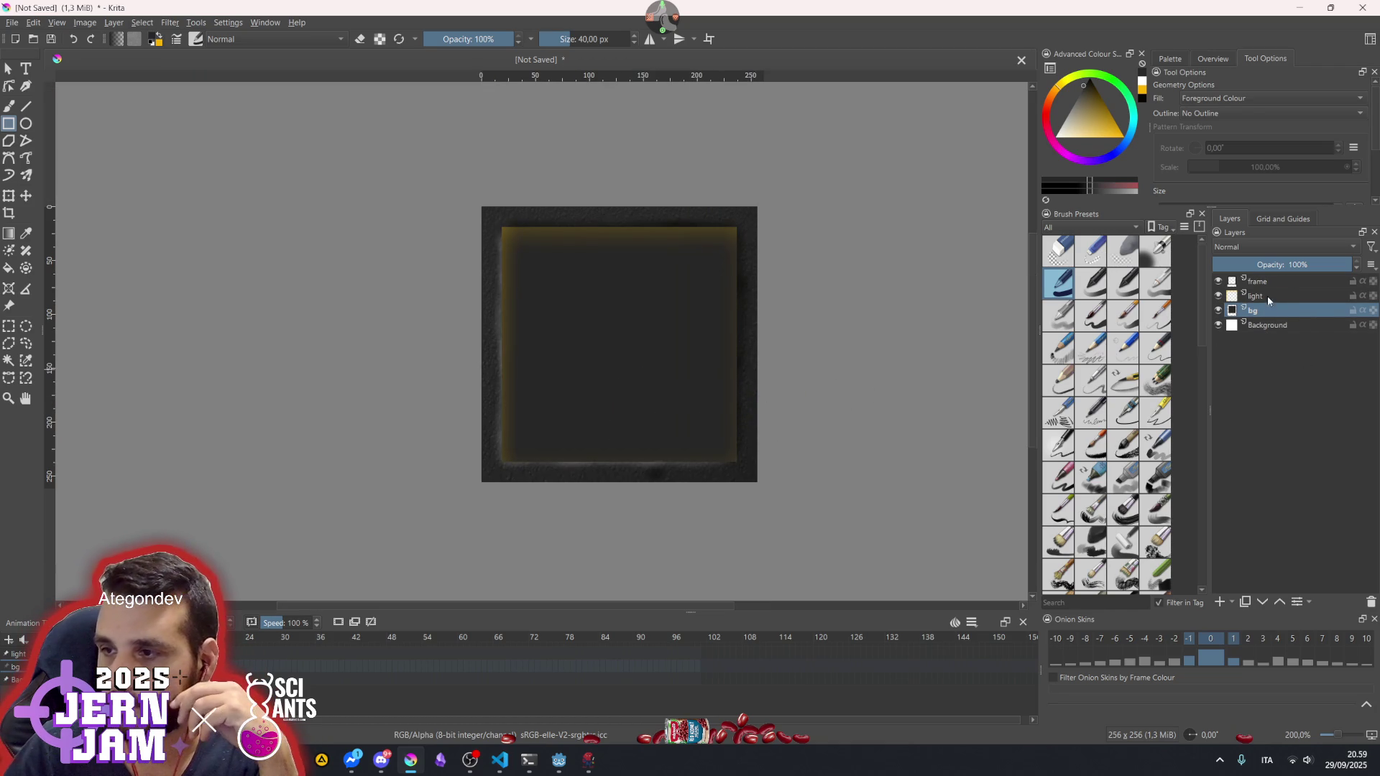
mouse_move(1269, 327)
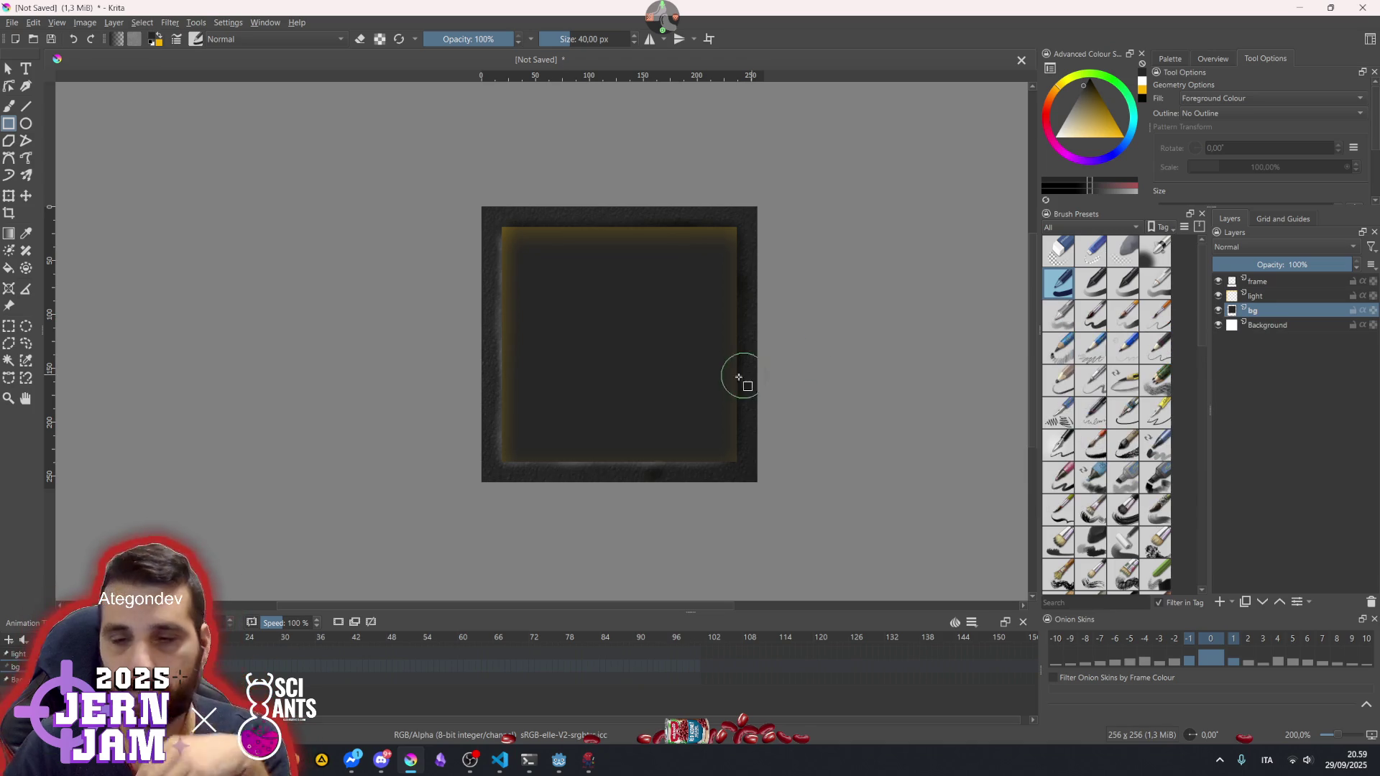
key(ctrl+shift+d)
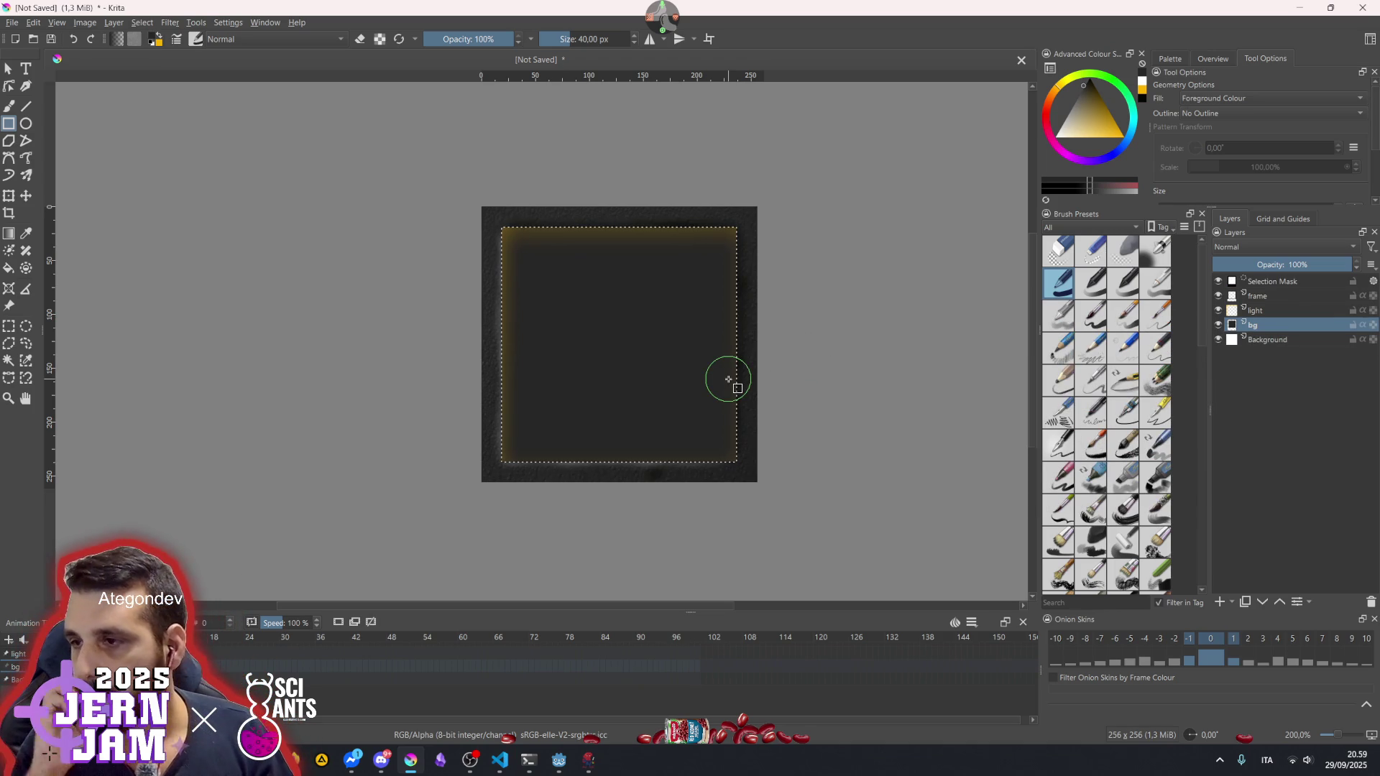
key(shift+BackSpace)
key(ctrl+z)
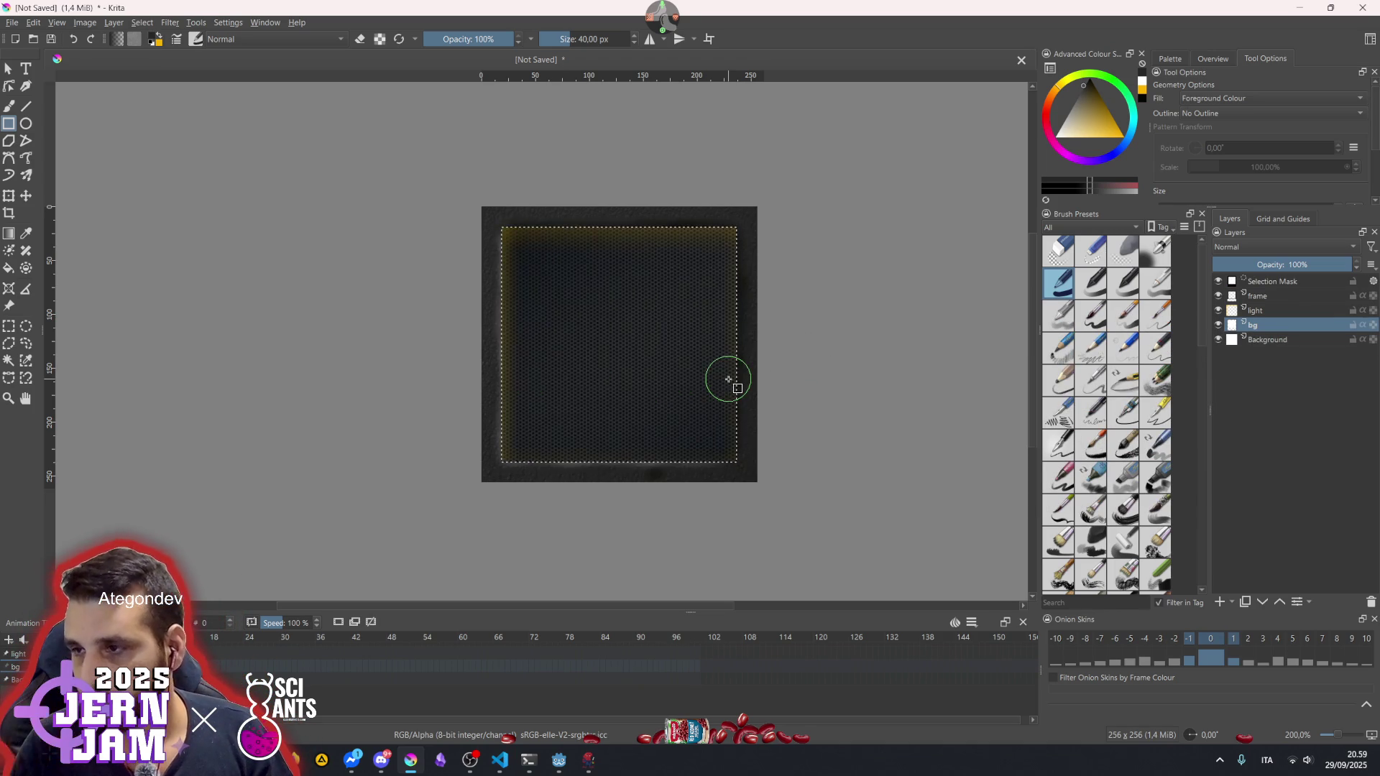
- Inspect the Selection Mask, return to the bg layer, and add a new paint layer above it
scroll(741, 379, right, 1)
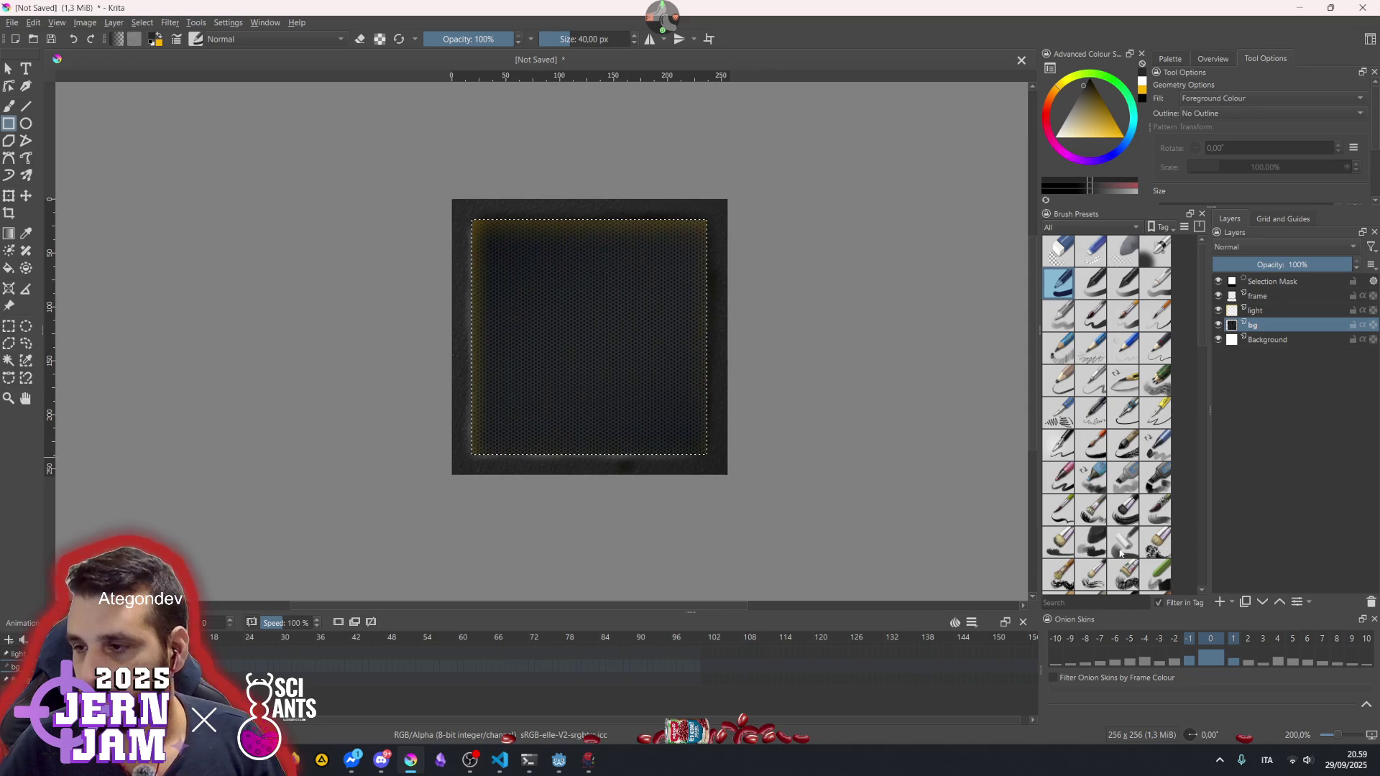
click(1271, 283)
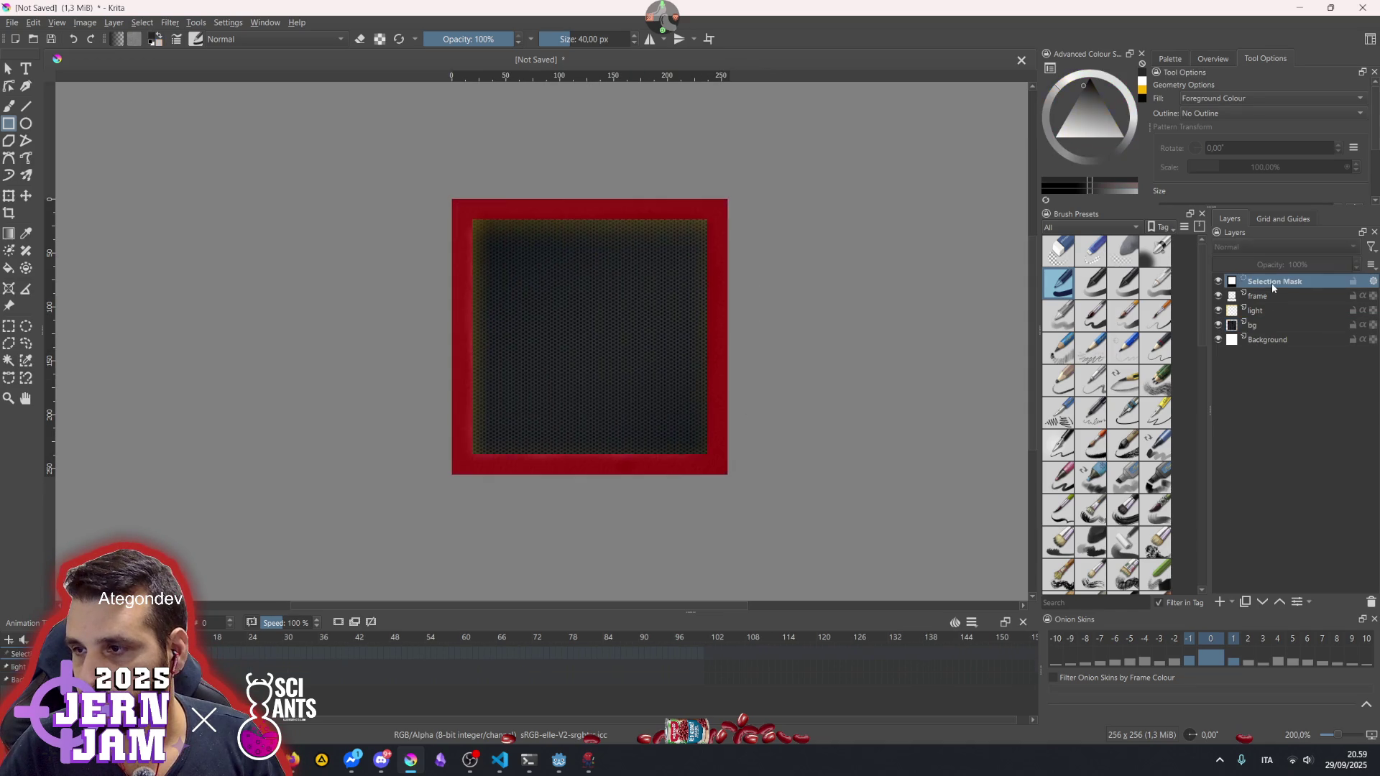
click(1294, 328)
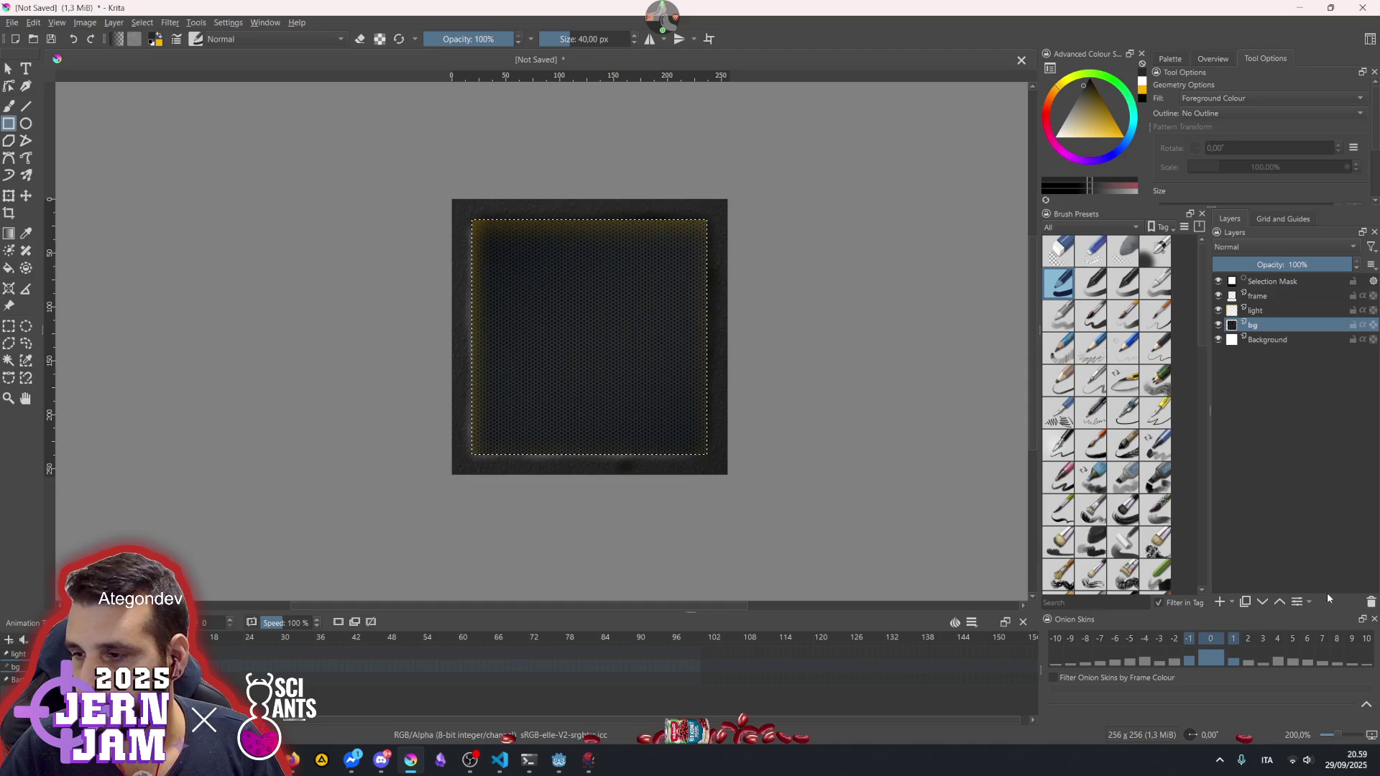
click(1220, 602)
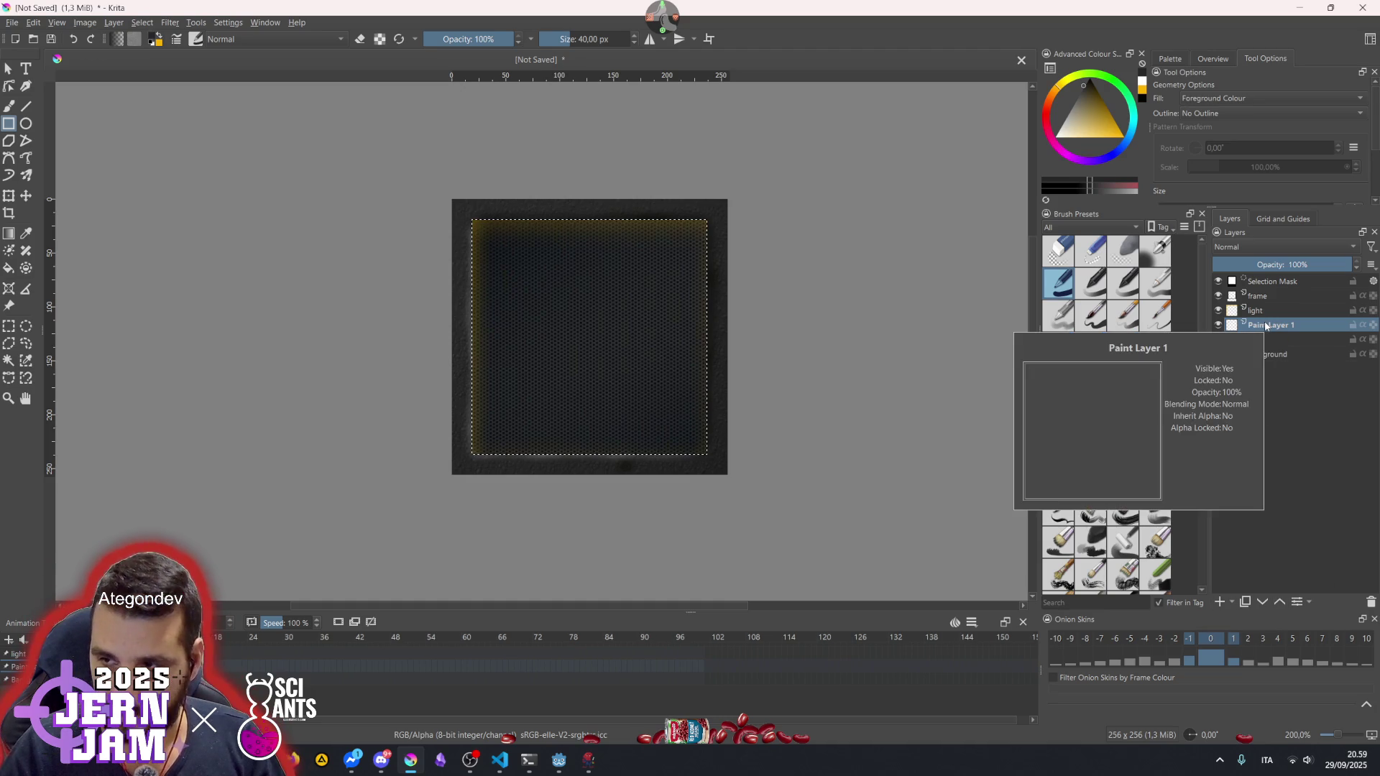
- Move Paint Layer 1 above the light layer and rename it 'screen'
mouse_move(1269, 327)
mouse_down()
mouse_move(1272, 308)
mouse_move(1274, 343)
mouse_up()
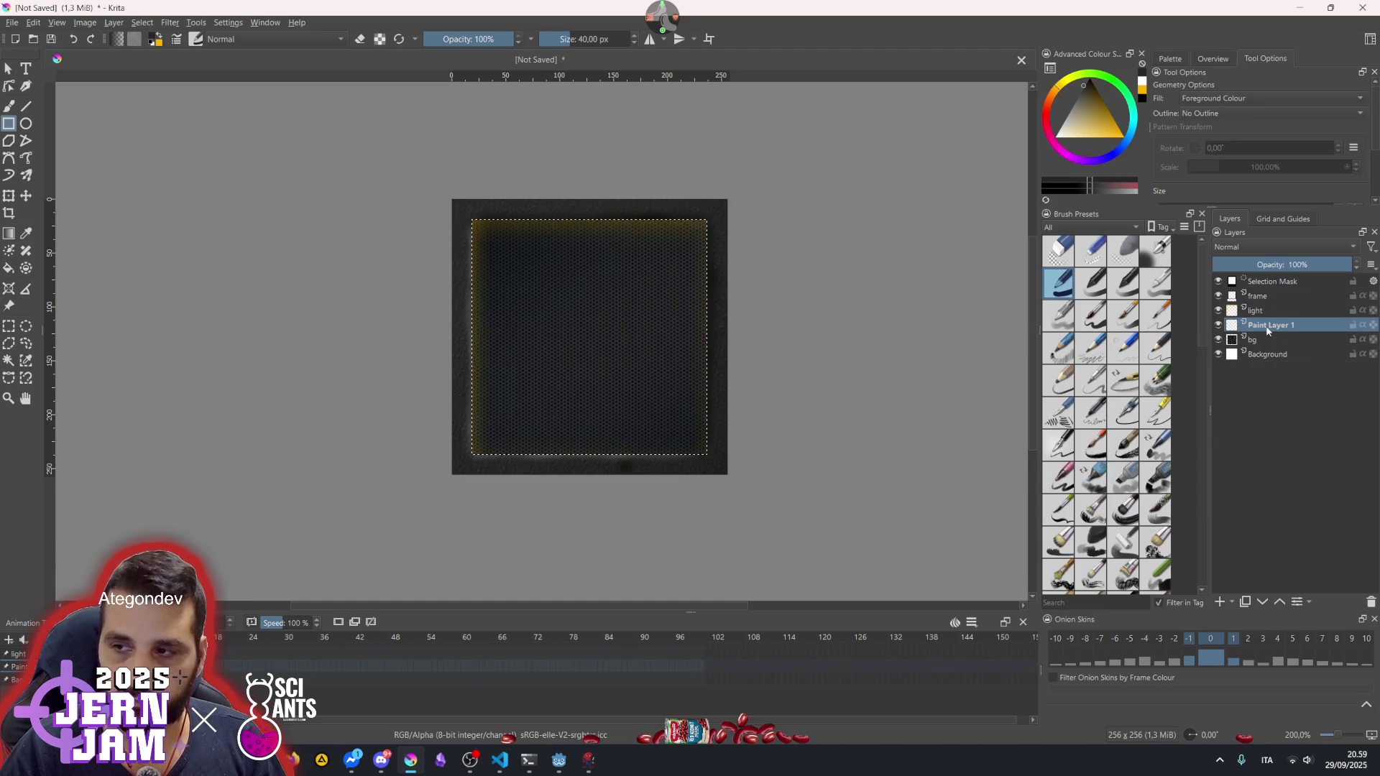
double_click(1268, 326)
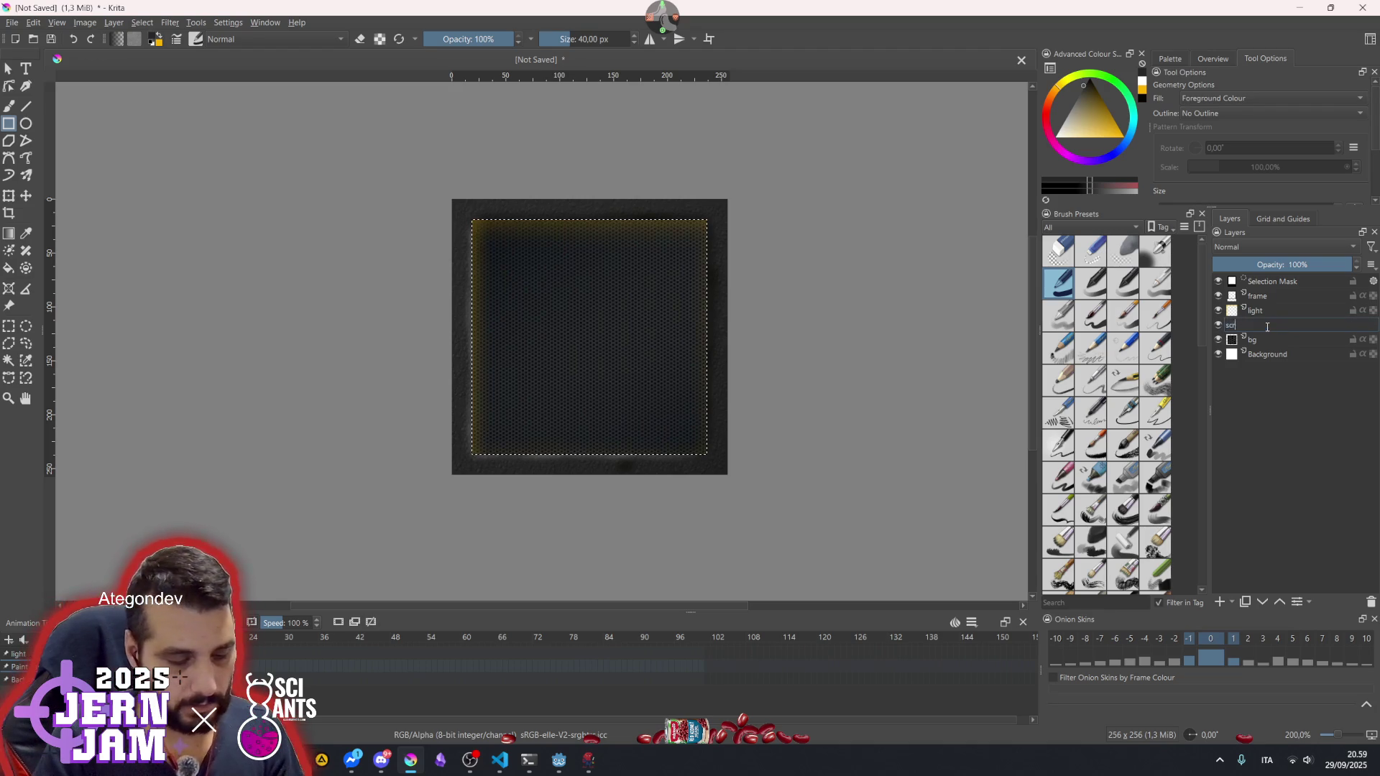
text(een)
key(Return)
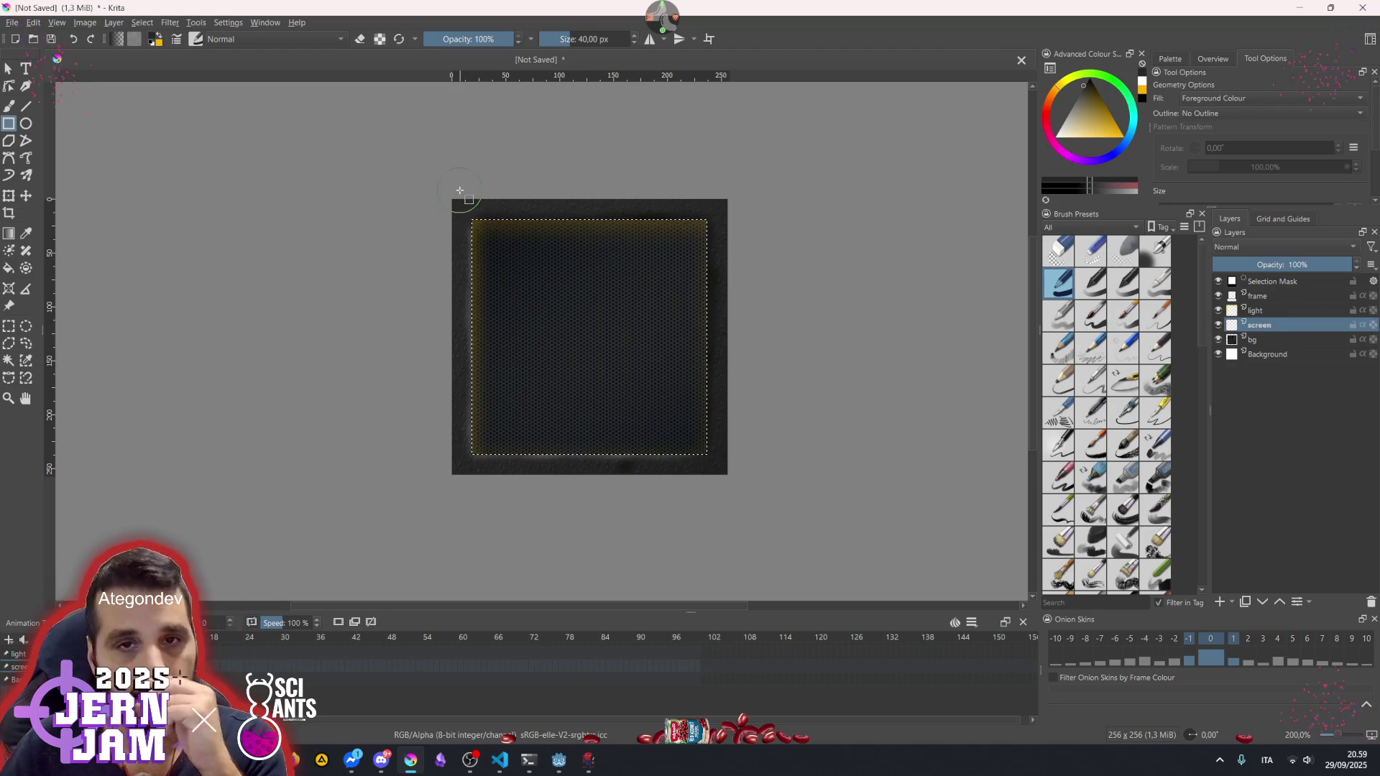
- Fill the selected inner area on the screen layer with dark grey and clear the selection
drag(415, 164, 779, 477)
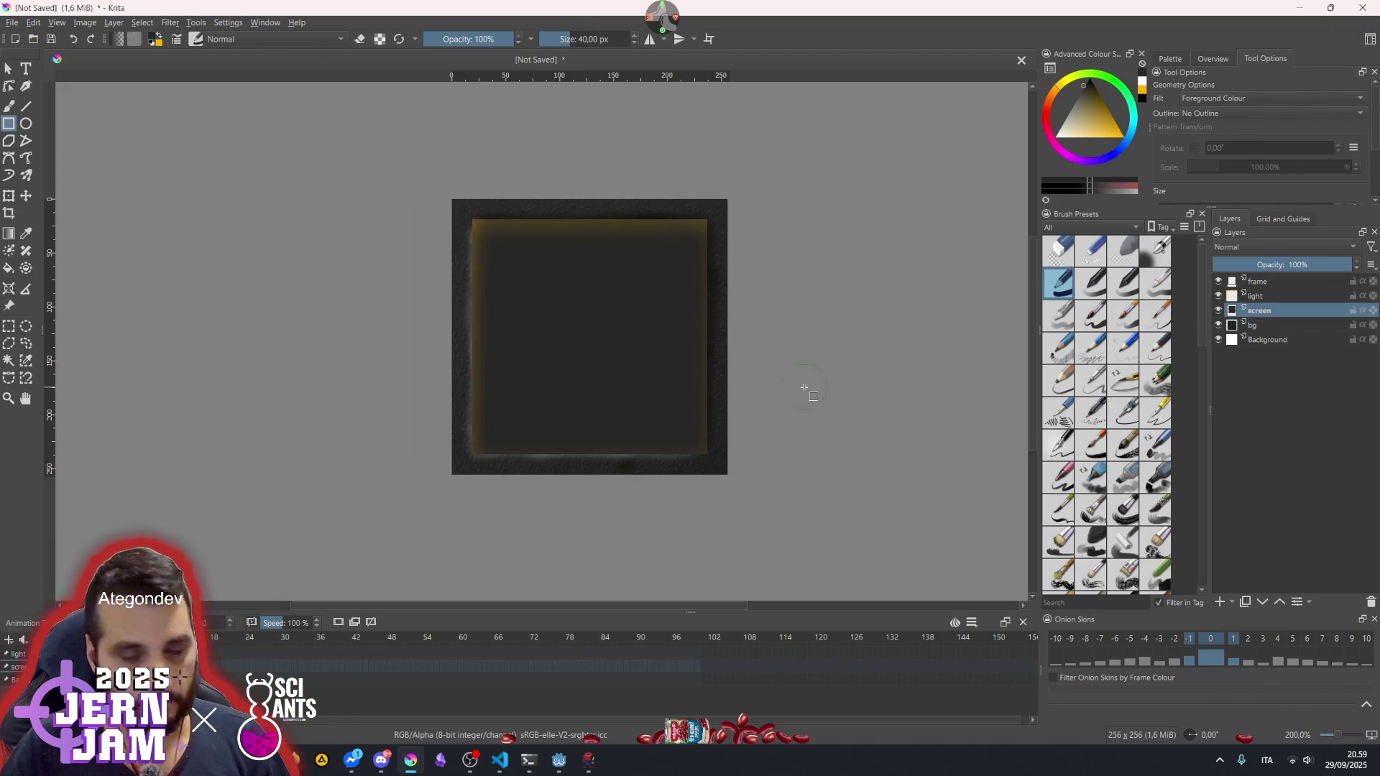
key(ctrl+shift+a)
scroll(733, 396, up, 1)
- Lower the screen layer's opacity to about 88% and begin saving the document
click(1275, 313)
mouse_move(1339, 270)
mouse_down()
mouse_move(1214, 267)
mouse_move(1307, 267)
mouse_move(1314, 281)
mouse_move(1266, 271)
mouse_move(1334, 270)
mouse_up()
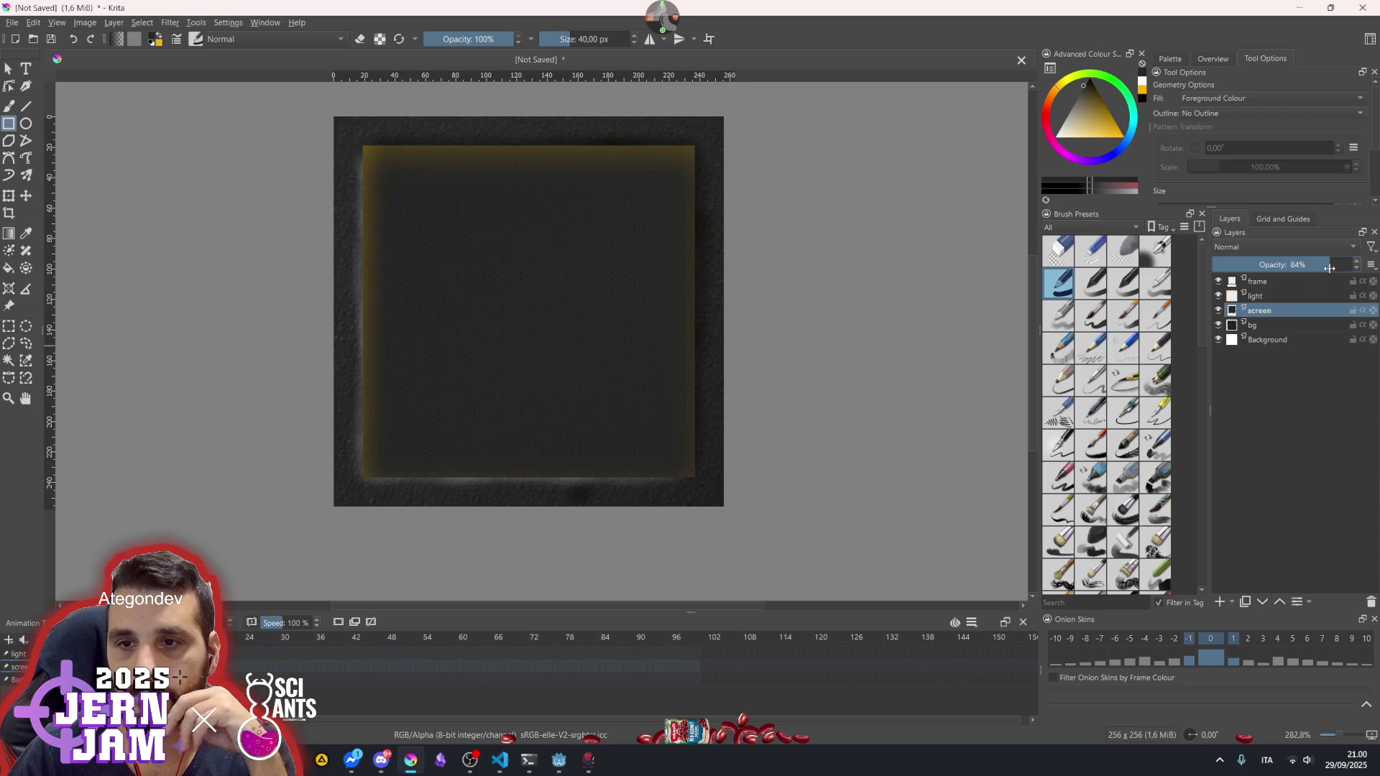
scroll(659, 283, down, 2)
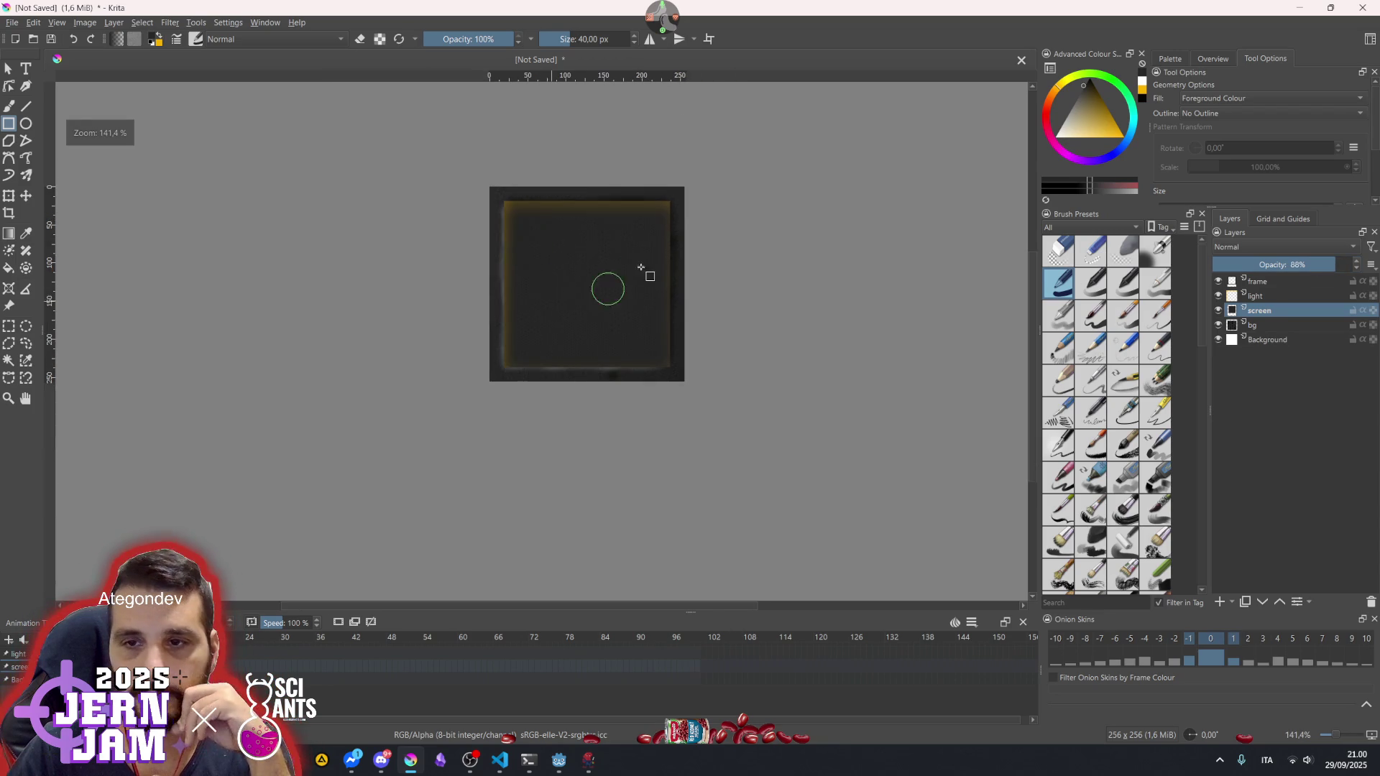
scroll(558, 300, up, 2)
scroll(674, 327, up, 1)
scroll(656, 348, down, 1)
key(ctrl+s)
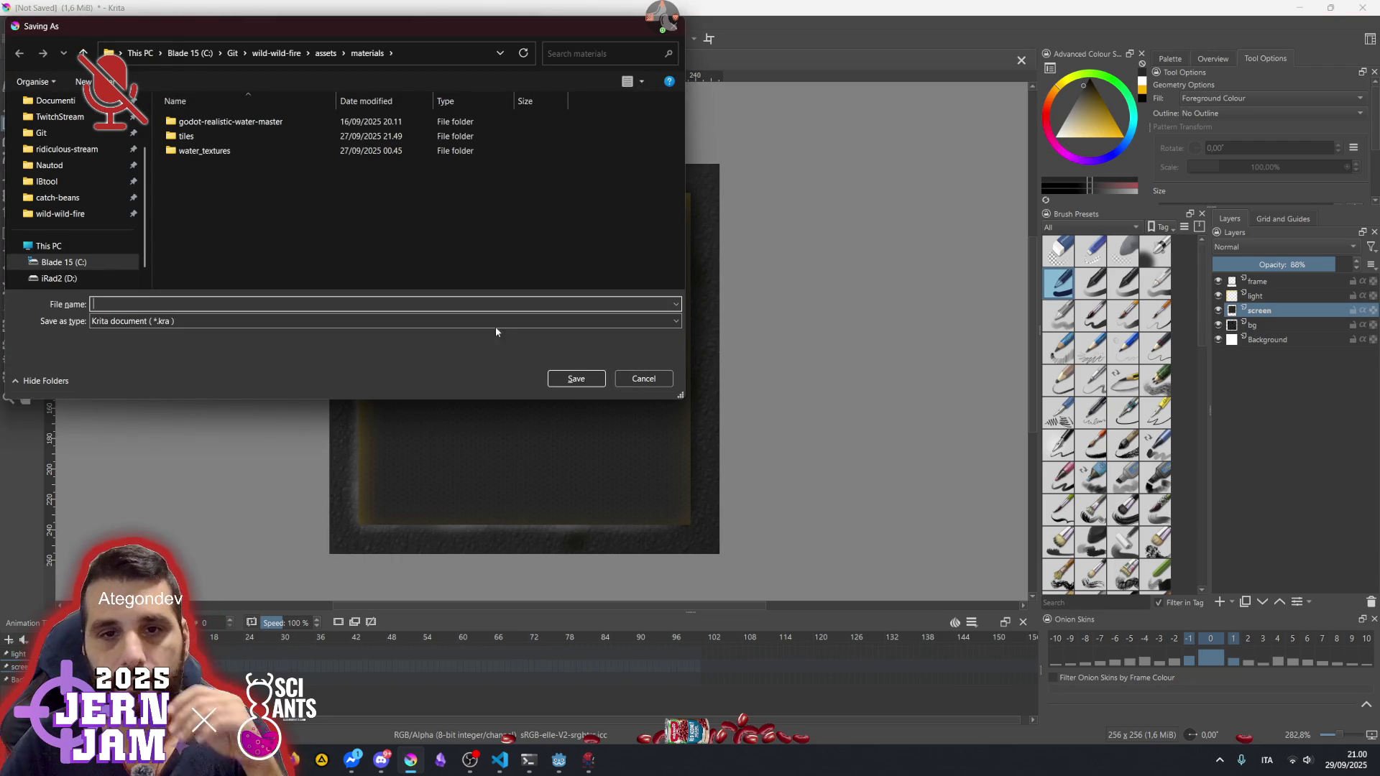
- Save the document as screen_panel.kra in the assets/textures folder
click(317, 321)
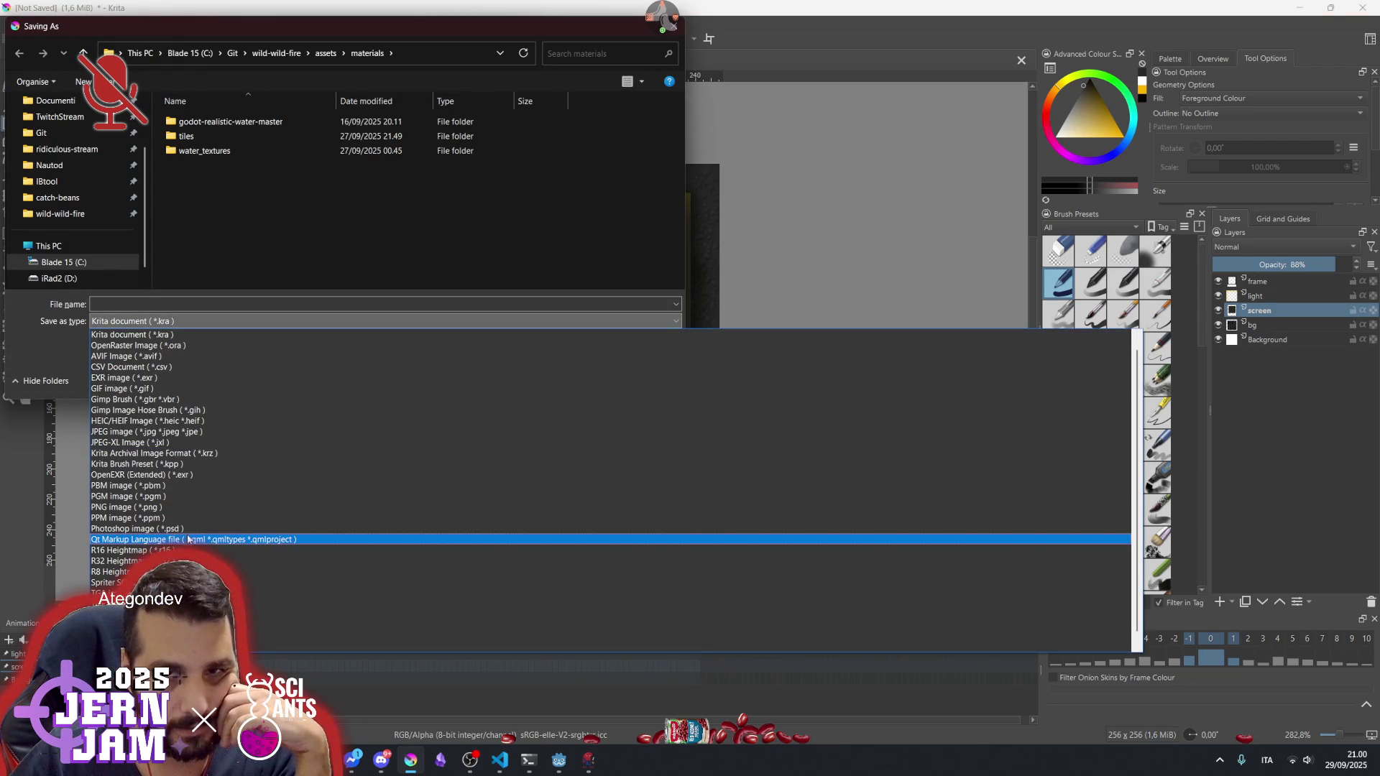
click(219, 215)
click(331, 54)
double_click(213, 195)
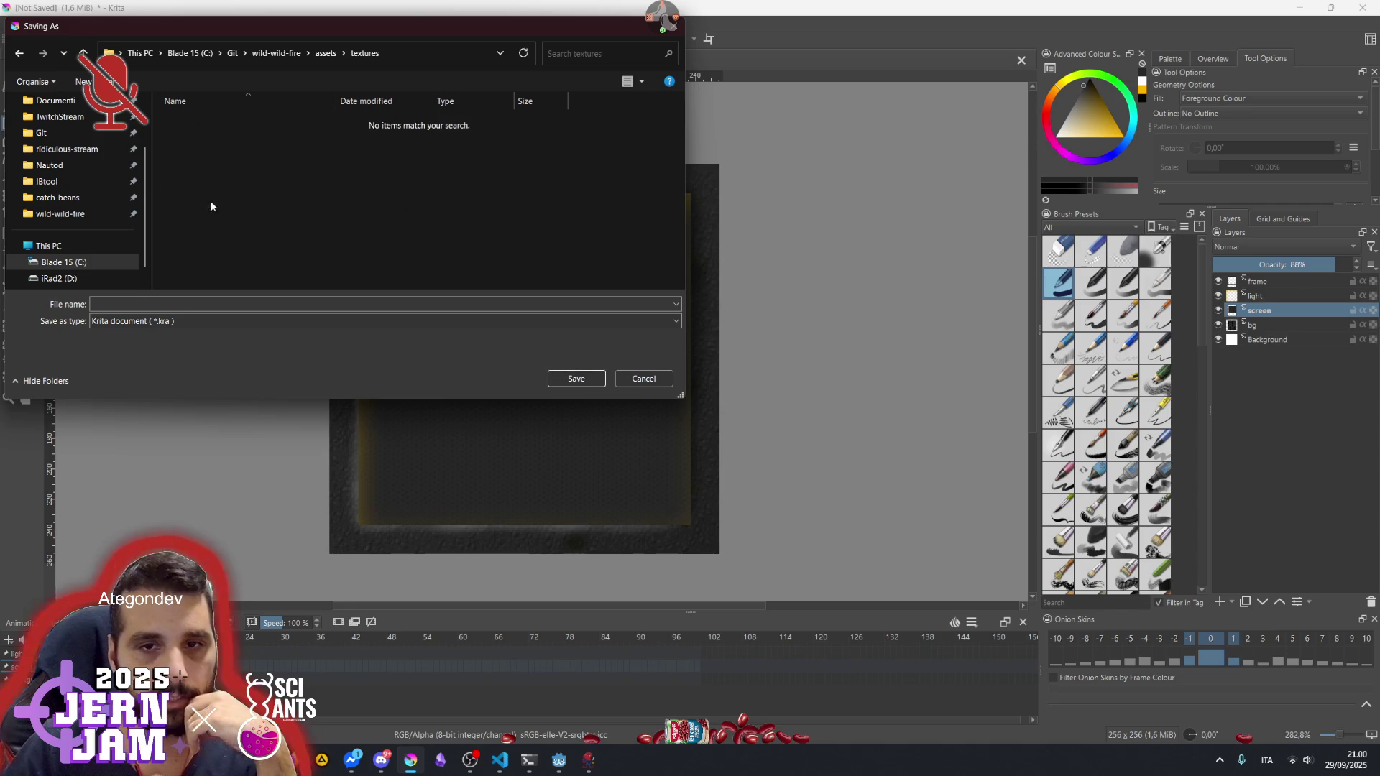
click(141, 325)
click(148, 300)
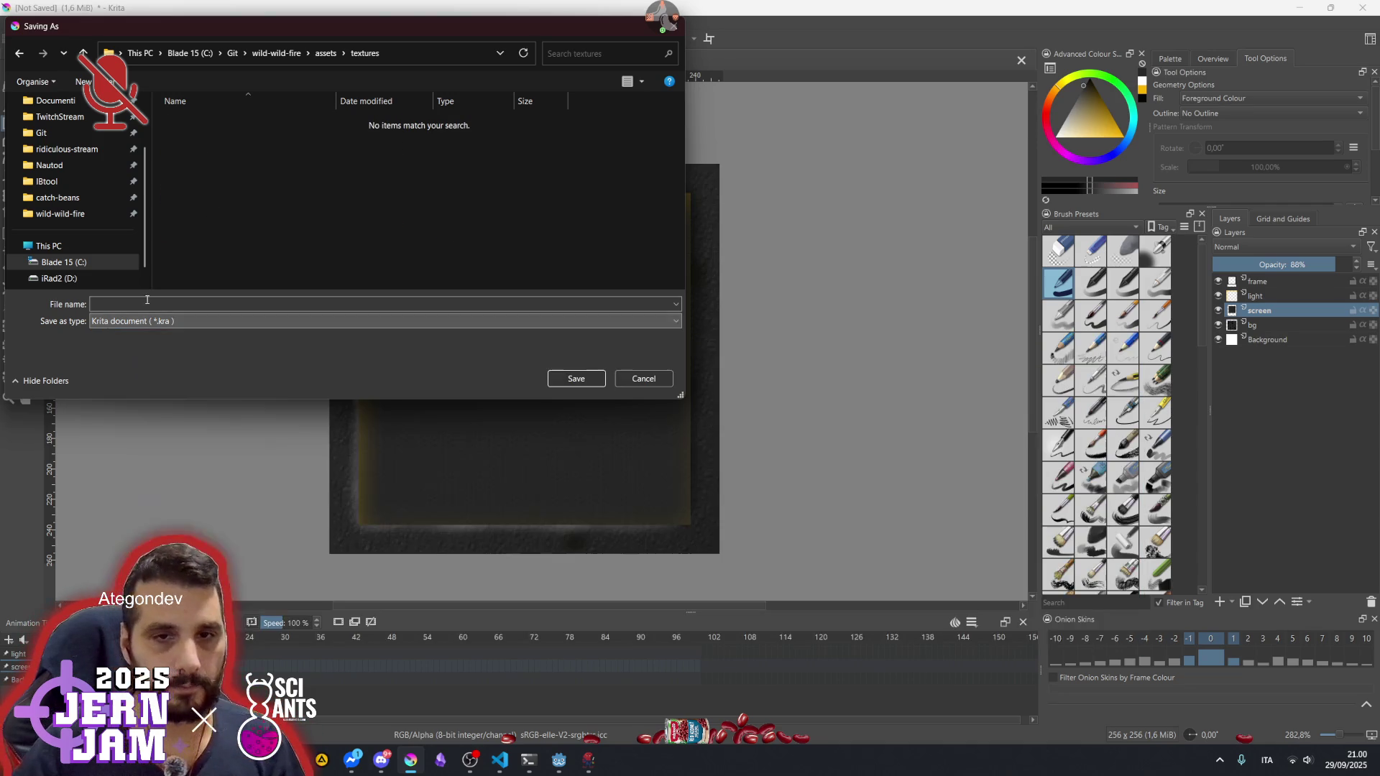
text(screen panel)
key(BackSpace)
key(BackSpace)
key(BackSpace)
text(_panel)
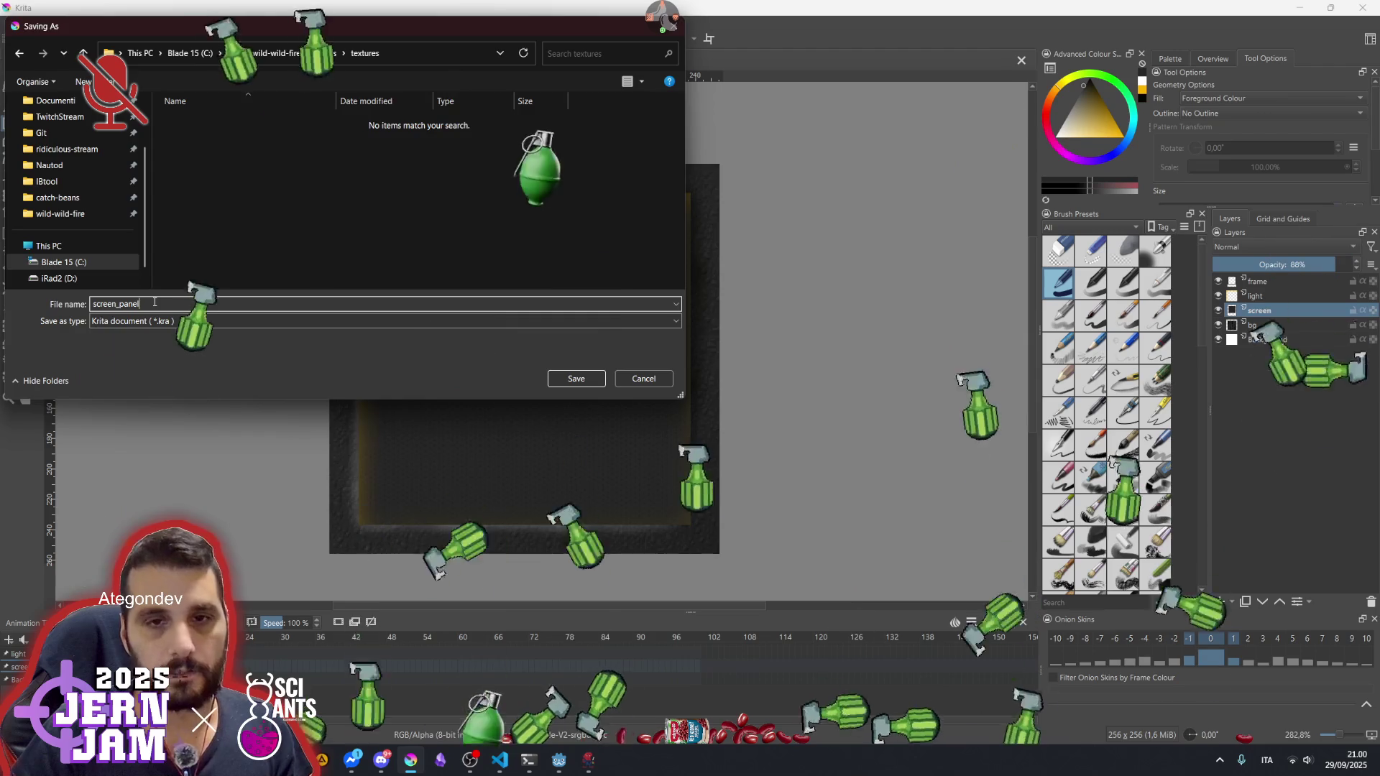
key(Return)
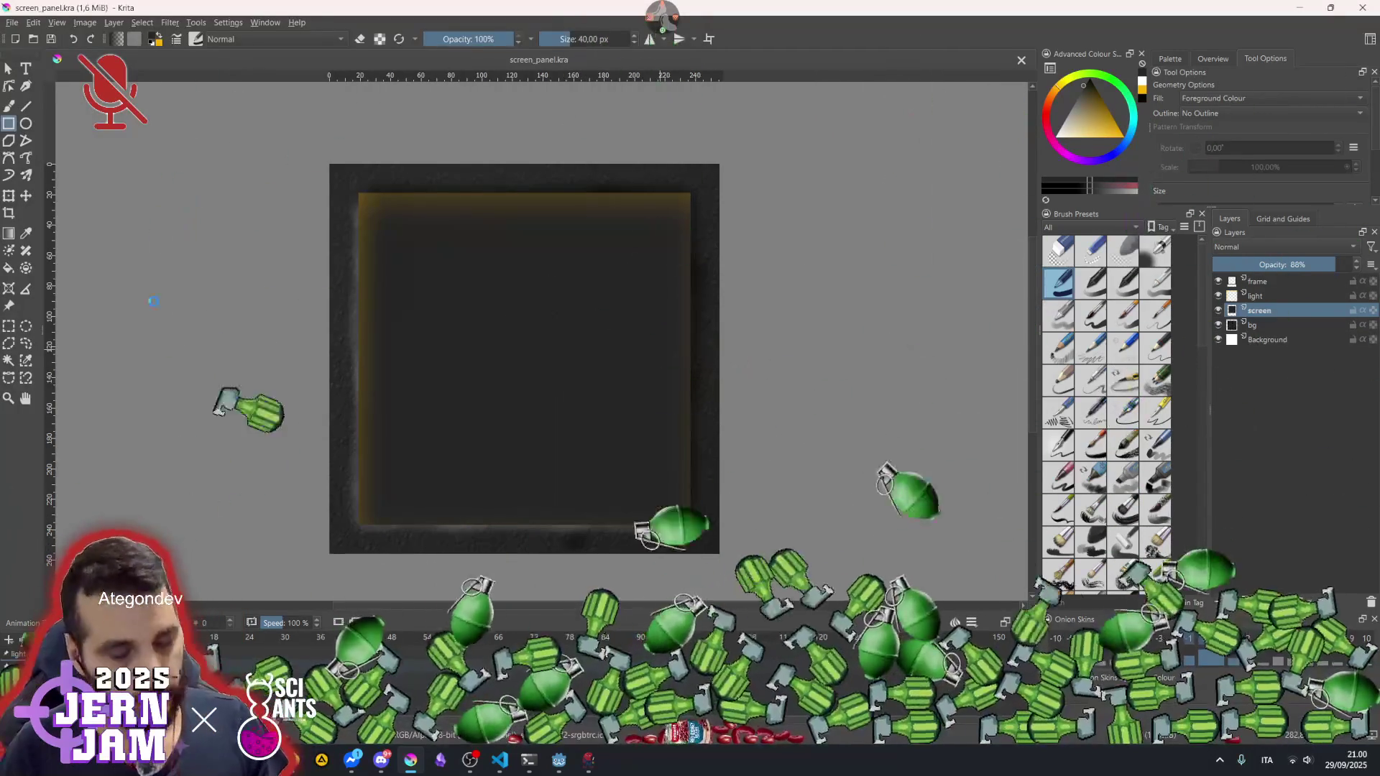
- Save a copy as screen_panel.png, accept the PNG export options, and return to Godot
key(ctrl+shift+s)
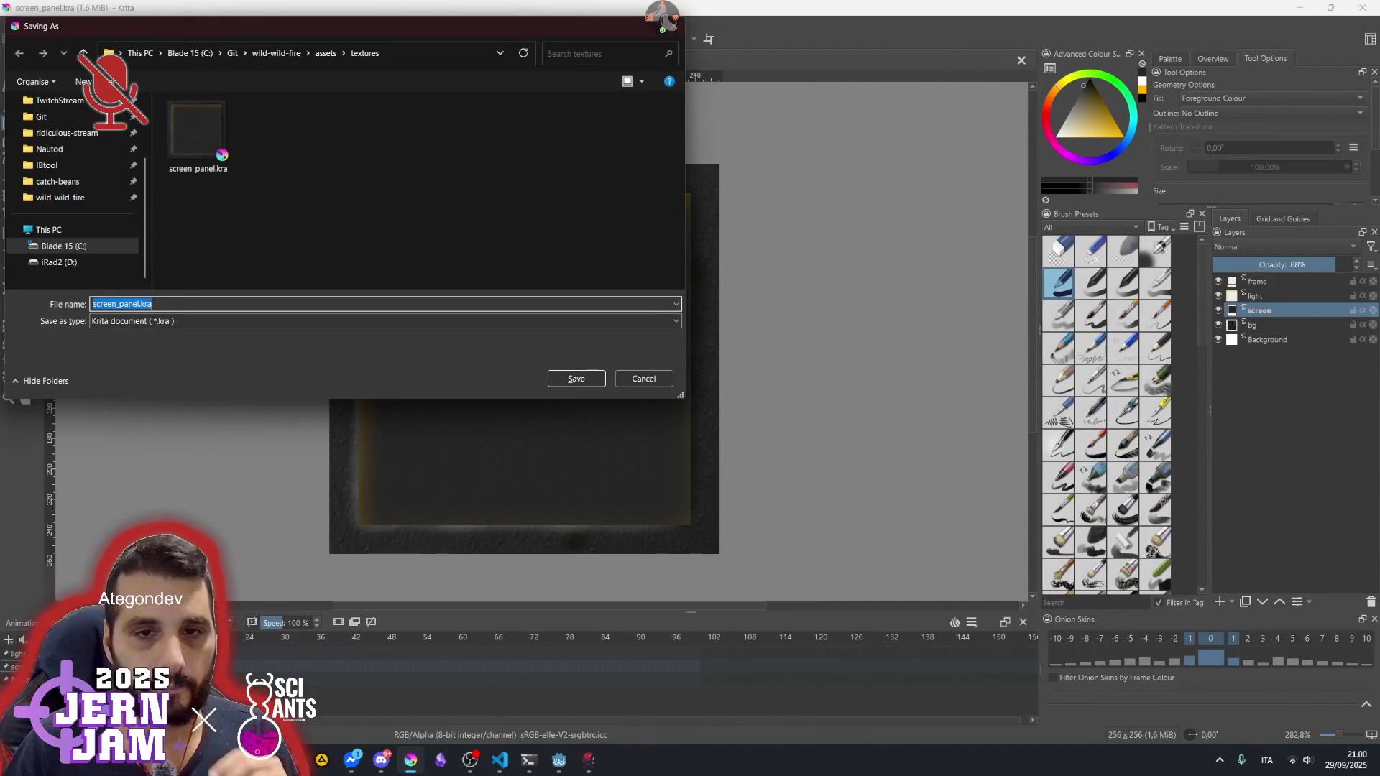
click(151, 321)
click(167, 507)
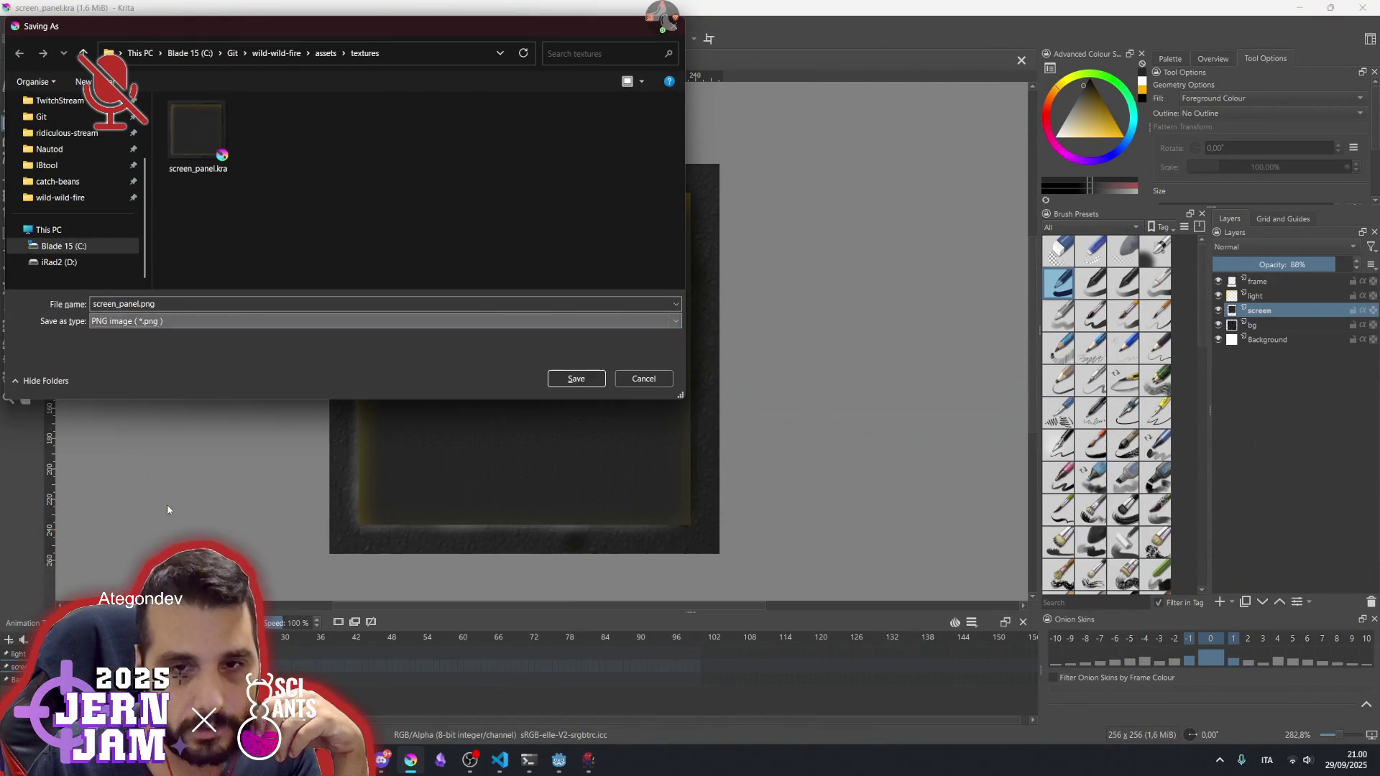
click(576, 378)
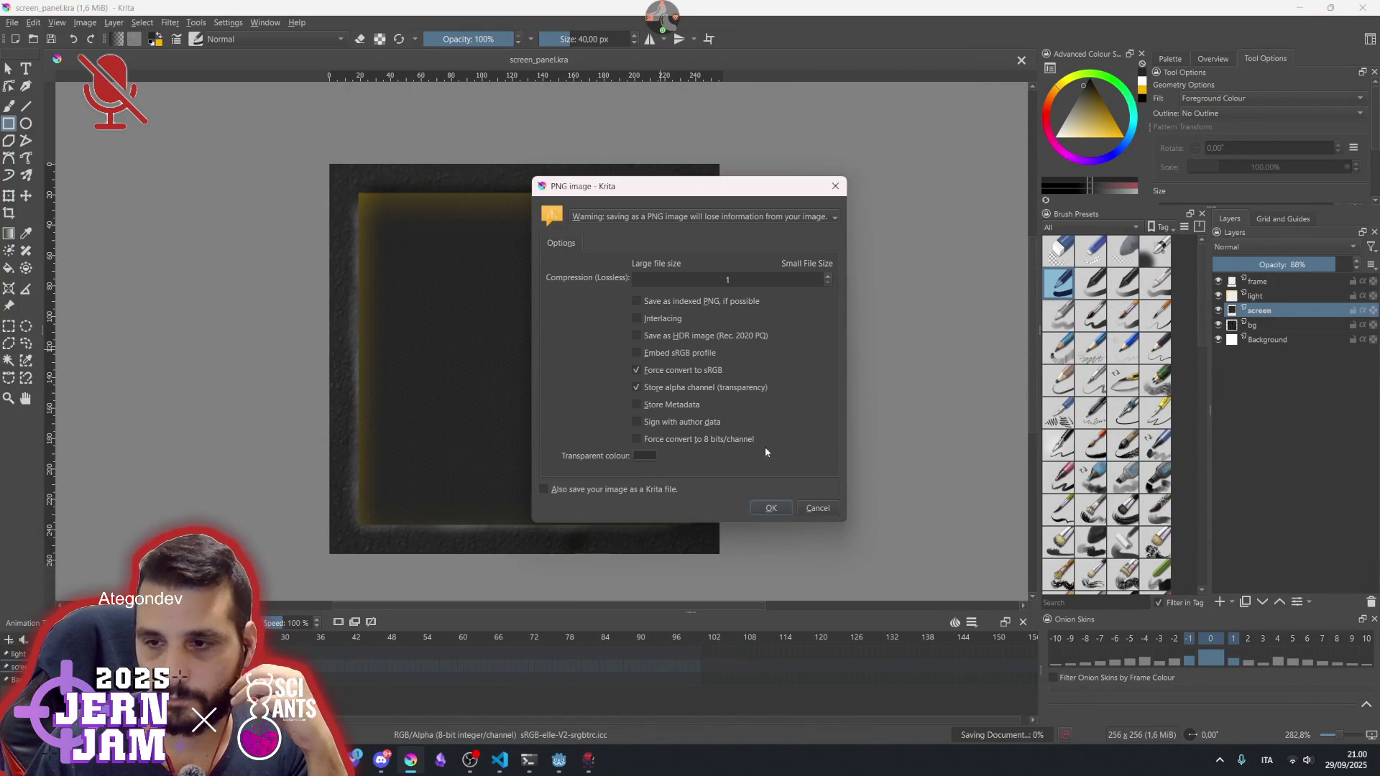
click(770, 508)
mouse_move(369, 761)
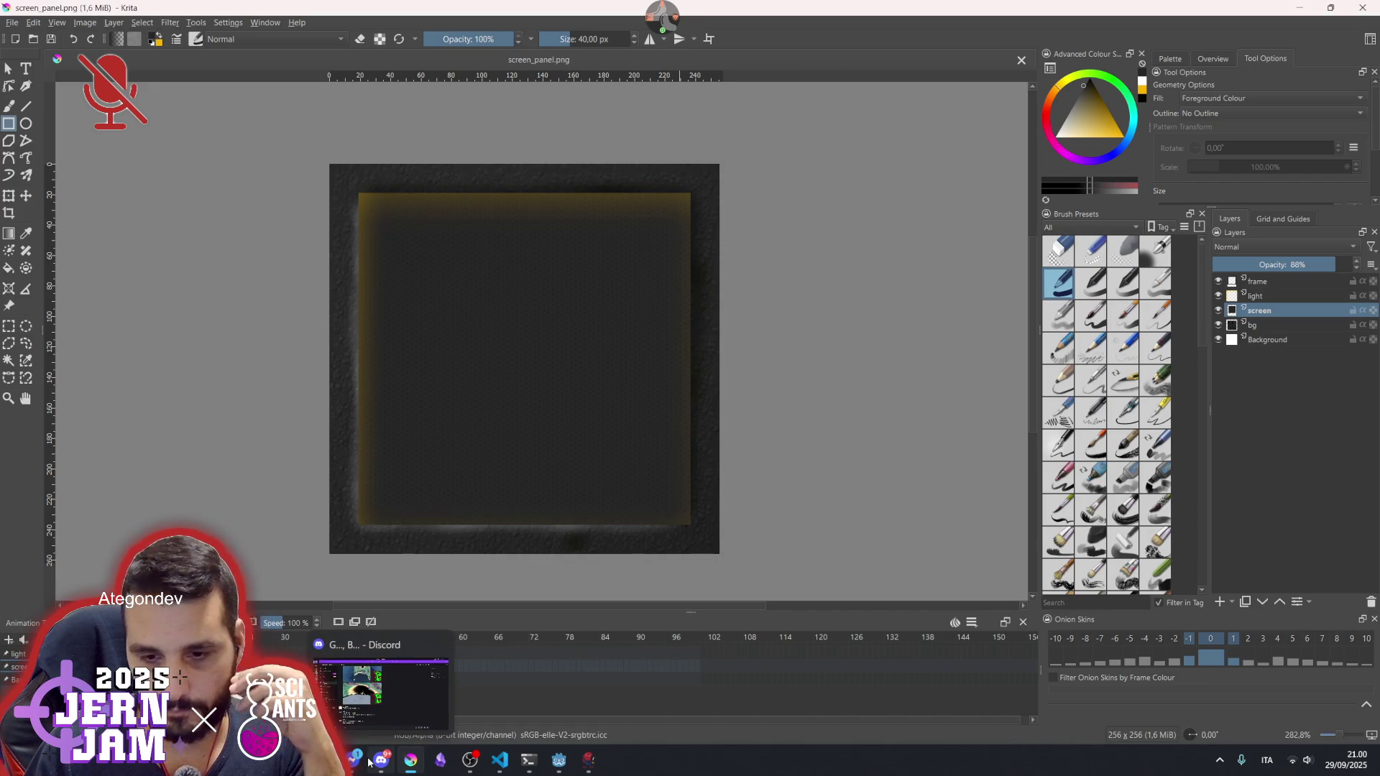
mouse_move(560, 765)
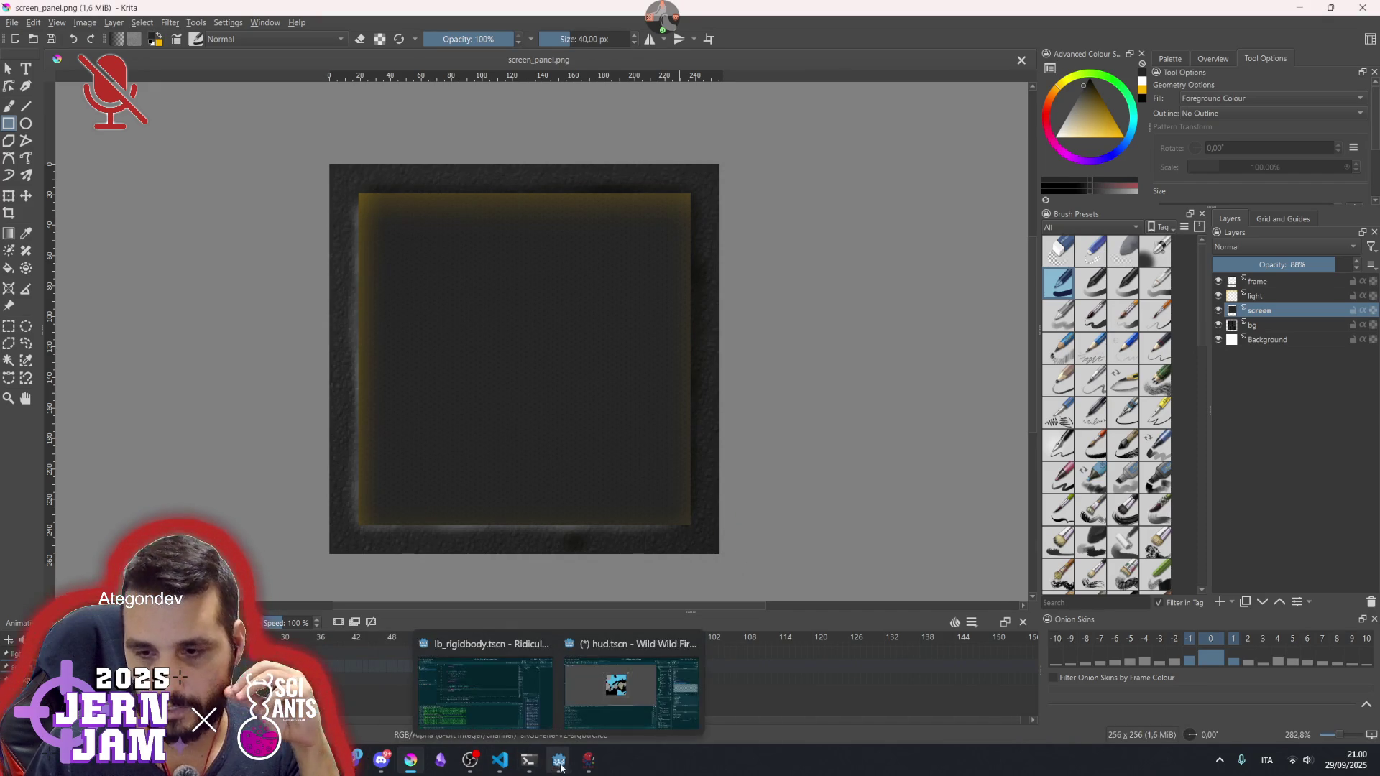
click(631, 685)
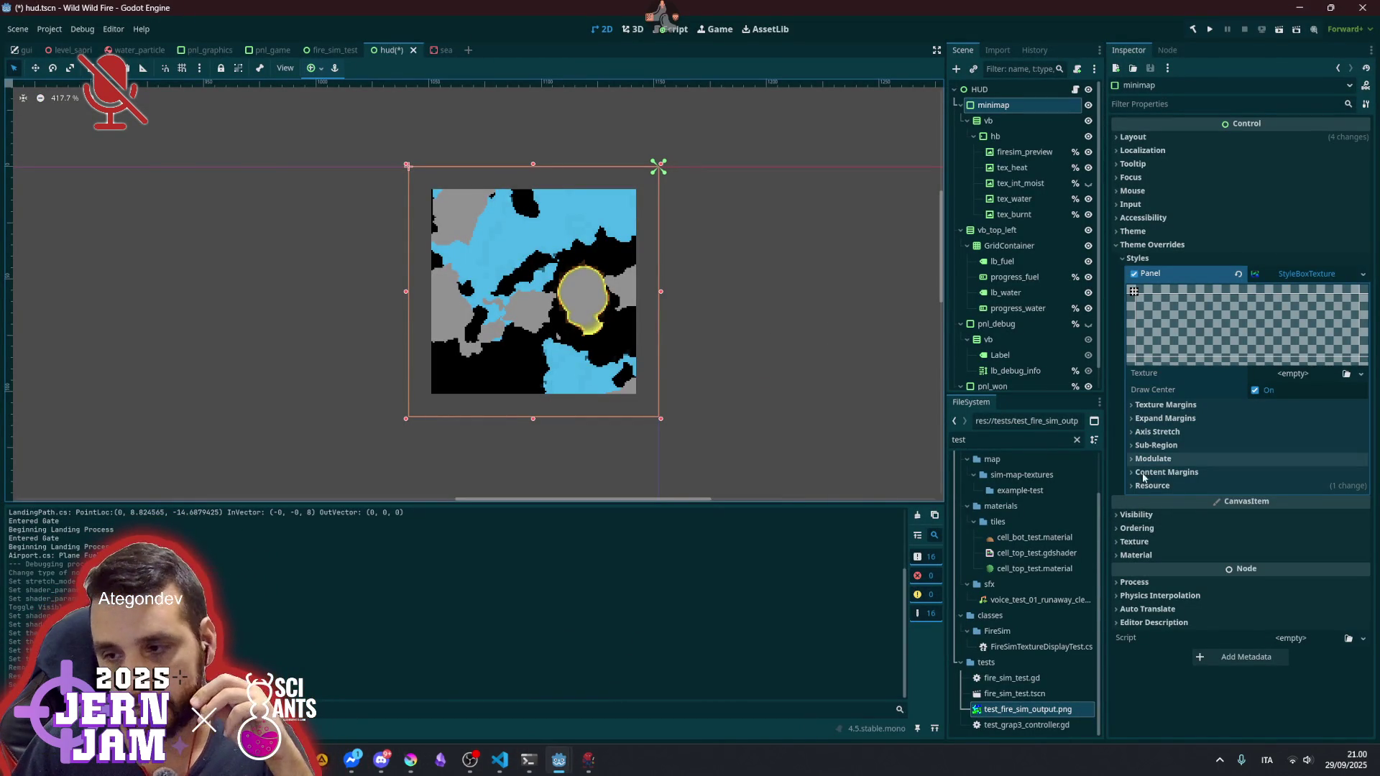
- Filter the FileSystem for 'scree' and drop screen_panel.png into the minimap's StyleBoxTexture Texture slot
double_click(1003, 439)
text(sc)
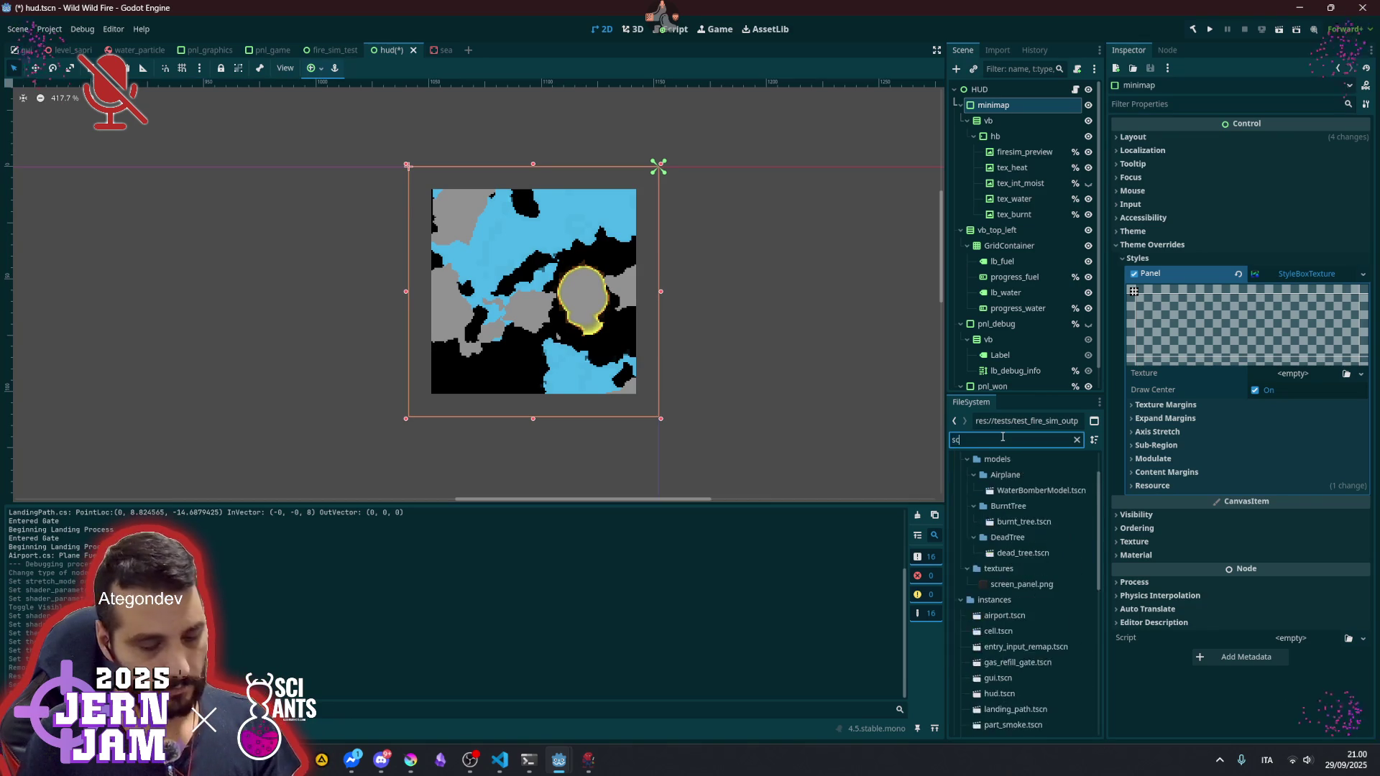
text(ree)
mouse_move(1010, 522)
mouse_down()
mouse_move(995, 524)
mouse_move(1157, 391)
mouse_move(1273, 381)
mouse_up()
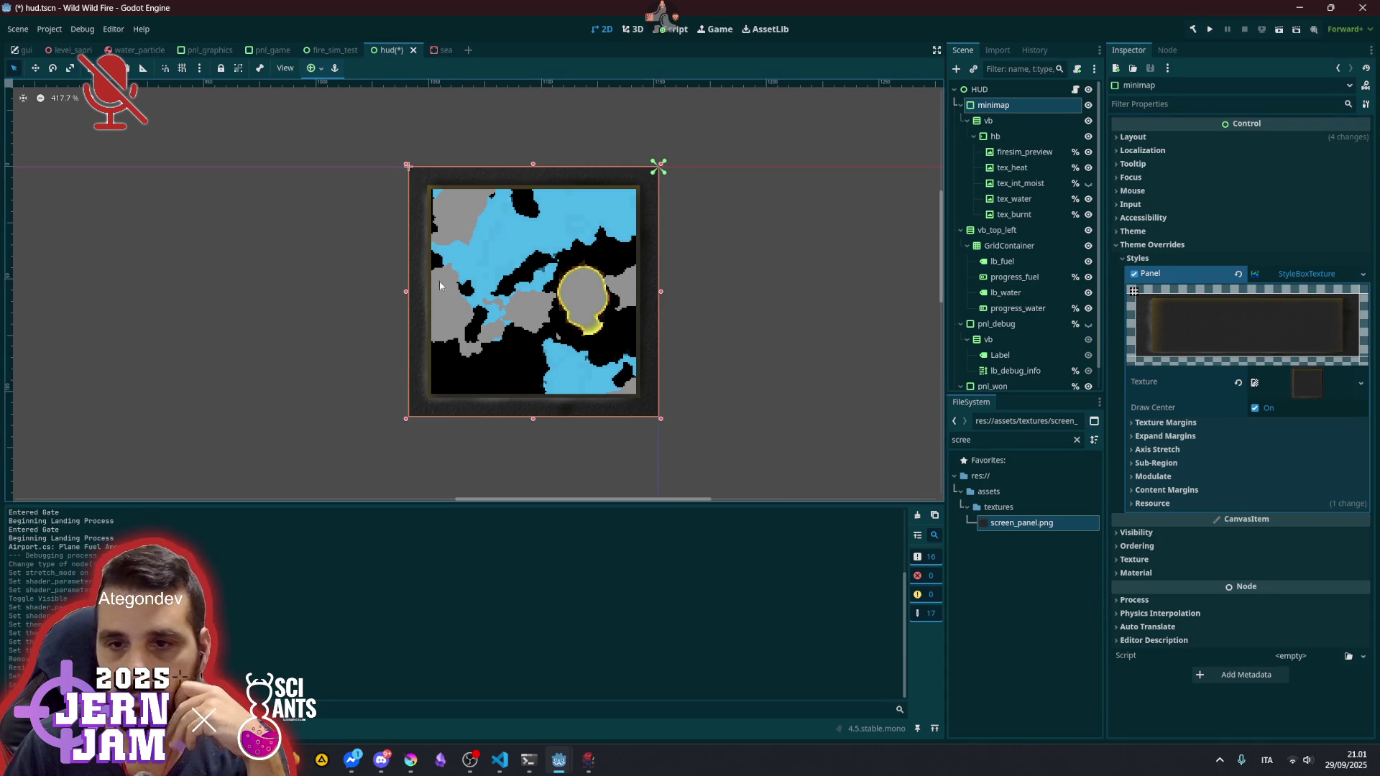
- Review the framed minimap and select the firesim_preview node
scroll(470, 367, up, 4)
scroll(471, 366, up, 3)
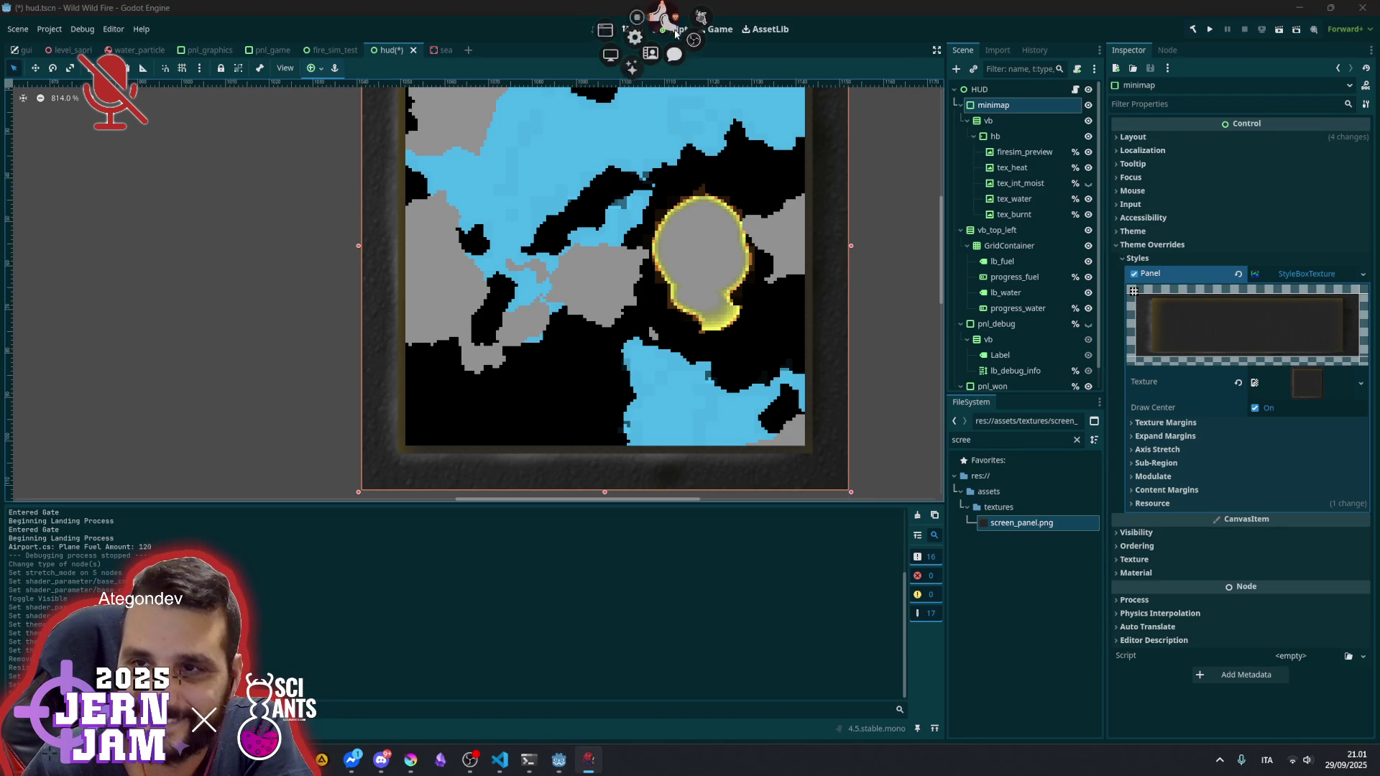
click(697, 45)
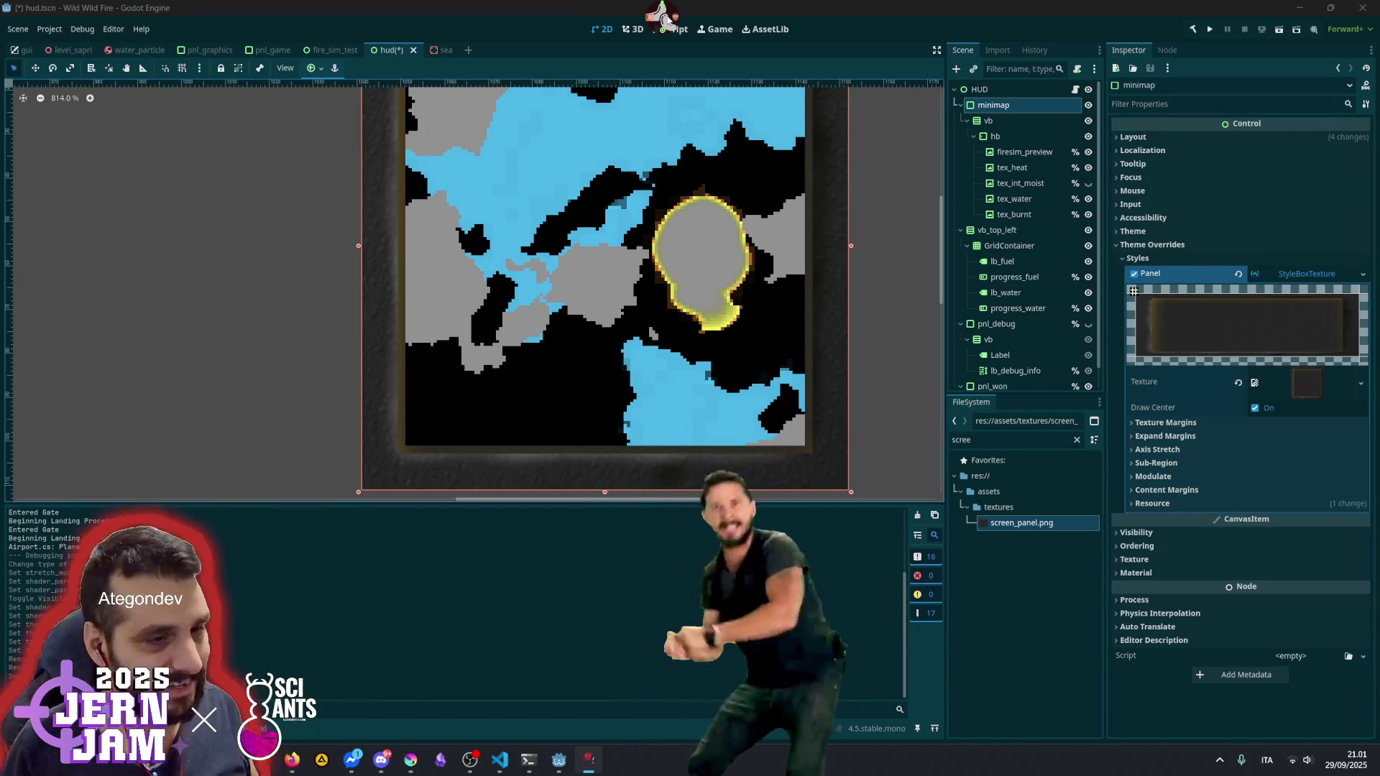
scroll(705, 244, down, 3)
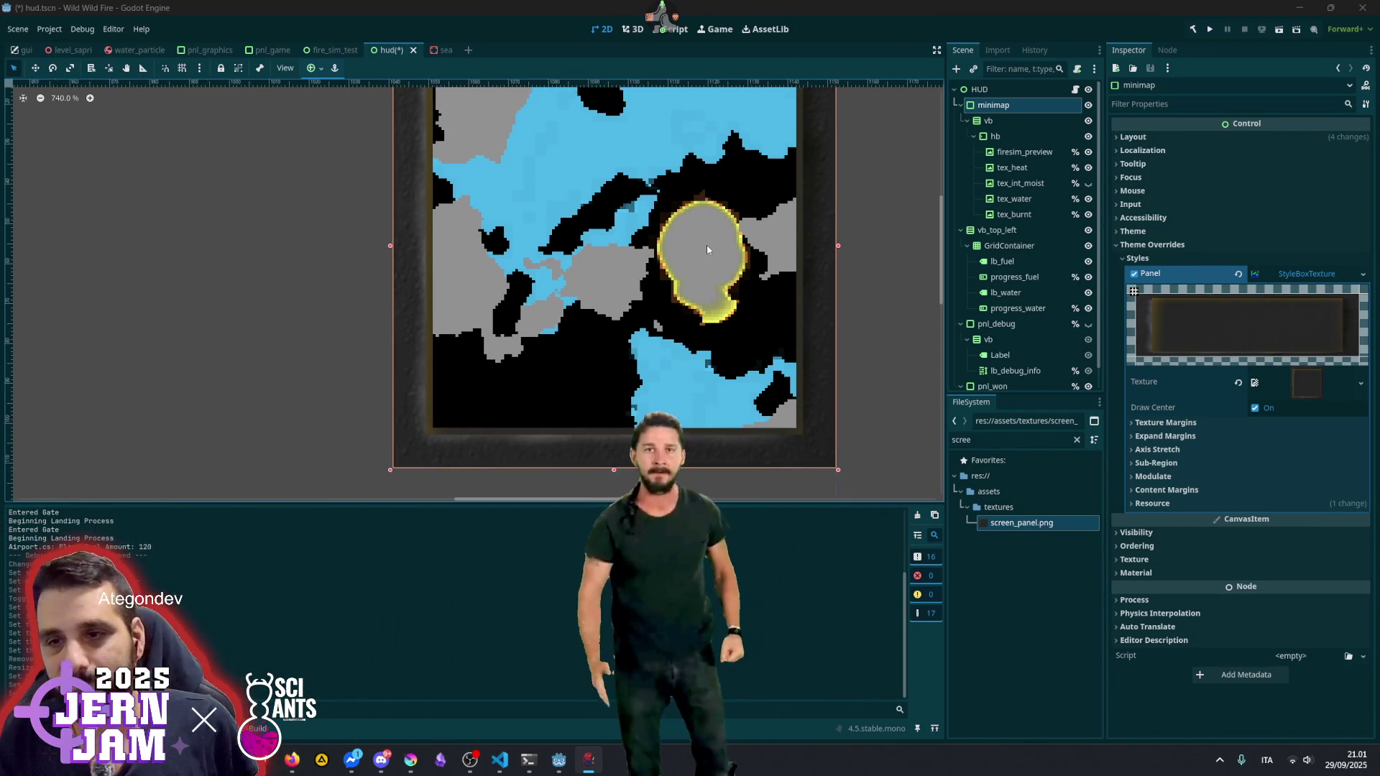
scroll(603, 252, down, 1)
click(1037, 153)
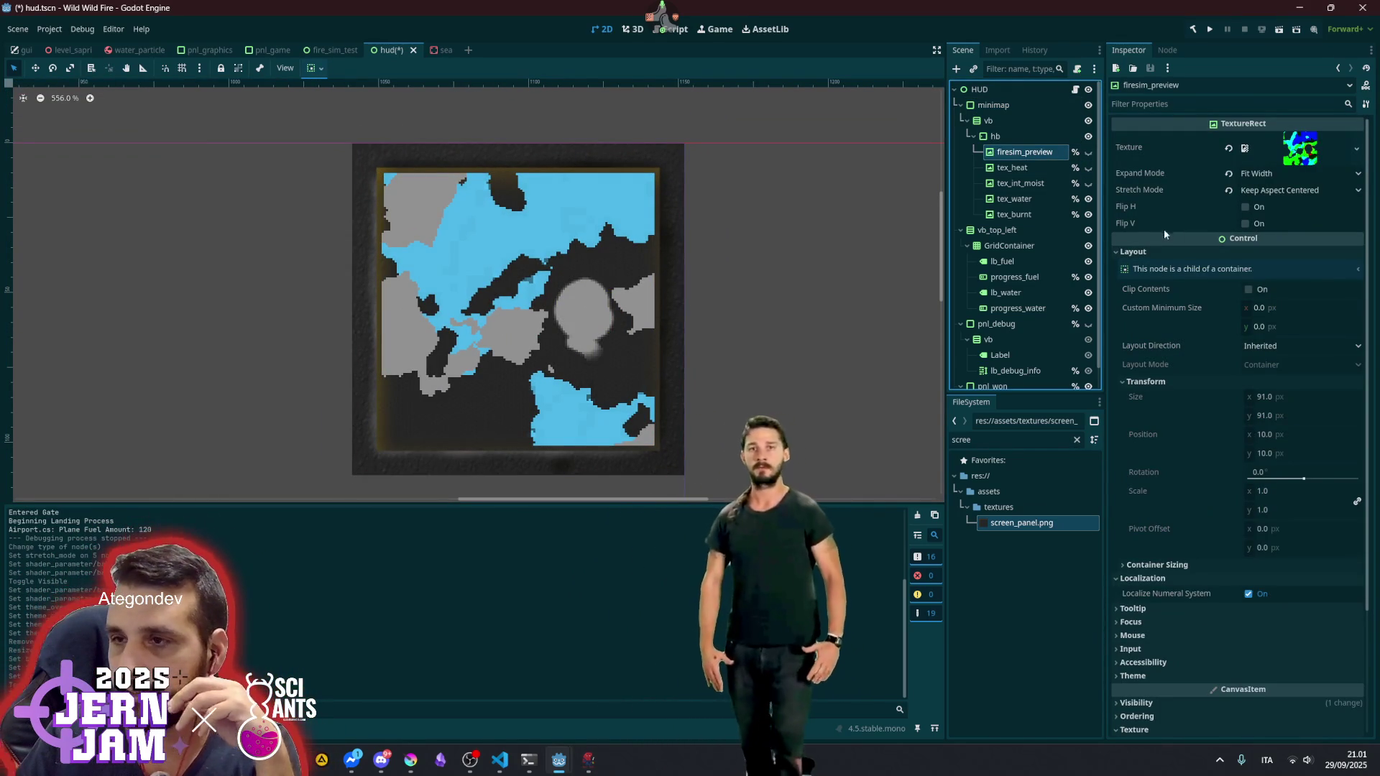
- Show the tex_heat overlay and make its data colour slightly transparent
click(1088, 169)
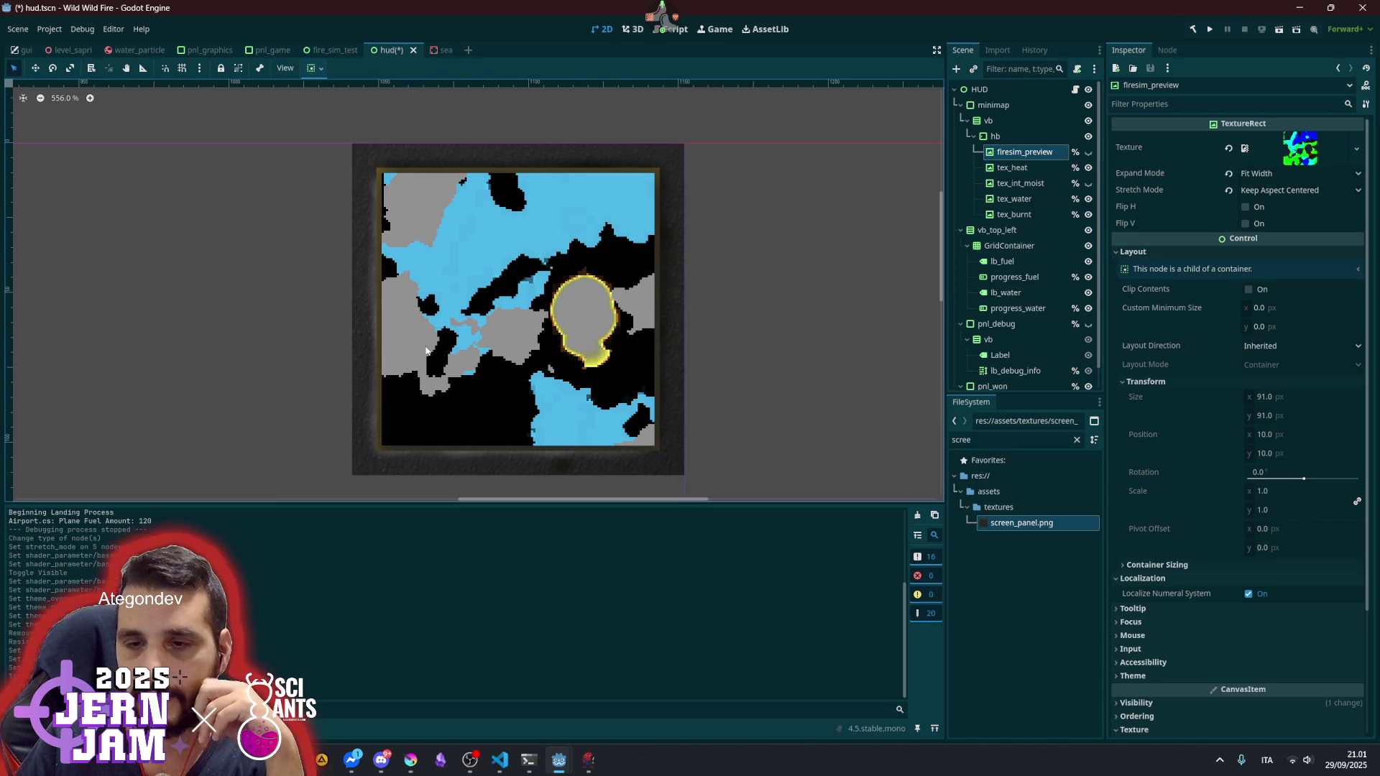
scroll(477, 377, up, 4)
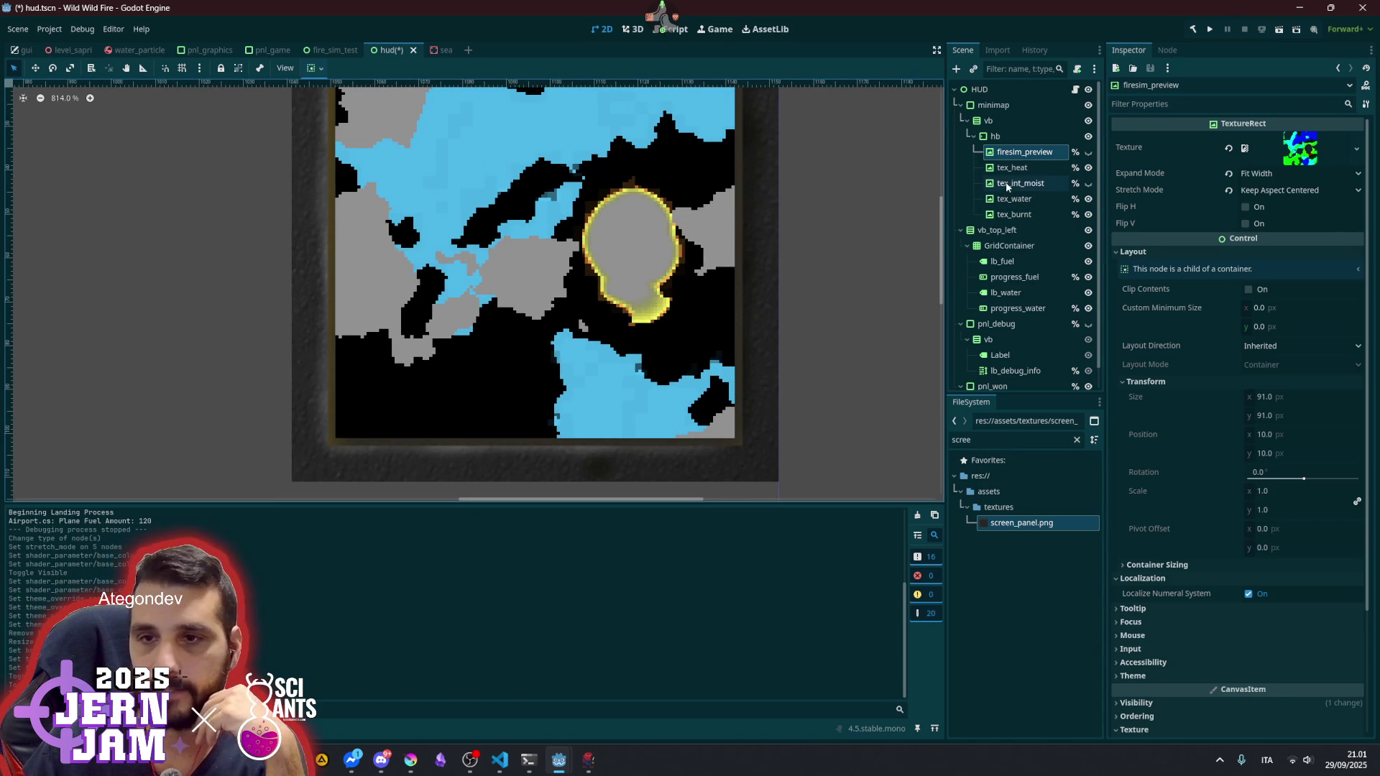
click(1029, 169)
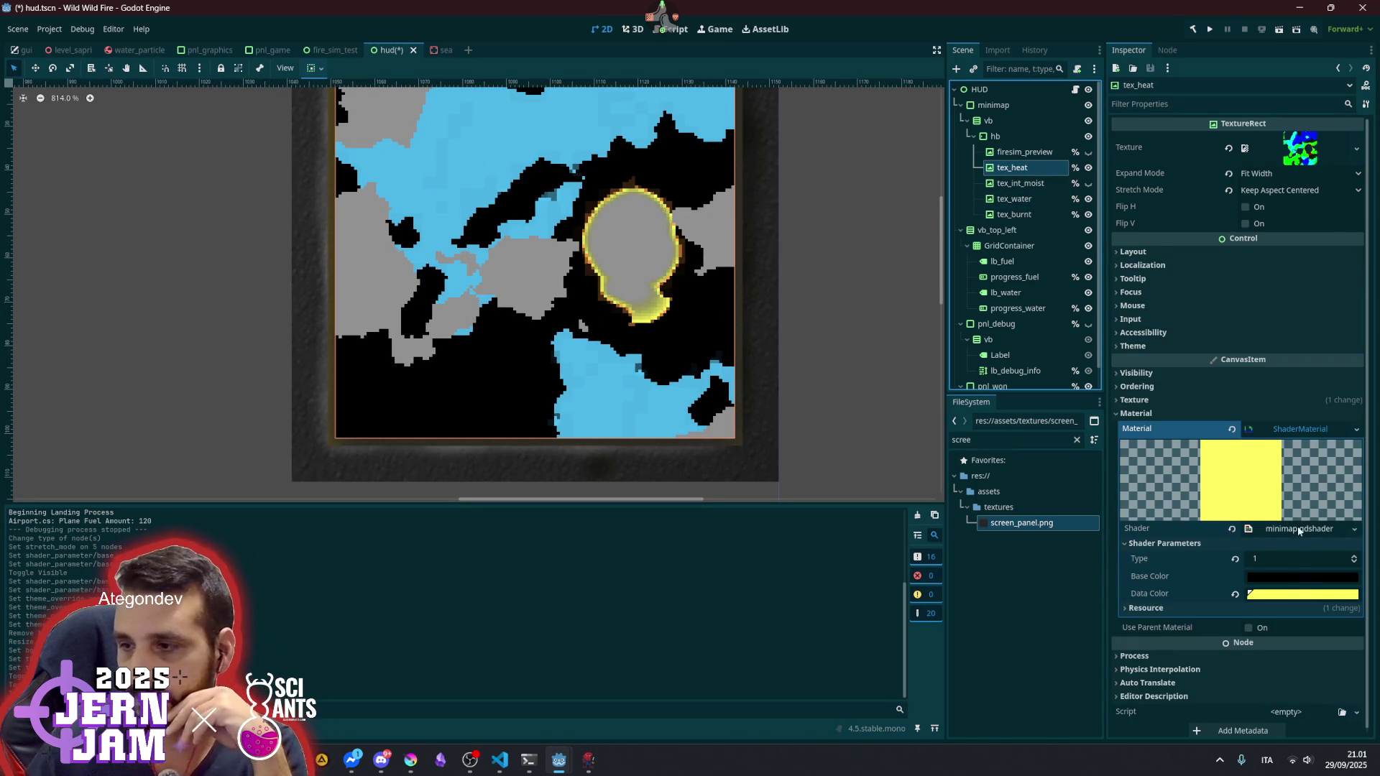
click(1280, 596)
drag(1286, 518, 1300, 524)
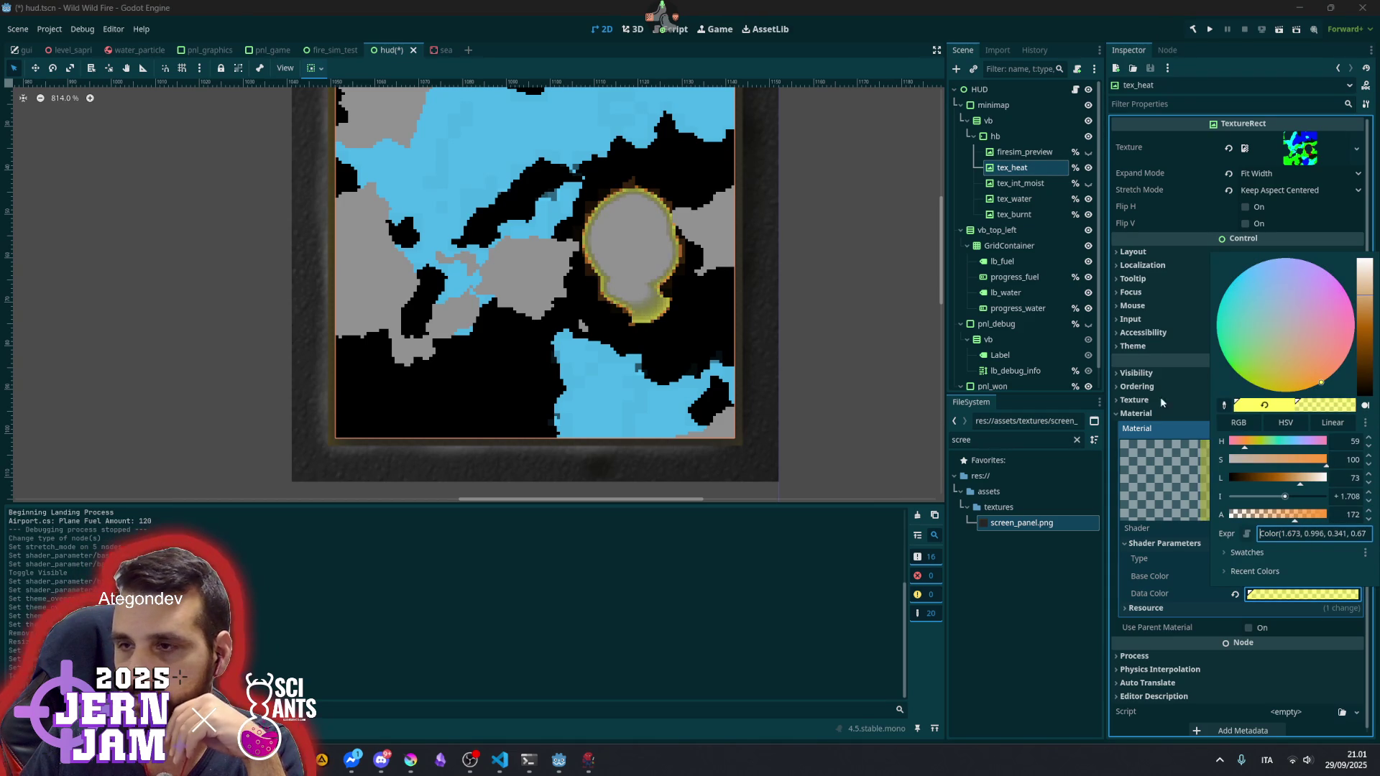
click(1014, 199)
- Make the tex_water layer's data colour darker and translucent
click(1014, 199)
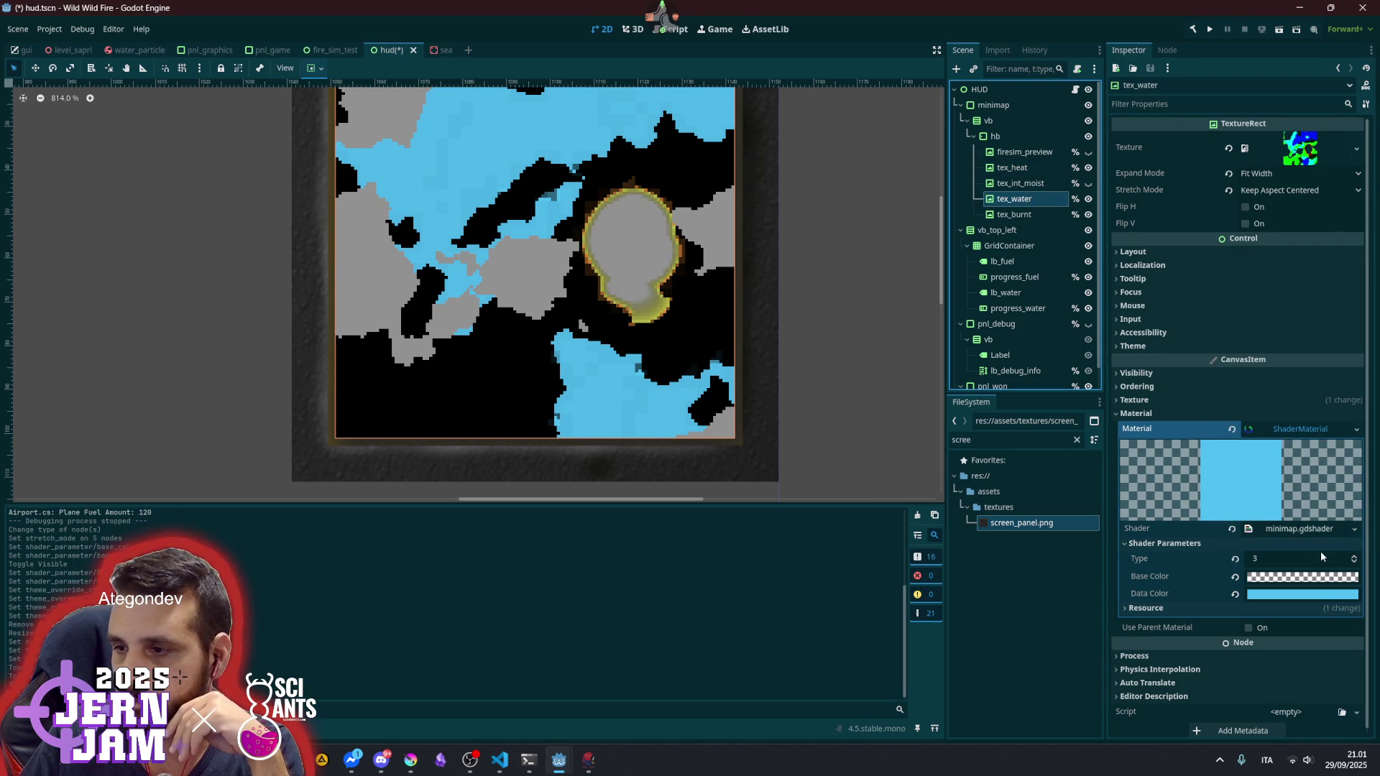
click(1315, 593)
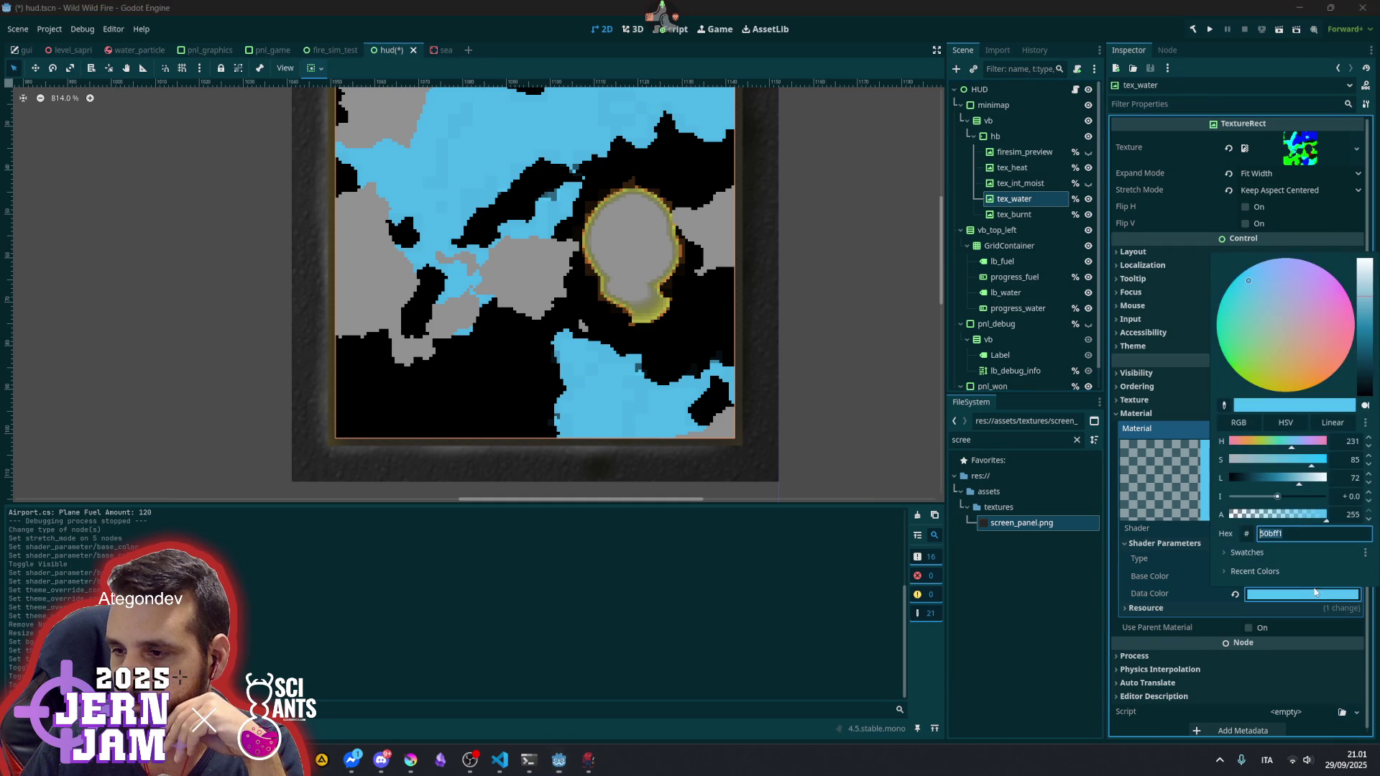
click(1298, 514)
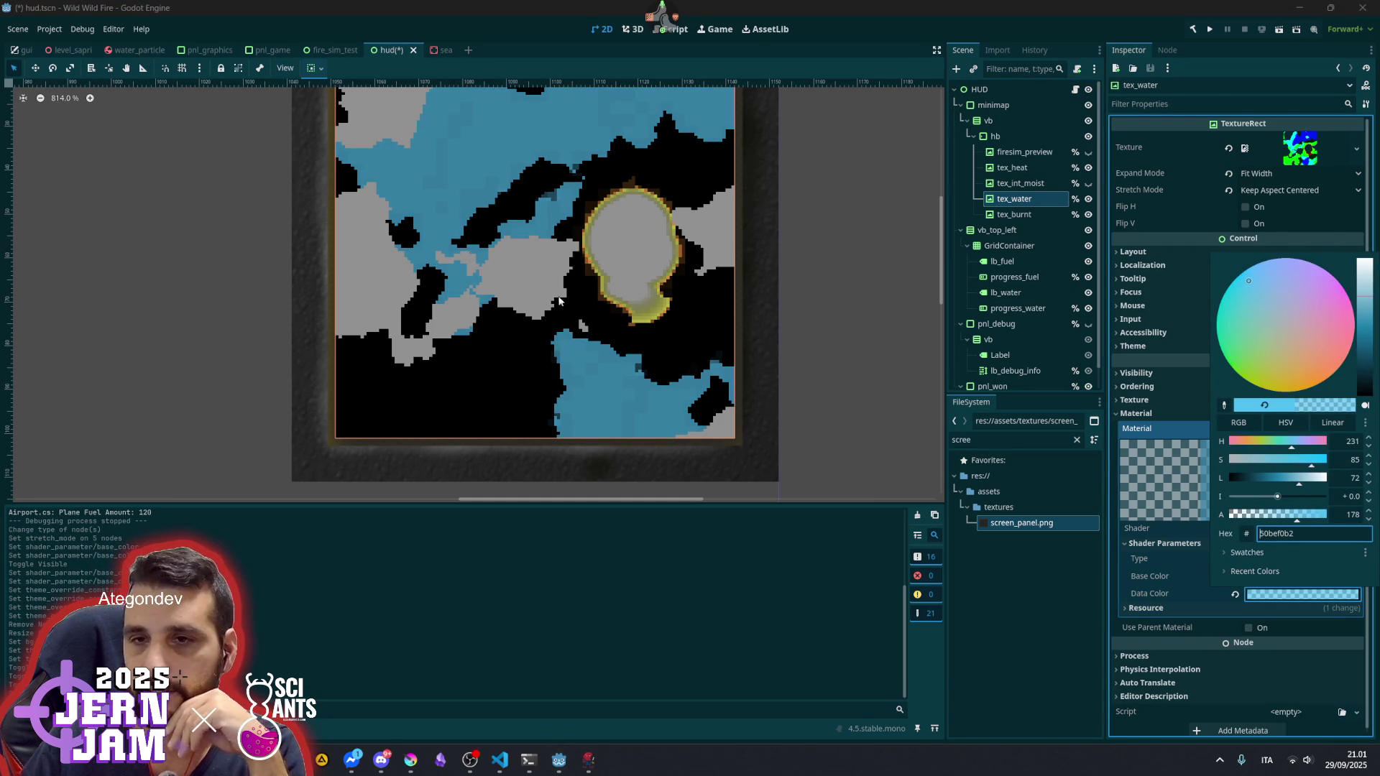
click(1013, 214)
- Make the tex_burnt layer's data colour semi-transparent
click(1013, 214)
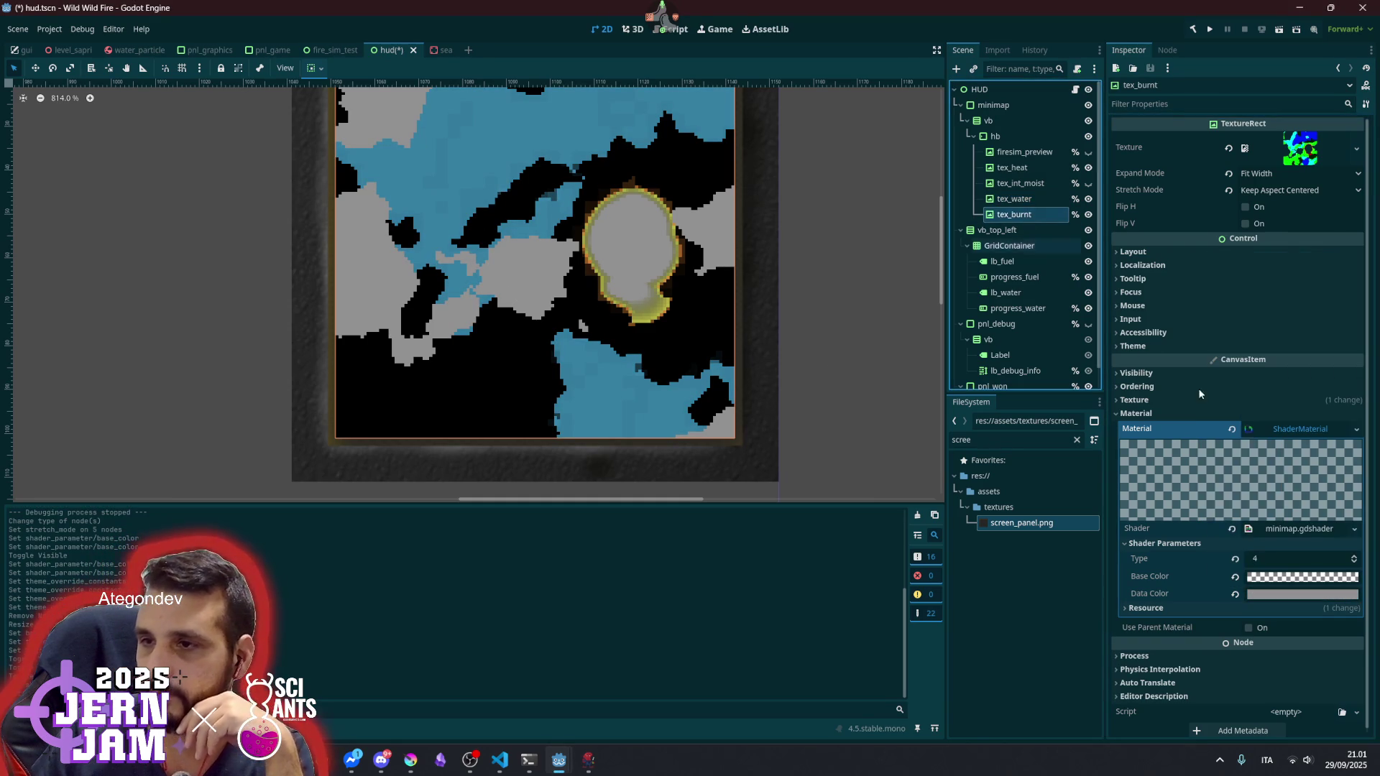
mouse_move(1317, 580)
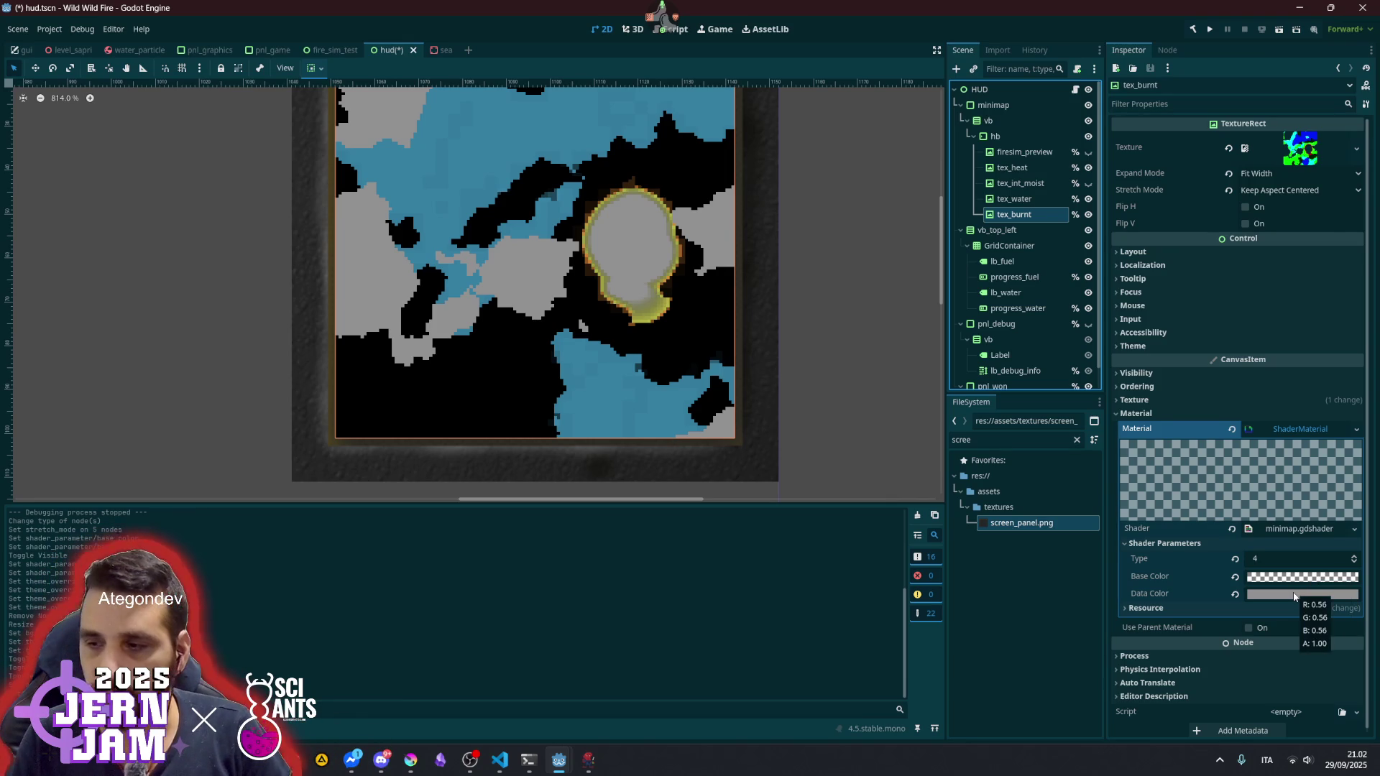
click(1294, 595)
click(1292, 516)
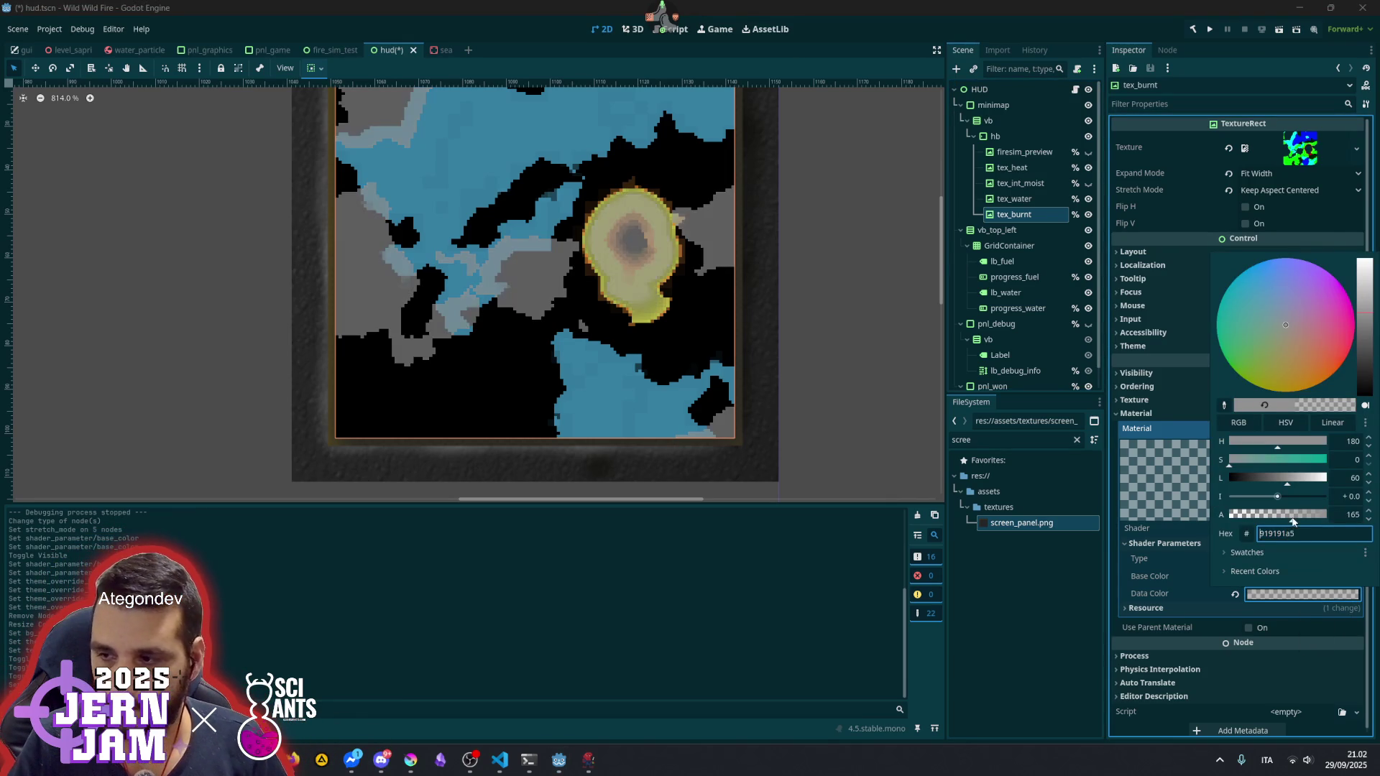
mouse_move(1292, 517)
mouse_down()
mouse_move(1254, 514)
mouse_move(1339, 516)
mouse_move(1239, 494)
mouse_move(1316, 511)
mouse_move(1247, 514)
mouse_move(1308, 518)
mouse_up()
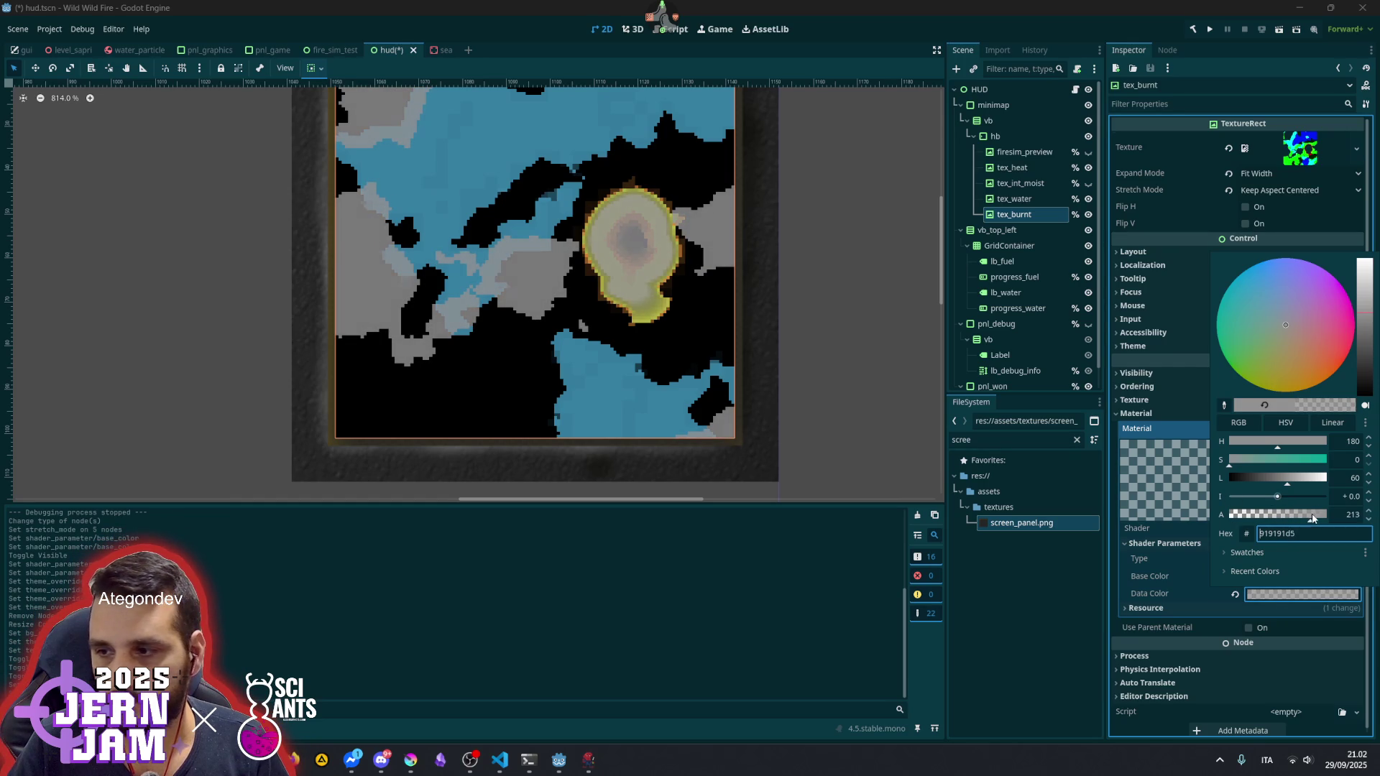
click(627, 257)
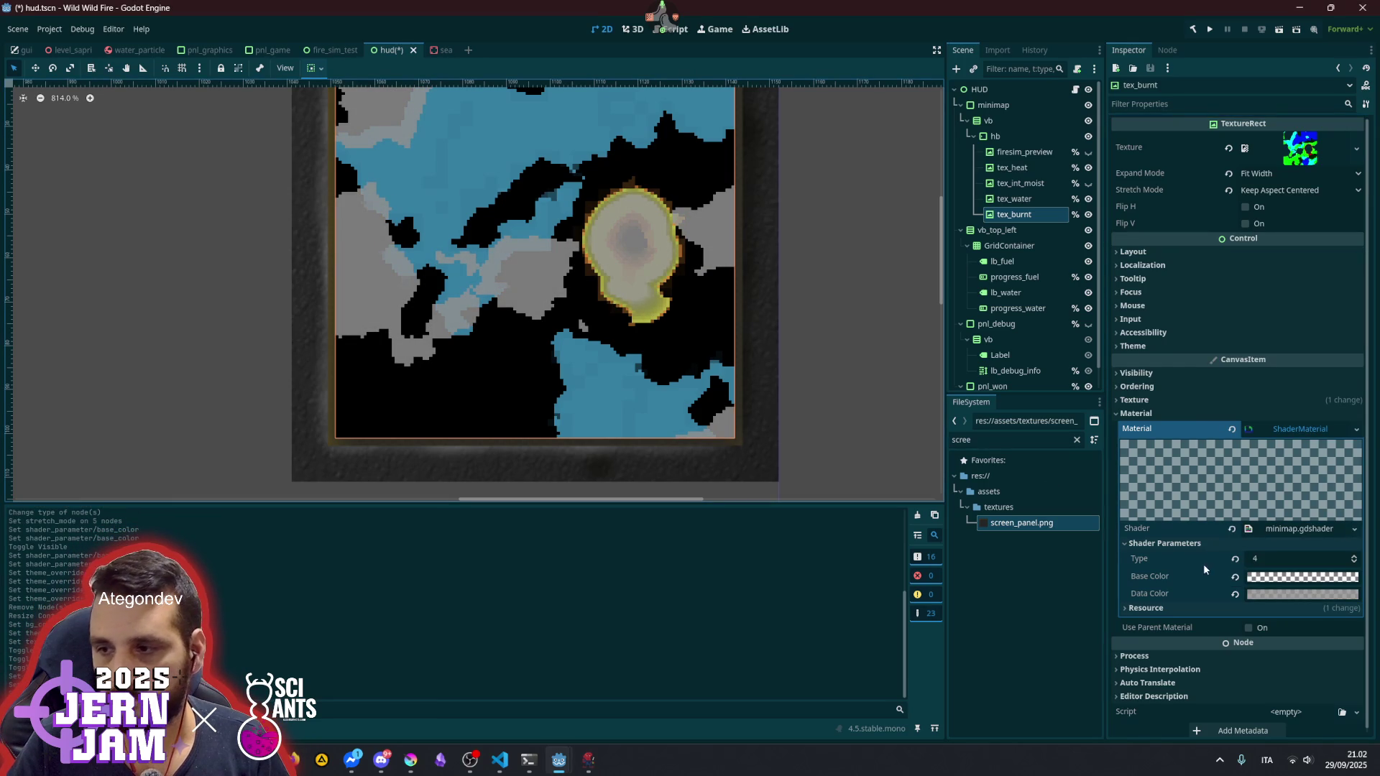
- Retint tex_burnt's data colour to a darker teal with lowered opacity
click(1253, 591)
mouse_move(1363, 311)
mouse_down()
mouse_move(1359, 227)
mouse_move(1363, 316)
mouse_move(1352, 240)
mouse_move(1359, 296)
mouse_up()
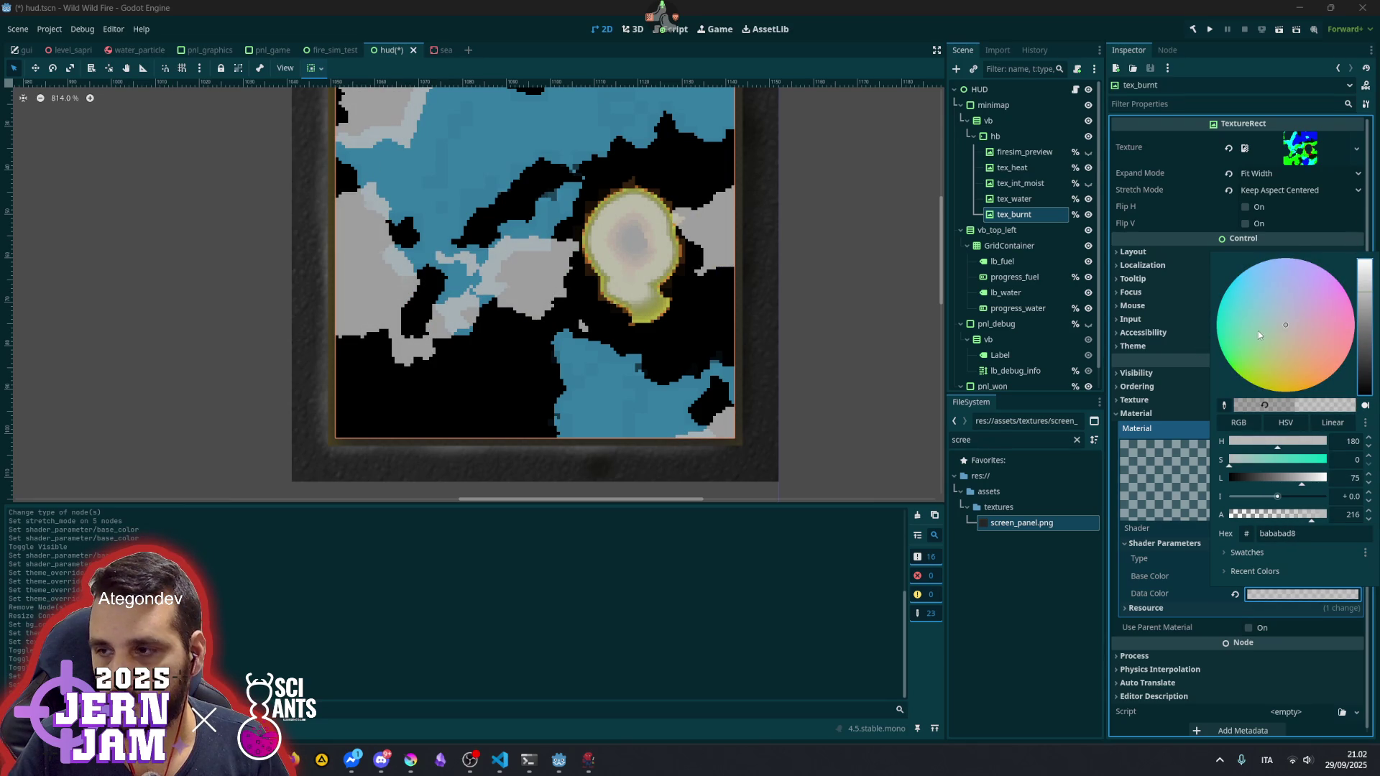
click(1296, 465)
drag(1284, 480, 1255, 480)
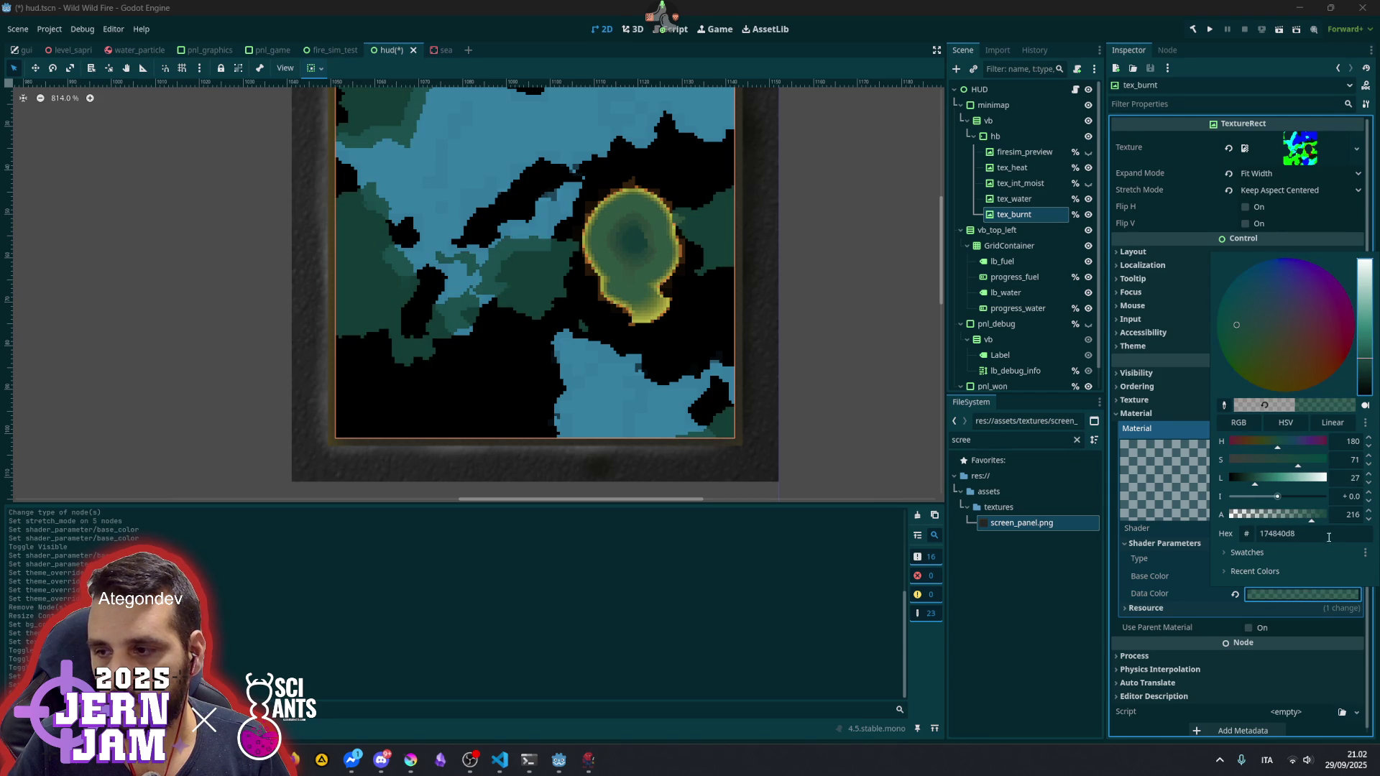
click(1298, 519)
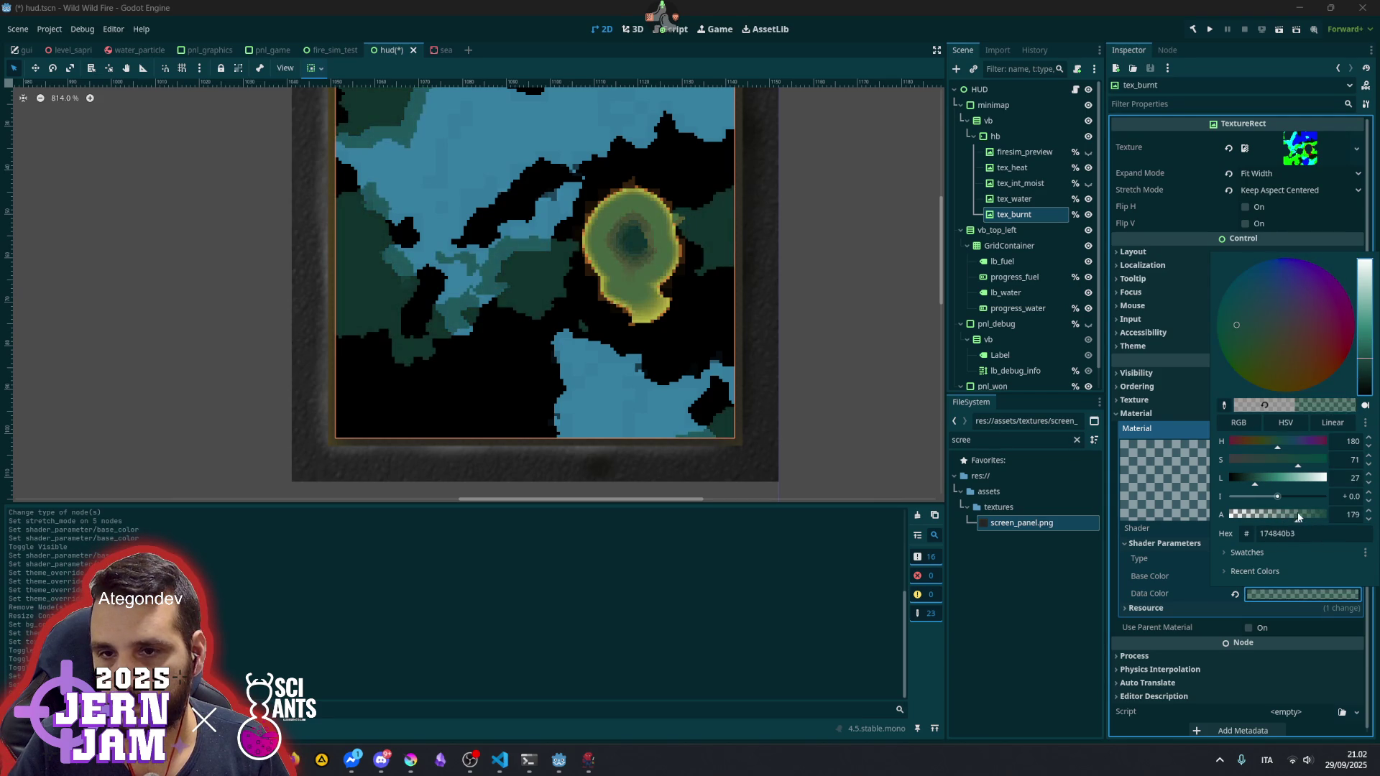
click(752, 199)
scroll(706, 281, down, 5)
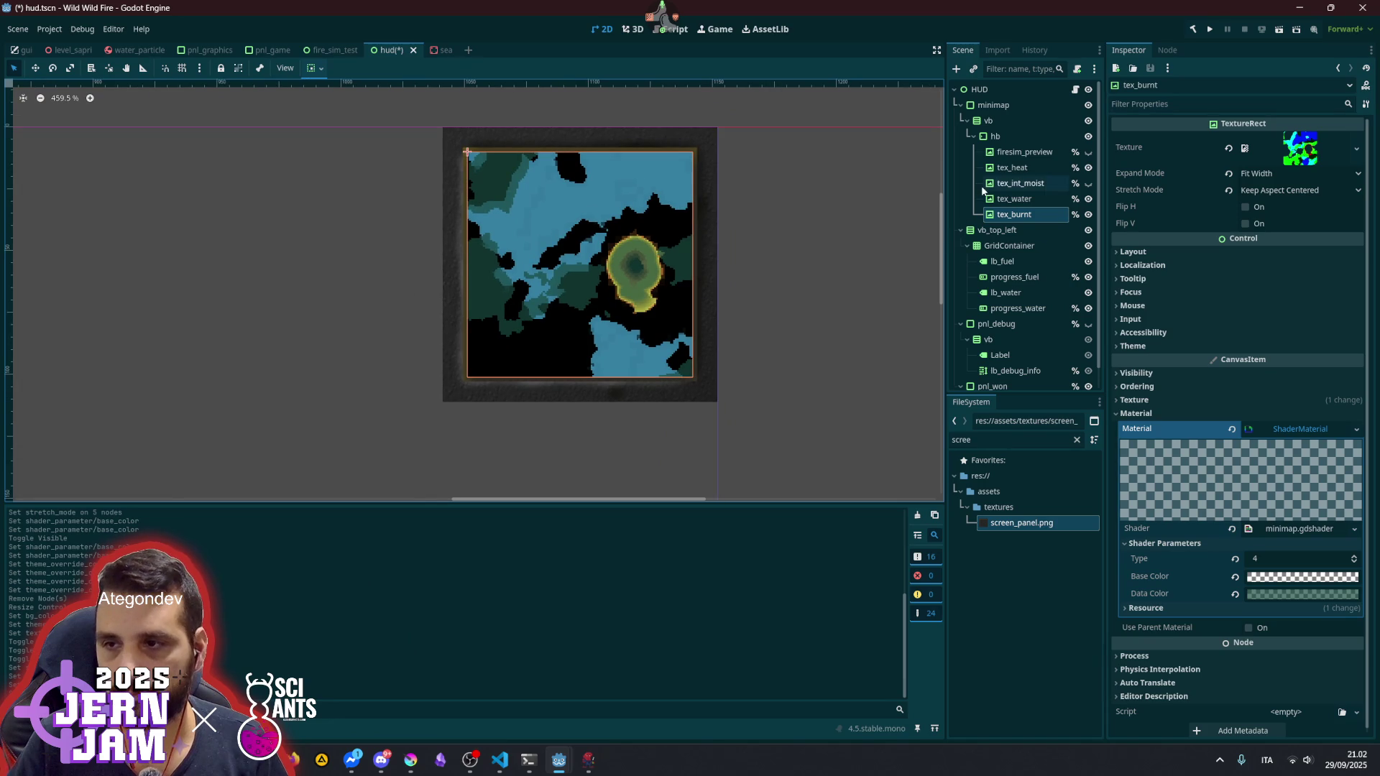
- Set the tex_heat layer's Base Color alpha to 0, making it fully transparent
click(1020, 183)
click(1026, 175)
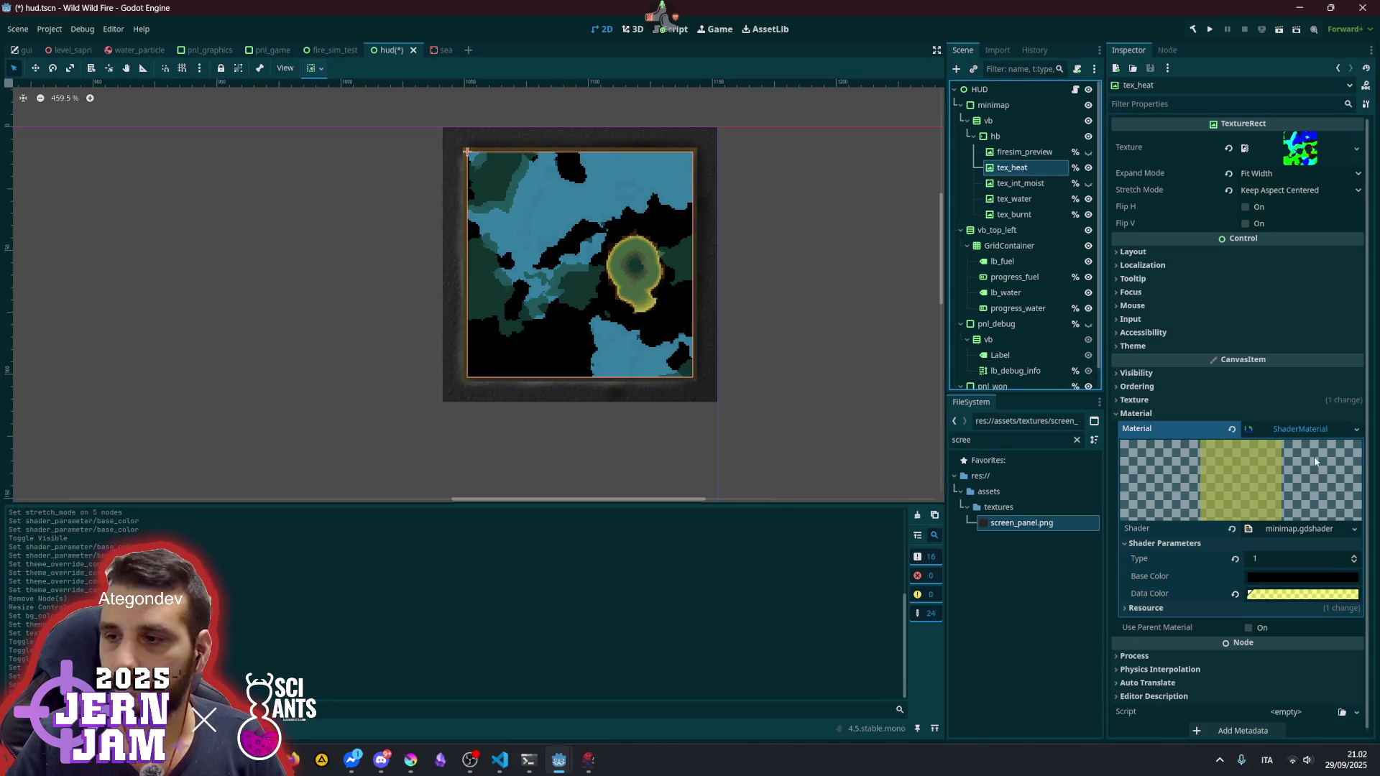
click(1304, 576)
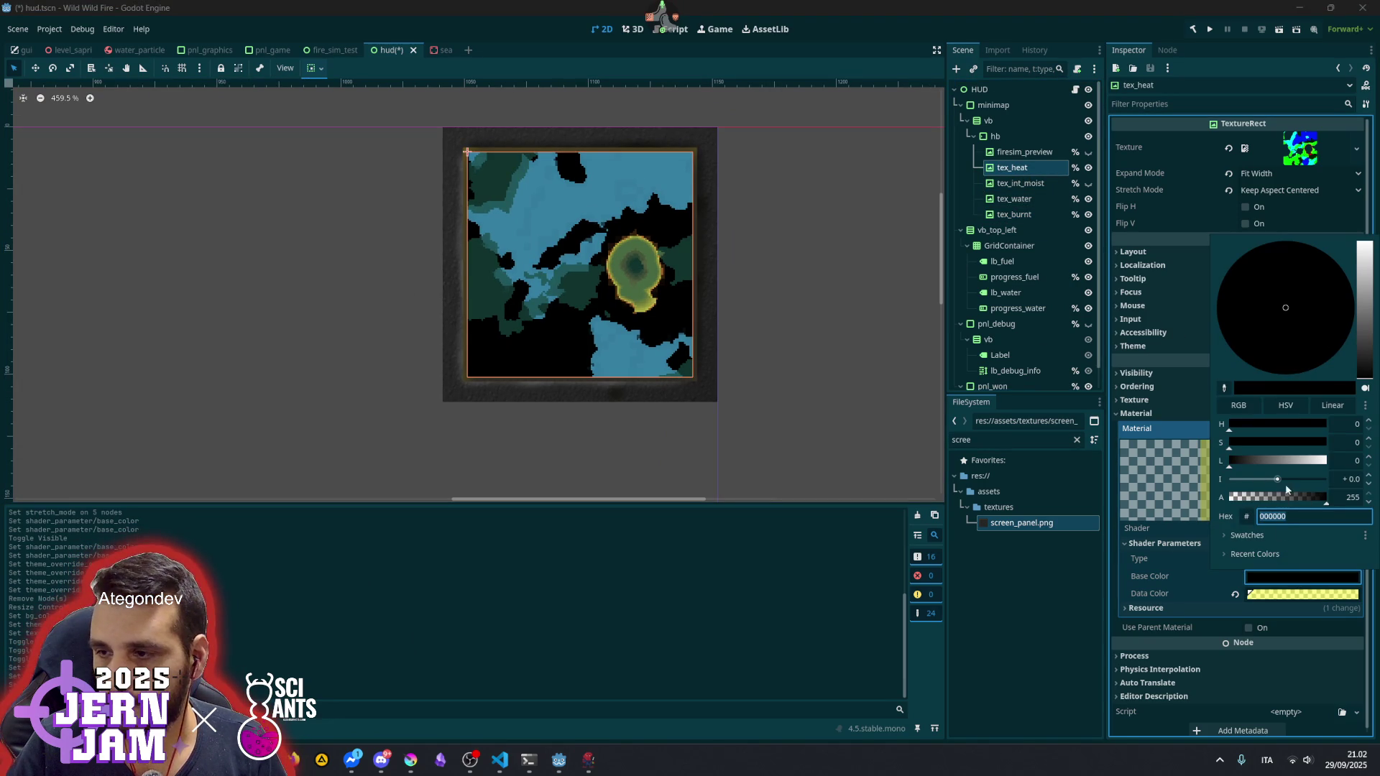
drag(1290, 494, 1228, 497)
click(631, 286)
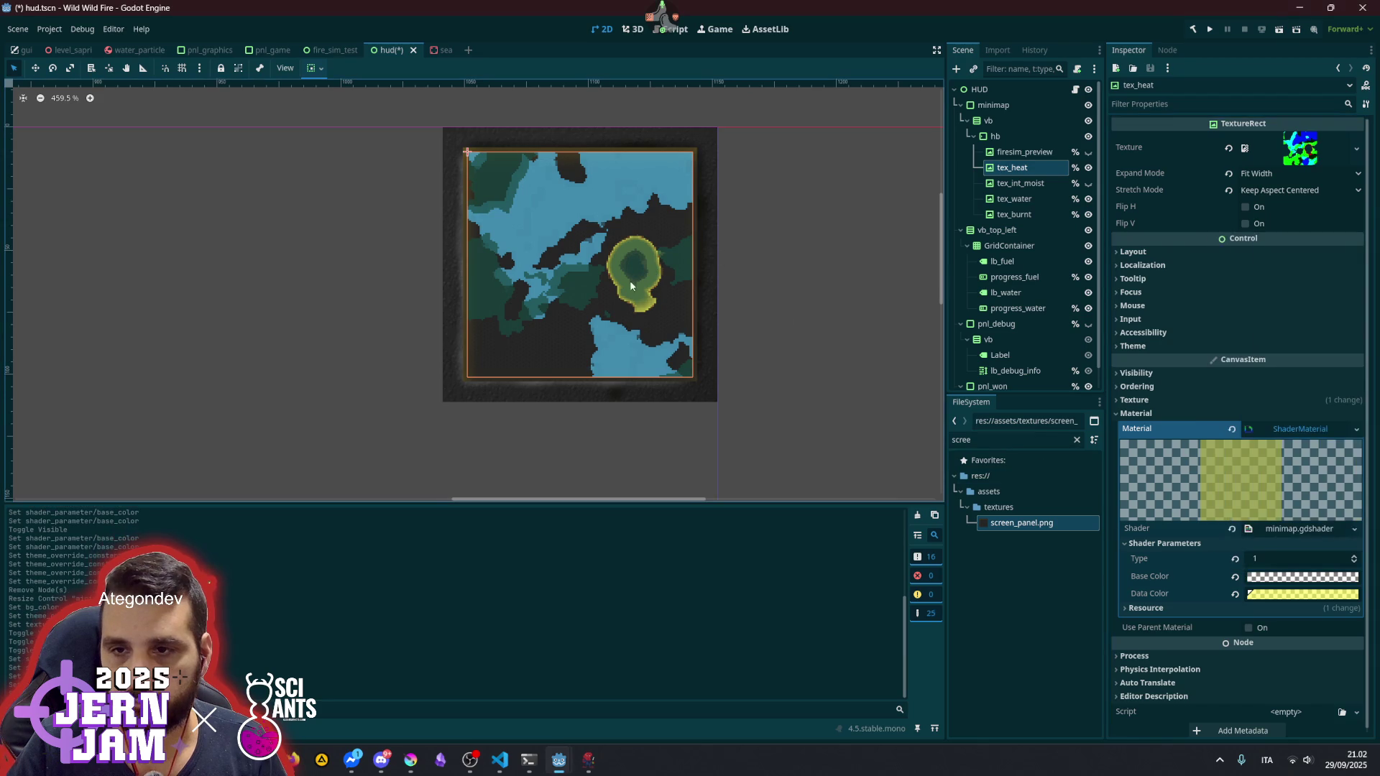
scroll(719, 284, up, 3)
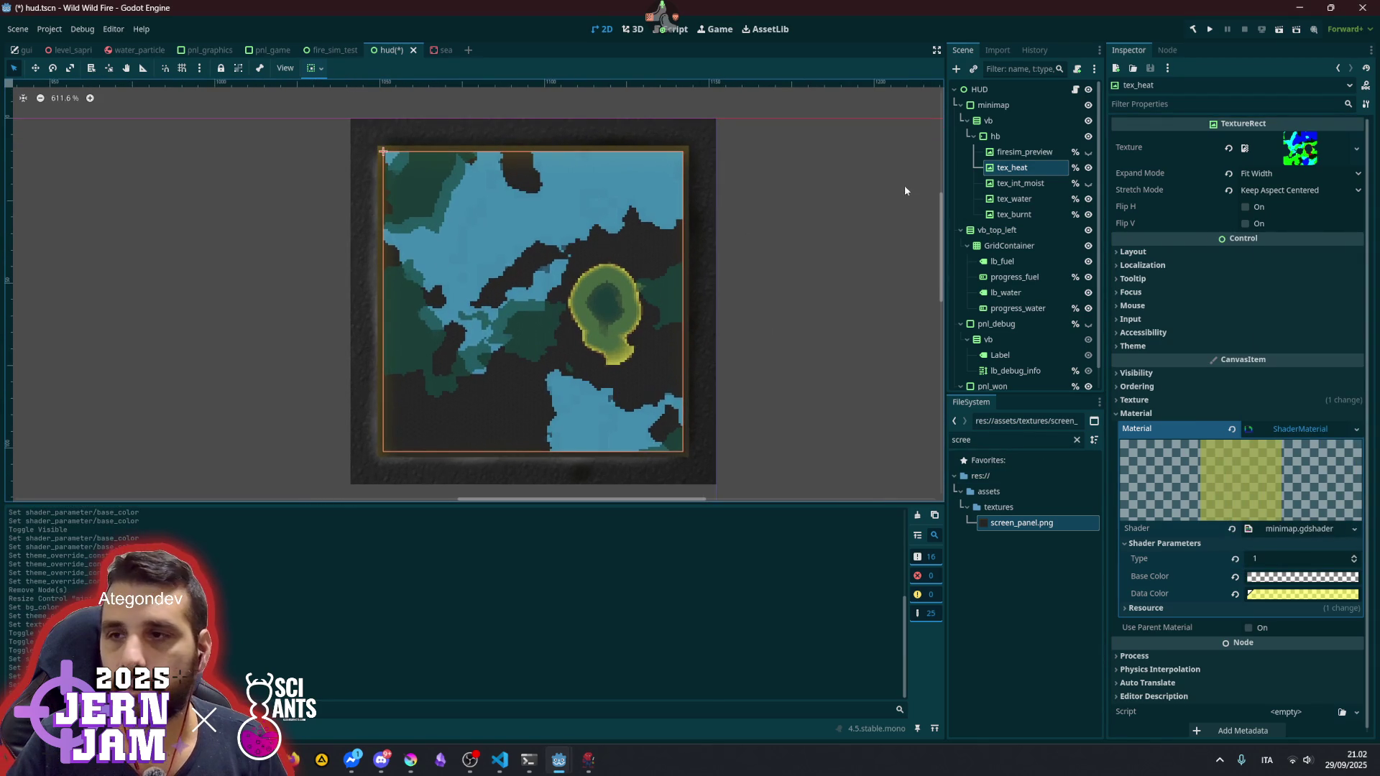
click(995, 138)
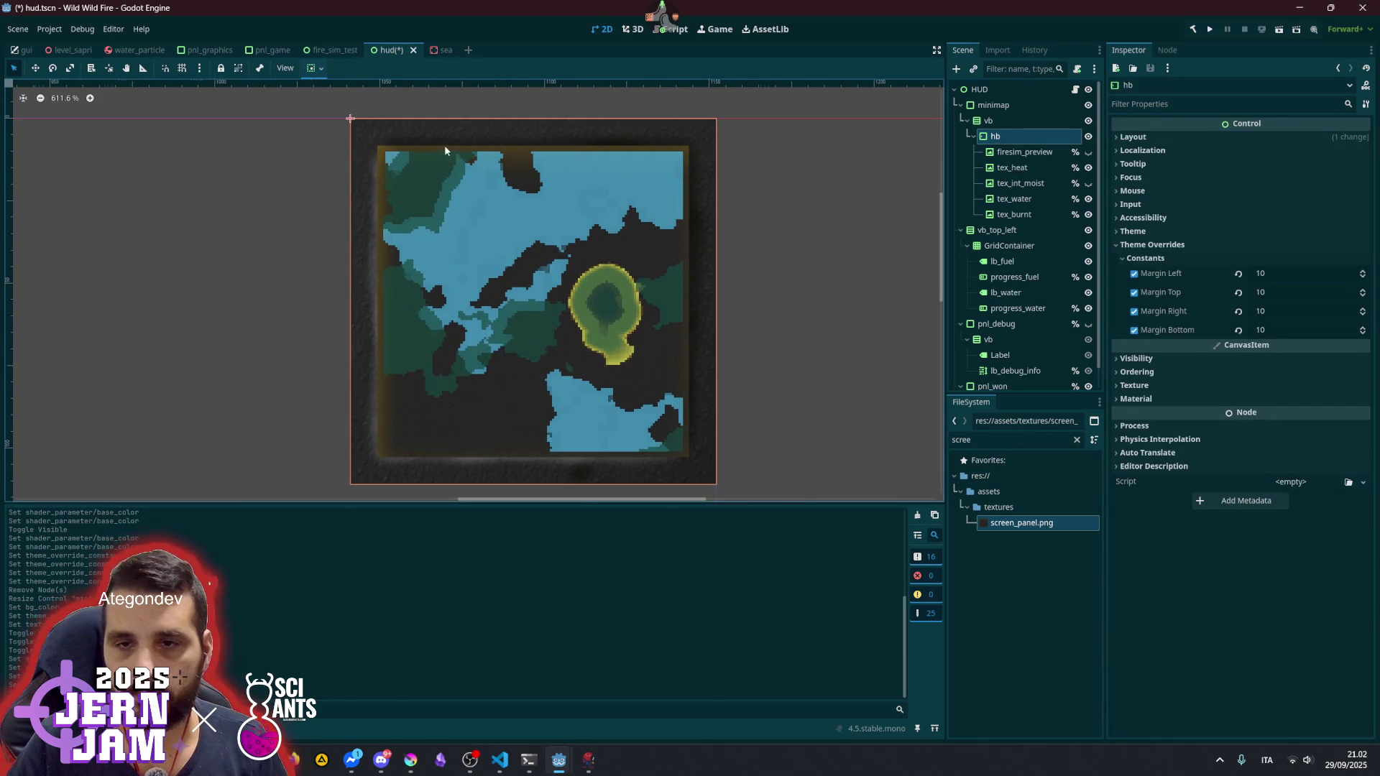
- Reparent hb directly under the minimap panel container, above vb
scroll(415, 145, up, 6)
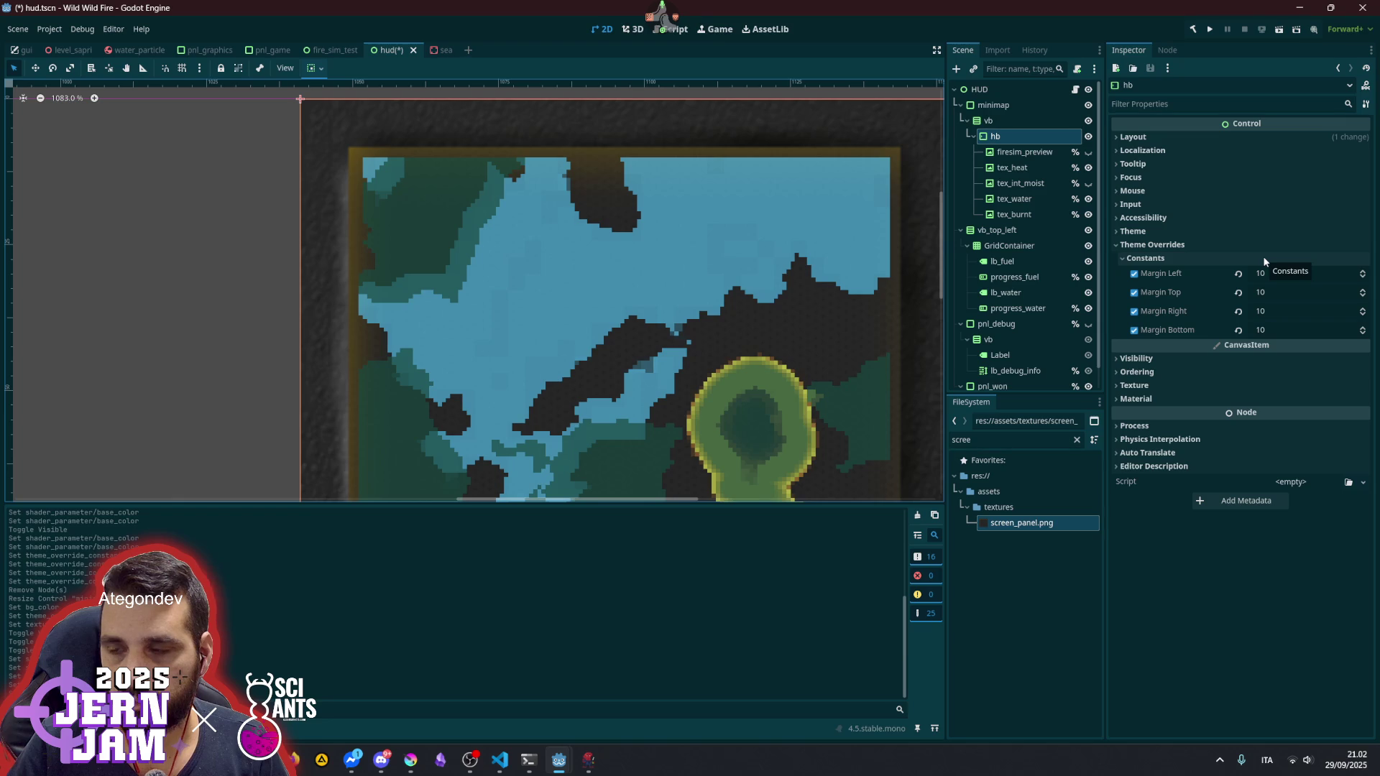
click(1186, 245)
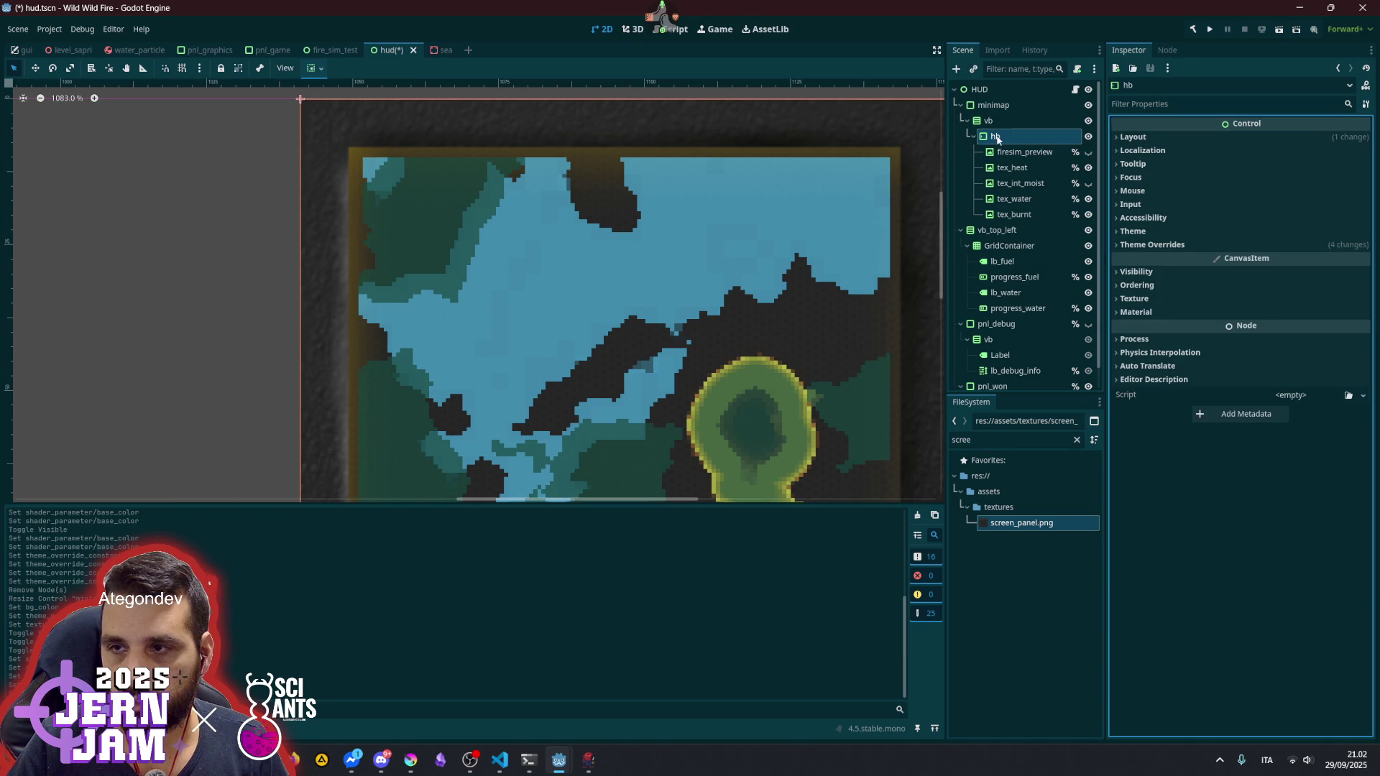
click(1001, 108)
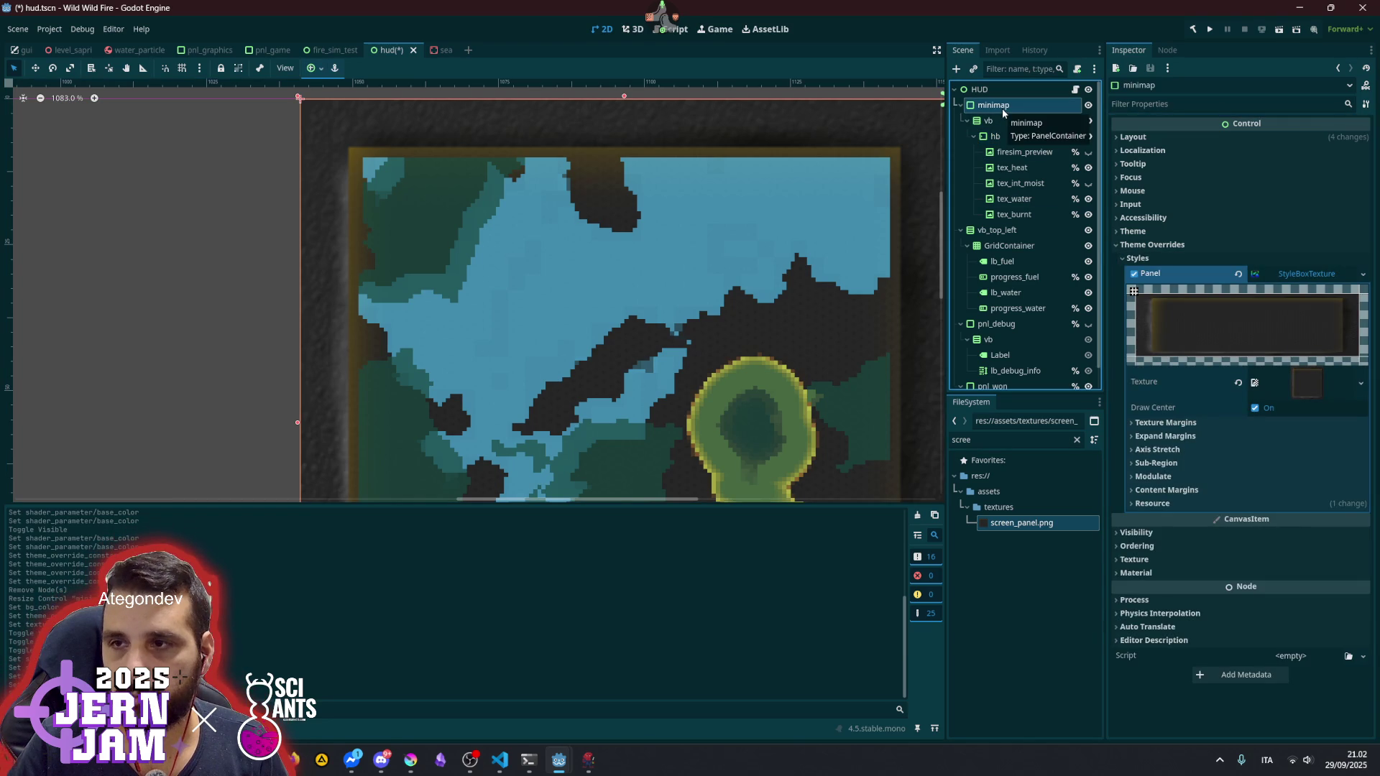
mouse_move(1006, 135)
mouse_down()
mouse_move(1019, 139)
mouse_move(999, 115)
mouse_up()
click(993, 105)
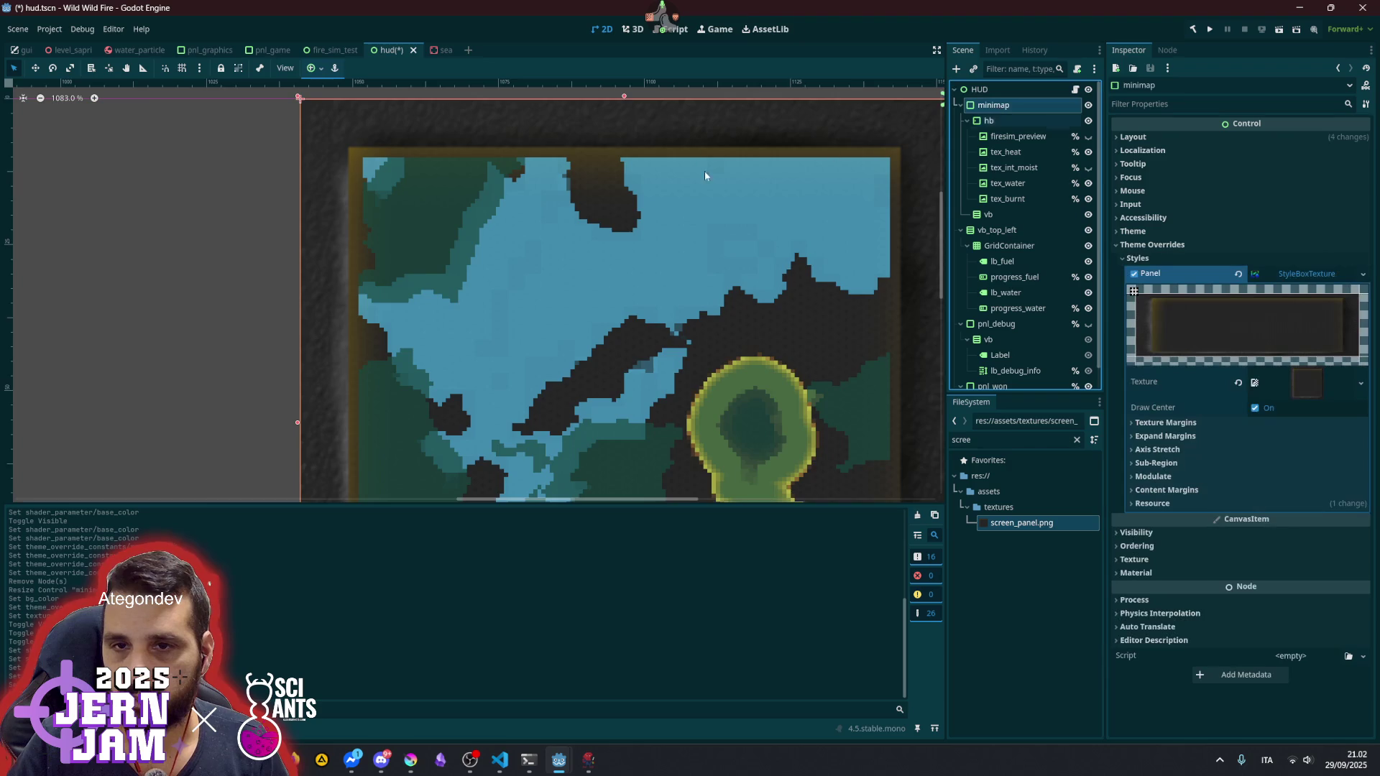
scroll(578, 185, down, 1)
scroll(577, 181, down, 1)
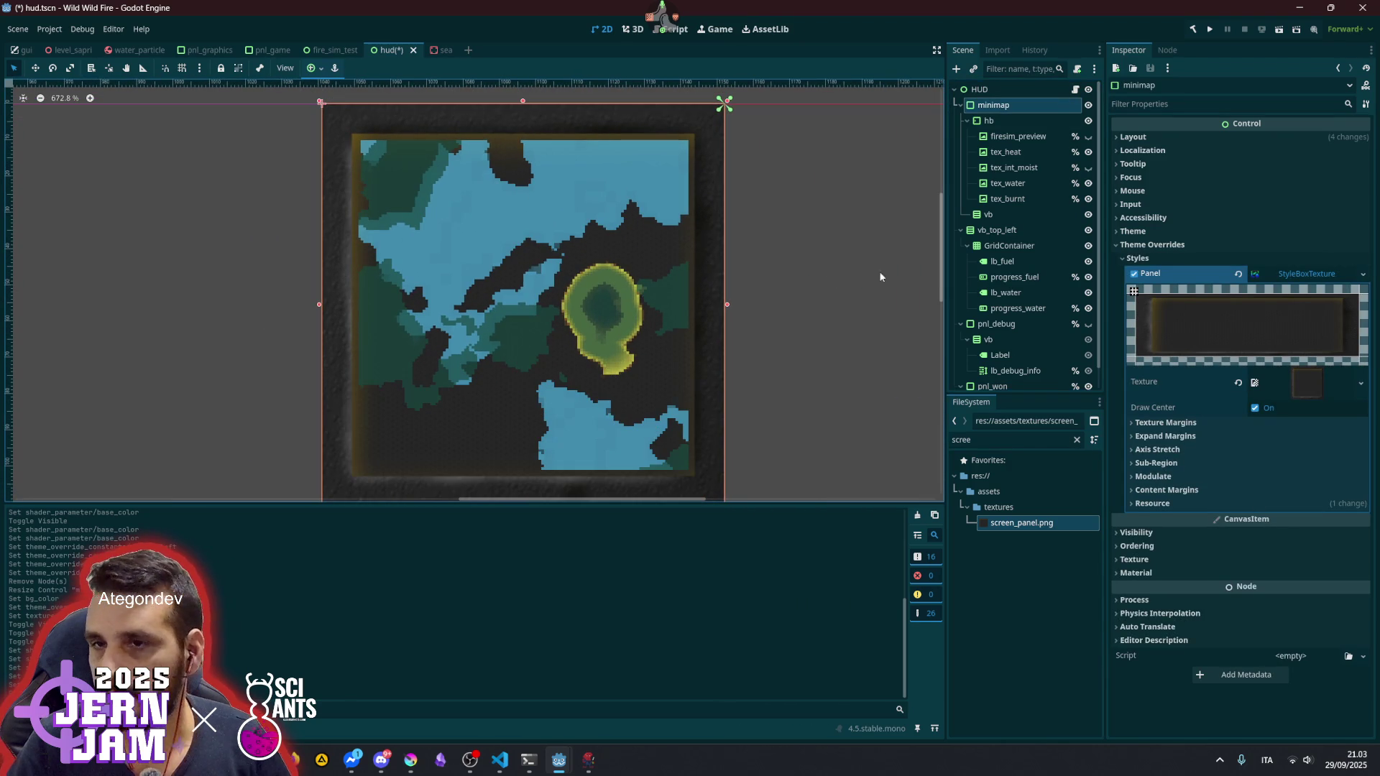
scroll(730, 178, up, 2)
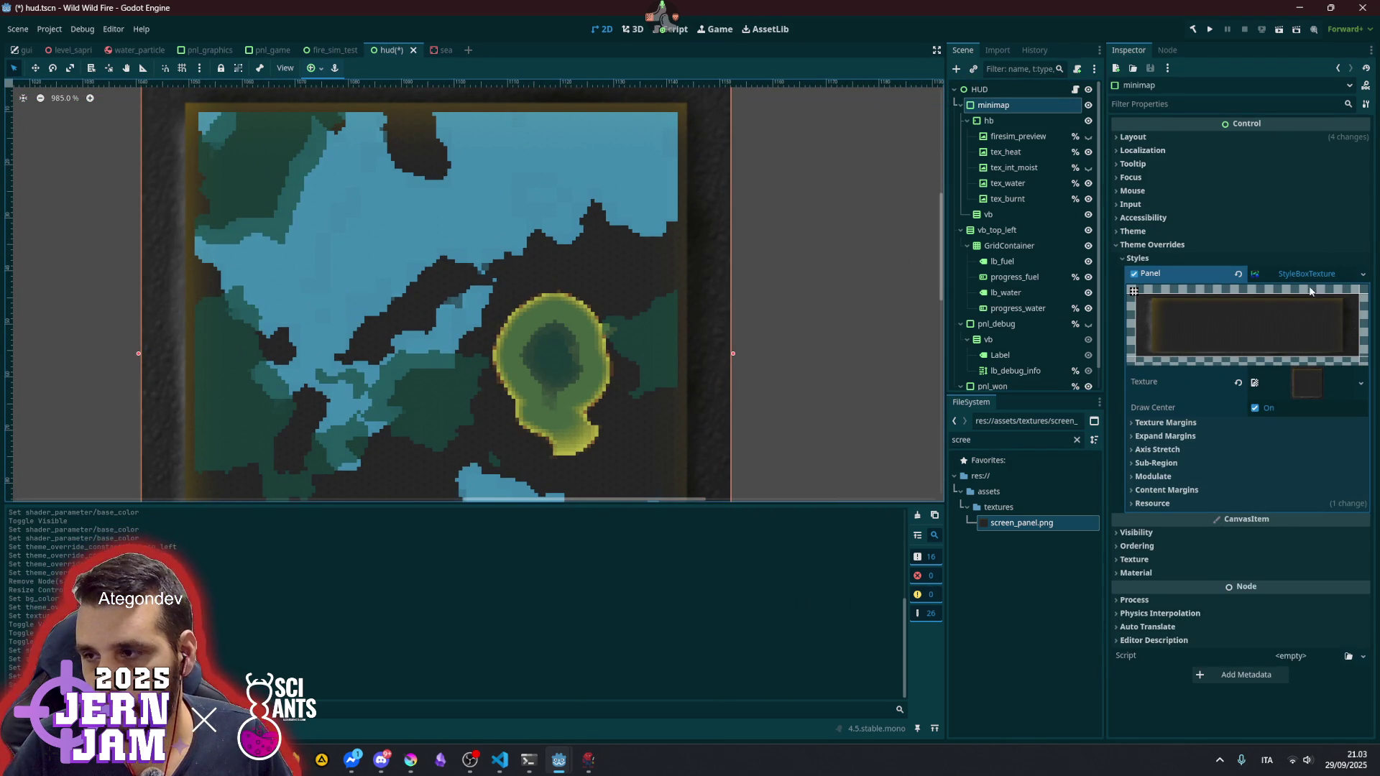
- Clear hb's Margin Left, Top, Right and Bottom theme overrides
click(1183, 493)
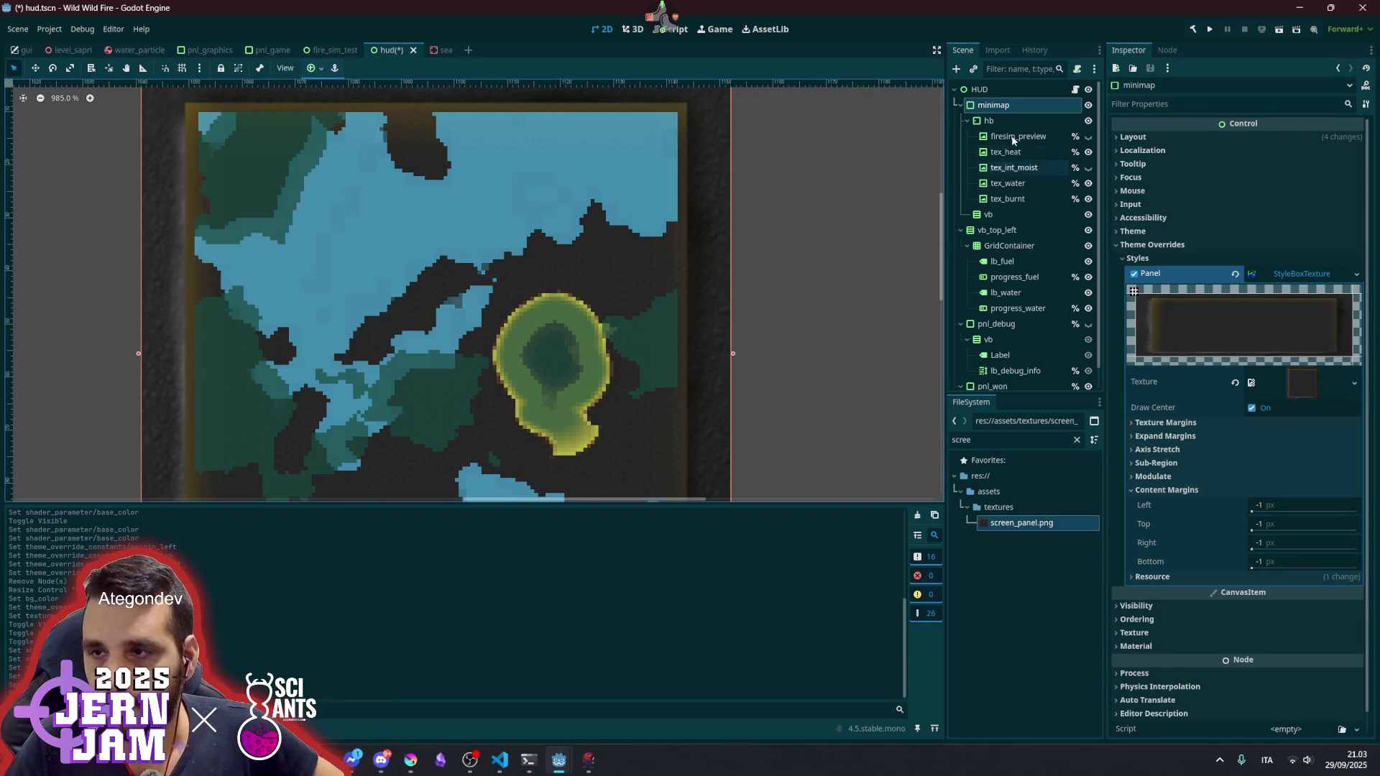
click(991, 121)
click(1159, 135)
click(1158, 135)
click(1196, 232)
click(1193, 231)
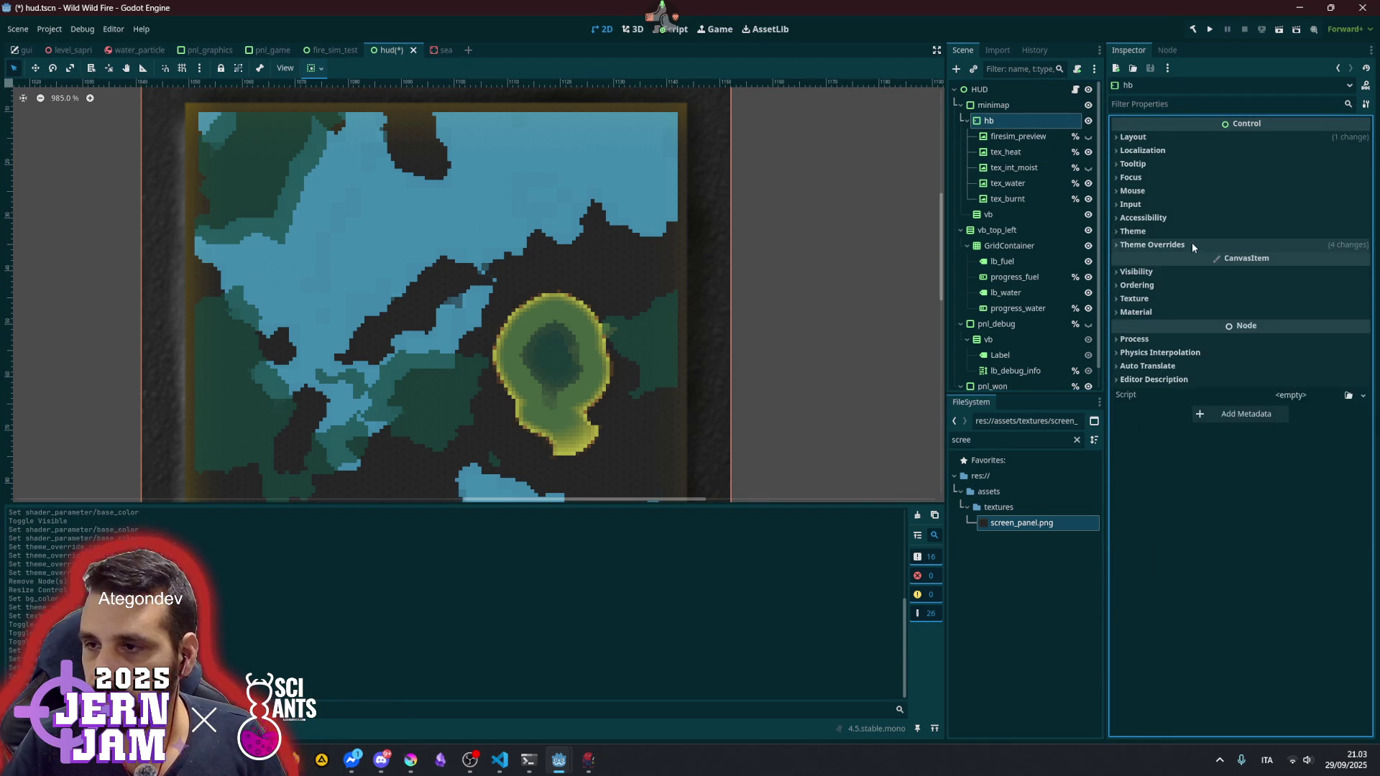
click(1191, 244)
click(1238, 274)
click(1238, 293)
click(1239, 311)
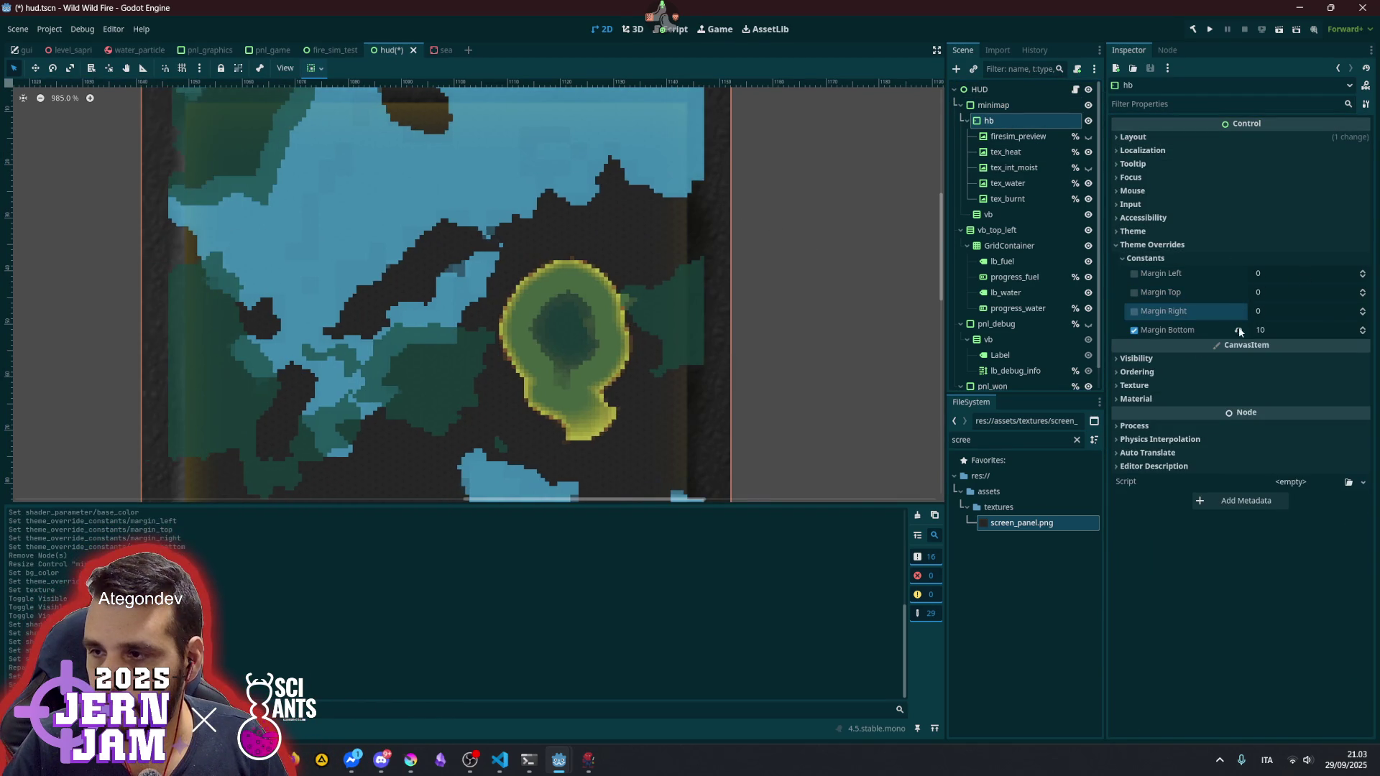
click(1238, 330)
scroll(769, 199, down, 1)
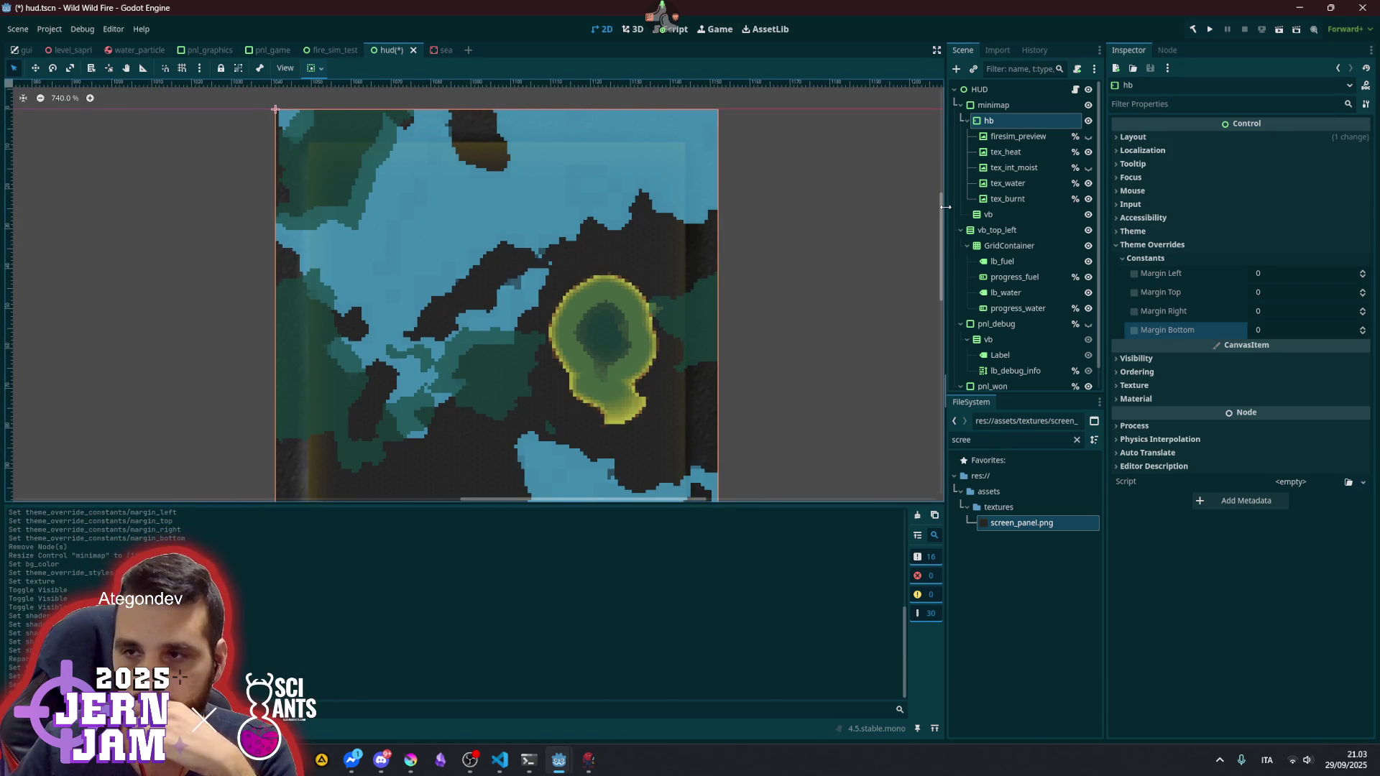
- Set the minimap StyleBoxTexture's Left, Top, Right and Bottom content margins to 8 px
click(1006, 106)
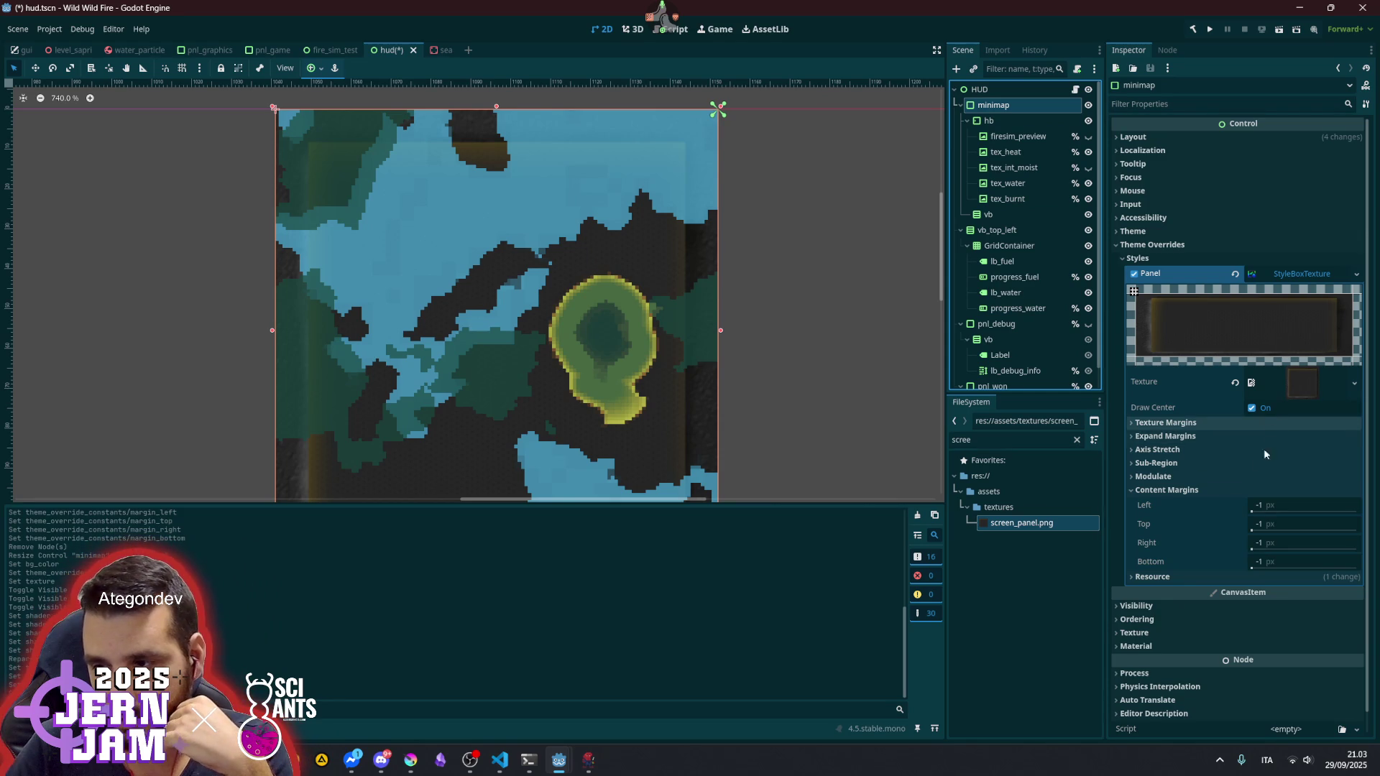
click(1291, 503)
text(8)
key(Tab)
text(8)
key(Tab)
text(8)
key(Tab)
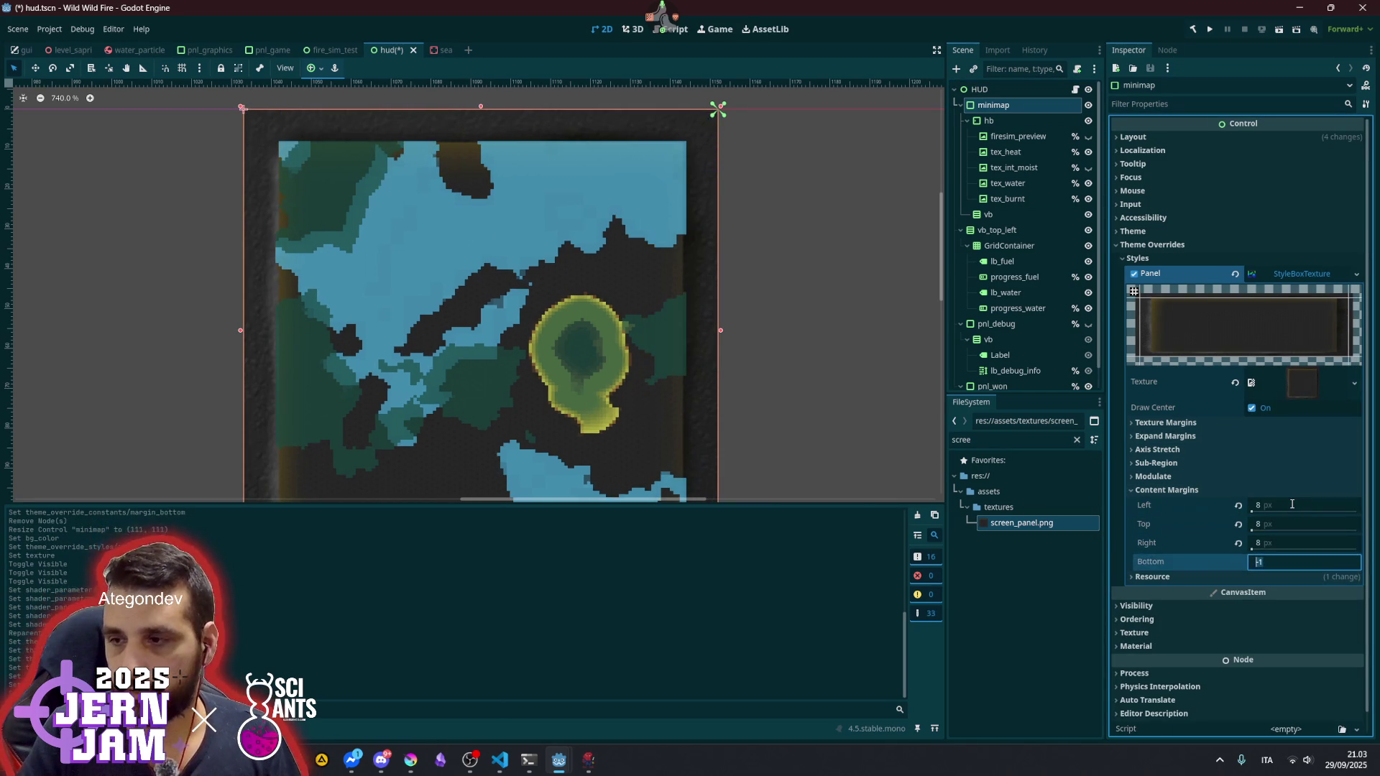
key(Return)
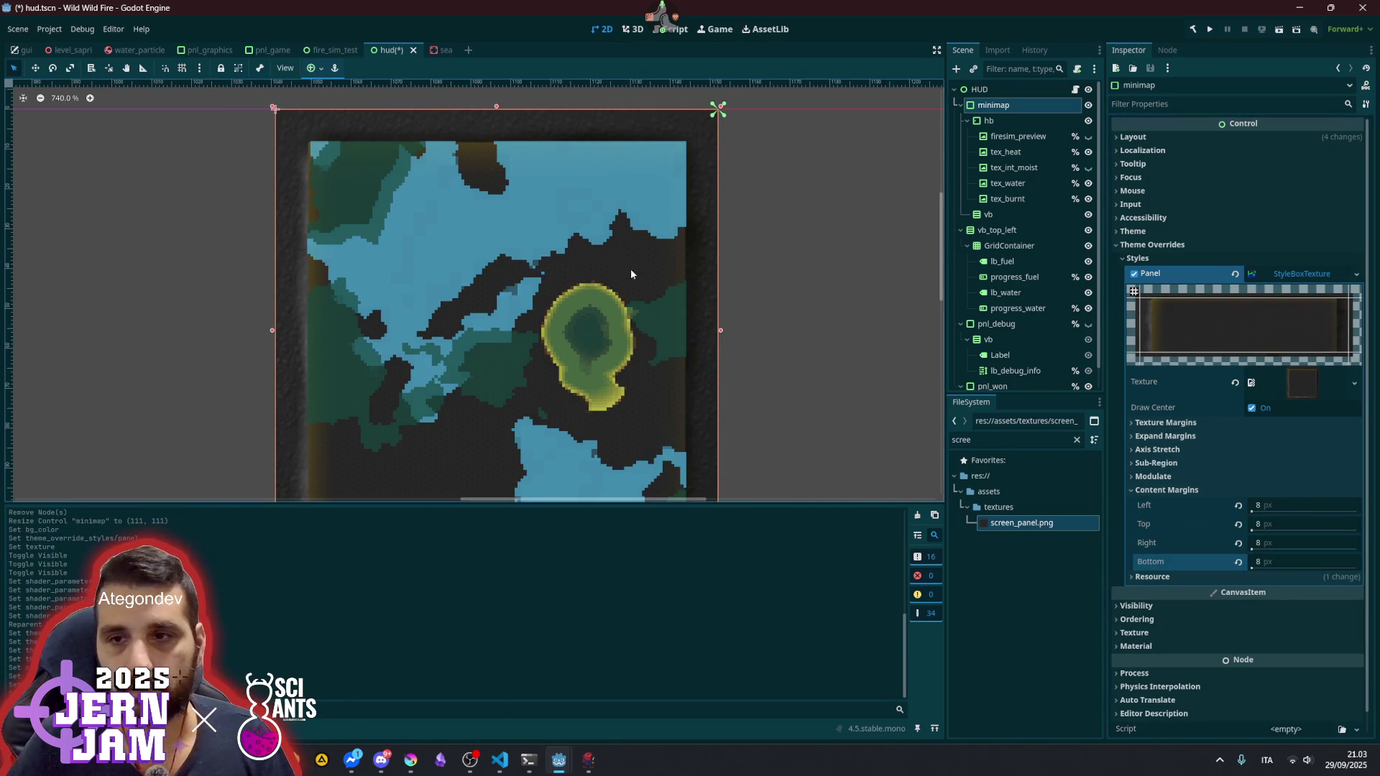
scroll(331, 198, up, 8)
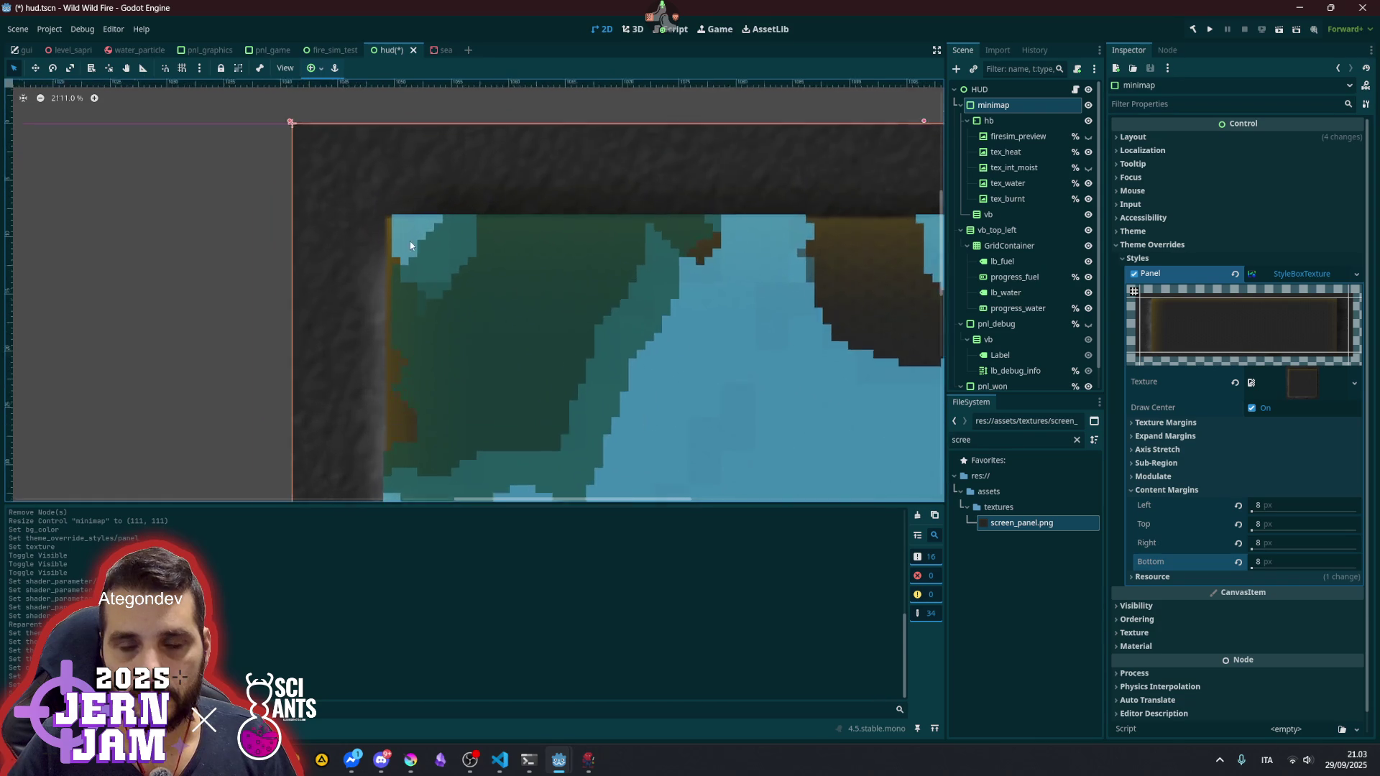
scroll(394, 224, down, 10)
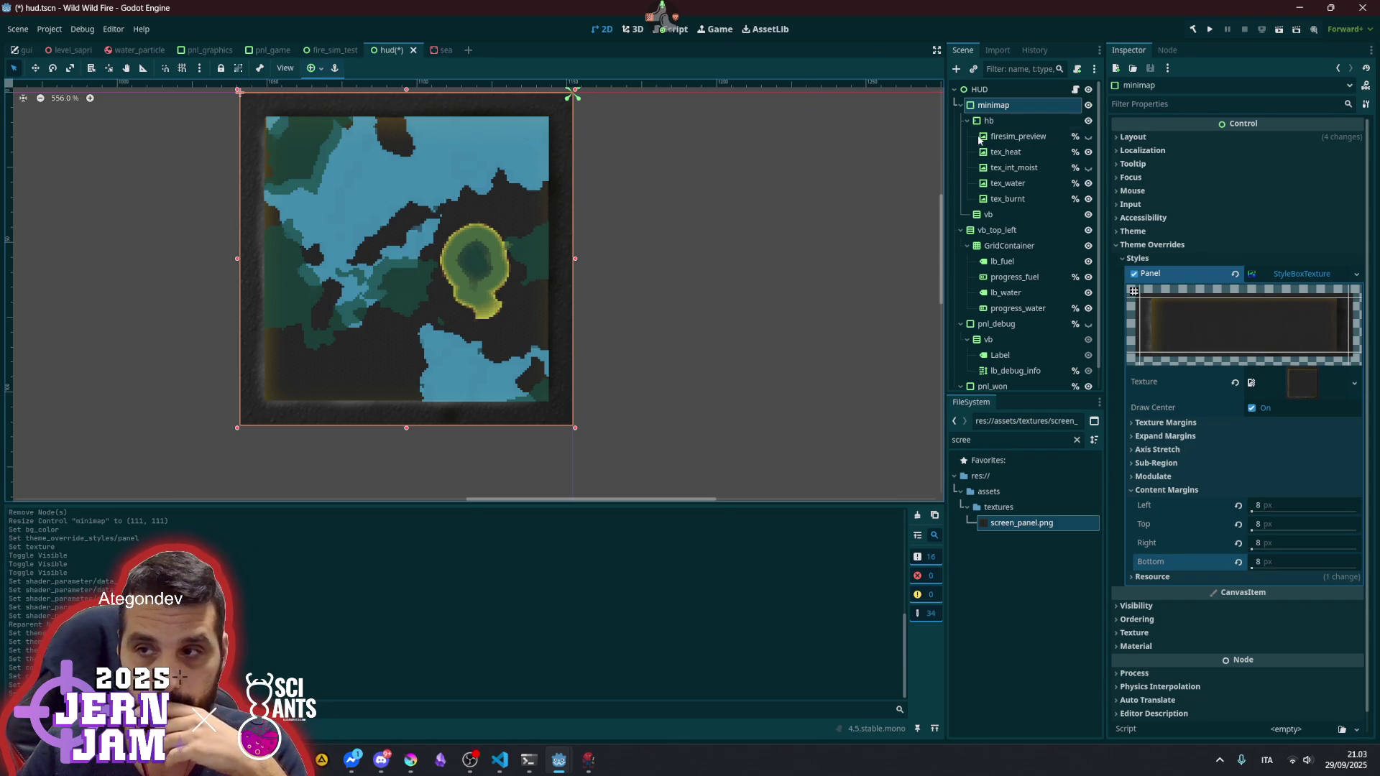
click(992, 122)
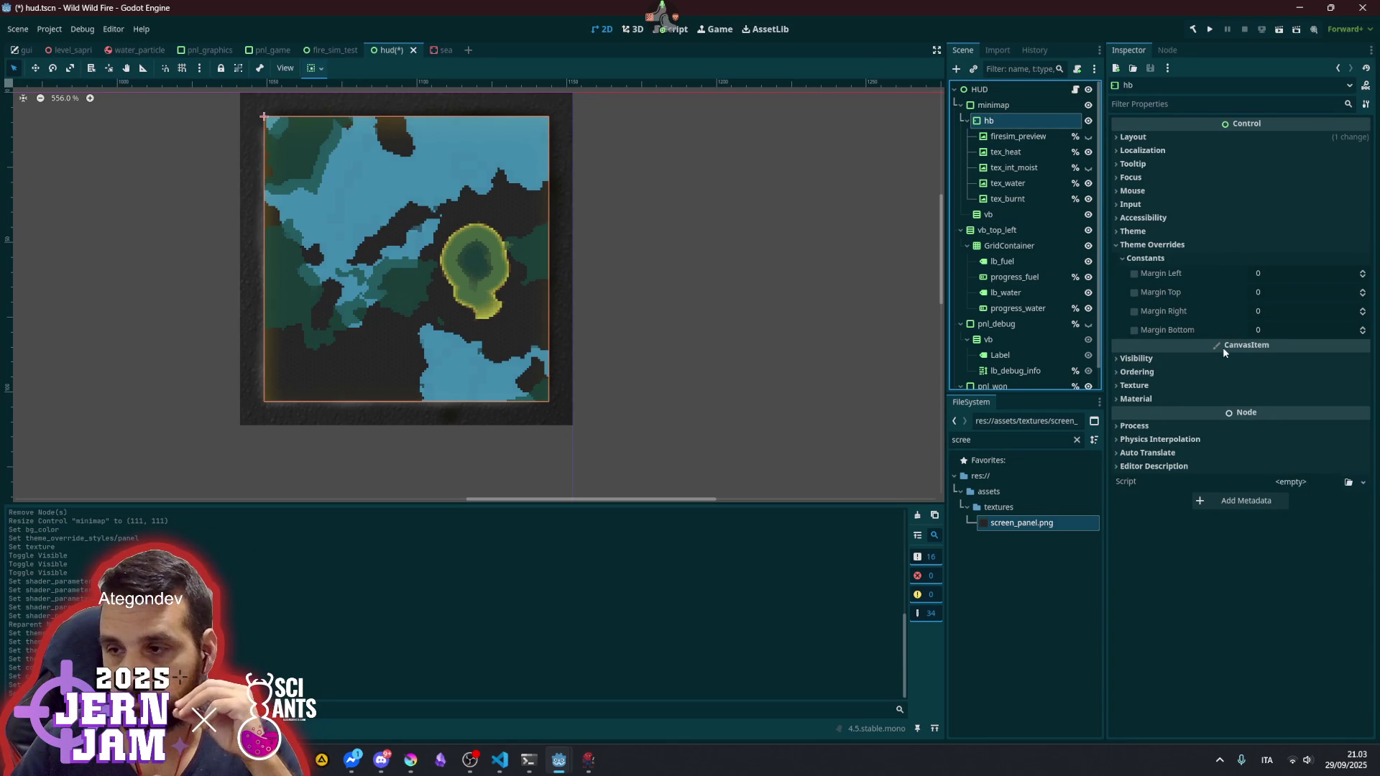
click(1238, 402)
click(1302, 415)
click(1298, 440)
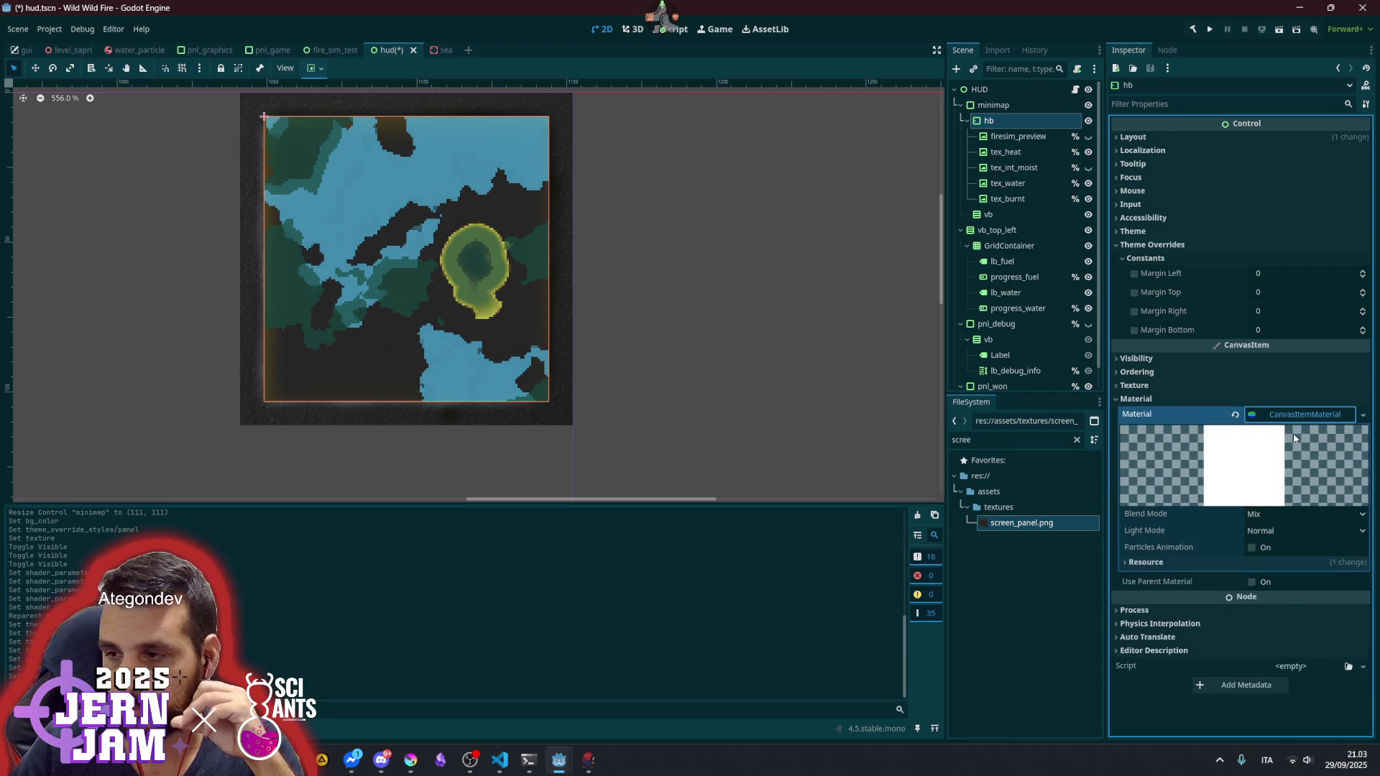
click(1266, 514)
click(1275, 538)
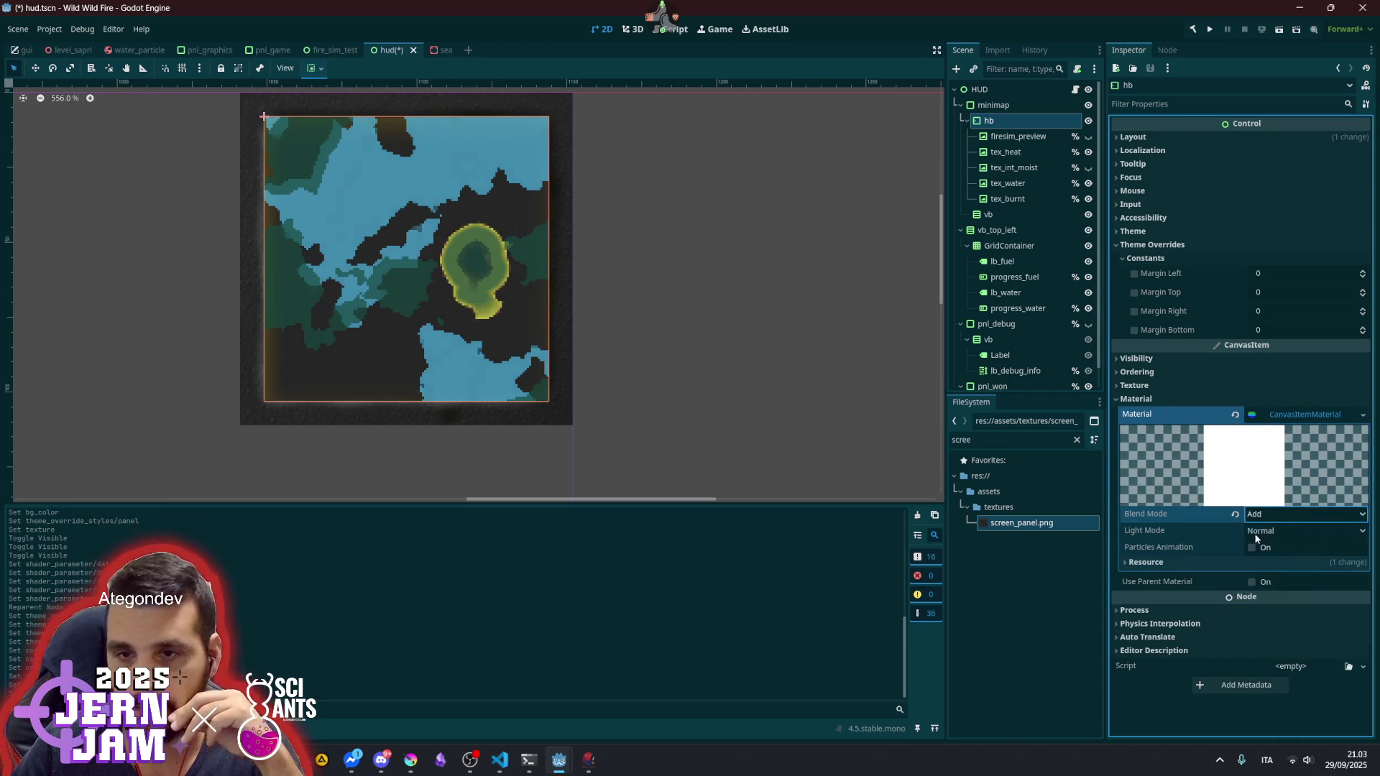
click(1290, 422)
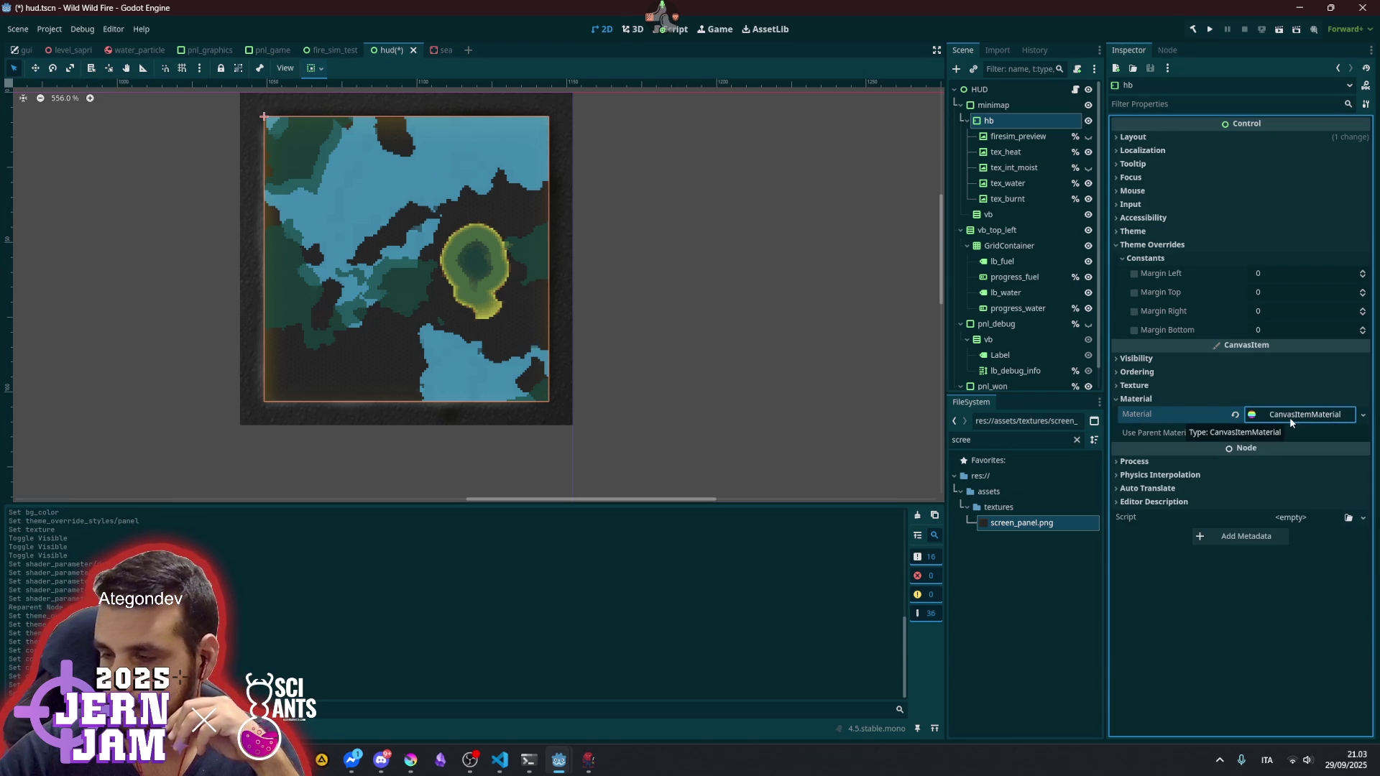
click(994, 138)
shift+click(1000, 195)
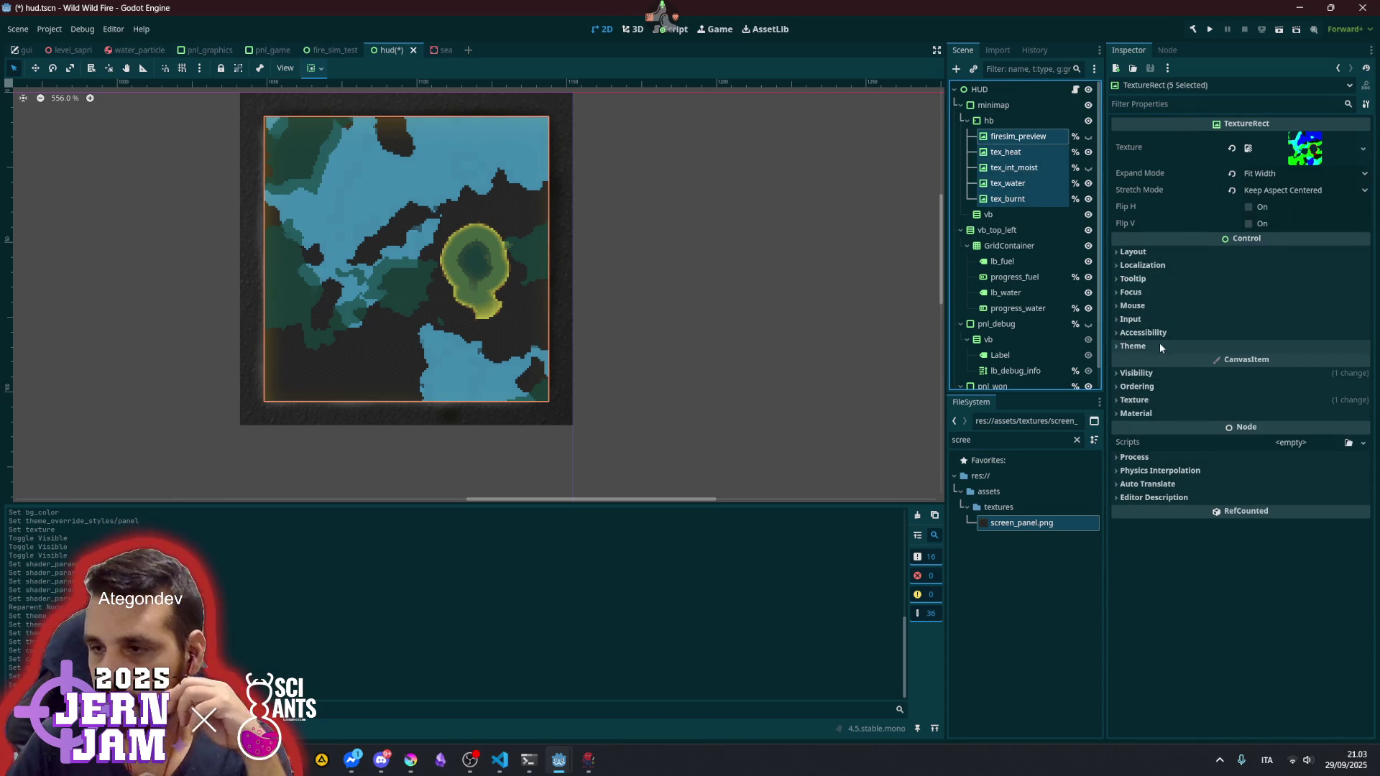
click(1153, 413)
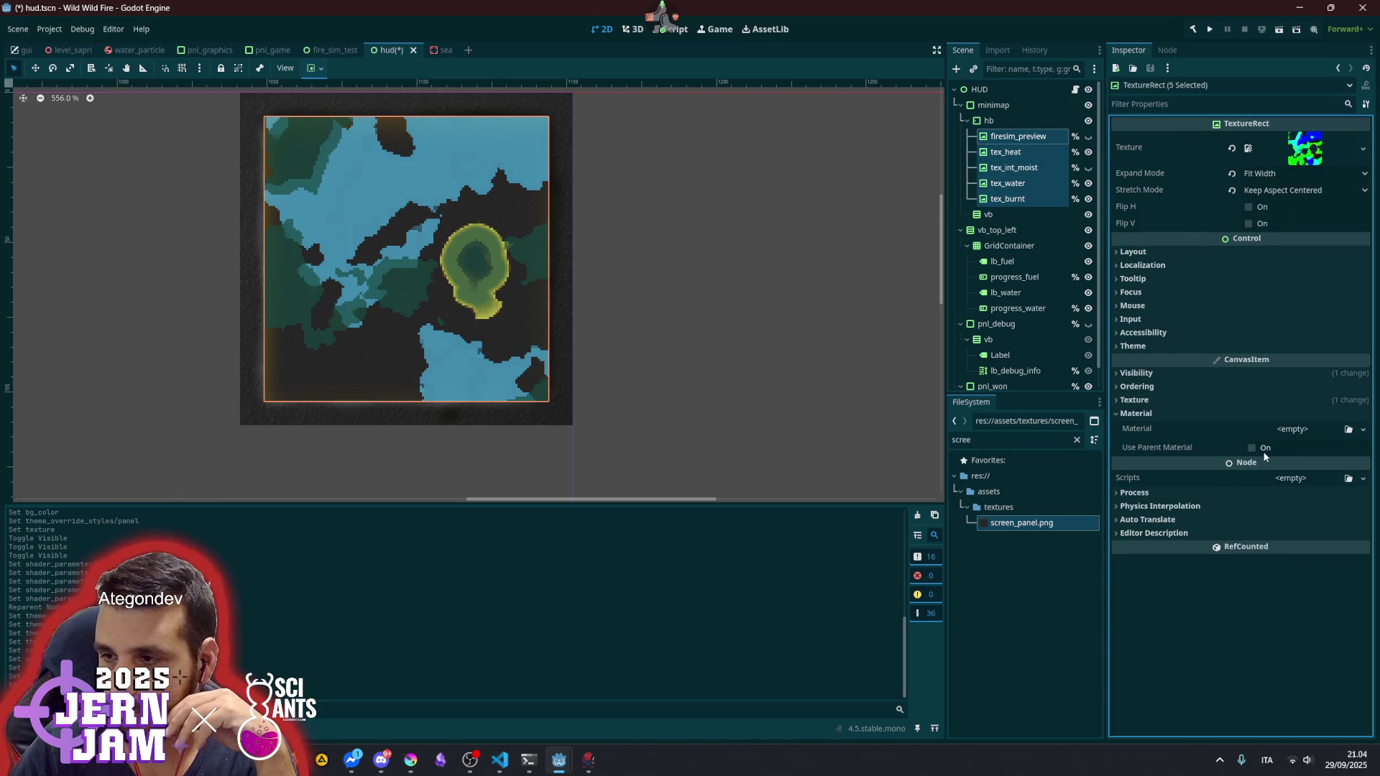
click(1251, 448)
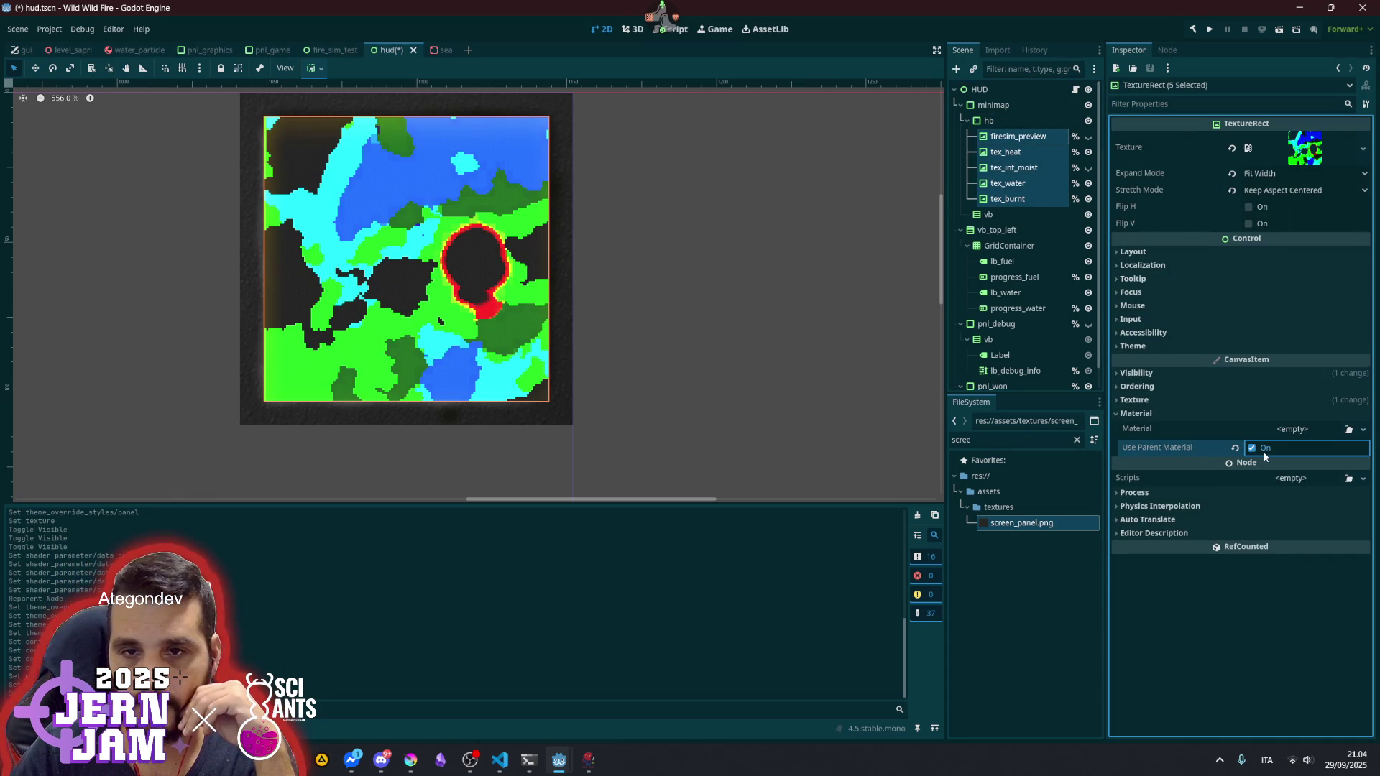
click(1265, 456)
click(1264, 456)
click(1264, 454)
click(1264, 454)
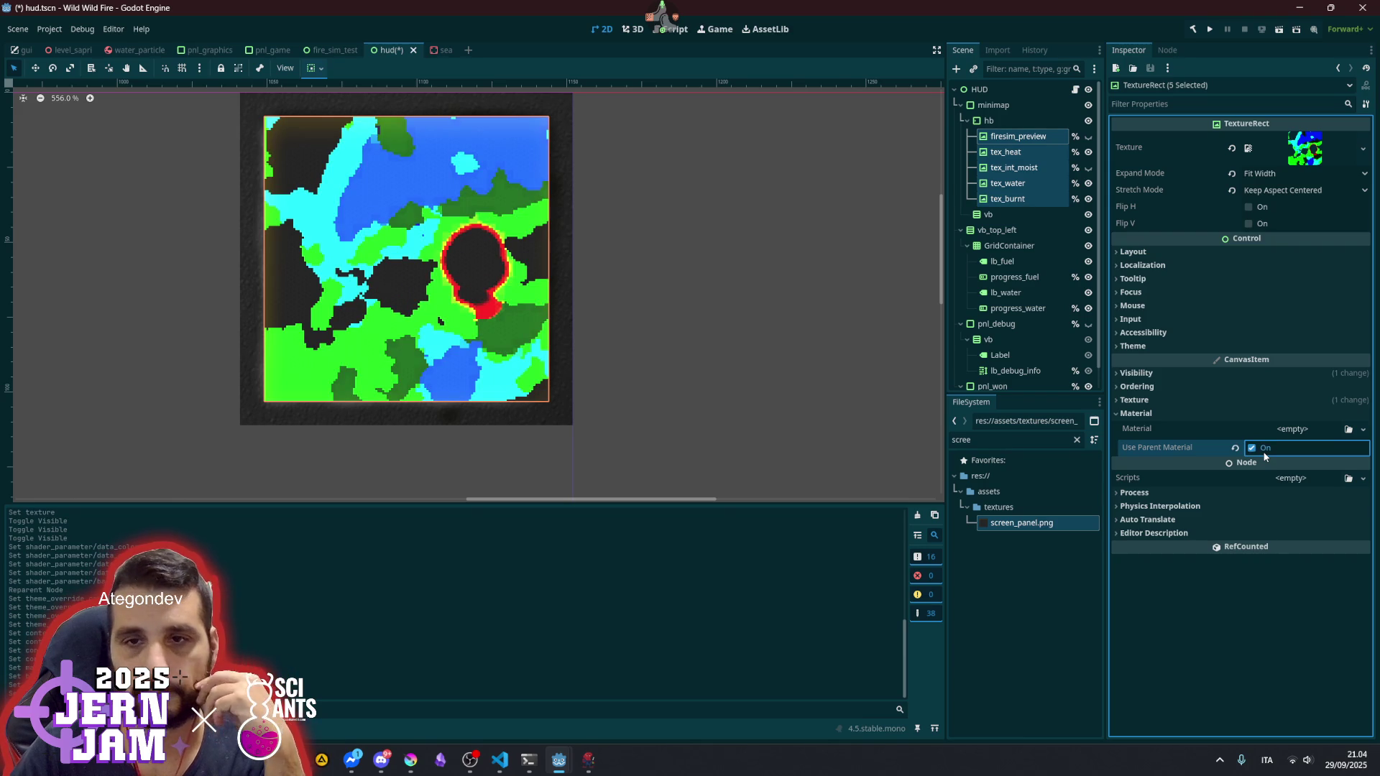
click(1265, 456)
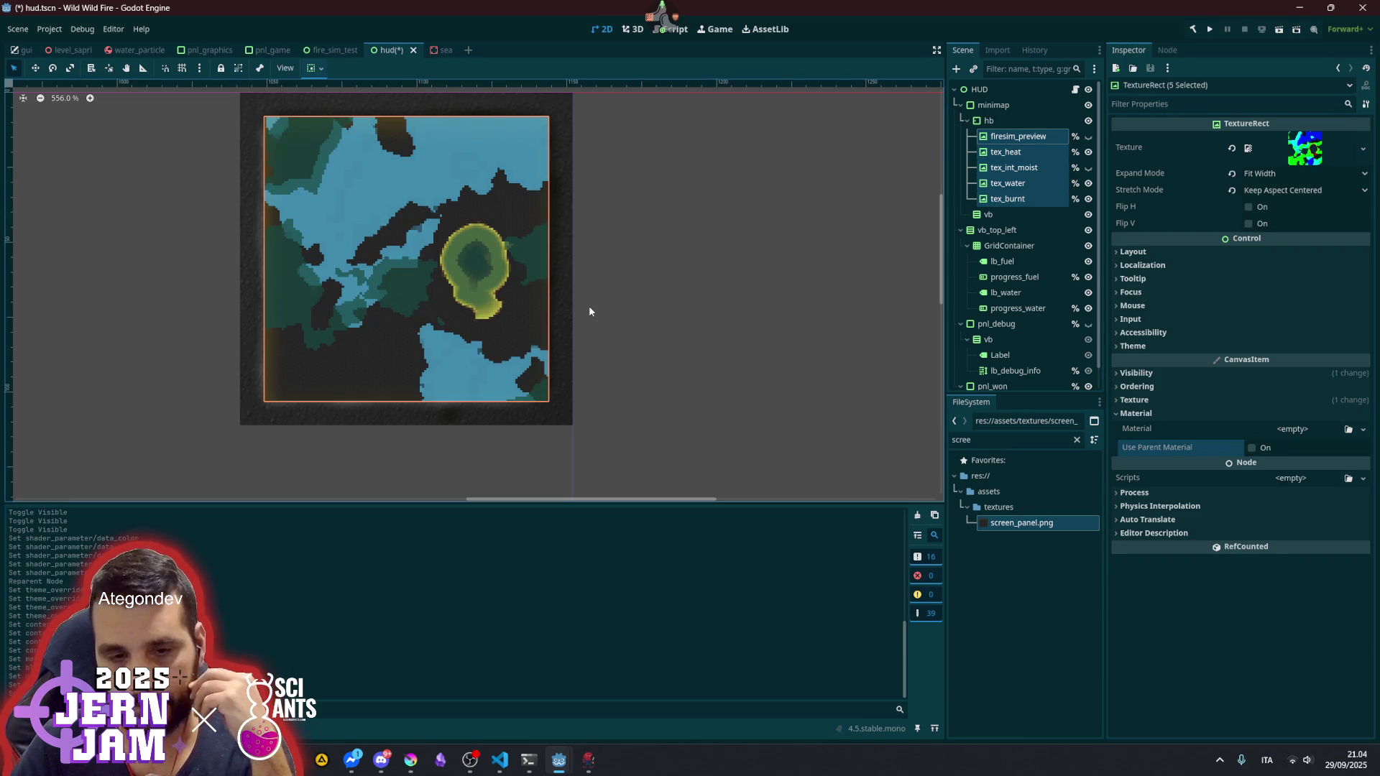
drag(561, 277, 612, 301)
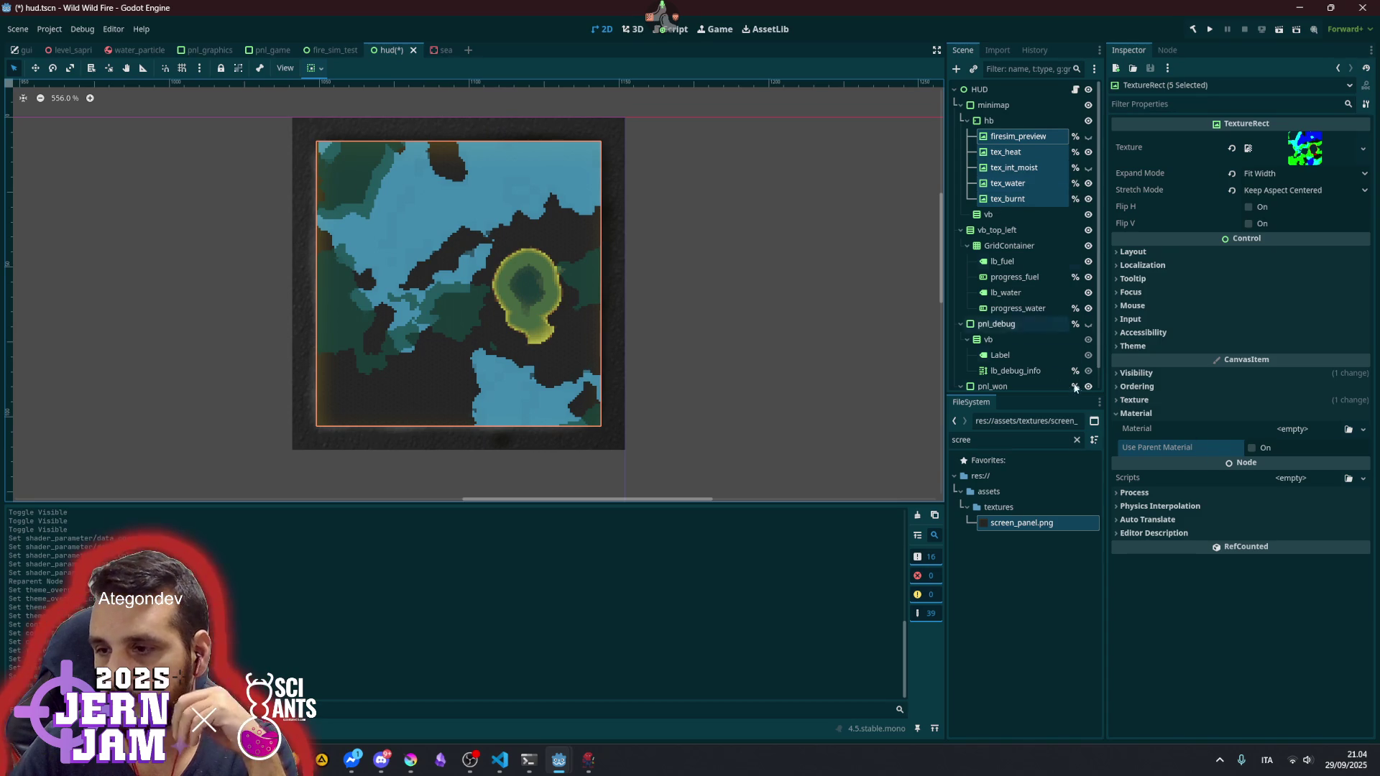
click(1018, 137)
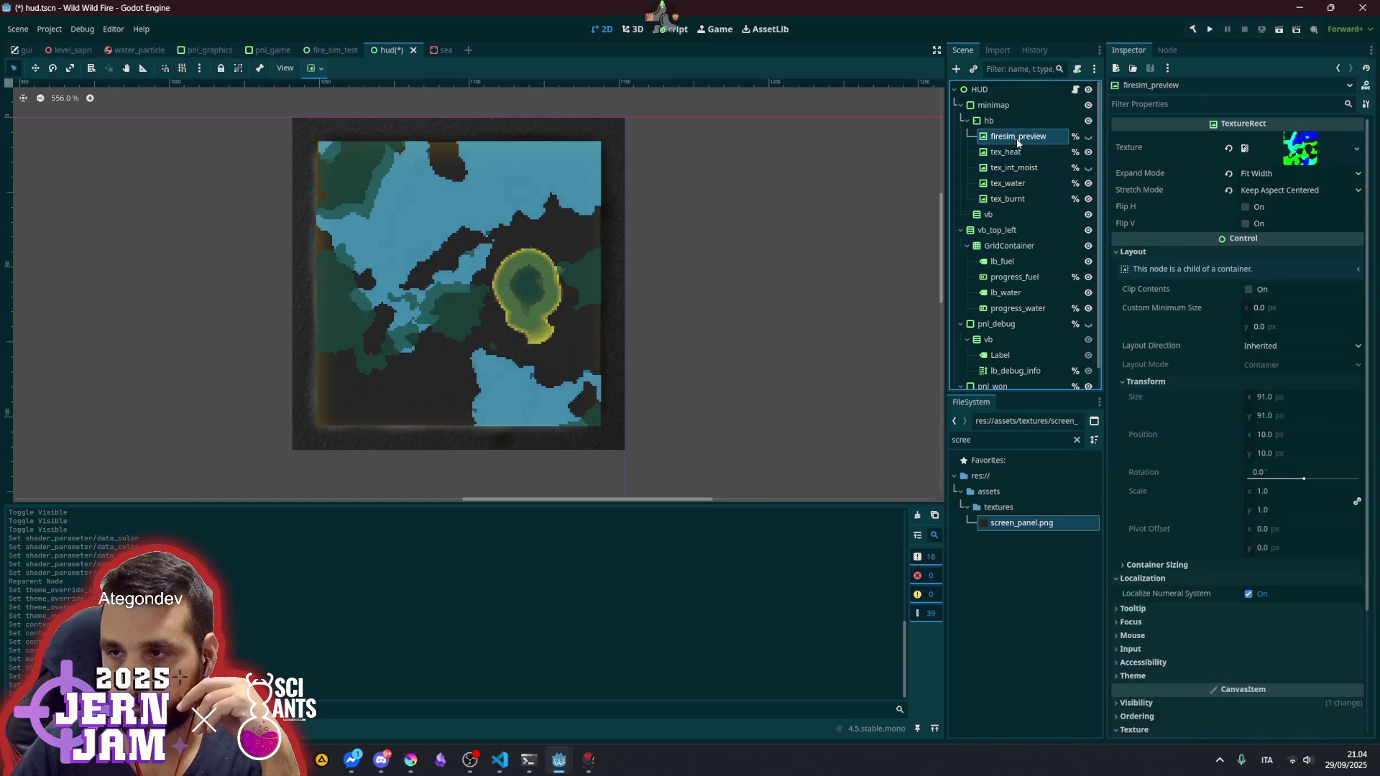
- Select the tex_heat layer and bring up its minimap.gdshader shader material
scroll(1227, 549, down, 3)
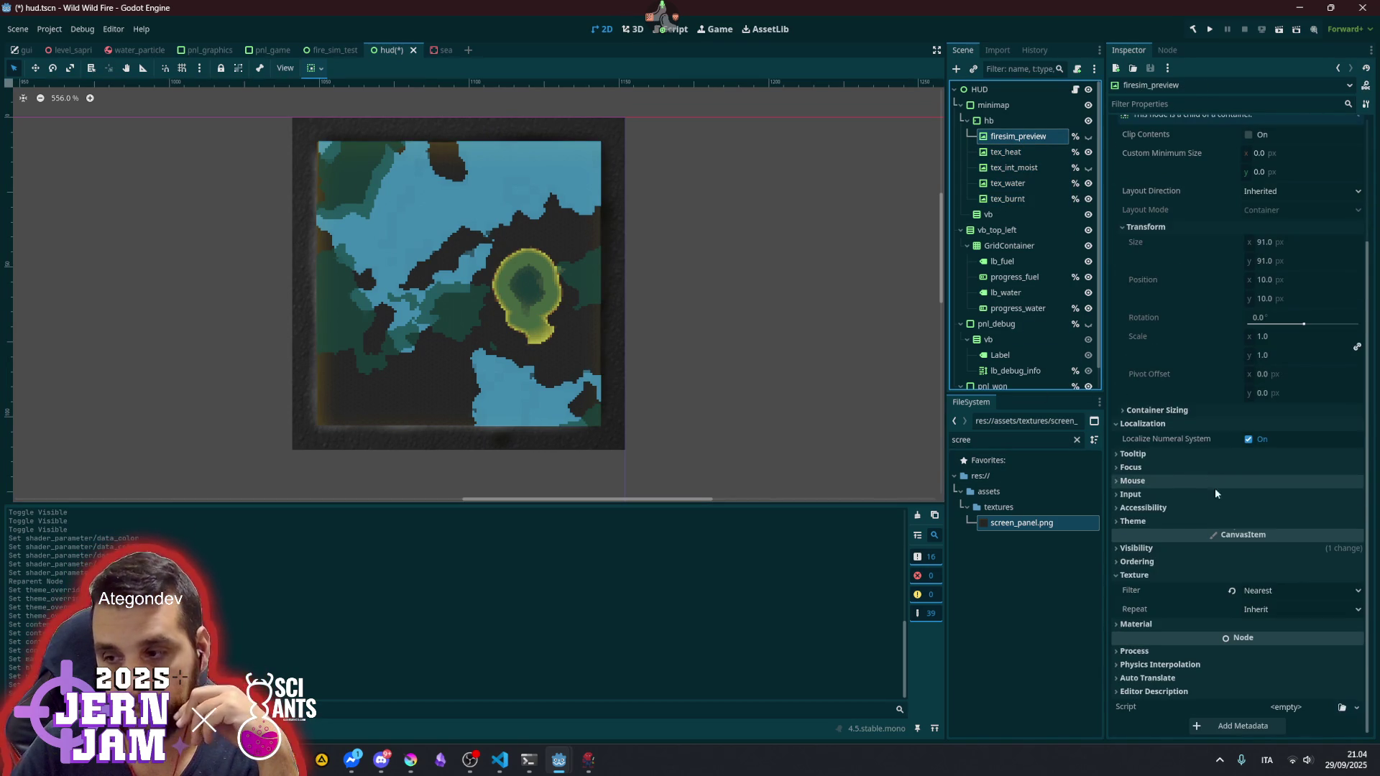
scroll(1246, 447, up, 3)
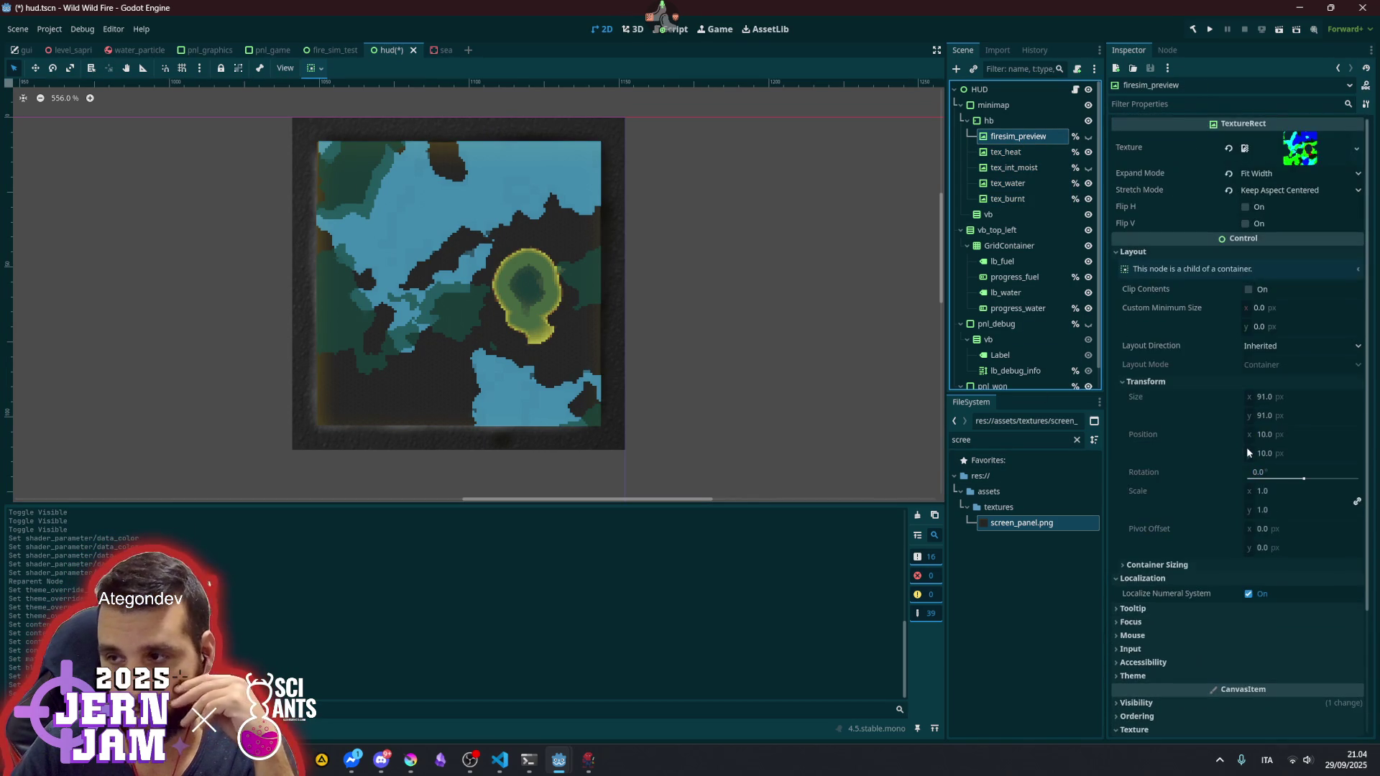
scroll(1238, 316, down, 3)
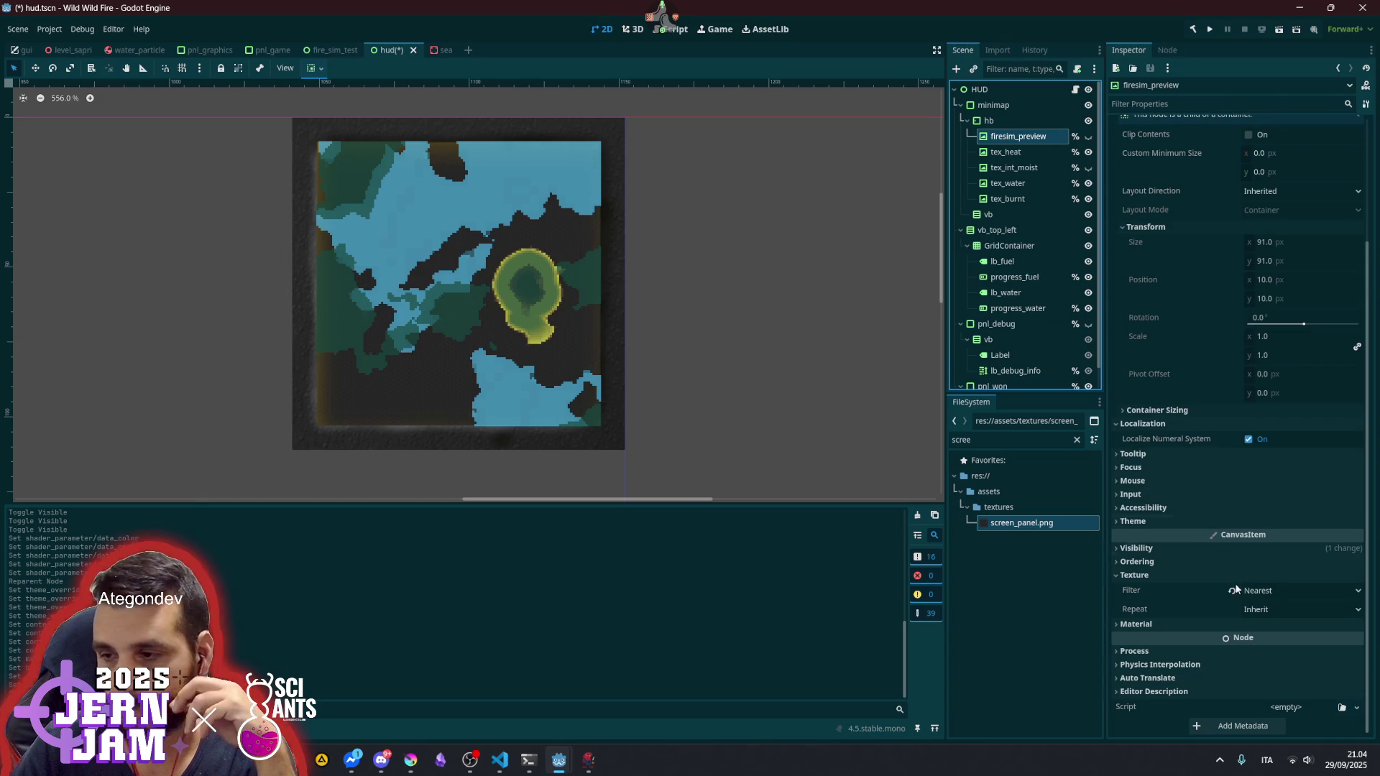
click(1165, 622)
scroll(1196, 538, down, 1)
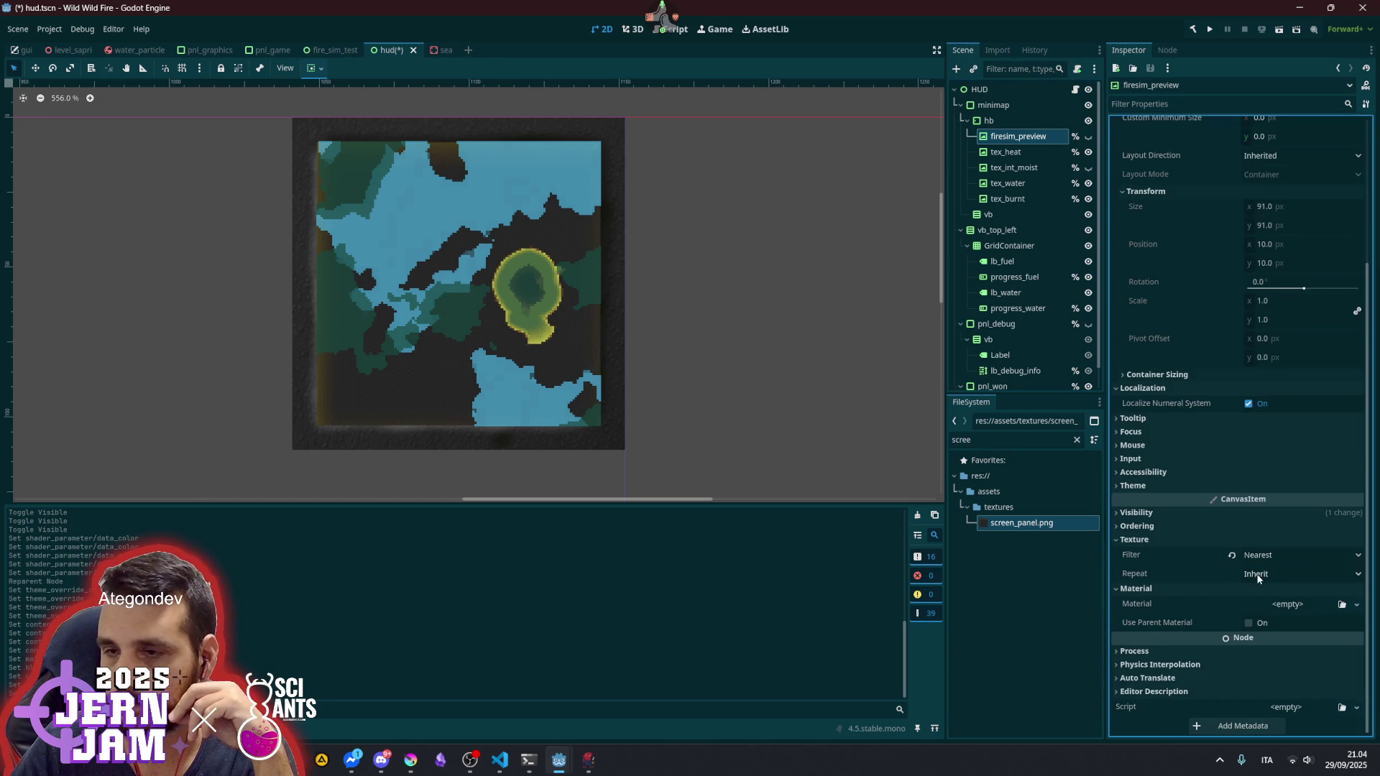
click(1019, 153)
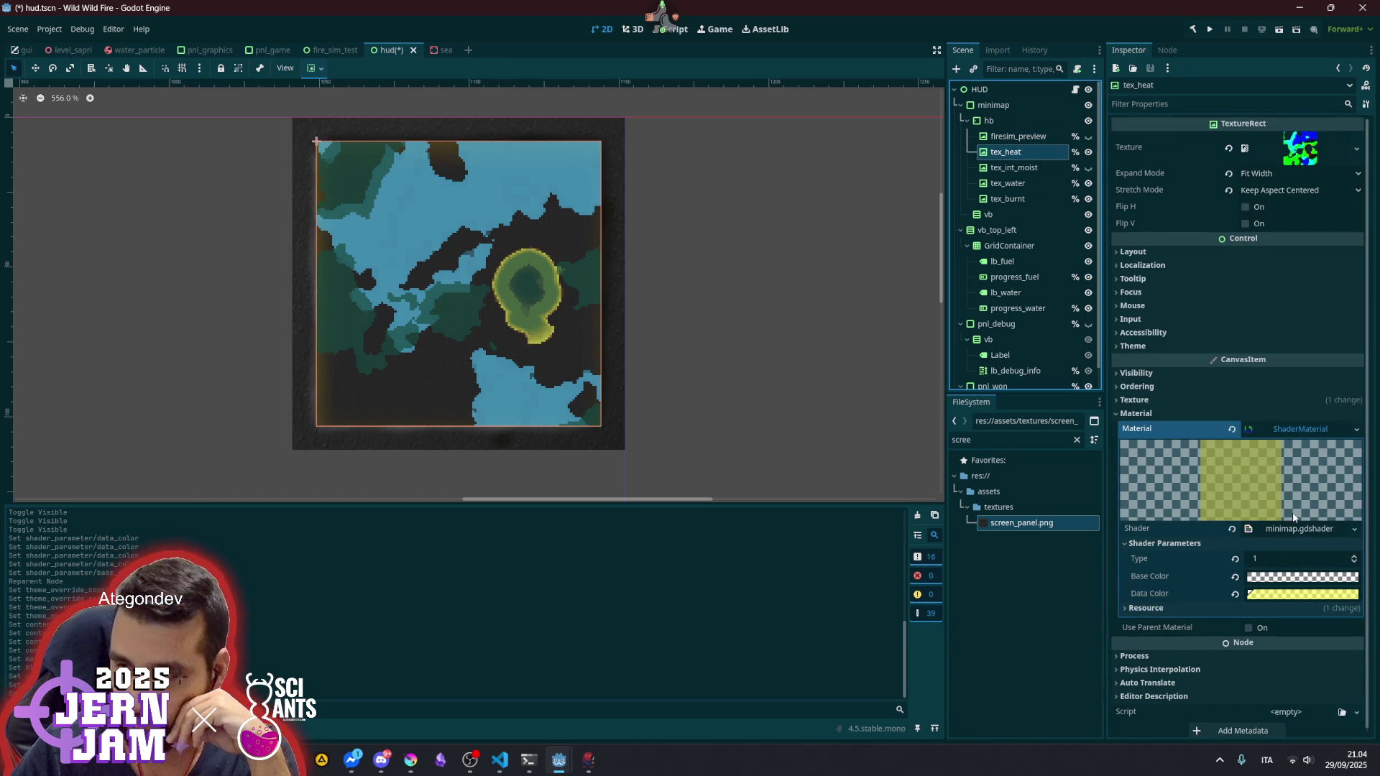
click(1288, 532)
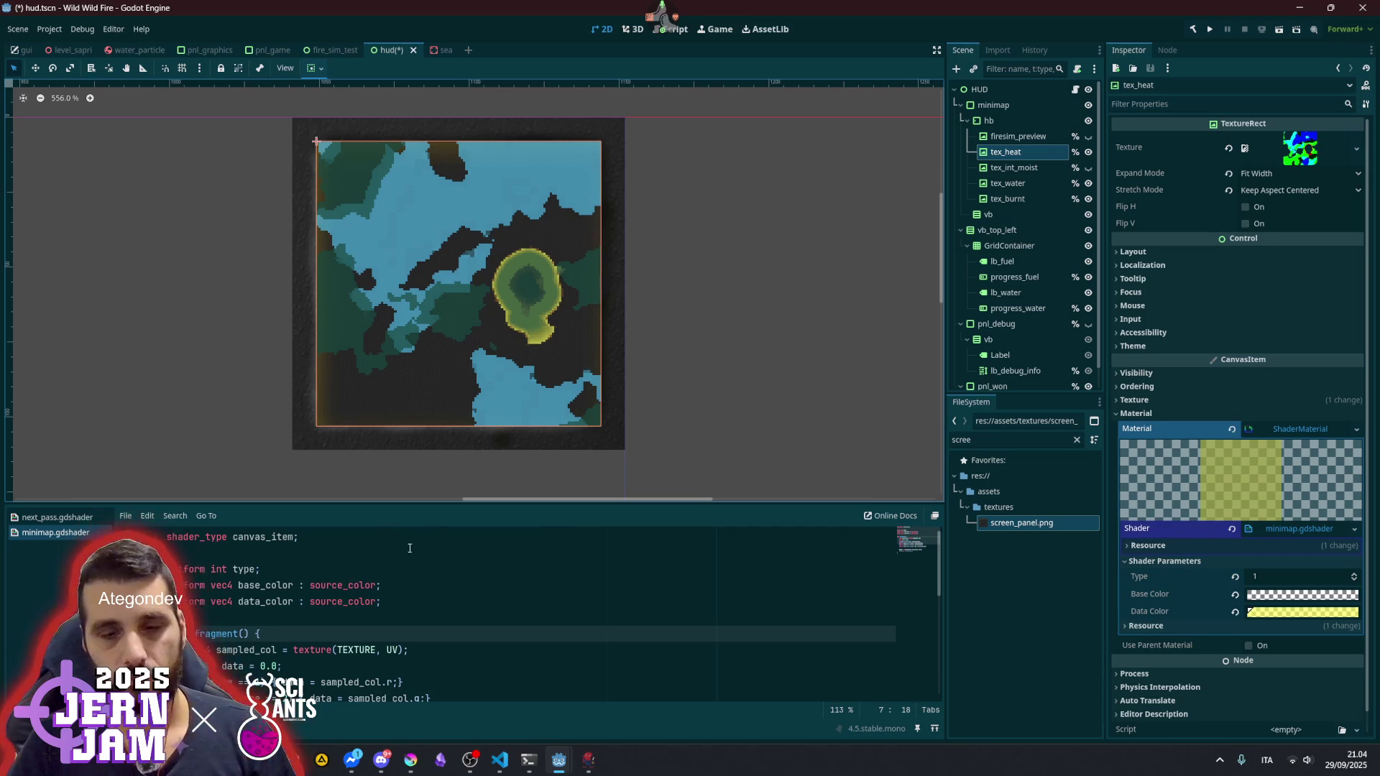
- Insert a blank line after the shader_type declaration in minimap.gdshader
click(388, 541)
key(Return)
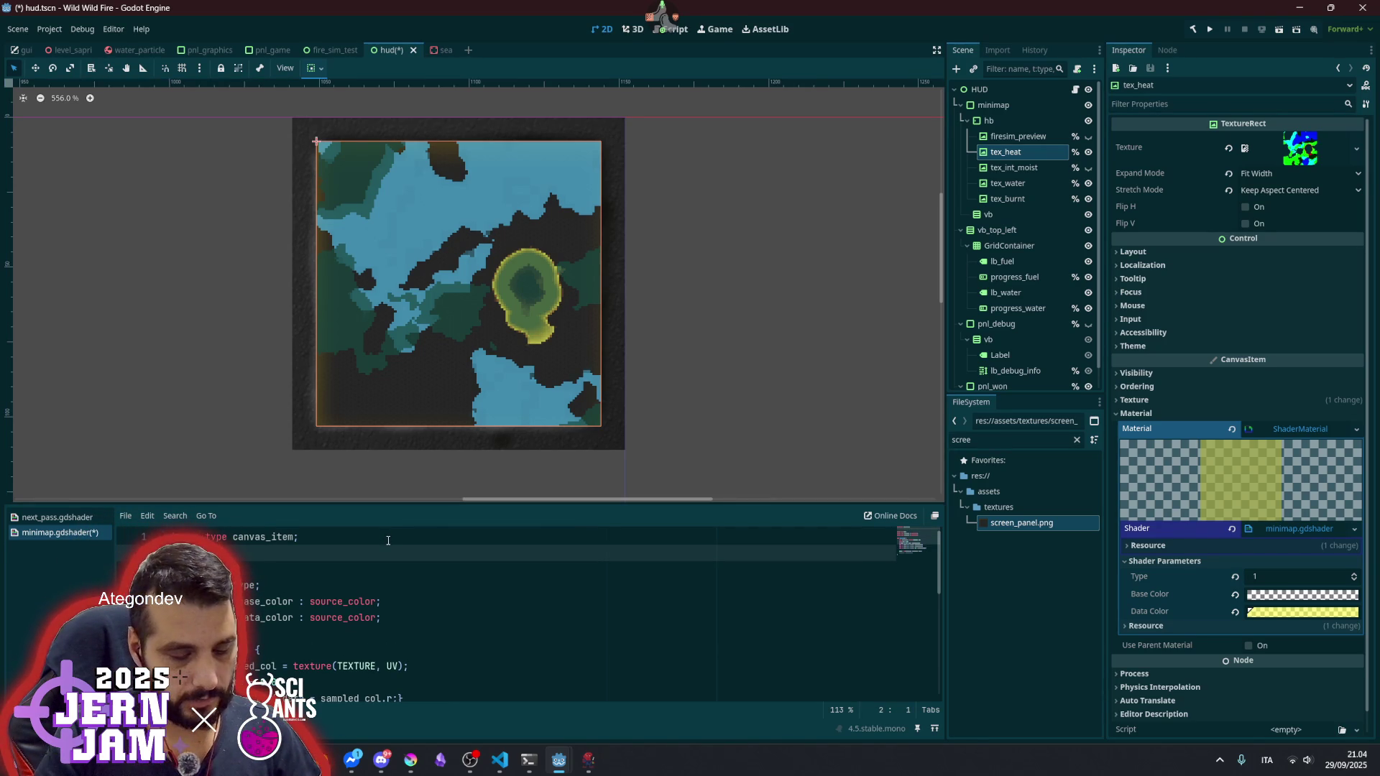
key(BackSpace)
key(BackSpace)
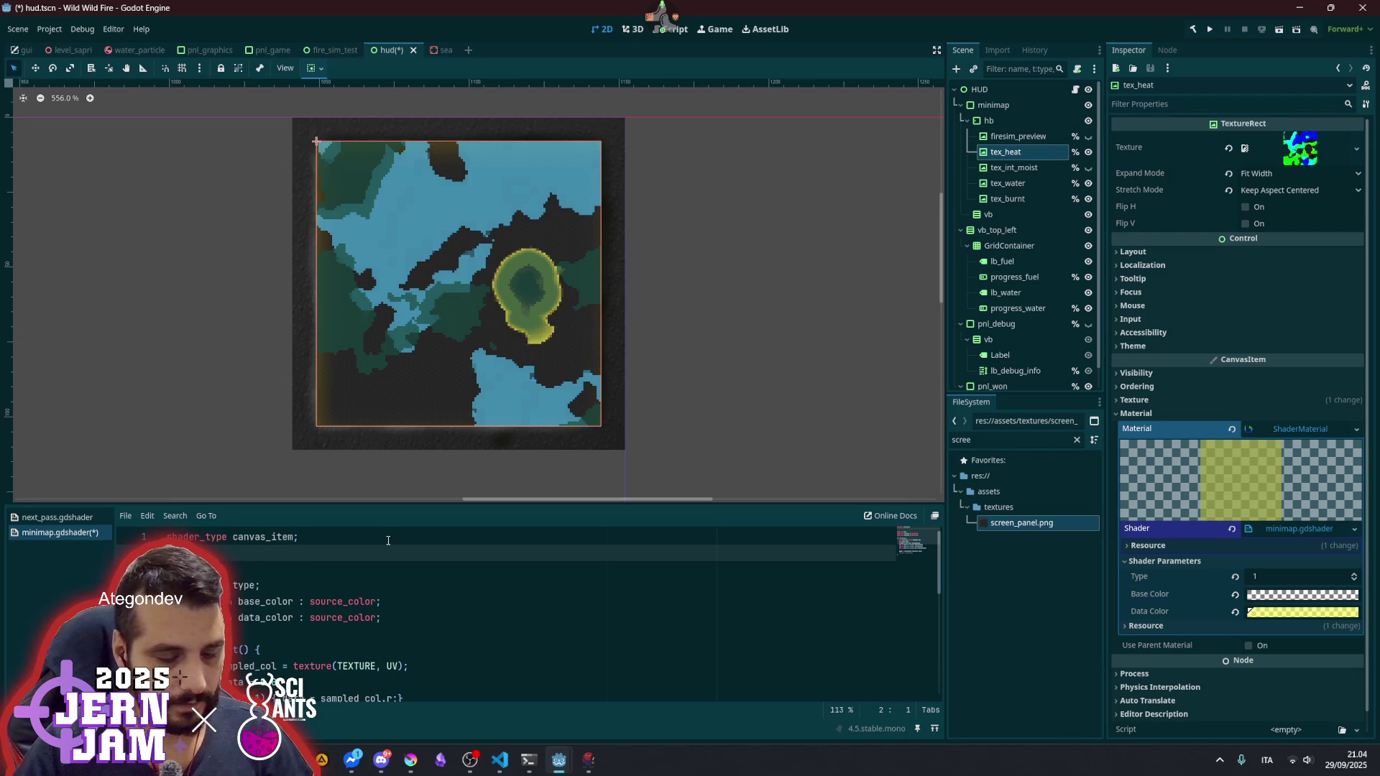
text(RED)
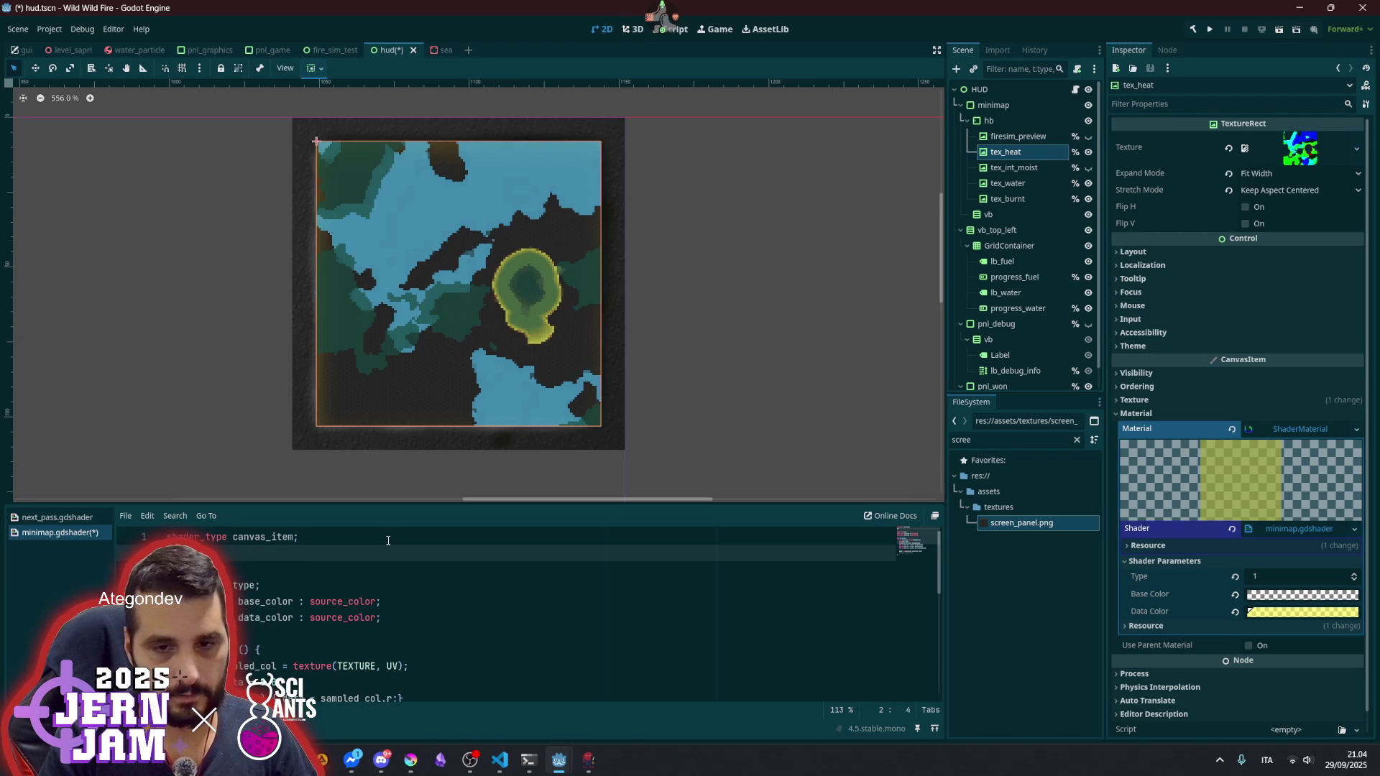
key(BackSpace)
key(BackSpace)
key(BackSpace)
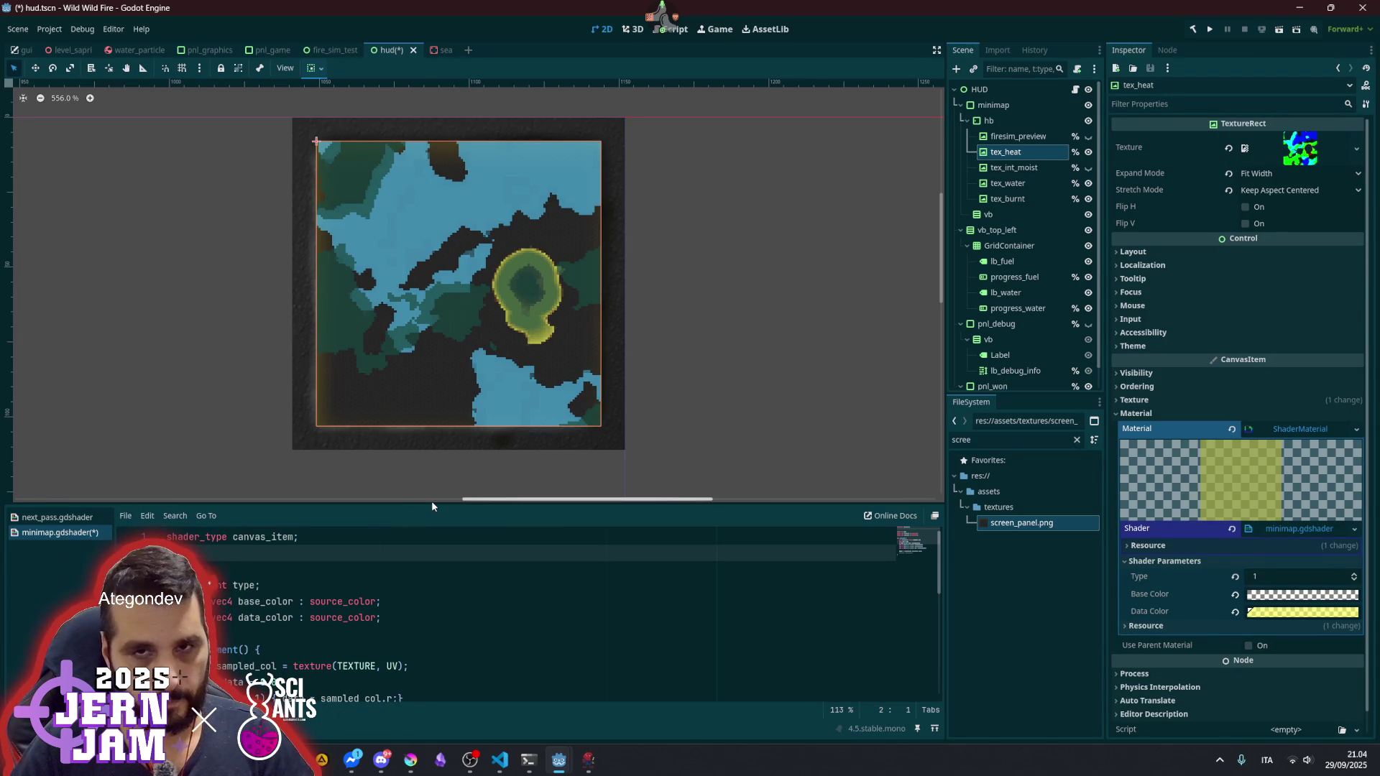
double_click(996, 441)
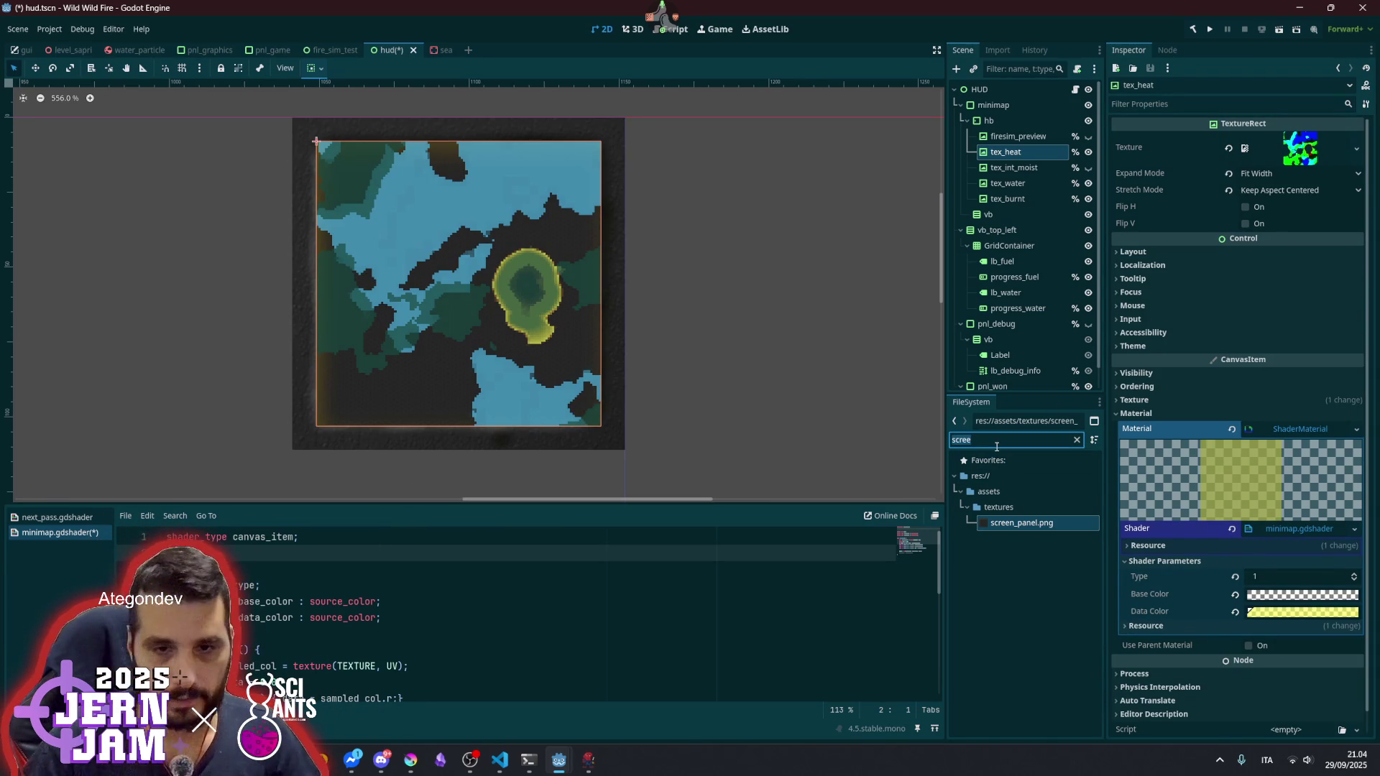
- Write 'render_mode blend_add;' on line 2 of minimap.gdshader
click(74, 520)
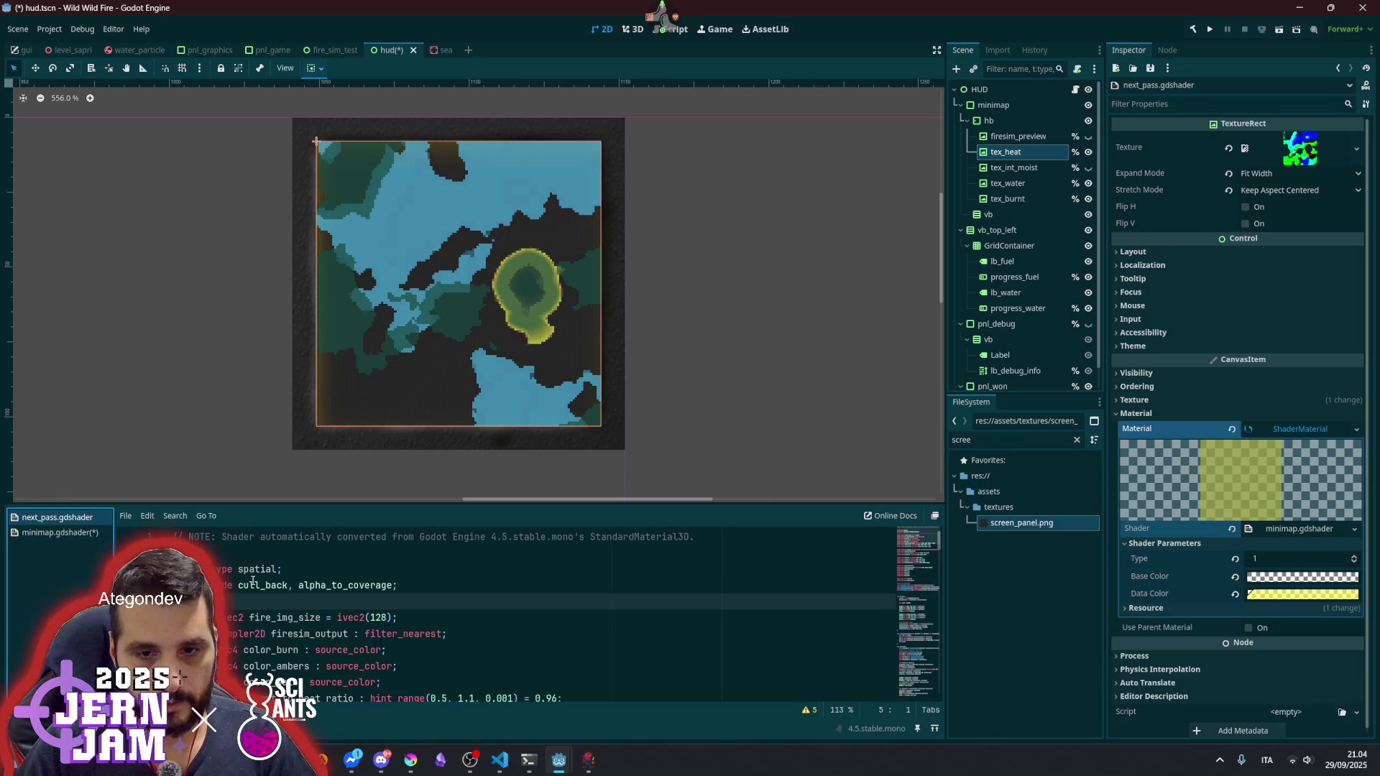
click(60, 532)
key(Tab)
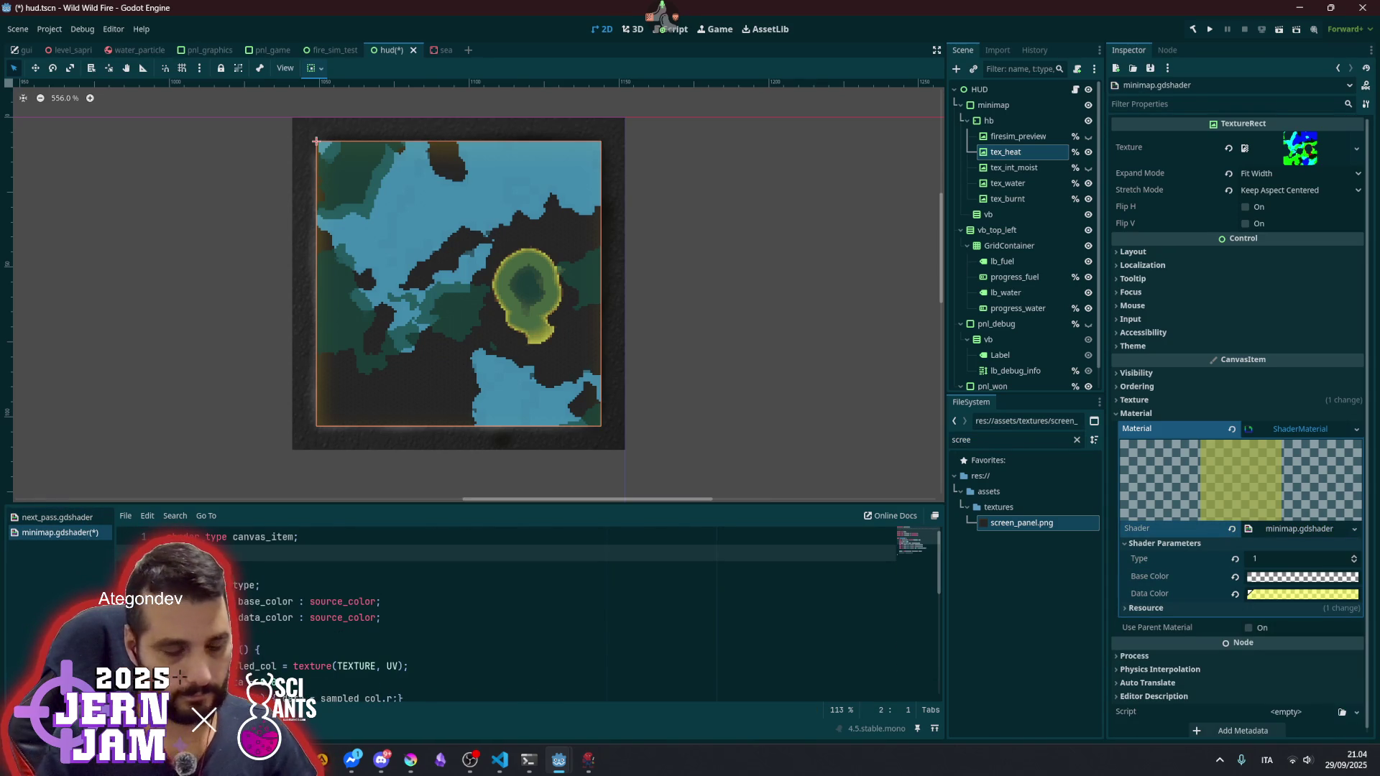
key(BackSpace)
text(render_mode add)
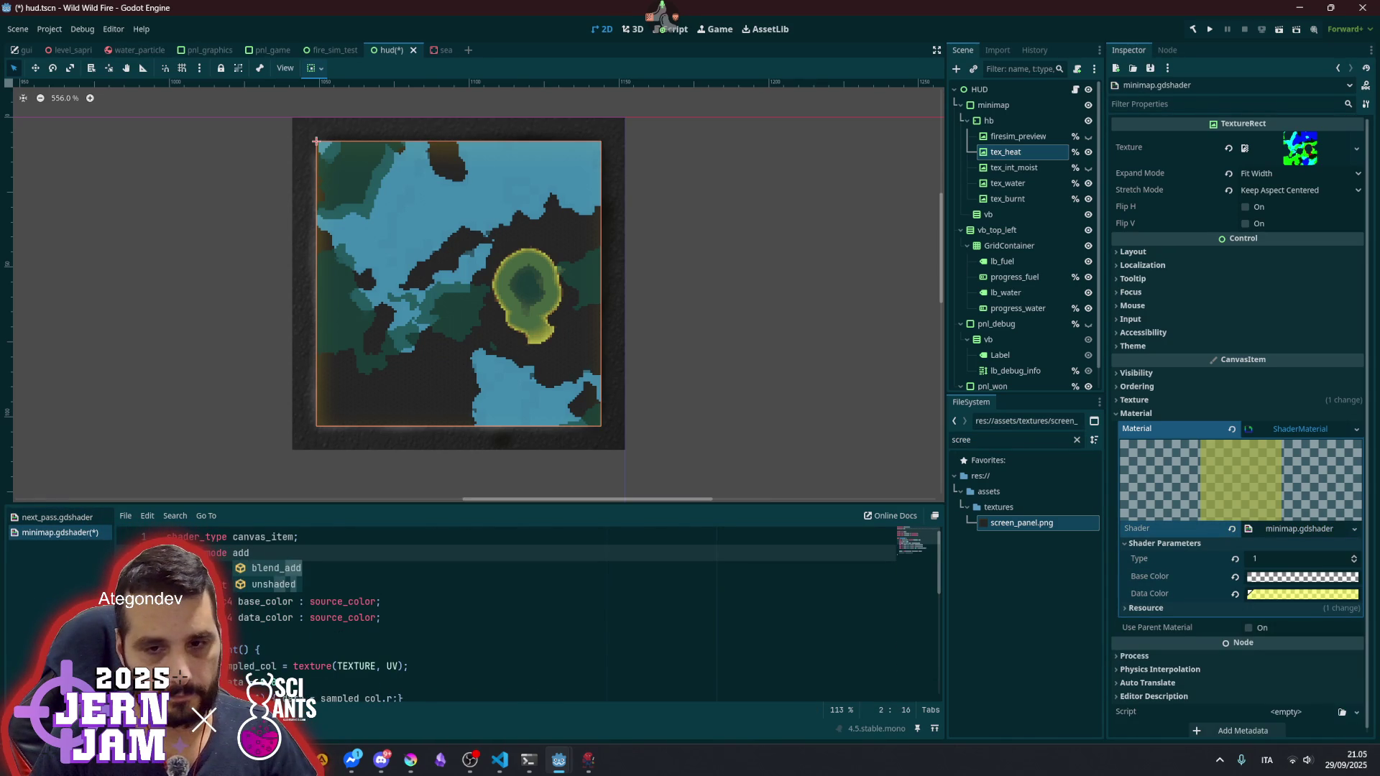
key(Return)
text(;)
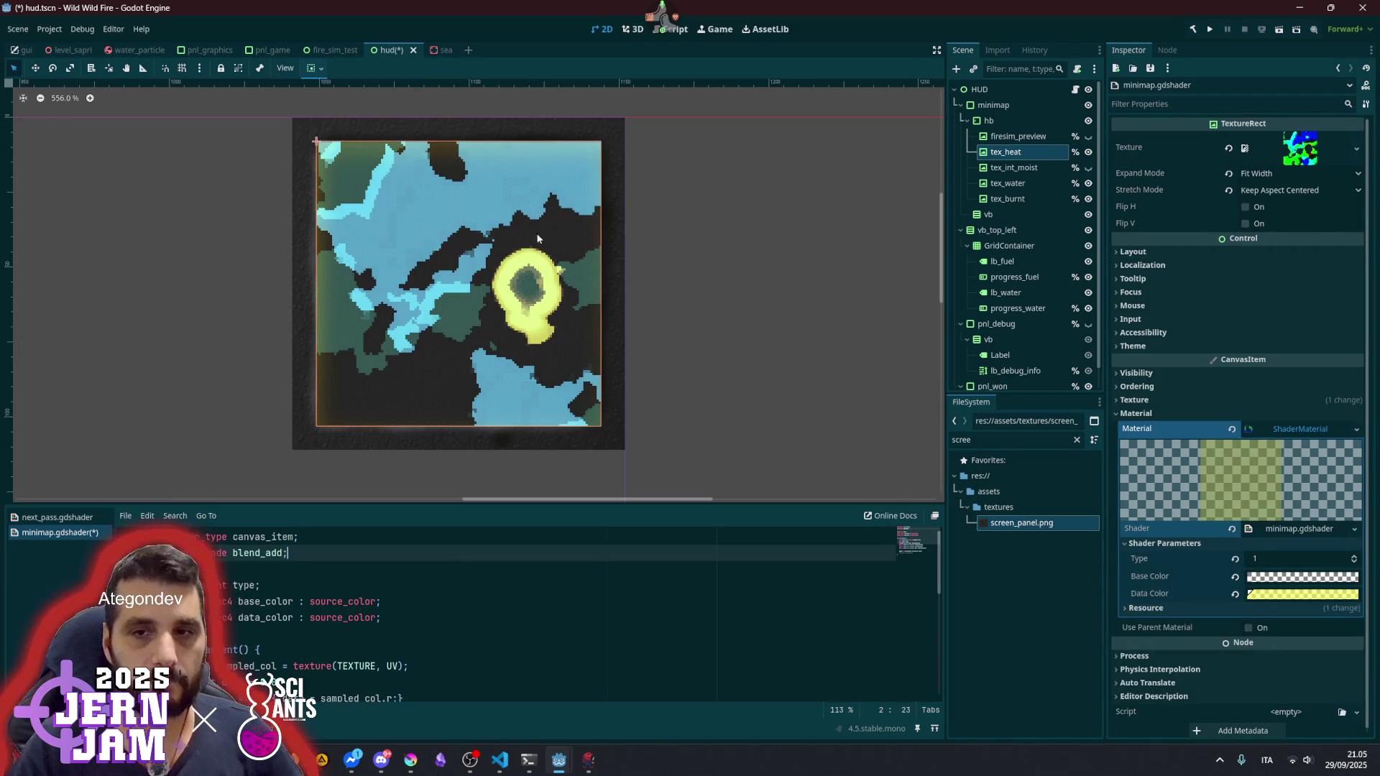
scroll(525, 300, down, 4)
scroll(525, 301, down, 2)
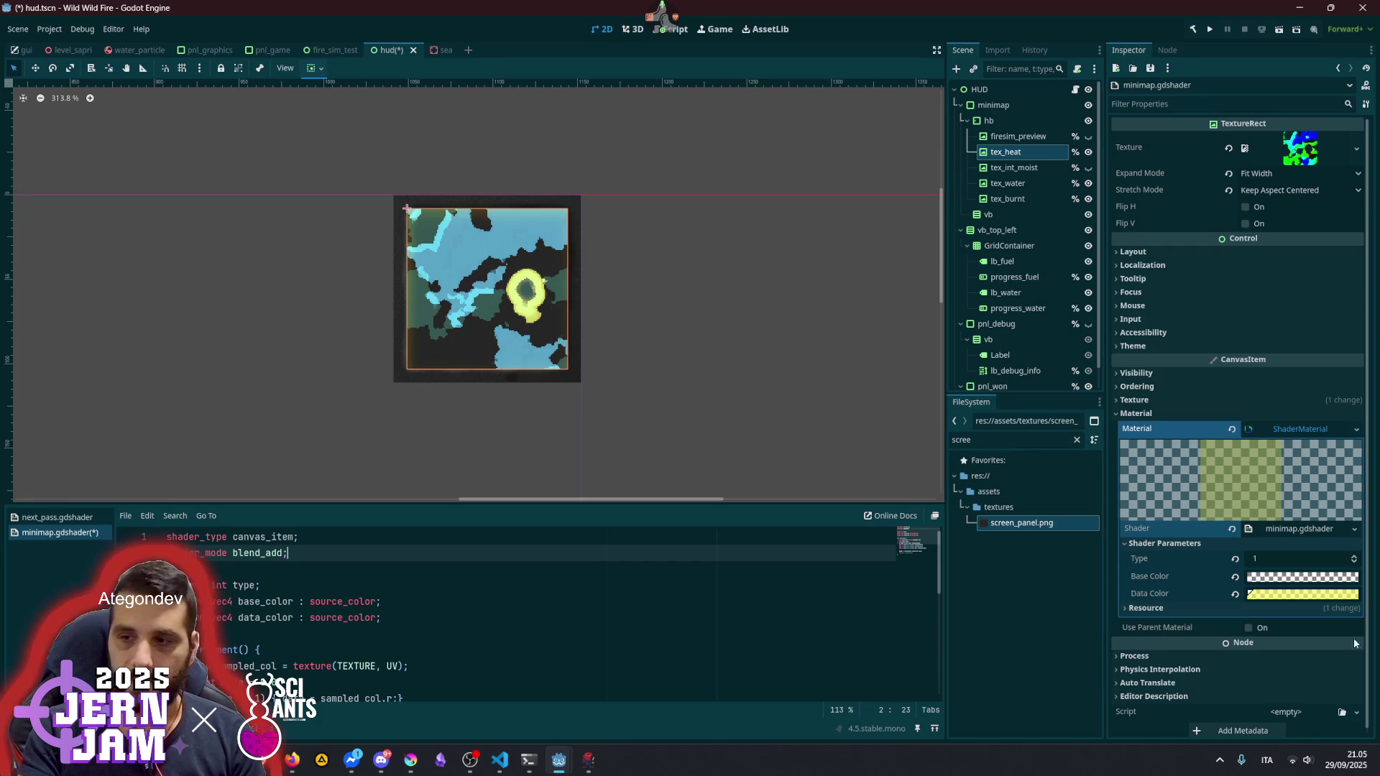
- Make the tex_heat layer's yellow data colour fully opaque (alpha 255)
click(1328, 594)
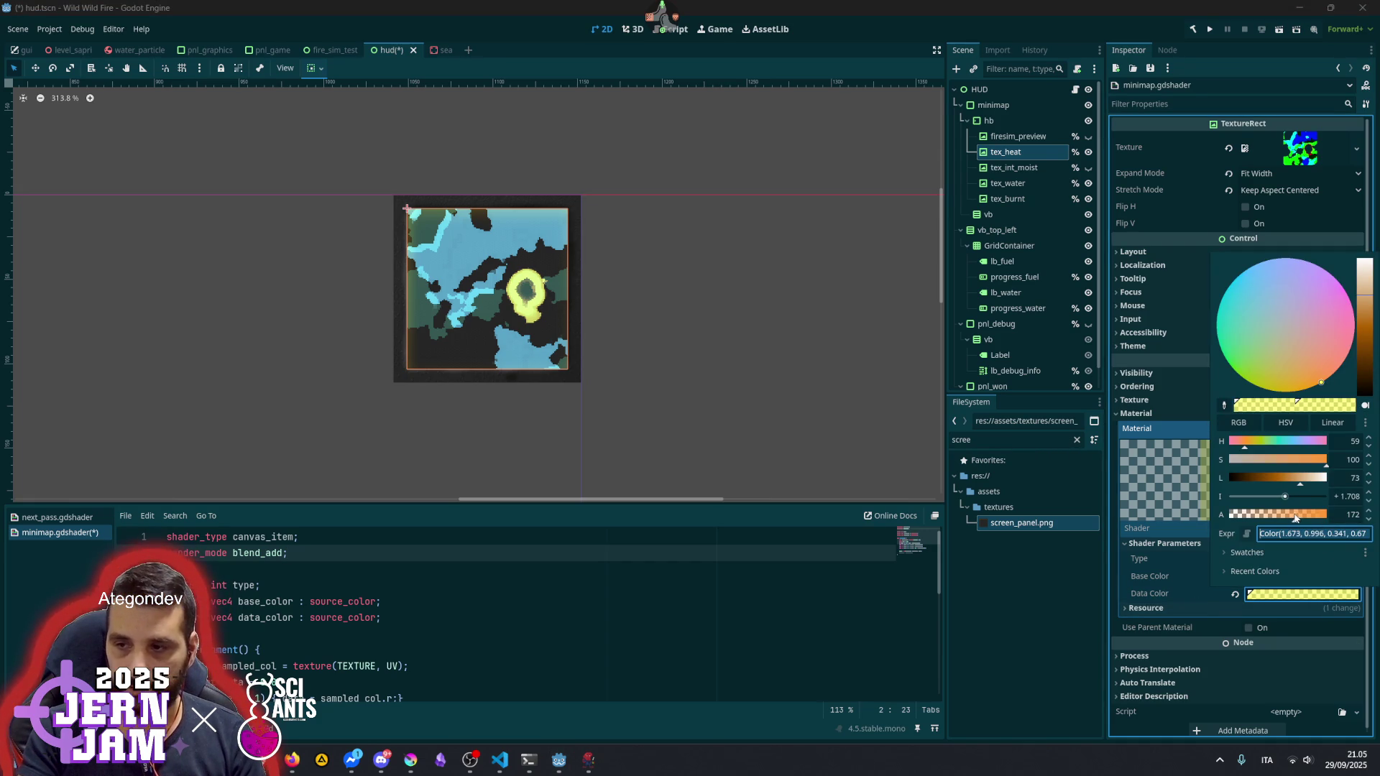
drag(1294, 516, 1377, 533)
click(732, 387)
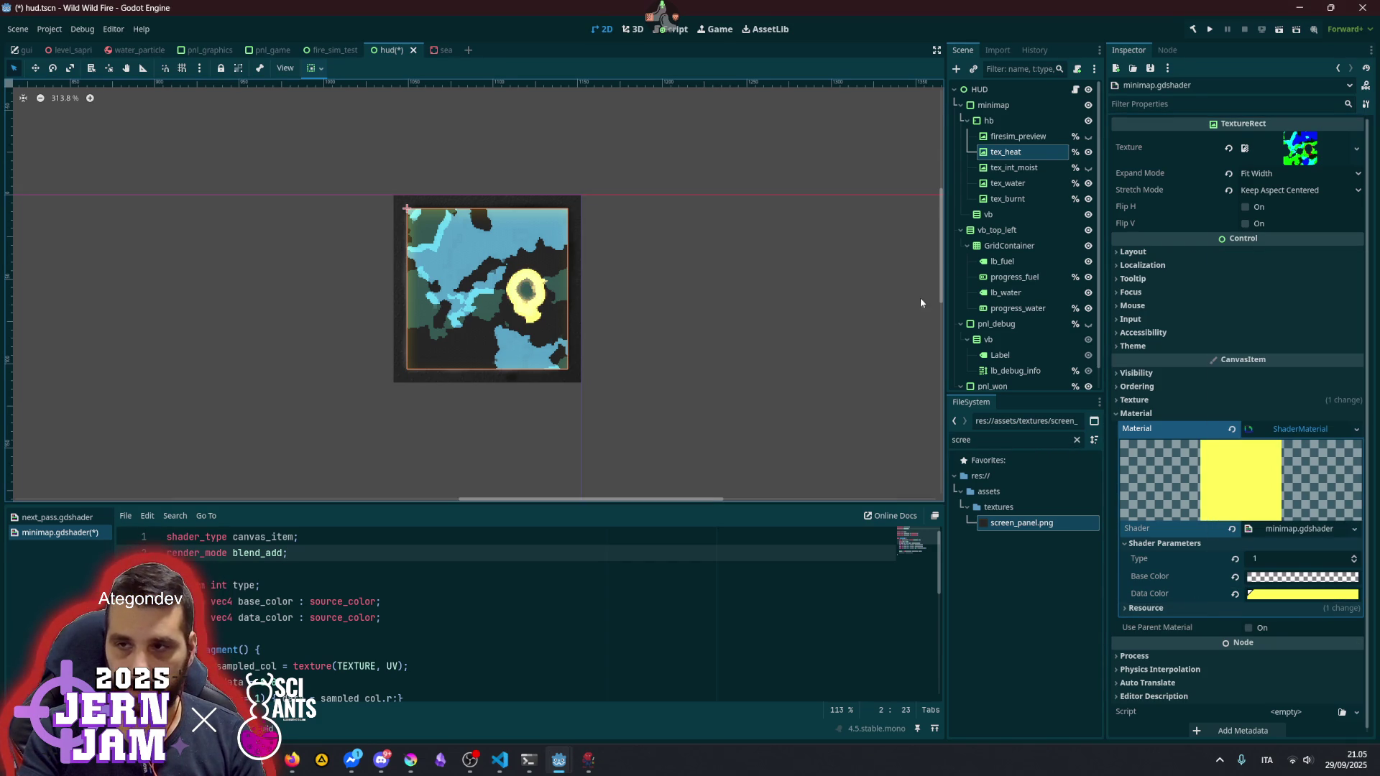
- Give tex_water an opaque, darker, more intense blue data colour (2297c5)
click(1021, 169)
click(1023, 186)
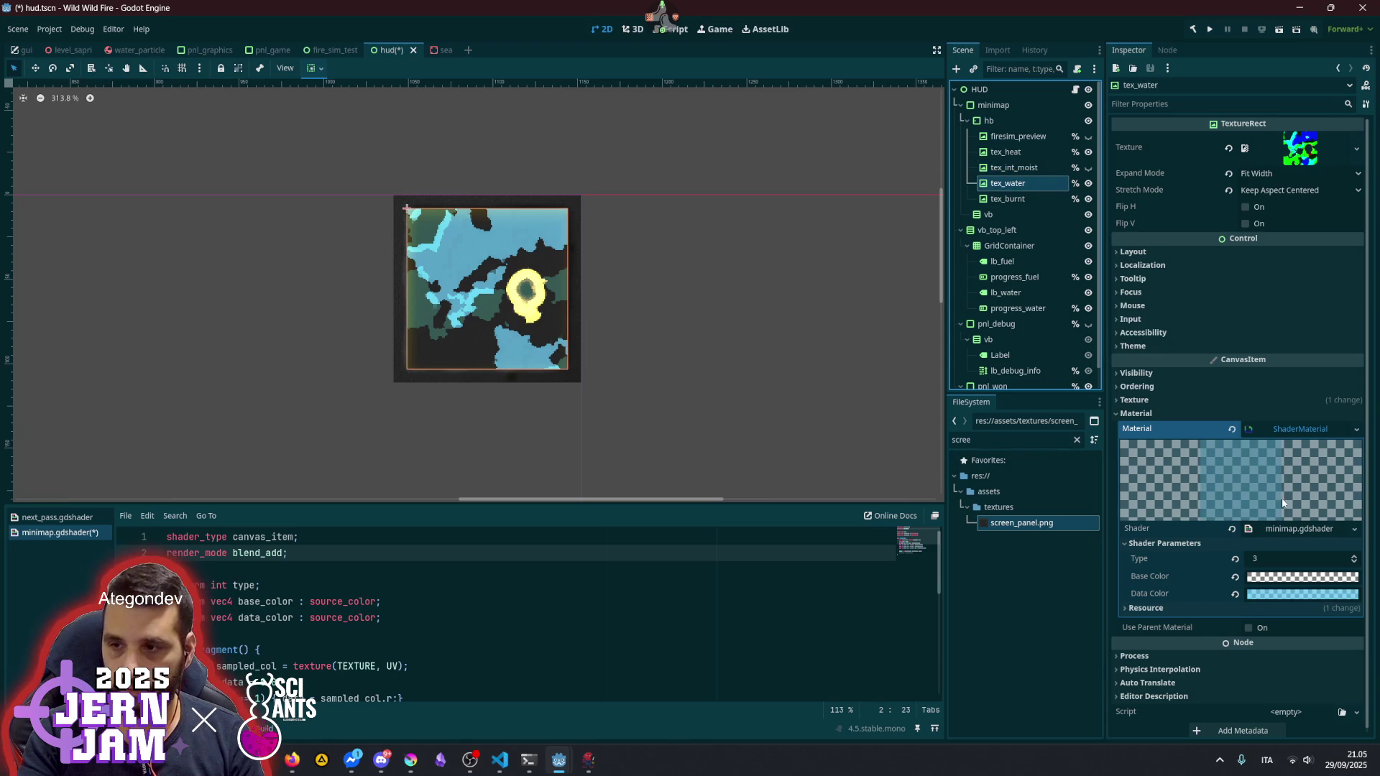
click(1305, 597)
drag(1300, 517, 1371, 522)
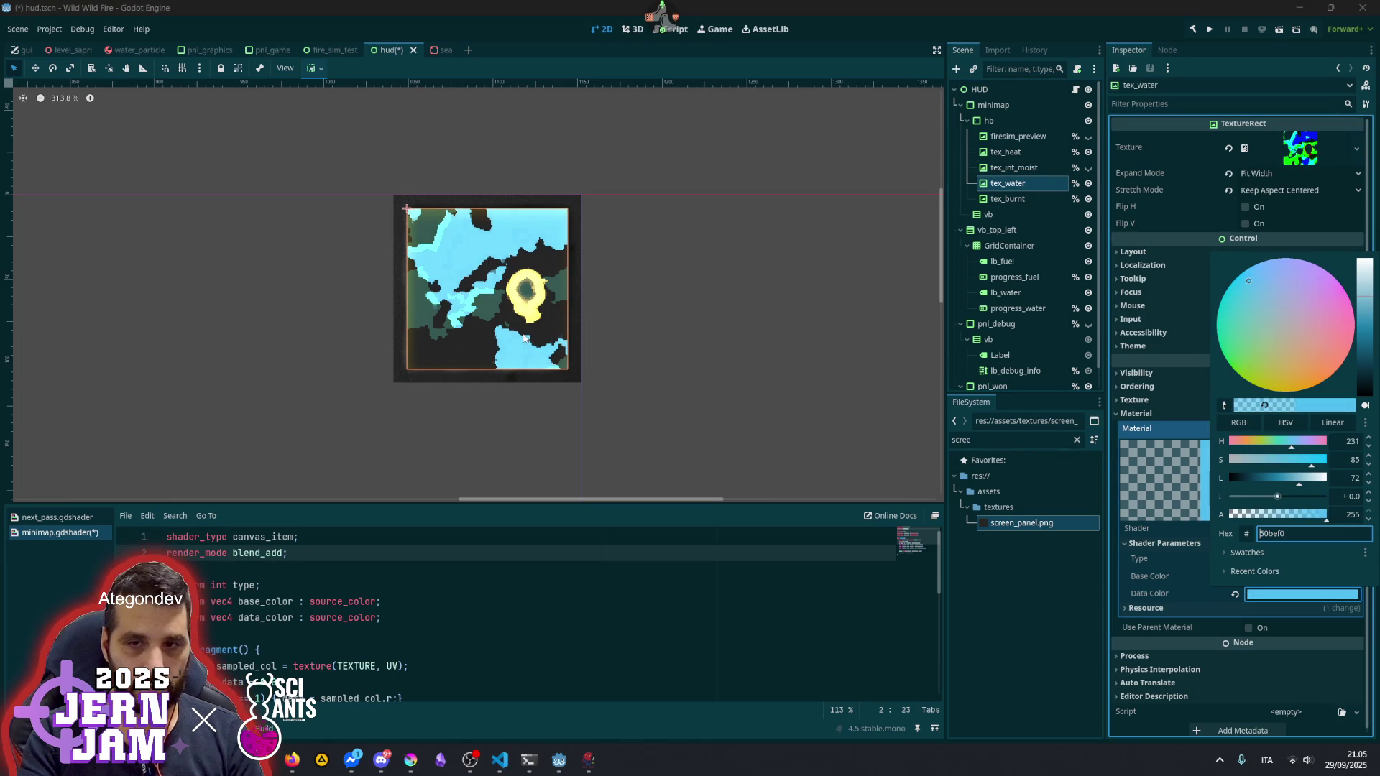
click(1365, 330)
drag(1366, 330, 1365, 334)
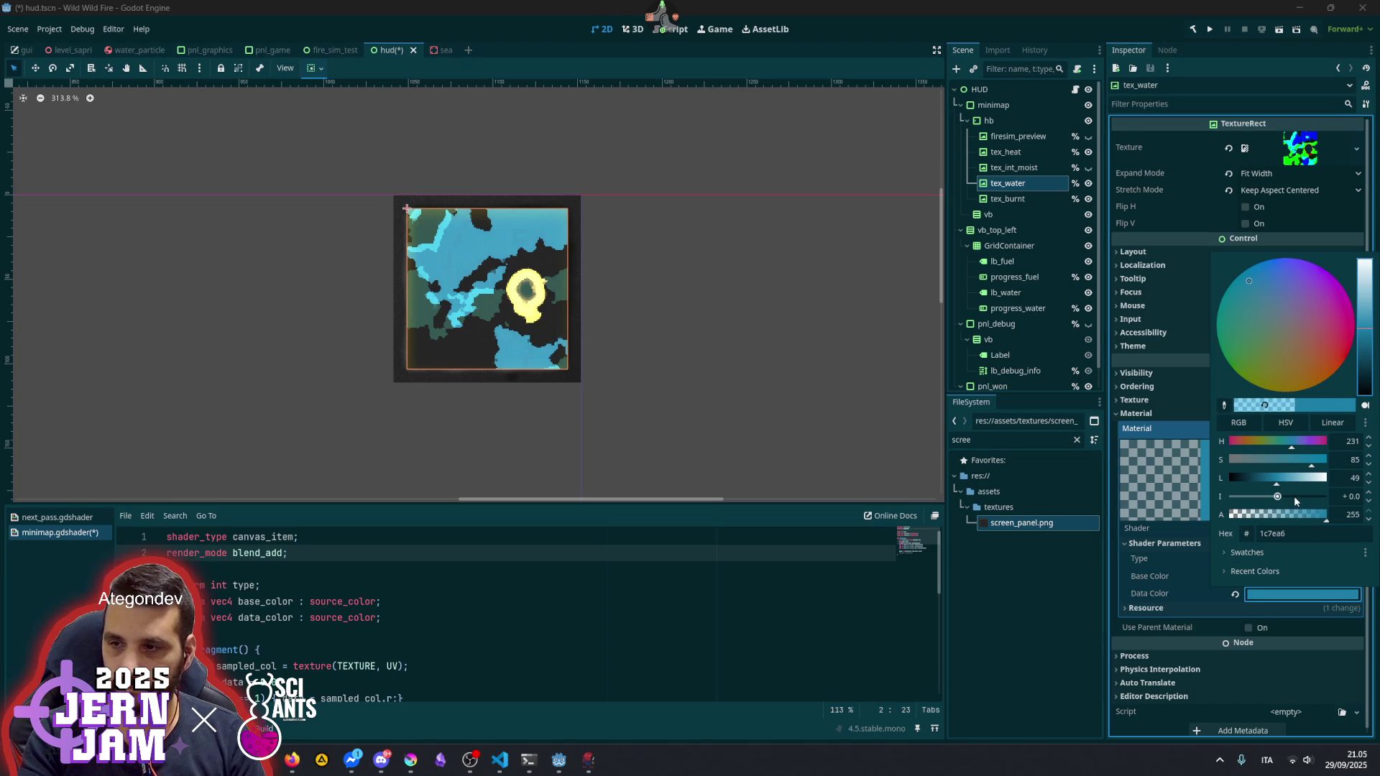
drag(1277, 496, 1280, 497)
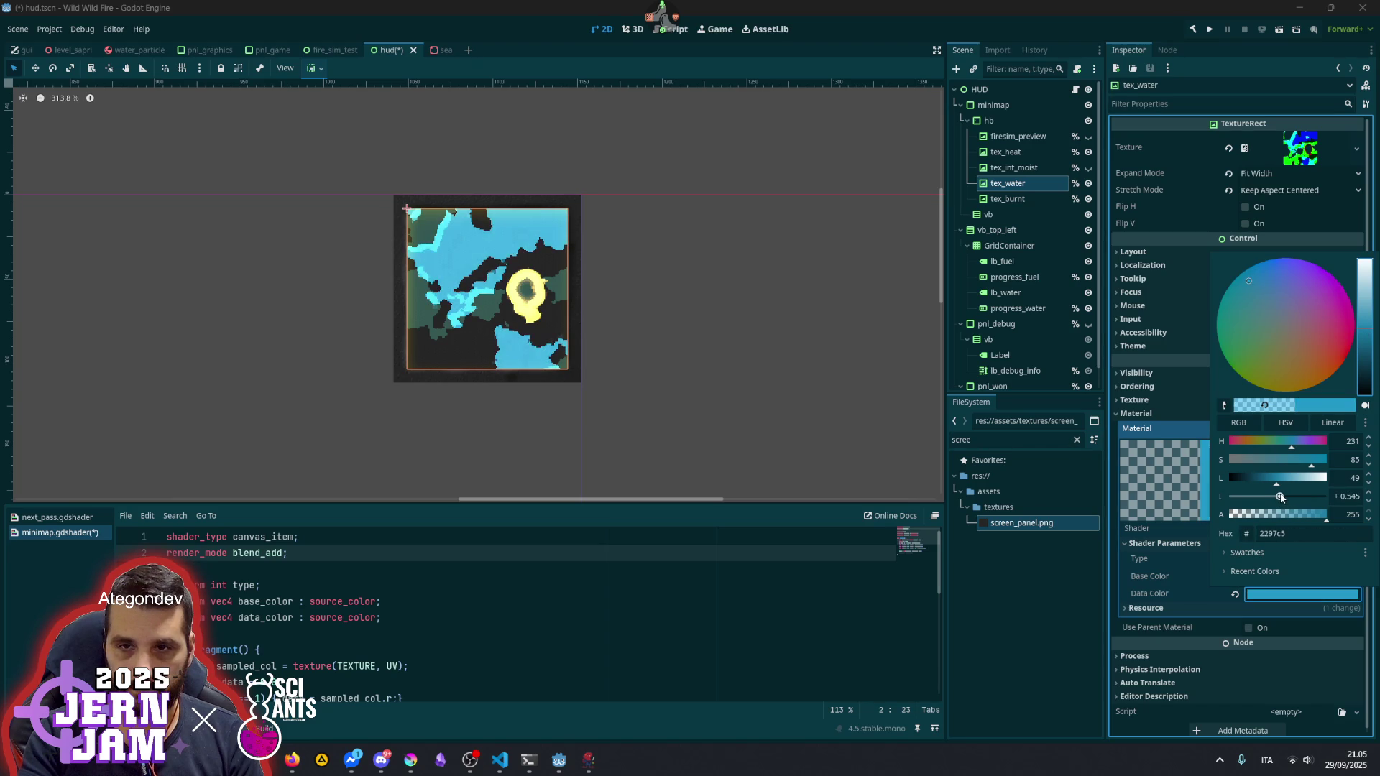
click(710, 309)
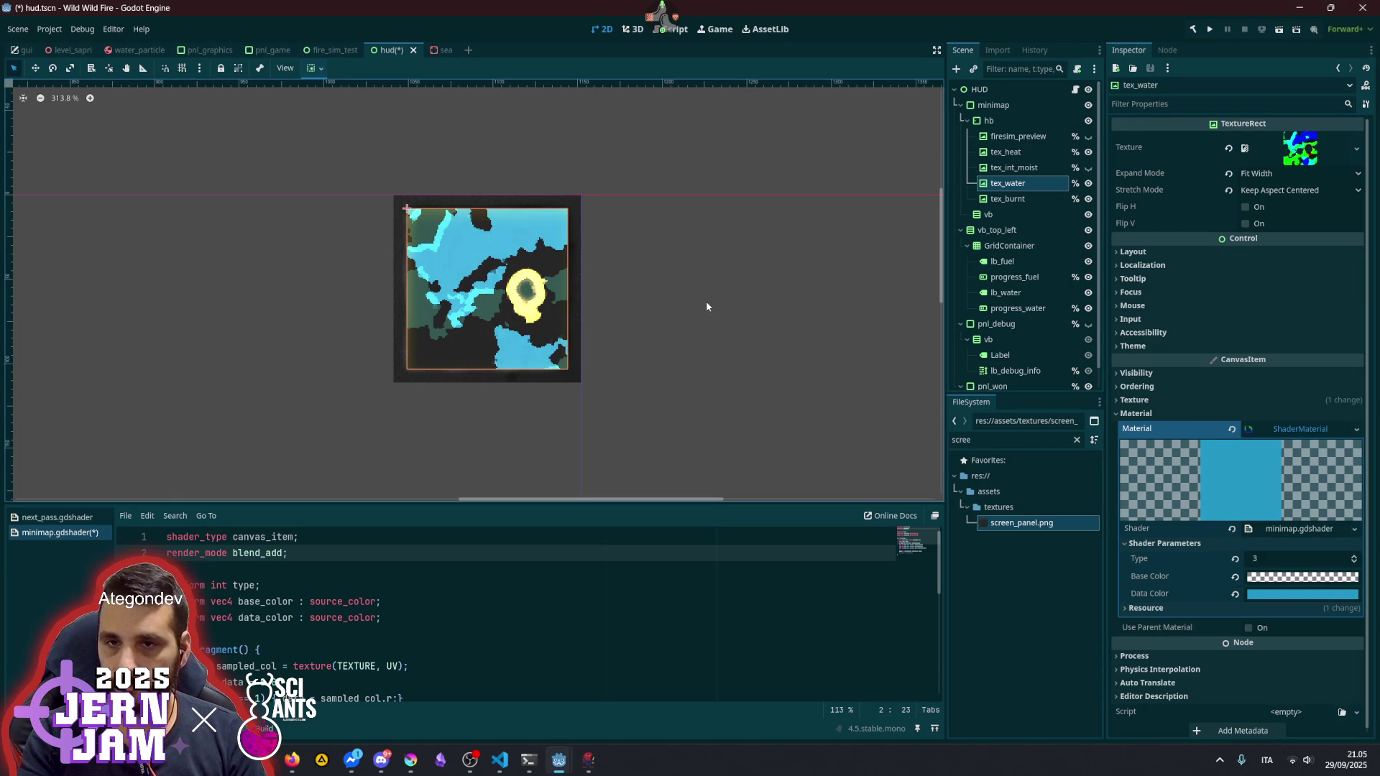
click(1002, 86)
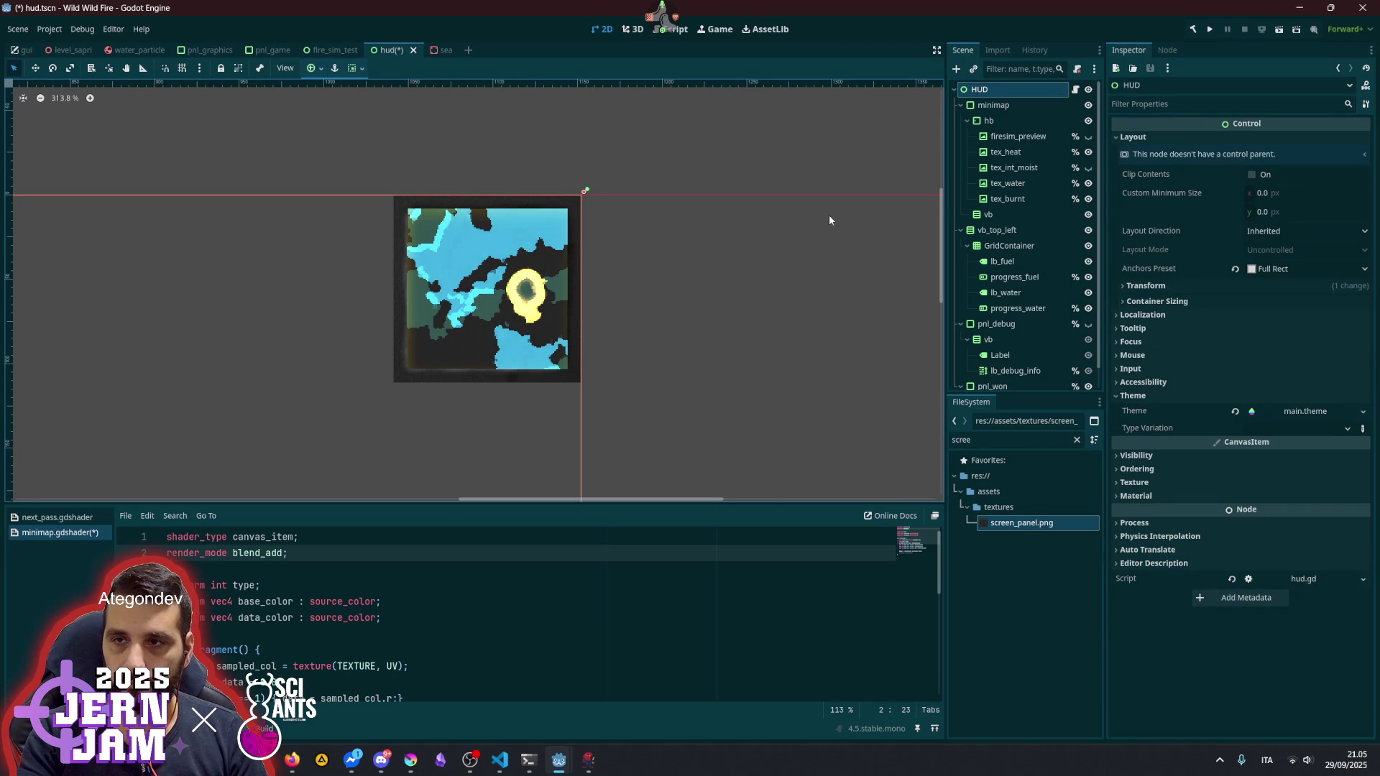
- Add a WorldEnvironment node with a new Environment resource
click(956, 69)
text(world)
key(Return)
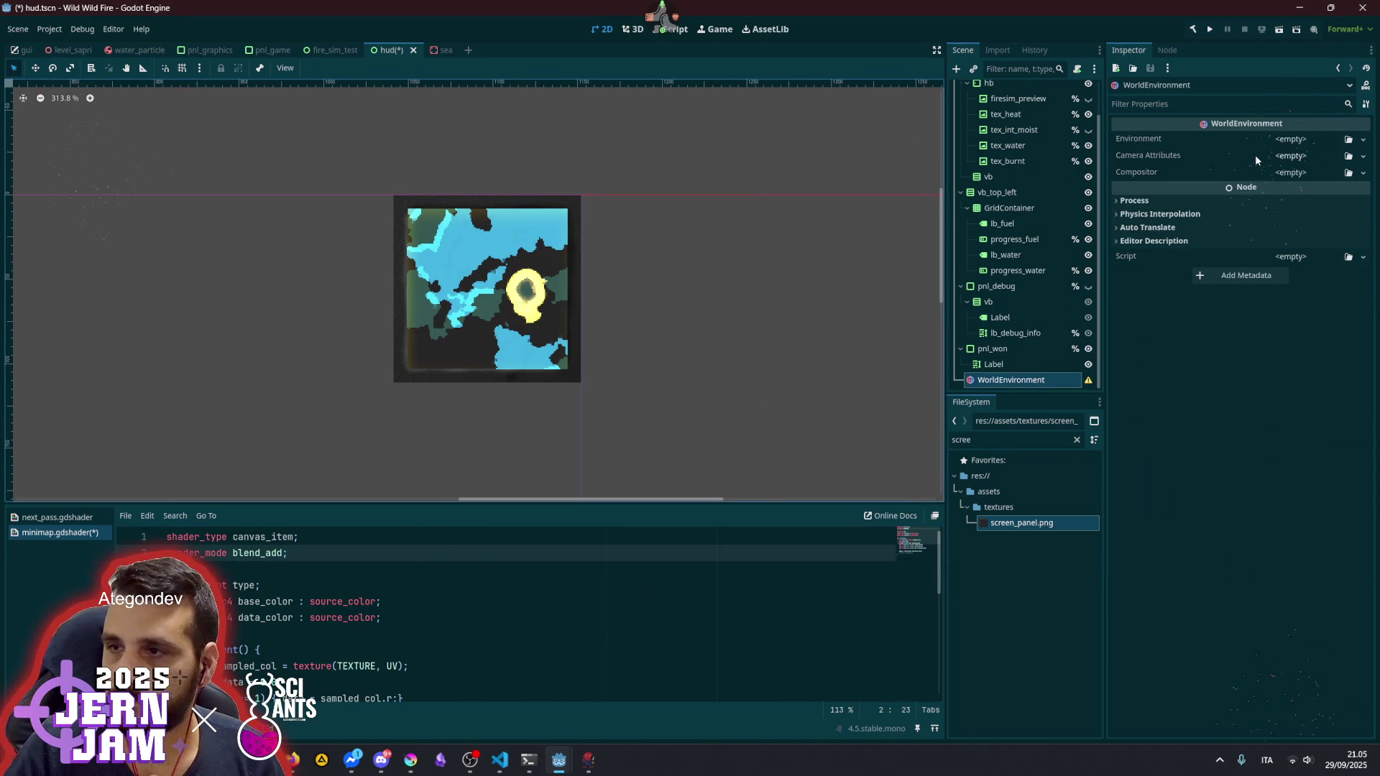
click(1284, 140)
click(1322, 170)
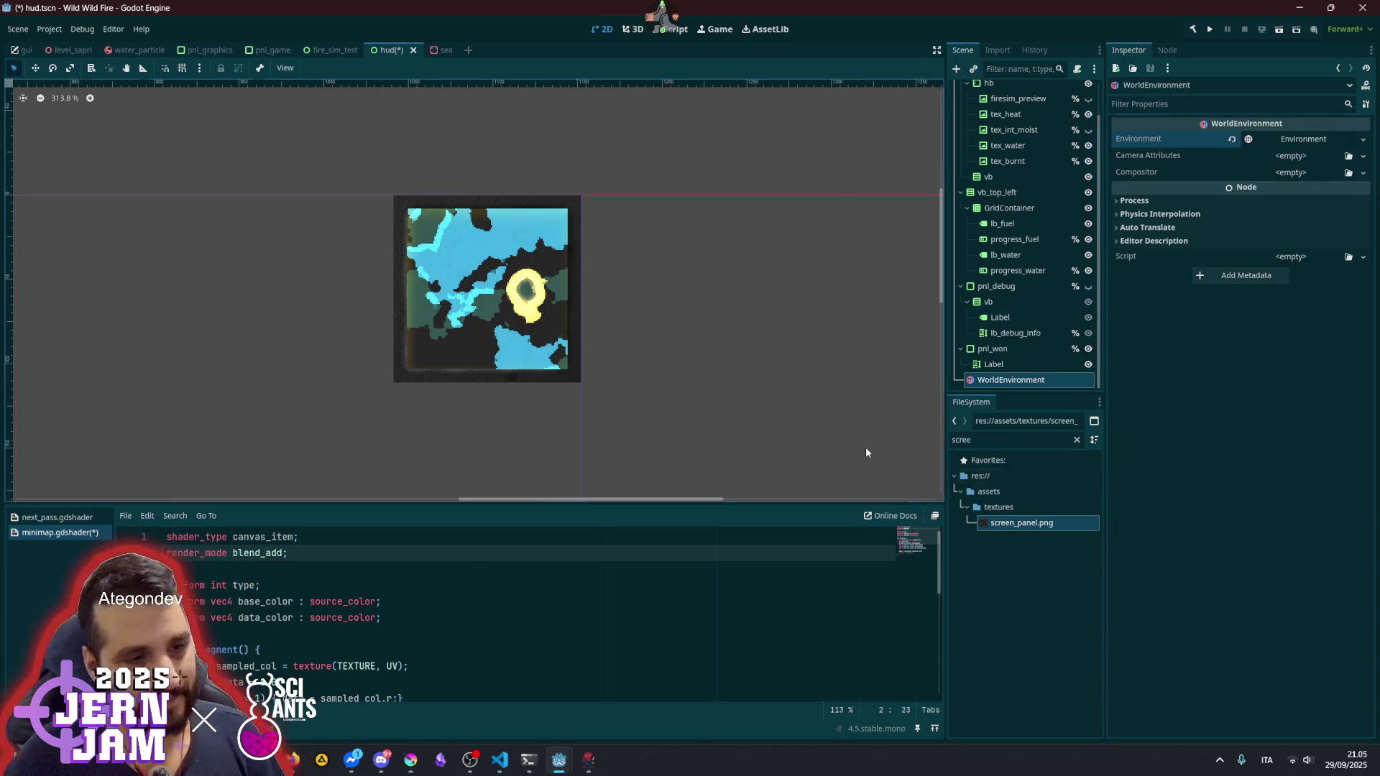
click(1299, 136)
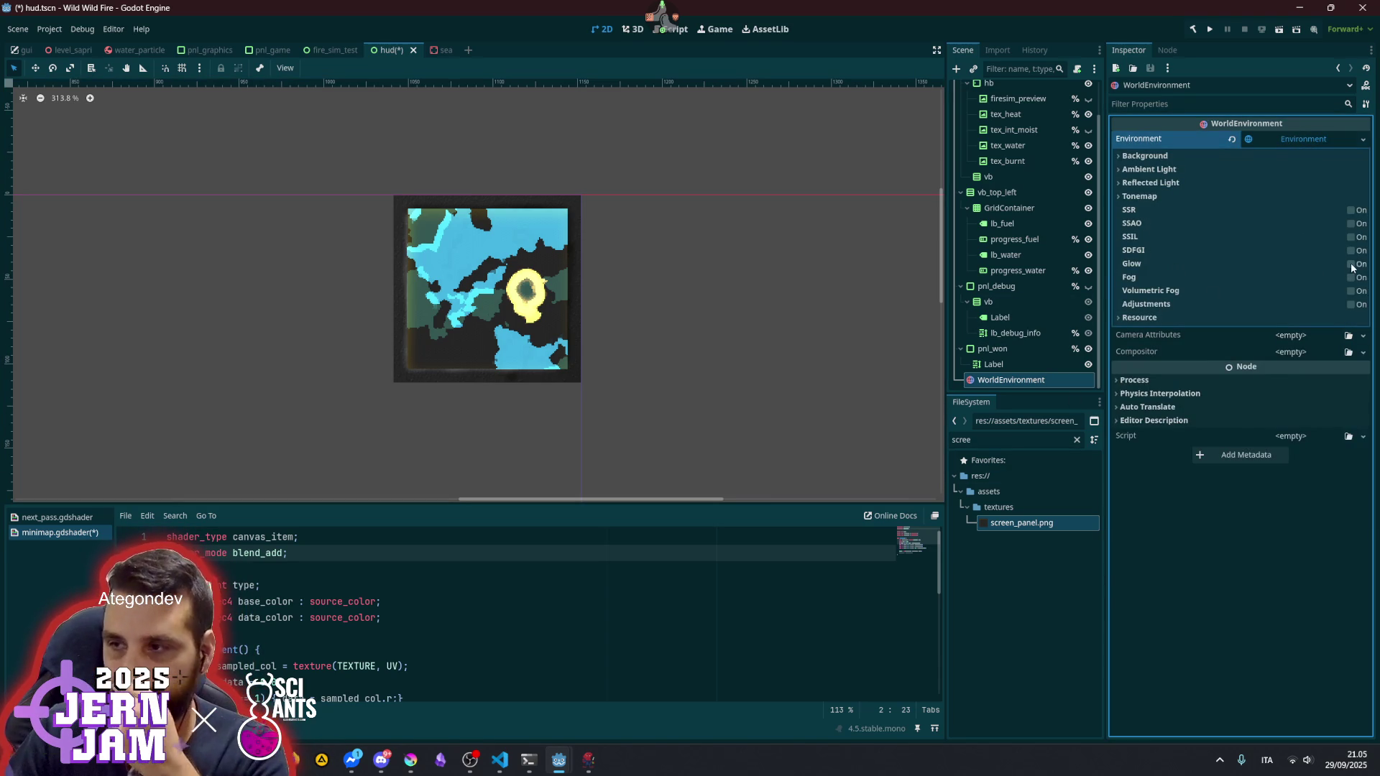
- Enable glow with Additive blend mode, intensity 1.27 and bloom 0.25
click(1350, 264)
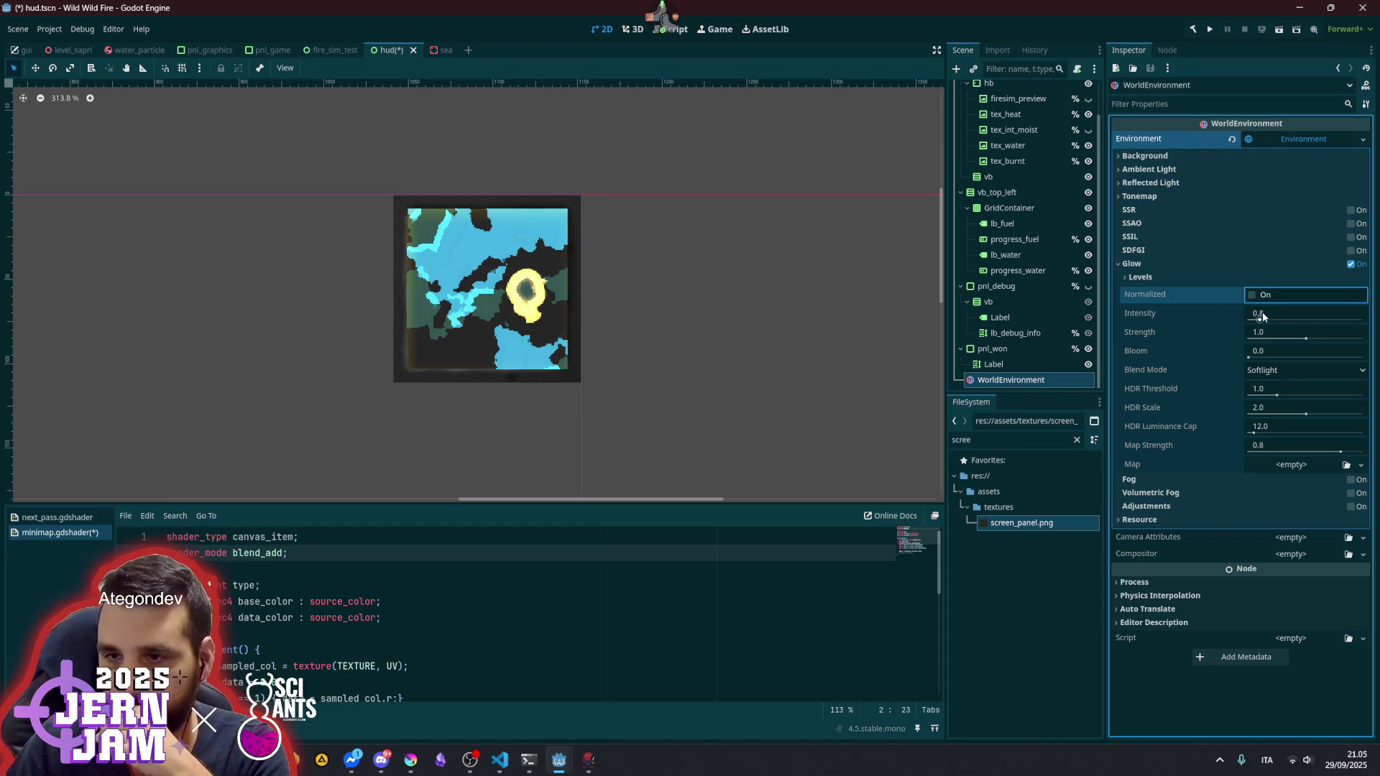
drag(1263, 317, 1297, 317)
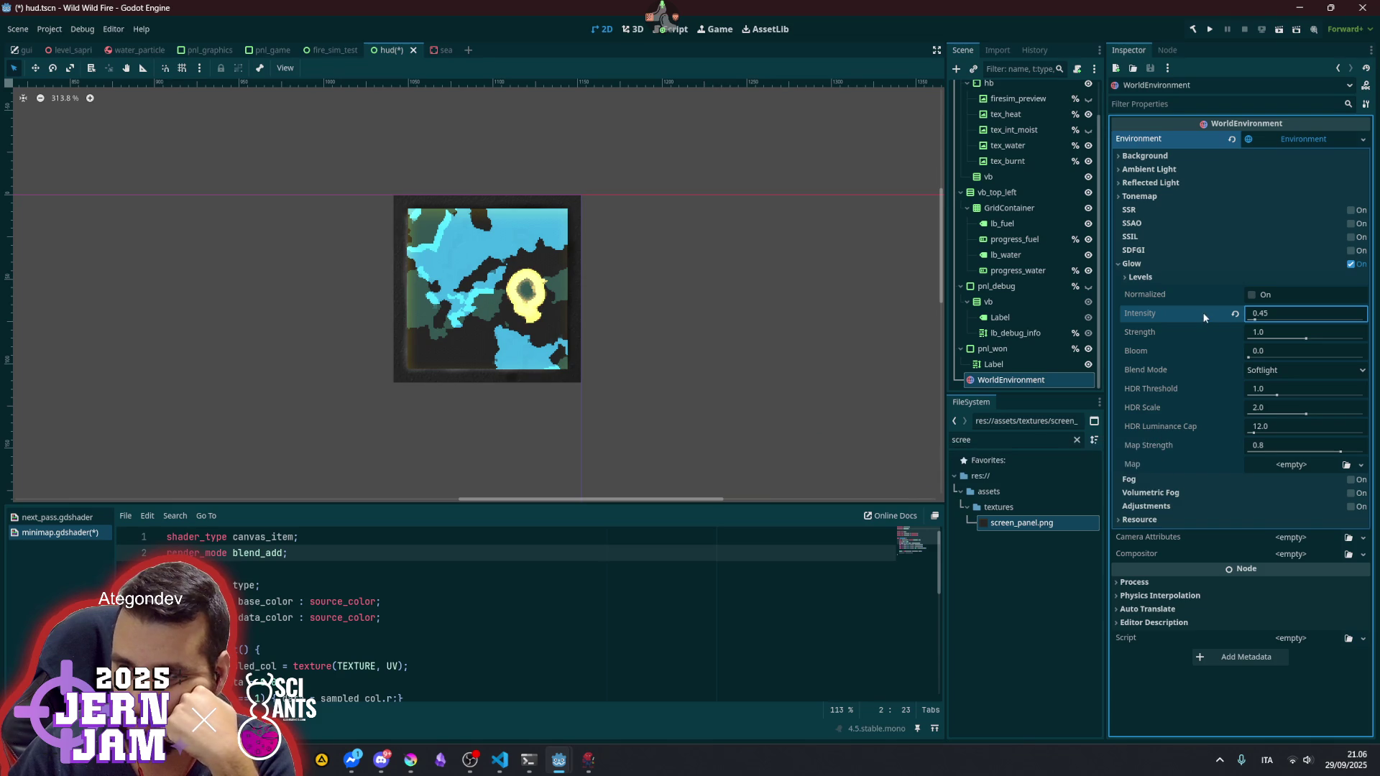
click(1254, 296)
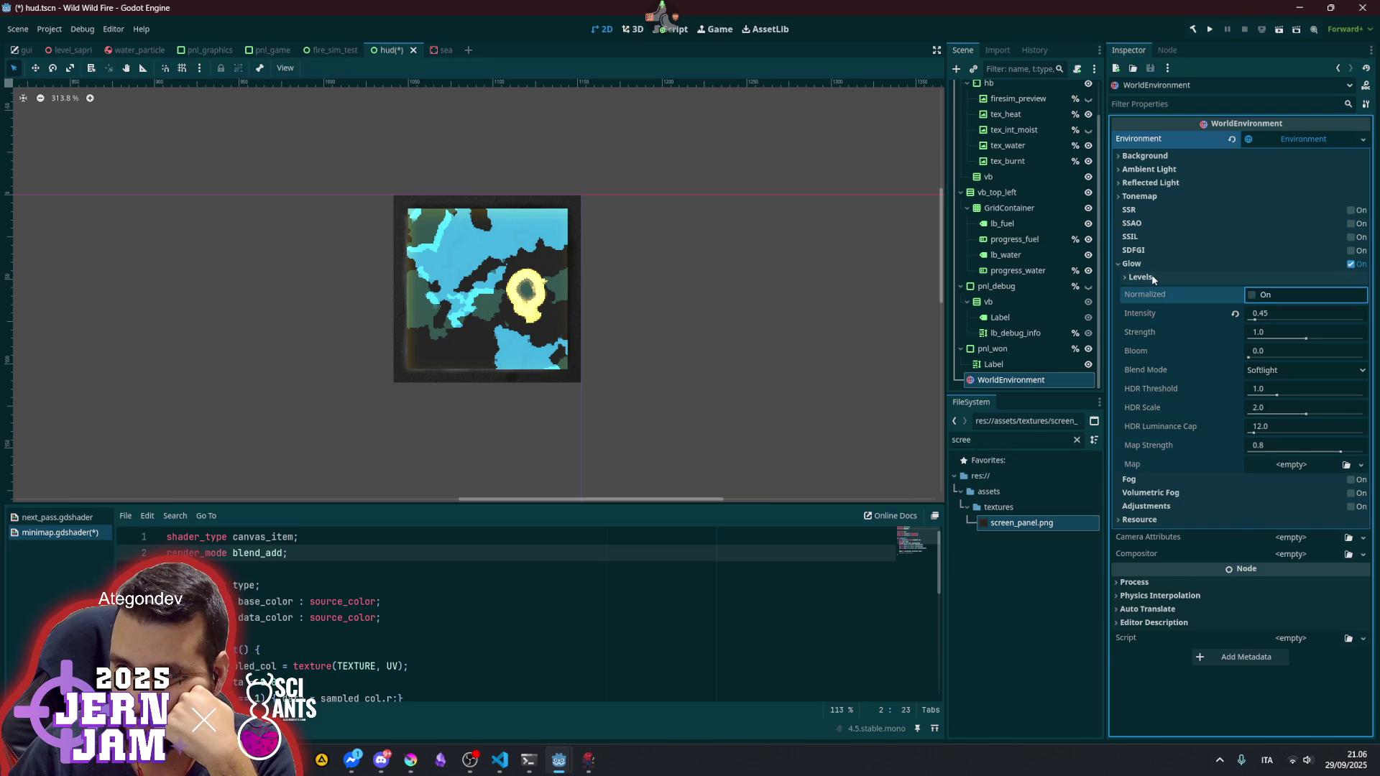
click(1273, 372)
click(1279, 390)
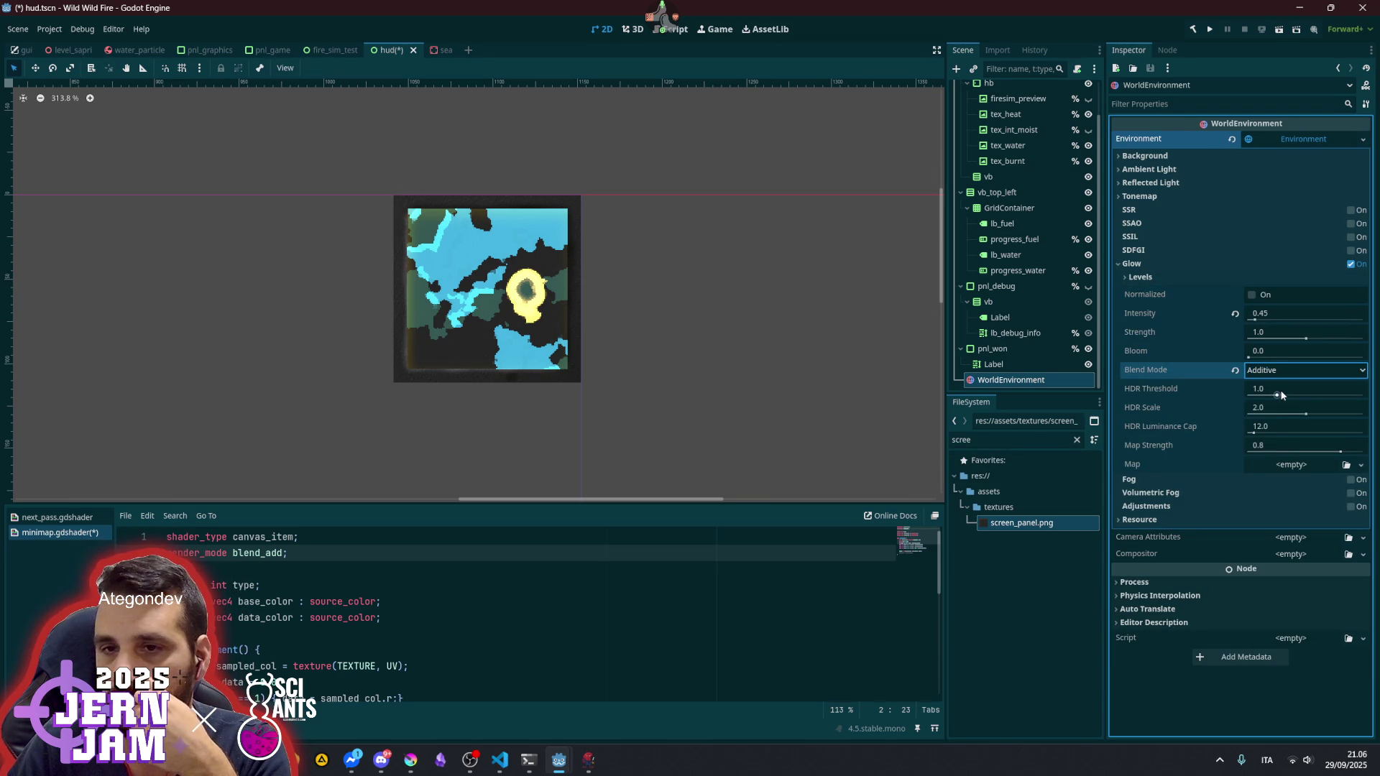
drag(1269, 335, 1363, 335)
click(1235, 332)
mouse_move(1254, 355)
mouse_down()
mouse_move(1316, 359)
mouse_move(1269, 356)
mouse_move(1309, 327)
mouse_move(1266, 319)
mouse_up()
click(1234, 351)
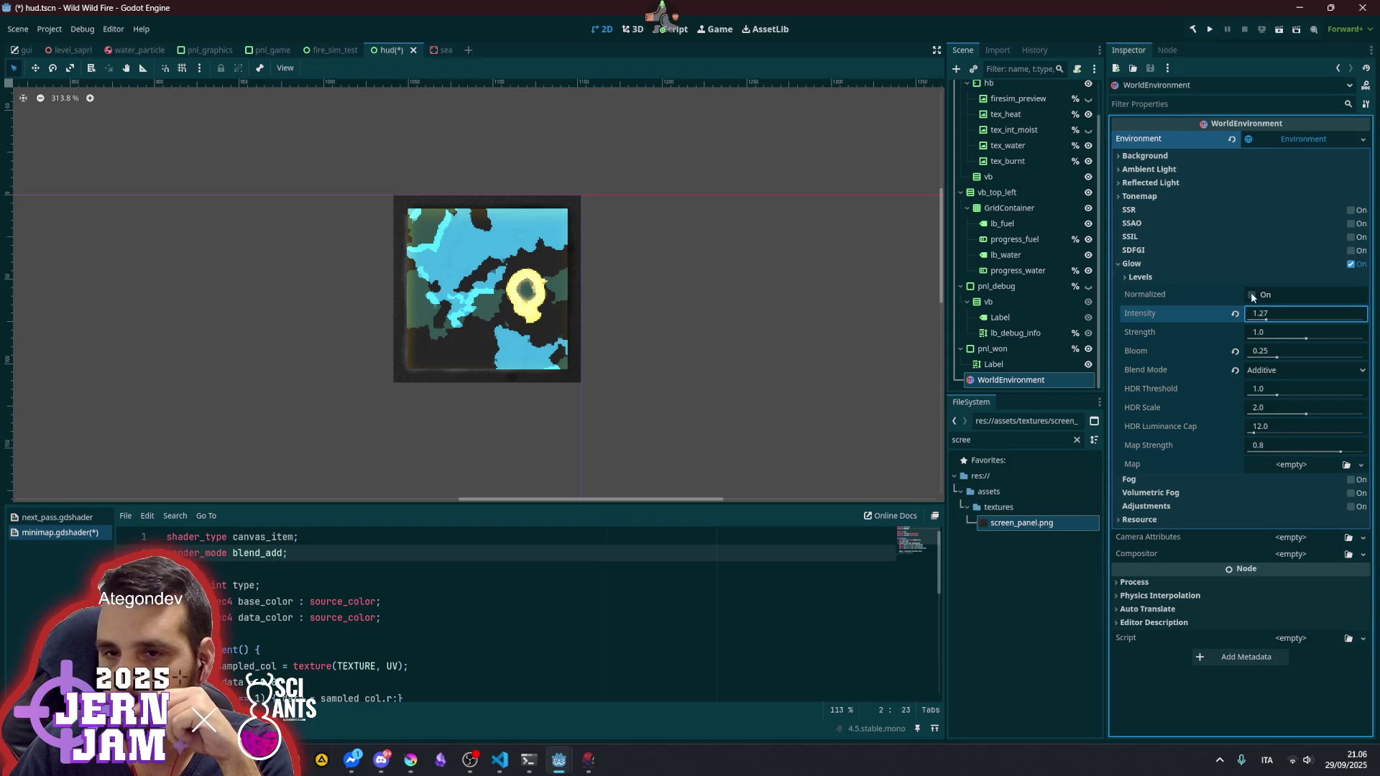
click(1252, 295)
click(1252, 295)
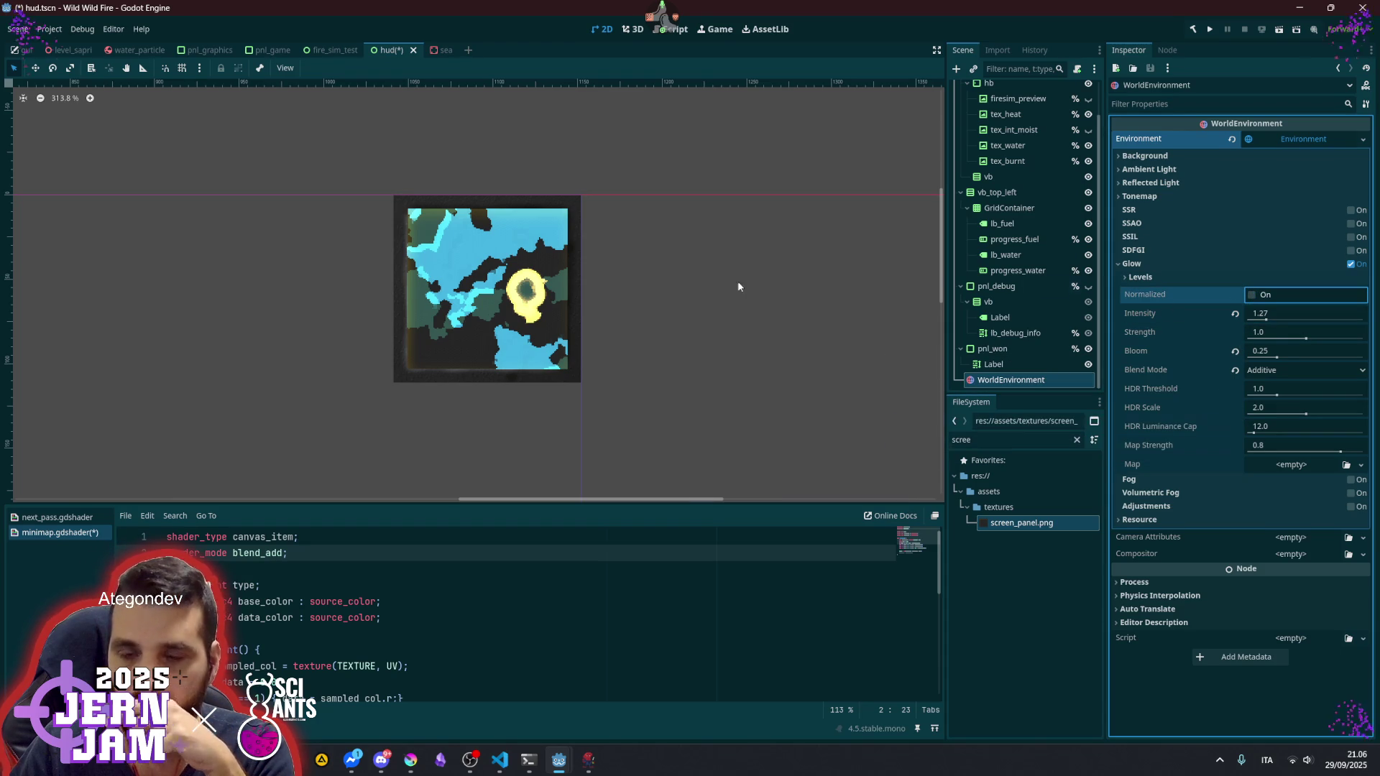
- Zoom the canvas in and select the minimap node to show its screen_panel.png panel style
scroll(619, 351, up, 5)
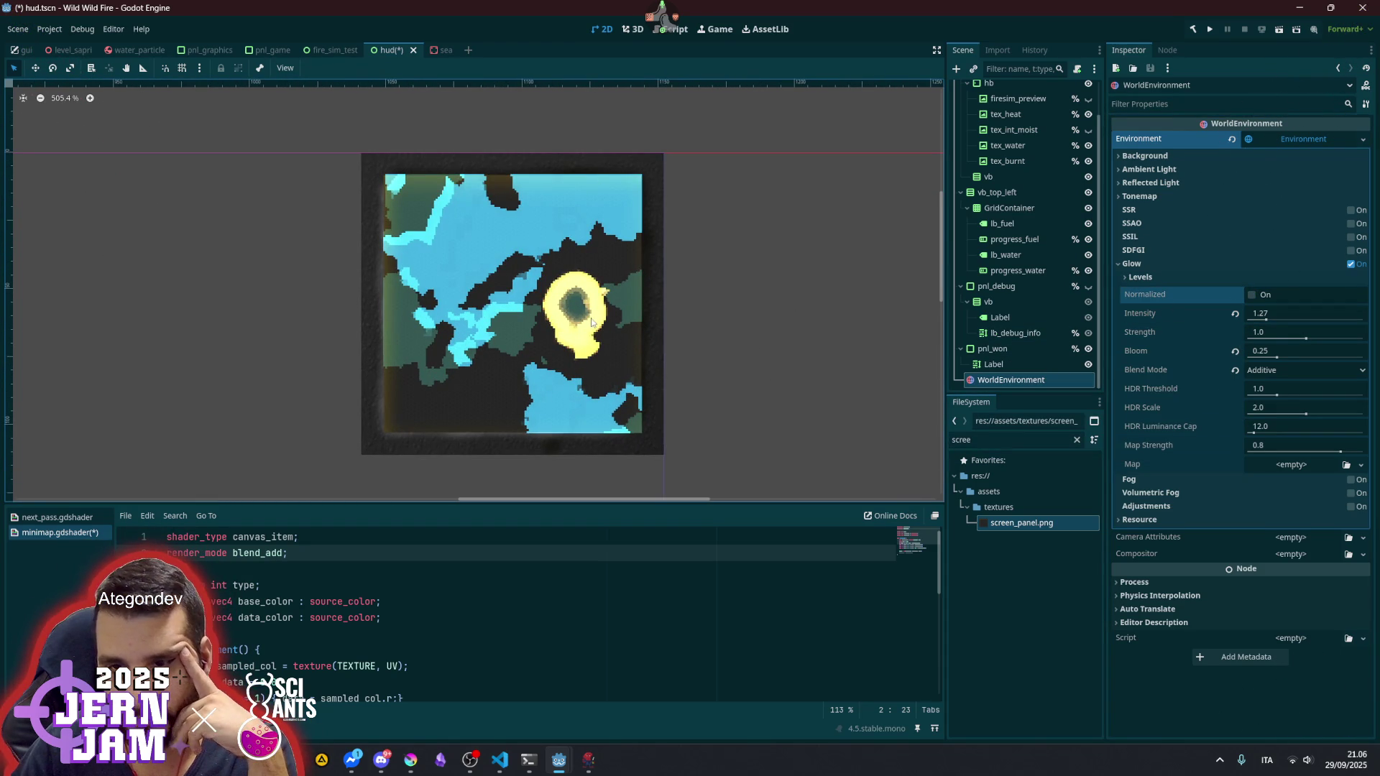
scroll(576, 330, up, 7)
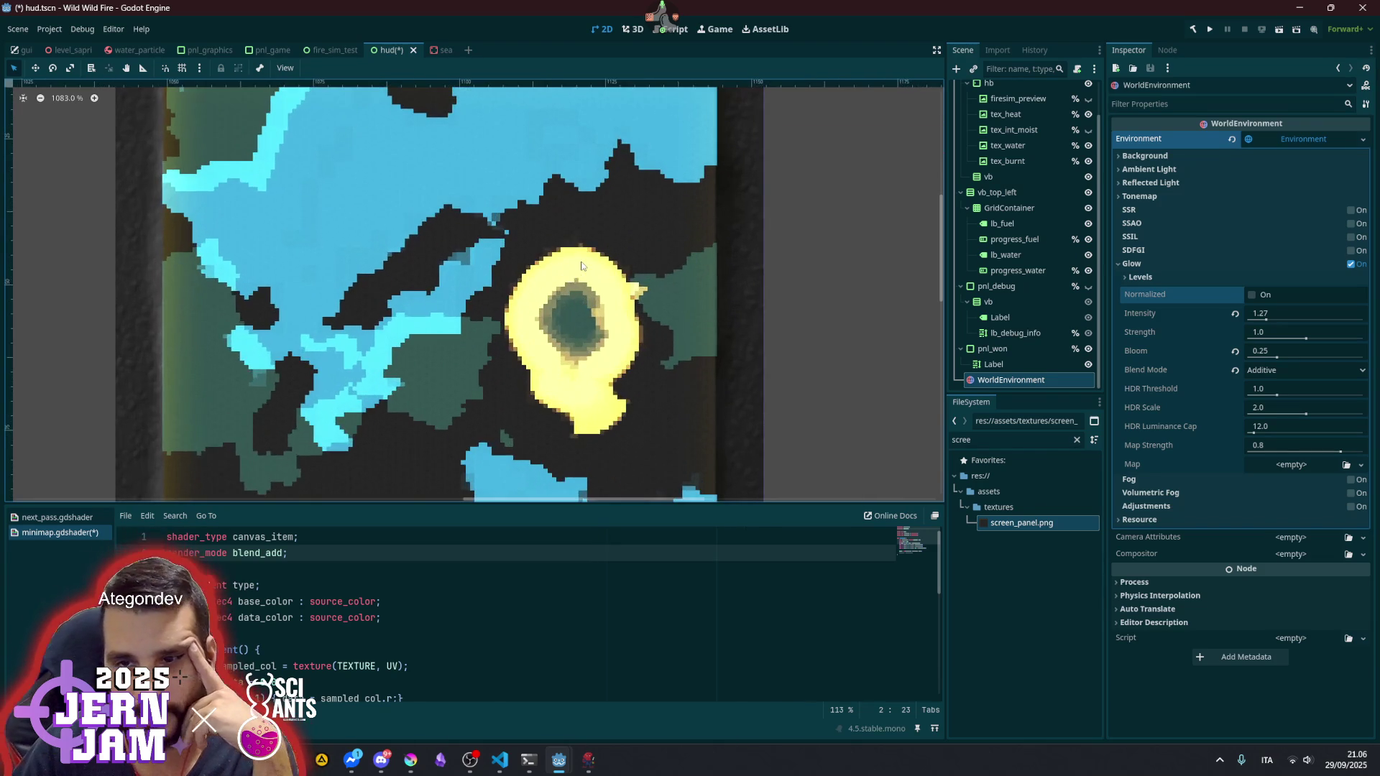
scroll(582, 268, down, 5)
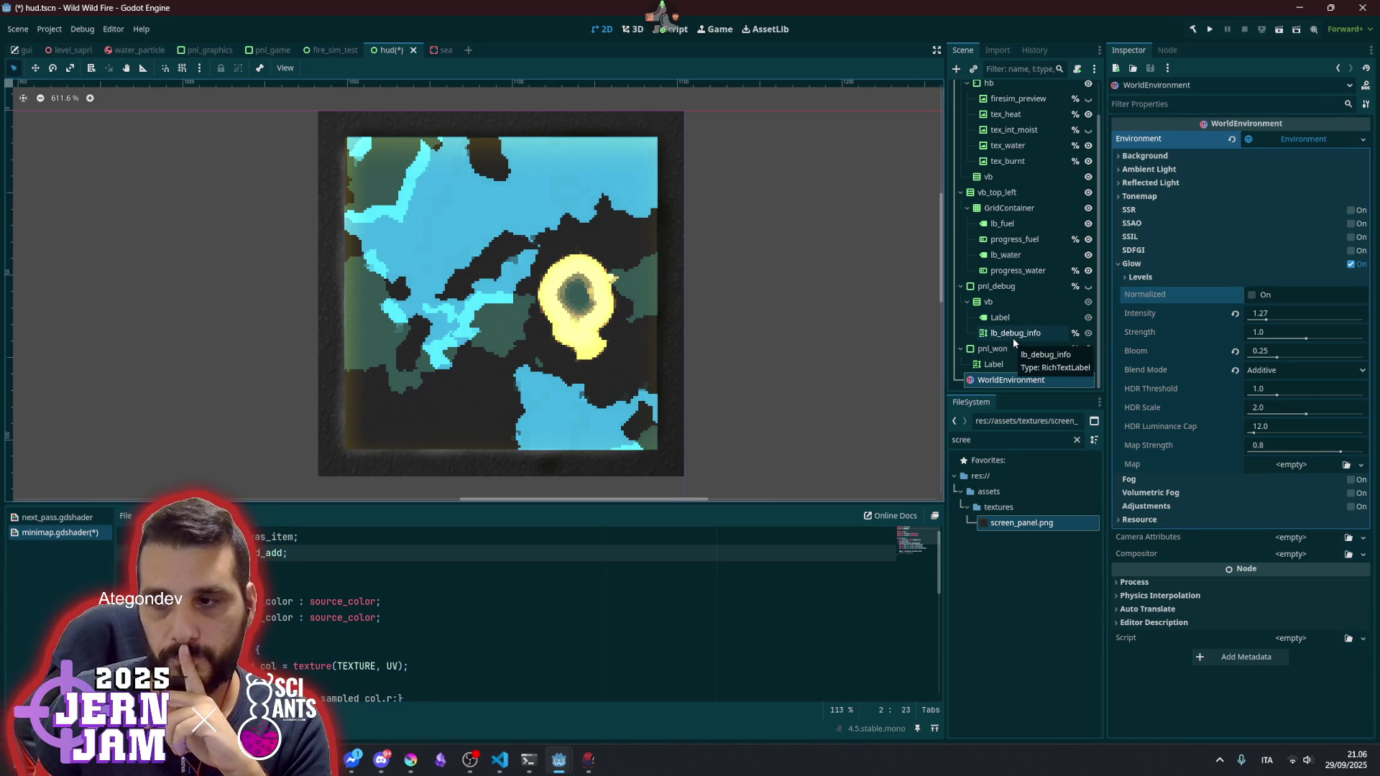
mouse_move(1153, 333)
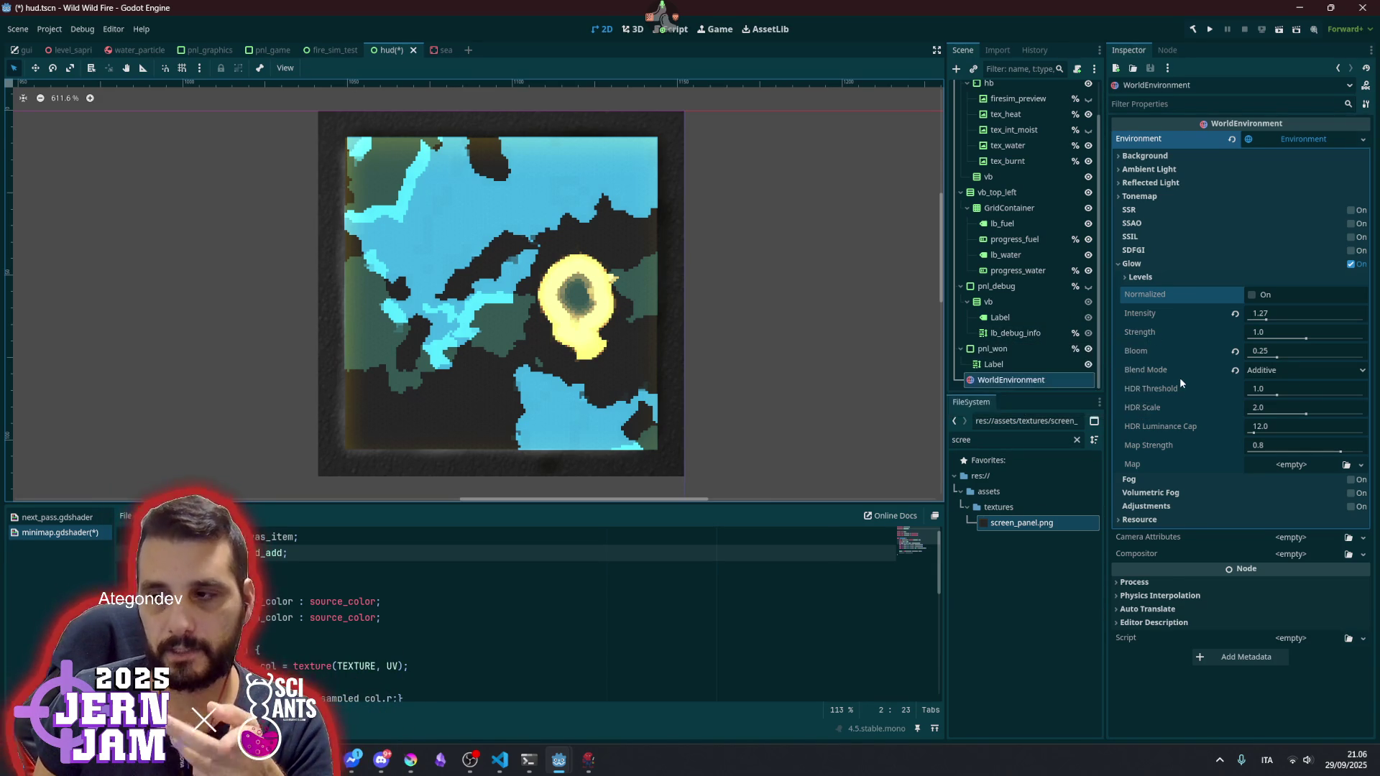
mouse_move(1180, 383)
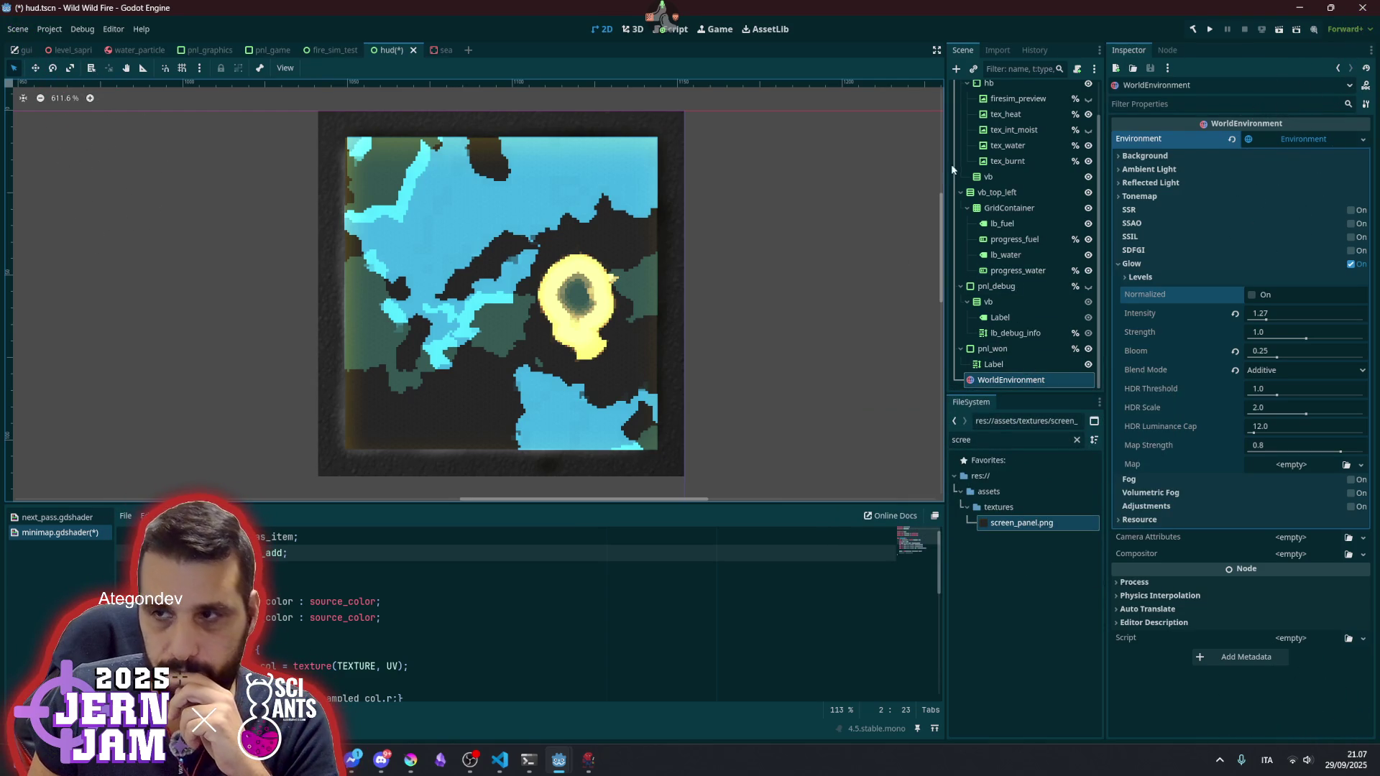
scroll(1034, 187, up, 2)
click(1001, 108)
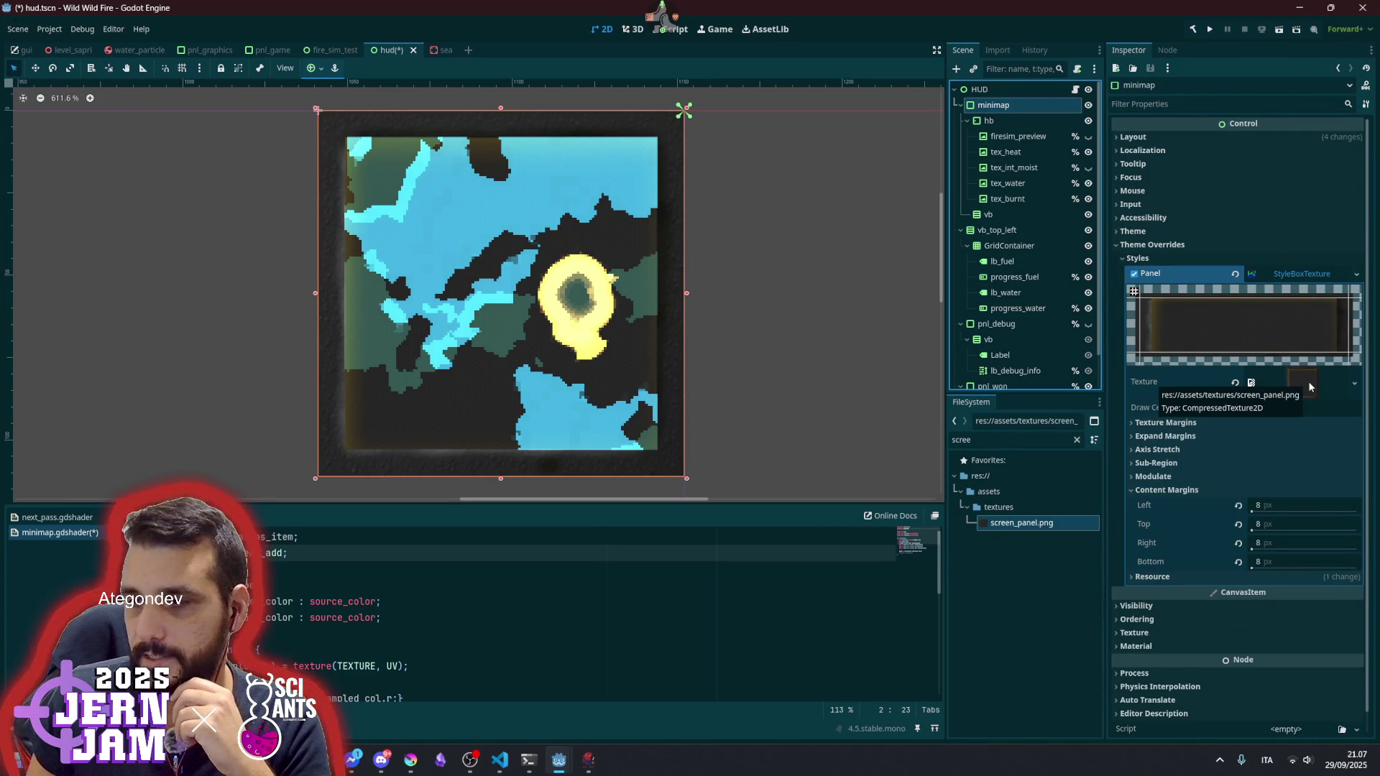
- Leave the panel texture unchanged and add a NinePatchRect child under minimap
click(1357, 384)
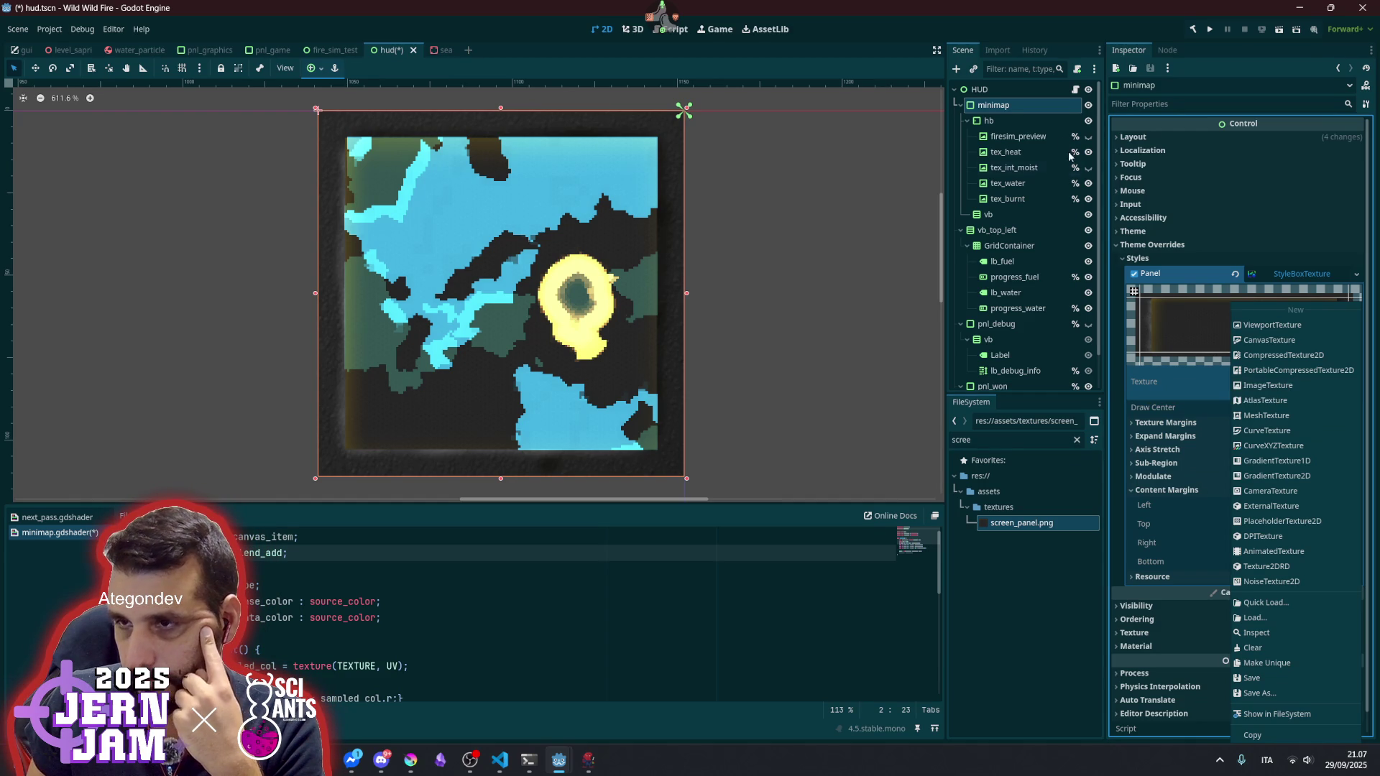
click(1030, 105)
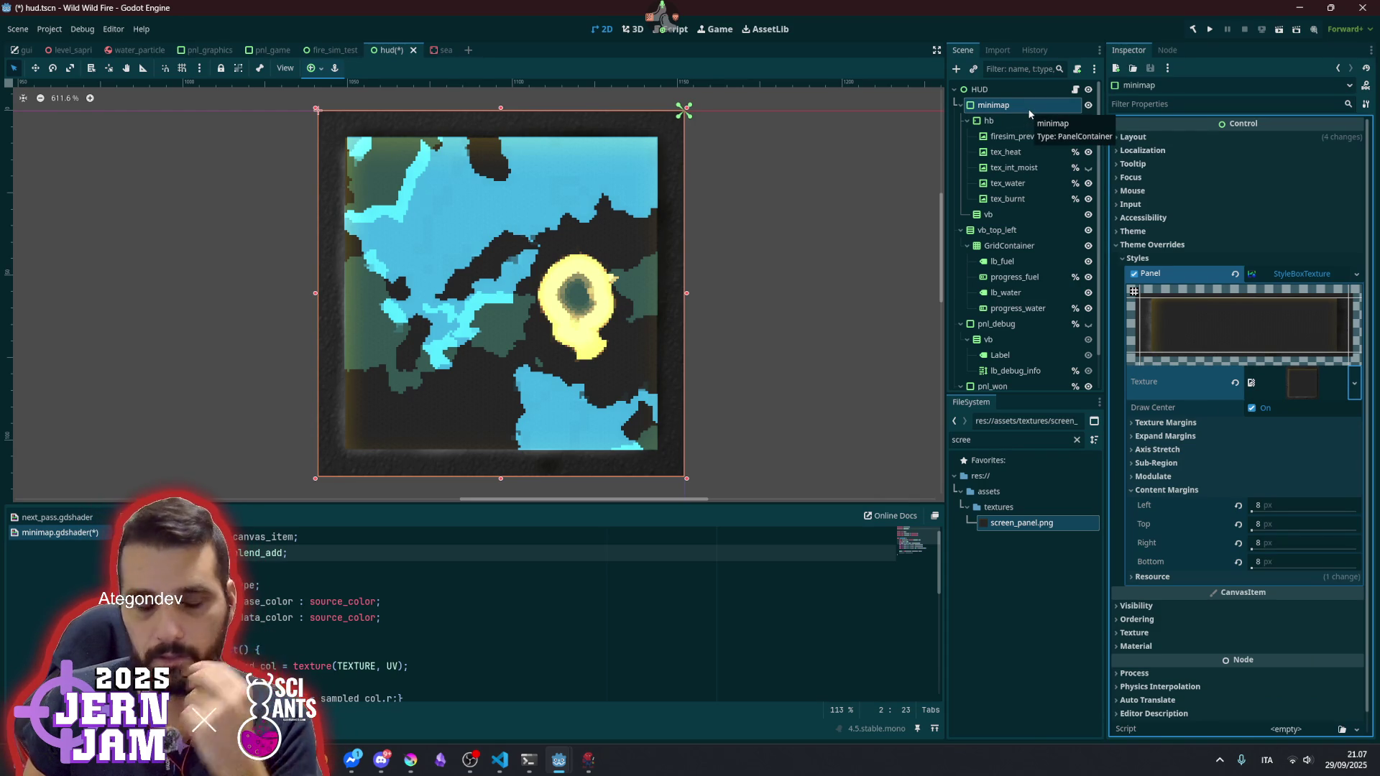
key(ctrl+a)
text(nine)
key(Return)
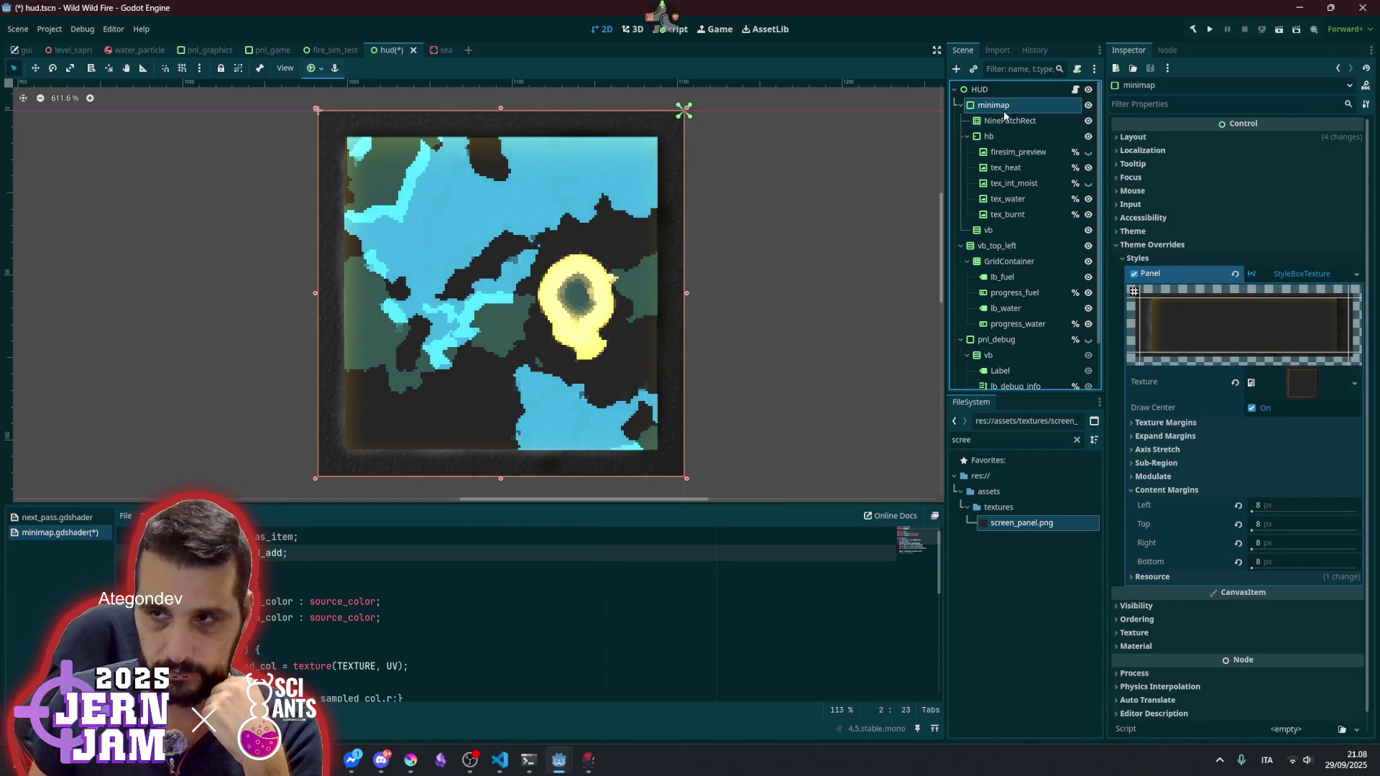
- Move hb into the NinePatchRect, place it above minimap, and delete minimap
drag(999, 134, 1004, 122)
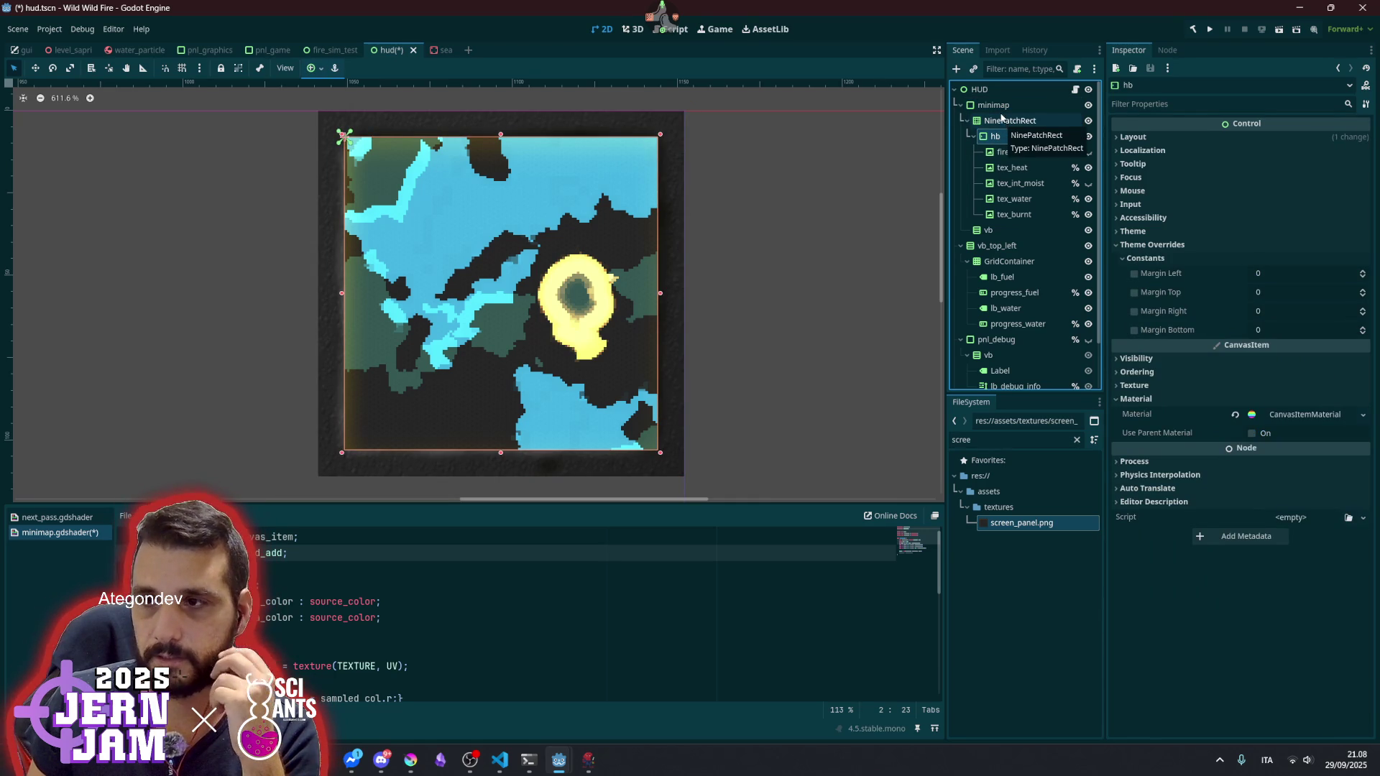
click(1002, 107)
drag(1003, 122, 1005, 110)
click(1006, 213)
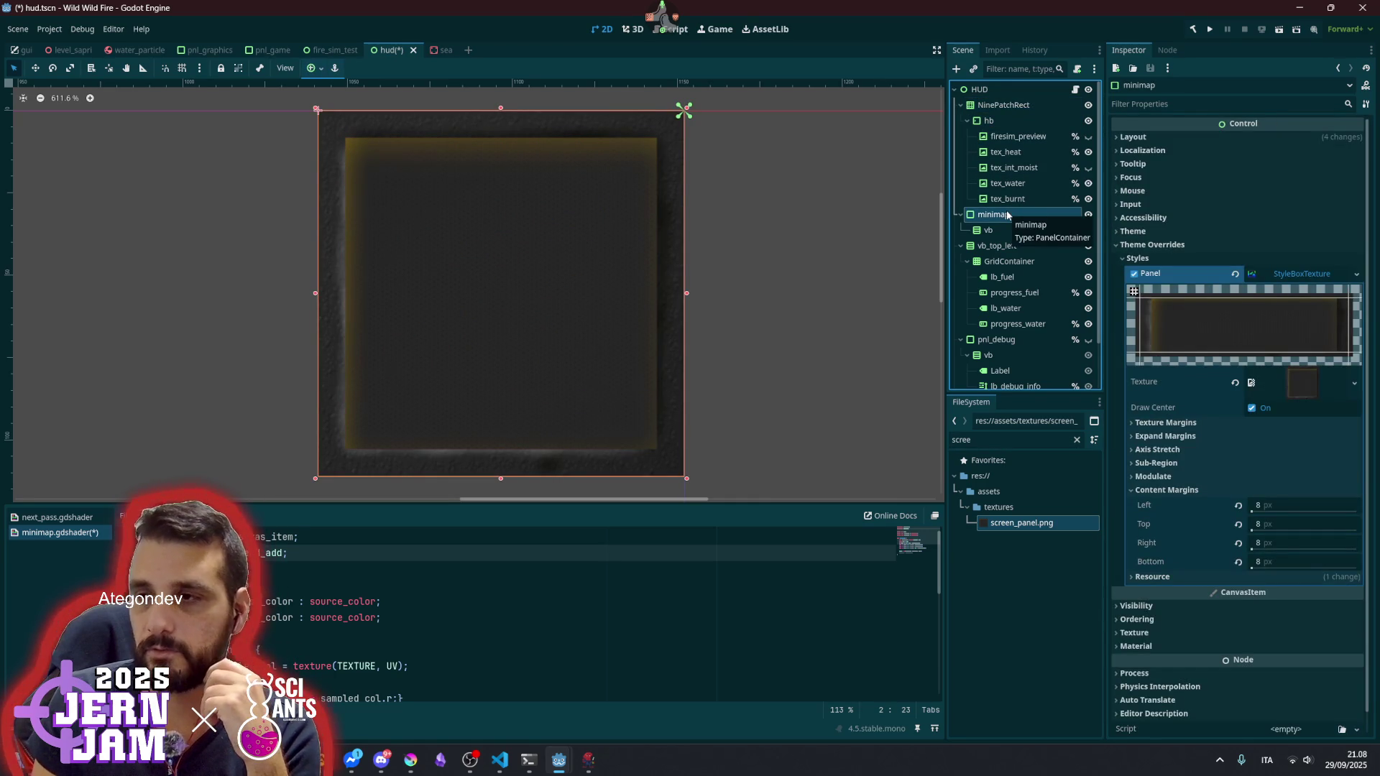
key(Delete)
click(1003, 109)
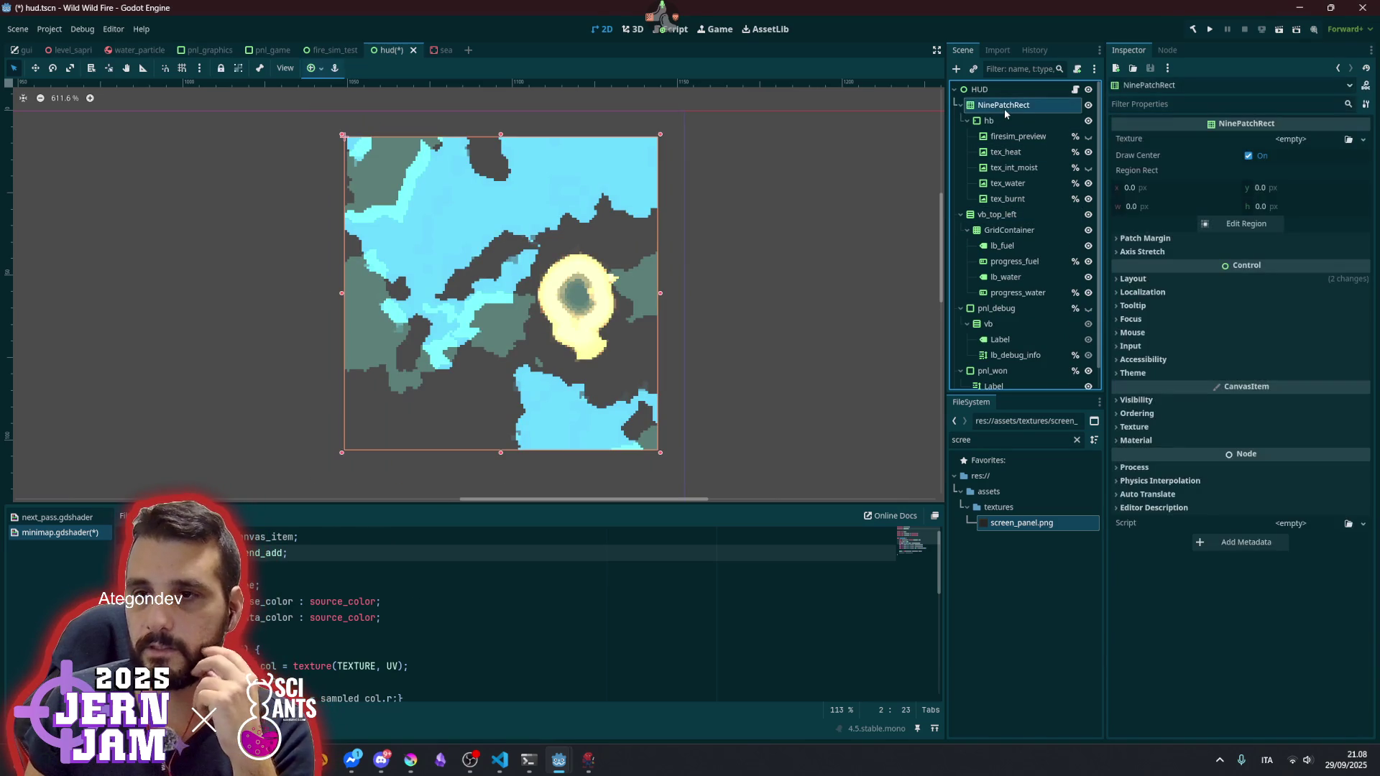
click(1003, 122)
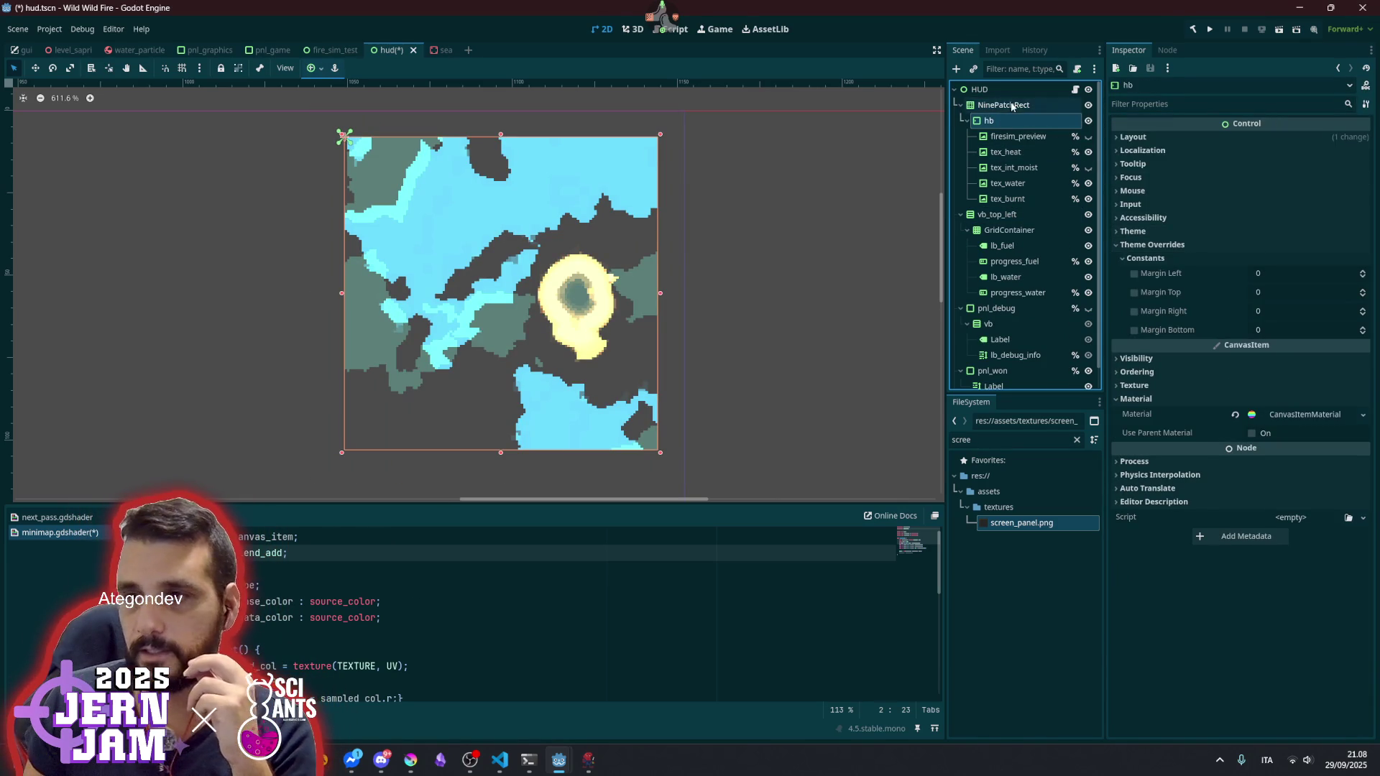
click(1012, 107)
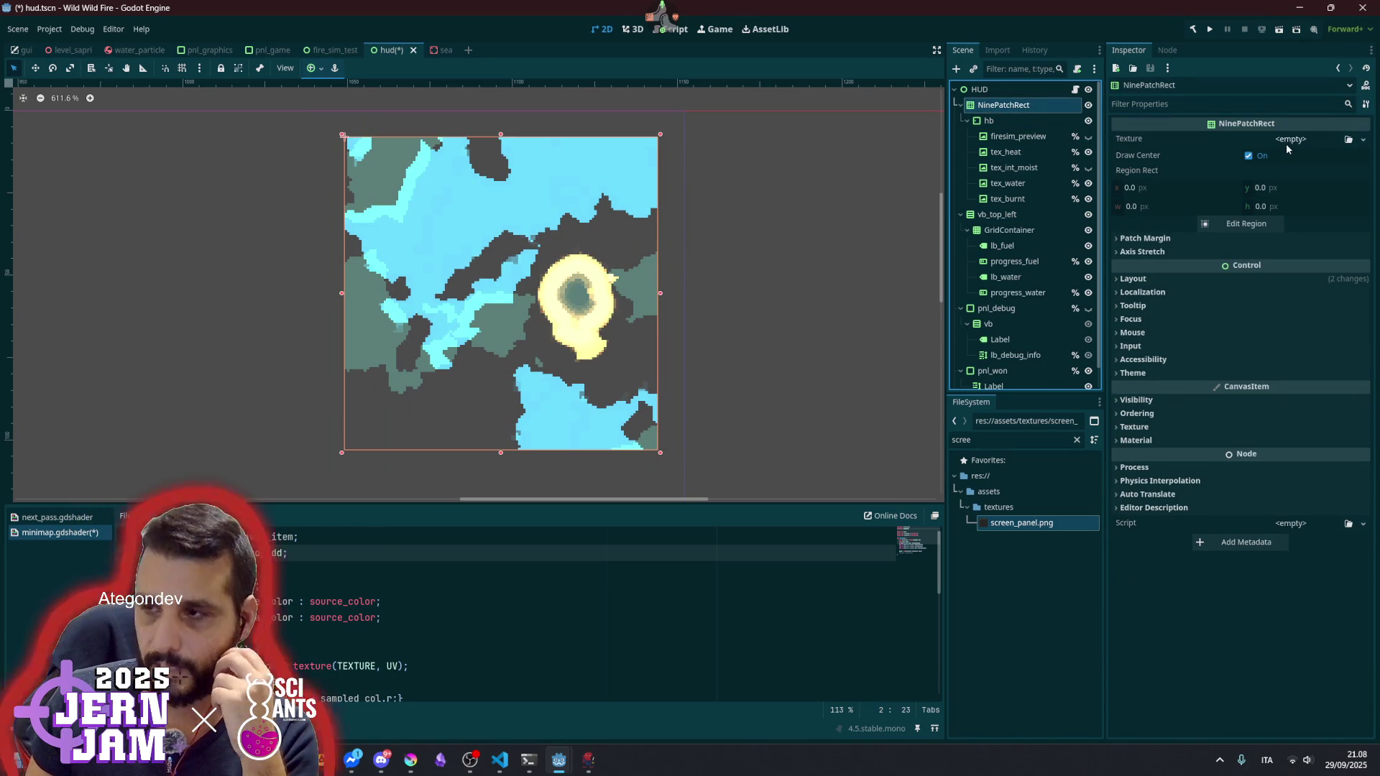
- Texture the NinePatchRect with screen_panel.png and anchor hb to Full Rect
drag(1021, 522, 1236, 140)
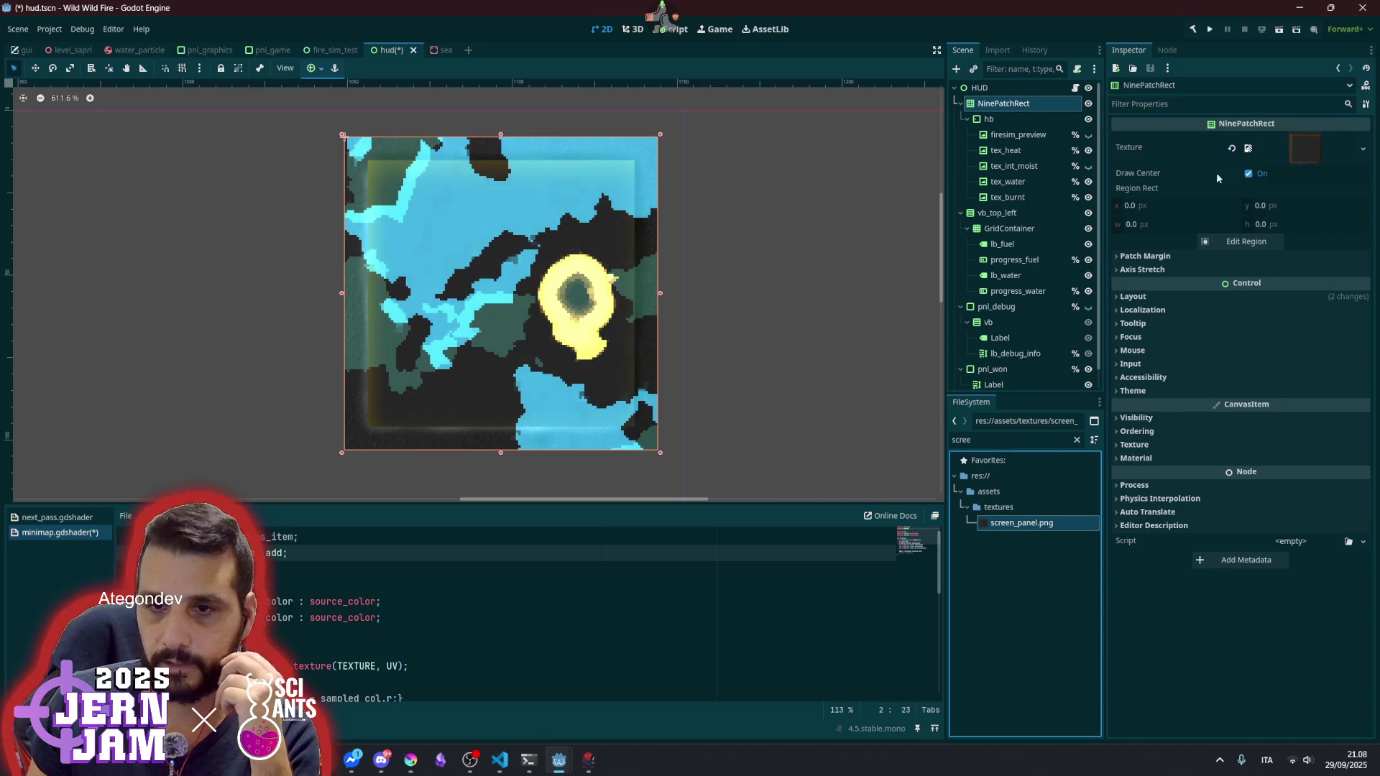
click(1006, 118)
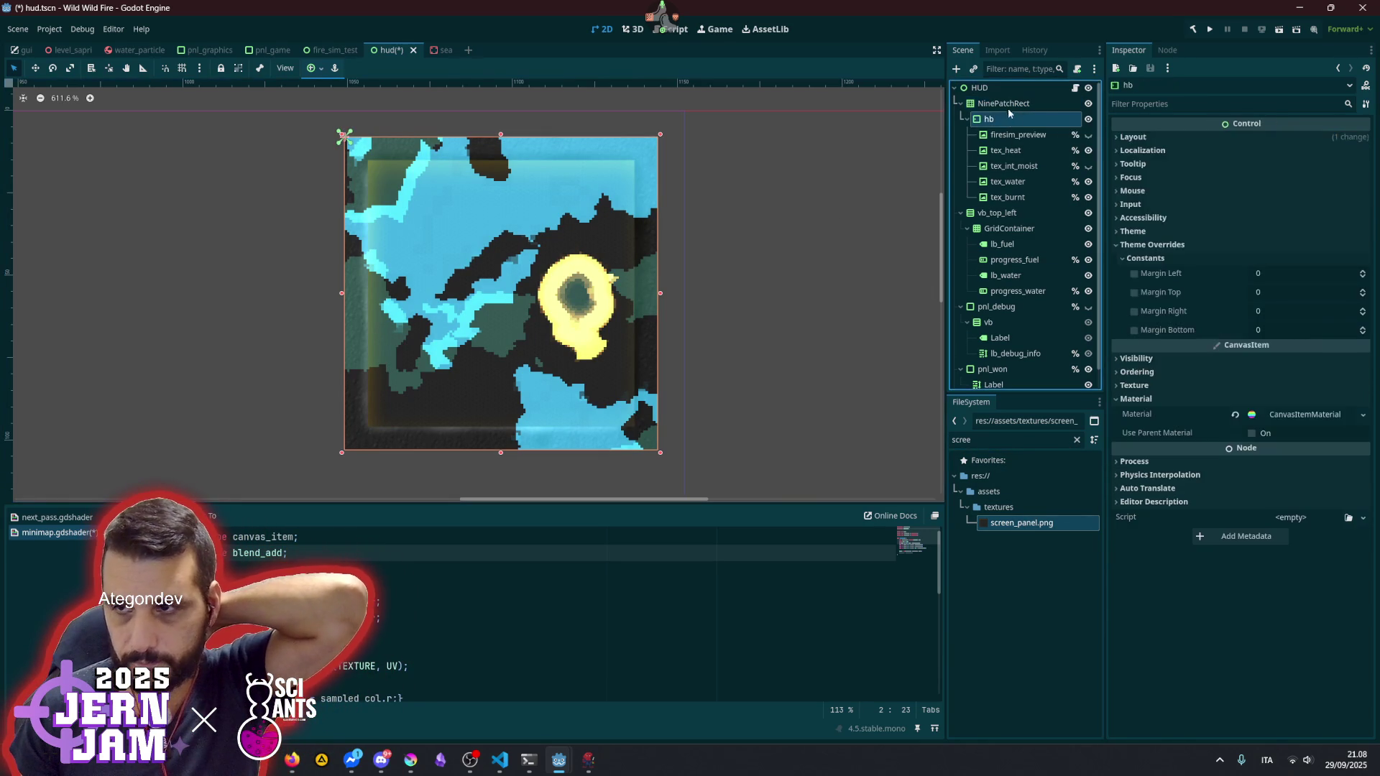
click(315, 68)
click(377, 167)
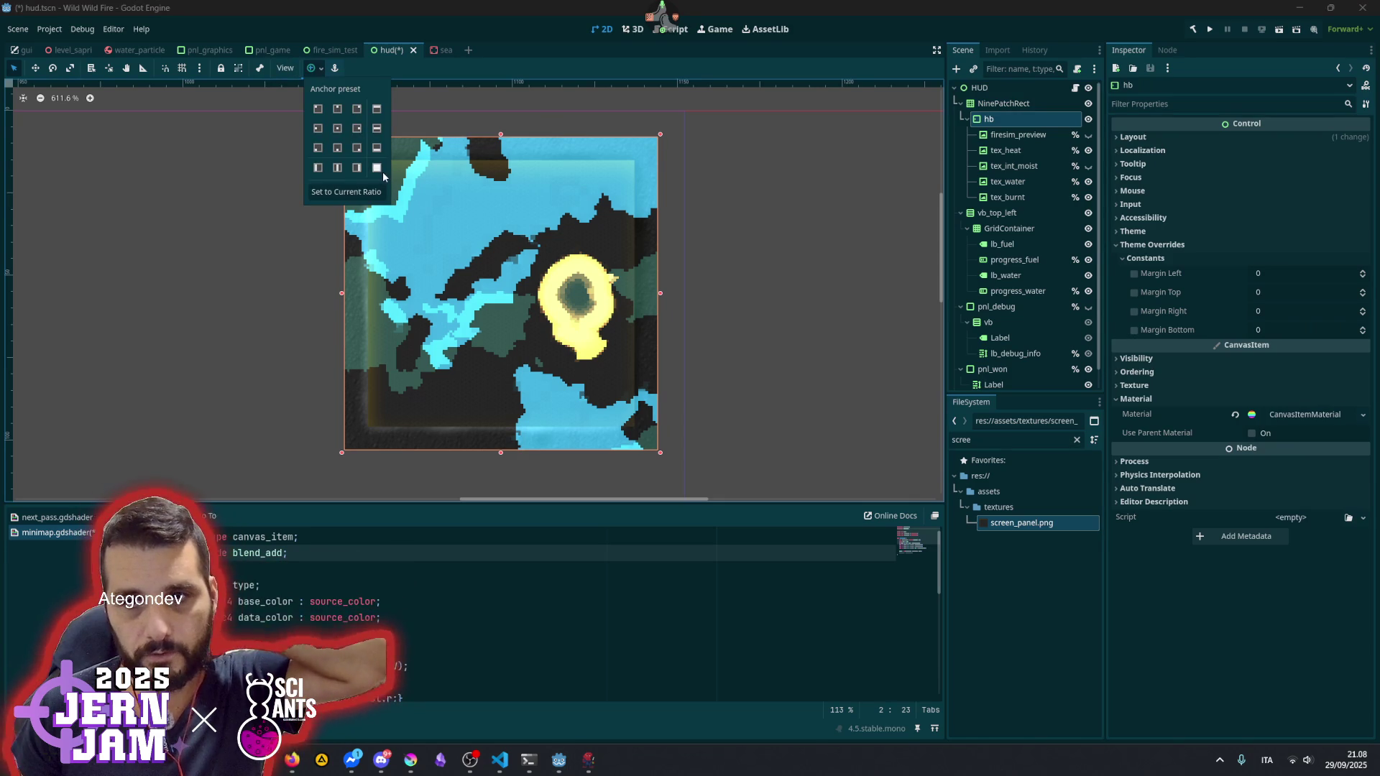
click(1006, 104)
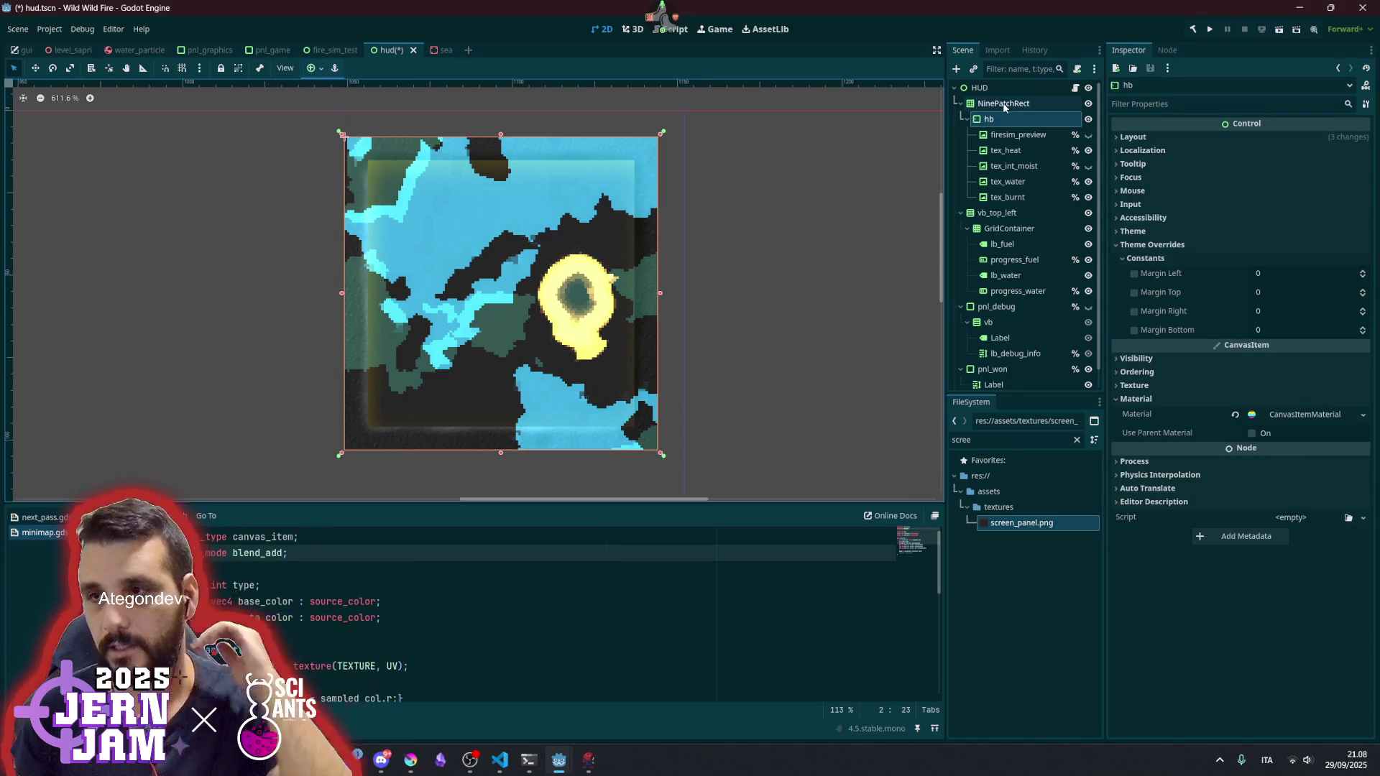
click(1006, 104)
mouse_move(344, 454)
mouse_down()
mouse_move(508, 253)
mouse_move(394, 200)
mouse_move(348, 400)
mouse_move(215, 466)
mouse_move(159, 445)
mouse_move(446, 306)
mouse_move(544, 364)
mouse_move(343, 453)
mouse_up()
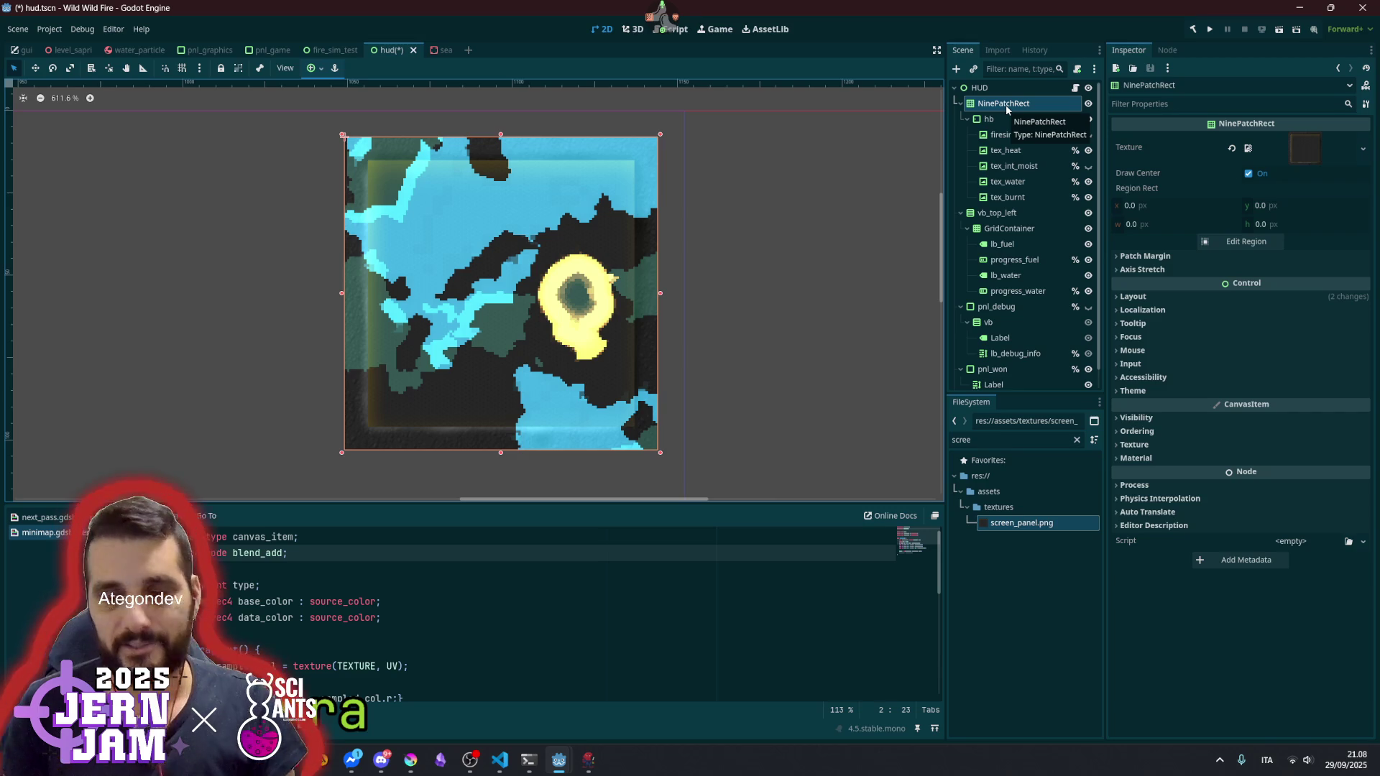
key(ctrl+a)
- Add a PanelContainer under HUD and make it the parent of NinePatchRect
text(nine)
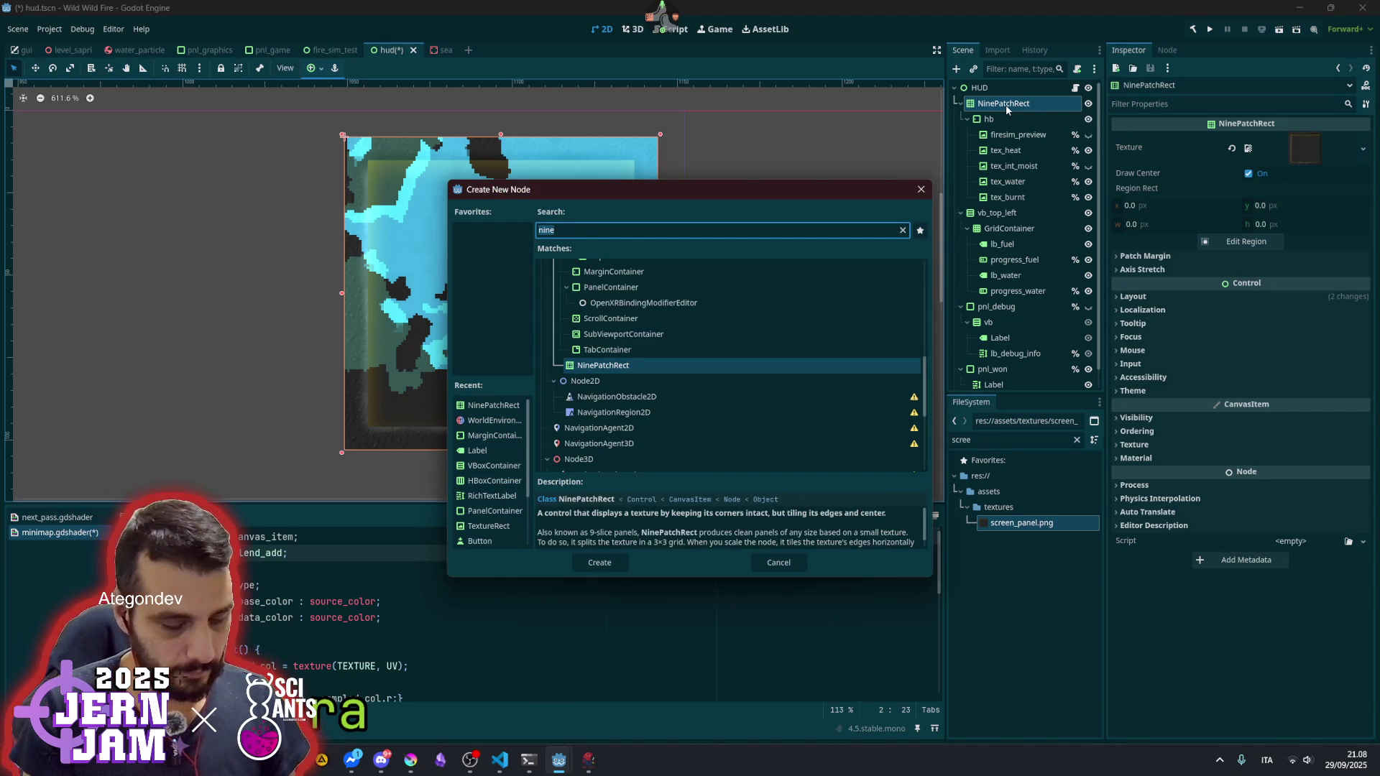
key(ctrl+a)
text(panelc)
key(Return)
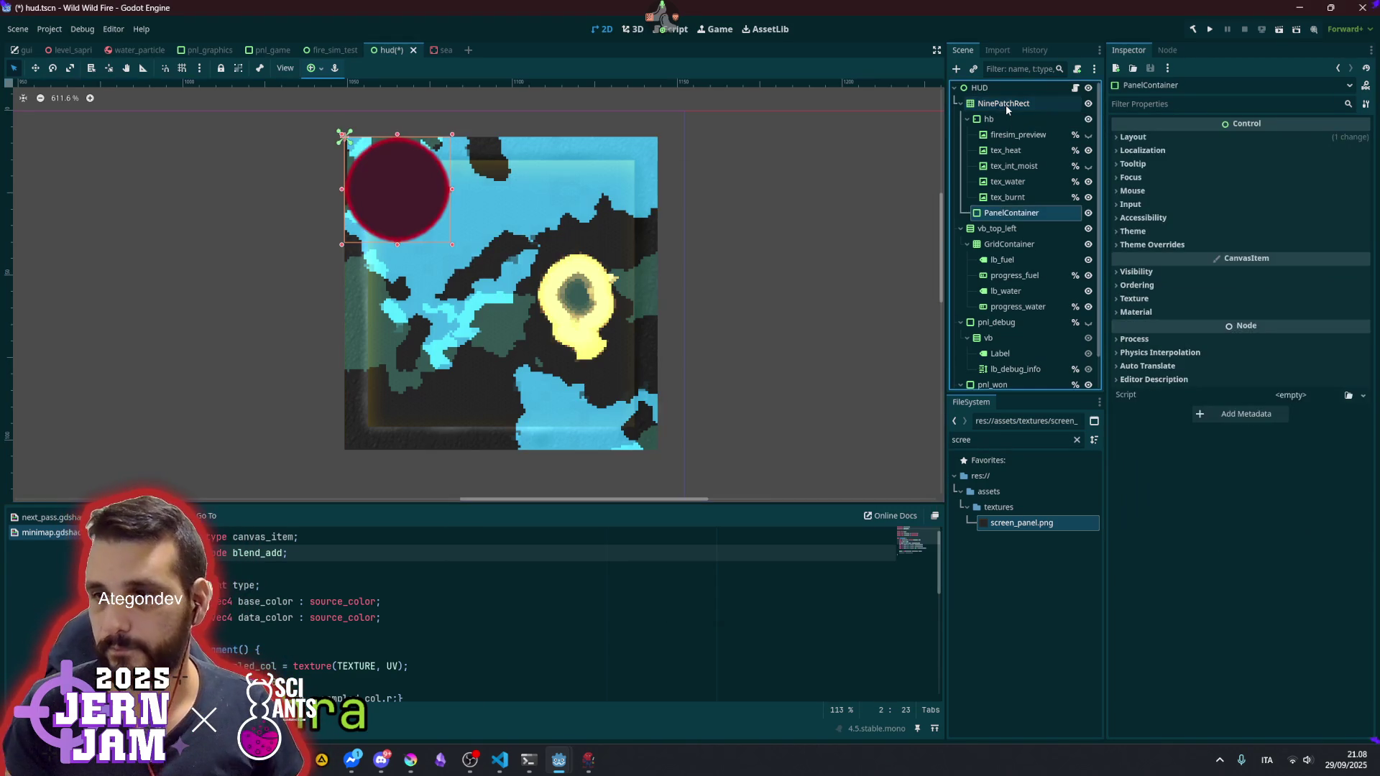
drag(1011, 213, 1002, 105)
click(1001, 118)
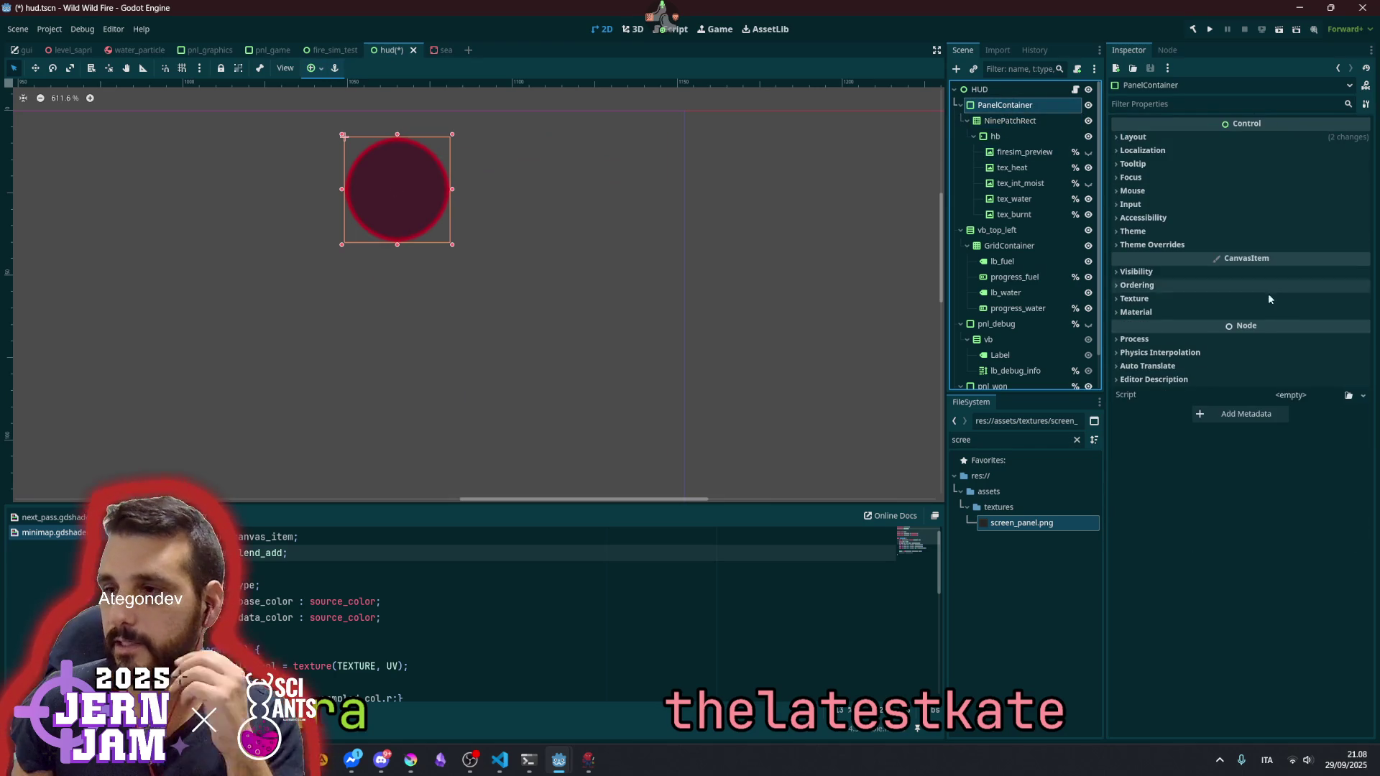
- Set the PanelContainer's Theme Overrides panel style to a new StyleBoxEmpty
click(1187, 245)
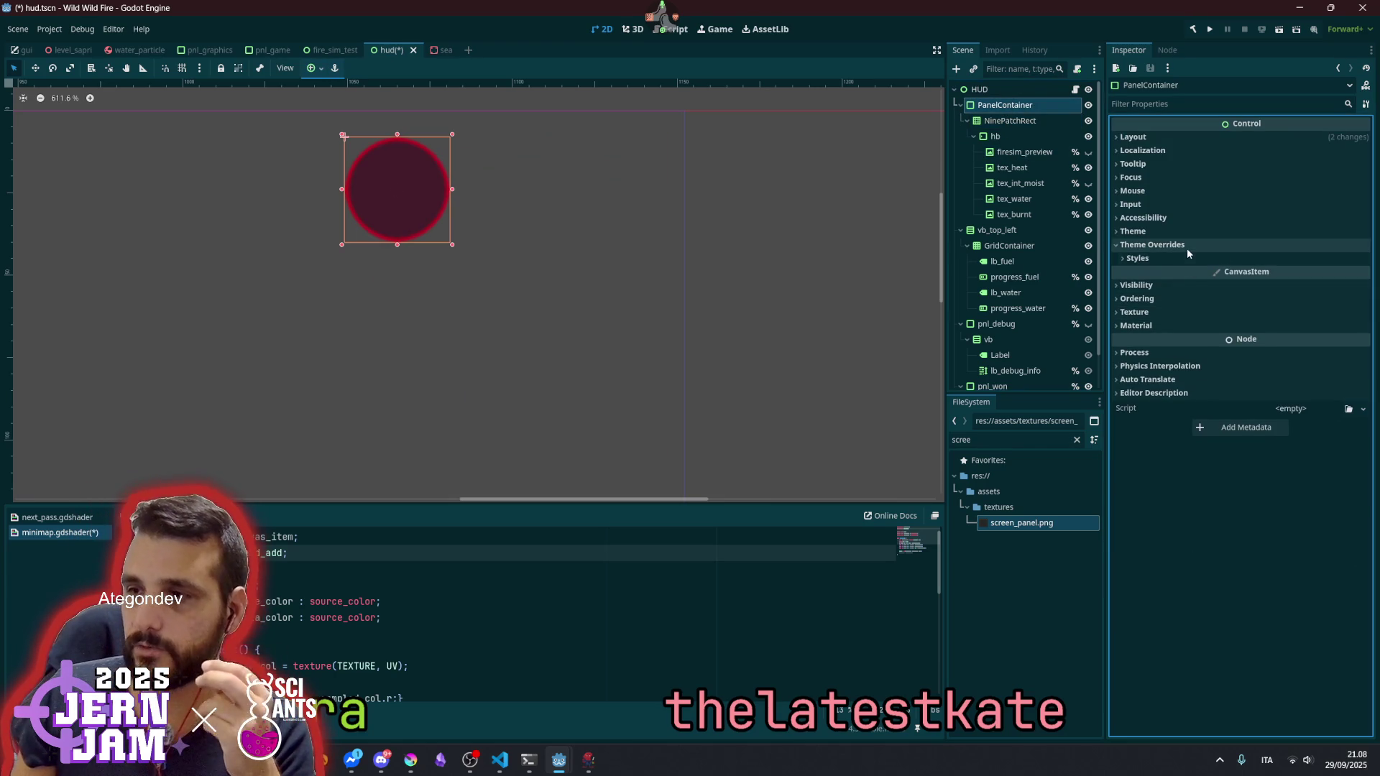
click(1298, 260)
click(1330, 273)
click(1361, 276)
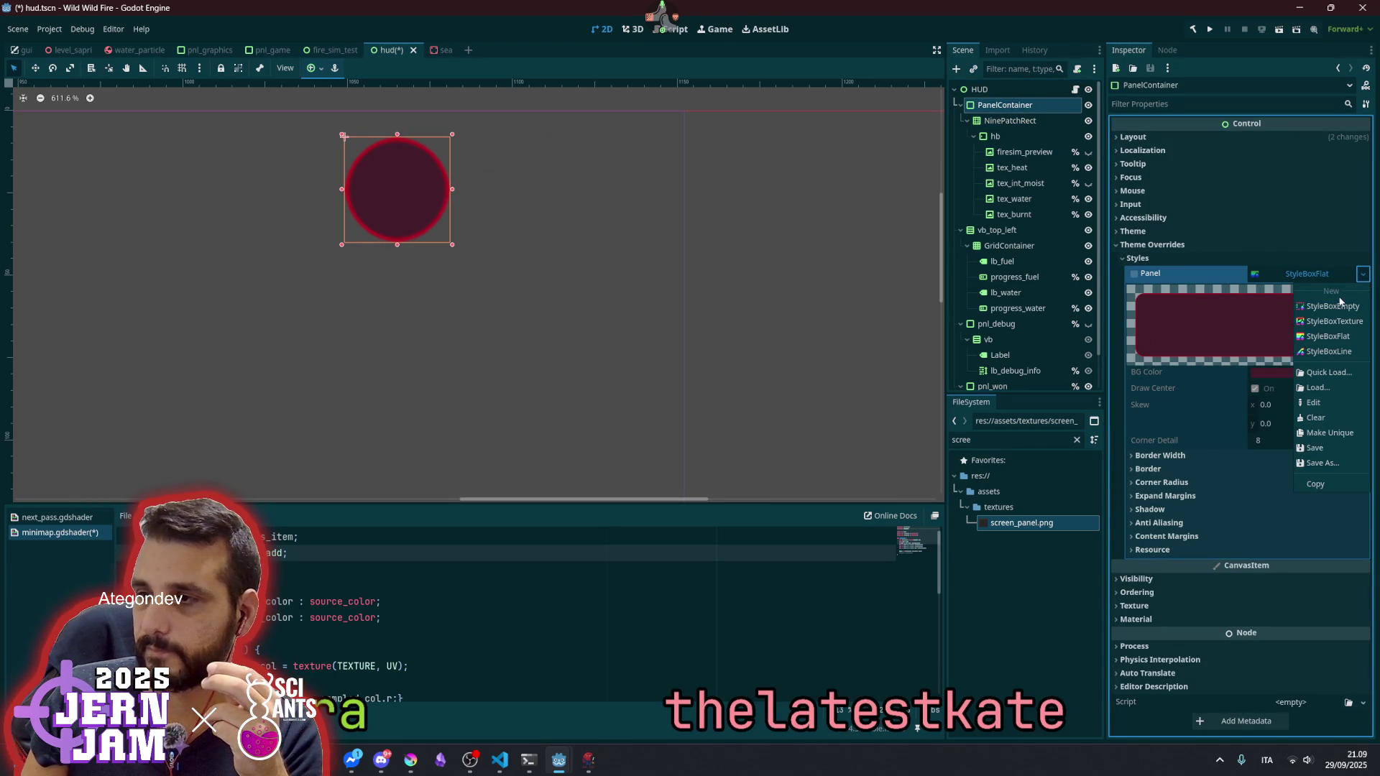
click(1333, 305)
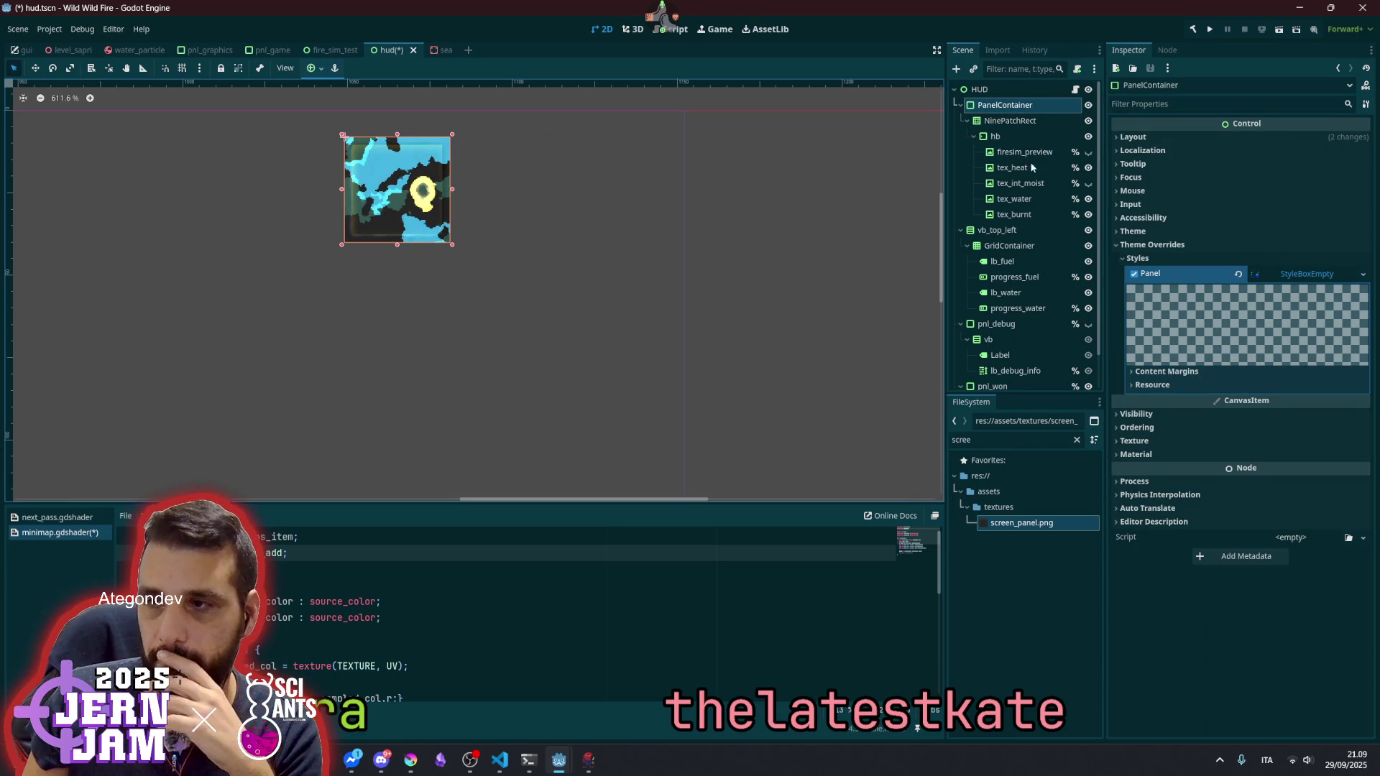
click(1008, 120)
- Put hb under PanelContainer with the NinePatchRect placed before it
drag(989, 139, 1002, 121)
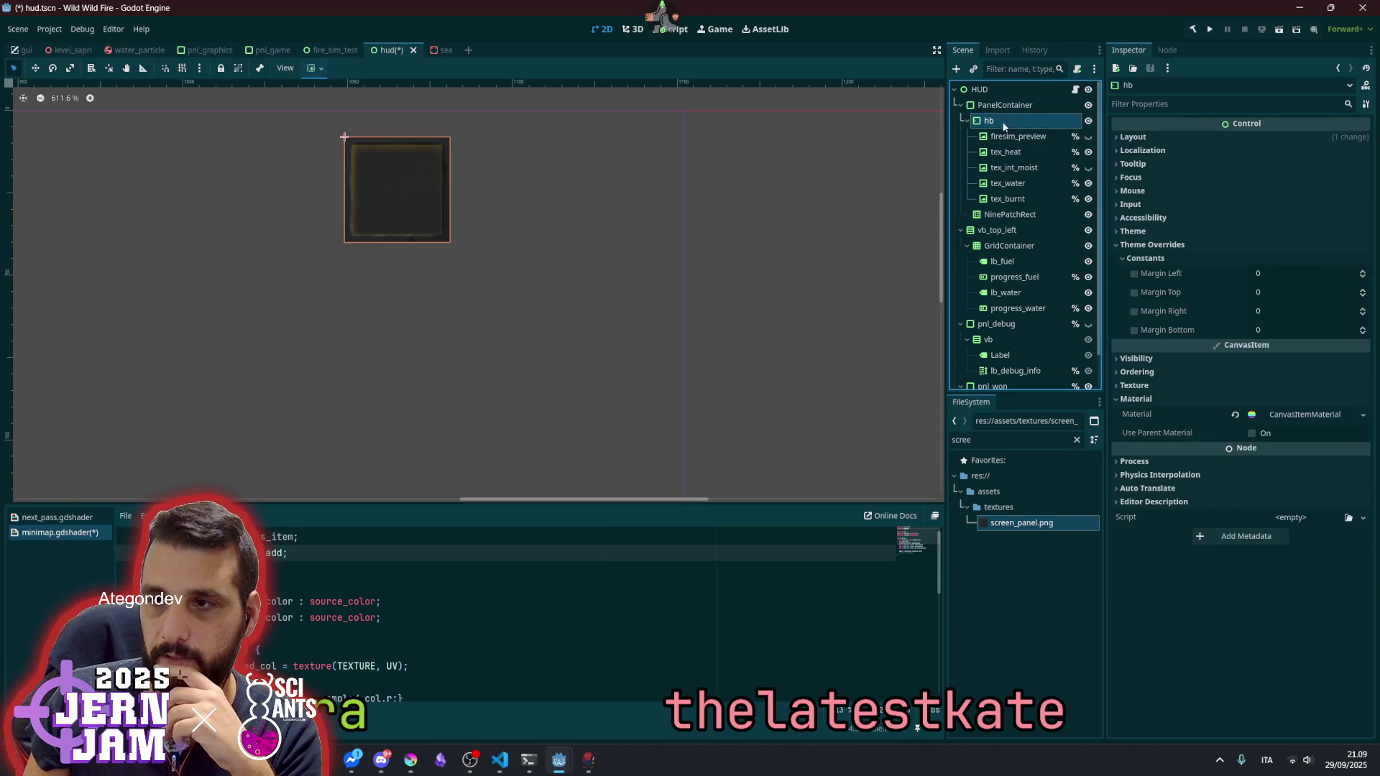
drag(1007, 214, 1015, 117)
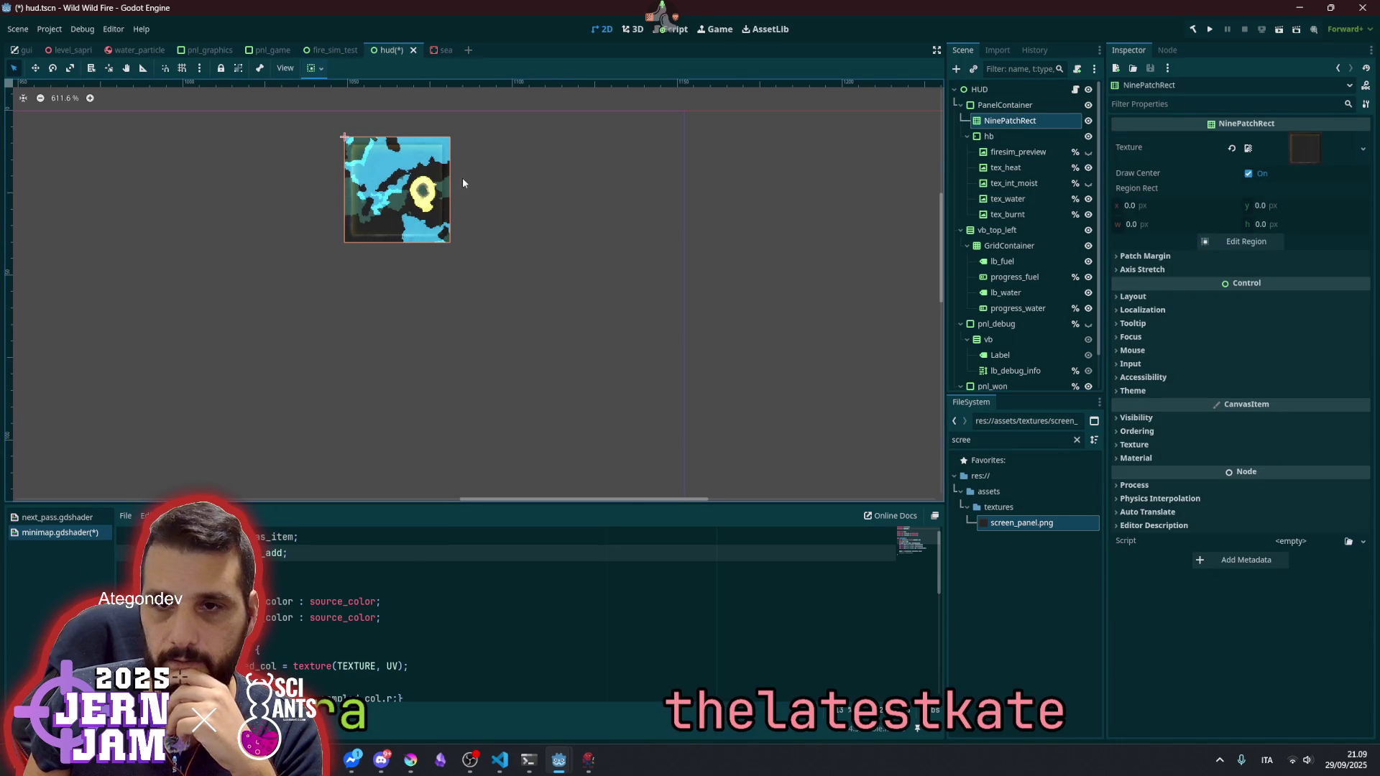
click(1015, 136)
scroll(438, 198, up, 2)
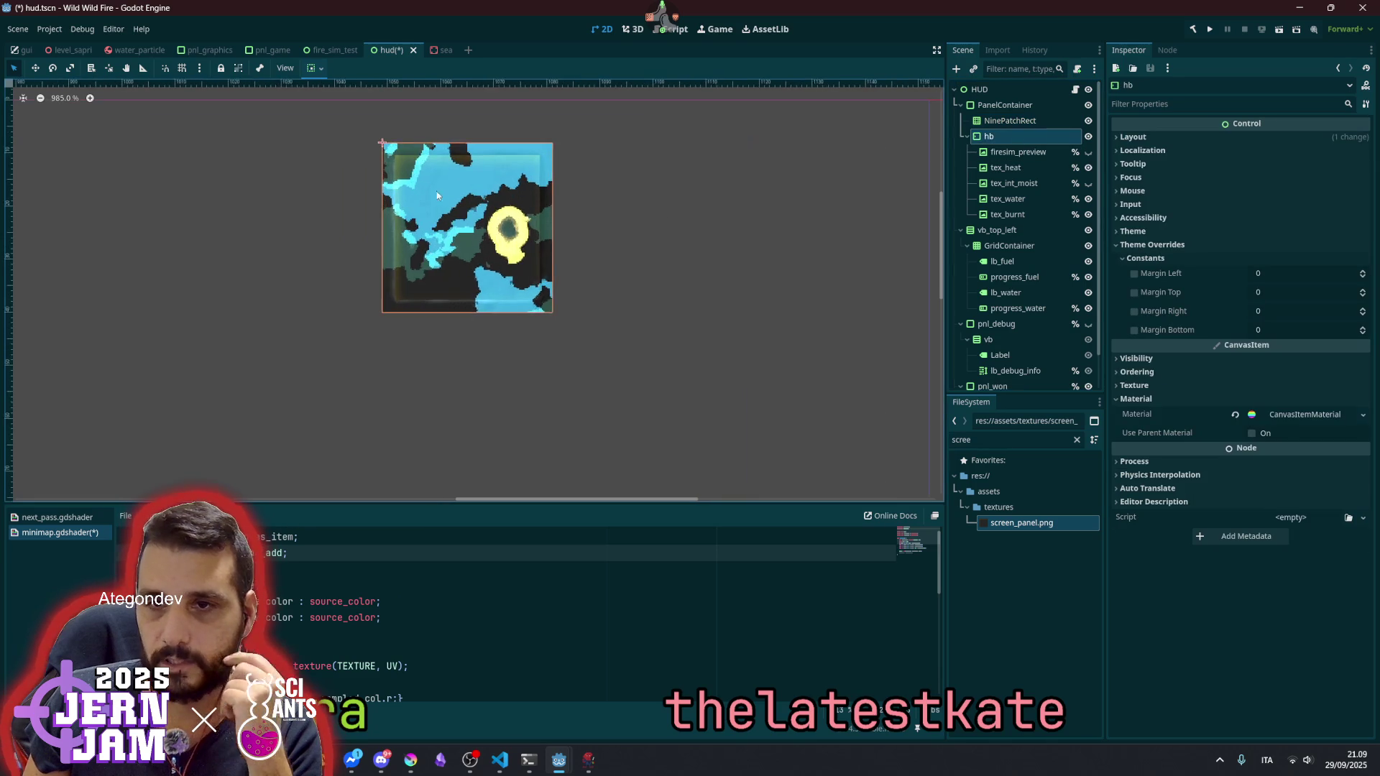
scroll(438, 194, up, 1)
- Reset the NinePatchRect's Region Rect X to 0
click(1016, 120)
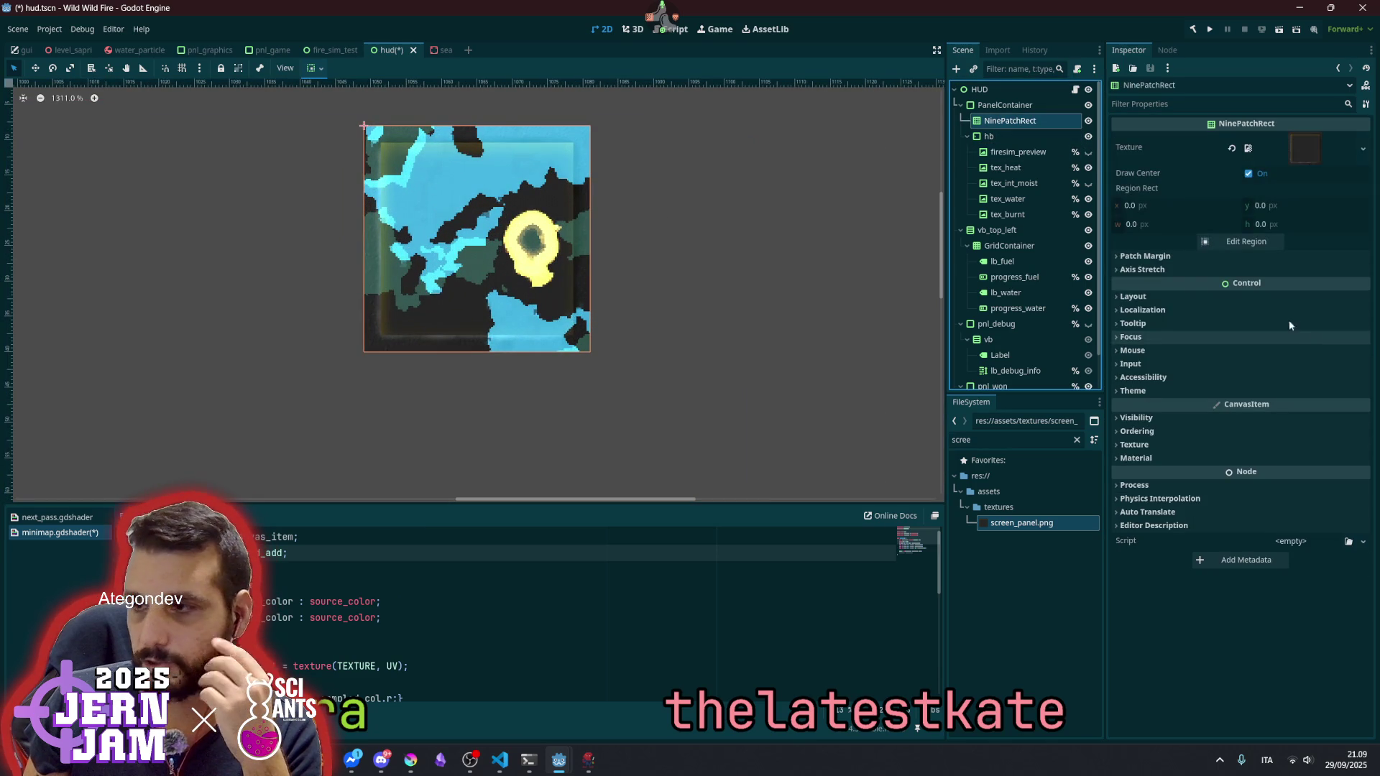
click(1303, 148)
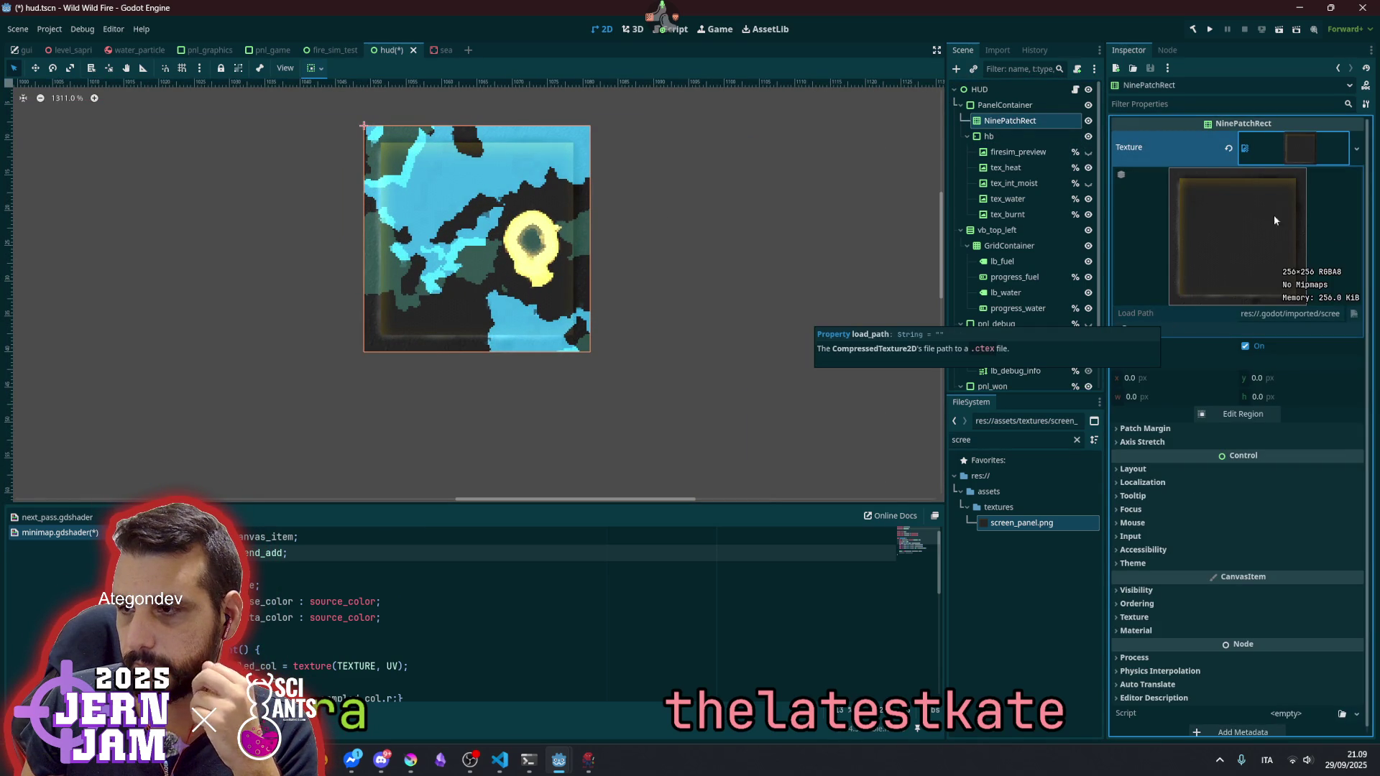
drag(1154, 378, 1166, 387)
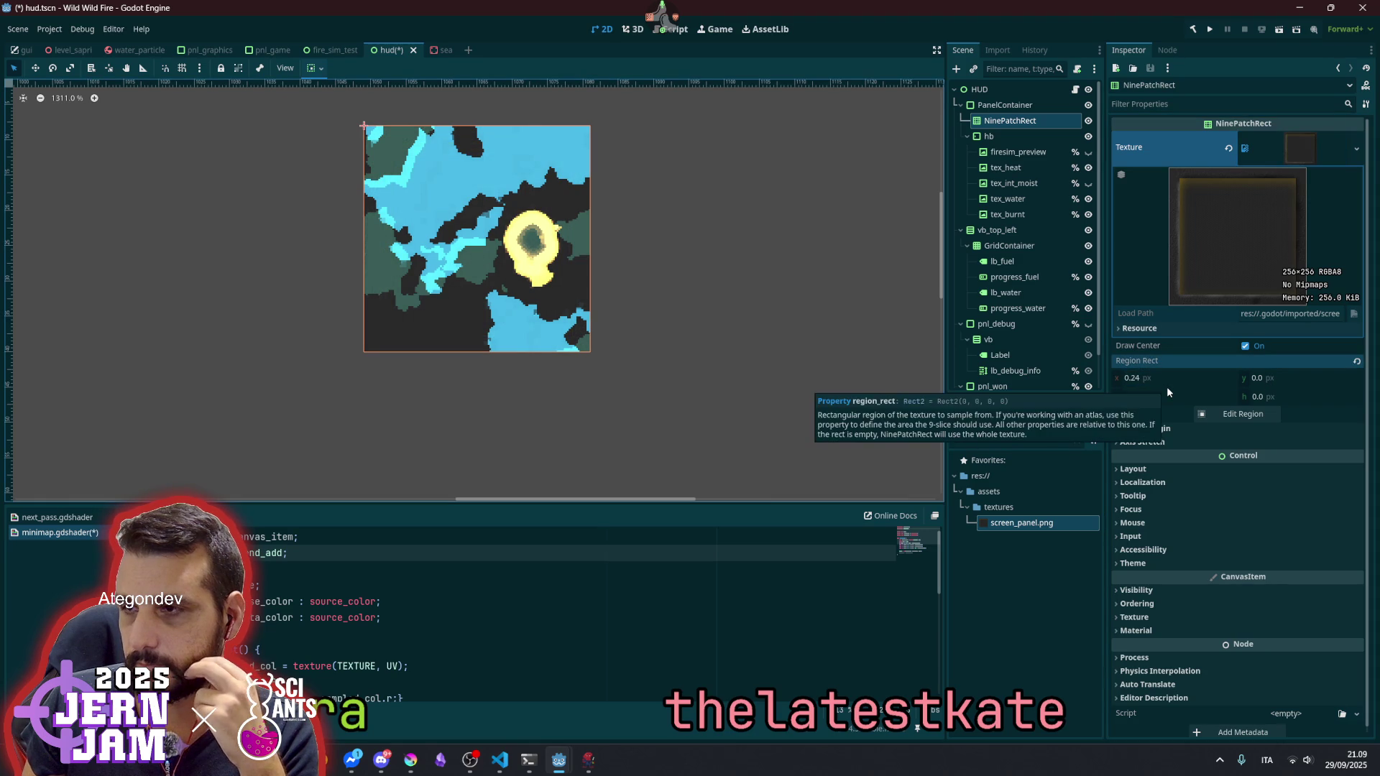
click(1186, 430)
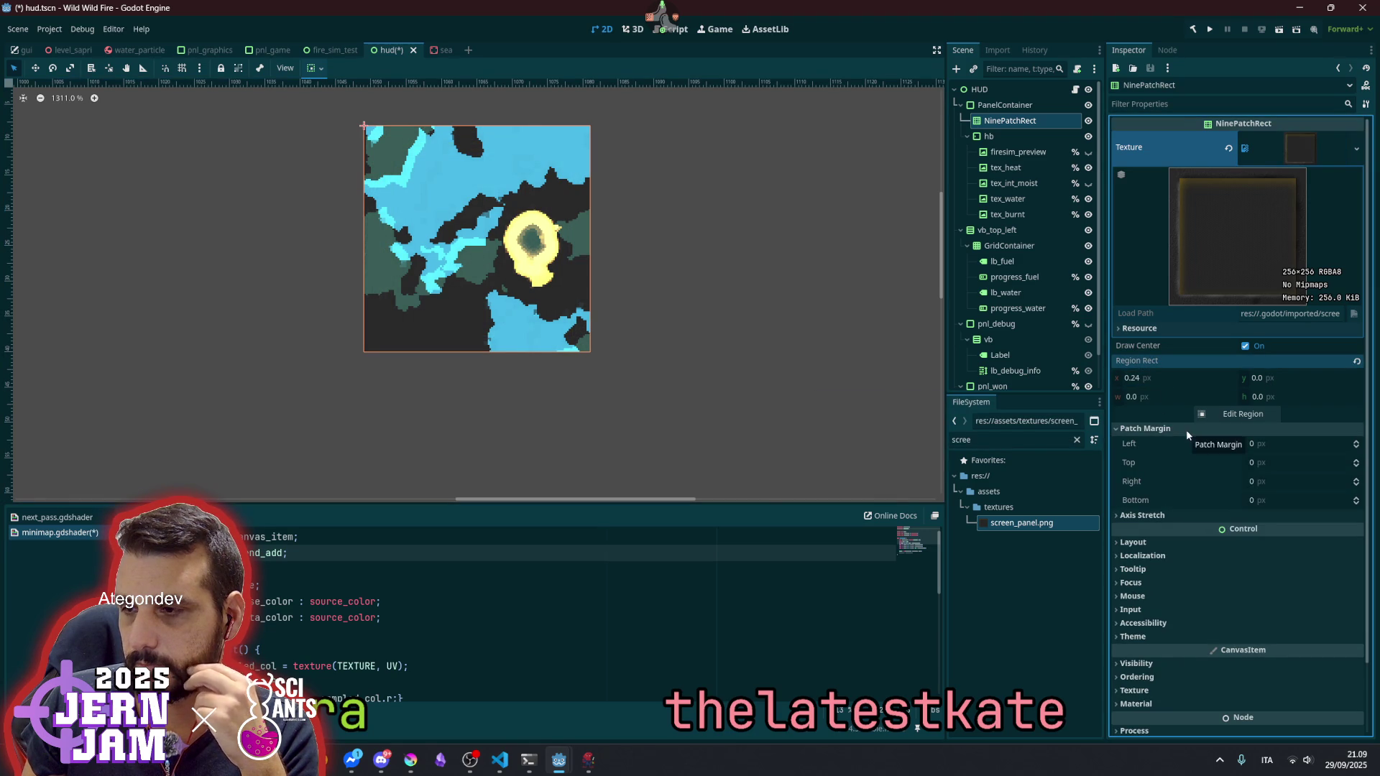
click(1155, 377)
text(0)
key(Return)
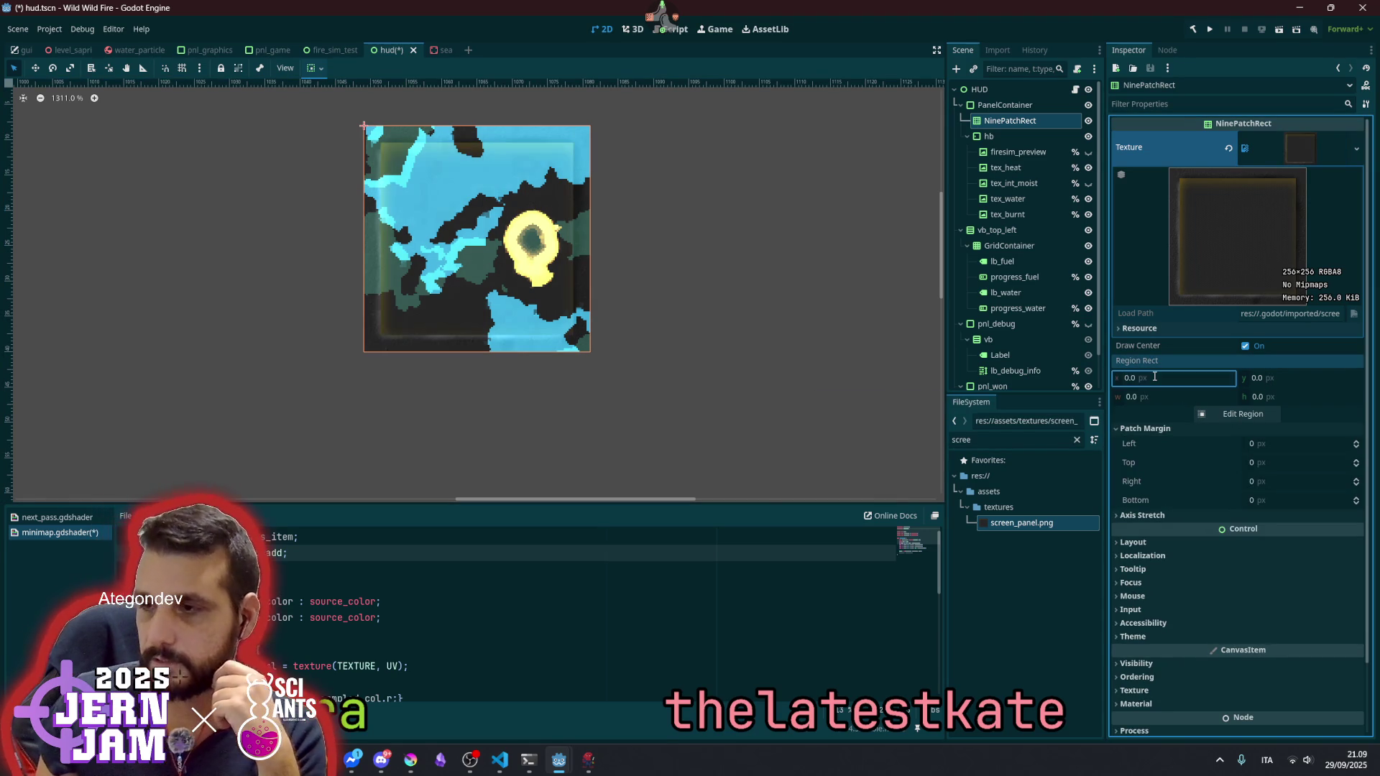
- Set the NinePatchRect patch margins to 70 on left, top, right and bottom
mouse_move(1286, 444)
mouse_down()
mouse_move(1344, 444)
mouse_move(1318, 445)
mouse_up()
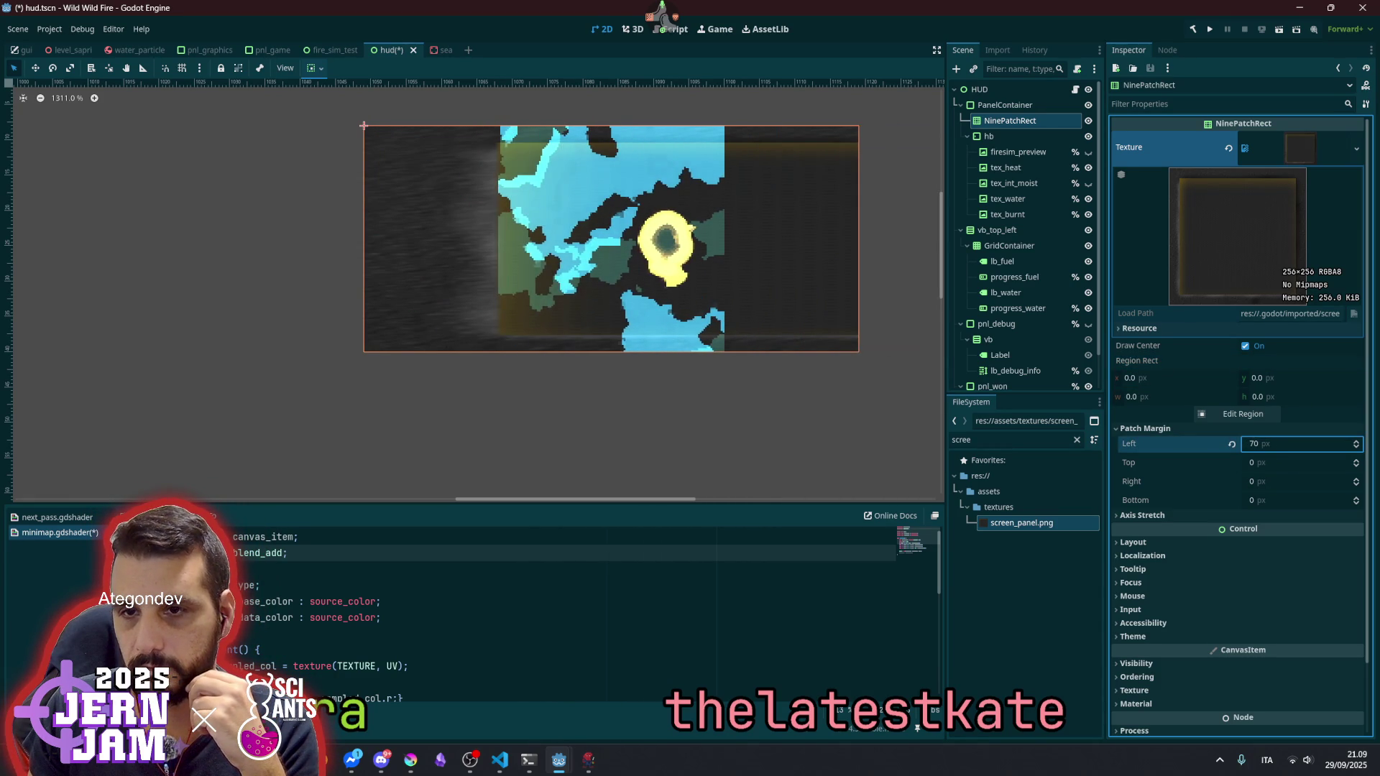
click(1274, 466)
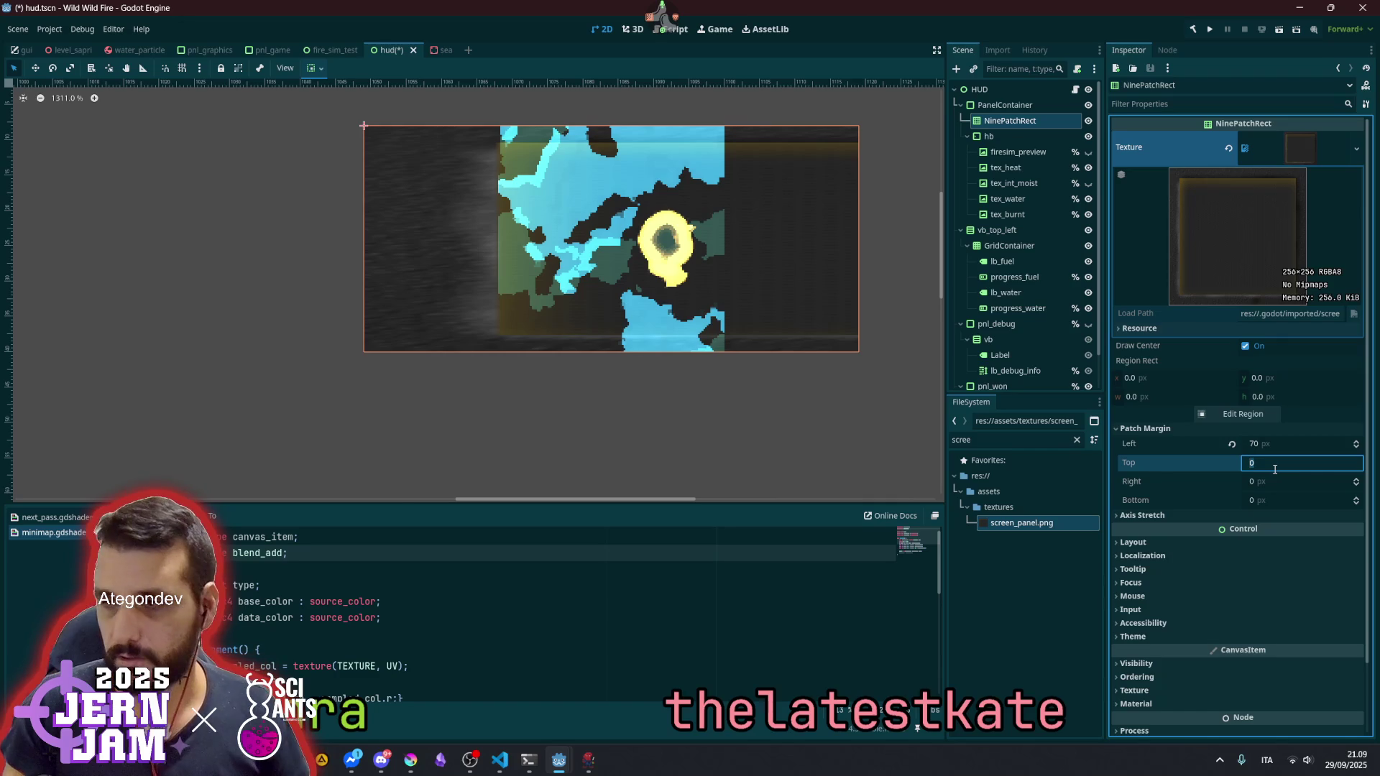
text(70)
key(Tab)
text(70)
key(Tab)
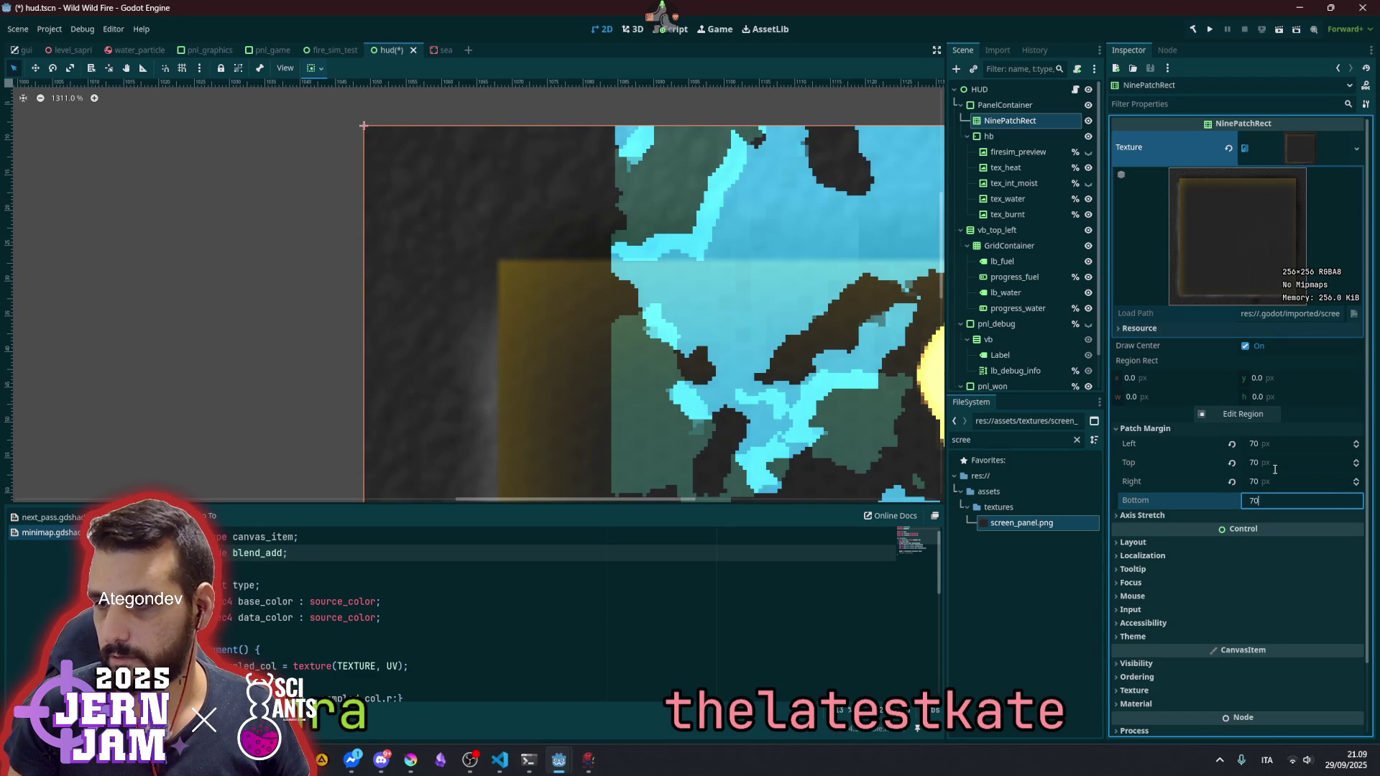
scroll(496, 144, down, 5)
scroll(498, 147, down, 2)
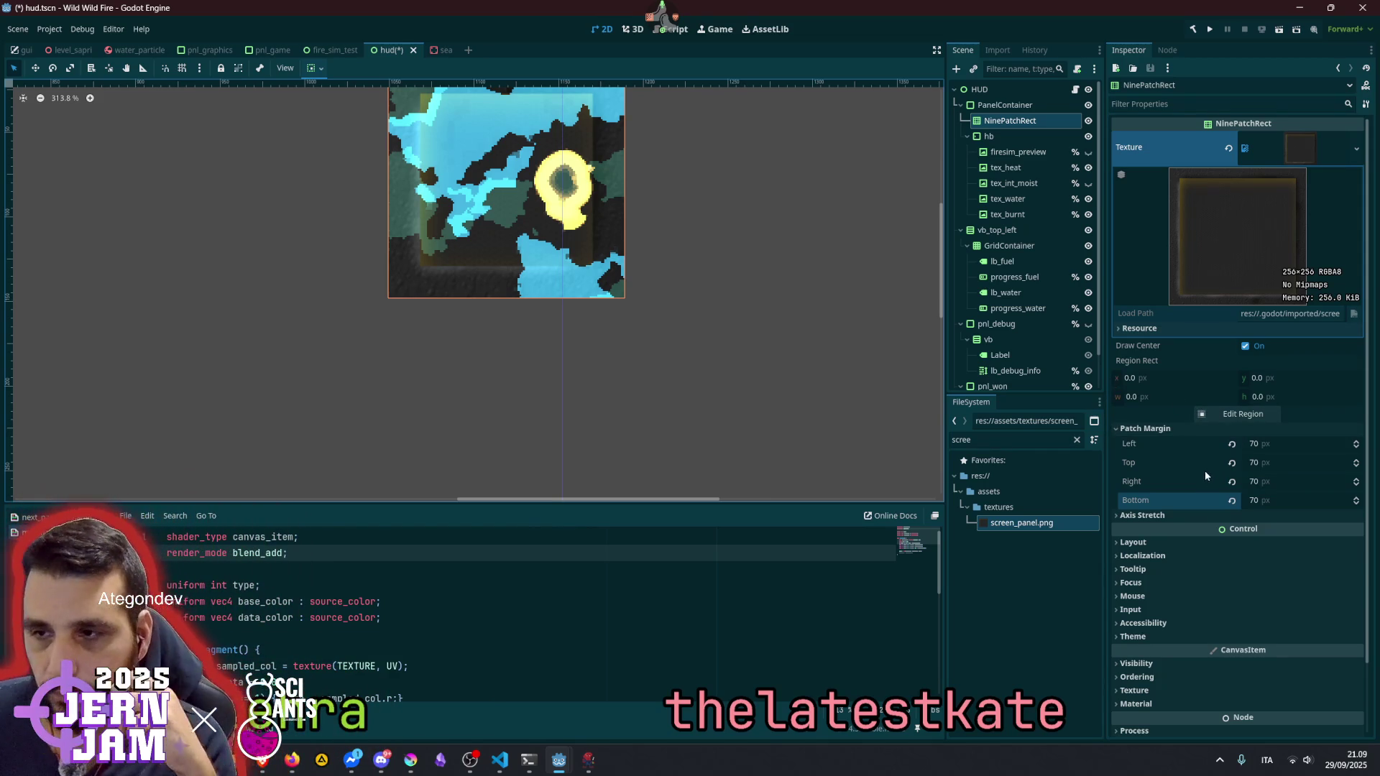
- Reorder hb and NinePatchRect back under PanelContainer in the Scene dock
drag(1006, 141, 1013, 114)
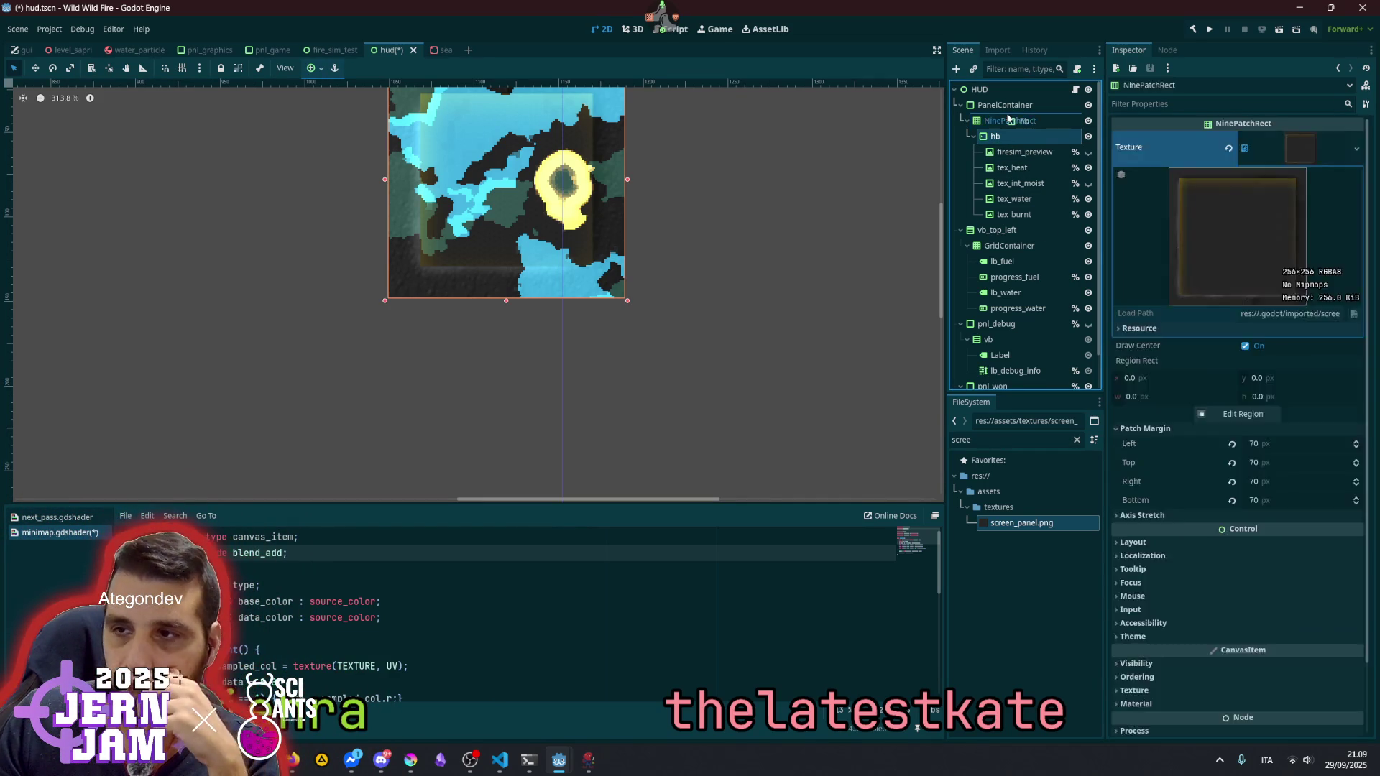
drag(1002, 215, 1006, 116)
scroll(552, 257, up, 2)
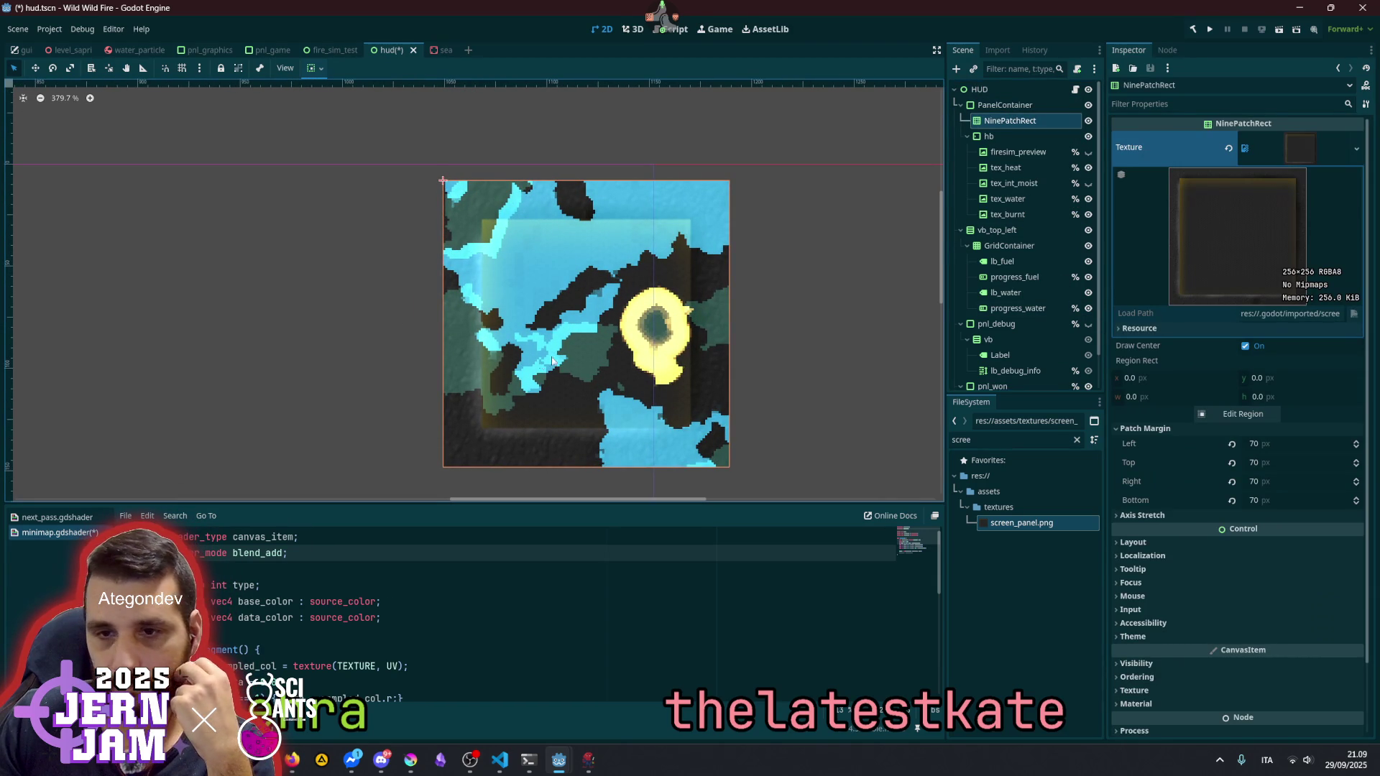
scroll(526, 385, up, 2)
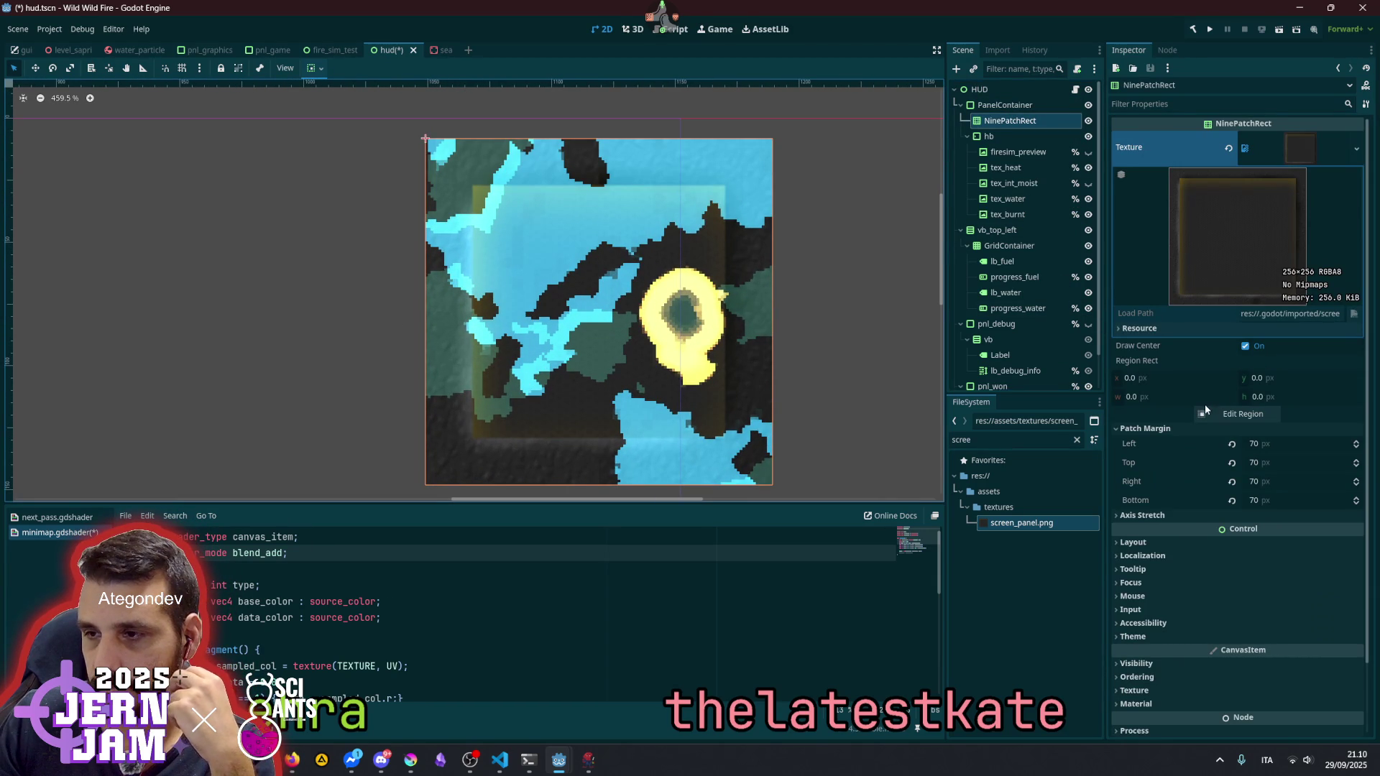
- Set both Horizontal and Vertical Axis Stretch to Tile Fit
click(1143, 515)
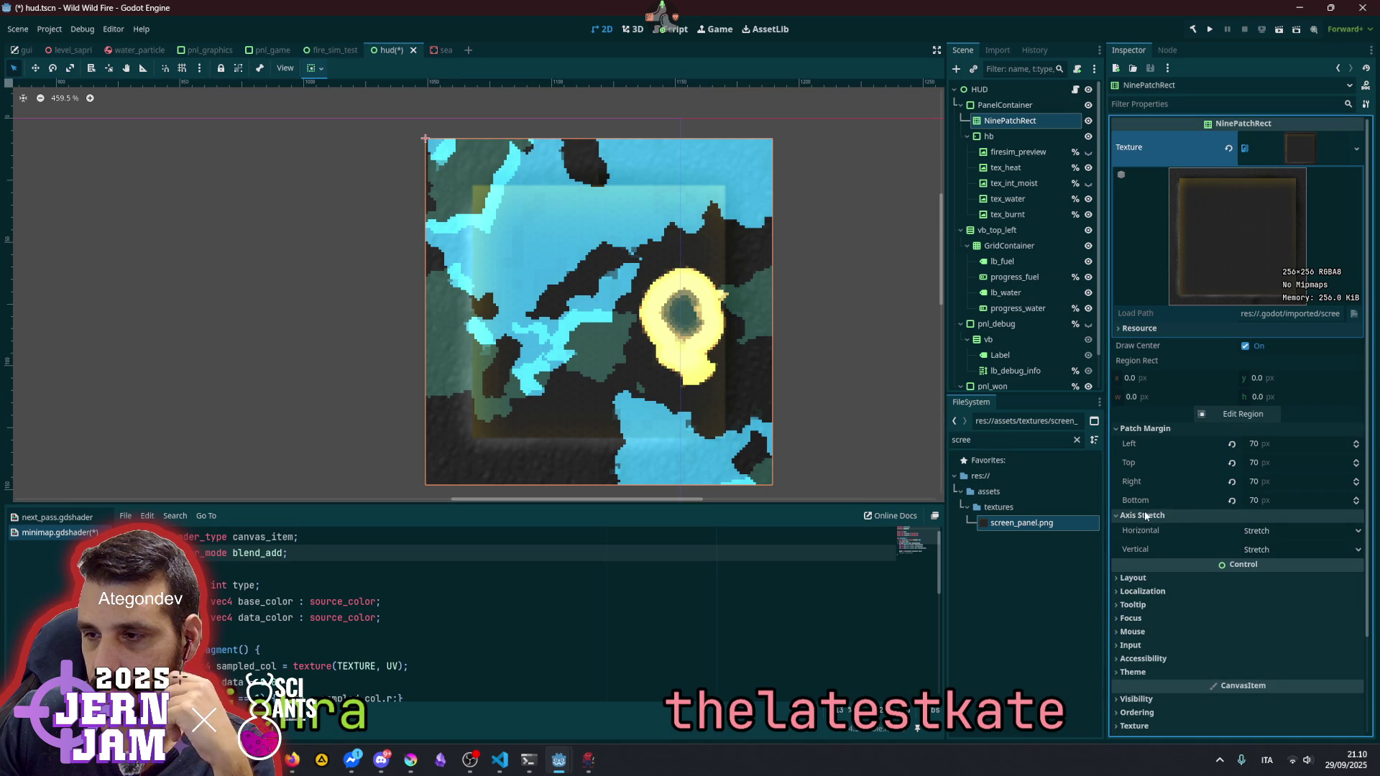
click(1276, 532)
click(1269, 565)
click(1274, 544)
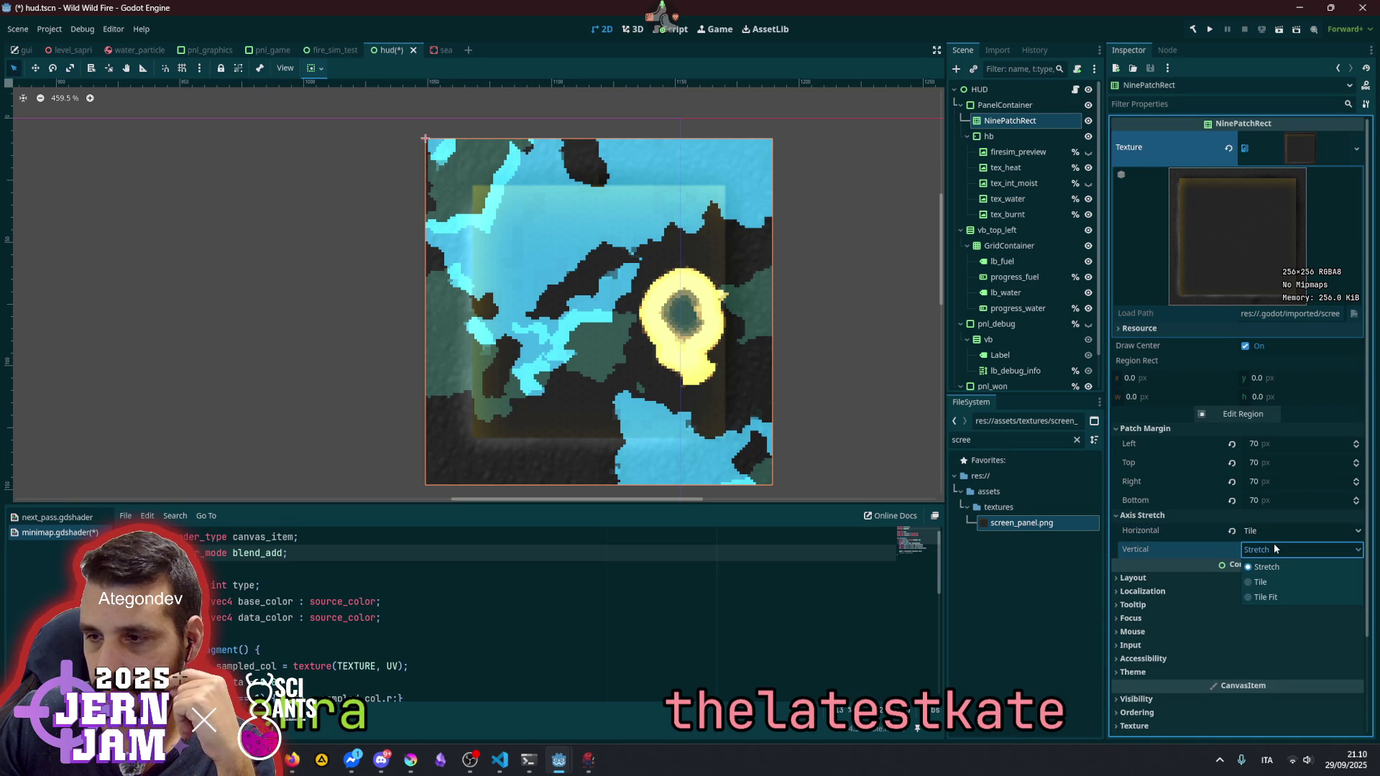
click(1272, 597)
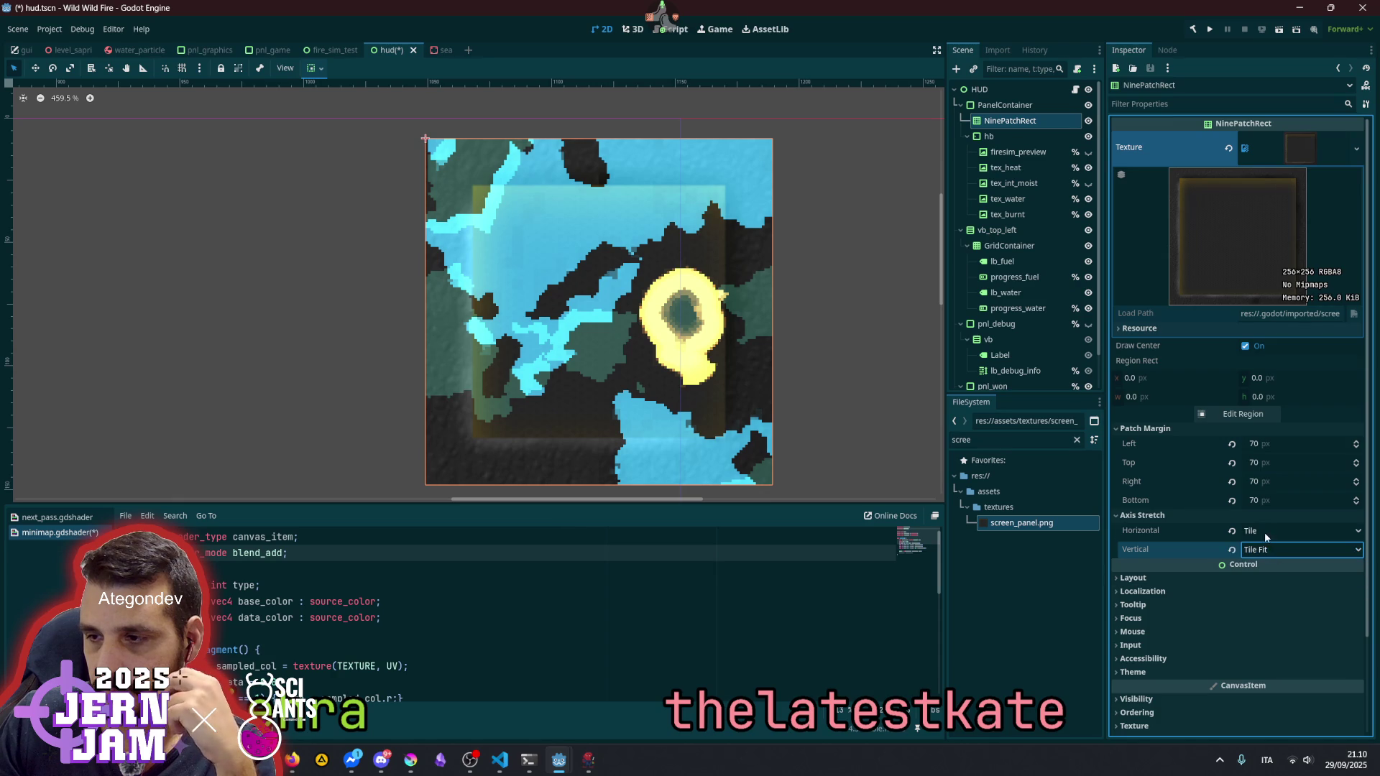
click(1264, 532)
click(1274, 579)
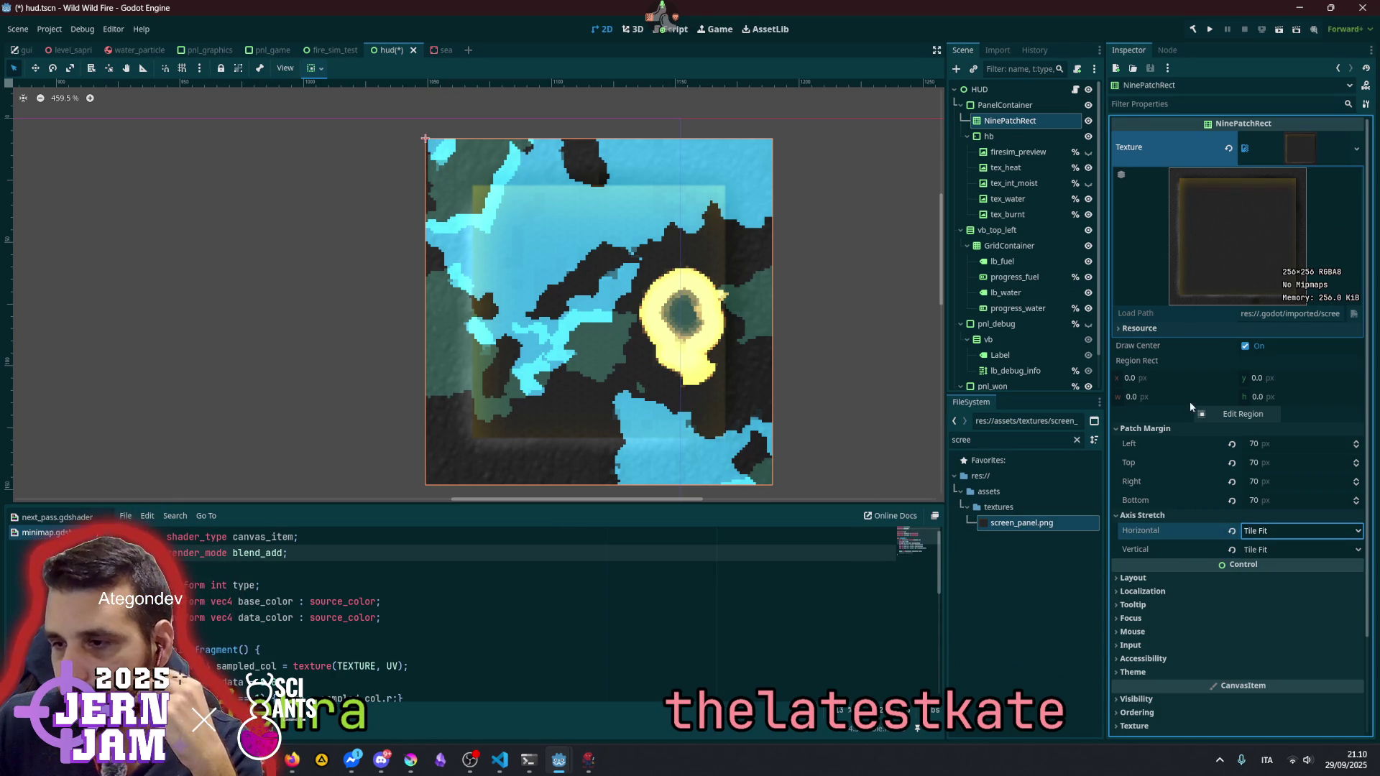
- Toggle Draw Center and tidy the Patch Margin and Texture sections
click(1156, 430)
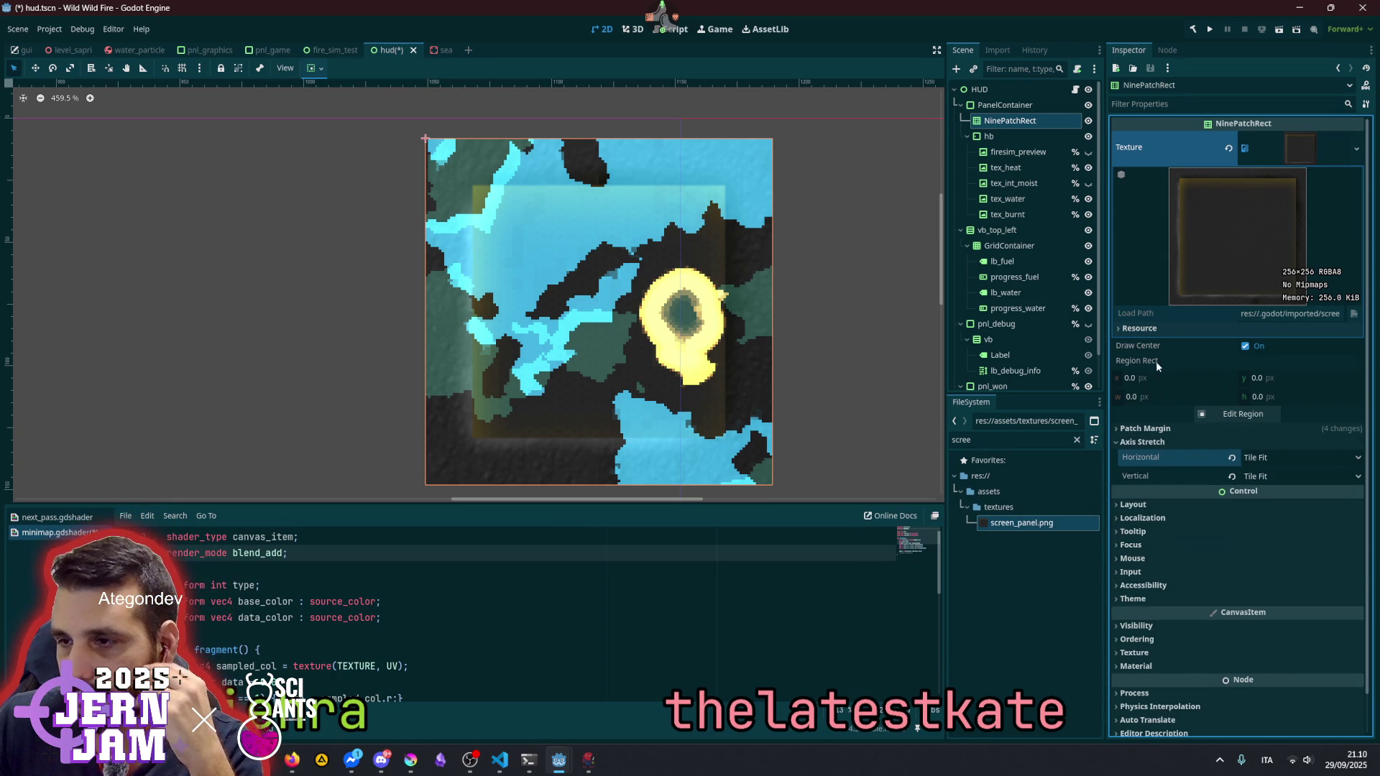
click(1247, 346)
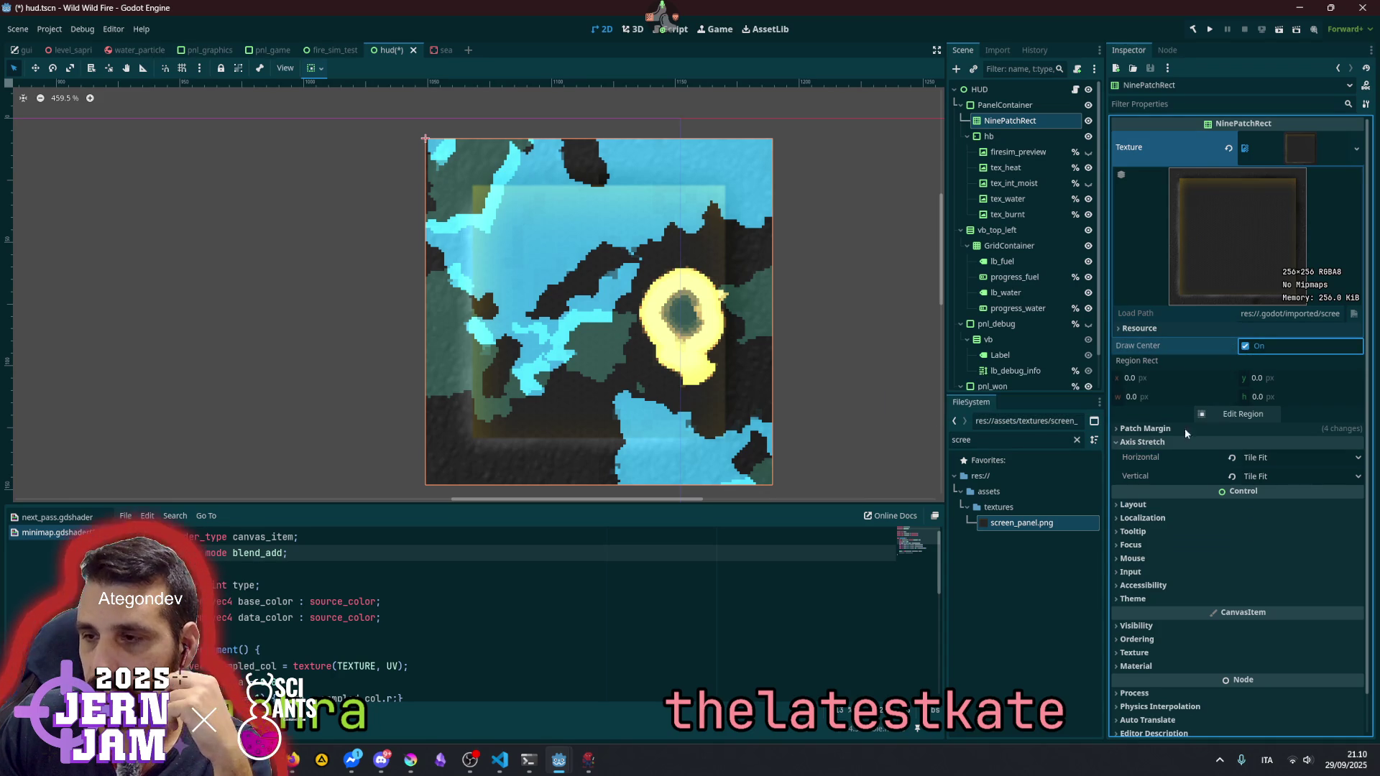
click(1298, 157)
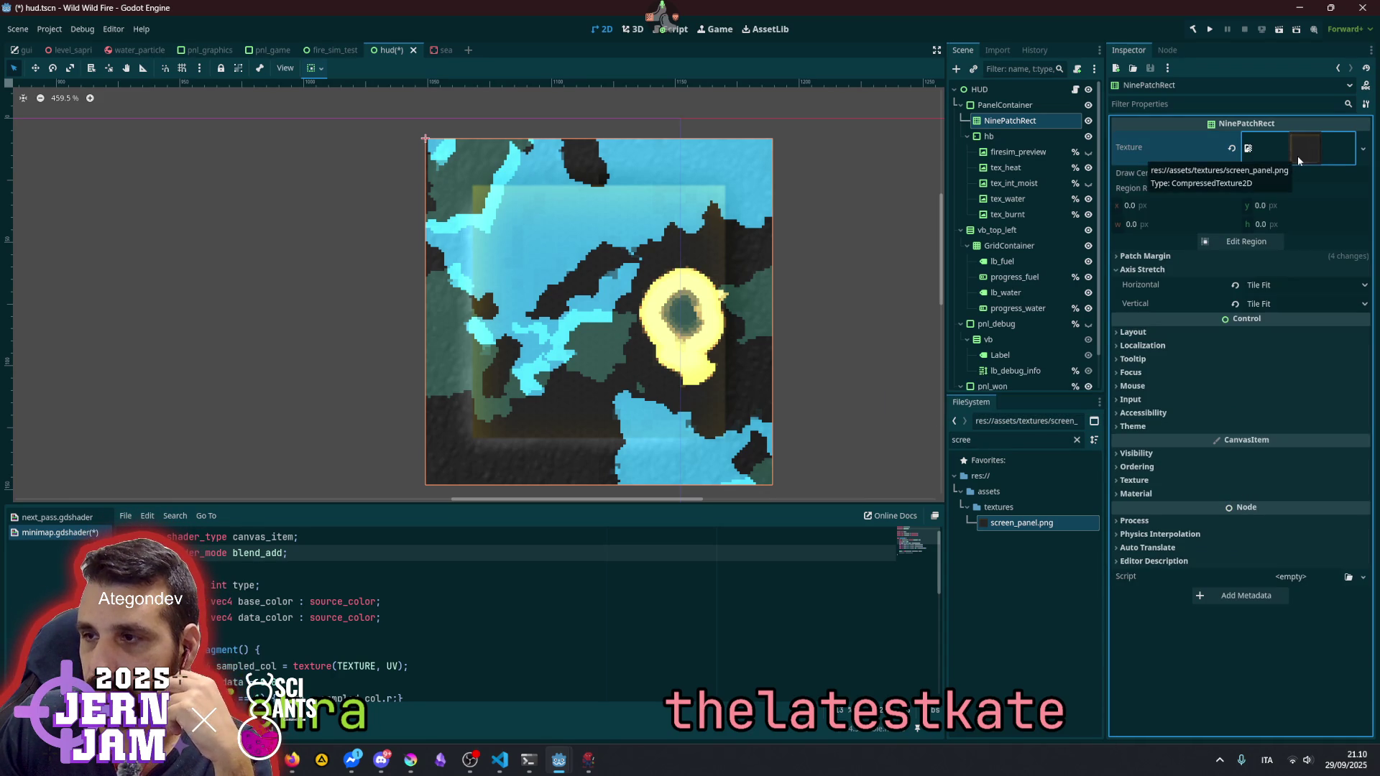
click(1194, 256)
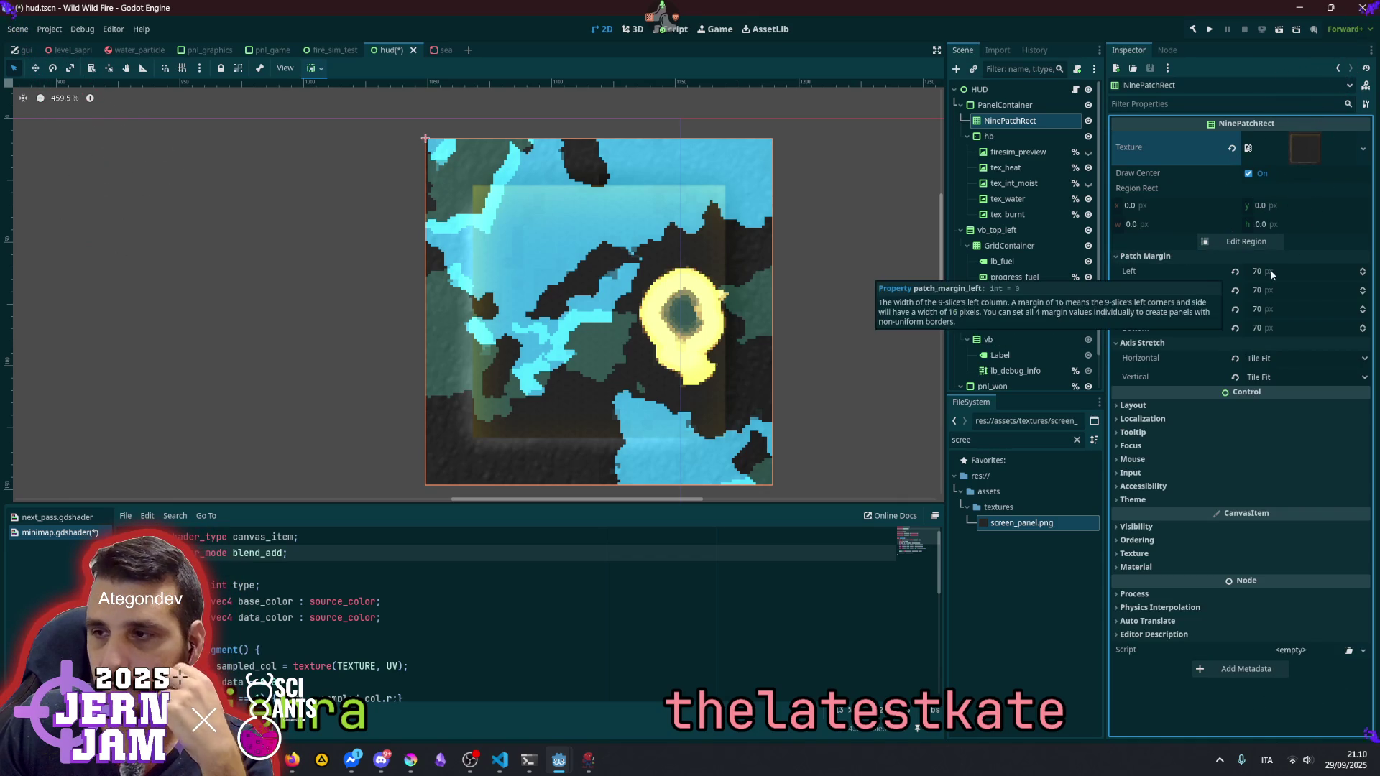
- Try out several left patch margin values (0, 32, 21, 22, 18) on the NinePatchRect
click(1362, 275)
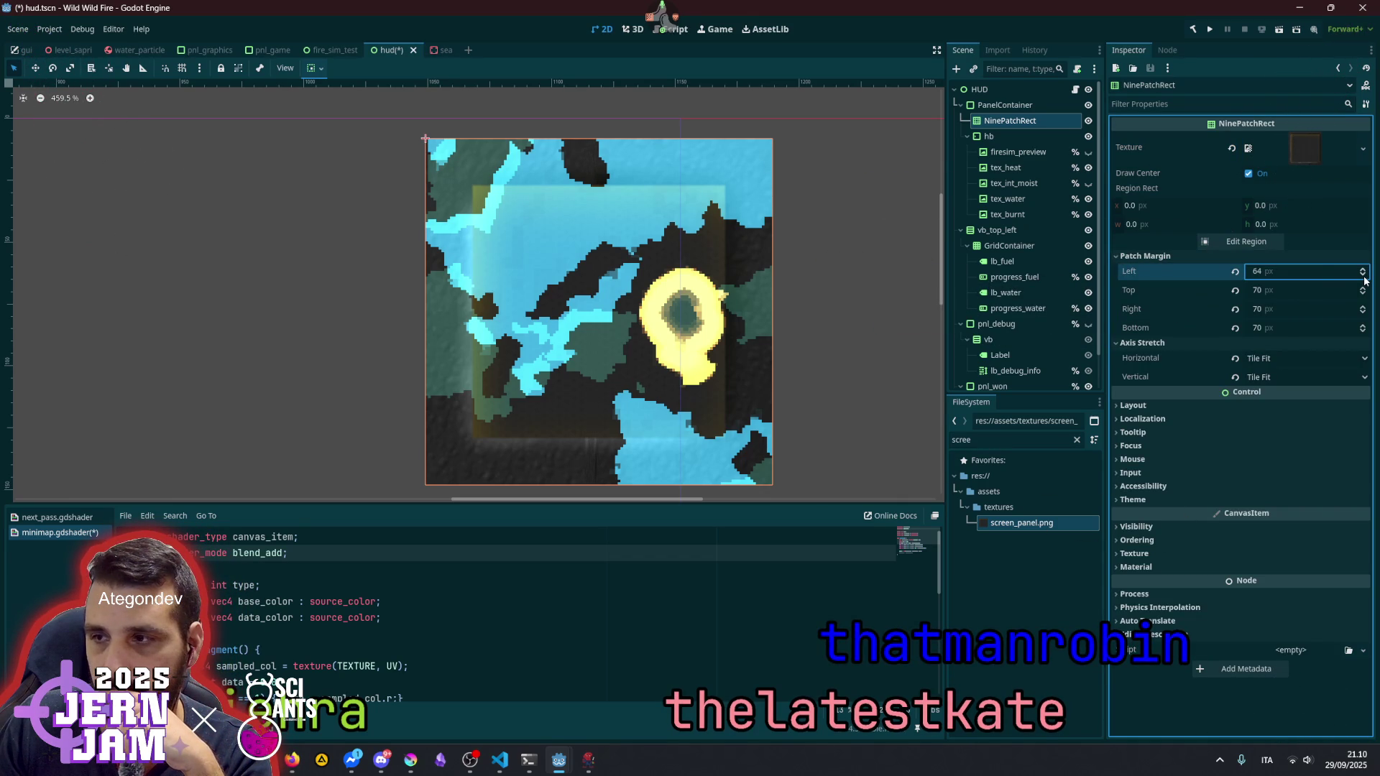
drag(1319, 277, 1265, 276)
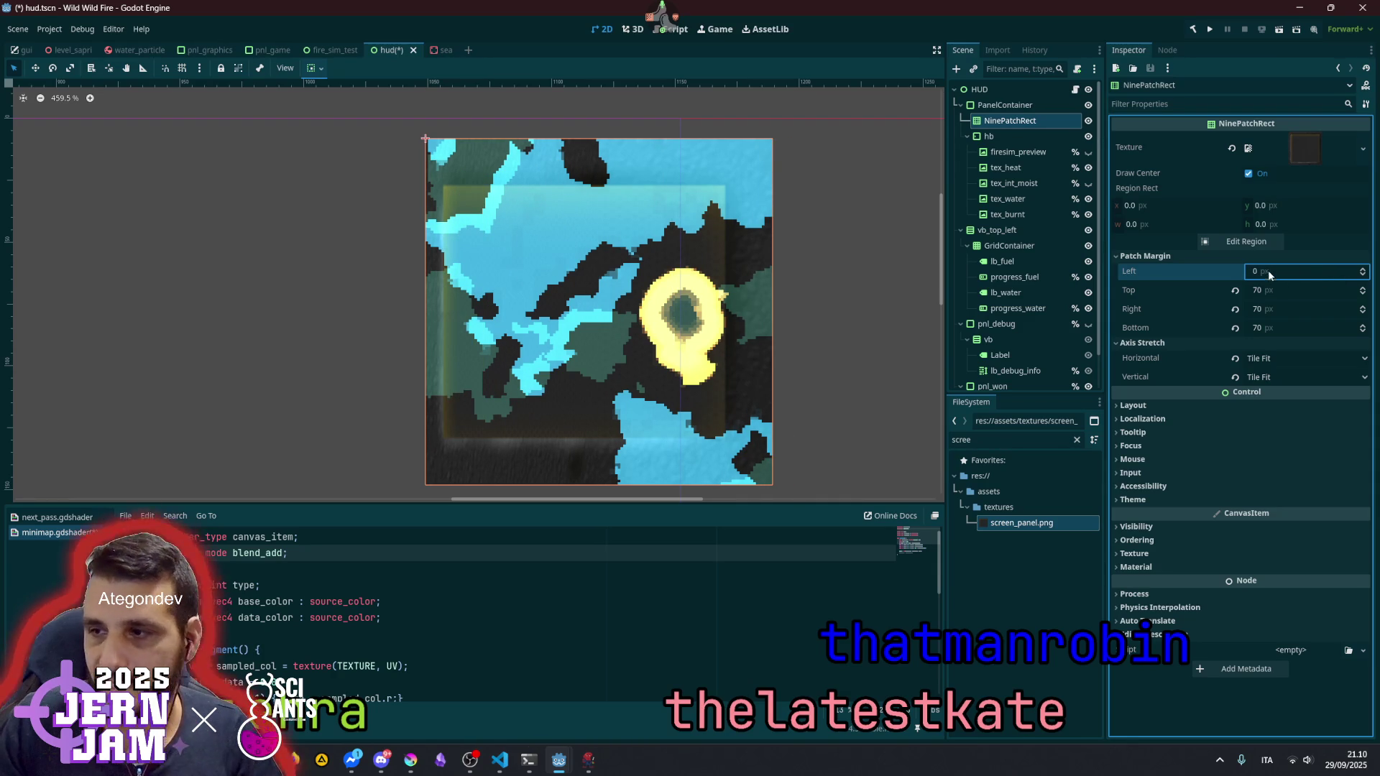
text(32)
key(Return)
text(21)
key(Return)
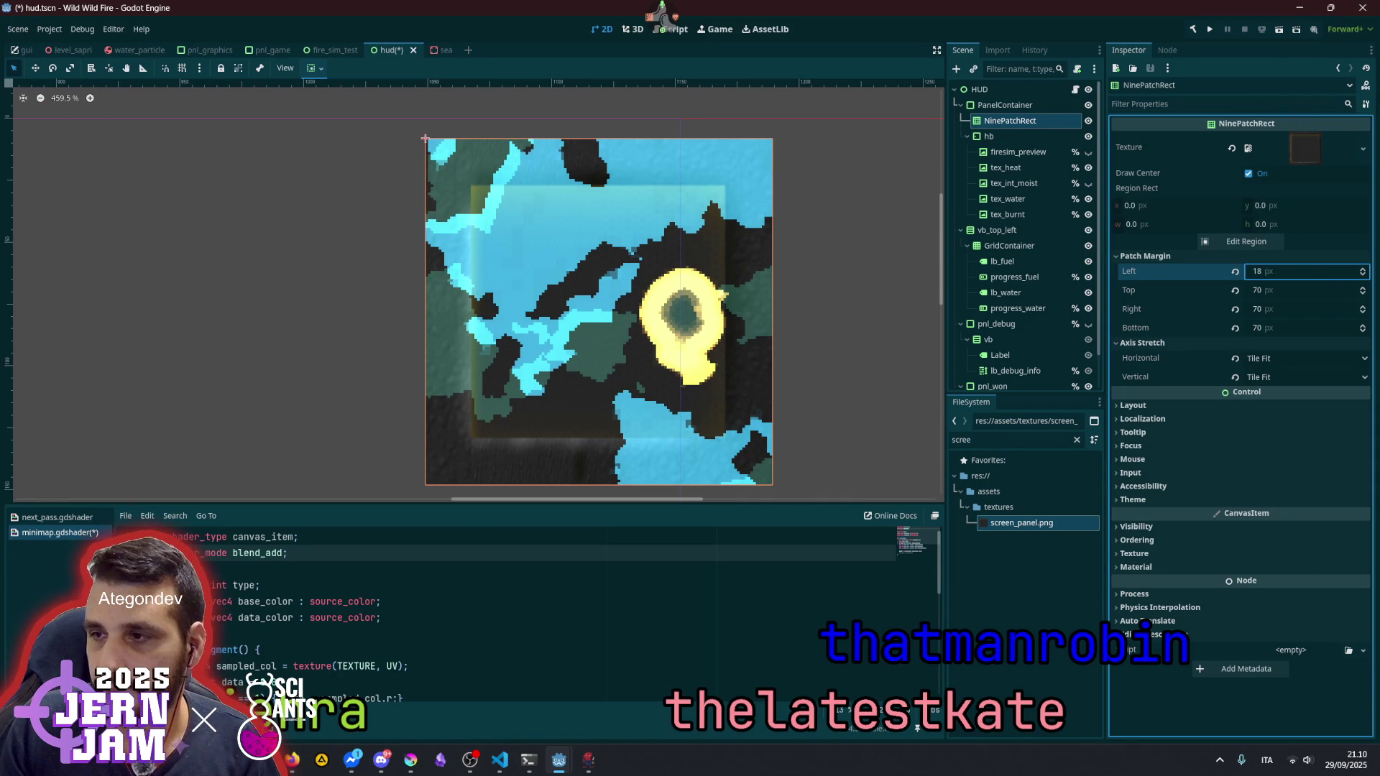
key(Up)
key(Up)
key(Up)
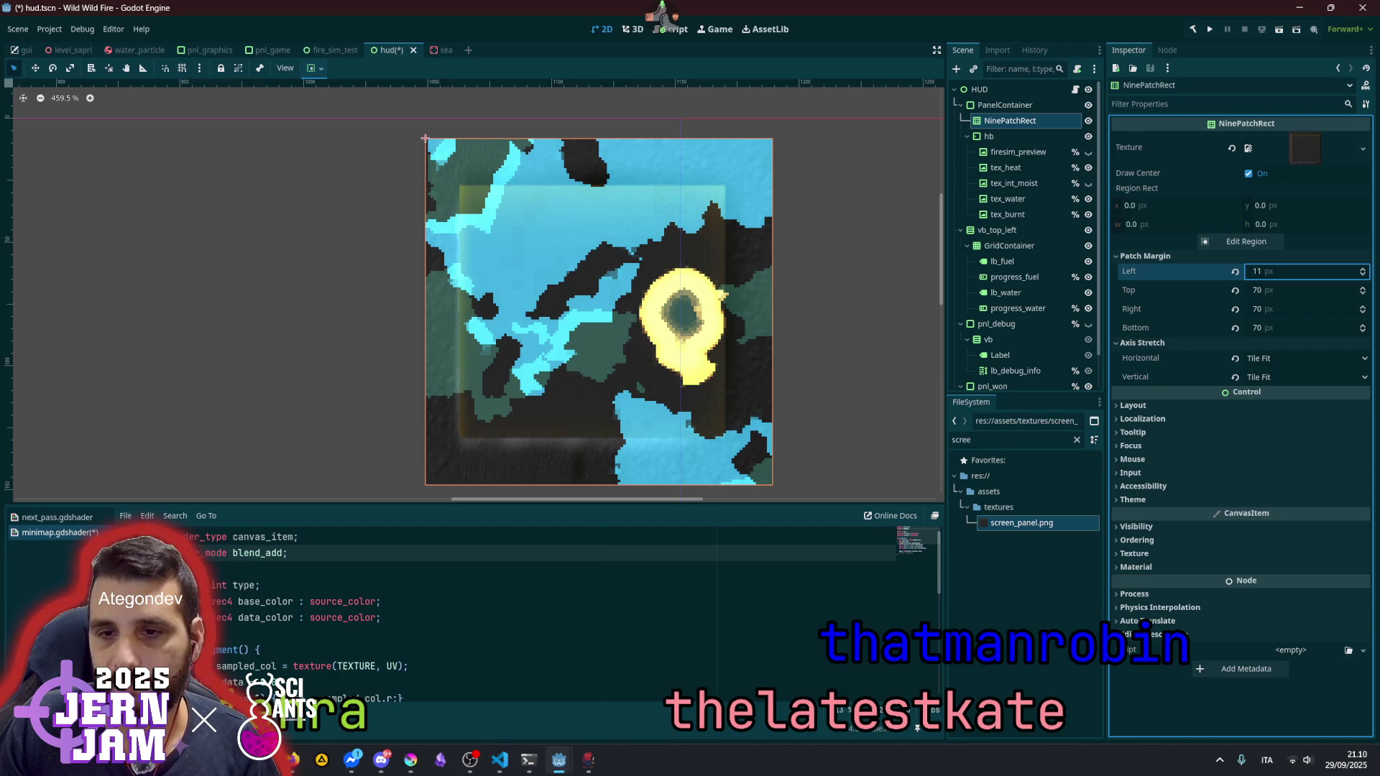
key(Down)
key(Down)
key(Down)
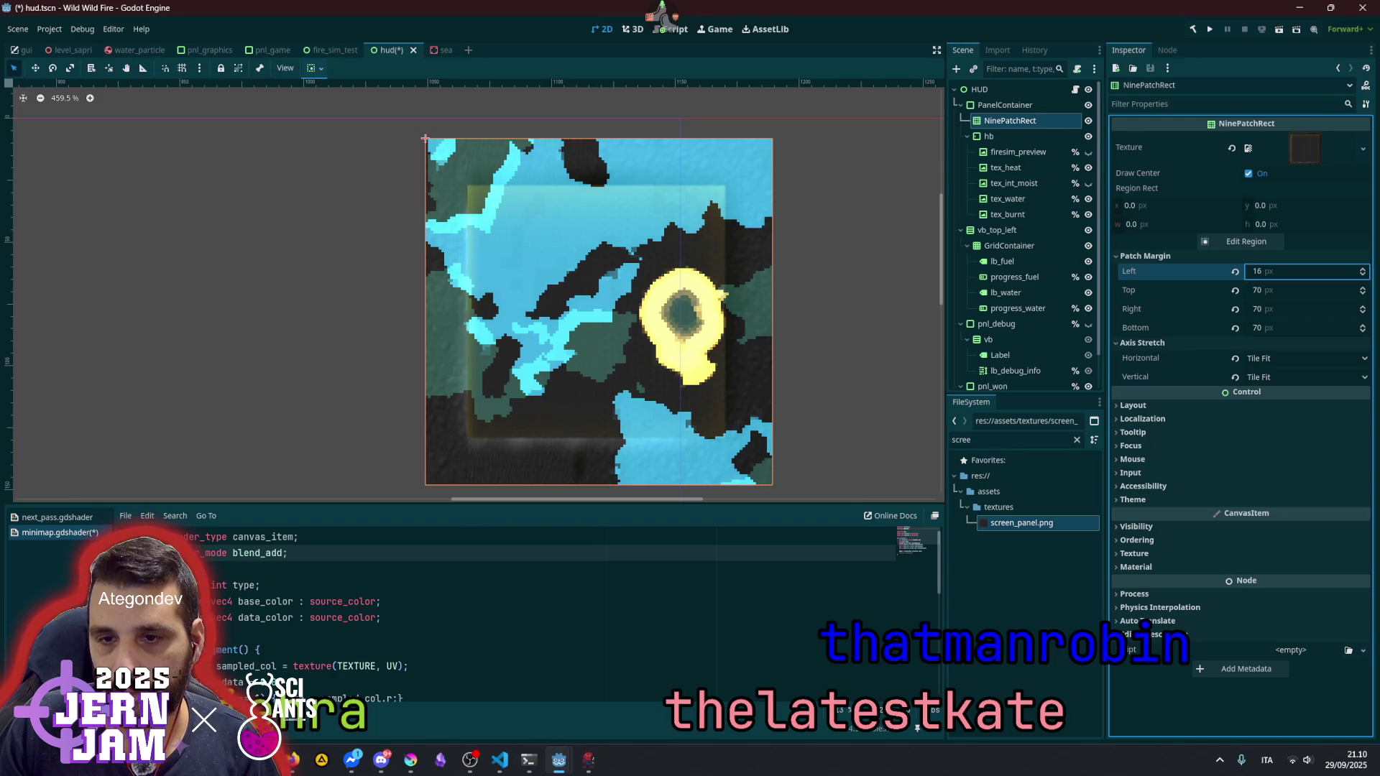
- Enter 16 for the Left, Top, Right and Bottom patch margins
click(1329, 271)
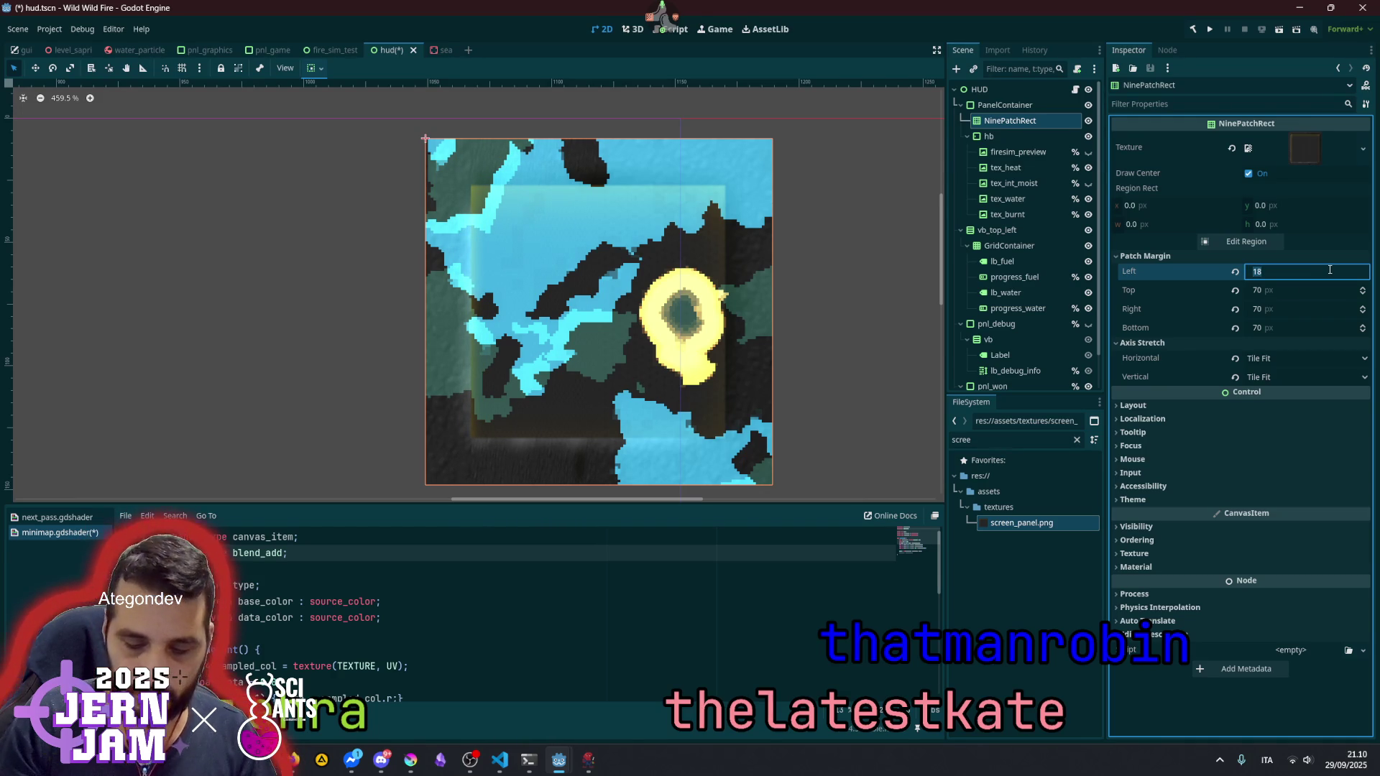
key(Tab)
text(16)
key(Tab)
text(16)
key(Tab)
text(16)
key(Return)
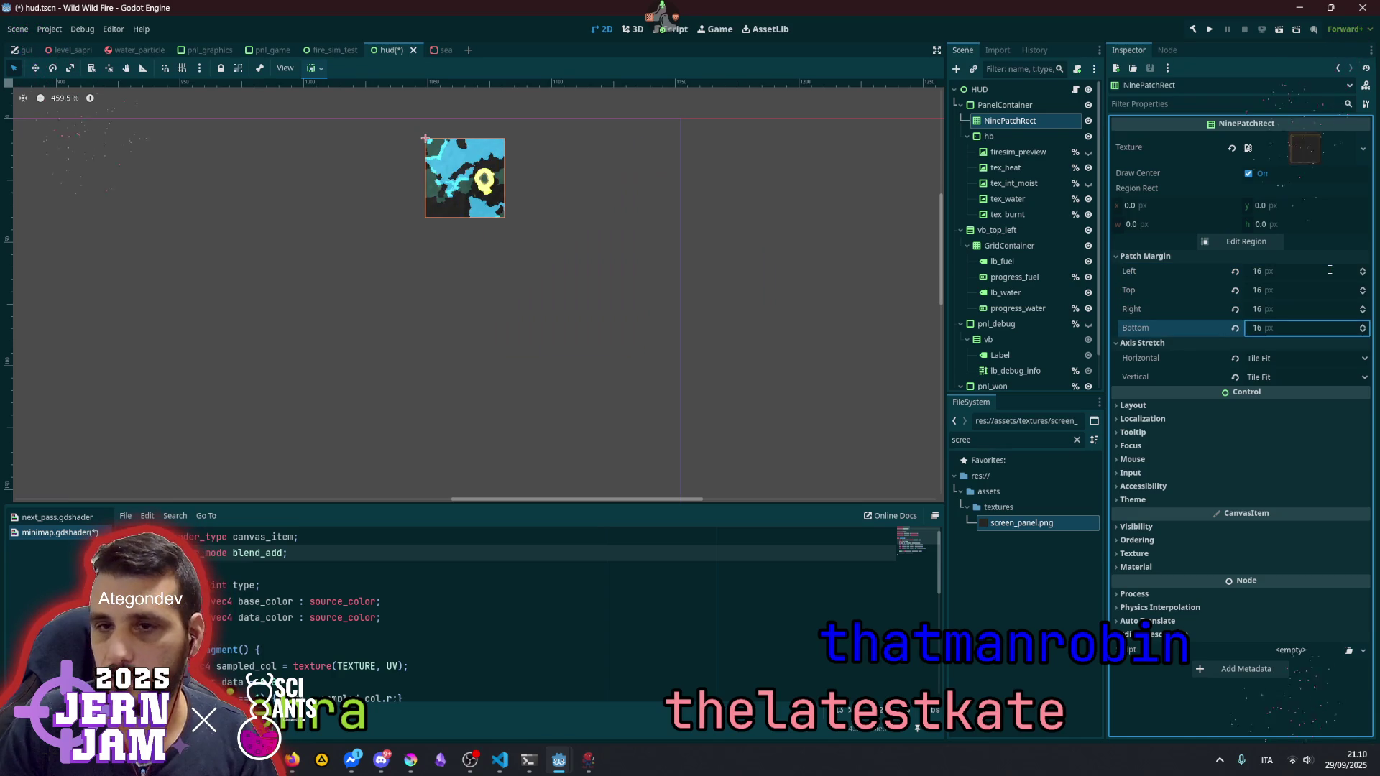
scroll(484, 396, up, 8)
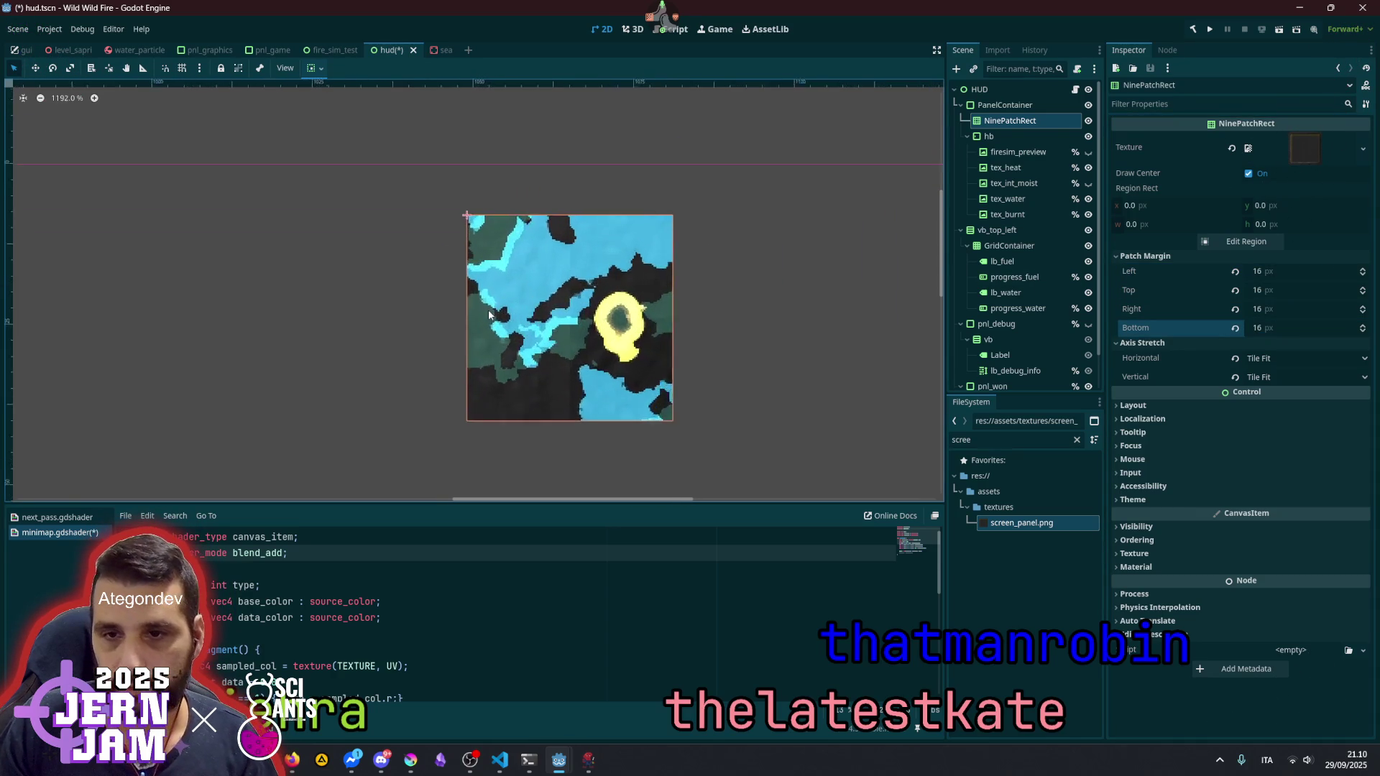
scroll(484, 396, down, 4)
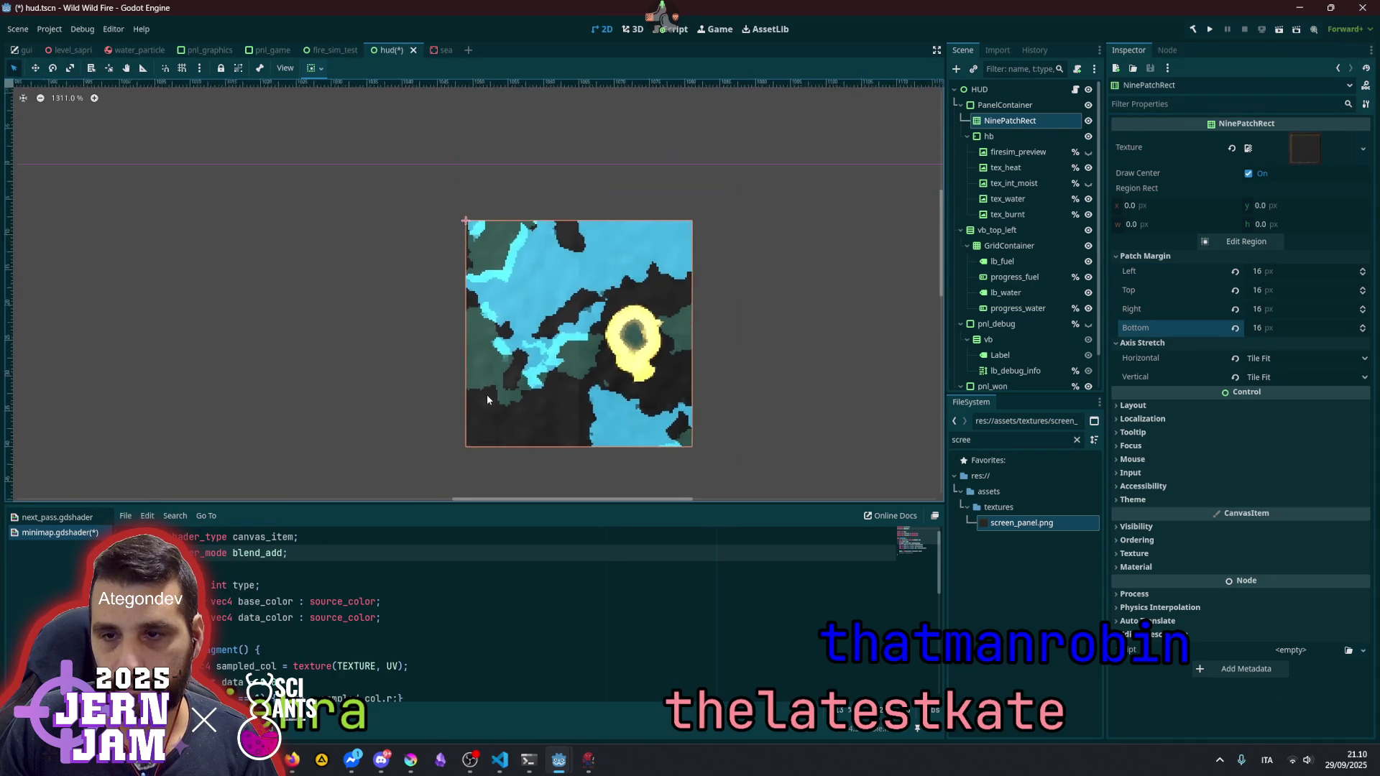
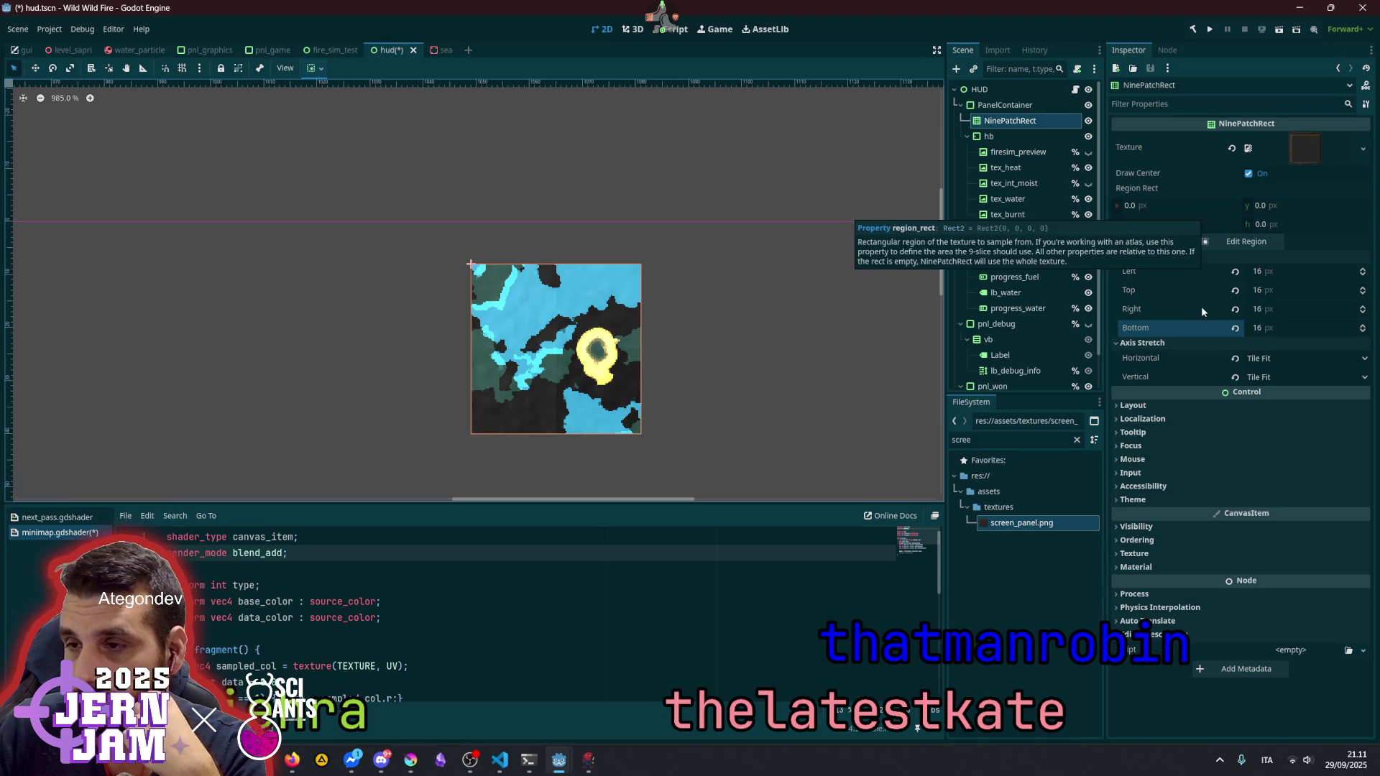
- Revert the NinePatchRect's Left, Top, Right and Bottom patch margins from 16 px to 0 px
click(1228, 256)
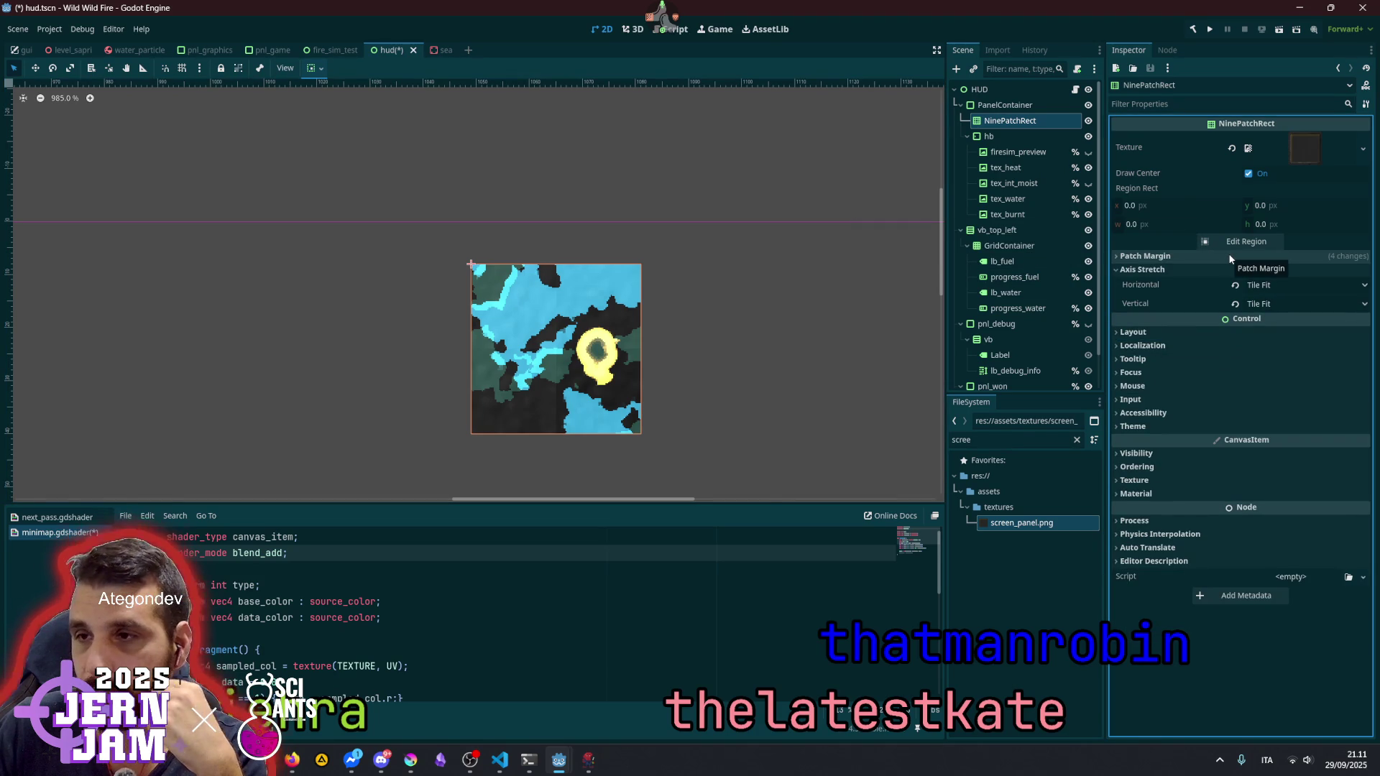
click(1021, 108)
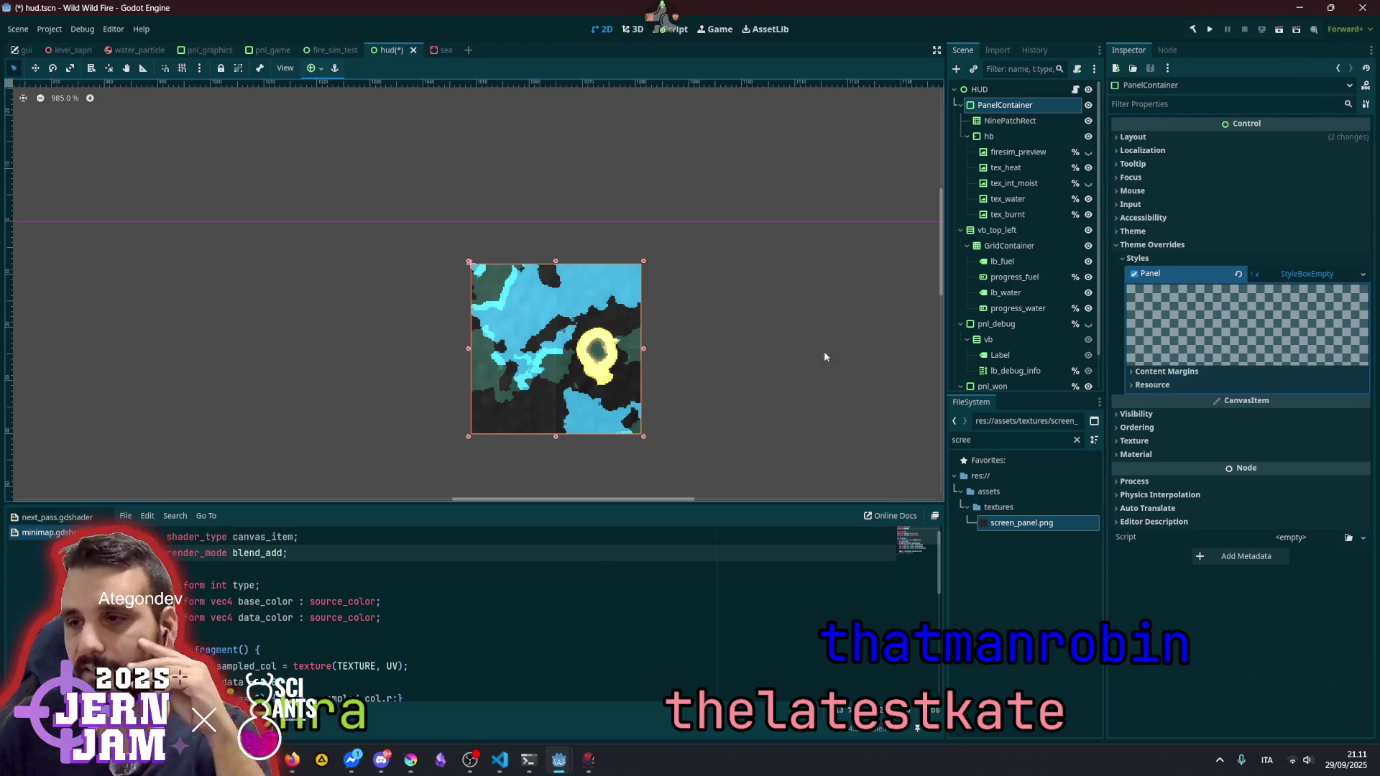
click(1009, 120)
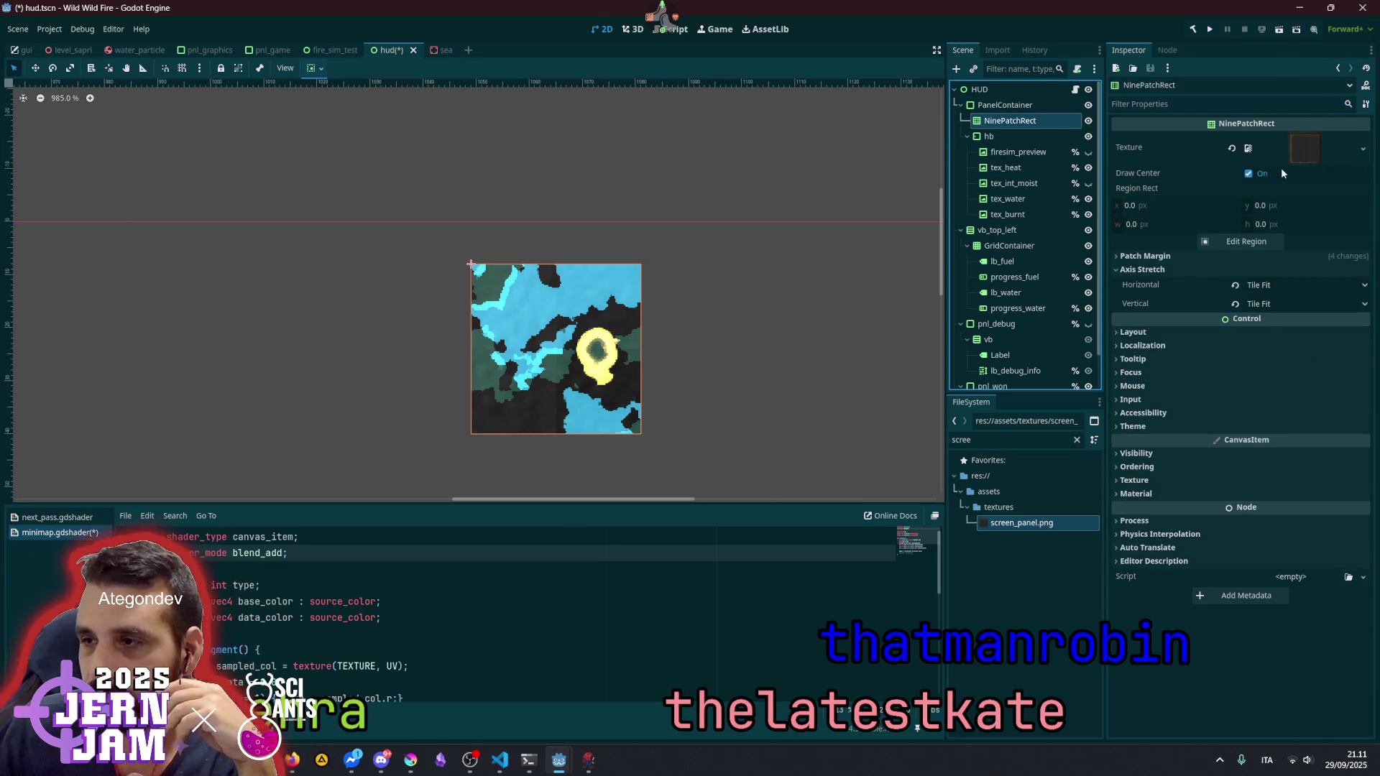
click(1179, 256)
click(1235, 271)
click(1235, 290)
click(1235, 308)
click(1235, 326)
scroll(447, 396, up, 4)
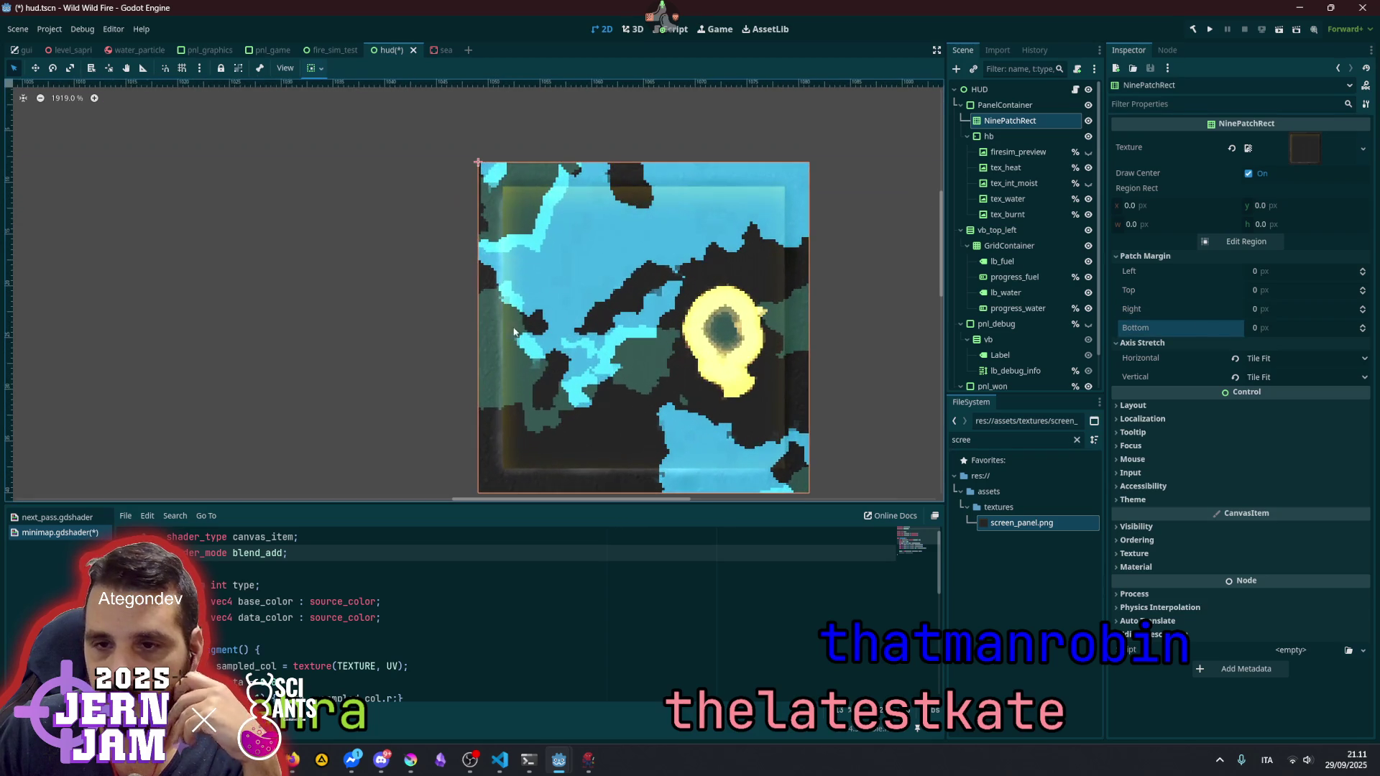
click(1265, 242)
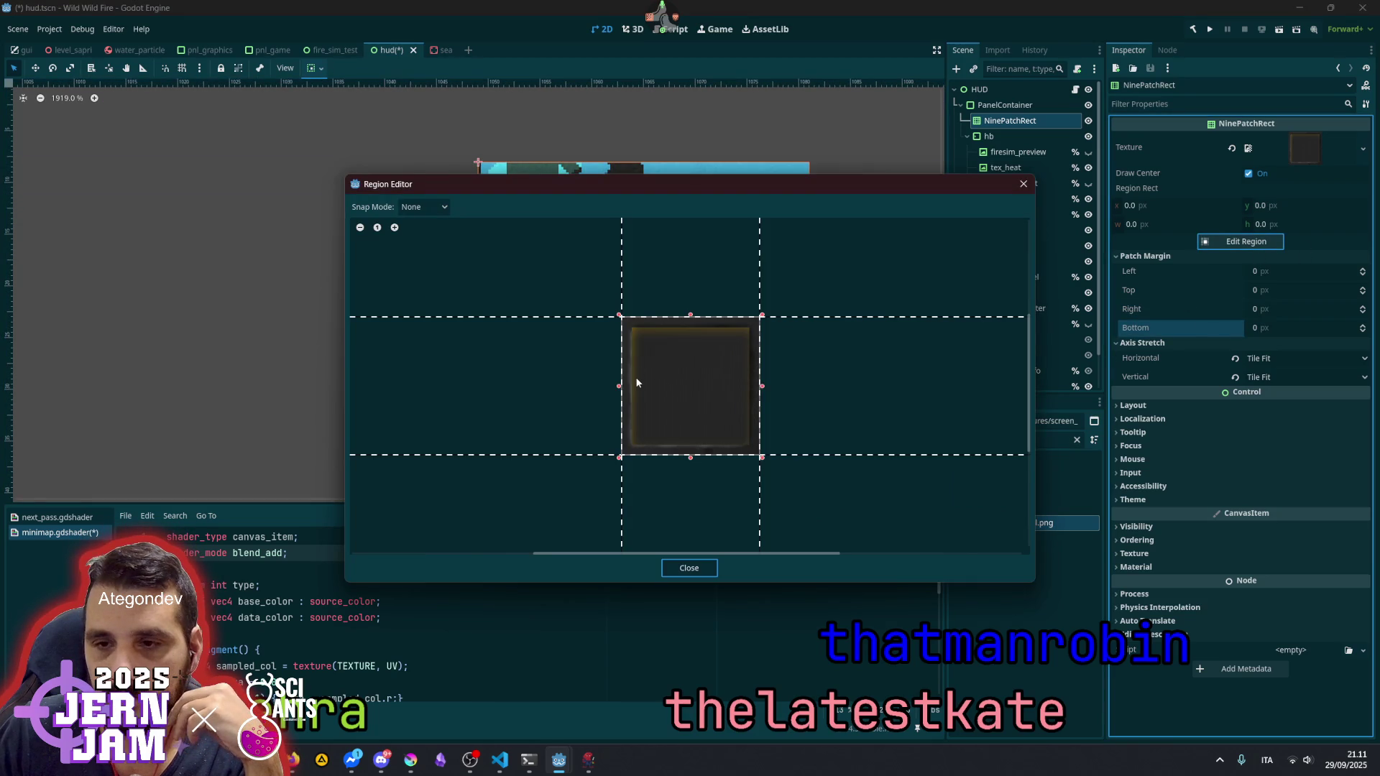
- Drag the region edges inward to crop it to 220.145 × 218.451 px from (18.269, 18.946)
scroll(635, 377, up, 2)
click(613, 393)
drag(622, 397, 627, 394)
drag(738, 271, 735, 287)
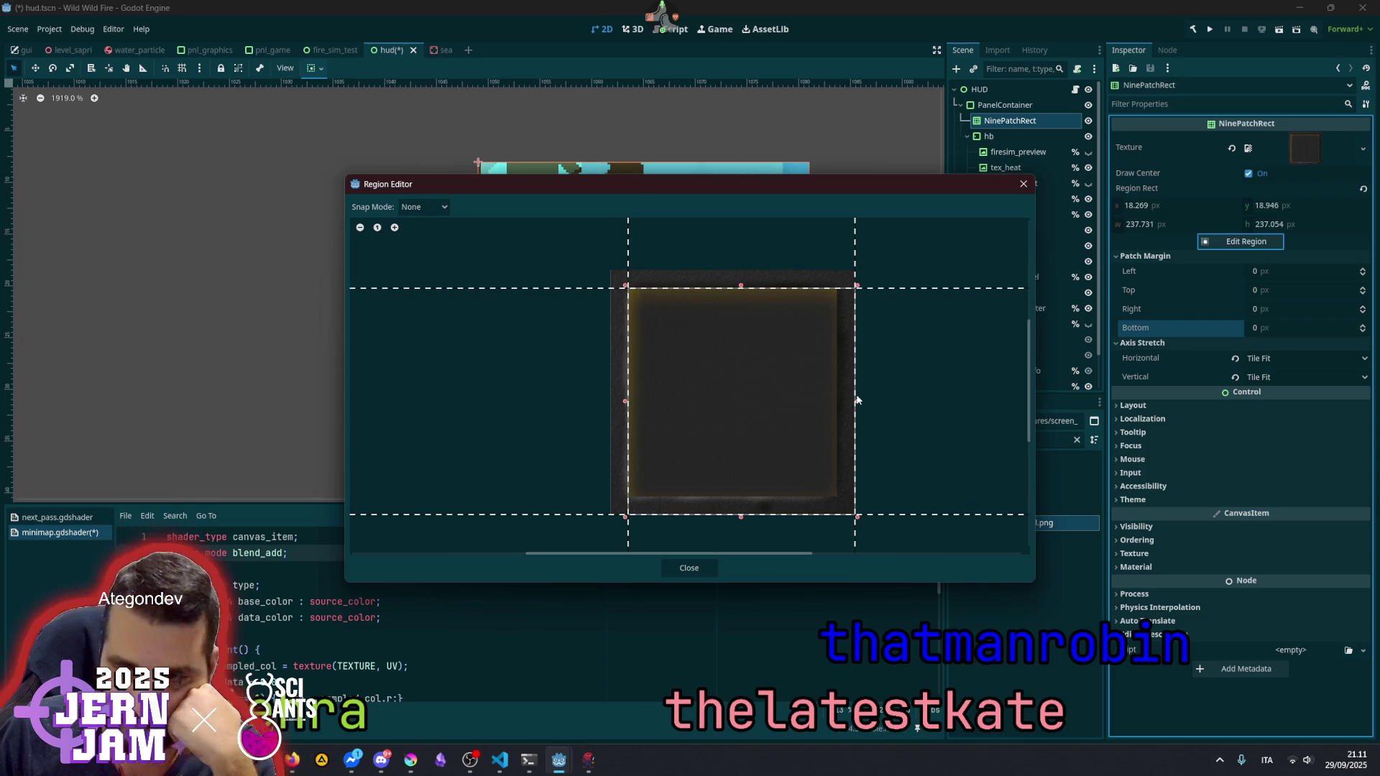
drag(856, 399, 839, 400)
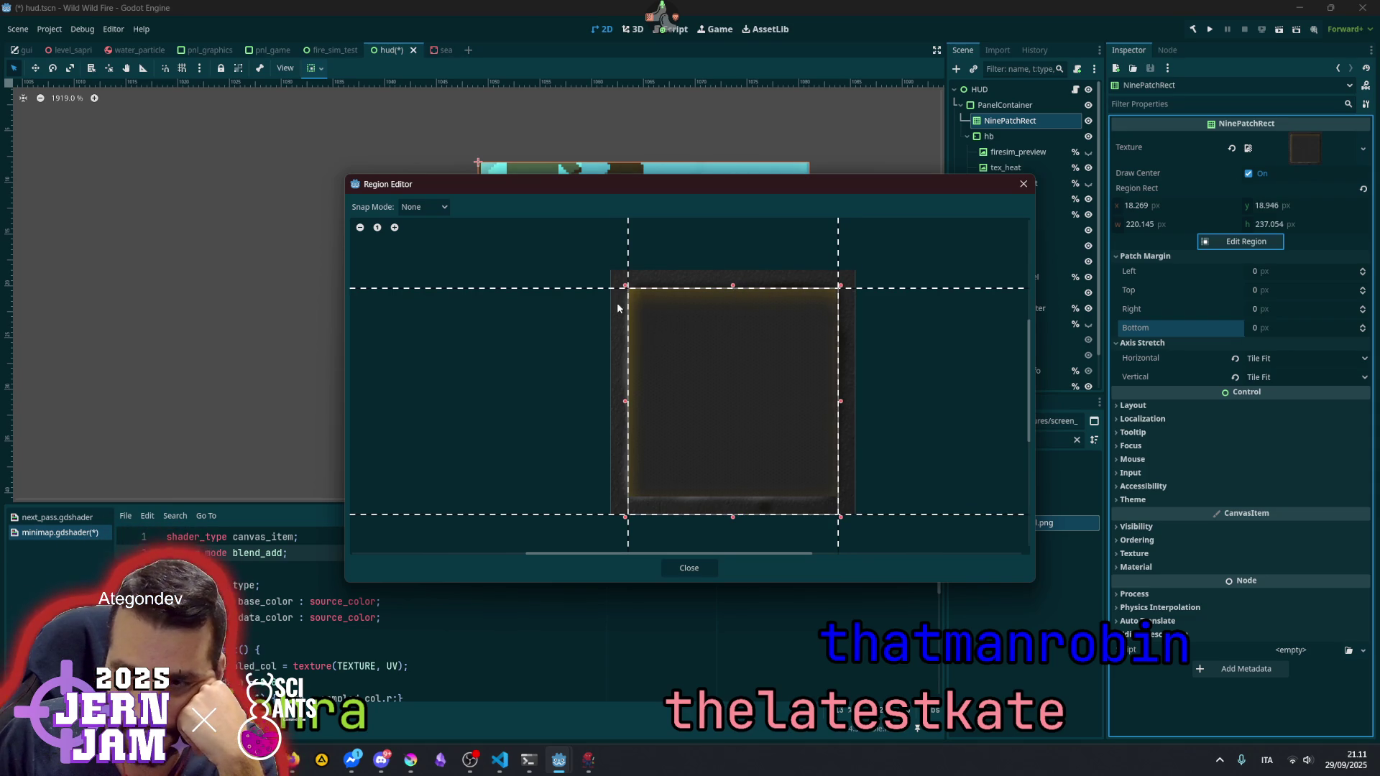
drag(733, 517, 736, 497)
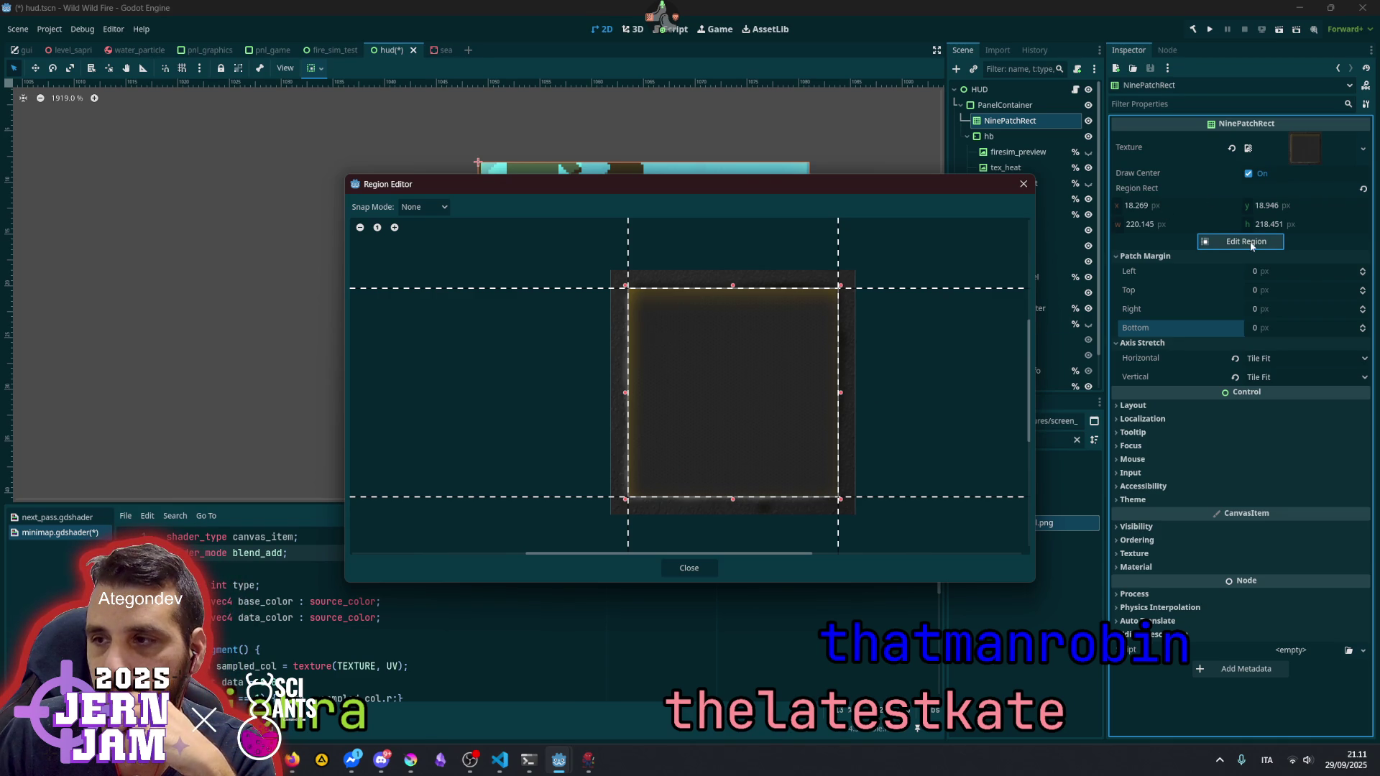
click(684, 569)
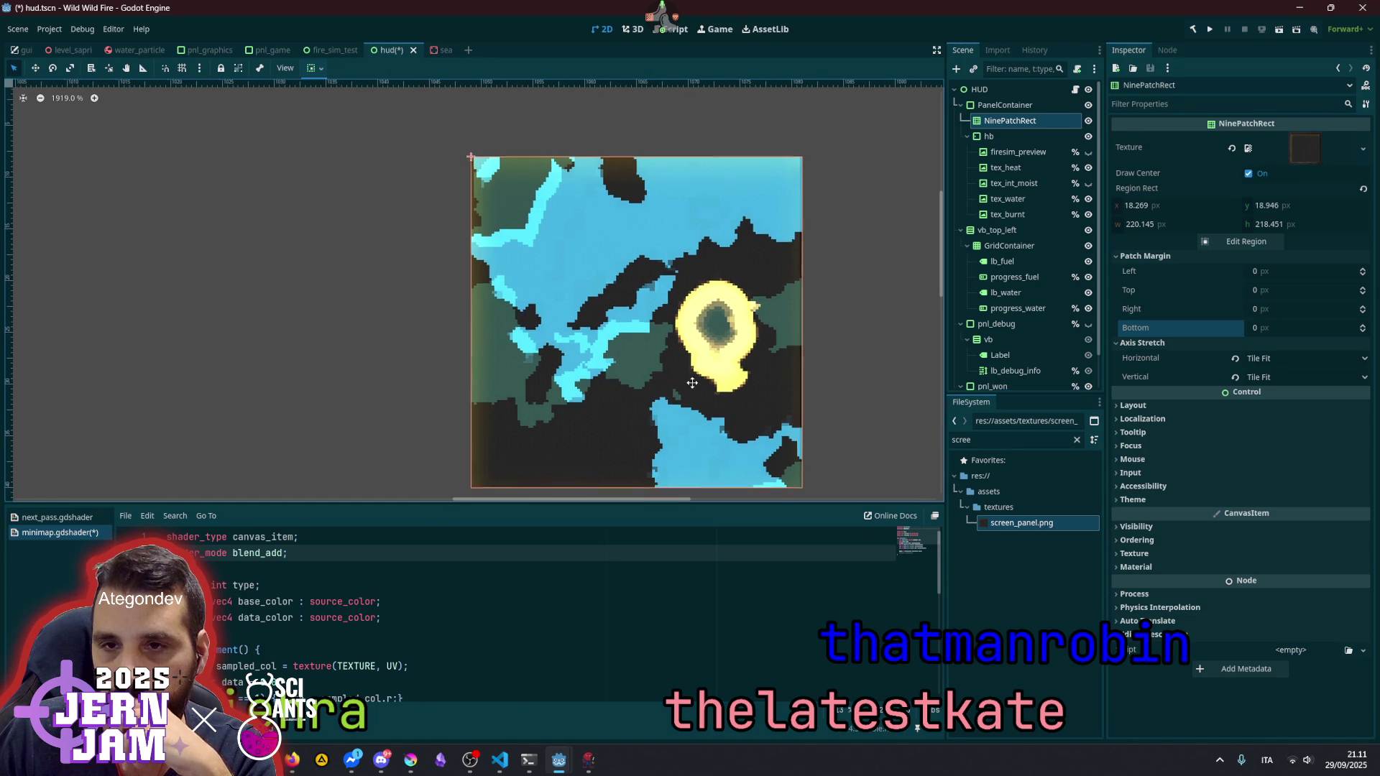
- Increase the NinePatchRect's left patch margin in the Inspector
scroll(489, 431, up, 4)
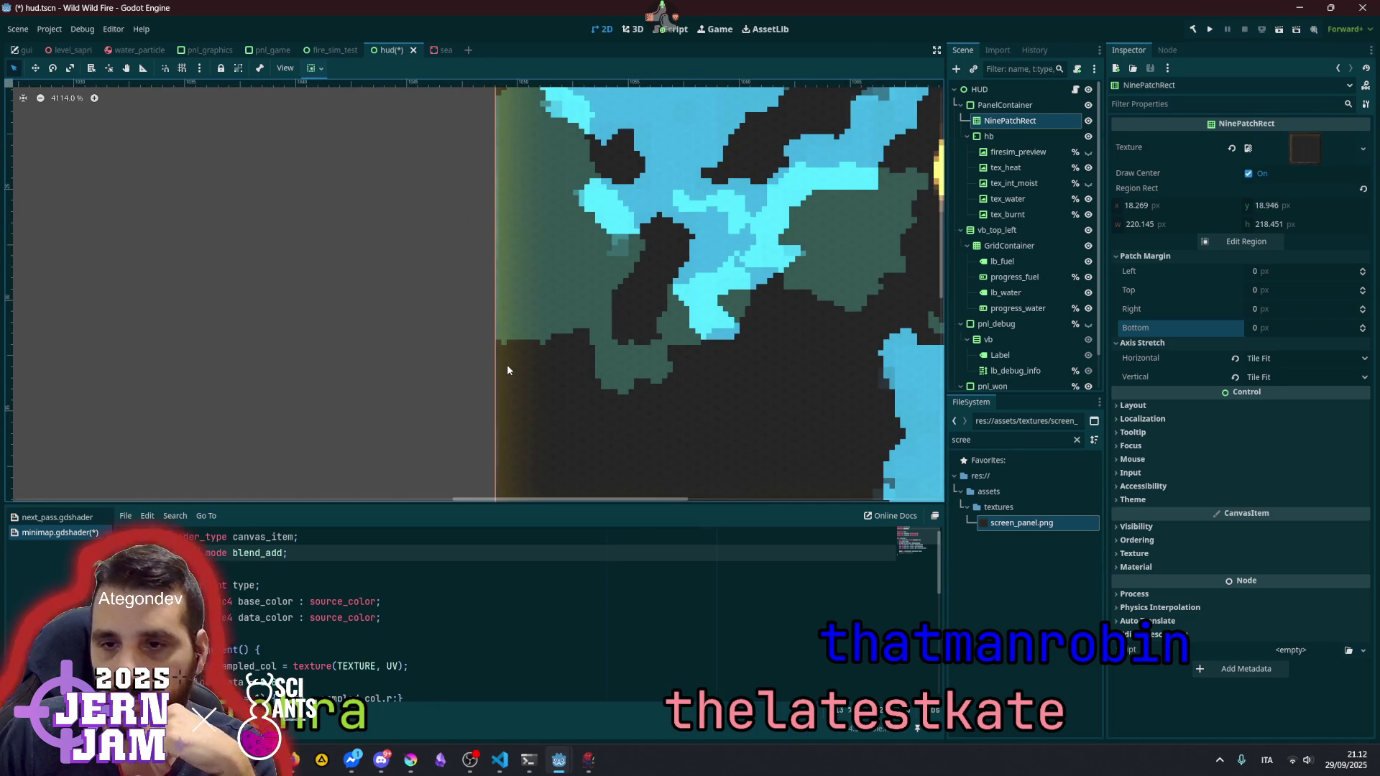
click(1361, 268)
click(1362, 268)
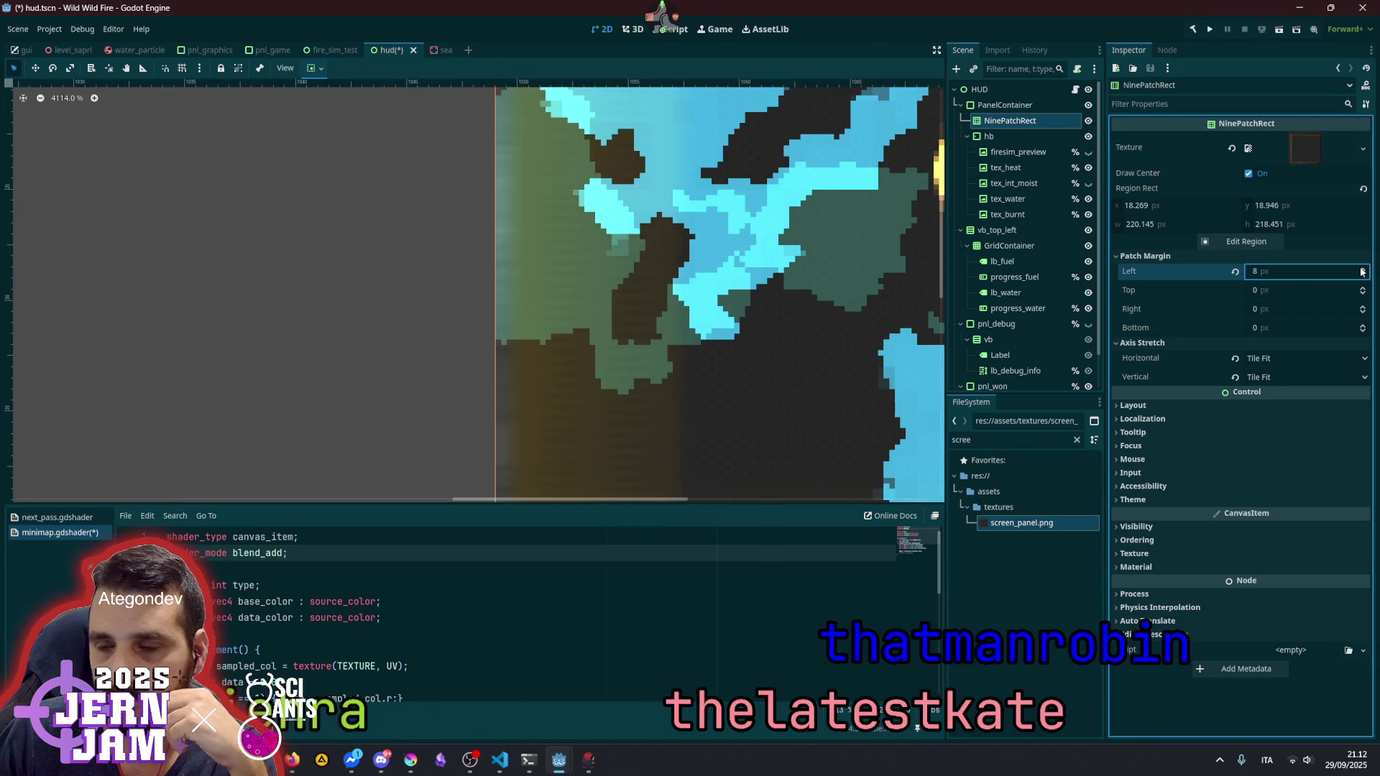
scroll(689, 310, down, 4)
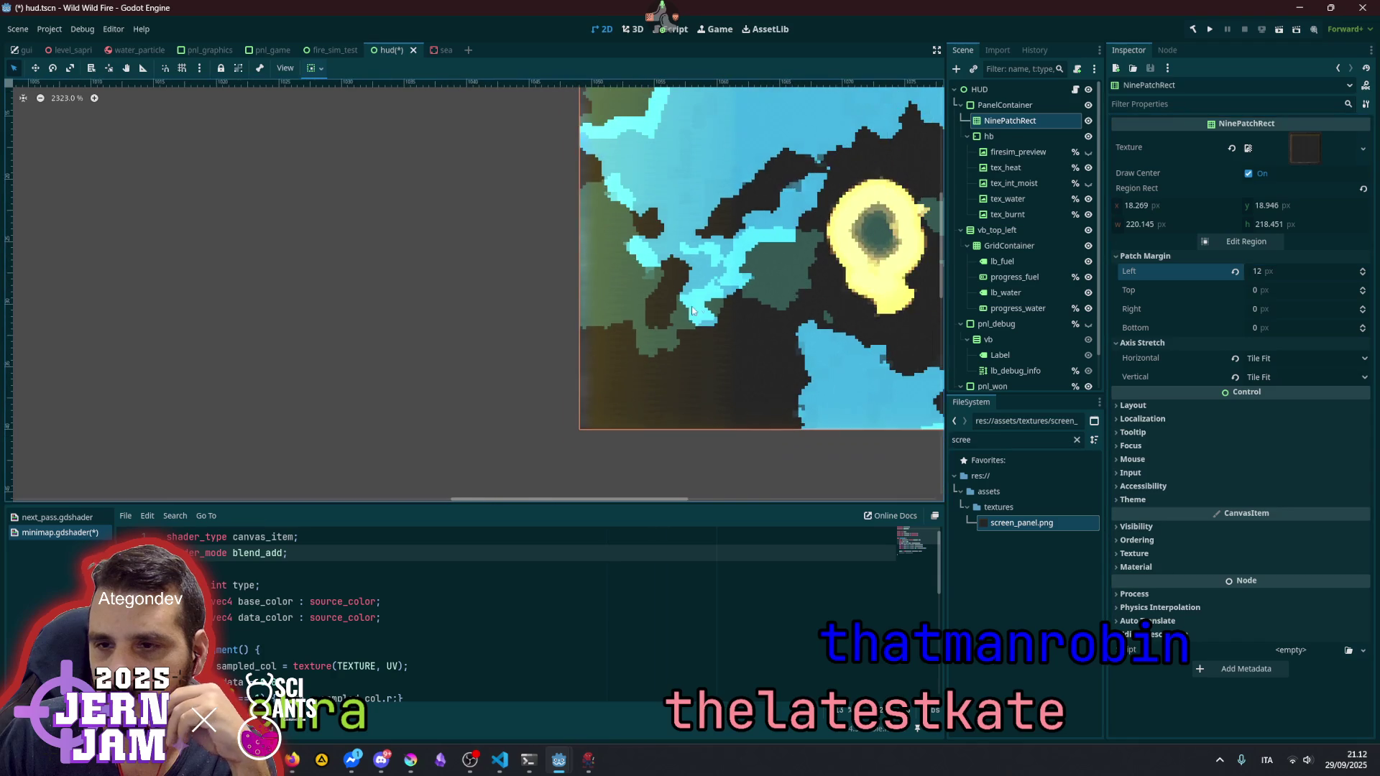
- Widen the region to 237.076 × 237.301 px from (1.338, 0.096) with a 19 px left margin
click(1248, 239)
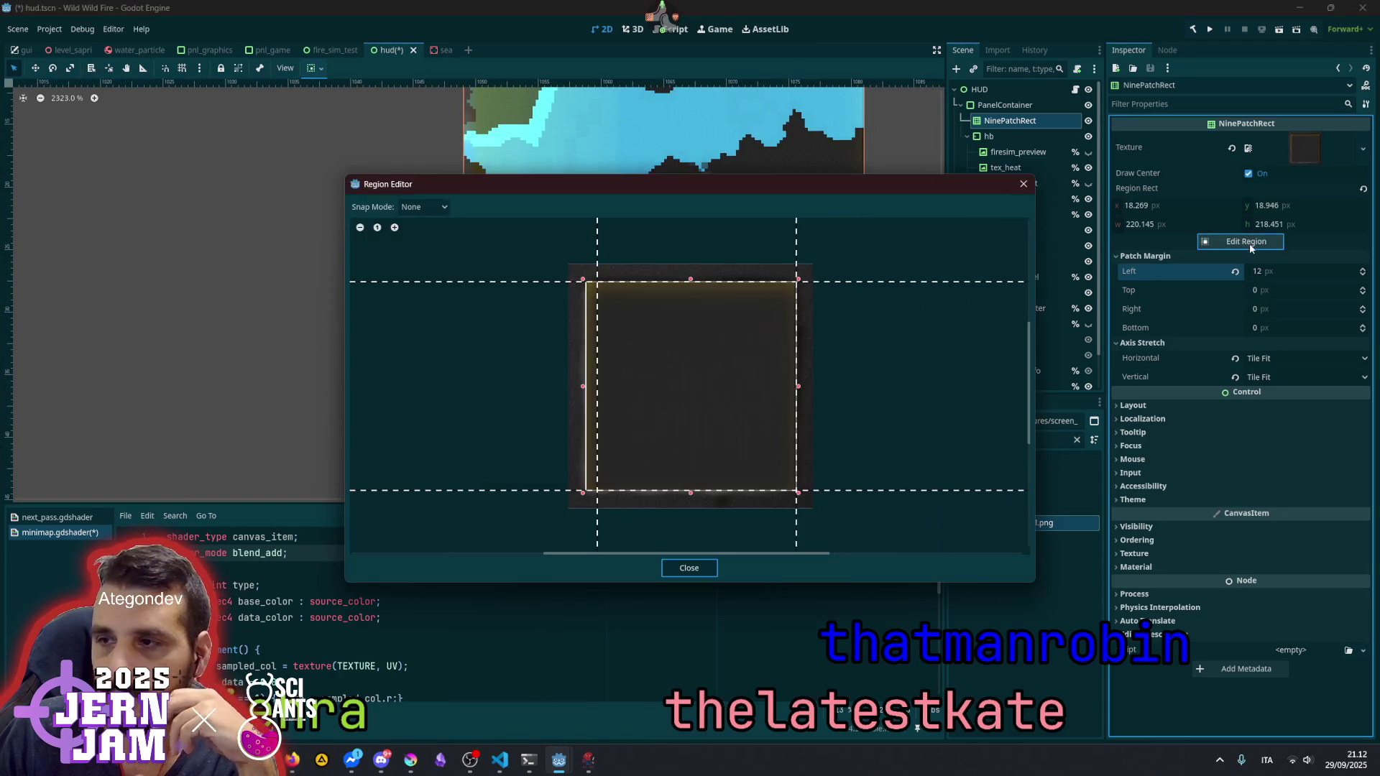
scroll(594, 330, up, 3)
scroll(596, 267, up, 3)
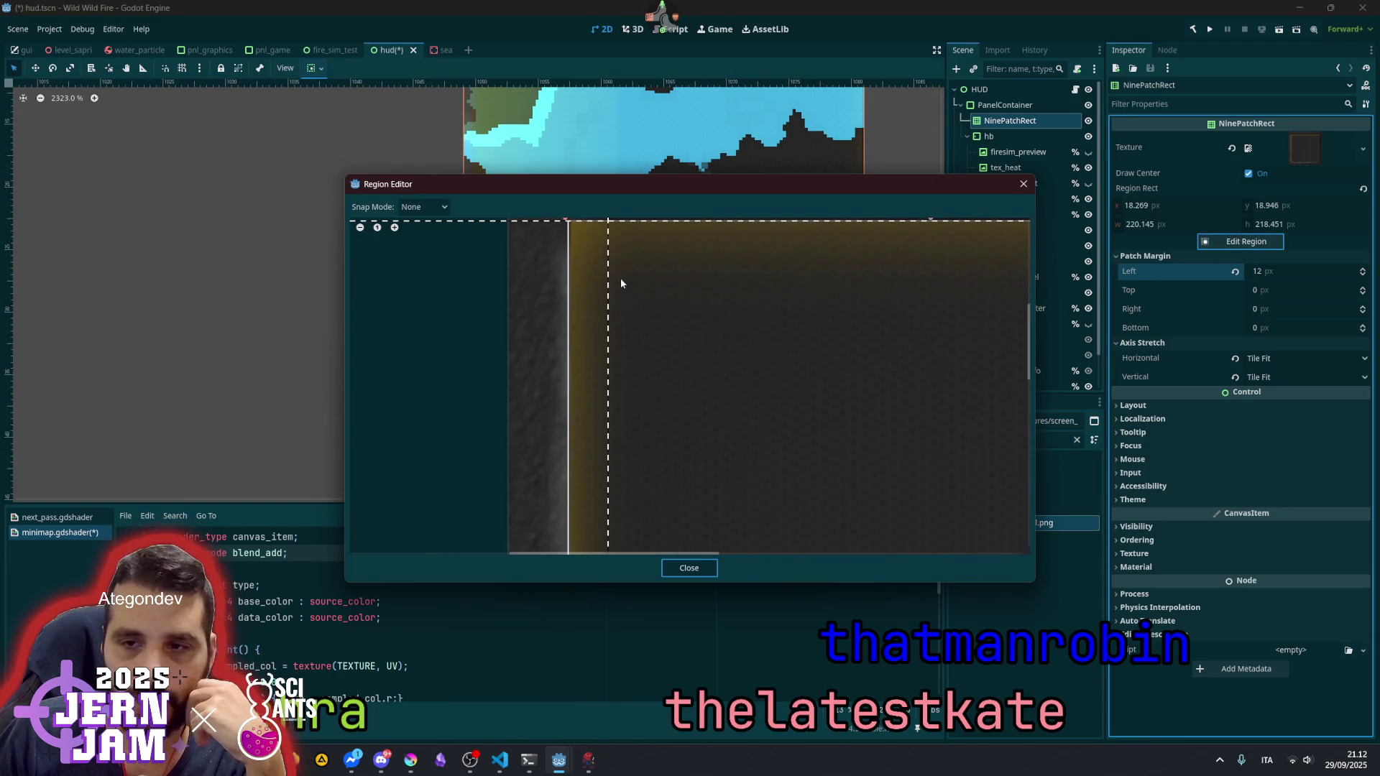
scroll(571, 288, down, 3)
scroll(570, 287, down, 1)
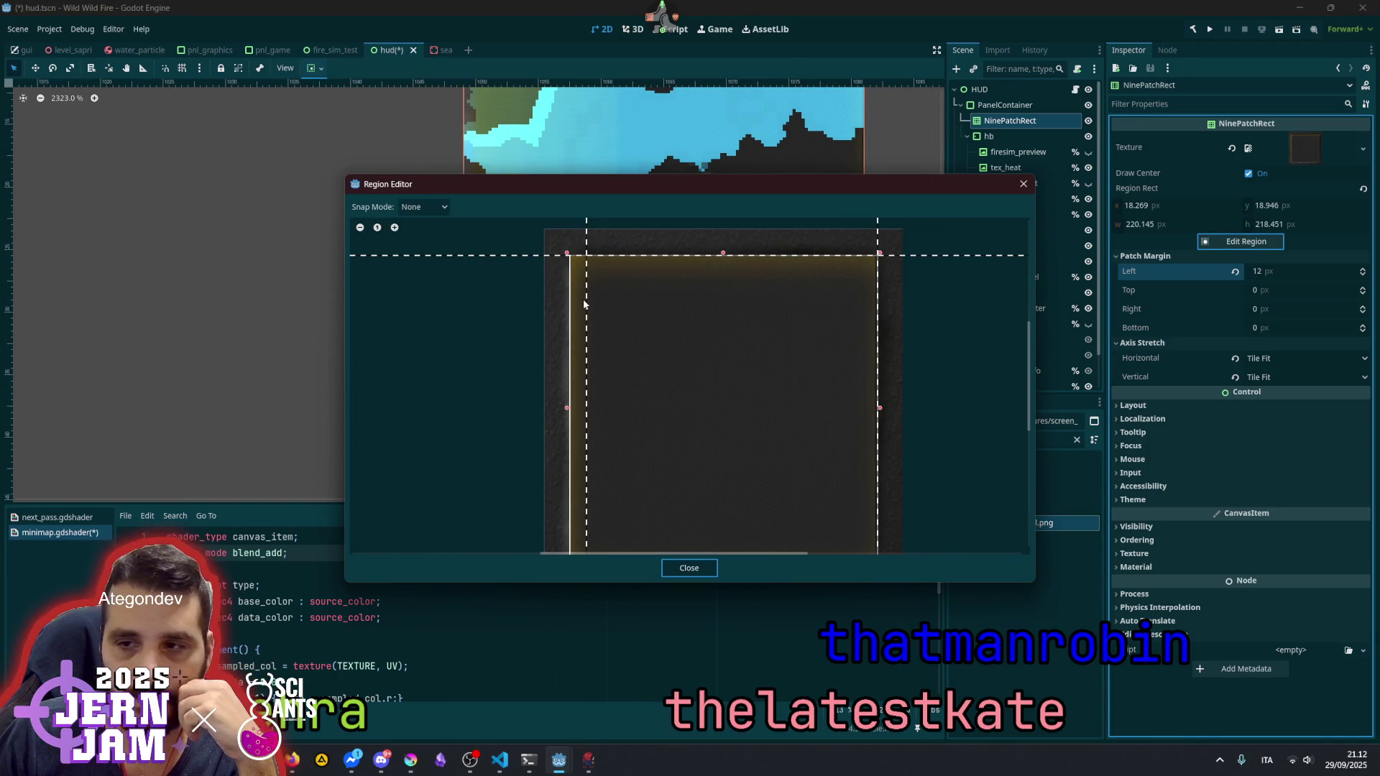
mouse_move(568, 410)
mouse_down()
mouse_move(537, 417)
mouse_move(548, 415)
mouse_up()
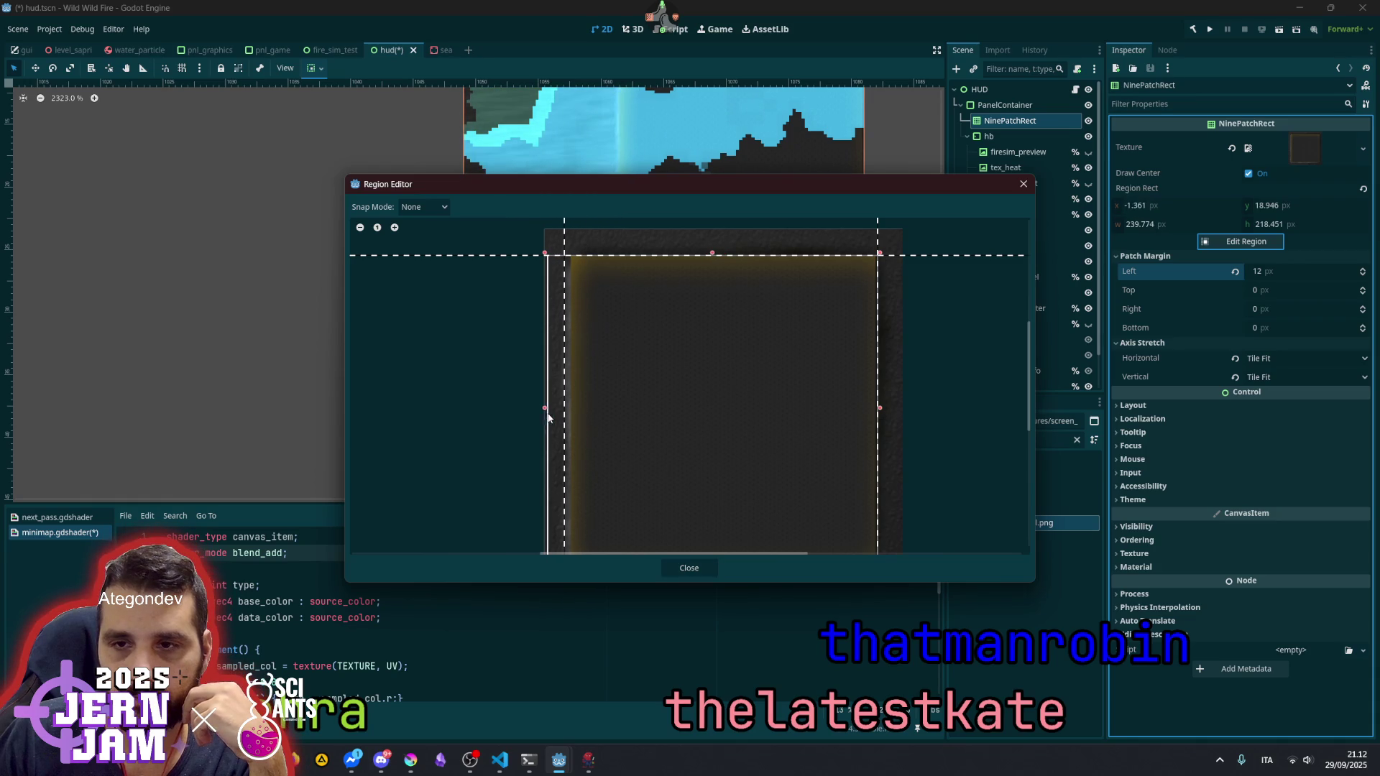
drag(544, 254, 542, 227)
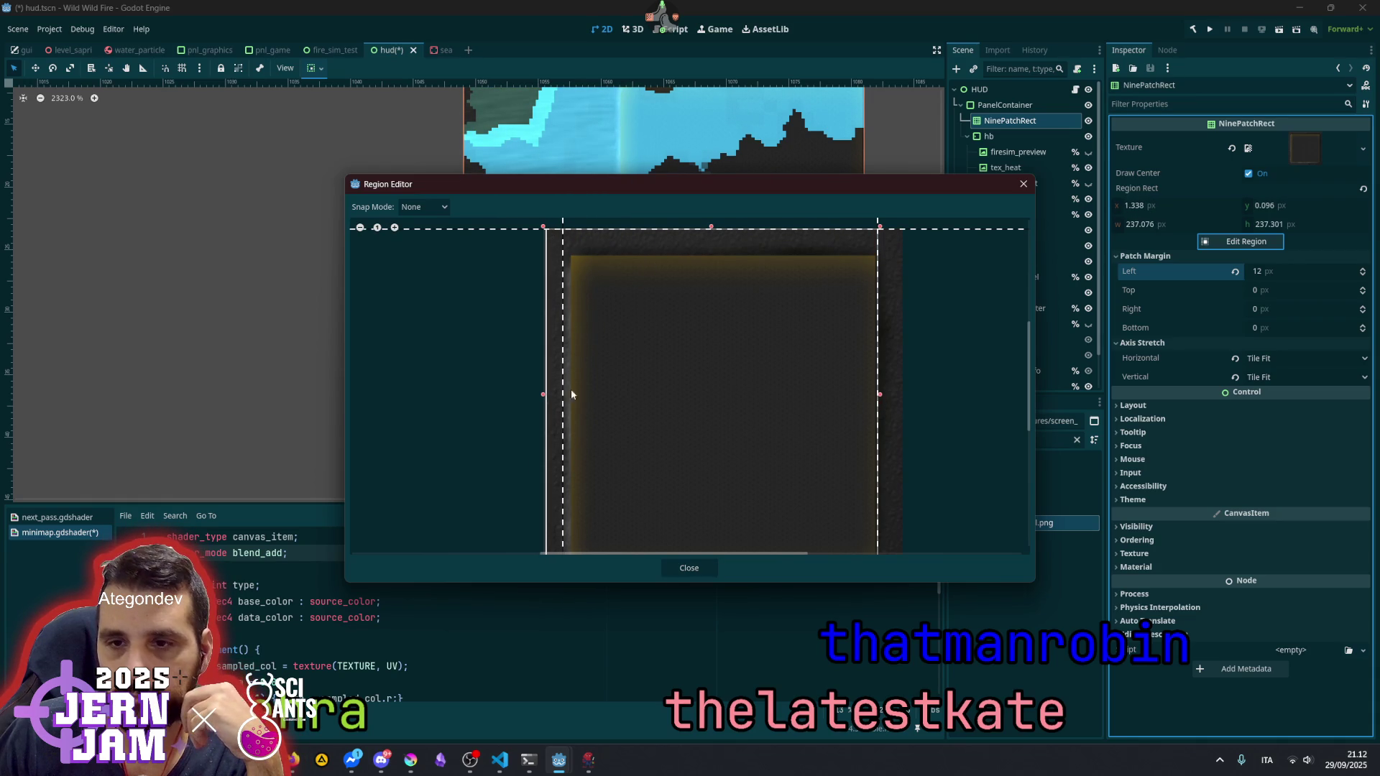
mouse_move(563, 416)
mouse_down()
mouse_move(618, 416)
mouse_move(573, 424)
mouse_up()
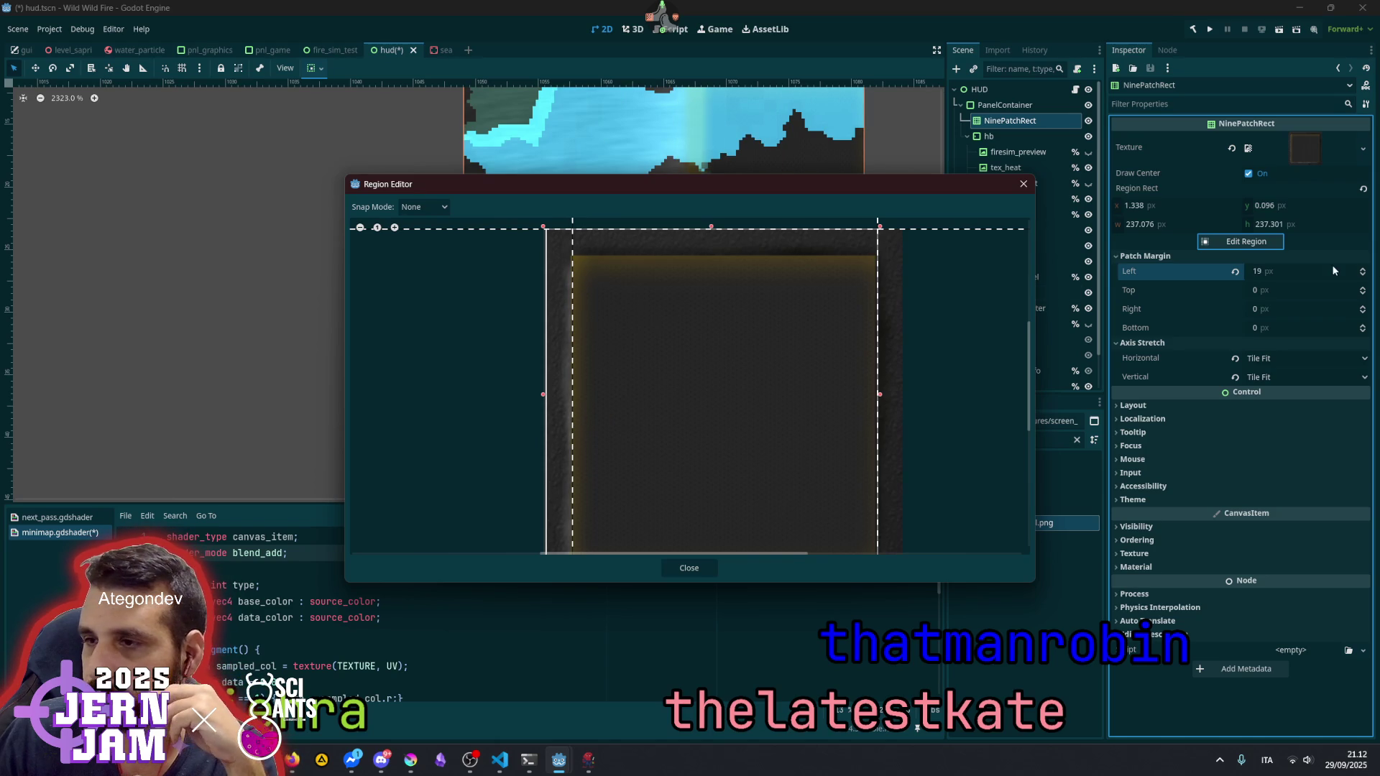
click(1272, 273)
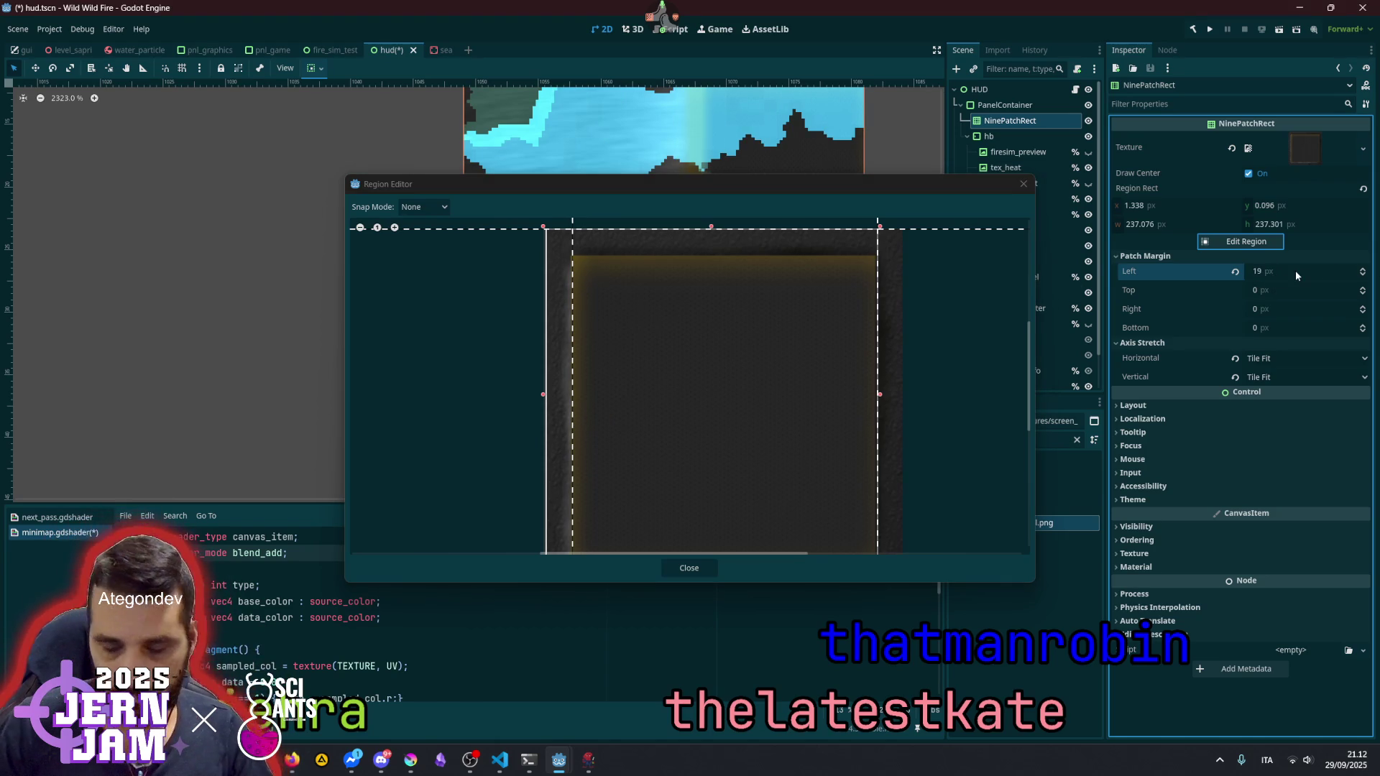
click(707, 566)
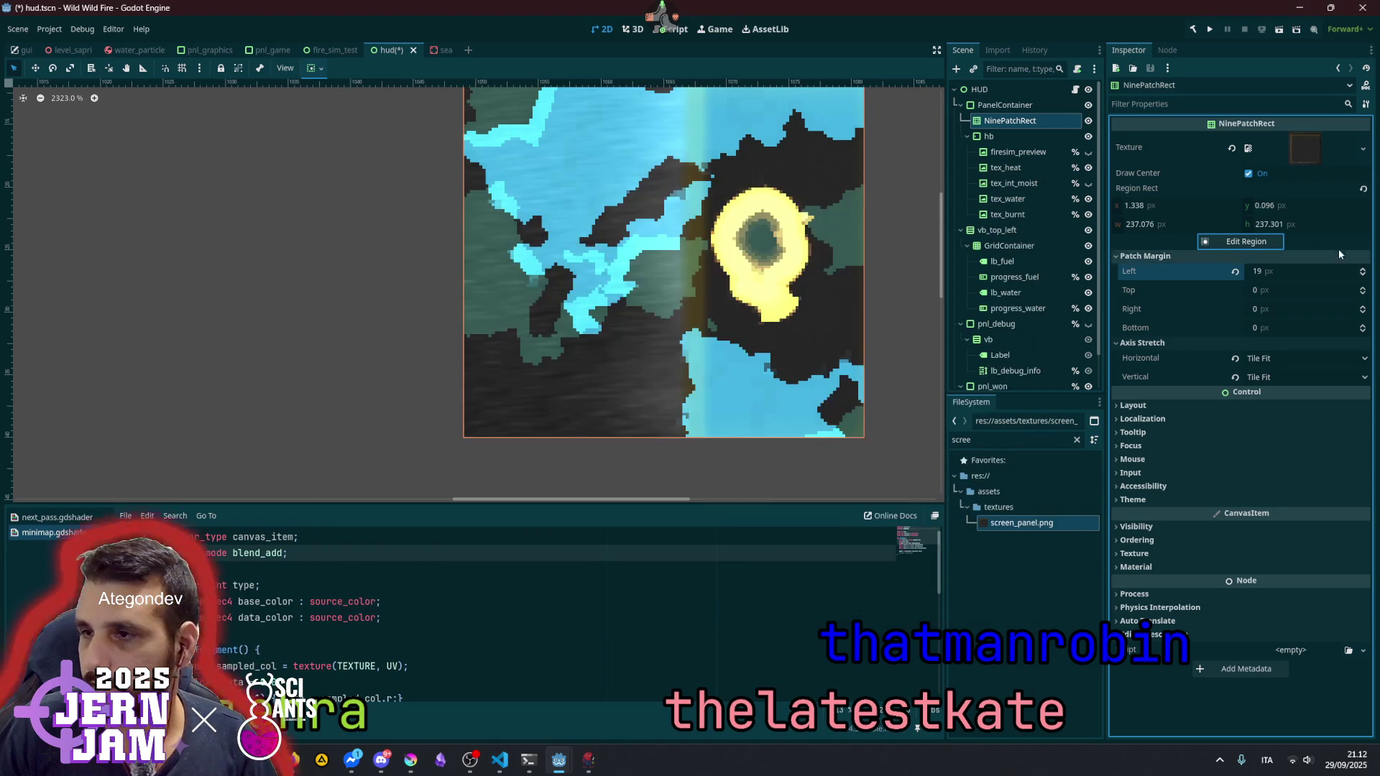
- Reset the Region Rect to zero and set all four patch margins to 18 px
click(1363, 189)
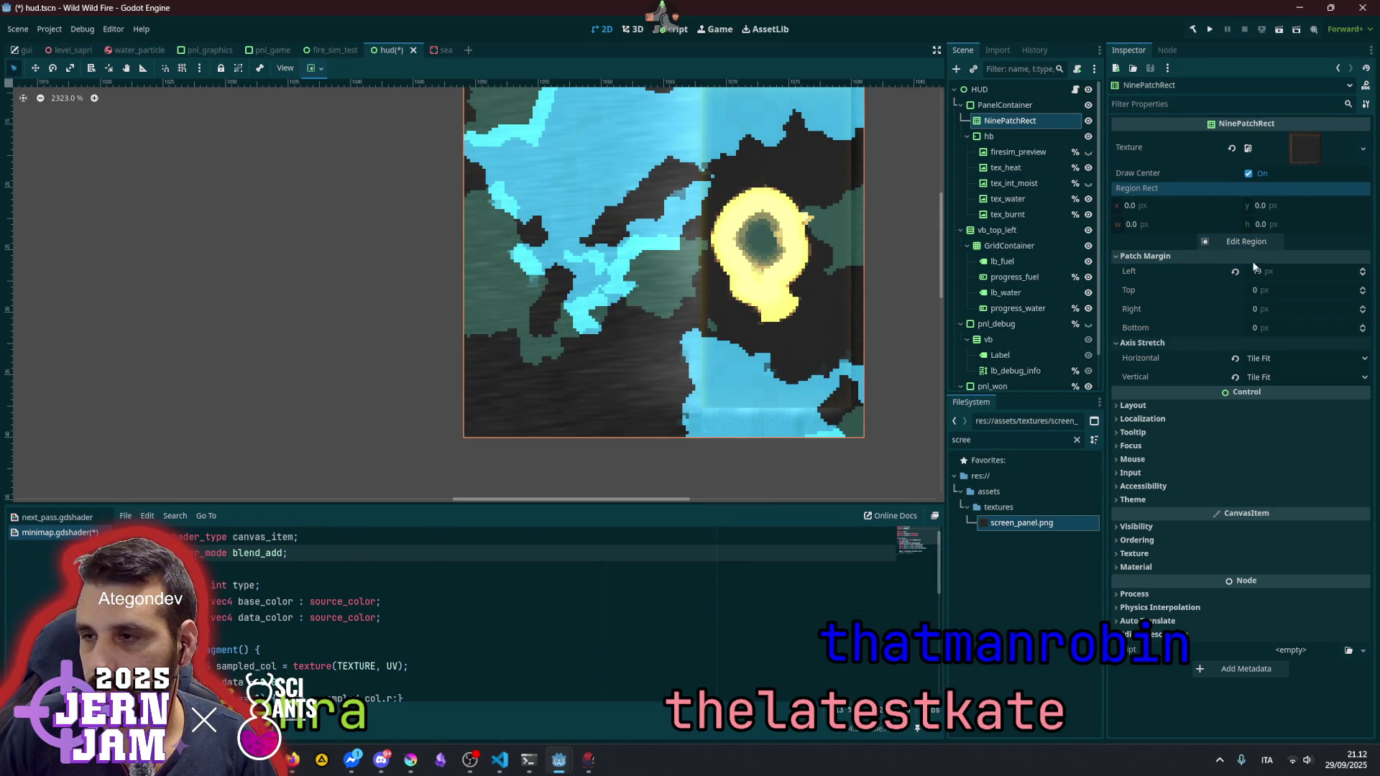
click(1300, 277)
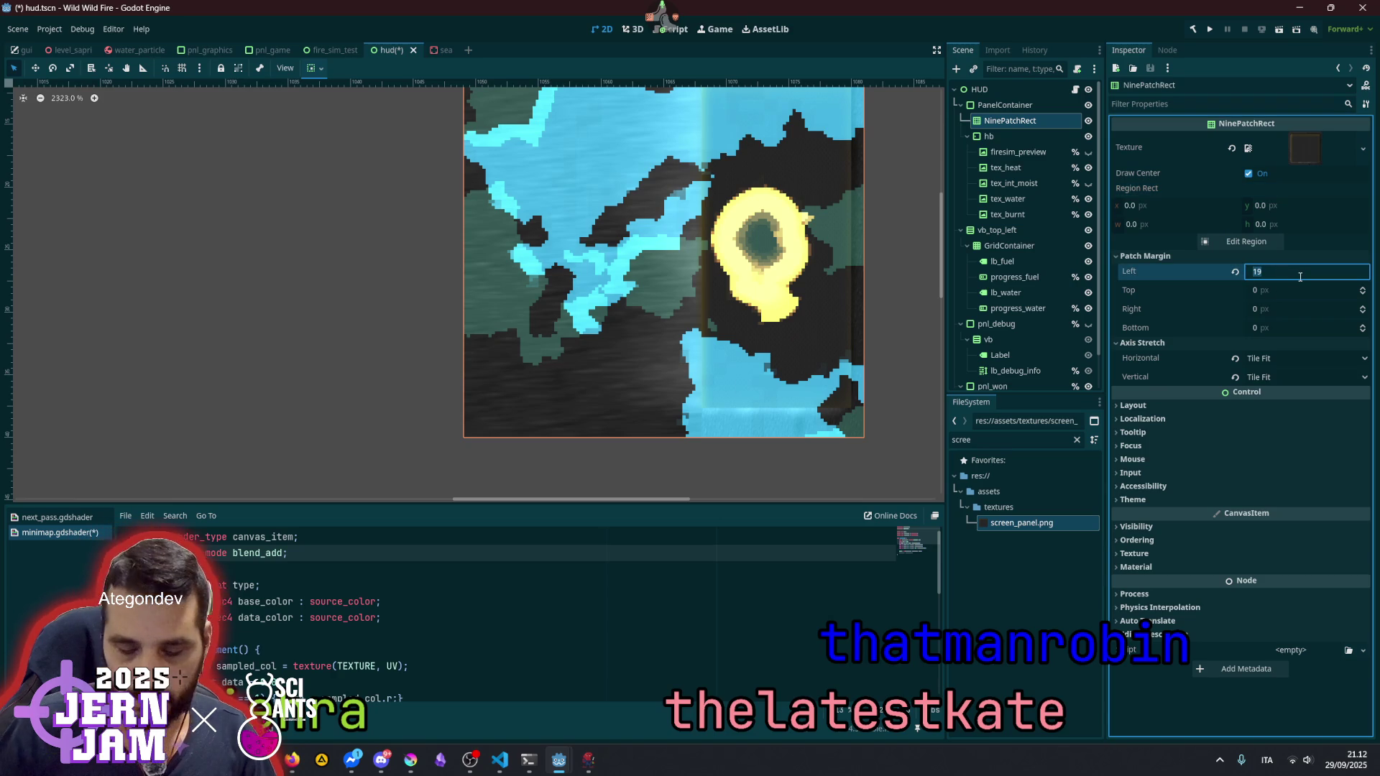
text(18)
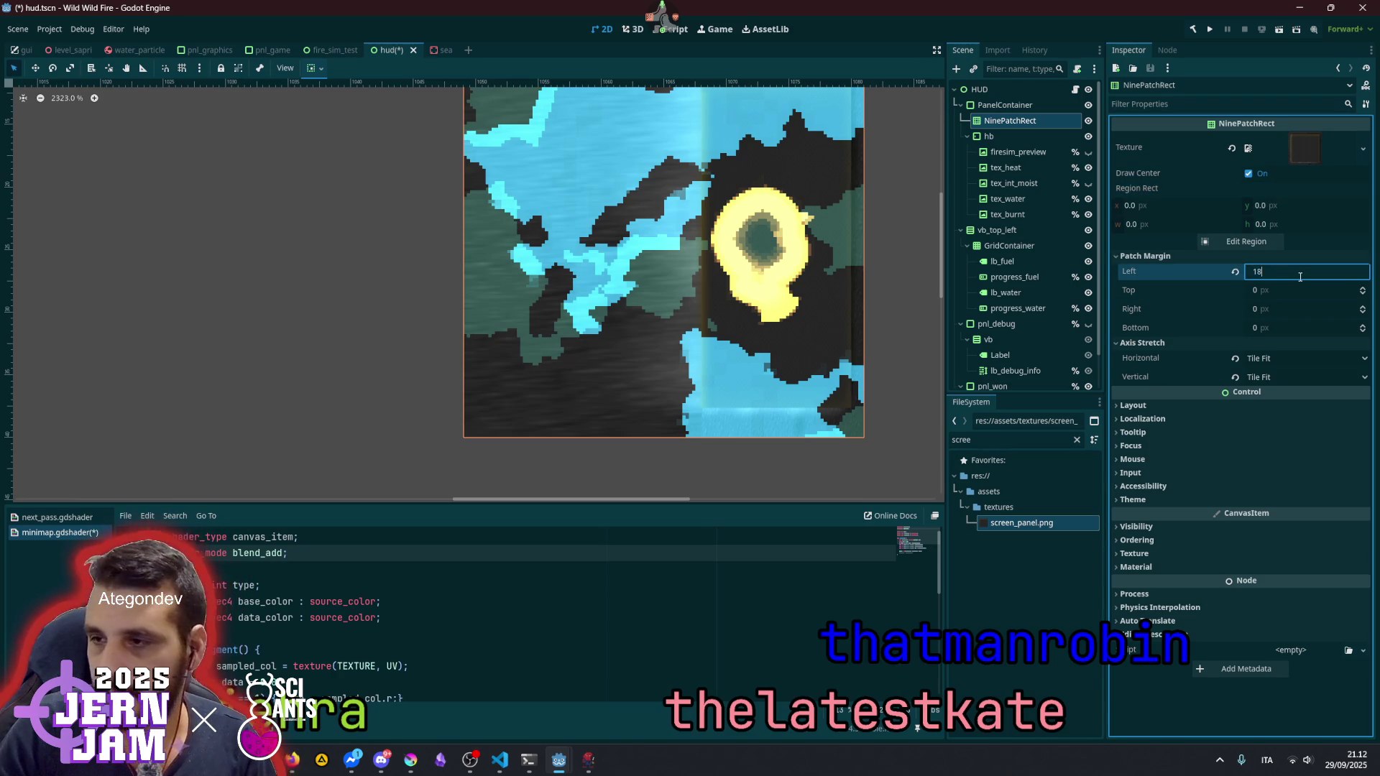
key(Tab)
text(18)
key(Tab)
key(Tab)
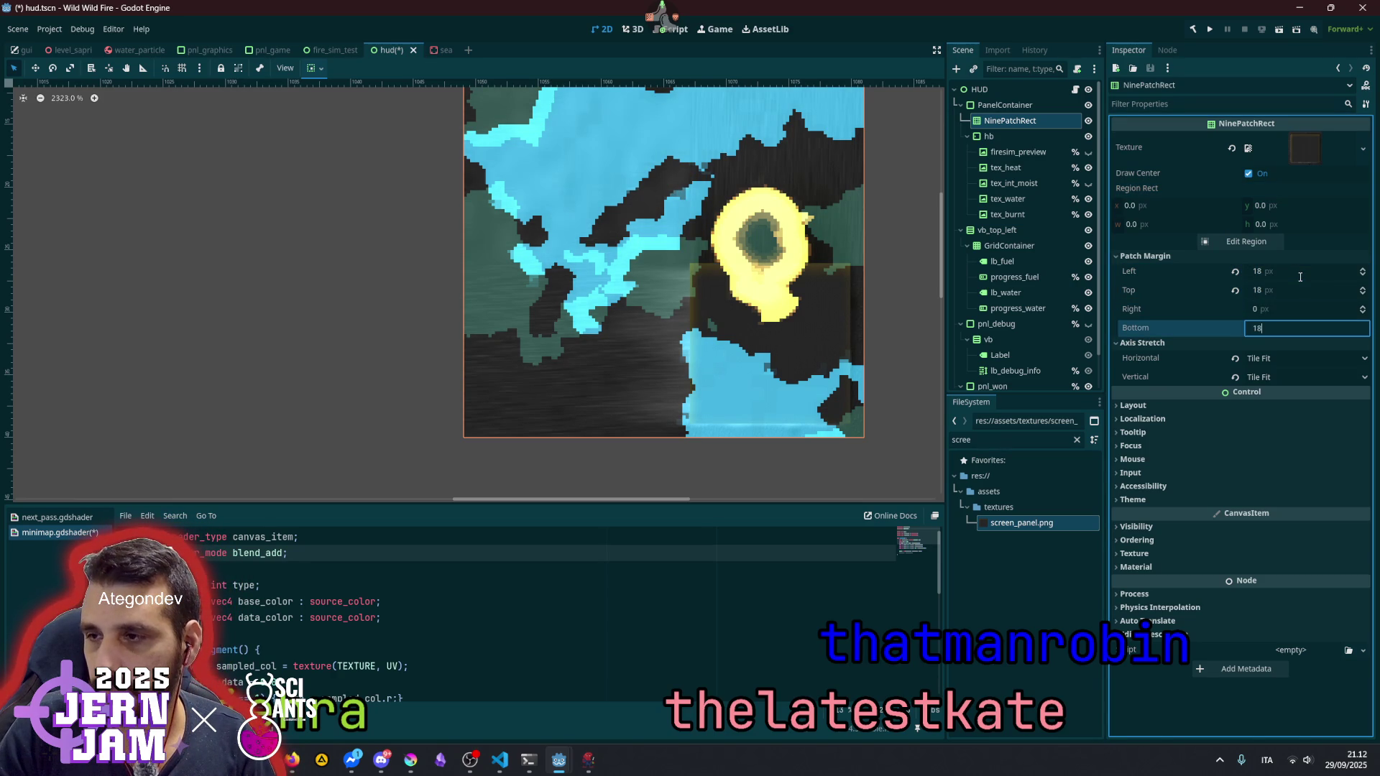
key(shift+Tab)
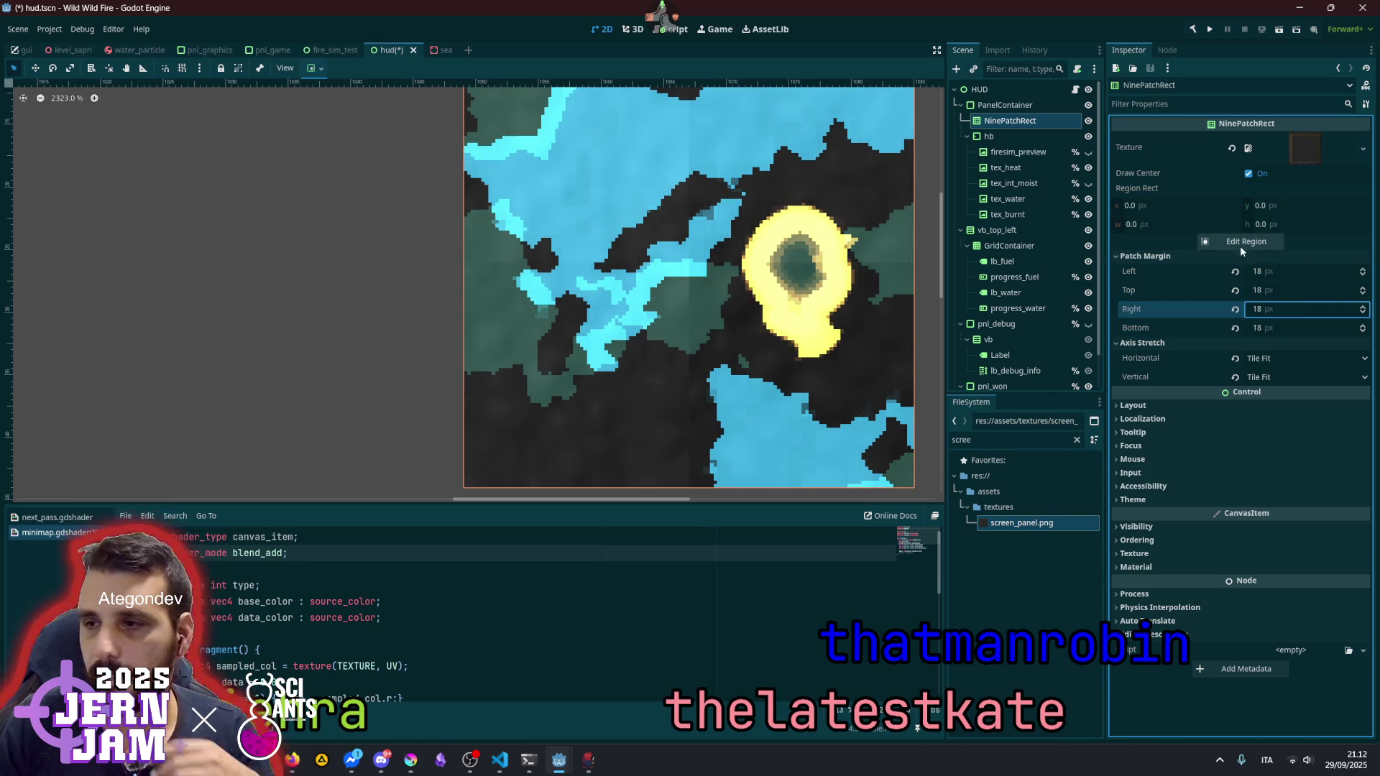
- Check the 18 px margin guides in the Region Editor, then close it
click(1241, 242)
scroll(674, 401, down, 2)
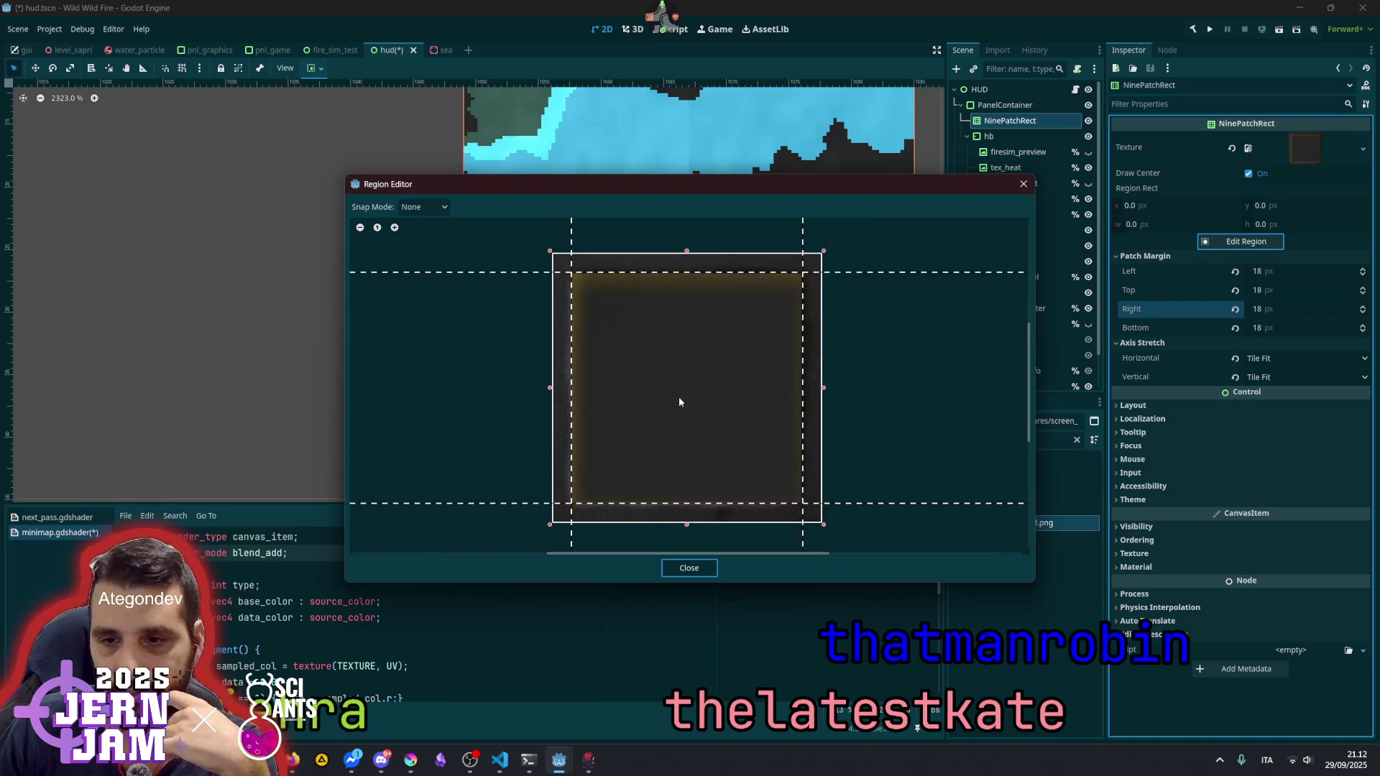
mouse_move(615, 480)
mouse_down()
mouse_move(624, 433)
mouse_move(615, 481)
mouse_up()
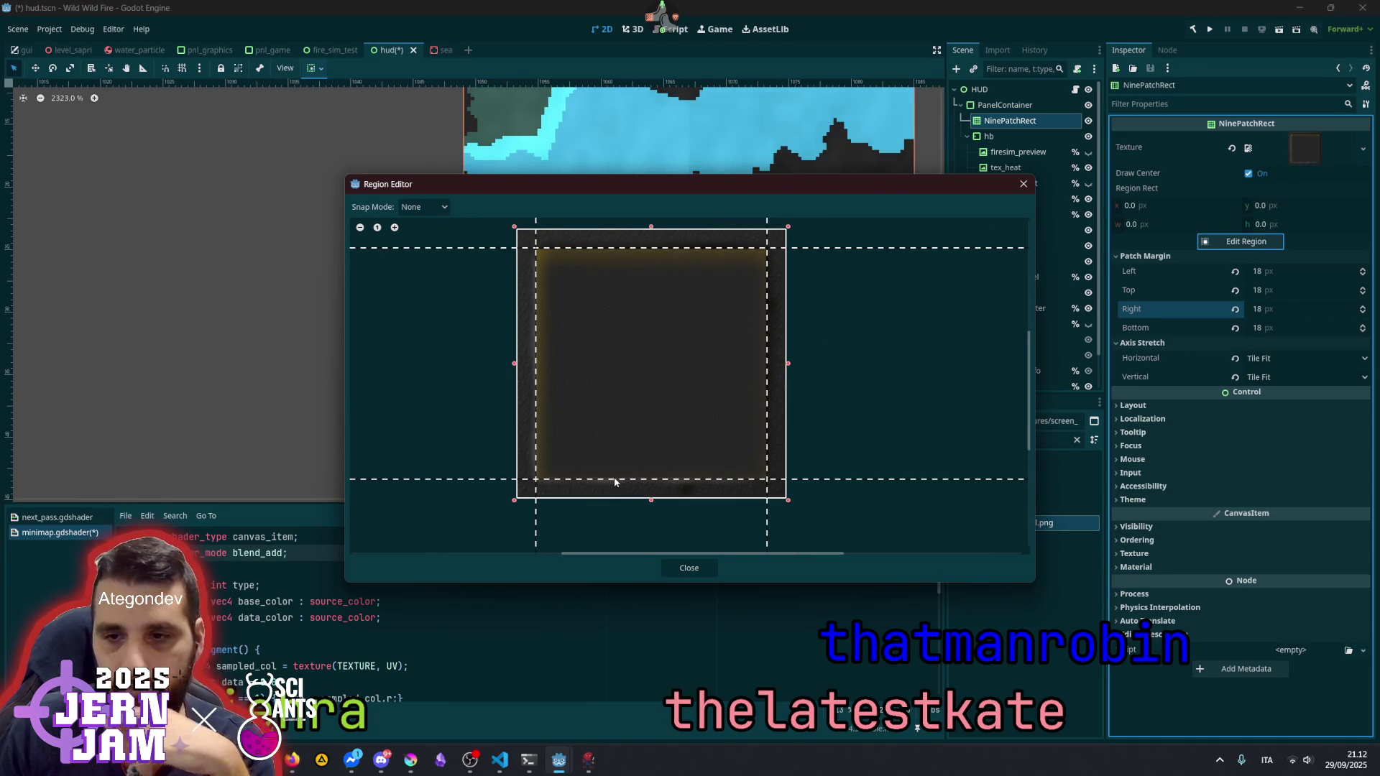
click(688, 567)
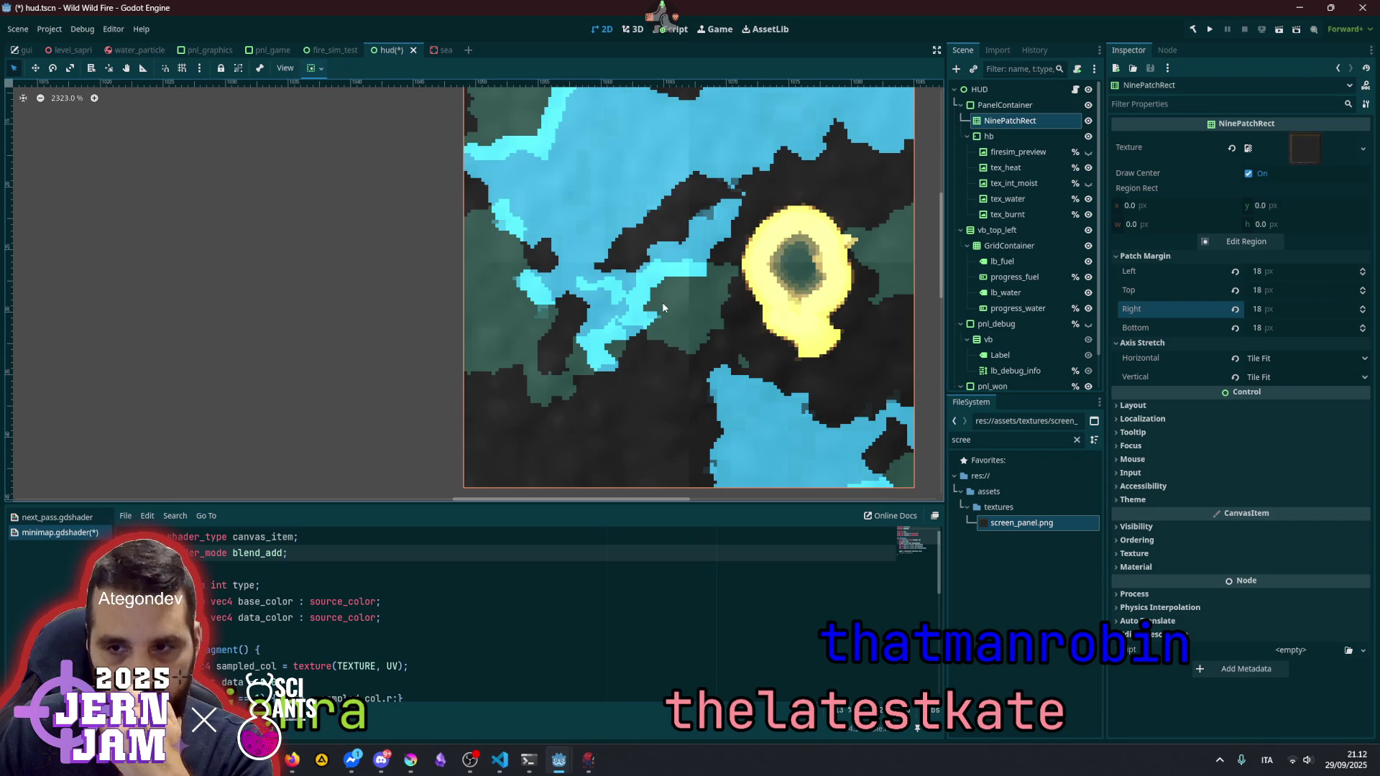
scroll(650, 299, down, 2)
scroll(586, 332, up, 2)
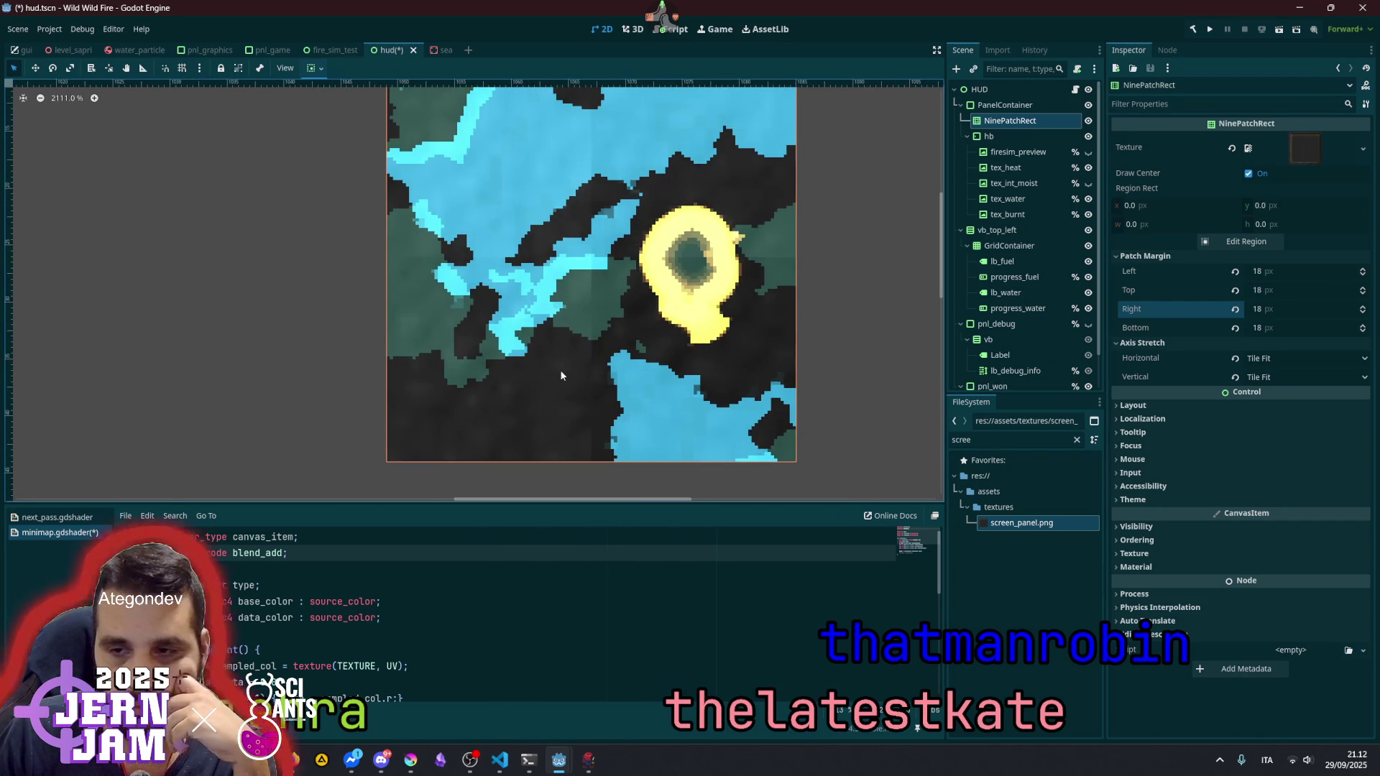
scroll(862, 280, down, 7)
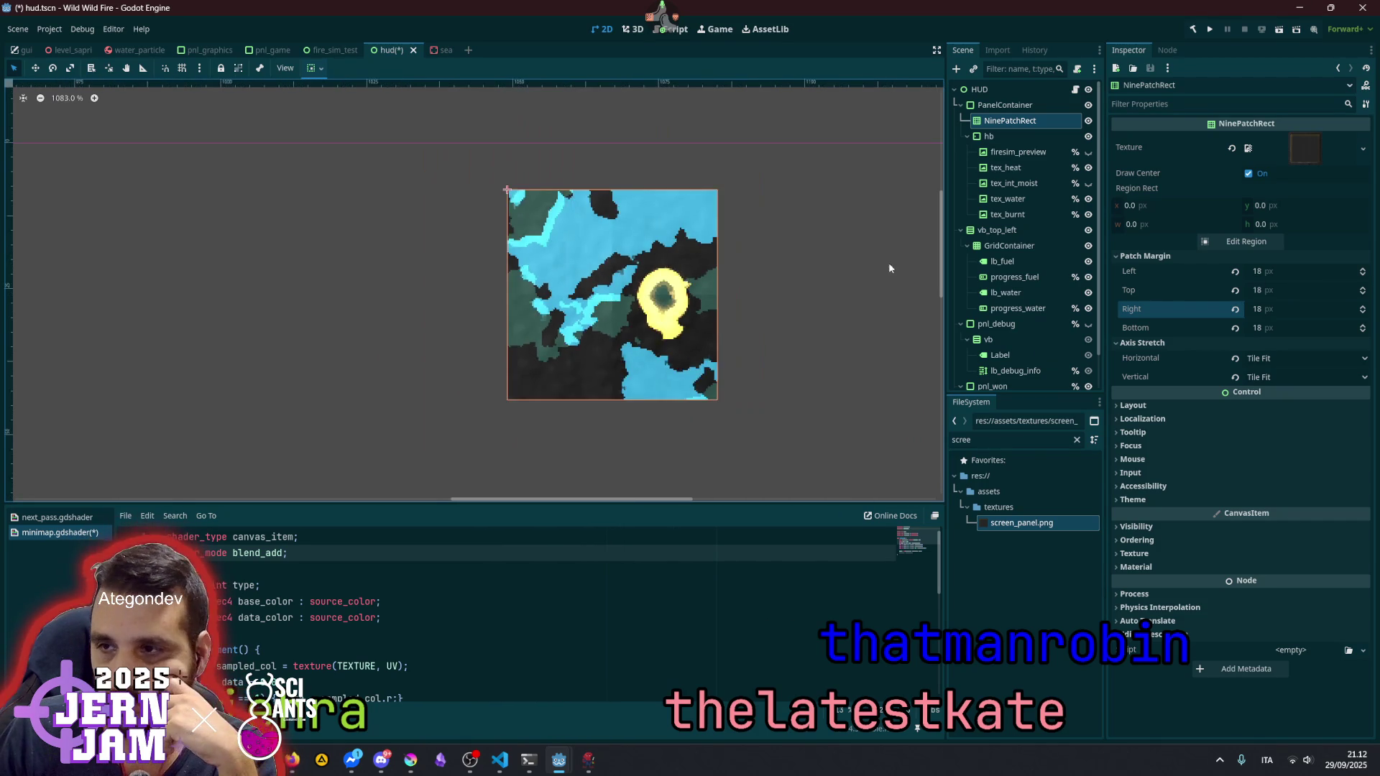
click(1011, 108)
mouse_move(621, 363)
mouse_down()
mouse_move(345, 489)
mouse_move(288, 485)
mouse_move(302, 443)
mouse_up()
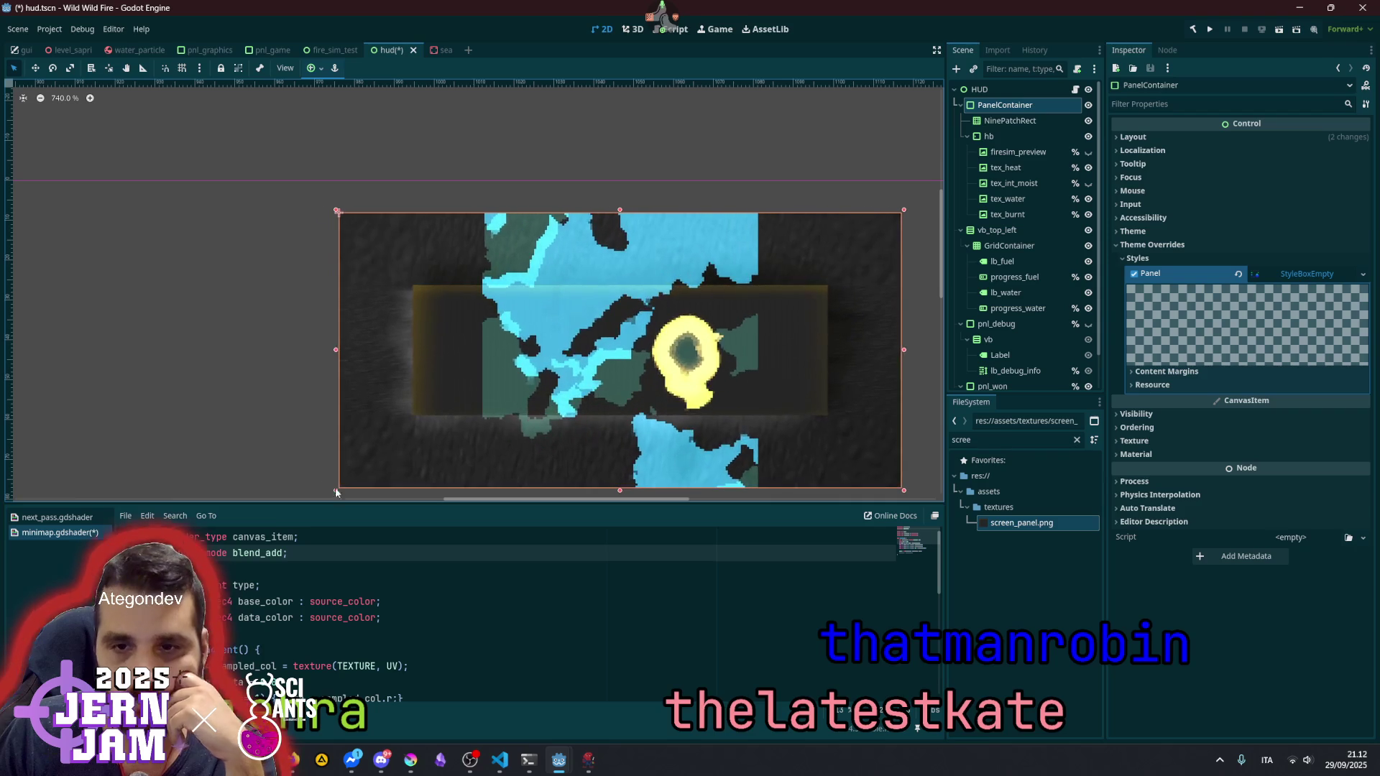
scroll(365, 247, up, 2)
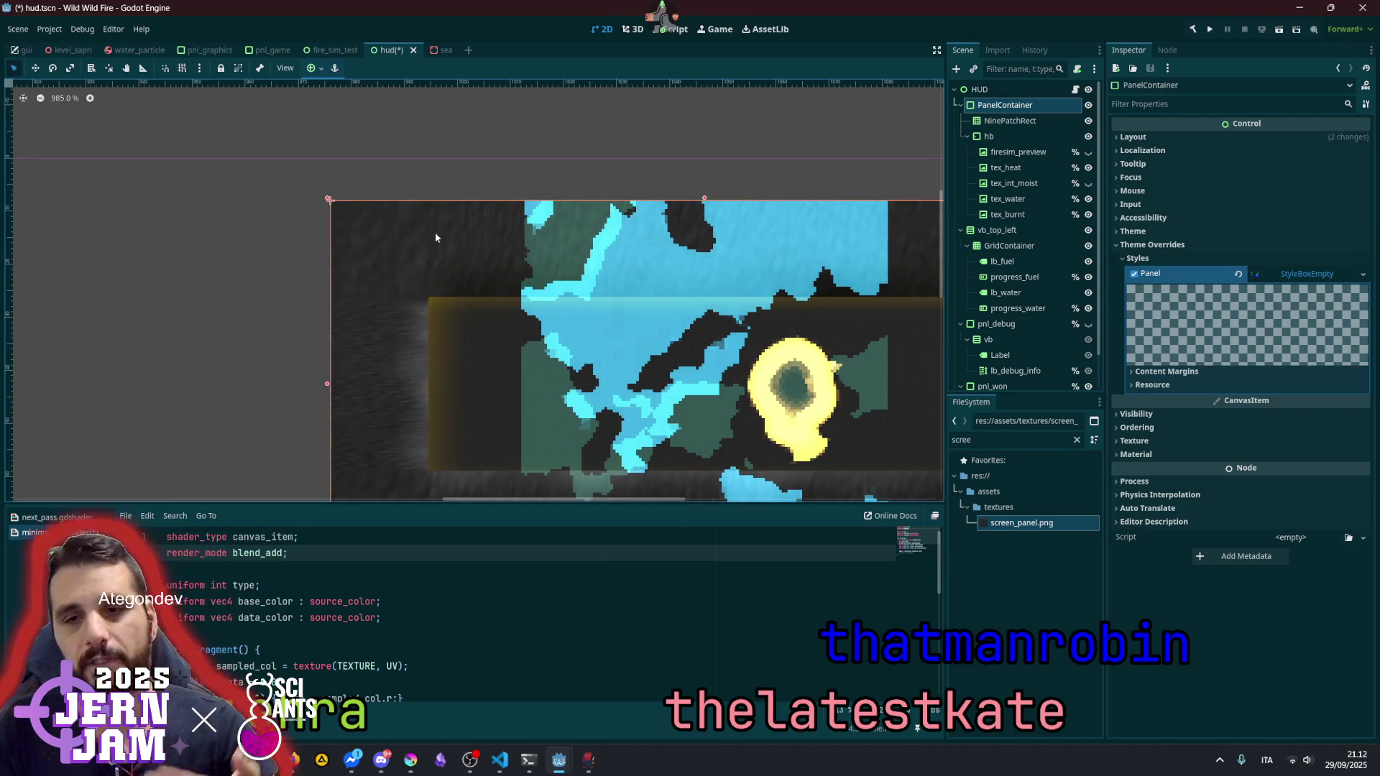
scroll(367, 246, up, 5)
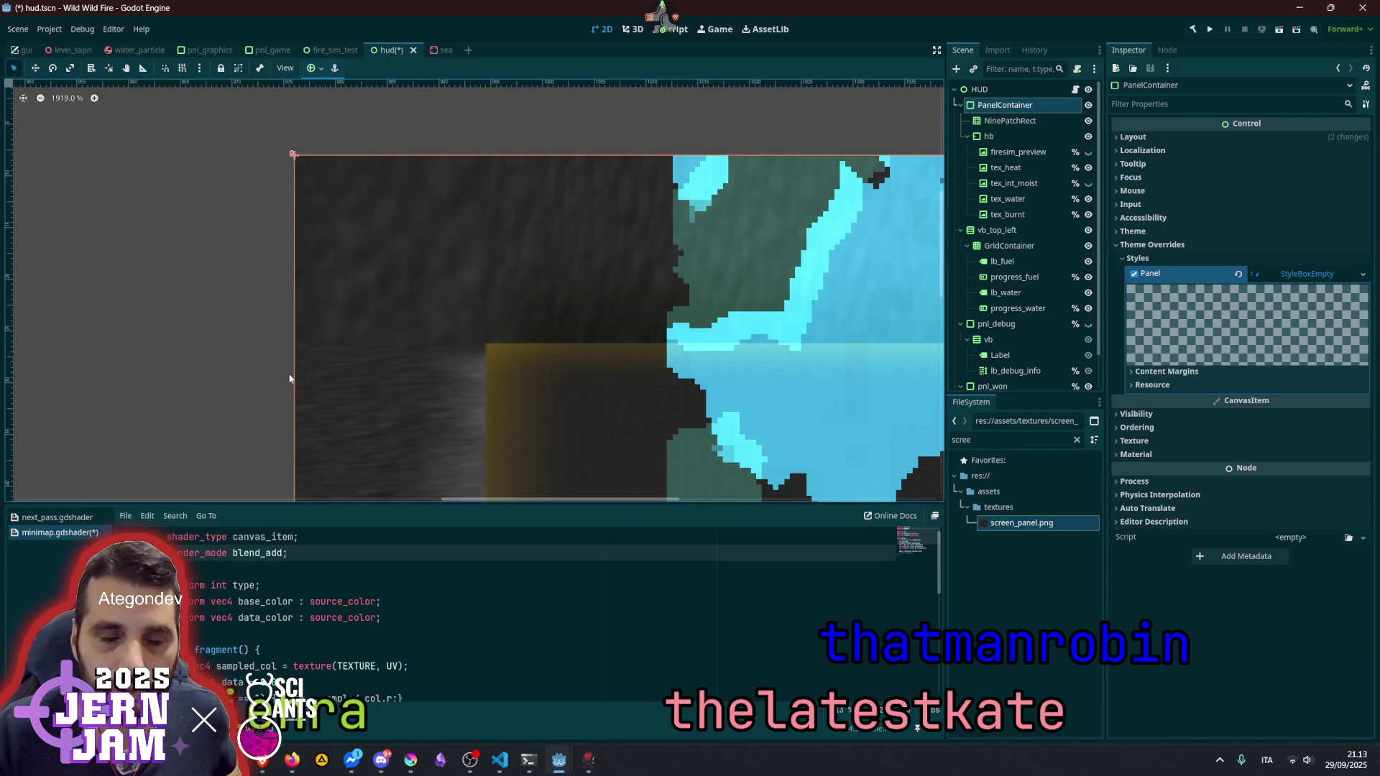
scroll(391, 323, down, 10)
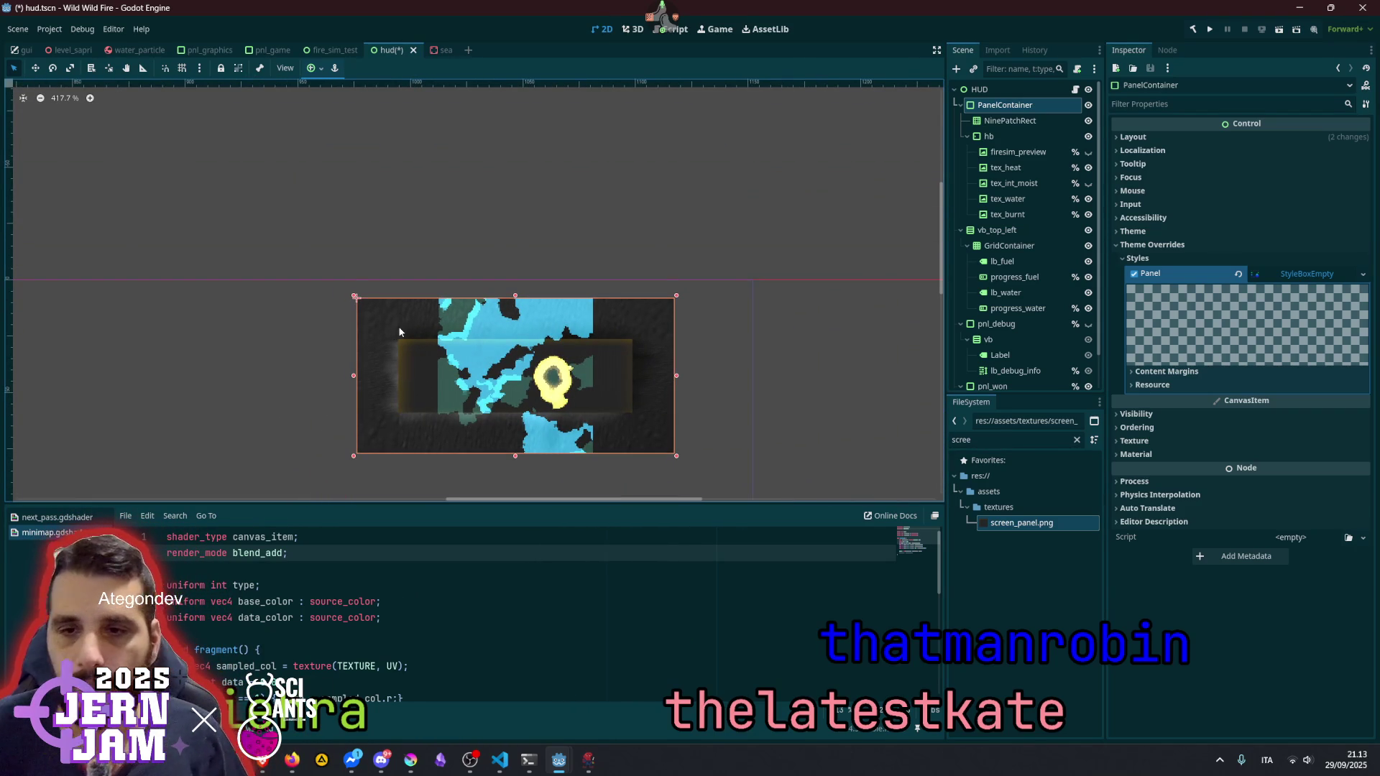
scroll(402, 329, down, 2)
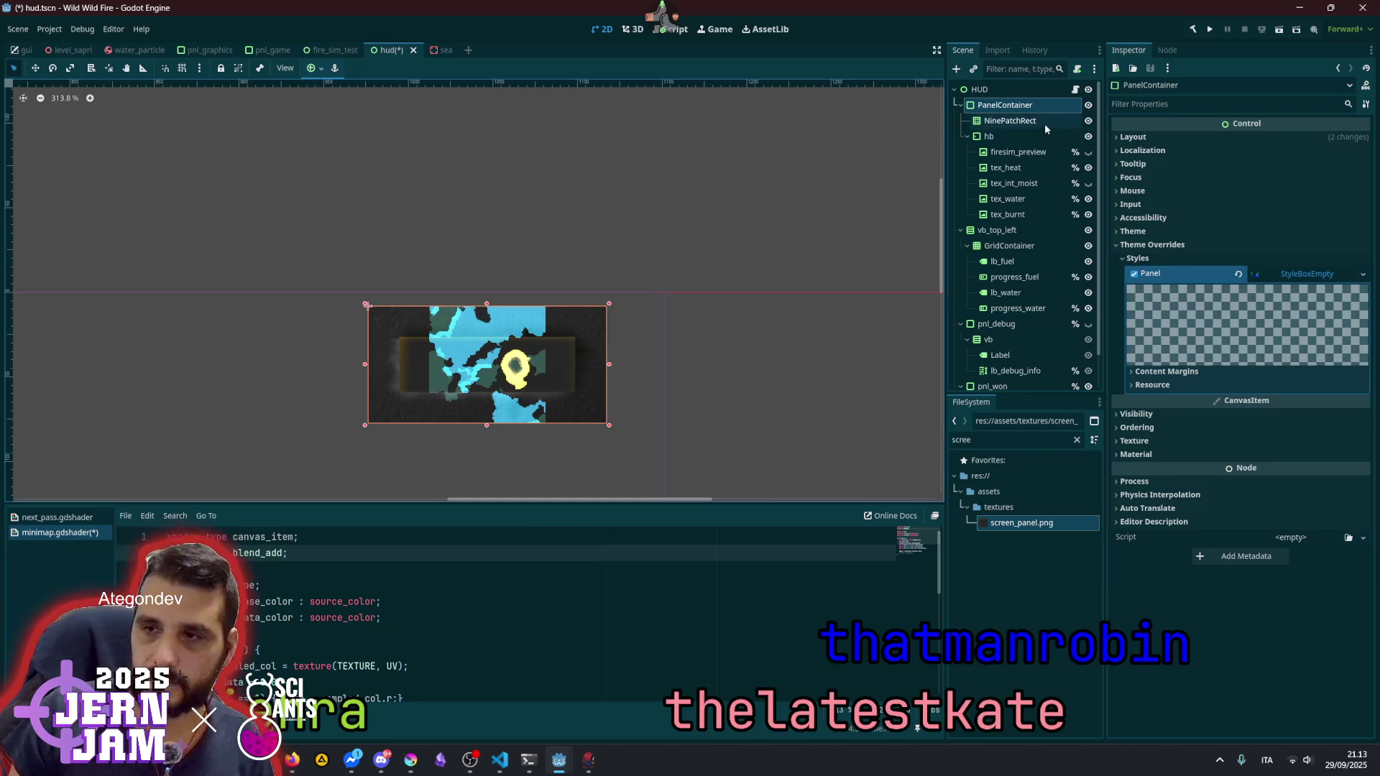
click(1038, 123)
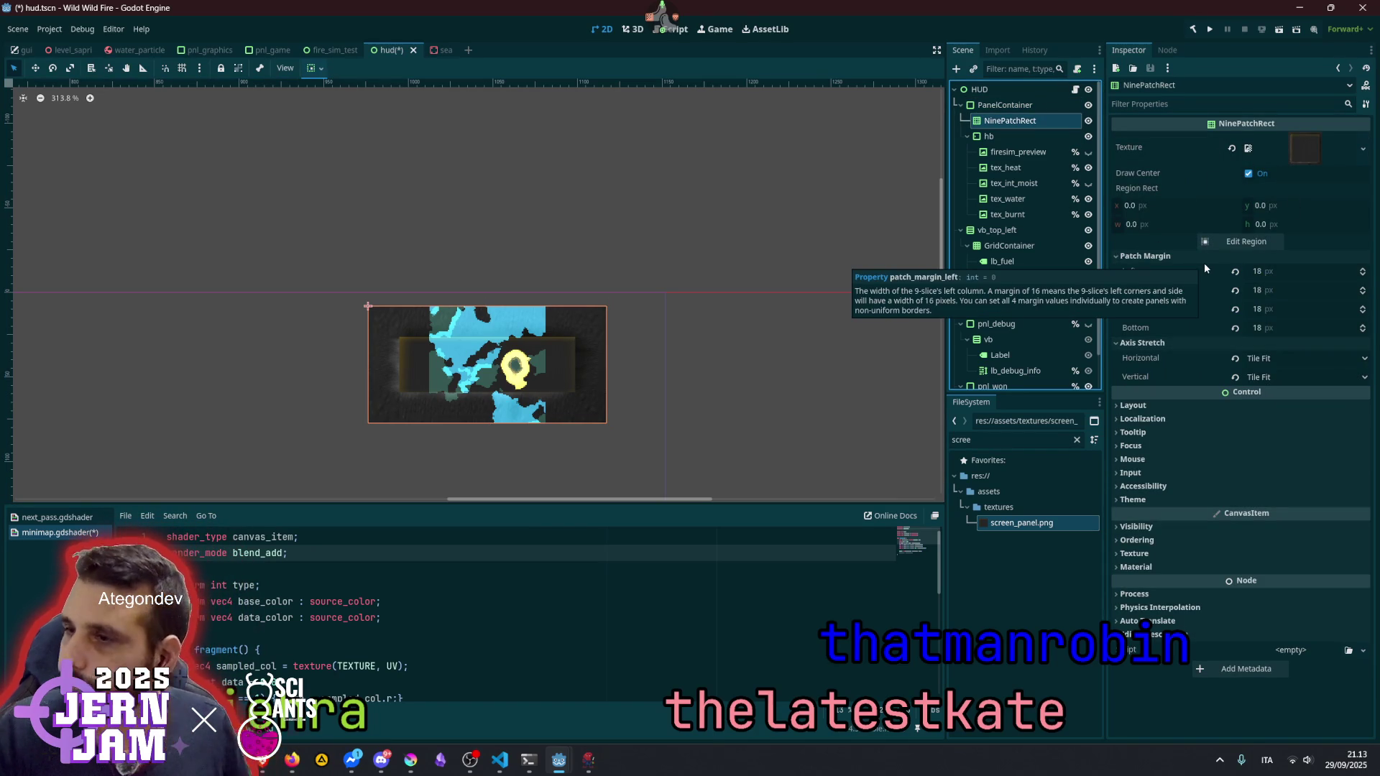
click(1261, 174)
click(1260, 174)
click(1260, 175)
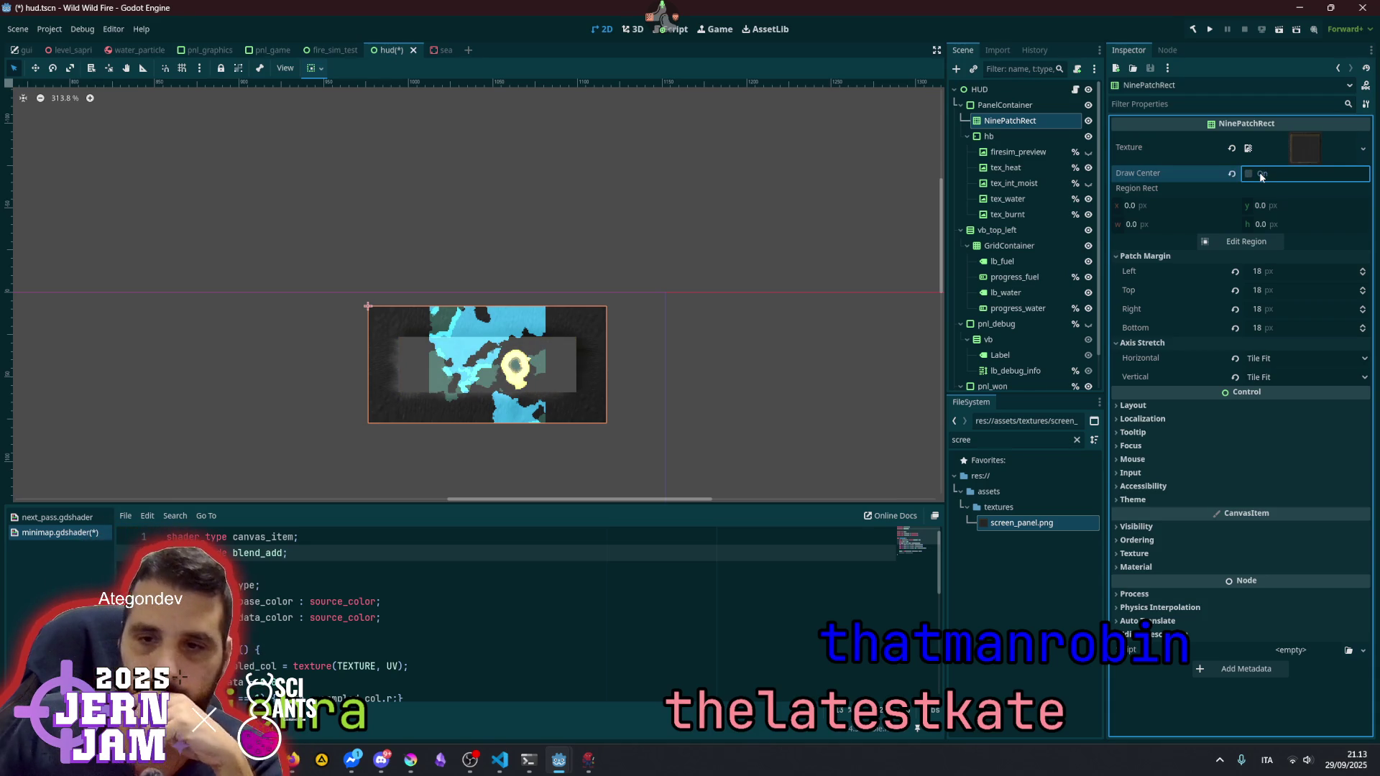
click(1260, 174)
scroll(475, 373, up, 5)
scroll(412, 378, up, 4)
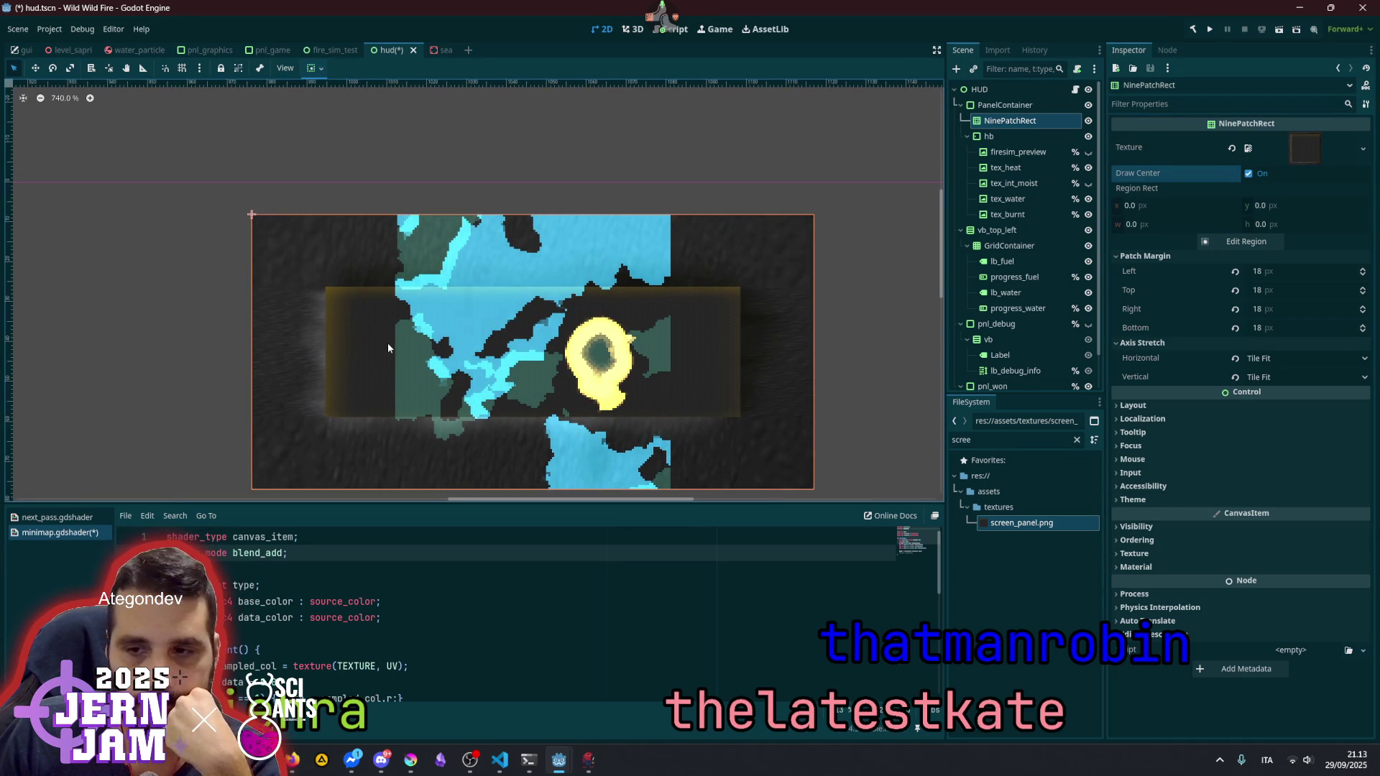
scroll(296, 424, up, 9)
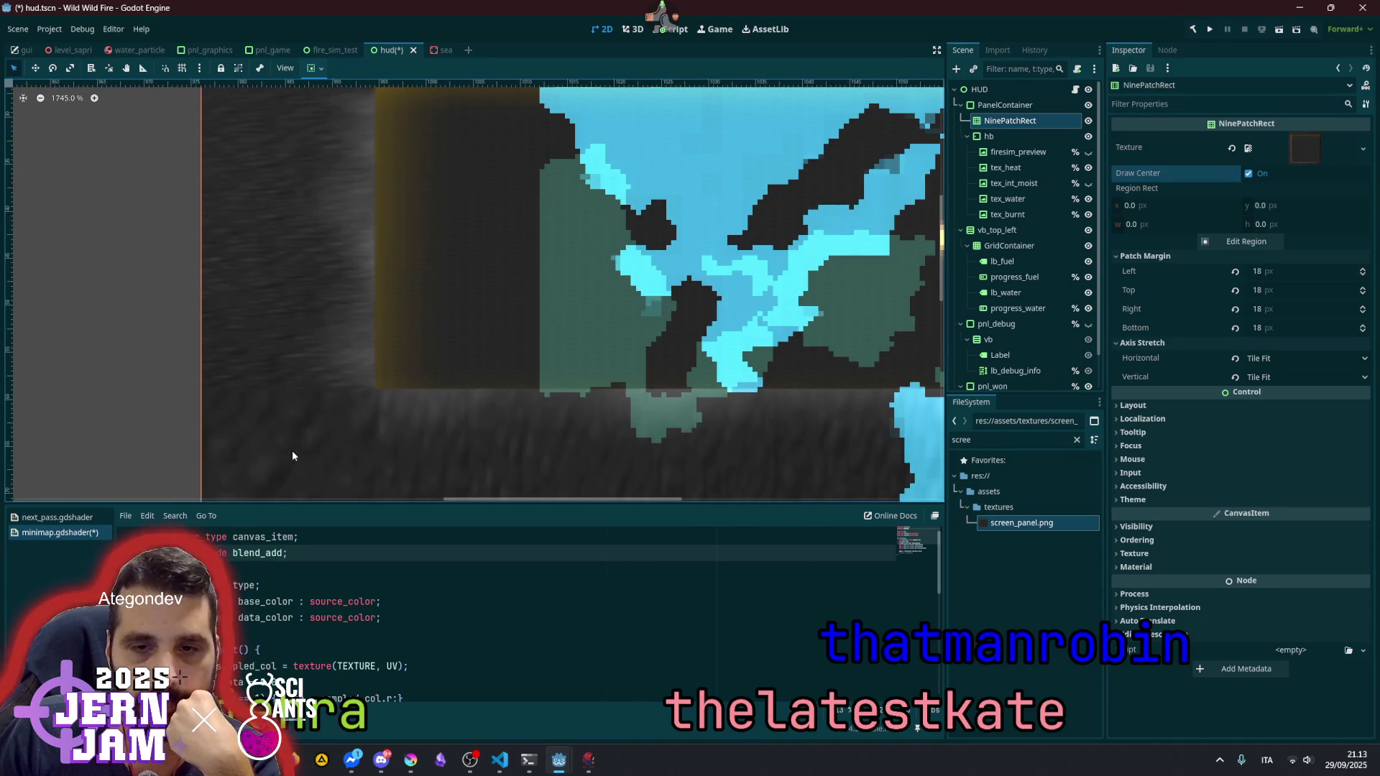
scroll(291, 450, down, 15)
scroll(394, 280, down, 13)
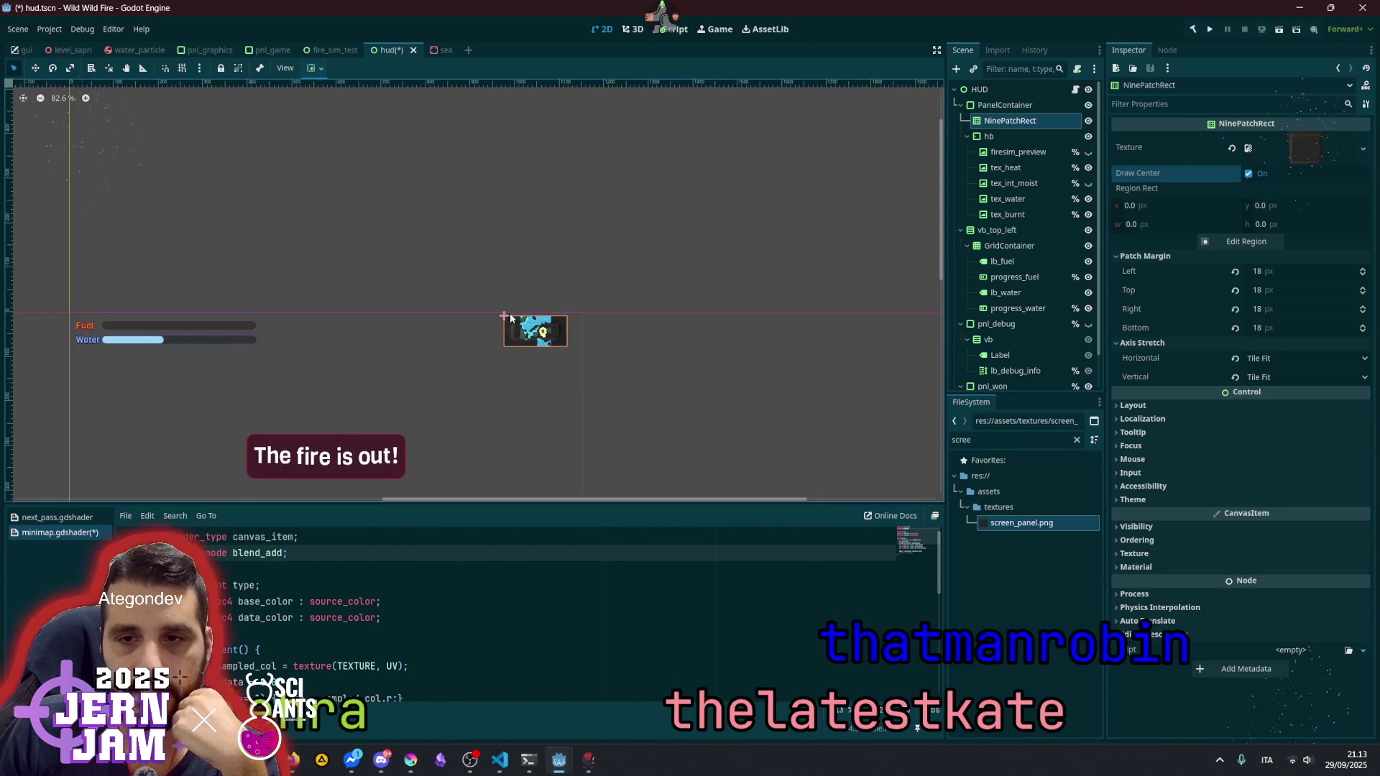
scroll(545, 326, up, 15)
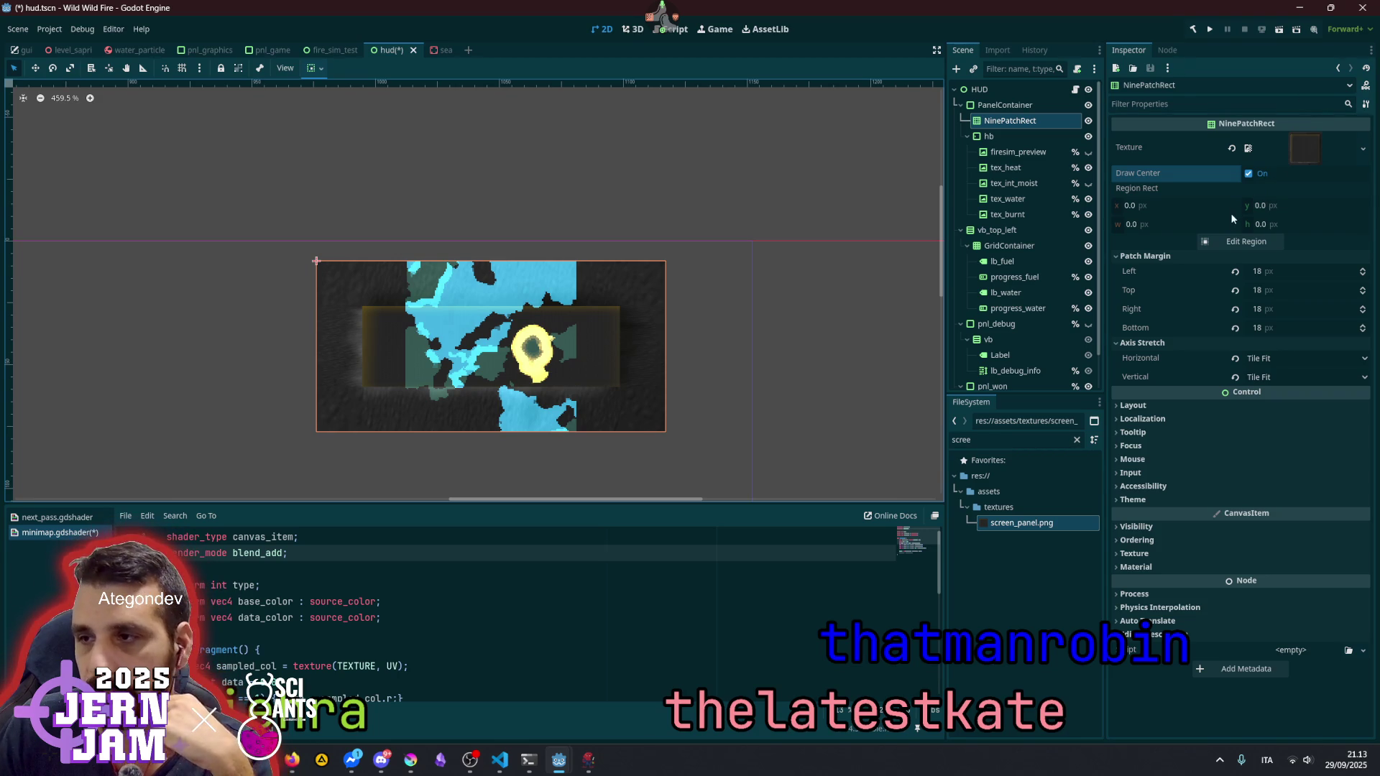
click(1250, 244)
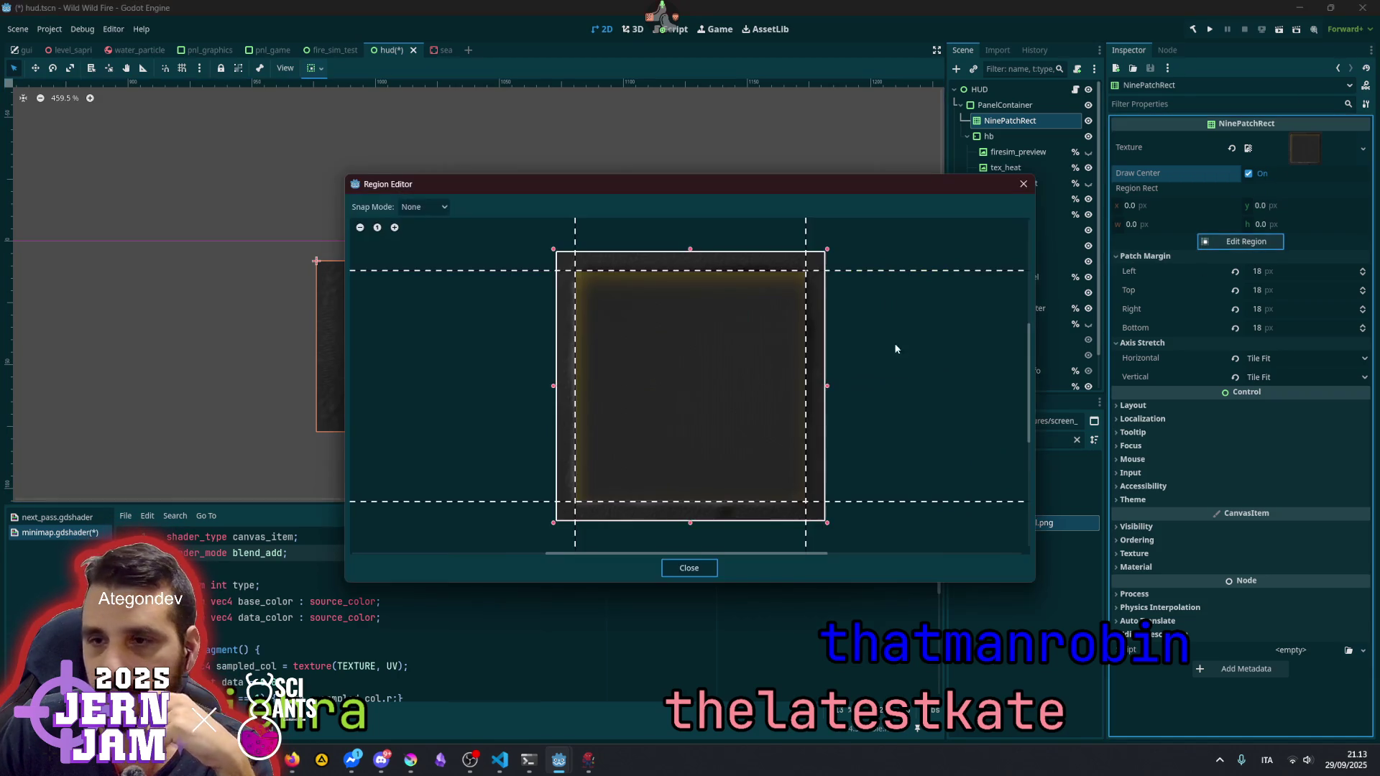
click(1022, 184)
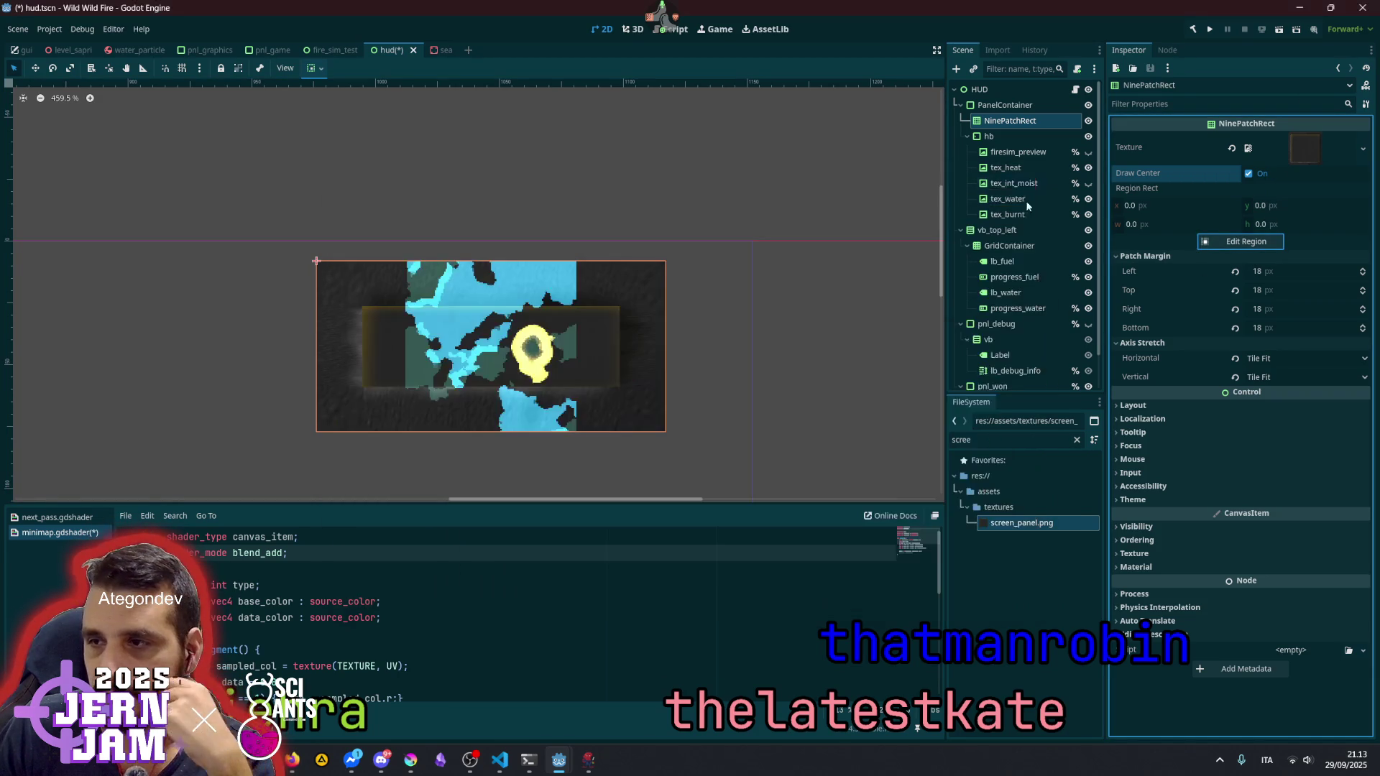
click(1290, 166)
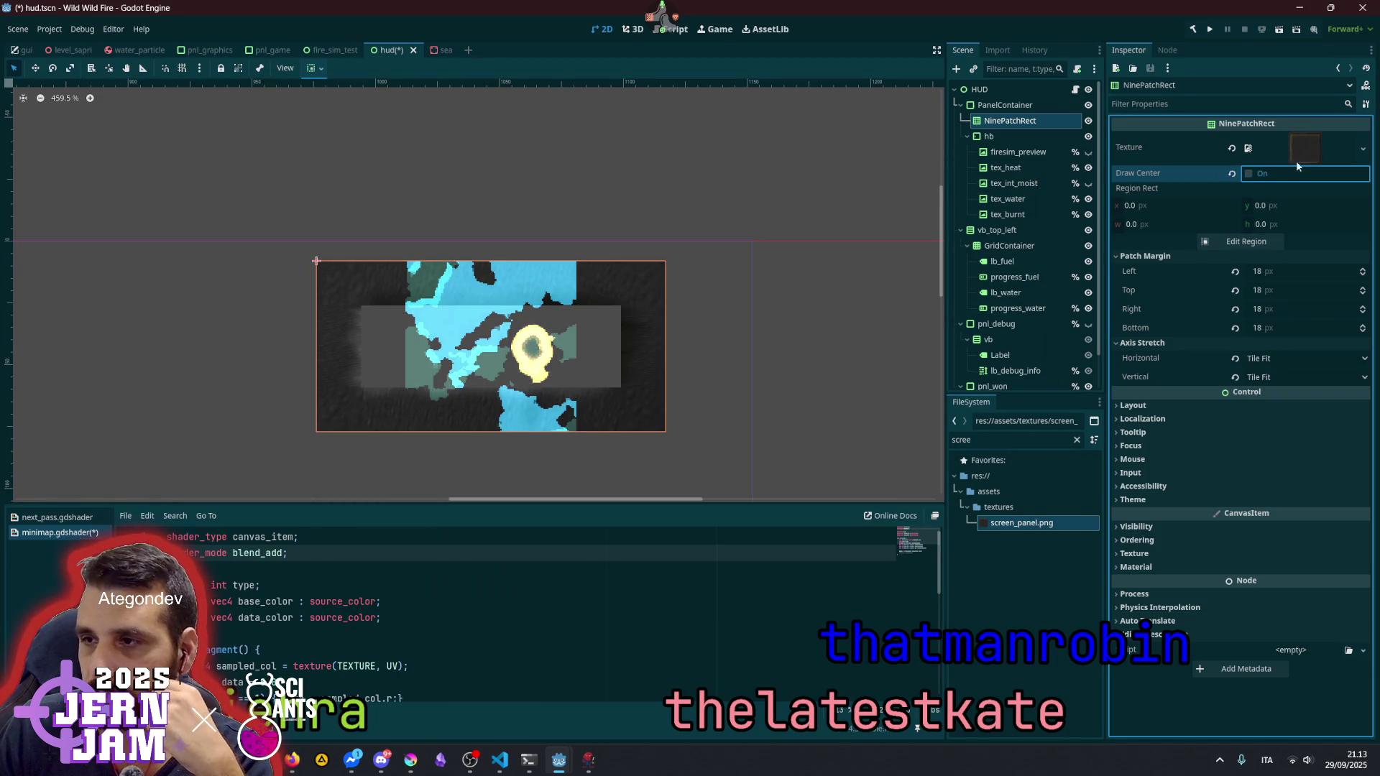
click(1292, 170)
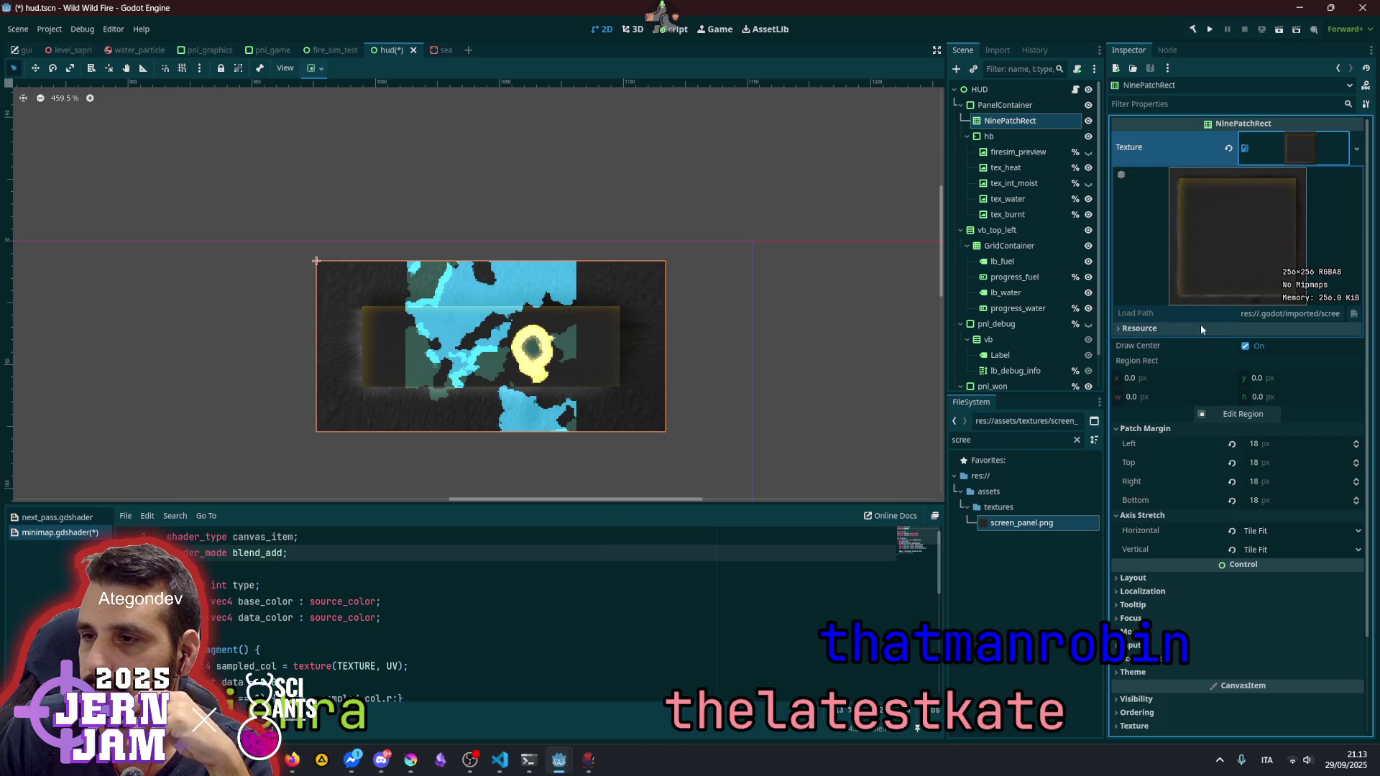
click(1321, 155)
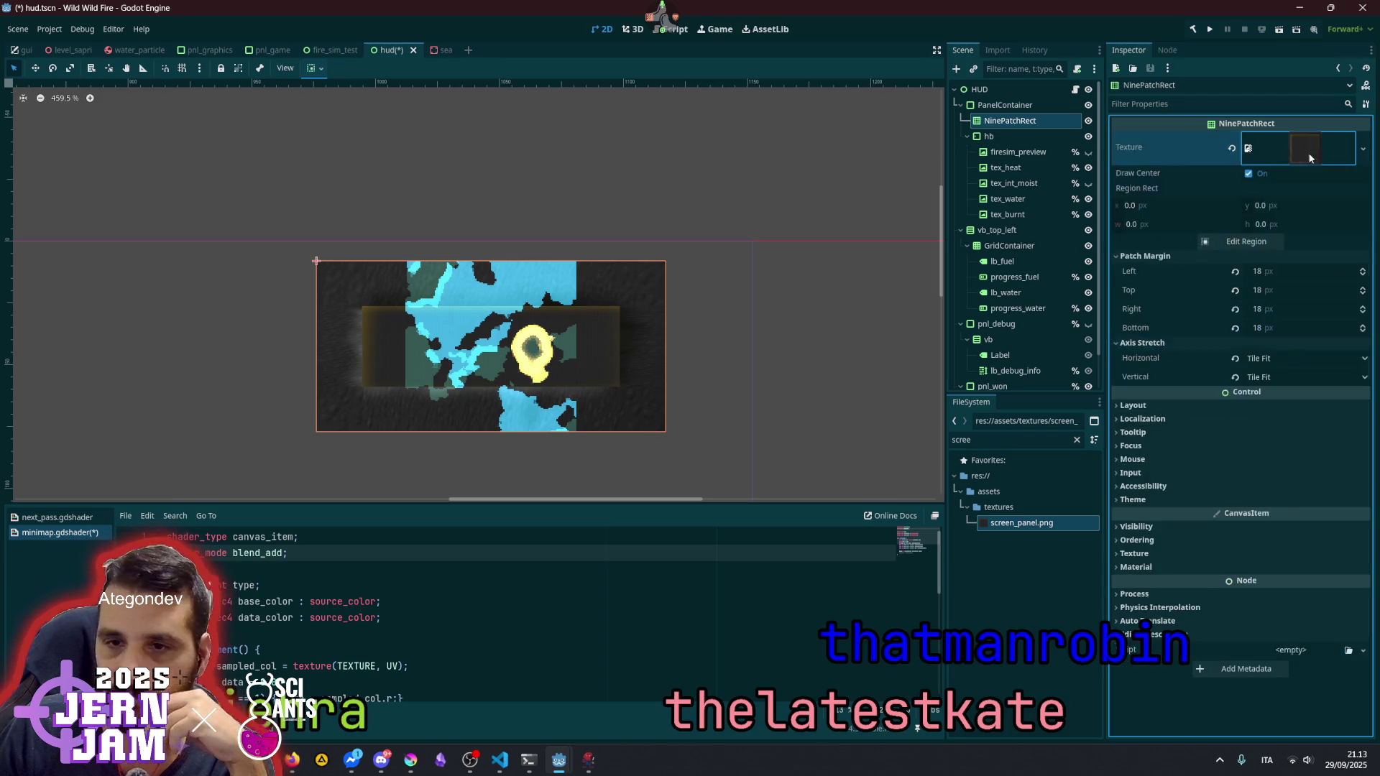
click(1023, 107)
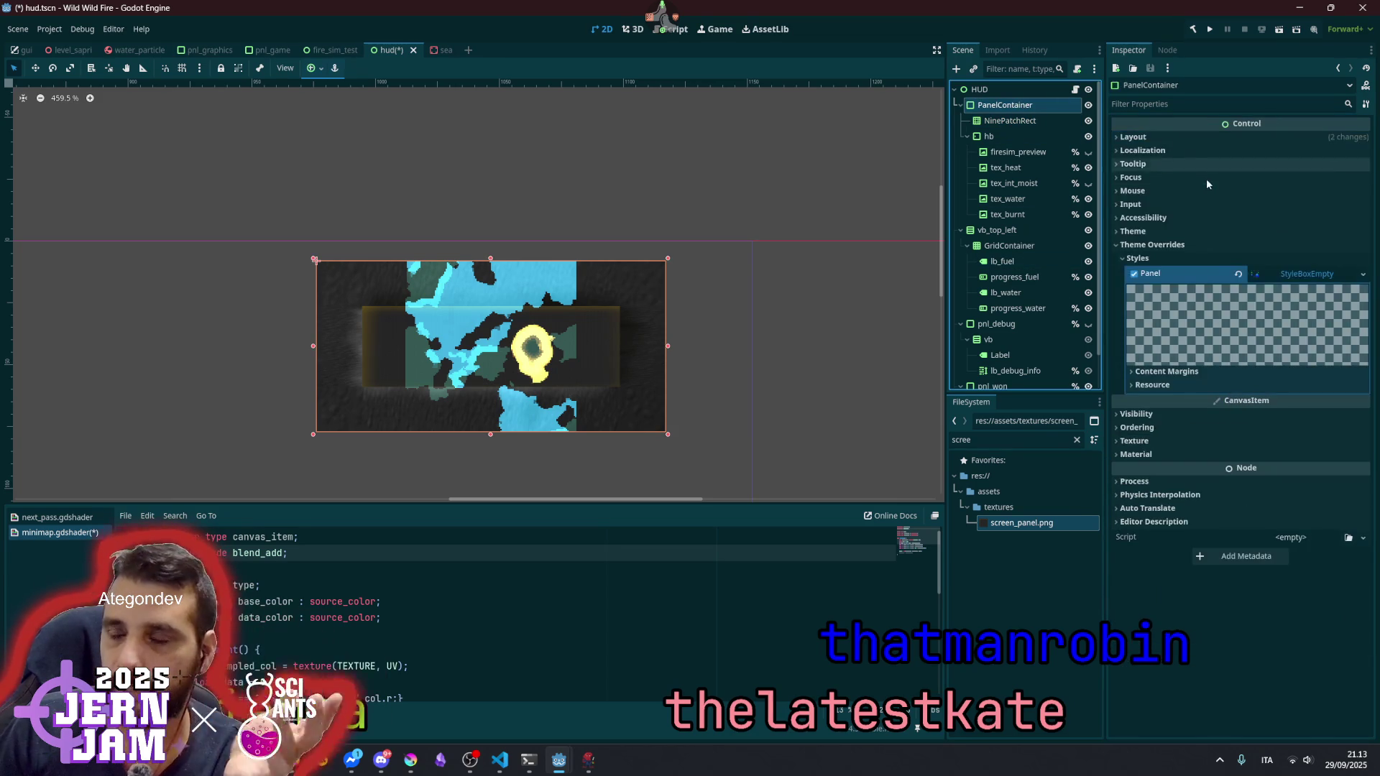
- Give the PanelContainer a Custom Minimum Size of 256 × 256
click(1115, 246)
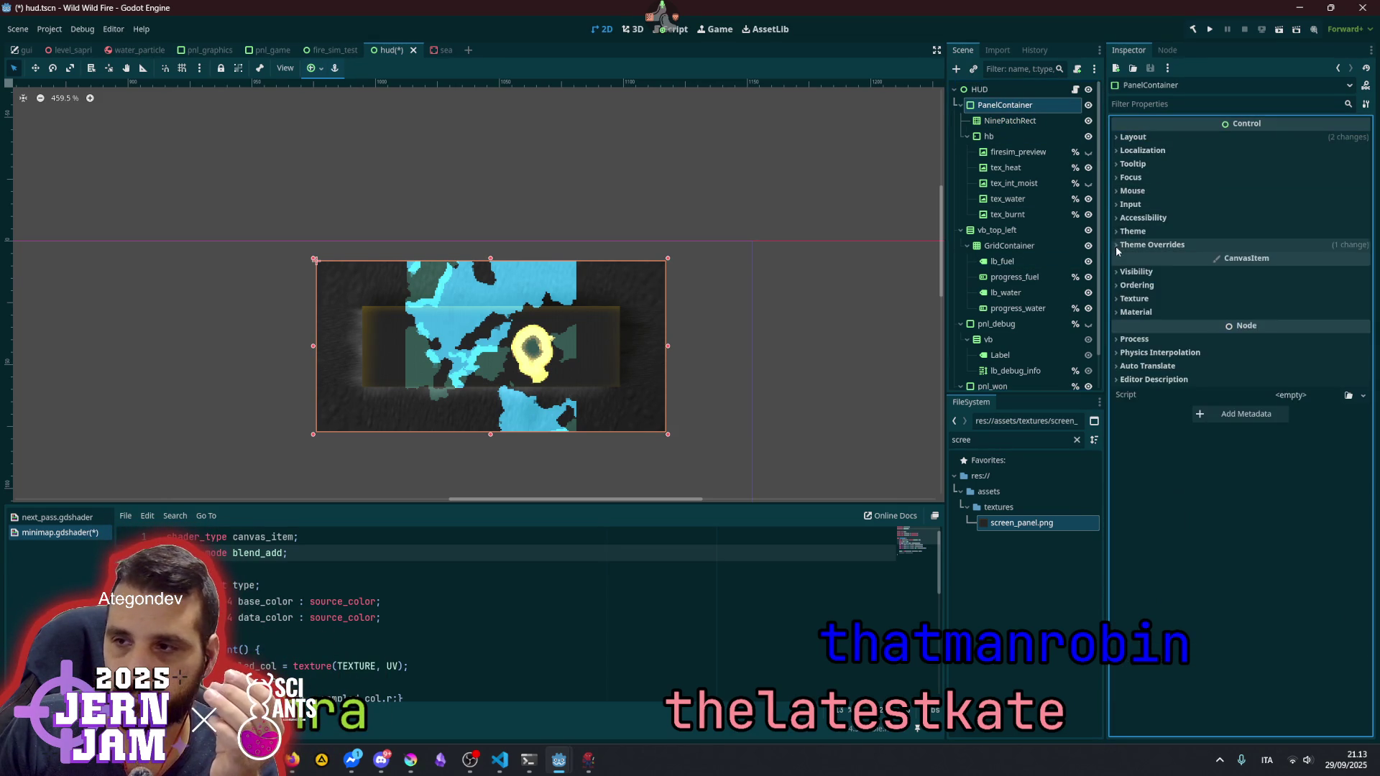
click(1148, 138)
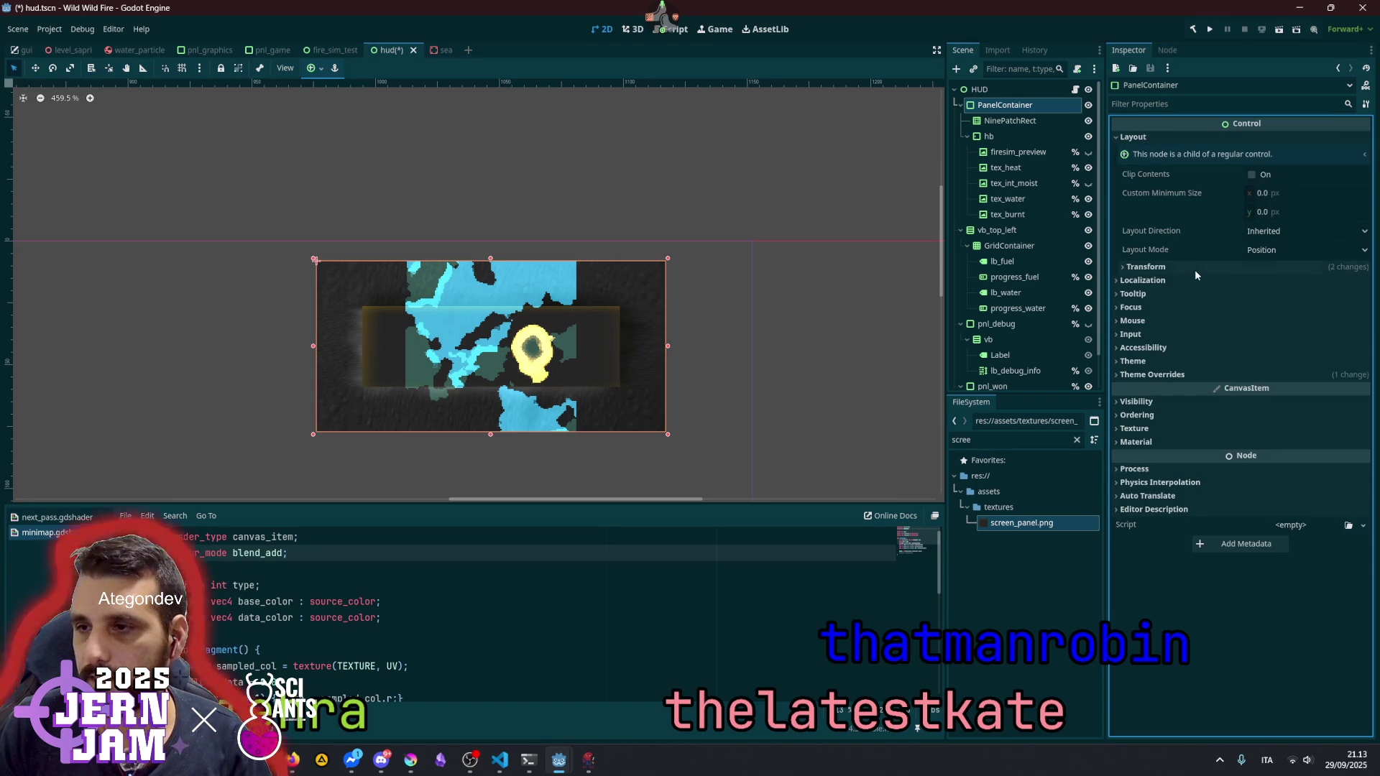
click(1280, 194)
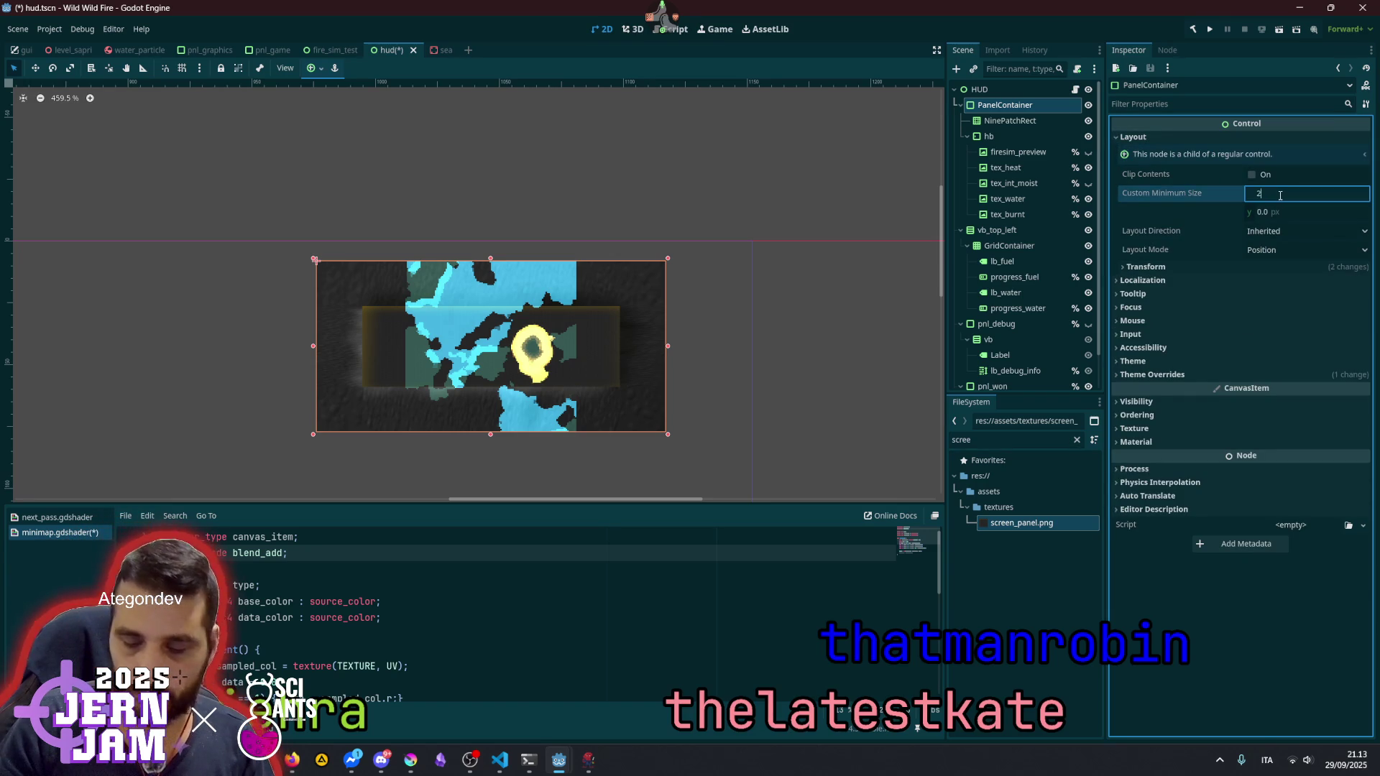
text(56)
key(Tab)
text(256)
key(Return)
scroll(535, 196, down, 3)
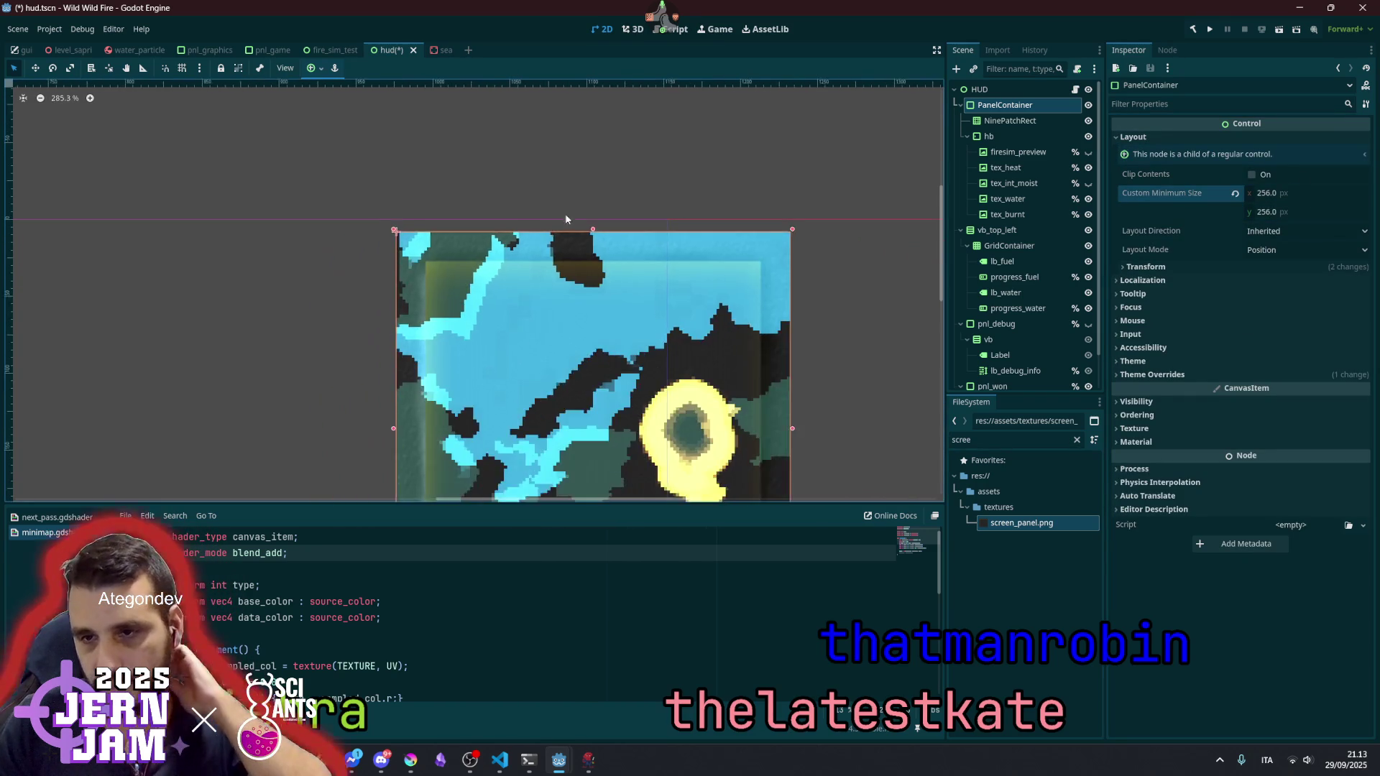
scroll(536, 195, down, 2)
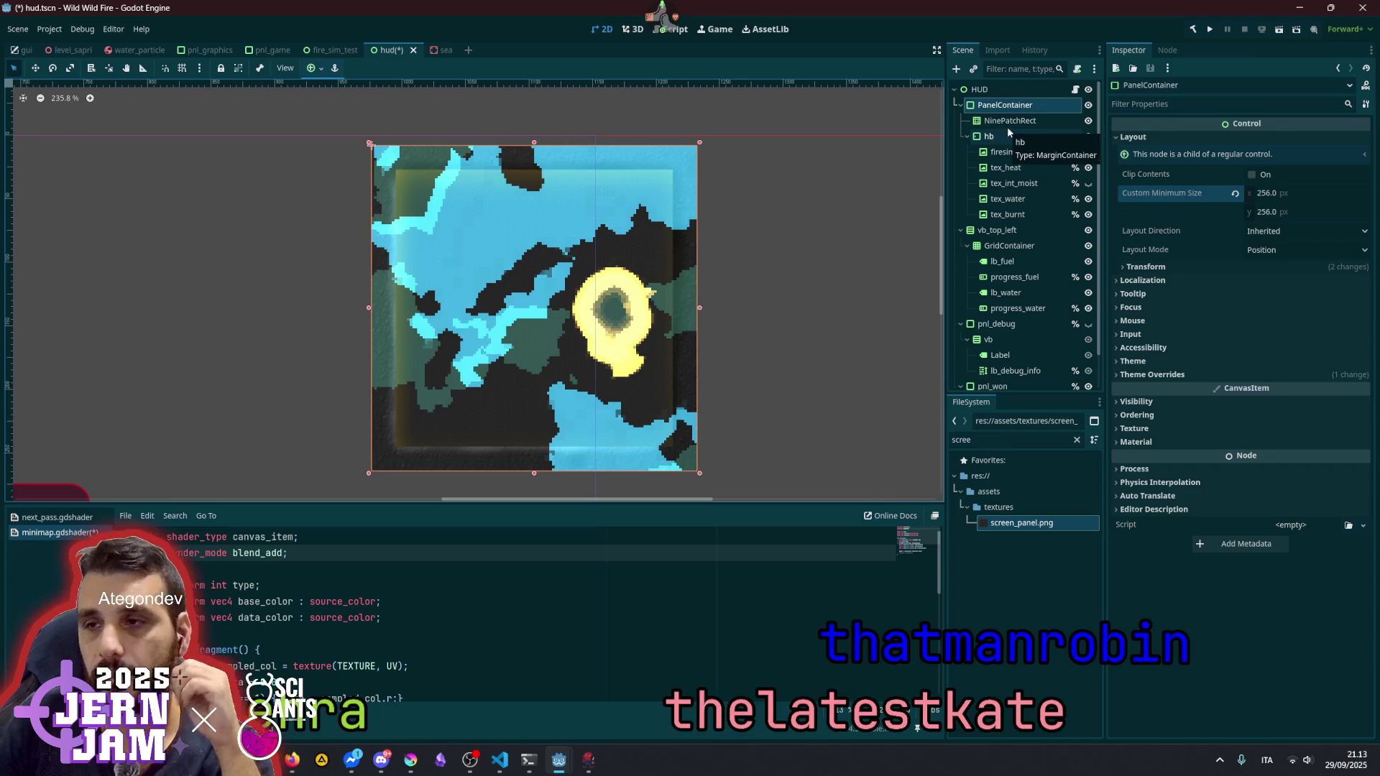
- Compare the hb container's margin settings with the frame's patch margins
click(1009, 133)
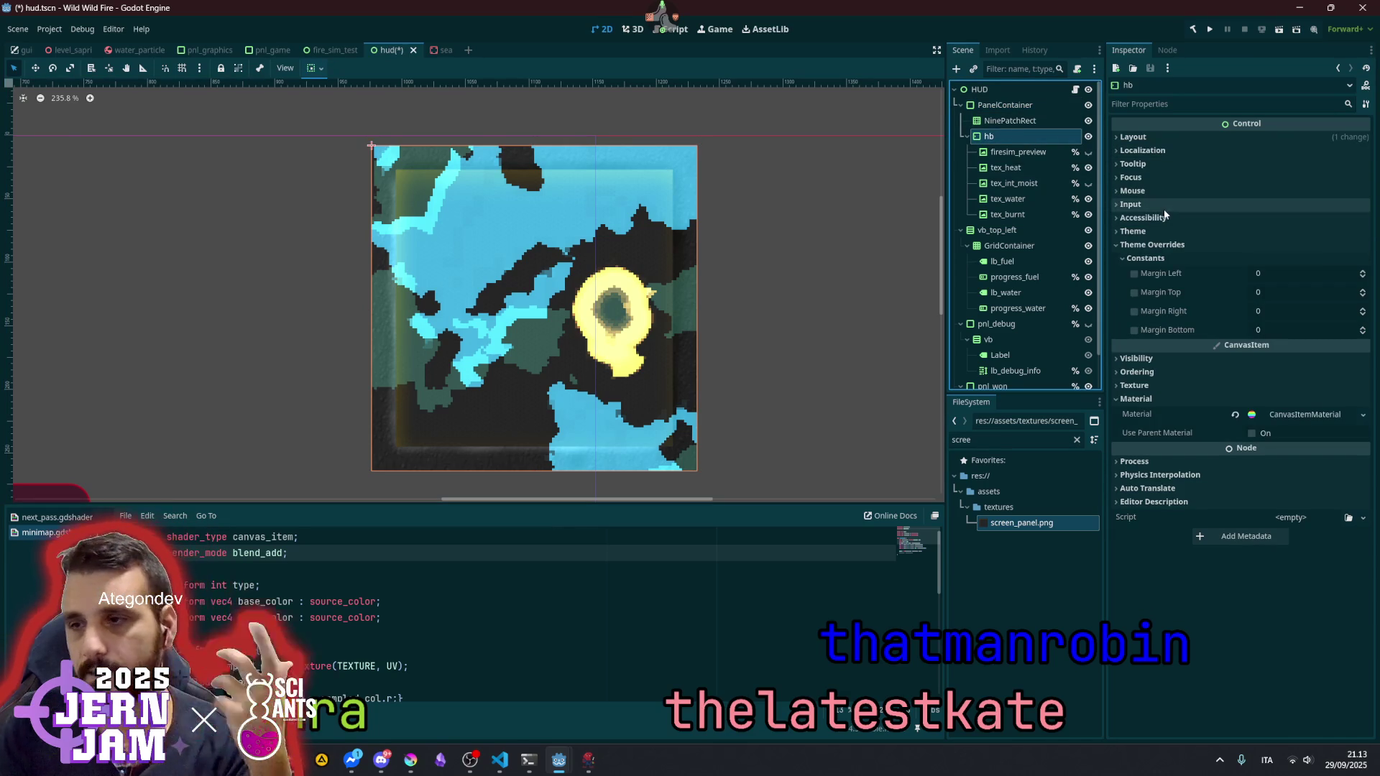
click(1010, 120)
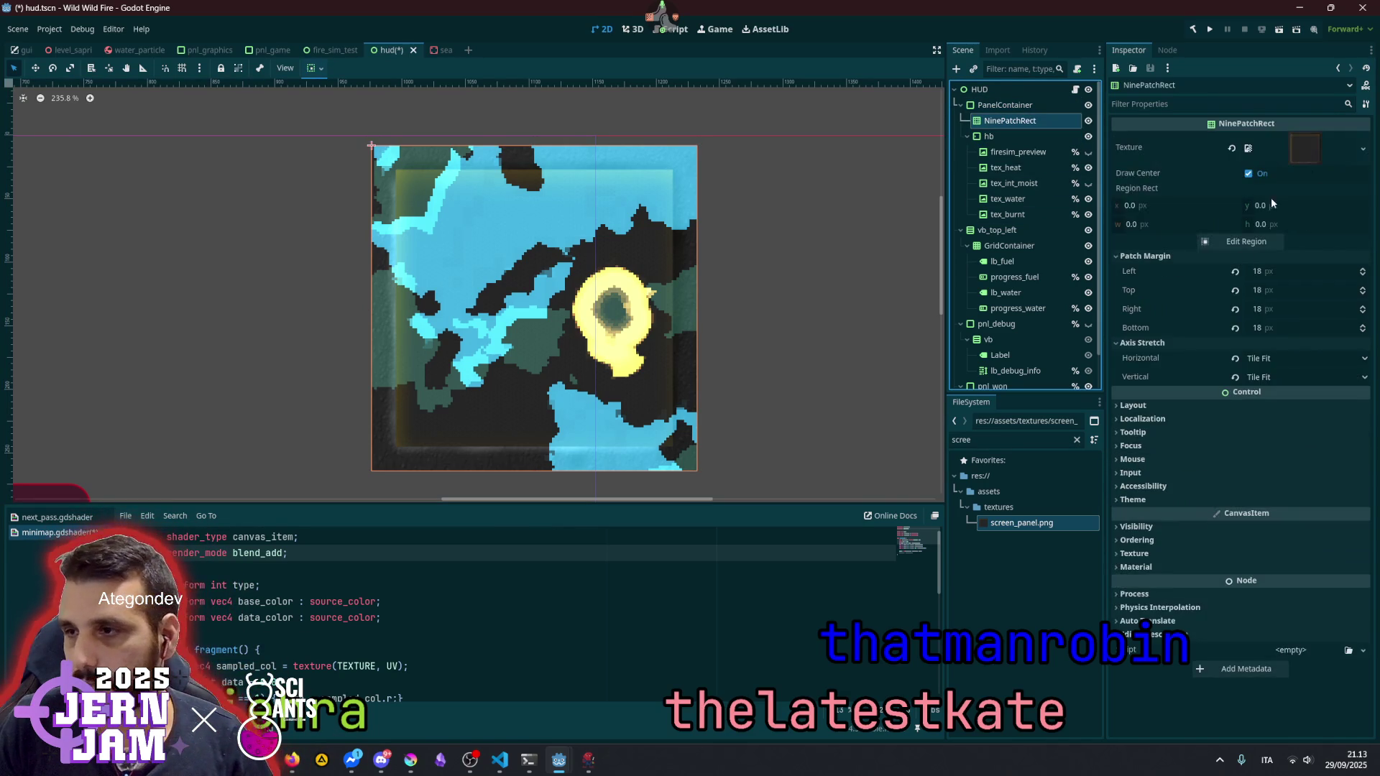
click(1021, 136)
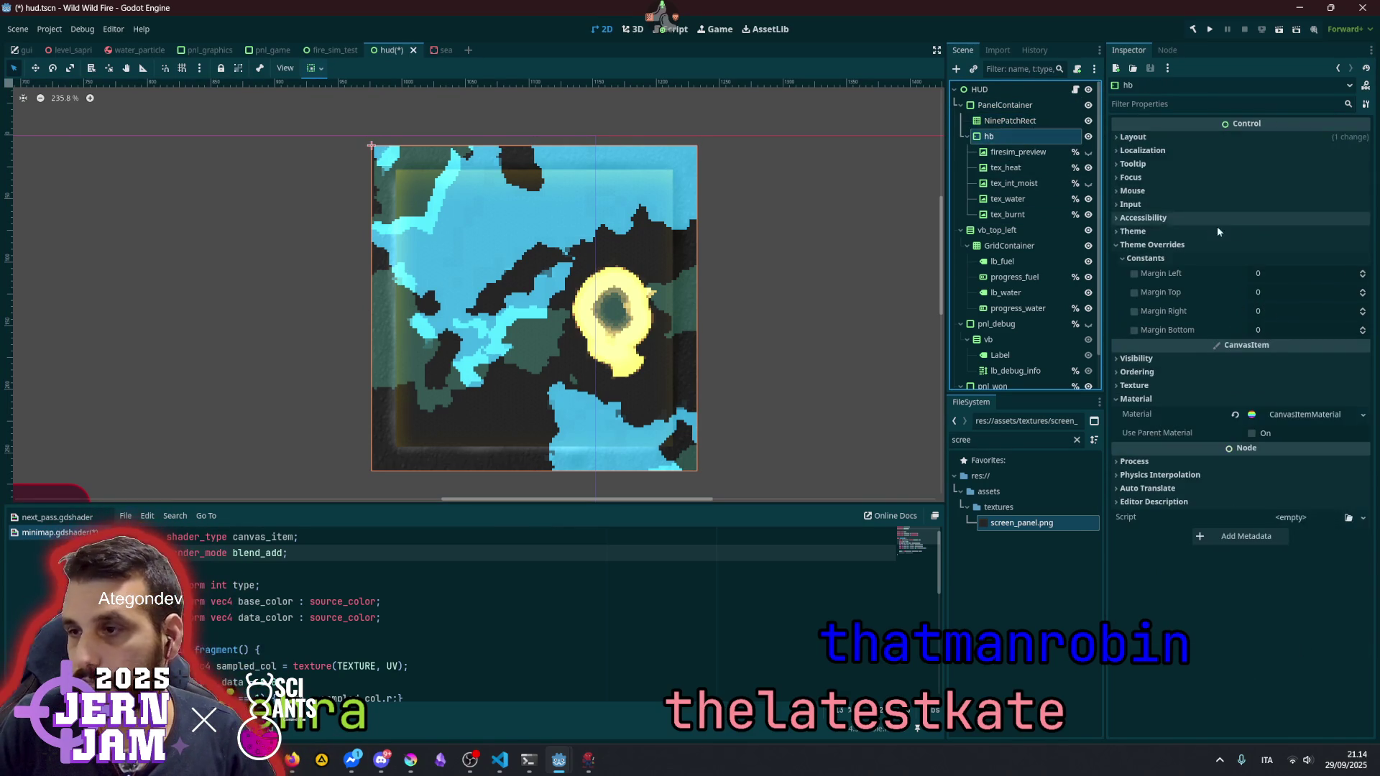
- Set the hb container's Left, Top, Right and Bottom margin constants to 18
click(1284, 272)
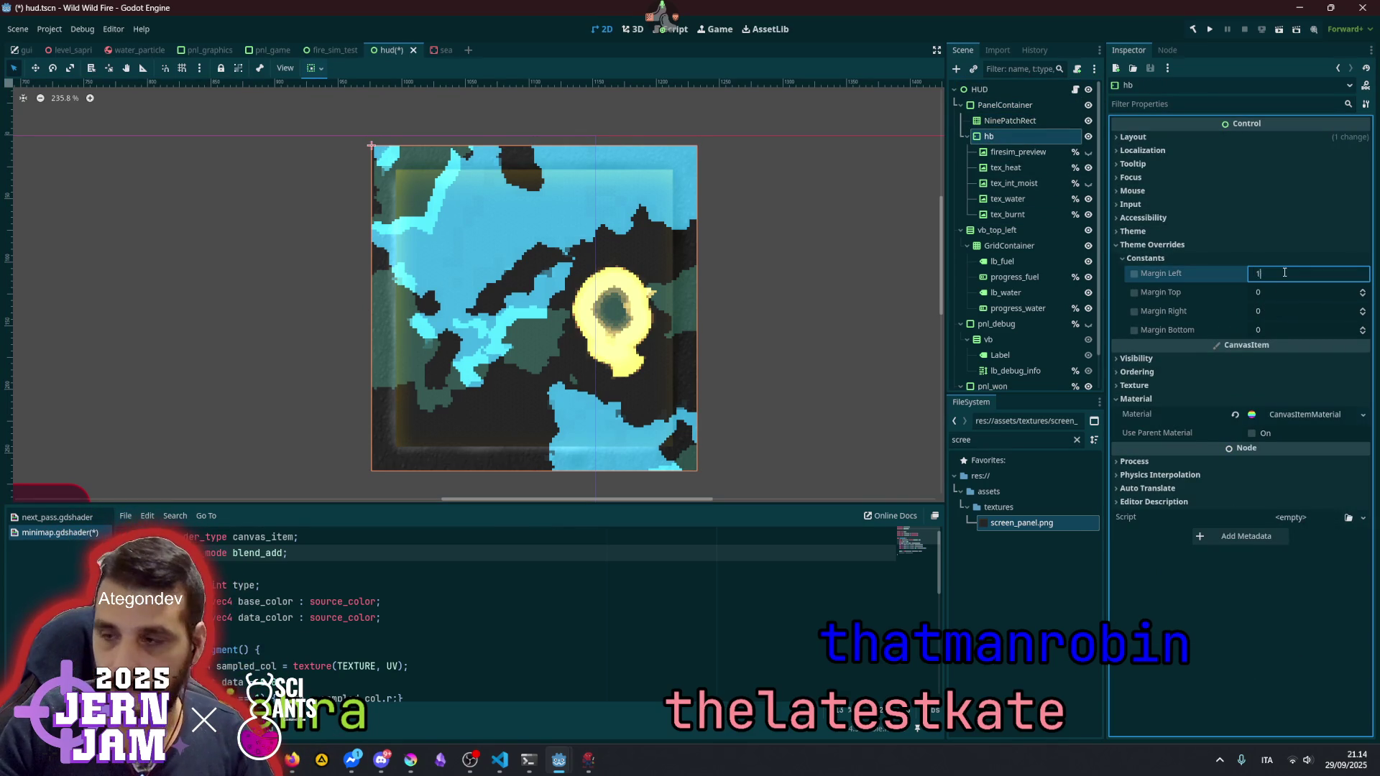
text(18)
key(Tab)
text(18)
key(Tab)
text(18)
key(Tab)
text(18)
key(Return)
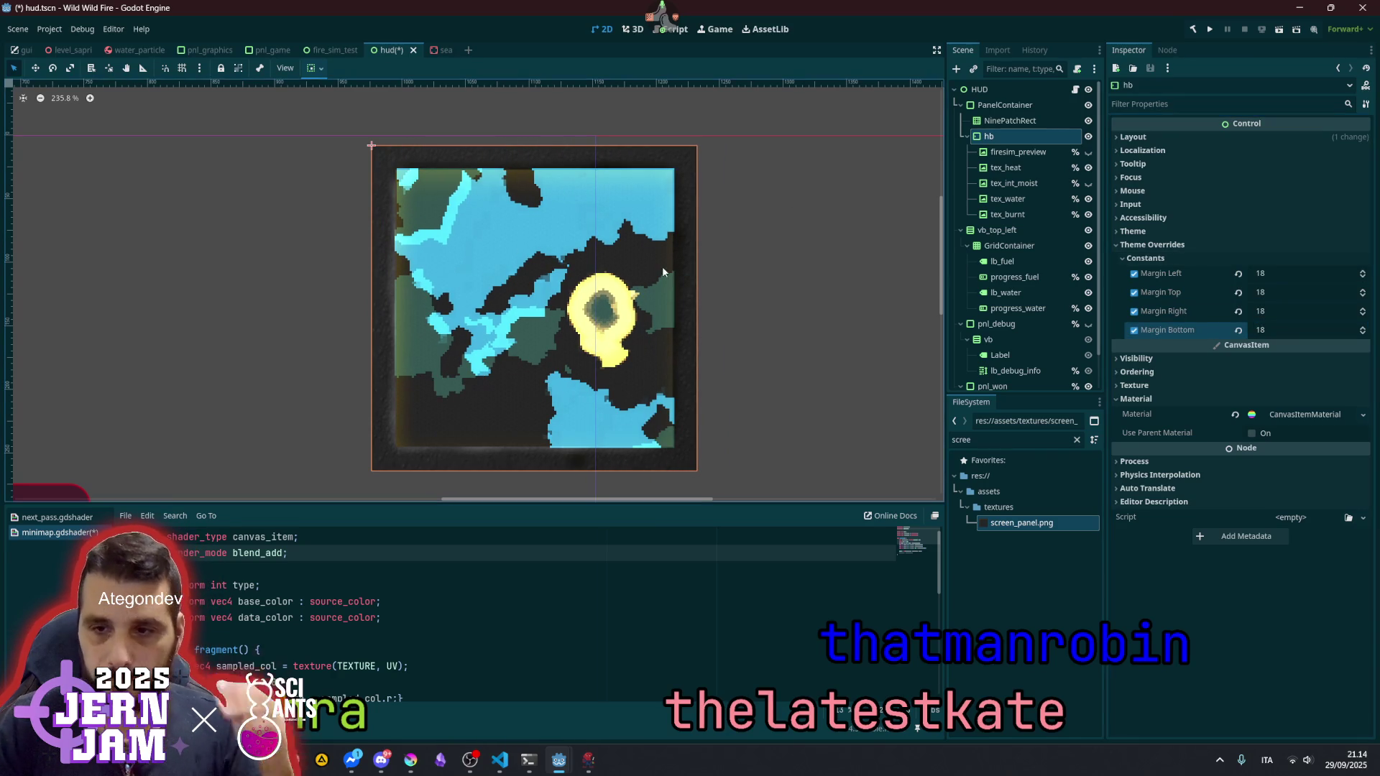
click(736, 256)
- Resize the minimap PanelContainer from its corner in the viewport
scroll(433, 236, down, 3)
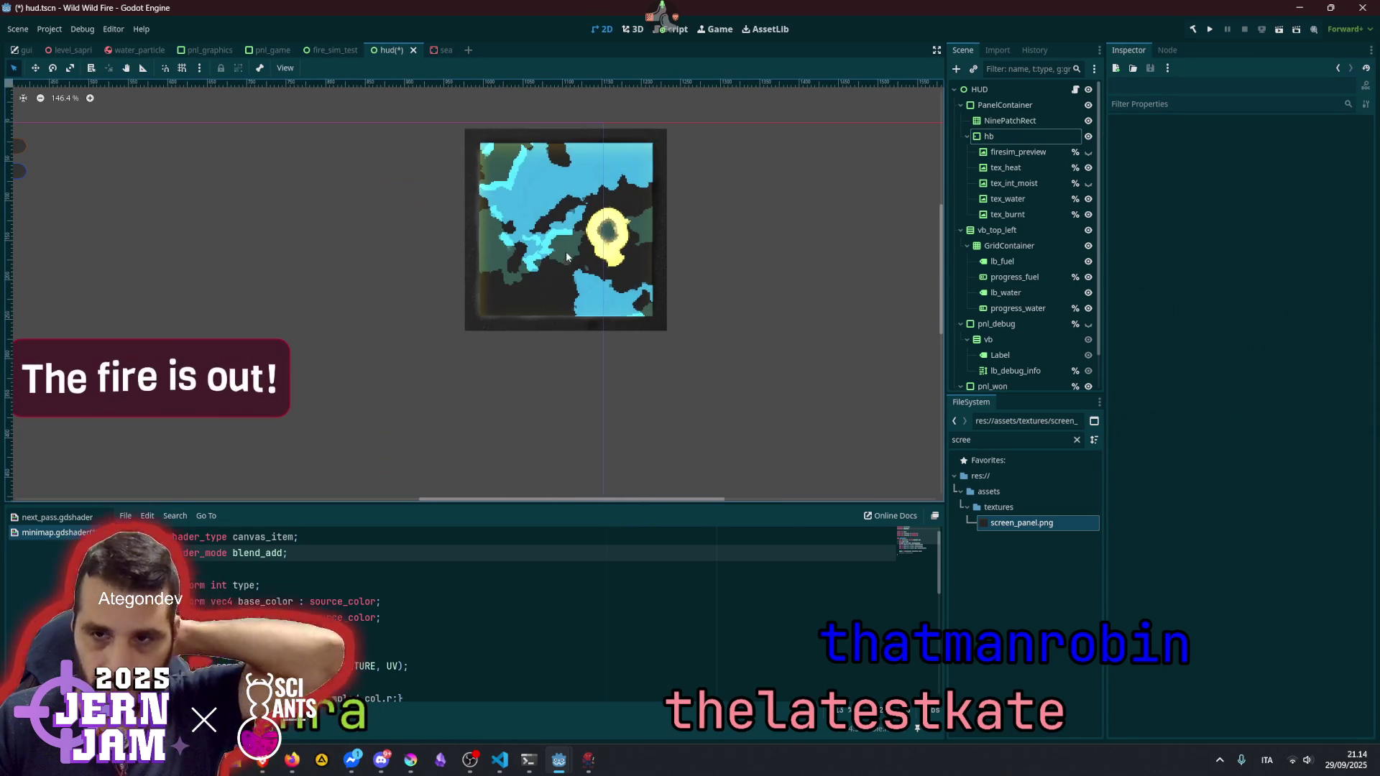
click(1007, 106)
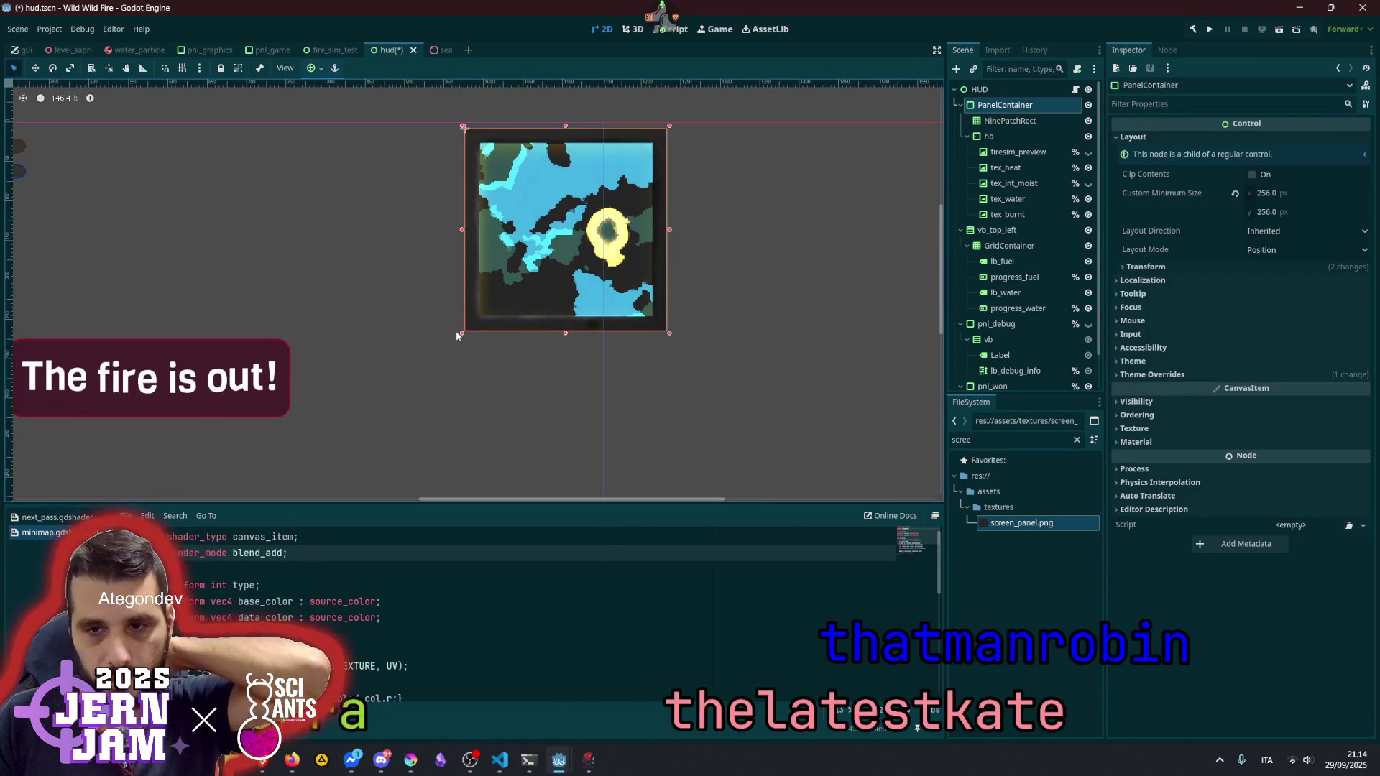
mouse_move(462, 333)
mouse_down()
mouse_move(314, 457)
mouse_move(462, 381)
mouse_move(561, 287)
mouse_move(378, 407)
mouse_move(123, 472)
mouse_move(225, 471)
mouse_move(575, 324)
mouse_up()
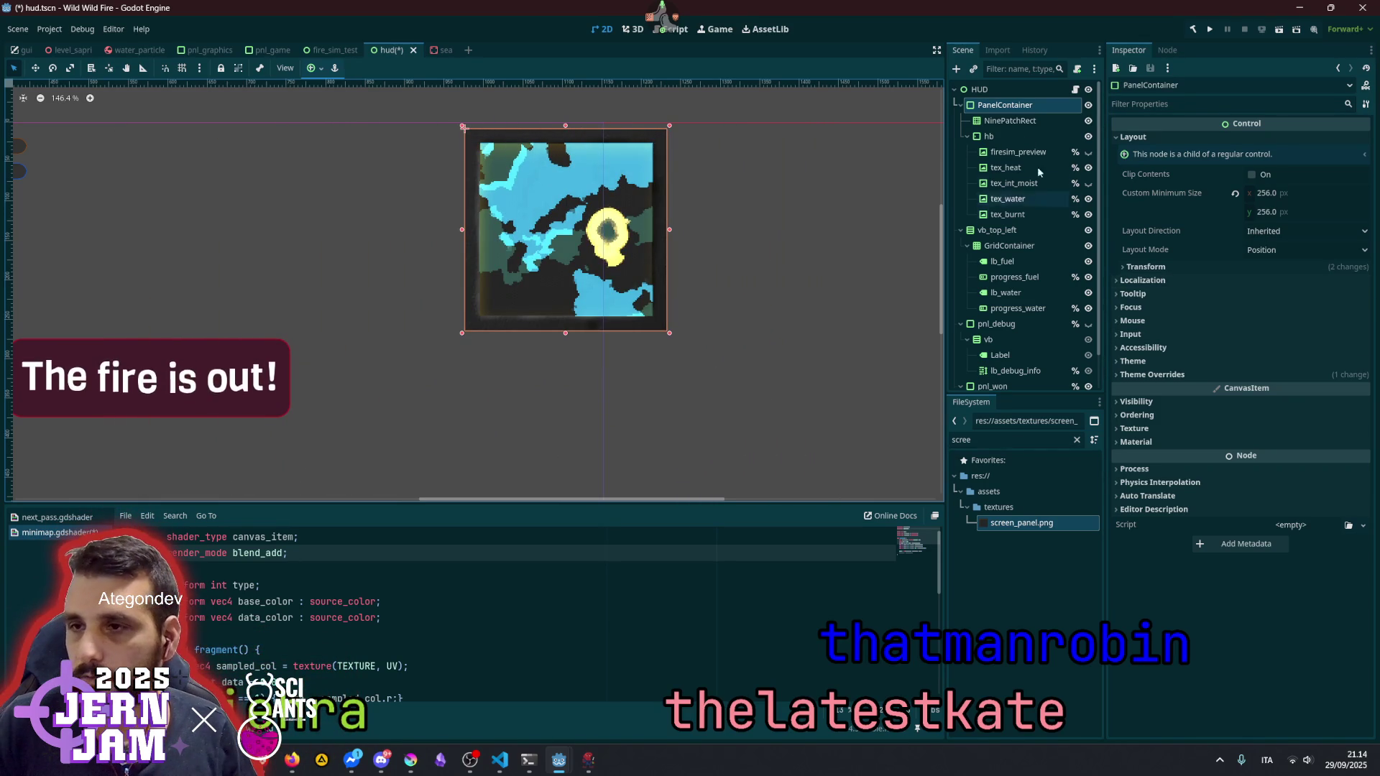
click(1013, 122)
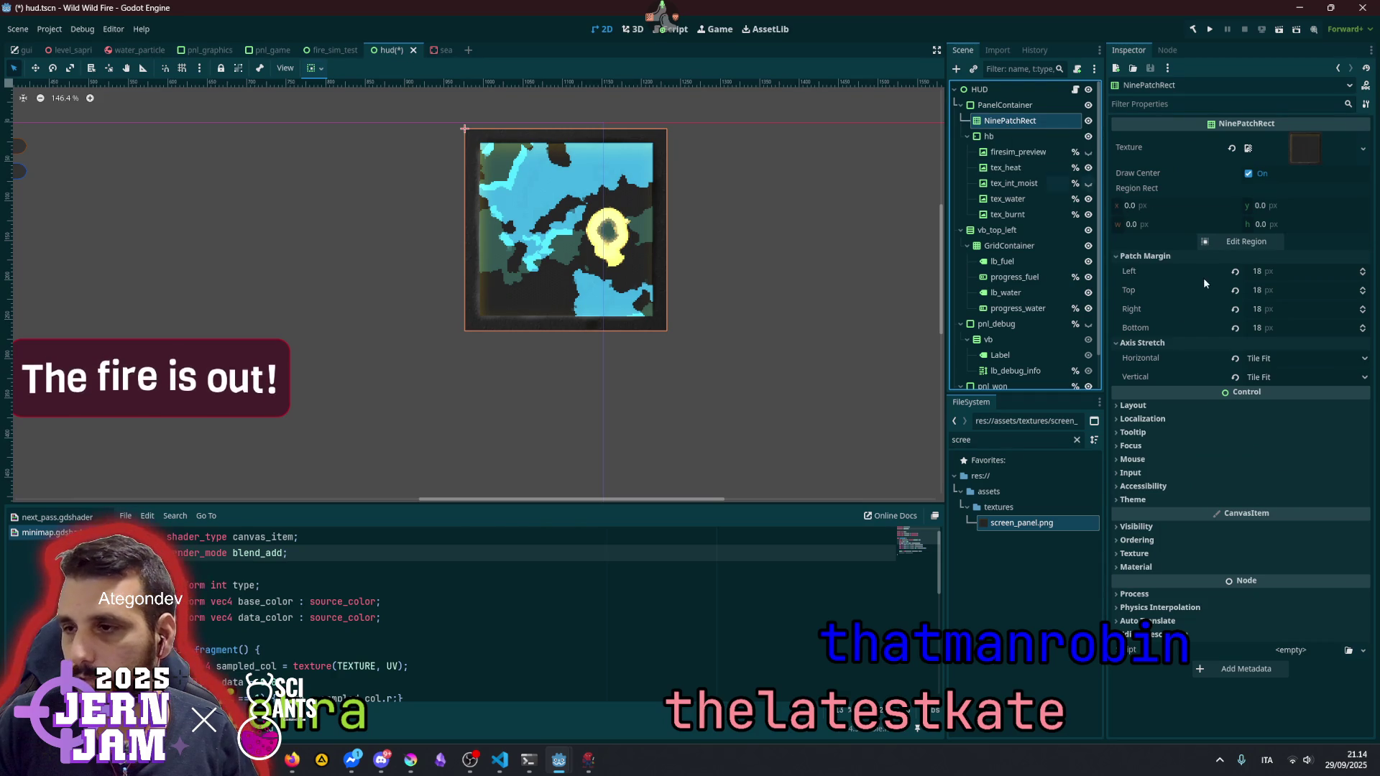
- Set the frame's horizontal and vertical axis stretch modes to stretch instead of tile
scroll(1270, 356, up, 2)
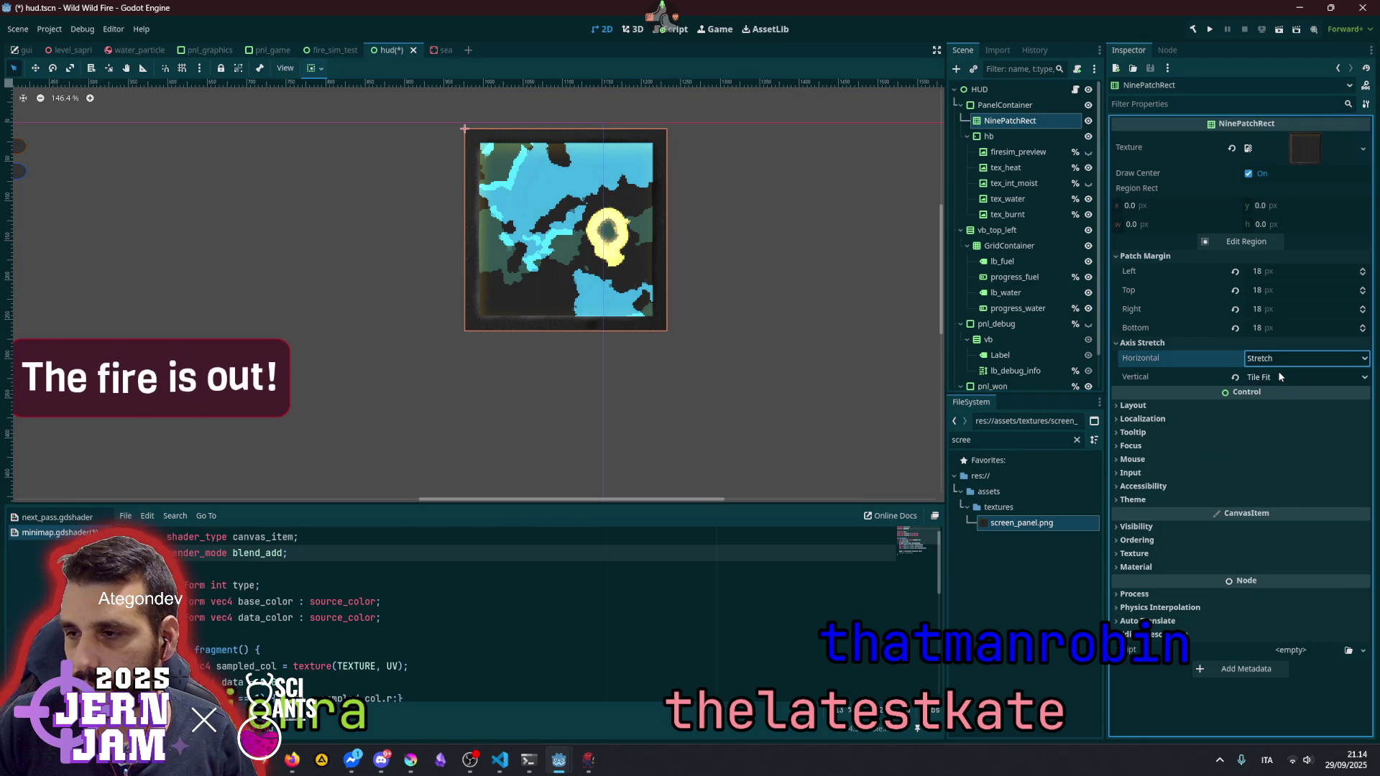
click(1283, 377)
click(1282, 394)
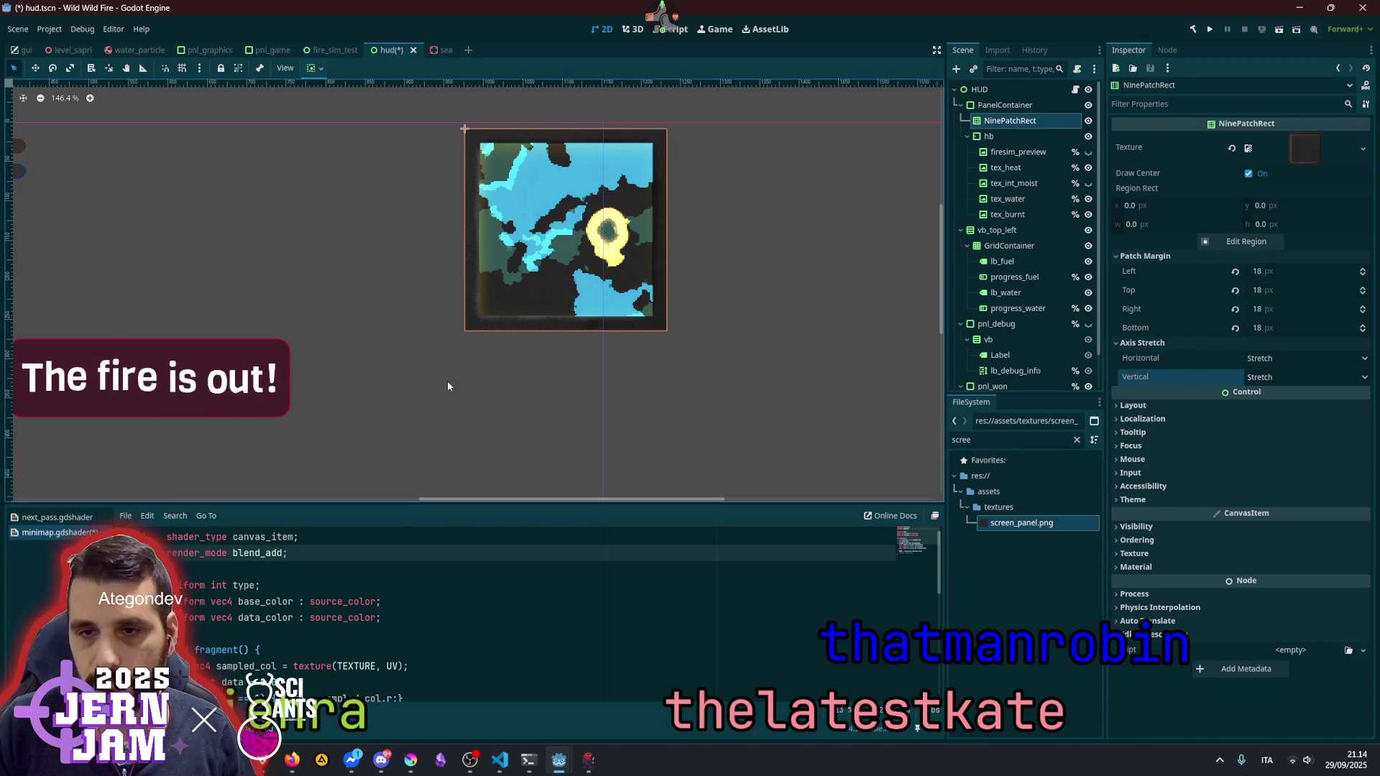
- Drag the PanelContainer's corner back so it snaps to its 256×256 minimum size
click(1004, 105)
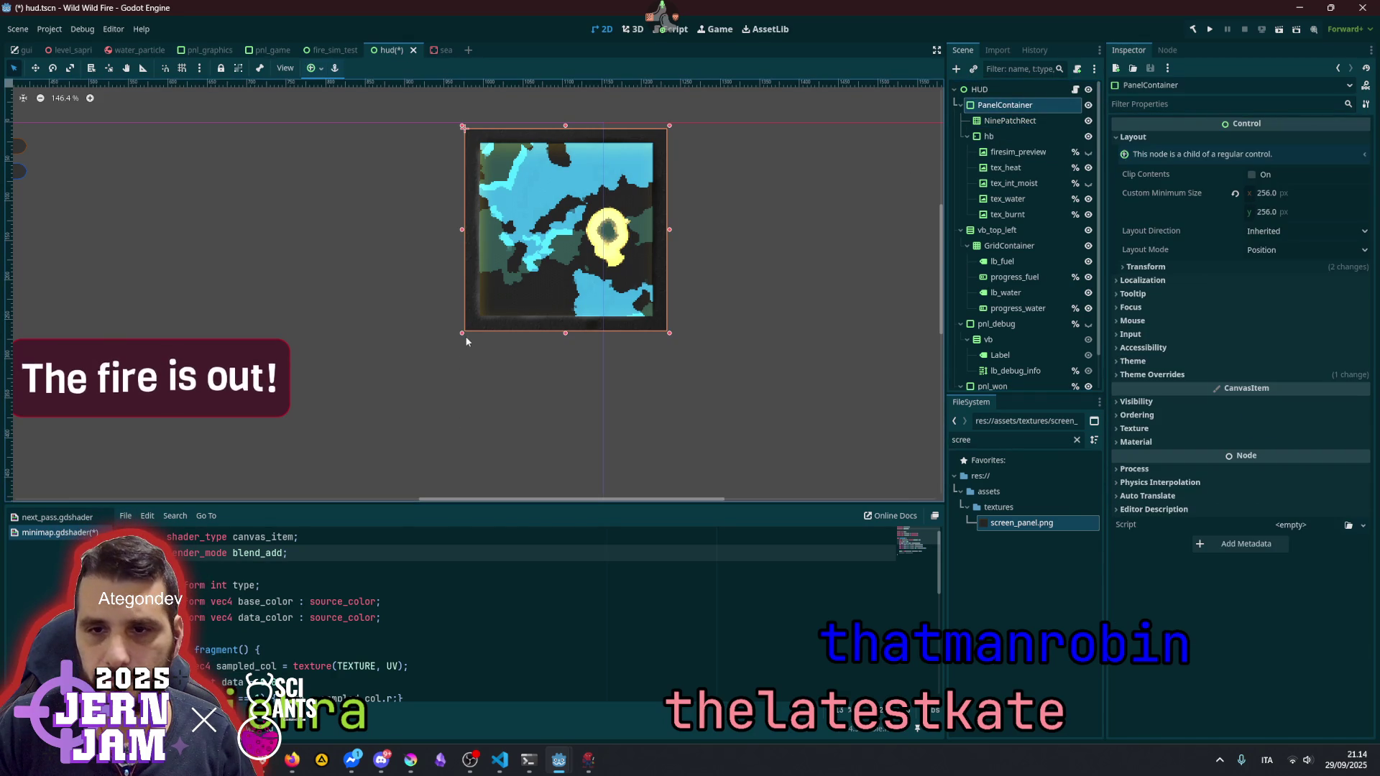
mouse_move(462, 335)
mouse_down()
mouse_move(308, 316)
mouse_move(190, 402)
mouse_move(138, 402)
mouse_move(696, 269)
mouse_move(376, 314)
mouse_move(203, 308)
mouse_move(750, 225)
mouse_up()
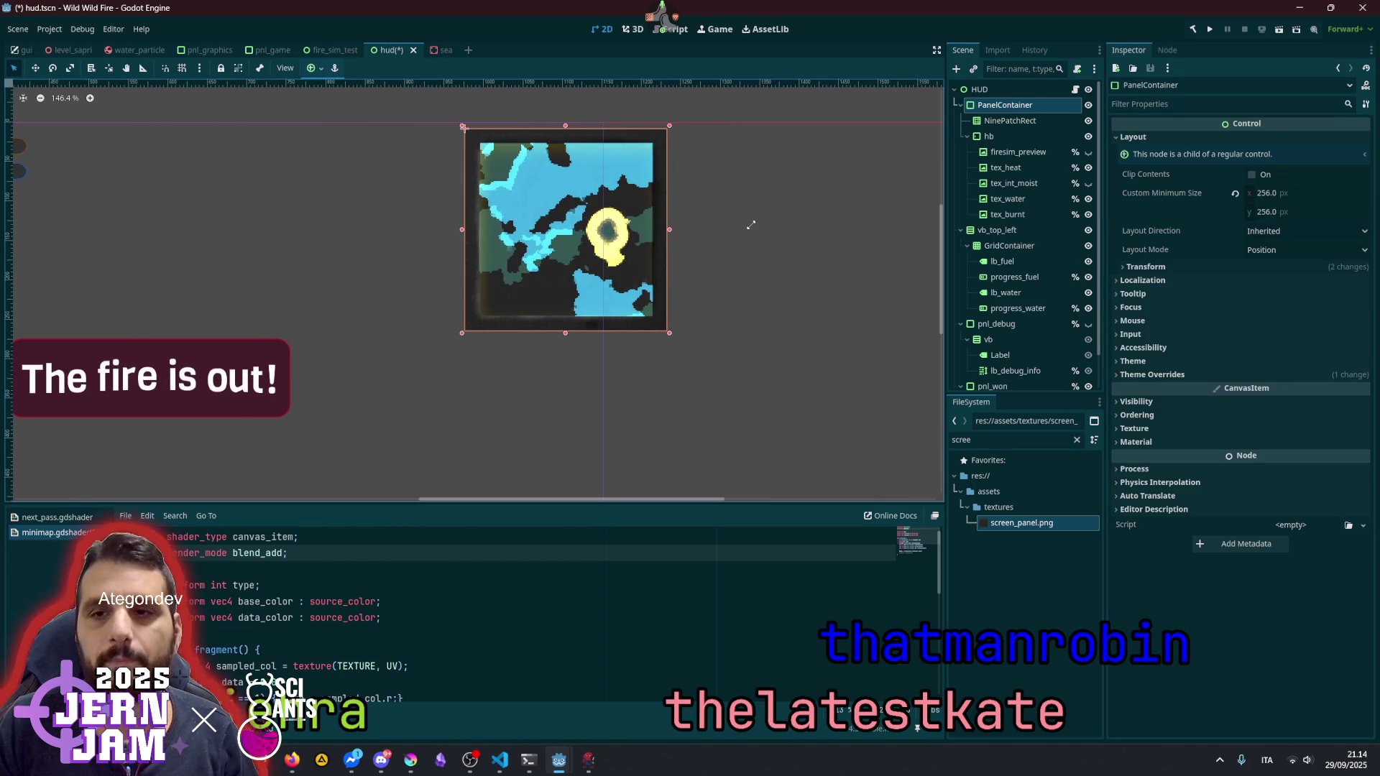
scroll(634, 275, down, 3)
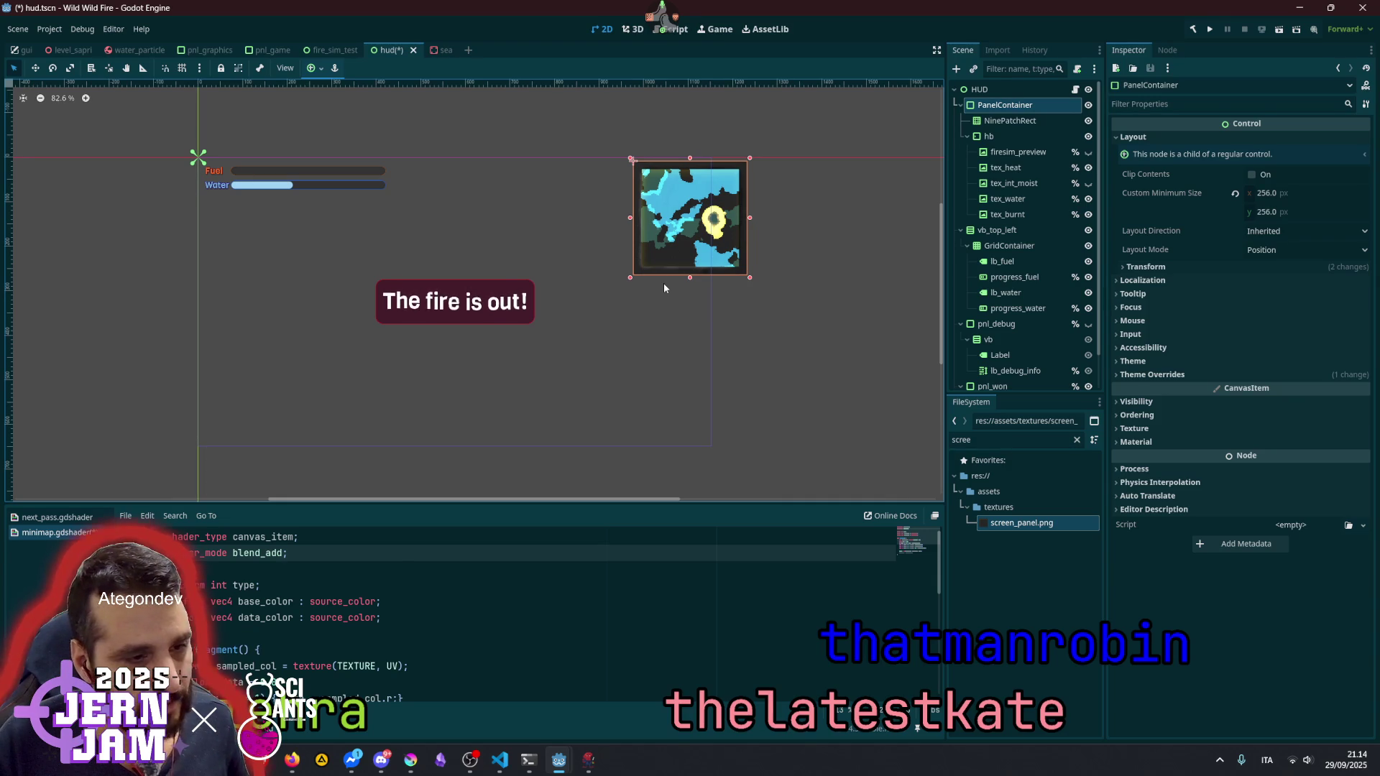
- Inspect the NinePatchRect and the PanelContainer's alignment options
click(1009, 121)
scroll(649, 225, up, 6)
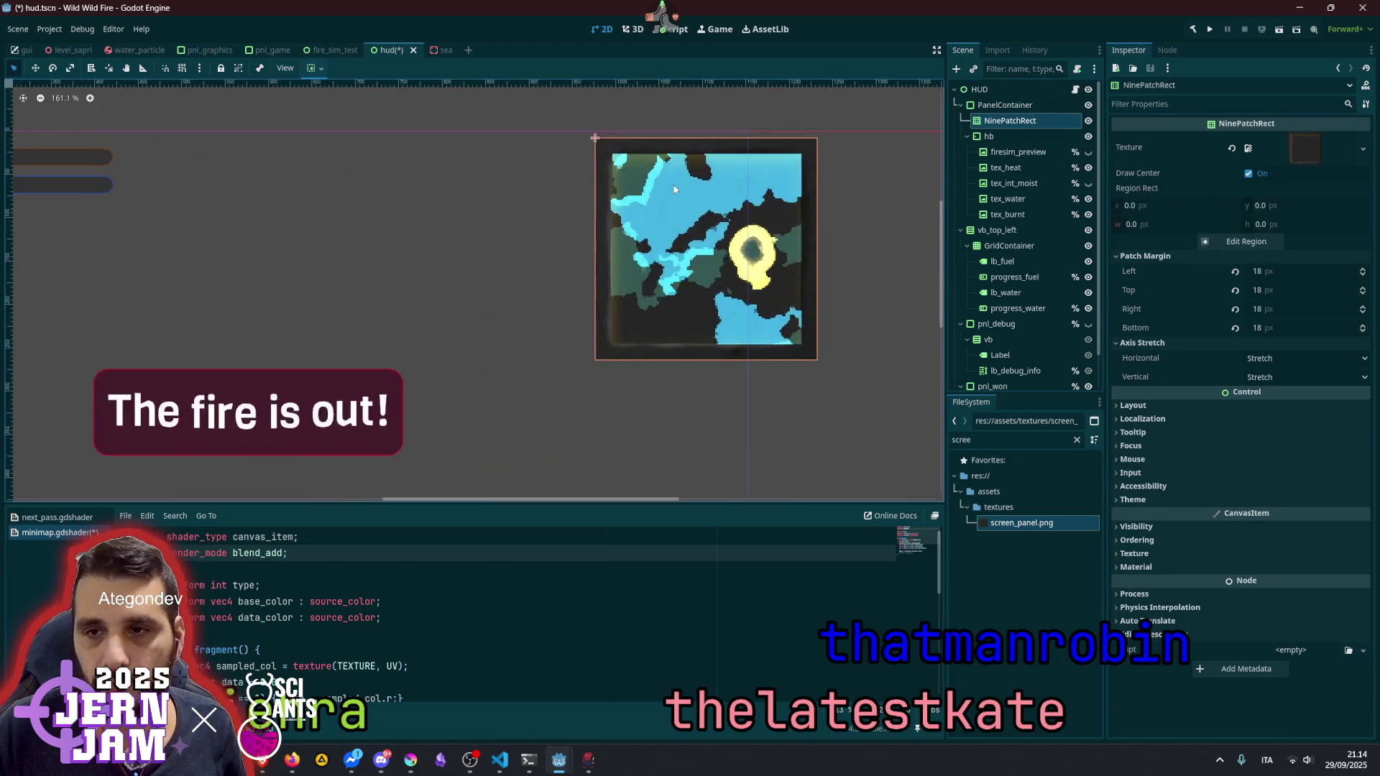
click(315, 68)
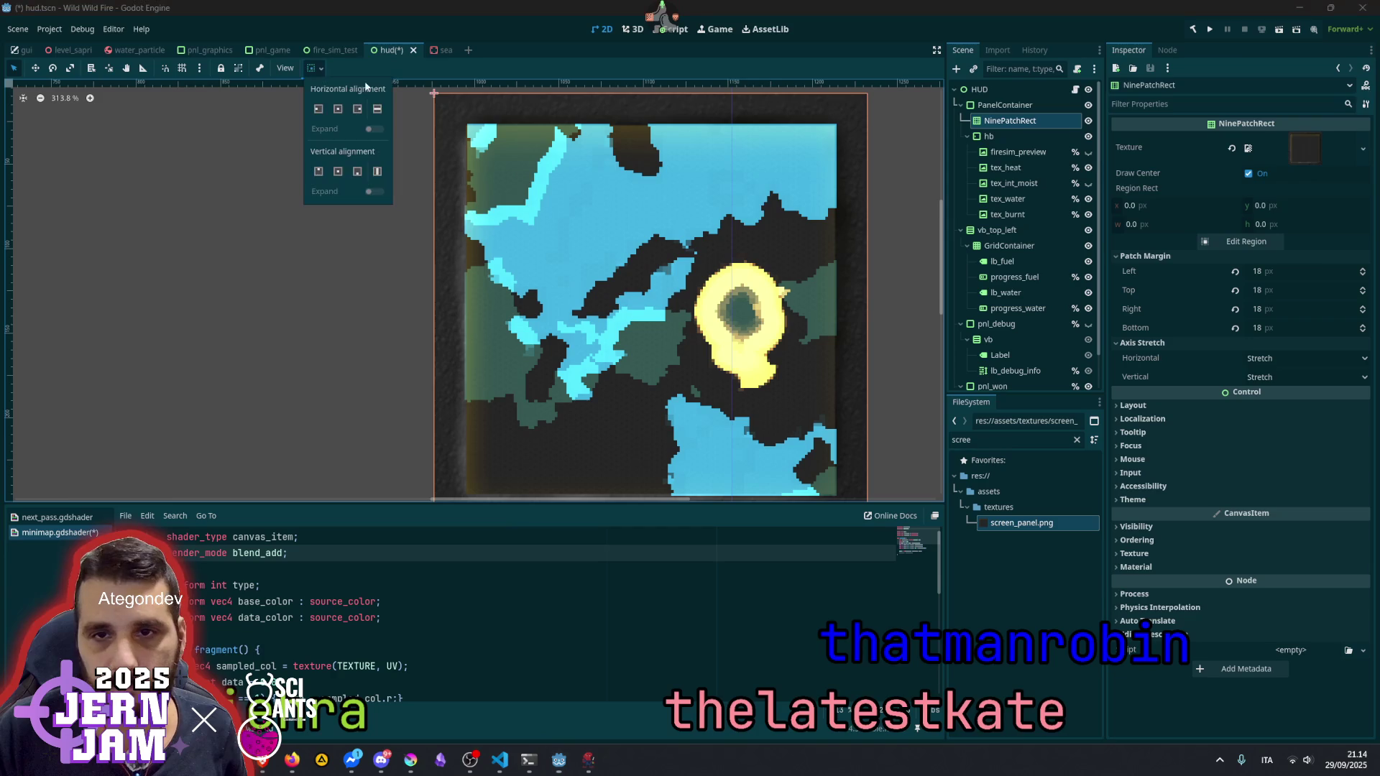
click(1029, 106)
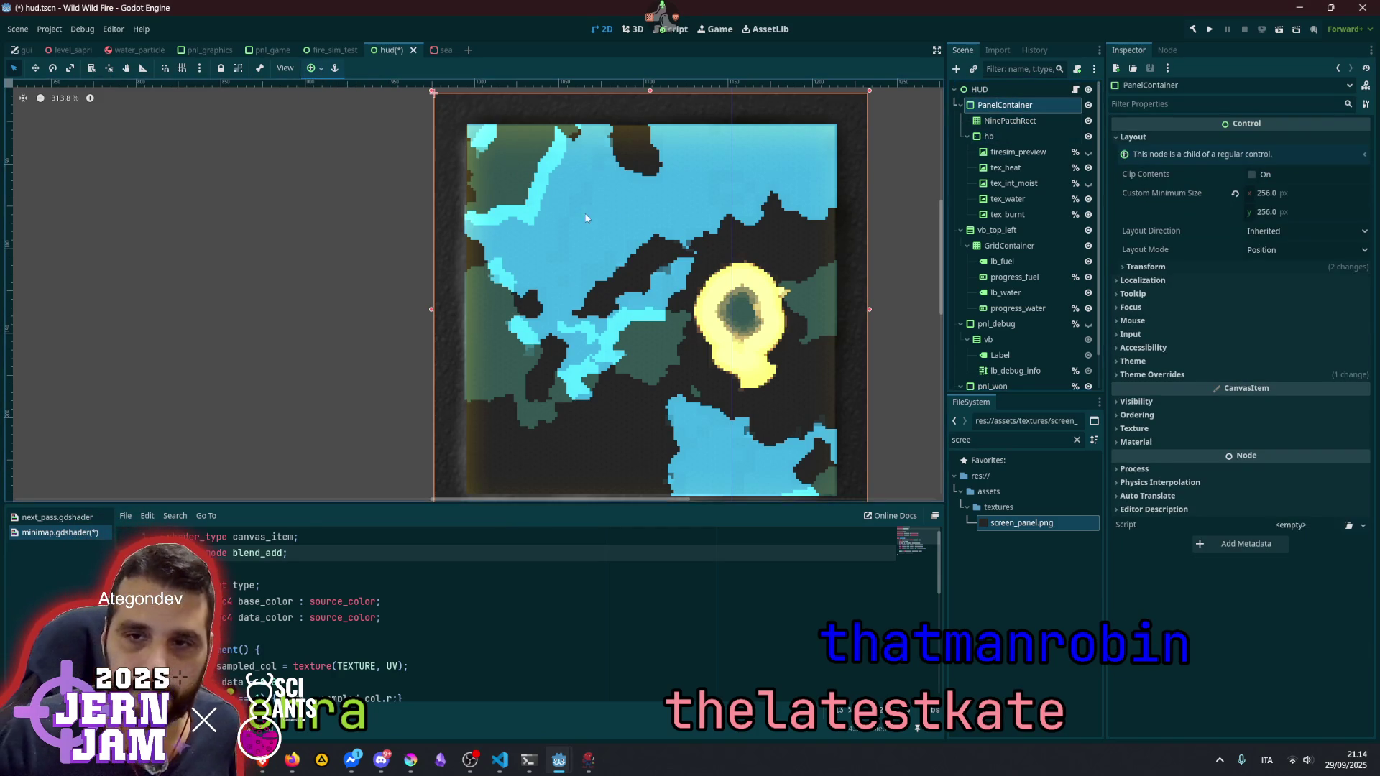
scroll(718, 266, right, 2)
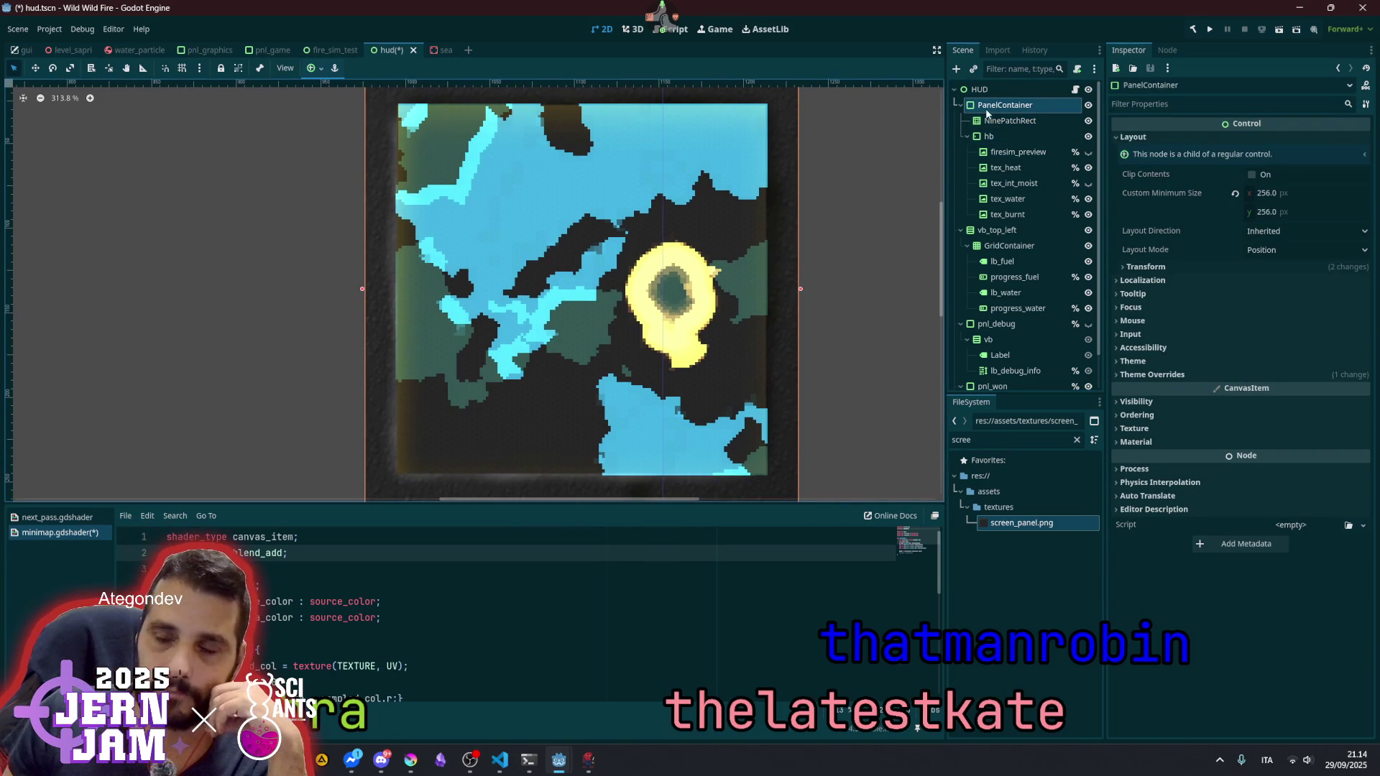
- Select the hb margin node and collapse its branch in the scene tree
click(995, 136)
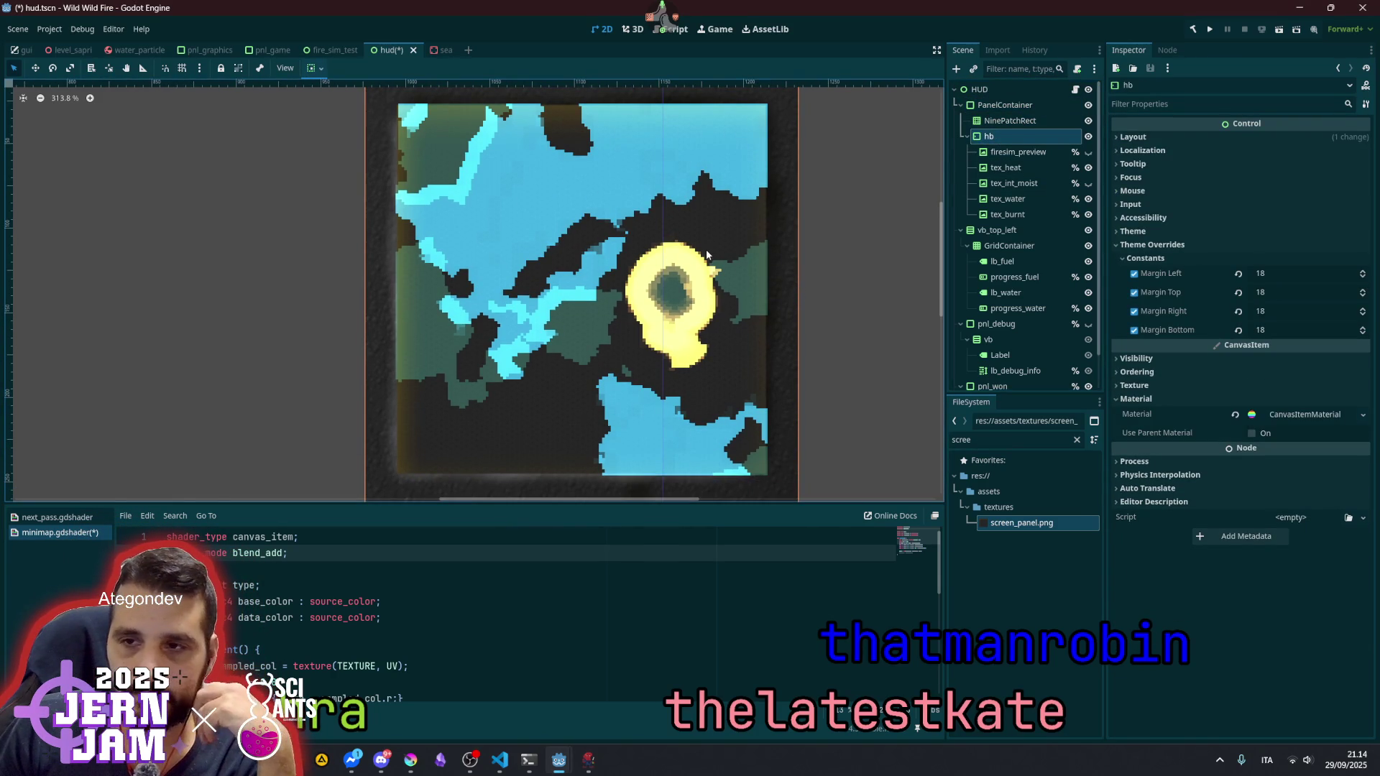
scroll(706, 248, down, 4)
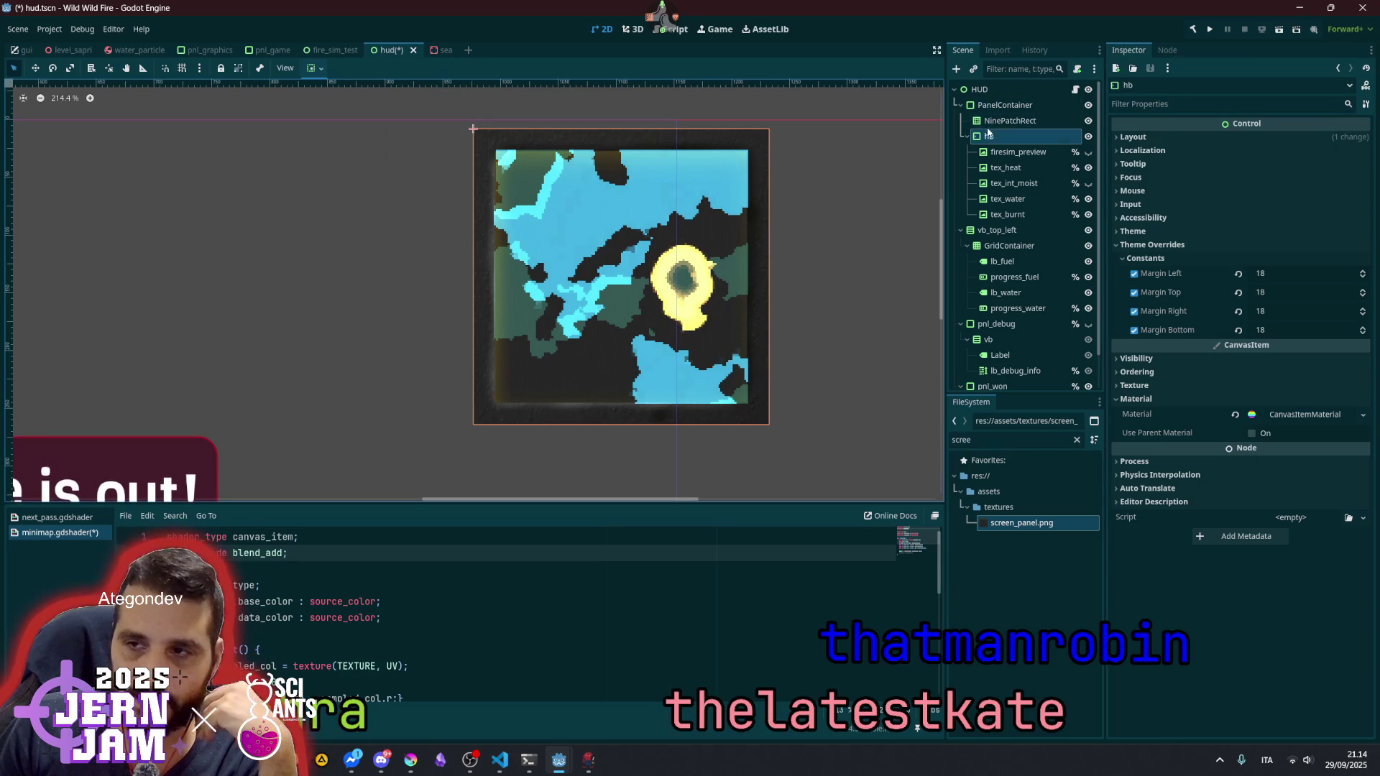
click(966, 135)
key(Up)
click(990, 137)
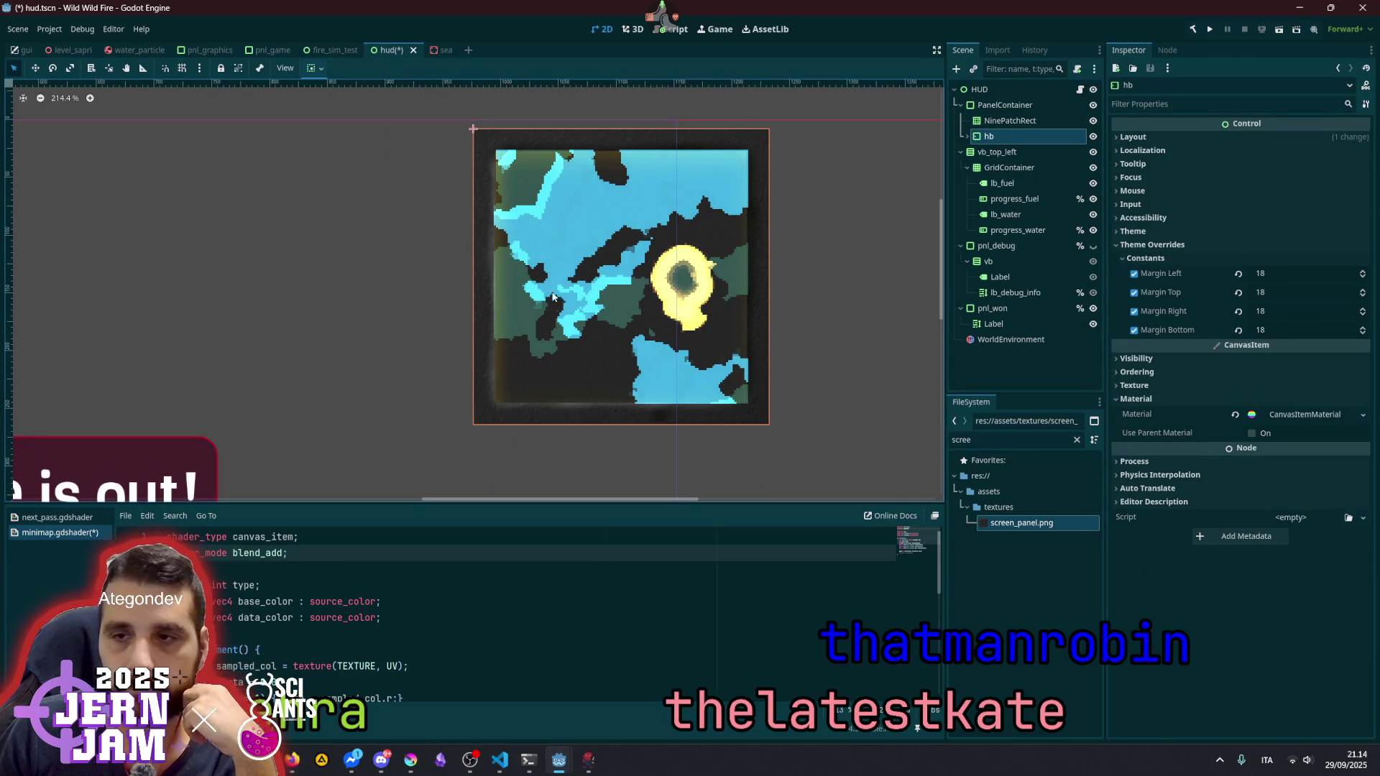
scroll(571, 348, down, 5)
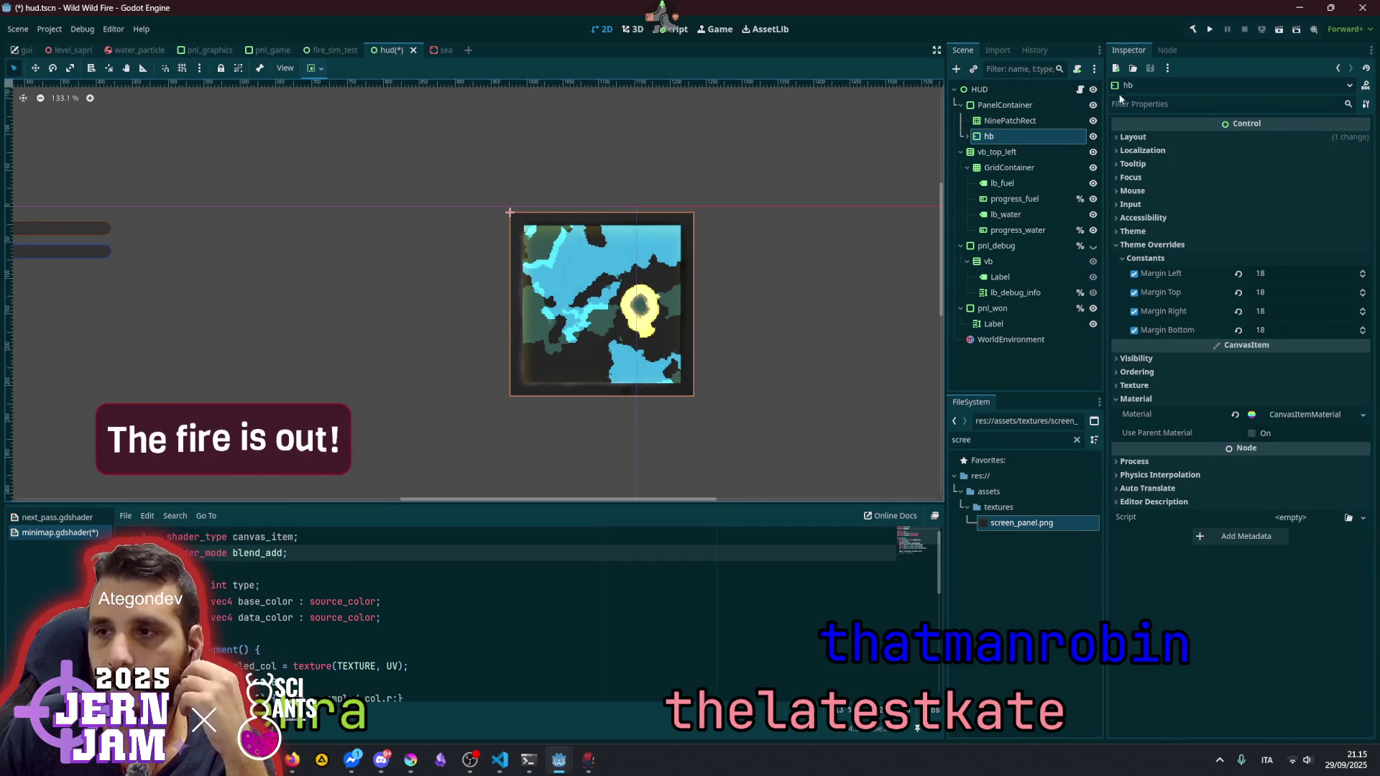
double_click(1004, 106)
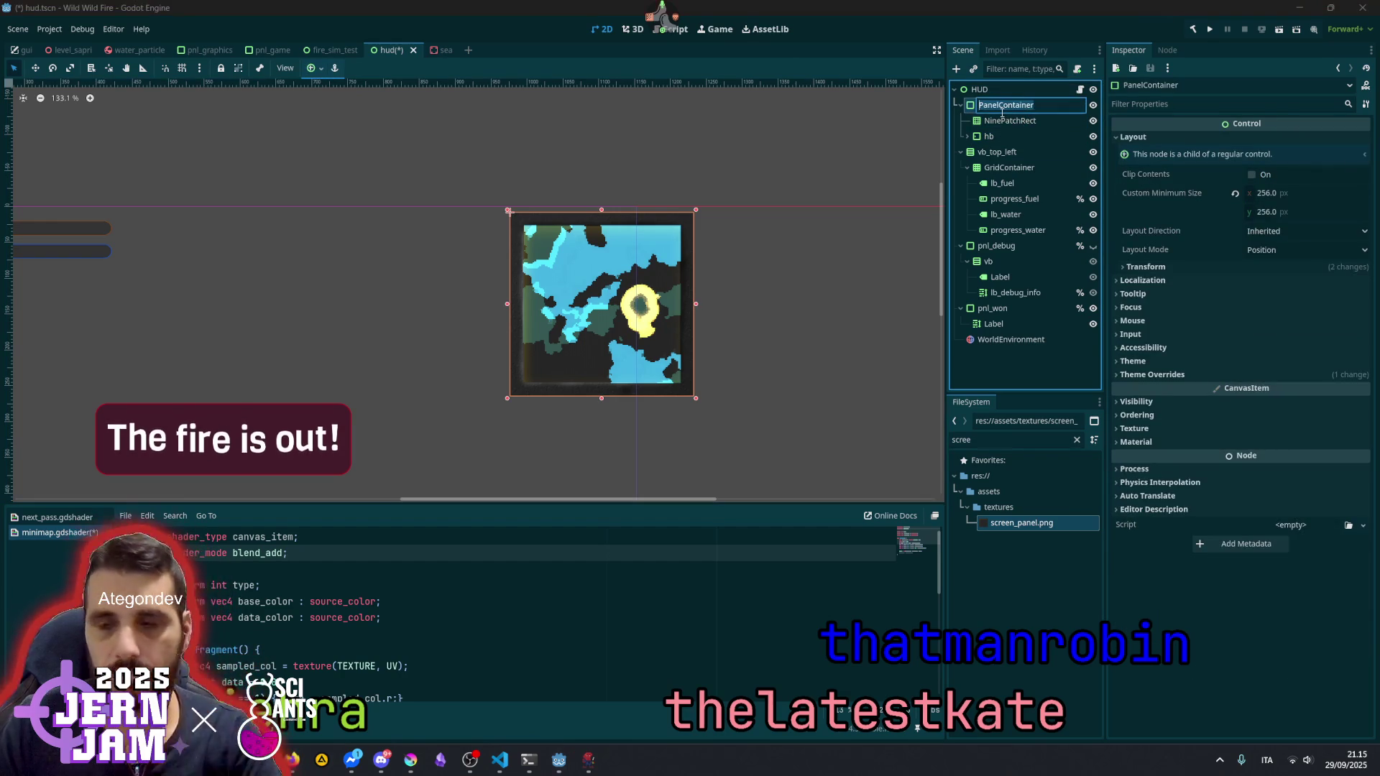
- Rename the panel to minimap and save the branch as res://instances/minimap.tscn
text(mi)
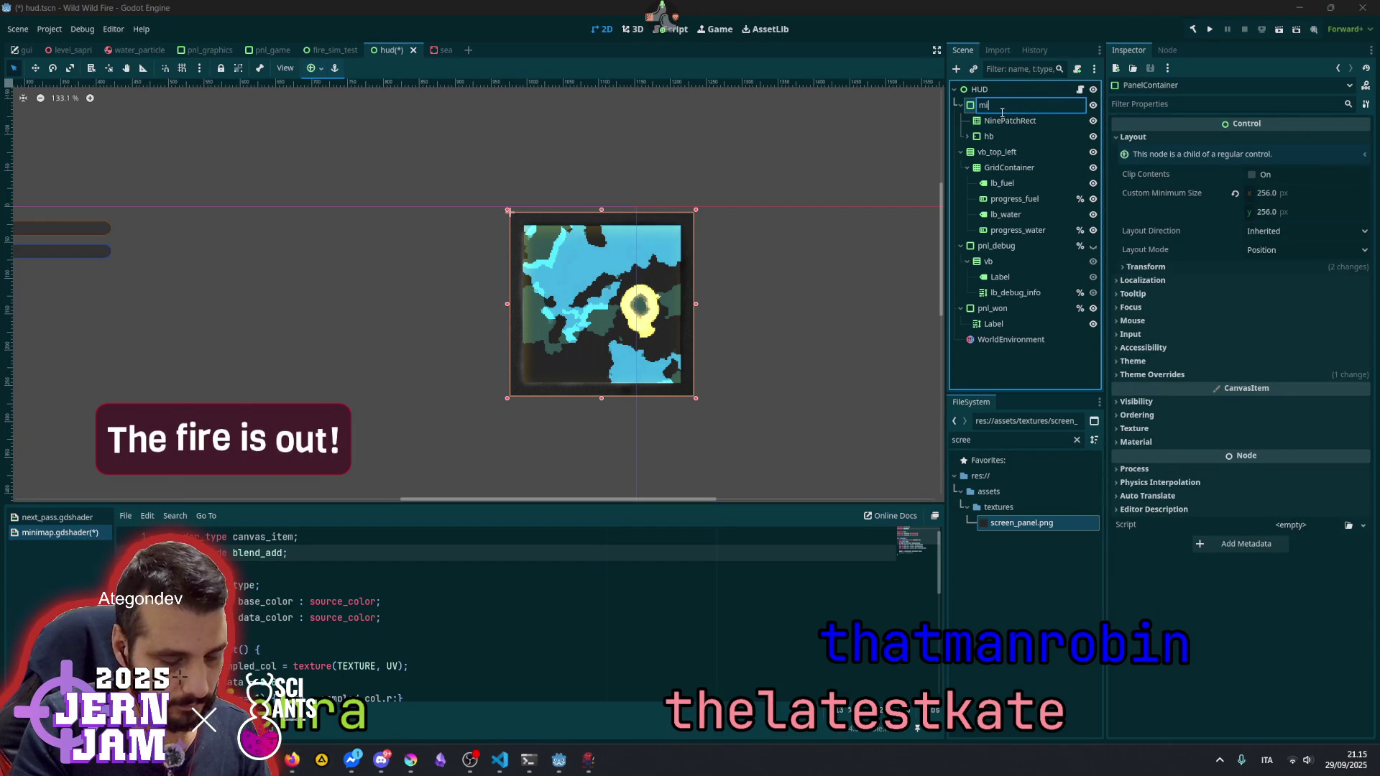
text(nimap)
key(Return)
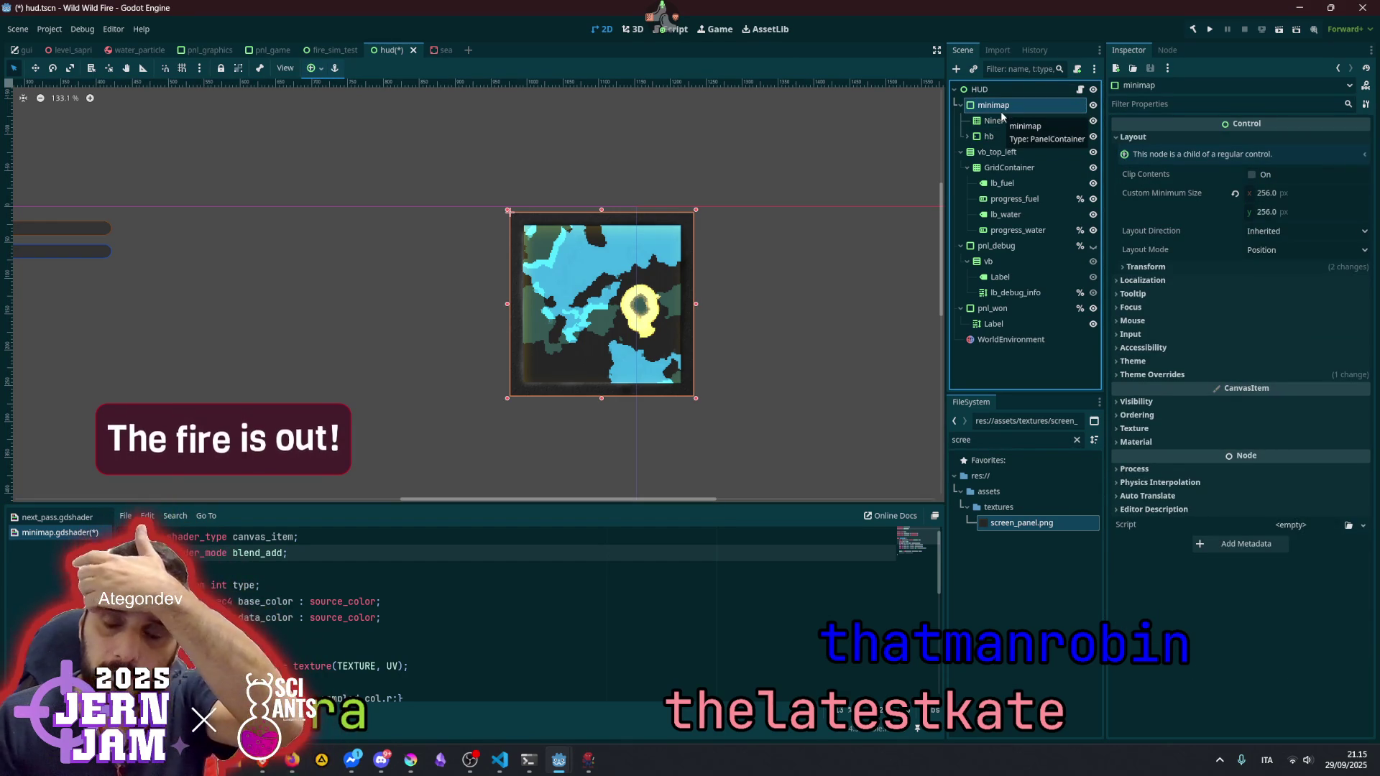
right_click(1006, 111)
click(1045, 378)
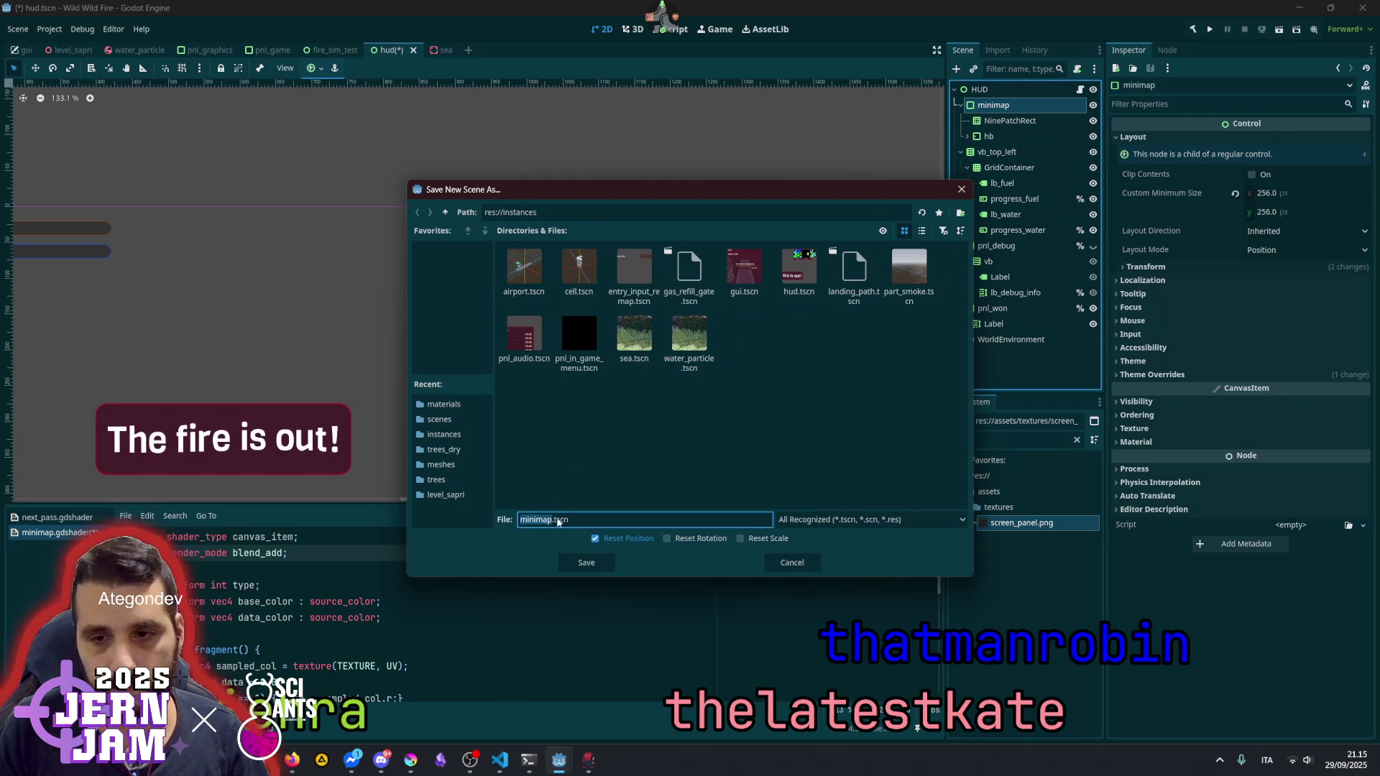
click(584, 563)
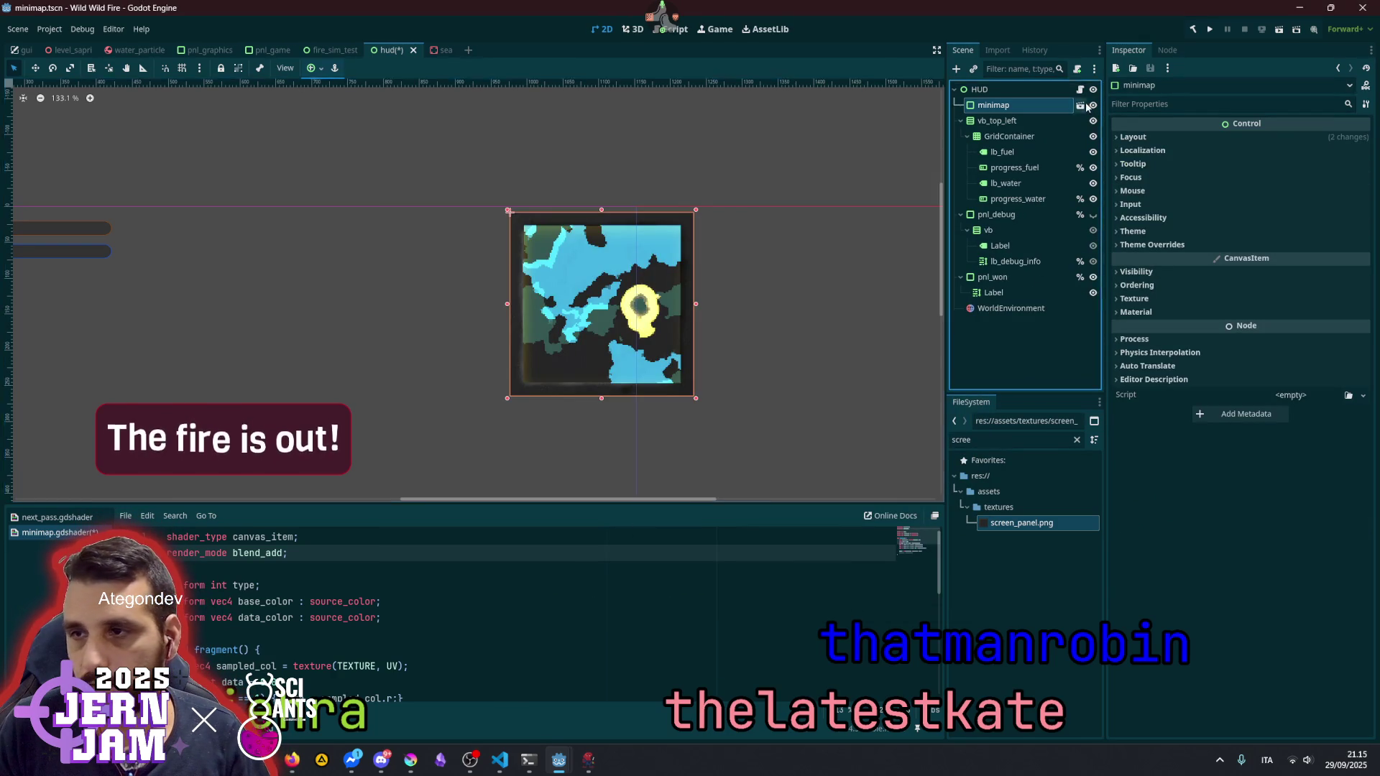
click(1043, 89)
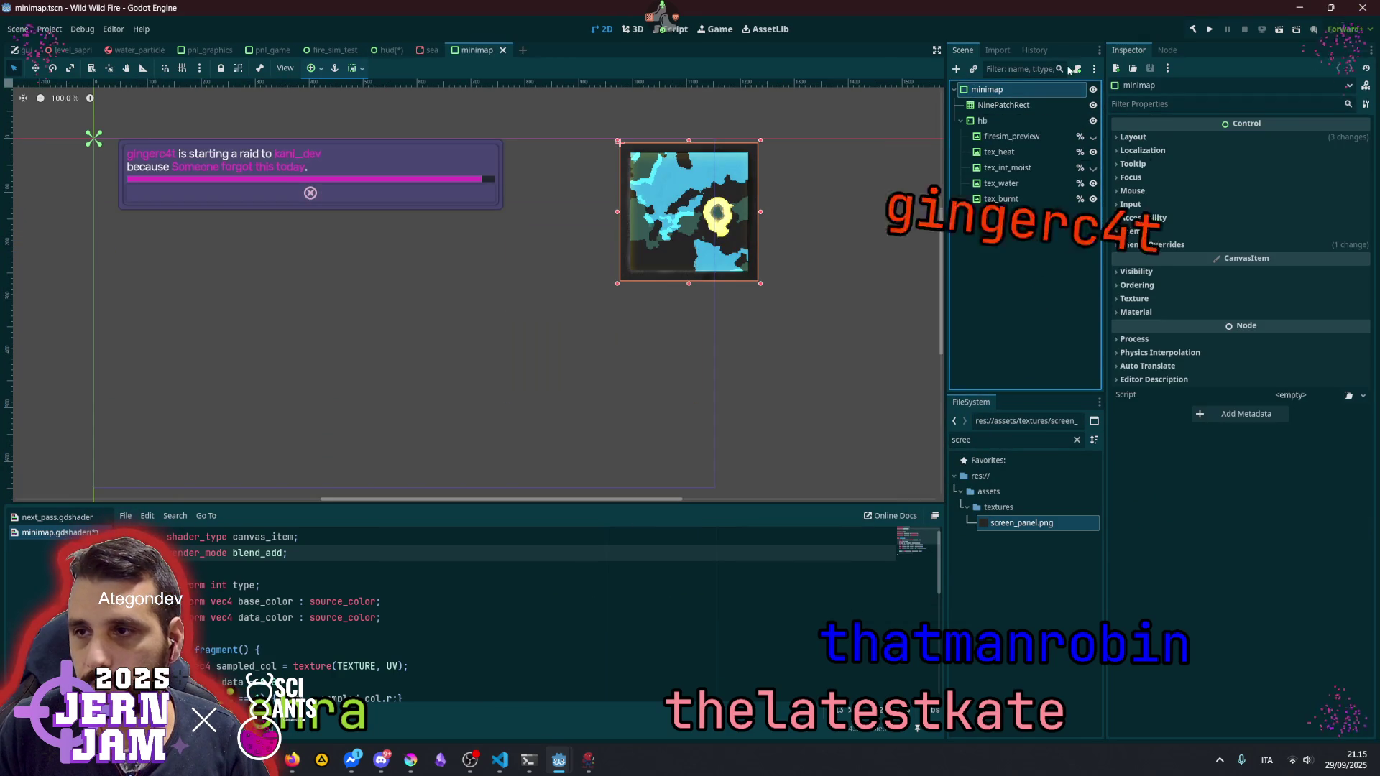
- Attach a new res://instances/minimap.gd script extending PanelContainer to the minimap root
click(1076, 70)
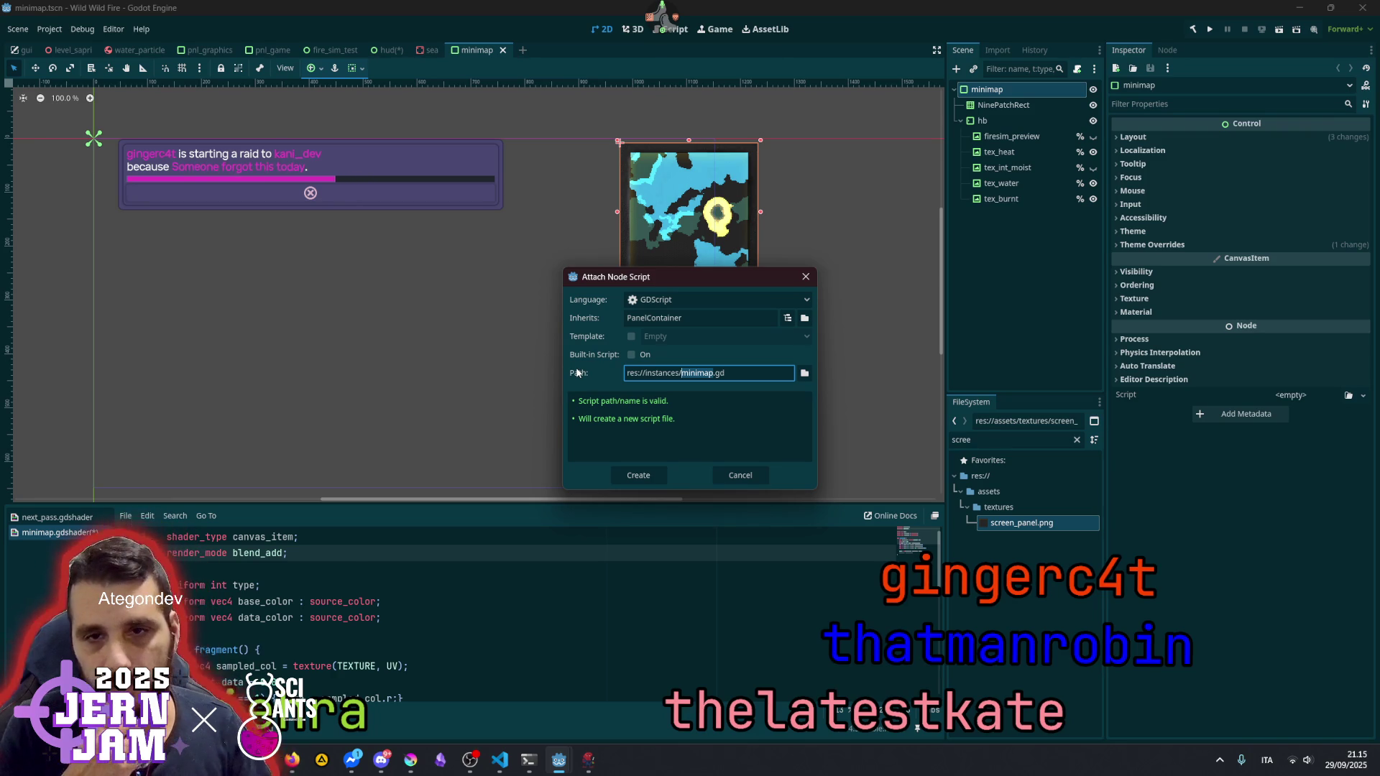
click(638, 475)
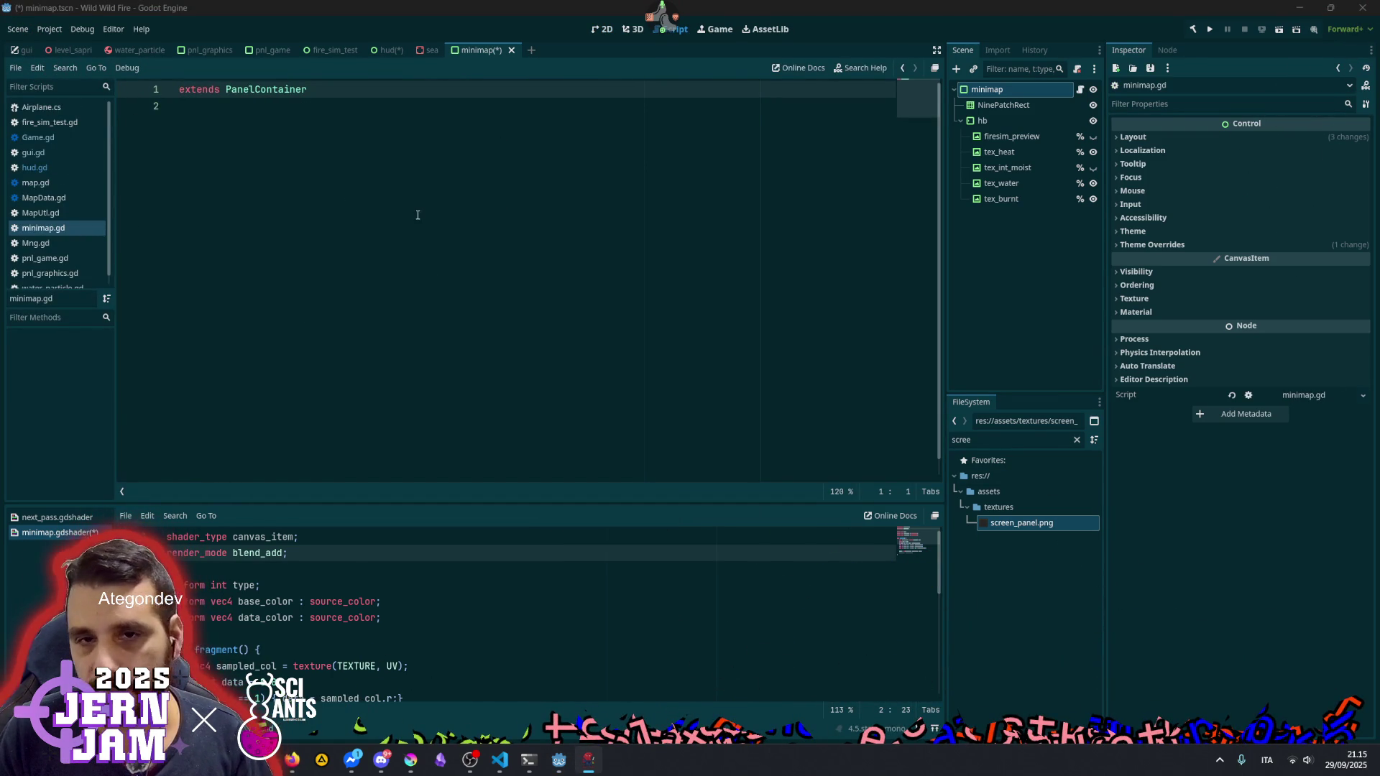
click(295, 164)
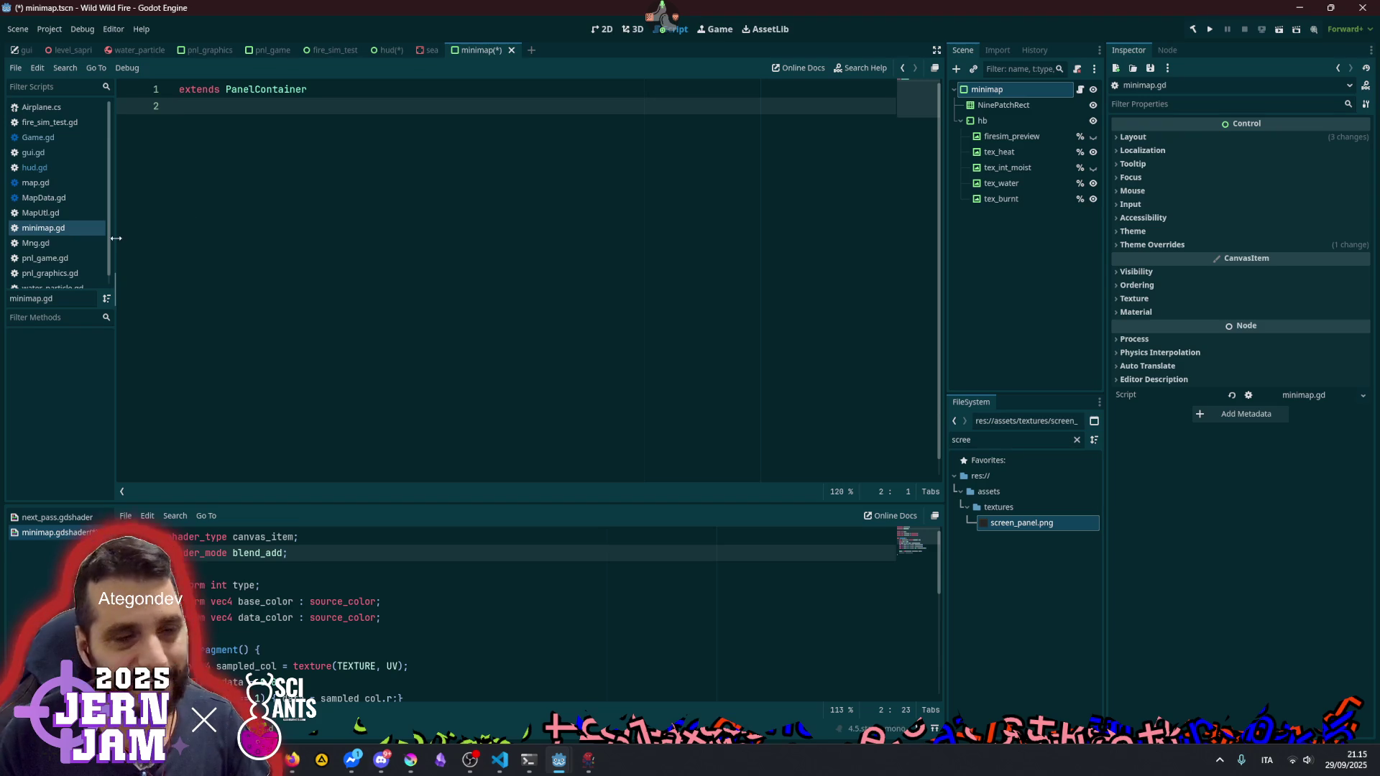
drag(115, 235, 146, 245)
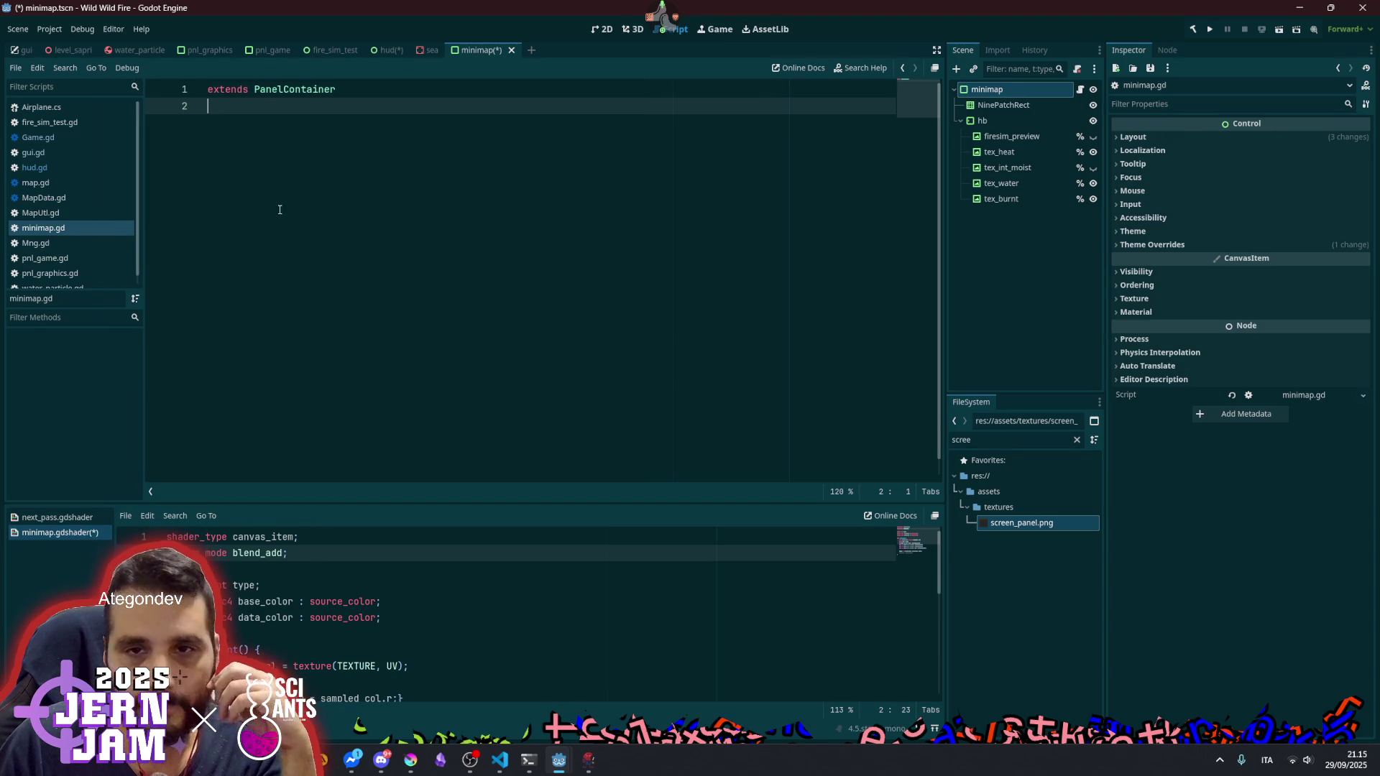
- Rename the NinePatchRect frame node to bg and the hb margin node to marg
double_click(1032, 104)
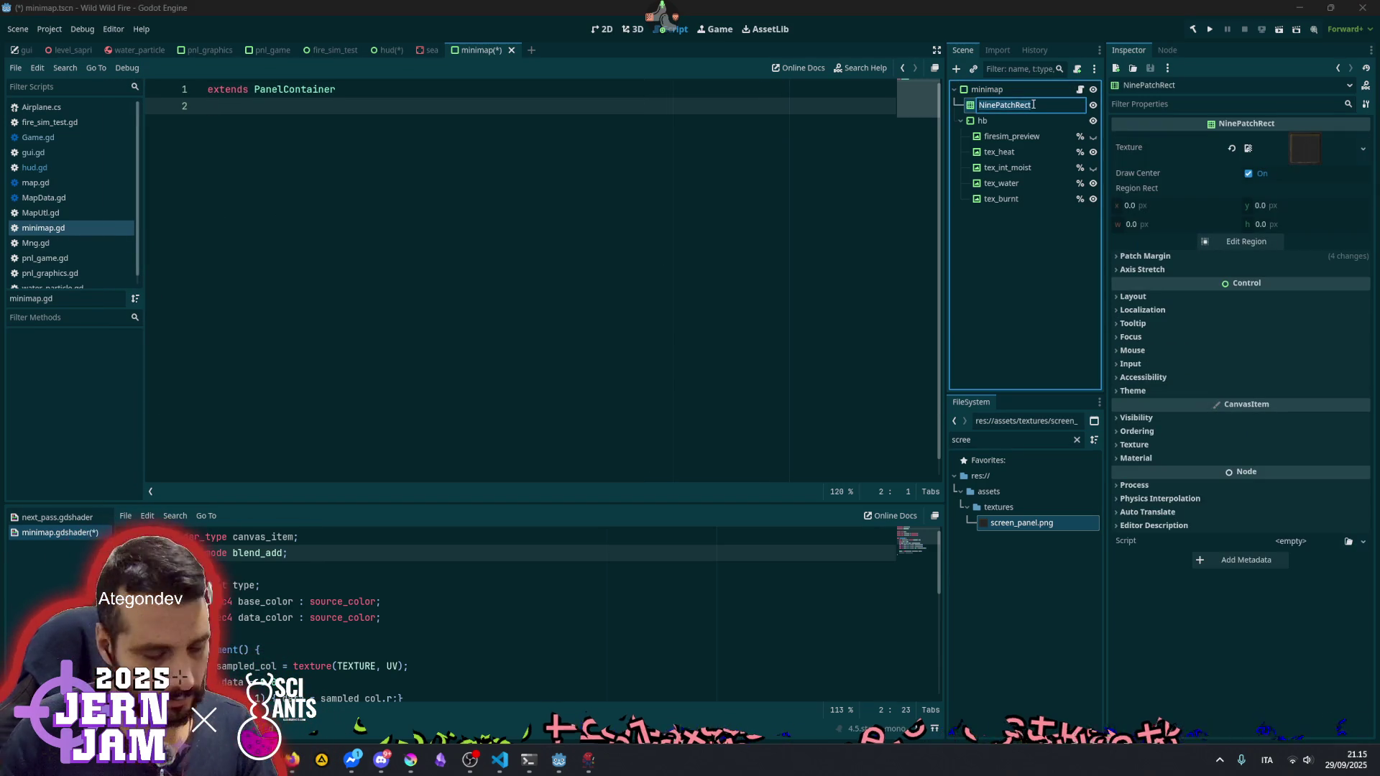
text(bg)
key(Return)
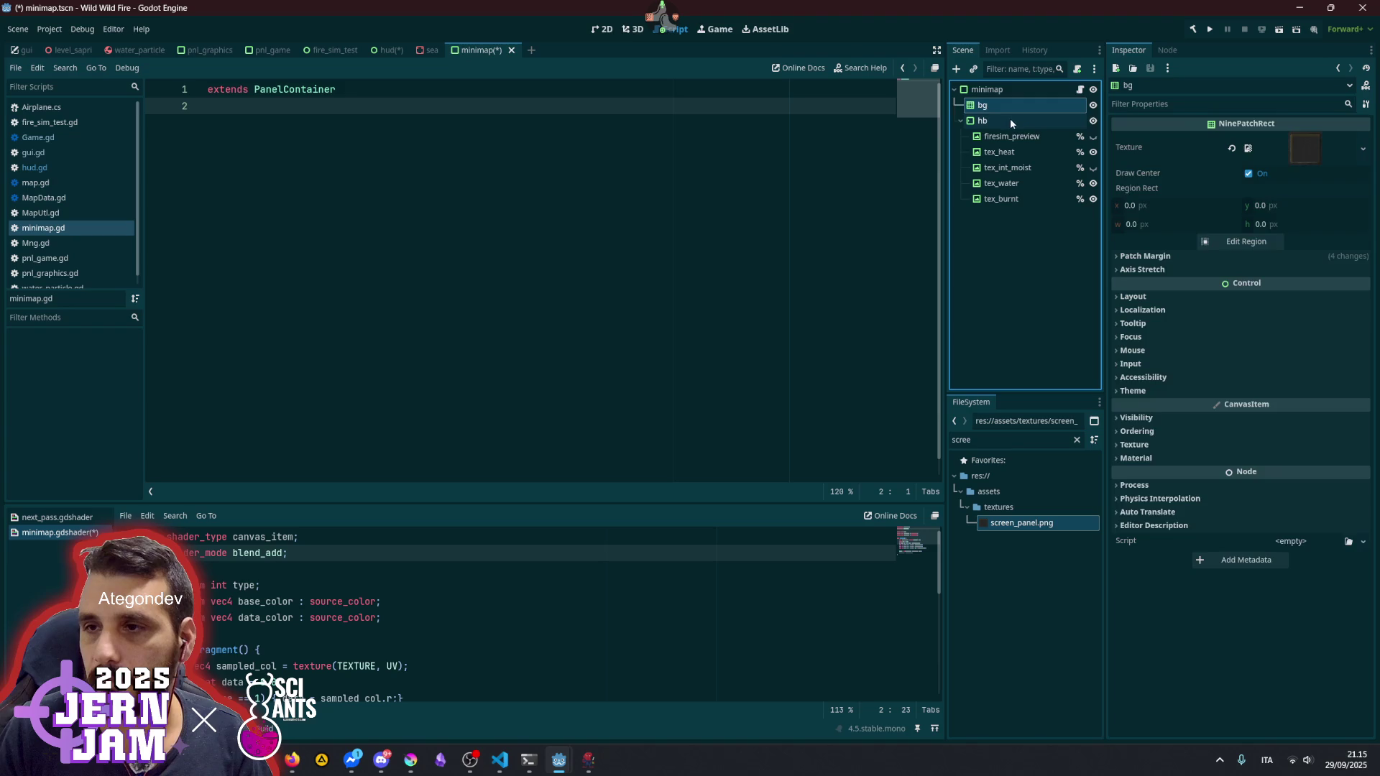
double_click(1003, 120)
text(g)
key(Return)
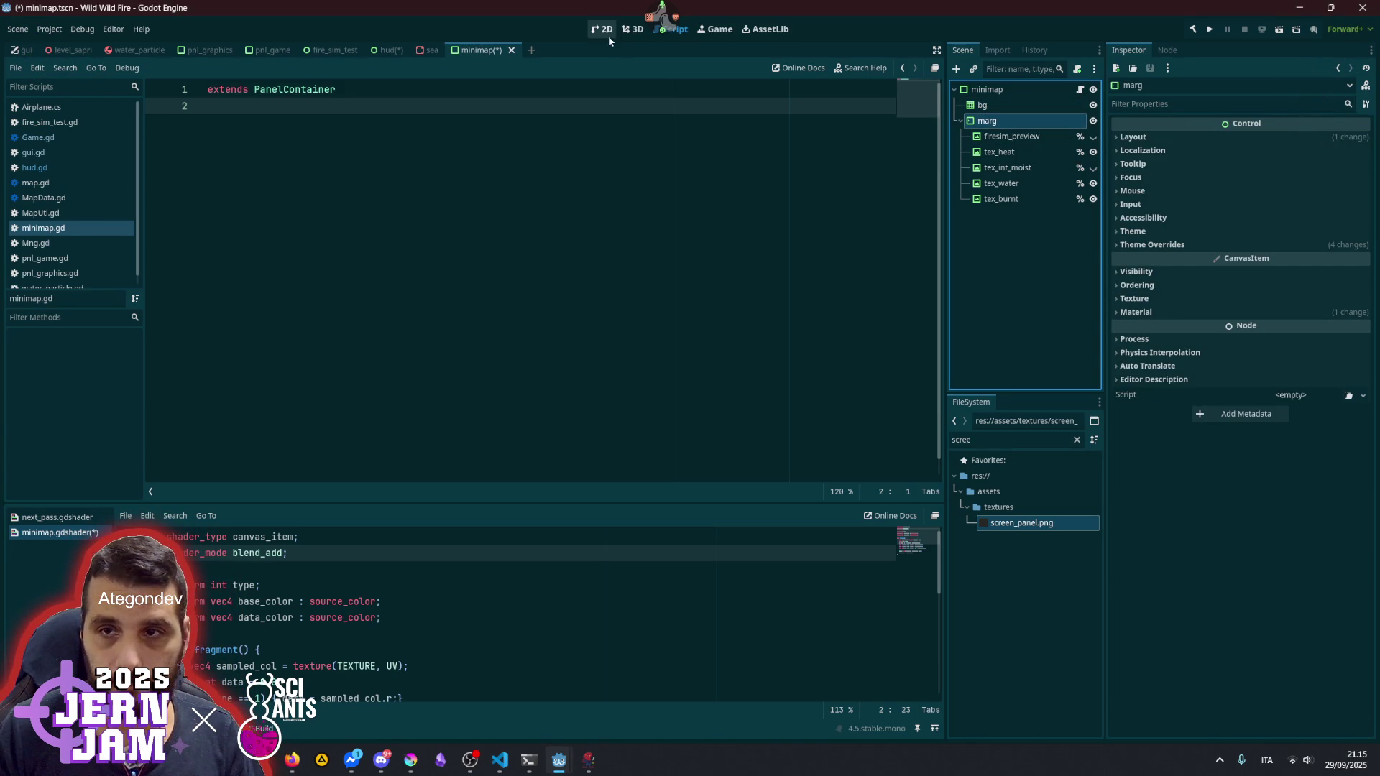
click(988, 89)
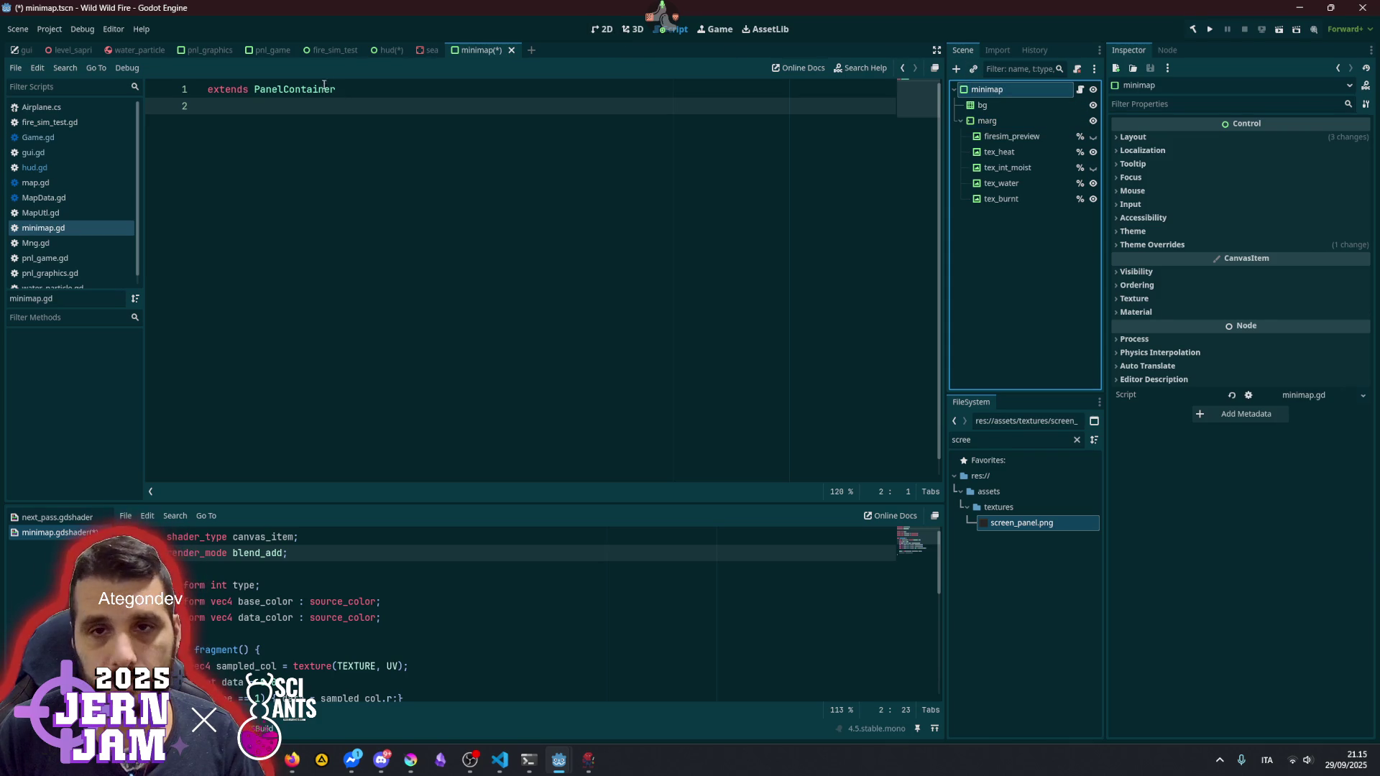
- In the 2D layout, anchor the minimap panel to the Top Left preset
click(593, 31)
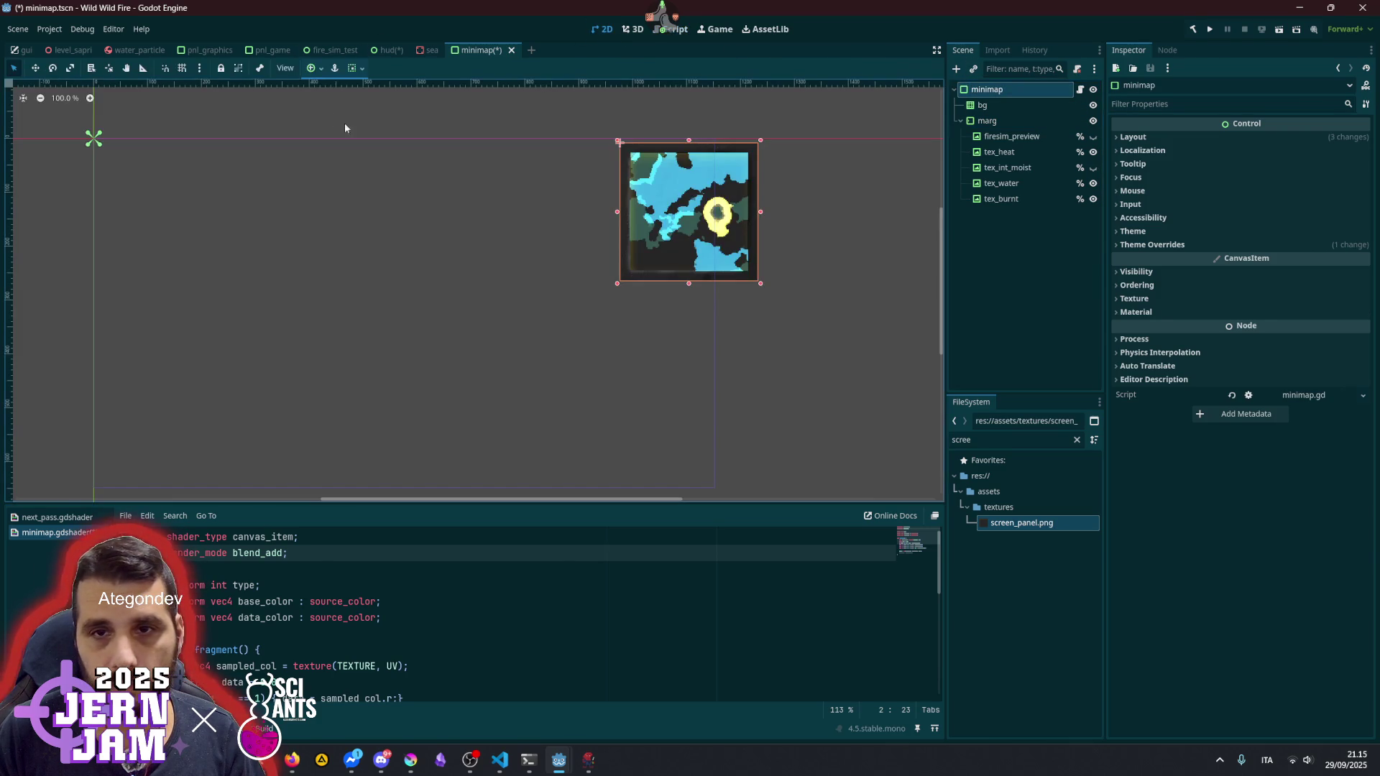
click(316, 68)
click(318, 110)
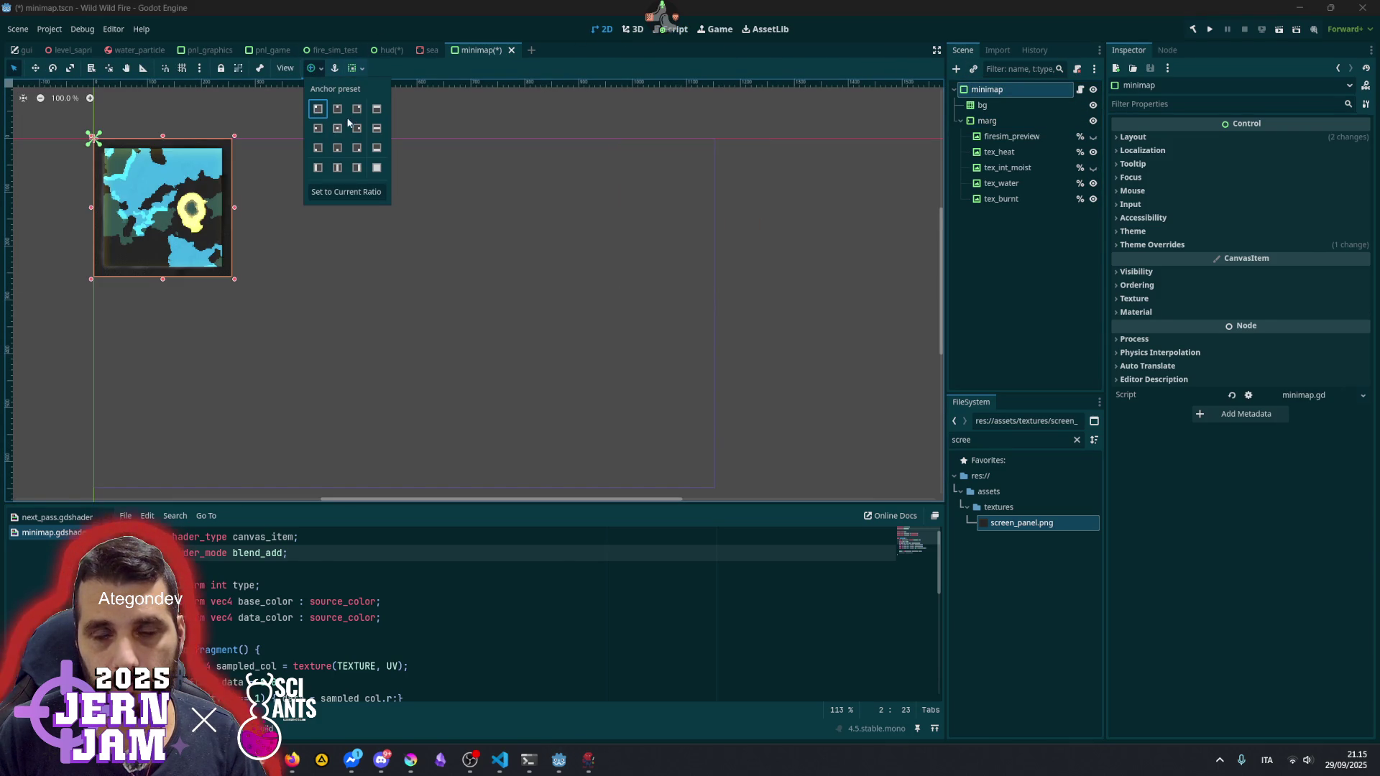
click(260, 274)
scroll(330, 267, up, 3)
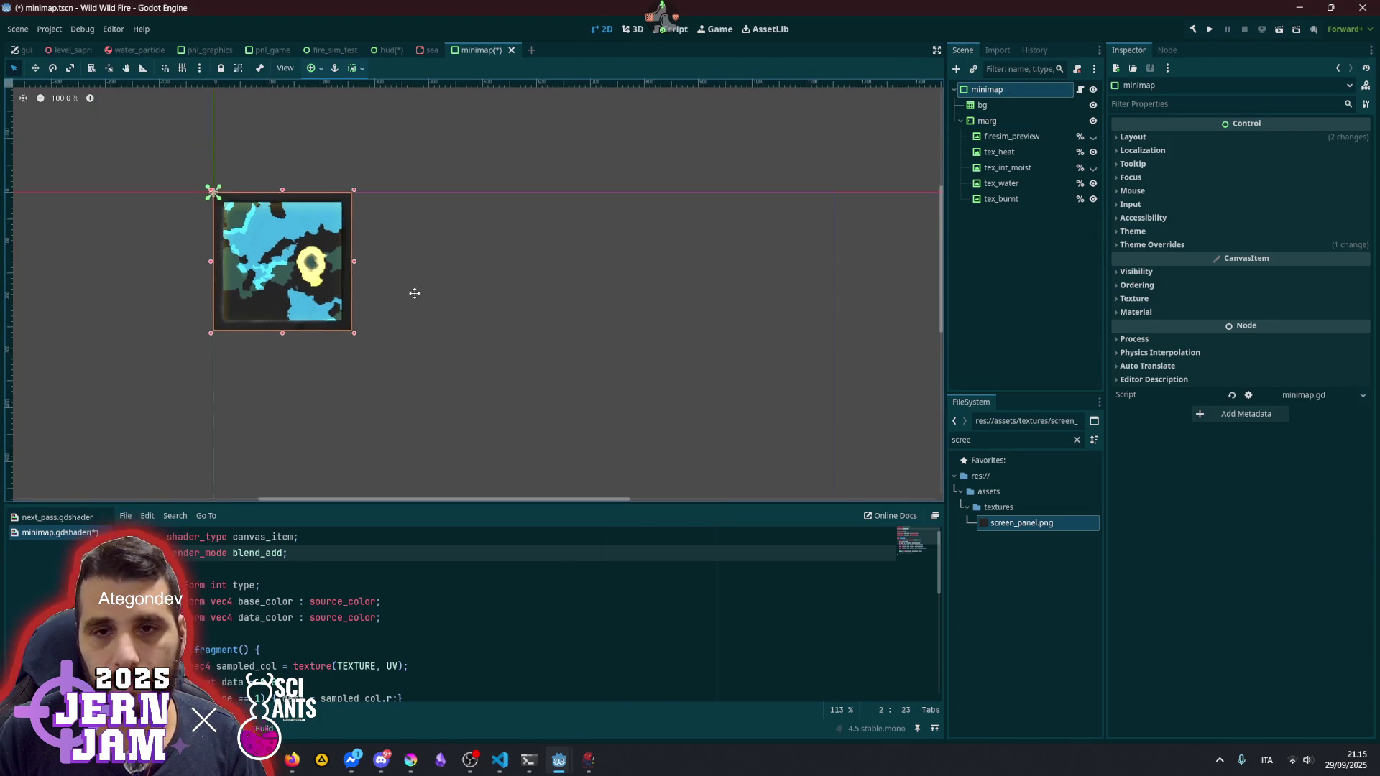
- Try enlarging the minimap panel by dragging, then select the tex_int_moist layer
click(450, 406)
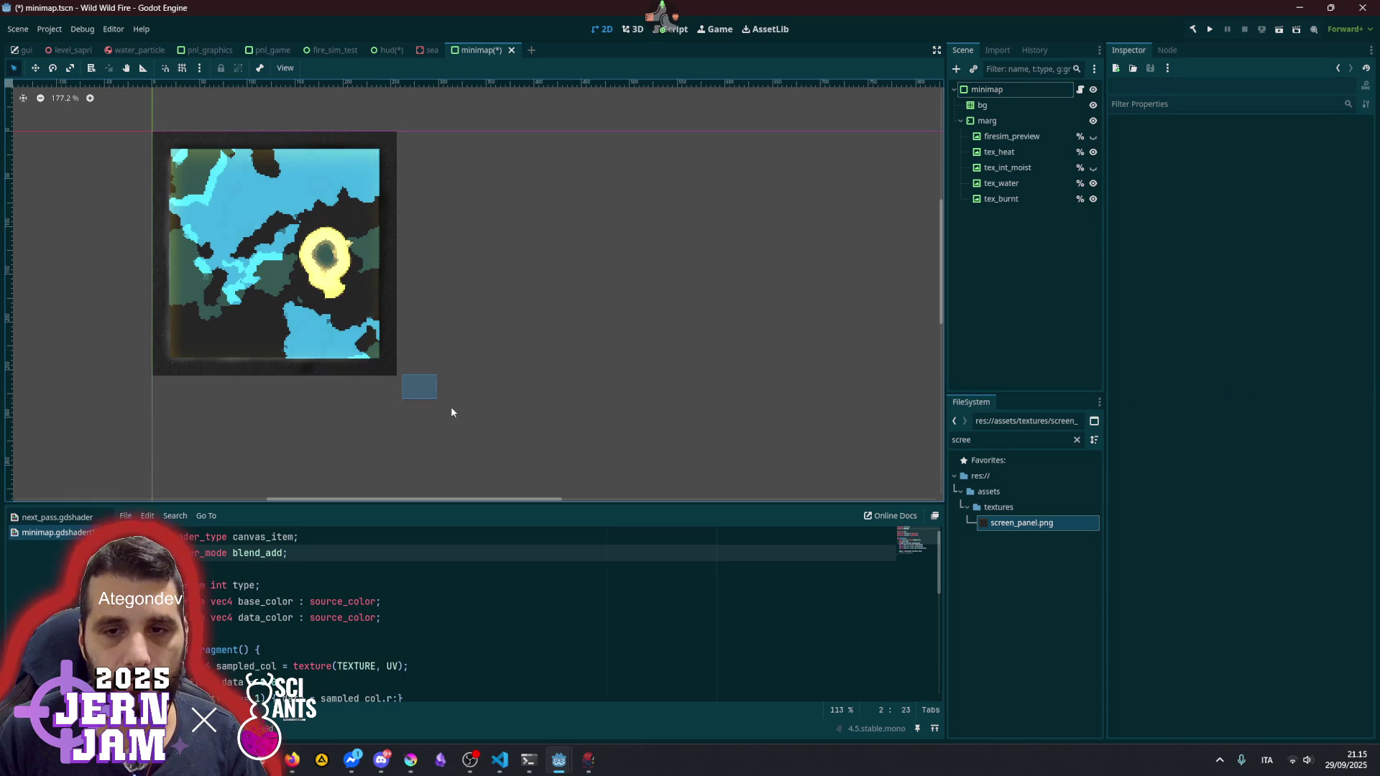
click(388, 371)
click(1020, 86)
mouse_move(399, 378)
mouse_down()
mouse_move(557, 453)
mouse_move(616, 442)
mouse_move(392, 376)
mouse_move(602, 431)
mouse_move(661, 424)
mouse_move(392, 377)
mouse_up()
scroll(164, 403, up, 4)
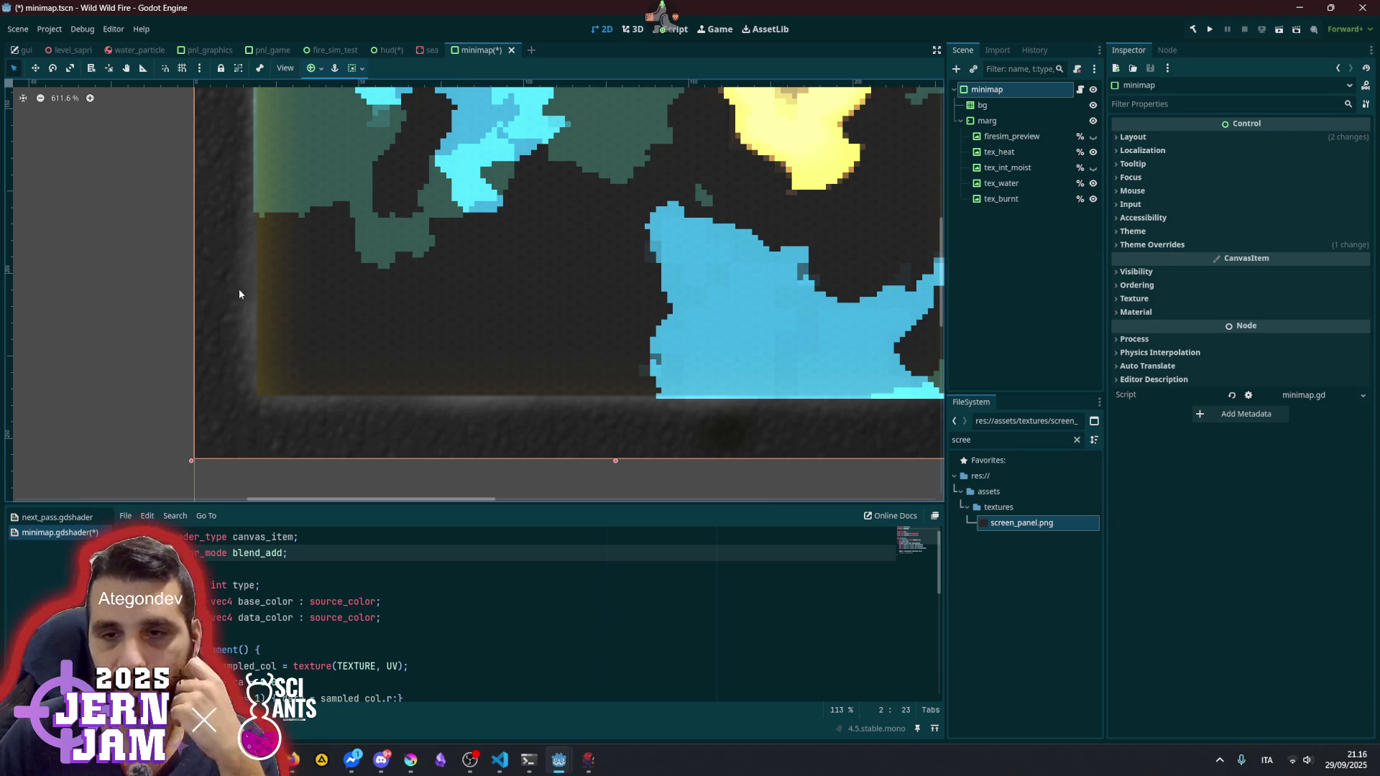
scroll(239, 291, down, 5)
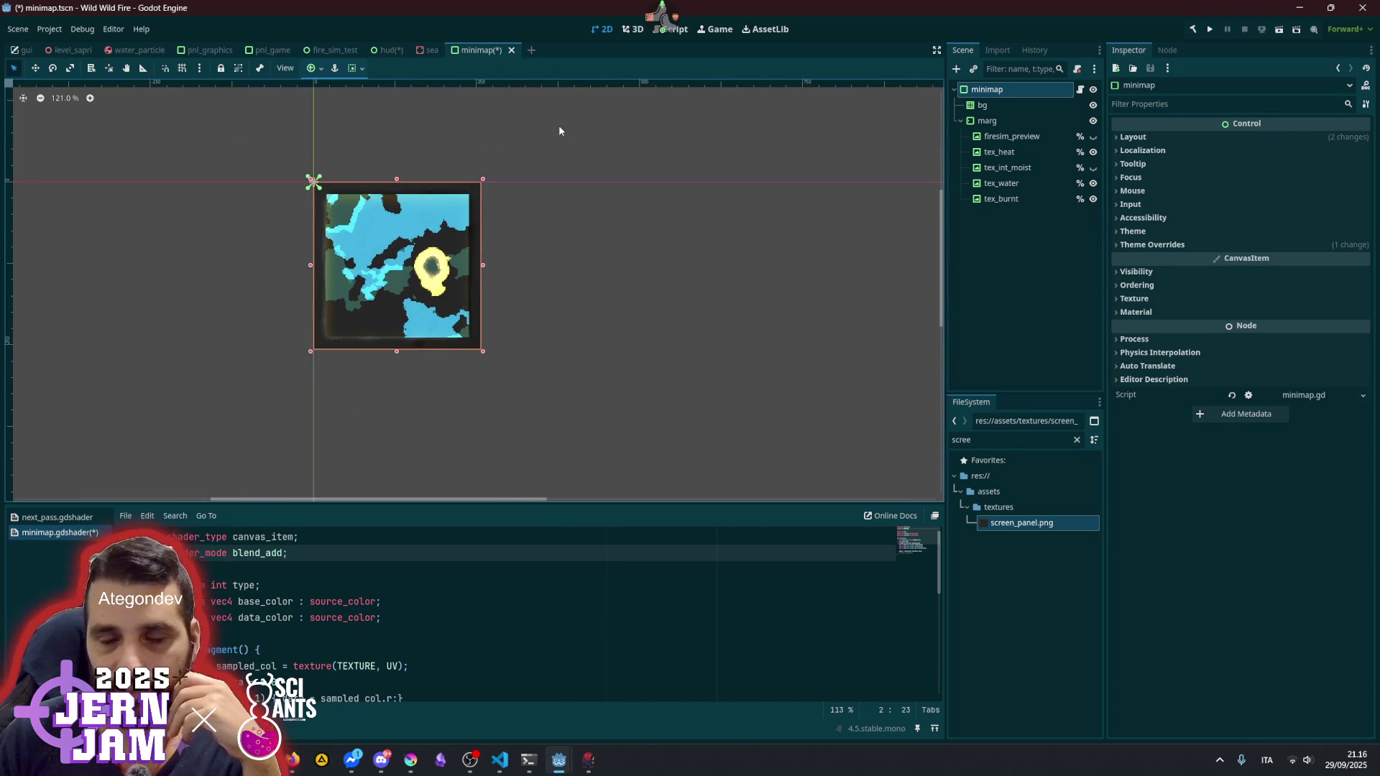
click(559, 130)
scroll(410, 222, up, 2)
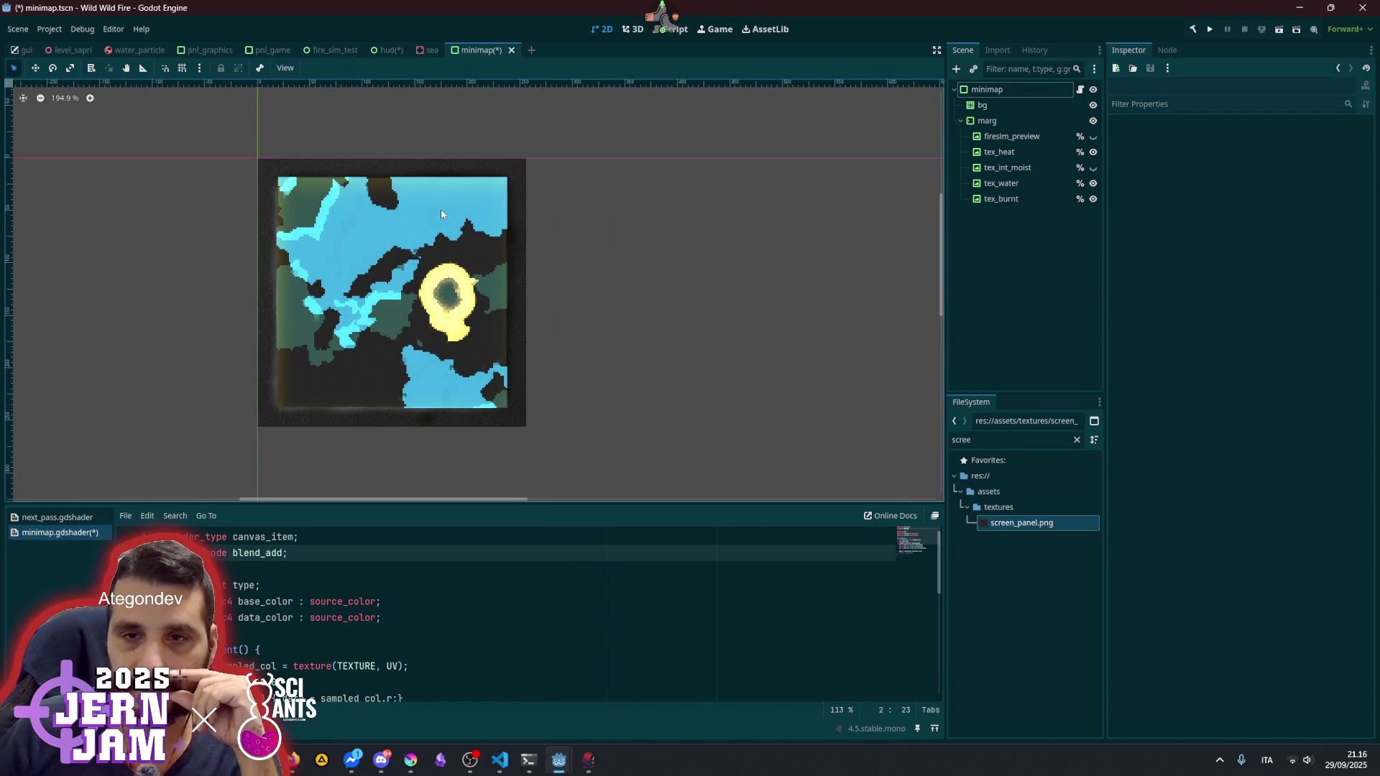
scroll(443, 213, up, 1)
click(1036, 167)
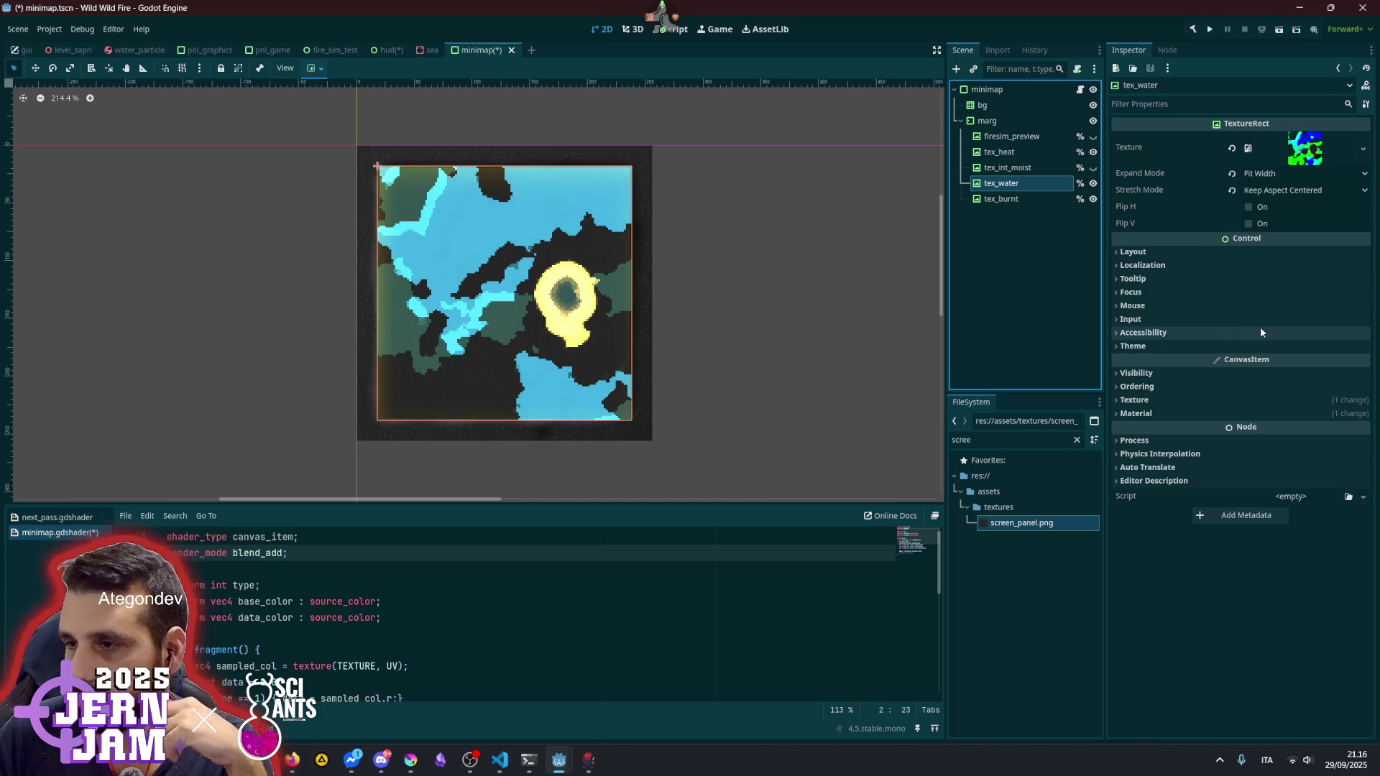
scroll(451, 322, up, 2)
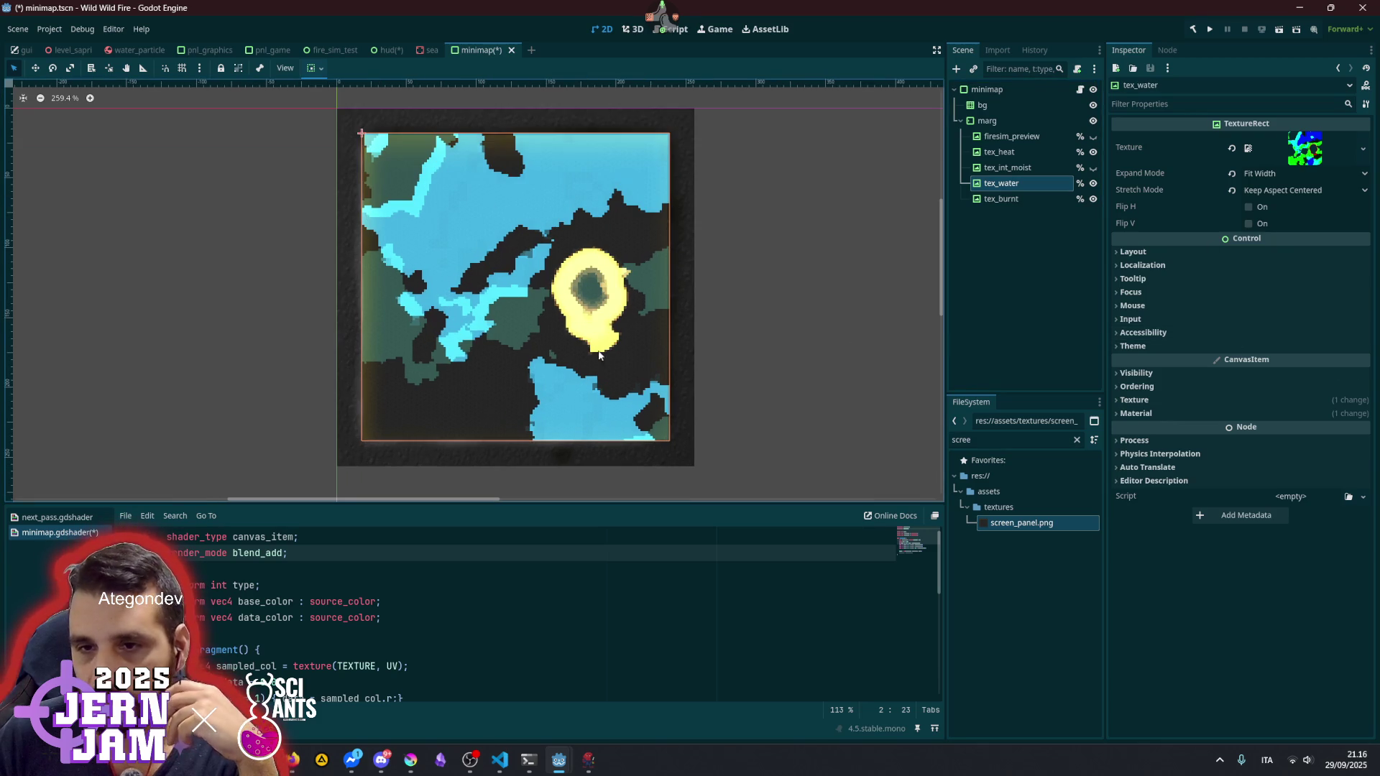
click(1188, 412)
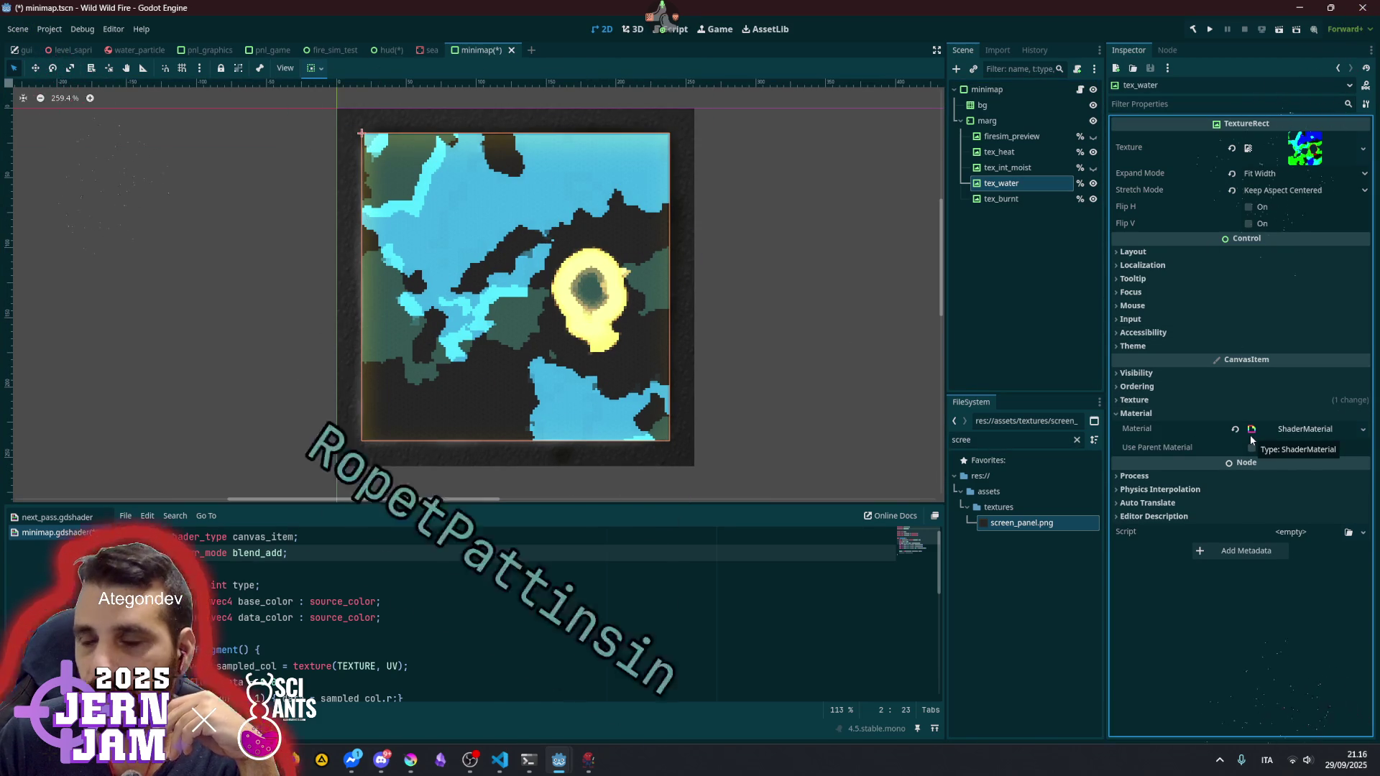
click(1187, 415)
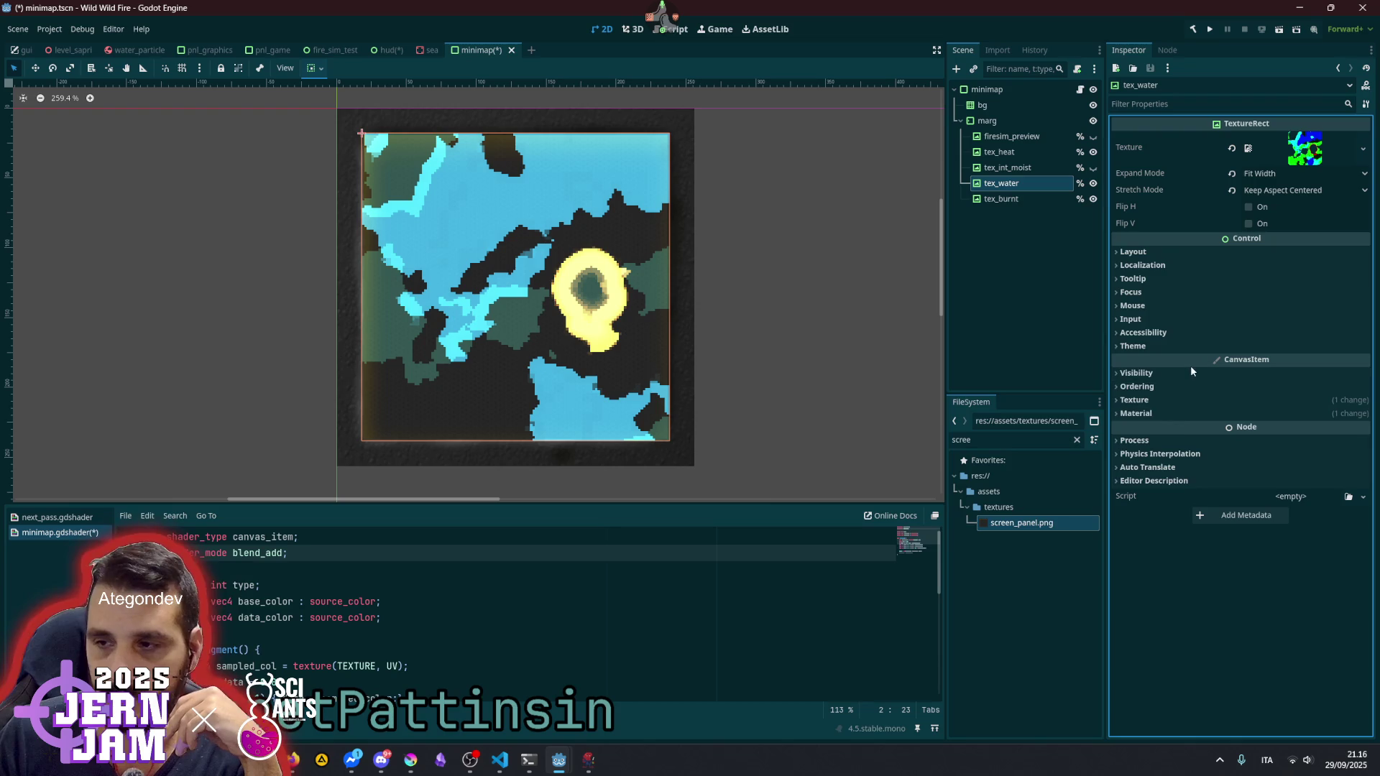
click(1175, 412)
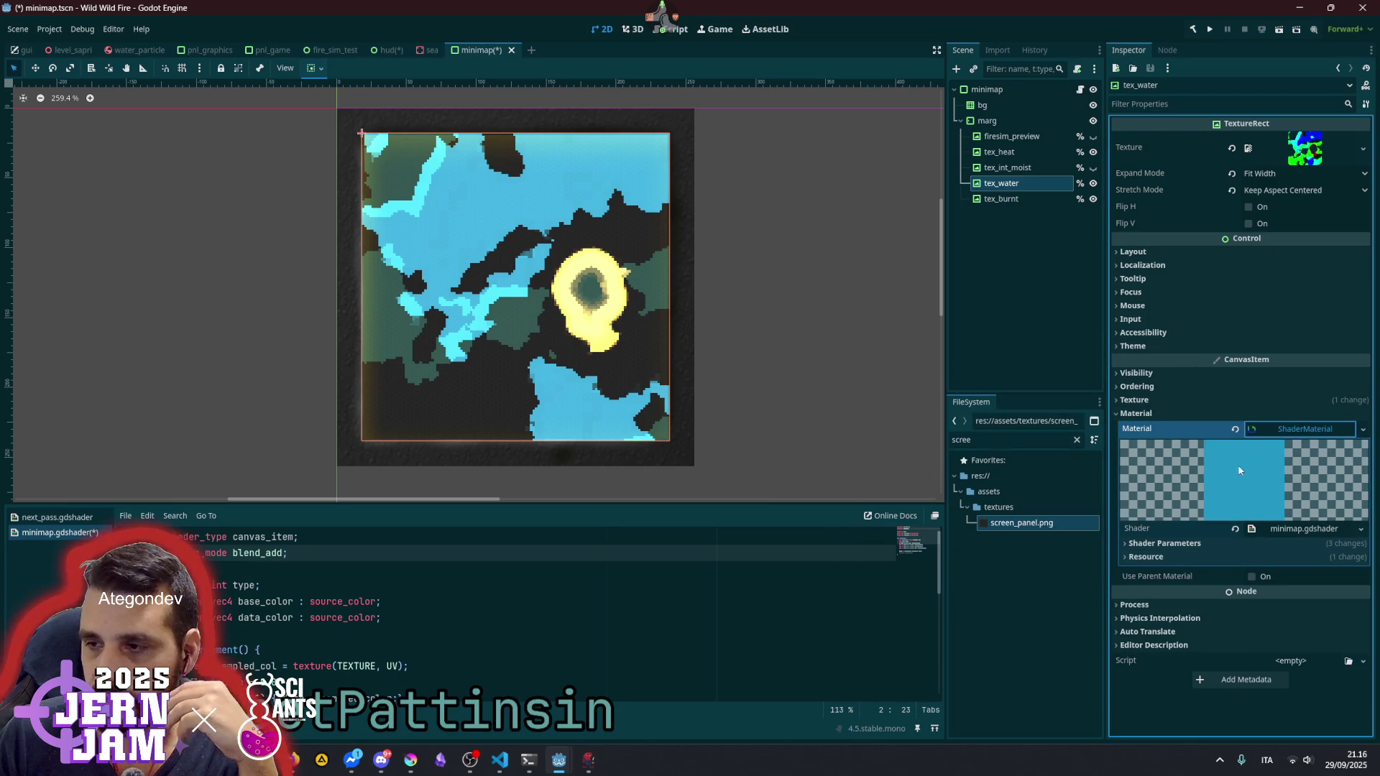
scroll(402, 210, up, 10)
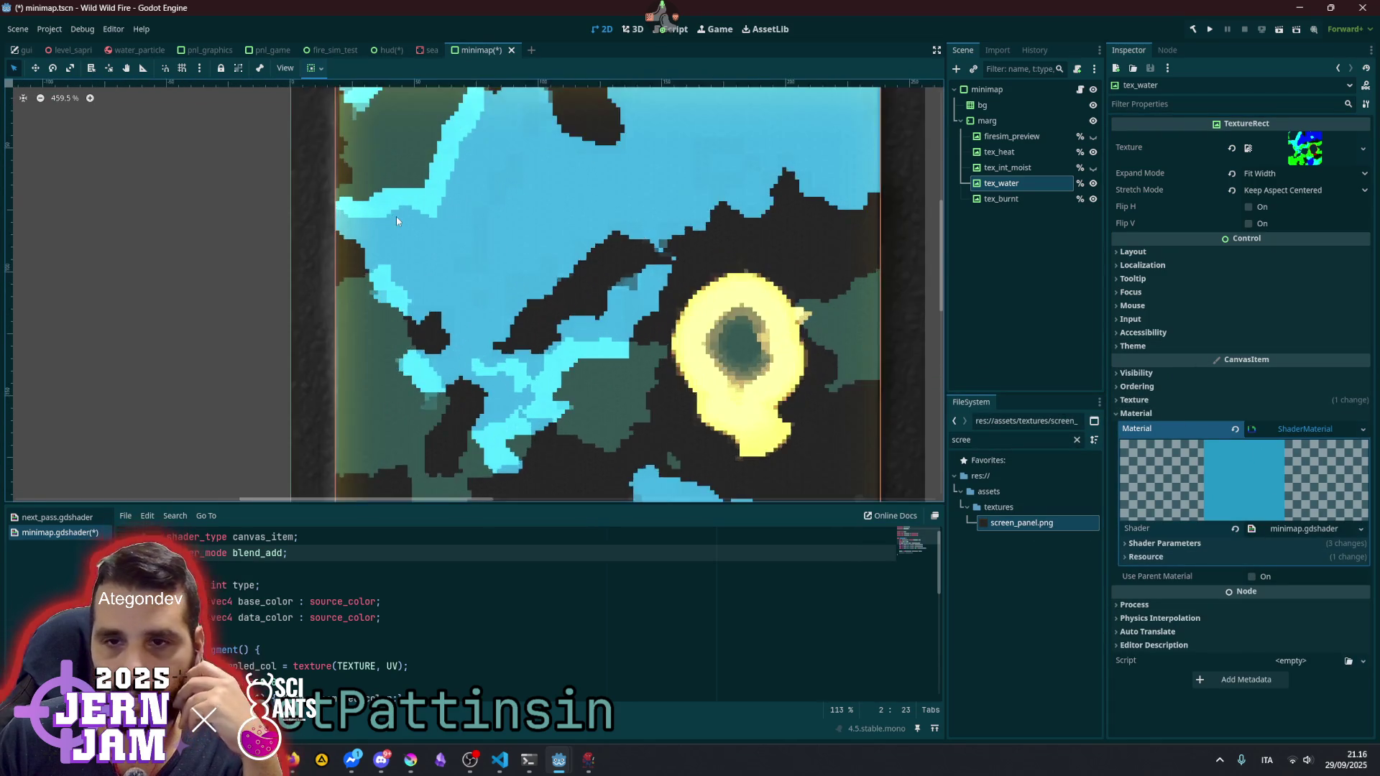
scroll(411, 204, down, 10)
scroll(553, 224, left, 2)
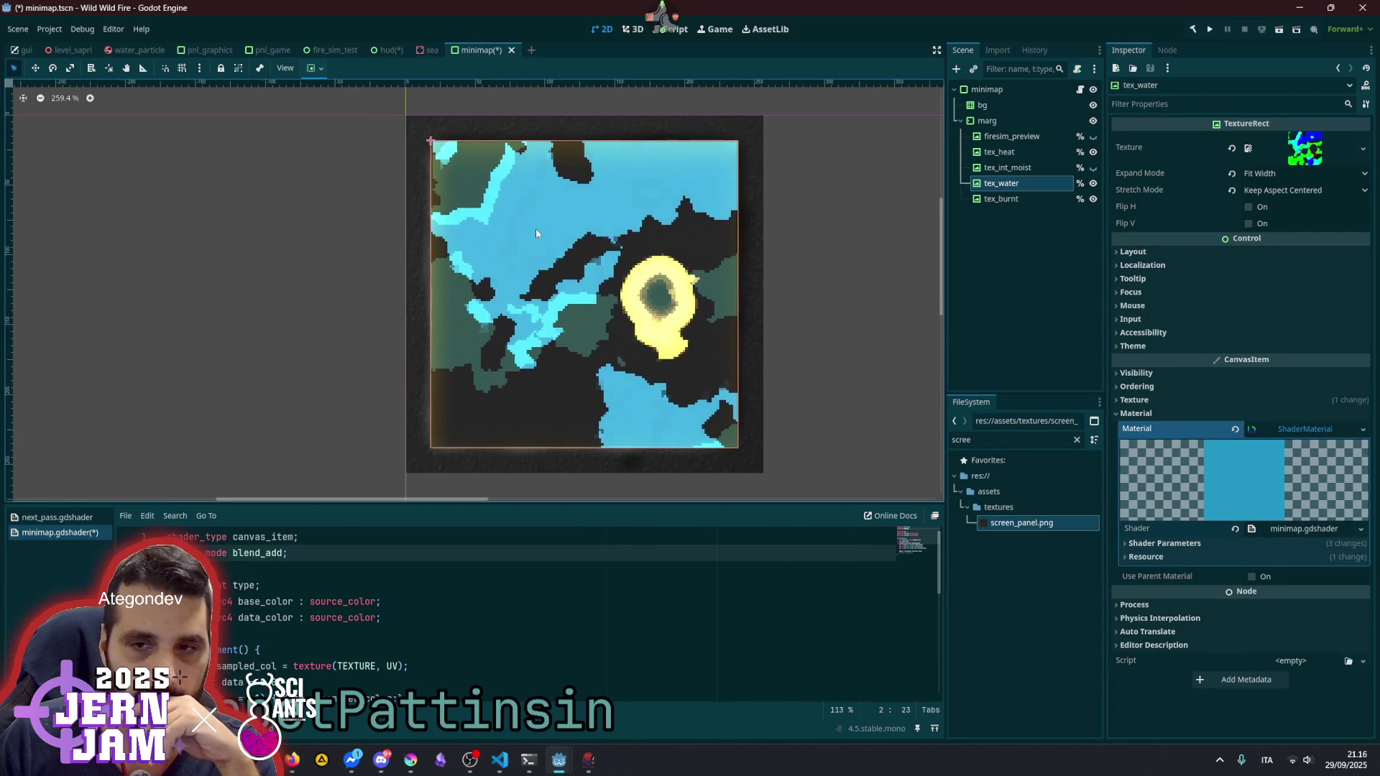
click(1020, 197)
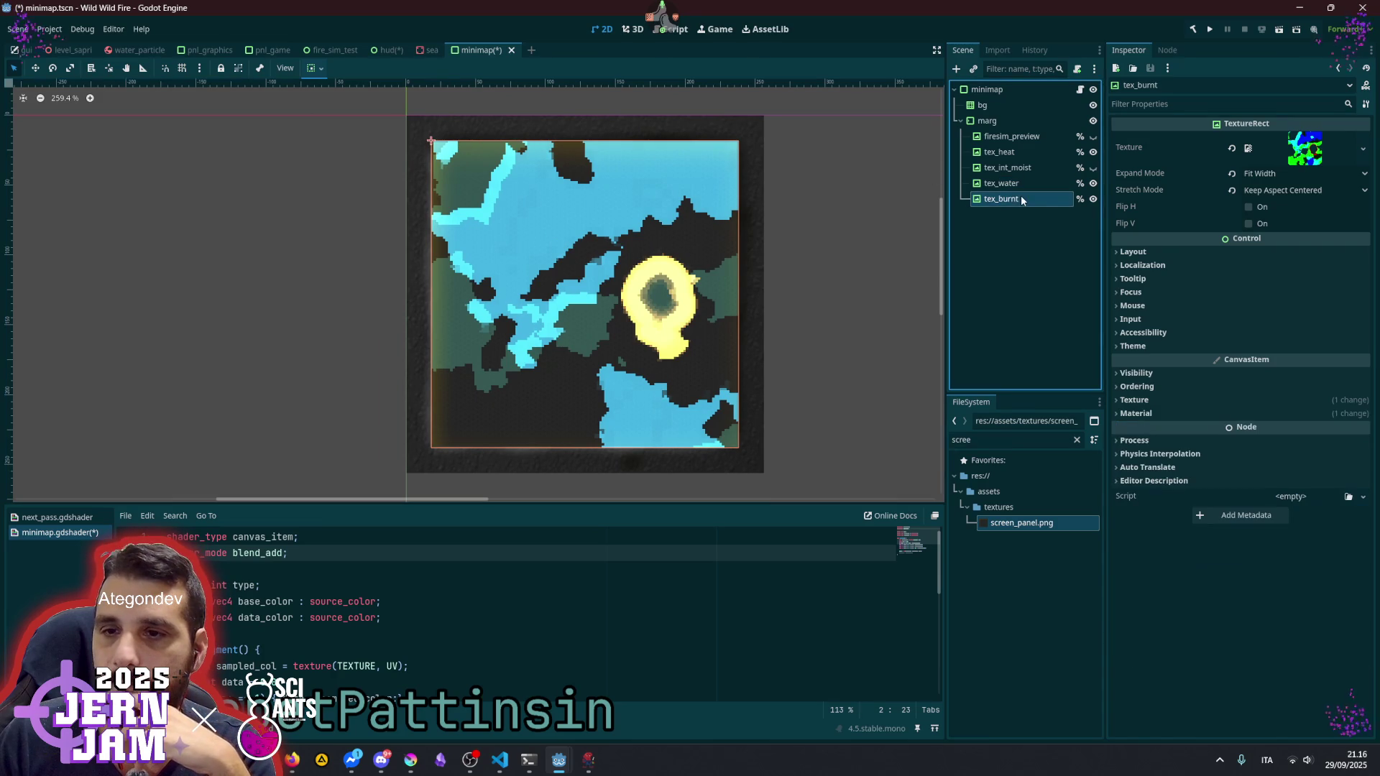
click(1093, 199)
click(1093, 200)
click(1093, 199)
click(1093, 199)
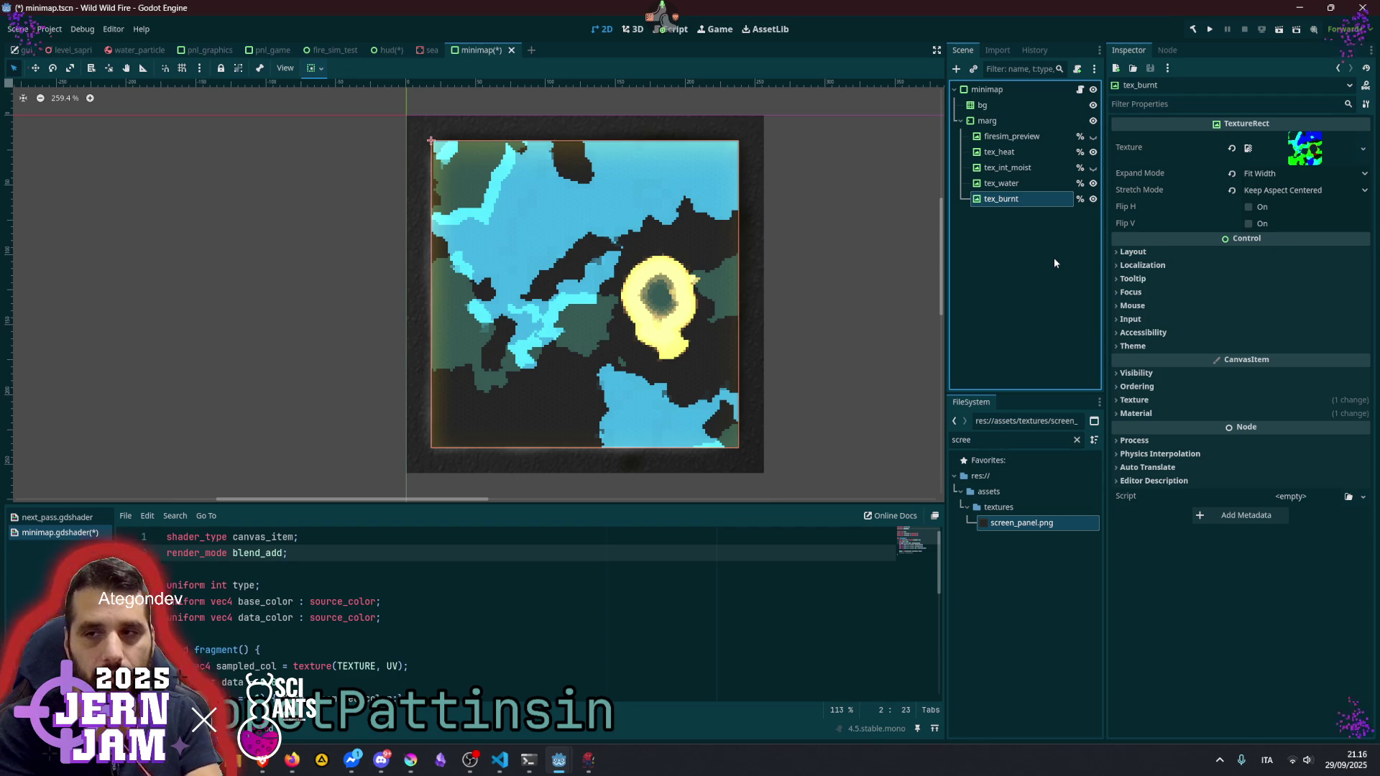
- Turn off tex_burnt's visibility, leaving water and heat over dark ground, and zoom out the view
click(1093, 199)
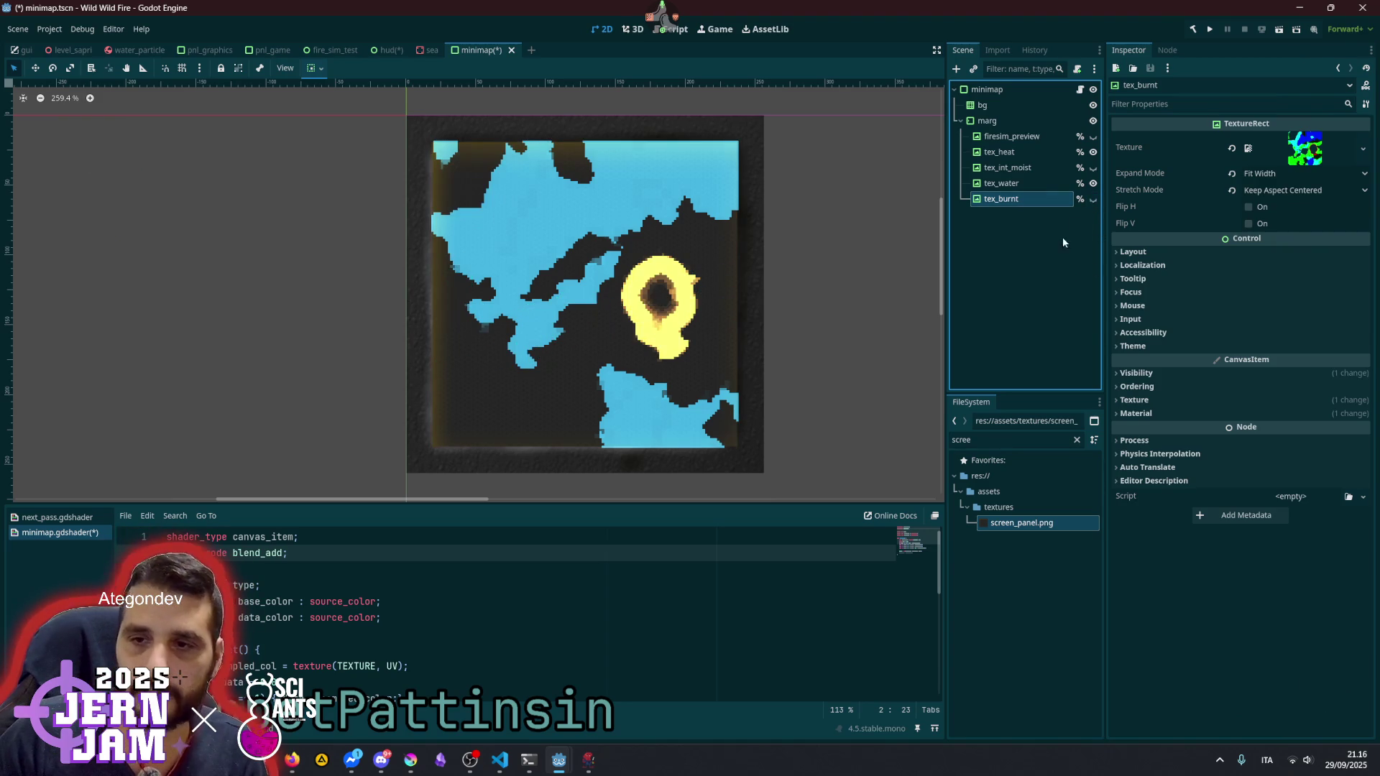
click(1060, 253)
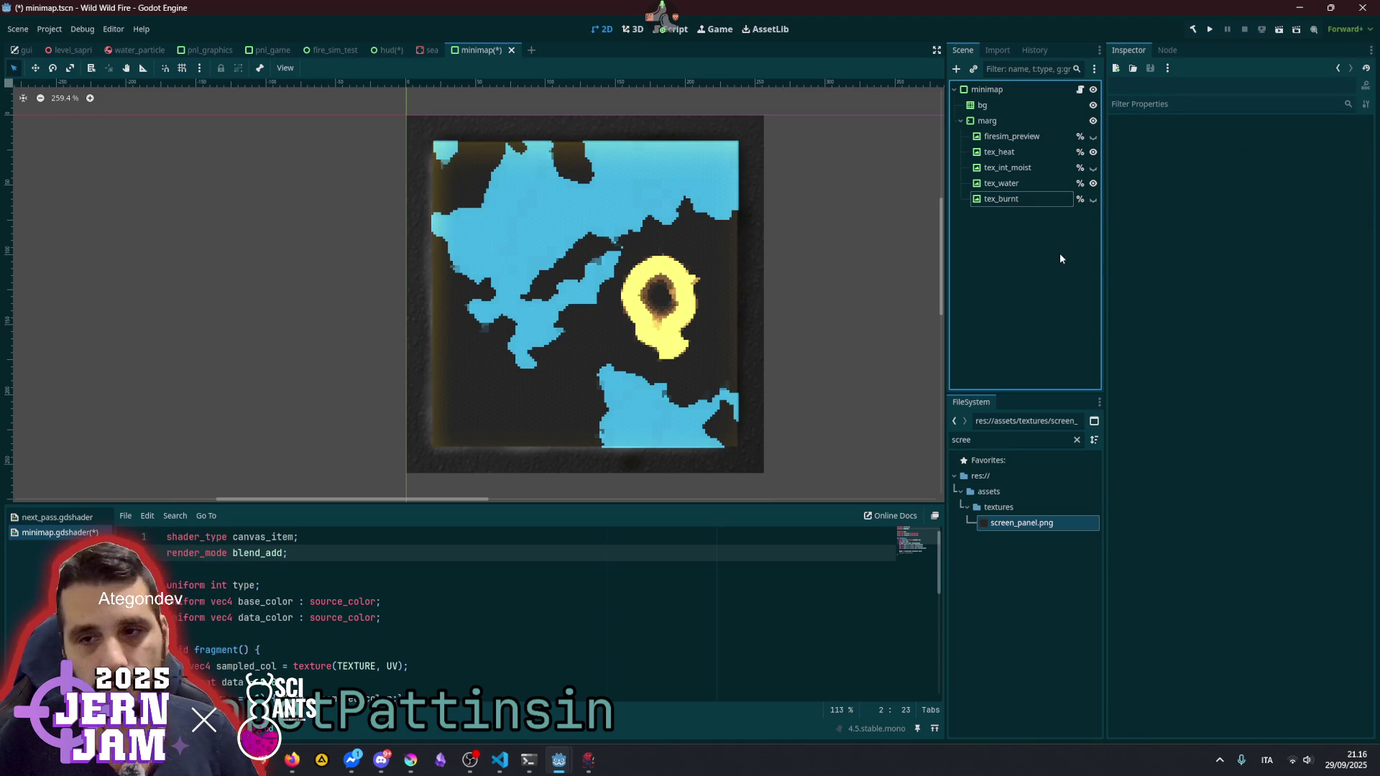
scroll(663, 272, down, 2)
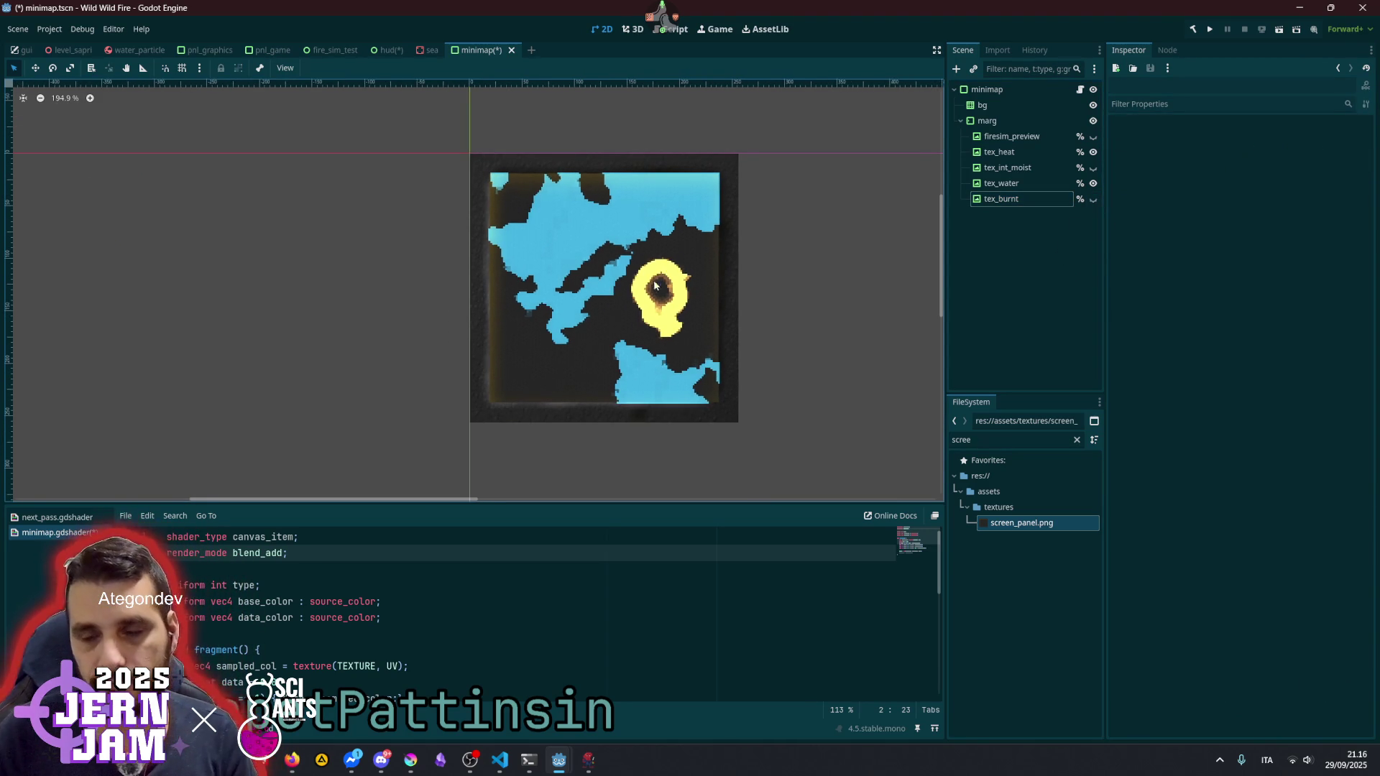
scroll(606, 304, right, 2)
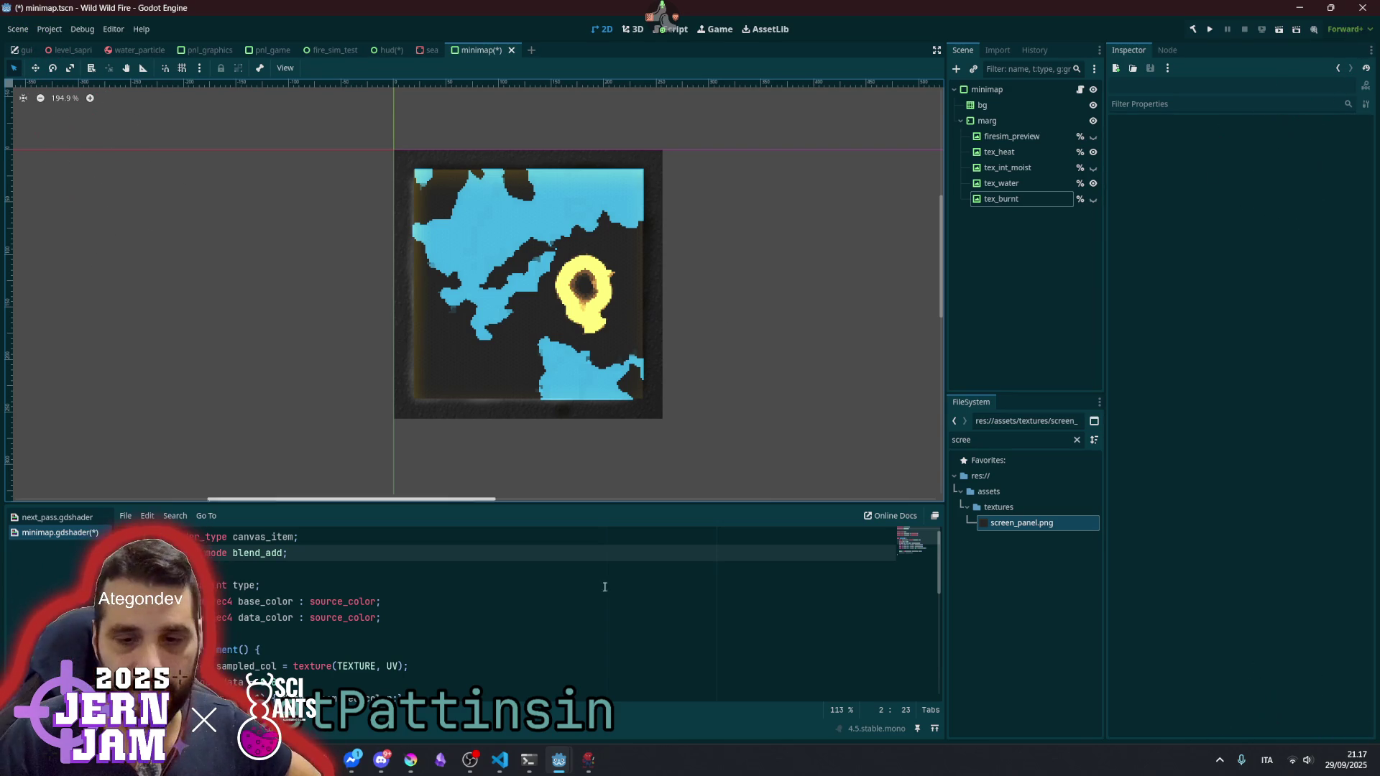
- Open a followed Twitch channel in a new browser tab, then go back to the previous stream tab
click(322, 760)
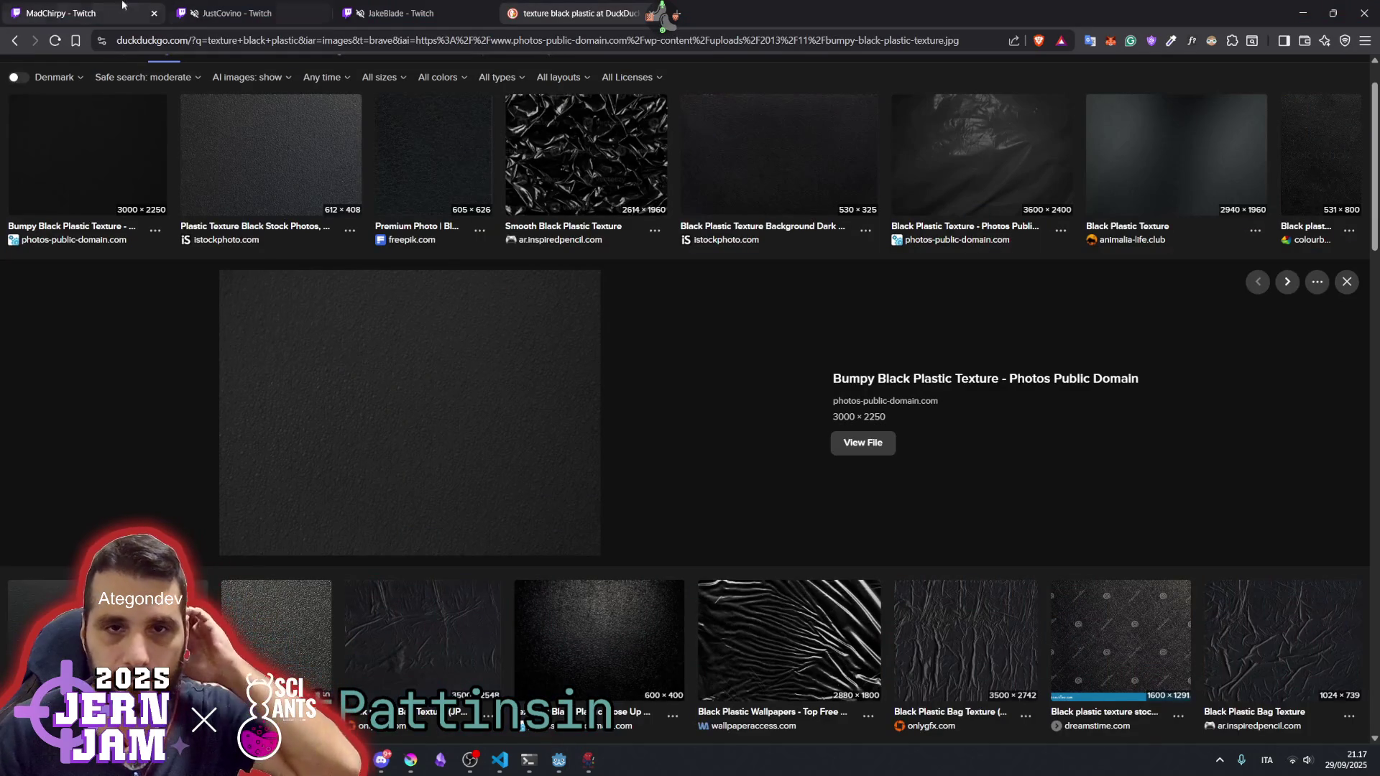
click(110, 4)
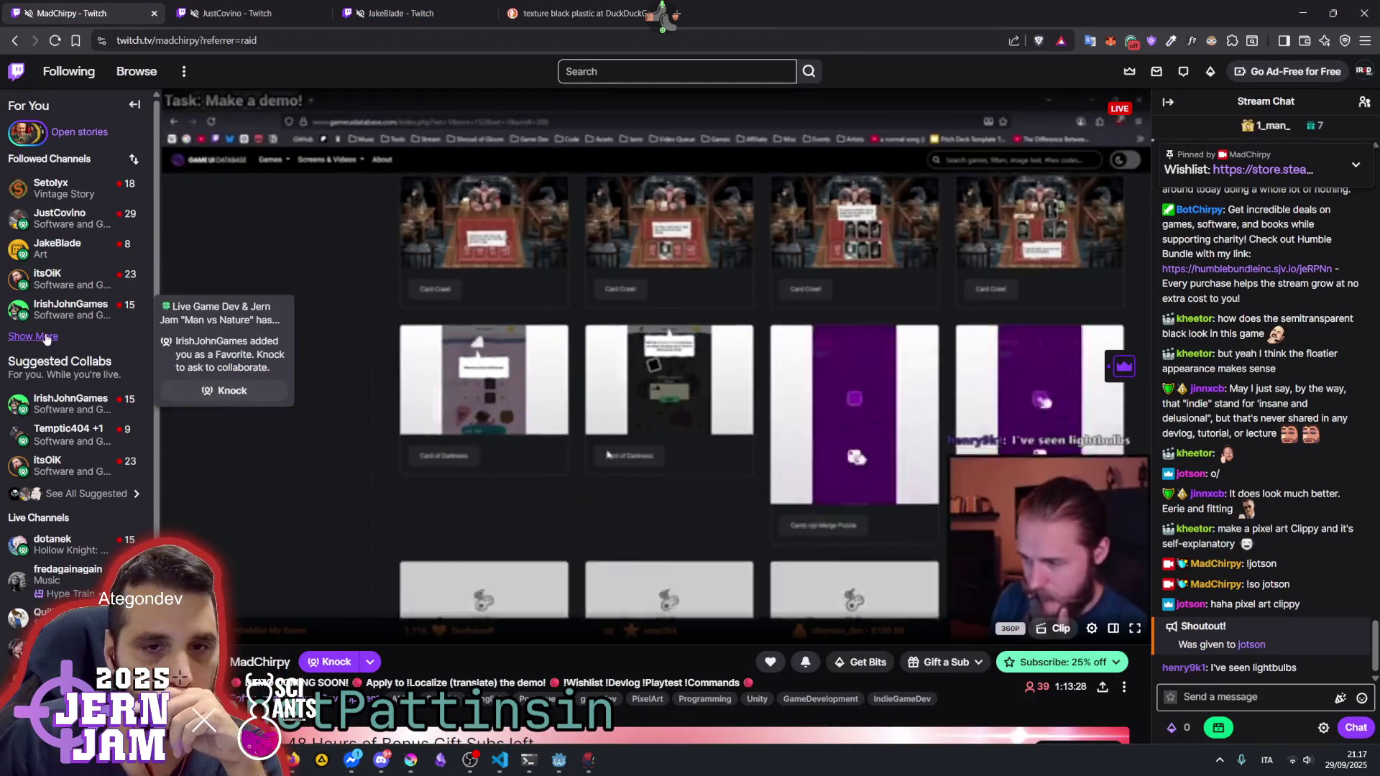
mouse_move(76, 339)
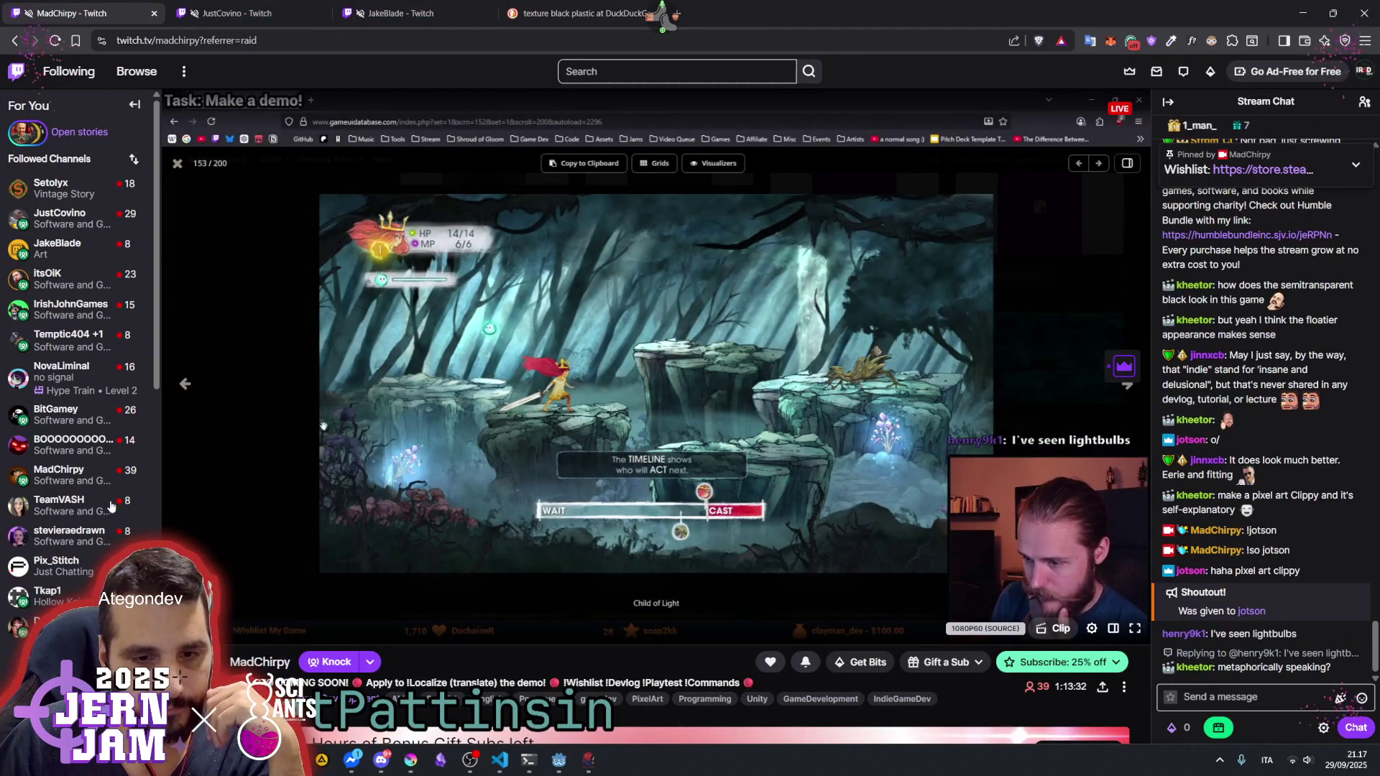
scroll(111, 501, down, 1)
scroll(111, 501, down, 3)
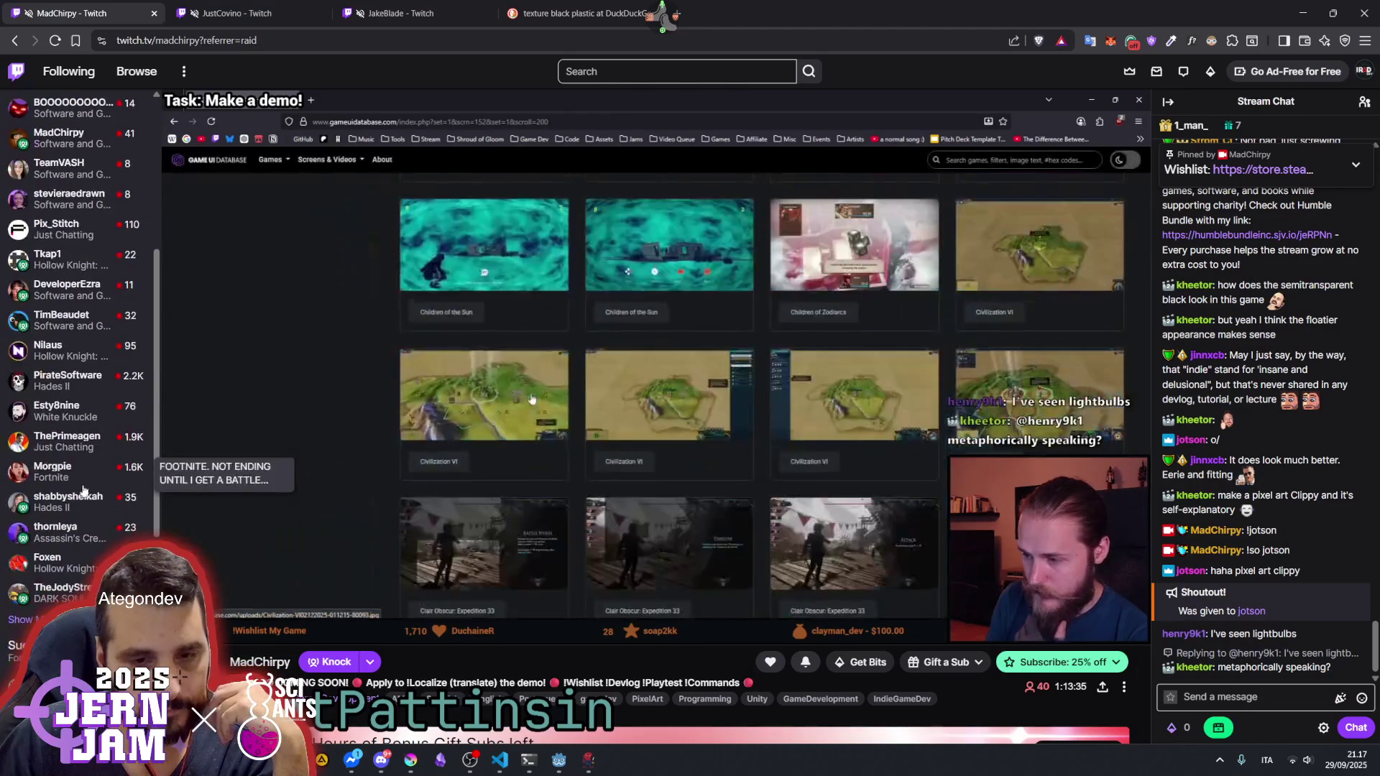
scroll(81, 488, up, 5)
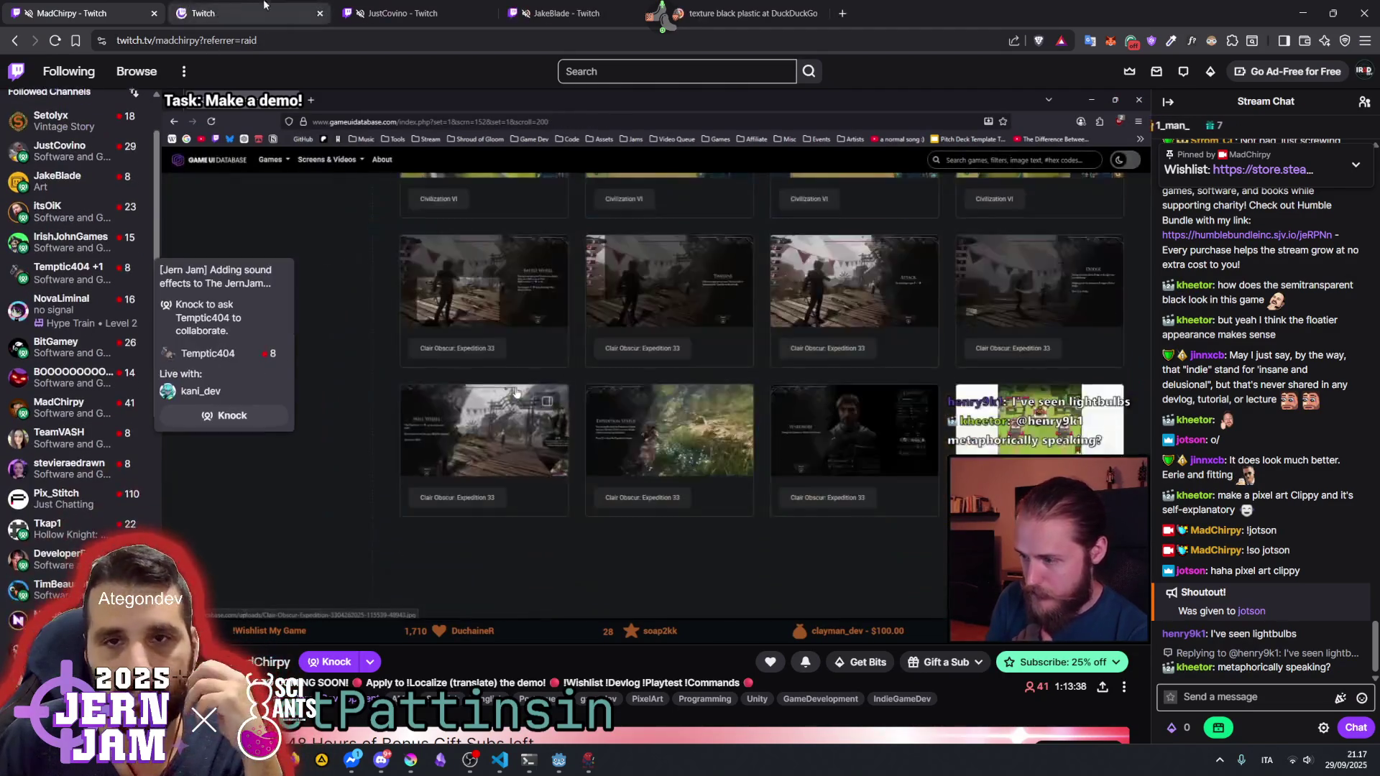
middle_click(61, 357)
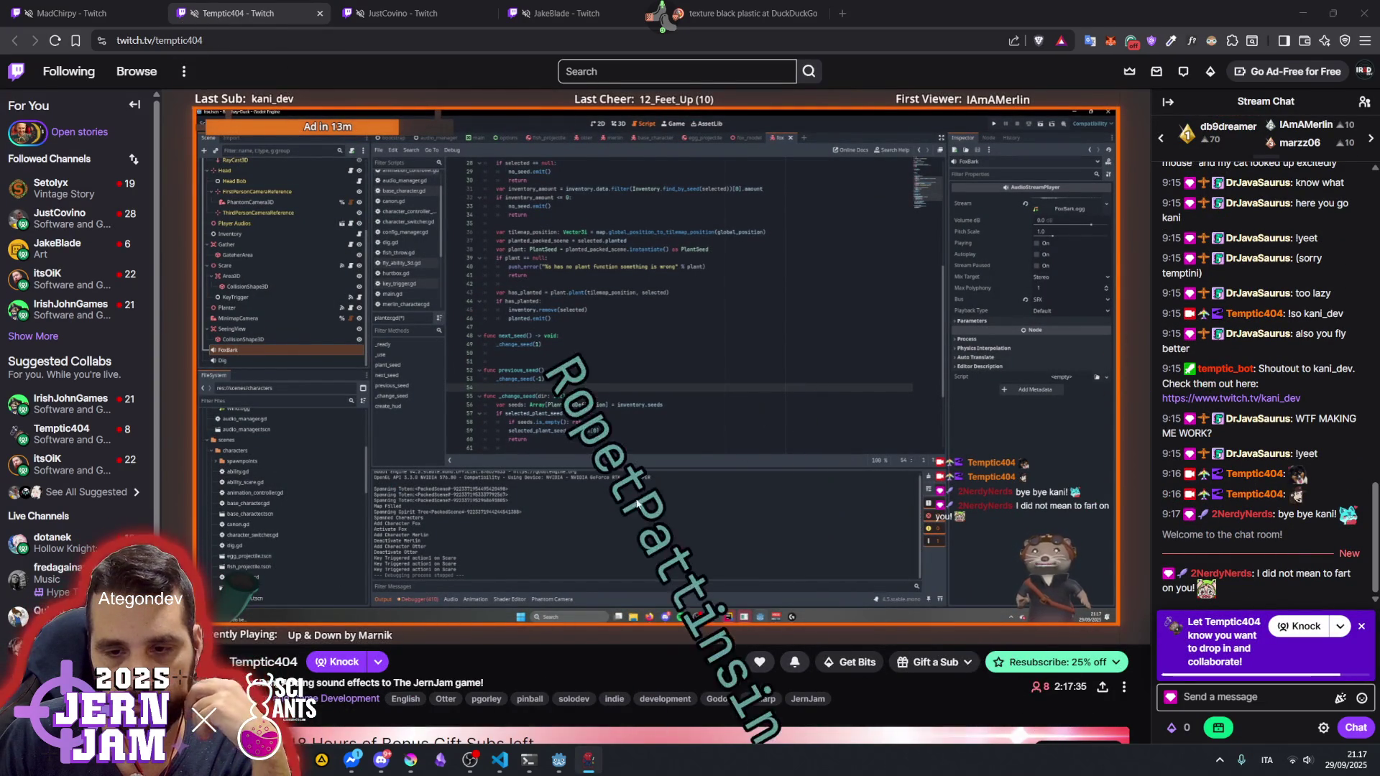
key(ctrl+shift+Tab)
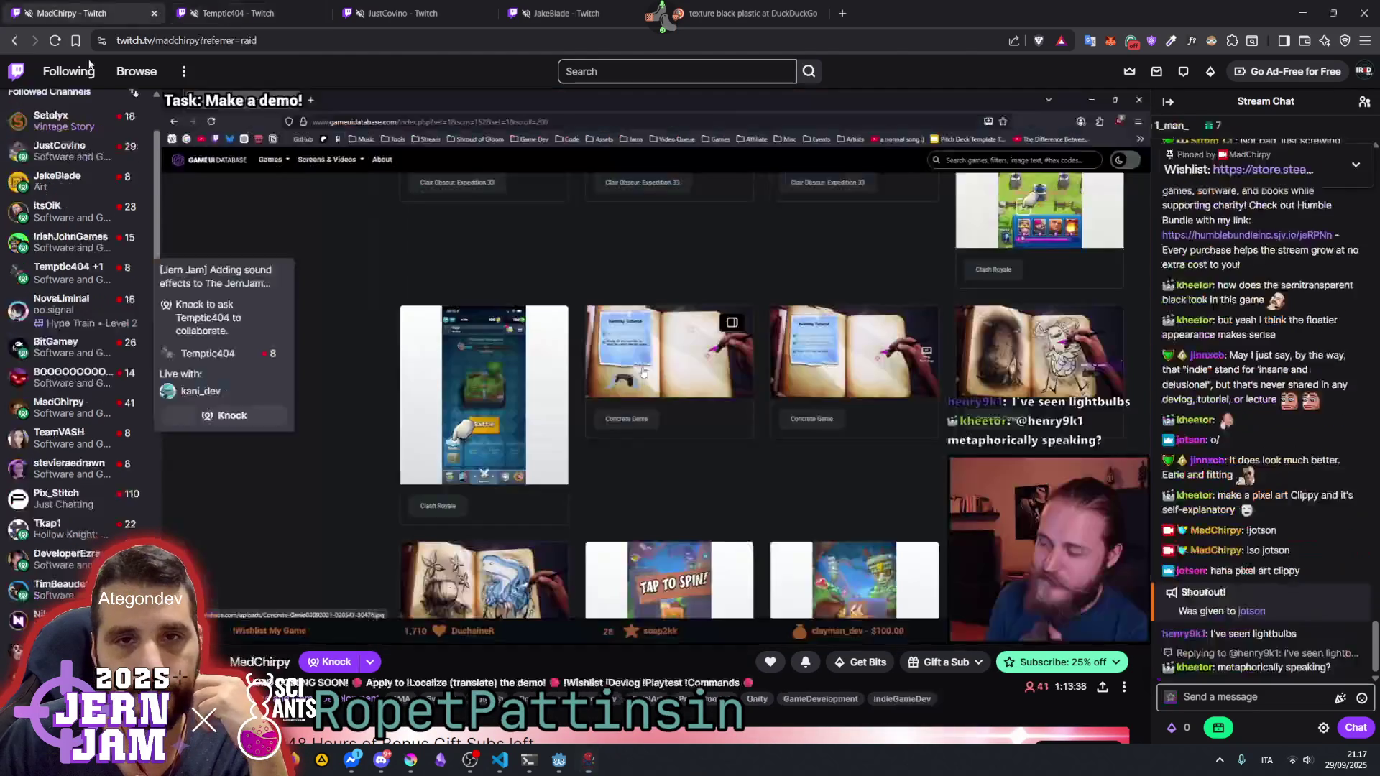
- Back in Godot, select tex_int_moist and make the moisture layer visible
mouse_move(558, 759)
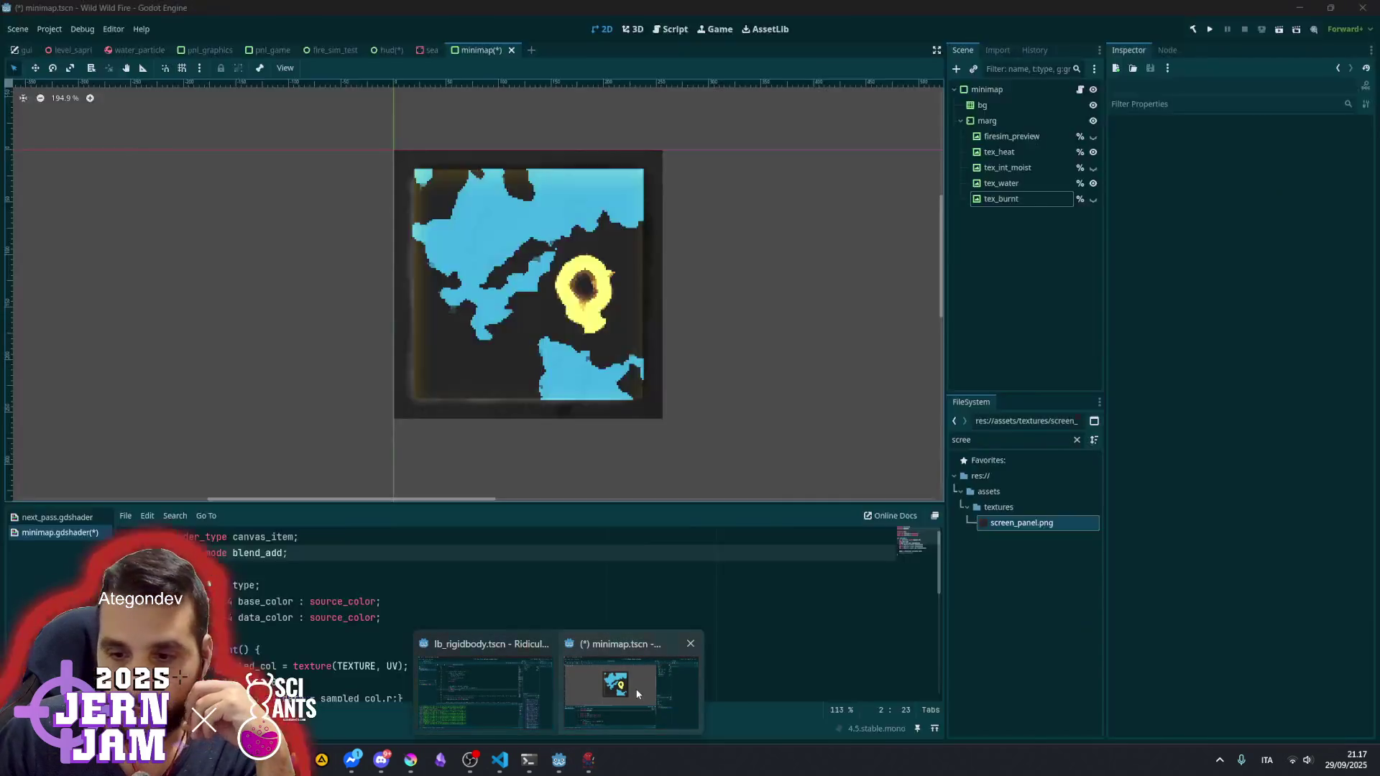
click(594, 646)
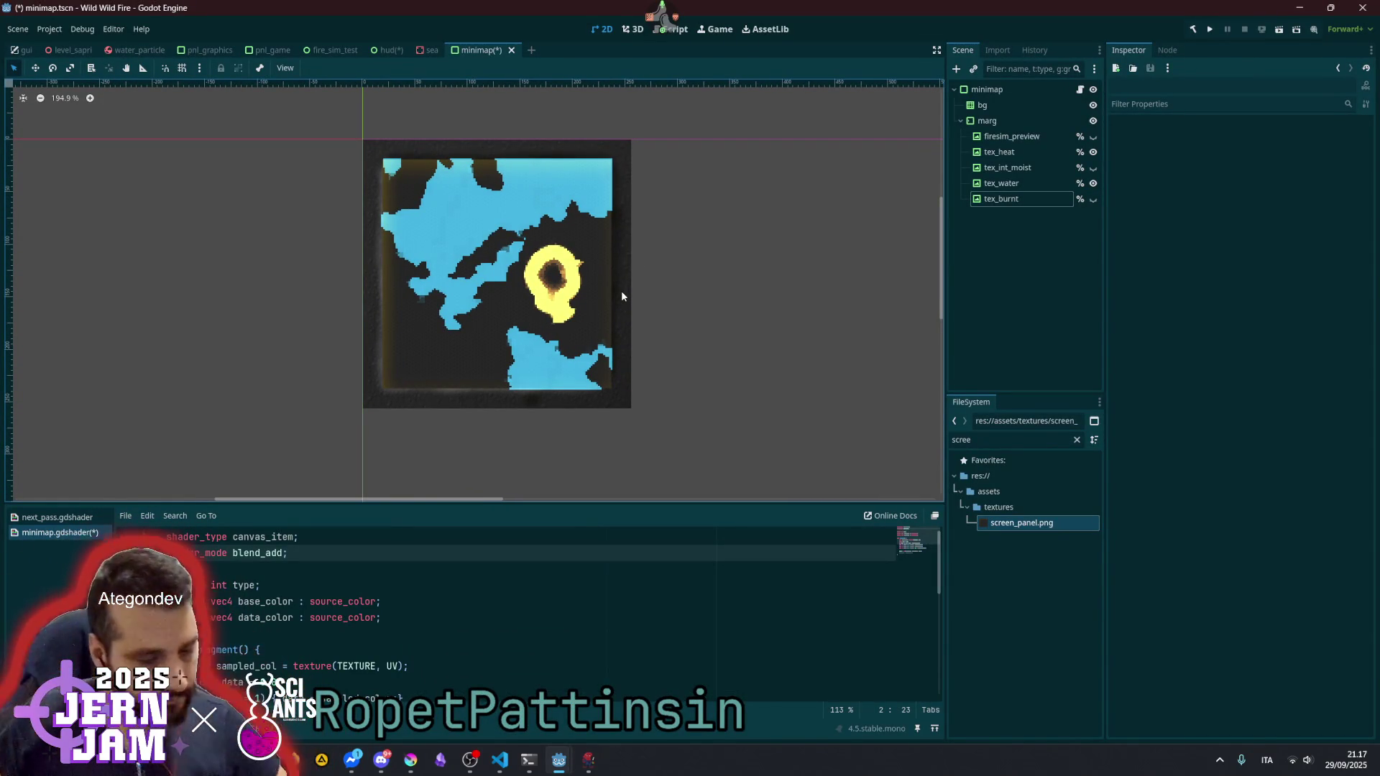
scroll(546, 266, up, 2)
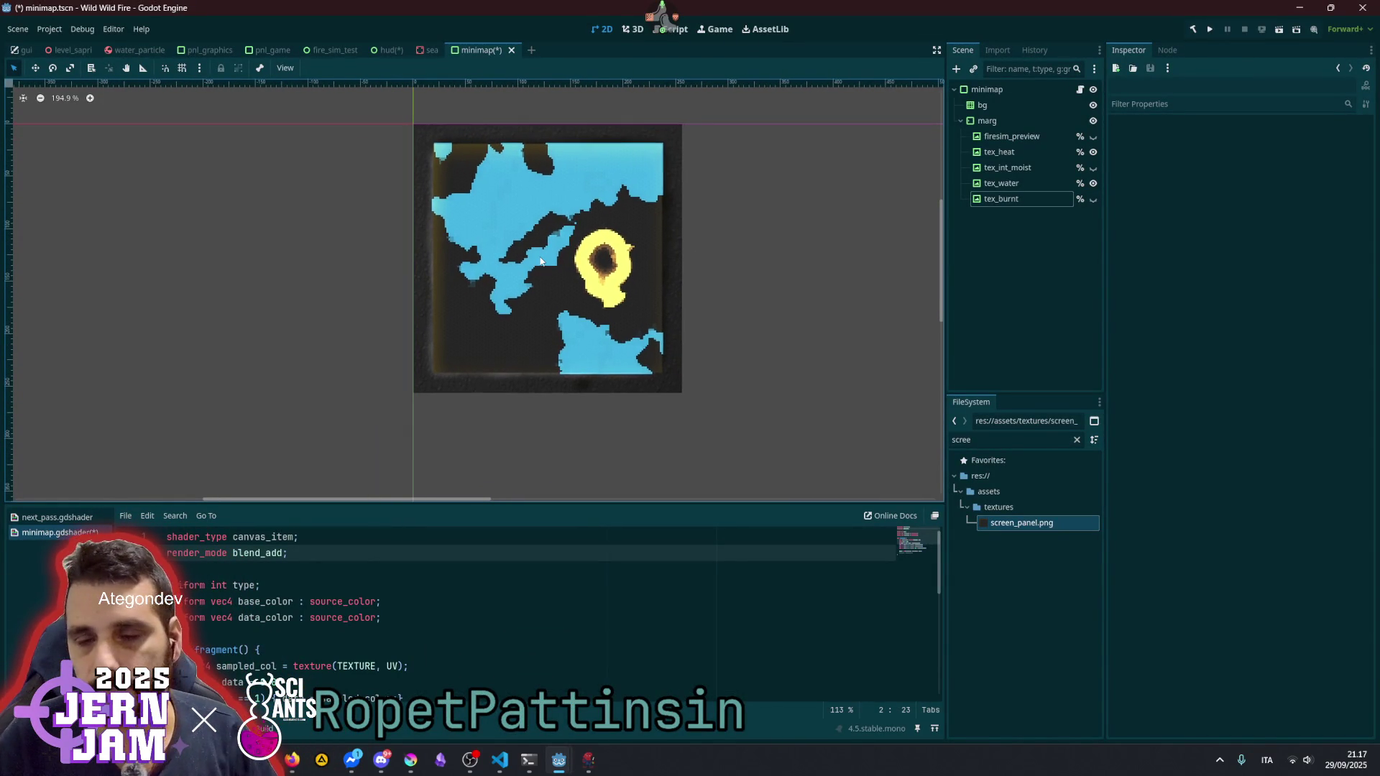
scroll(567, 251, up, 4)
scroll(584, 247, up, 2)
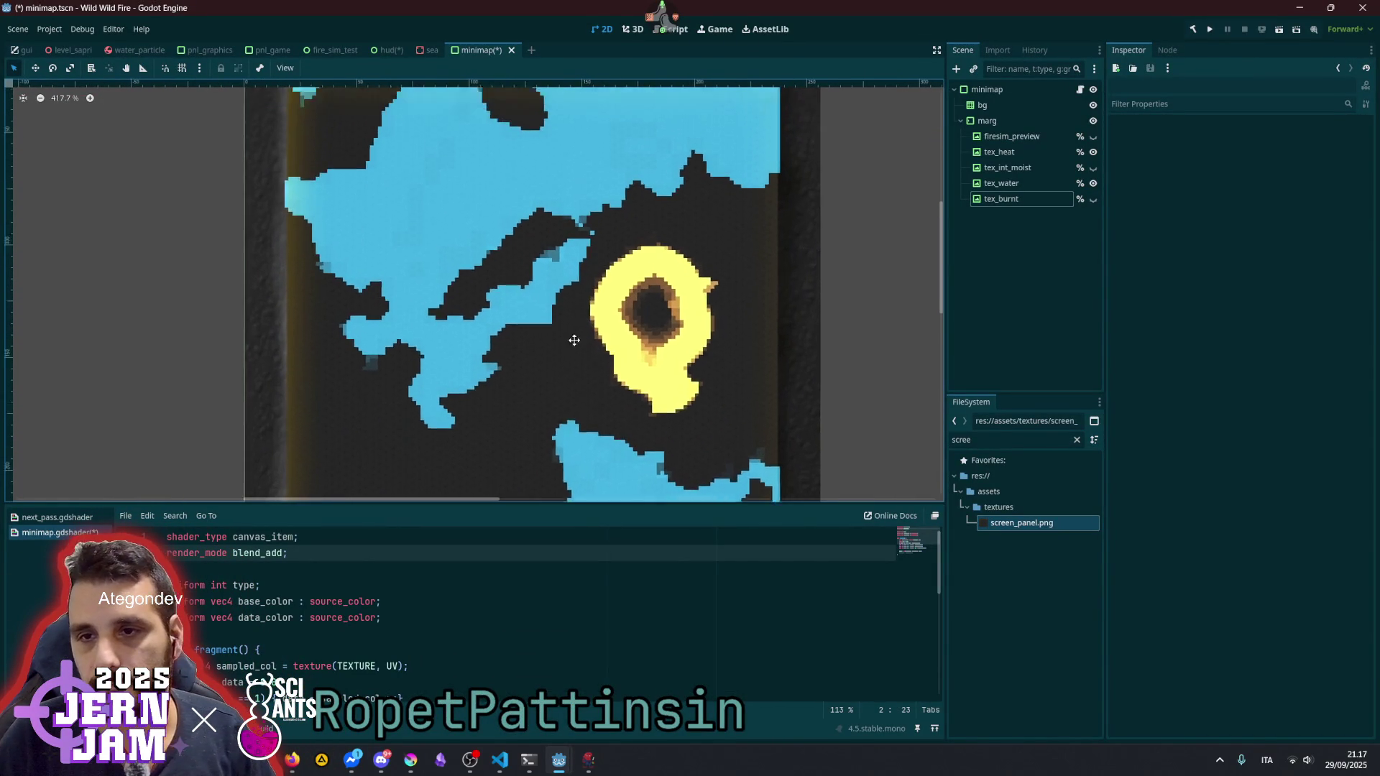
scroll(461, 255, down, 6)
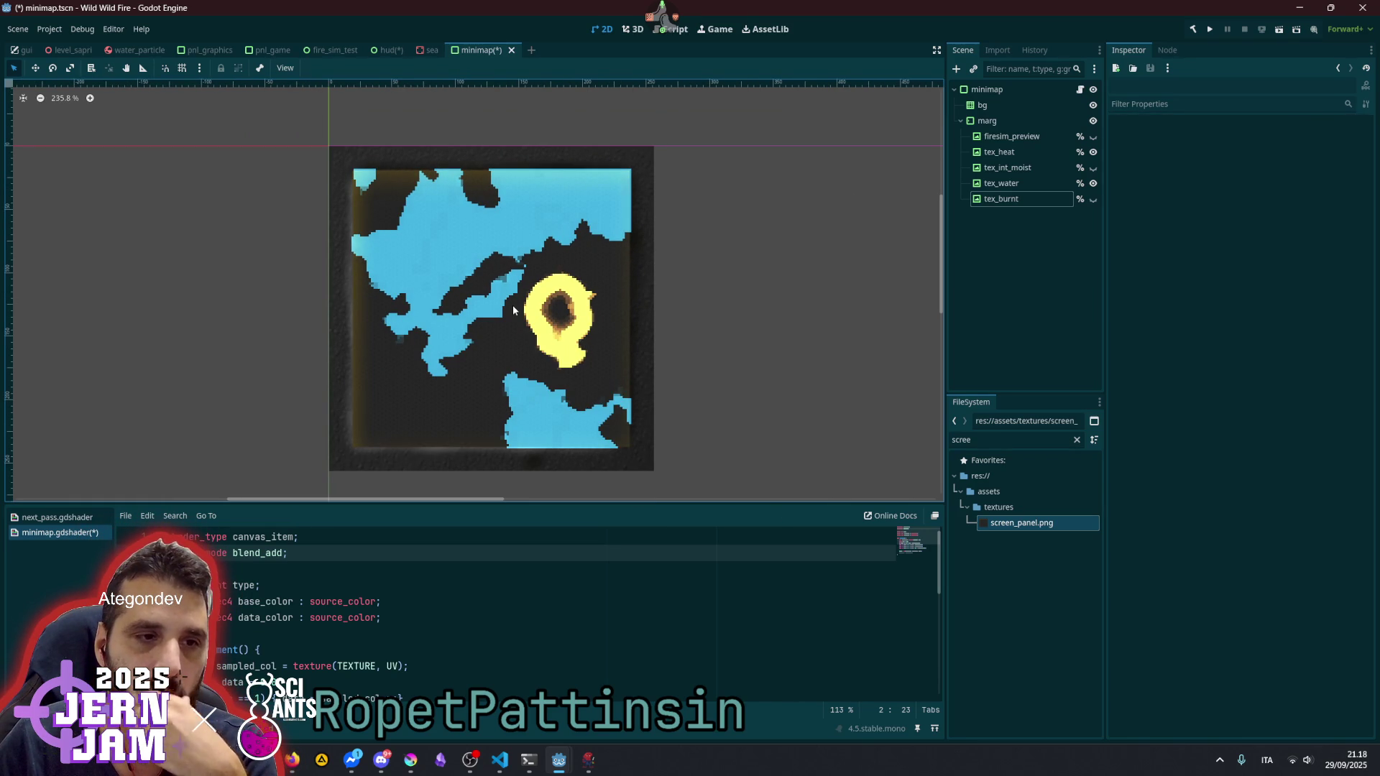
scroll(512, 305, up, 2)
scroll(512, 304, down, 4)
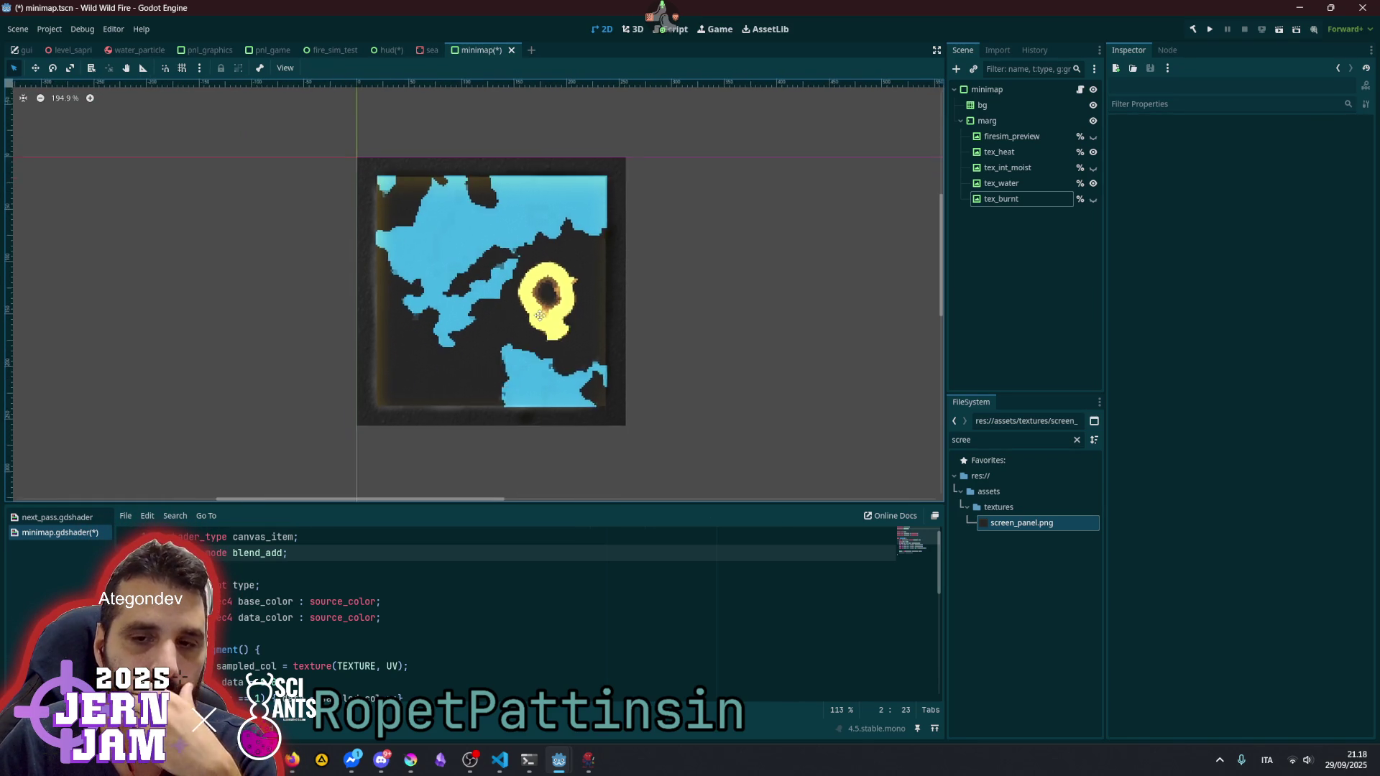
scroll(438, 378, up, 6)
scroll(438, 385, up, 2)
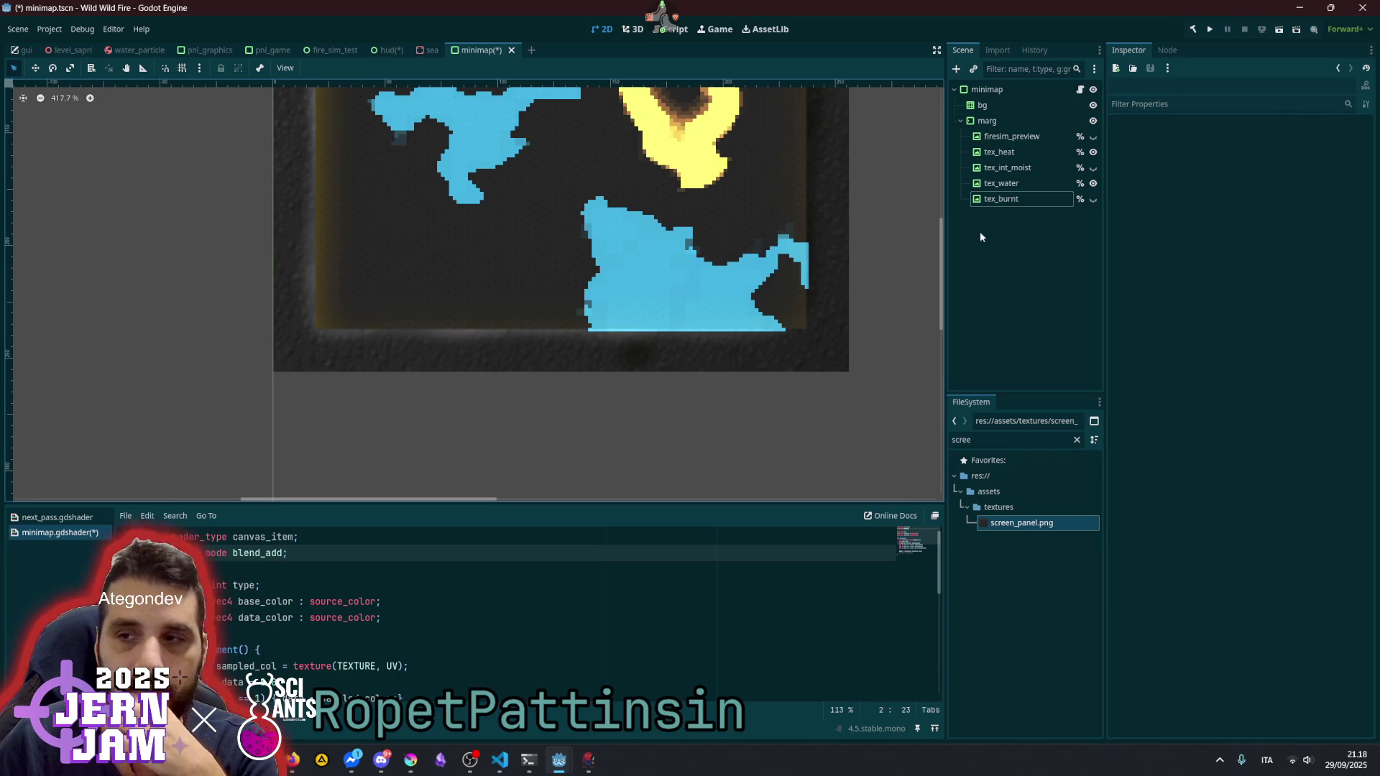
click(1022, 172)
click(1093, 167)
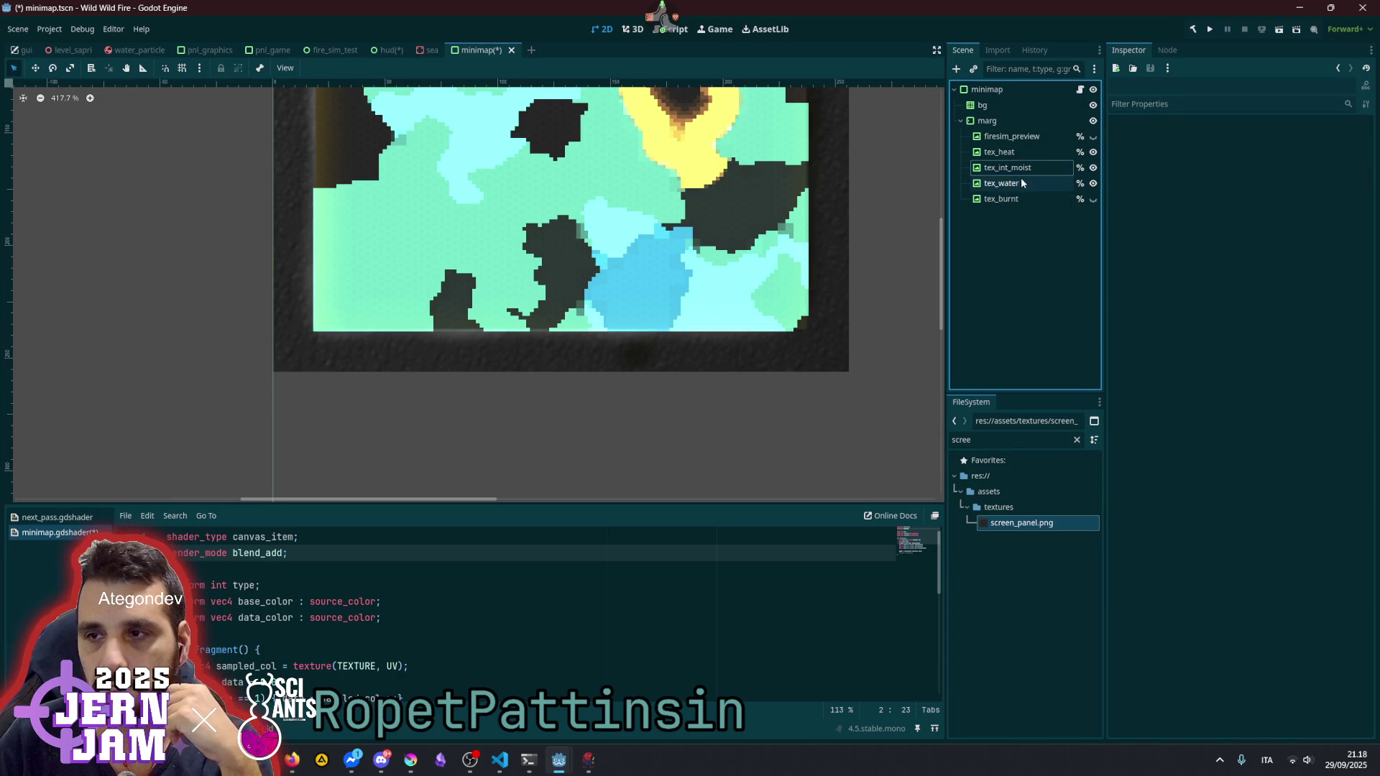
- Duplicate tex_int_moist, then delete the duplicate again
key(ctrl+d)
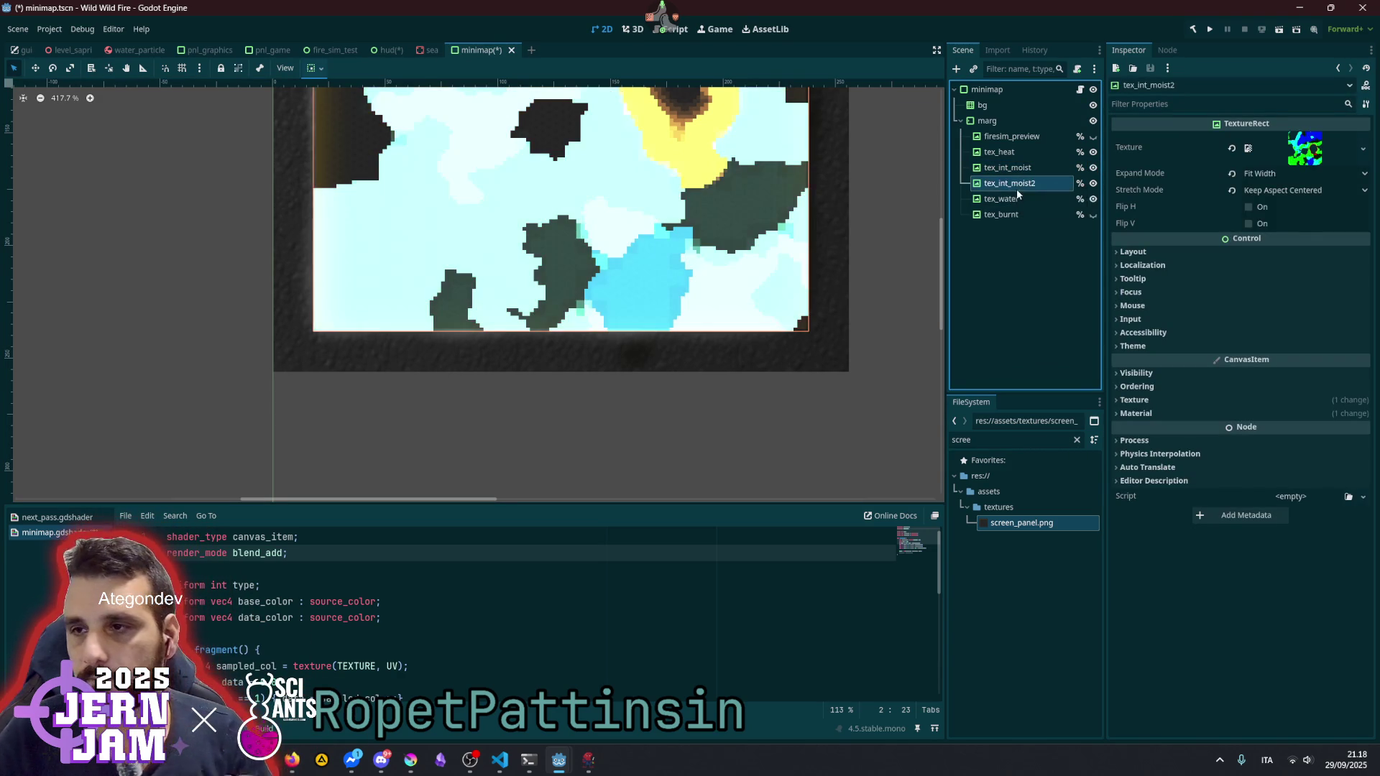
double_click(1004, 184)
click(1004, 184)
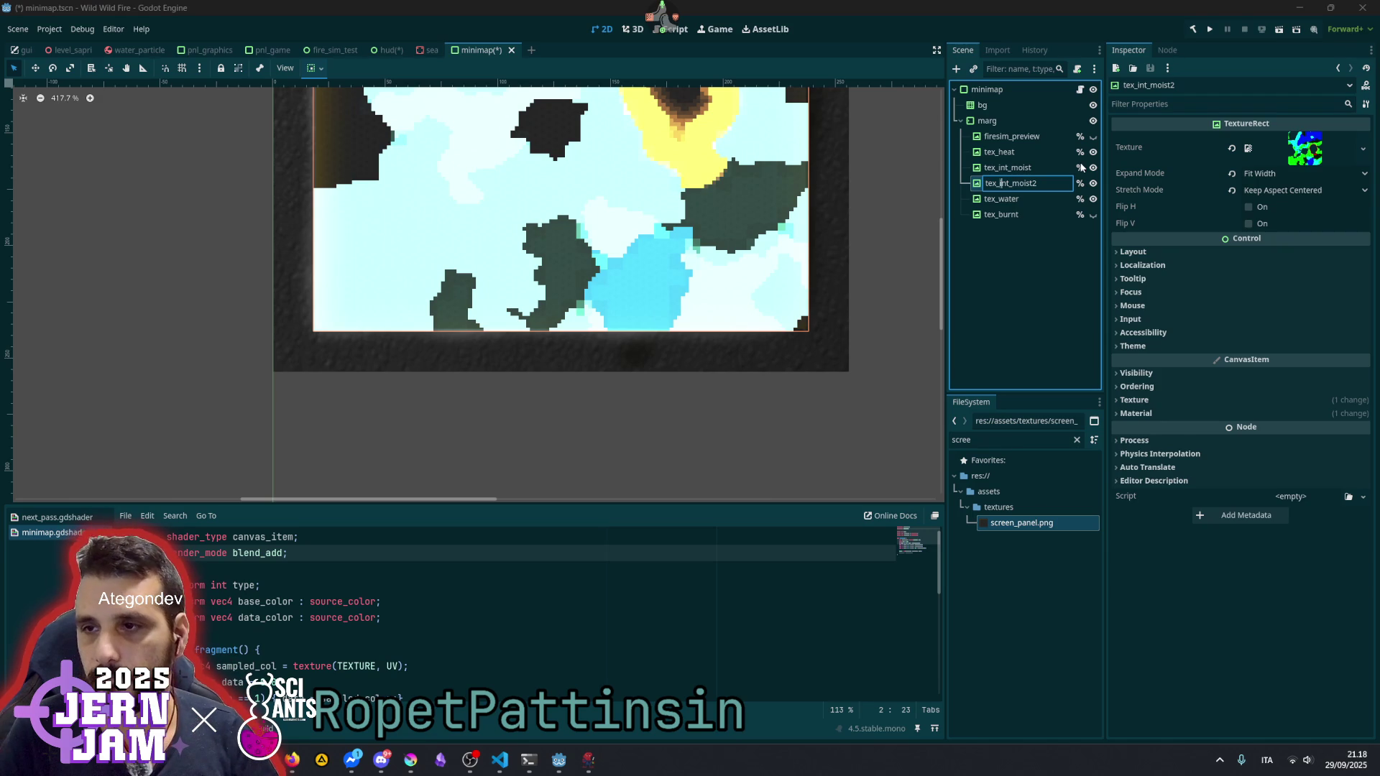
key(Return)
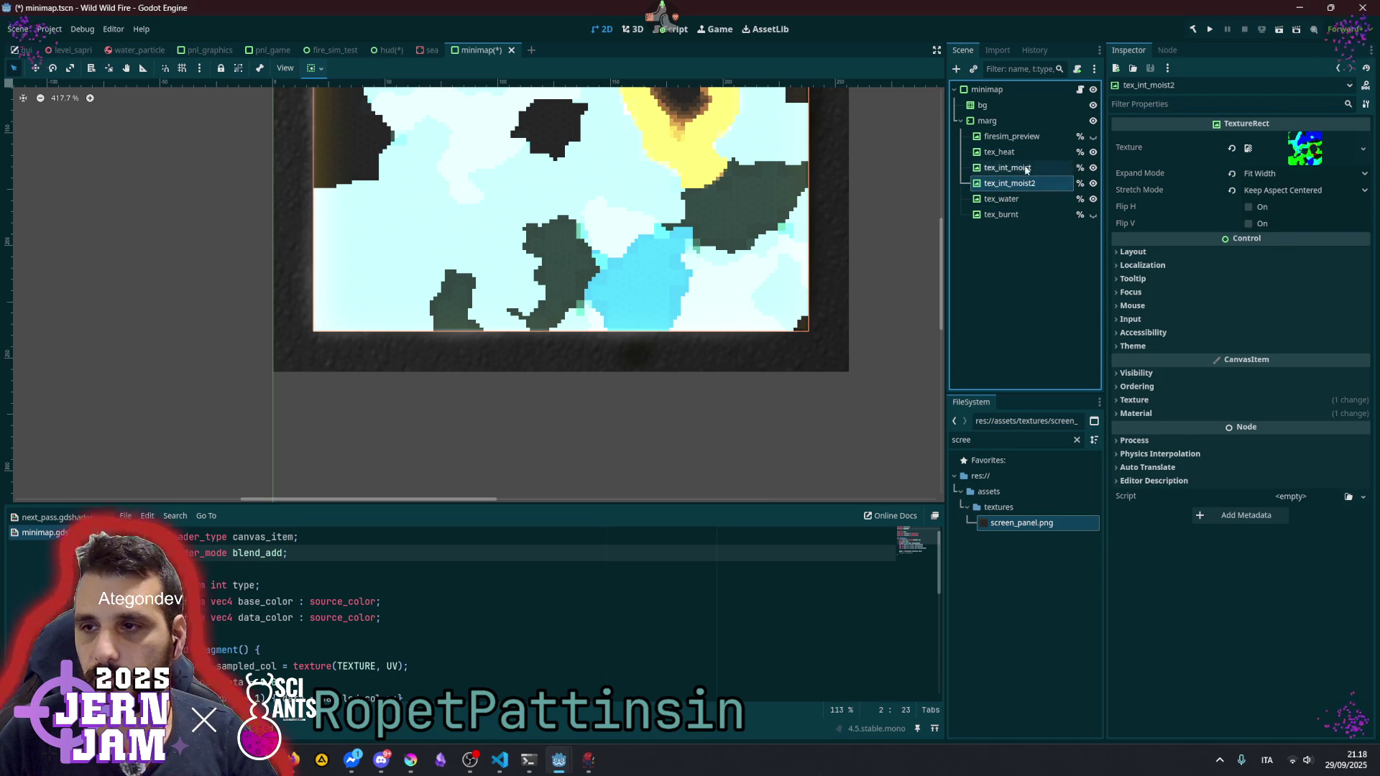
key(Delete)
key(Return)
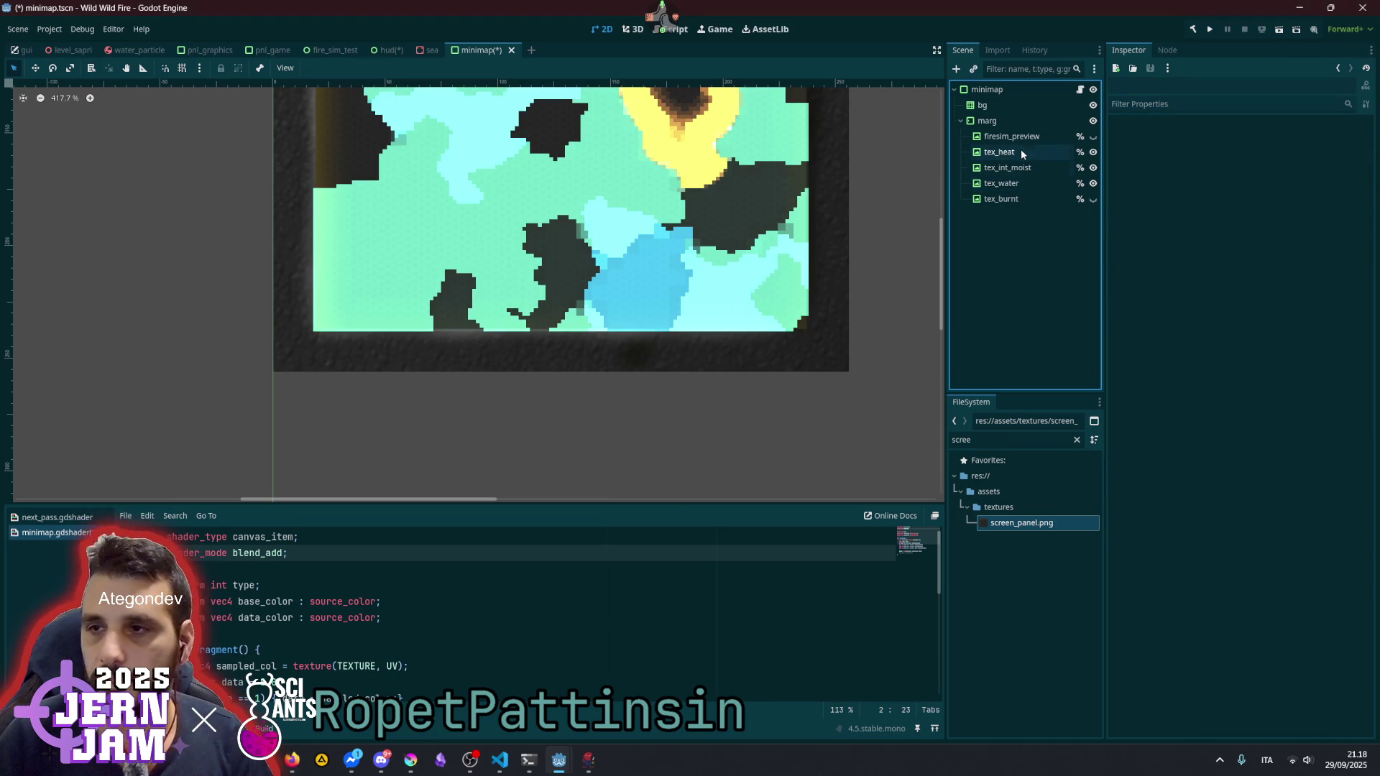
- Duplicate firesim_preview as a new layer named bg_map
click(1019, 136)
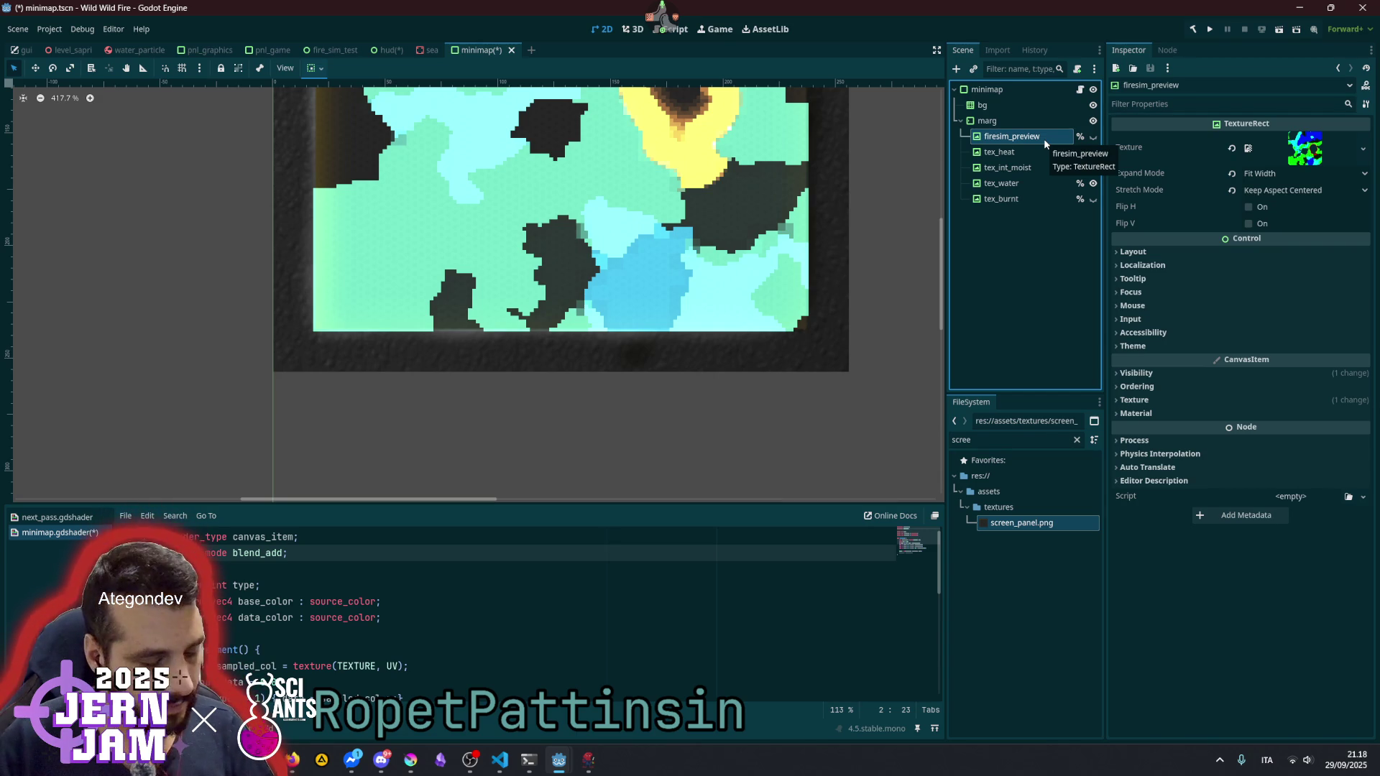
key(ctrl+d)
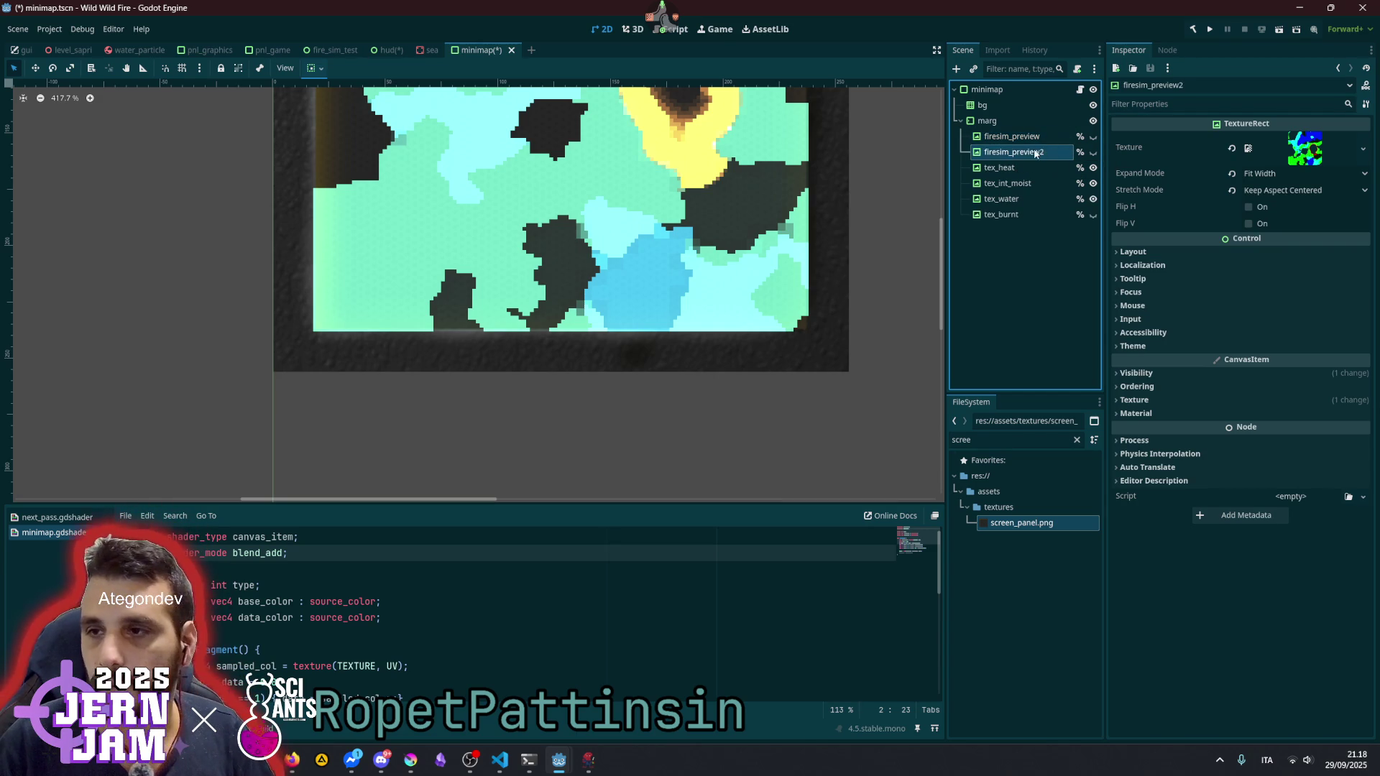
text(bg)
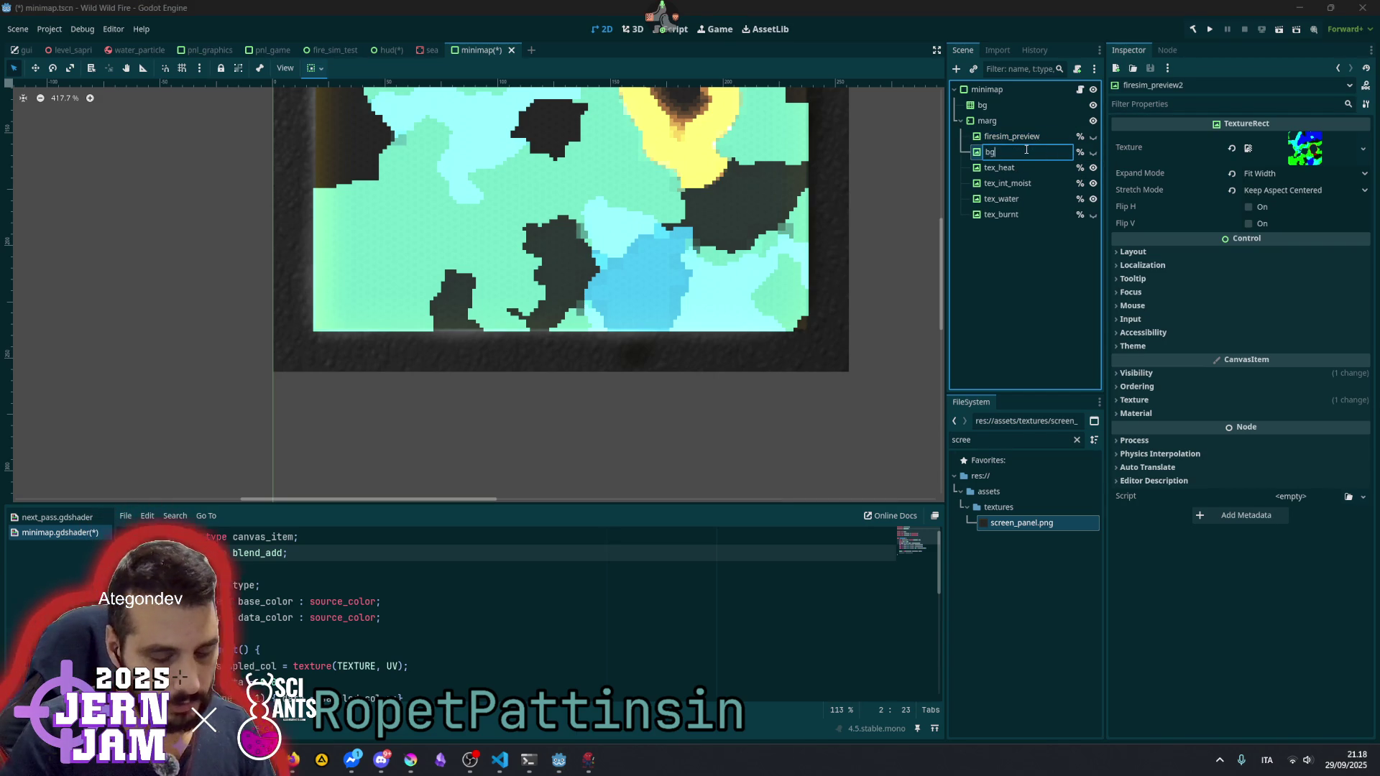
text(_map)
key(Return)
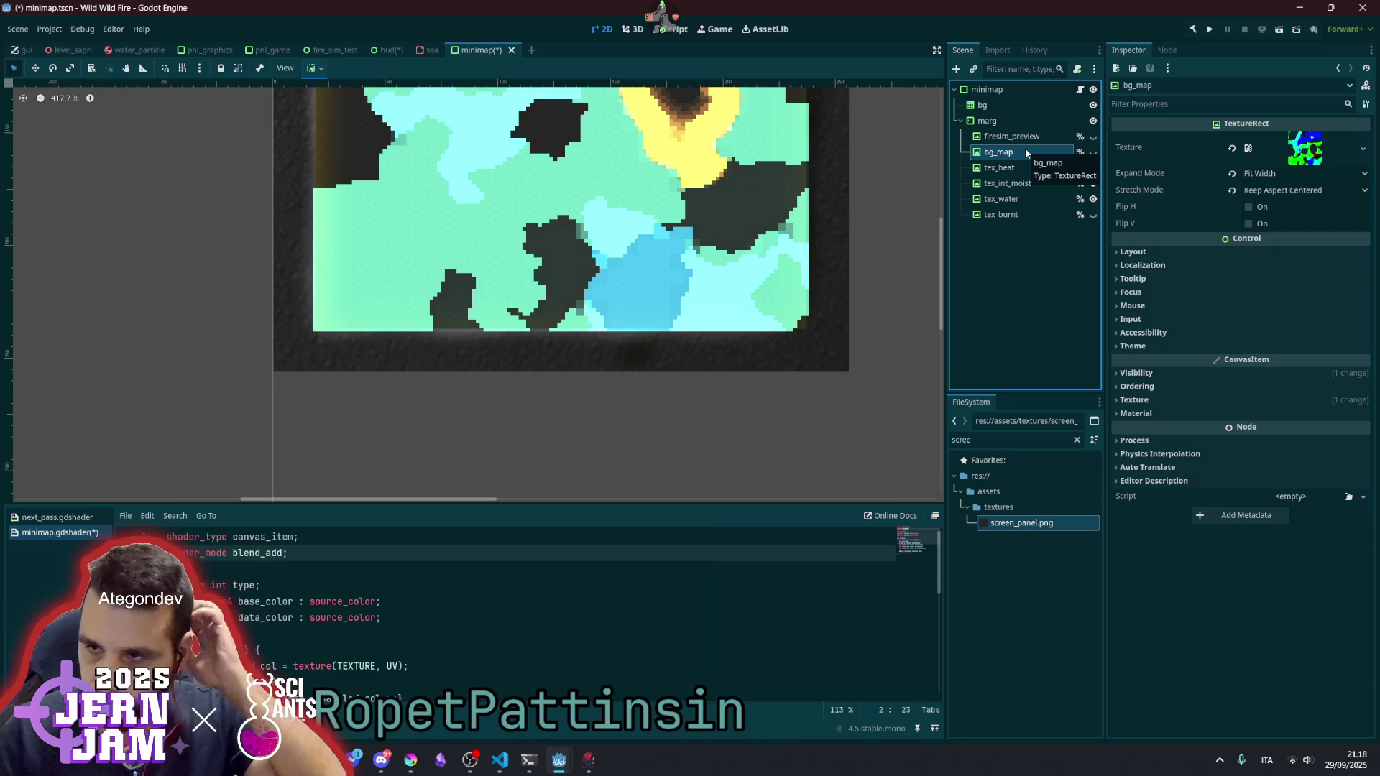
scroll(750, 217, down, 5)
drag(749, 217, 601, 292)
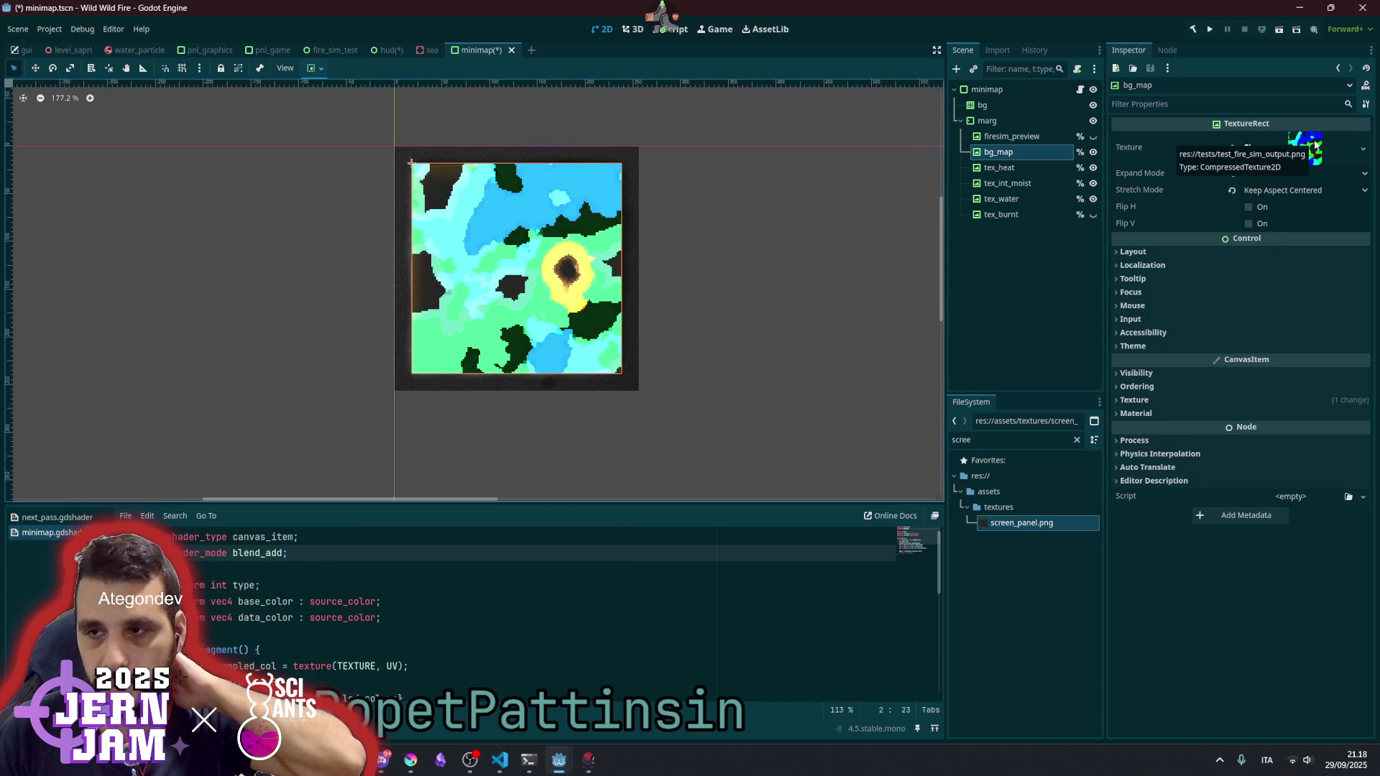
click(68, 49)
- Open the map's level data and expand Inputs > Decorations to reveal the In Tex Tiles texture
scroll(577, 248, down, 10)
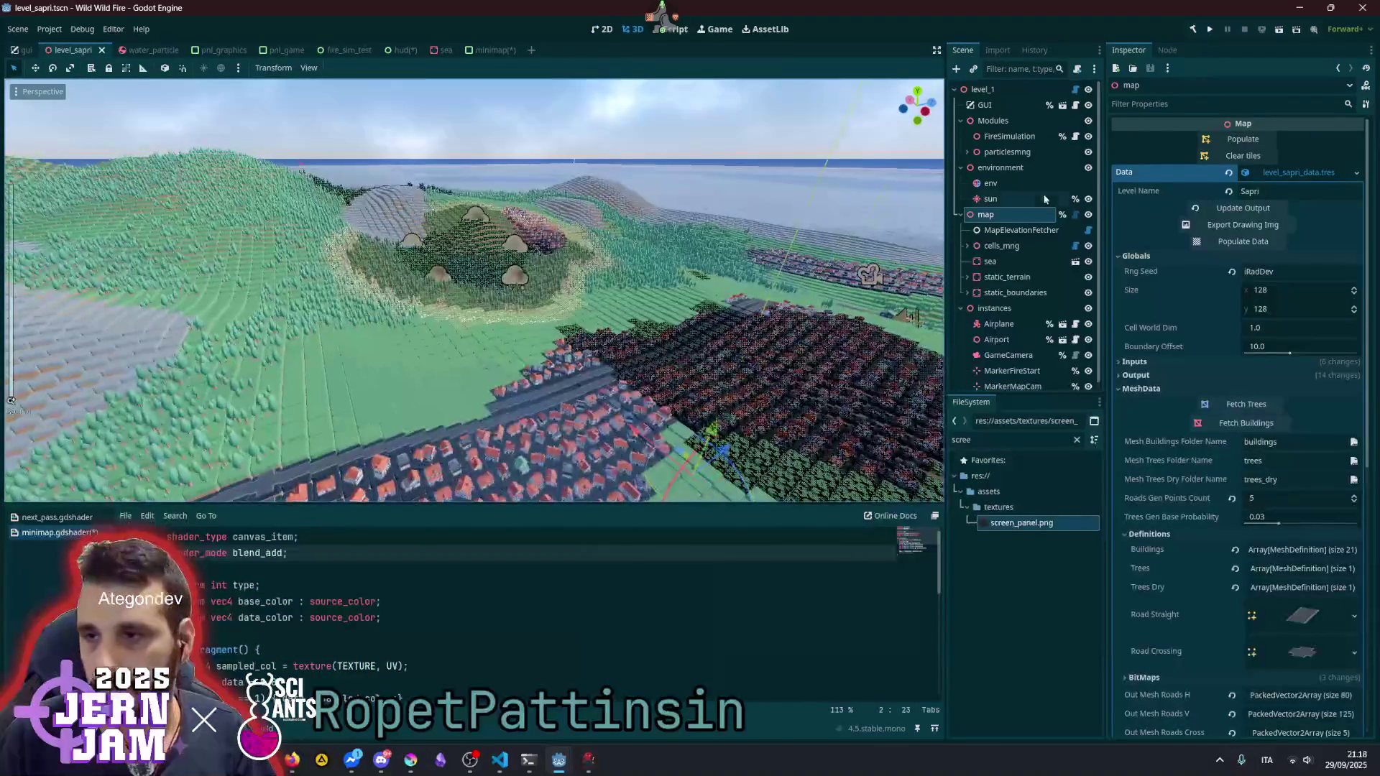
click(1252, 173)
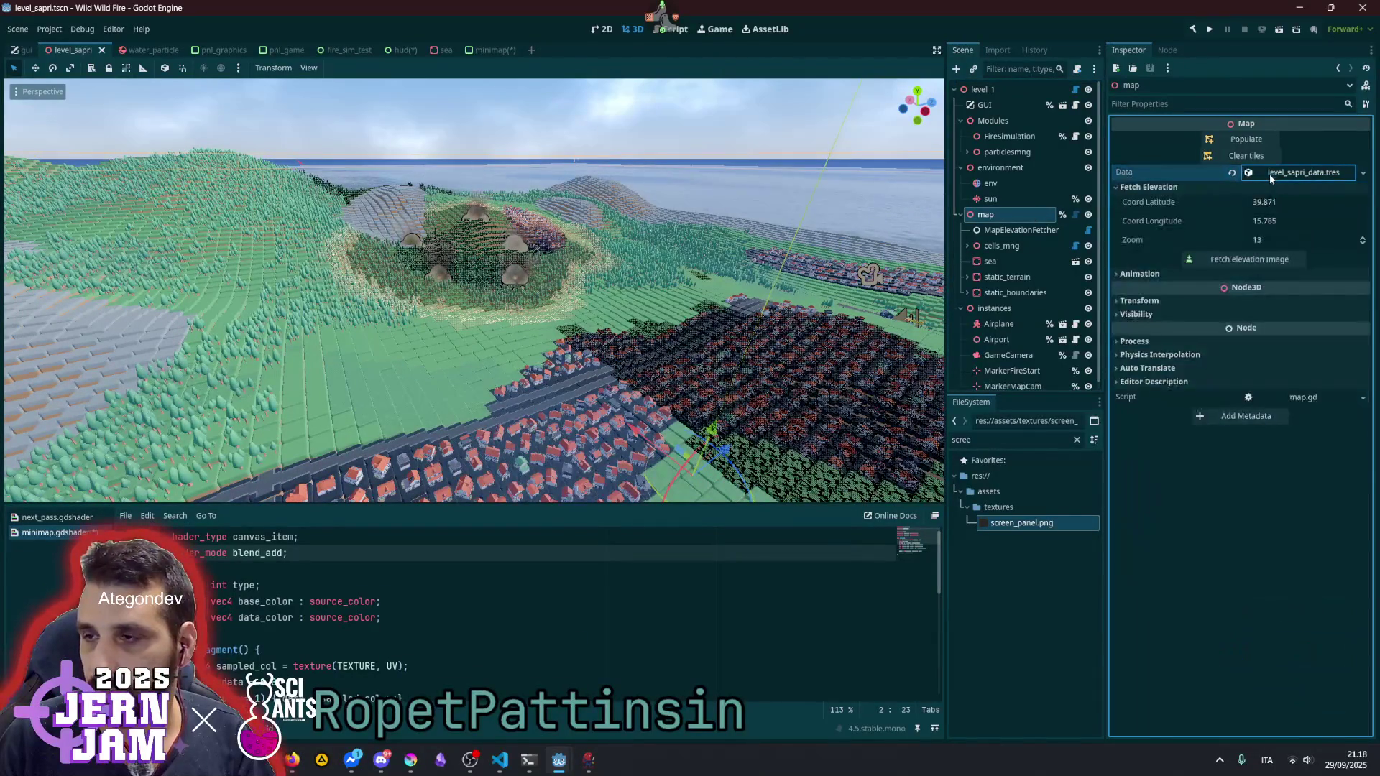
click(1251, 173)
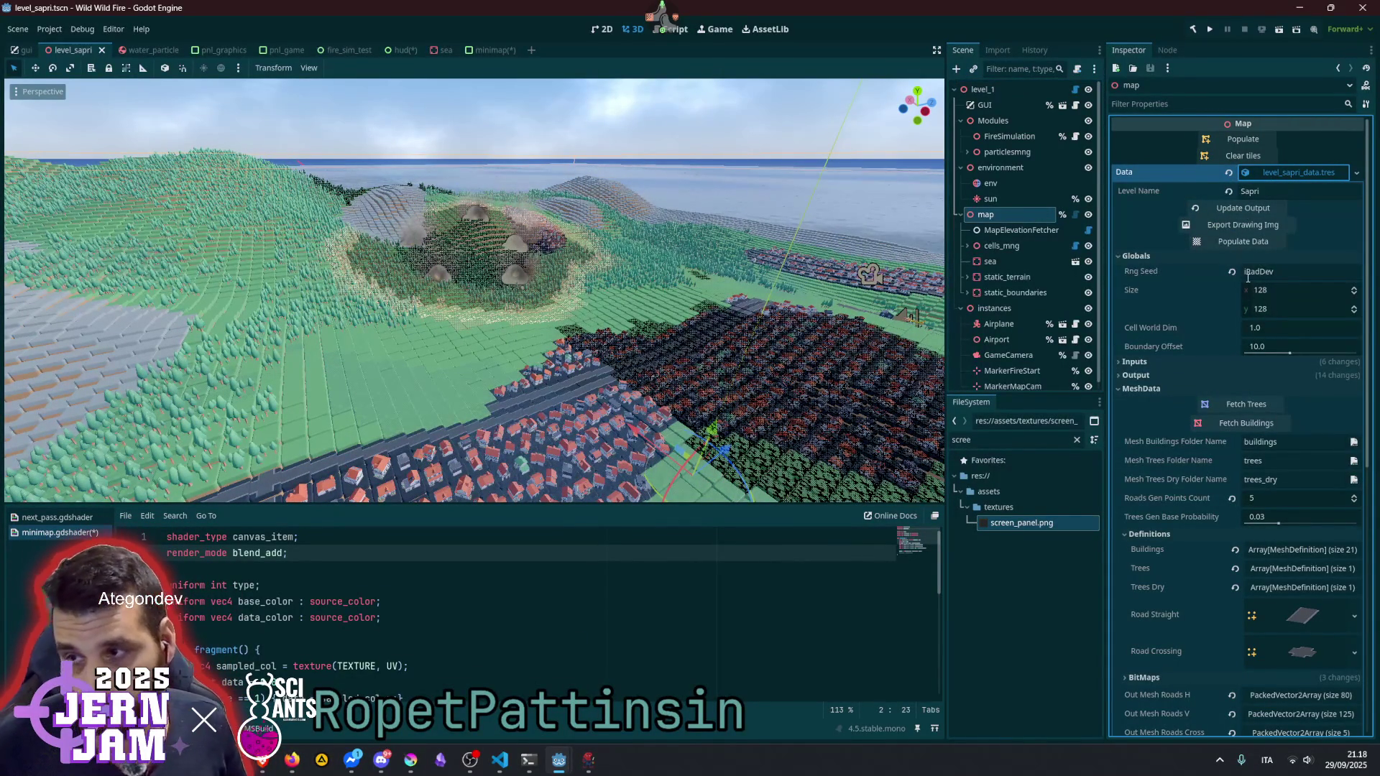
scroll(1253, 444, down, 6)
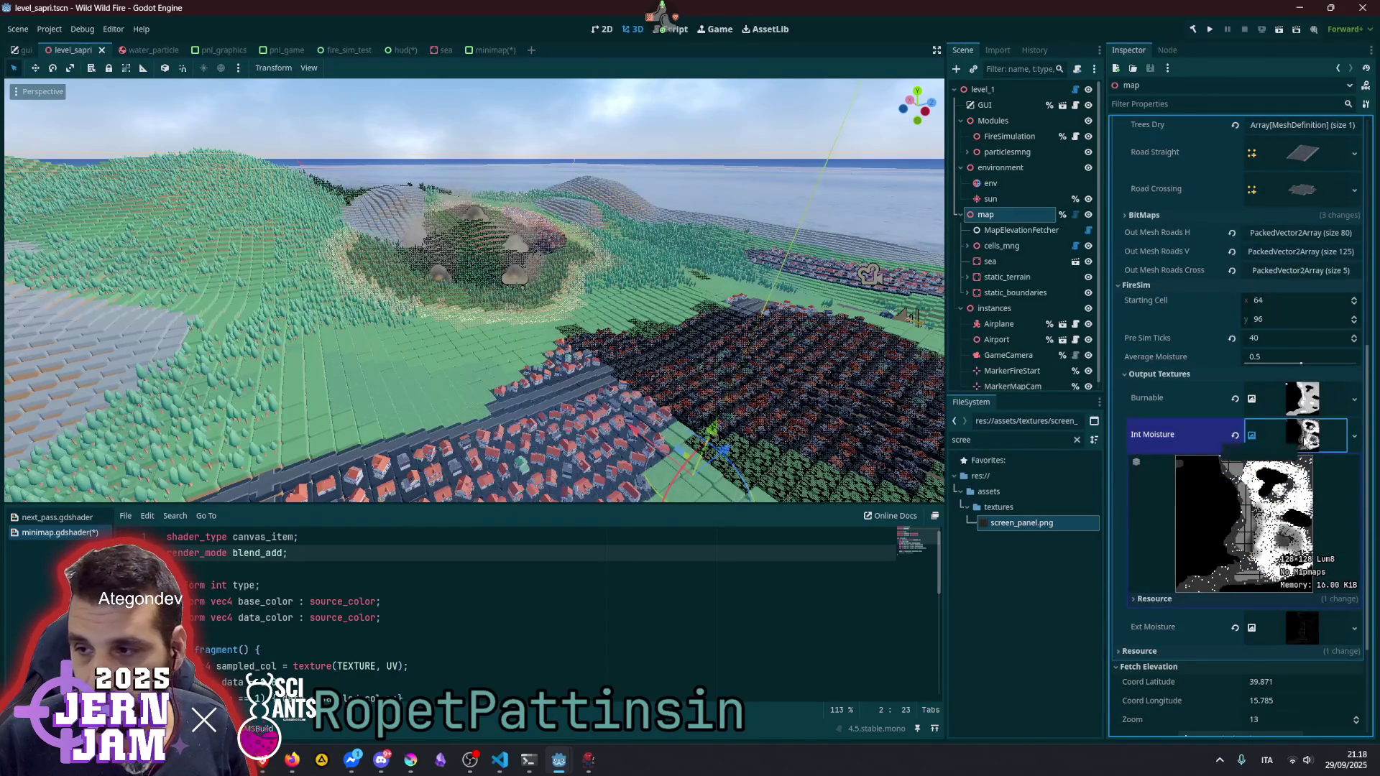
scroll(1196, 368, up, 4)
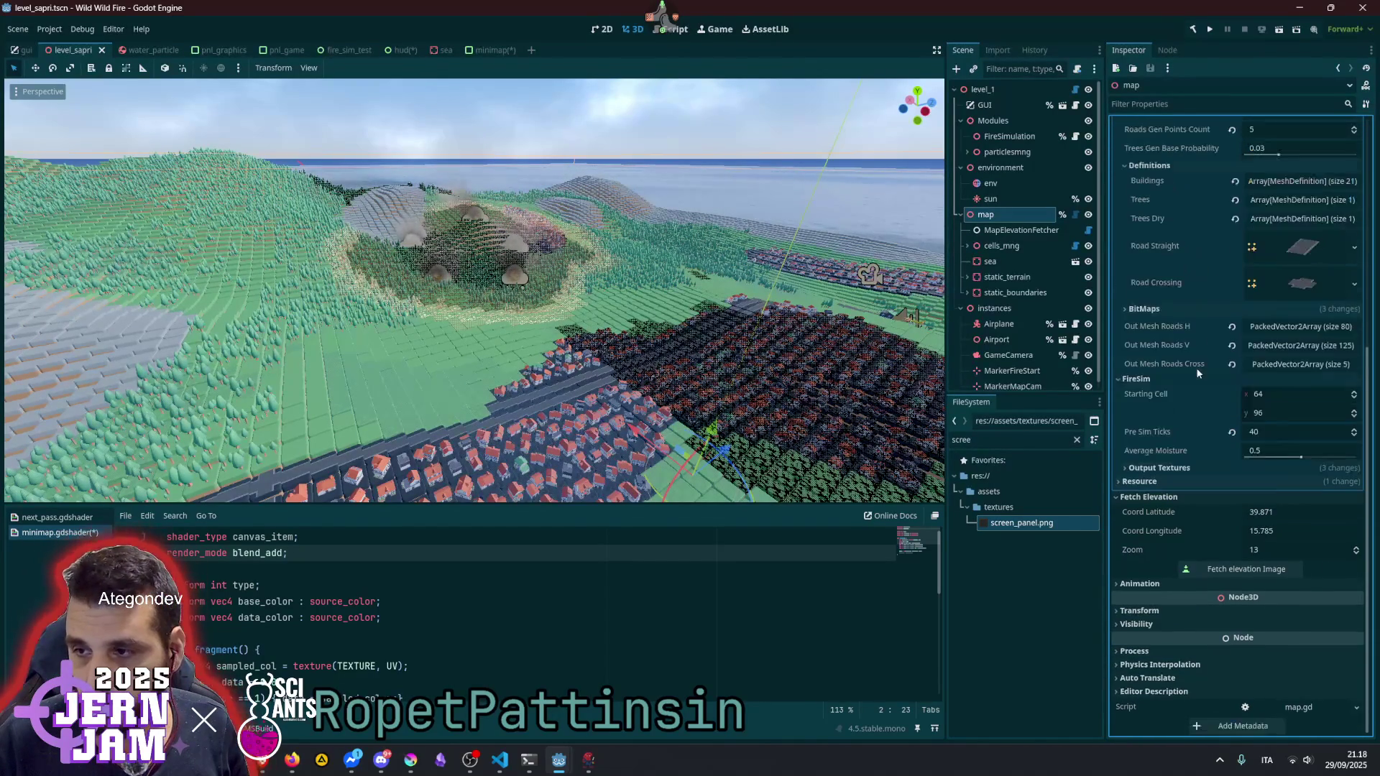
scroll(1195, 368, up, 2)
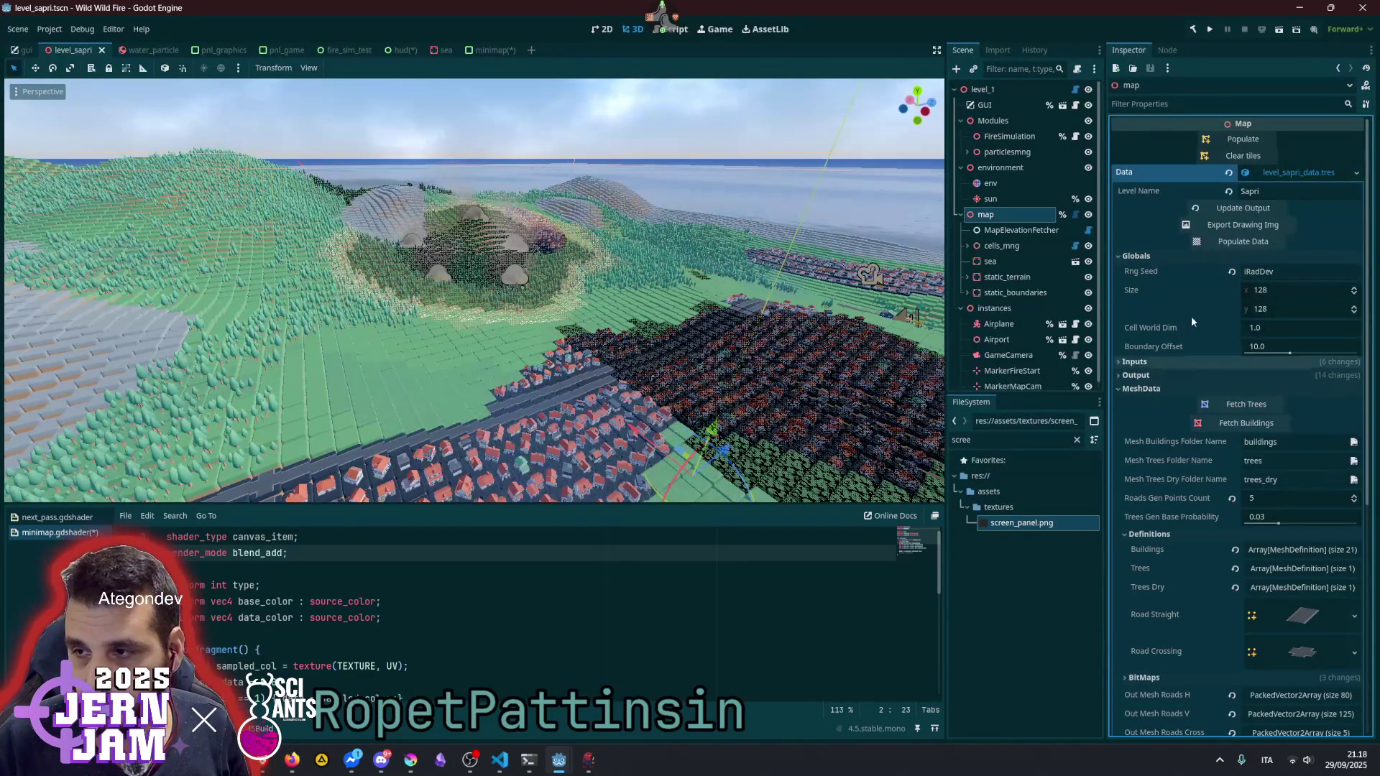
click(1150, 388)
click(1149, 363)
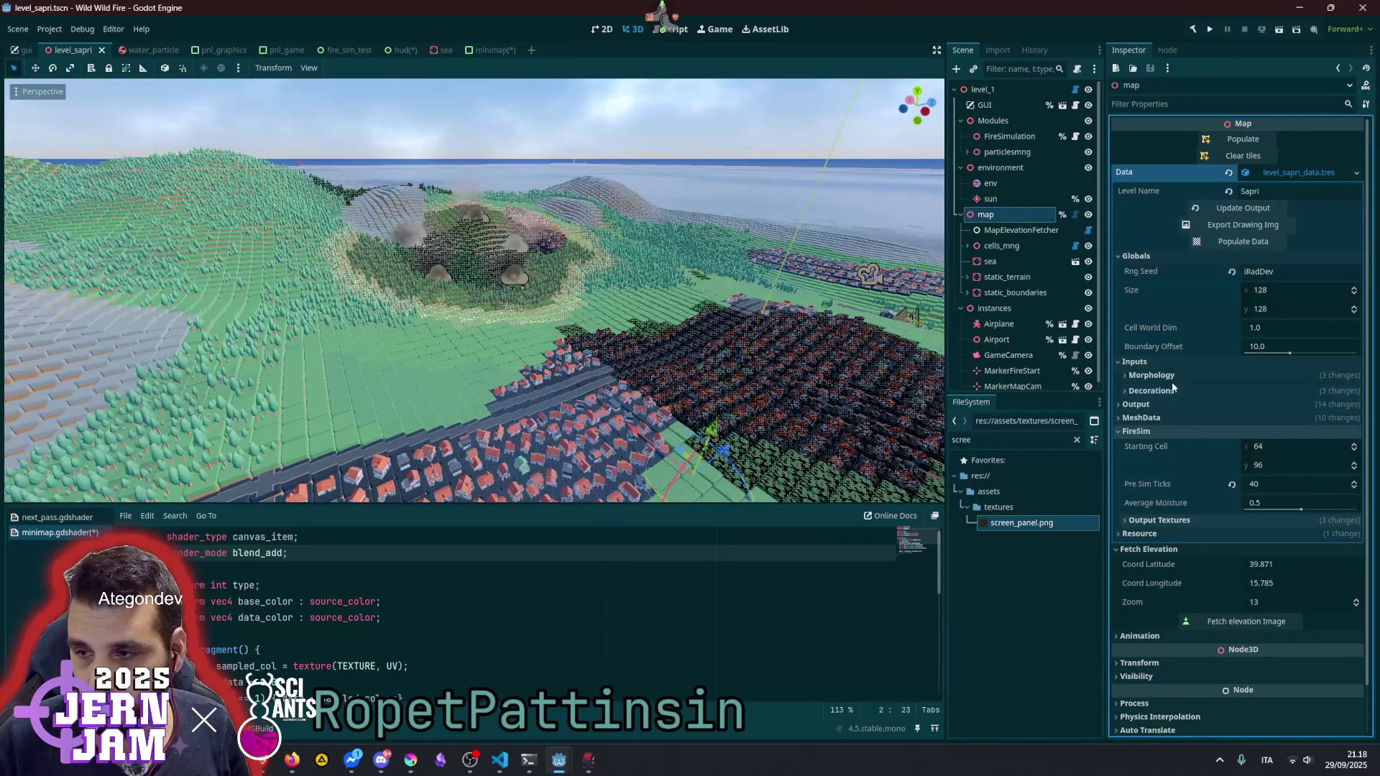
click(1154, 375)
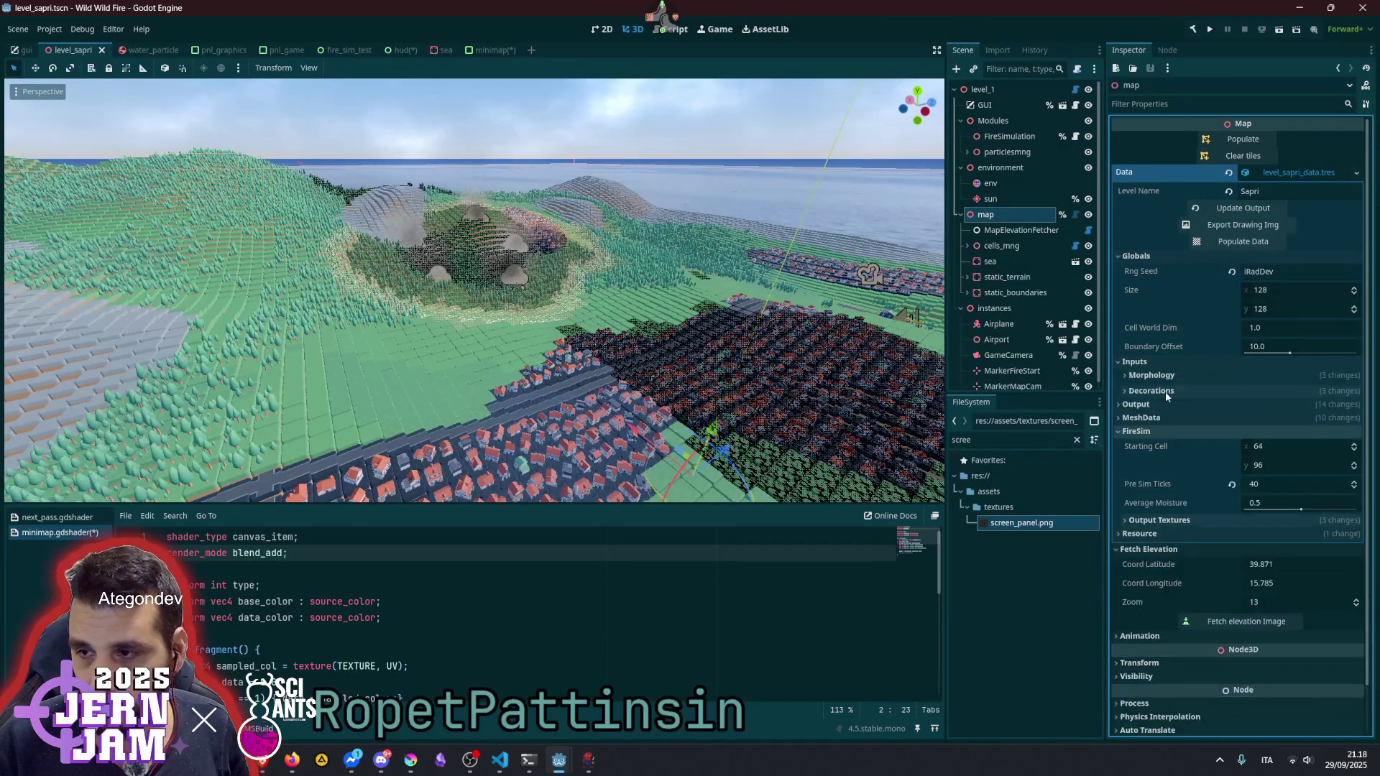
click(1166, 390)
click(1299, 420)
- Copy the In Tex Tiles terrain texture and return to the minimap scene
right_click(1299, 420)
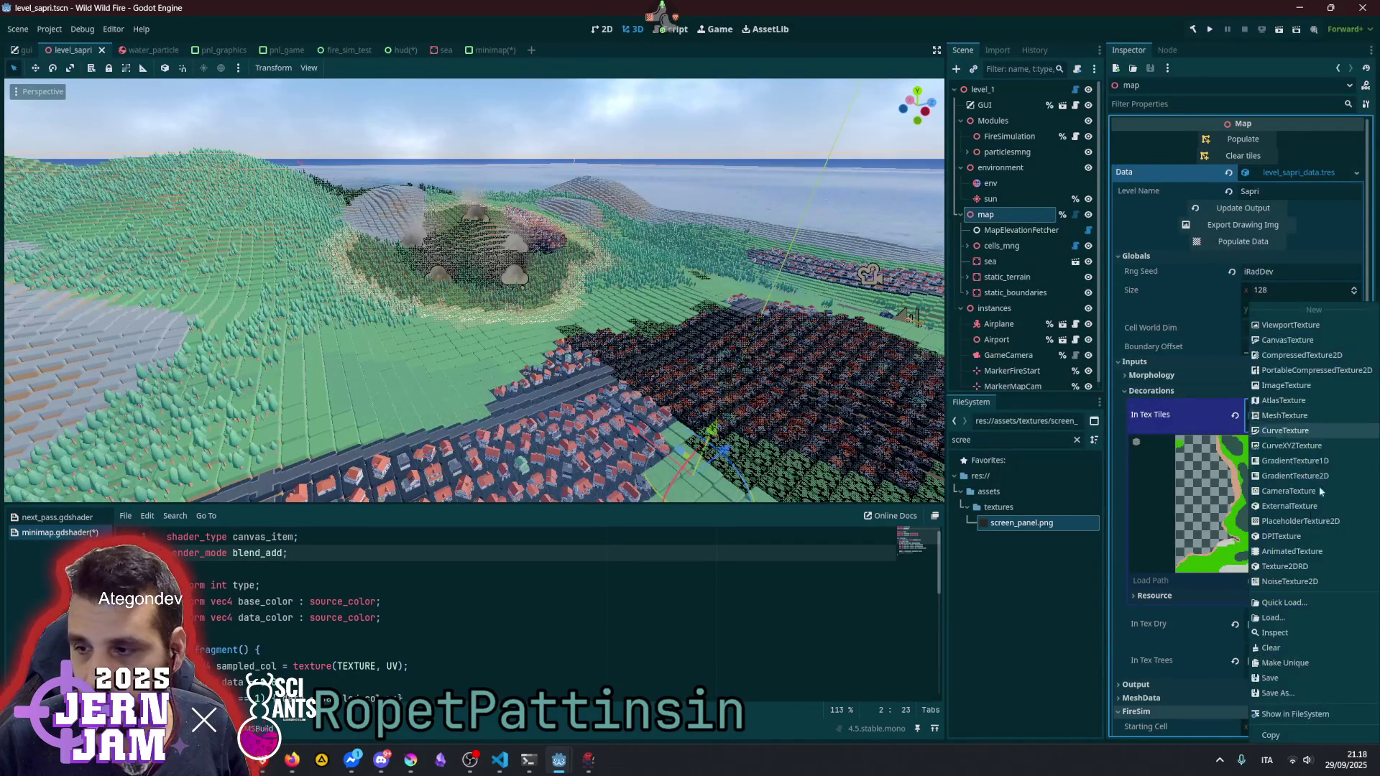
click(1178, 410)
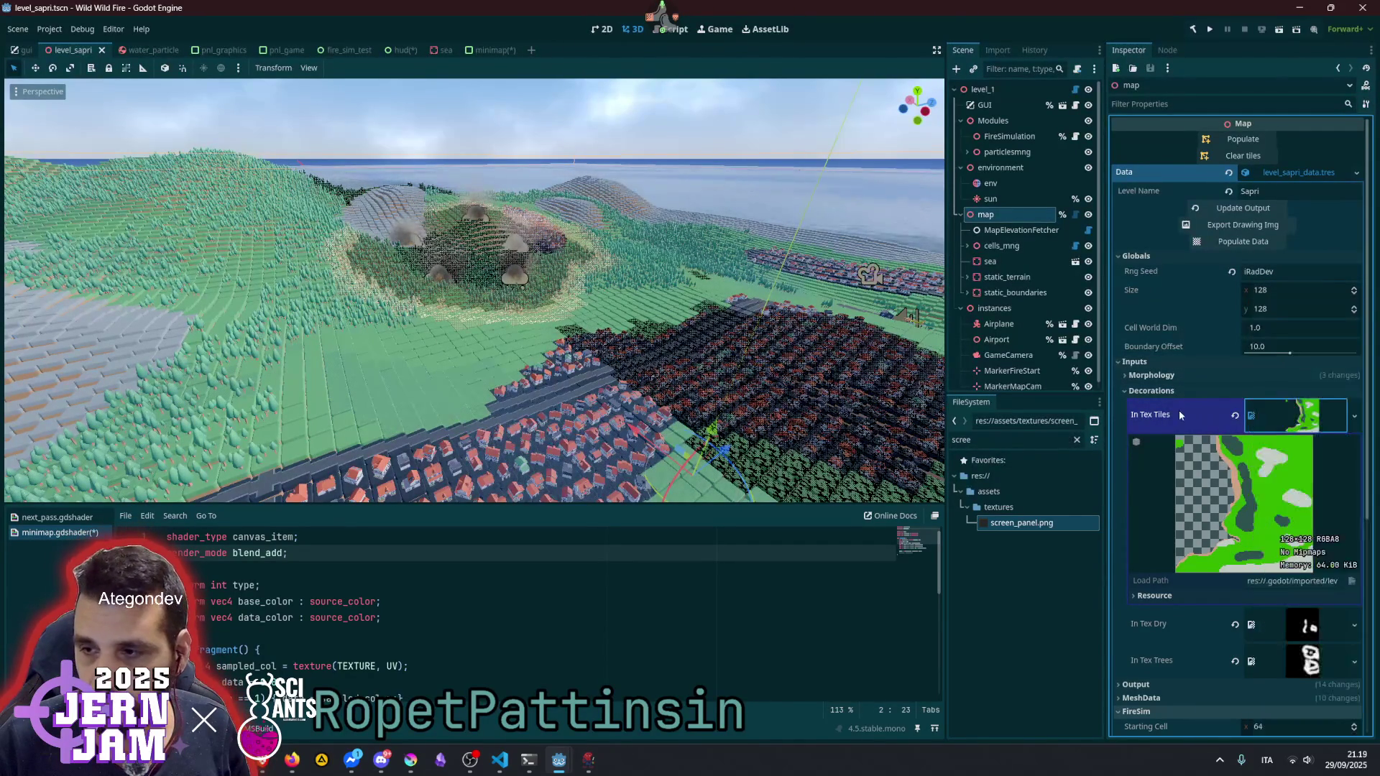
click(1266, 406)
click(1174, 391)
click(1175, 391)
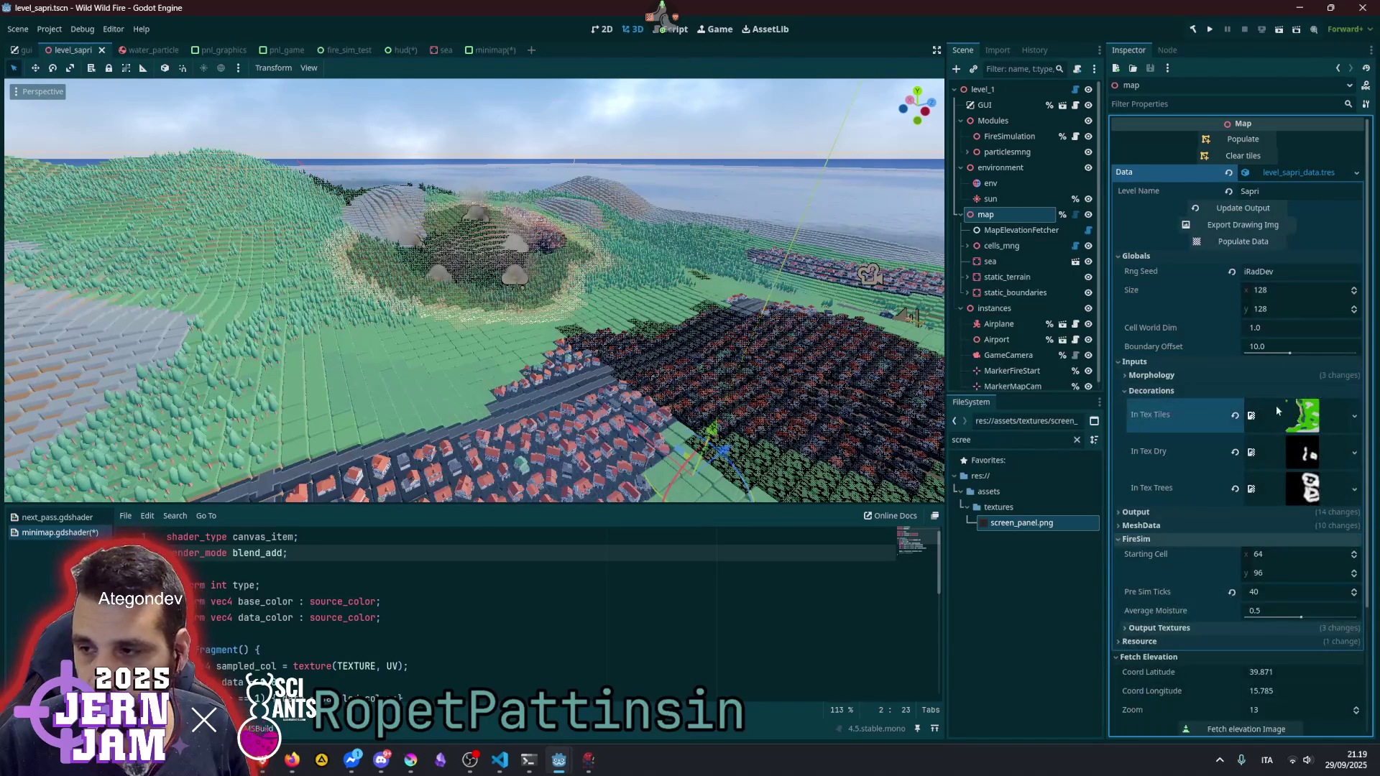
right_click(1284, 415)
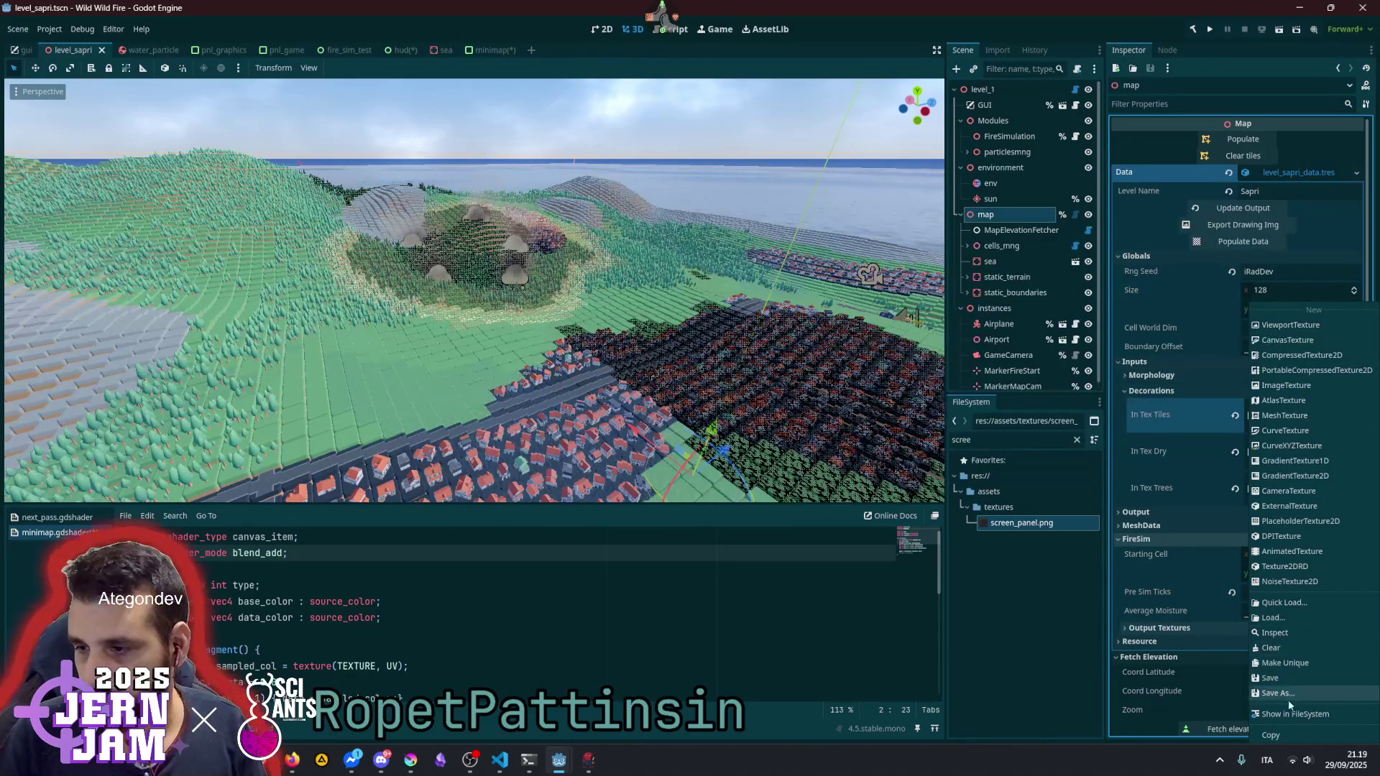
click(1271, 734)
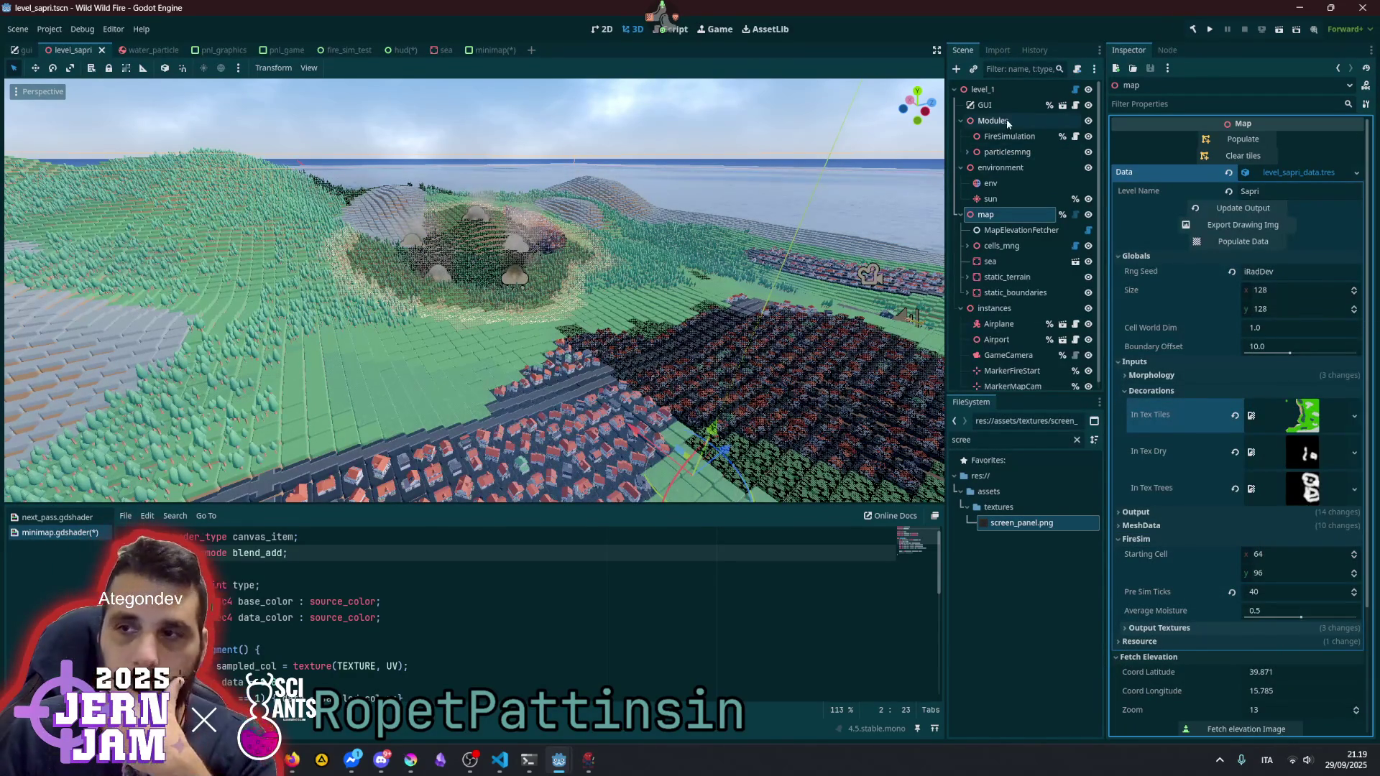
click(494, 51)
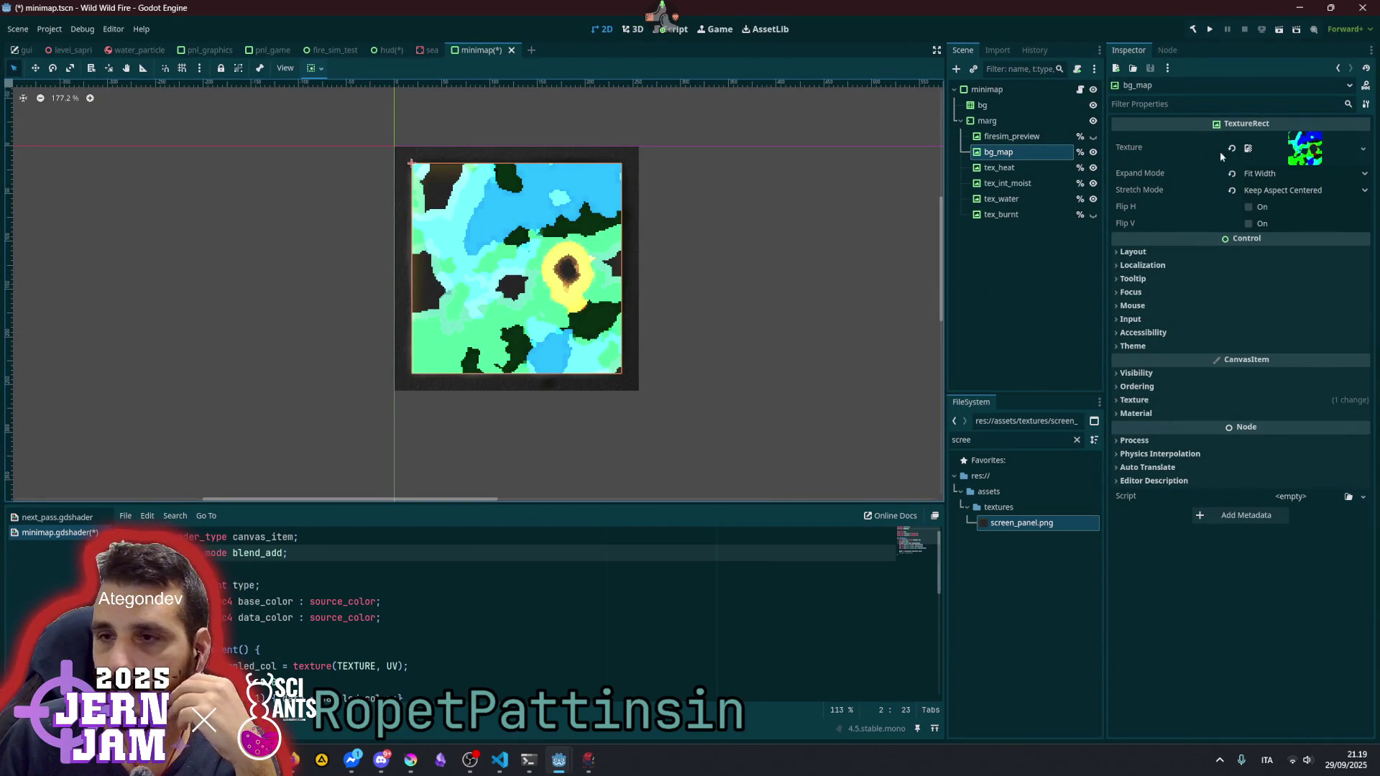
- Paste the copied terrain tiles texture into bg_map's Texture
right_click(1316, 148)
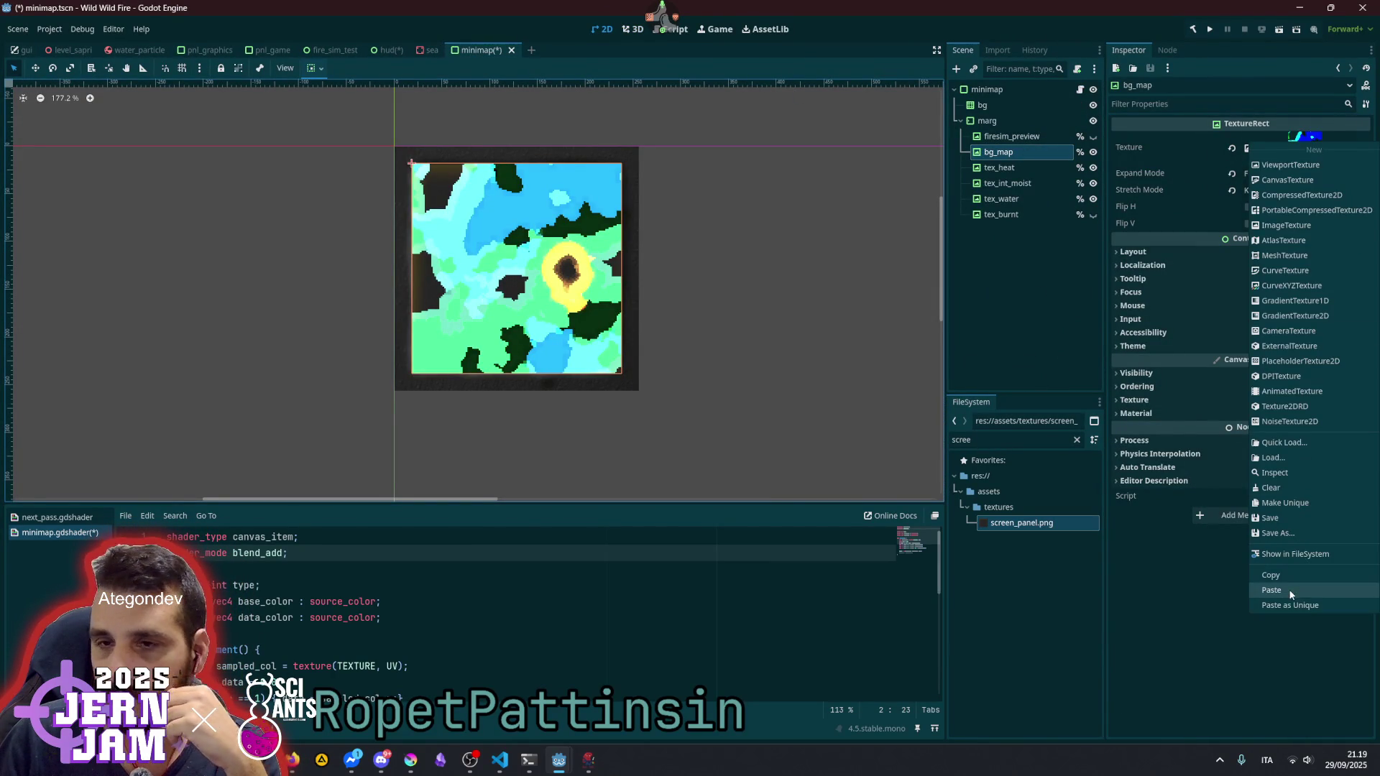
click(1308, 602)
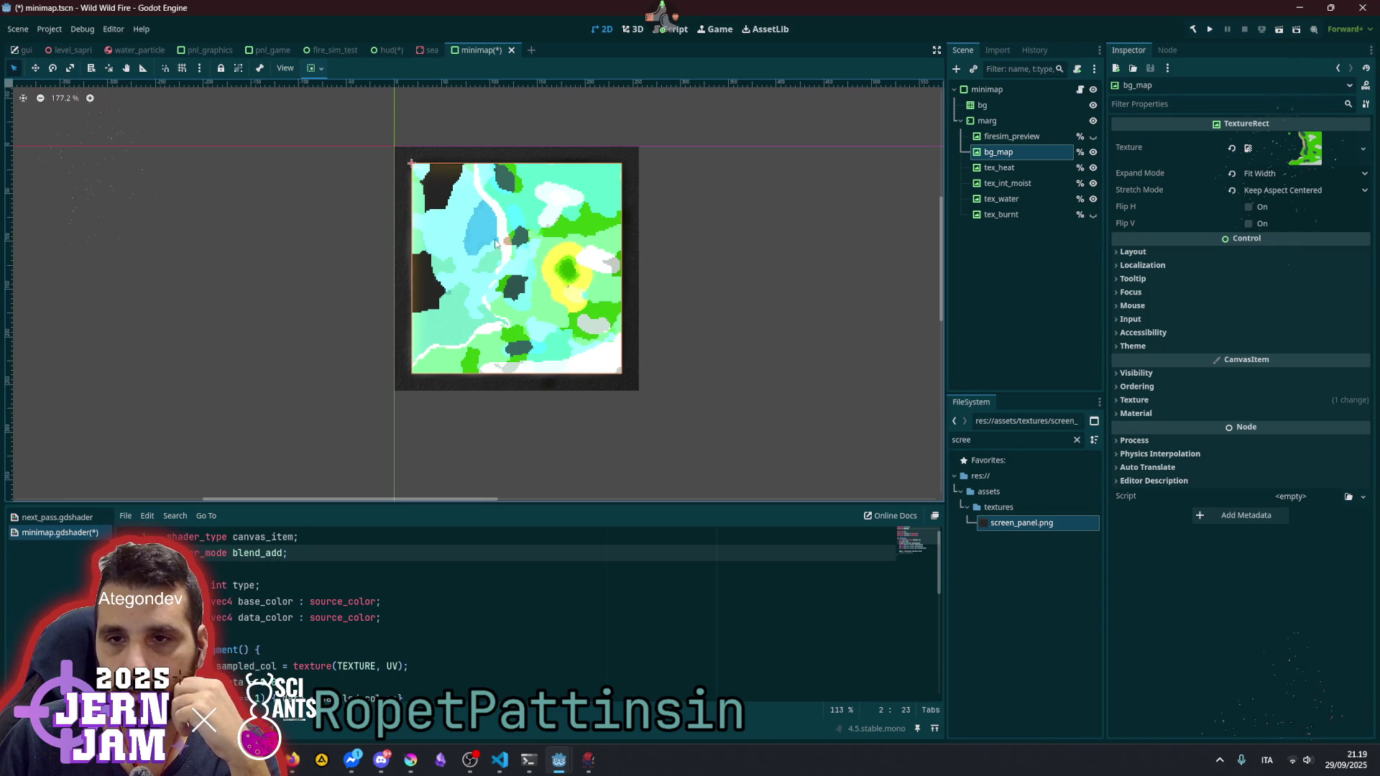
scroll(458, 256, up, 2)
scroll(459, 256, up, 4)
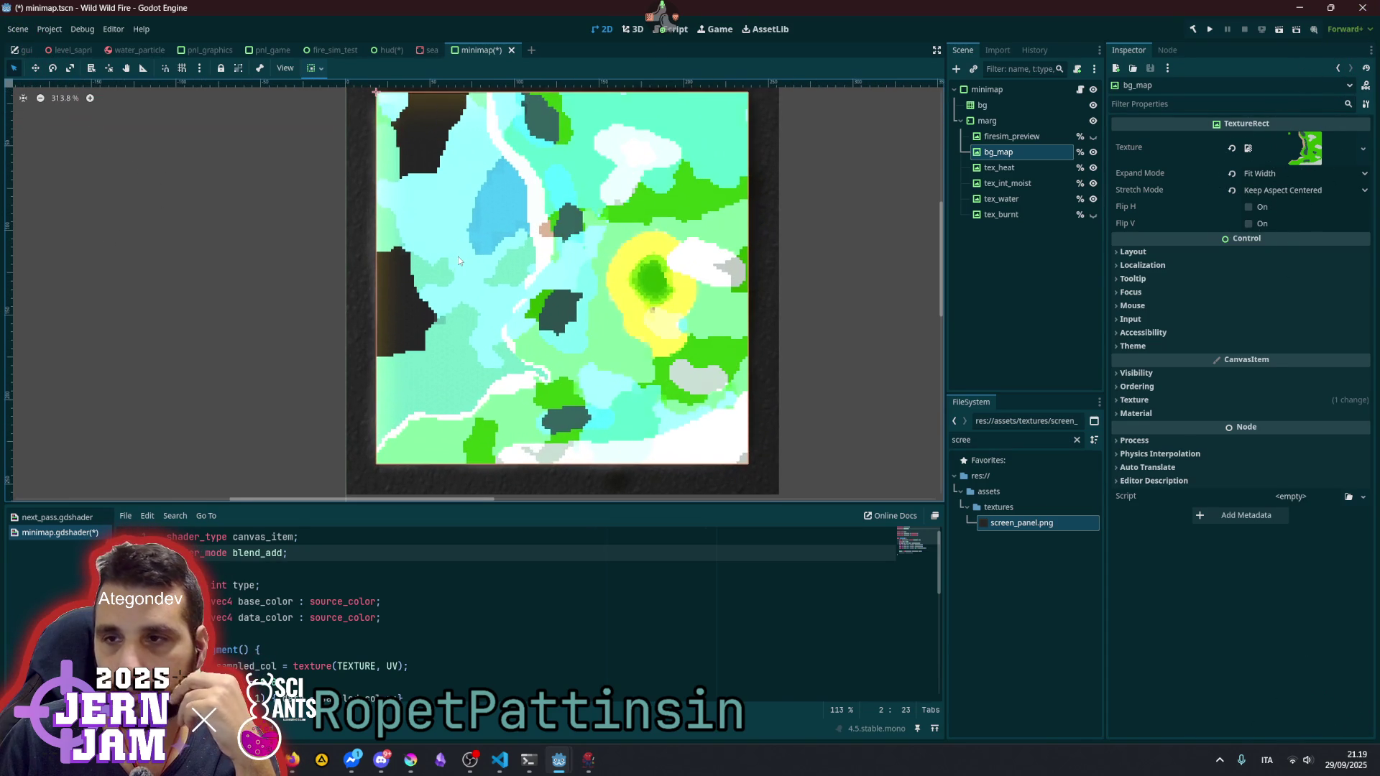
- Hide the tex_int_moist and tex_water layers, keeping tex_heat visible
click(1093, 183)
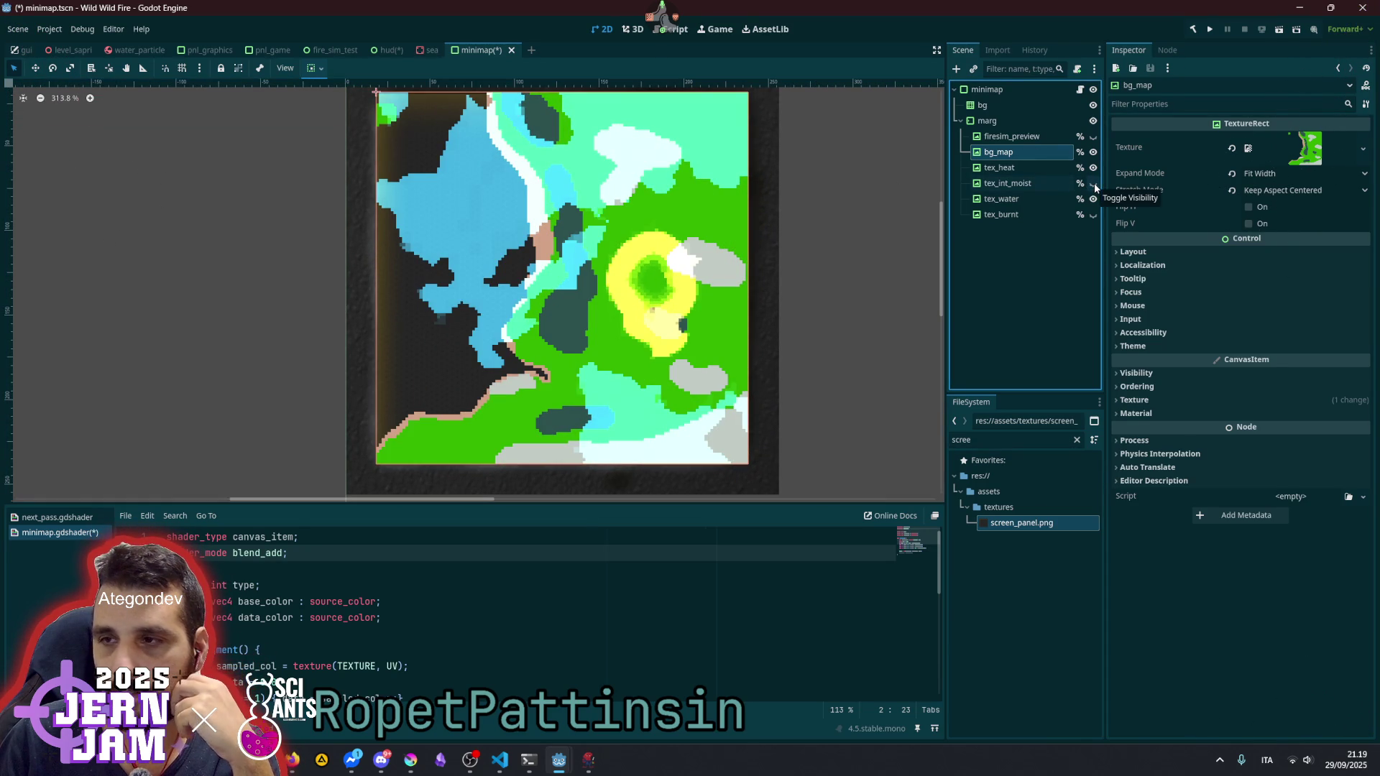
click(1093, 168)
click(1093, 167)
click(1093, 199)
click(1093, 199)
click(1093, 199)
click(1093, 199)
click(1093, 199)
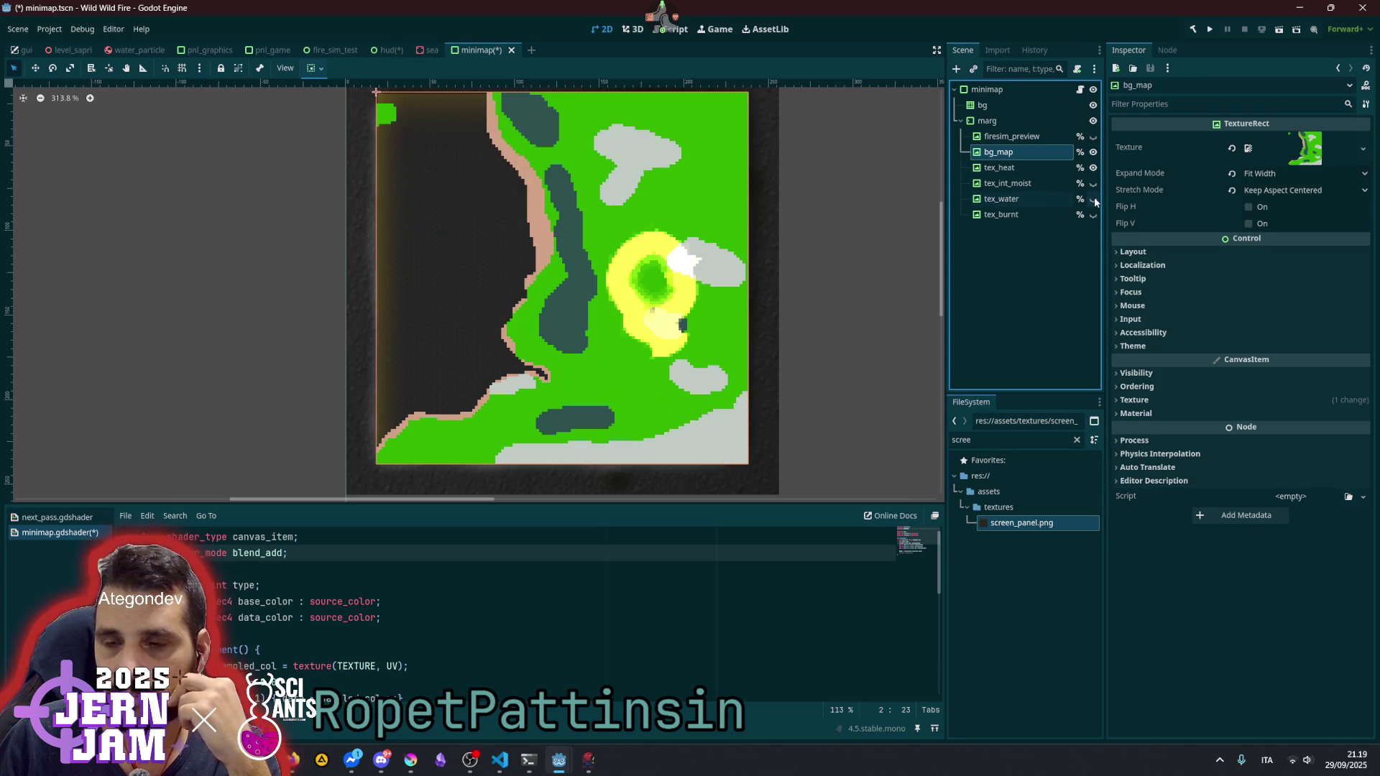
click(1093, 199)
click(1093, 199)
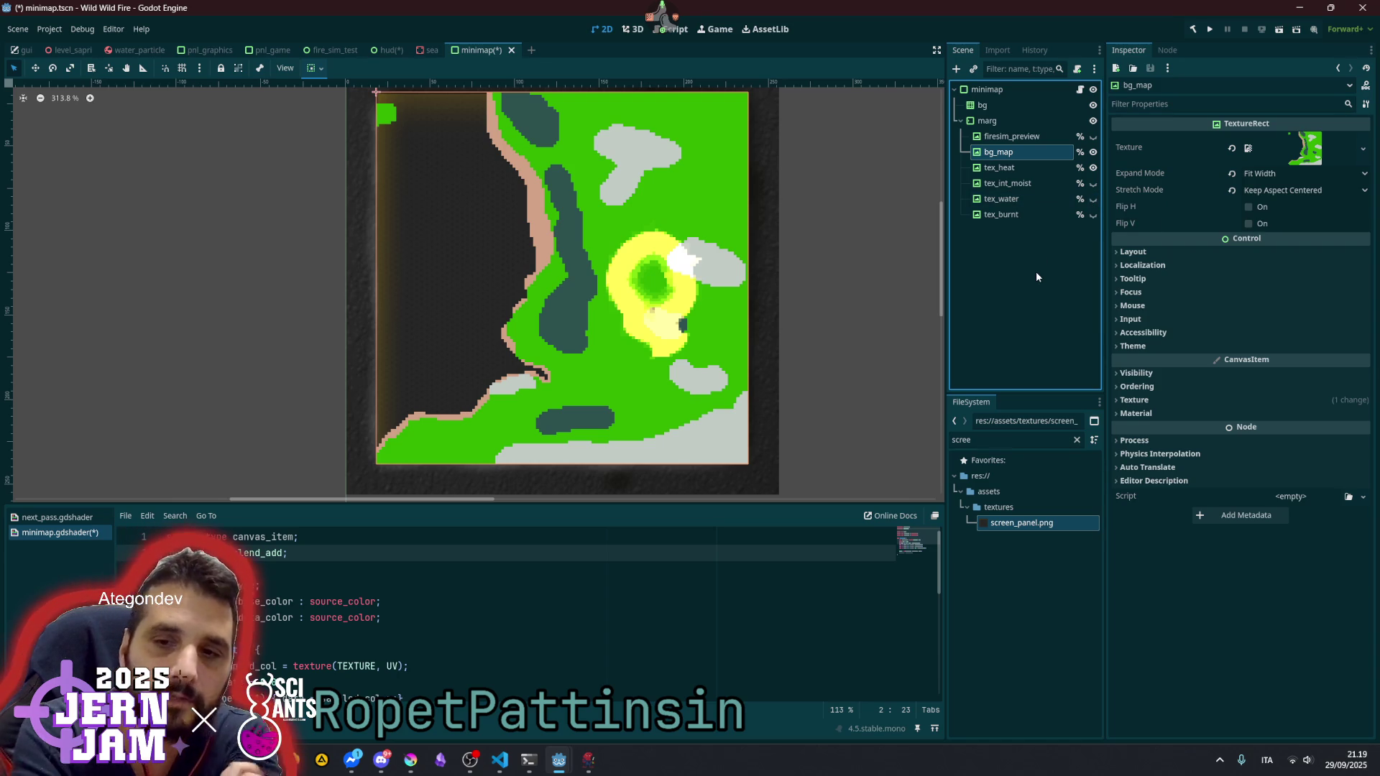
- Show tex_burnt and set its shader material's Data Color to opaque black
click(1007, 219)
click(1092, 215)
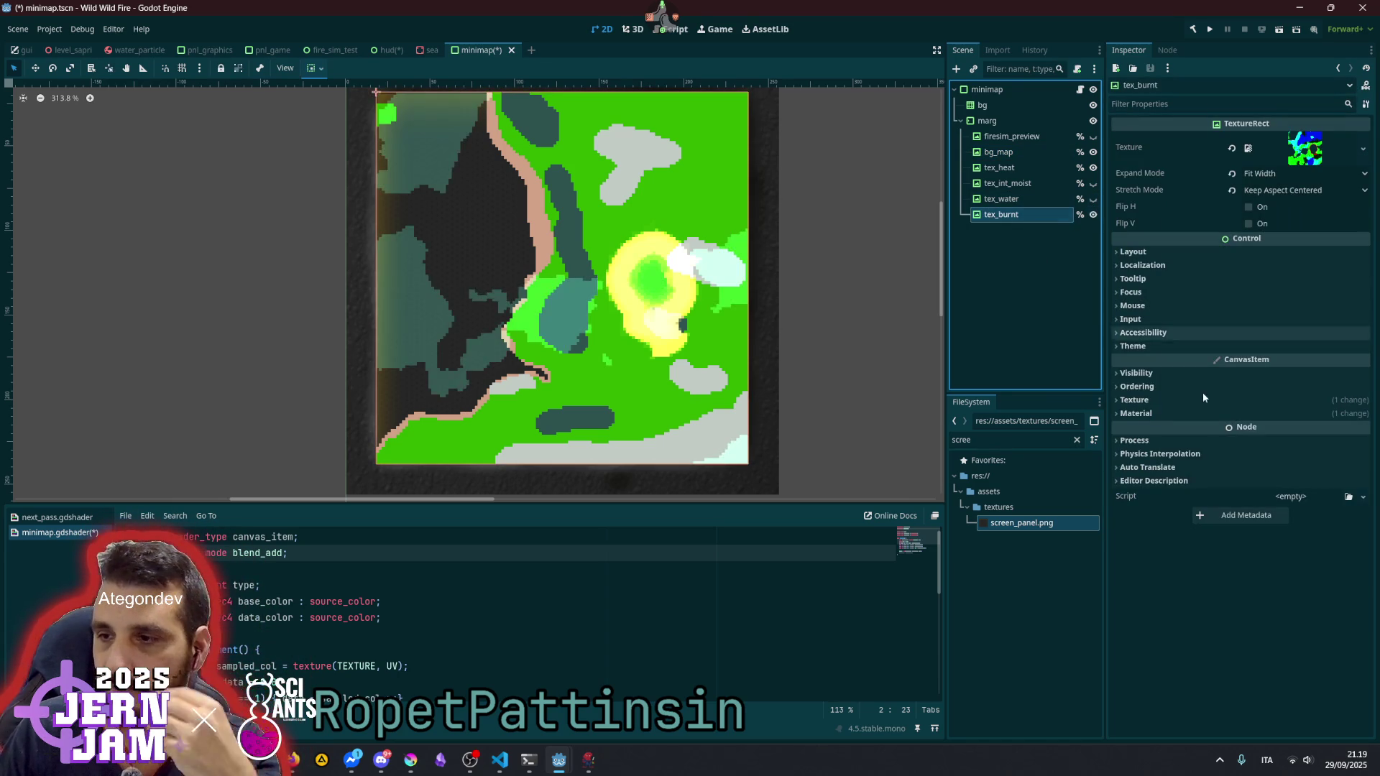
click(1164, 252)
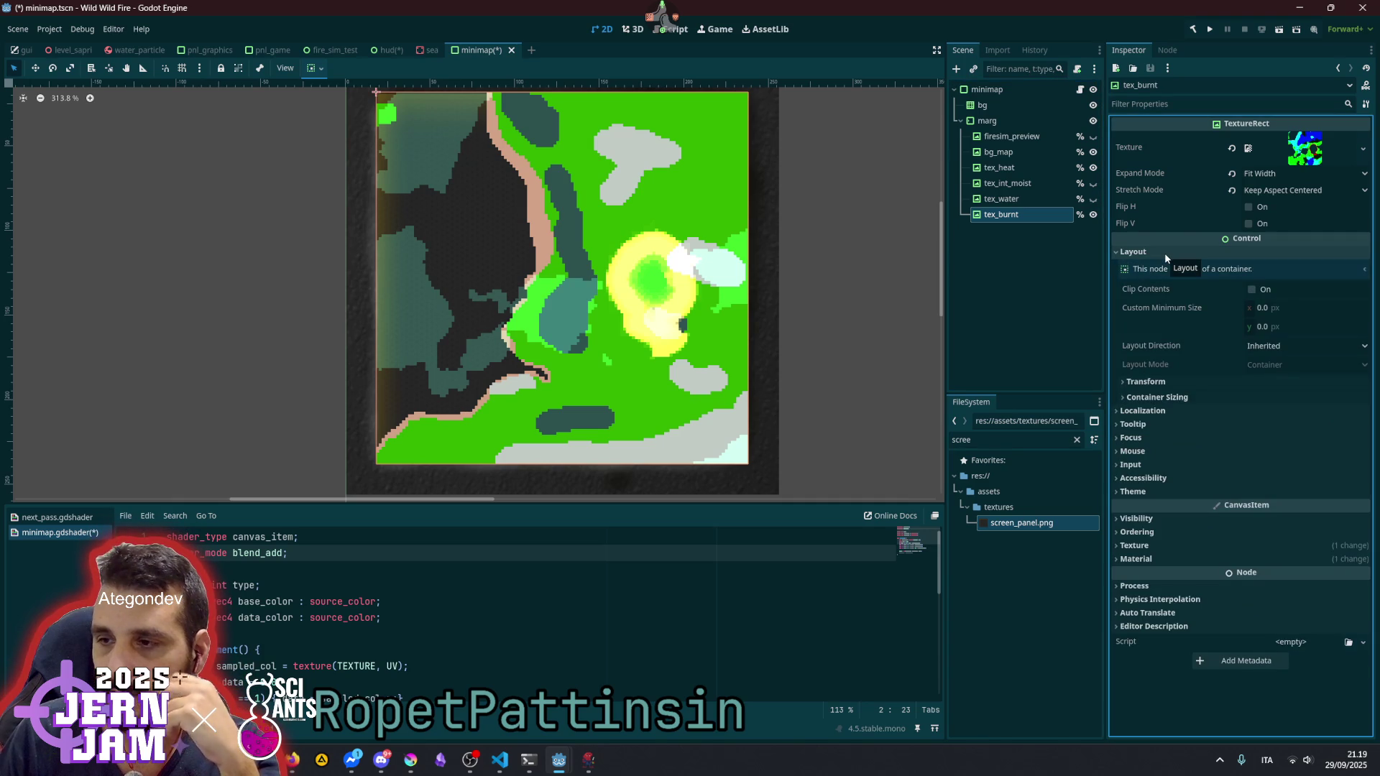
click(1164, 253)
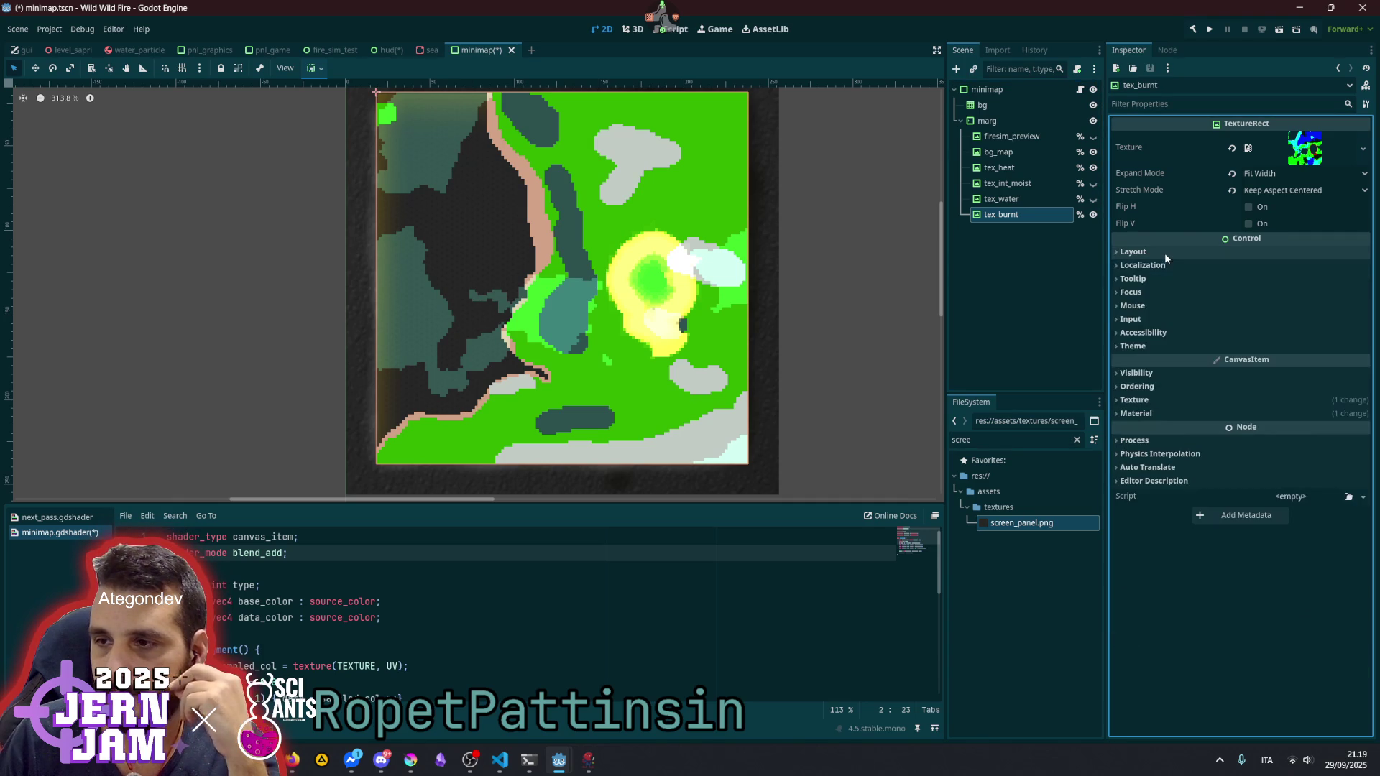
click(1163, 414)
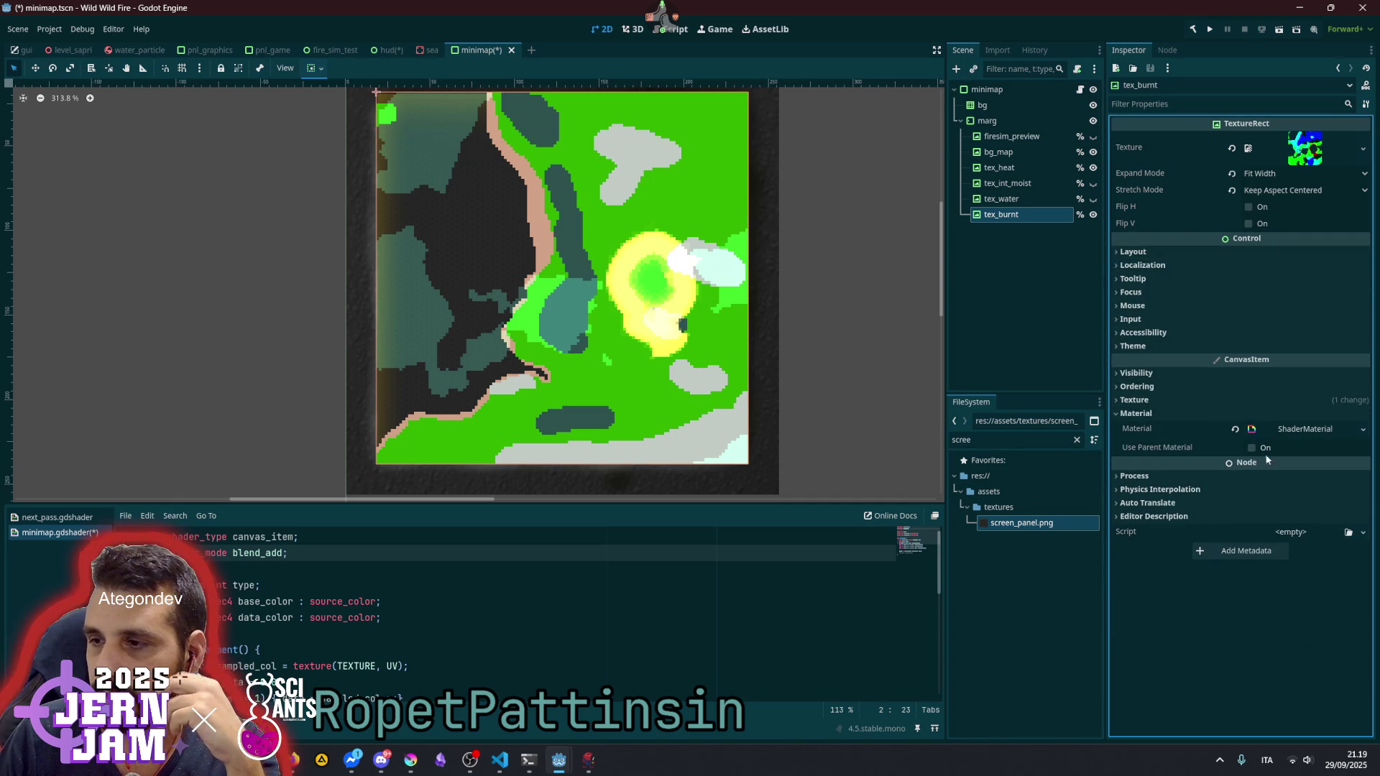
click(1294, 429)
click(1264, 541)
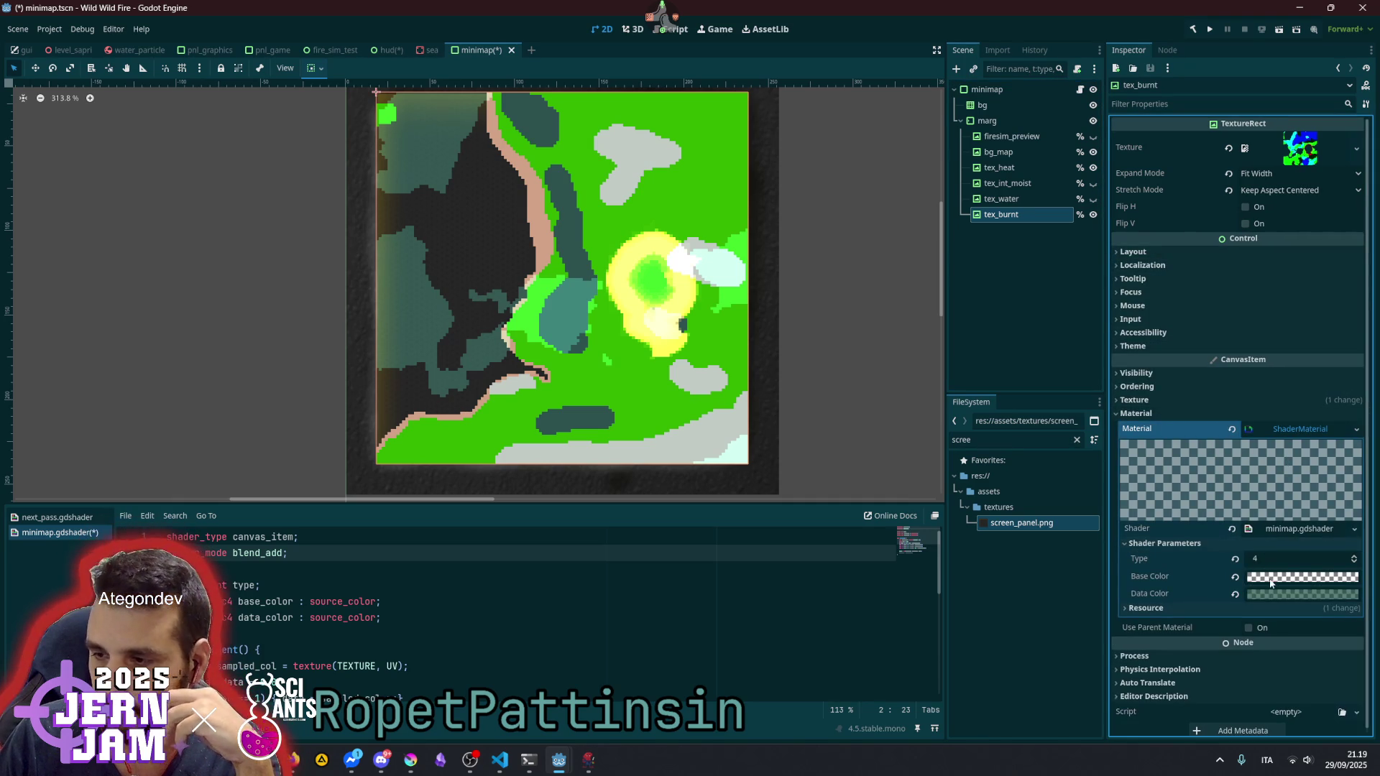
click(1302, 594)
drag(1365, 357, 1368, 458)
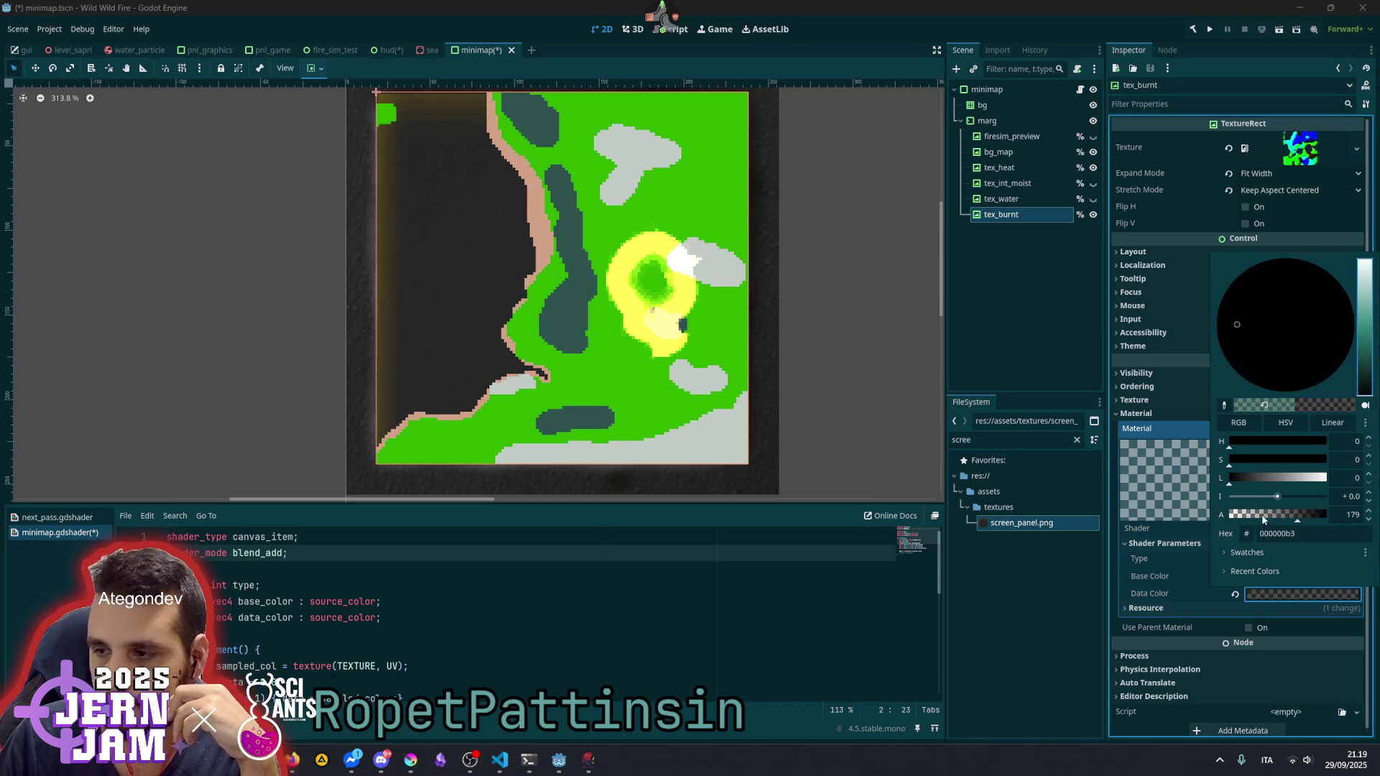
drag(1303, 516, 1330, 514)
click(1062, 373)
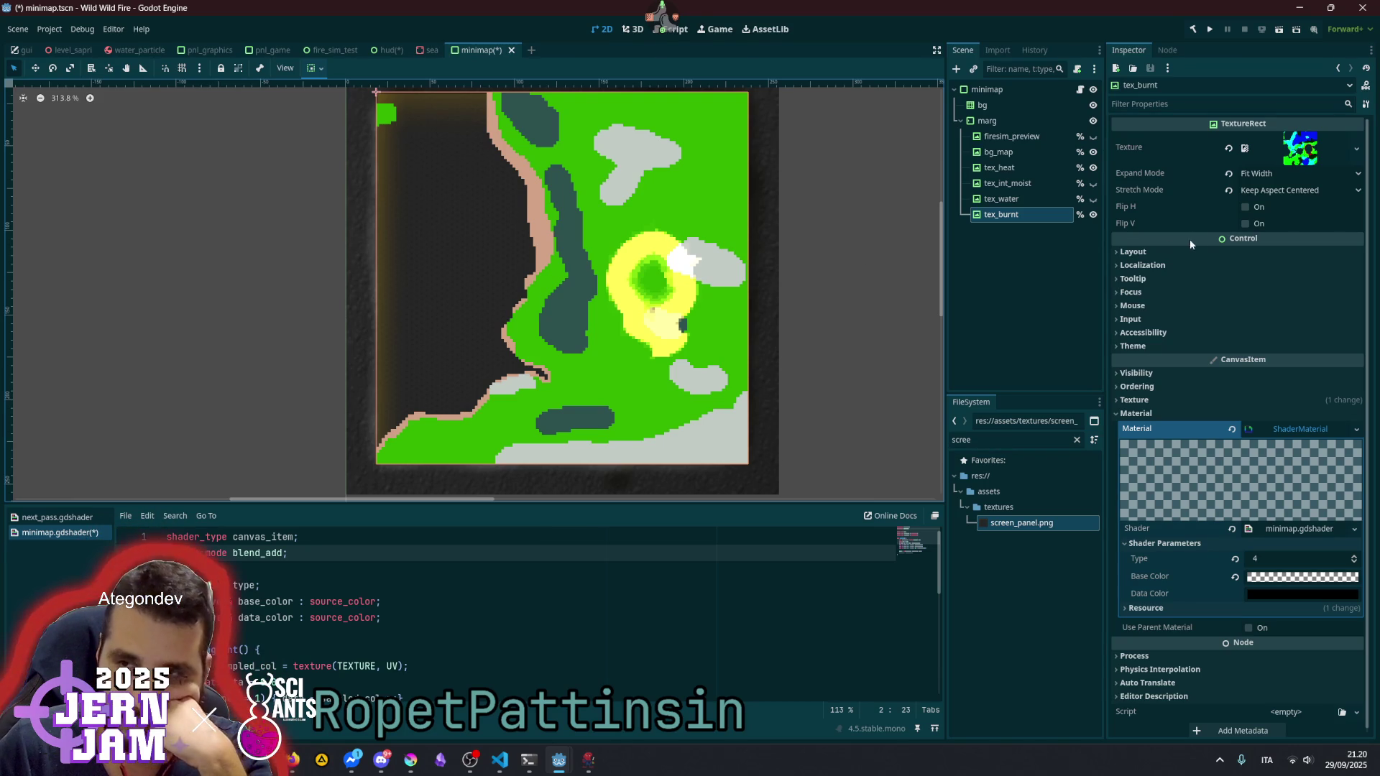
- Hide the tex_burnt layer again and deselect it
click(1093, 214)
scroll(741, 285, down, 5)
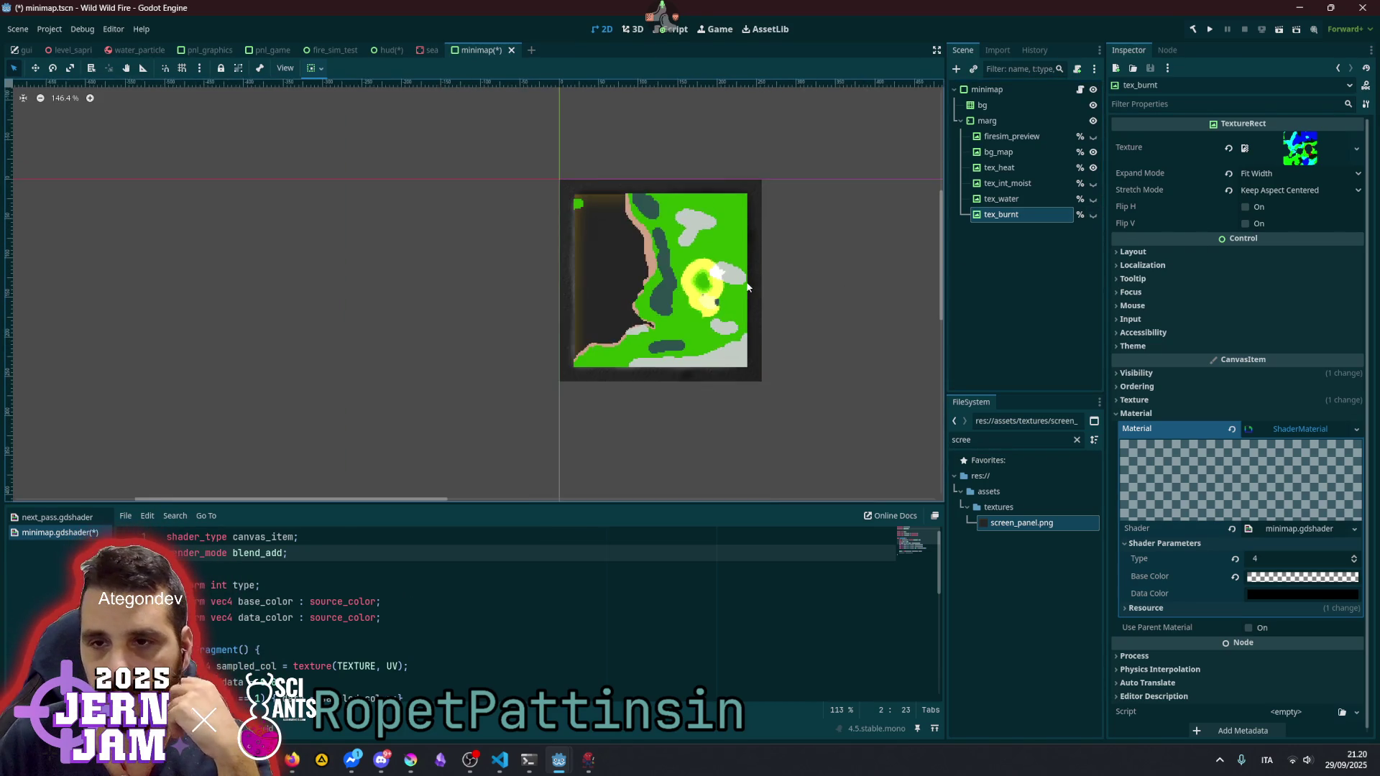
scroll(626, 203, up, 5)
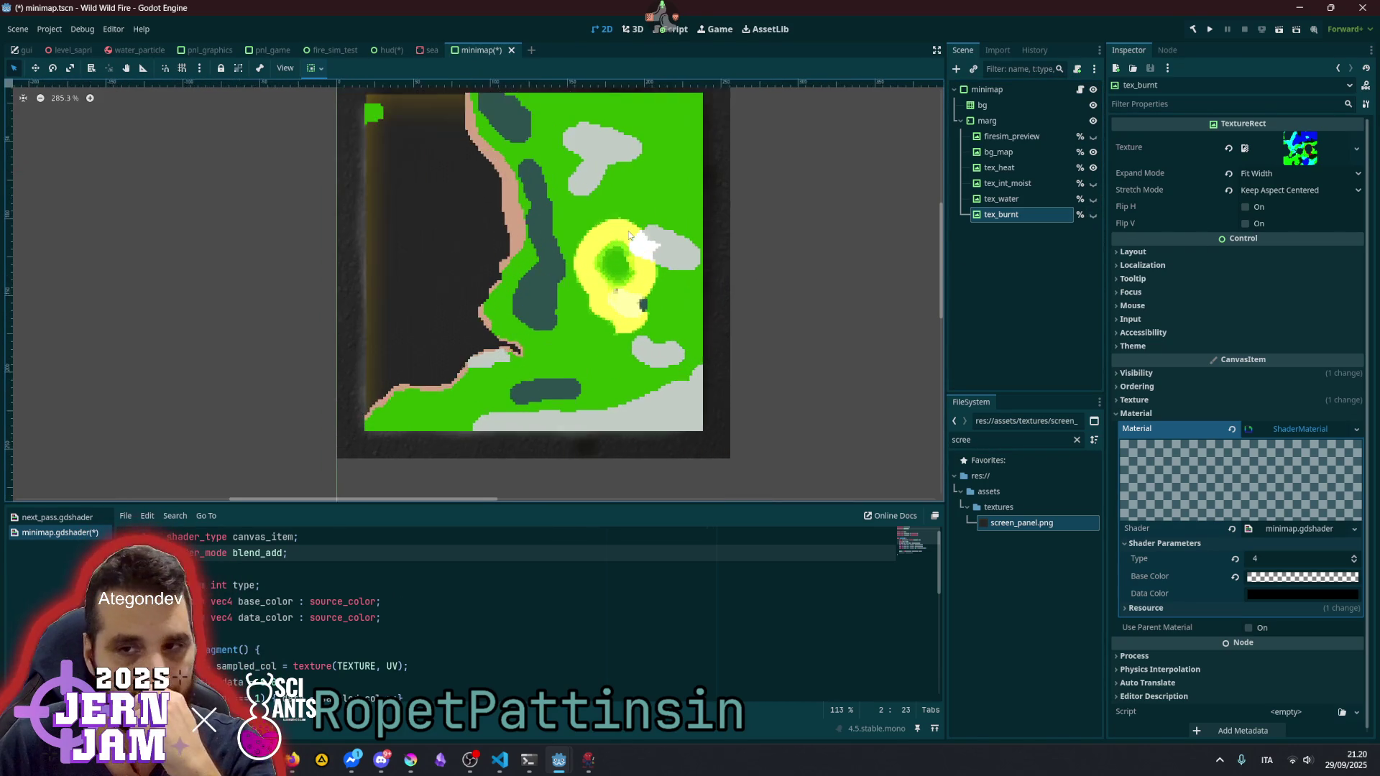
click(1000, 279)
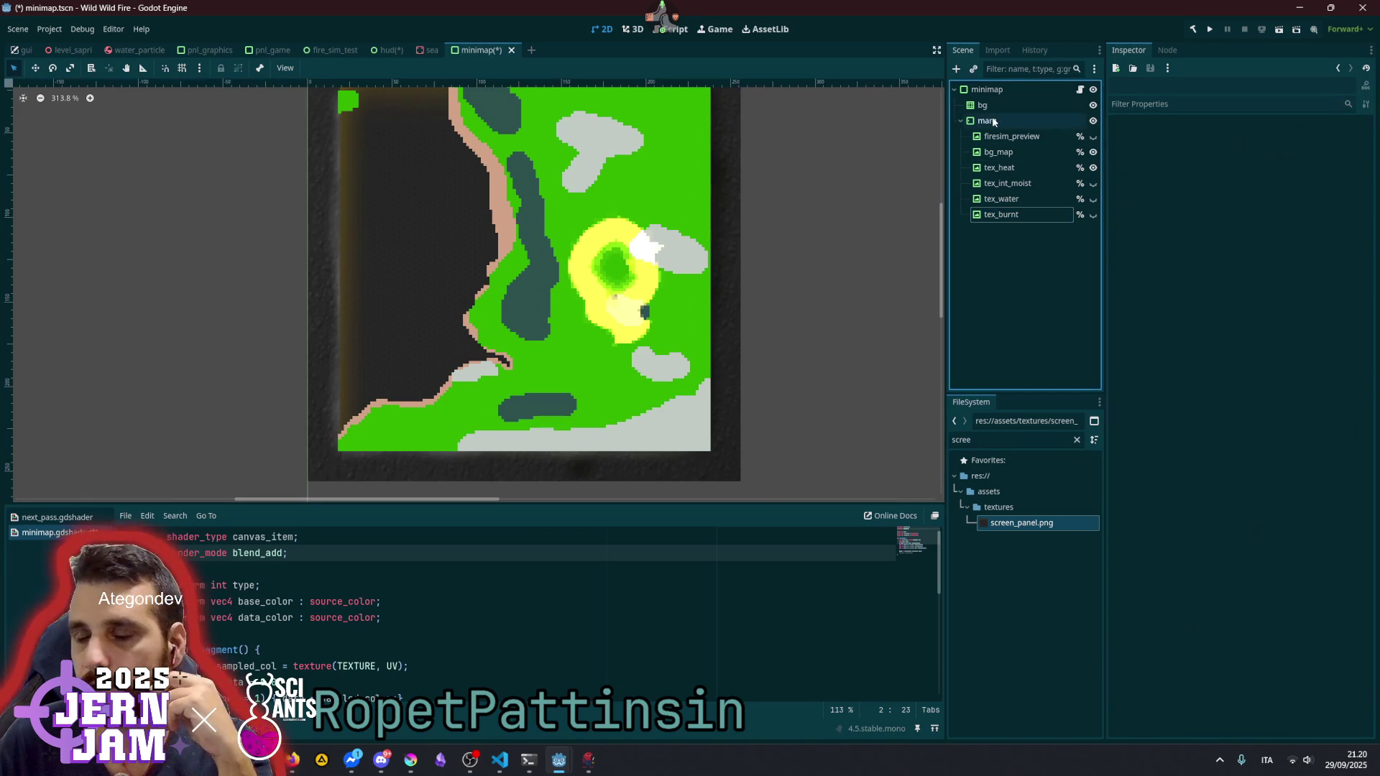
- Add a Polygon2D child under minimap and rename it plane_poly
click(962, 121)
click(987, 89)
key(ctrl+a)
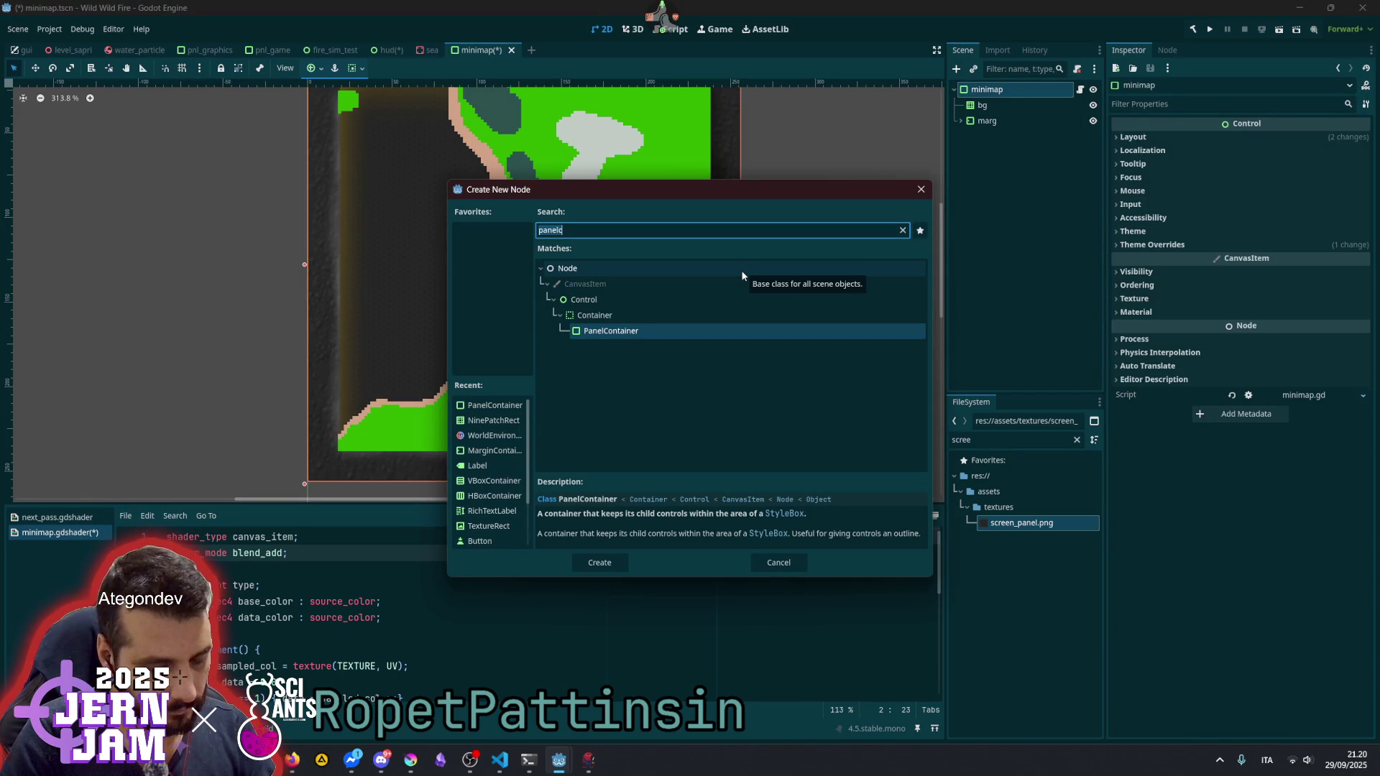
text(polyg)
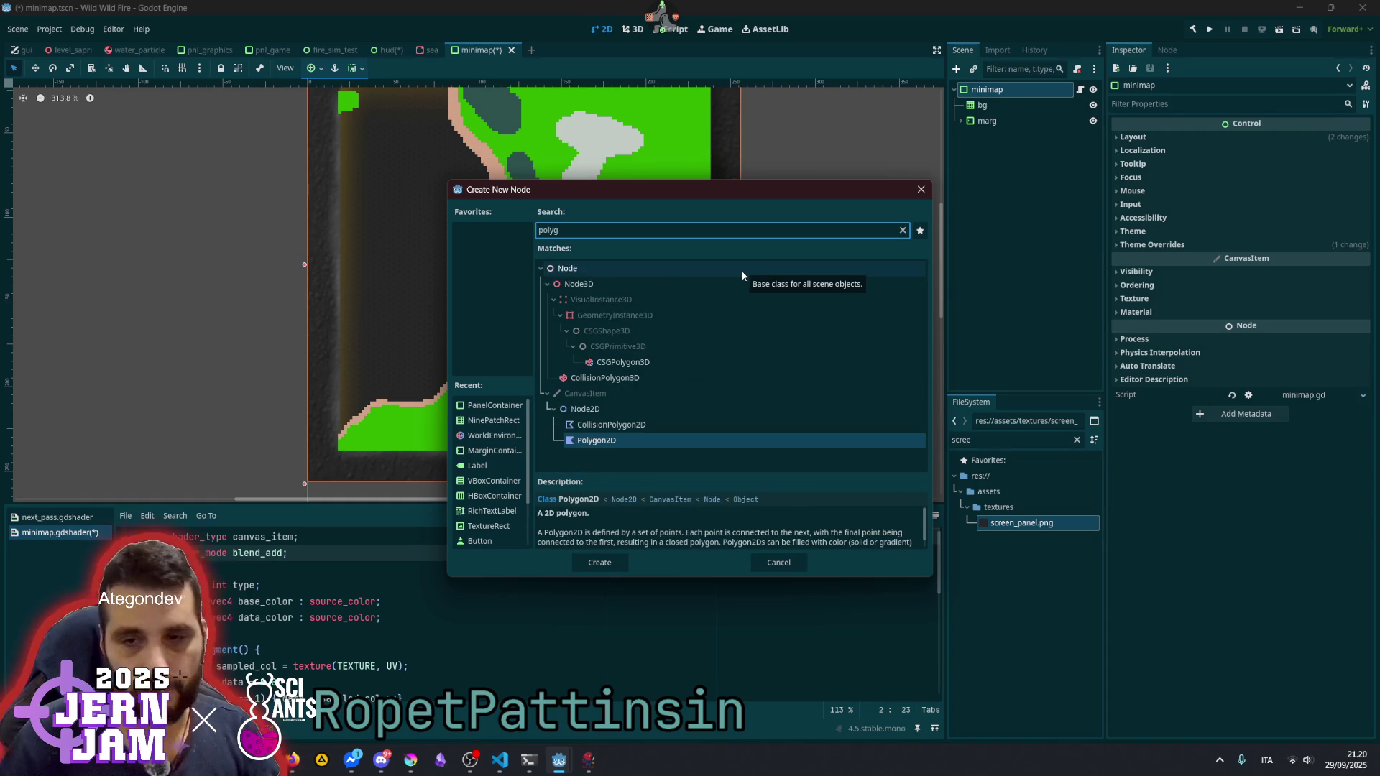
double_click(608, 439)
click(1016, 120)
click(1023, 137)
click(1039, 135)
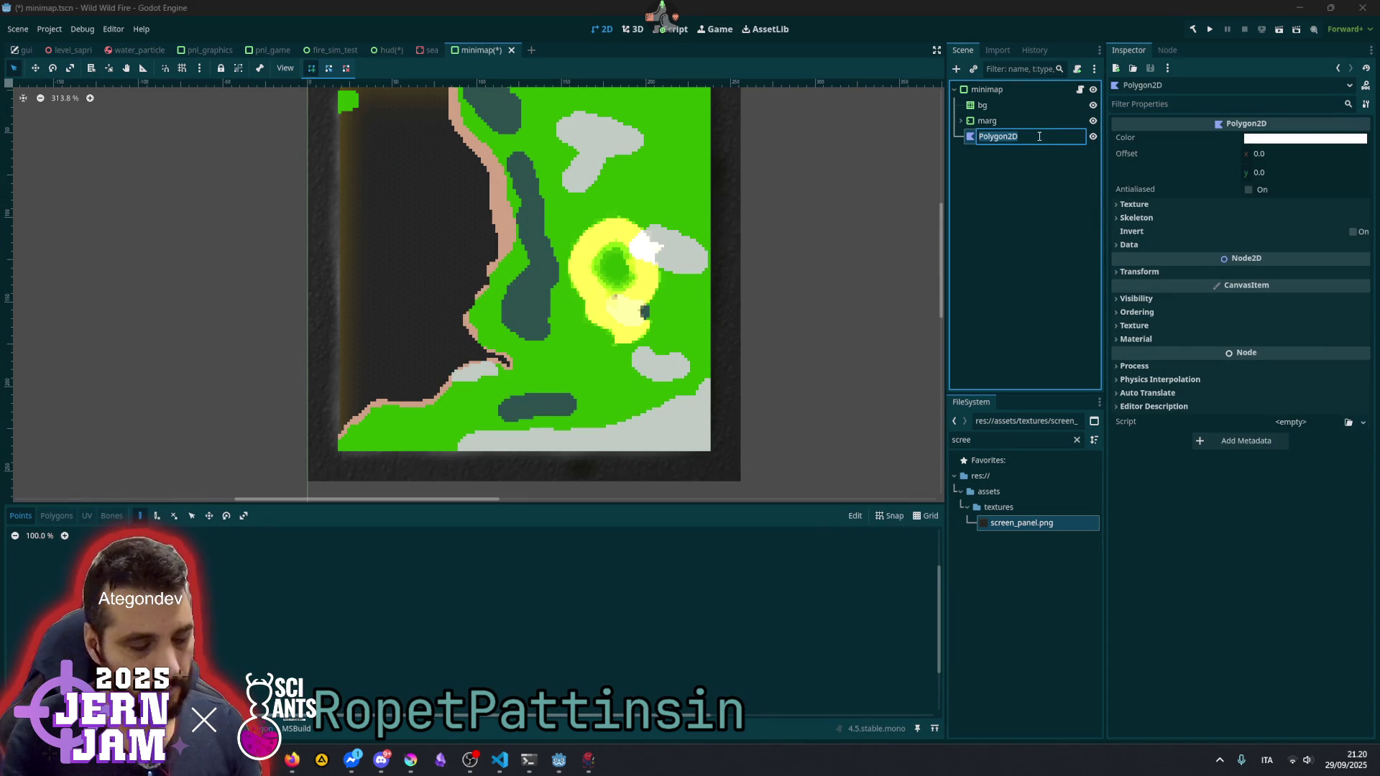
text(pol)
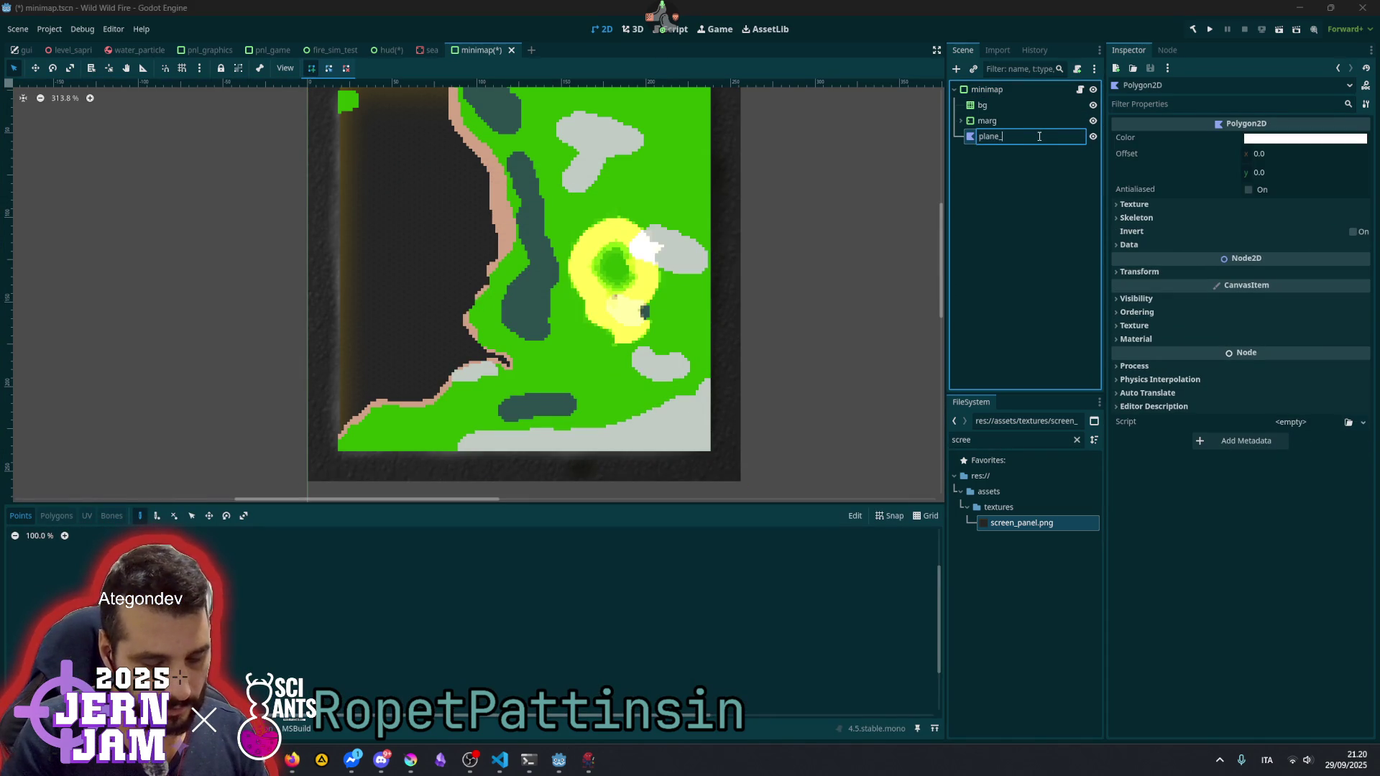
text(y)
key(Return)
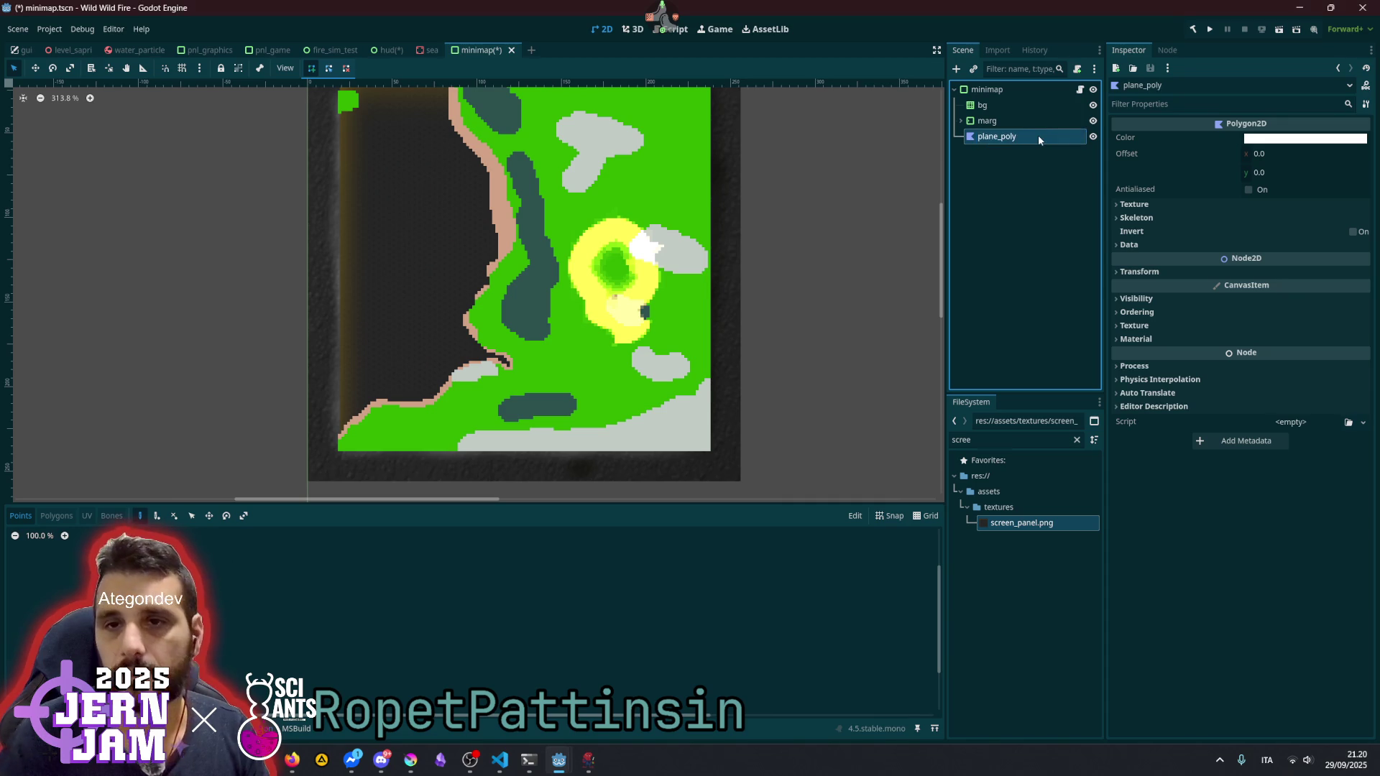
- Draw the arrow outline with the polygon tool and pull its bottom-left point inward
scroll(352, 155, up, 1)
scroll(352, 155, up, 6)
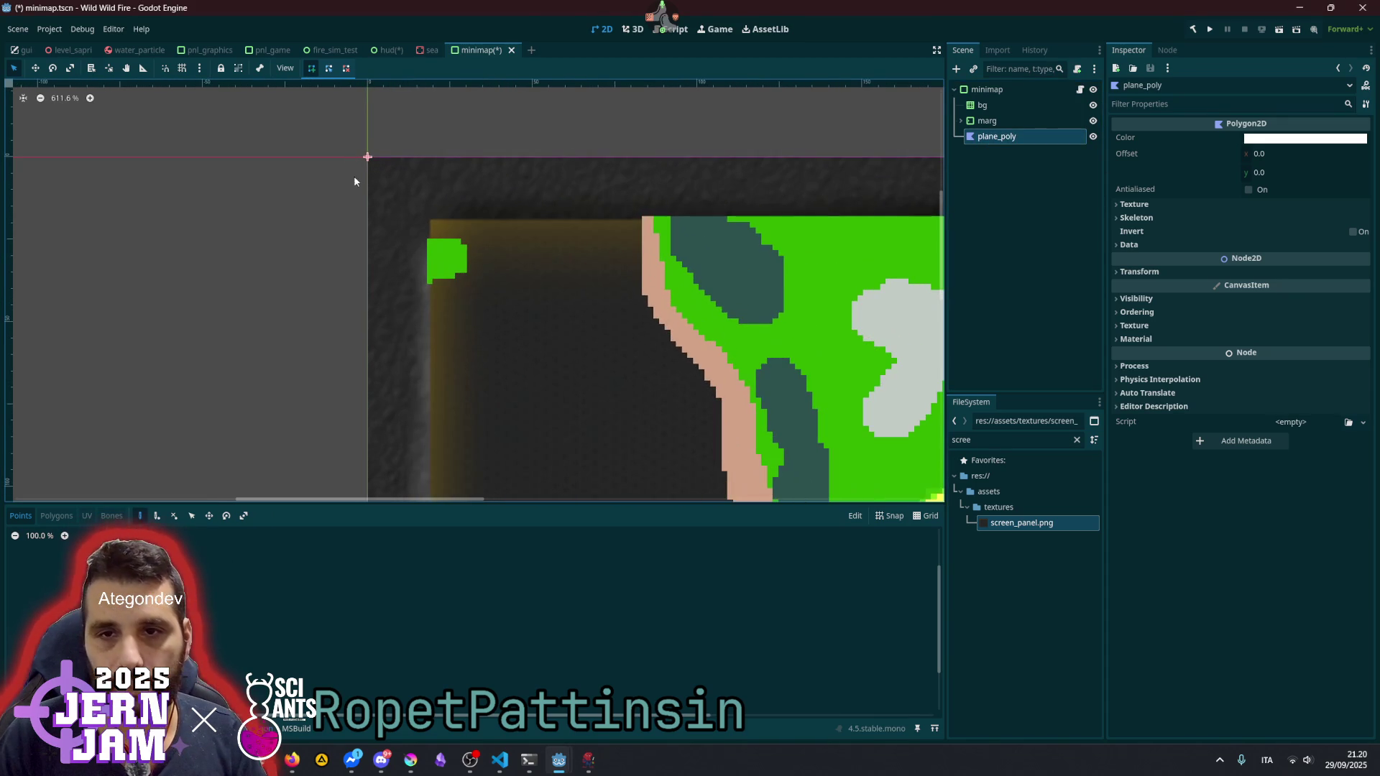
click(345, 204)
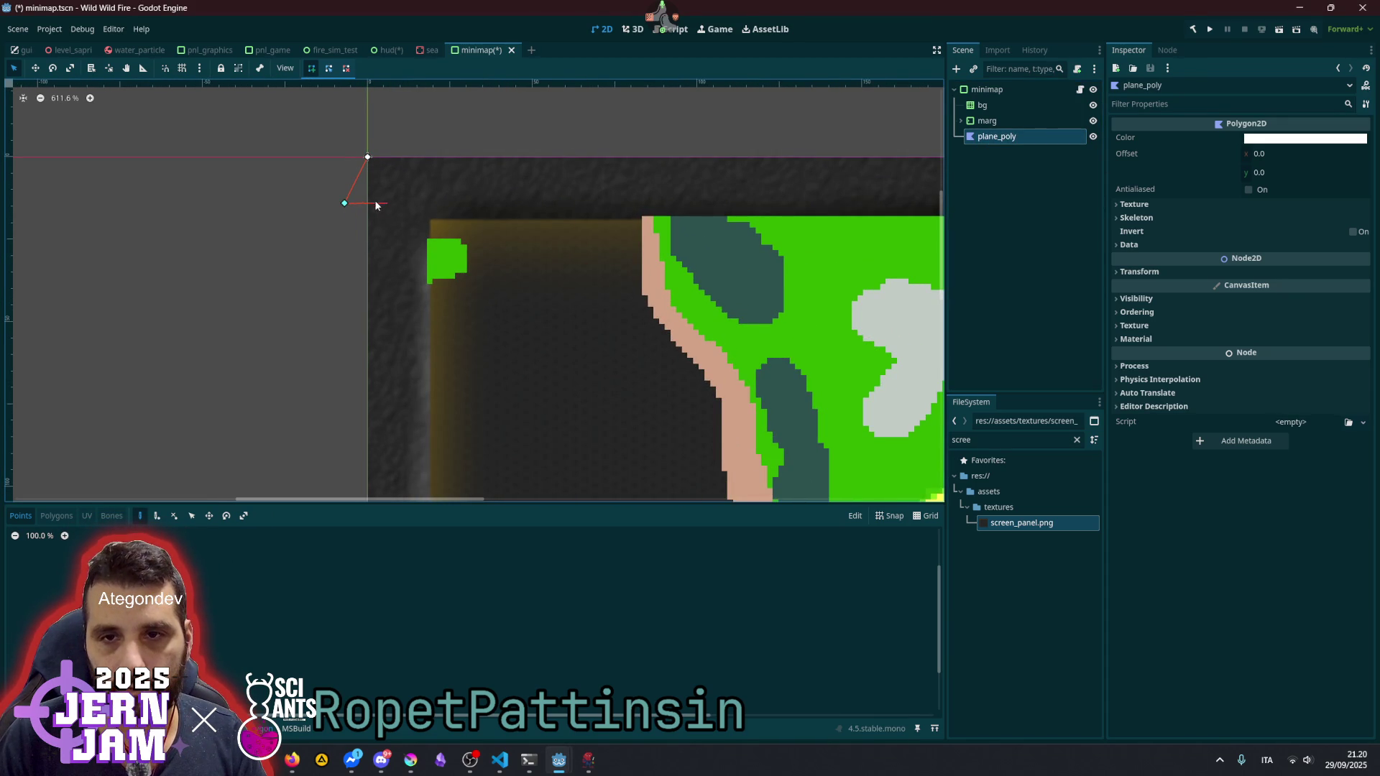
scroll(361, 191, up, 3)
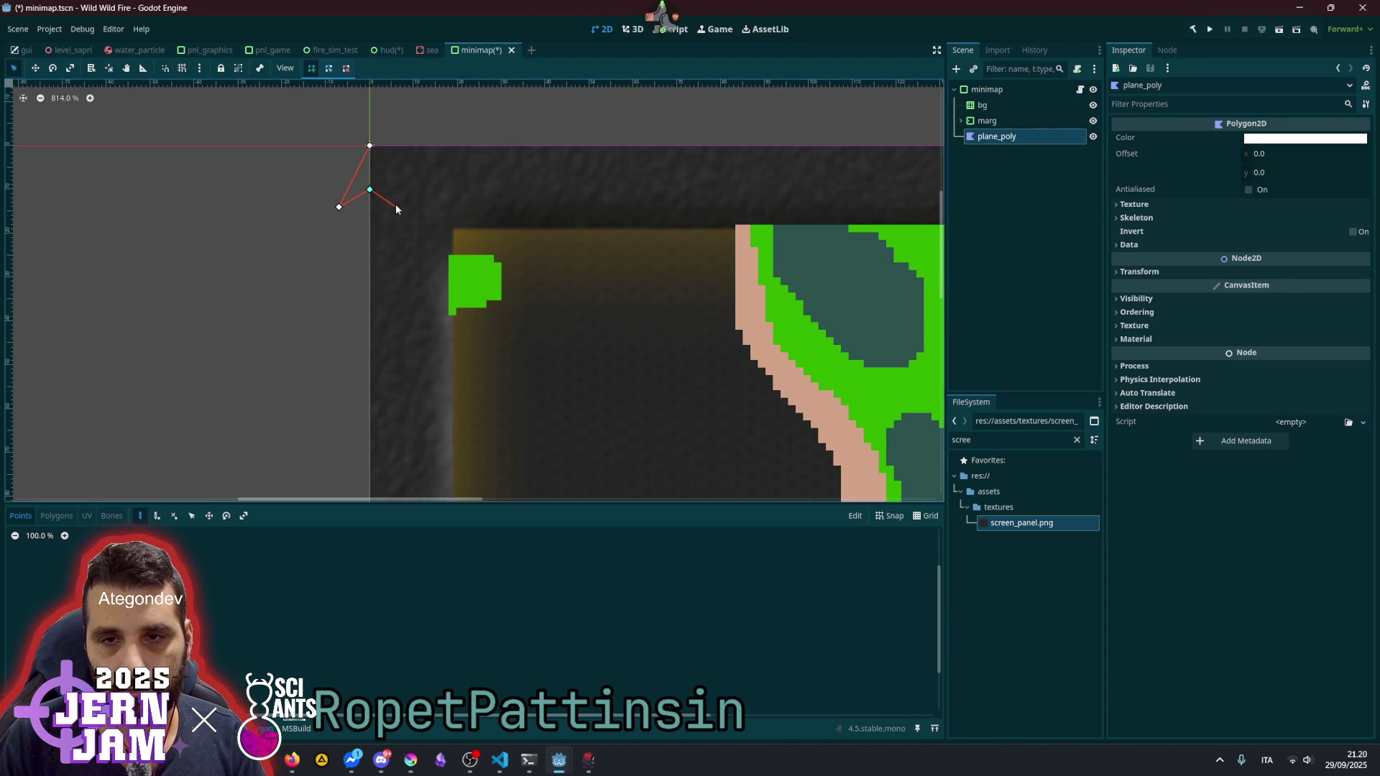
click(370, 145)
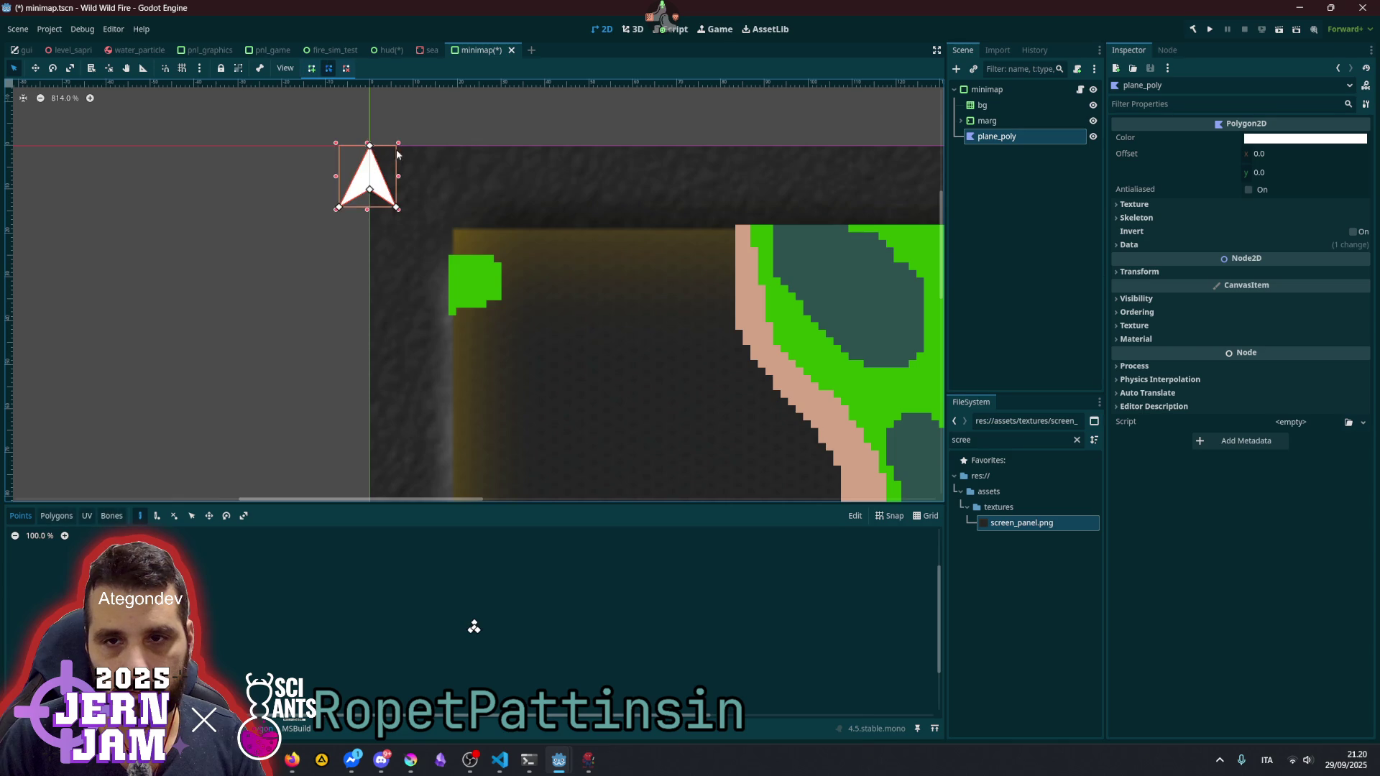
scroll(446, 216, up, 5)
drag(399, 247, 479, 236)
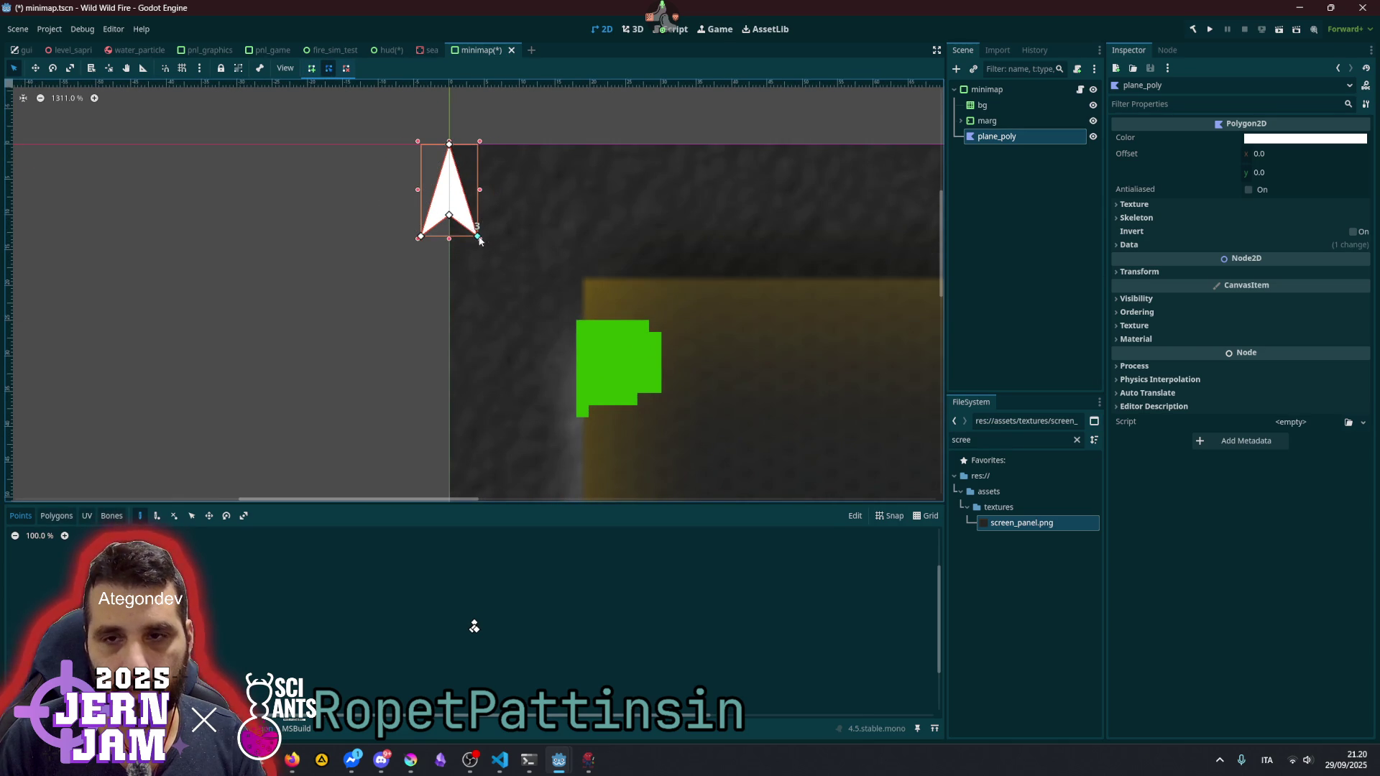
- Stretch the arrow taller and raise its bottom points to make it symmetric
click(594, 129)
scroll(522, 210, down, 2)
scroll(516, 212, down, 8)
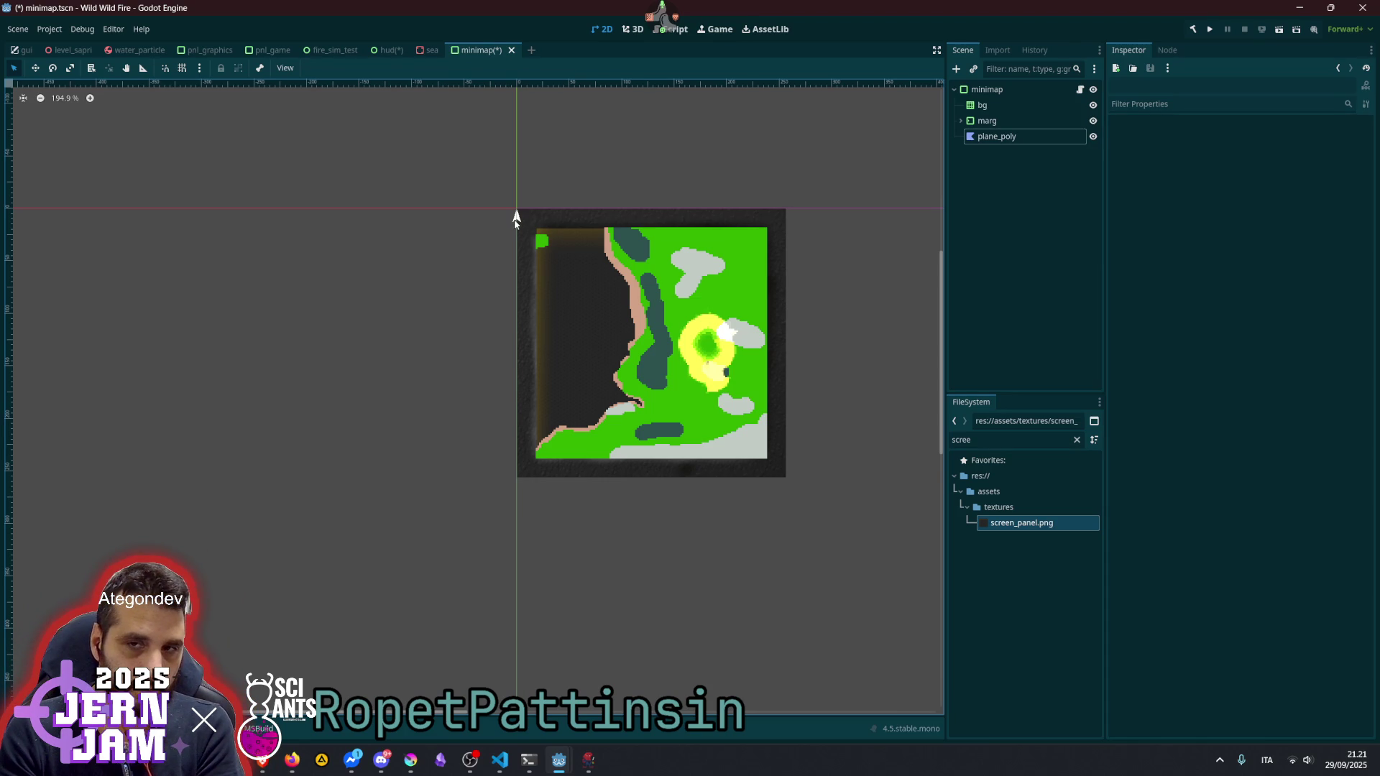
click(996, 136)
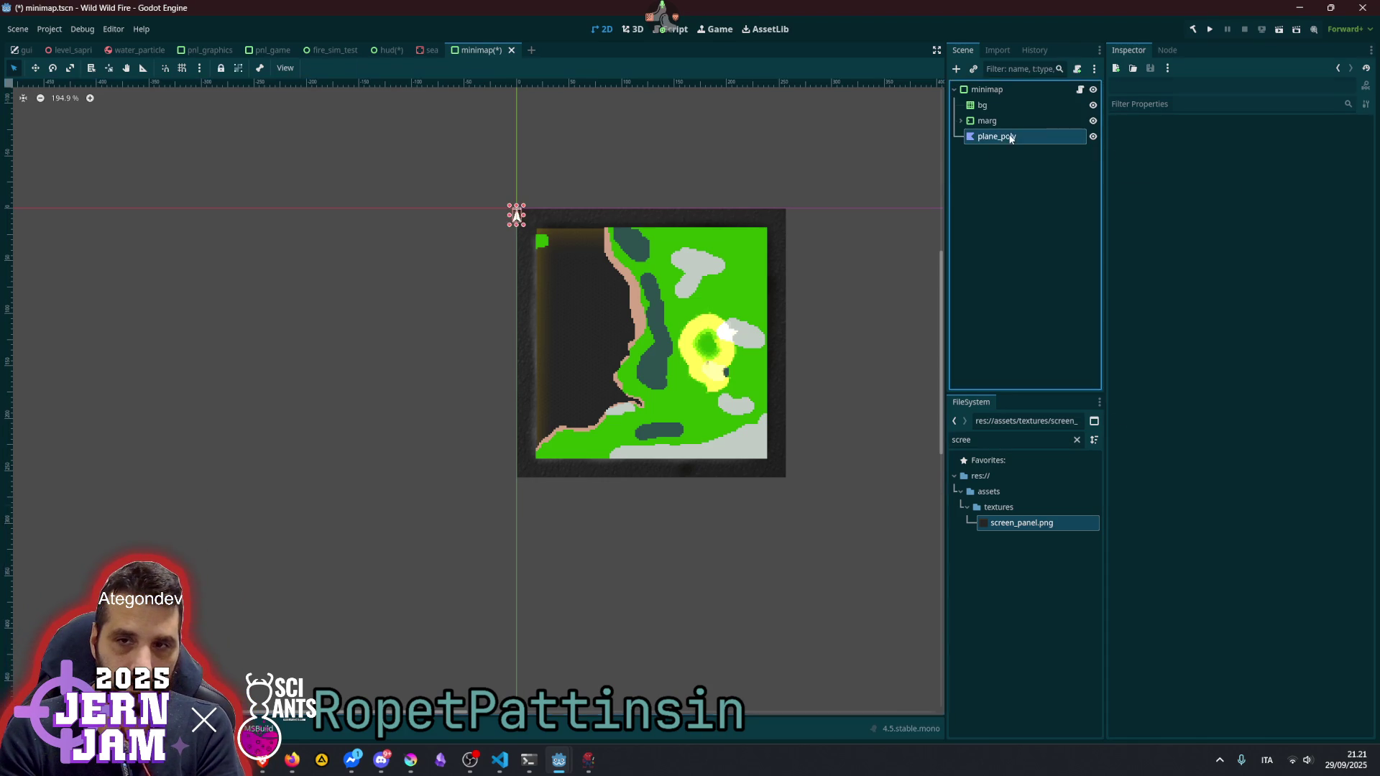
scroll(532, 195, up, 7)
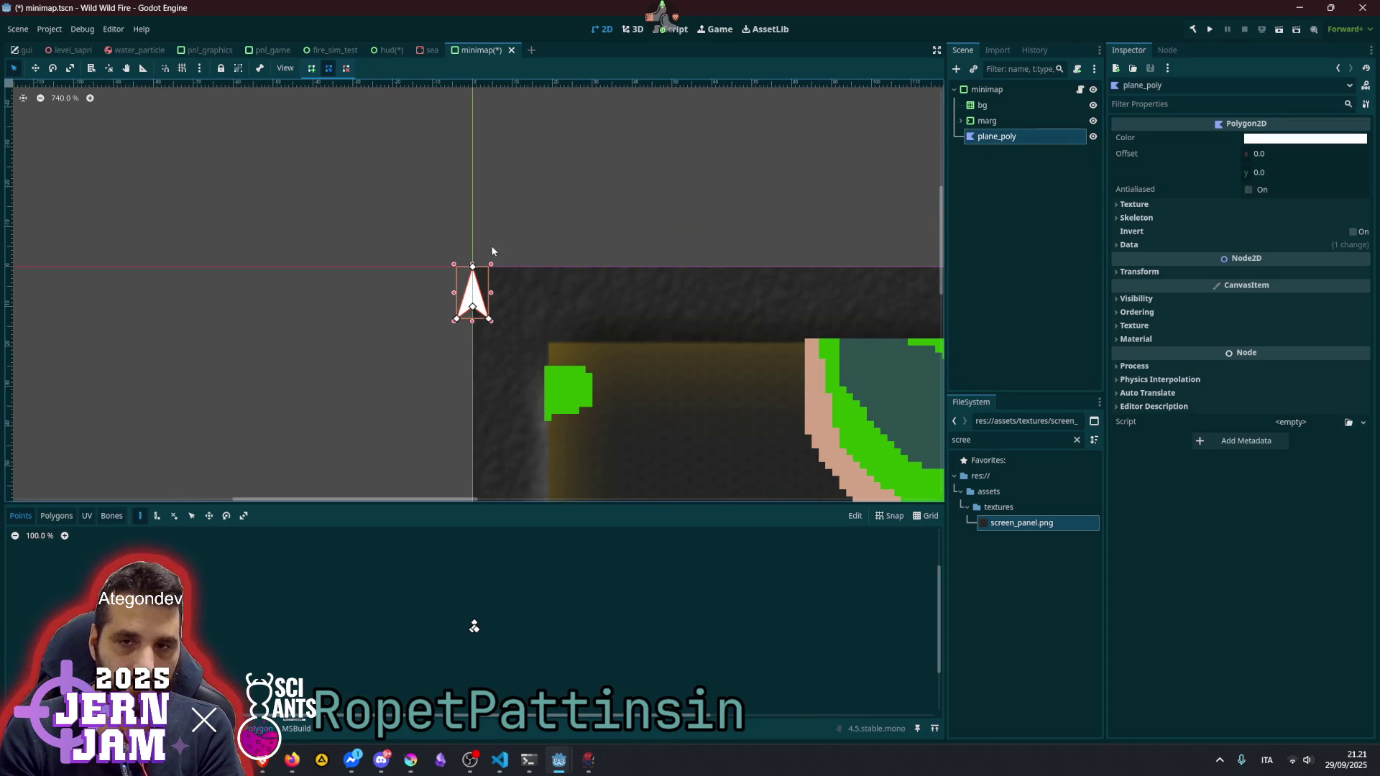
drag(472, 266, 473, 228)
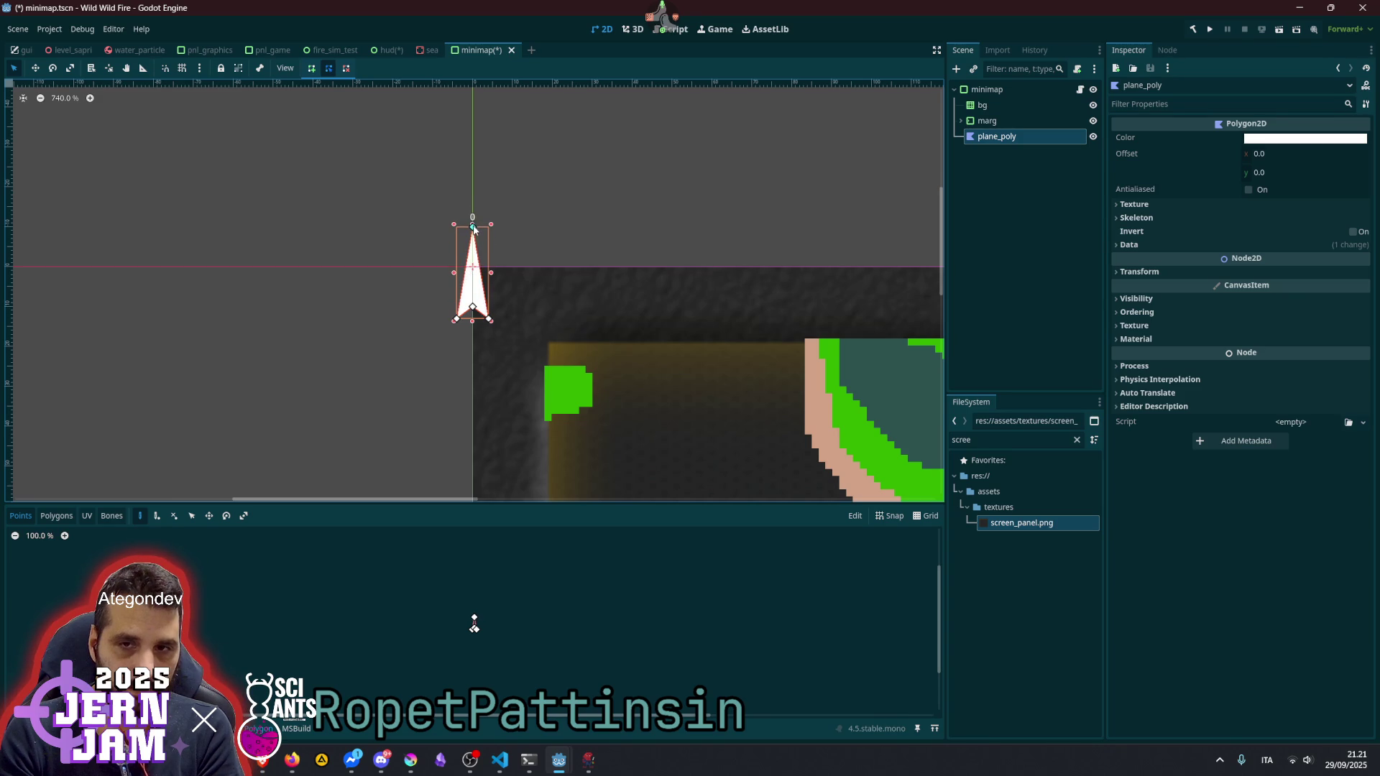
drag(457, 323, 474, 270)
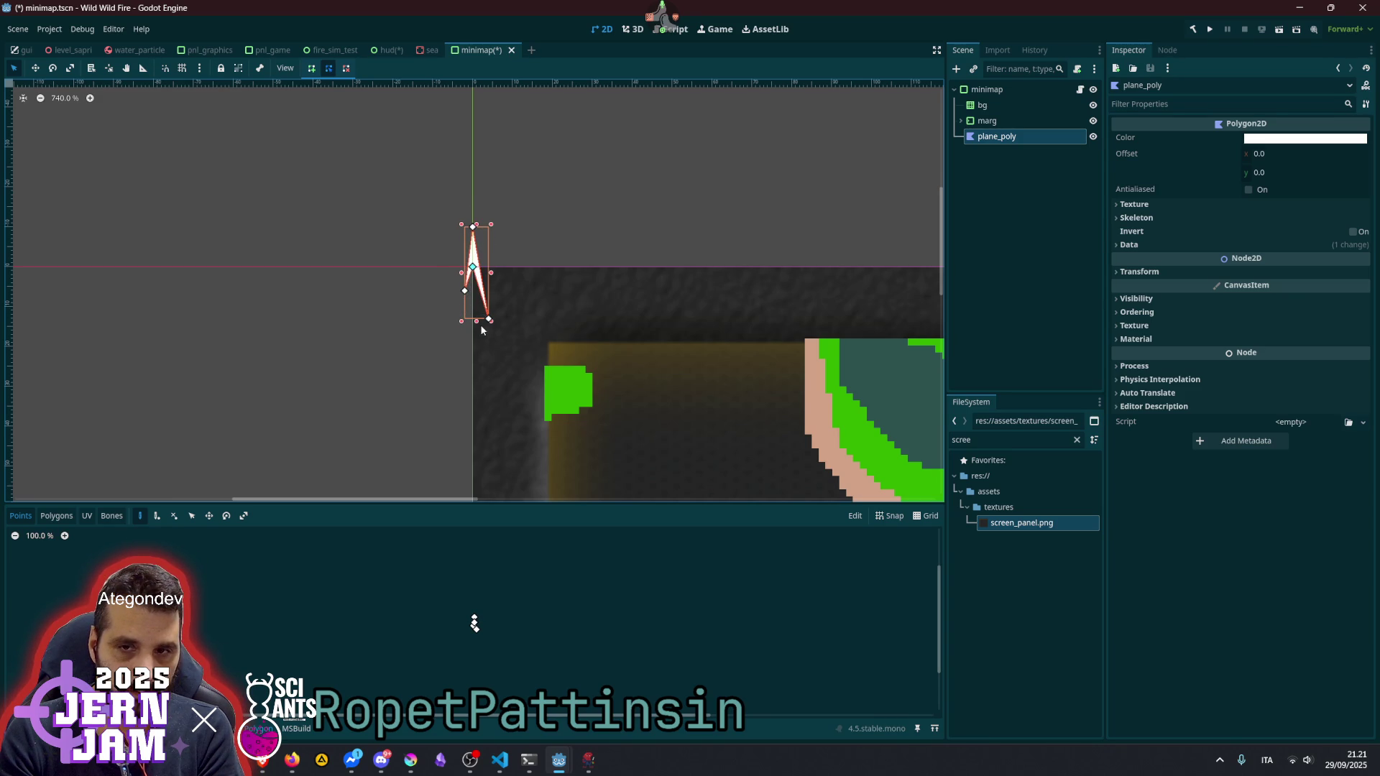
drag(489, 321, 480, 291)
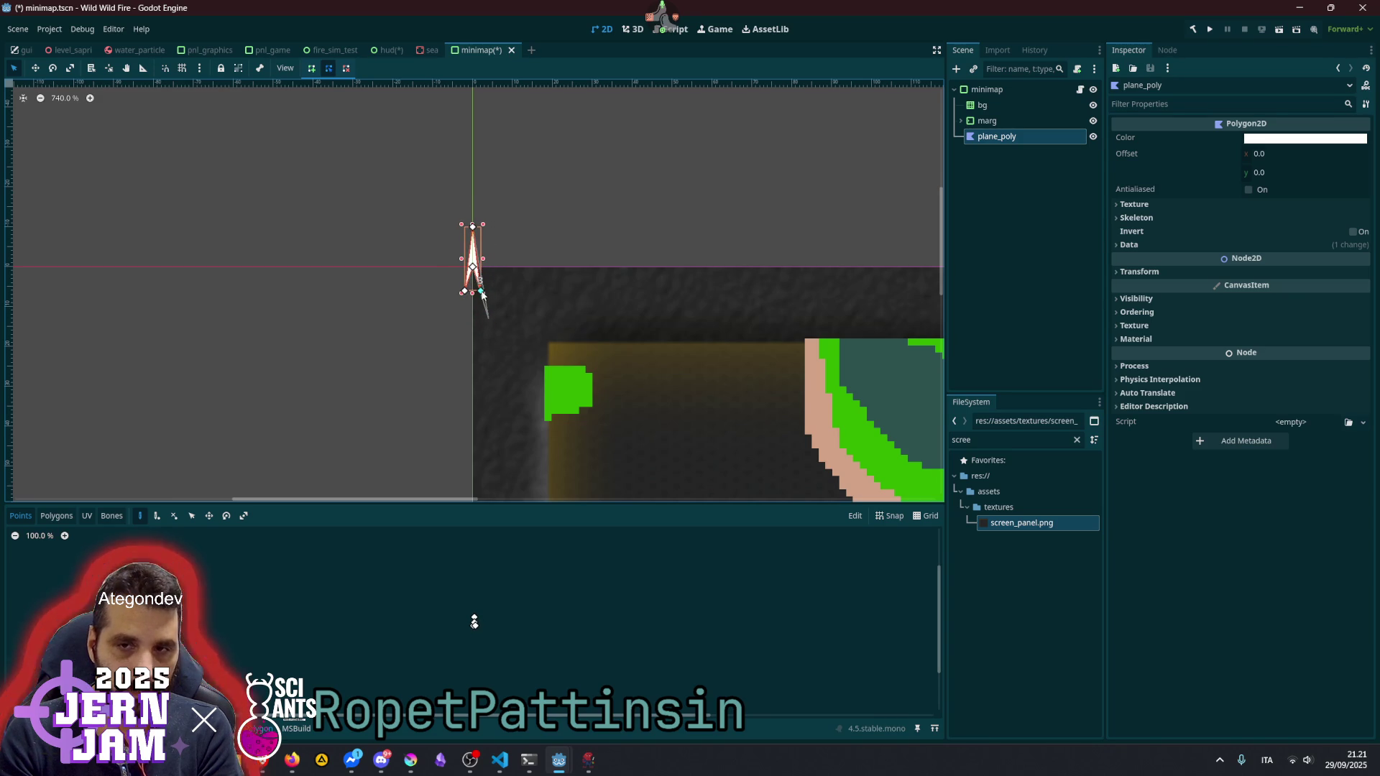
click(614, 215)
- Widen the arrow's bottom-right point outward
scroll(488, 270, up, 1)
scroll(487, 269, up, 5)
click(476, 297)
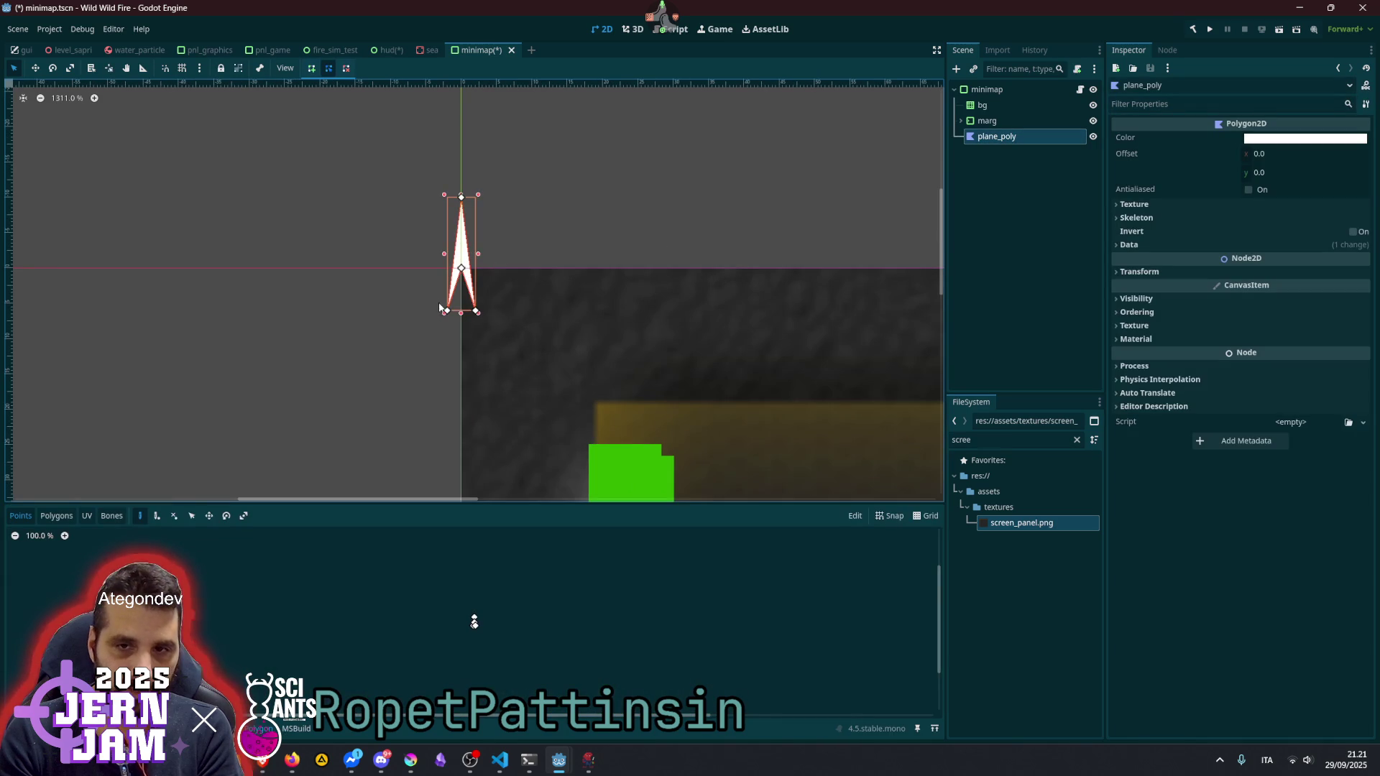
mouse_move(476, 311)
mouse_down()
mouse_move(491, 309)
mouse_move(490, 290)
mouse_move(437, 289)
mouse_up()
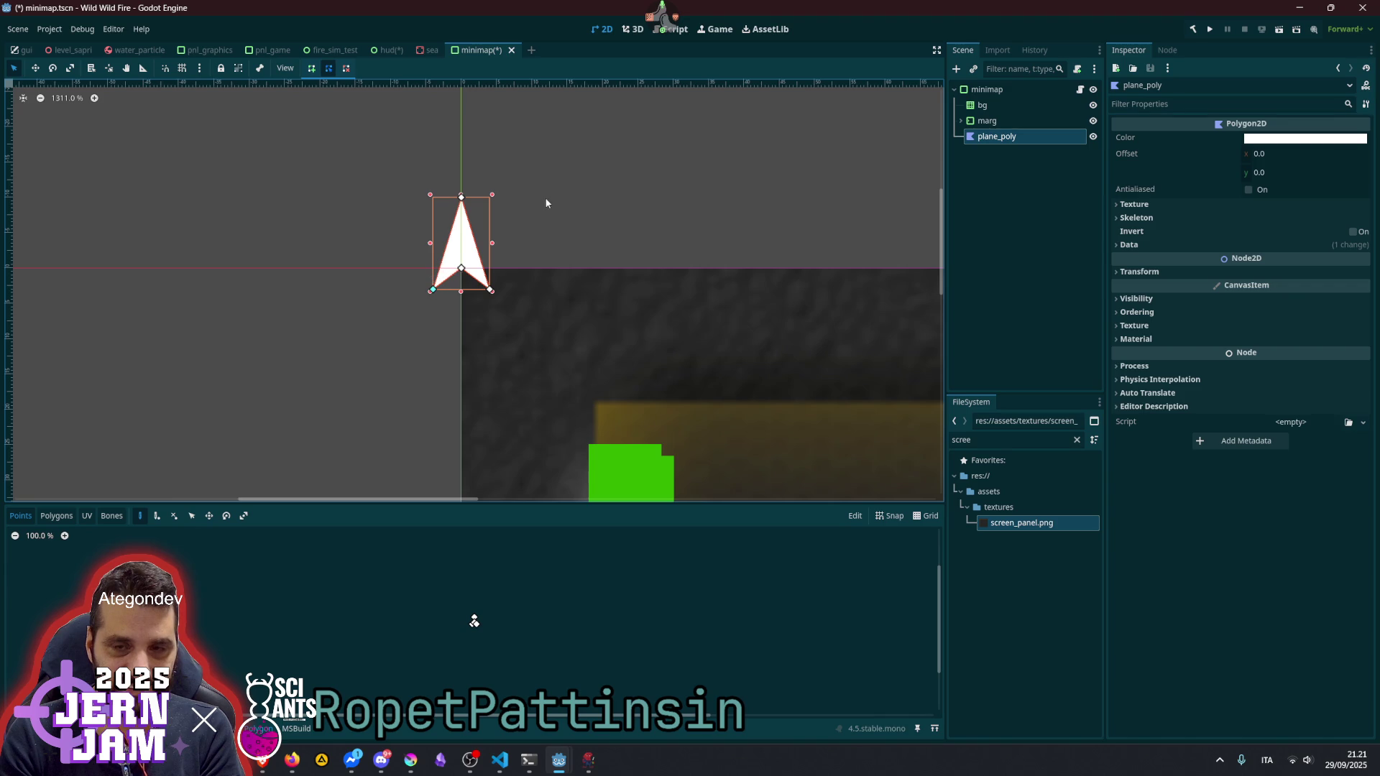
click(544, 199)
scroll(513, 236, down, 5)
click(513, 239)
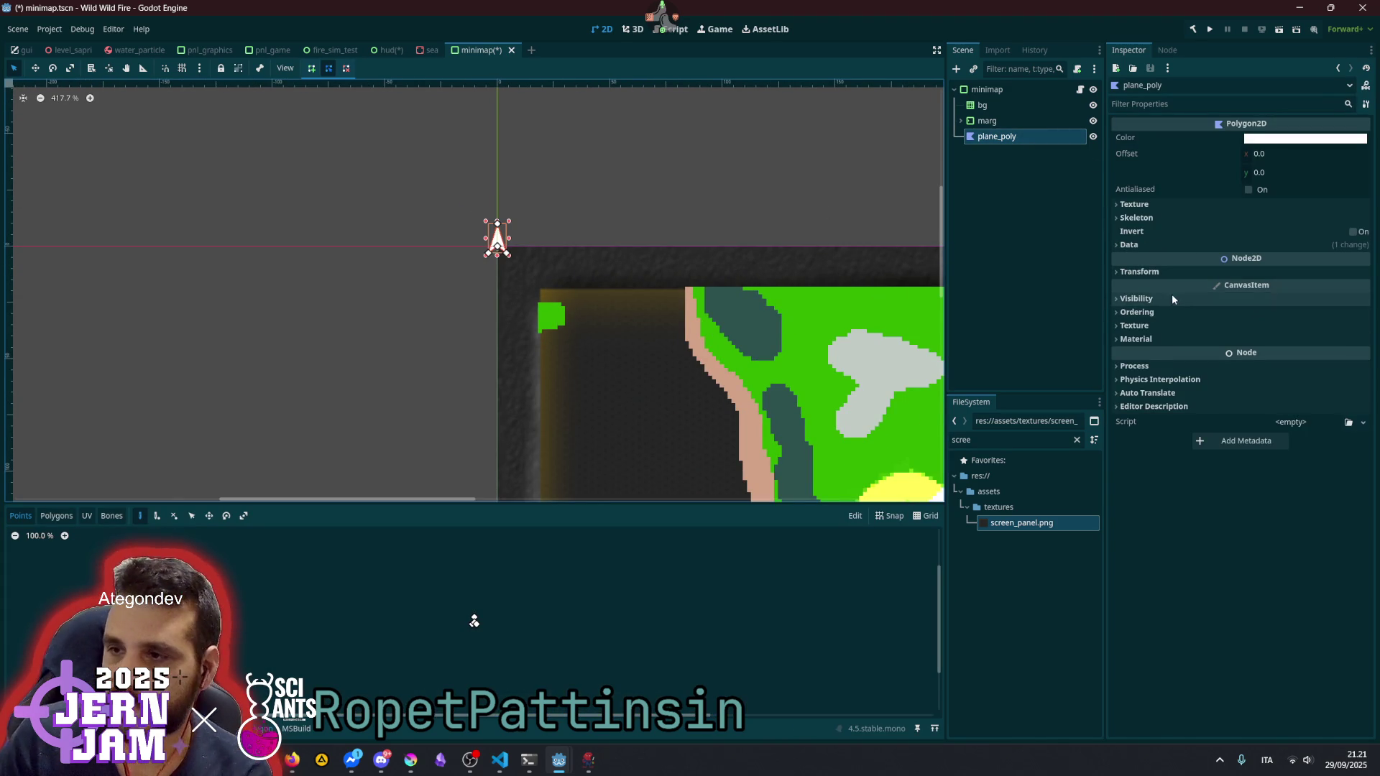
click(1302, 339)
- Give plane_poly a new CanvasItemMaterial with Blend Mode set to Add, keeping its colour white
click(1305, 350)
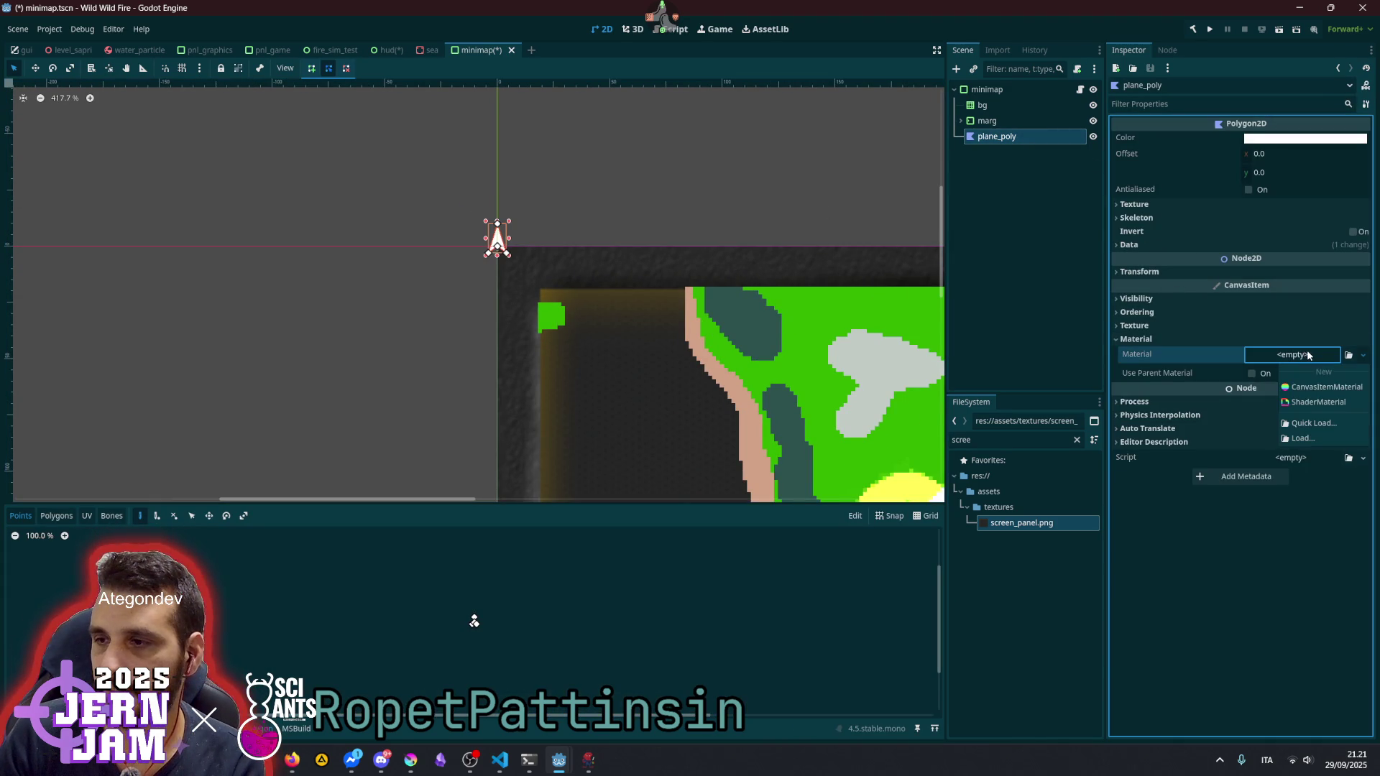
click(1317, 387)
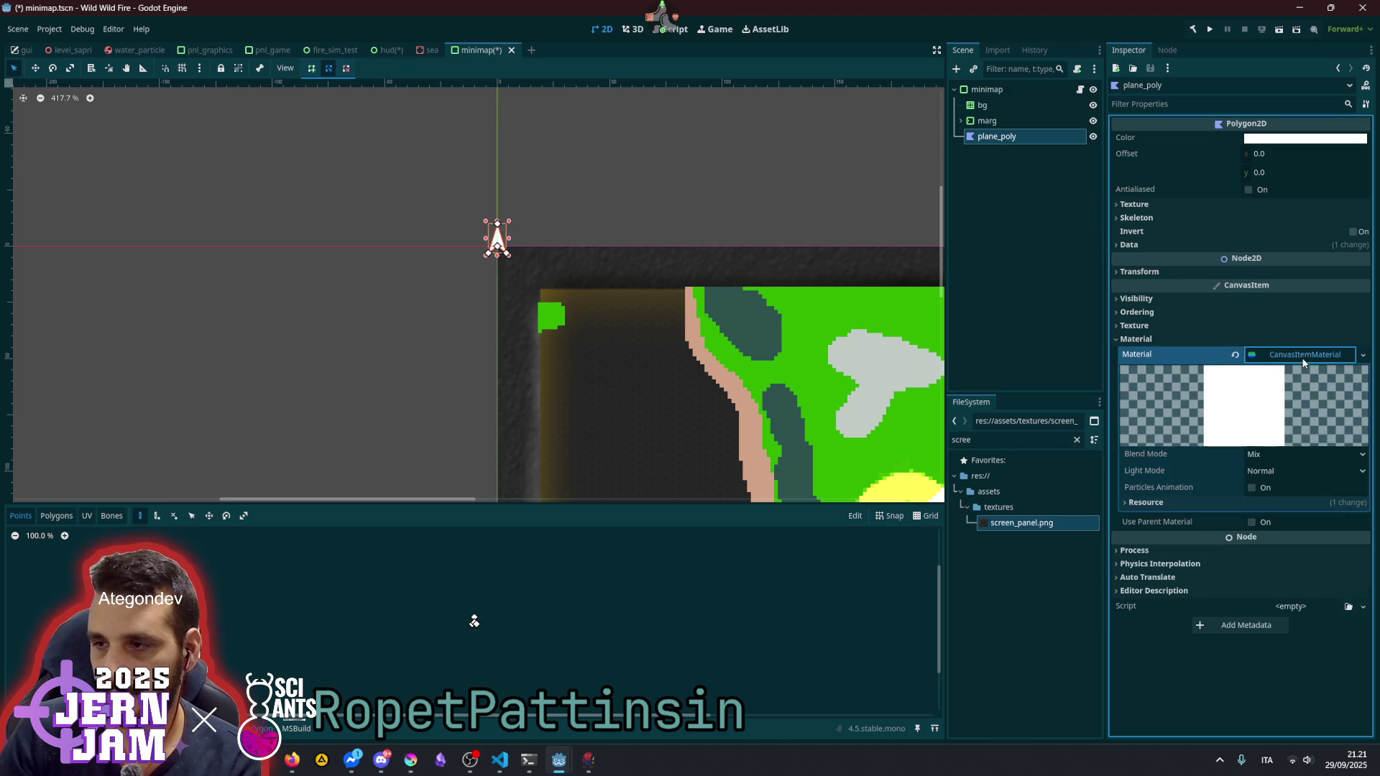
click(1274, 453)
click(1283, 487)
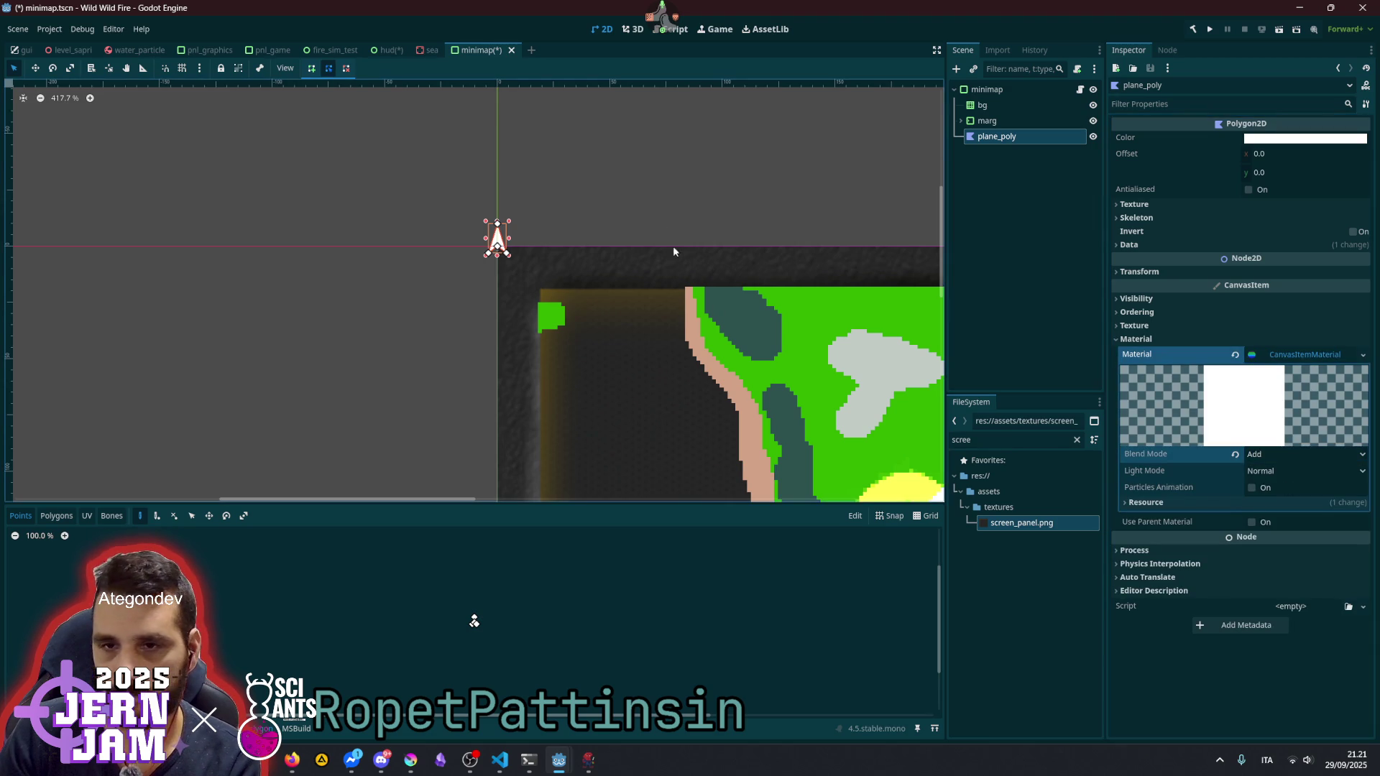
click(1302, 138)
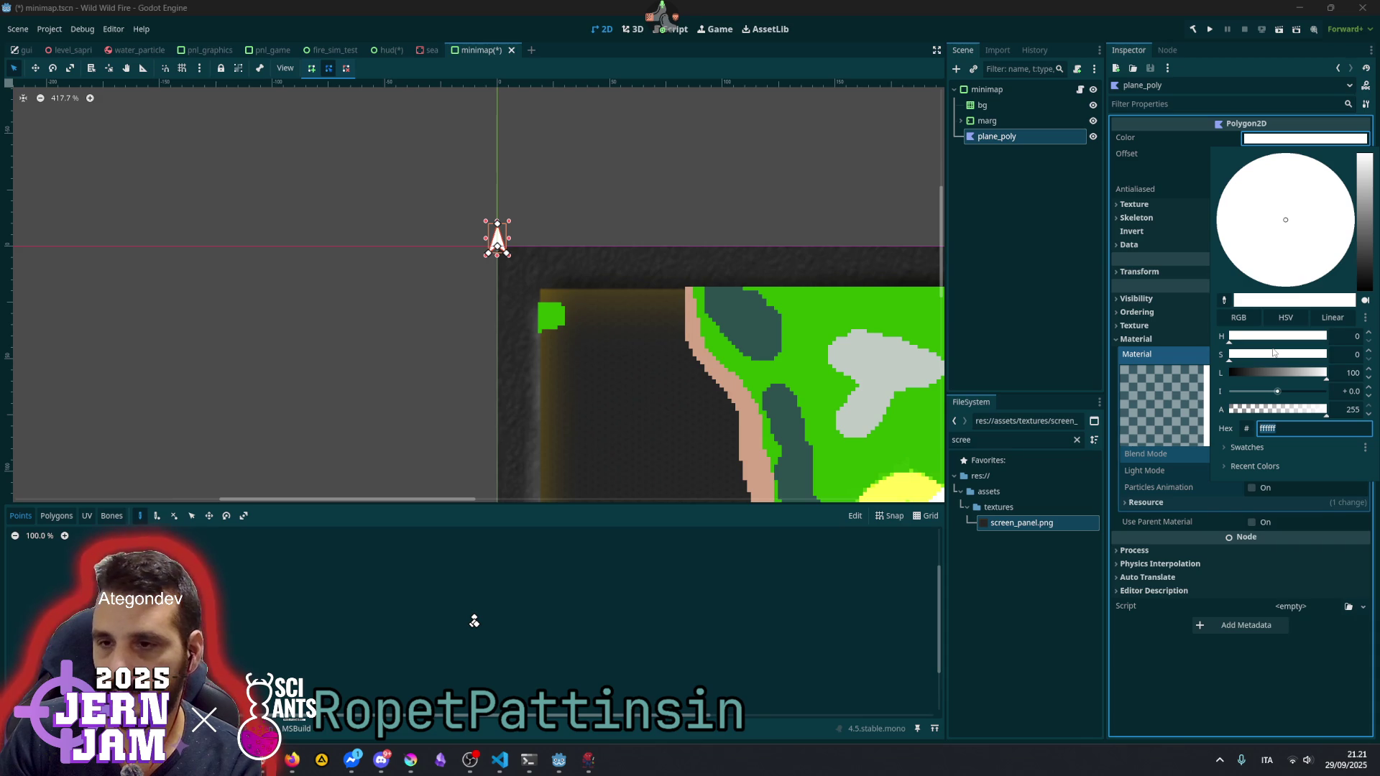
click(798, 327)
scroll(805, 395, down, 5)
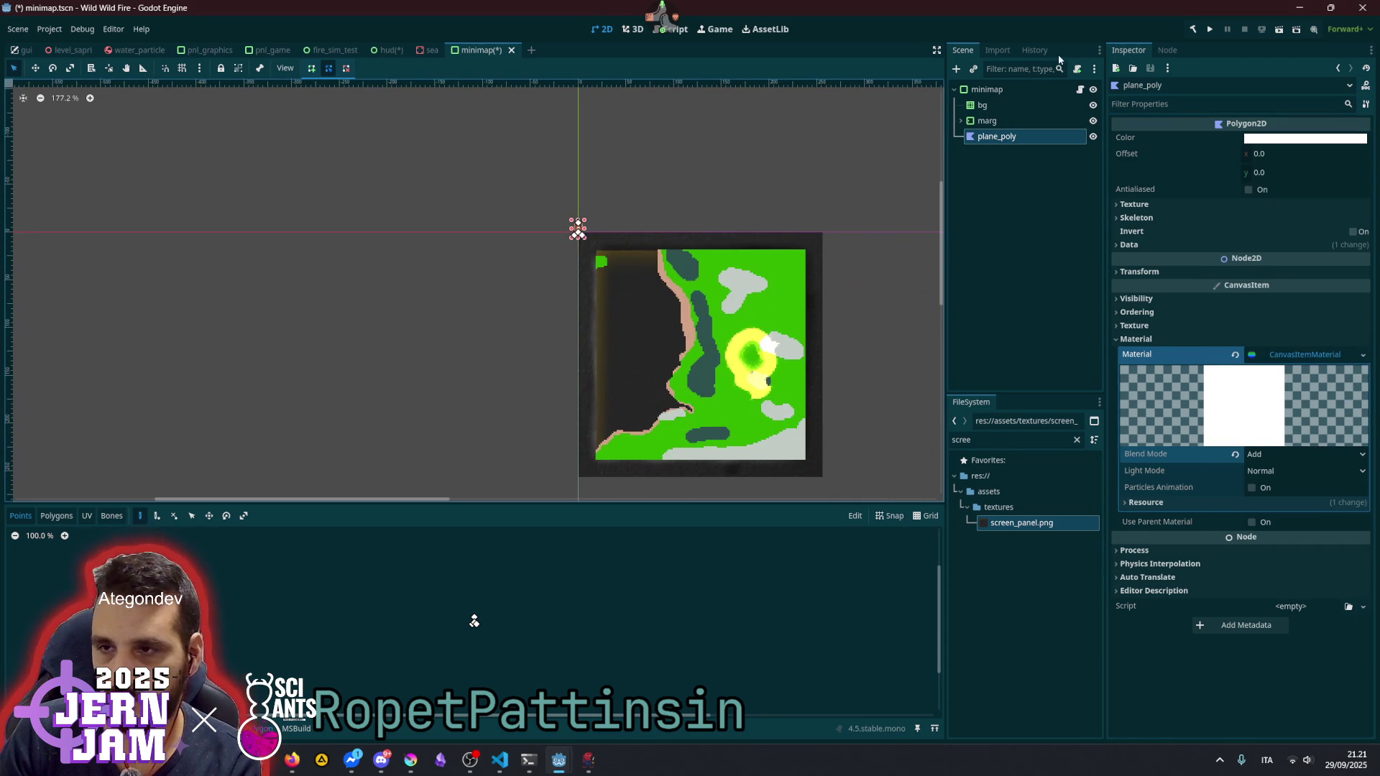
click(961, 121)
- Lower bg_map's Self Modulate alpha to about 55 (#ffffff3d) to dim the terrain
click(998, 152)
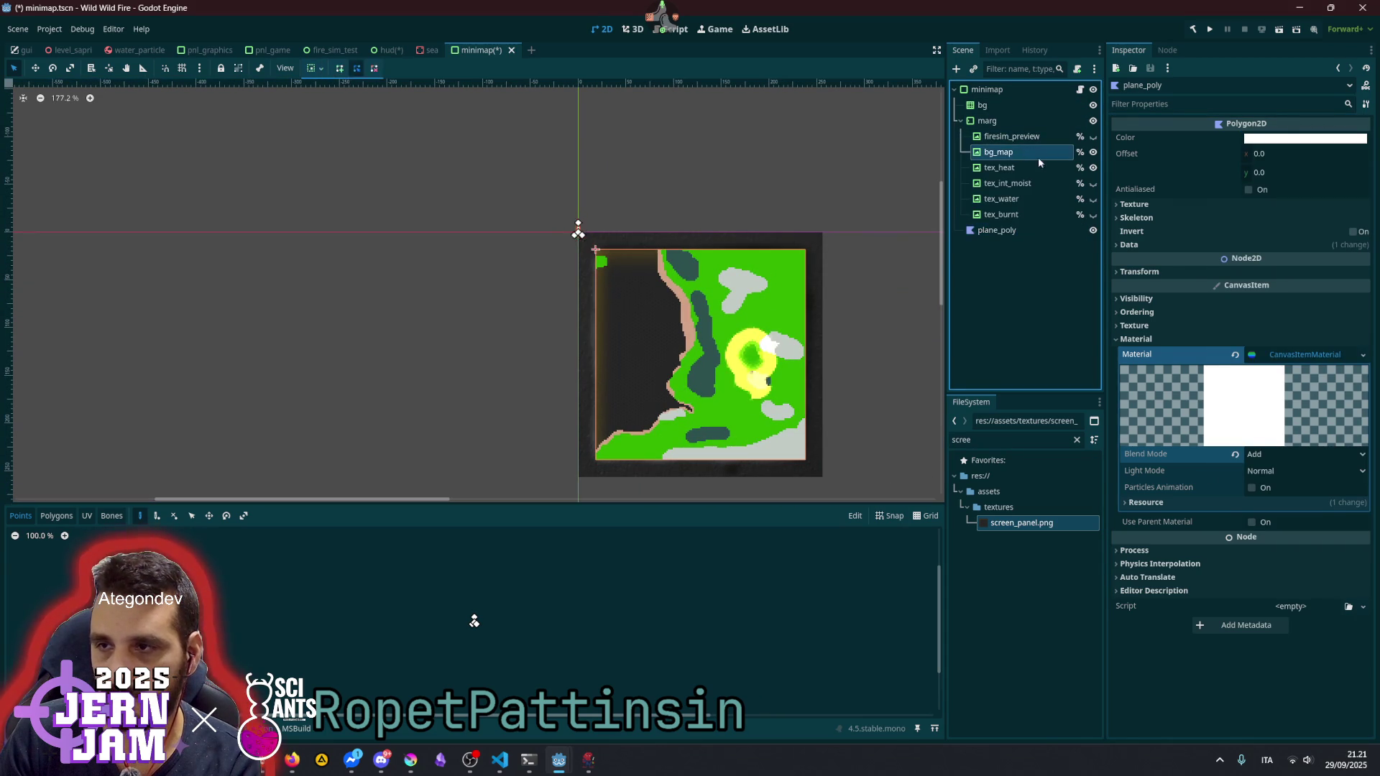
click(1171, 373)
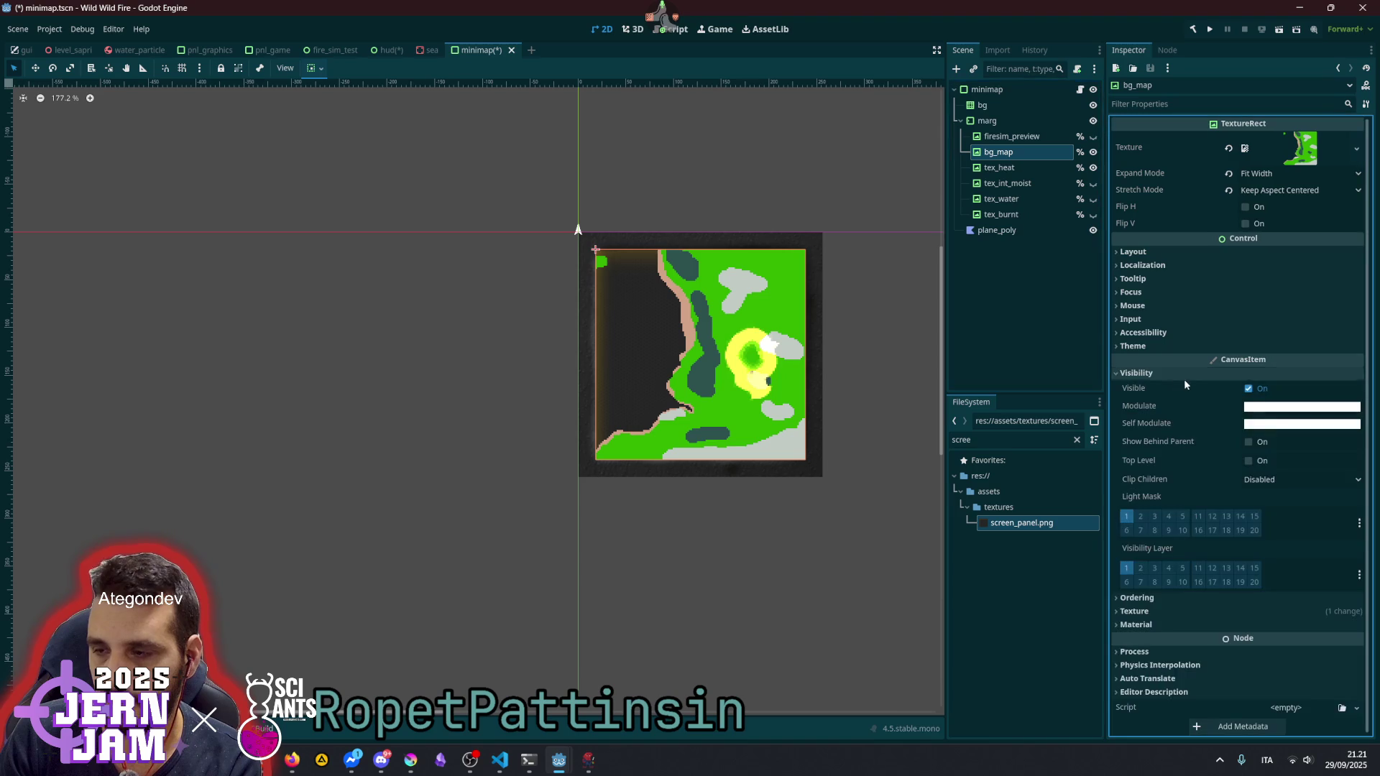
click(1265, 423)
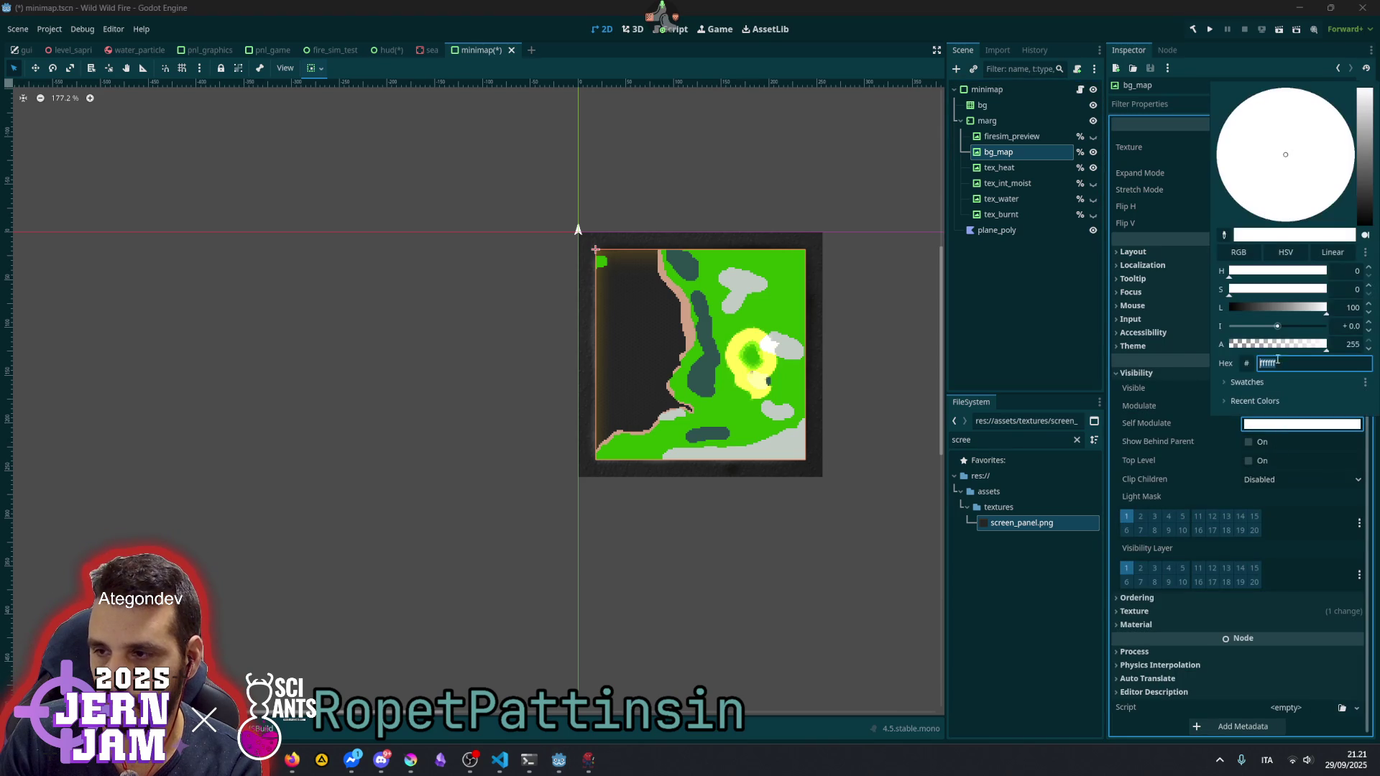
mouse_move(1270, 346)
mouse_down()
mouse_move(1231, 343)
mouse_move(1251, 343)
mouse_up()
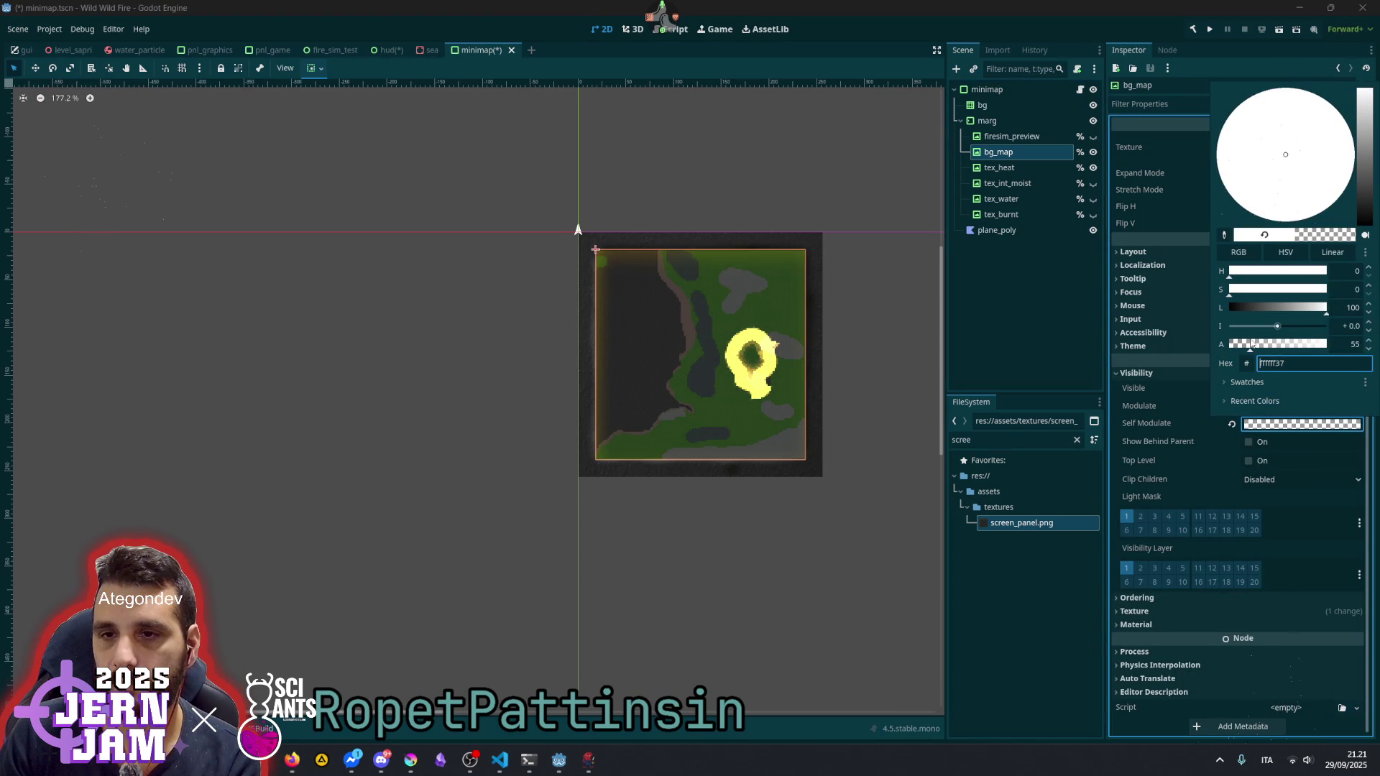
click(600, 216)
scroll(582, 229, up, 3)
scroll(582, 229, up, 2)
click(997, 231)
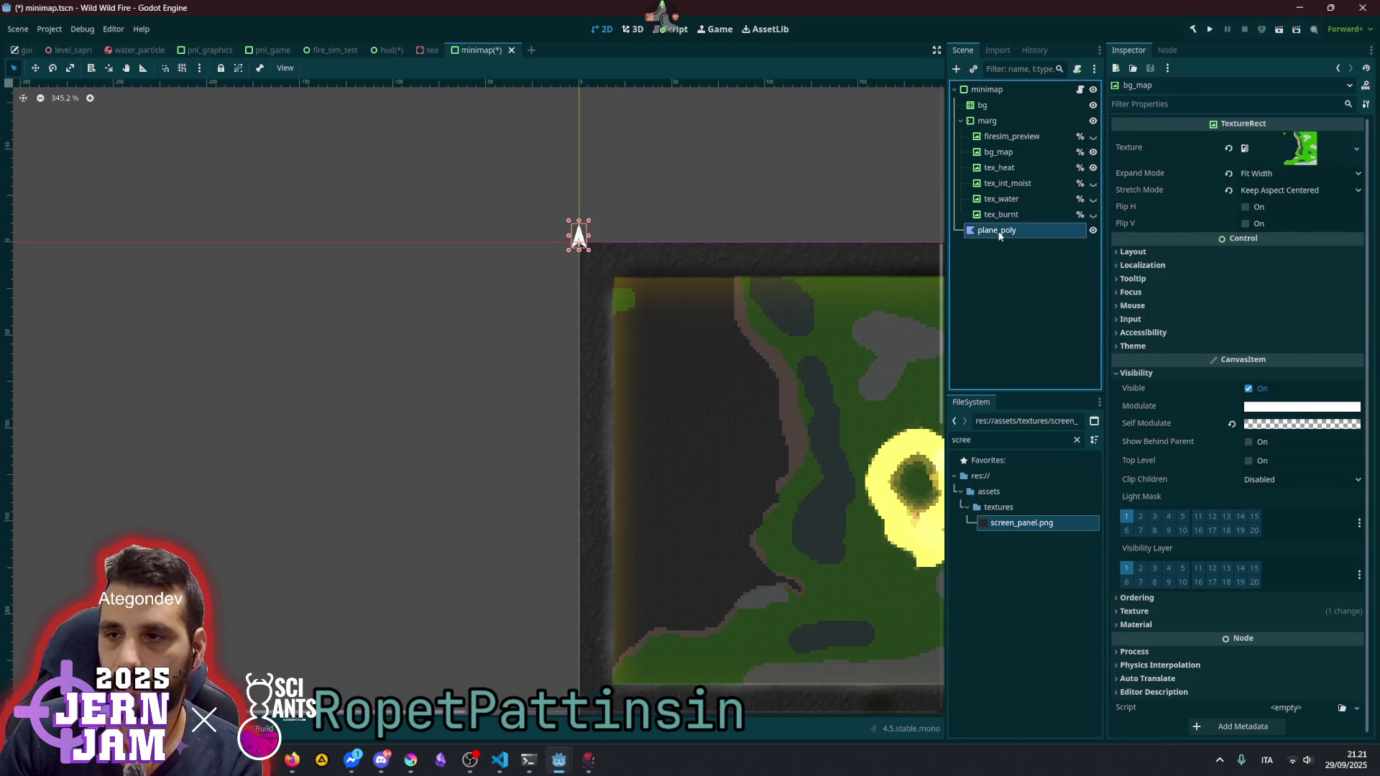
- Adjust the arrow's notch, tip and bottom-left vertices into an arrowhead shape
scroll(550, 271, up, 17)
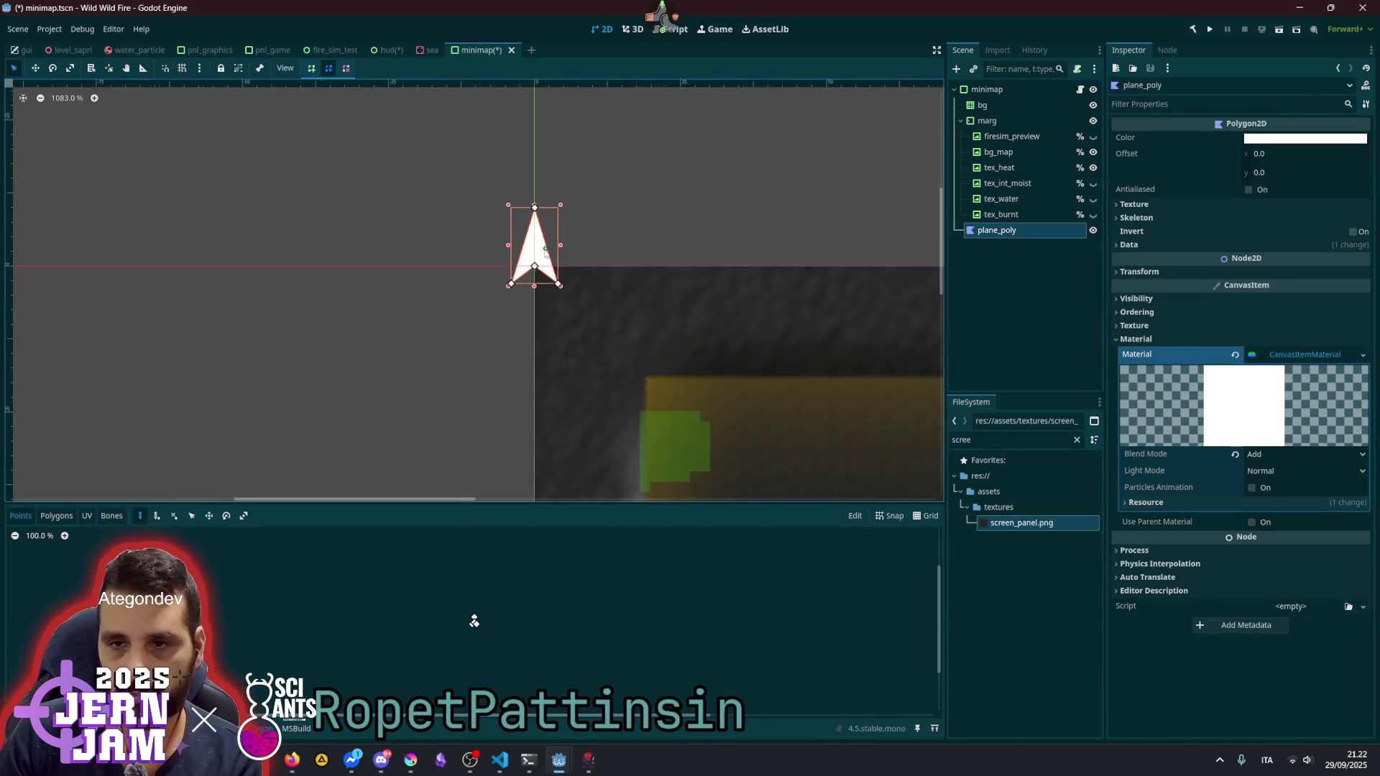
drag(549, 271, 550, 283)
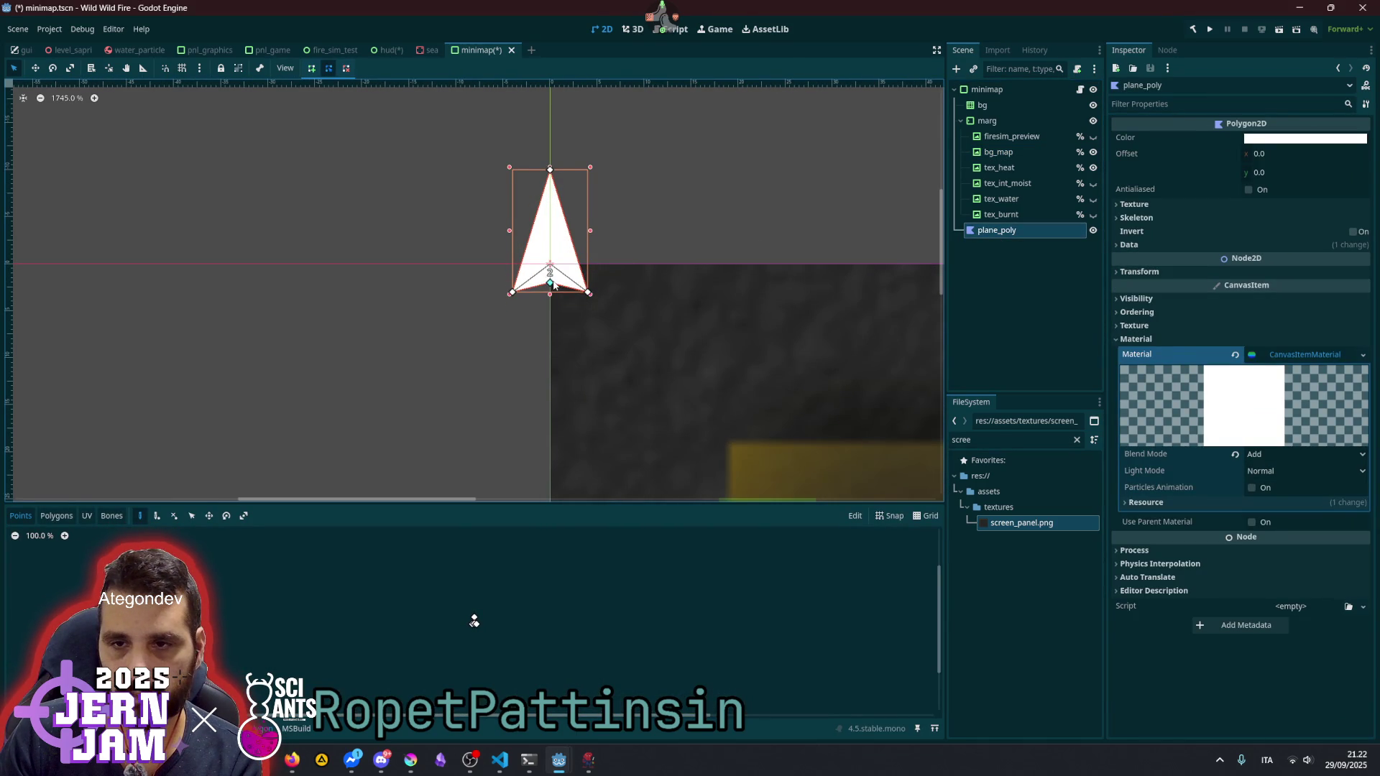
drag(549, 170, 551, 228)
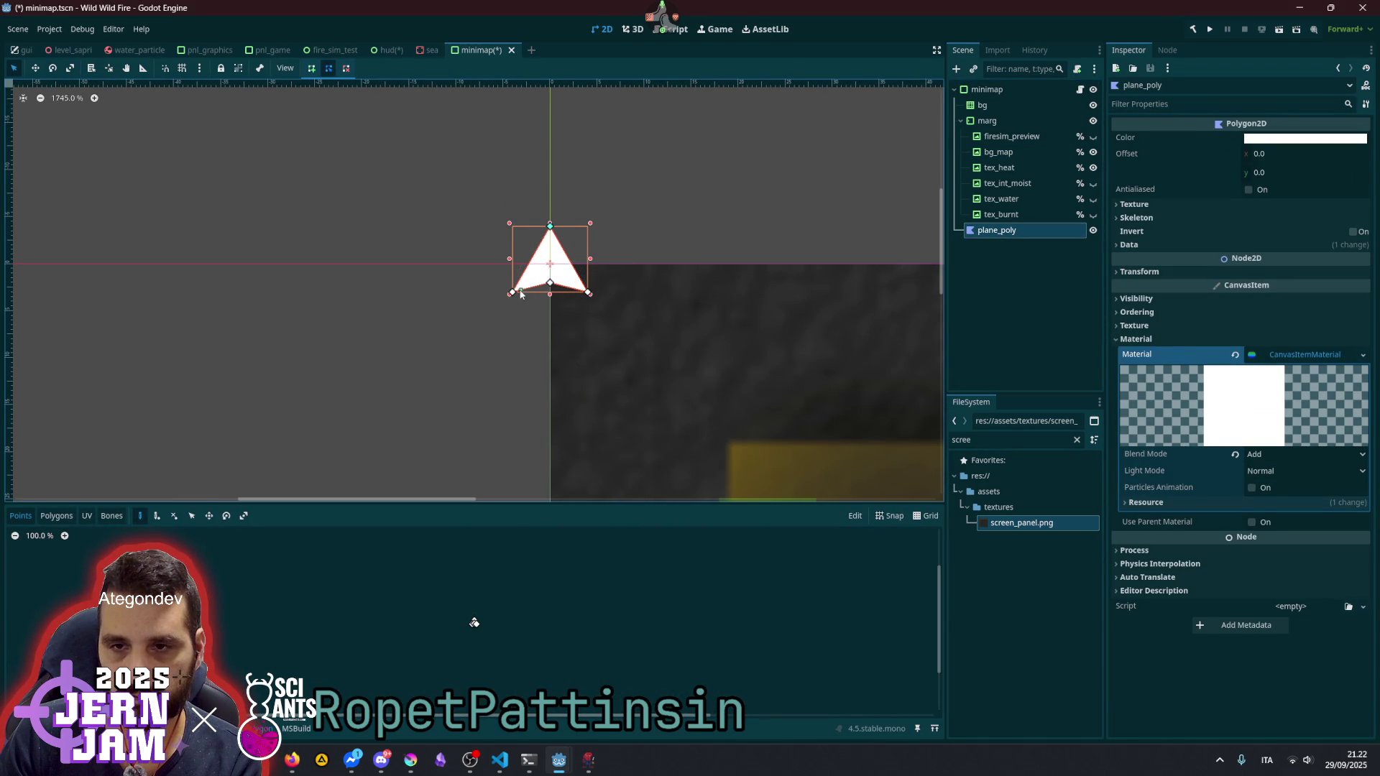
mouse_move(515, 294)
mouse_down()
mouse_move(589, 303)
mouse_move(512, 311)
mouse_move(548, 289)
mouse_move(588, 321)
mouse_move(514, 325)
mouse_up()
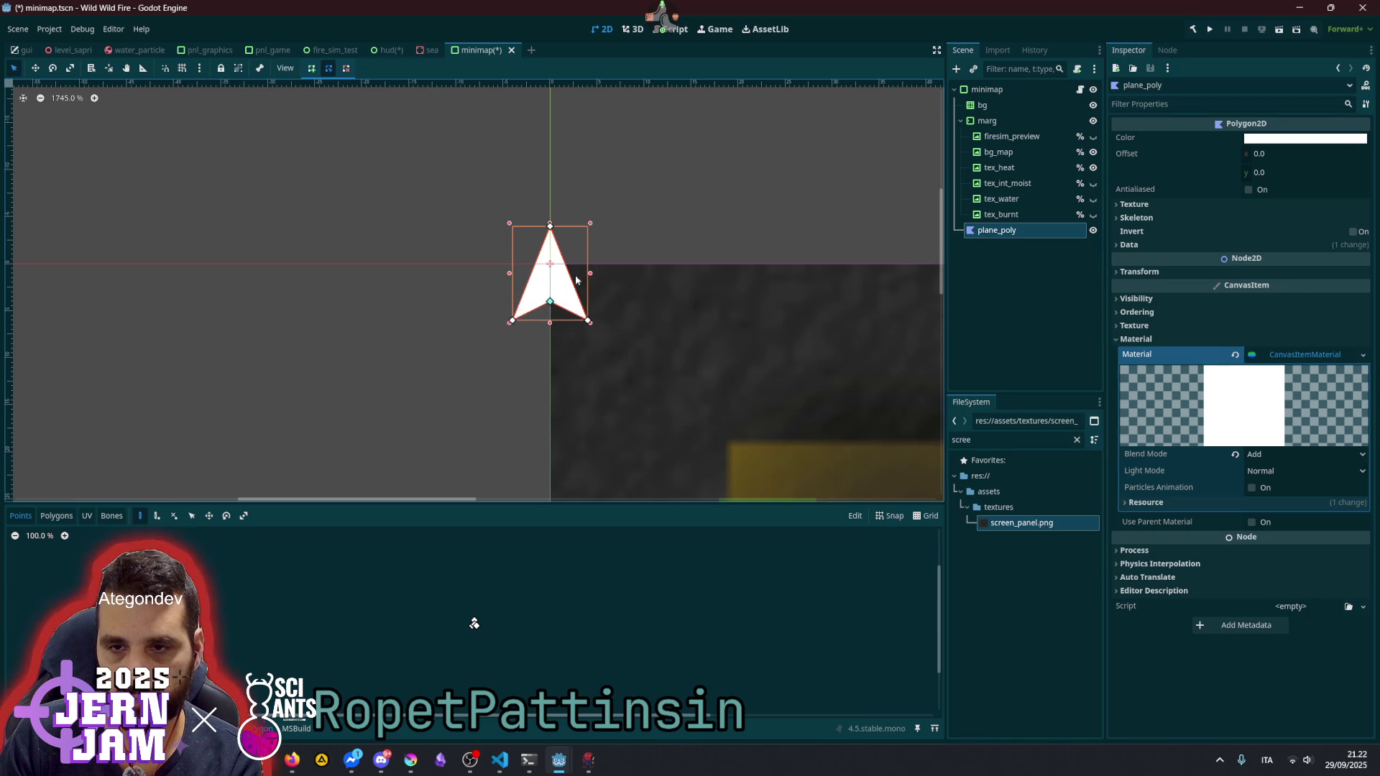
click(668, 191)
scroll(666, 192, down, 3)
scroll(657, 193, up, 2)
scroll(603, 237, up, 4)
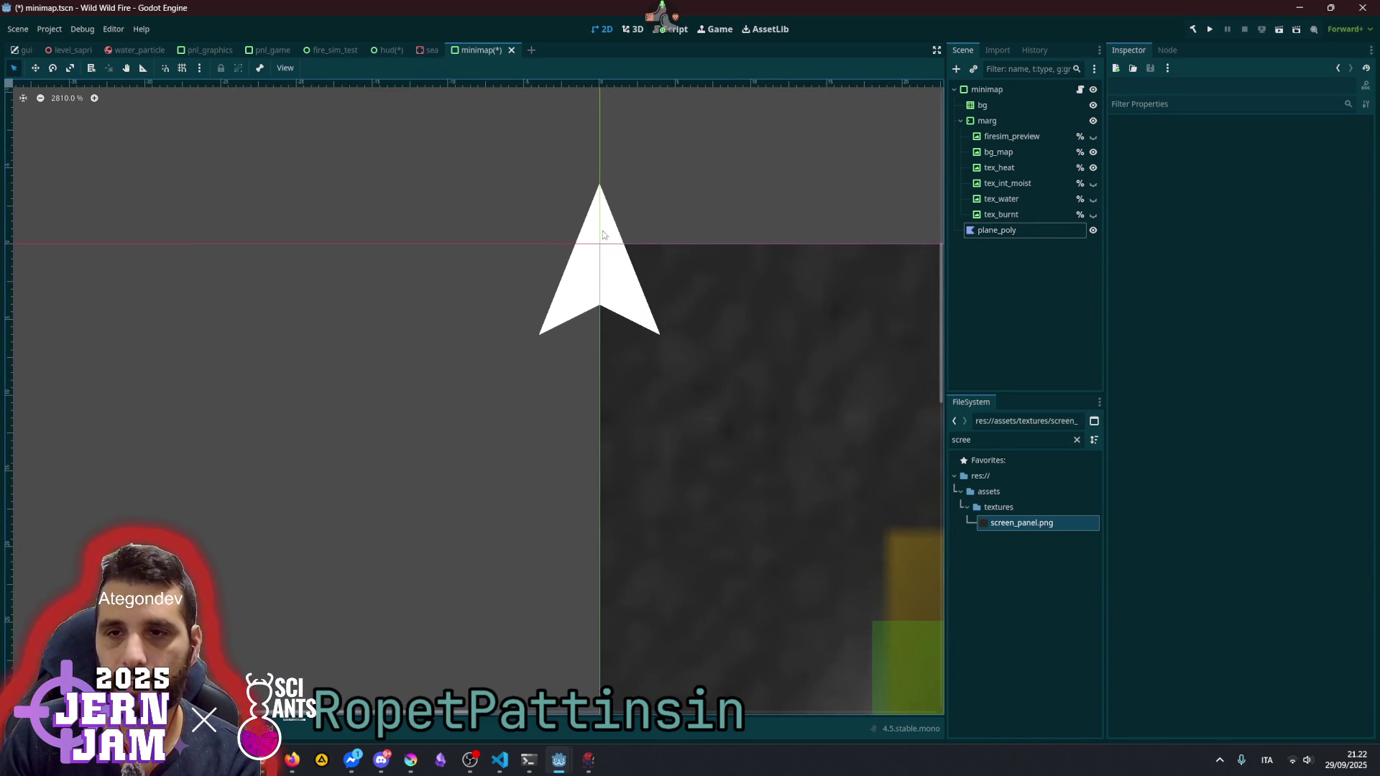
- Pull the arrow's tip vertex higher to lengthen it
click(603, 184)
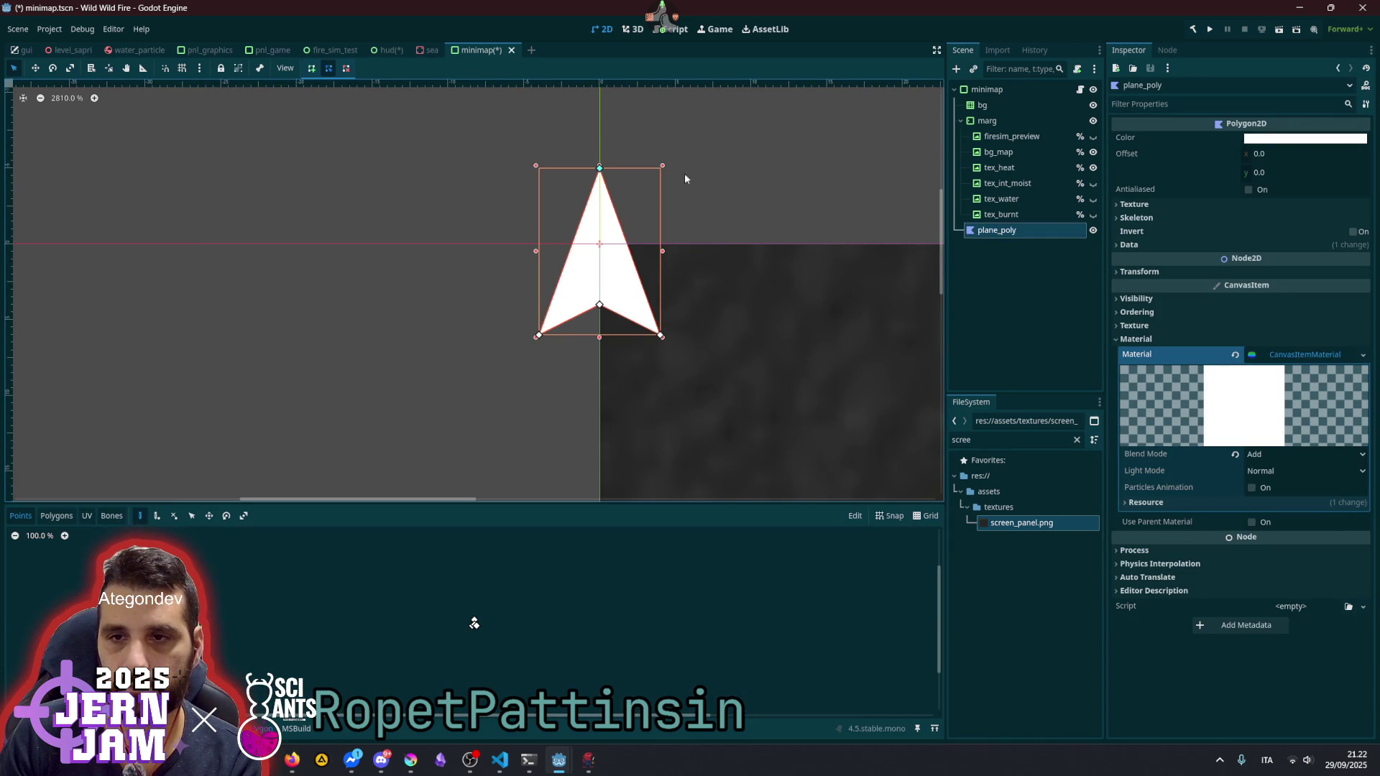
click(639, 258)
click(596, 196)
drag(600, 170, 599, 155)
key(Escape)
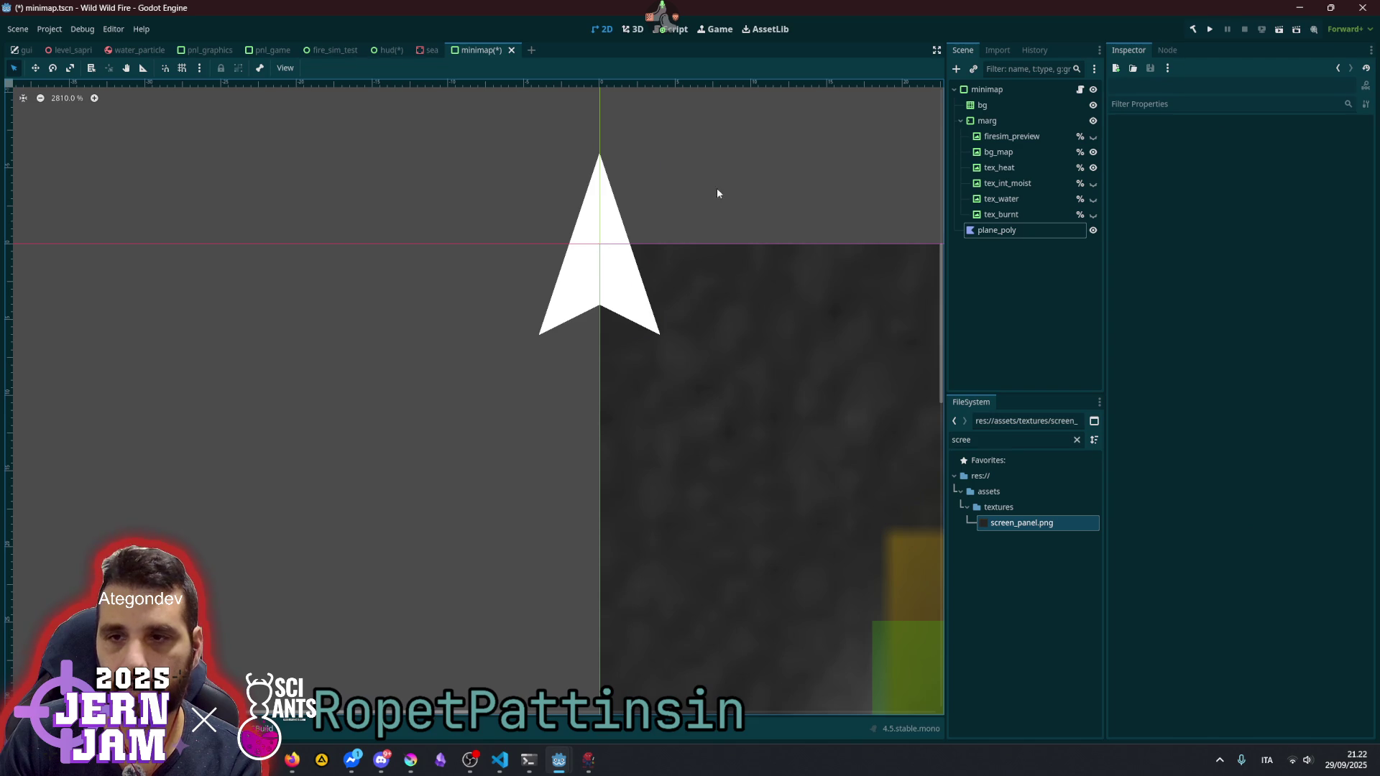
- Move plane_poly with the Move tool onto the map's left side, left of the heat spot
click(992, 230)
scroll(672, 239, down, 9)
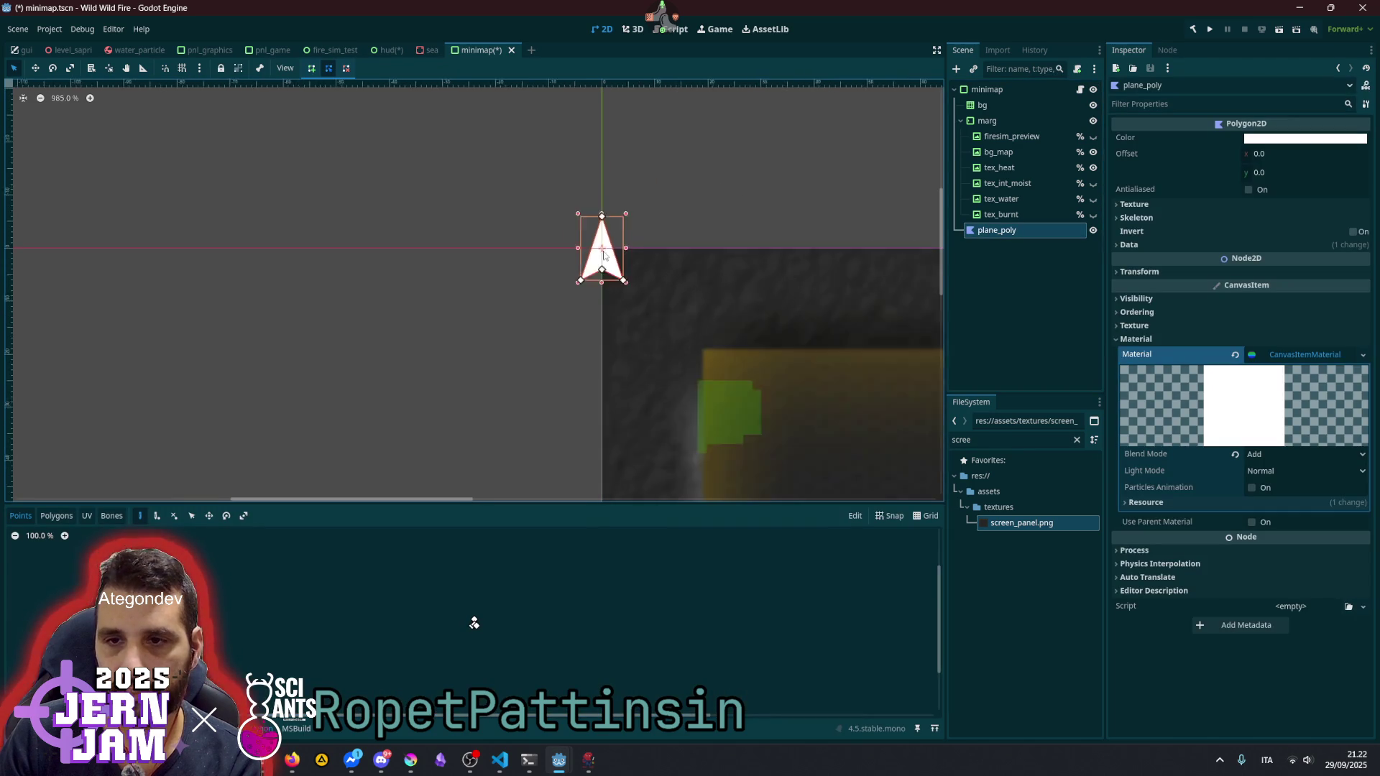
scroll(730, 230, down, 3)
scroll(714, 209, right, 3)
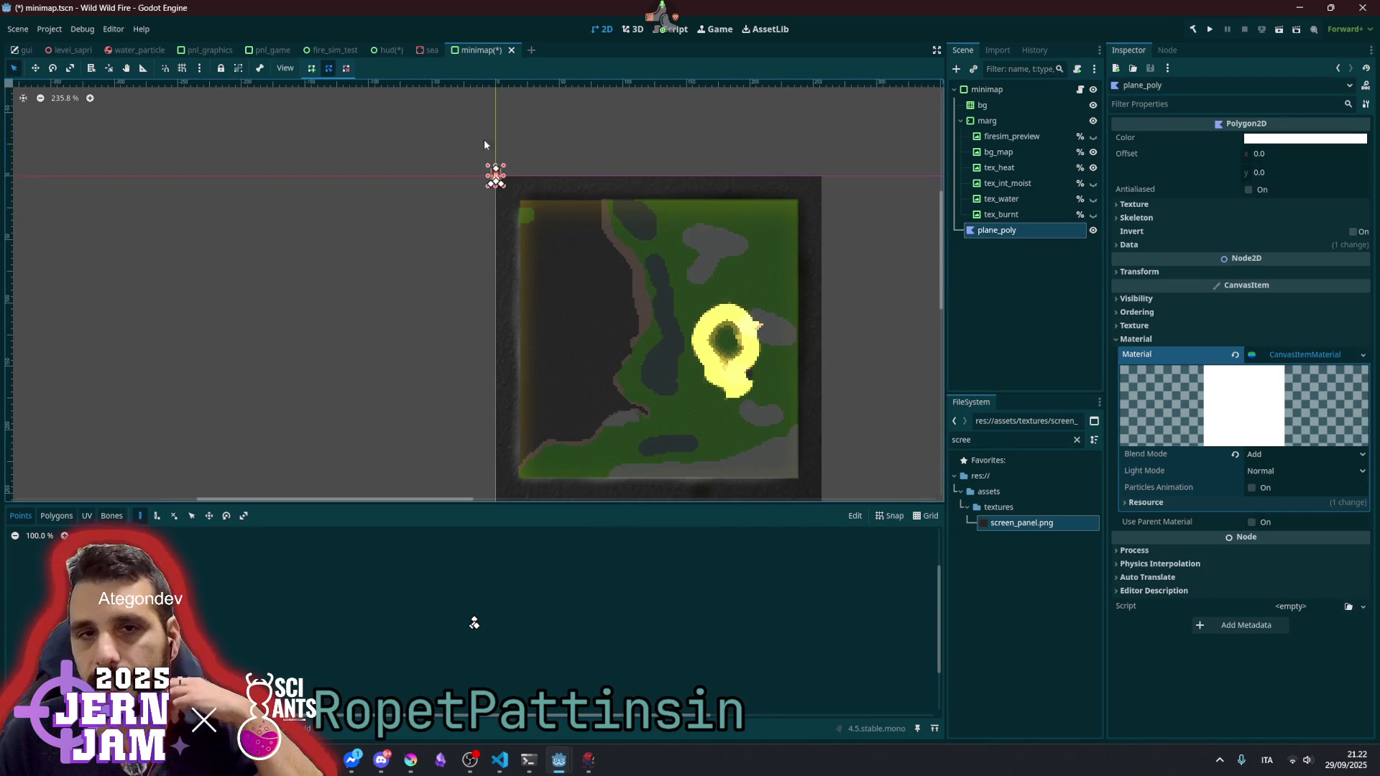
click(35, 68)
scroll(536, 179, up, 4)
mouse_move(536, 179)
mouse_down()
mouse_move(674, 274)
mouse_move(734, 363)
mouse_move(748, 360)
mouse_up()
key(Escape)
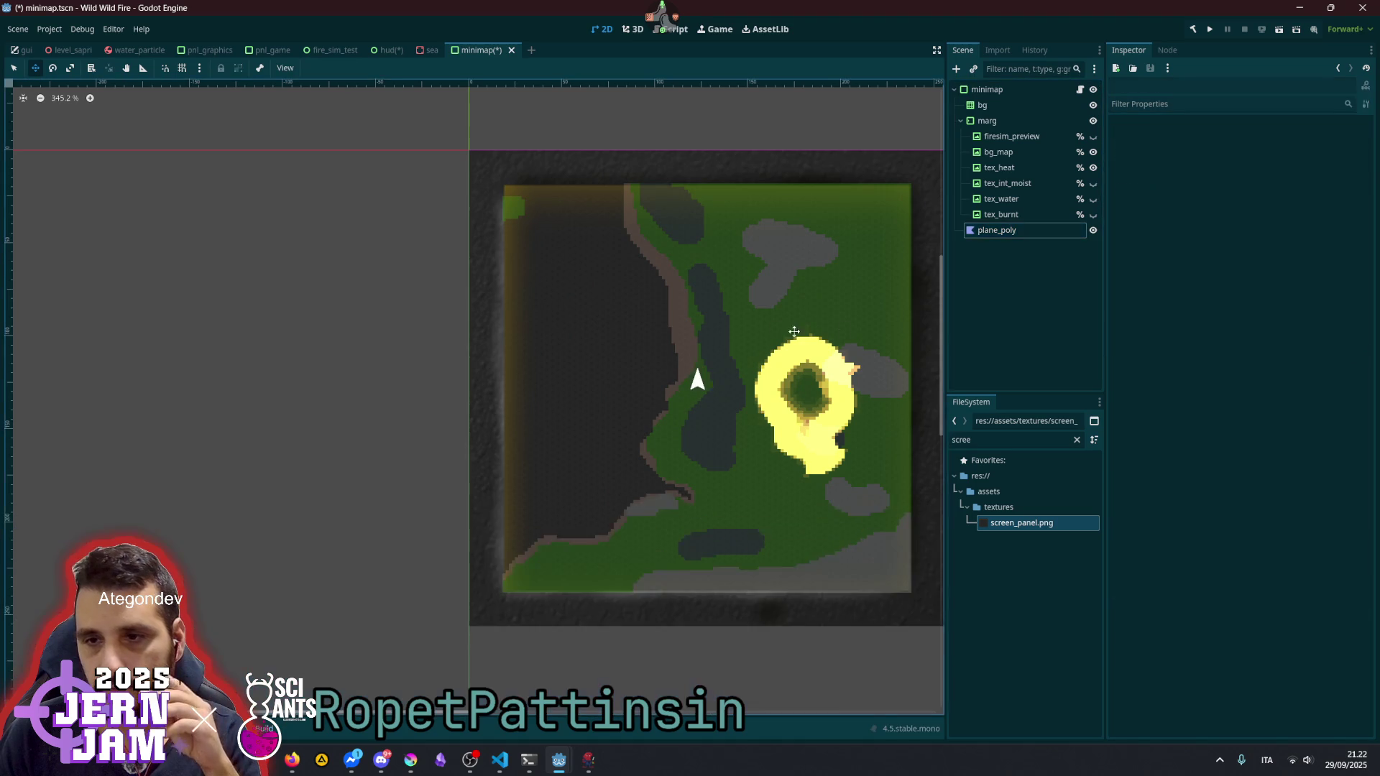
scroll(758, 348, down, 3)
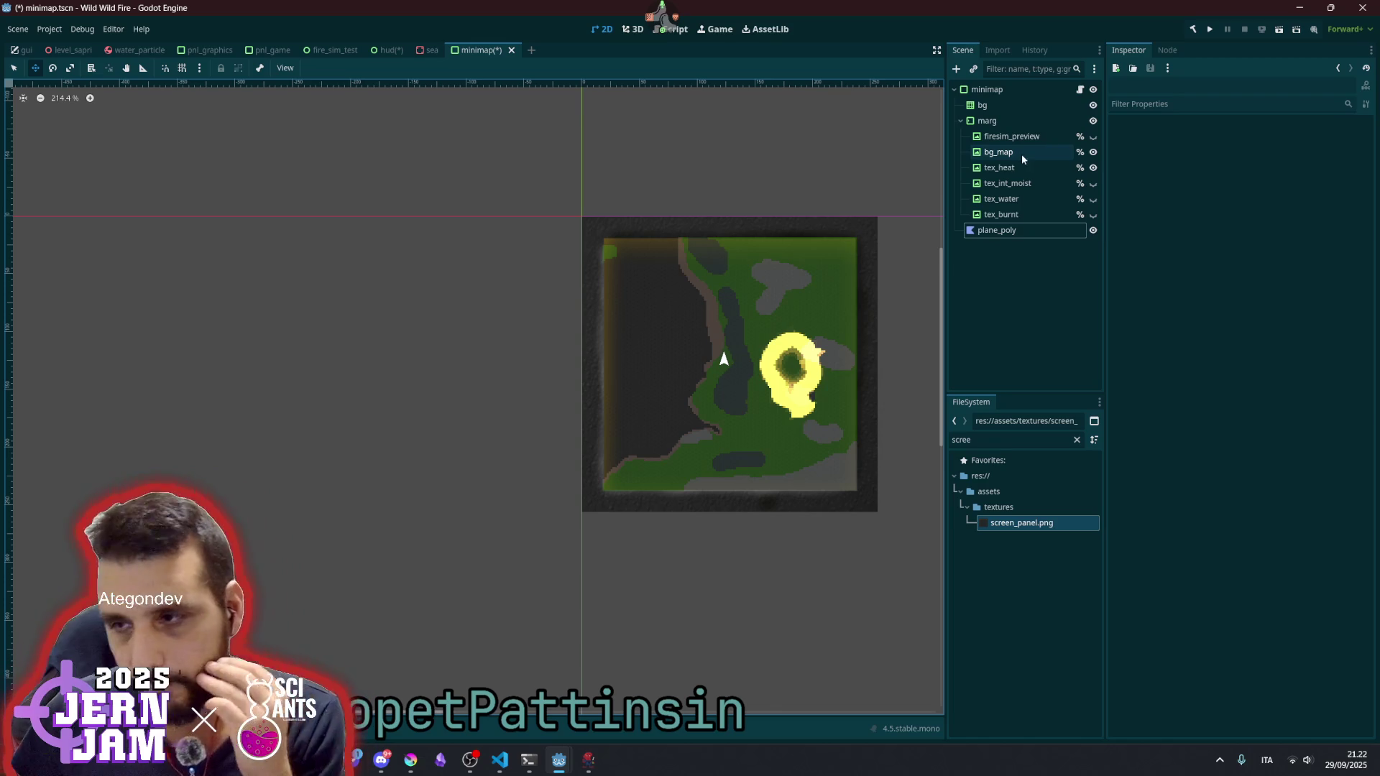
- Add a Control node under marg and name it icons
click(998, 120)
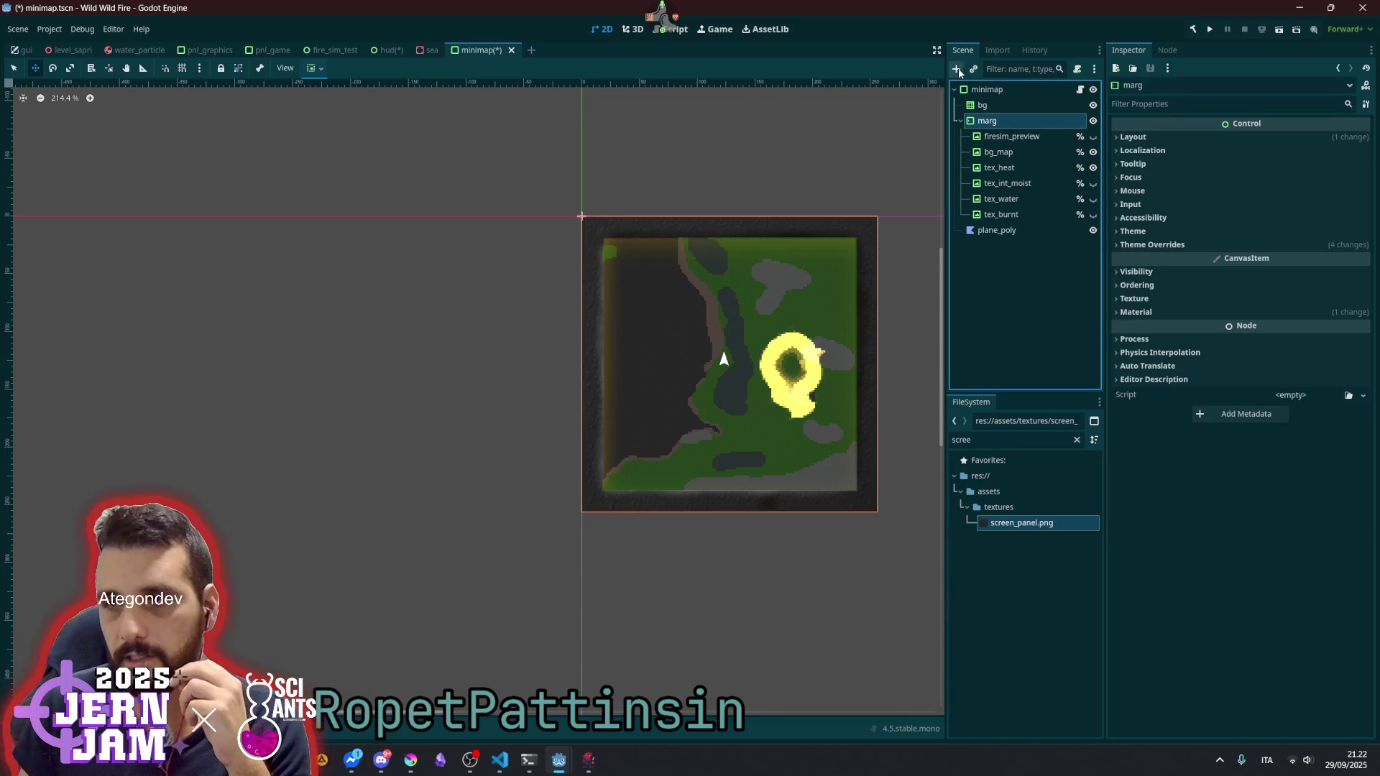
click(956, 69)
text(controlo)
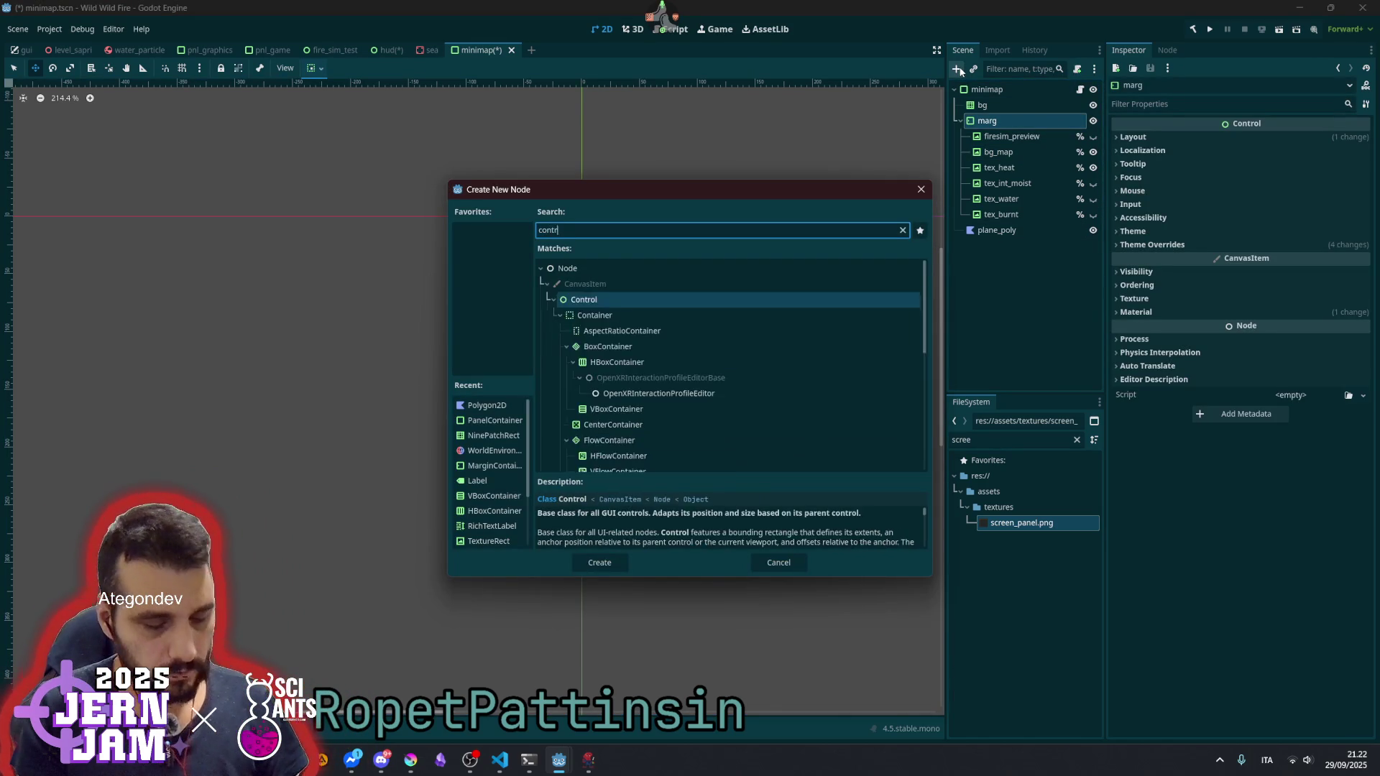
key(BackSpace)
key(Return)
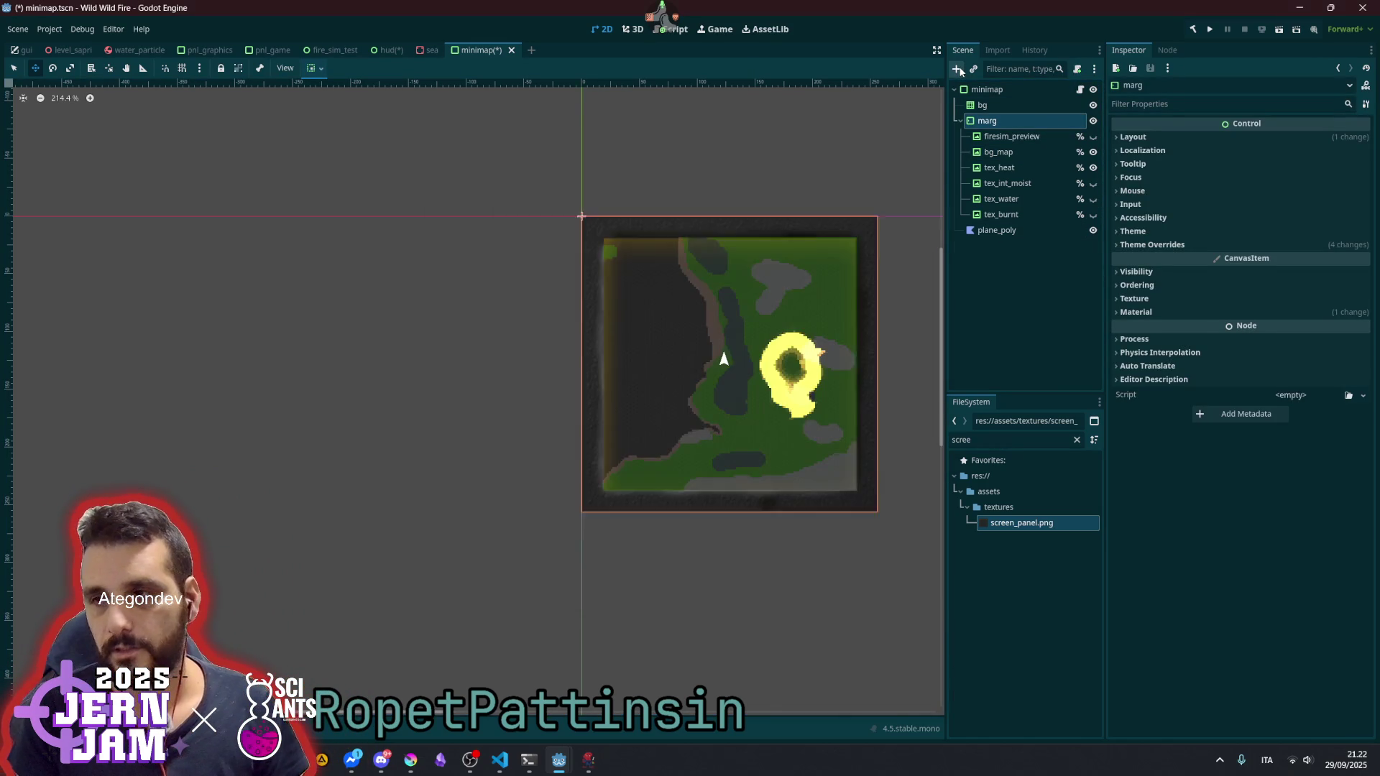
double_click(1011, 229)
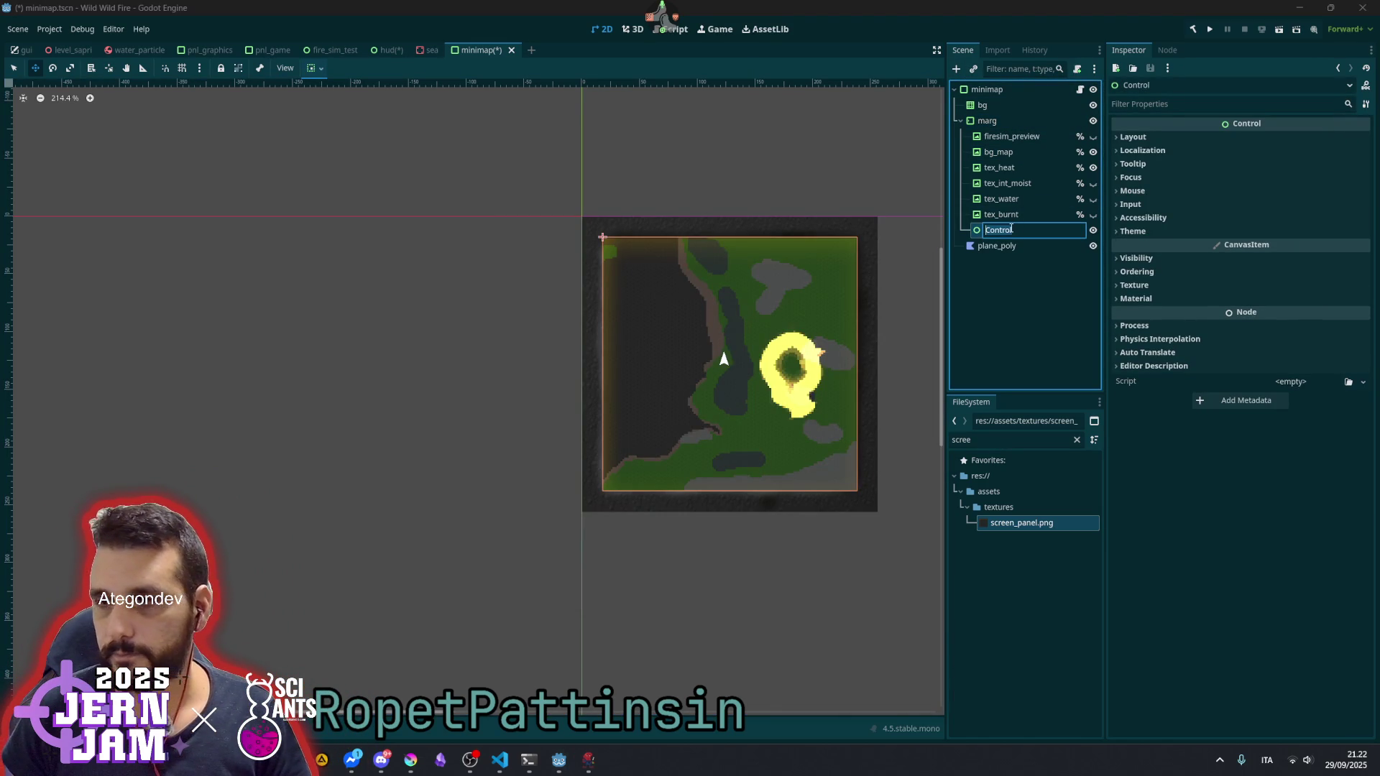
key(BackSpace)
text(icons)
key(Return)
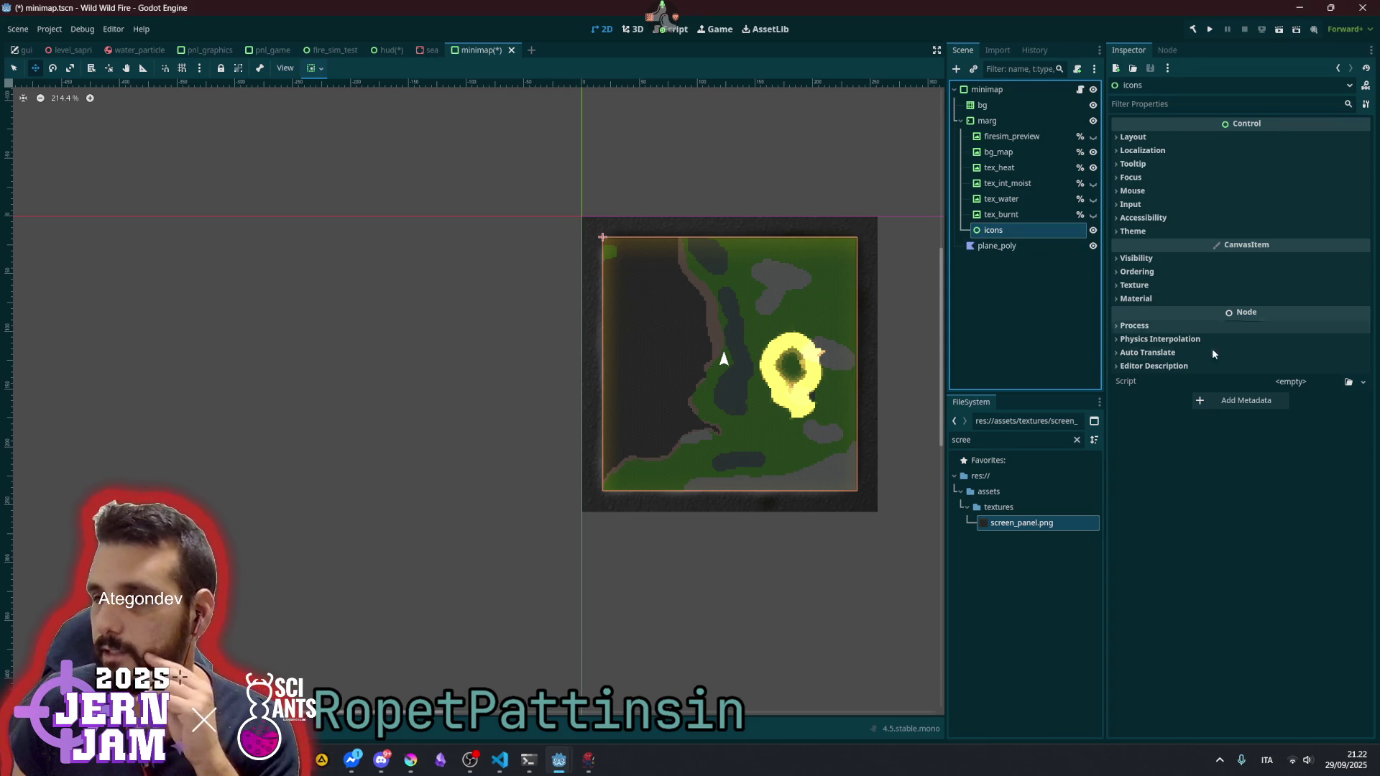
- Set icons' Visibility > Clip Children to Clip Only
click(1202, 260)
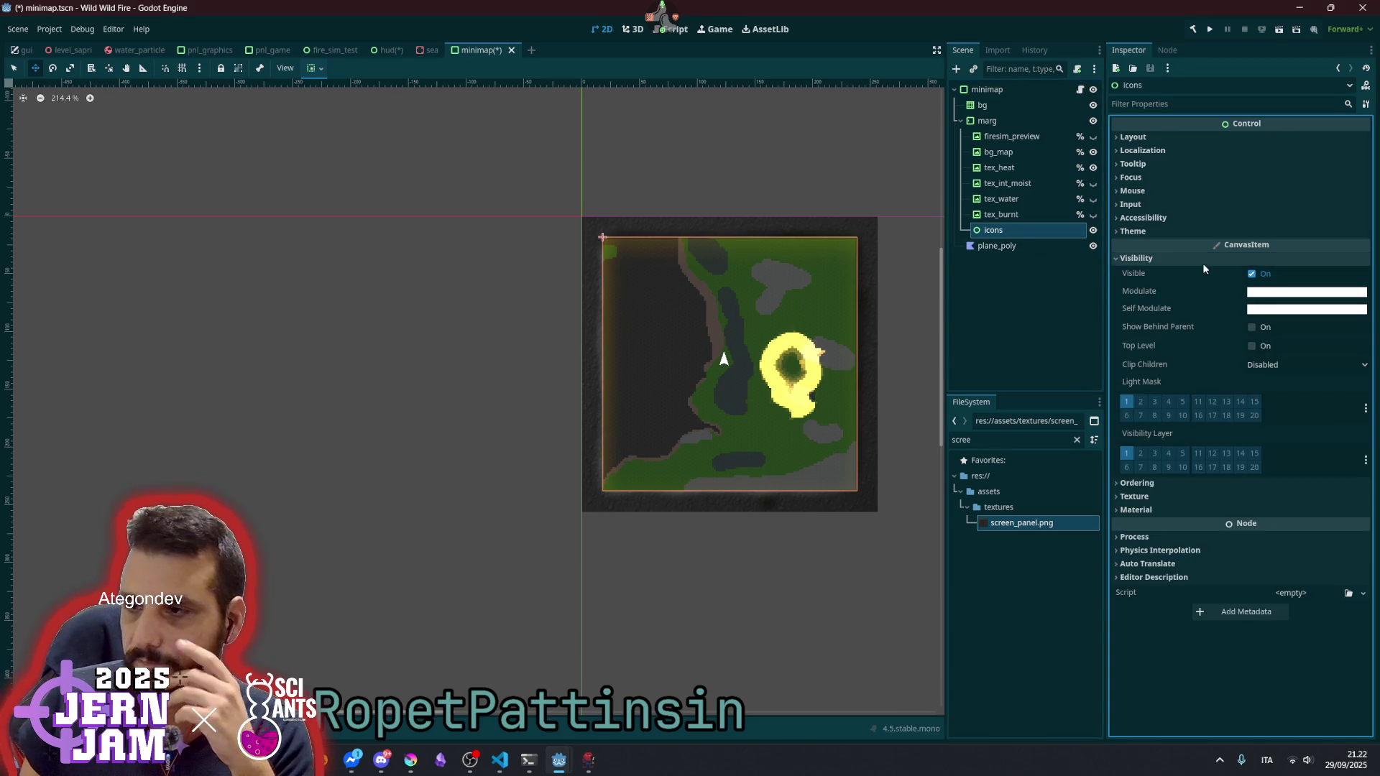
click(1291, 367)
click(1292, 394)
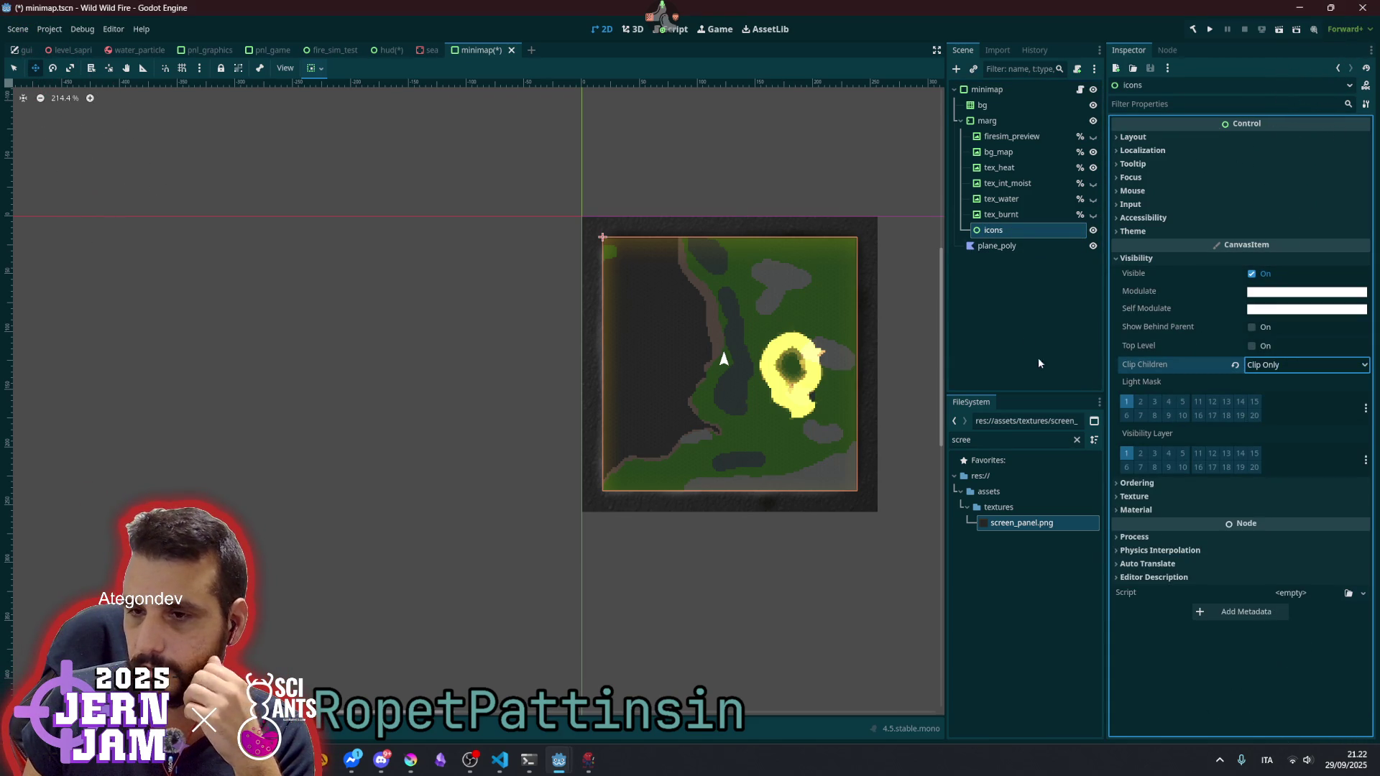
click(1026, 302)
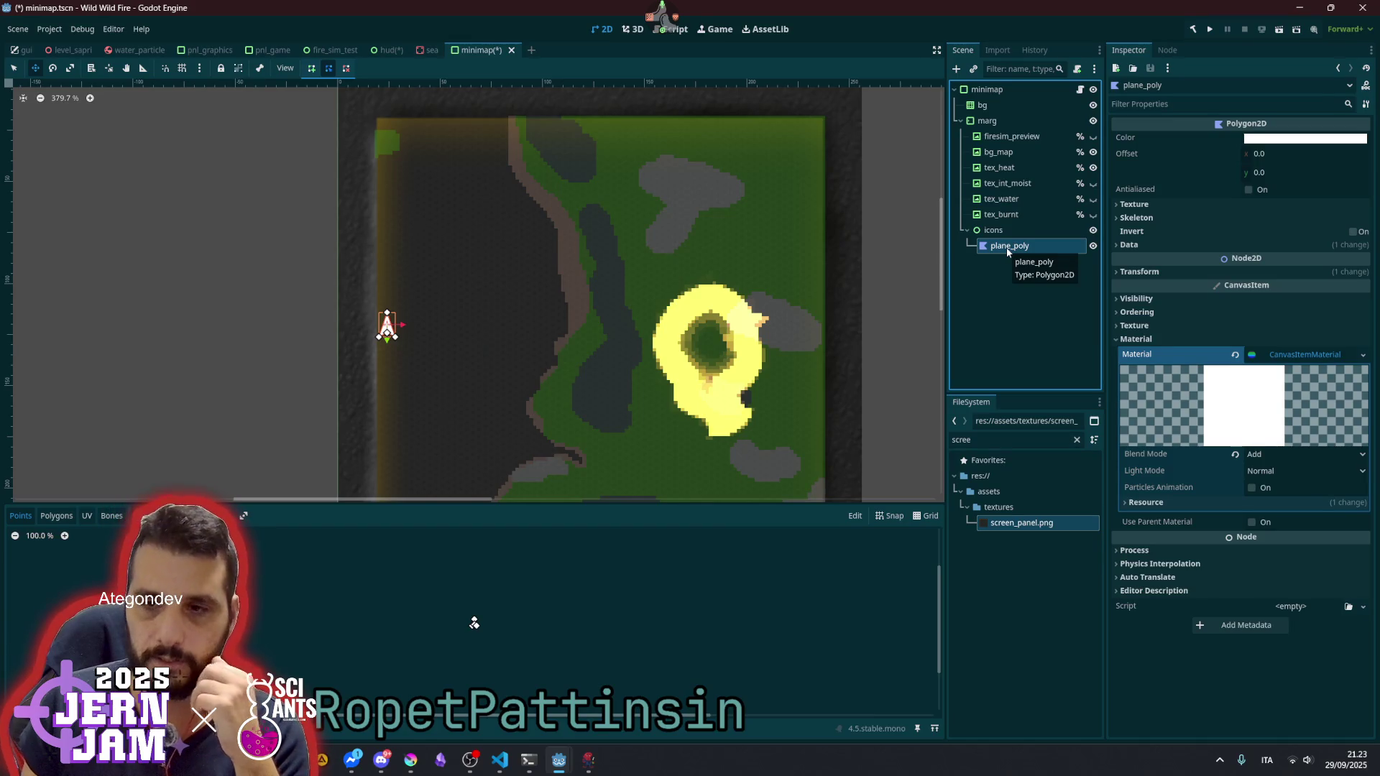
click(996, 281)
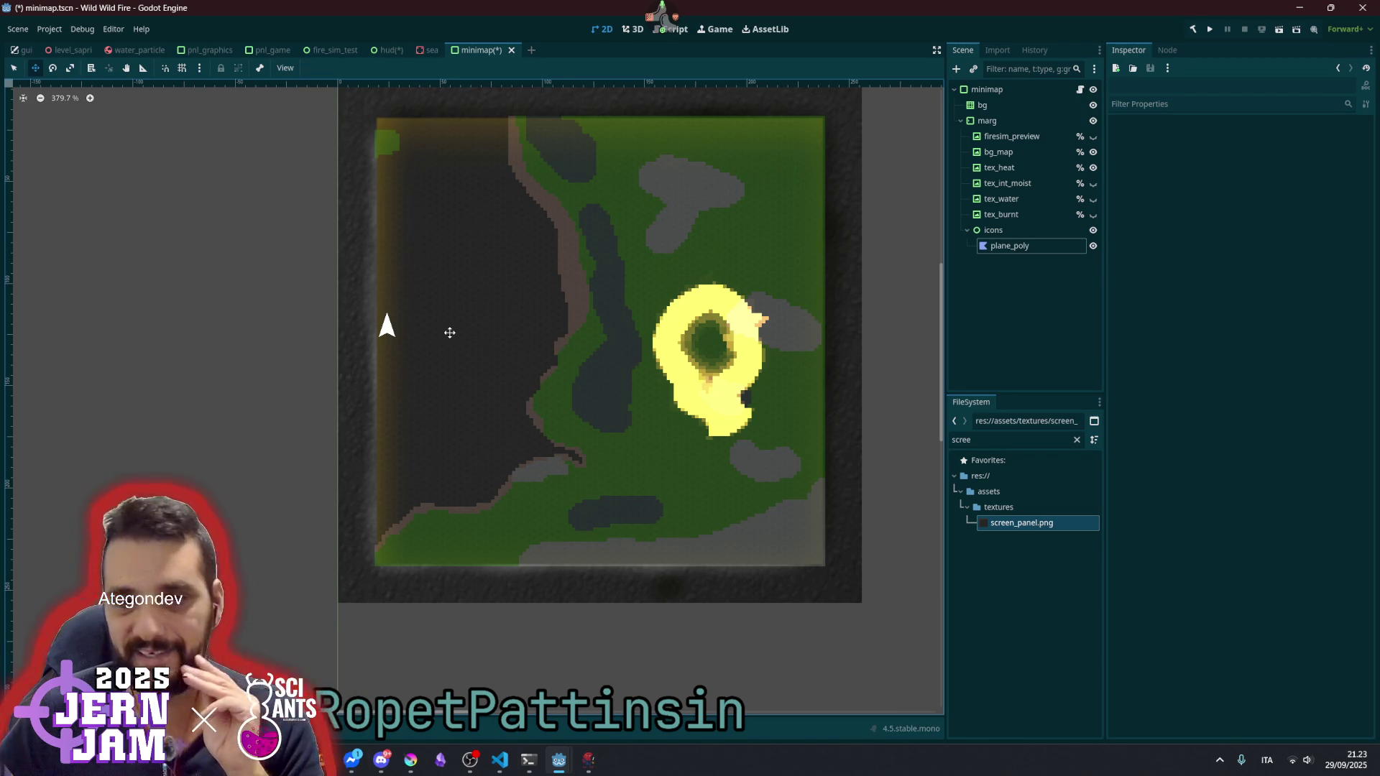
click(1035, 245)
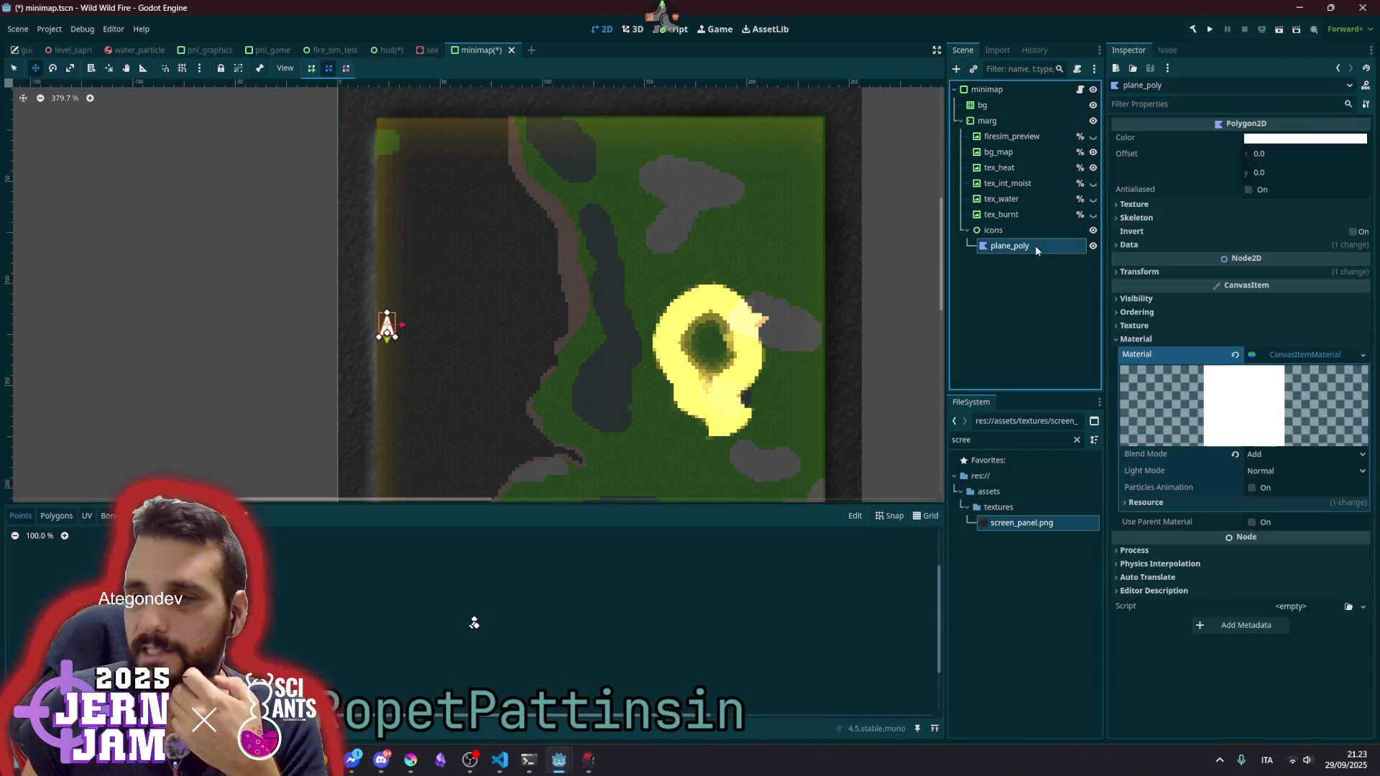
- Make plane_poly's colour a fully opaque red with boosted intensity
click(1304, 138)
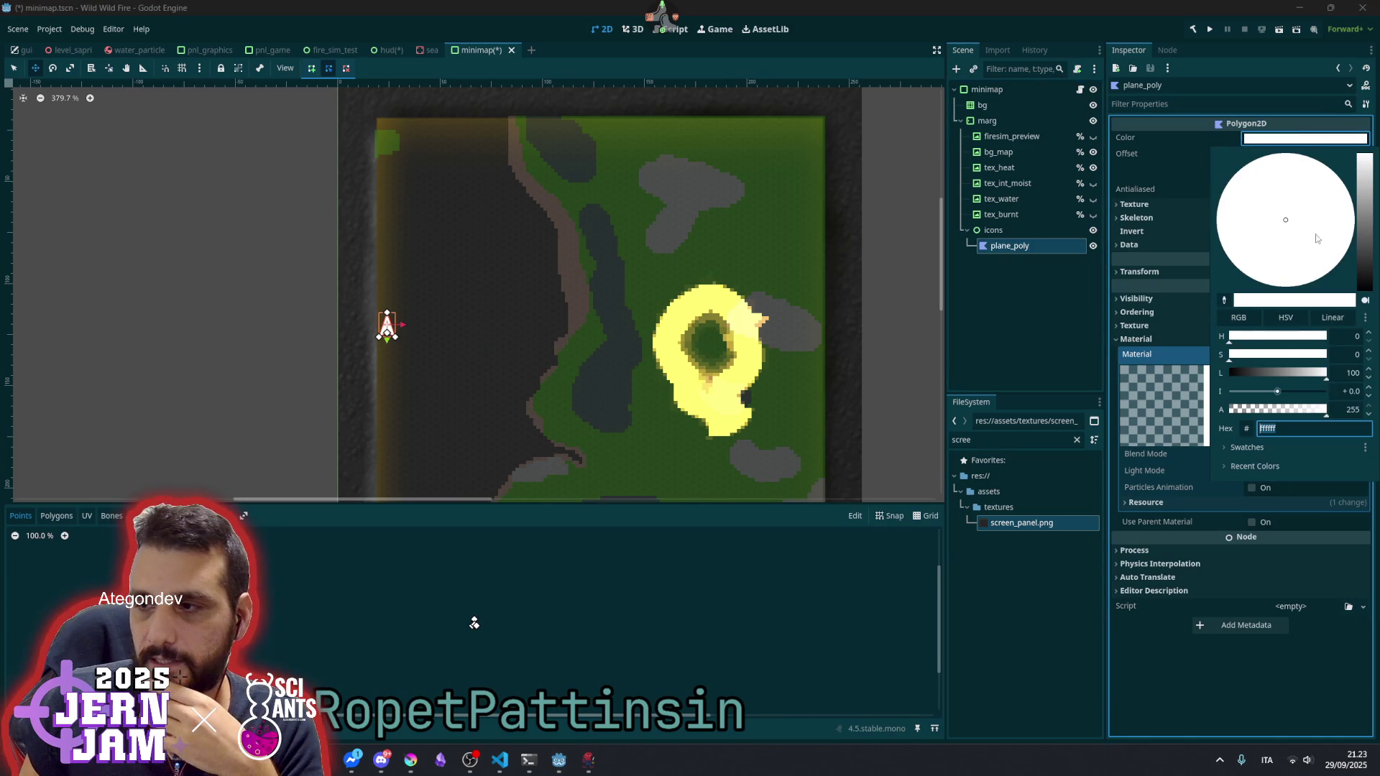
click(1278, 409)
mouse_move(1280, 414)
mouse_down()
mouse_move(1269, 415)
mouse_move(1329, 415)
mouse_up()
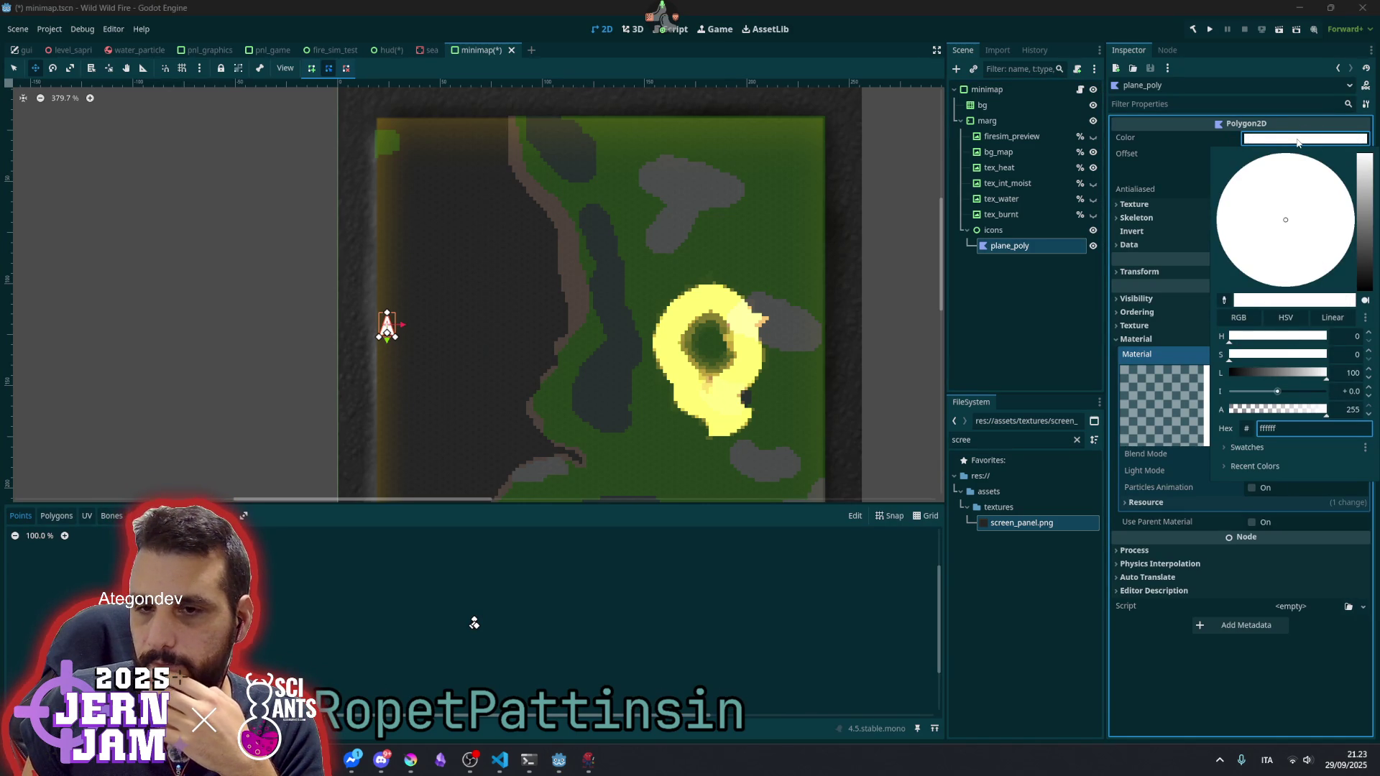
click(1305, 245)
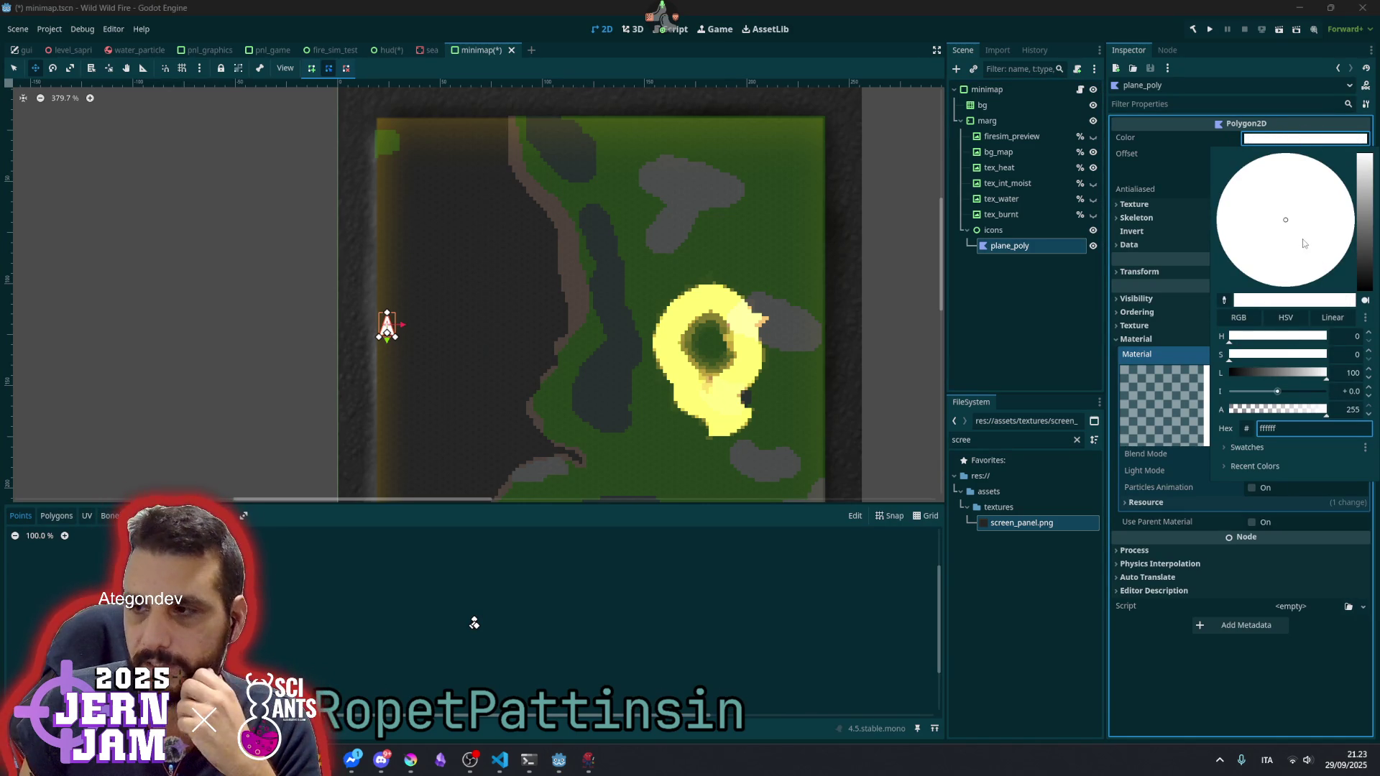
click(1357, 244)
click(1346, 241)
drag(1349, 247, 1343, 240)
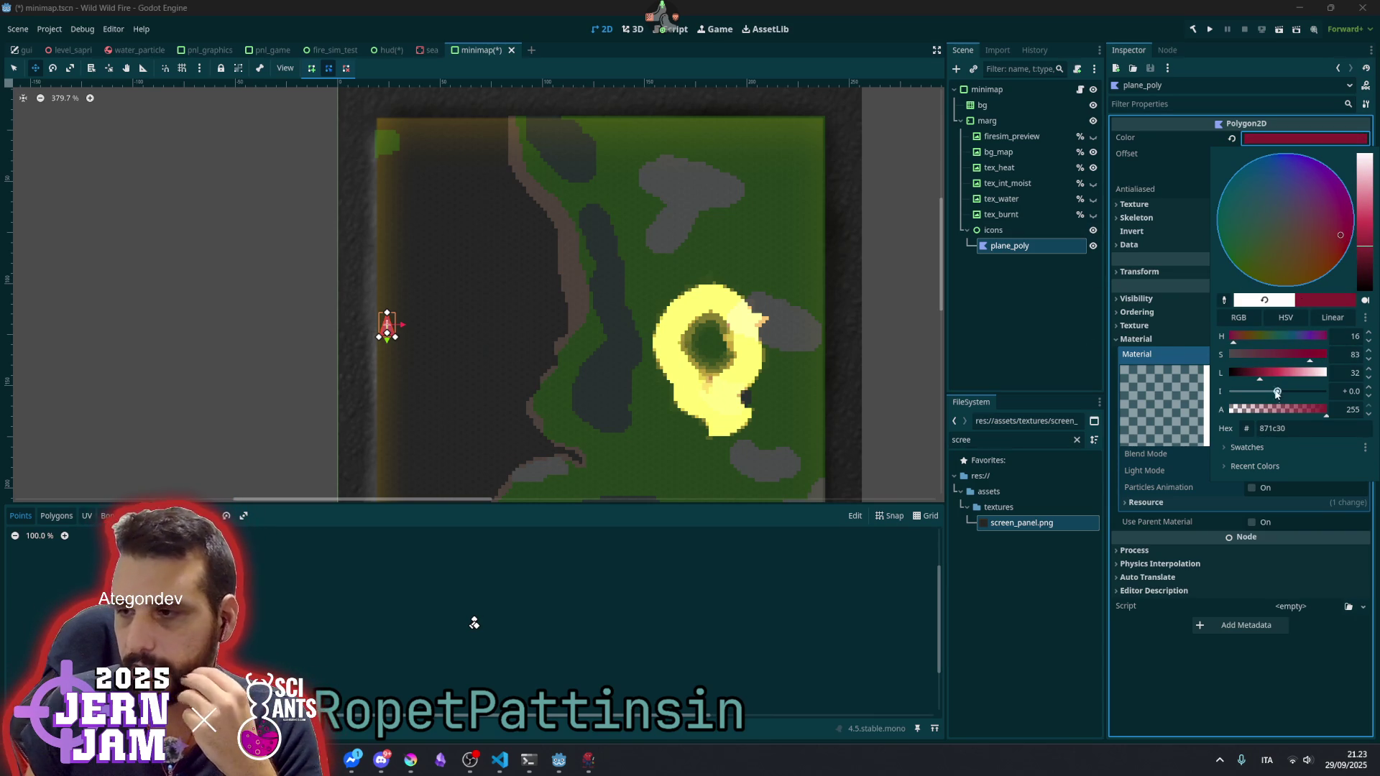
drag(1282, 391, 1293, 395)
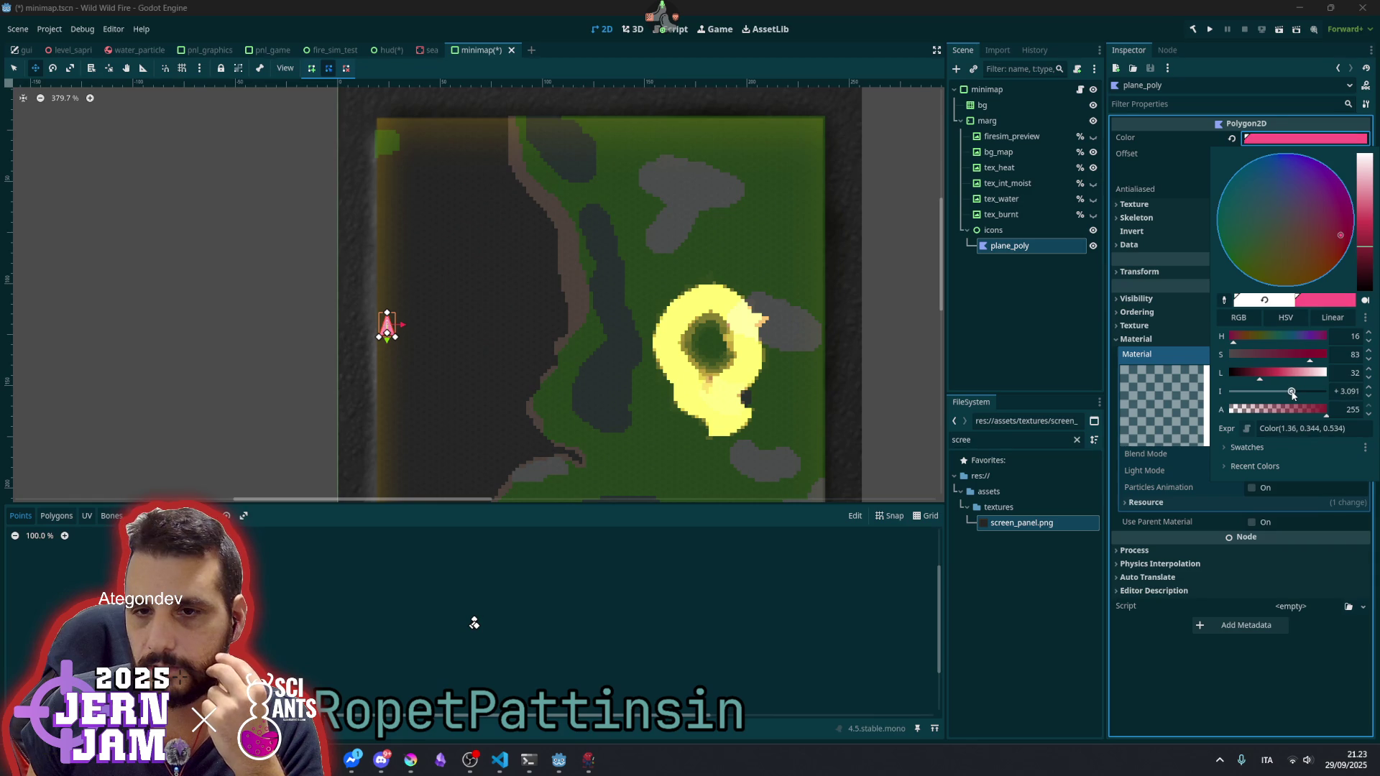
click(205, 233)
- Shift the arrow's colour further toward coral red, Color(1.36, 0.378, 0.355)
scroll(232, 222, down, 4)
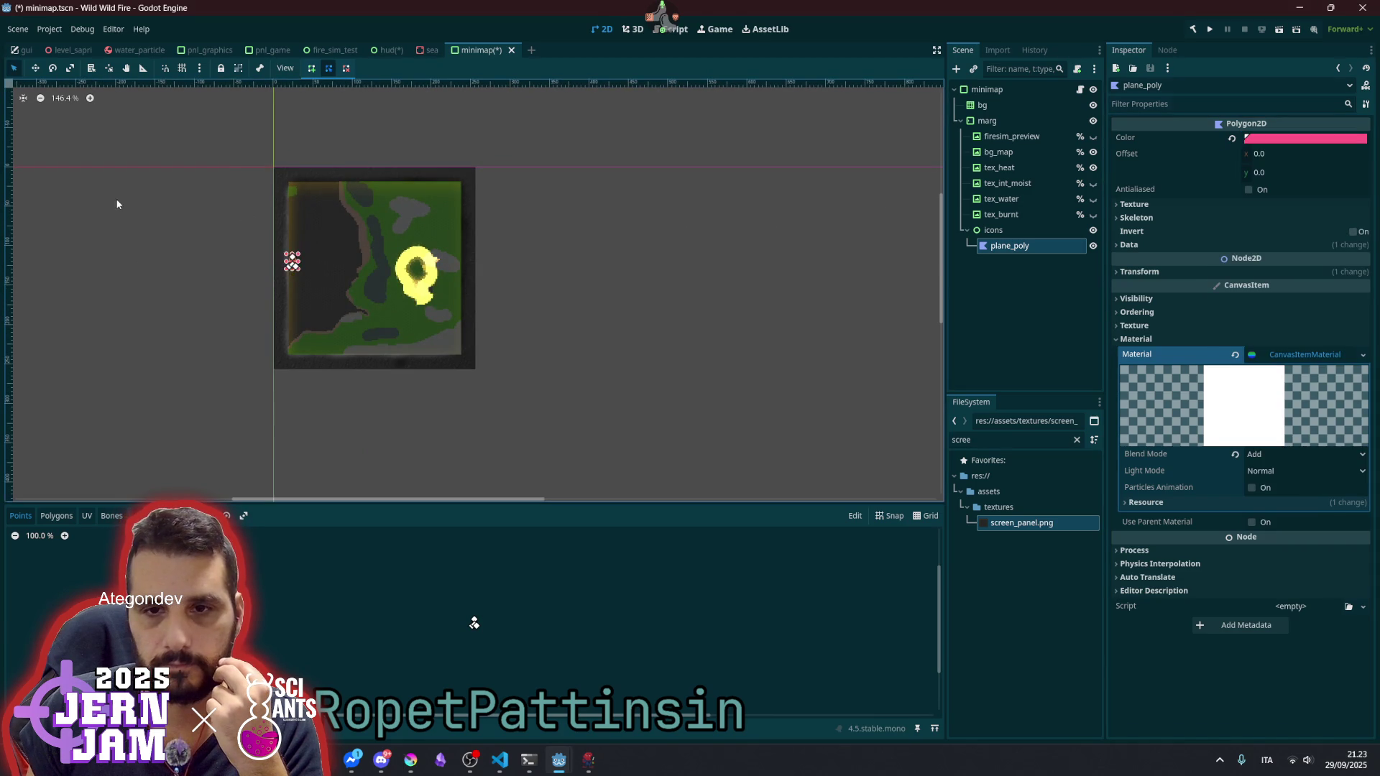
click(866, 252)
scroll(255, 221, up, 2)
scroll(317, 285, up, 3)
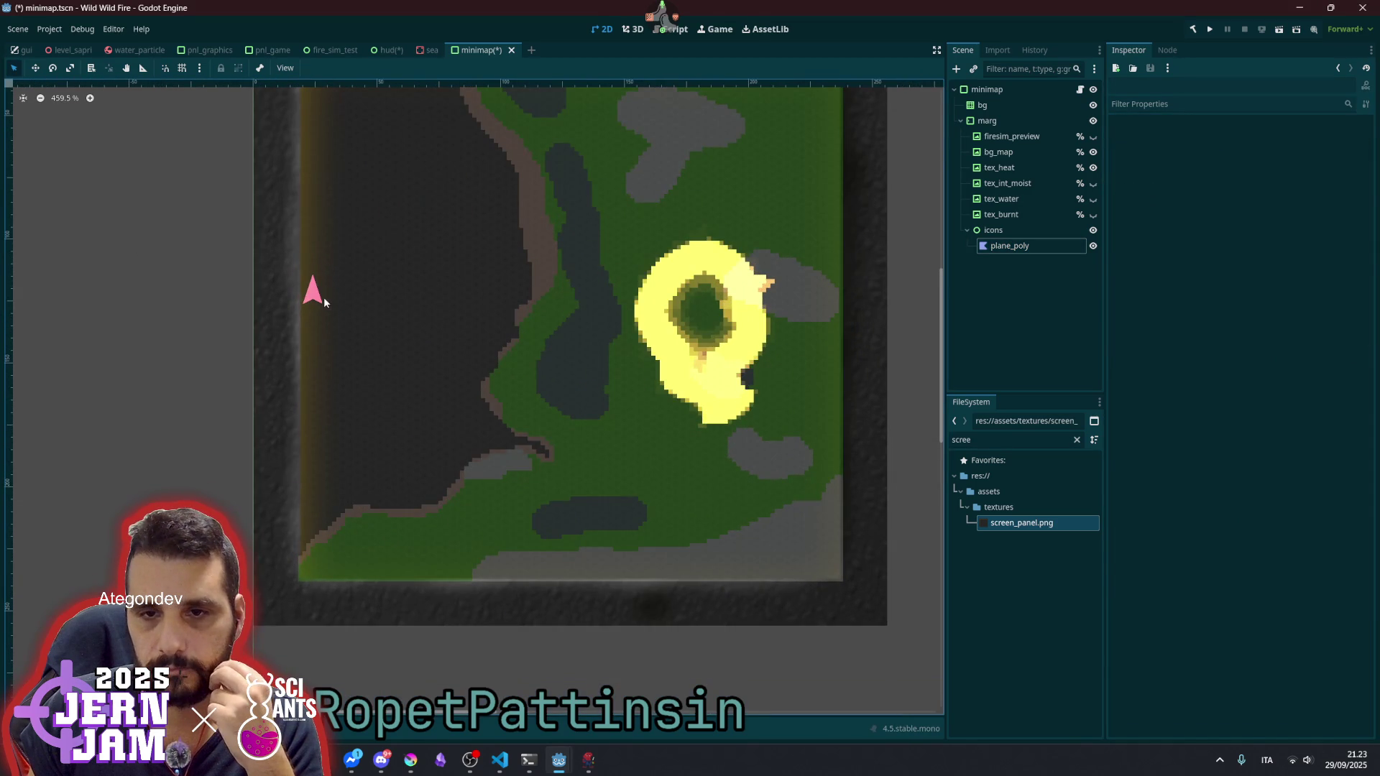
click(316, 295)
click(1304, 138)
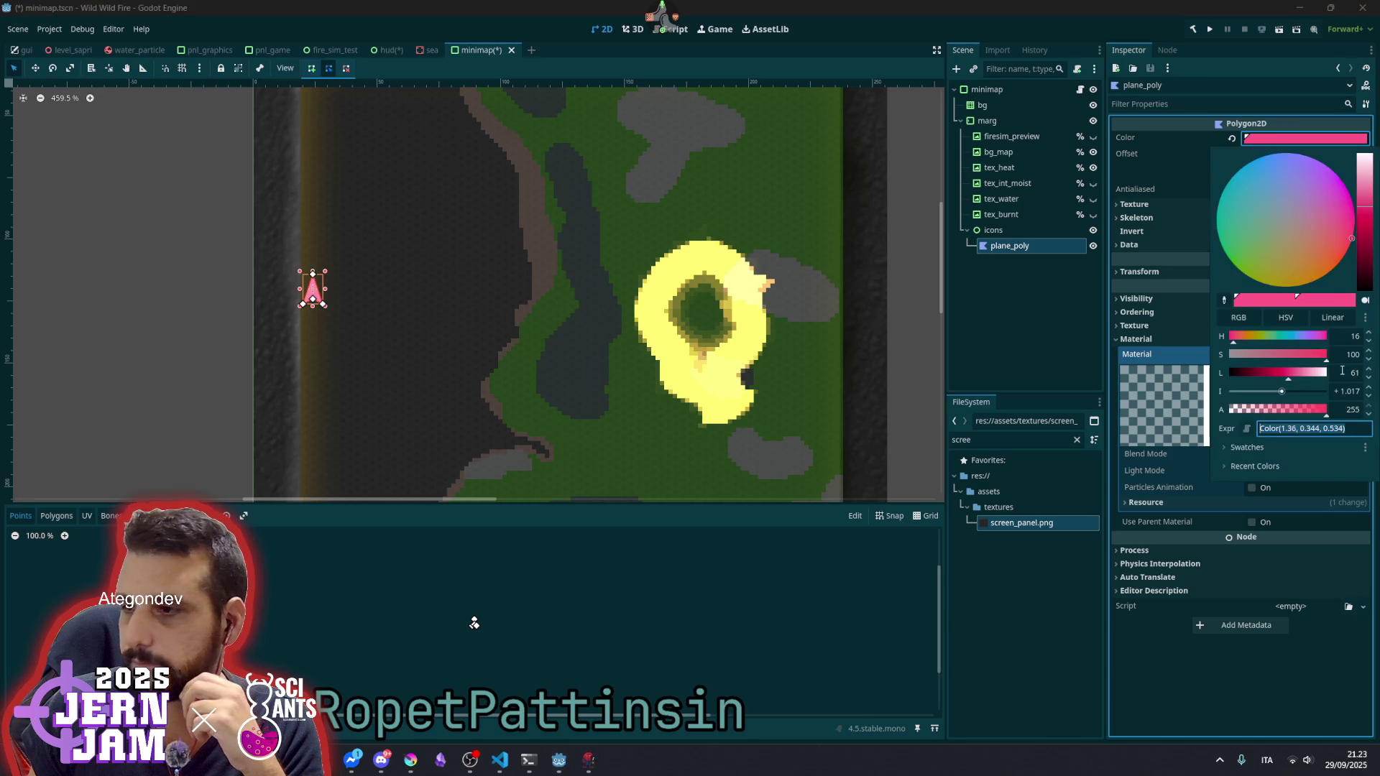
drag(1341, 230, 1350, 256)
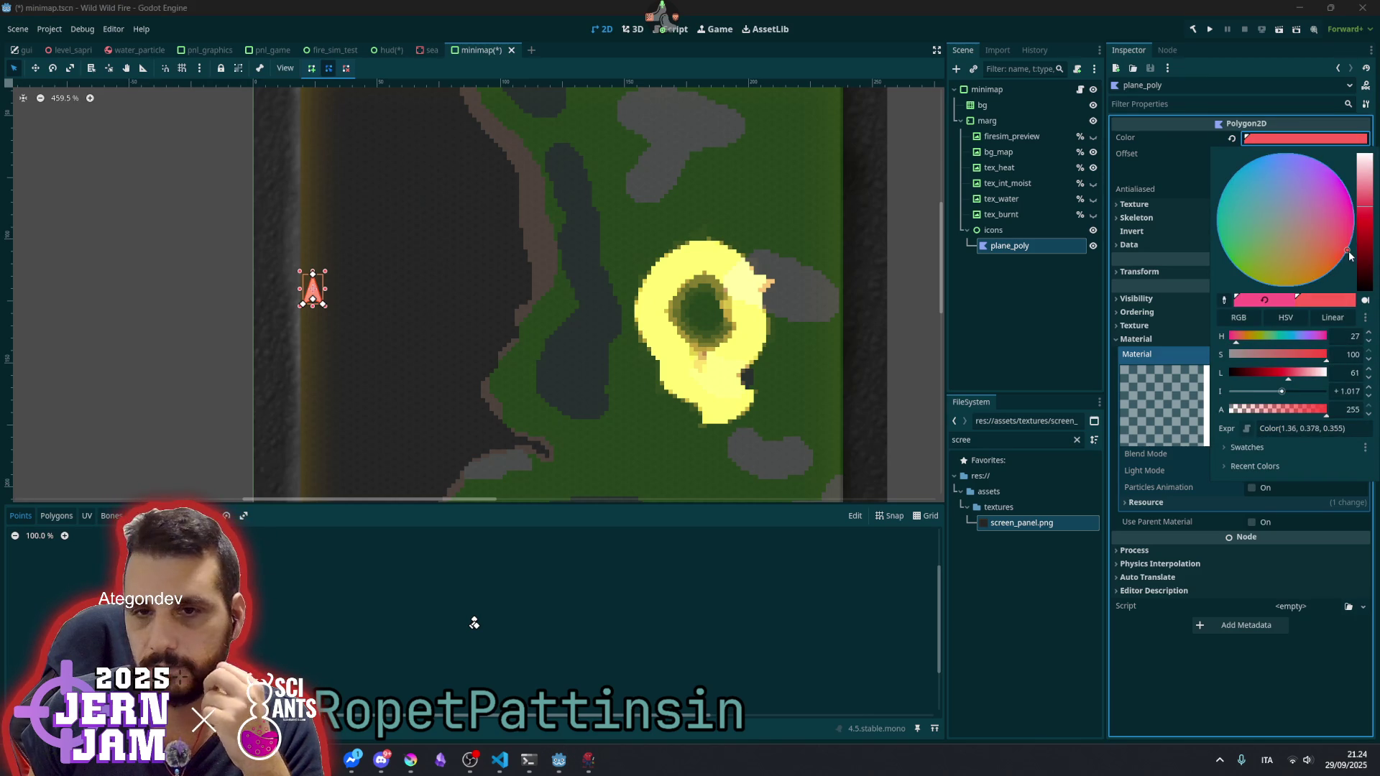
click(97, 214)
click(98, 215)
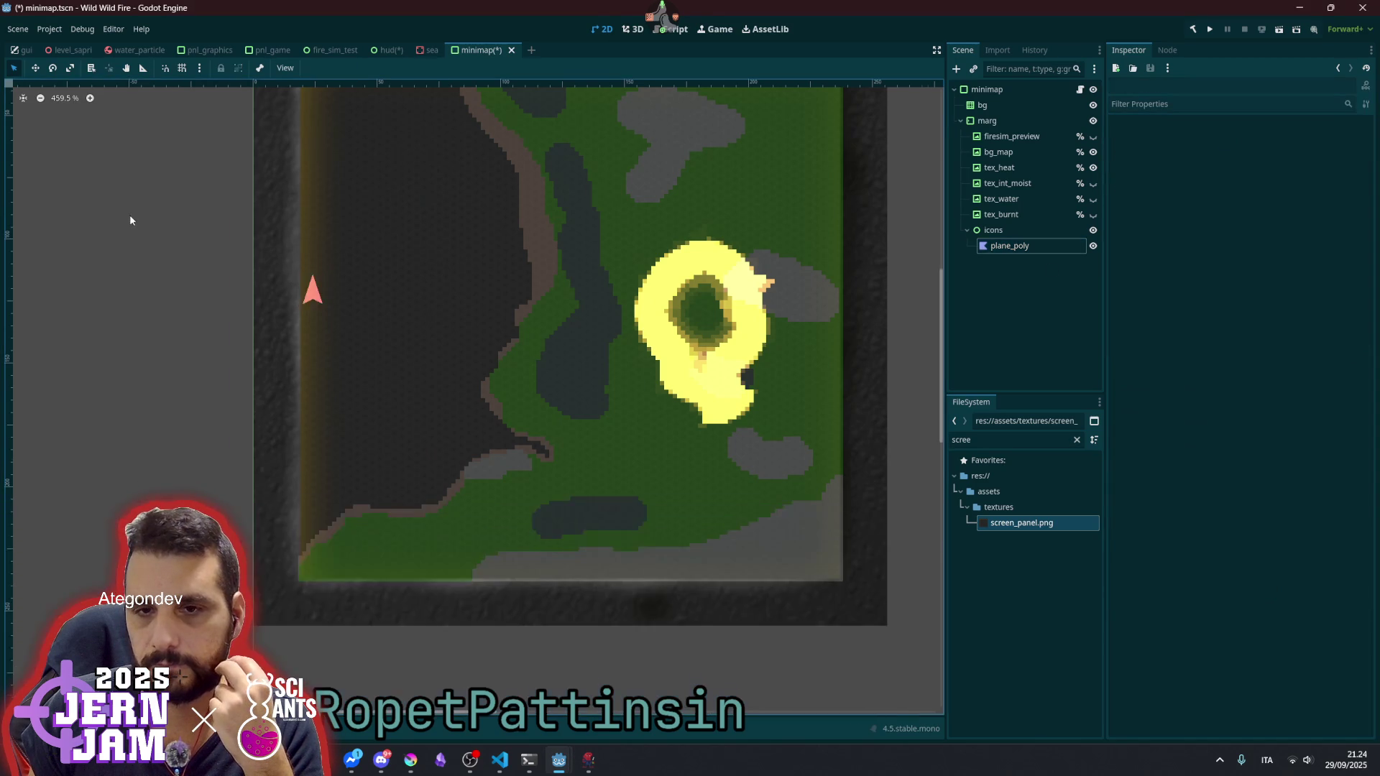
scroll(127, 216, down, 5)
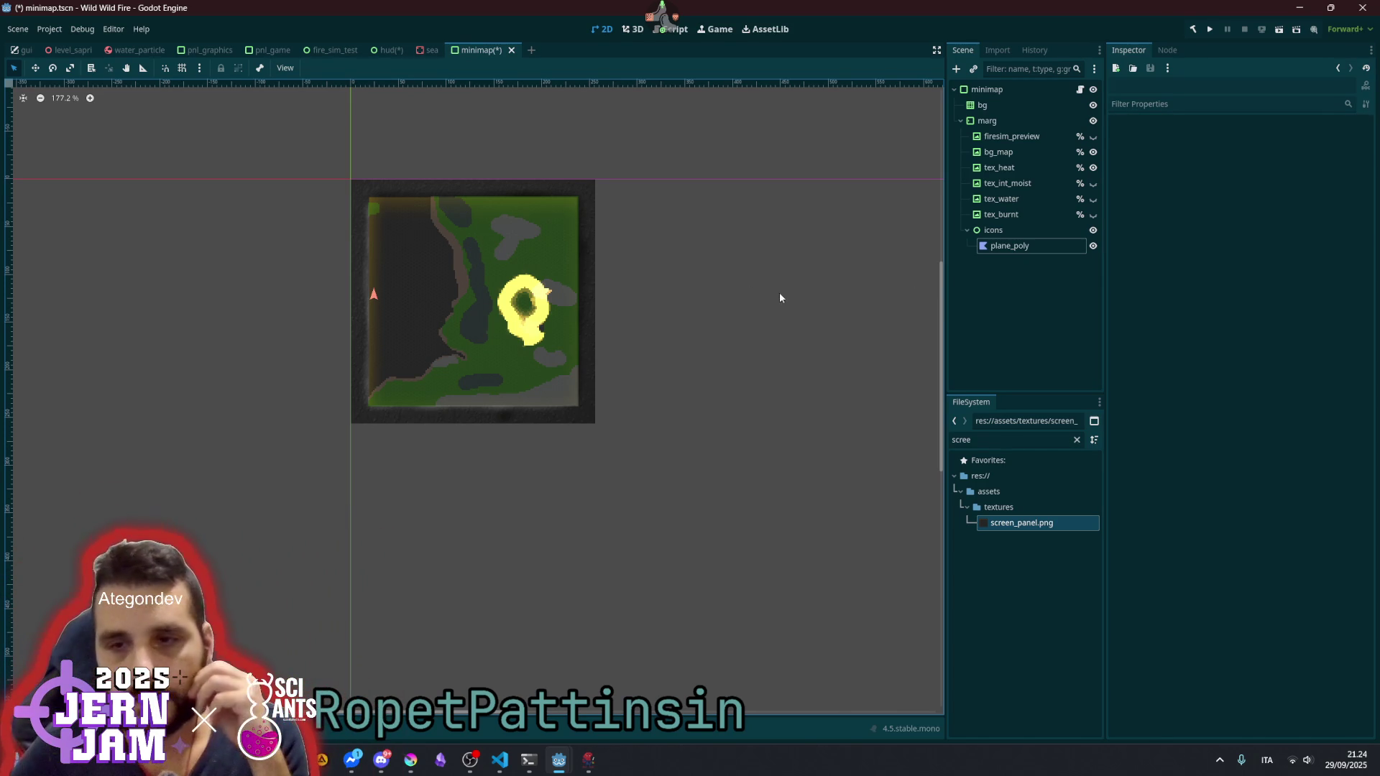
scroll(496, 237, up, 2)
click(1006, 246)
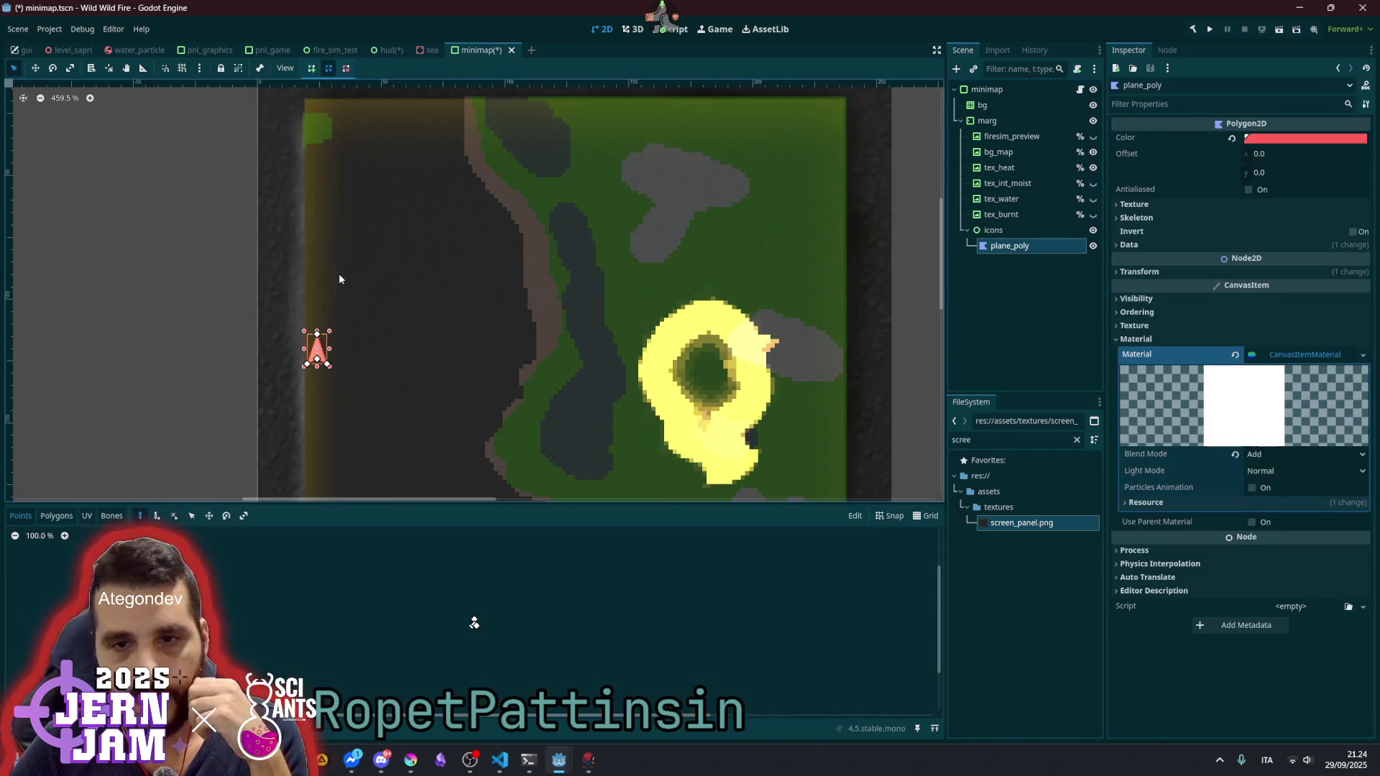
- Nudge the red arrow slightly and set icons' Clip Children to Clip + Draw
scroll(338, 273, up, 3)
key(w)
mouse_move(416, 353)
mouse_down()
mouse_move(388, 357)
mouse_move(417, 355)
mouse_up()
click(1010, 231)
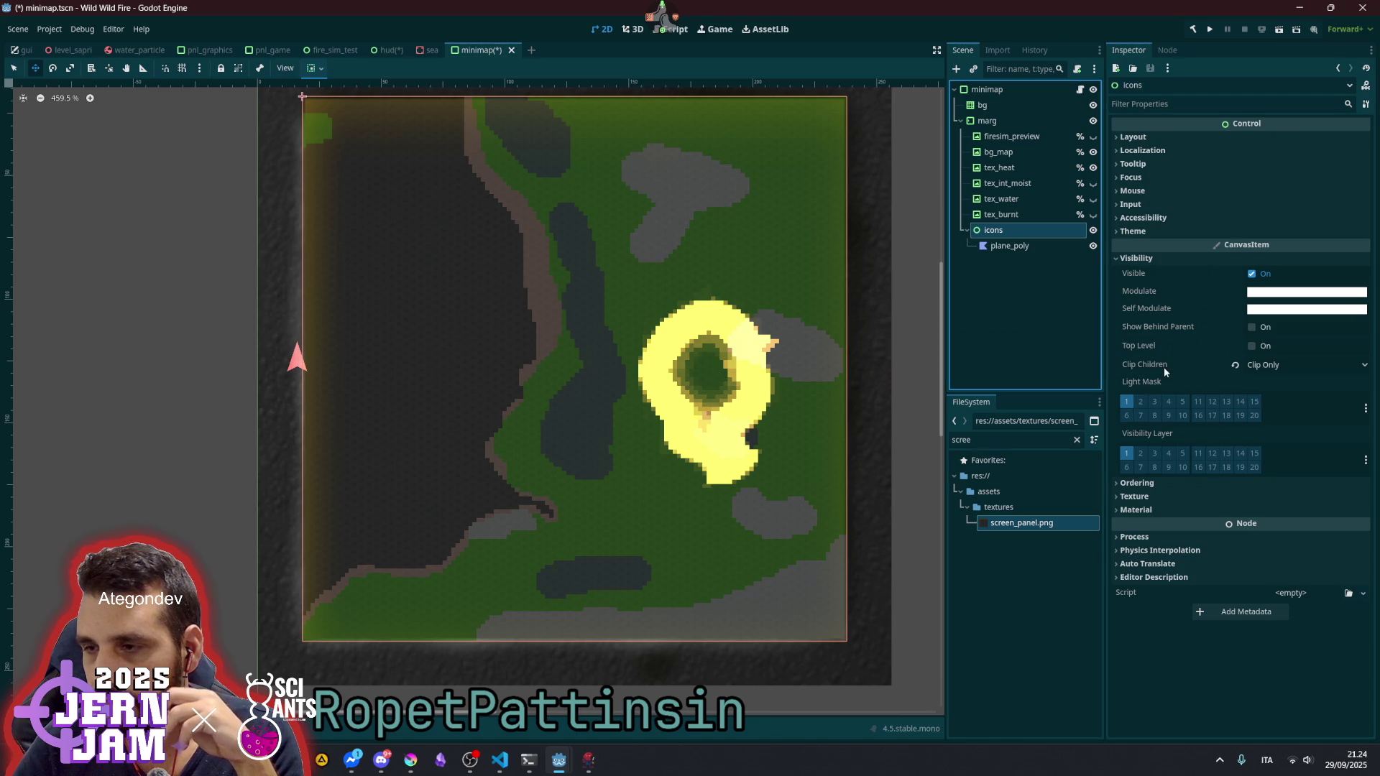
click(1256, 329)
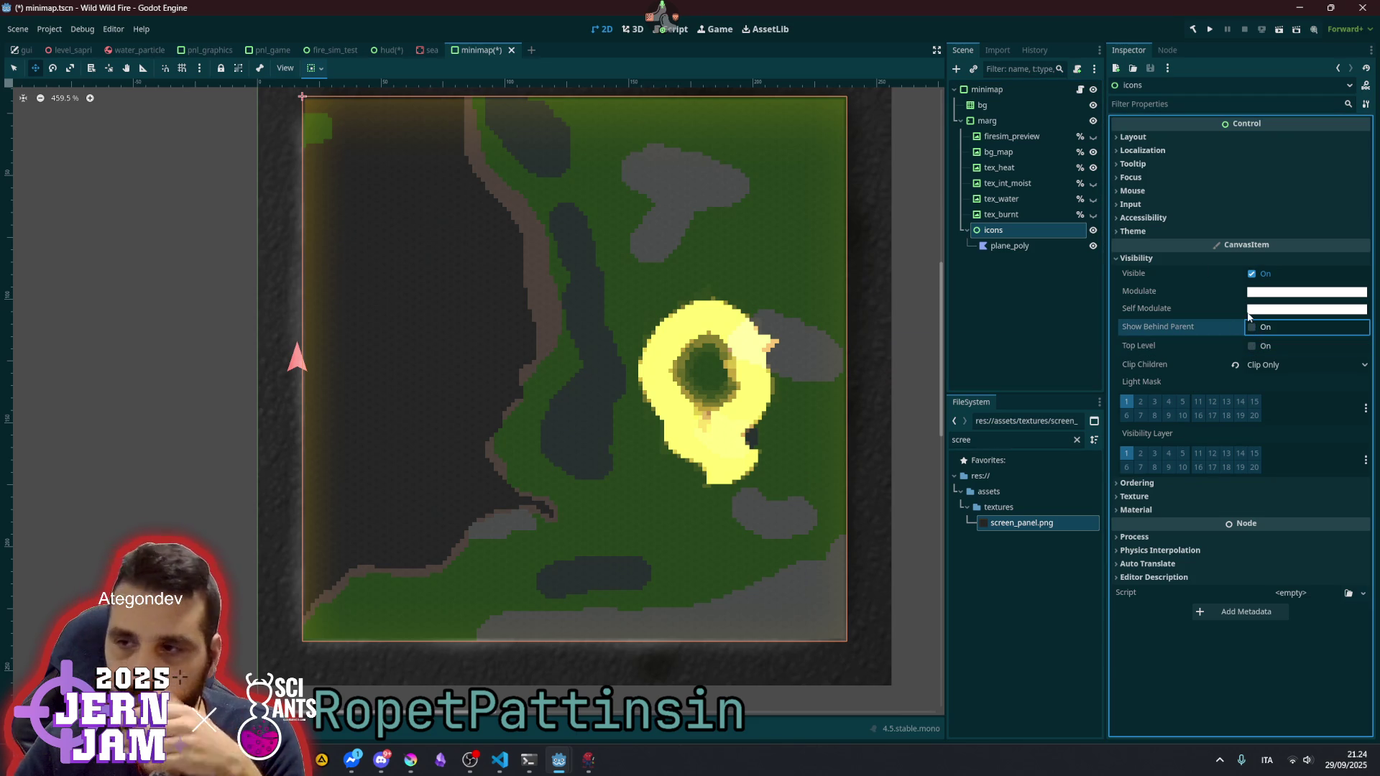
click(1270, 370)
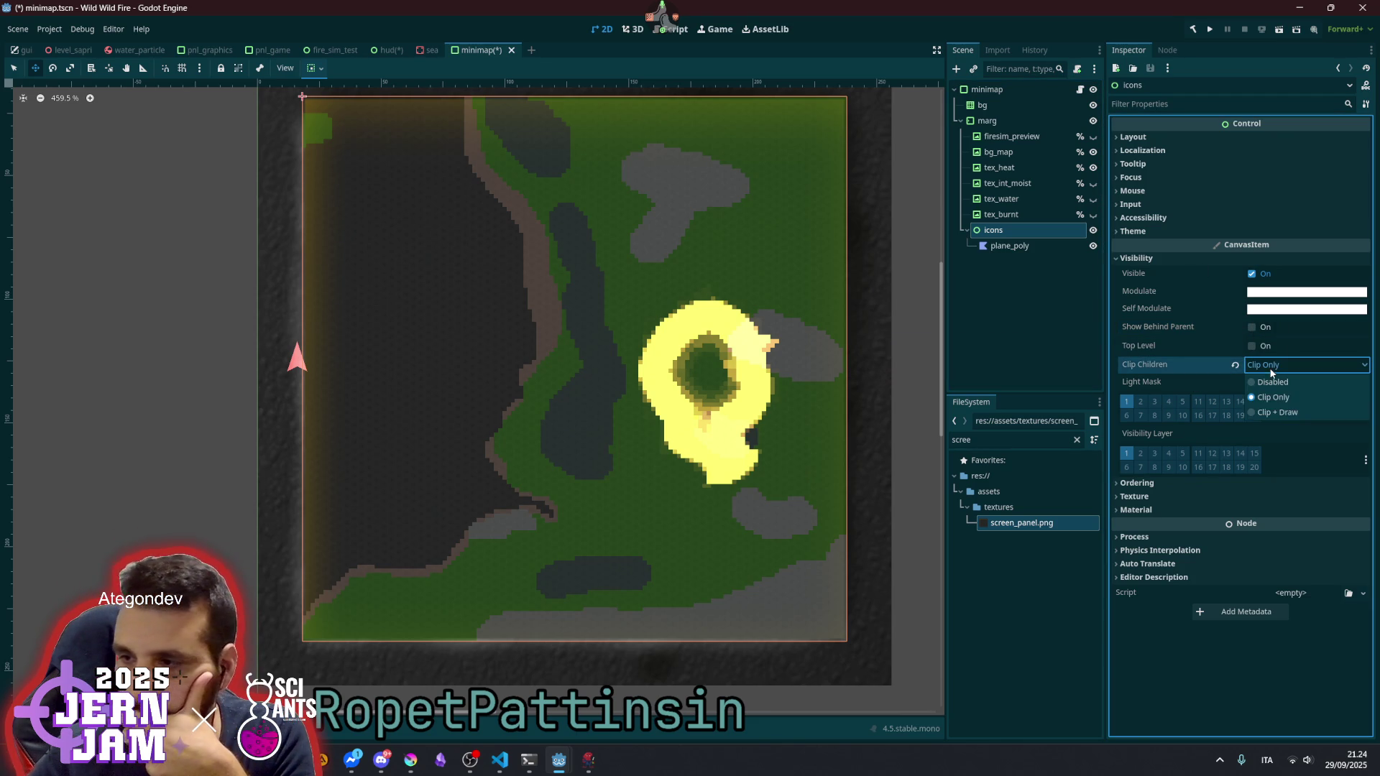
click(1276, 413)
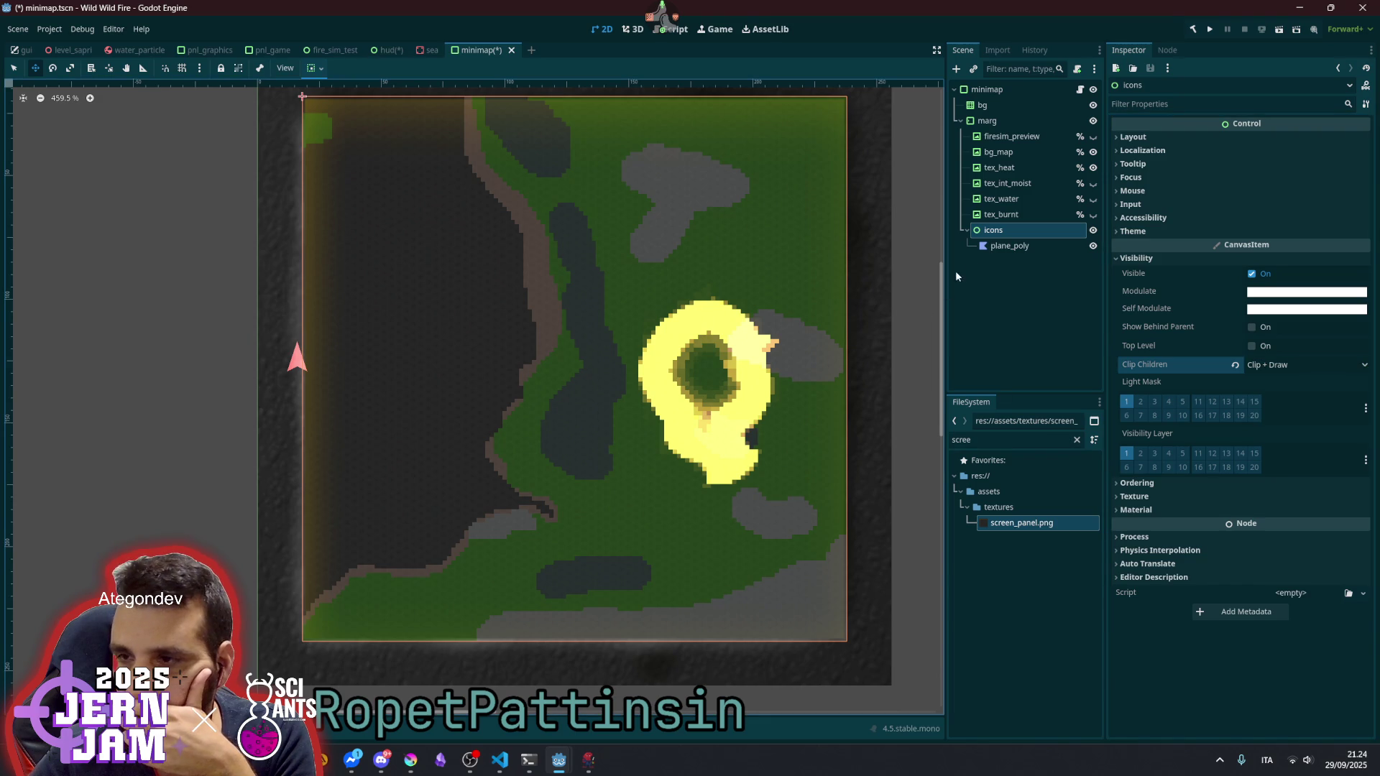
- Delete the plane_poly arrow marker from the scene, leaving icons empty
click(1010, 246)
mouse_move(367, 343)
mouse_down()
mouse_move(437, 332)
mouse_move(389, 345)
mouse_up()
scroll(386, 334, down, 2)
click(1021, 316)
click(993, 248)
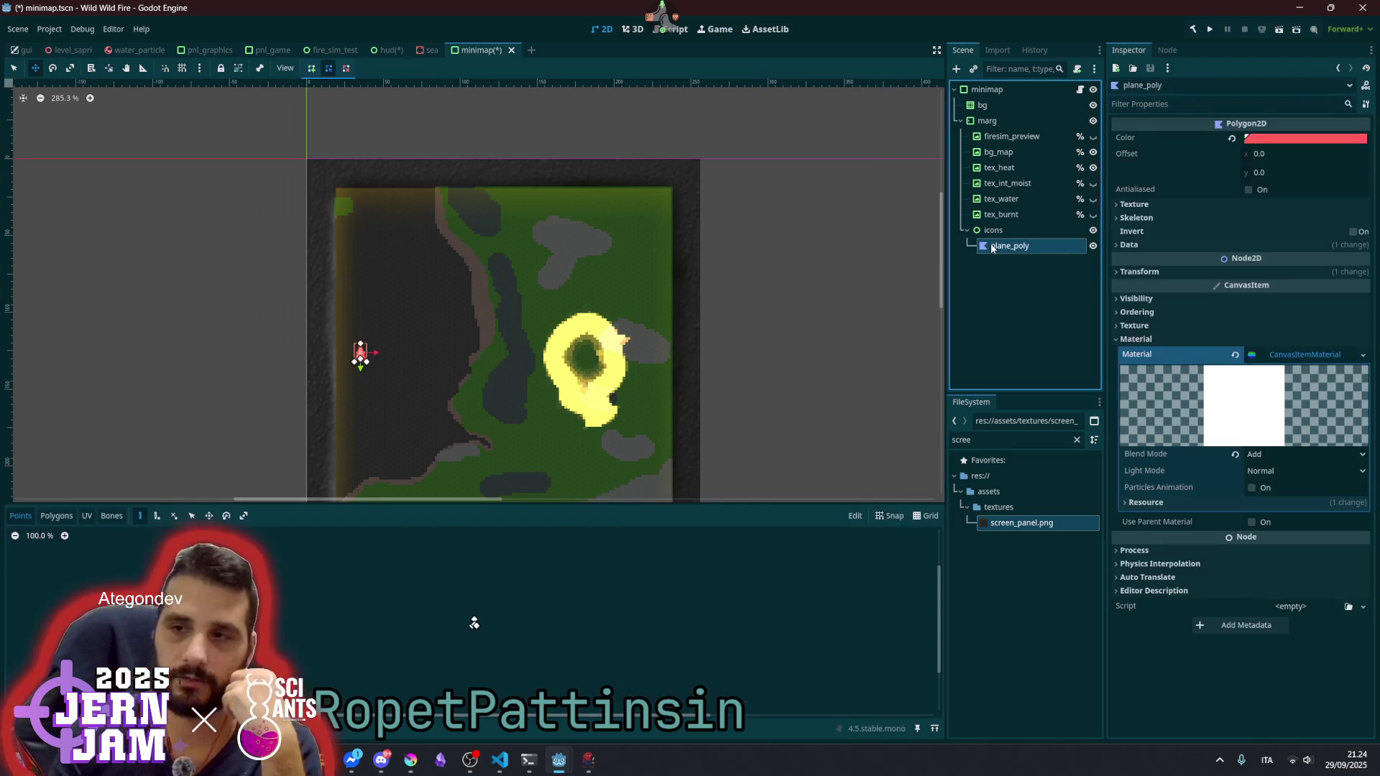
key(Delete)
key(Return)
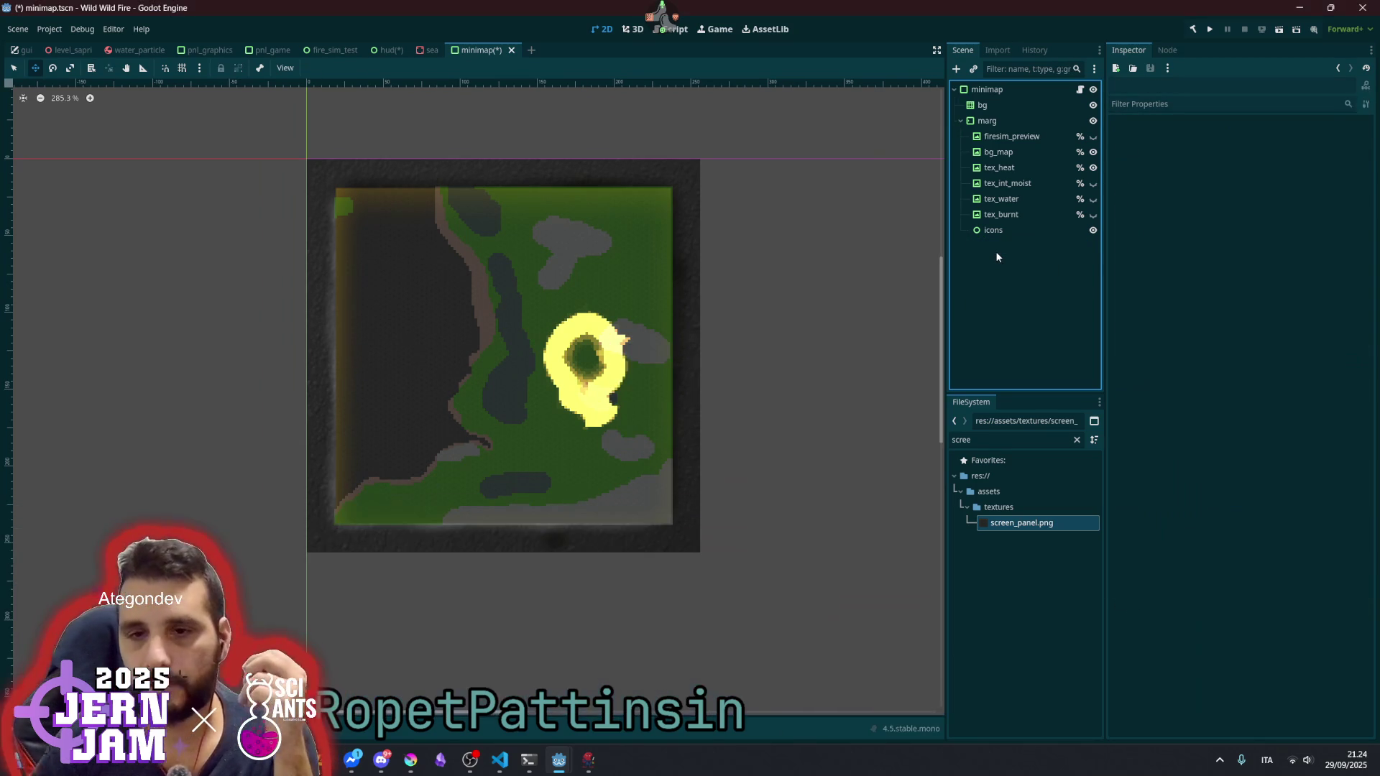
click(1003, 230)
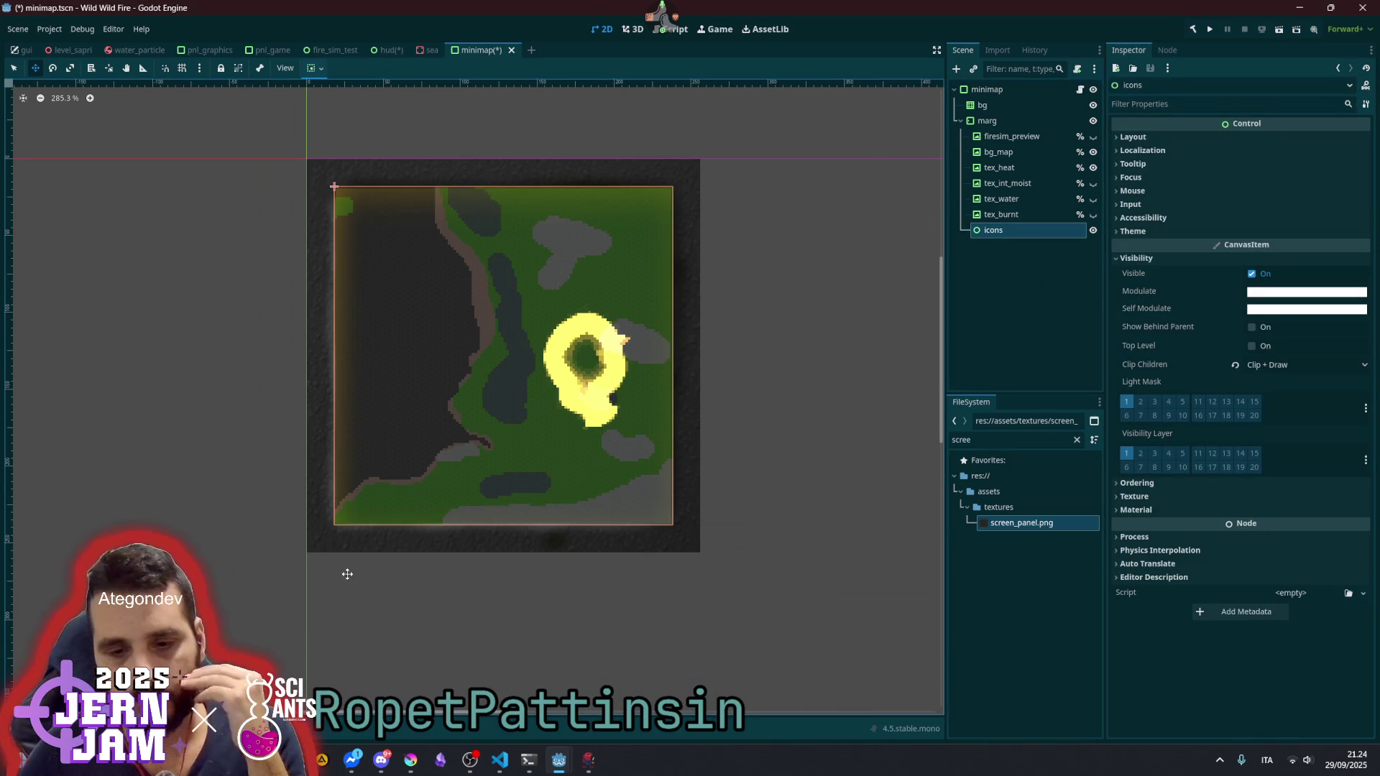
key(alt+Tab)
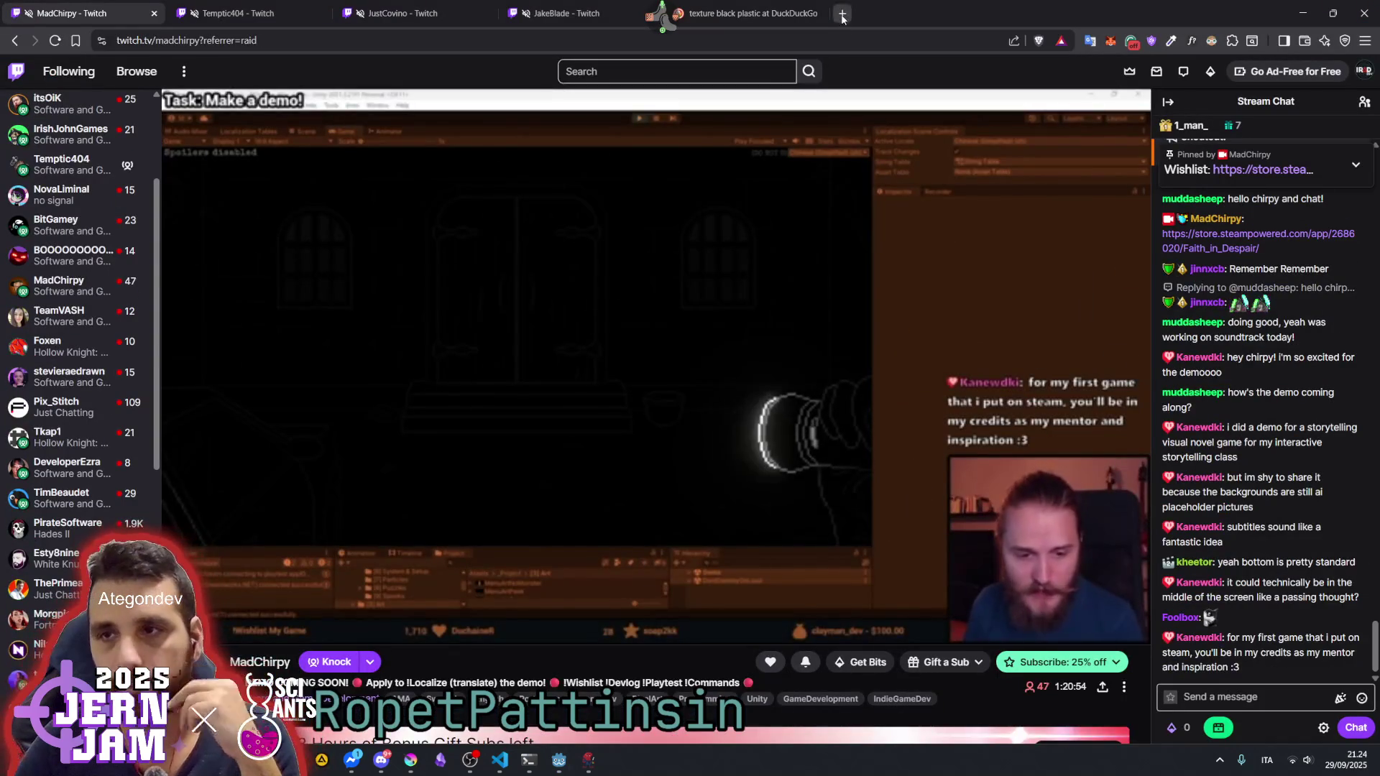
- Web-search 'game icons' in a new tab and open Game-icons.net
key(ctrl+t)
text(game icons)
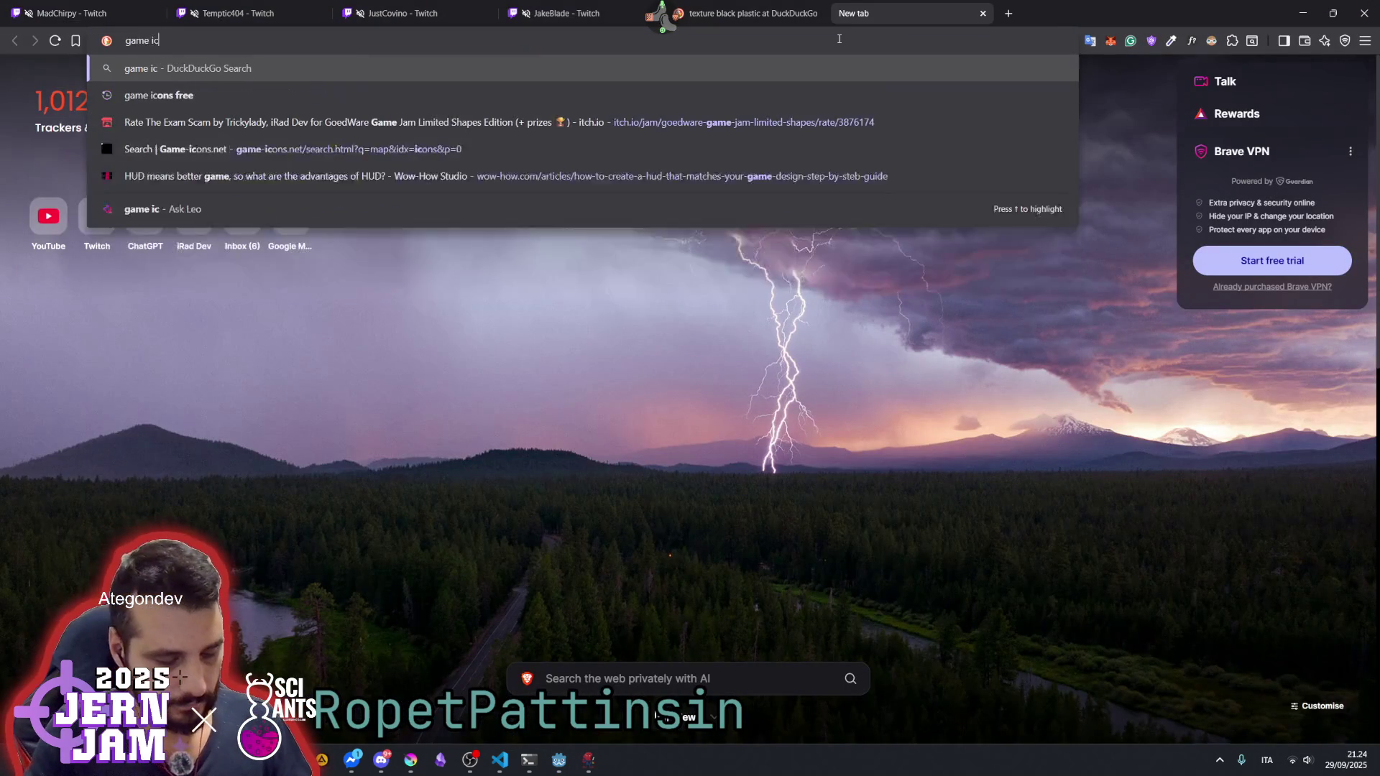
key(Return)
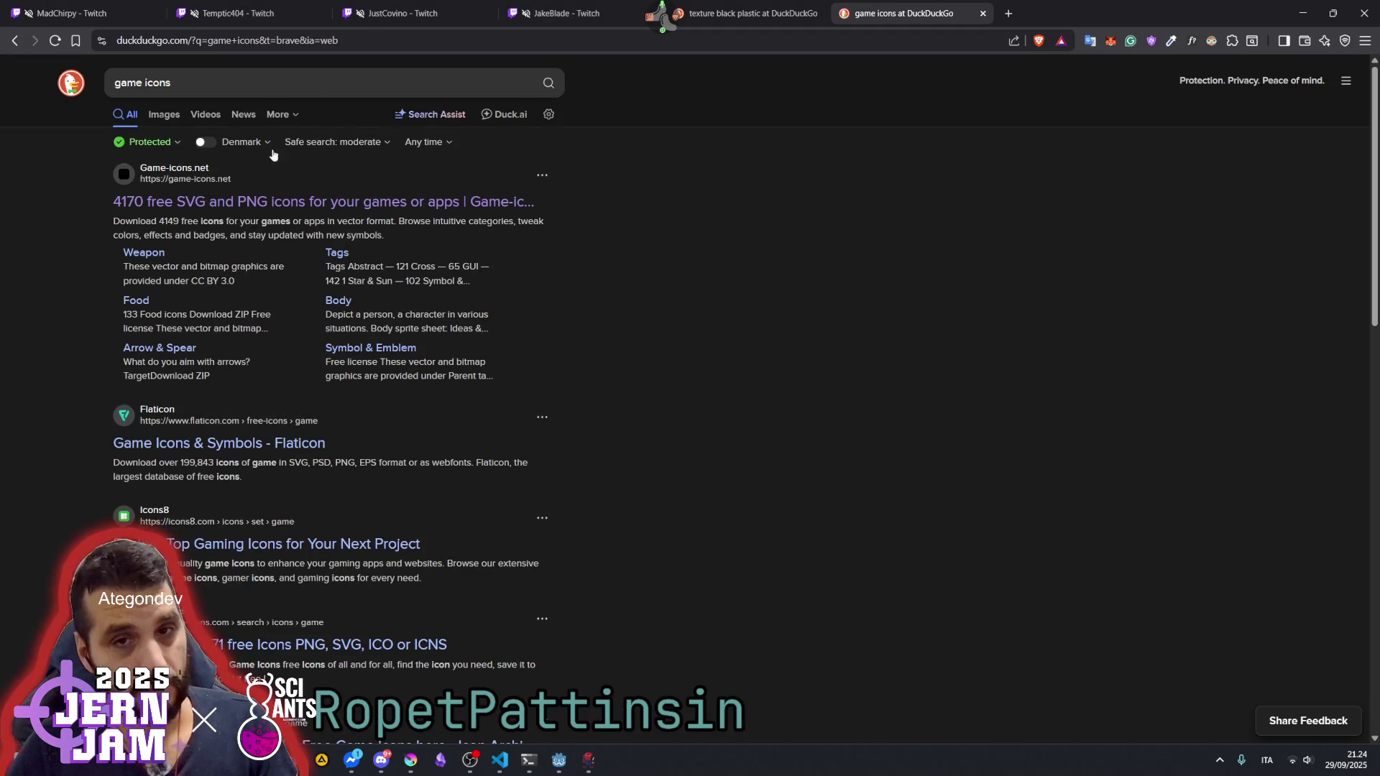
click(257, 204)
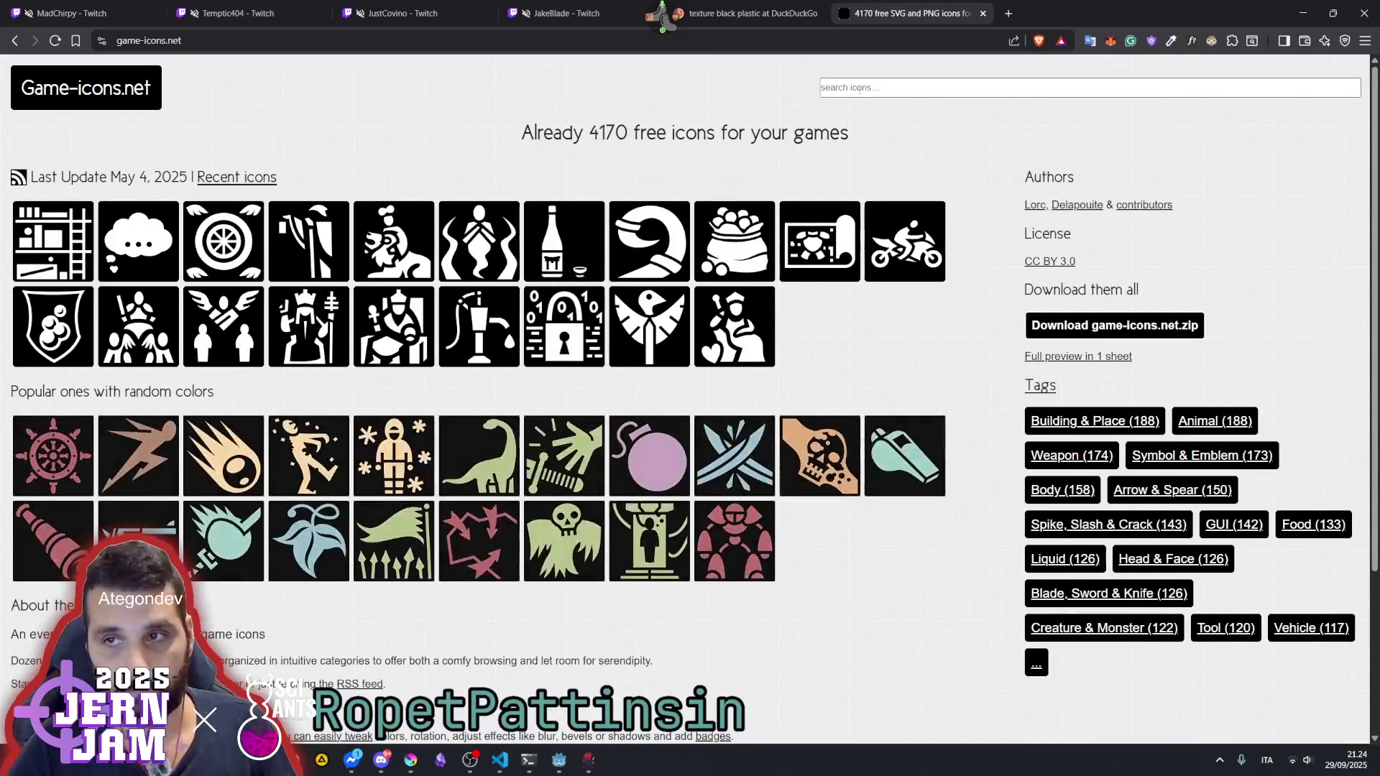
- Search the site for 'airplane' and open the Commercial airplane icon page
text(plane)
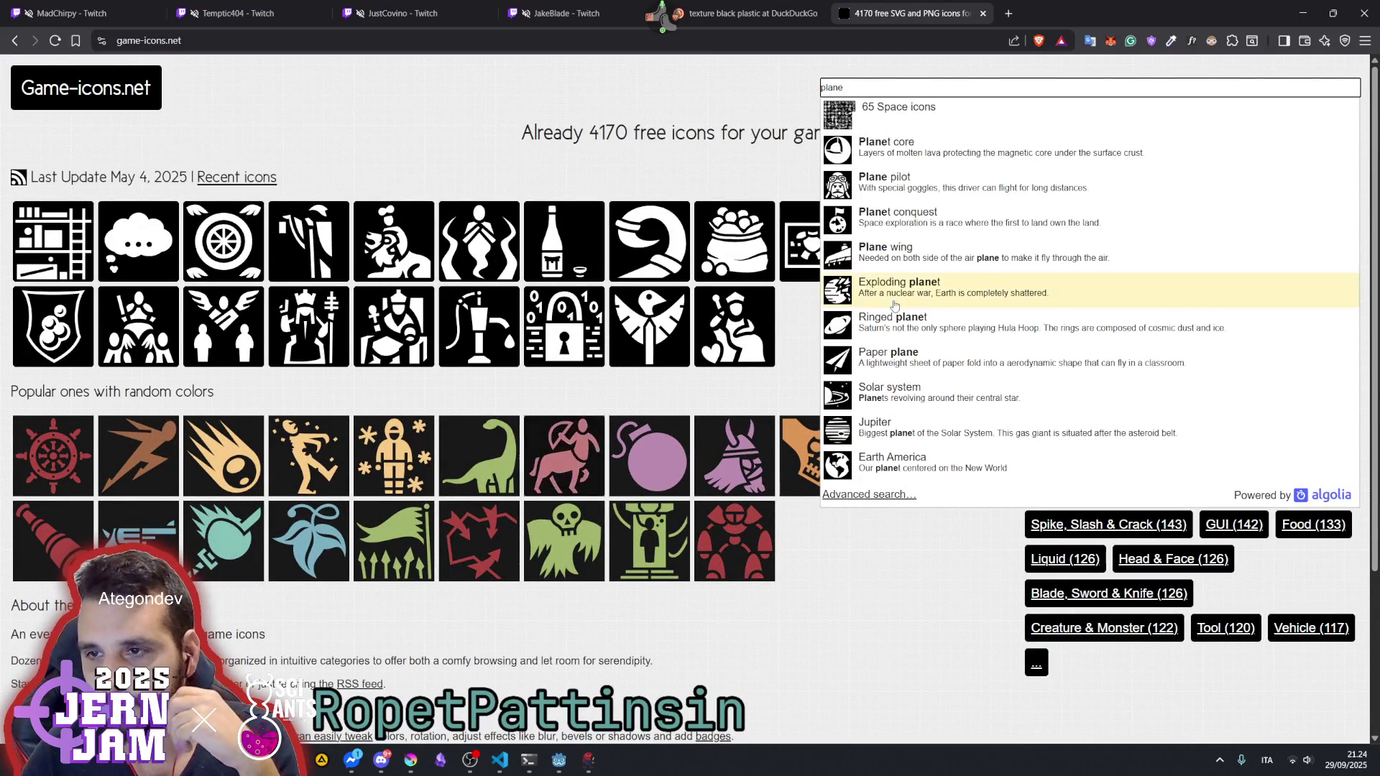
click(891, 109)
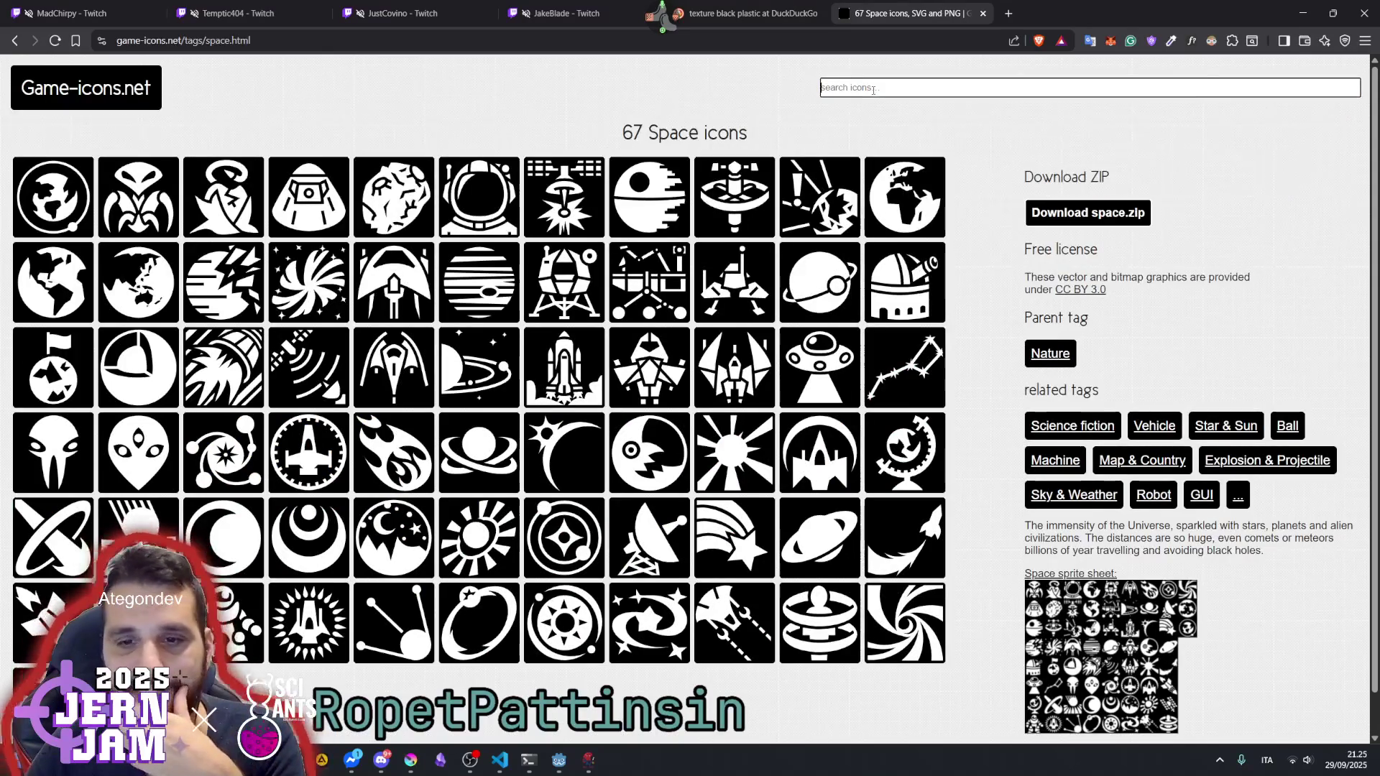
click(873, 88)
text(airplane)
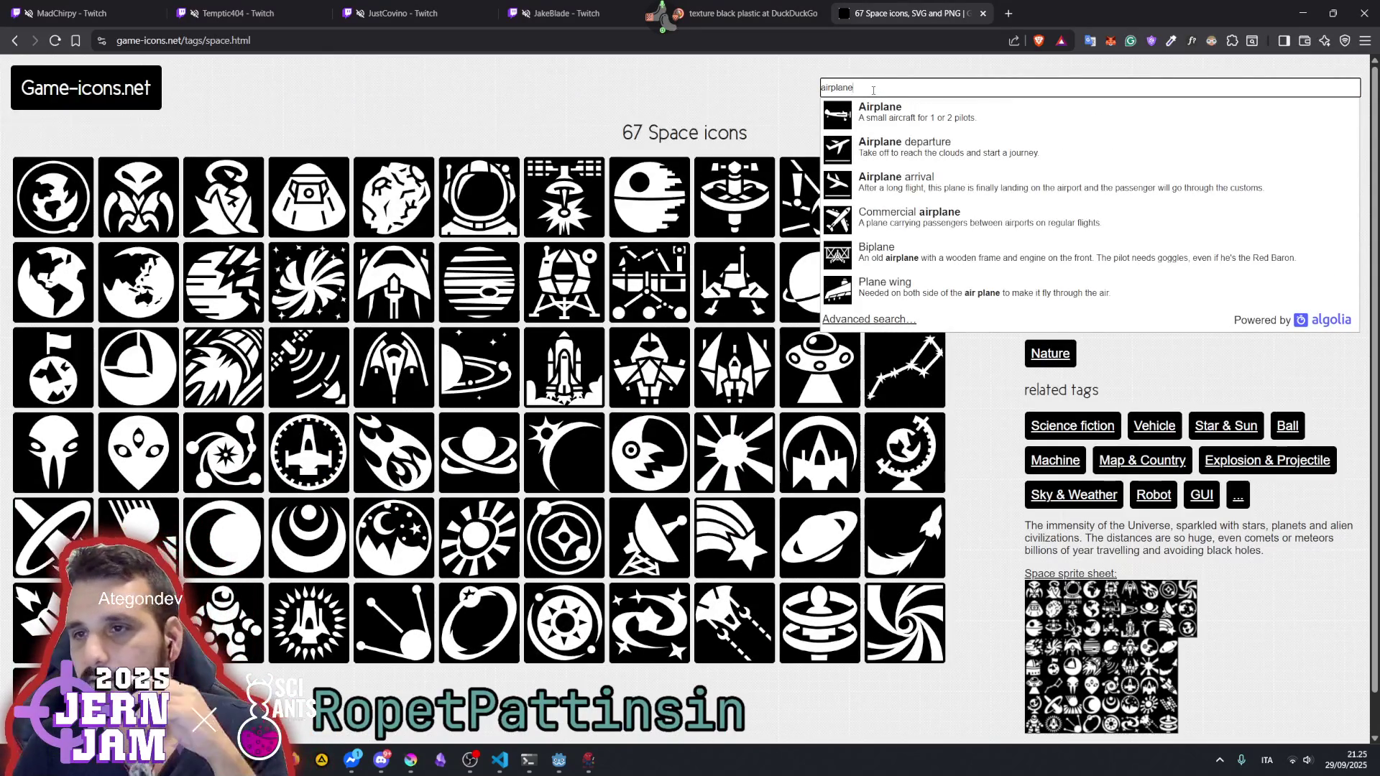
click(893, 218)
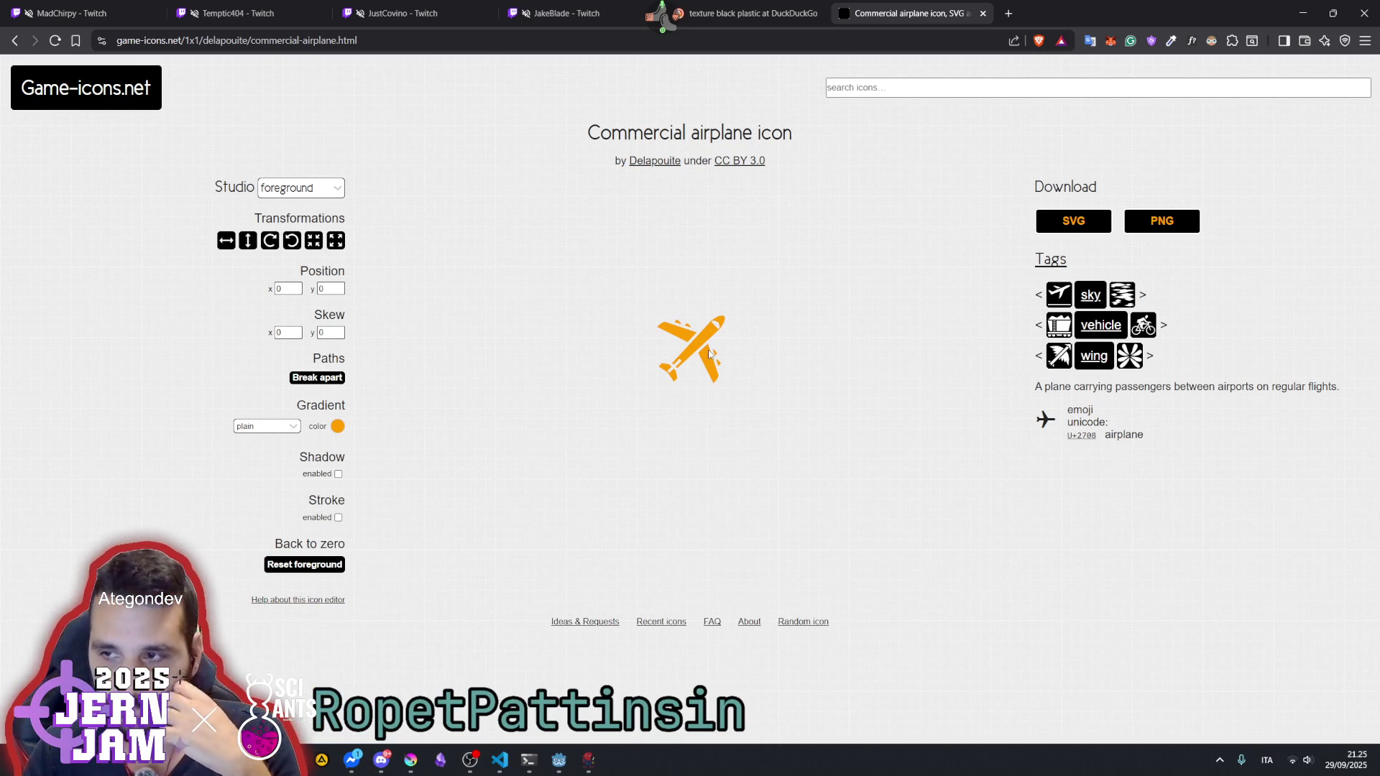
- Recolour the airplane icon's gradient fill to white
click(338, 426)
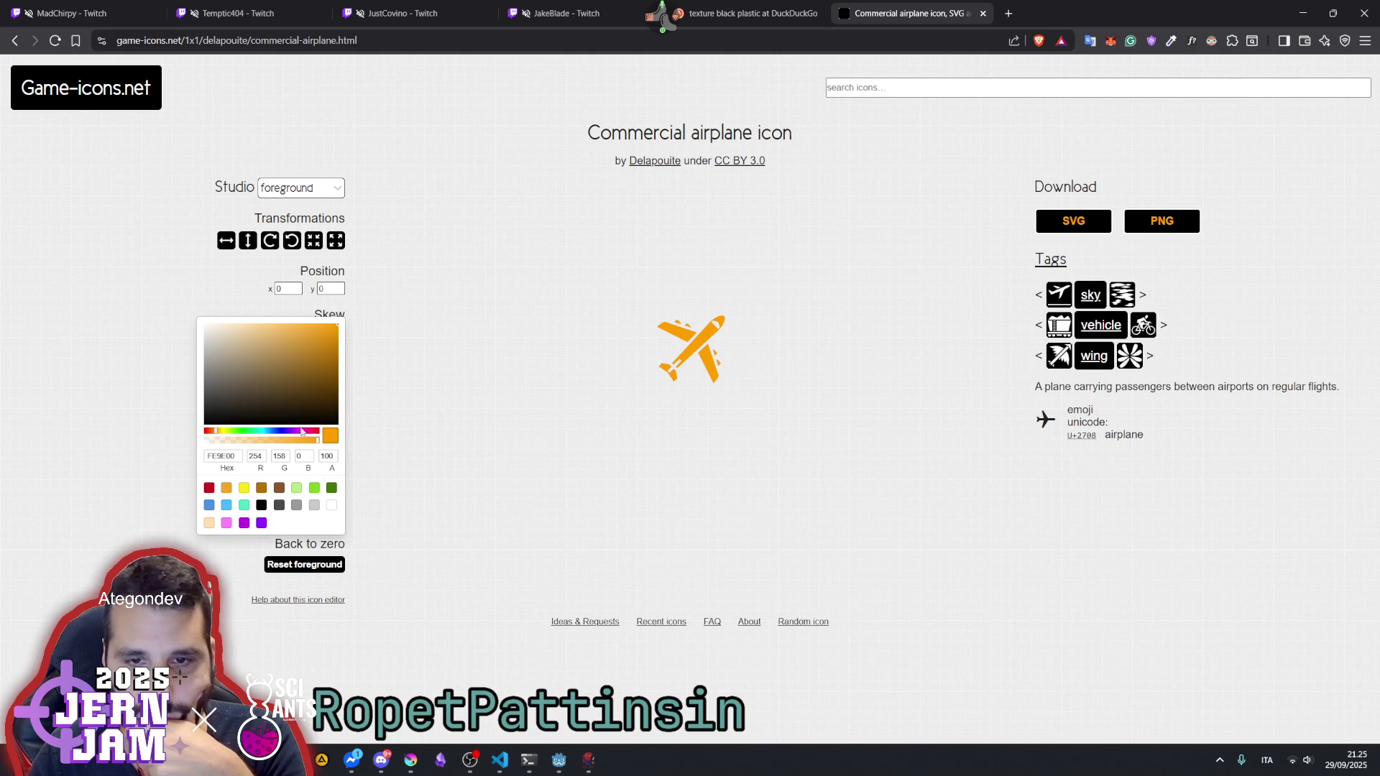
drag(253, 382, 206, 324)
click(541, 318)
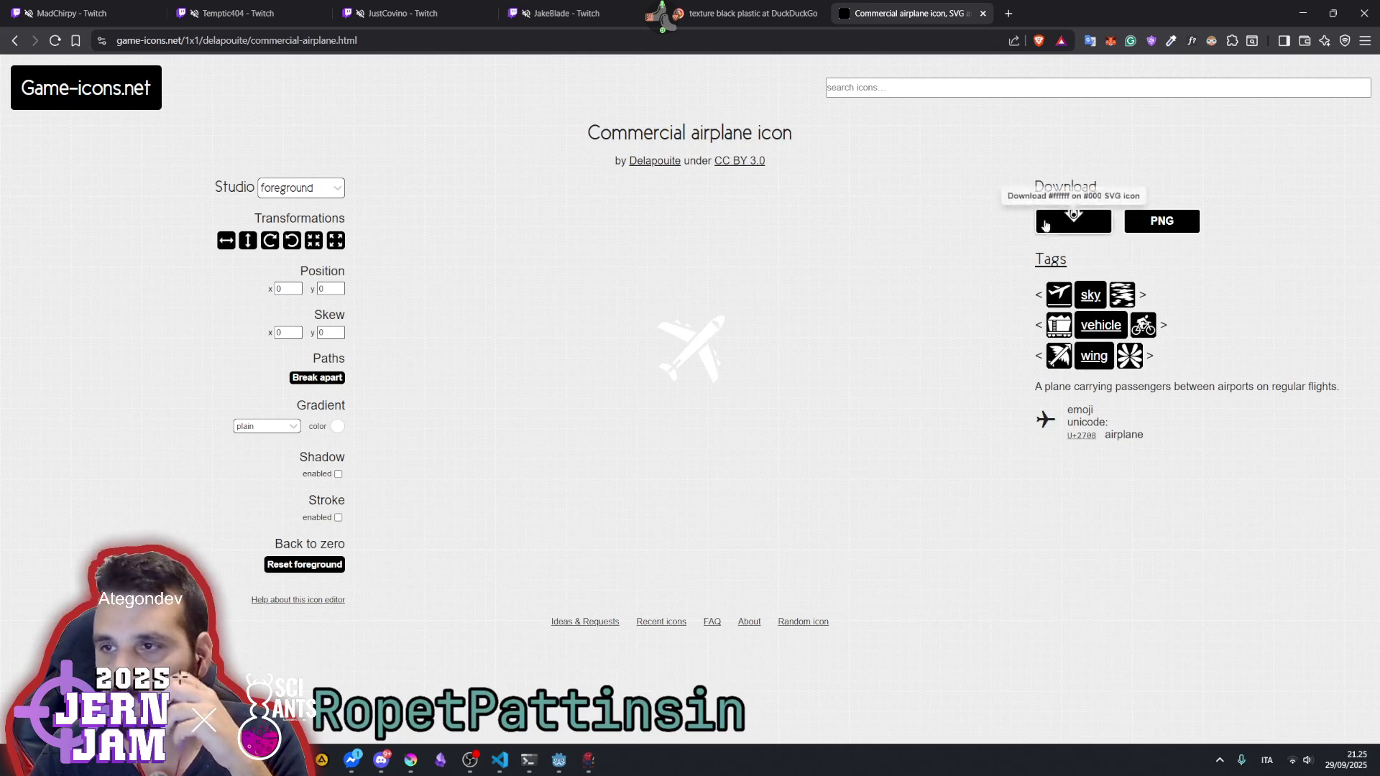
- Back on the Space icons page, trim the search to 'airplane' and show all results
key(alt+Left)
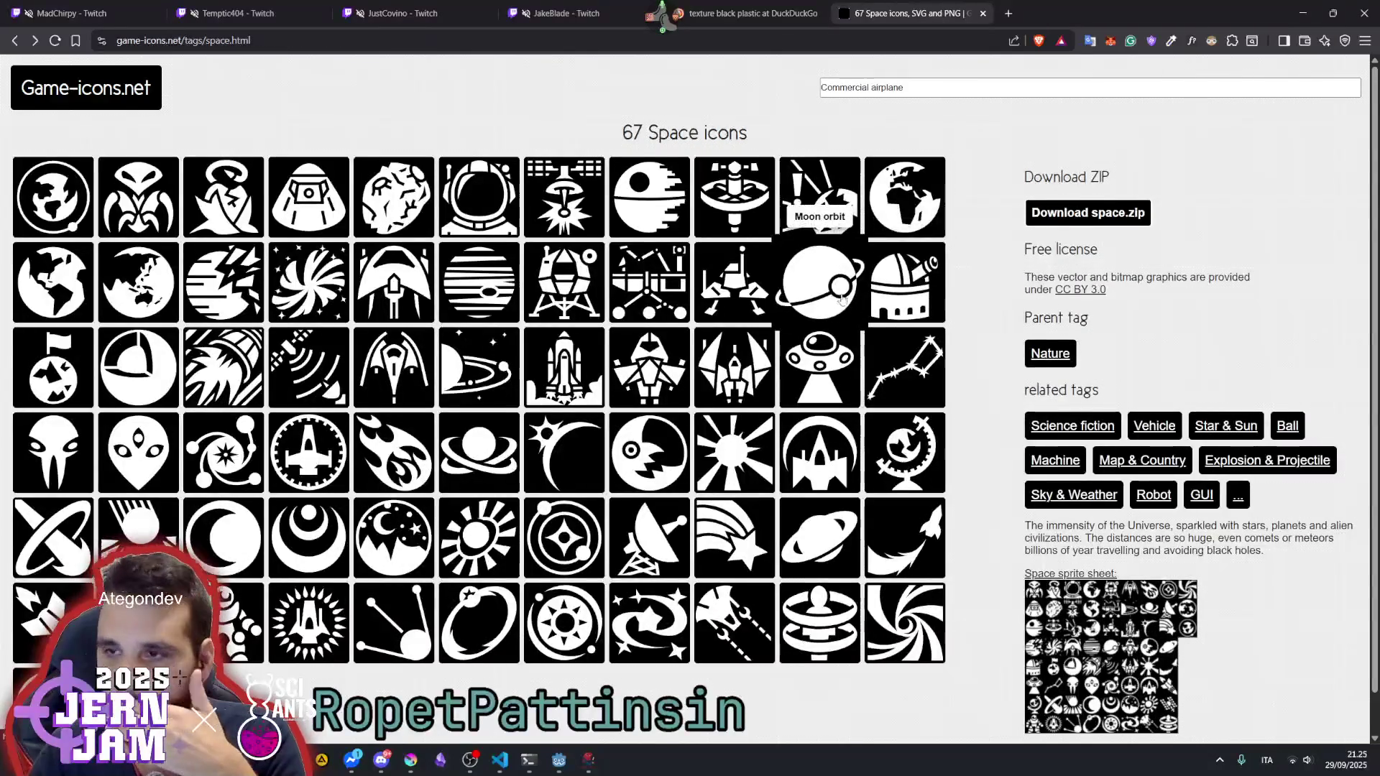
scroll(969, 295, down, 1)
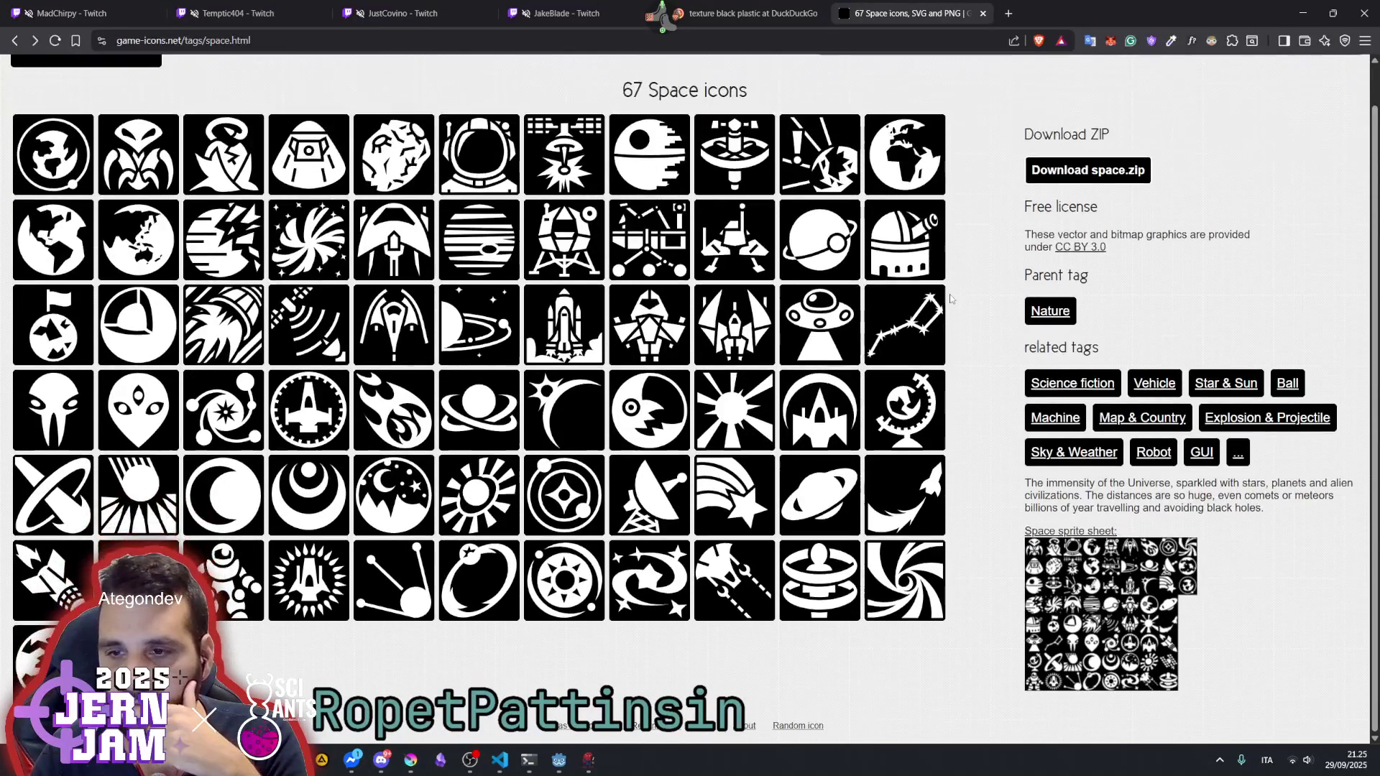
scroll(462, 467, up, 1)
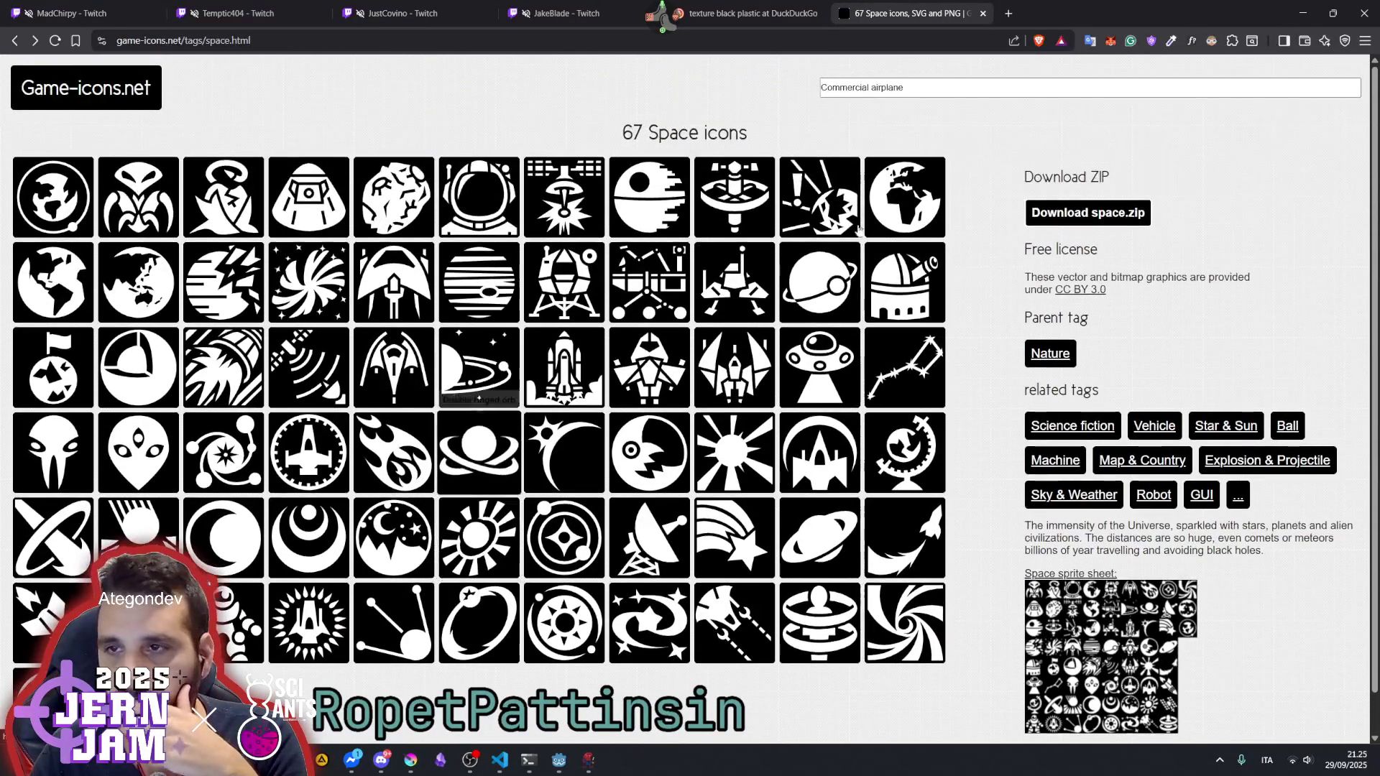
click(934, 90)
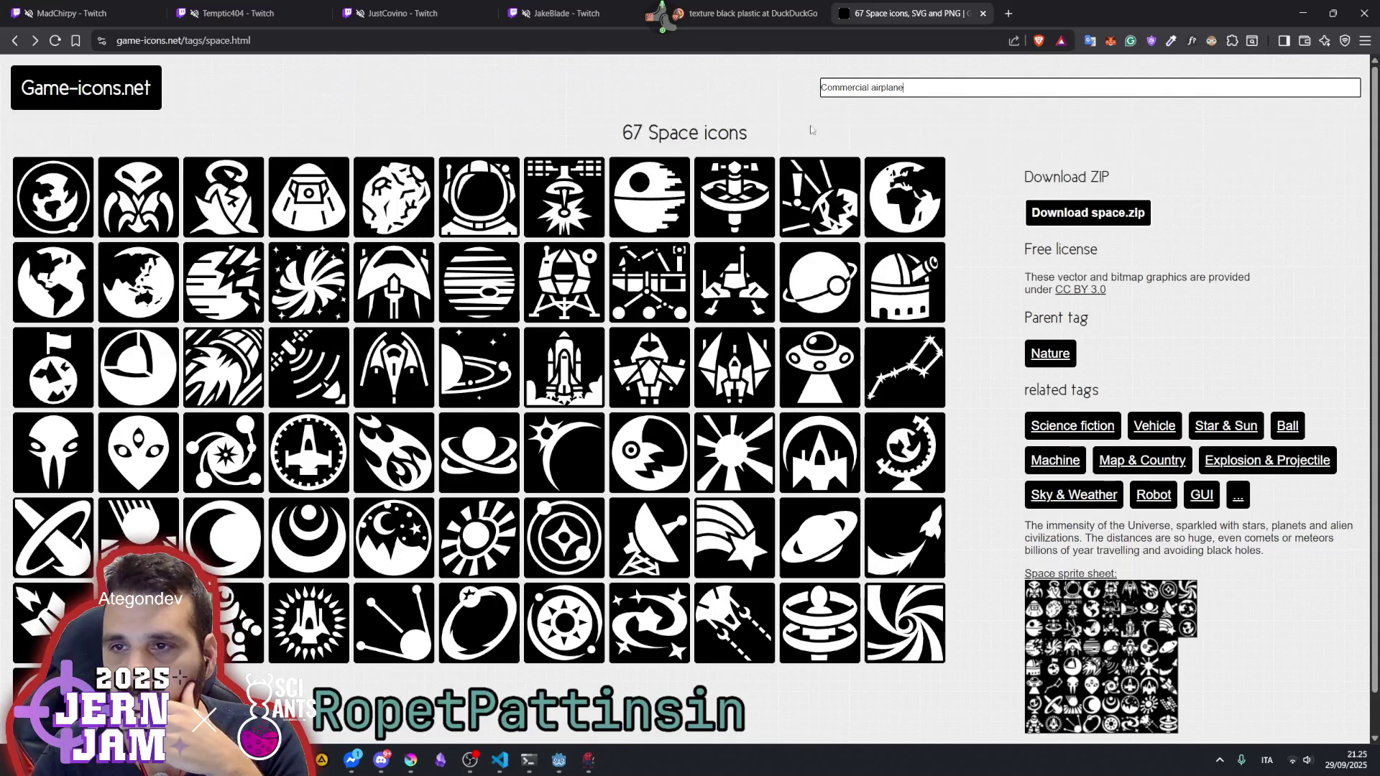
double_click(844, 87)
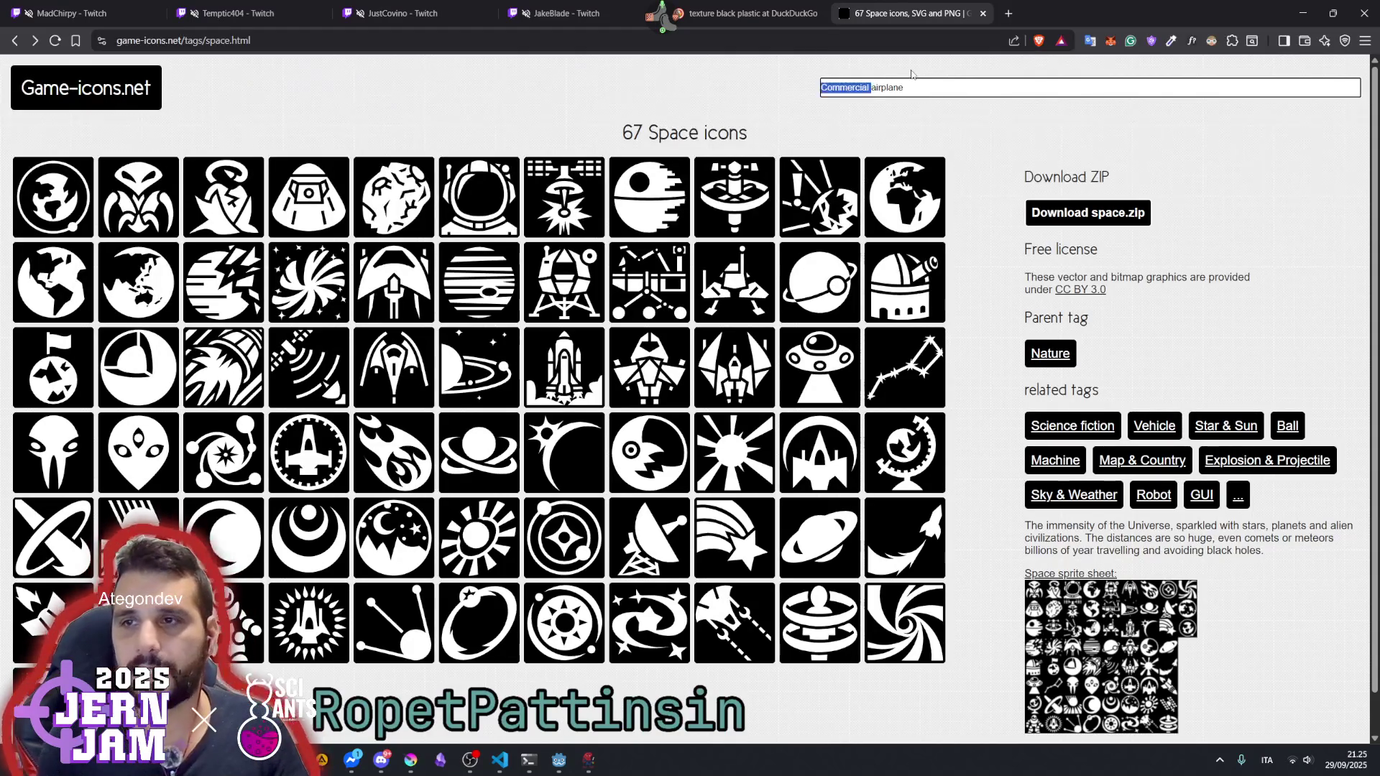
key(BackSpace)
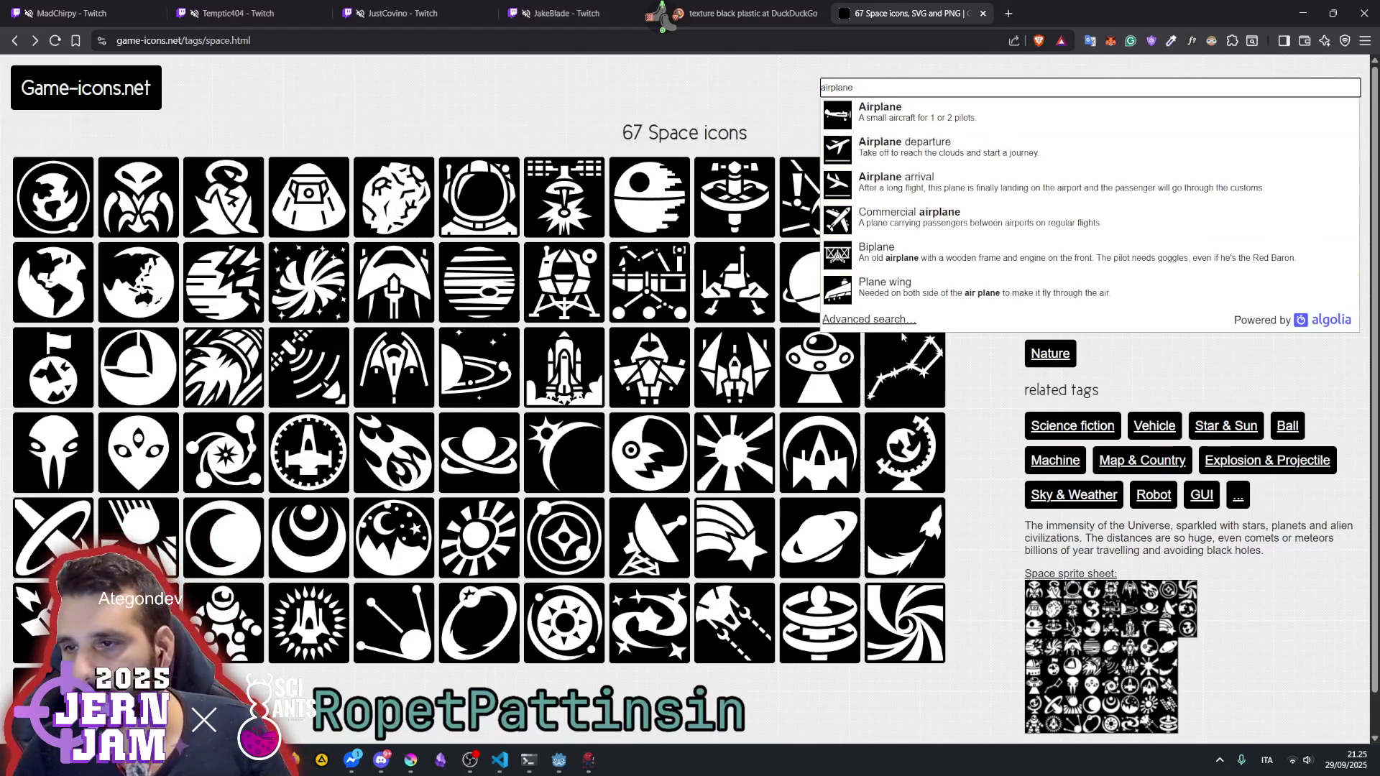
click(858, 321)
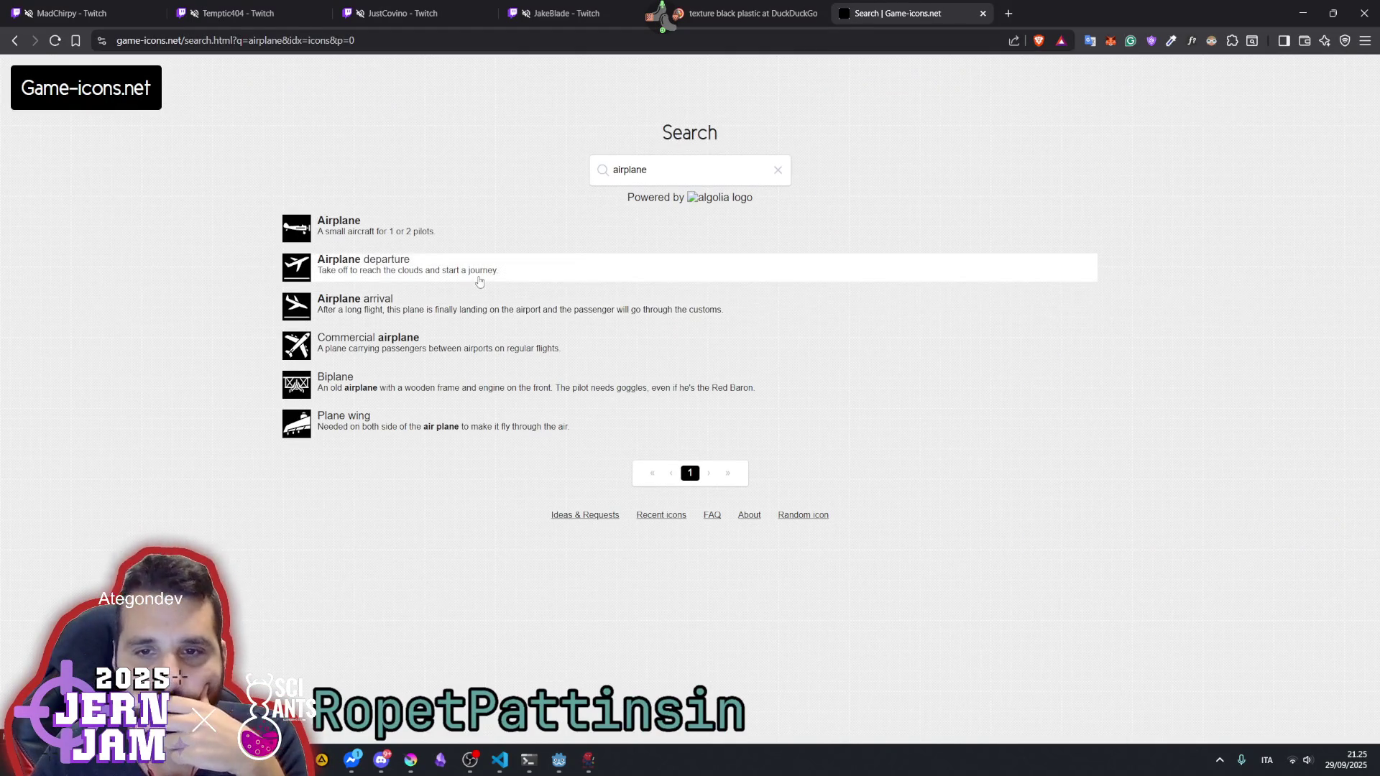
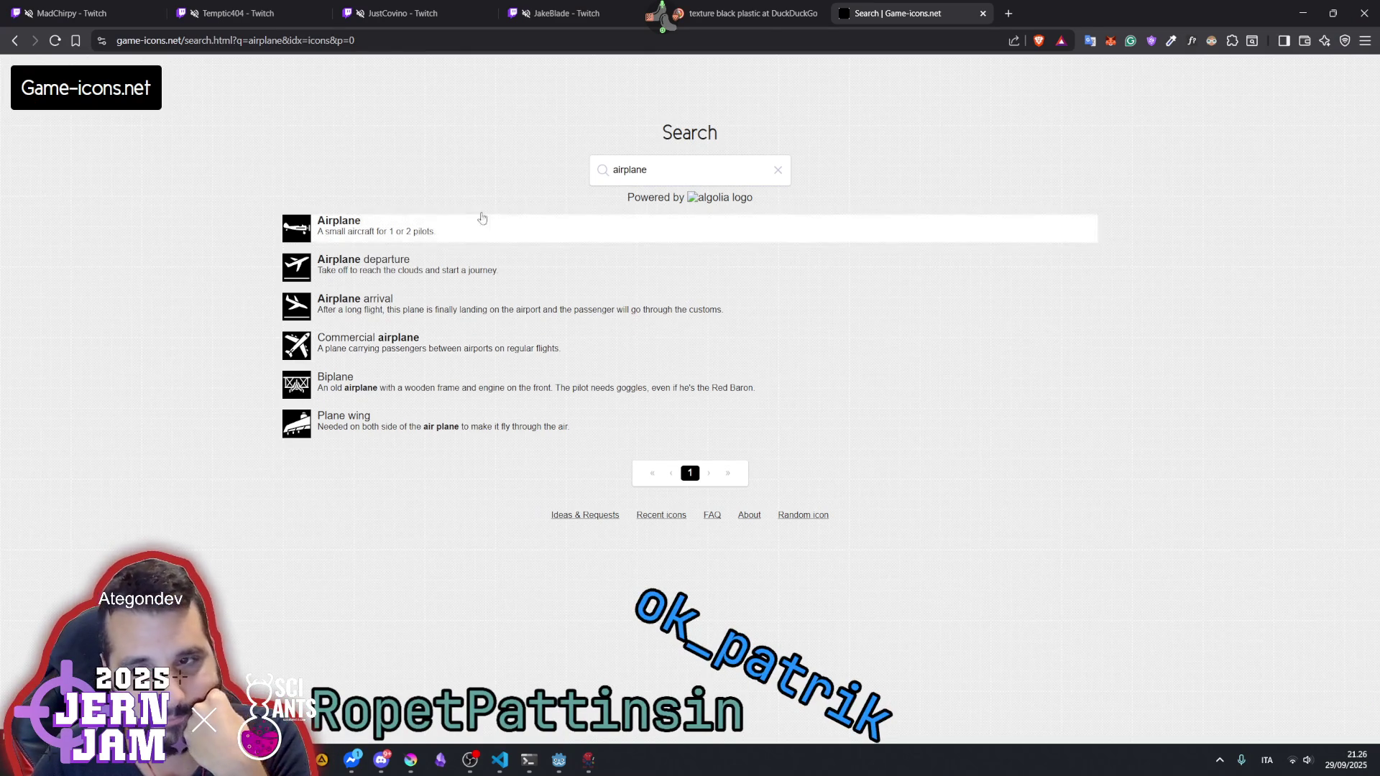
- Search Game-icons.net for 'aerop', 'jet', 'wing' and 'plane', browsing the results
click(779, 171)
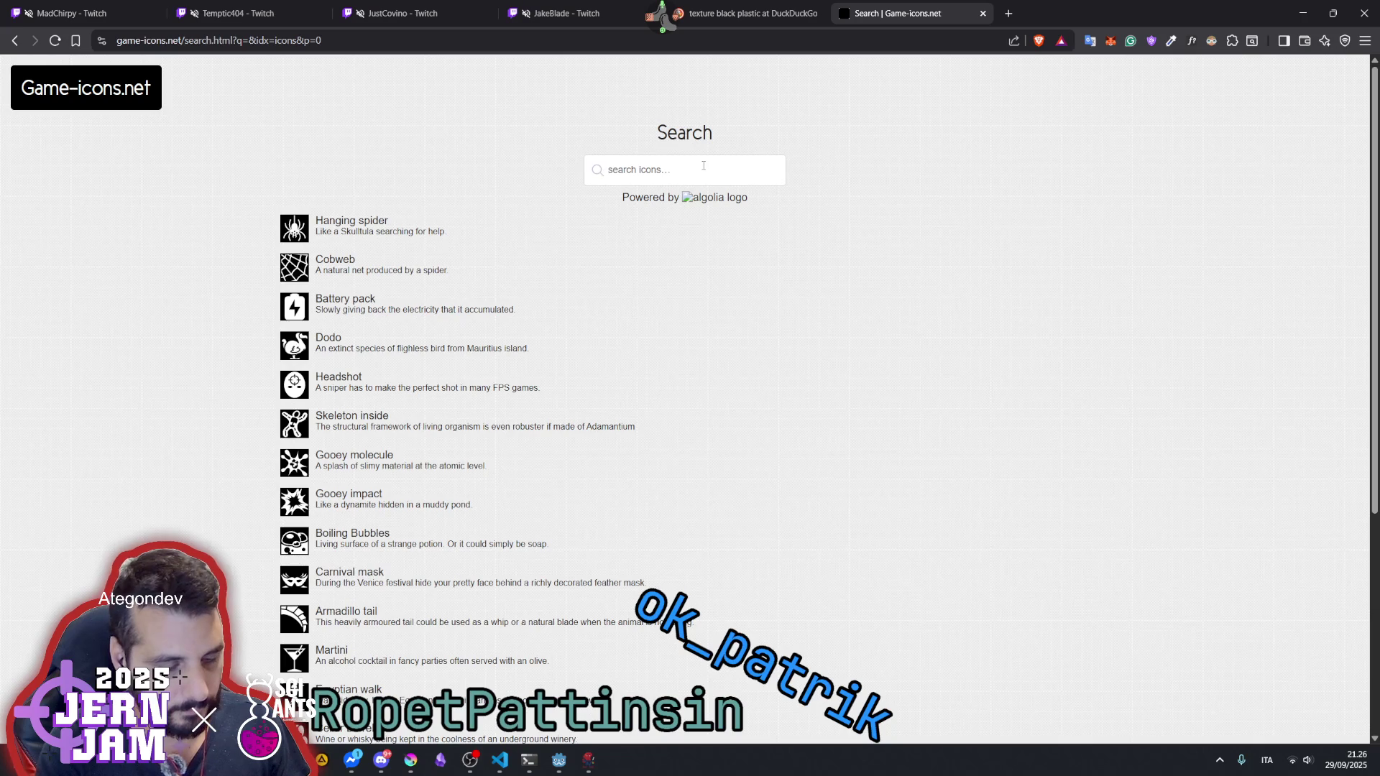
text(aerop)
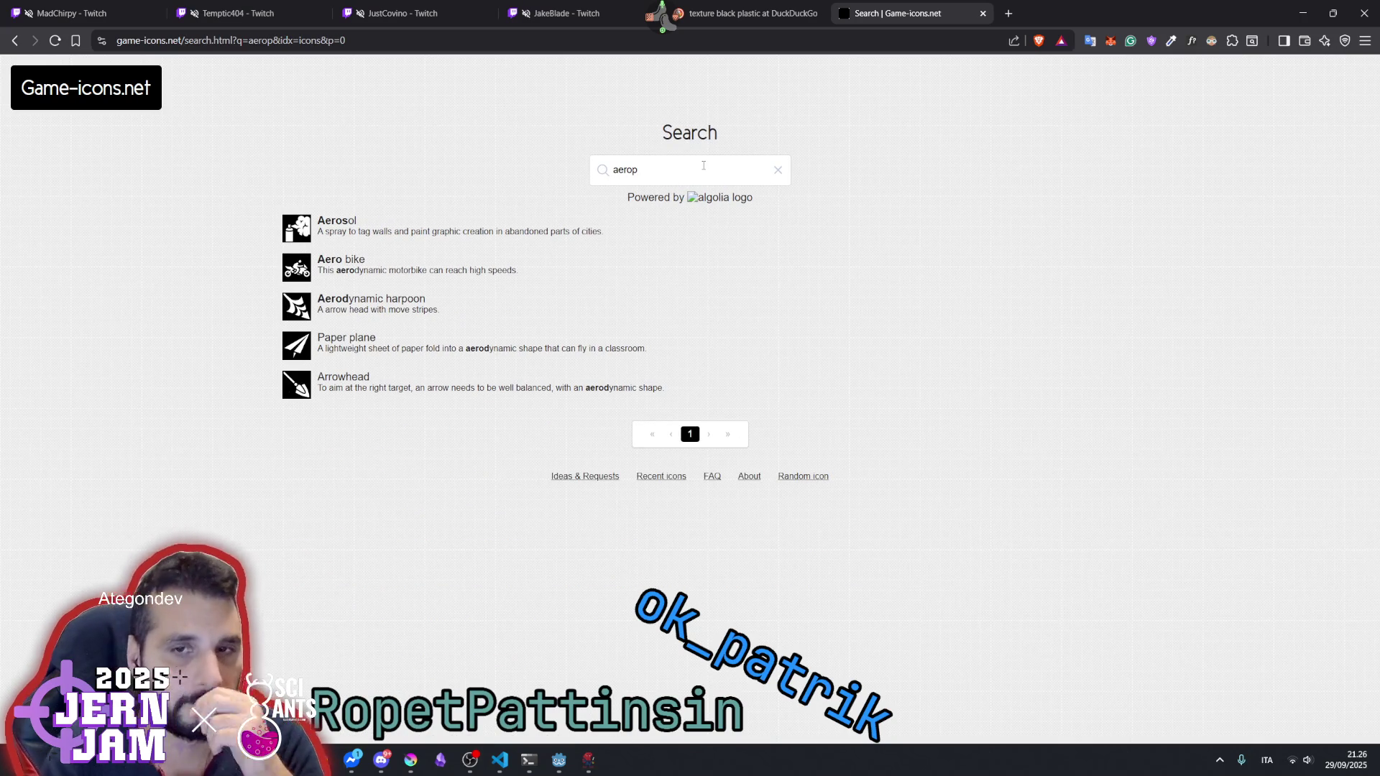
key(BackSpace)
key(BackSpace)
key(BackSpace)
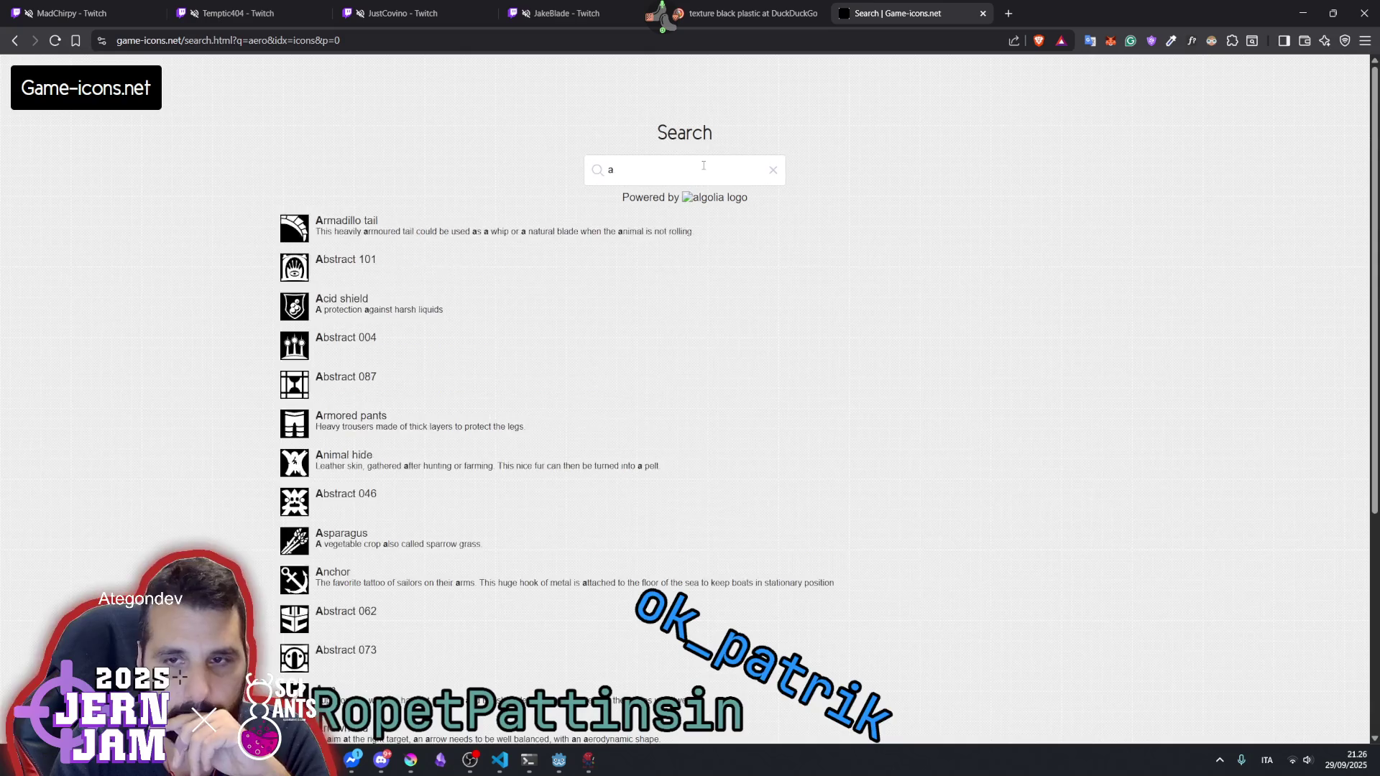
text(jet)
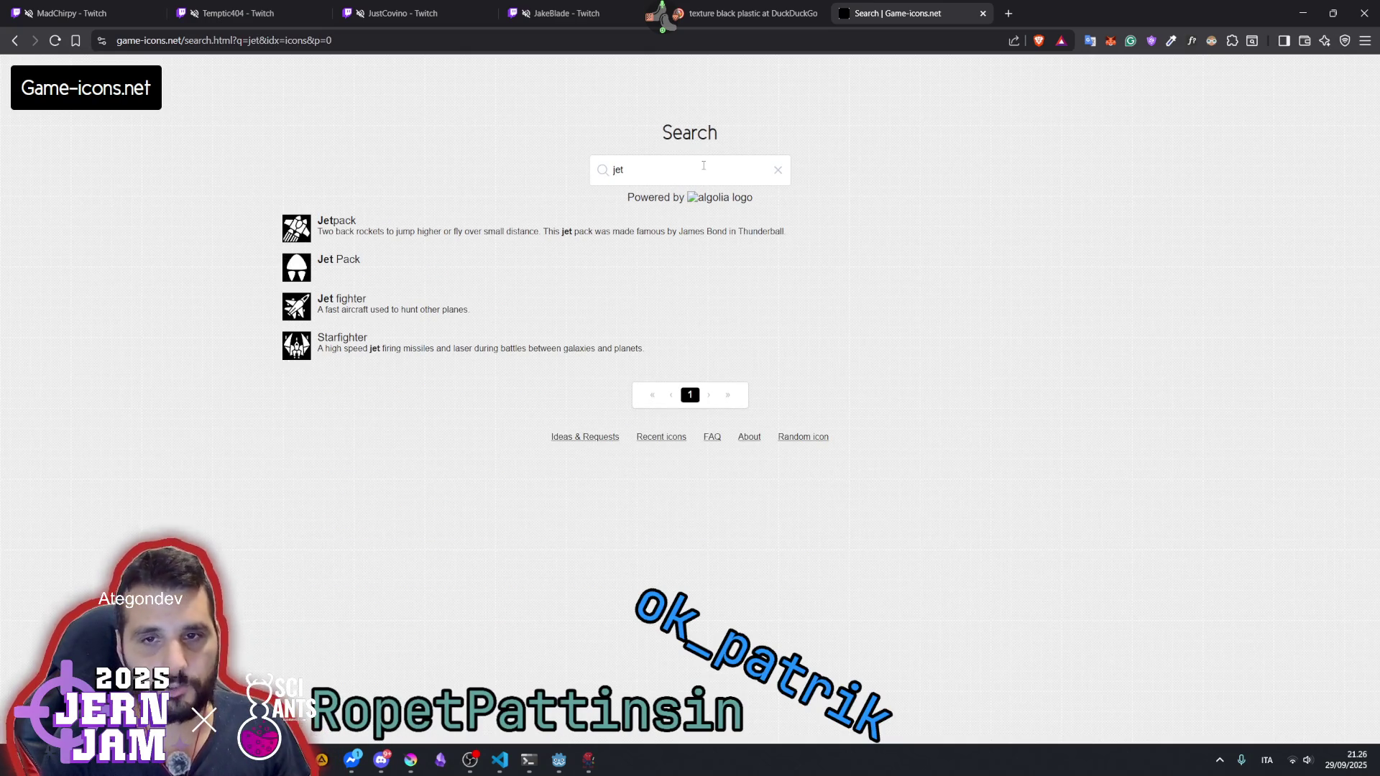
key(BackSpace)
key(BackSpace)
key(BackSpace)
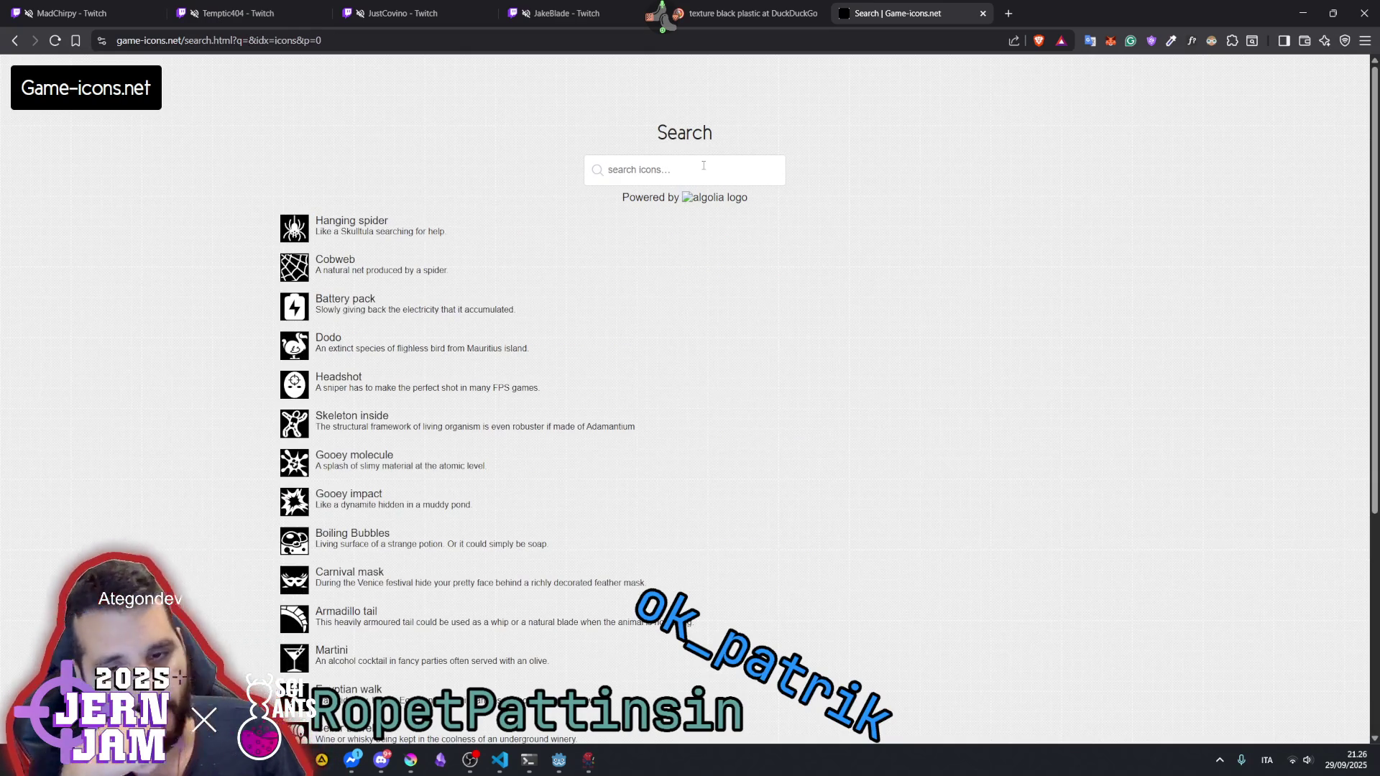
text(wing)
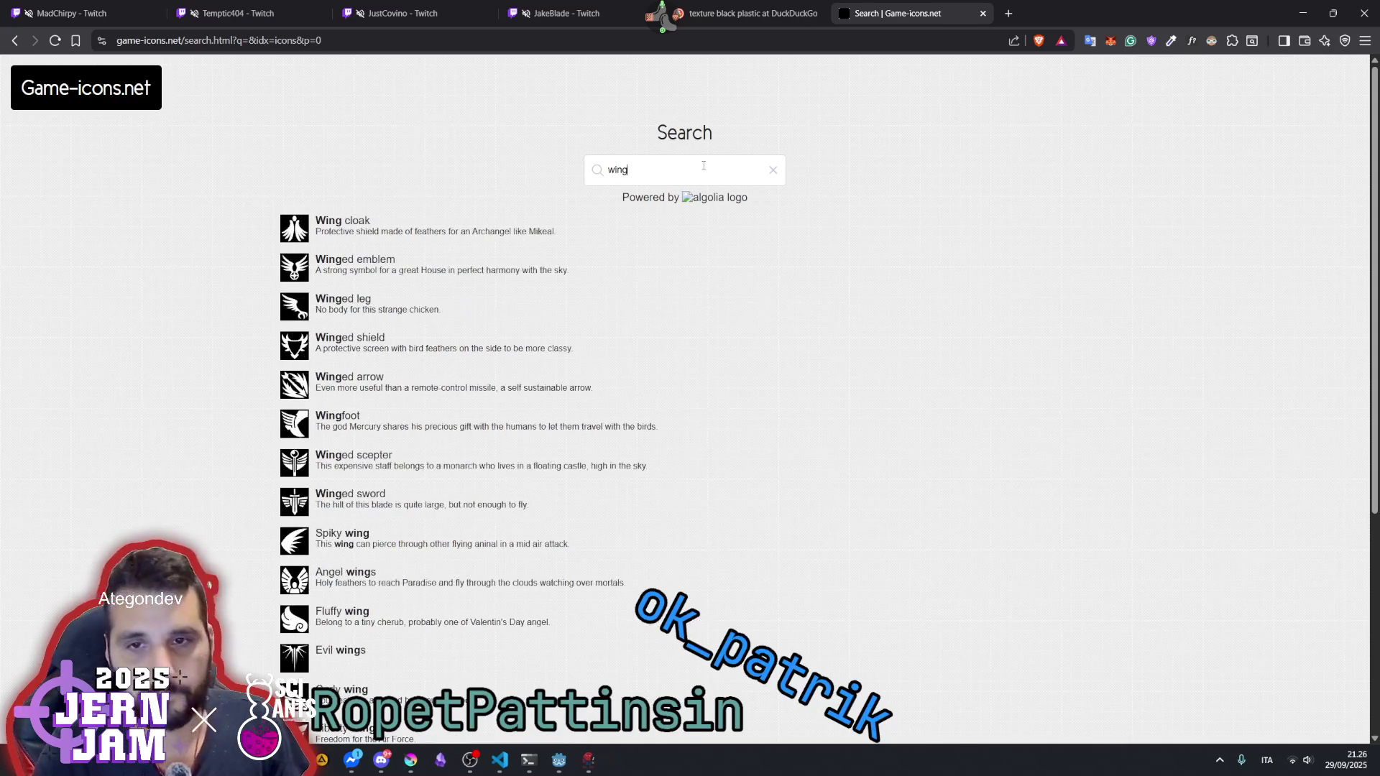
key(BackSpace)
key(BackSpace)
key(BackSpace)
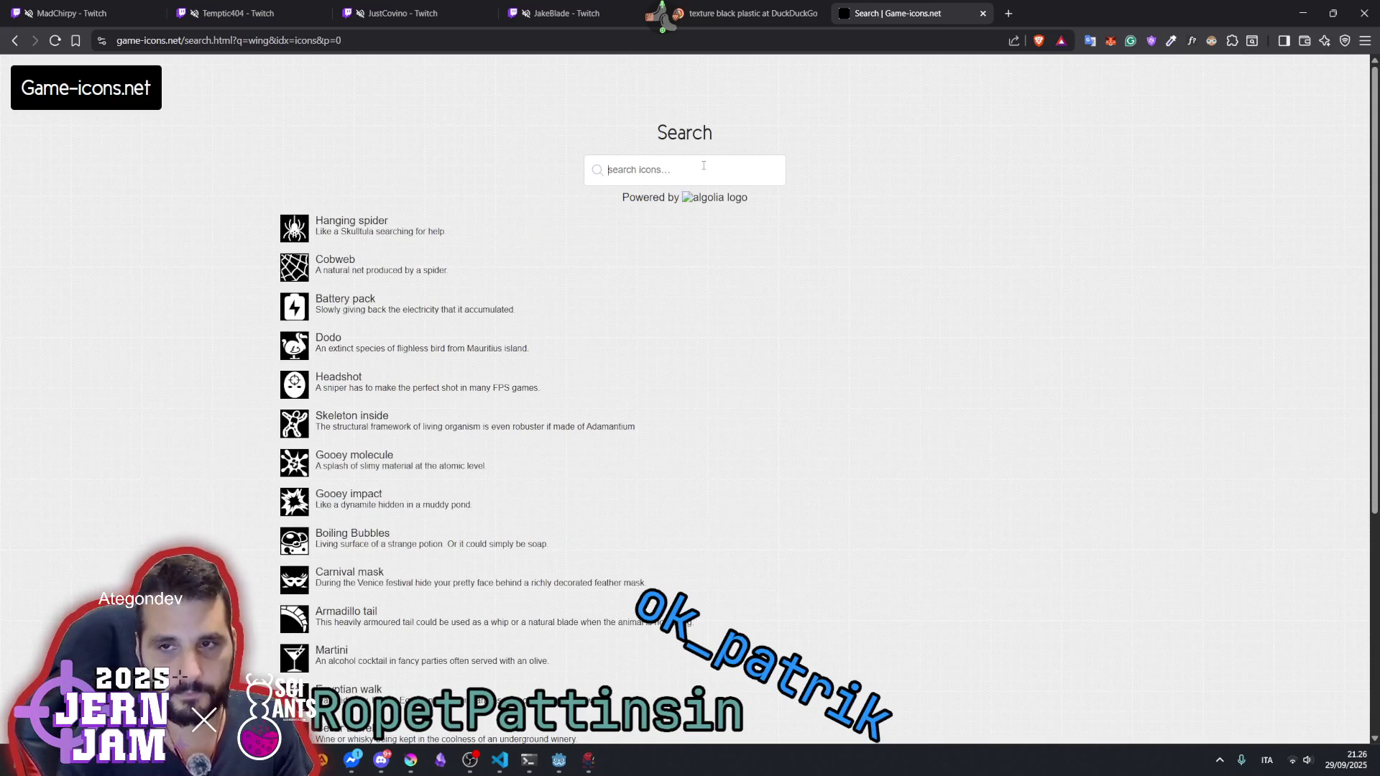
text(plane)
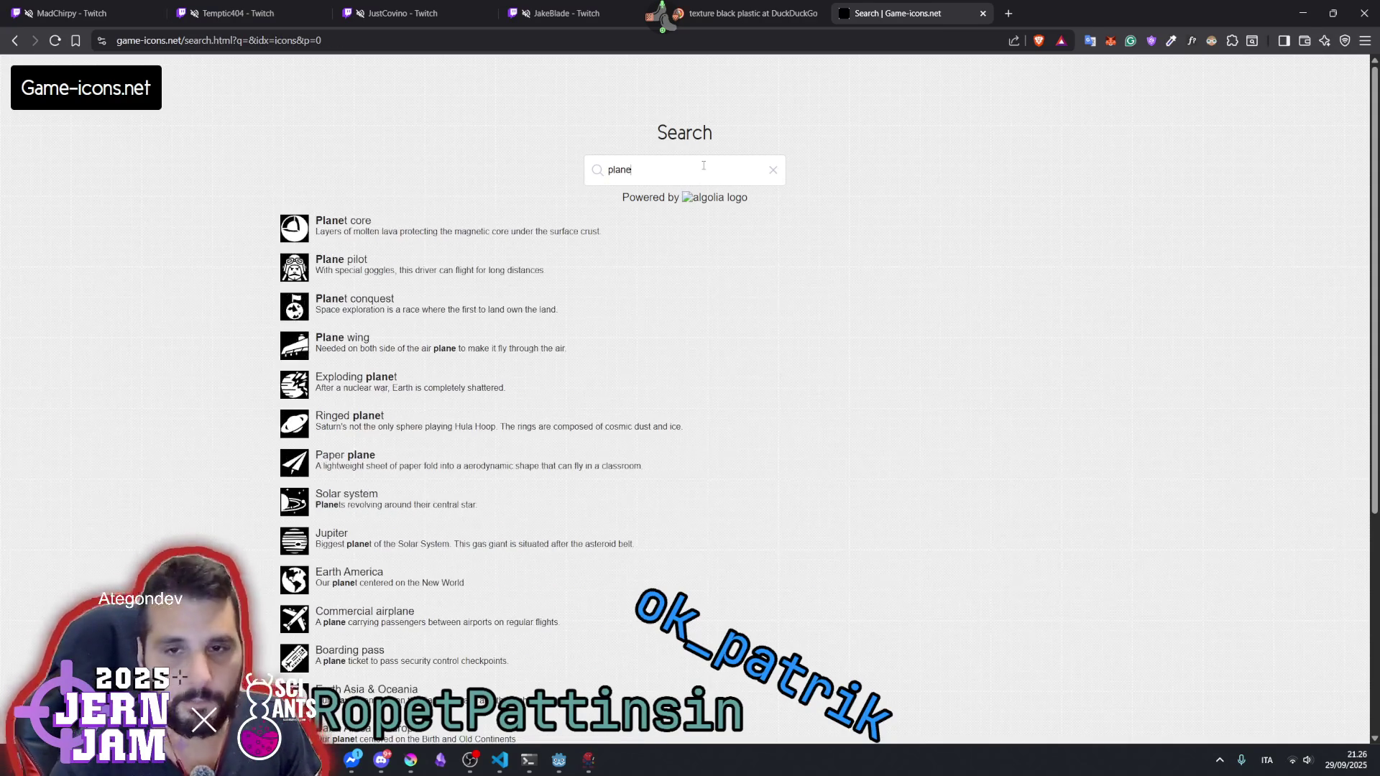
scroll(506, 381, down, 5)
scroll(506, 380, up, 5)
scroll(467, 381, down, 5)
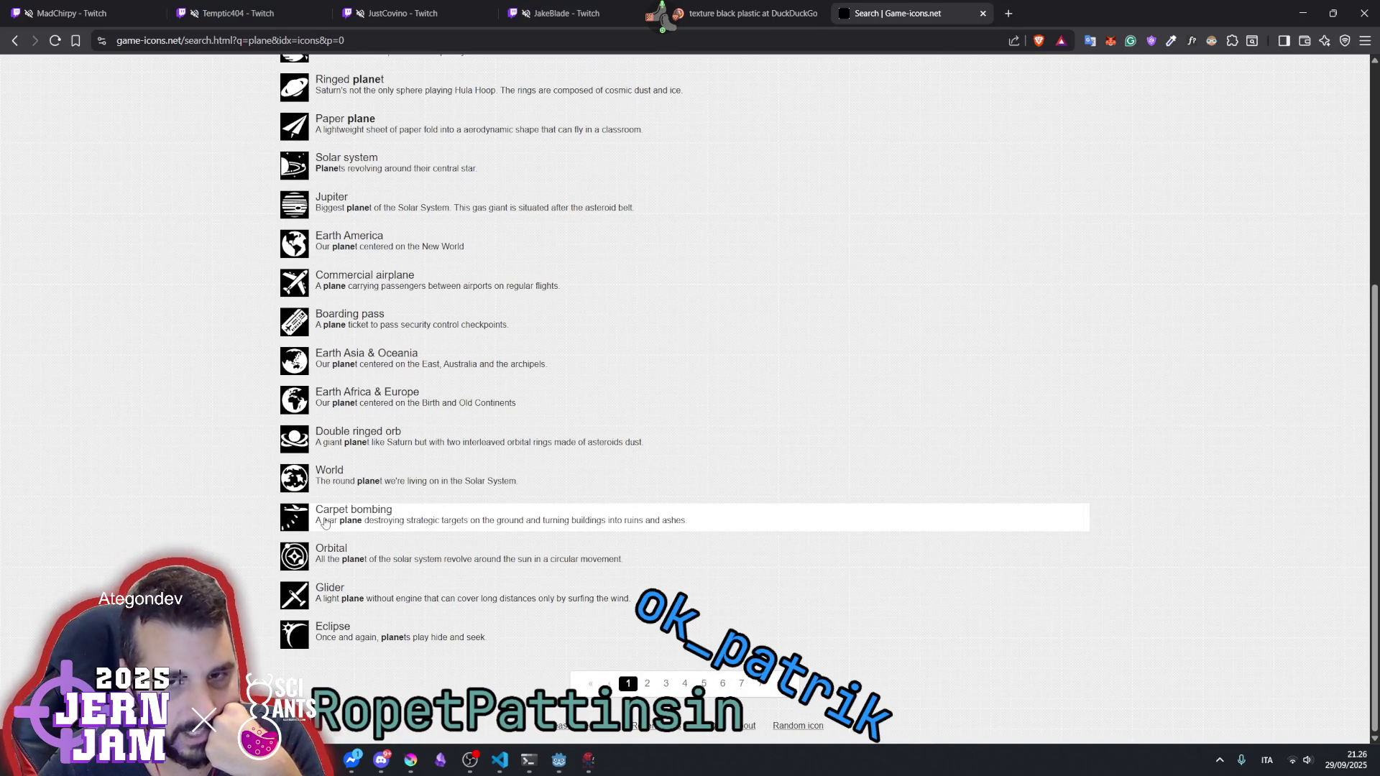
scroll(325, 523, up, 2)
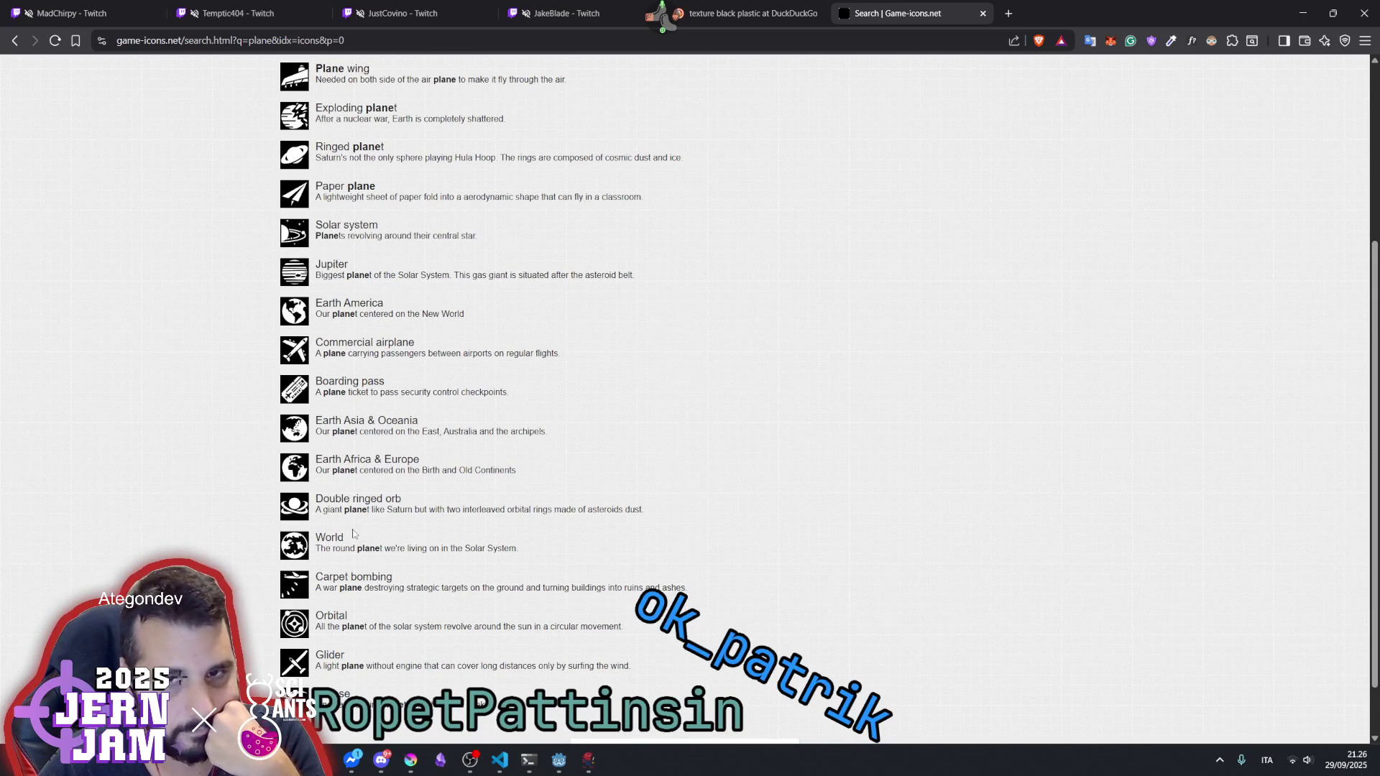
scroll(353, 533, up, 3)
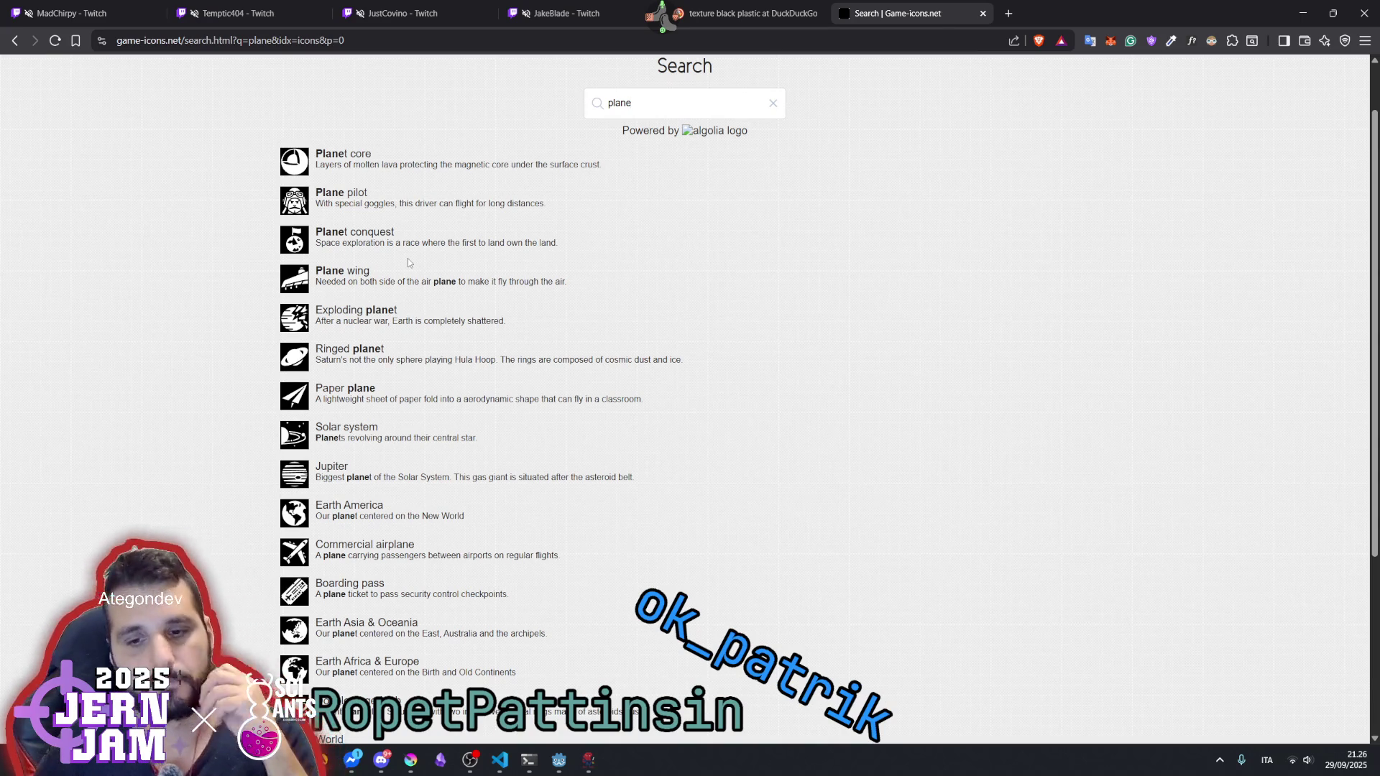
- Briefly check Messenger, review the plane results again, then clear the search box
click(359, 758)
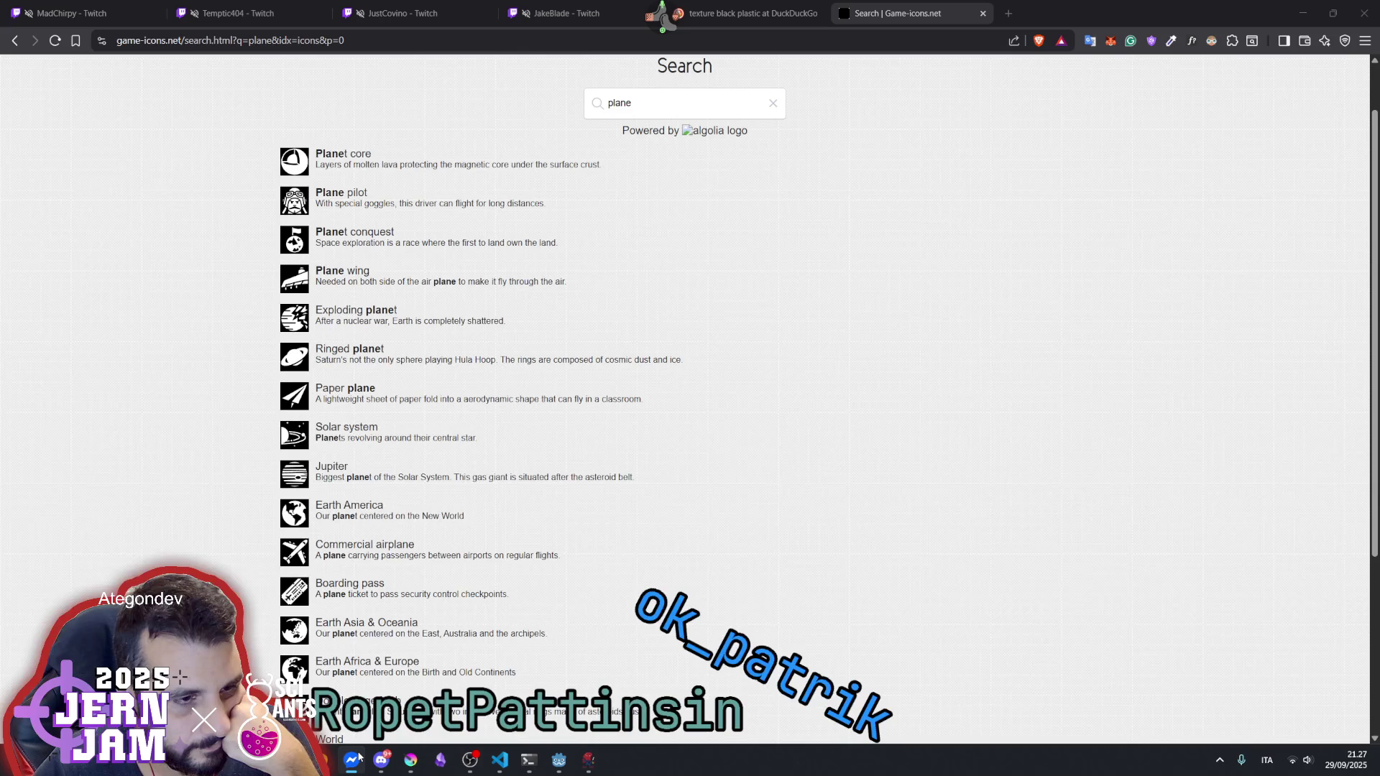
click(354, 760)
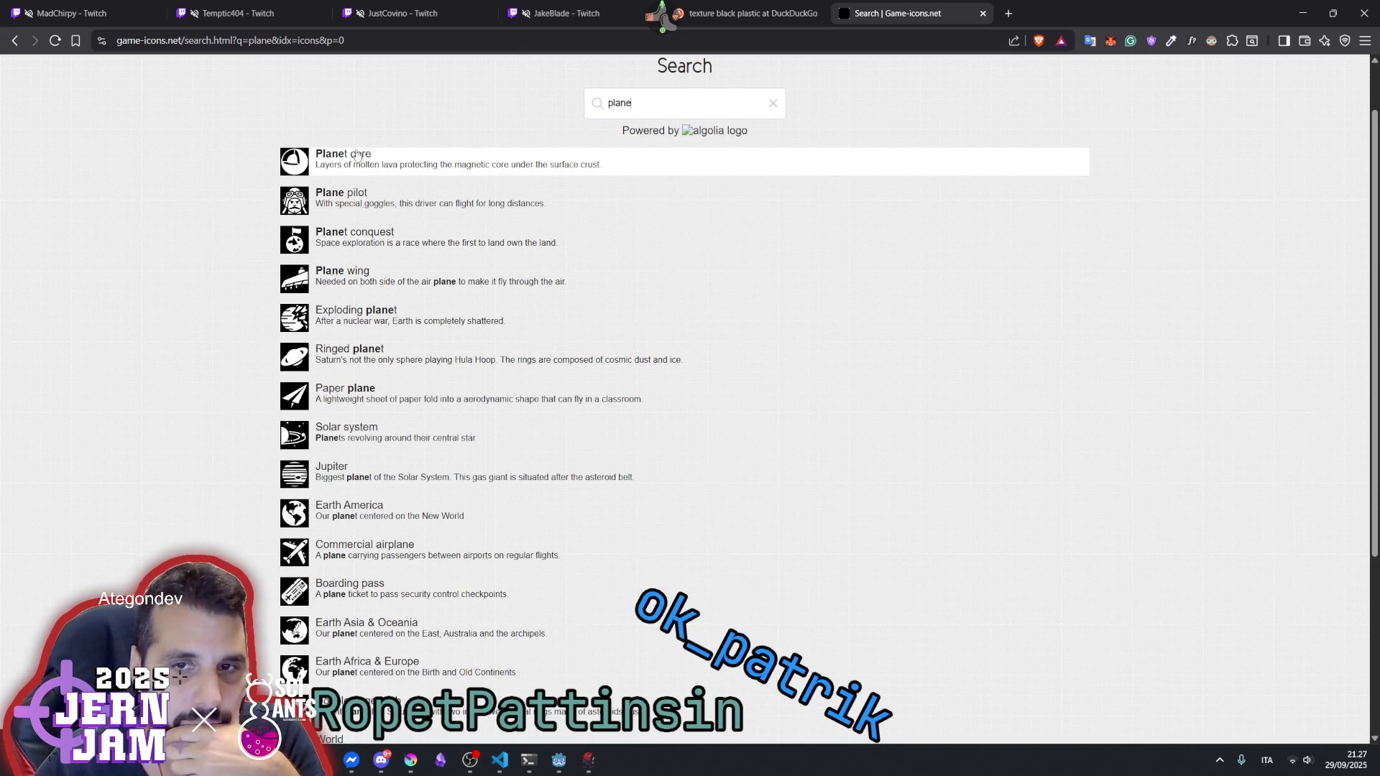
scroll(357, 155, down, 4)
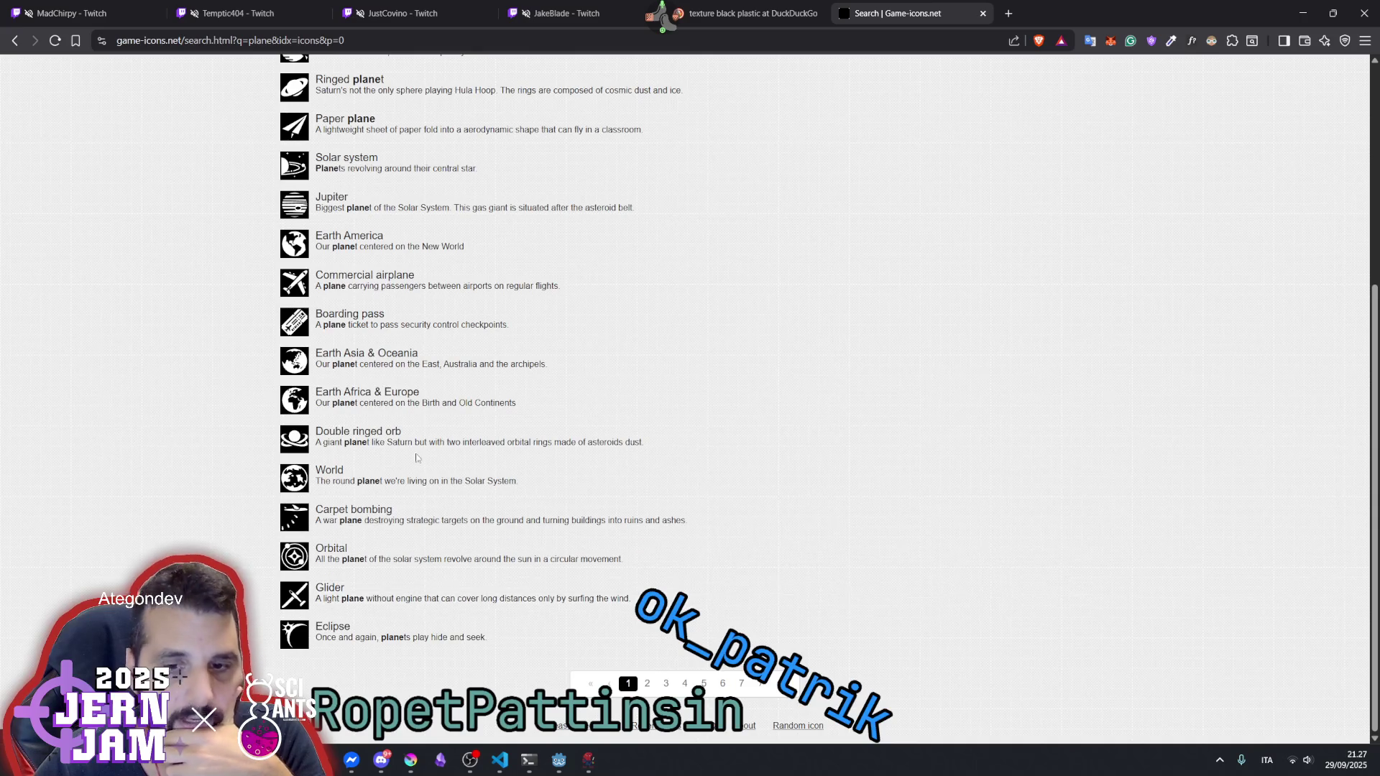
scroll(392, 507, up, 5)
key(BackSpace)
key(BackSpace)
key(BackSpace)
text(wing)
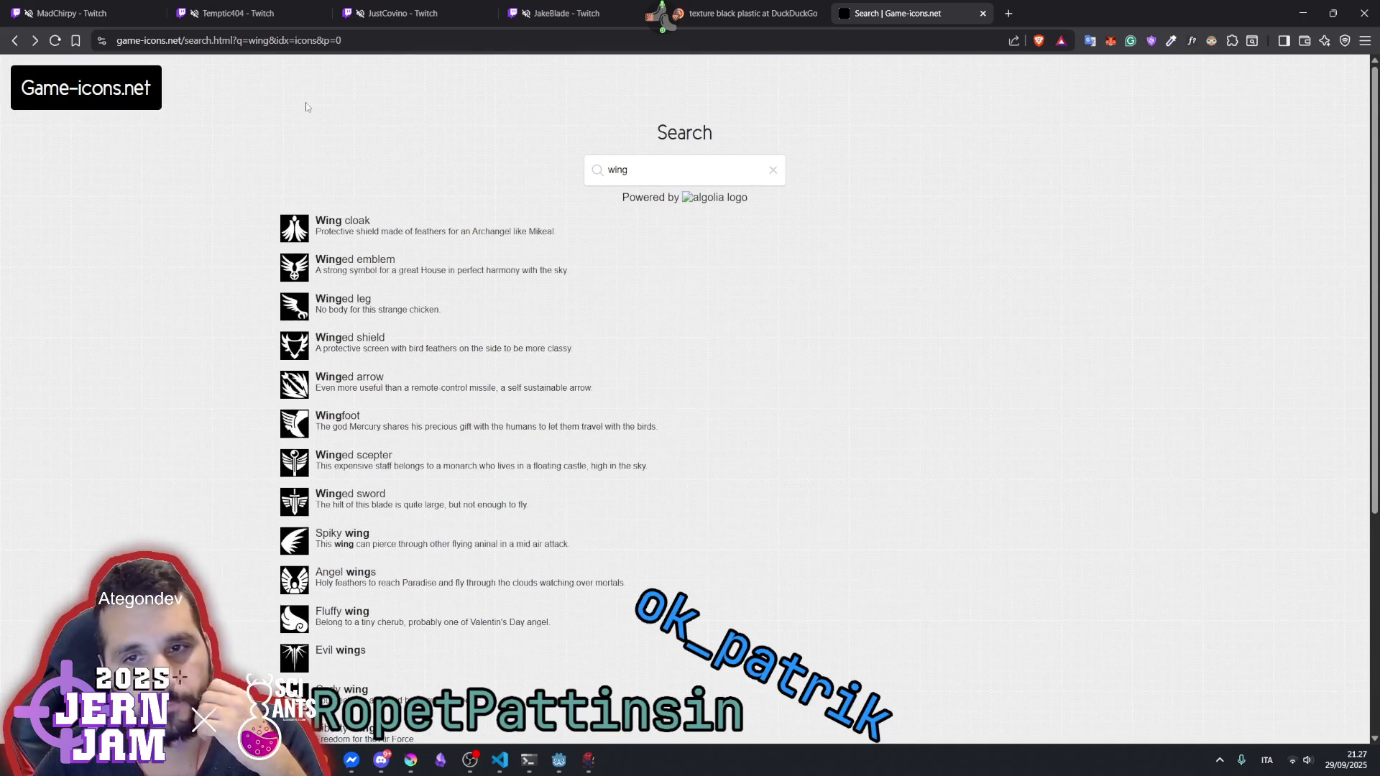
key(BackSpace)
key(BackSpace)
key(BackSpace)
click(349, 40)
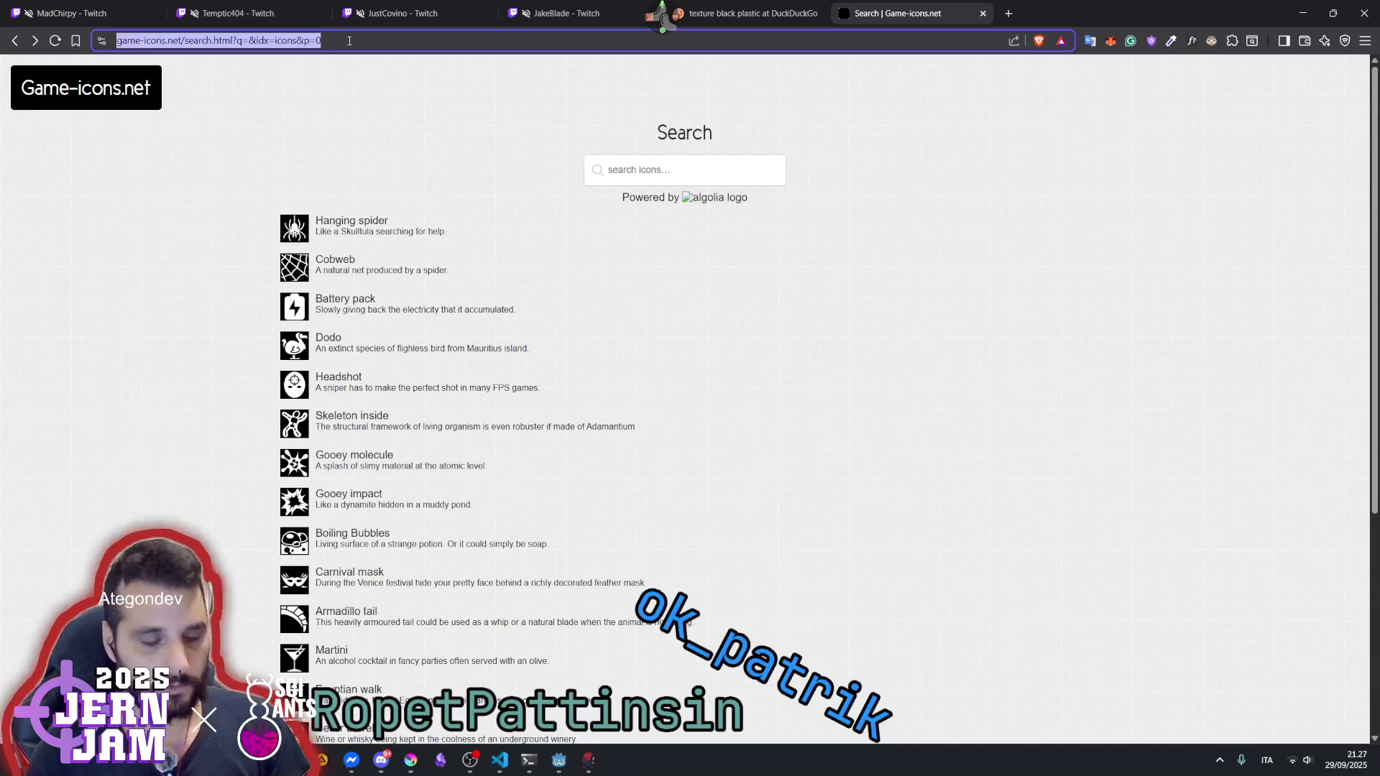
- Search the web for 'plane icon transparent png' and show only image results
text(plane icon)
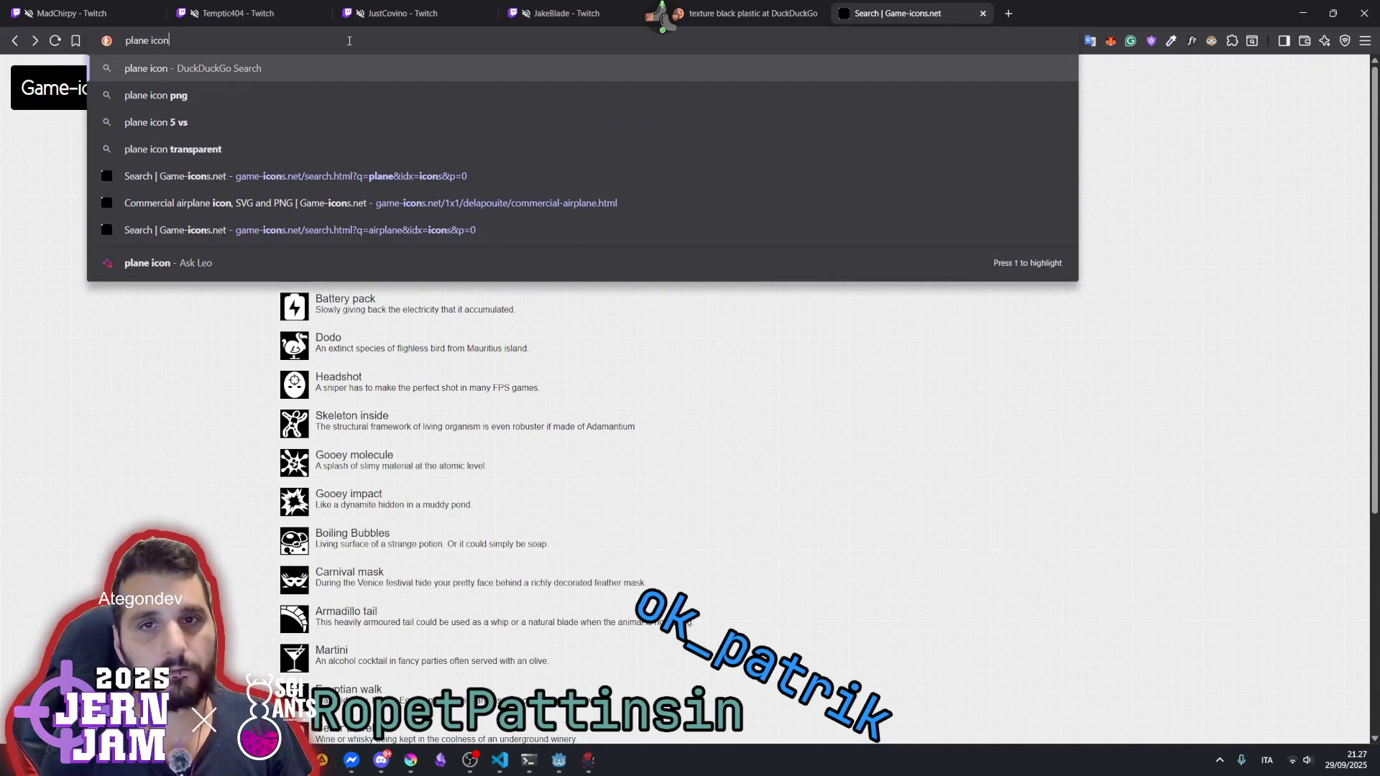
key(Return)
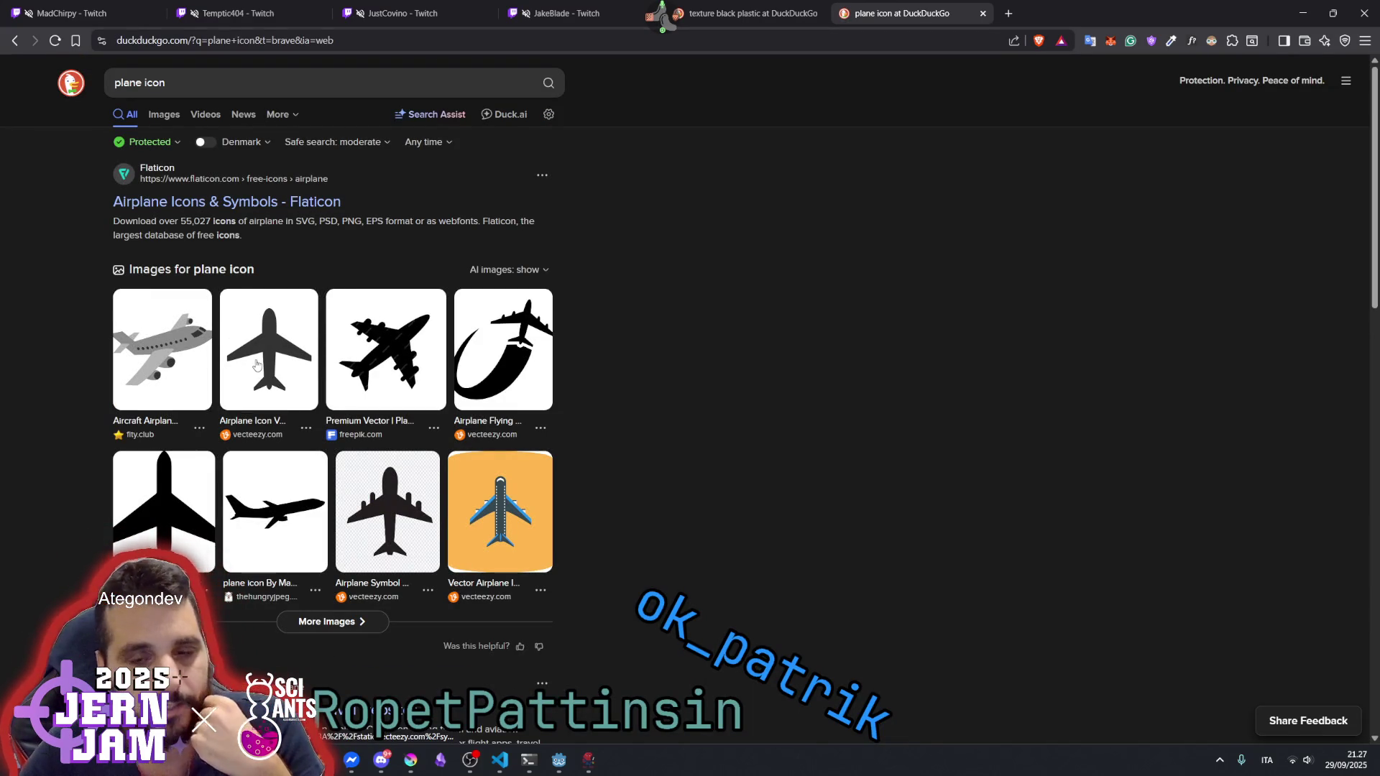
click(197, 87)
text(transparent)
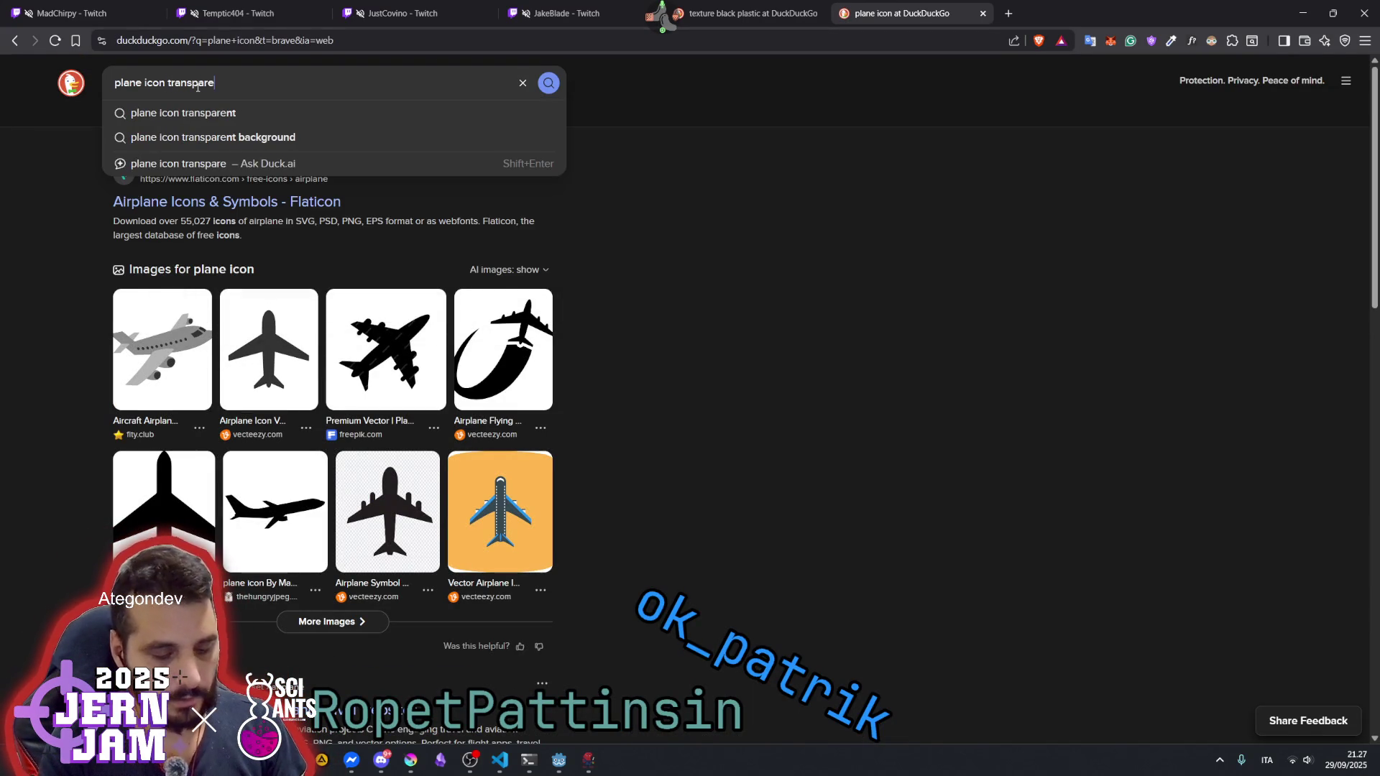
key(Return)
click(259, 79)
text(png)
key(Return)
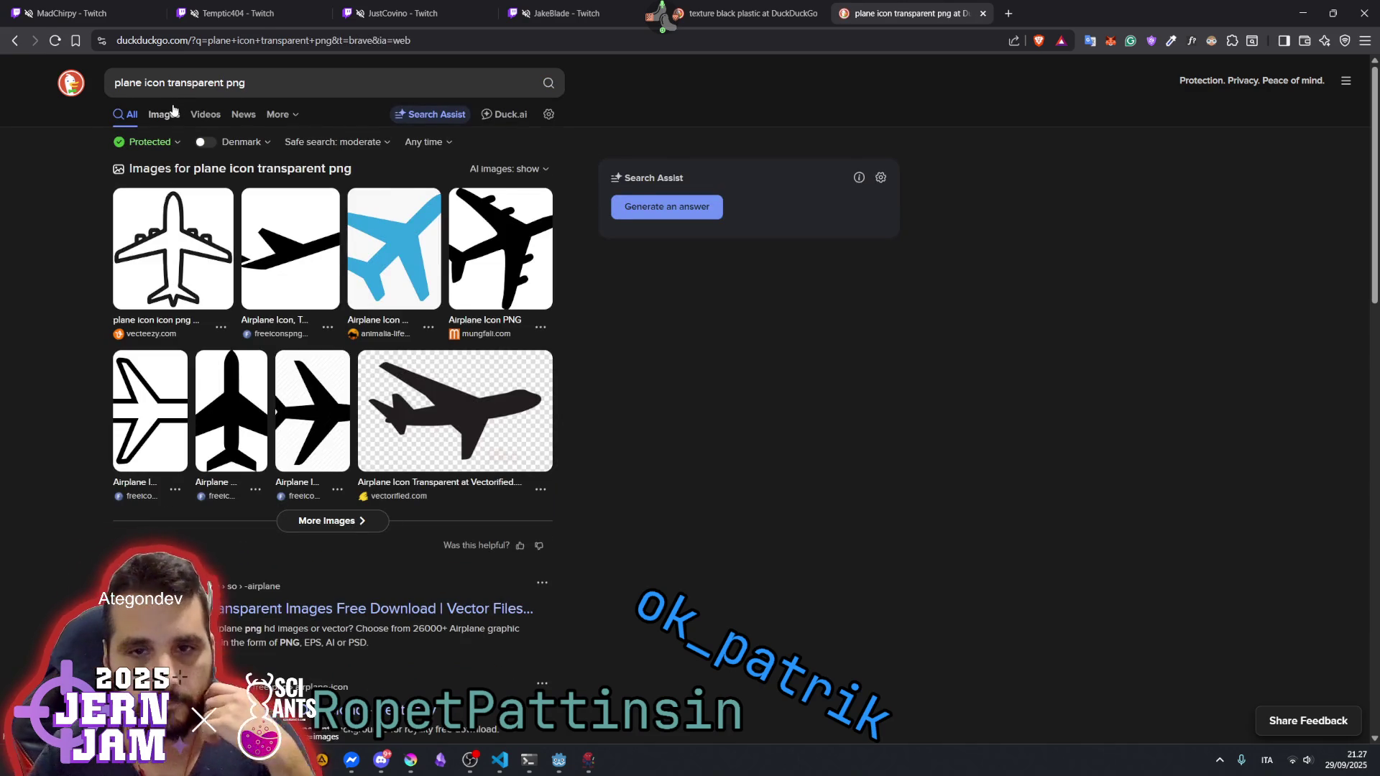
click(172, 112)
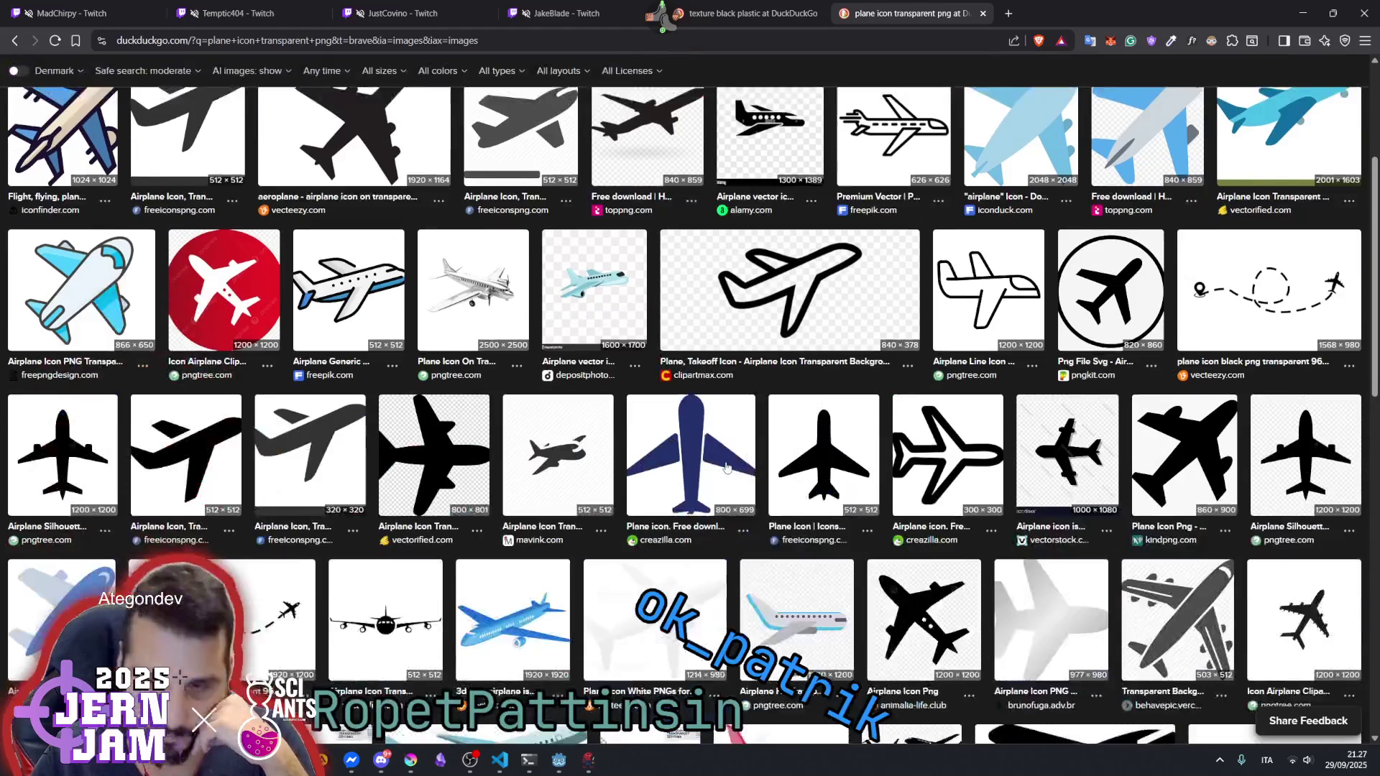
- Scroll through the airplane icon image results, then reload back to the top
scroll(727, 468, down, 3)
scroll(728, 468, down, 2)
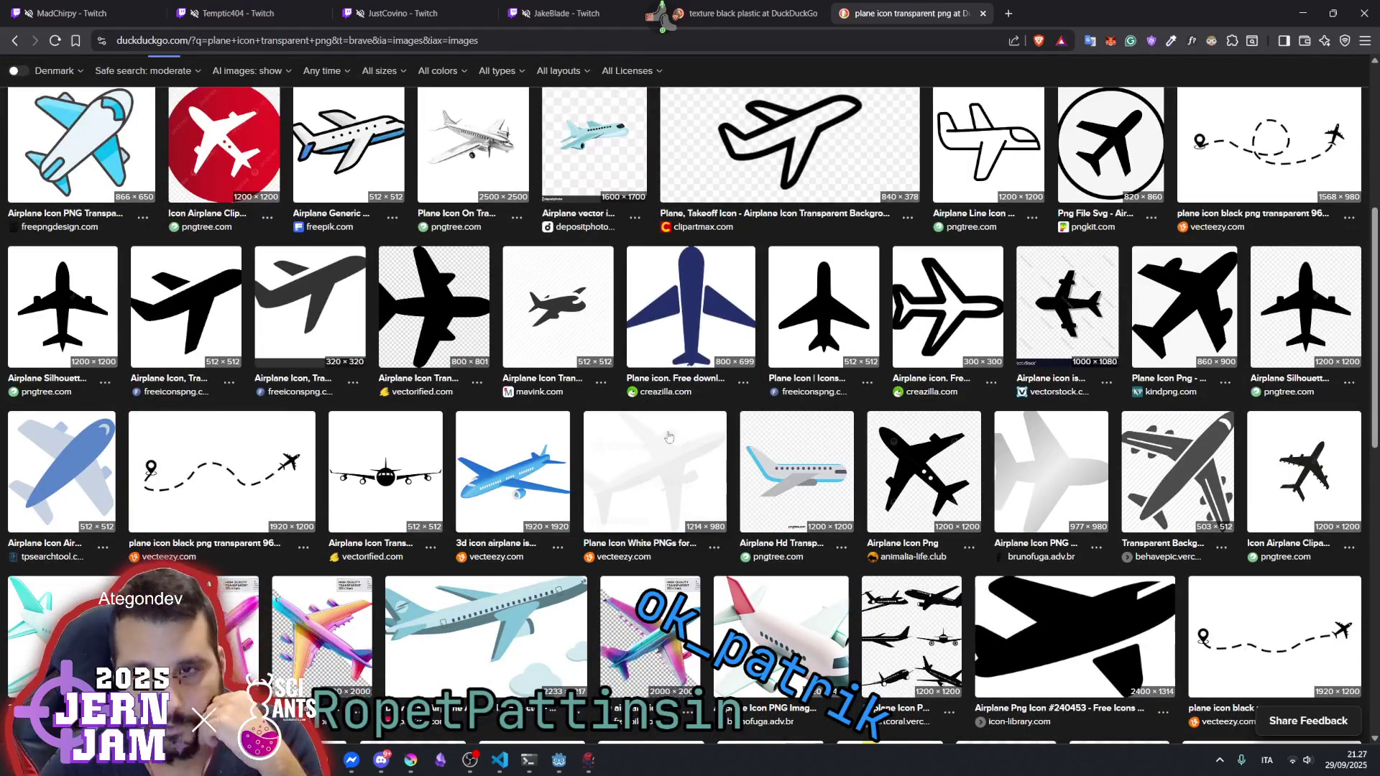
scroll(280, 359, down, 3)
scroll(280, 360, down, 15)
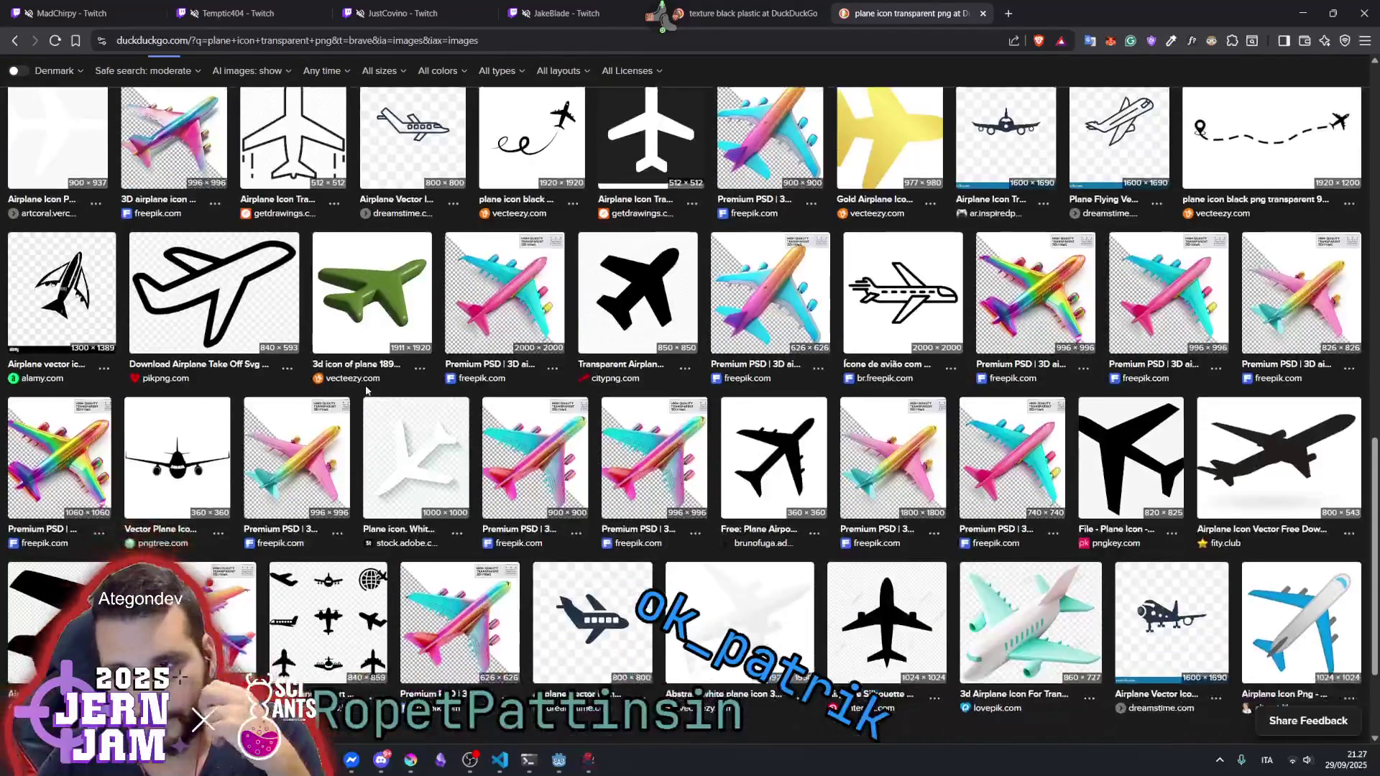
scroll(434, 289, down, 2)
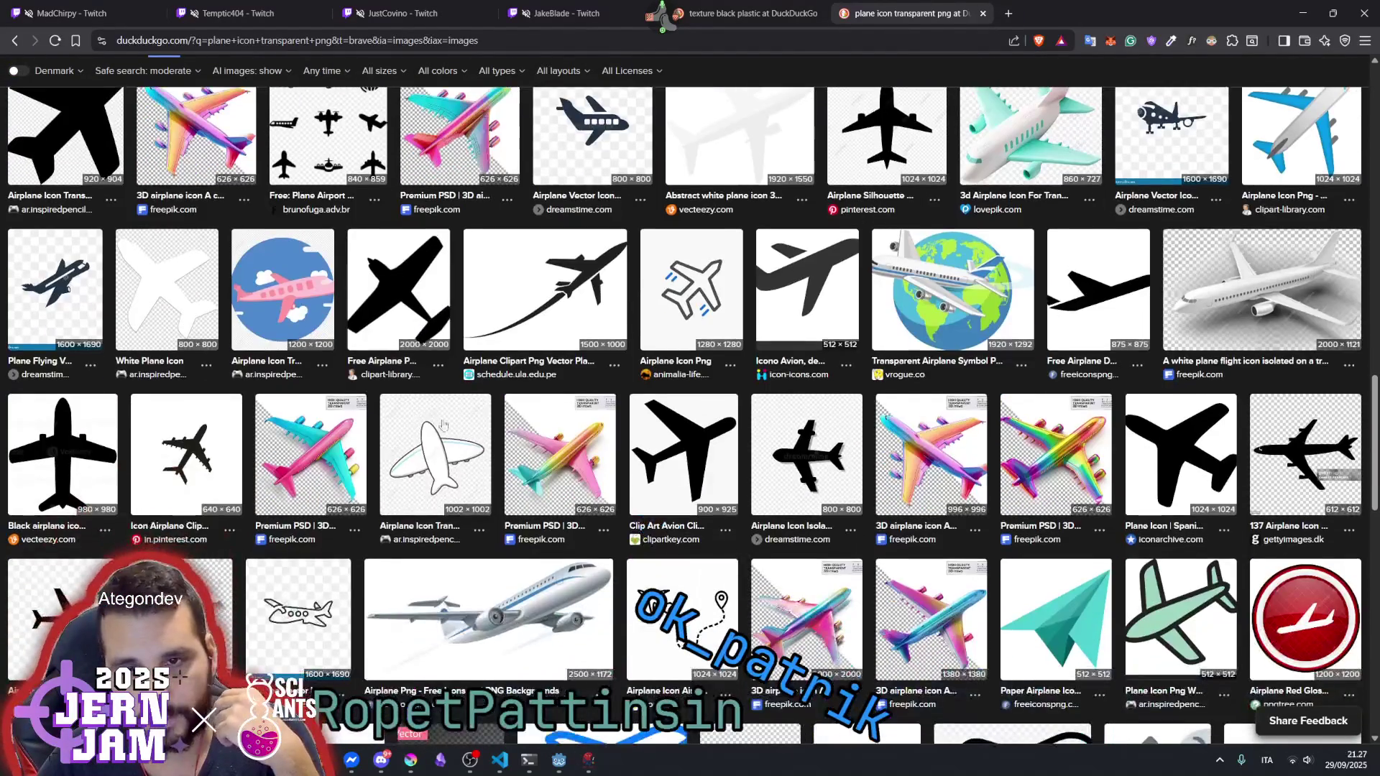
scroll(371, 280, down, 3)
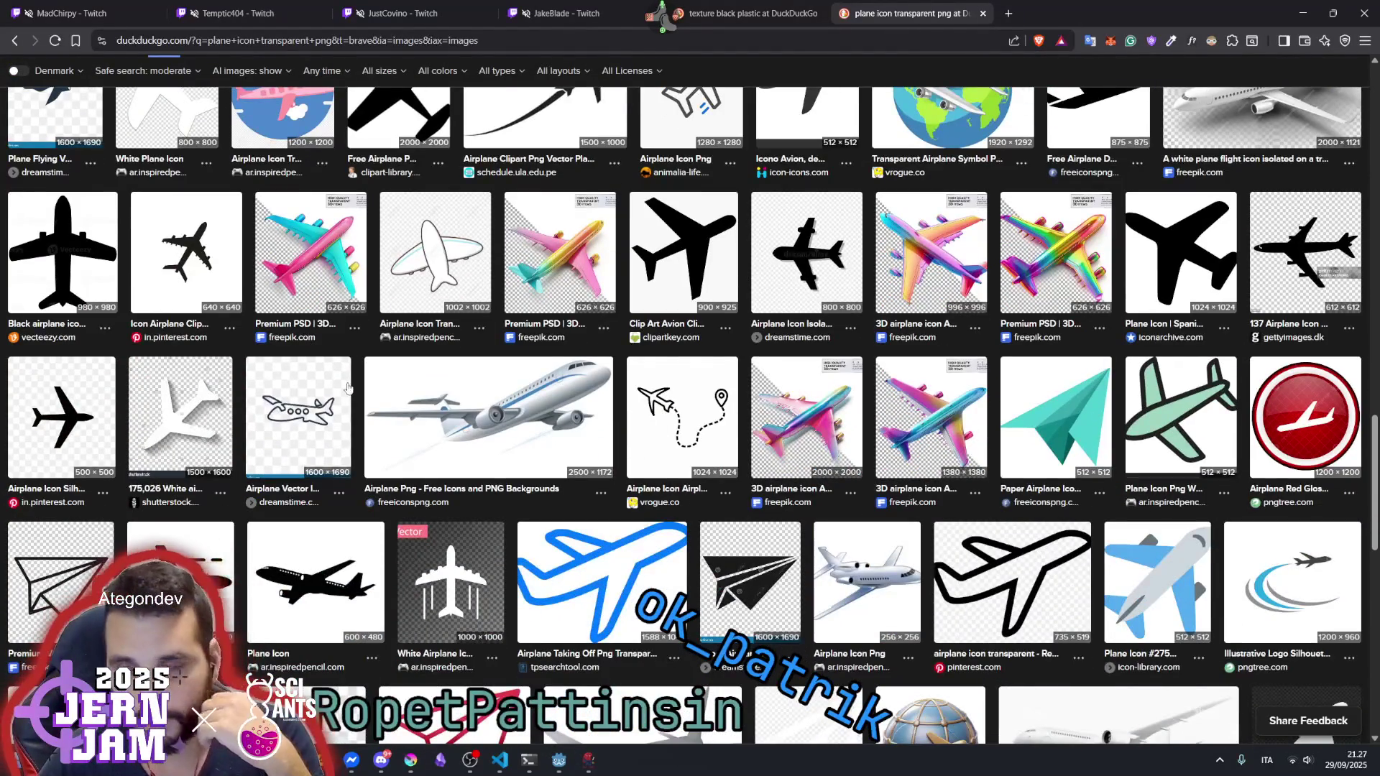
scroll(354, 379, down, 3)
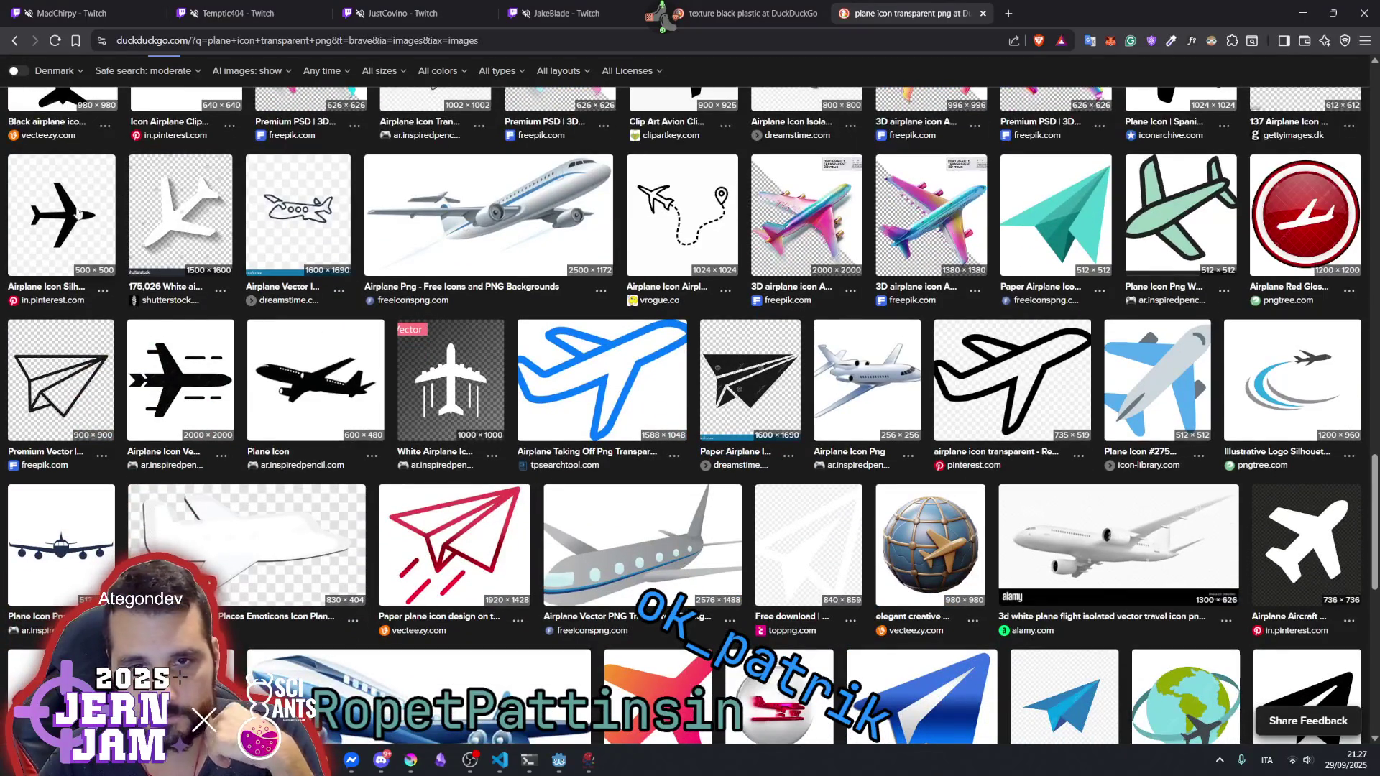
scroll(104, 291, down, 5)
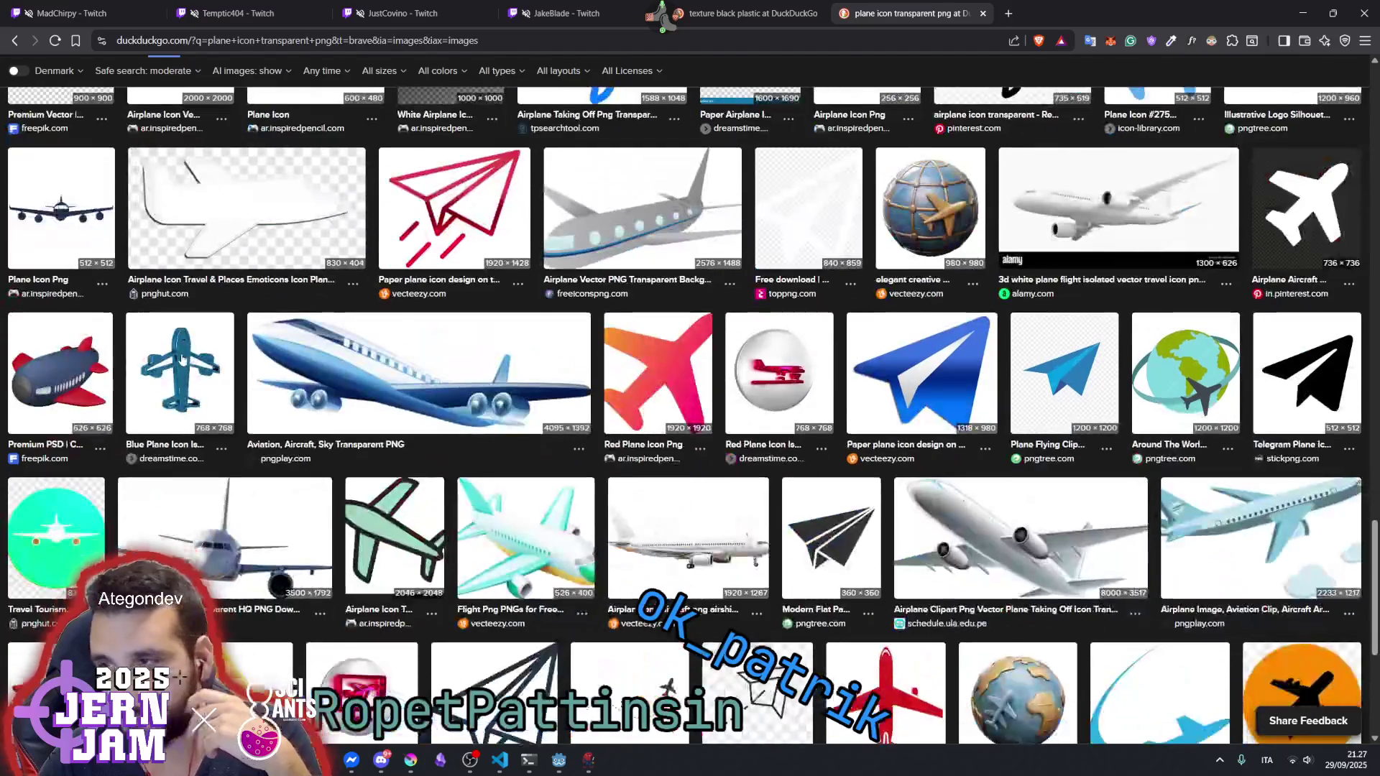
scroll(182, 359, down, 2)
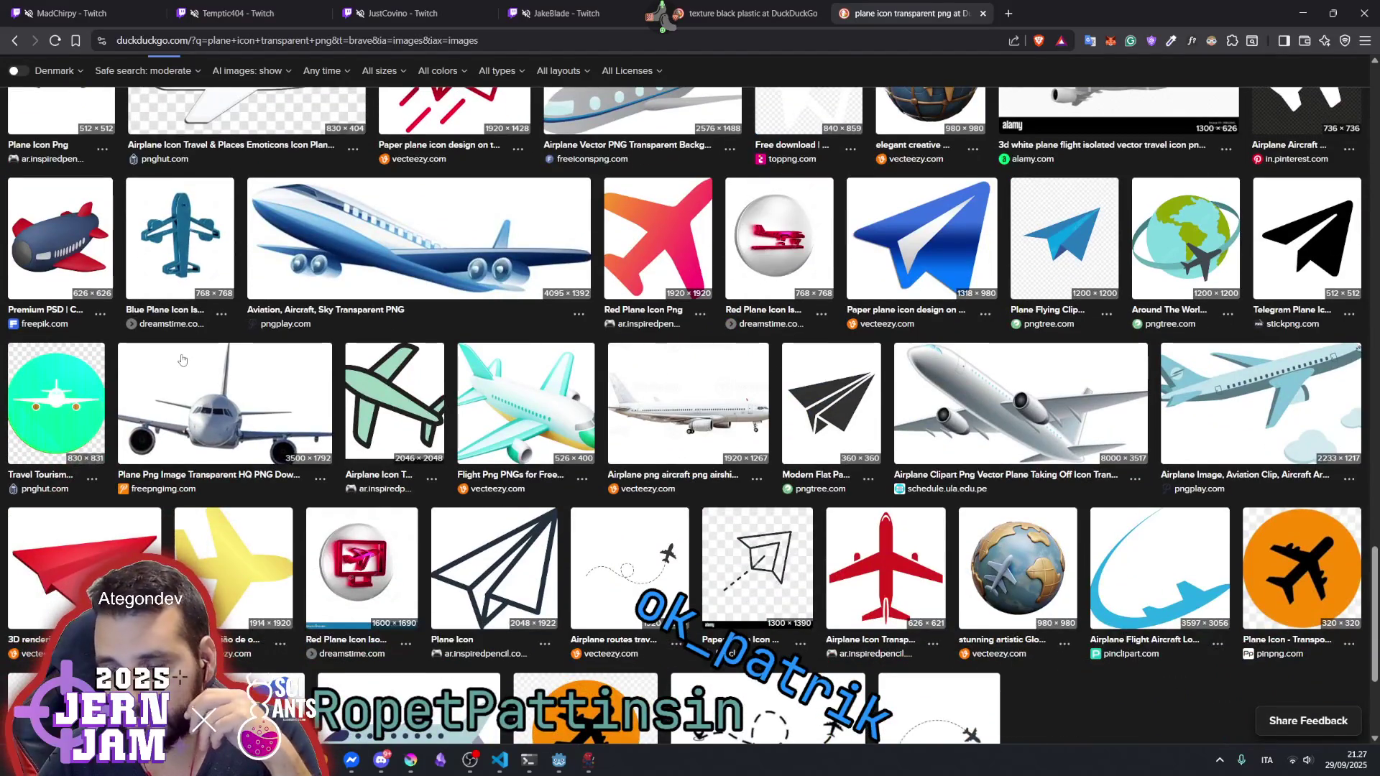
scroll(182, 359, down, 3)
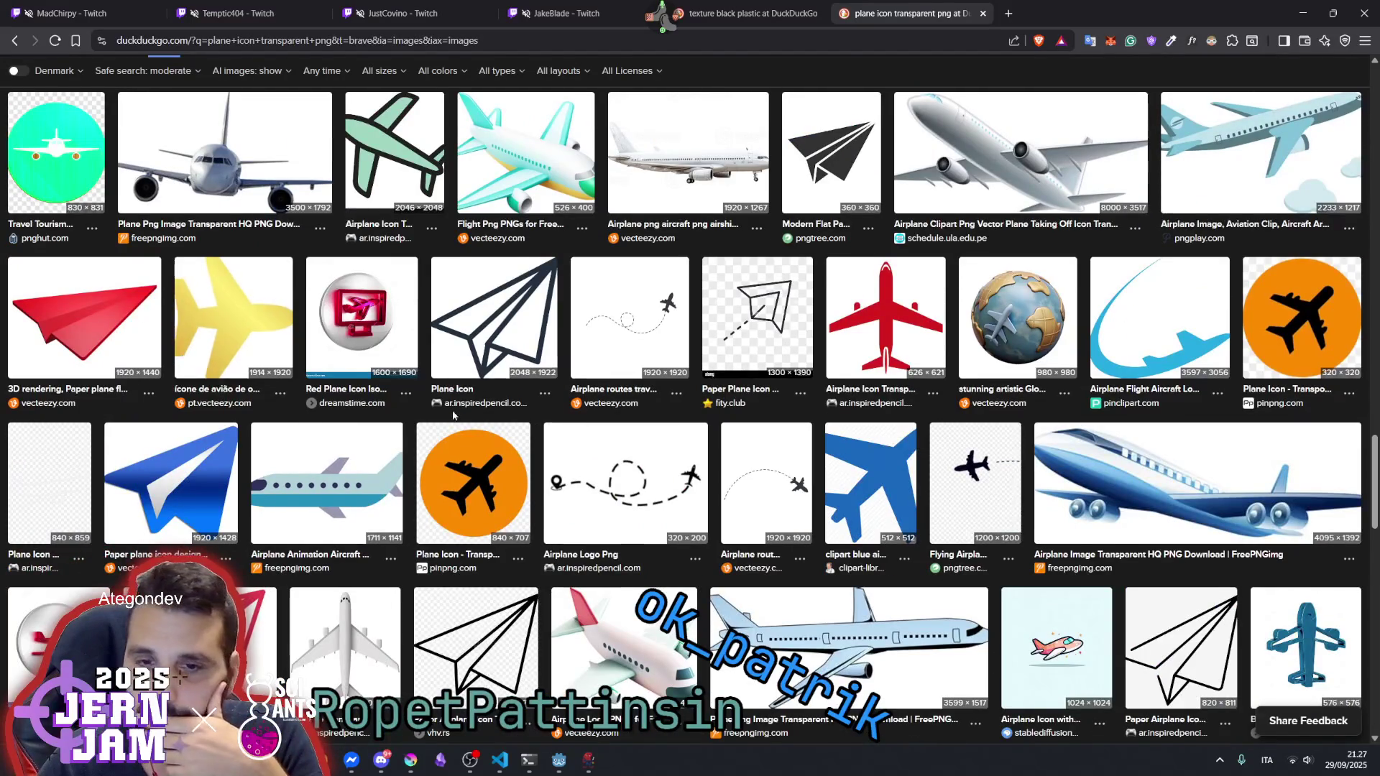
scroll(496, 323, down, 4)
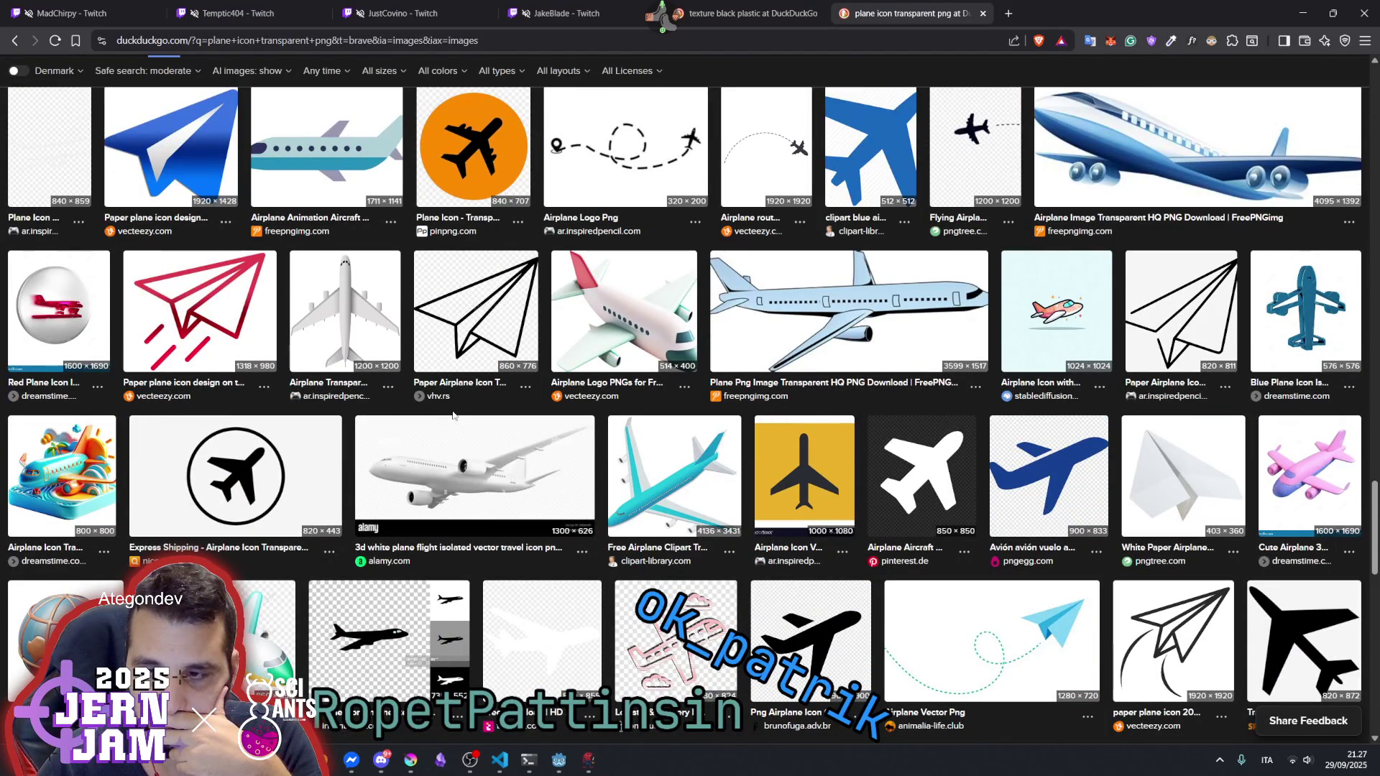
scroll(513, 506, down, 7)
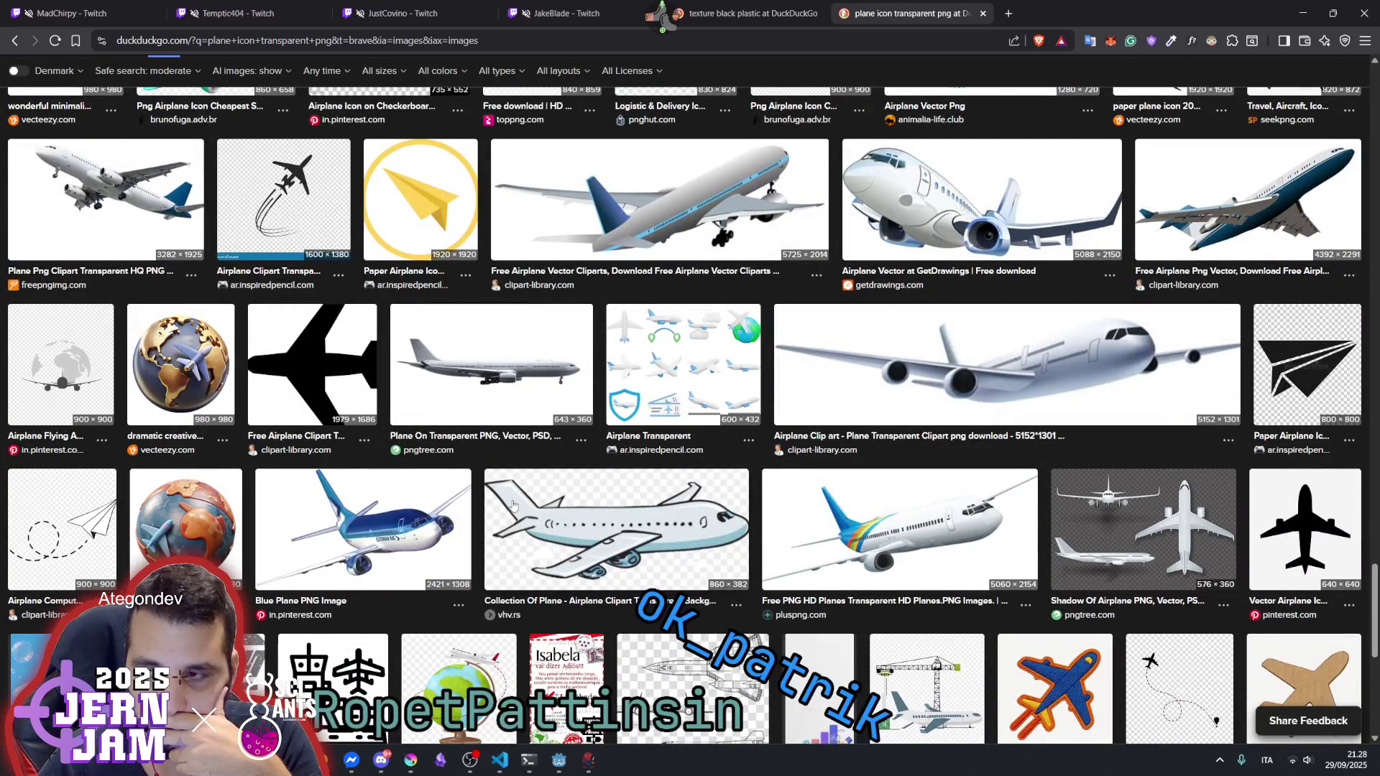
key(F5)
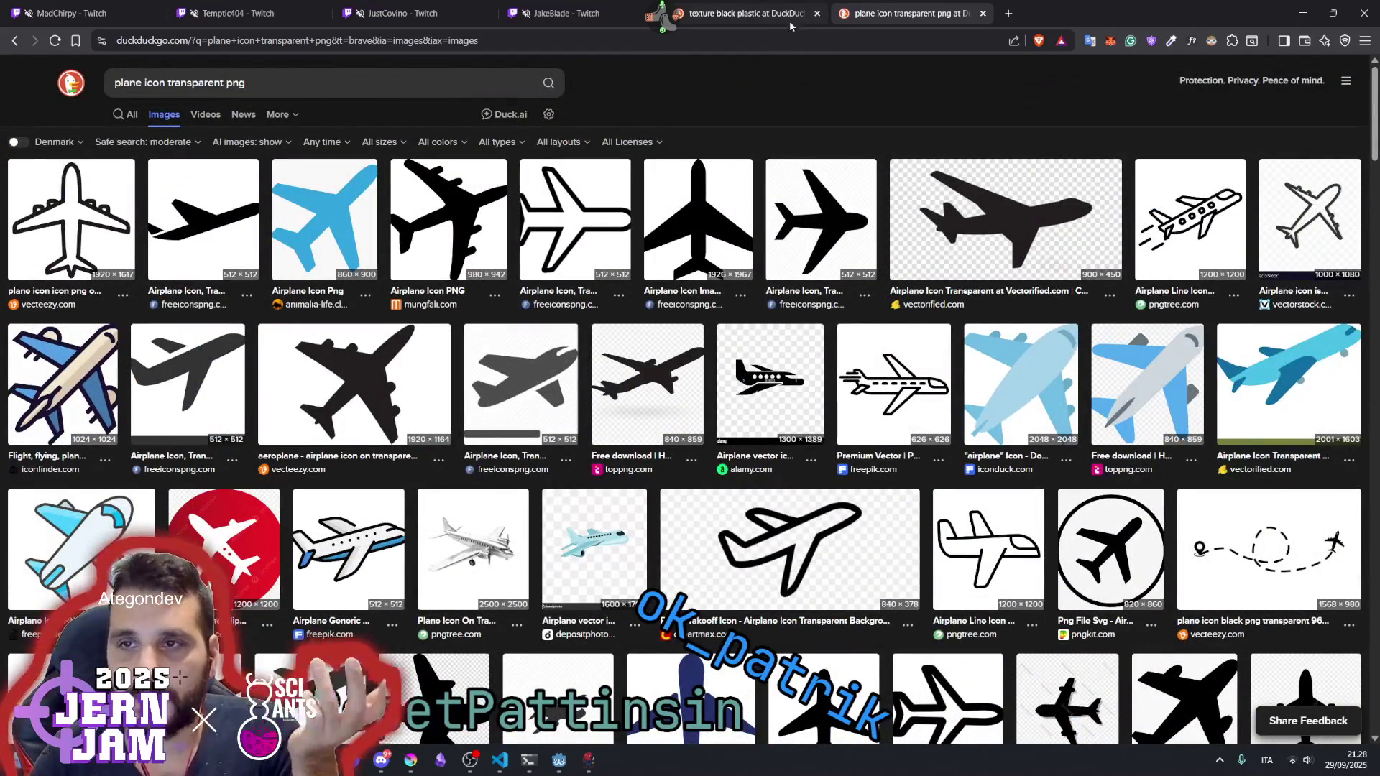
- Close the texture and plane icon search tabs and switch back to Godot
click(817, 13)
click(817, 13)
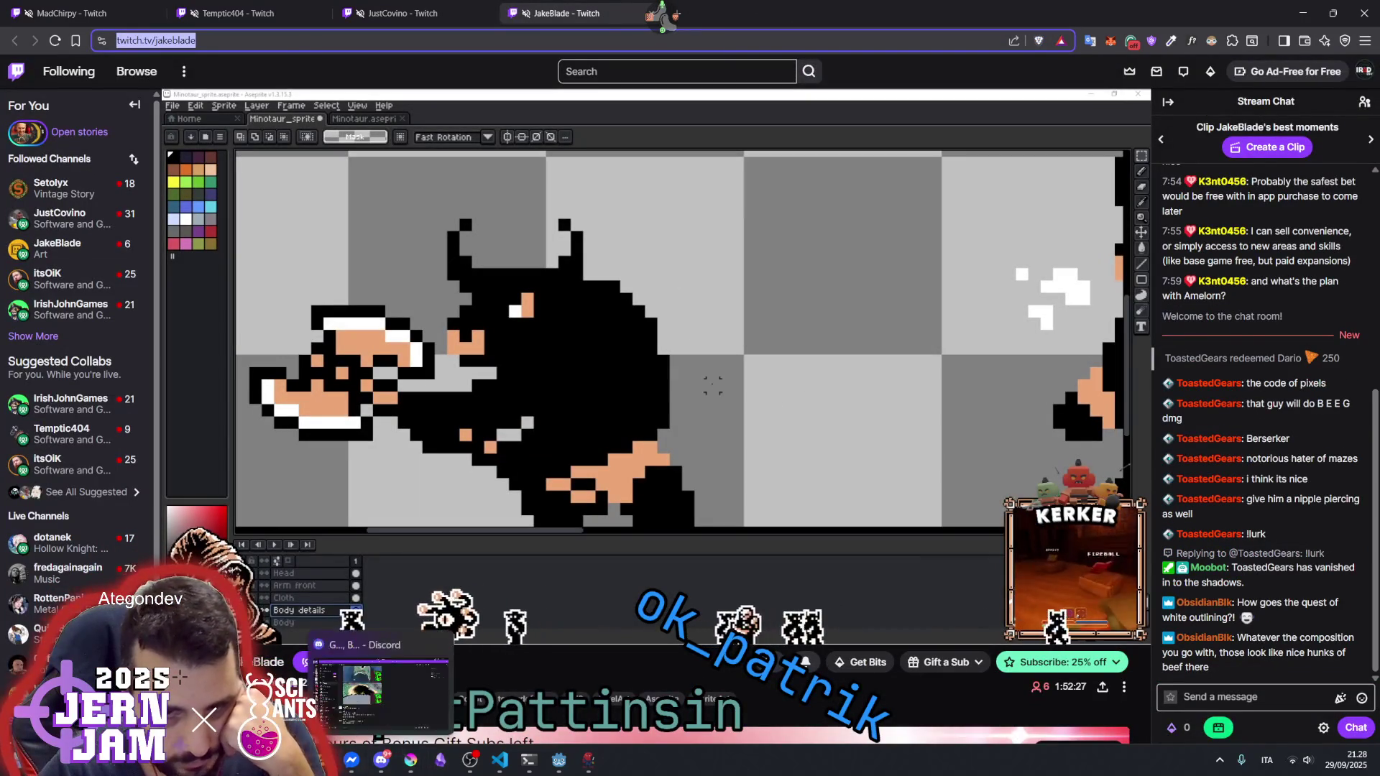
mouse_move(501, 769)
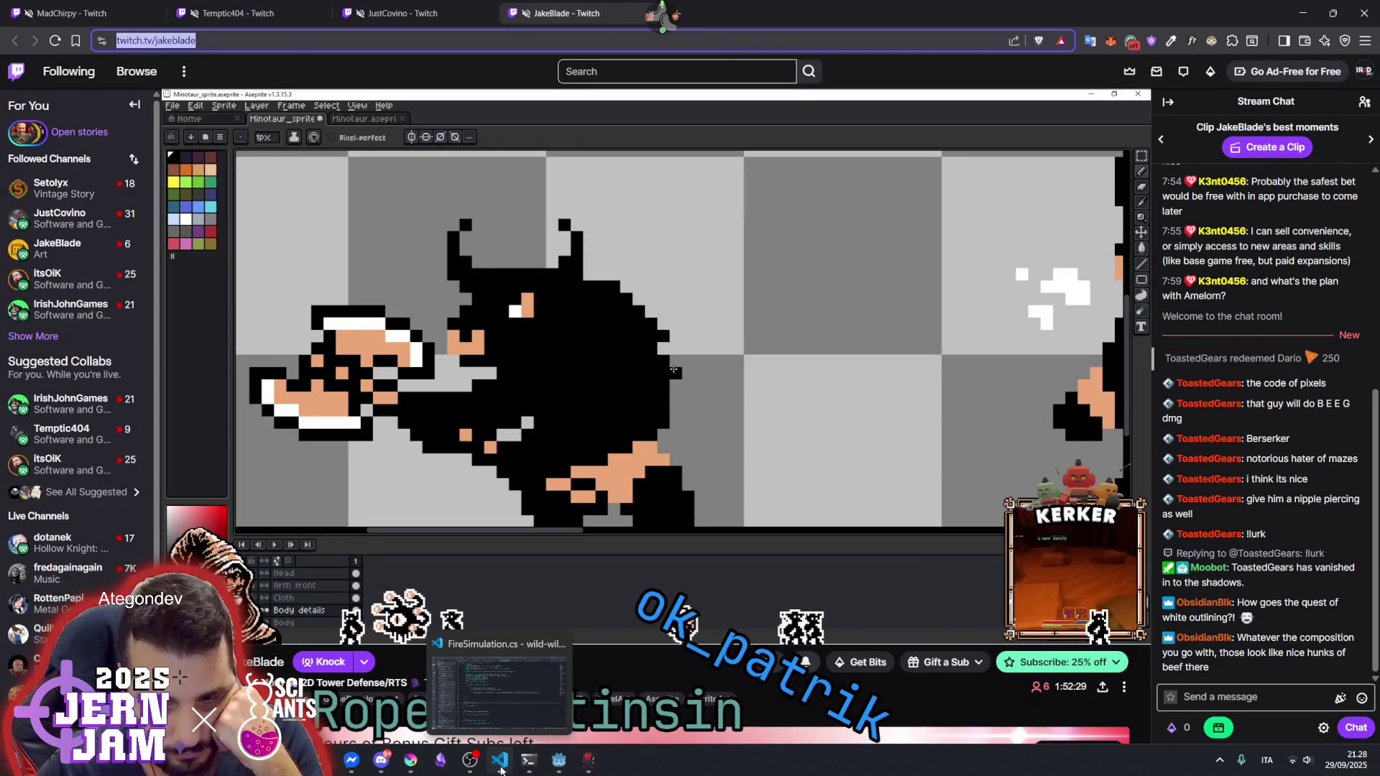
mouse_move(558, 759)
click(594, 715)
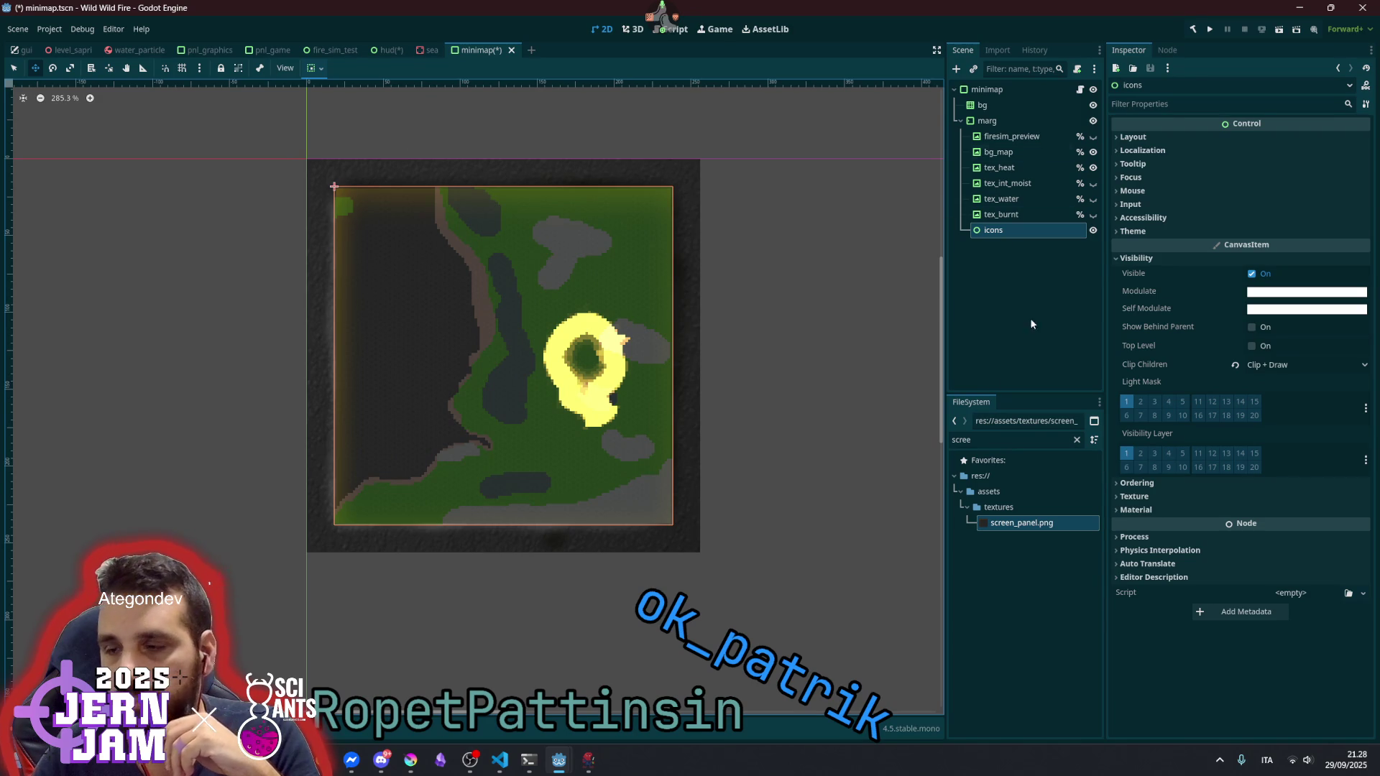
- Quick-open the Airplane scene and view it in Top Orthogonal view
key(q)
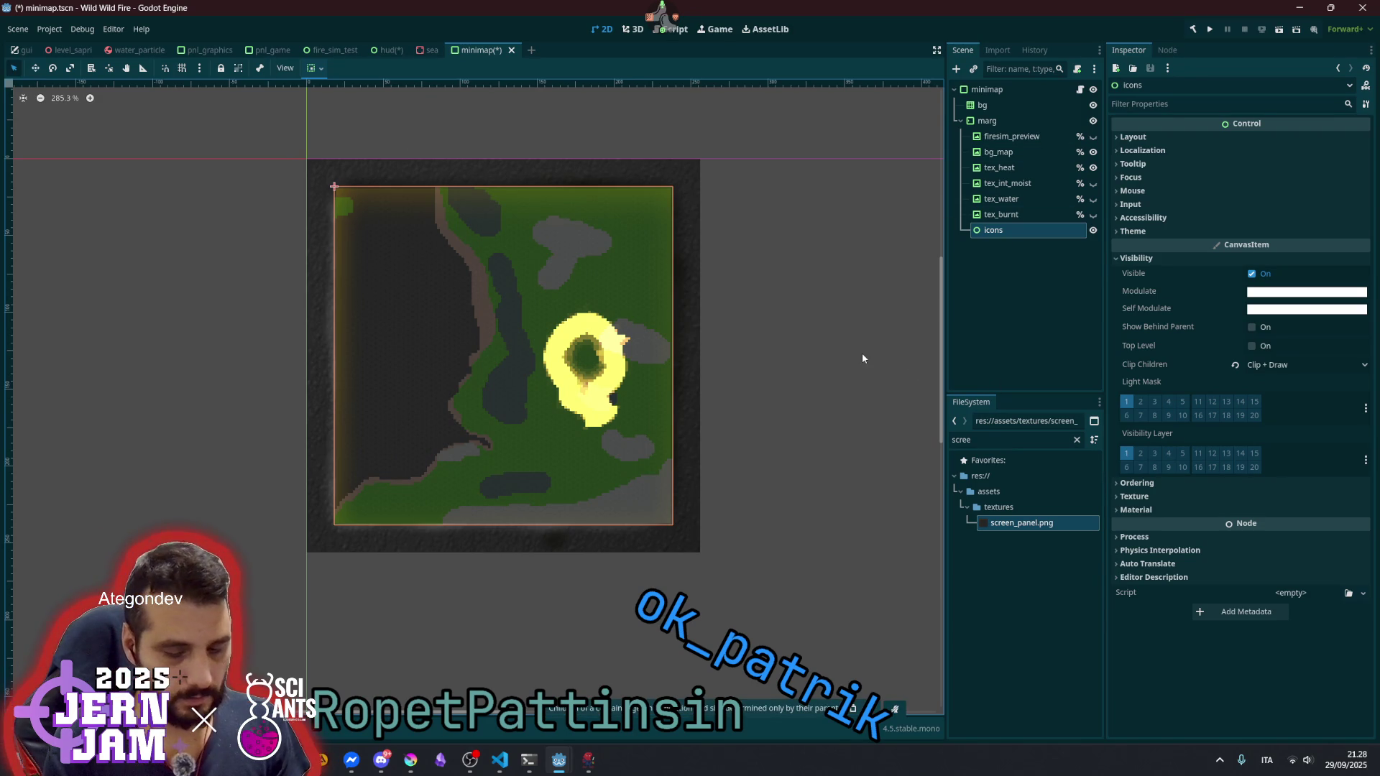
key(shift+alt+o)
text(plane)
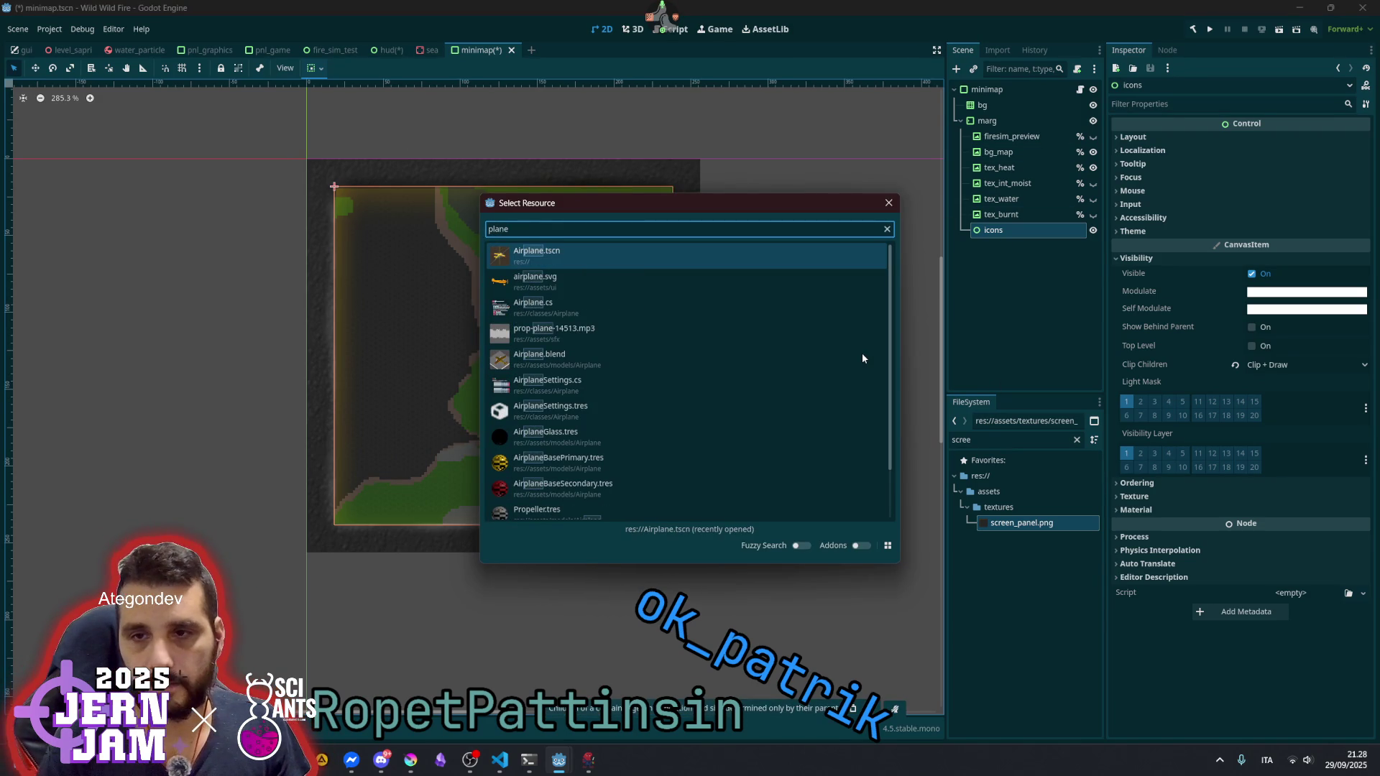
key(Return)
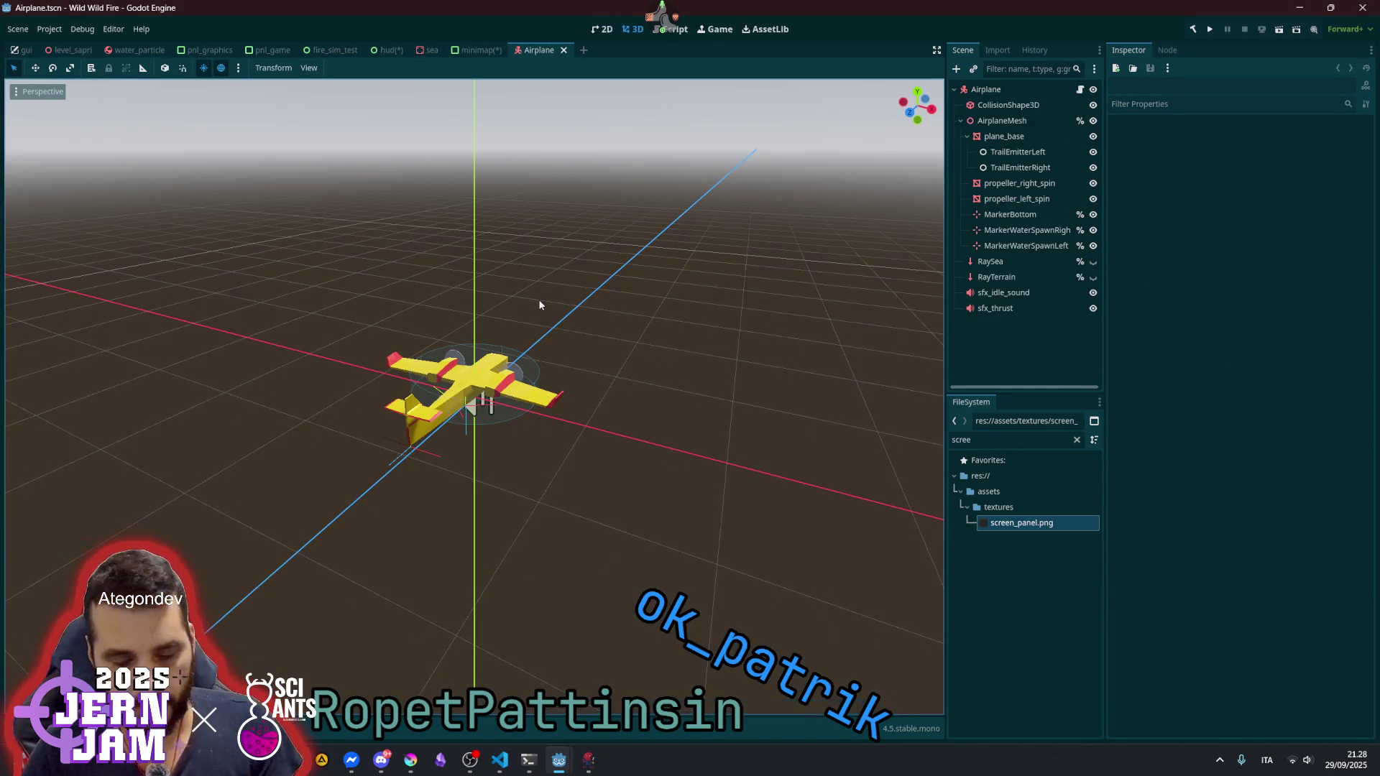
key(KP_7)
- Collapse AirplaneMesh and hide CollisionShape3D in the editor
scroll(533, 386, up, 5)
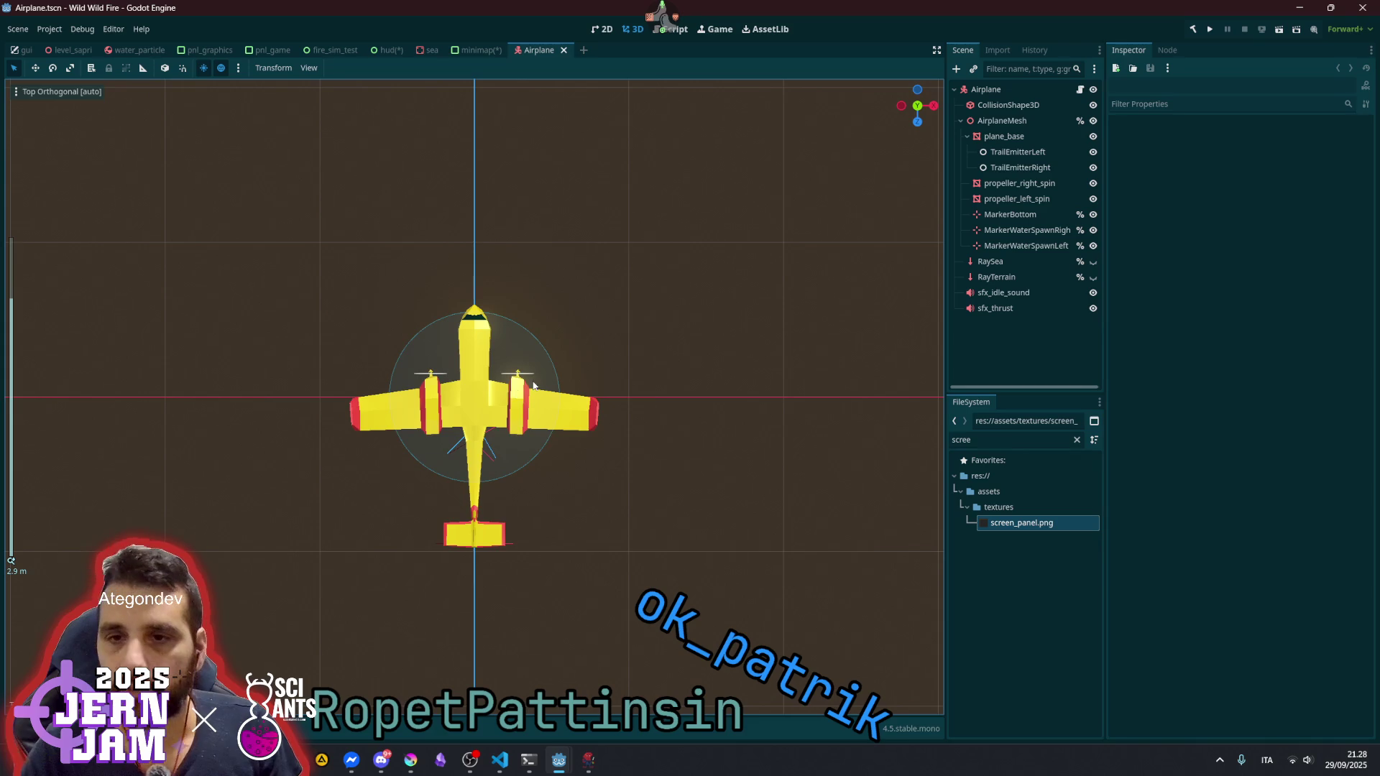
scroll(533, 386, up, 4)
scroll(533, 386, up, 2)
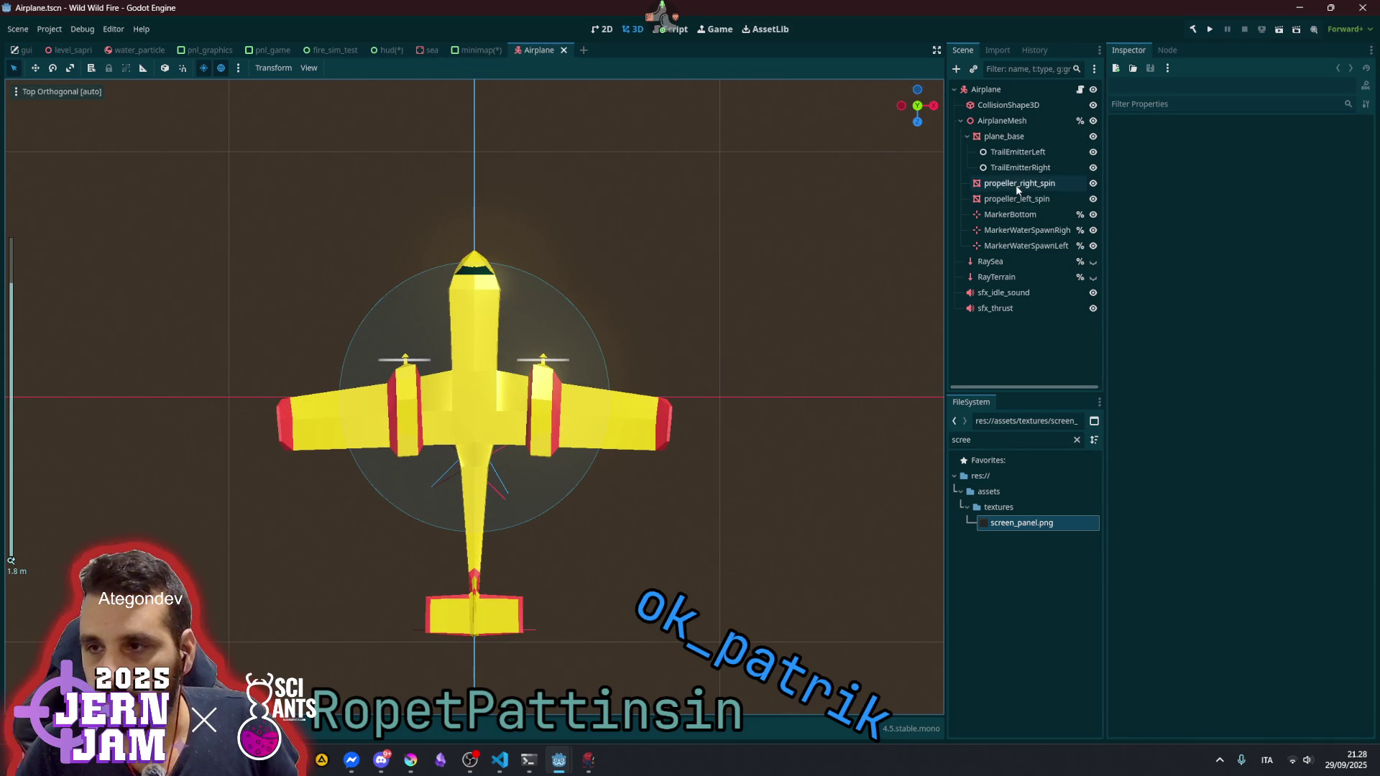
click(961, 121)
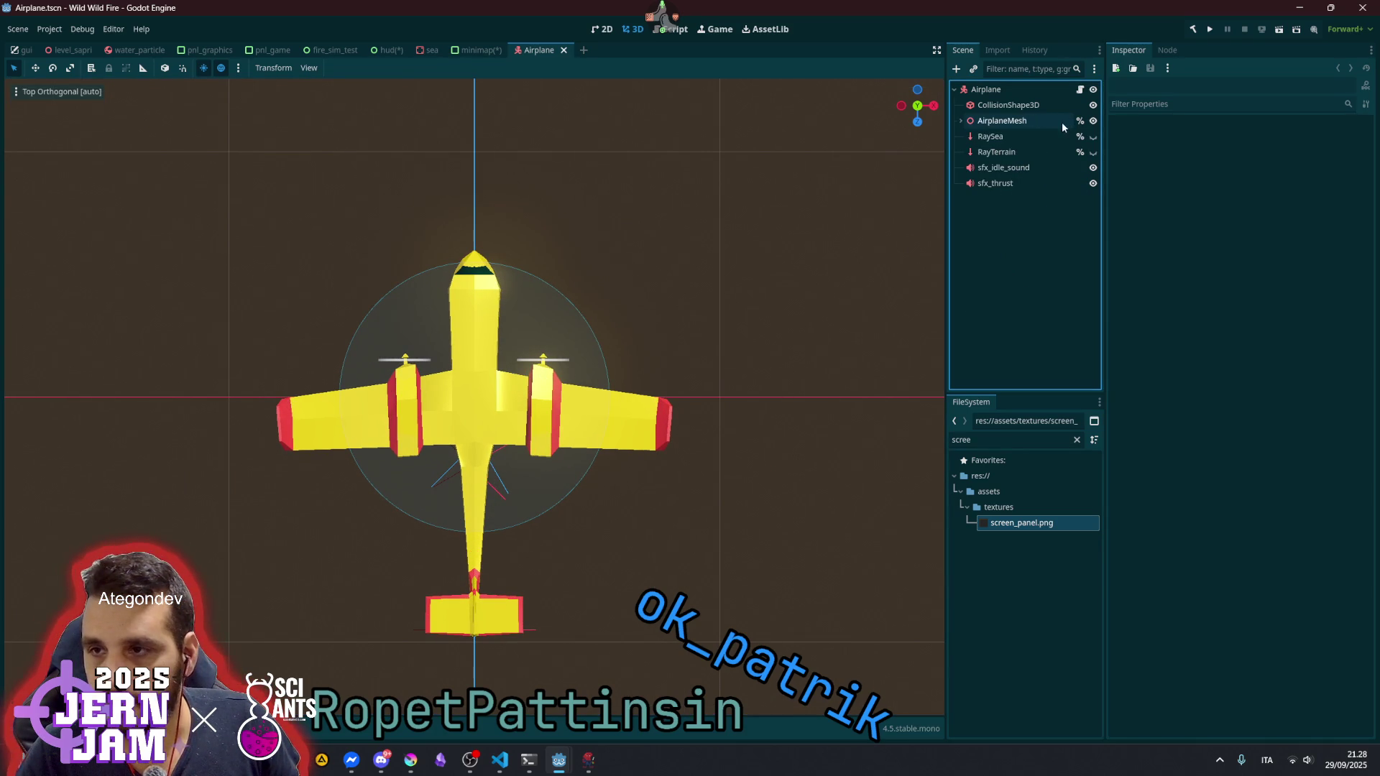
click(1093, 105)
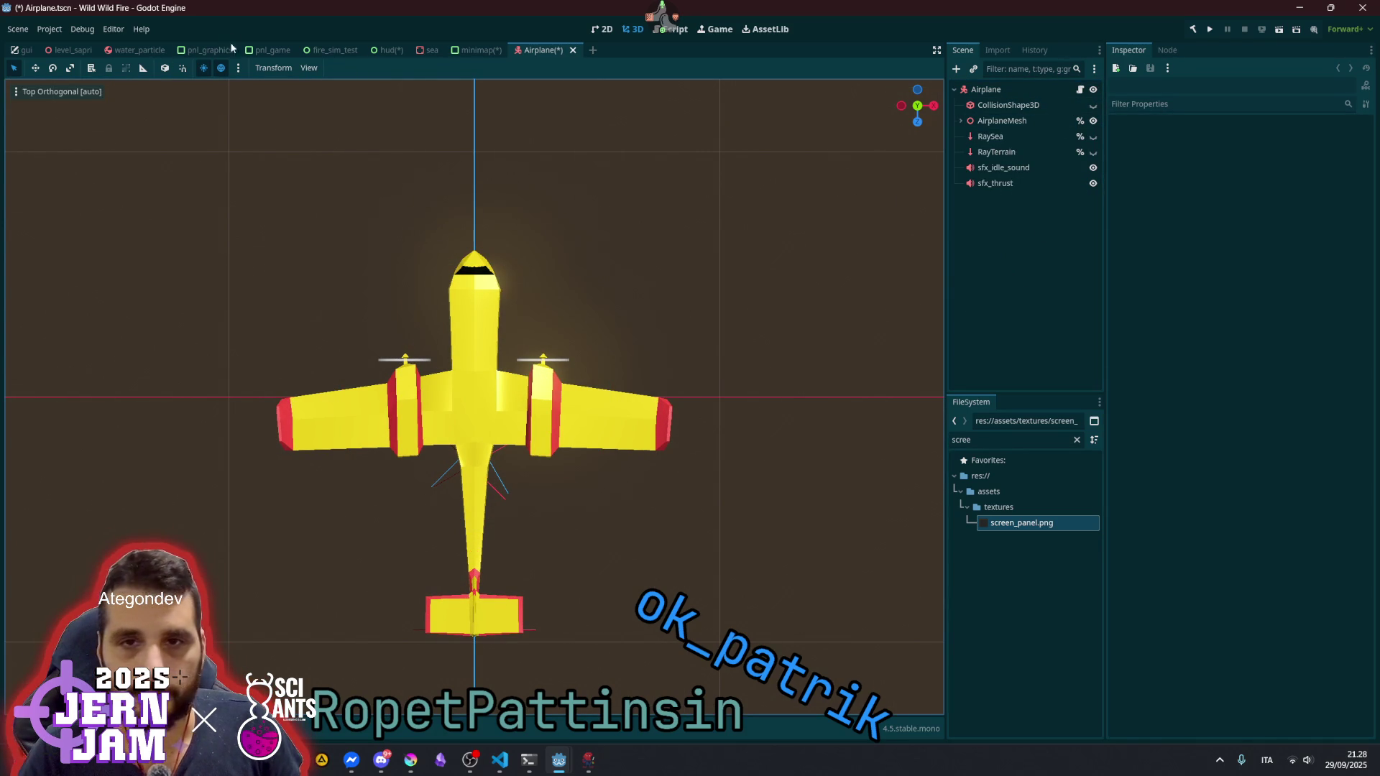
- Toggle the preview sun and environment settings, then bring up the viewport display options
click(236, 68)
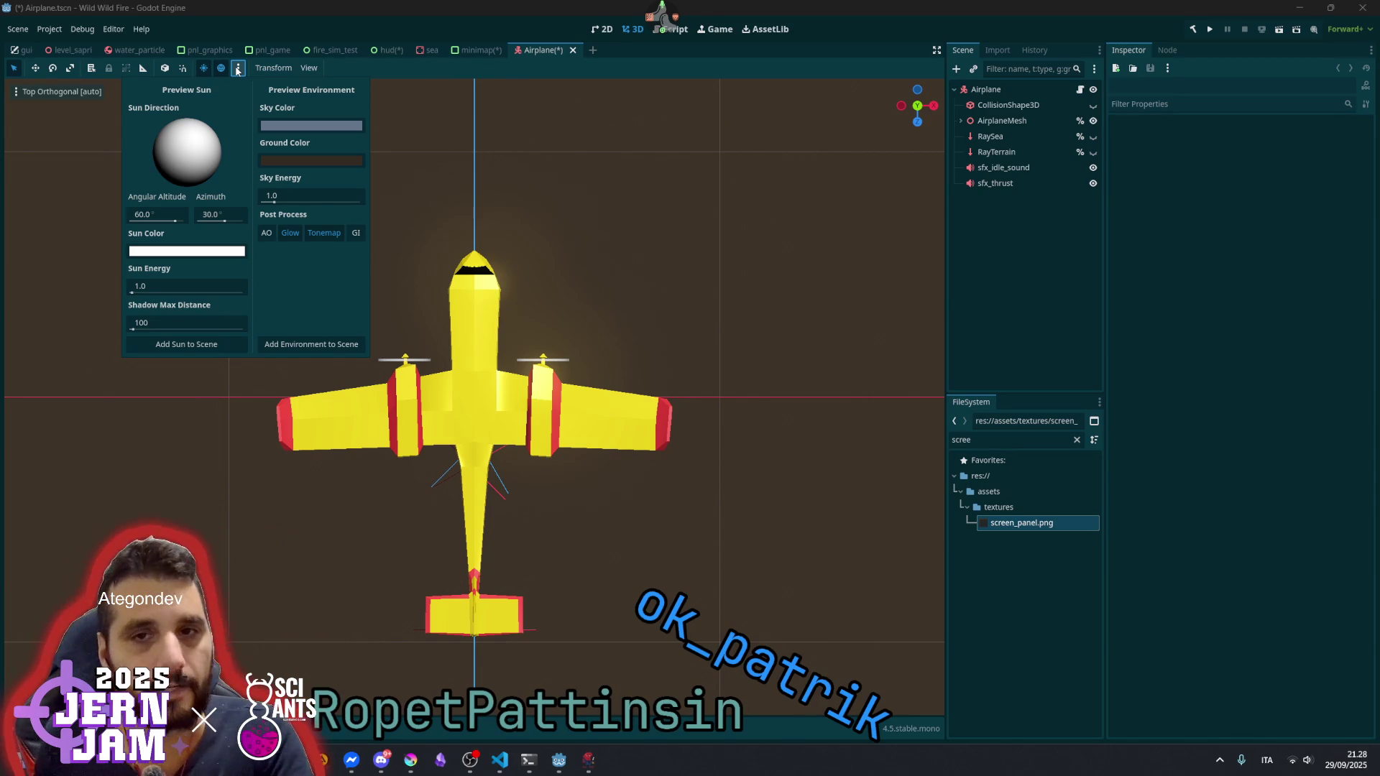
click(237, 69)
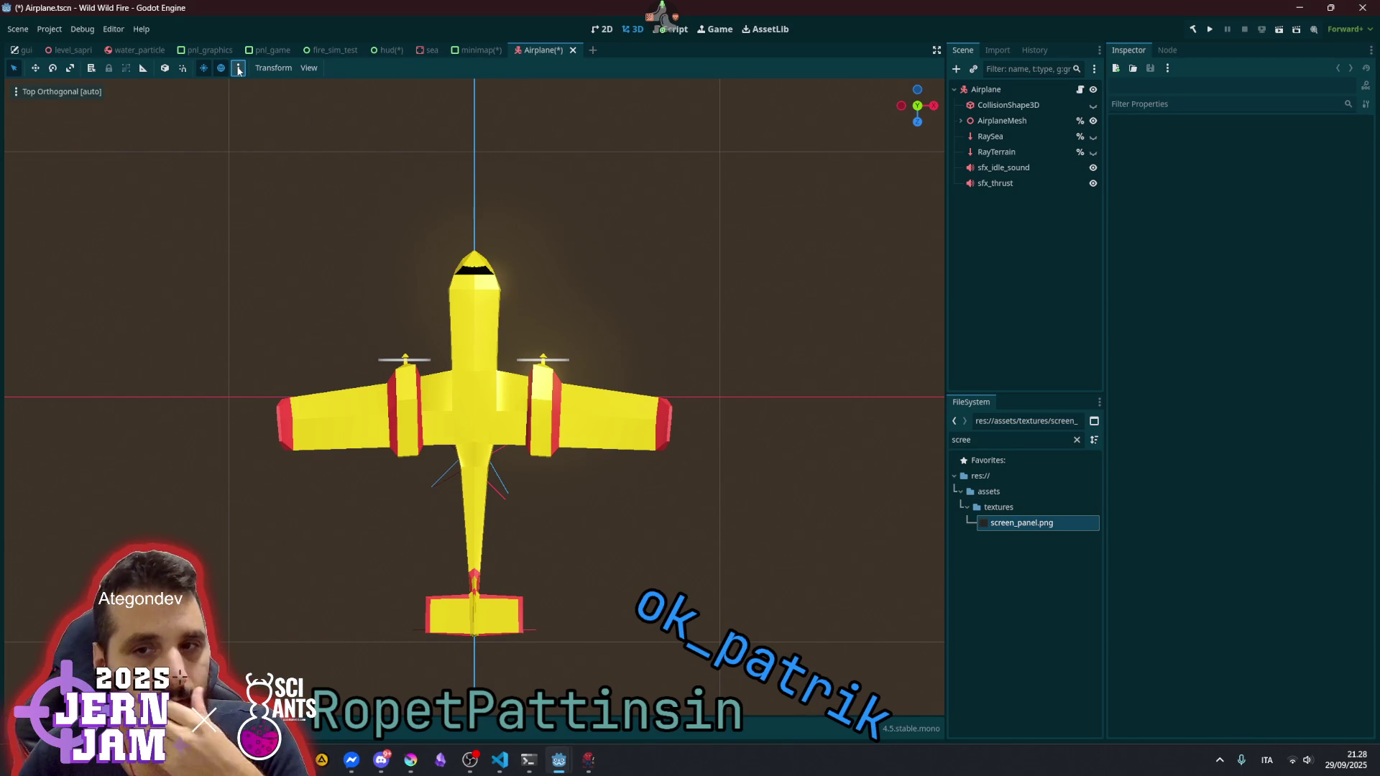
click(238, 69)
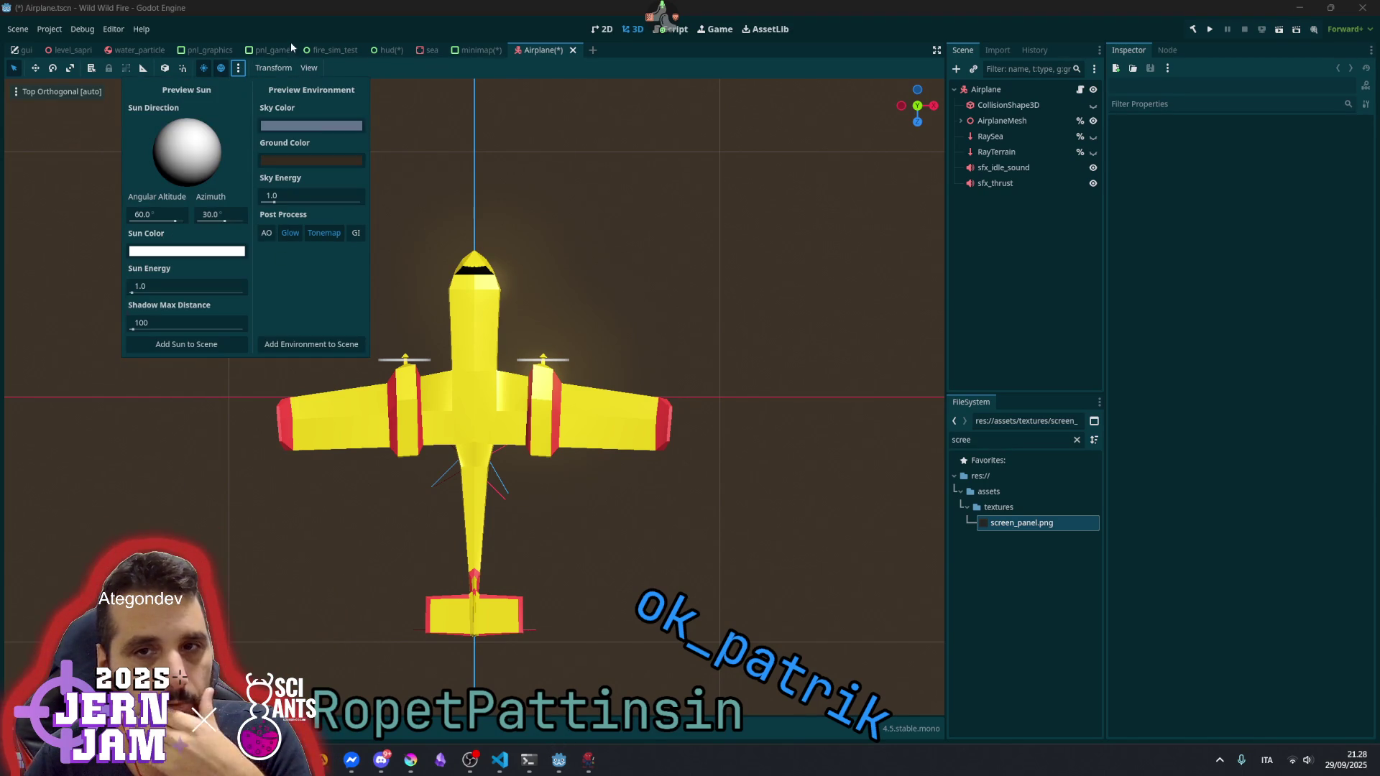
click(322, 74)
click(306, 68)
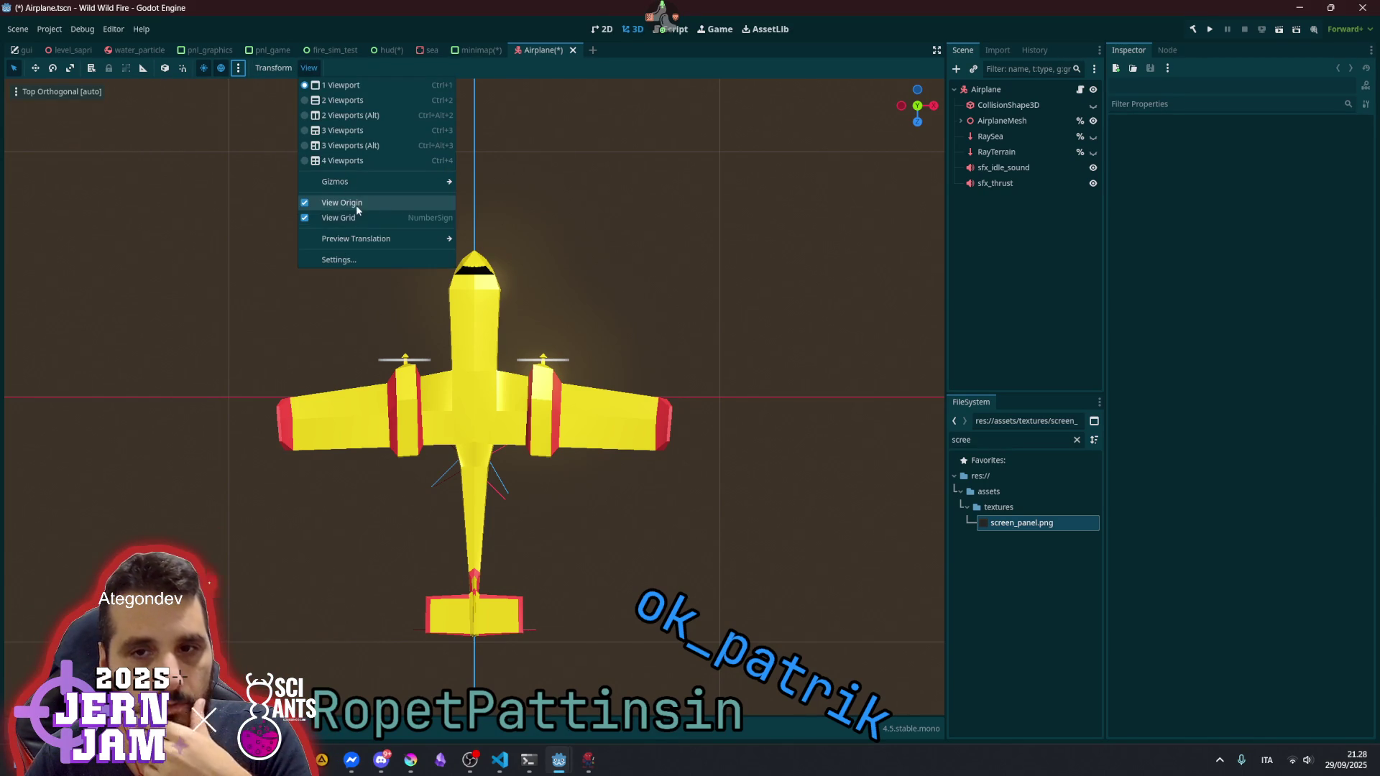
mouse_move(363, 188)
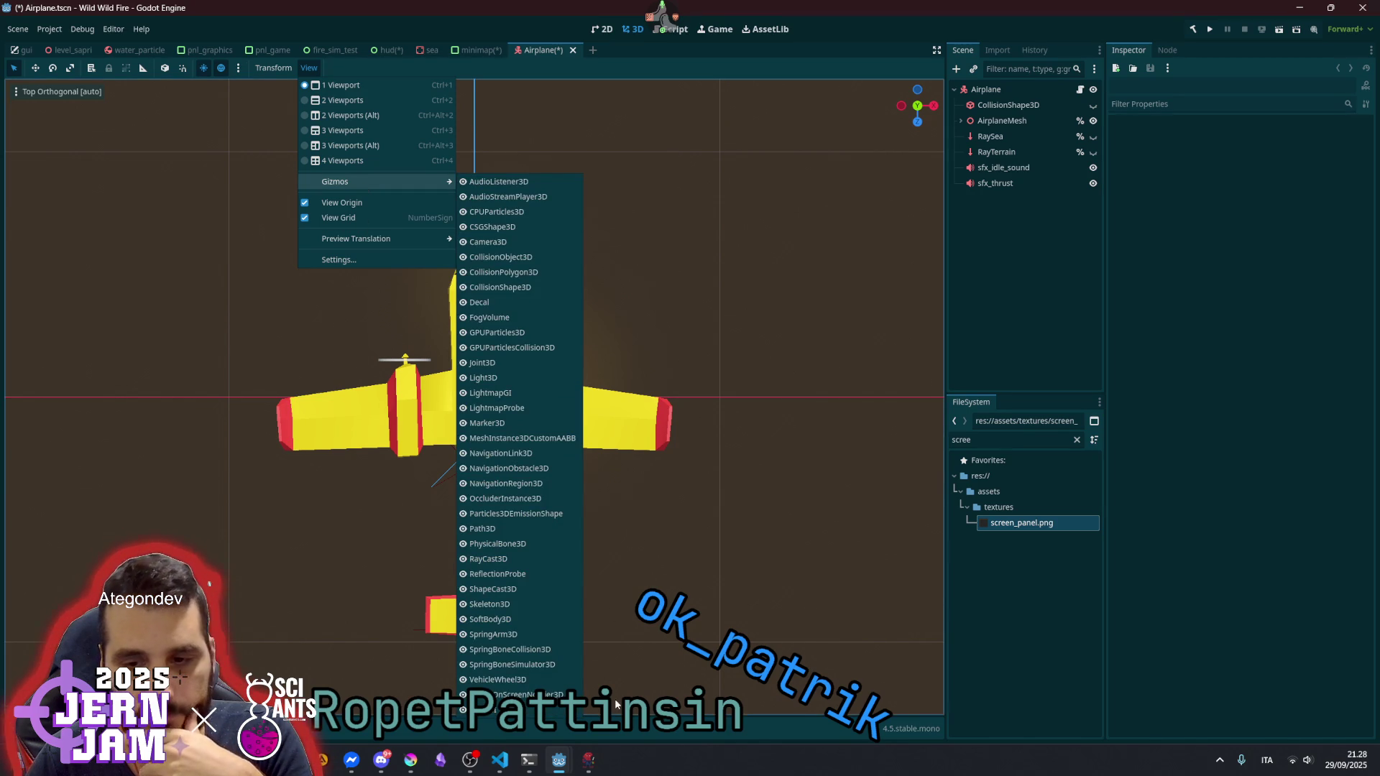
- Browse the View > Gizmos options without changes, then hide the sfx_idle_sound node
key(Escape)
click(303, 69)
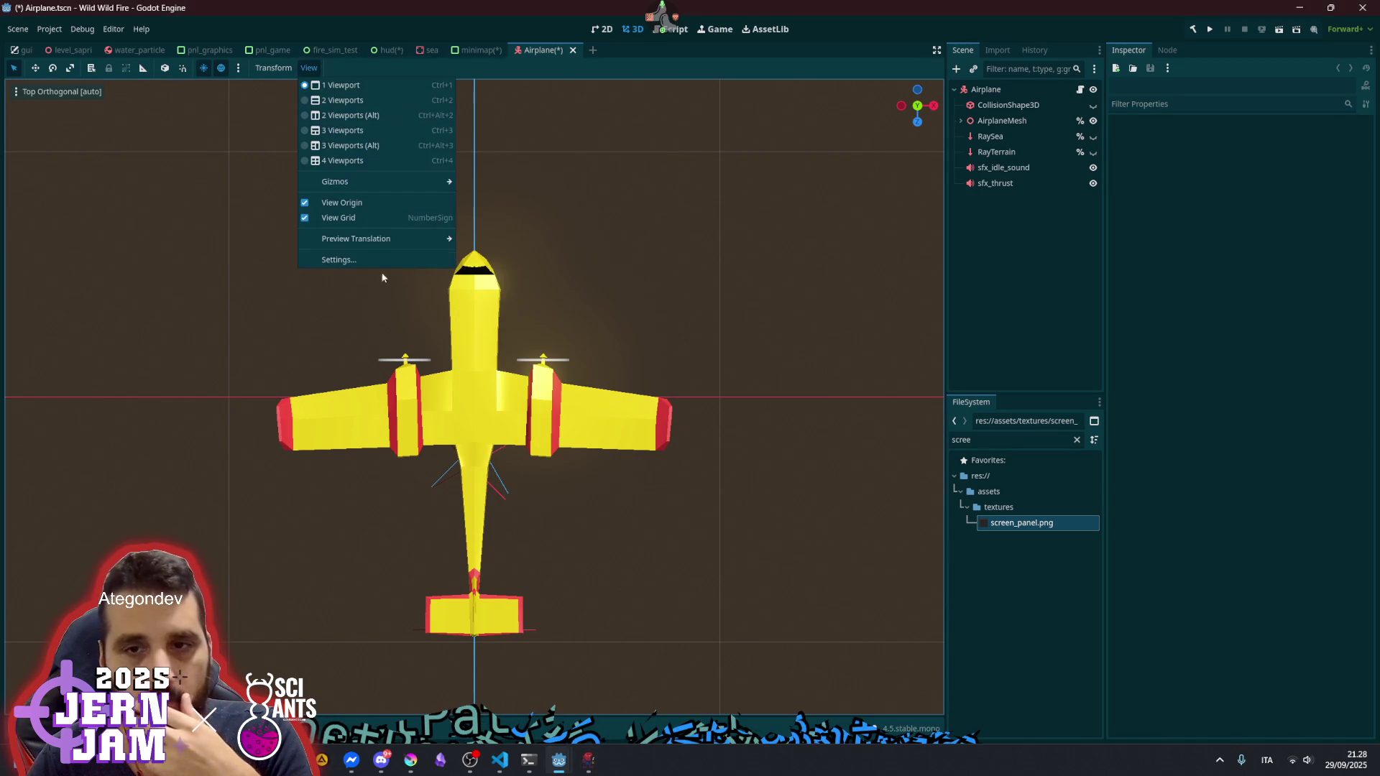
mouse_move(375, 184)
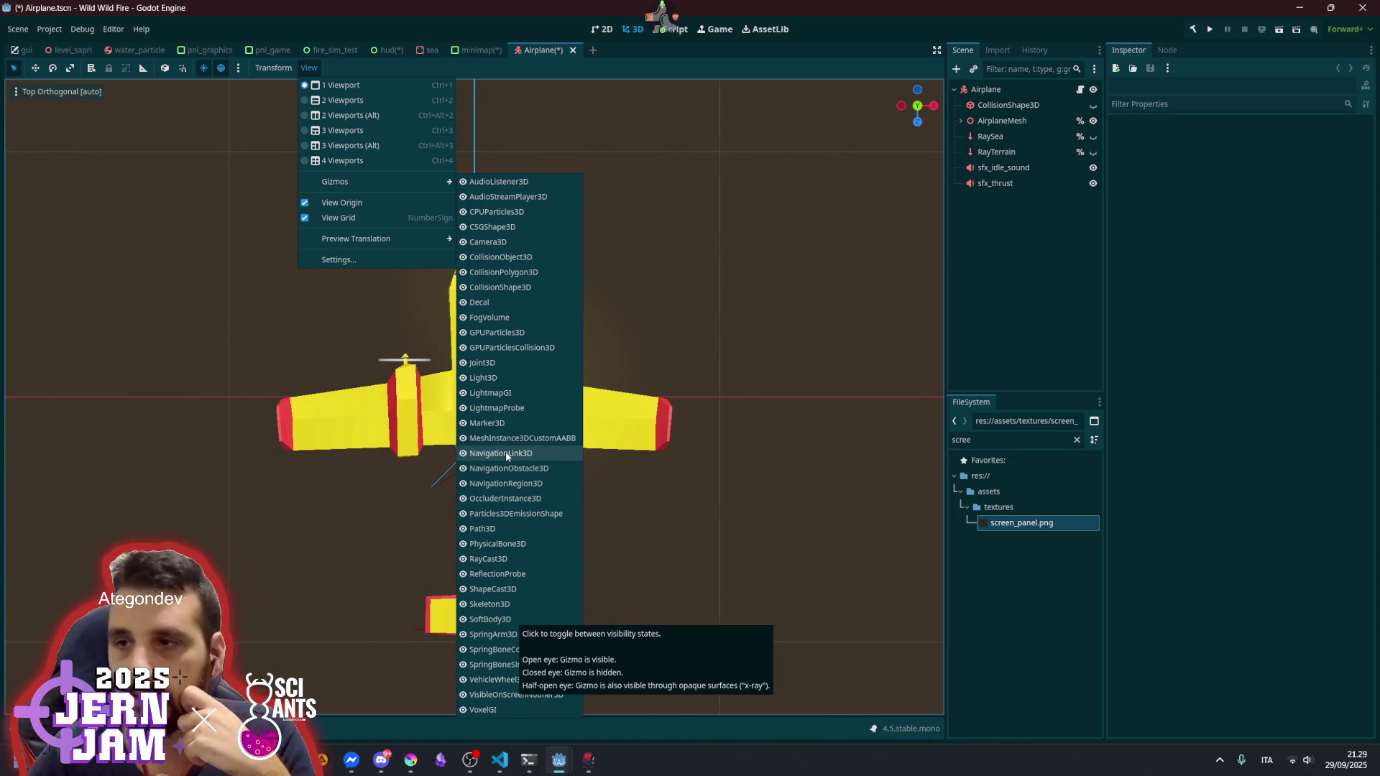
click(1093, 168)
click(1093, 167)
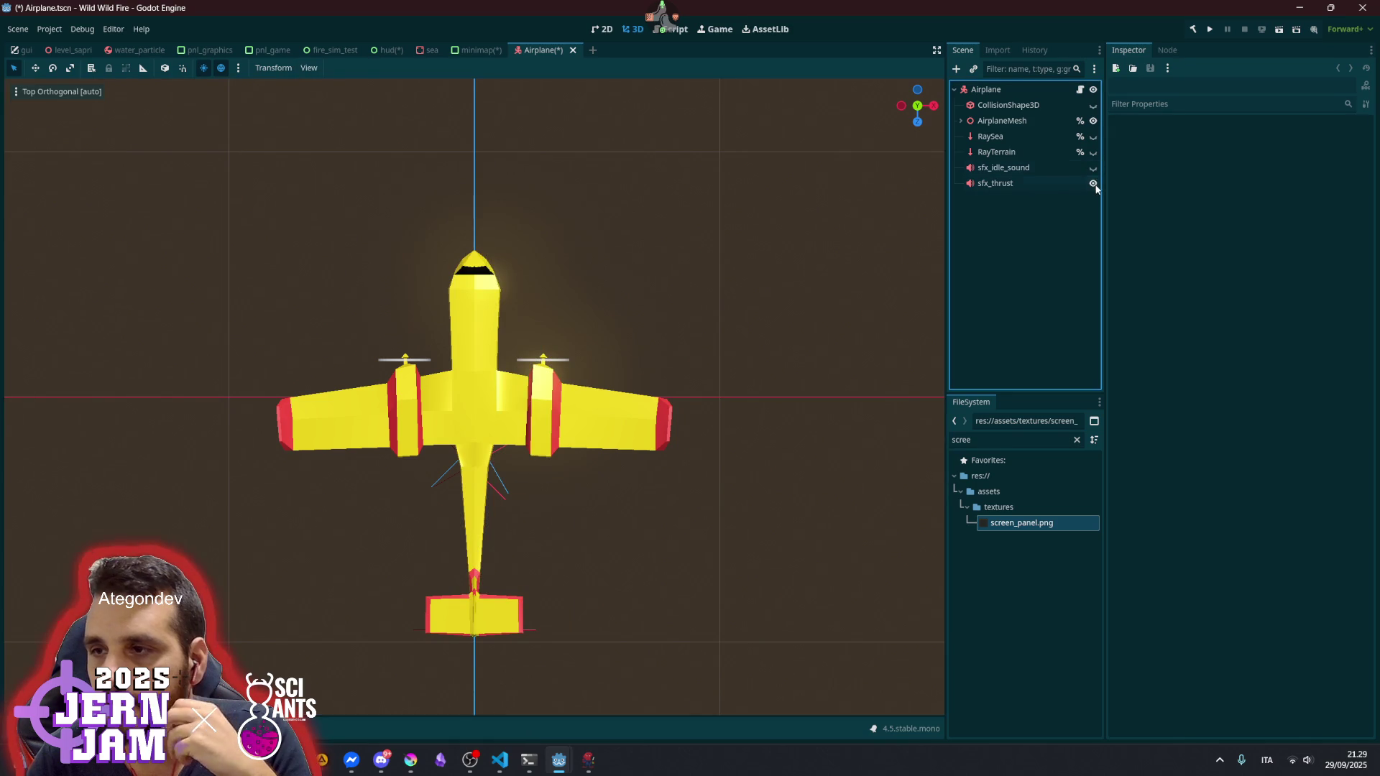
- Hide MarkerBottom, MarkerWaterSpawnRight and MarkerWaterSpawnLeft under AirplaneMesh
click(960, 121)
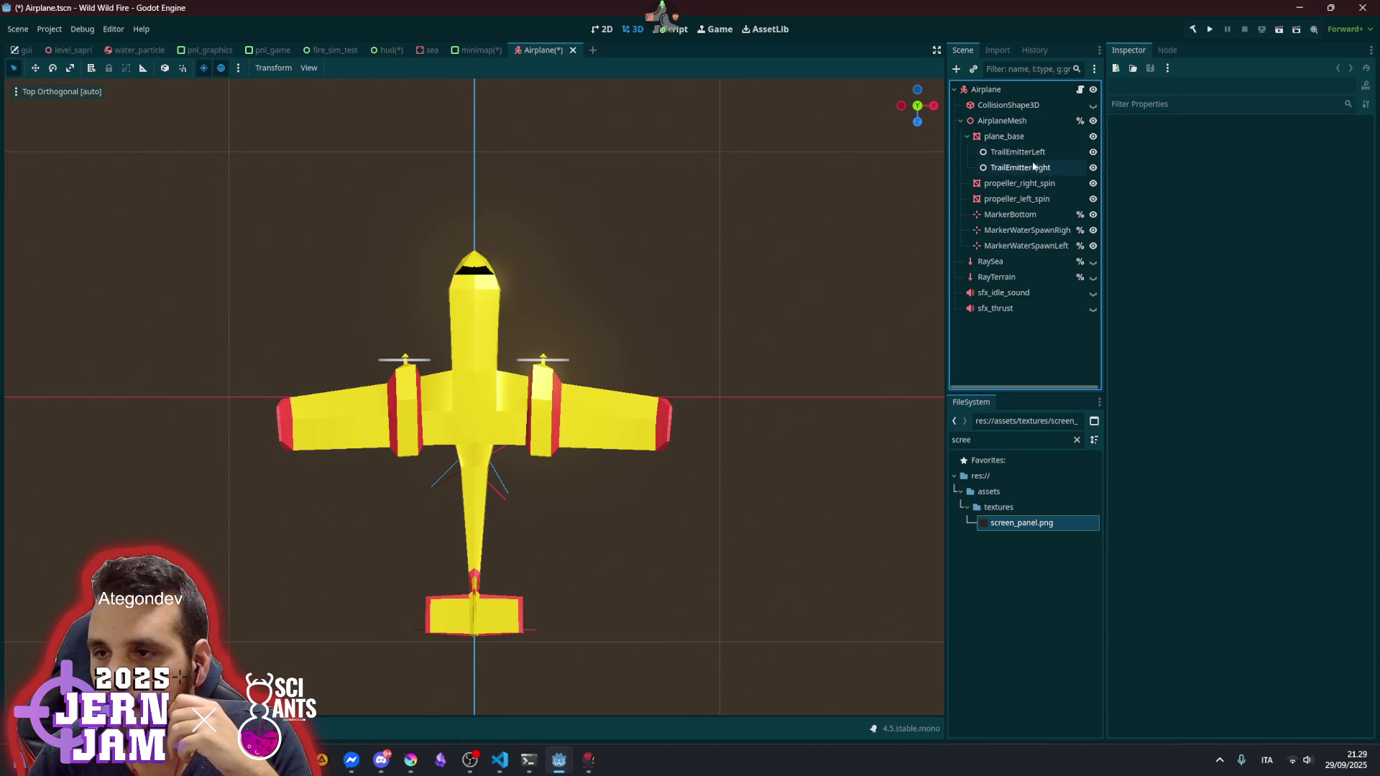
click(966, 137)
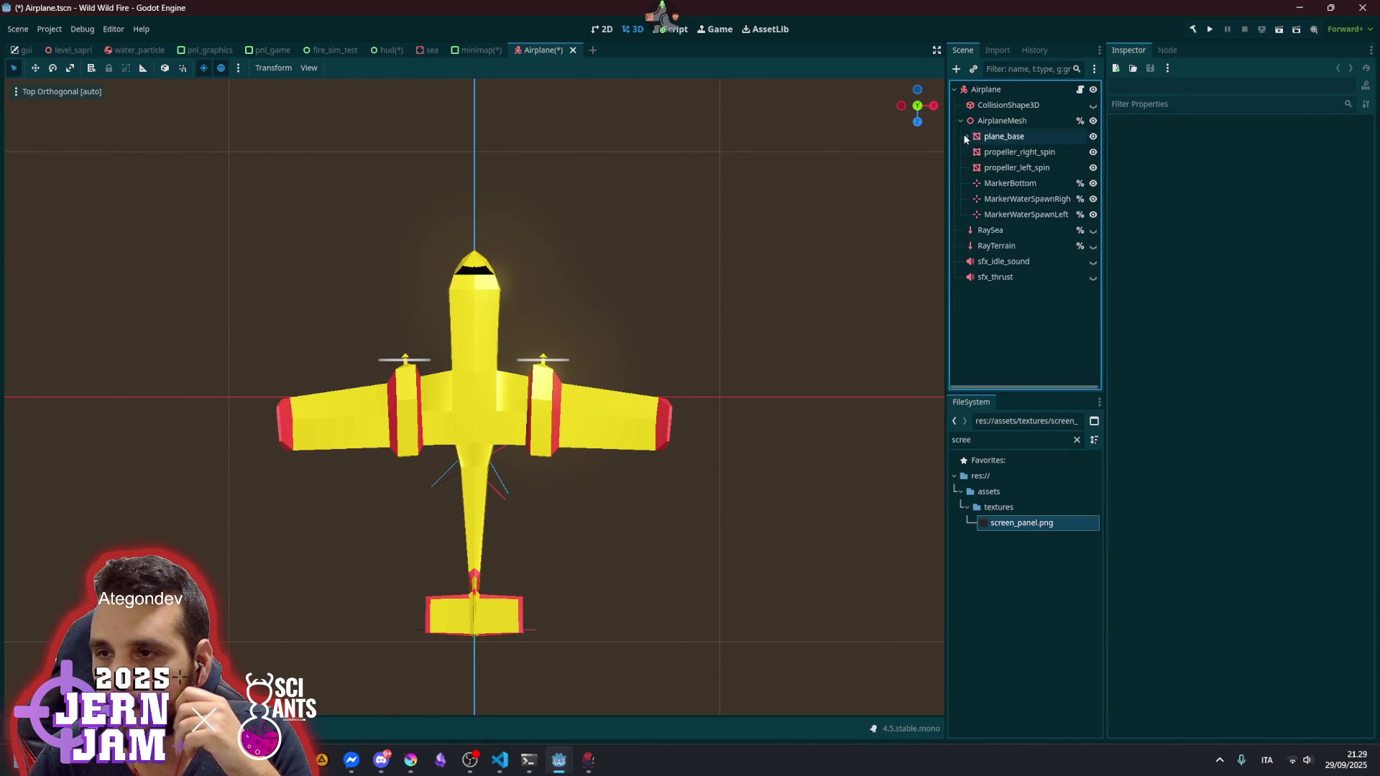
click(1011, 184)
shift+click(1015, 215)
click(1093, 215)
click(1012, 368)
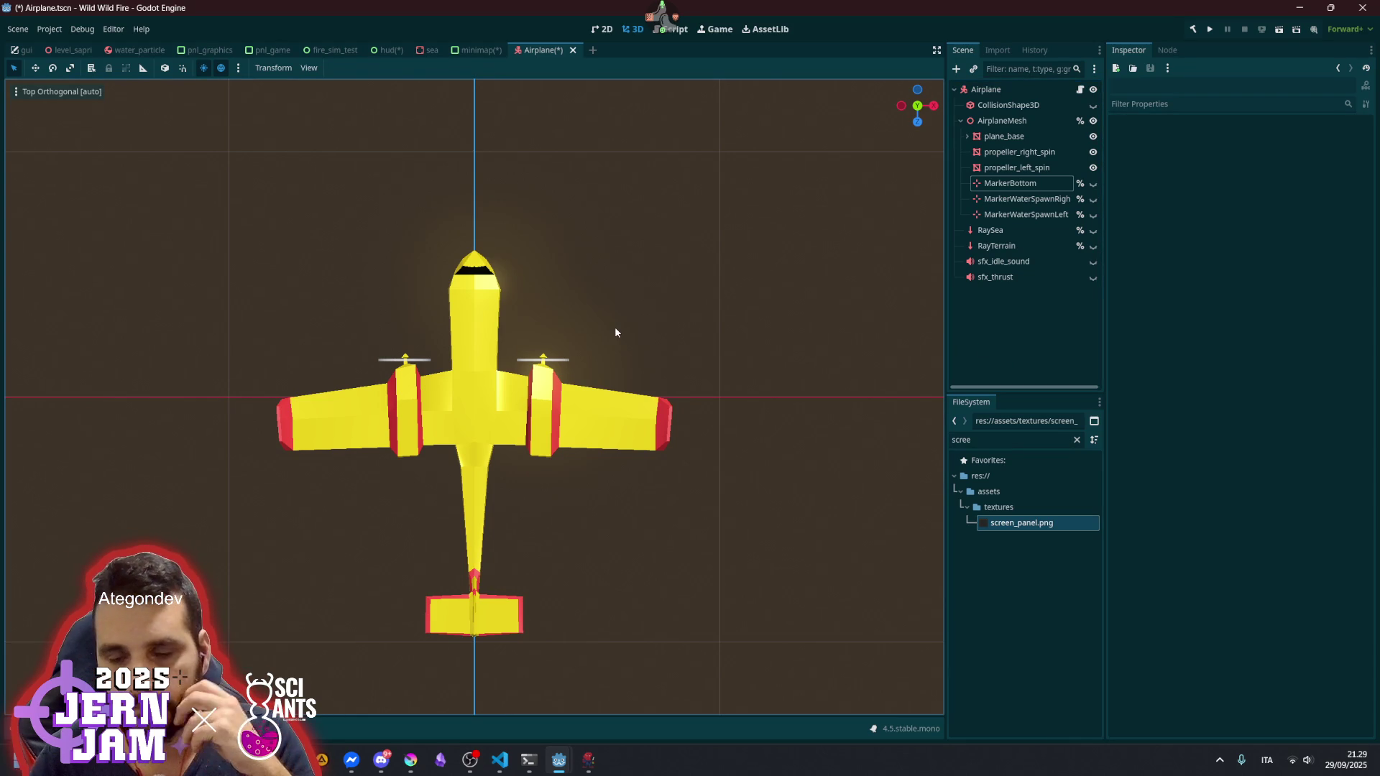
mouse_move(614, 326)
mouse_down()
mouse_move(700, 262)
mouse_move(706, 230)
mouse_move(553, 350)
mouse_up()
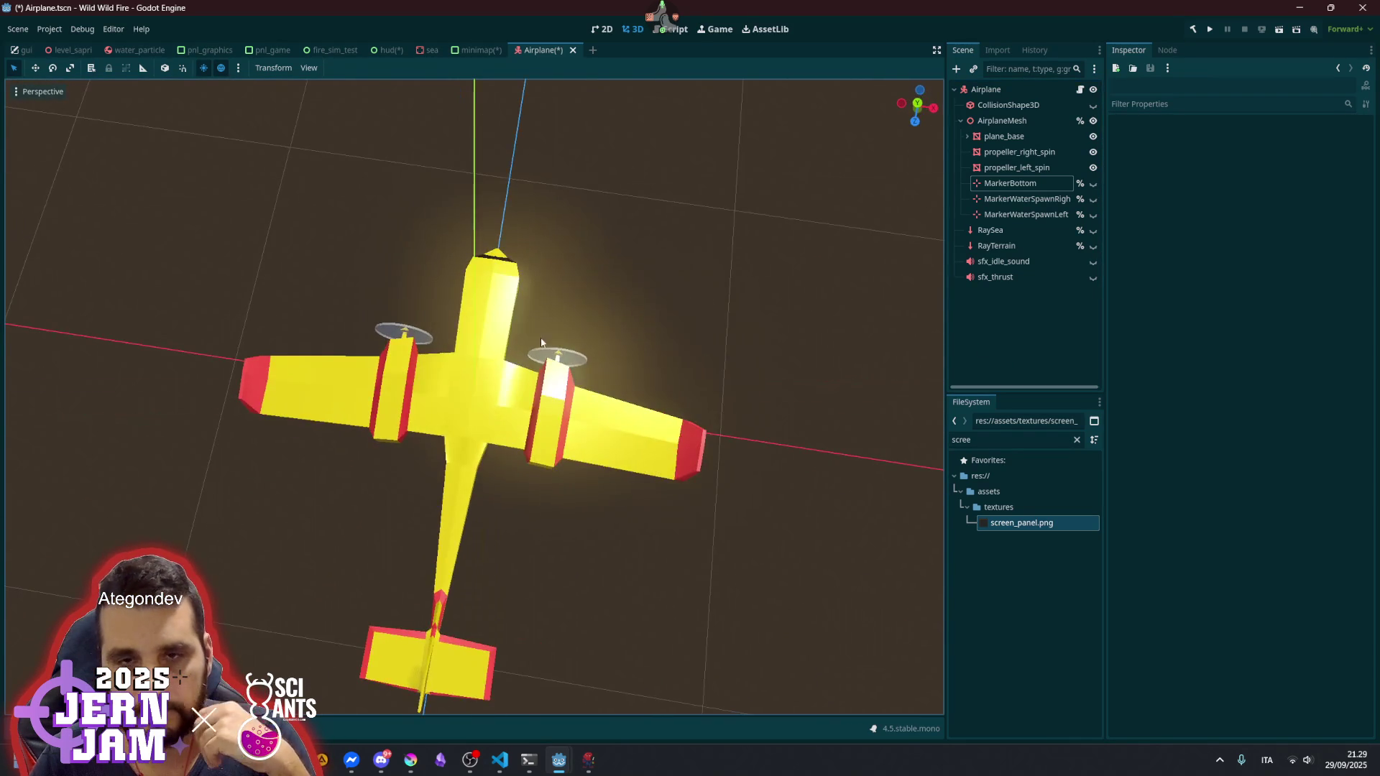
- Return to a centred Top Orthogonal view of the airplane
key(KP_7)
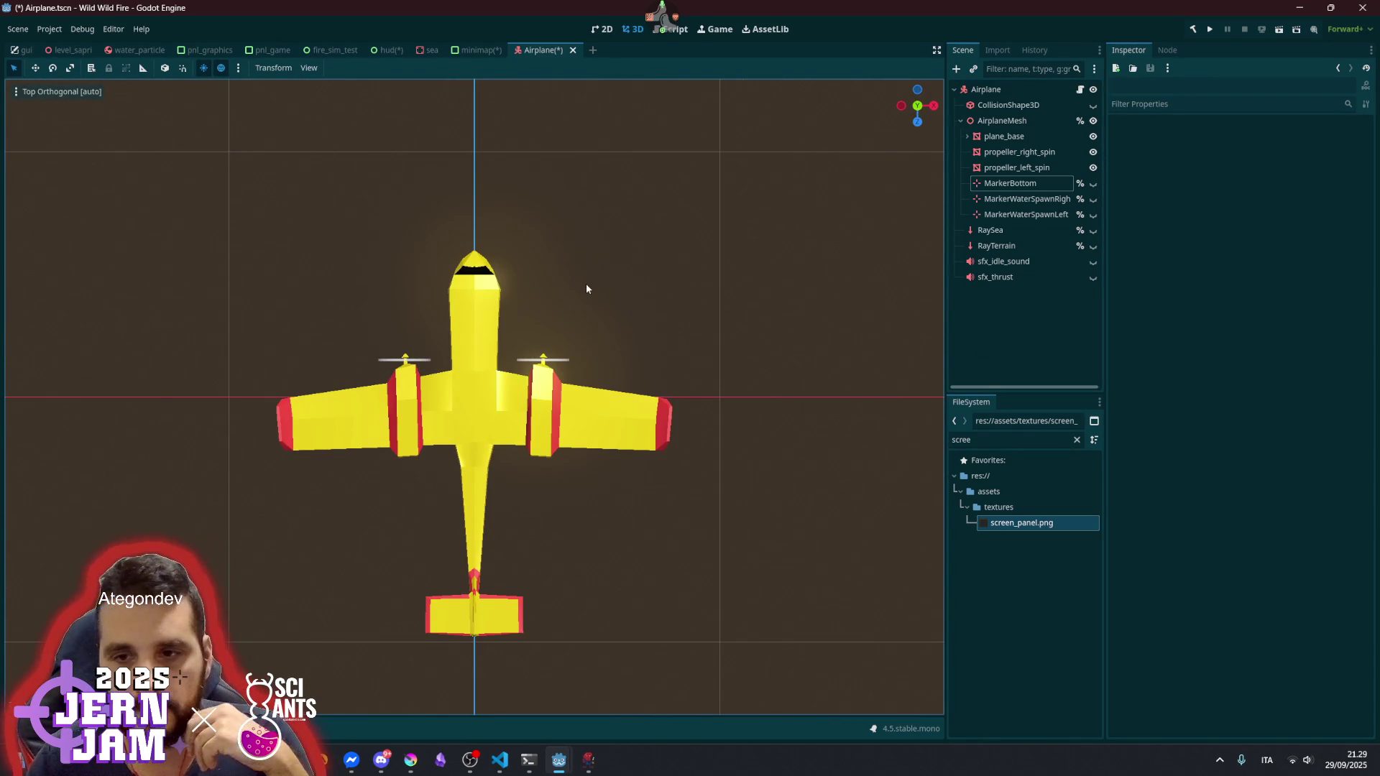
scroll(544, 315, down, 5)
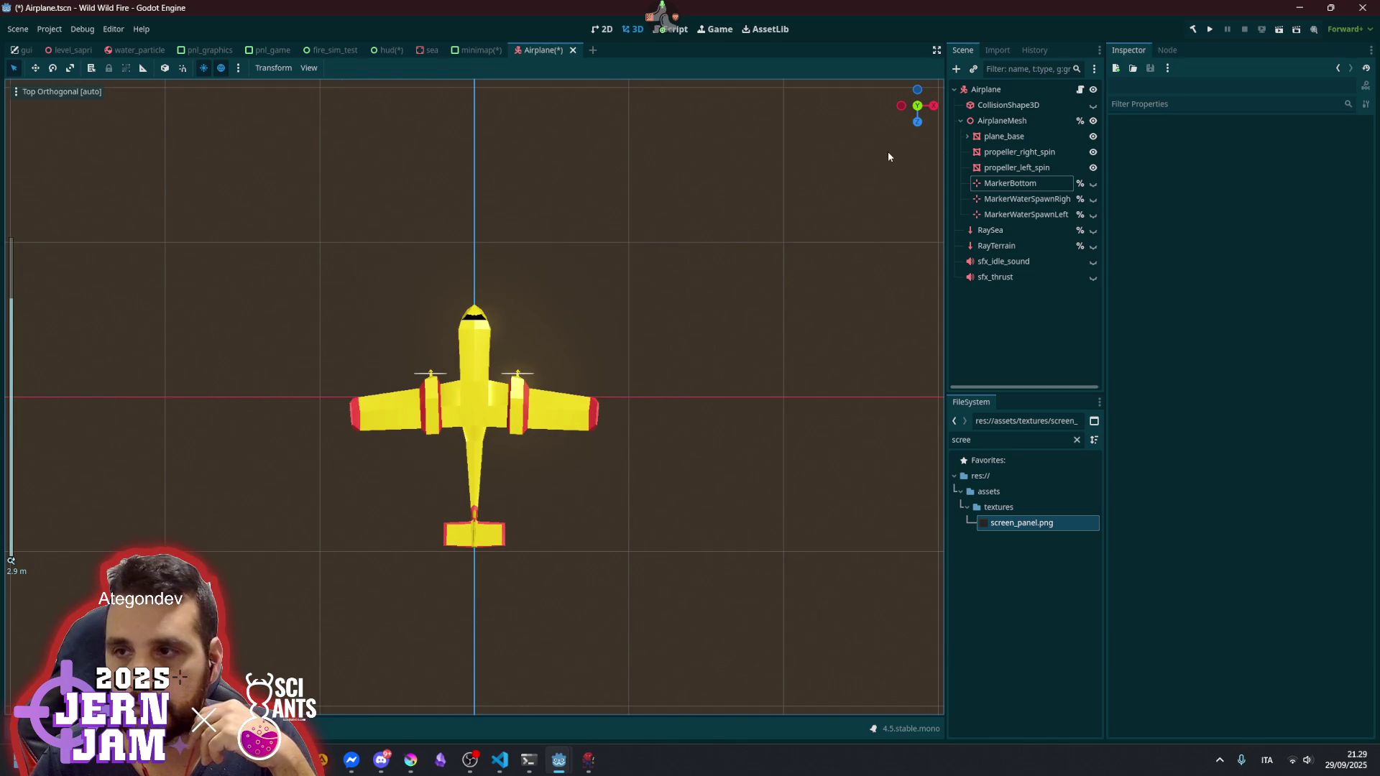
scroll(545, 319, up, 8)
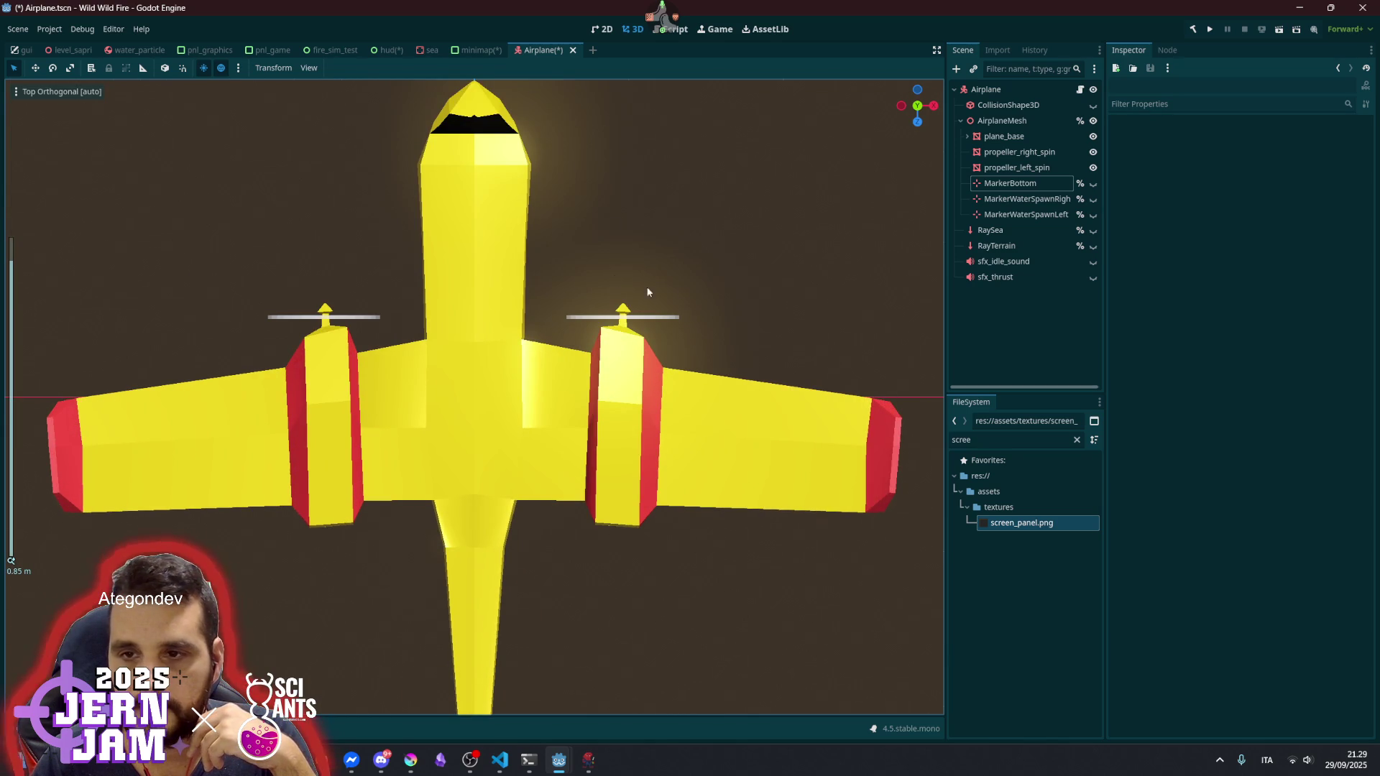
scroll(653, 316, down, 1)
scroll(652, 312, down, 10)
scroll(484, 402, up, 7)
scroll(485, 400, up, 3)
drag(497, 444, 513, 376)
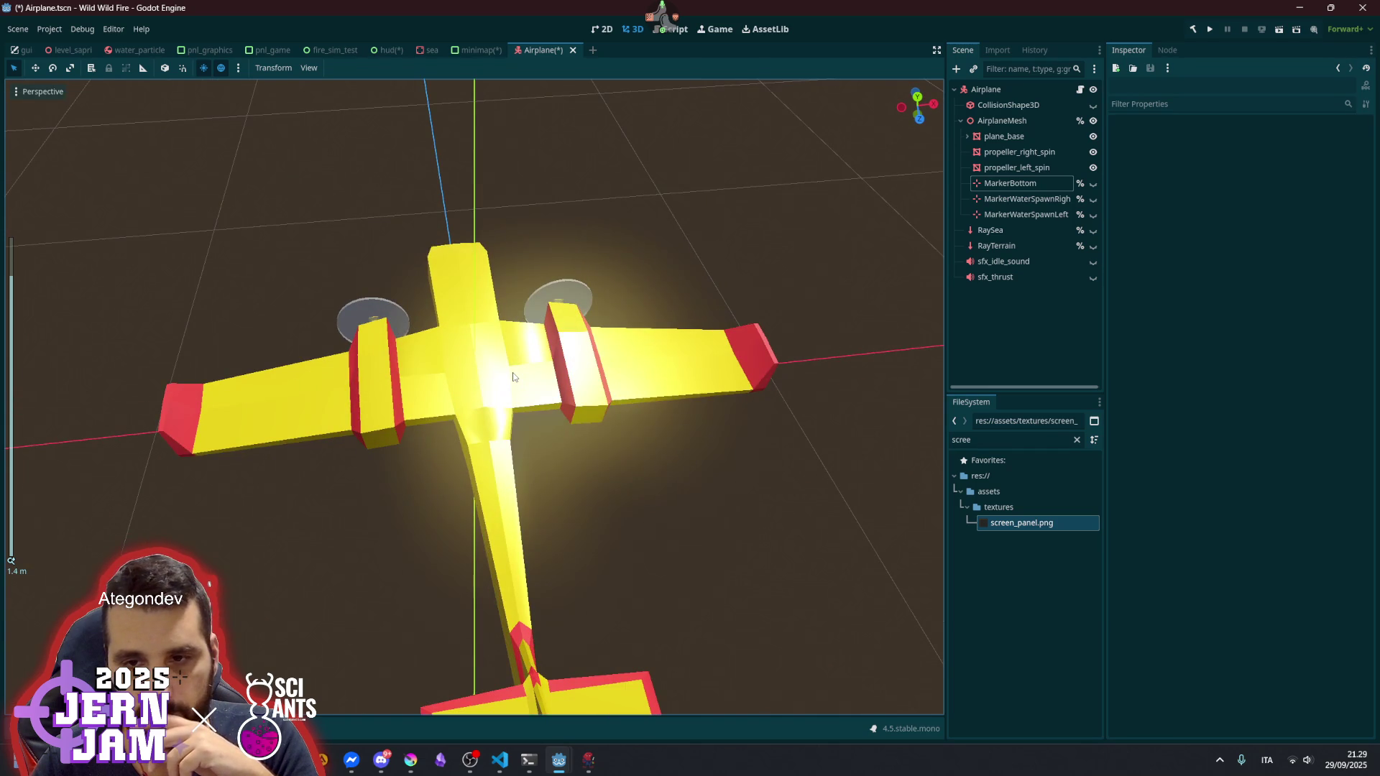
key(KP_7)
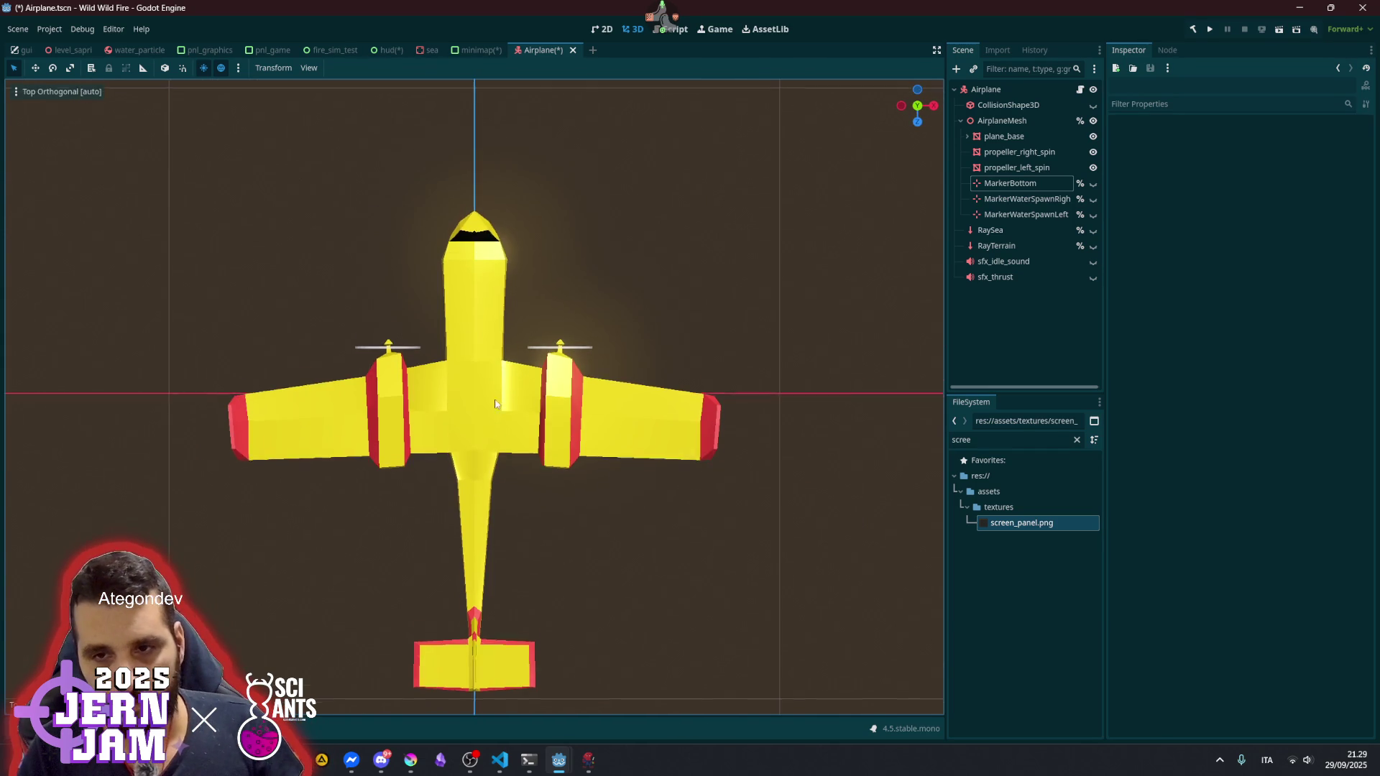
drag(493, 419, 503, 369)
- Zoom out and snip a screenshot region around the airplane
scroll(497, 381, down, 2)
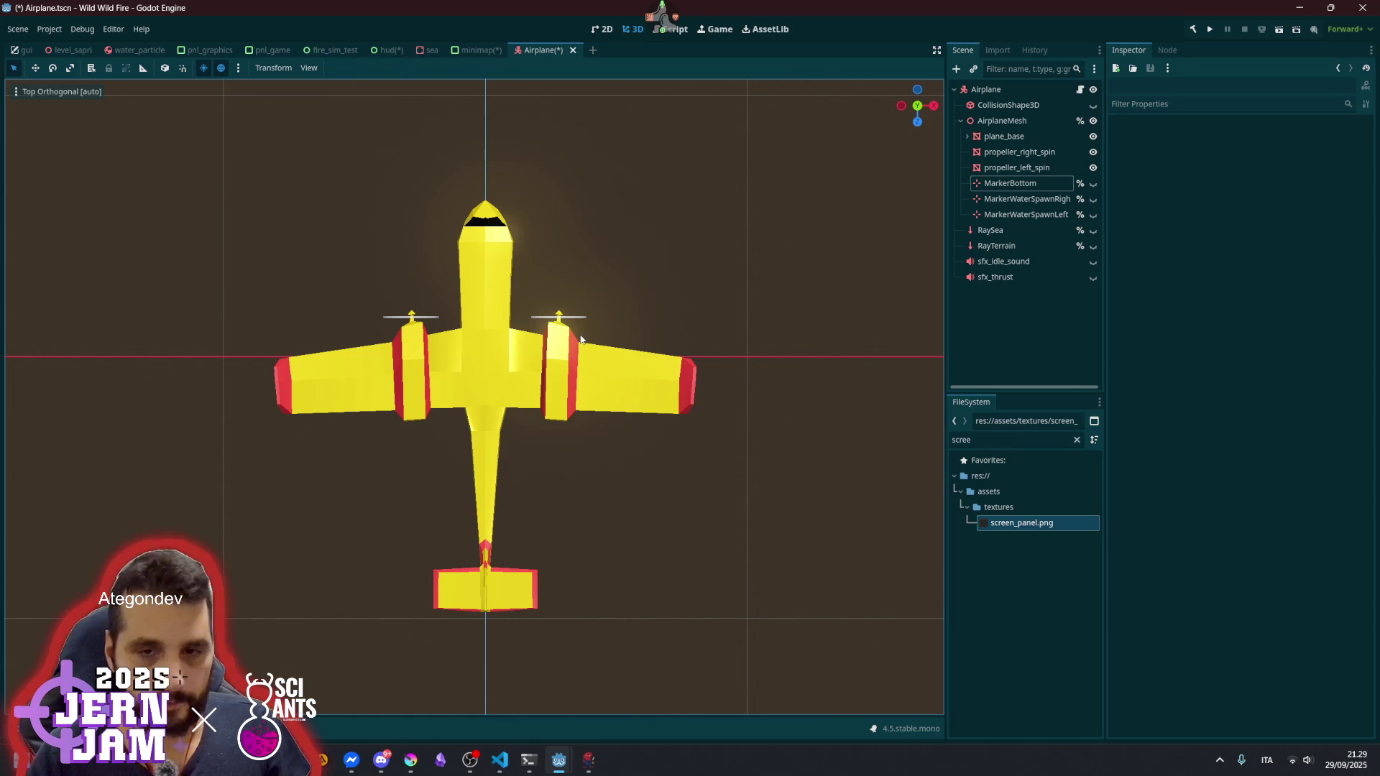
scroll(583, 339, down, 5)
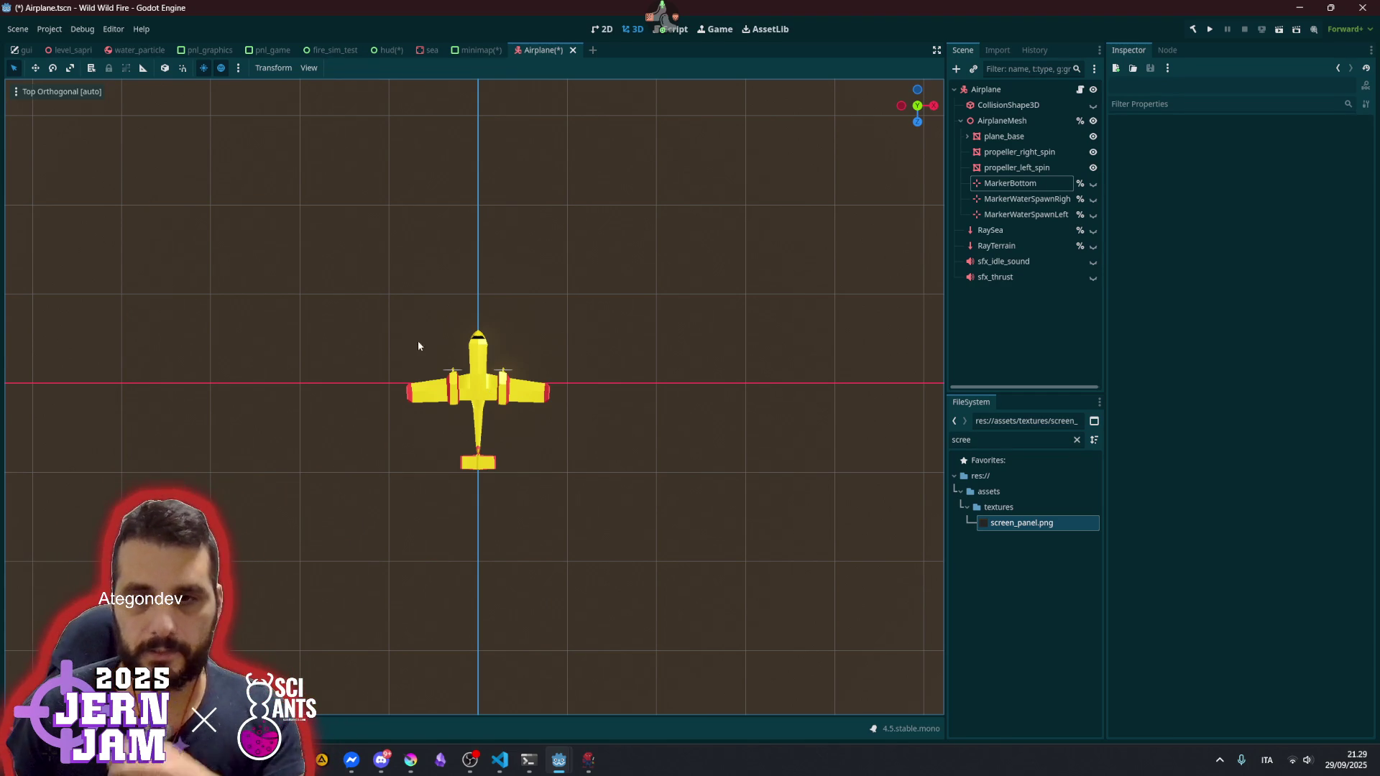
key(shift+super+s)
drag(400, 317, 554, 473)
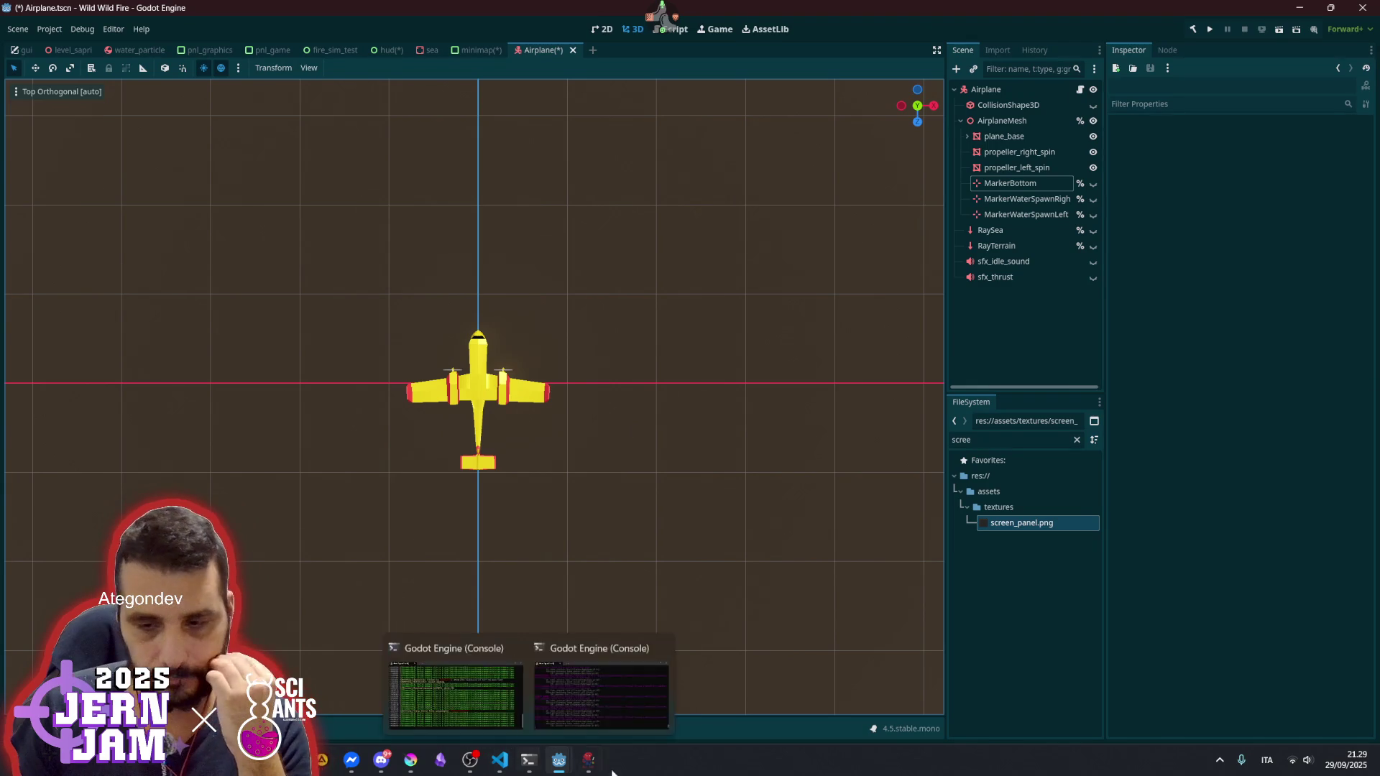
click(407, 763)
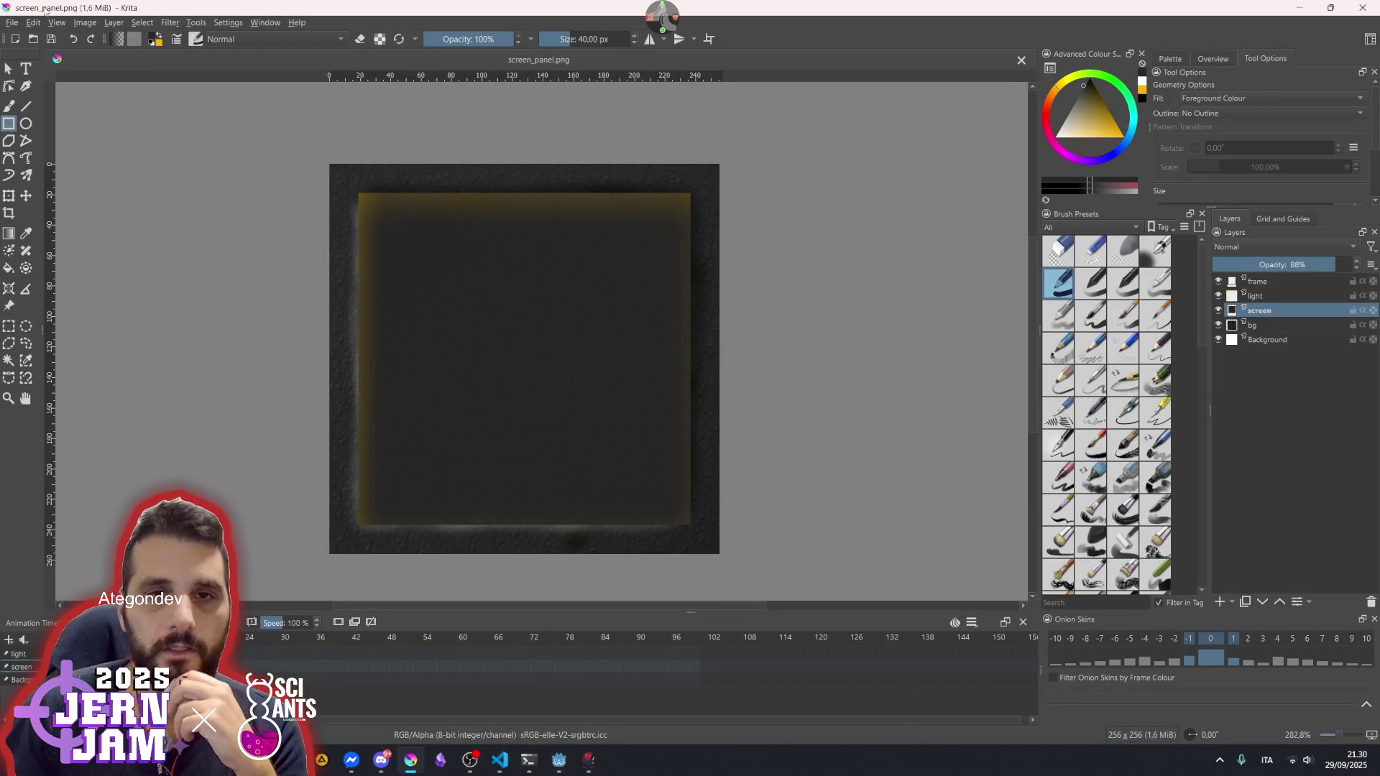
- In screen_panel.png, toggle the frame and light layers off and on, zoom in, and paste the screenshot
click(21, 27)
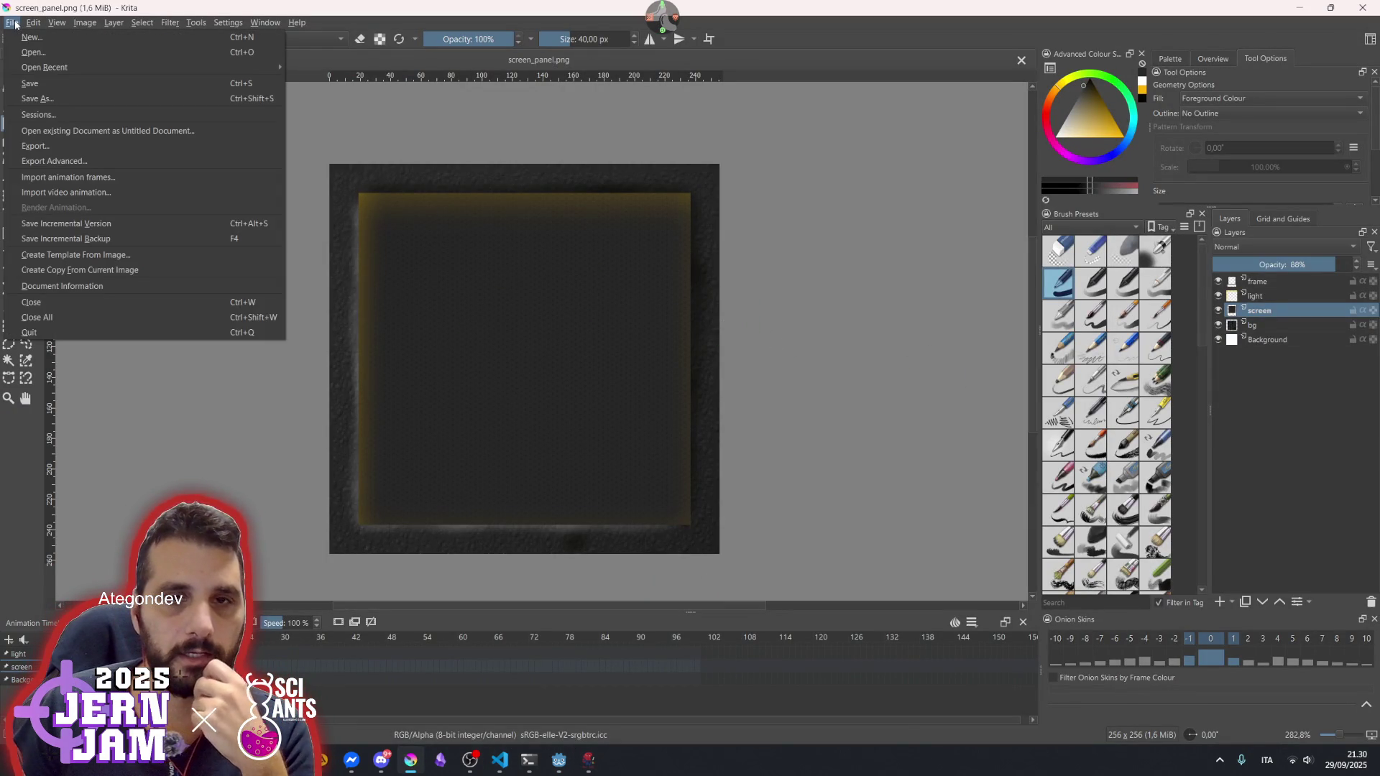
click(15, 25)
click(1218, 281)
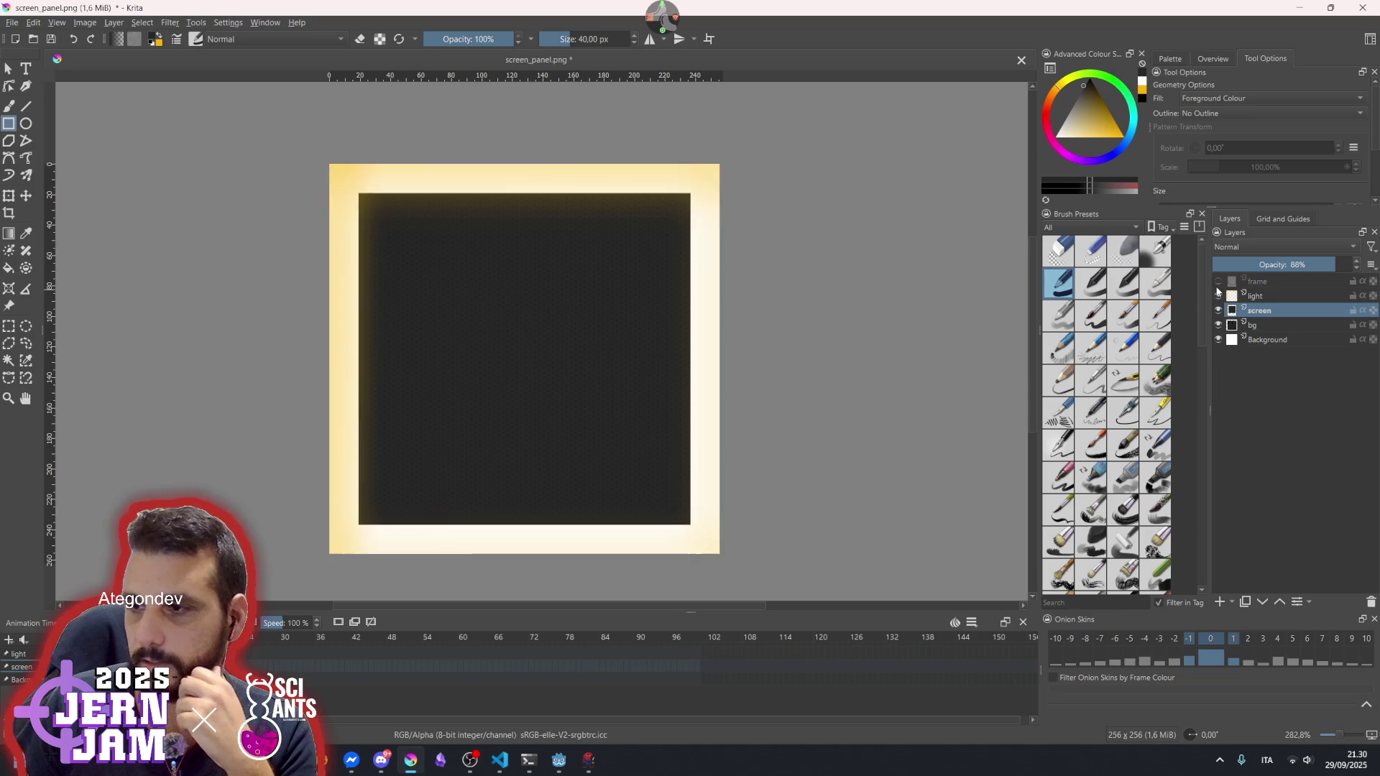
click(1218, 295)
click(1218, 296)
click(1218, 281)
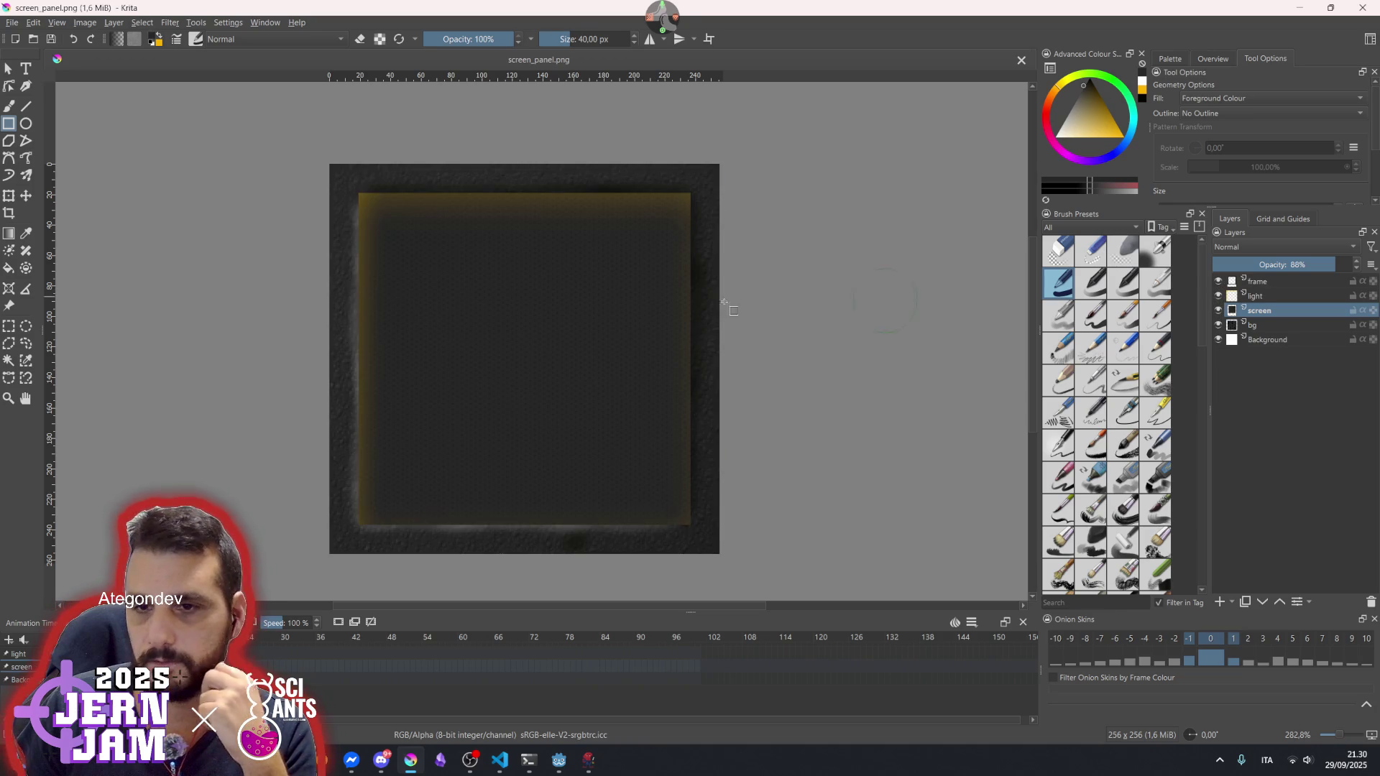
scroll(505, 321, up, 2)
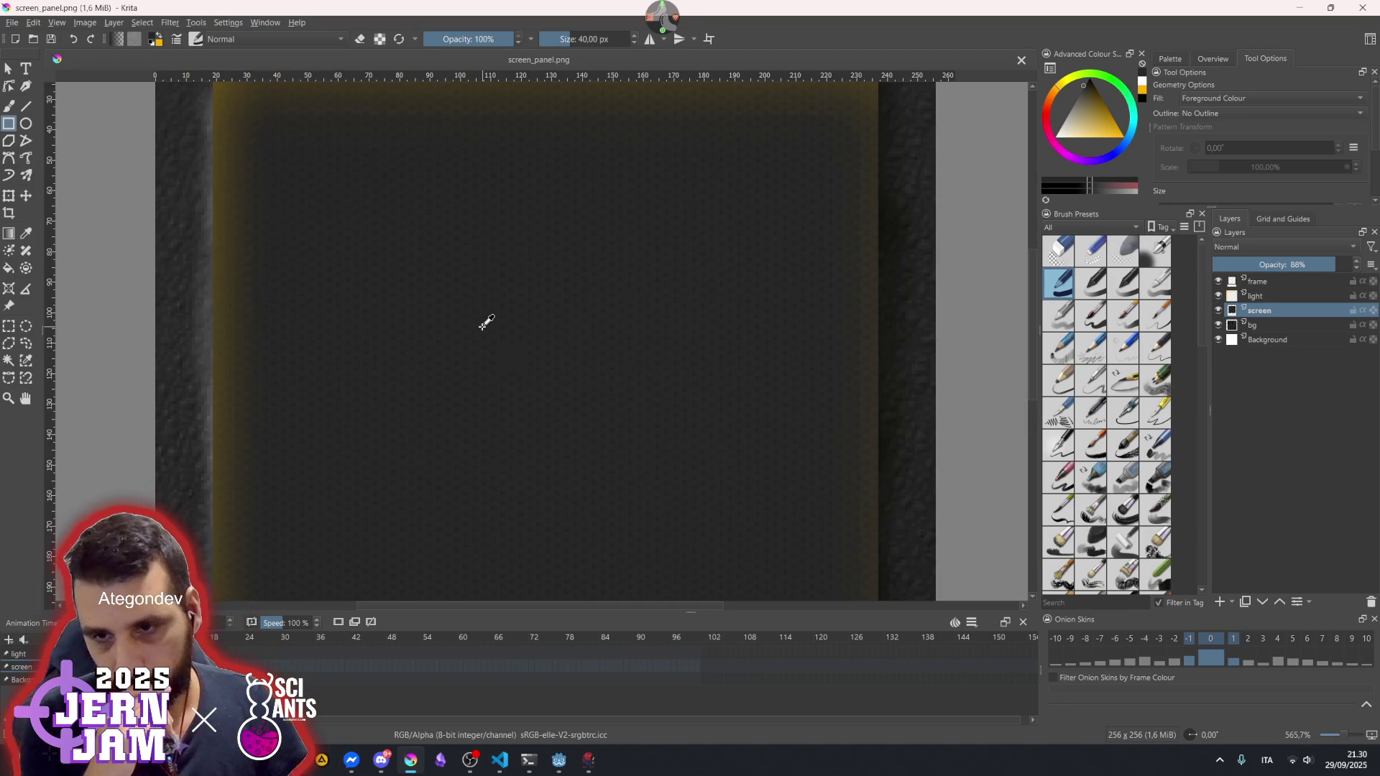
key(ctrl+v)
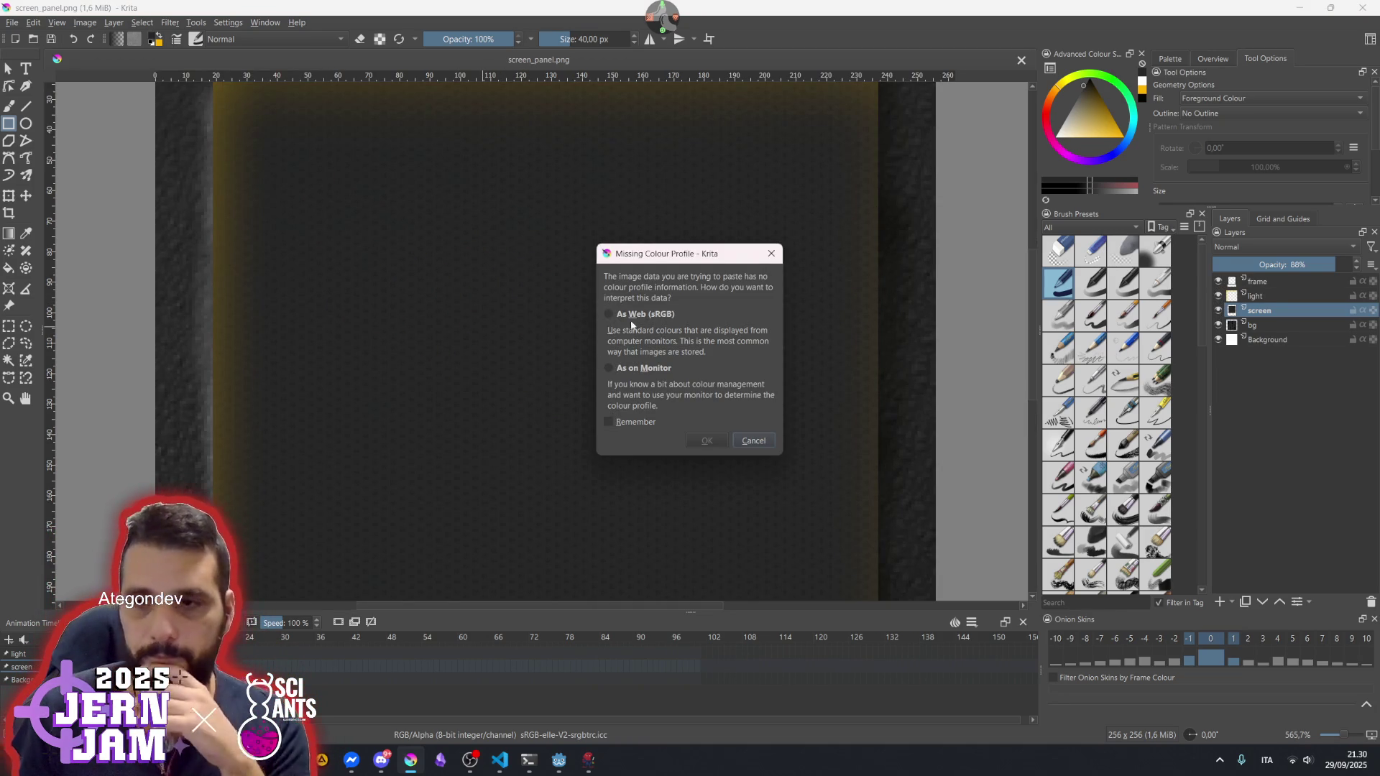
- Paste as Web (sRGB) and move Paint Layer 1 (pasted) above the frame and light layers
click(618, 314)
click(704, 441)
scroll(599, 358, down, 8)
scroll(599, 358, up, 6)
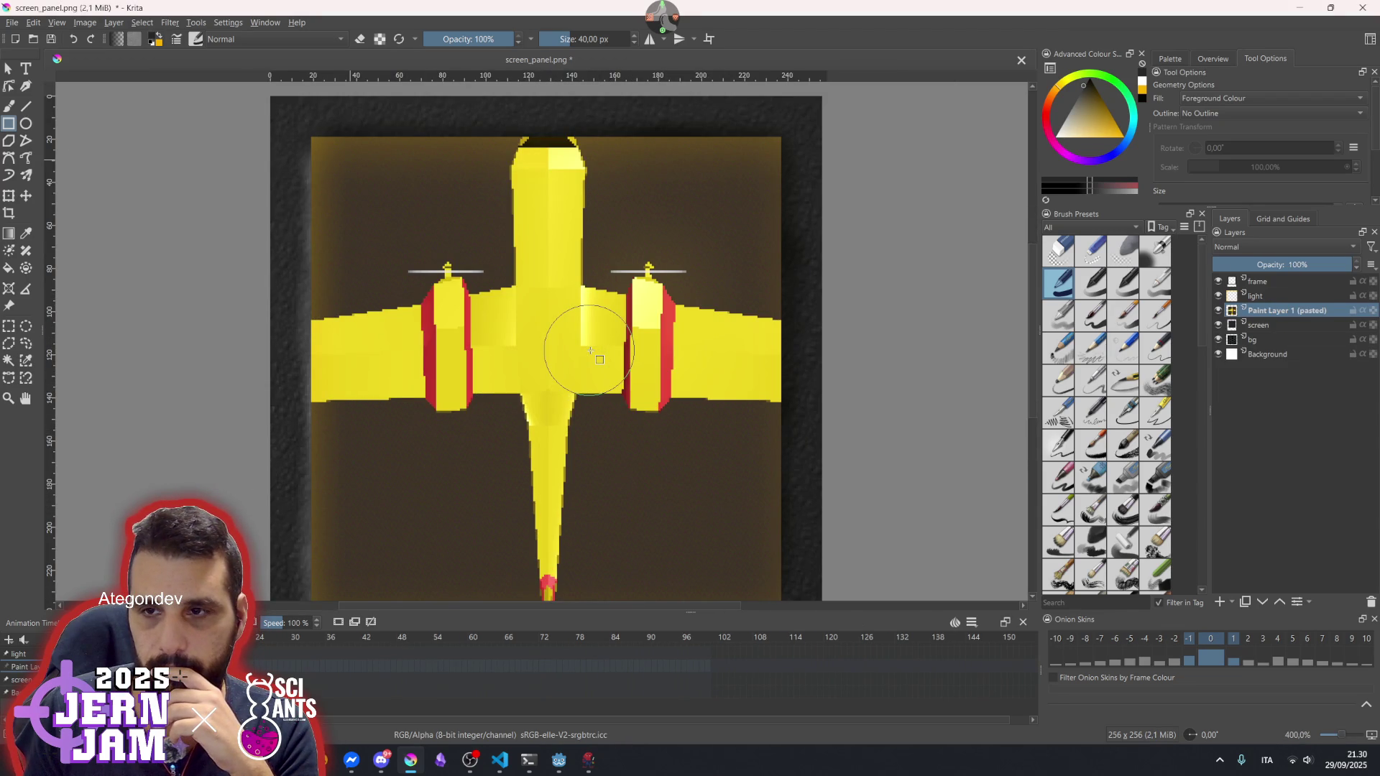
mouse_move(1293, 310)
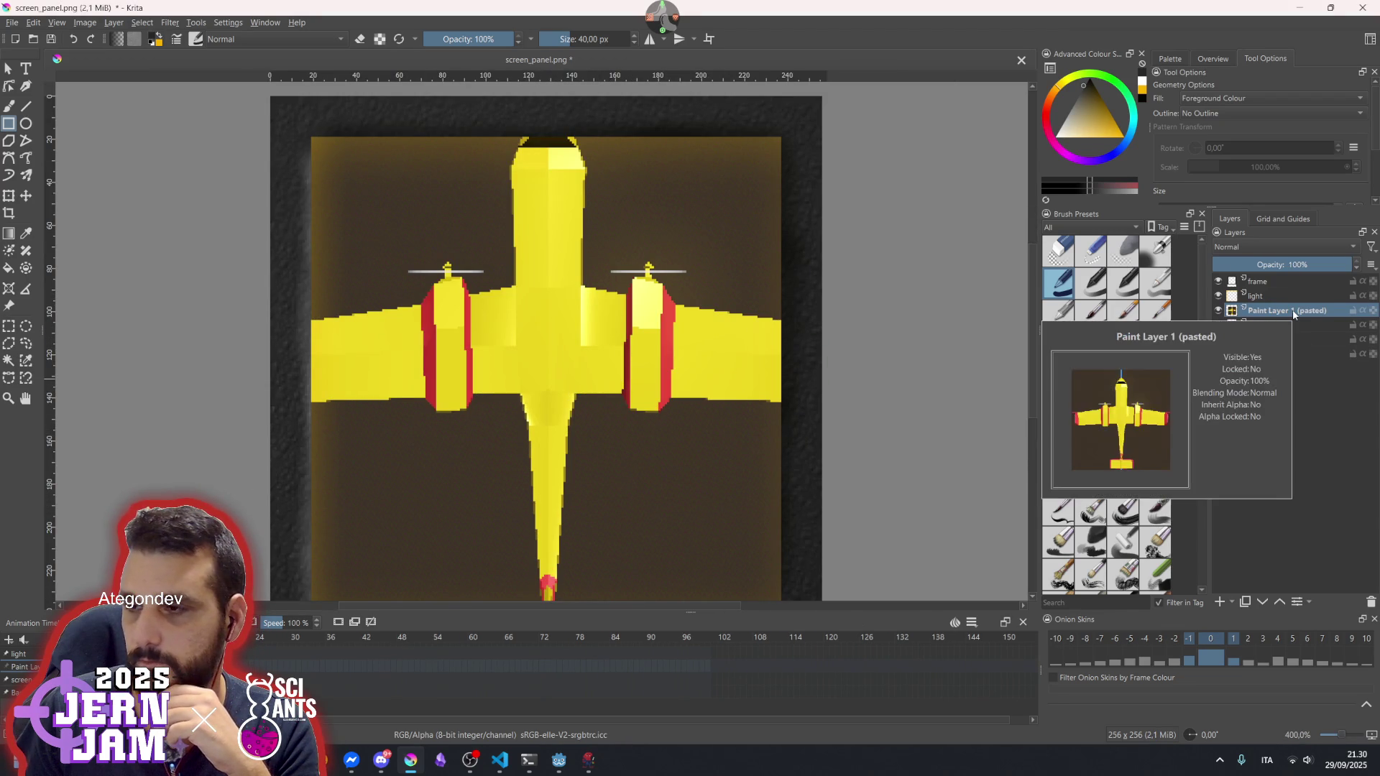
scroll(701, 331, down, 3)
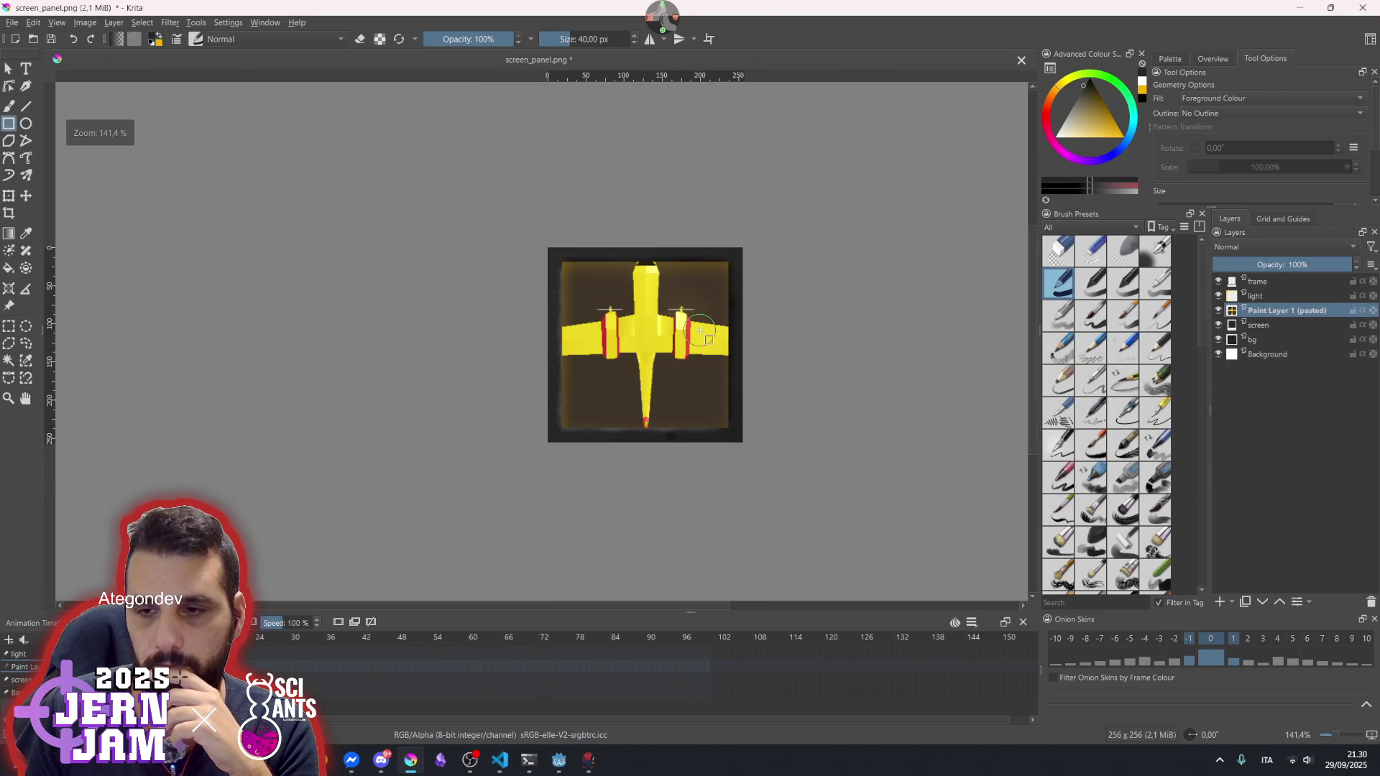
scroll(701, 331, up, 2)
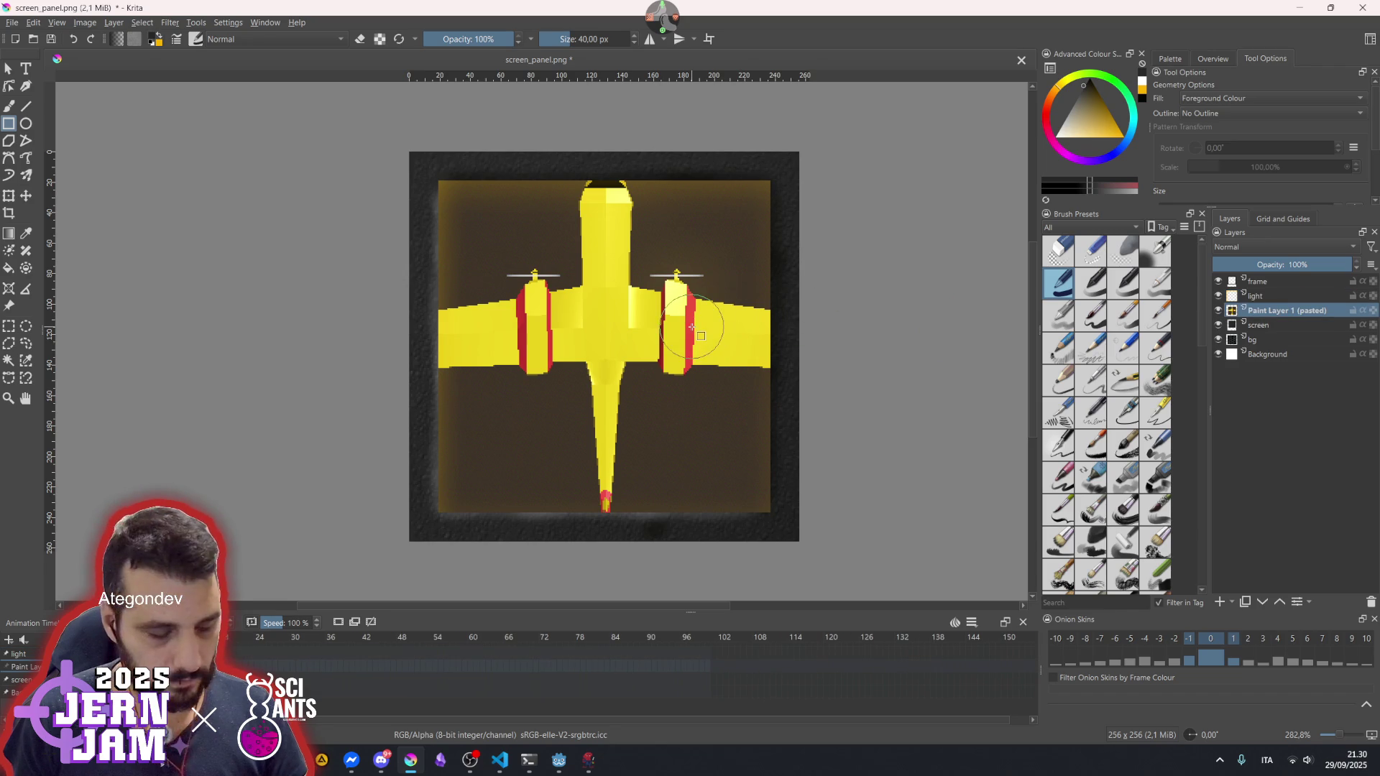
mouse_move(1286, 310)
mouse_down()
mouse_move(1273, 266)
mouse_move(1265, 280)
mouse_up()
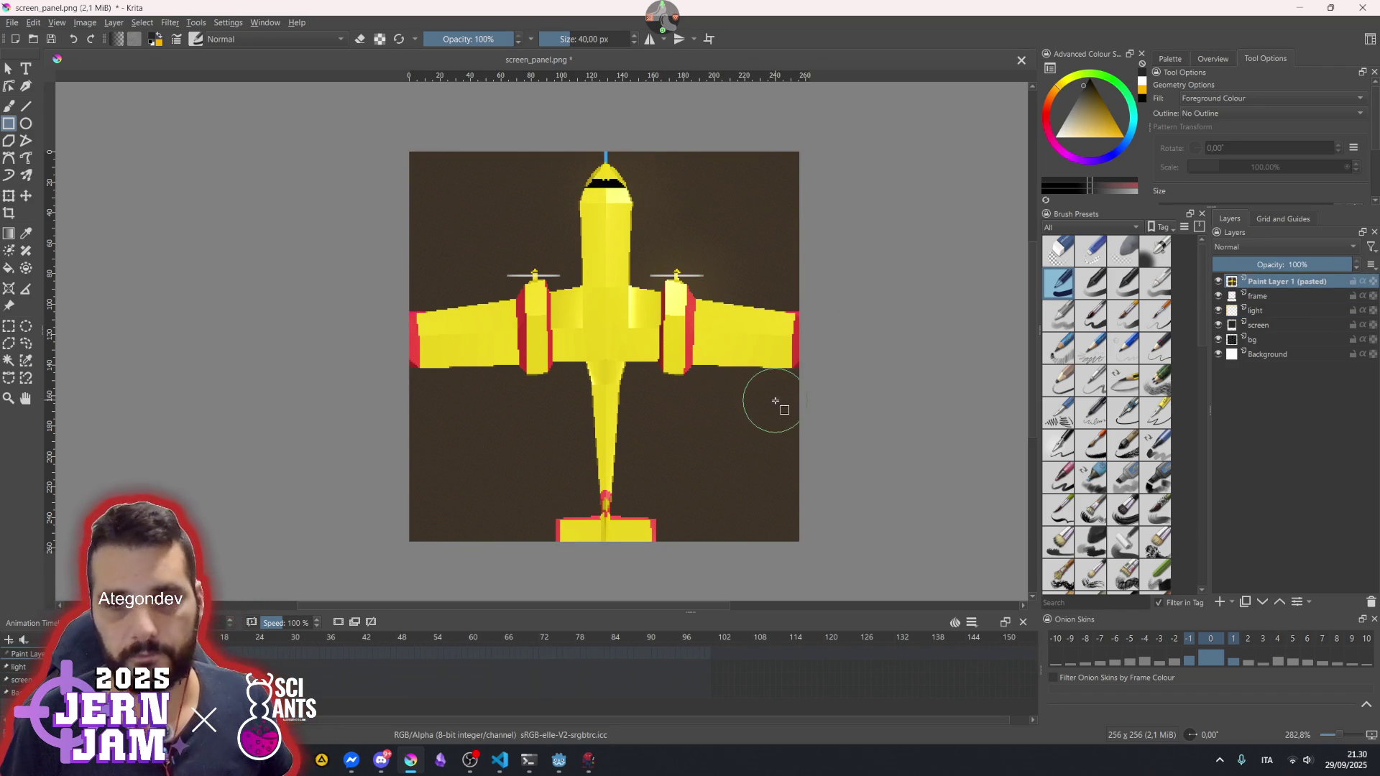
key(ctrl+t)
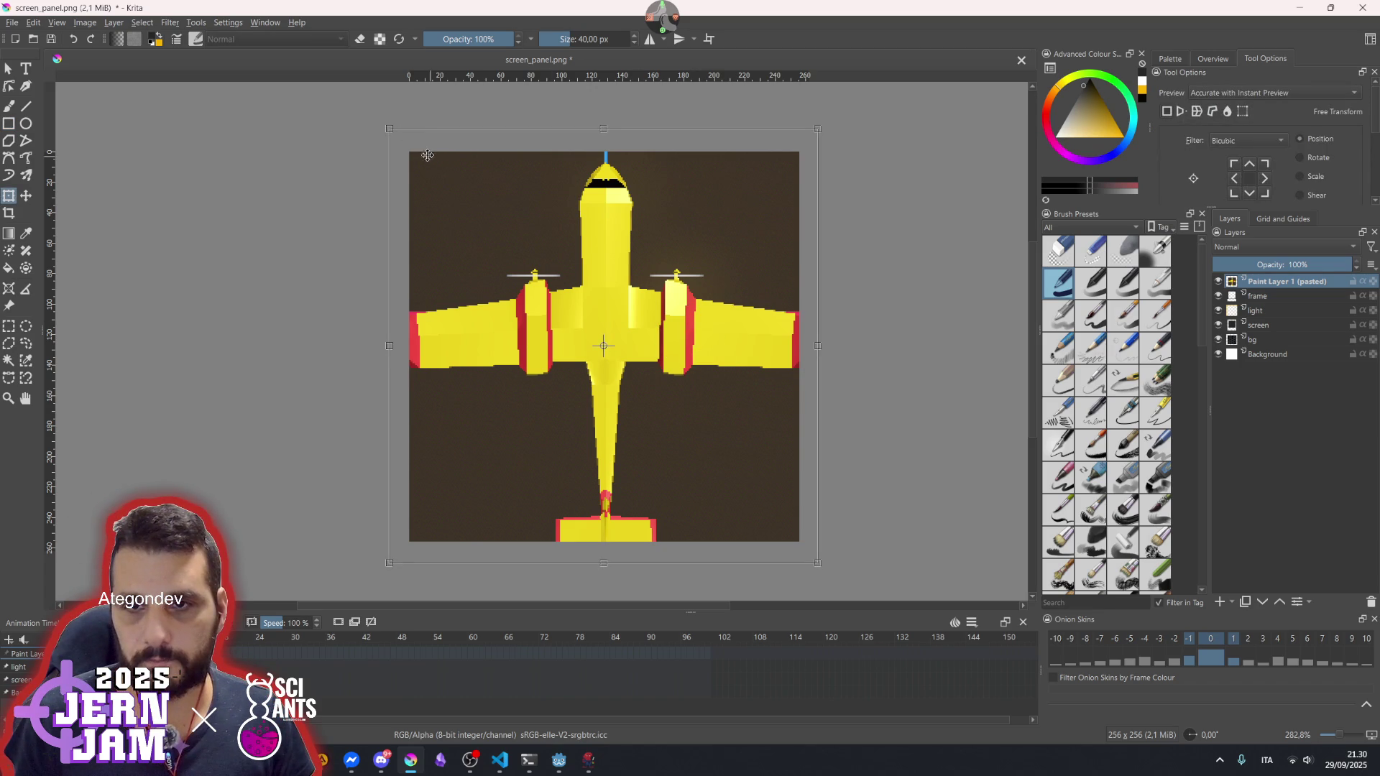
- Scale the pasted airplane down into the panel's centre and zoom in on it
mouse_move(382, 127)
mouse_down()
mouse_move(466, 191)
mouse_move(506, 245)
mouse_up()
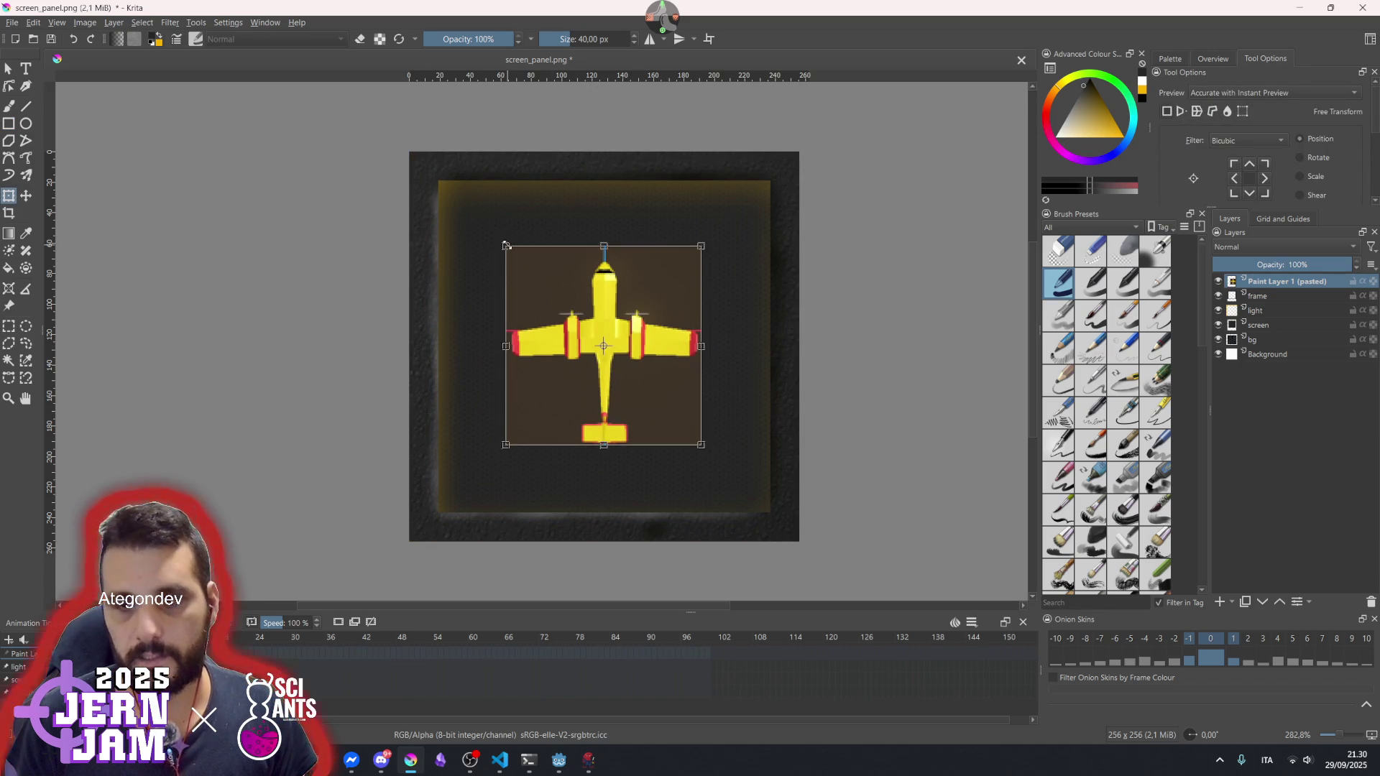
scroll(550, 348, up, 4)
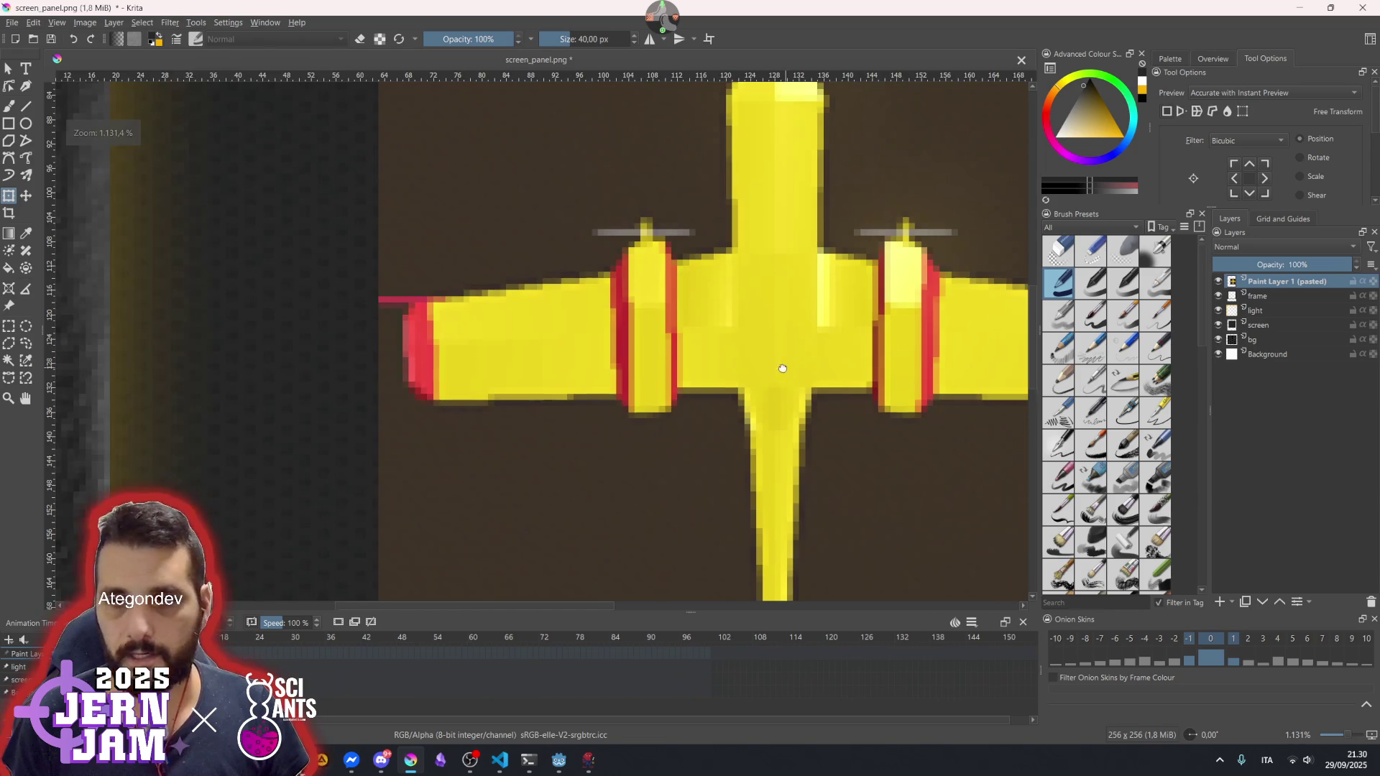
drag(785, 369, 634, 363)
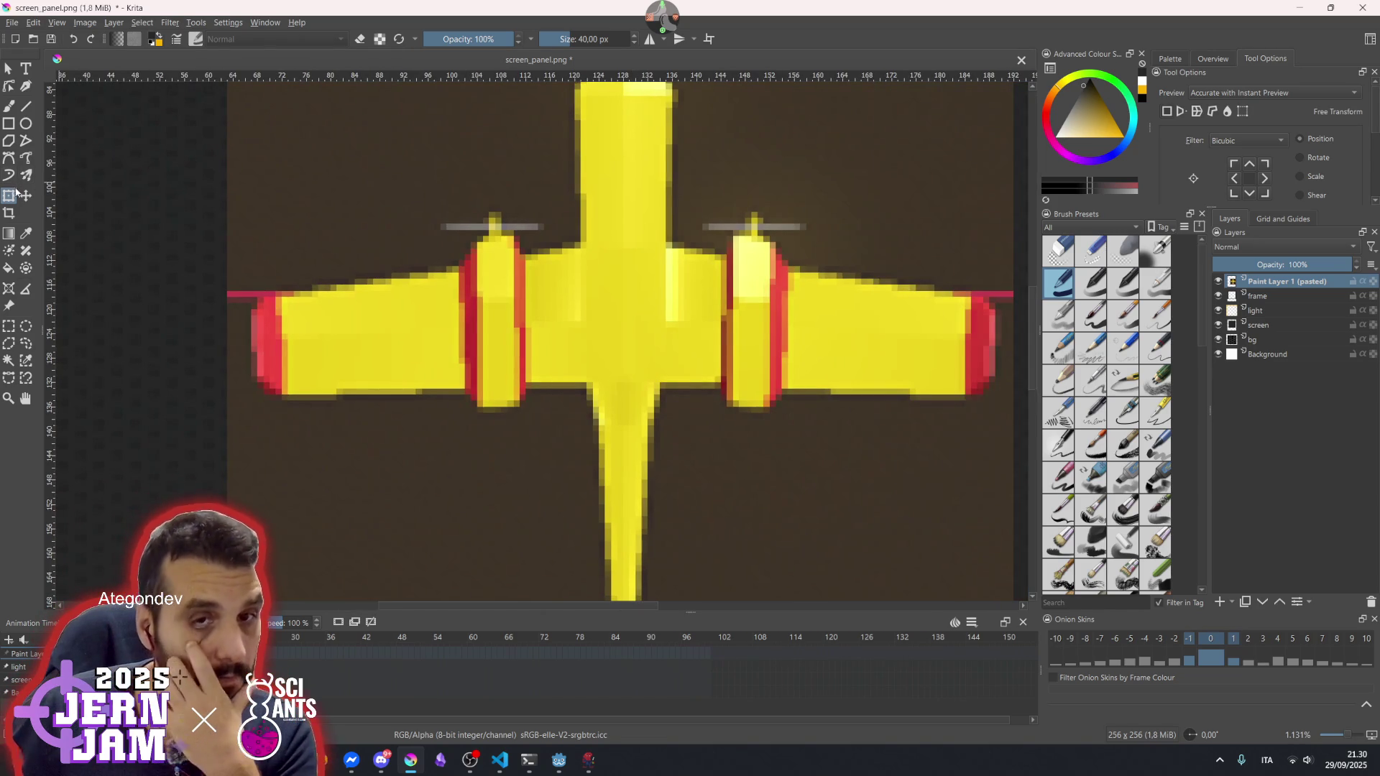
click(11, 105)
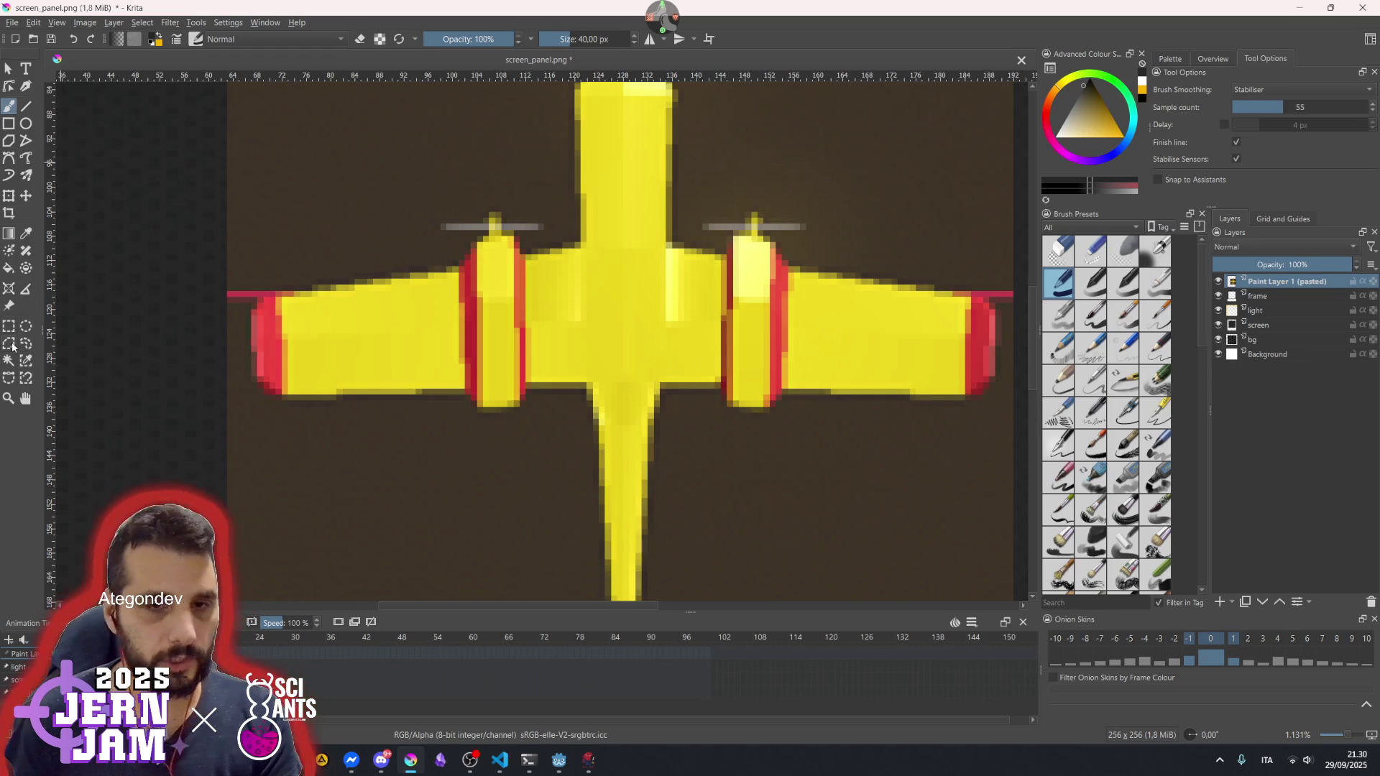
- Trace polygonal selection corners along the airplane's wing underside and tail
click(10, 345)
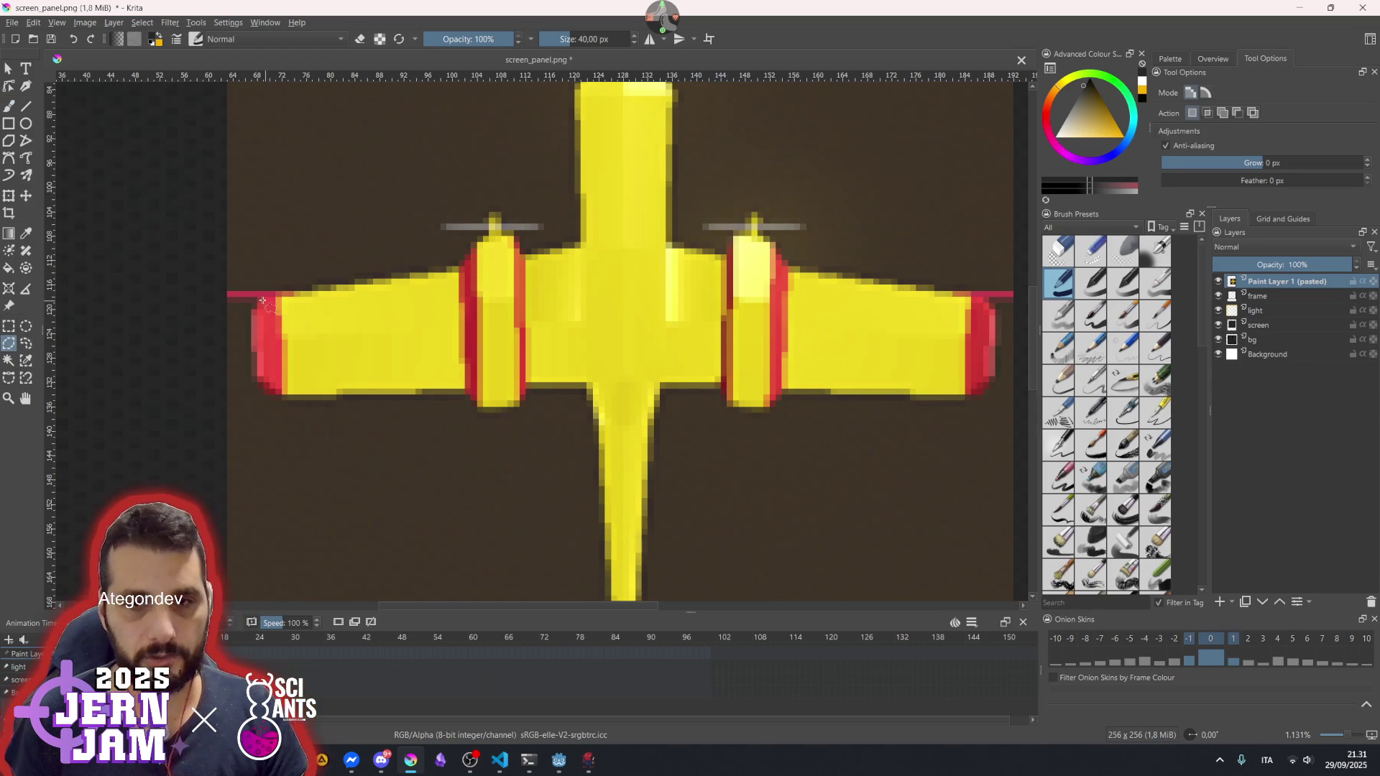
scroll(265, 301, up, 3)
scroll(255, 303, down, 3)
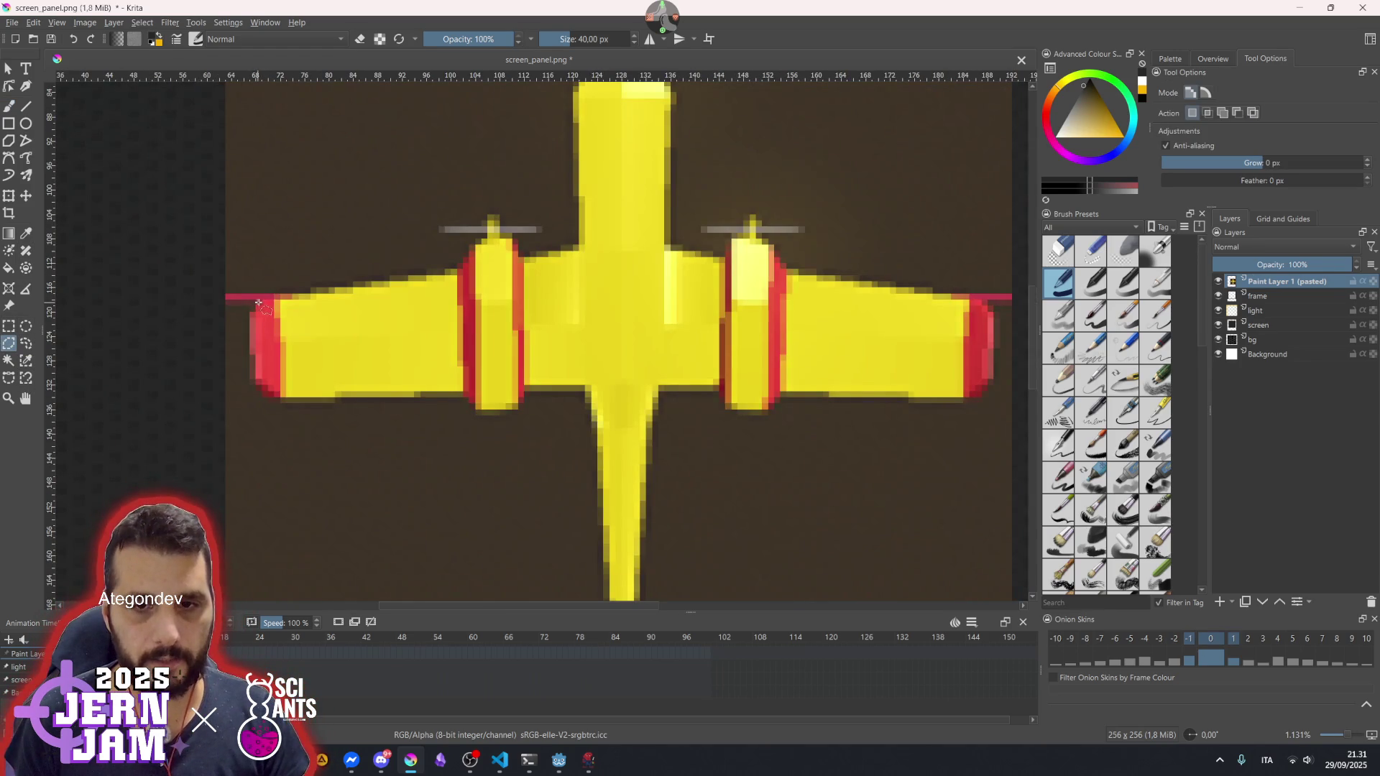
click(259, 393)
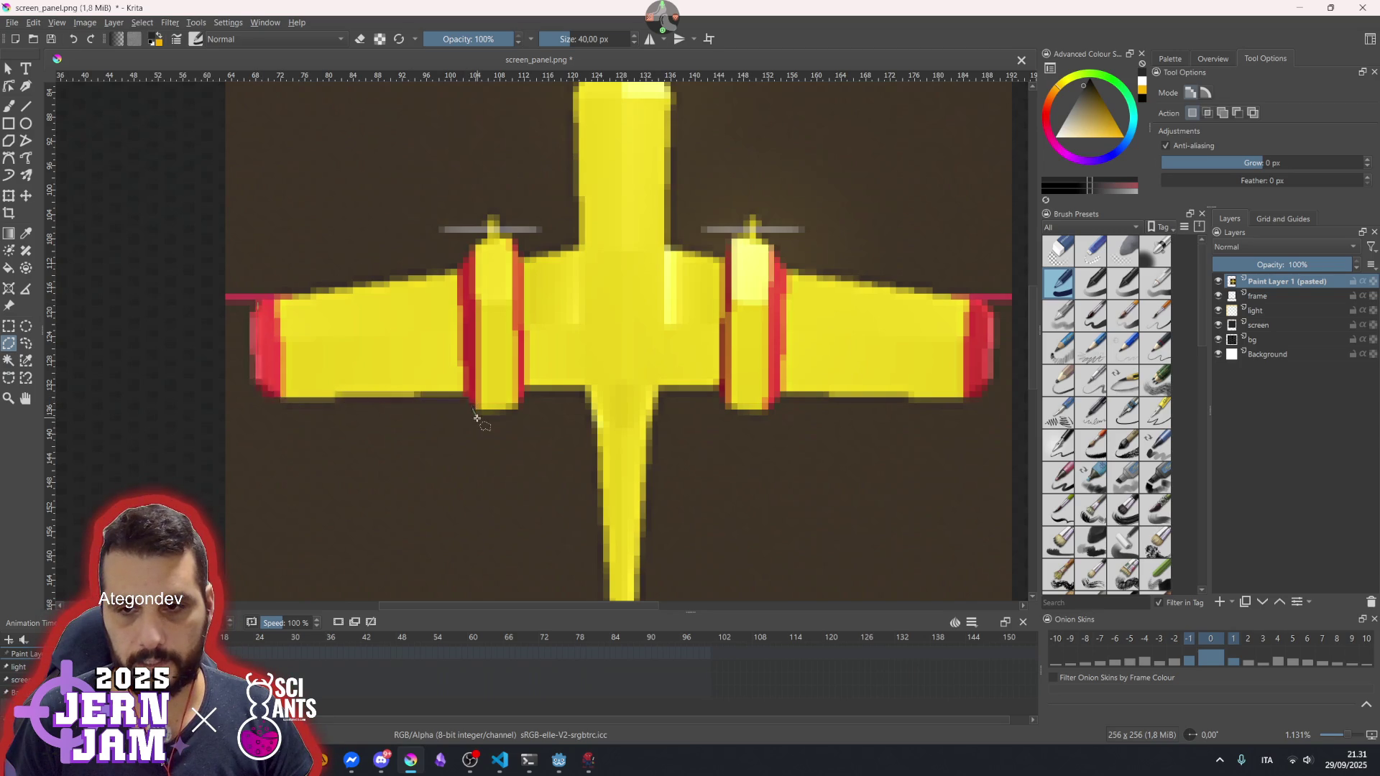
click(524, 396)
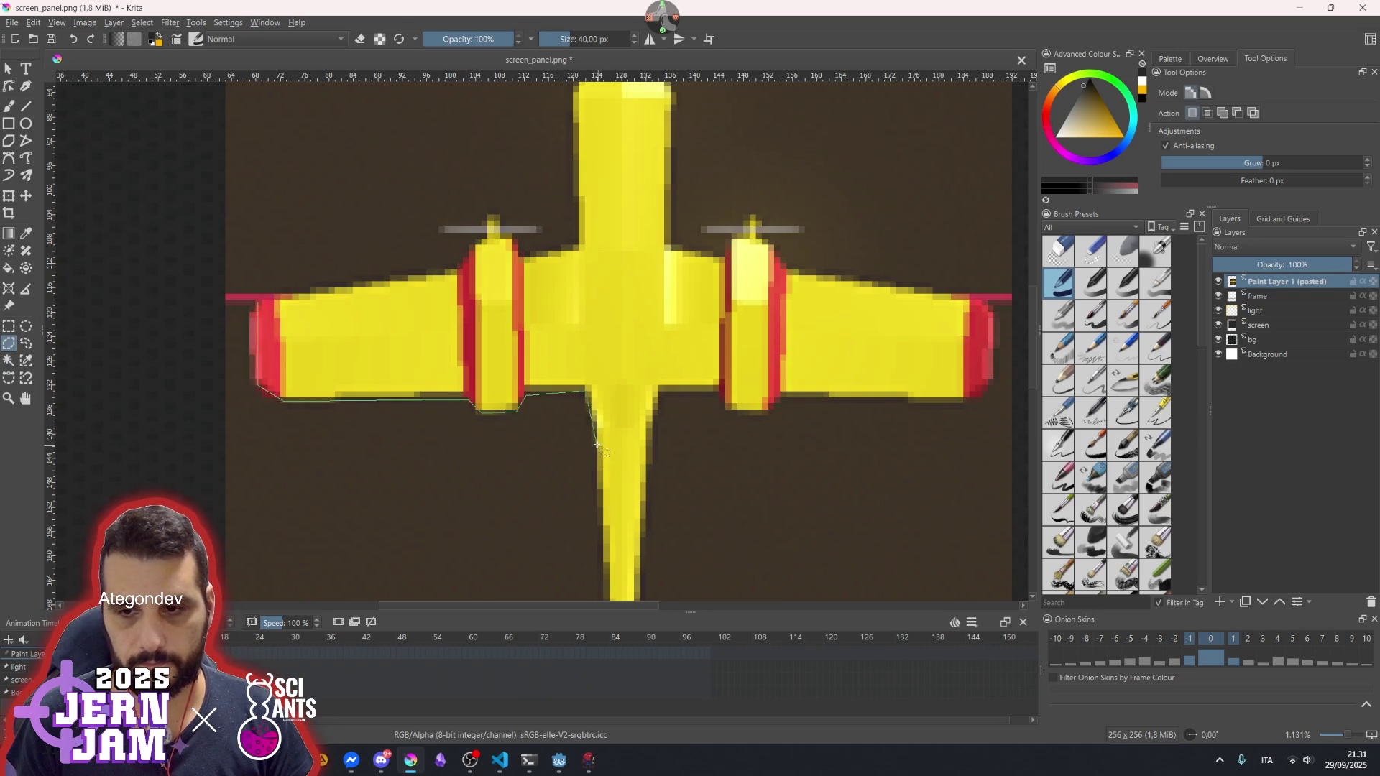
scroll(607, 467, up, 2)
scroll(632, 370, down, 2)
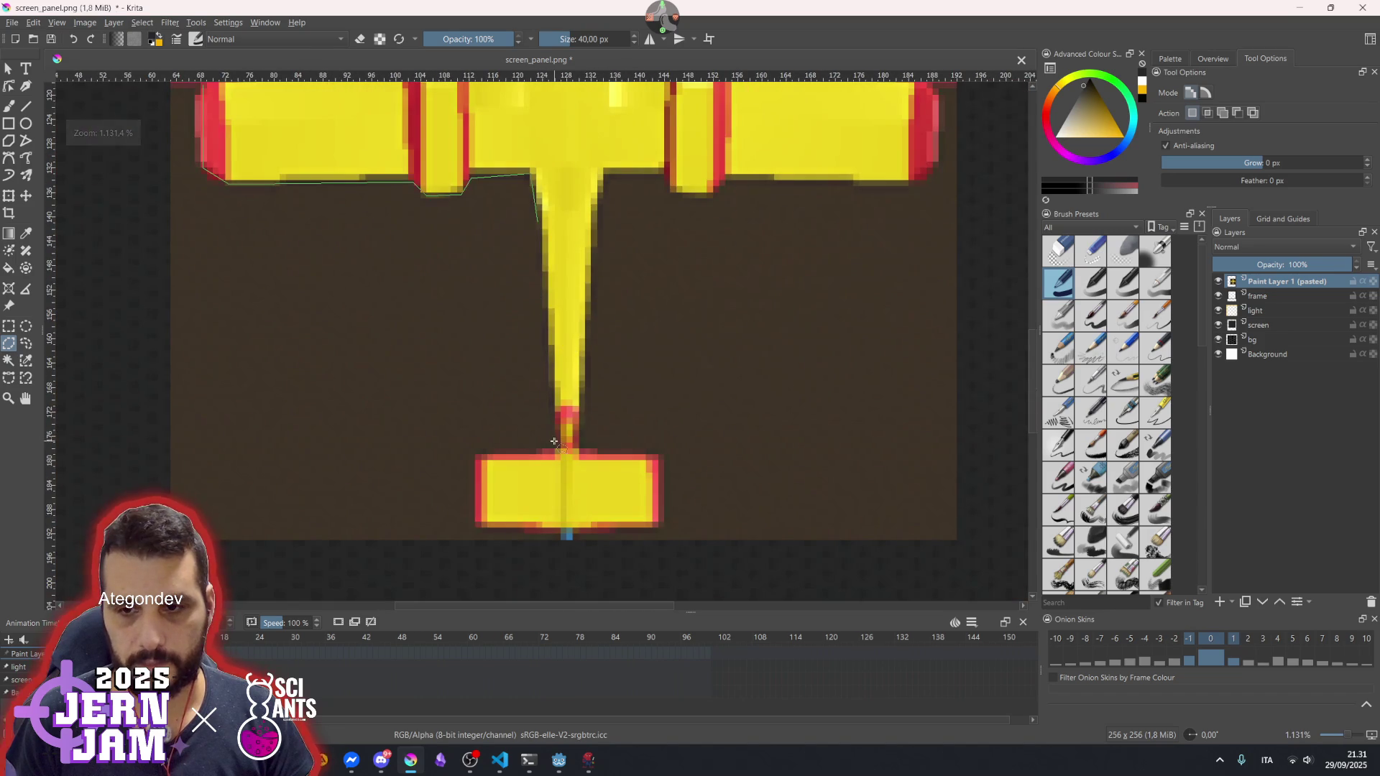
click(476, 453)
scroll(478, 449, down, 2)
click(478, 454)
double_click(564, 466)
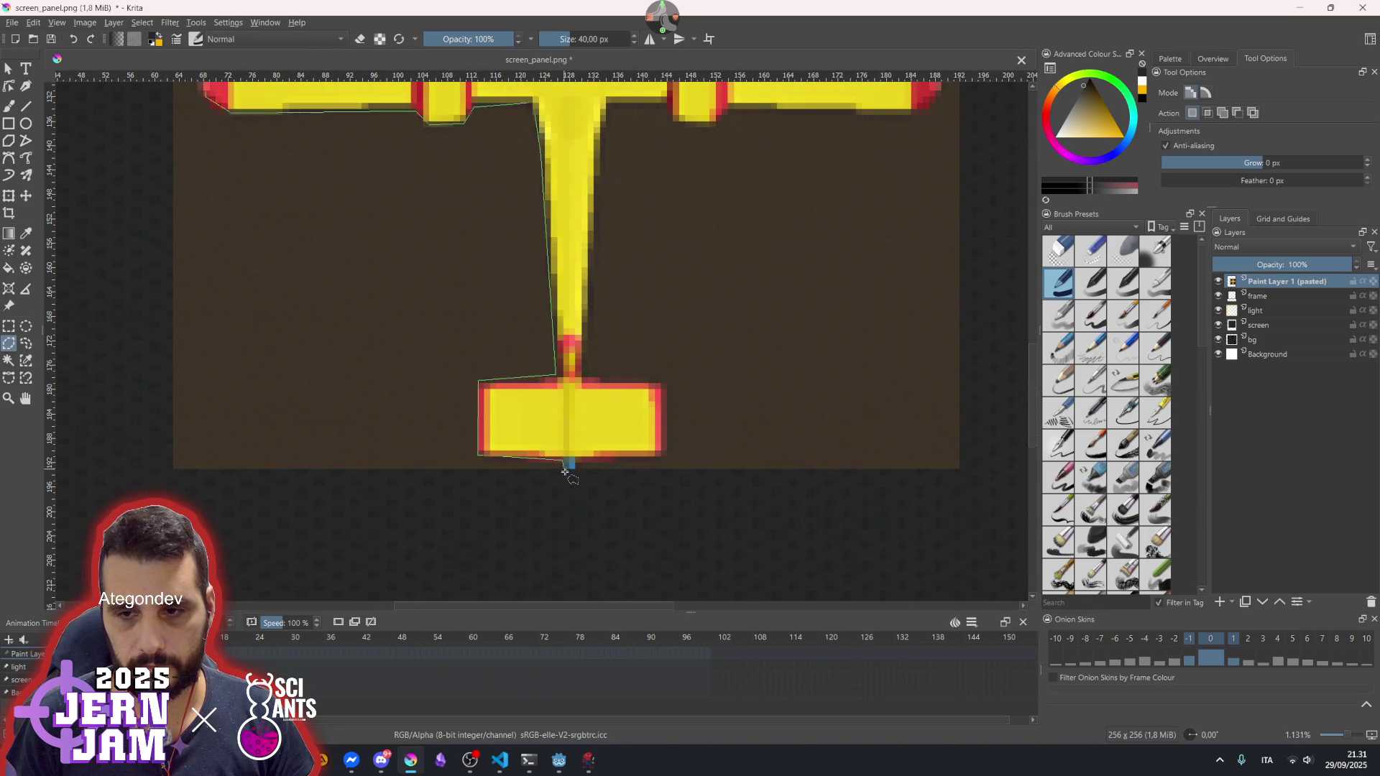
click(577, 469)
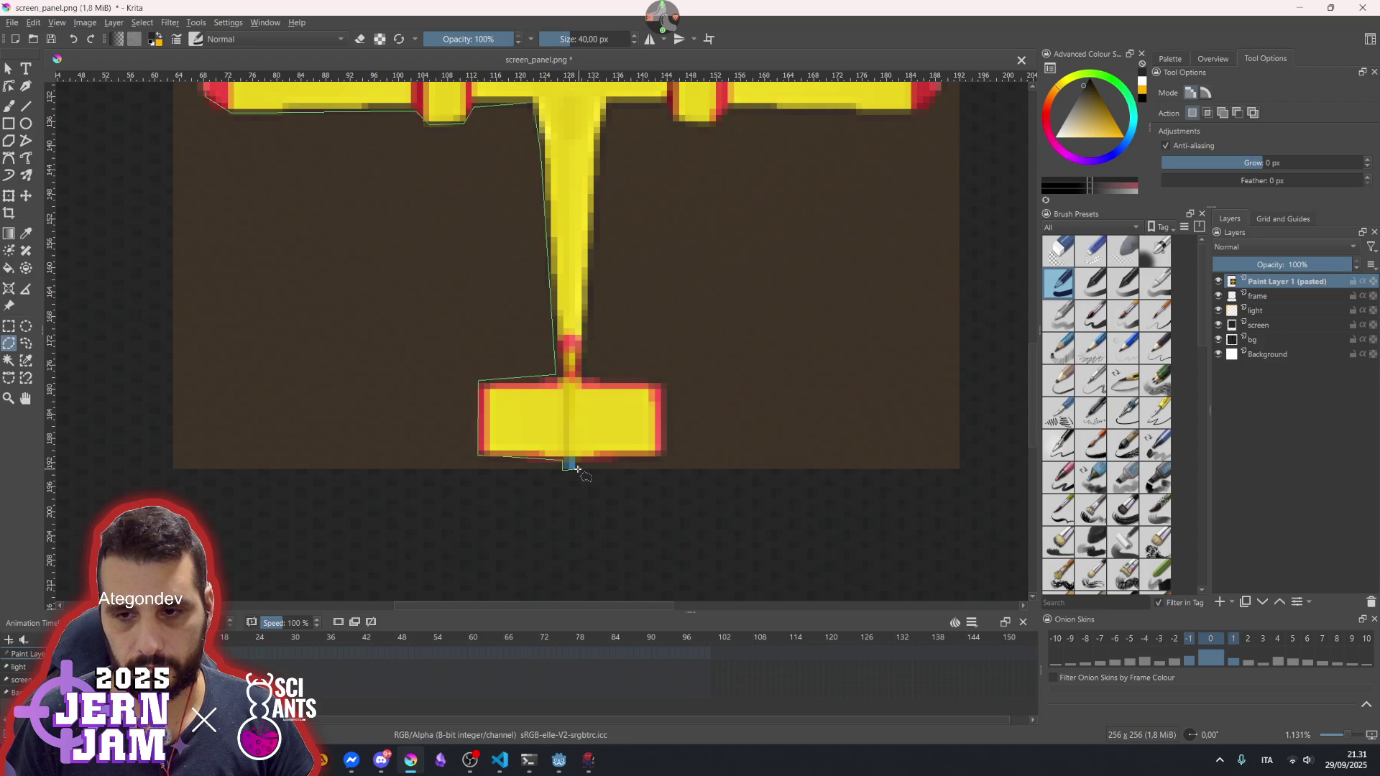
click(577, 460)
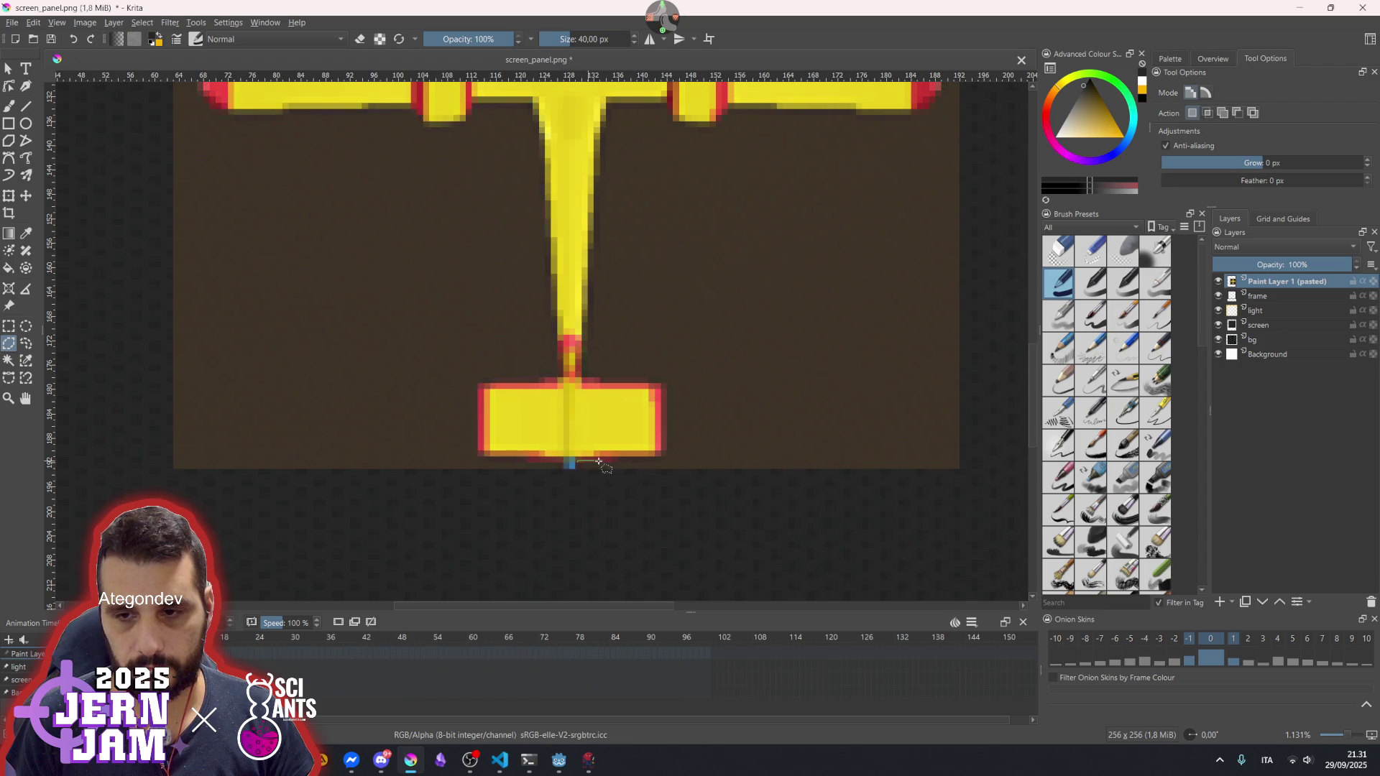
click(665, 456)
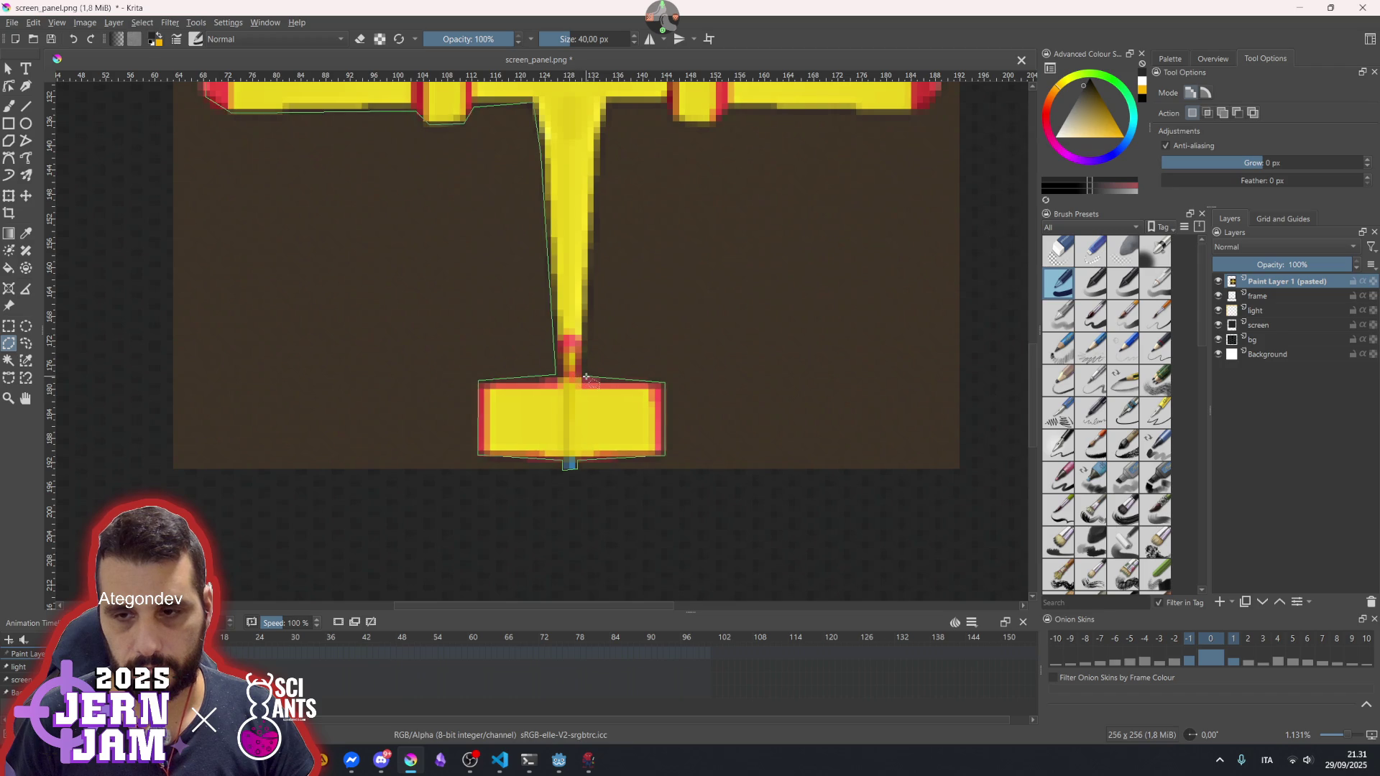
- Continue the outline around the right wingtip, nose, fuselage and left engine, then close the selection
drag(616, 153, 581, 297)
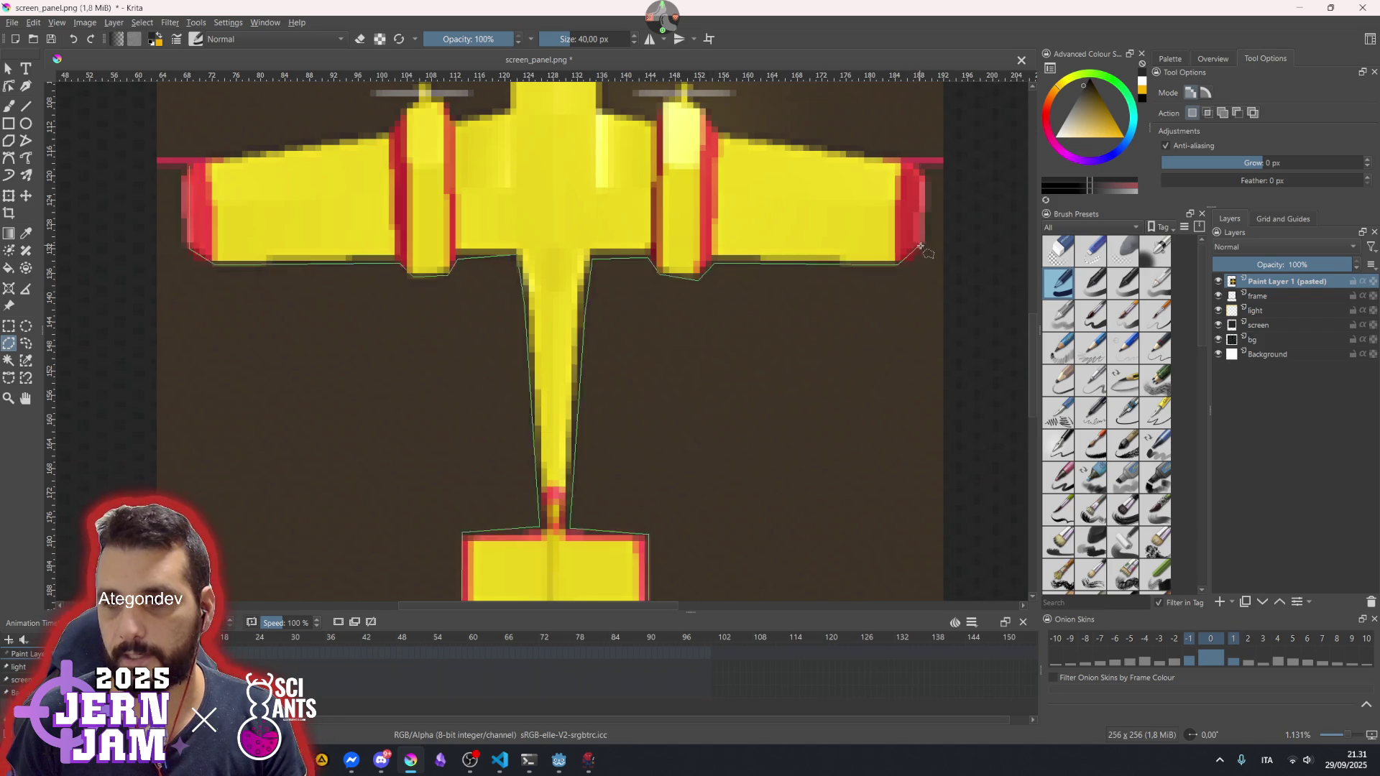
drag(924, 247, 757, 327)
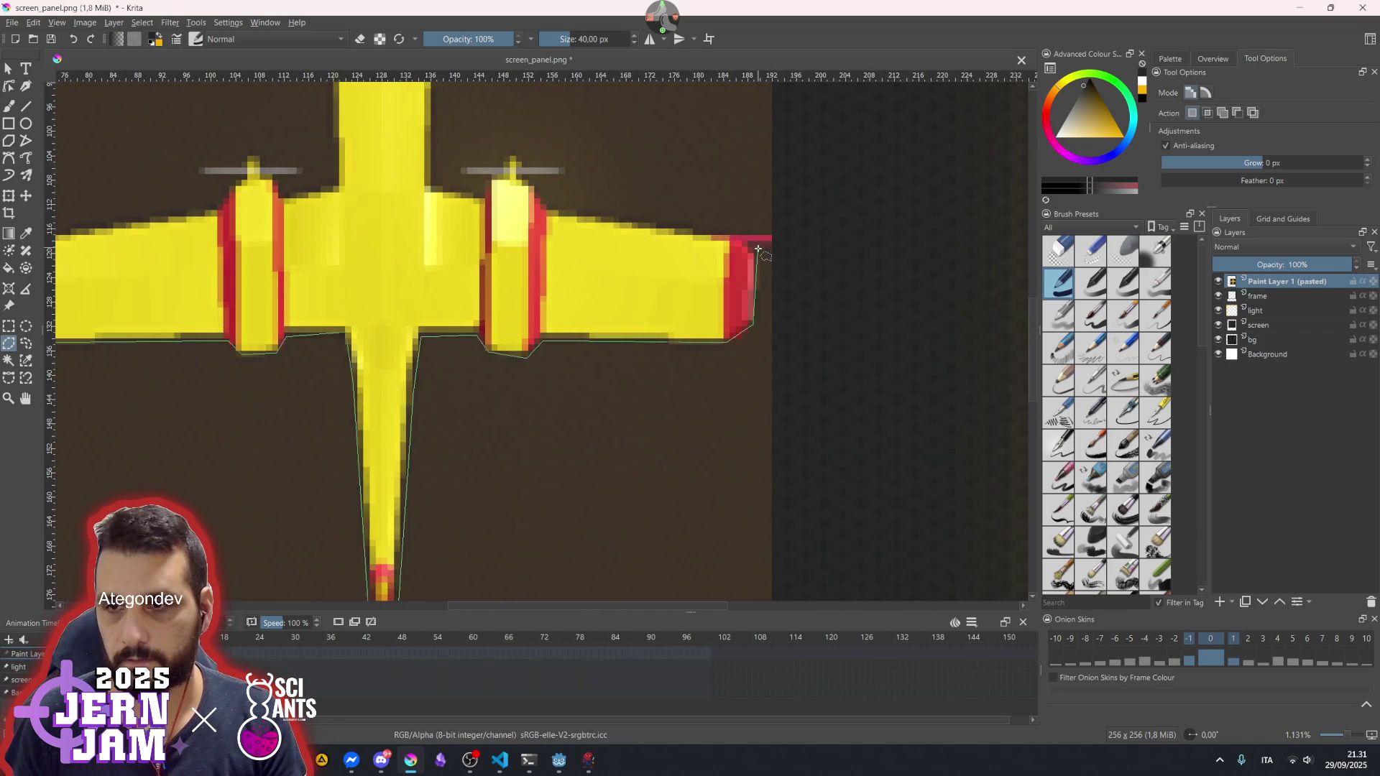
click(729, 237)
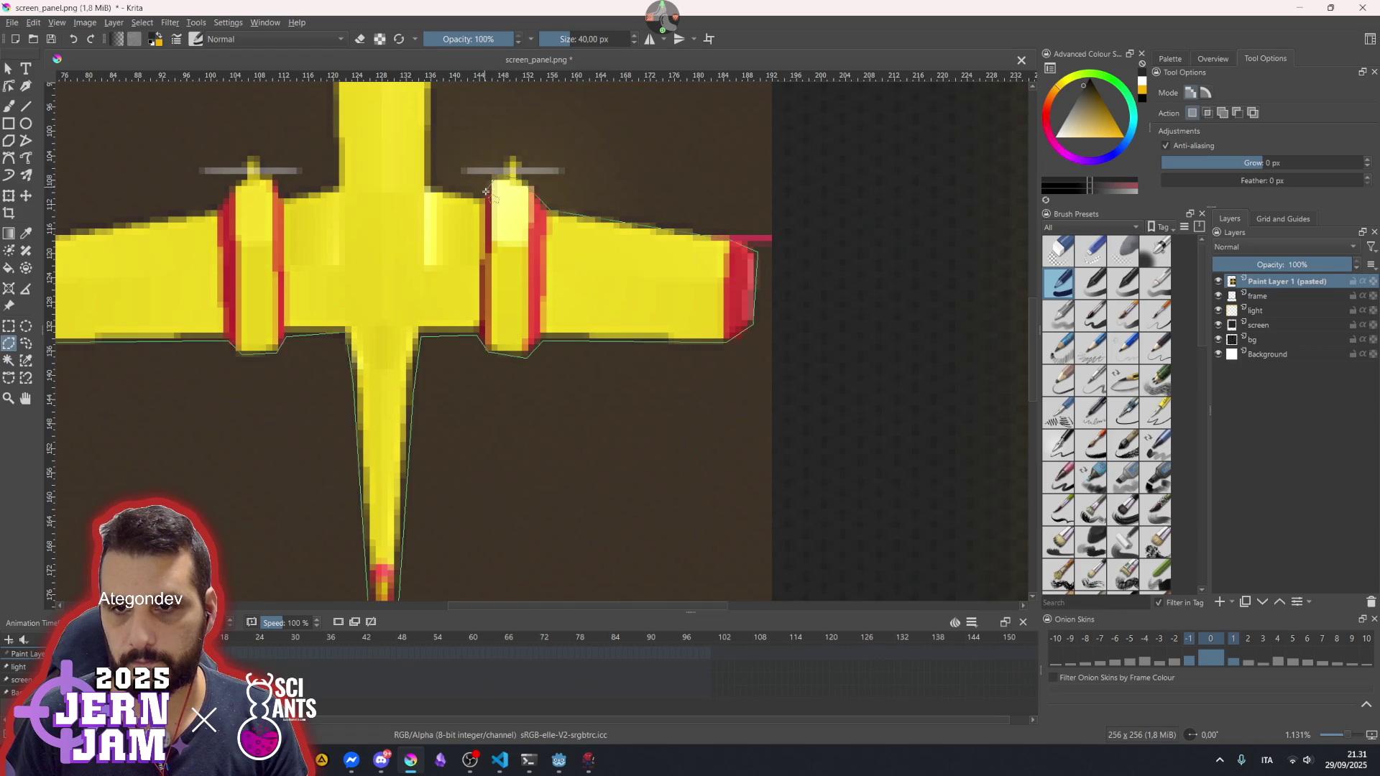
drag(438, 118, 550, 486)
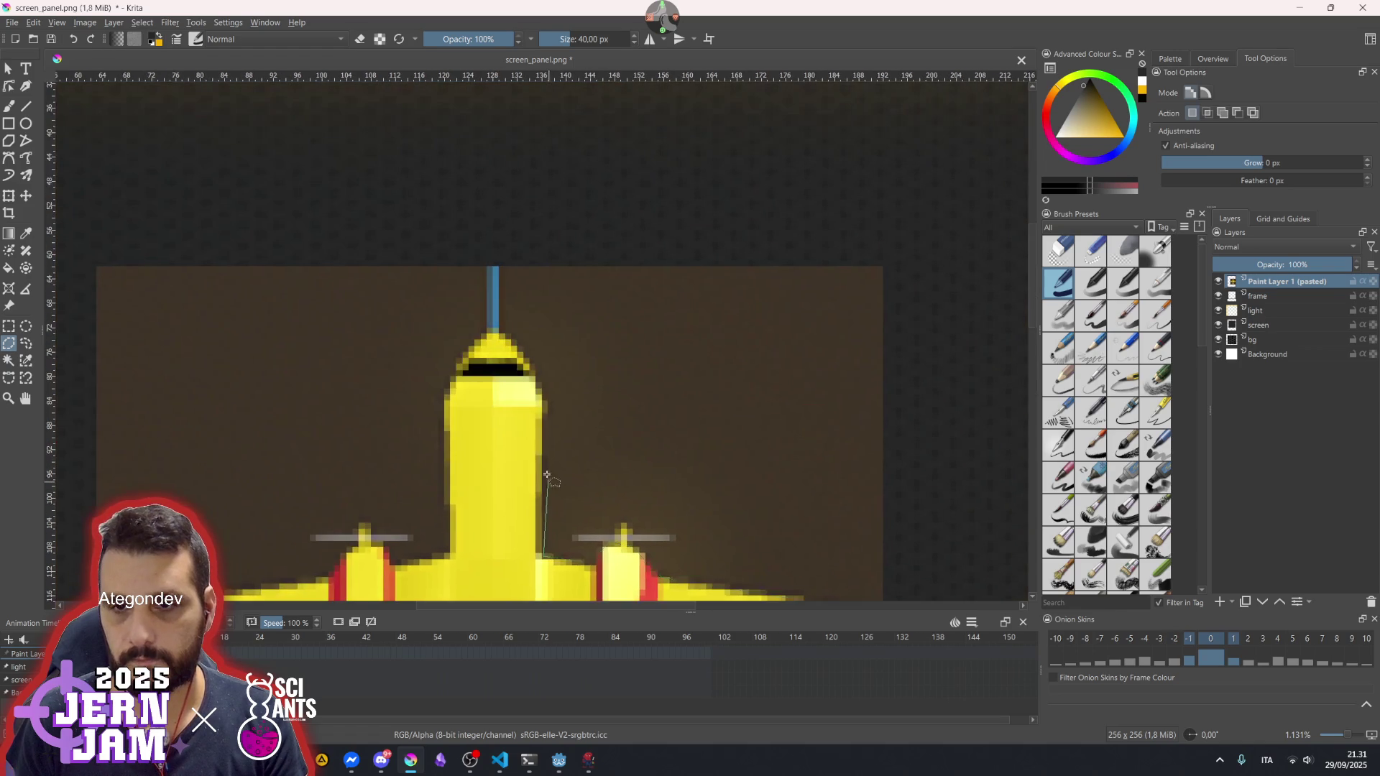
click(543, 394)
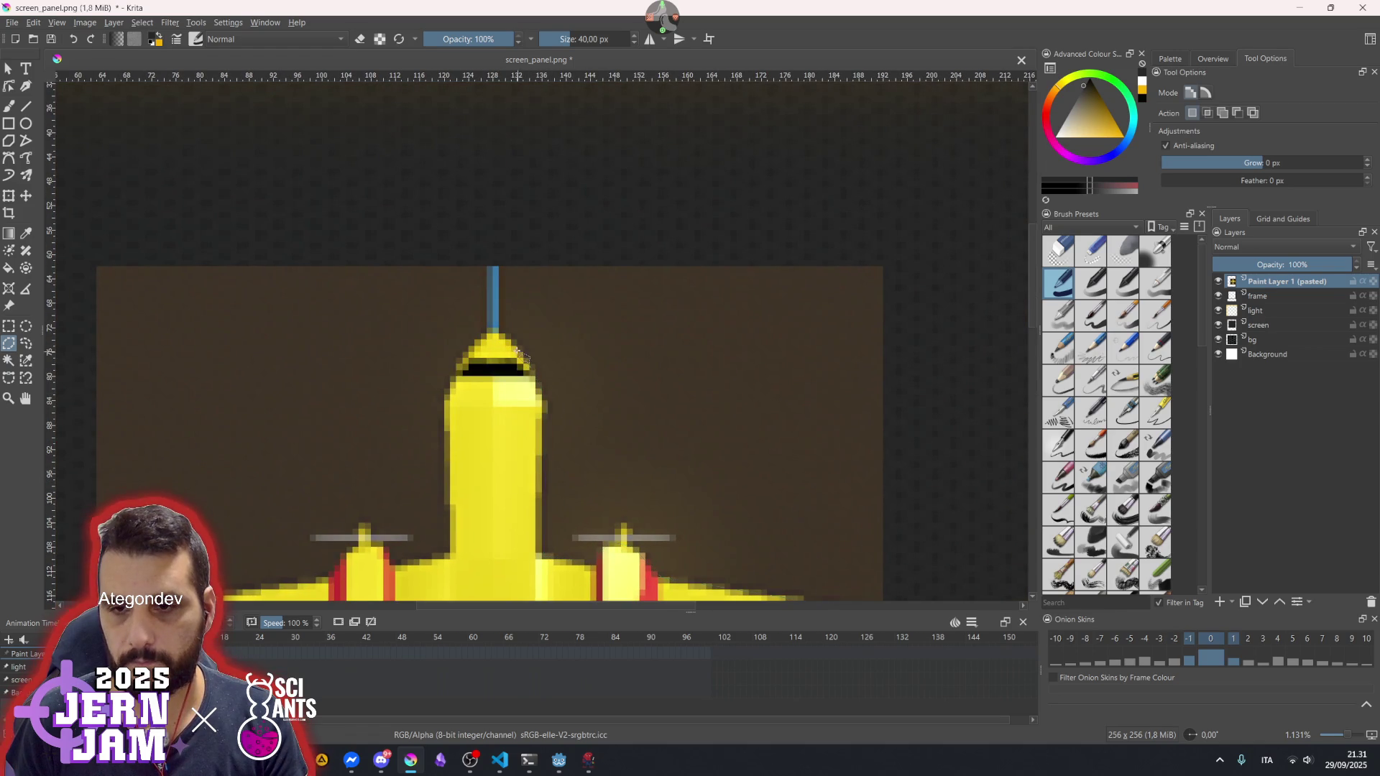
click(532, 367)
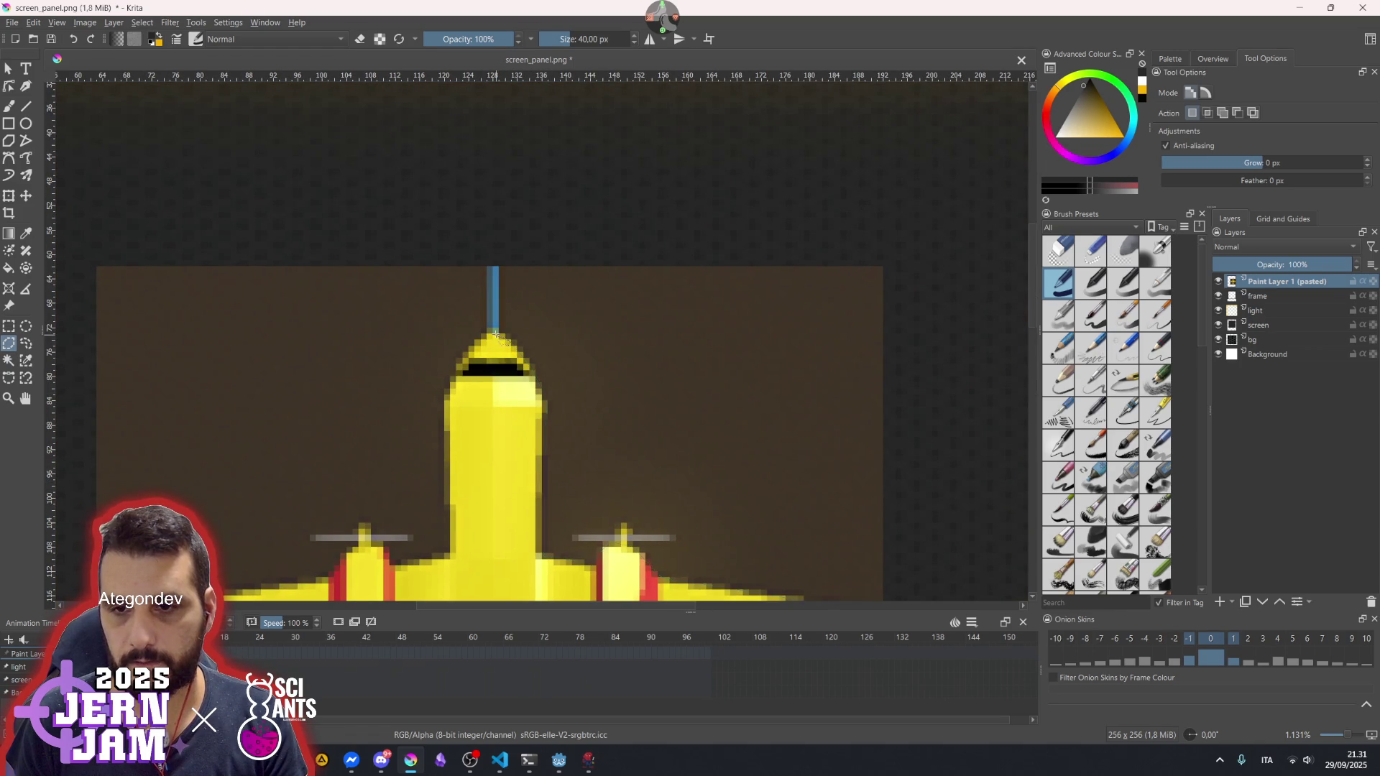
click(459, 357)
click(445, 393)
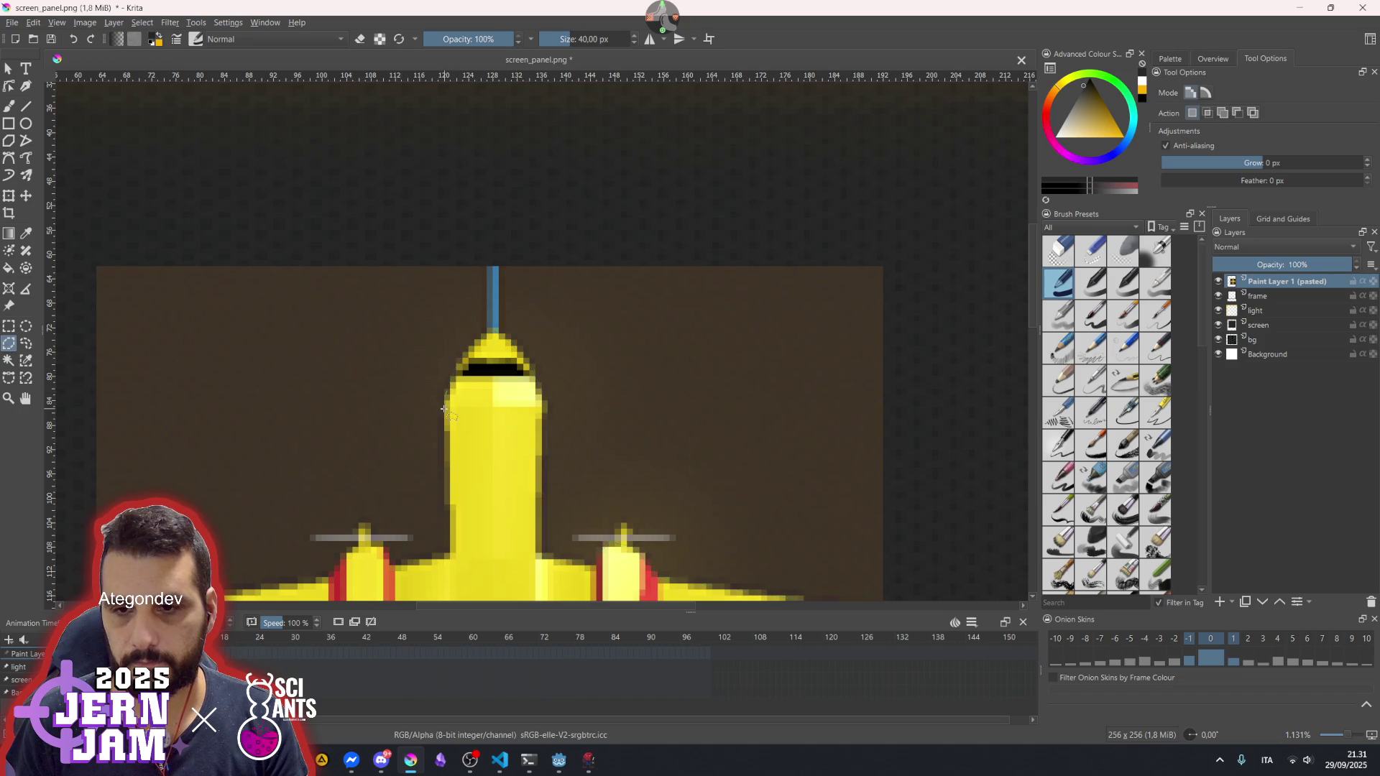
drag(430, 539, 496, 440)
click(497, 449)
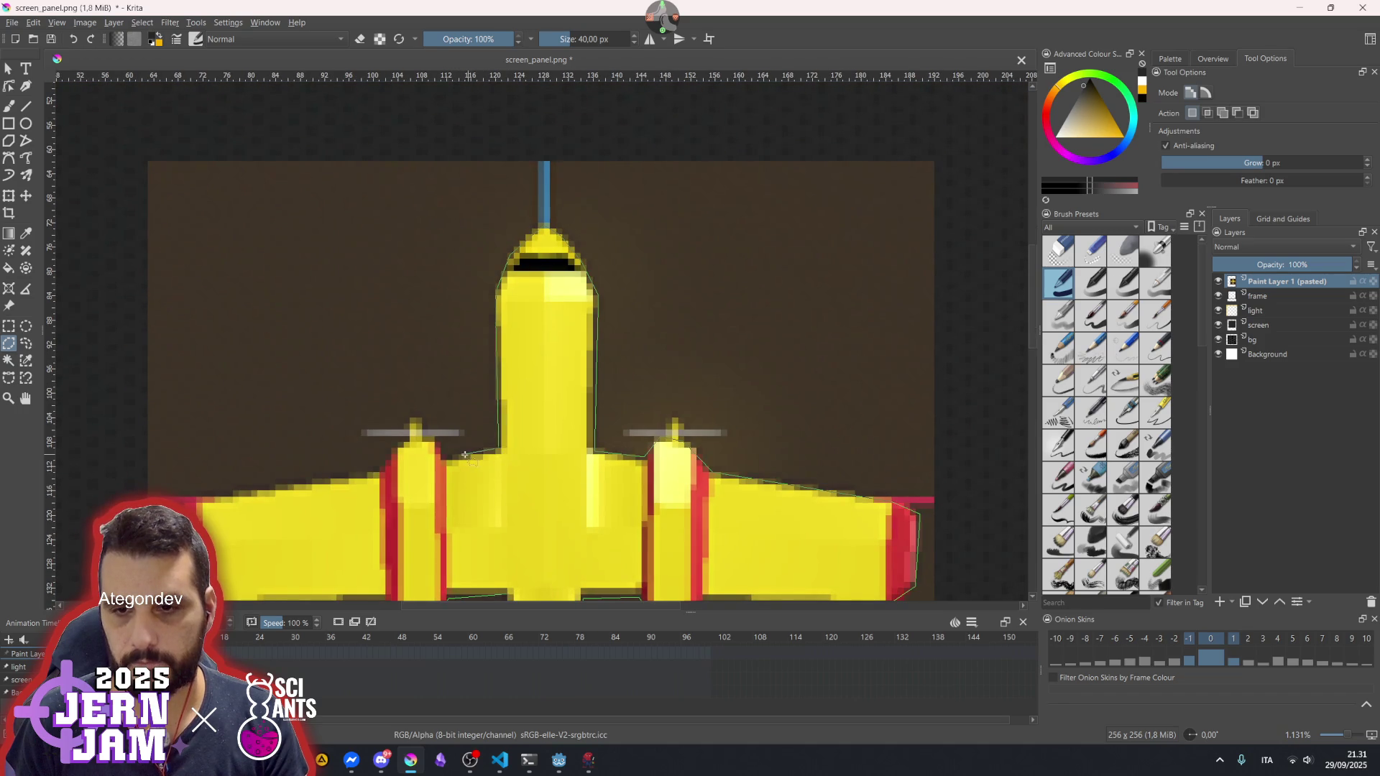
click(443, 459)
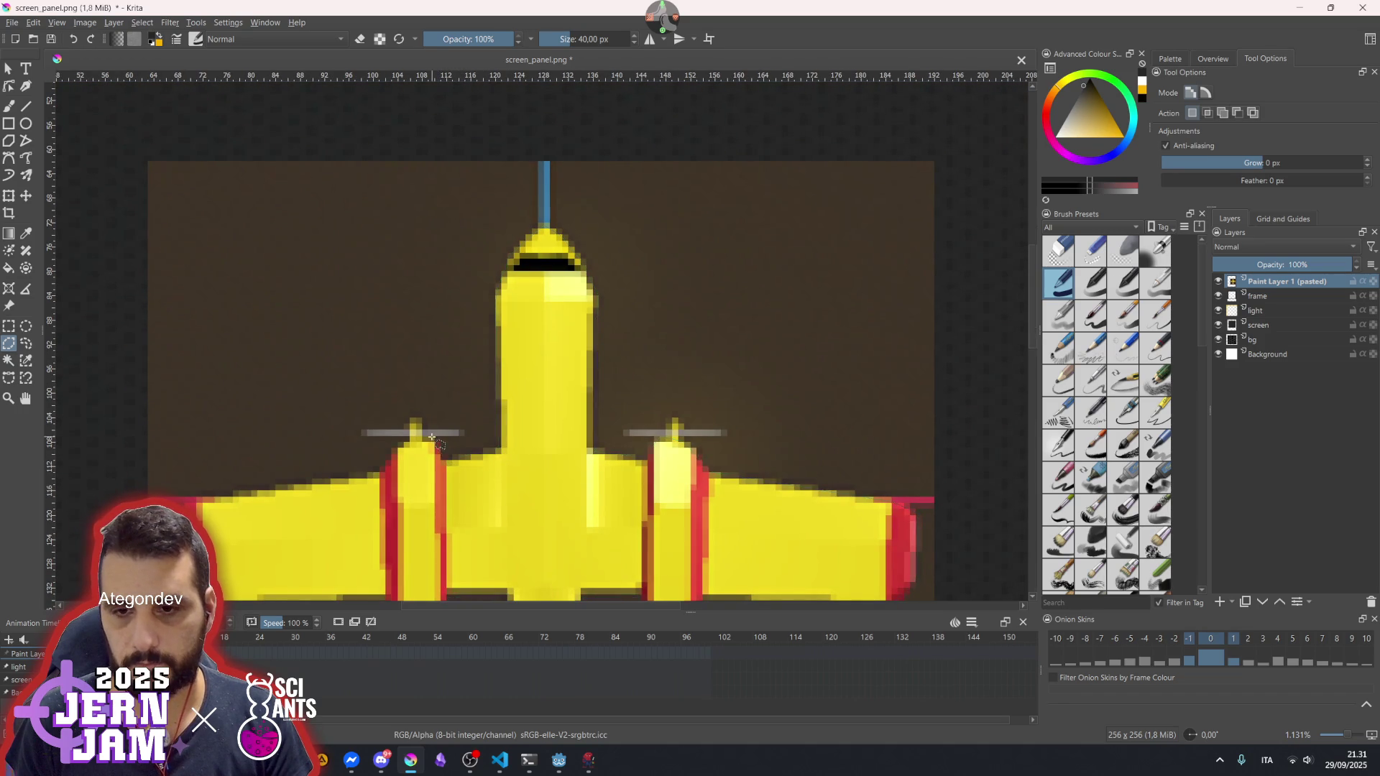
click(383, 468)
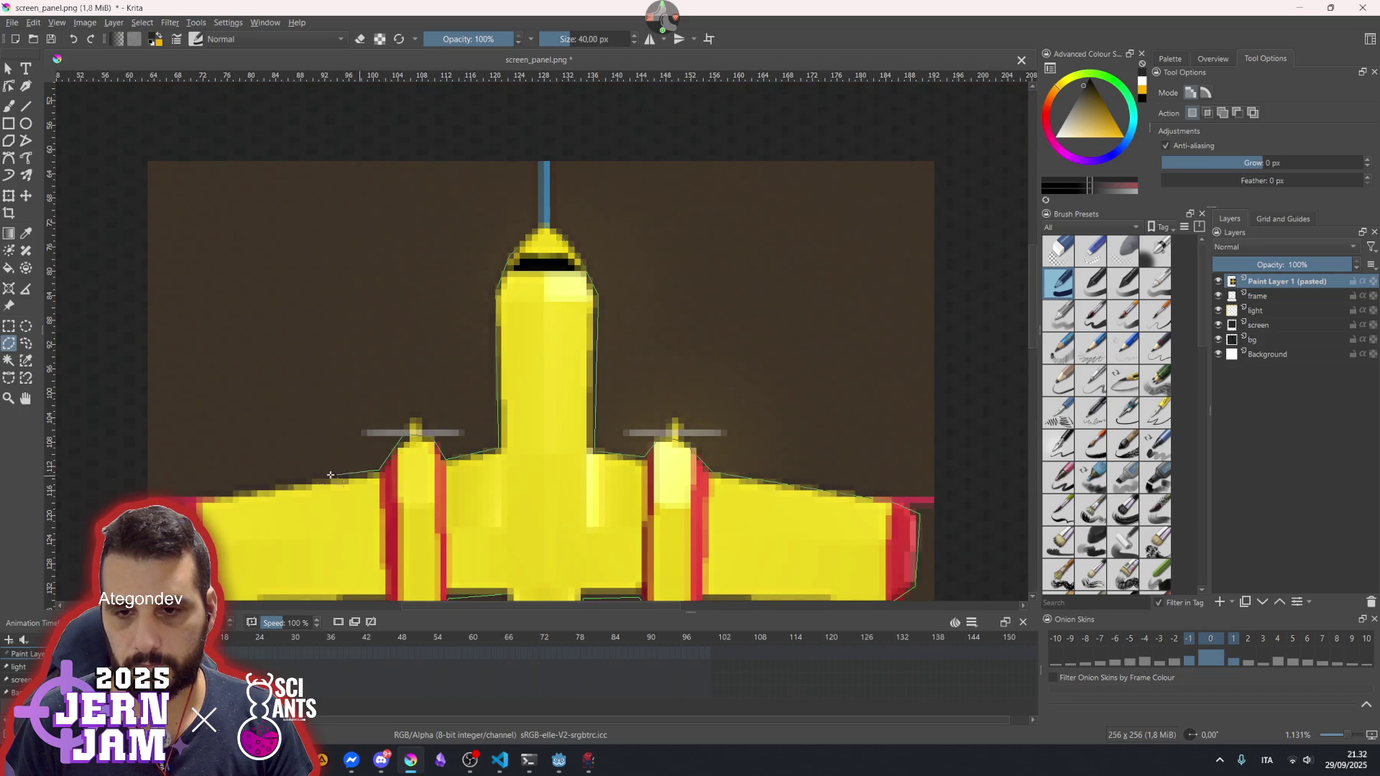
drag(382, 468, 596, 392)
click(424, 422)
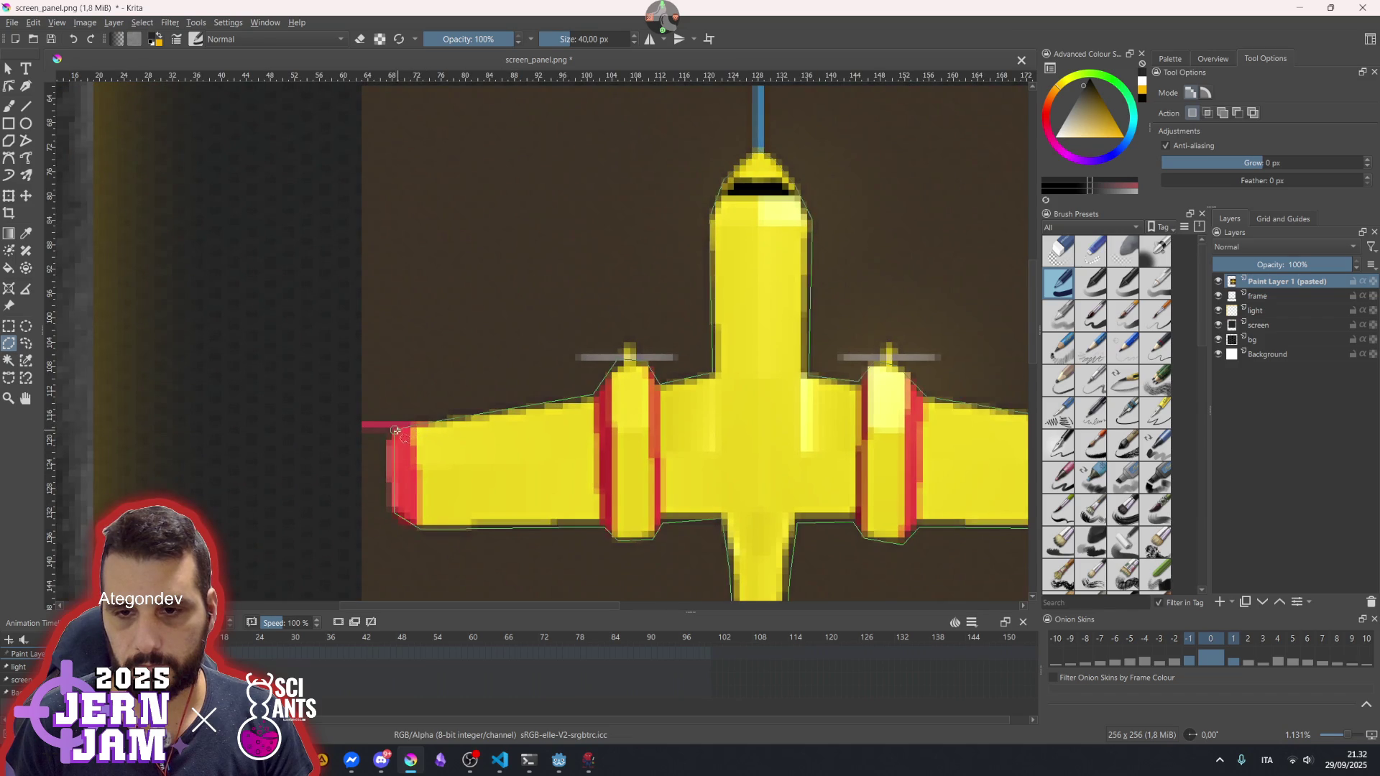
click(395, 429)
scroll(519, 398, down, 10)
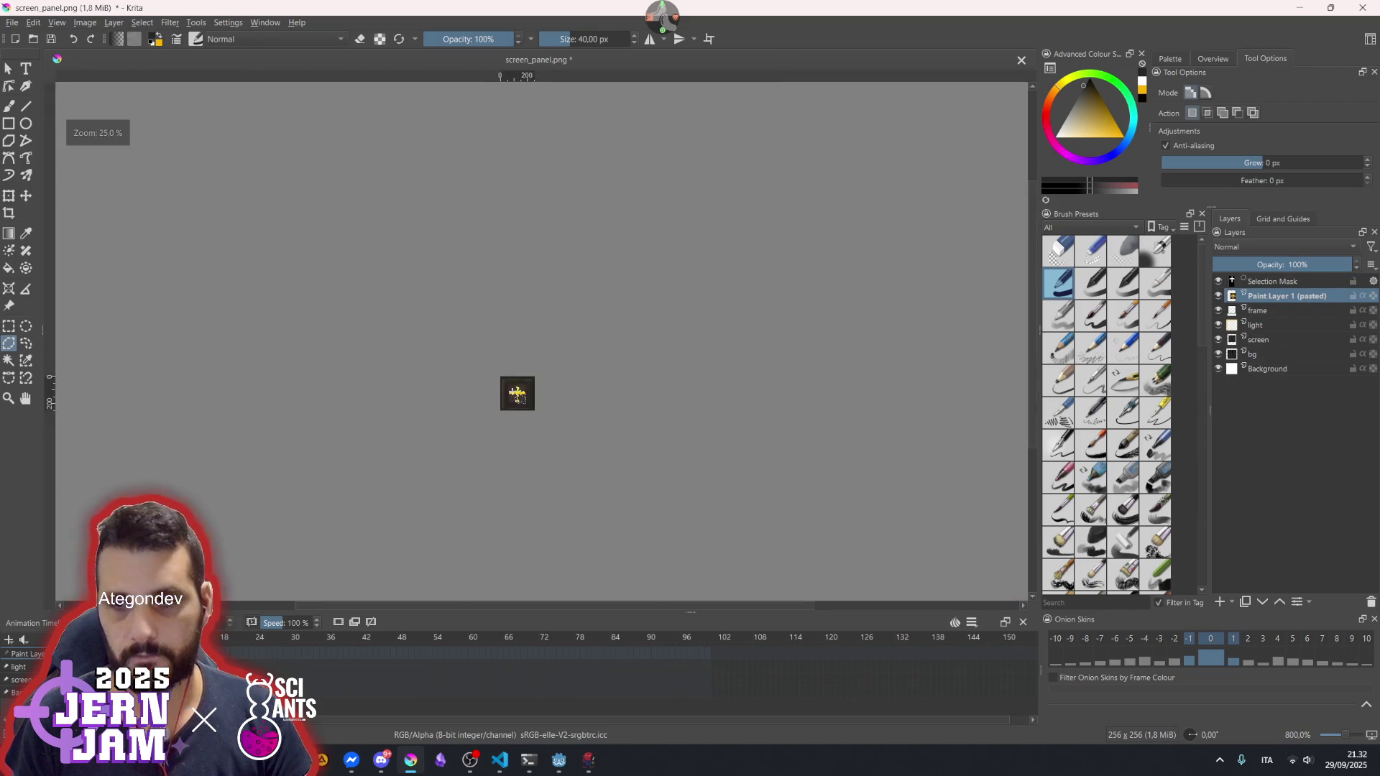
- Add a new paint layer and choose pure white as the freehand brush colour
scroll(519, 398, up, 8)
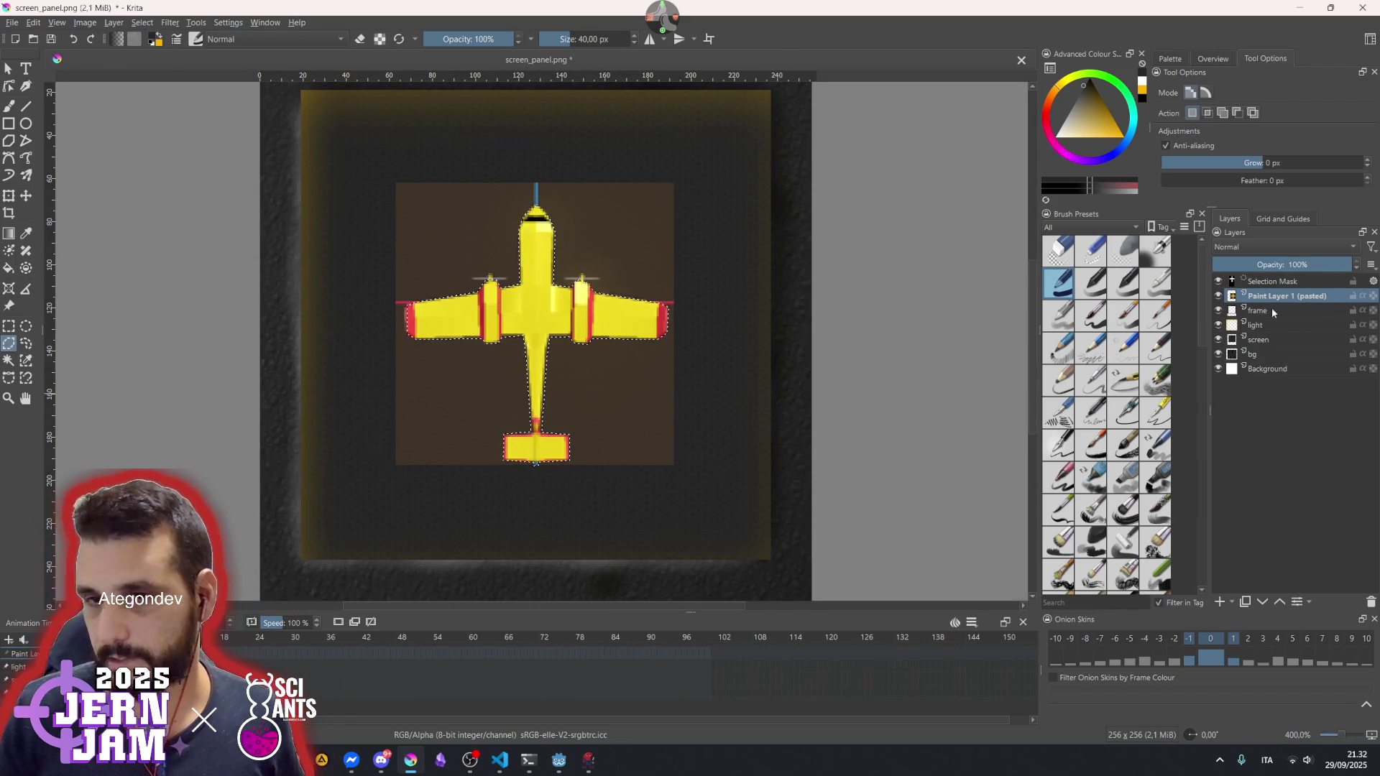
click(1220, 603)
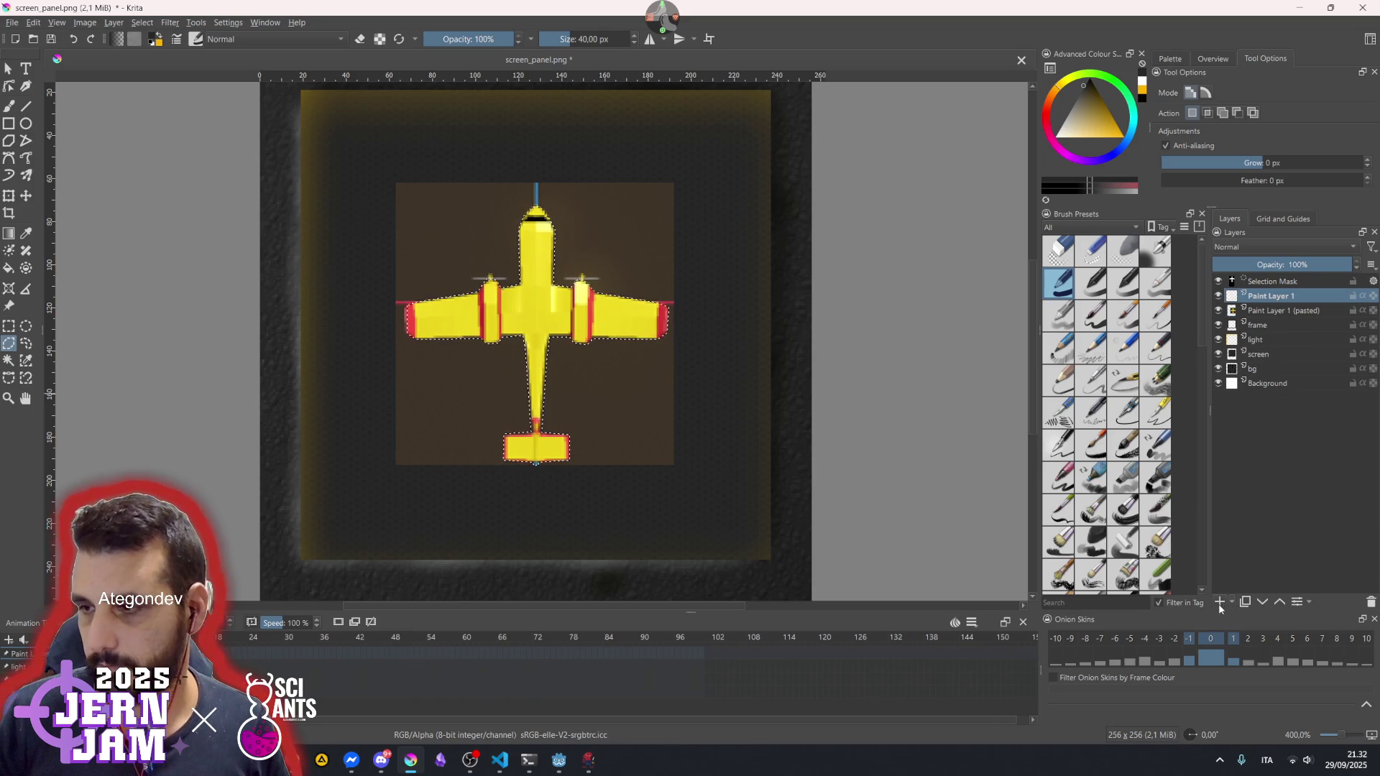
click(10, 107)
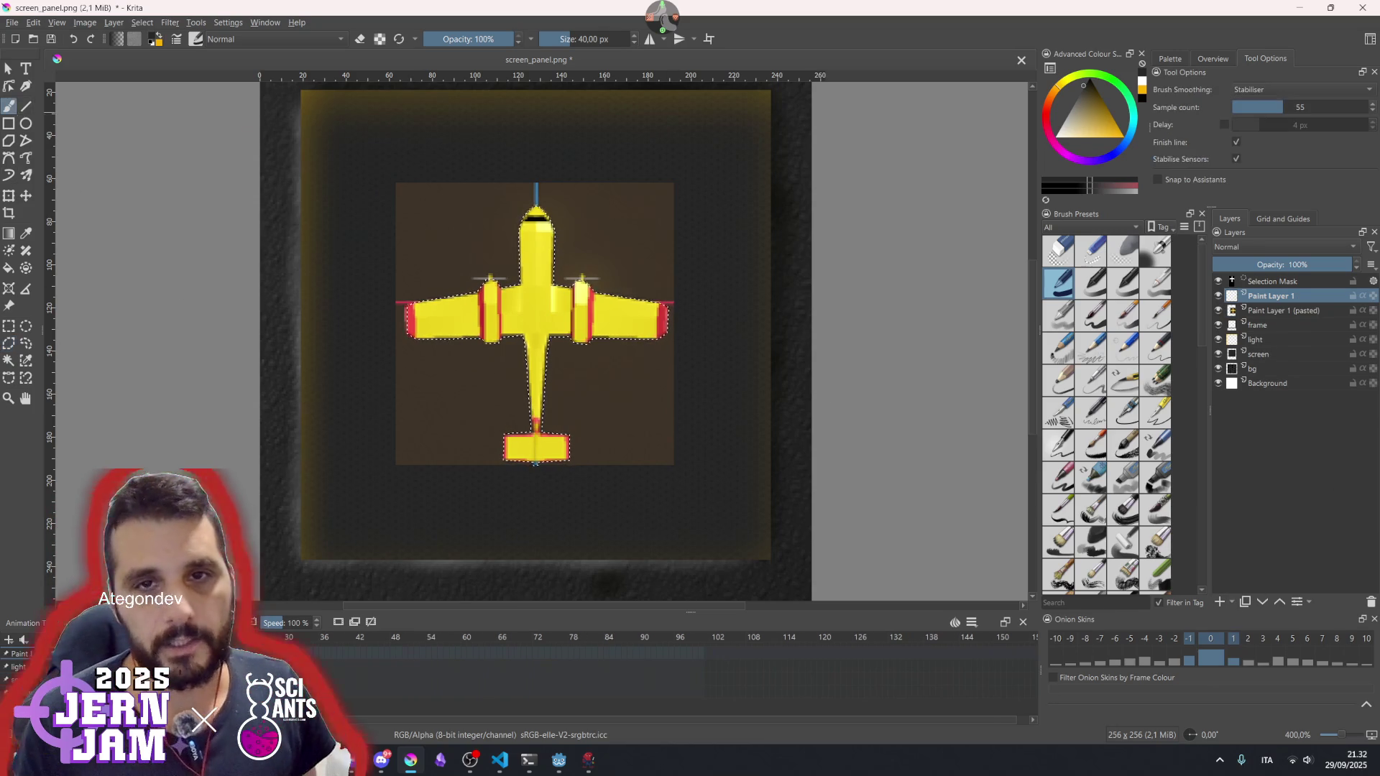
click(153, 37)
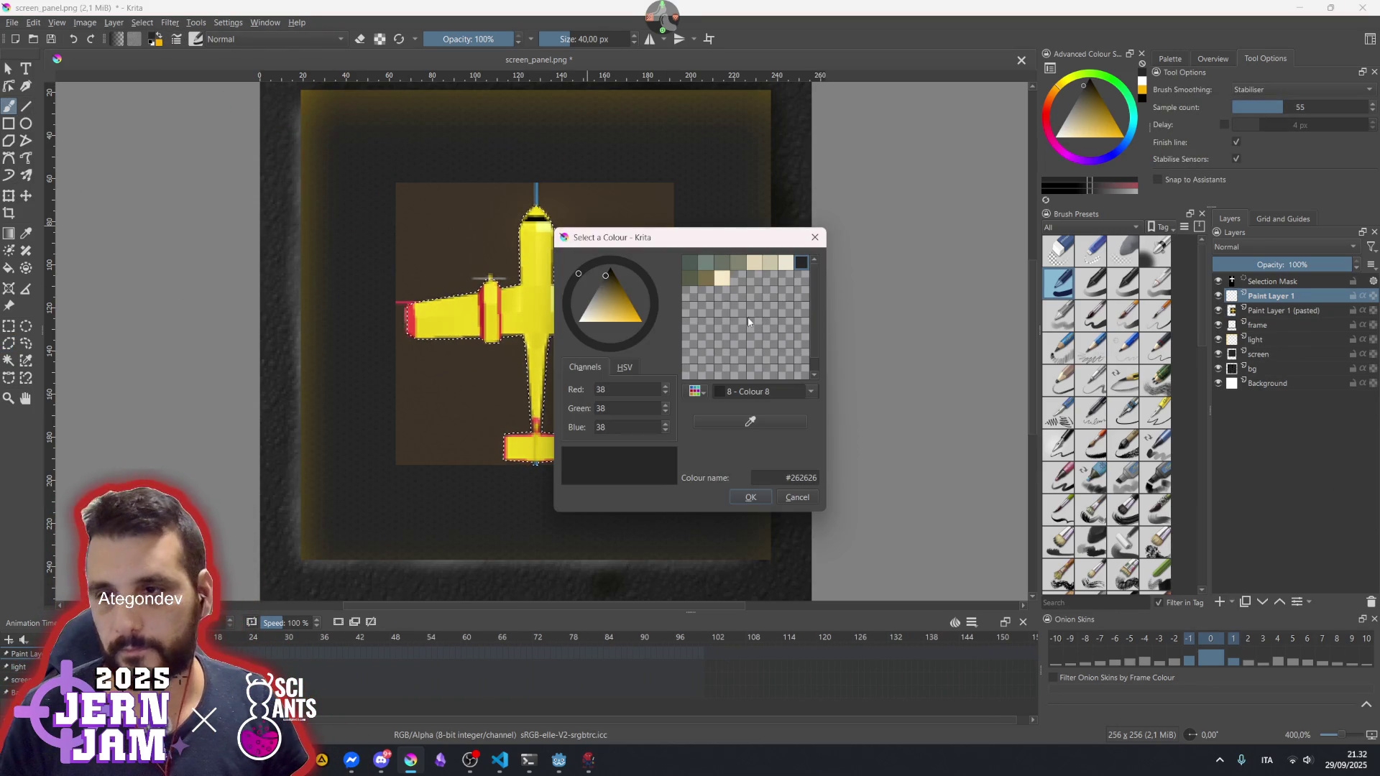
drag(629, 300, 578, 322)
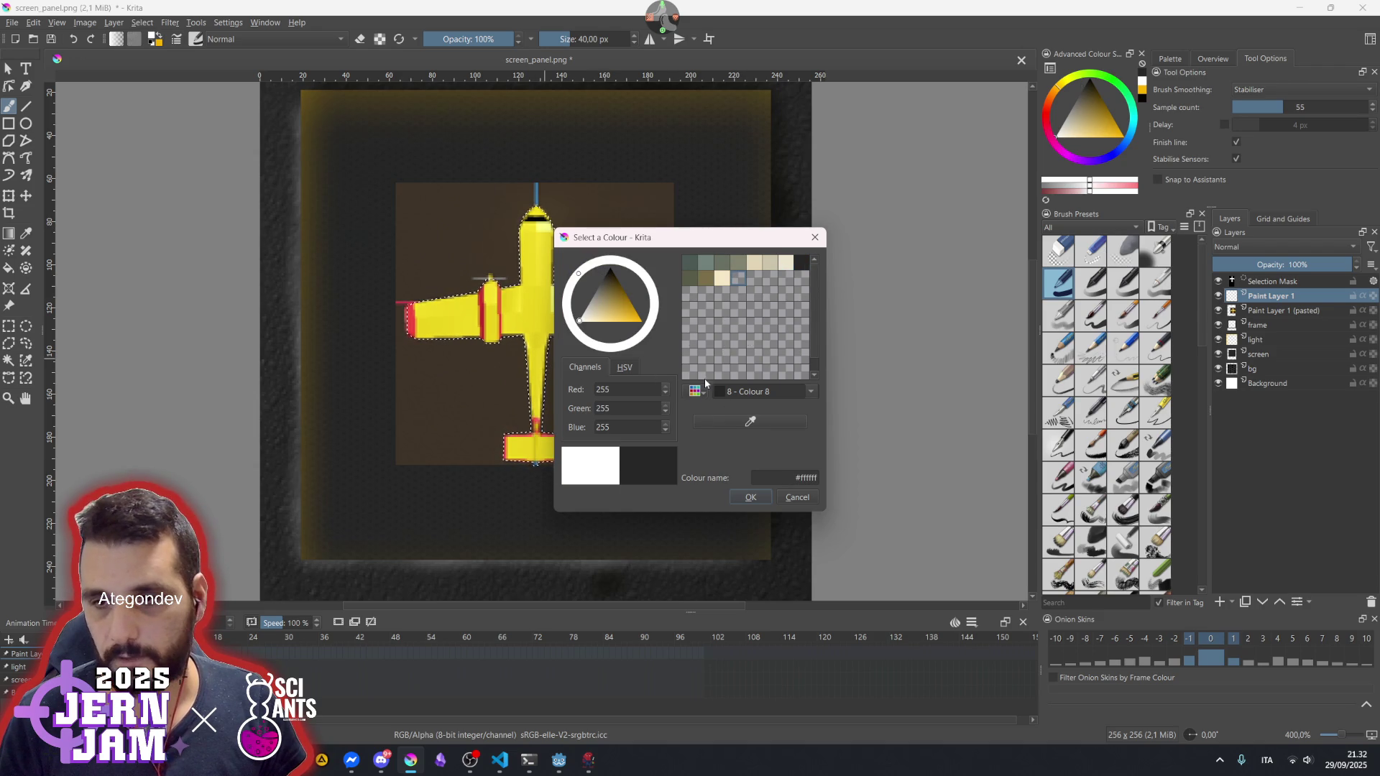
click(740, 280)
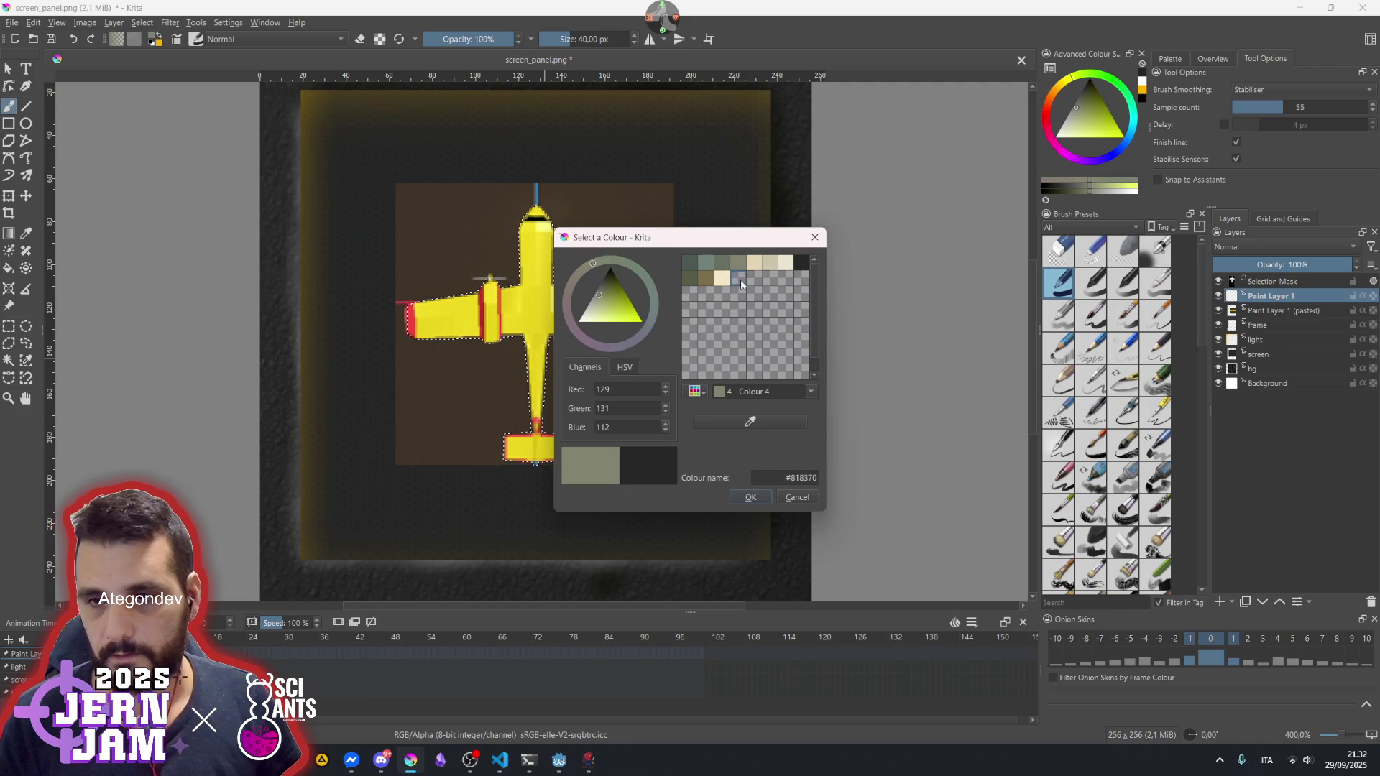
click(786, 265)
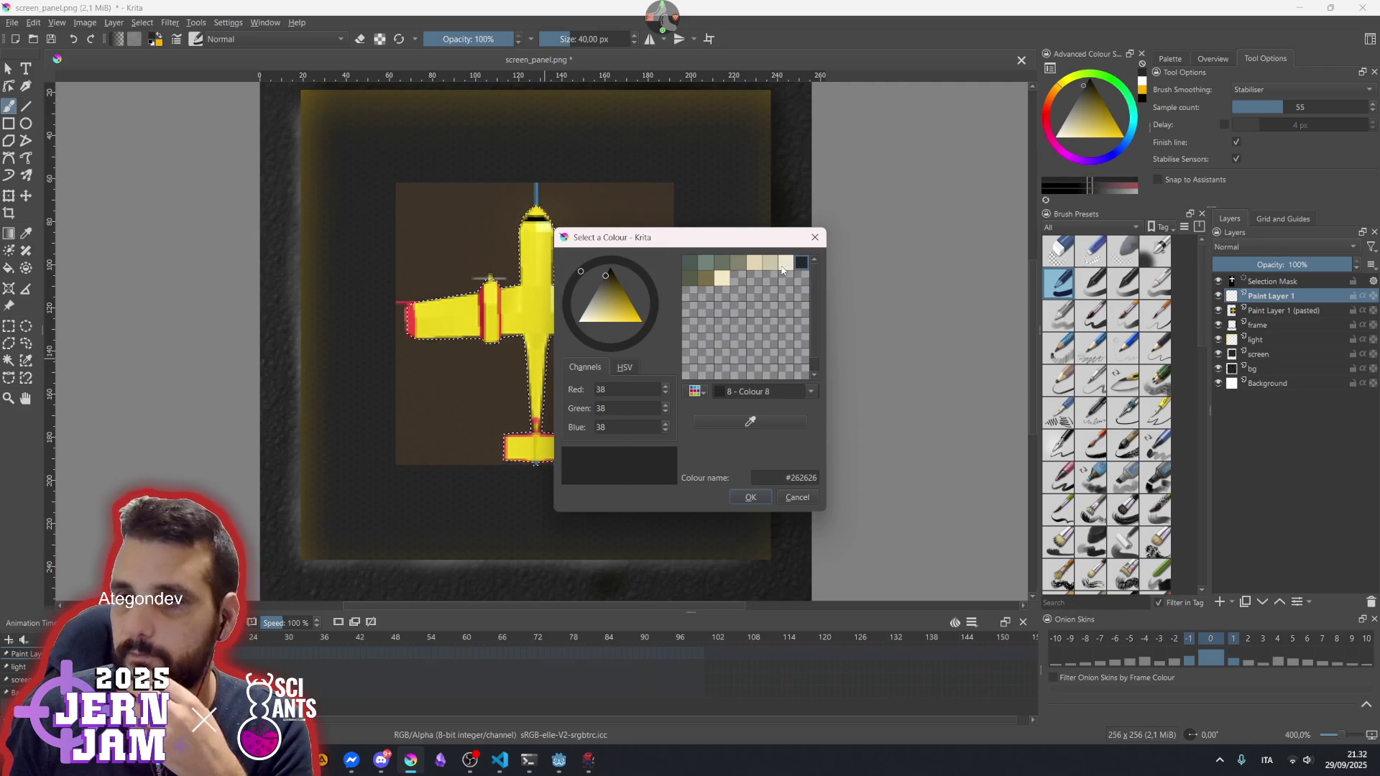
drag(601, 321, 579, 321)
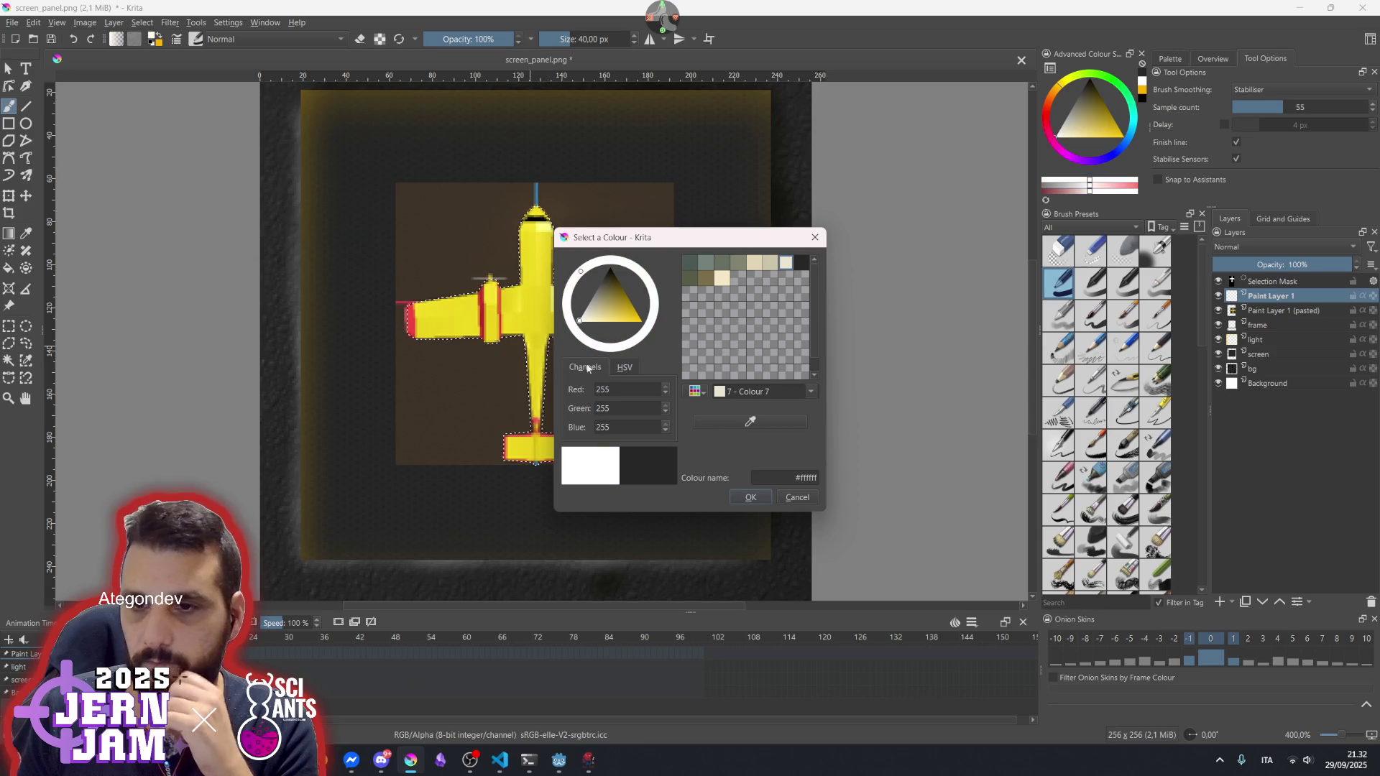
click(738, 499)
- Paint the selected airplane shape white and clear the selection
mouse_move(542, 230)
mouse_down()
mouse_move(527, 453)
mouse_move(631, 316)
mouse_move(585, 322)
mouse_up()
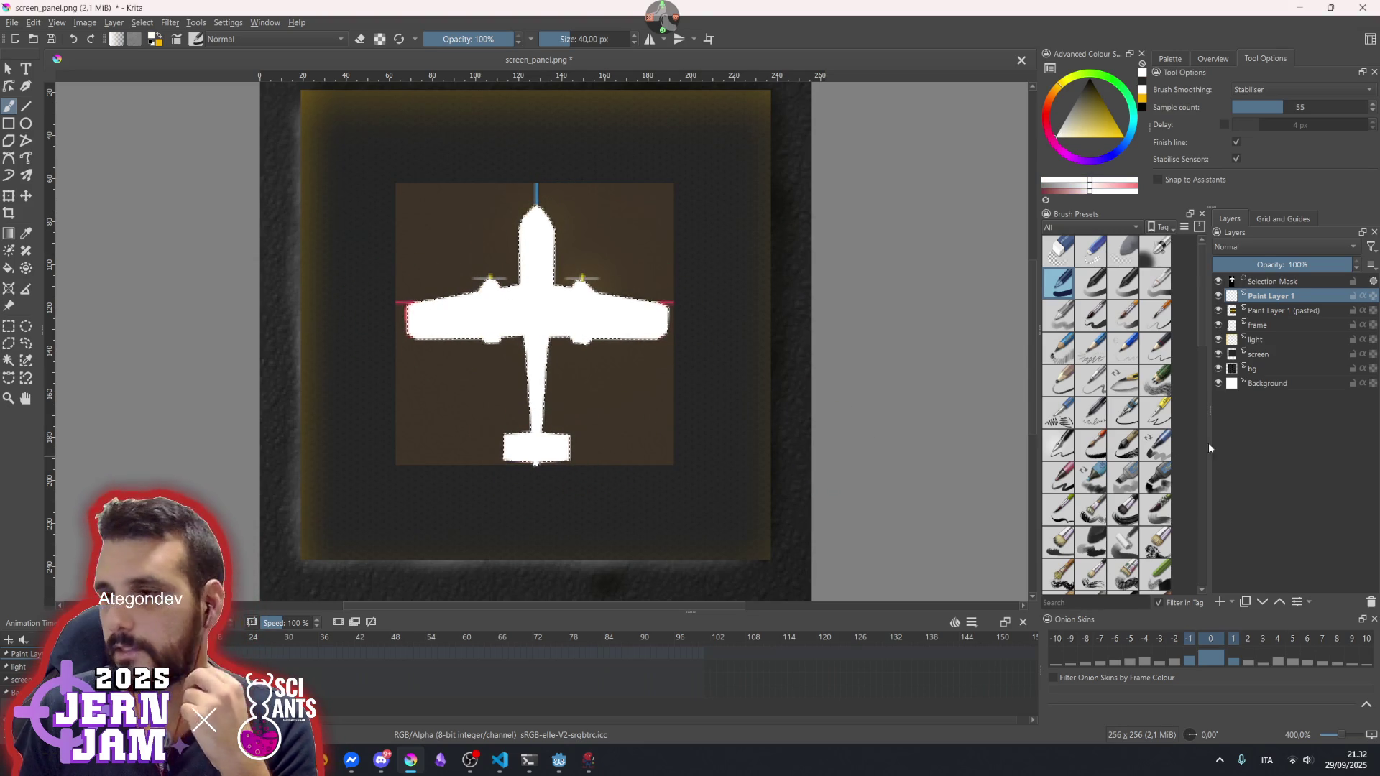
click(1266, 311)
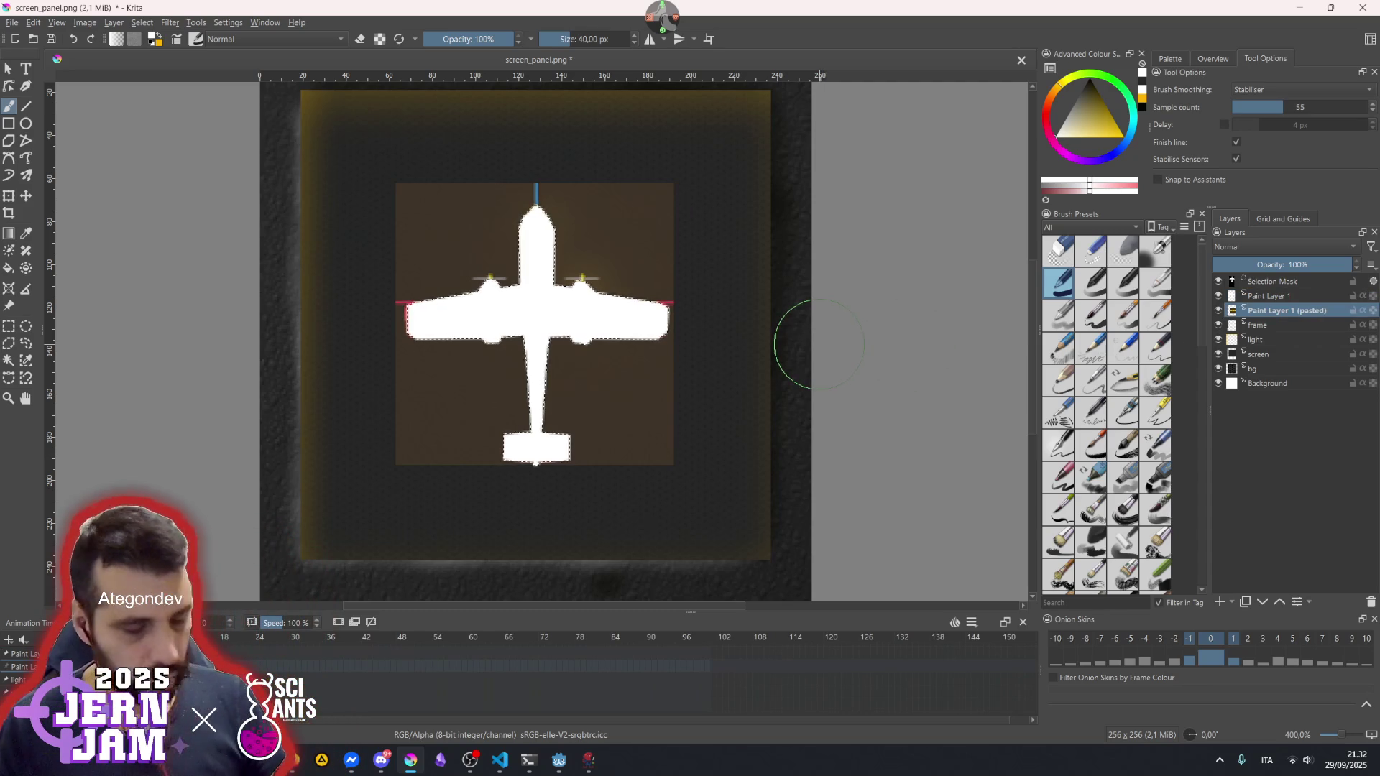
key(ctrl+shift+a)
- Hide the frame, light, screen, background and yellow airplane layers, keeping the white silhouette visible
click(1218, 310)
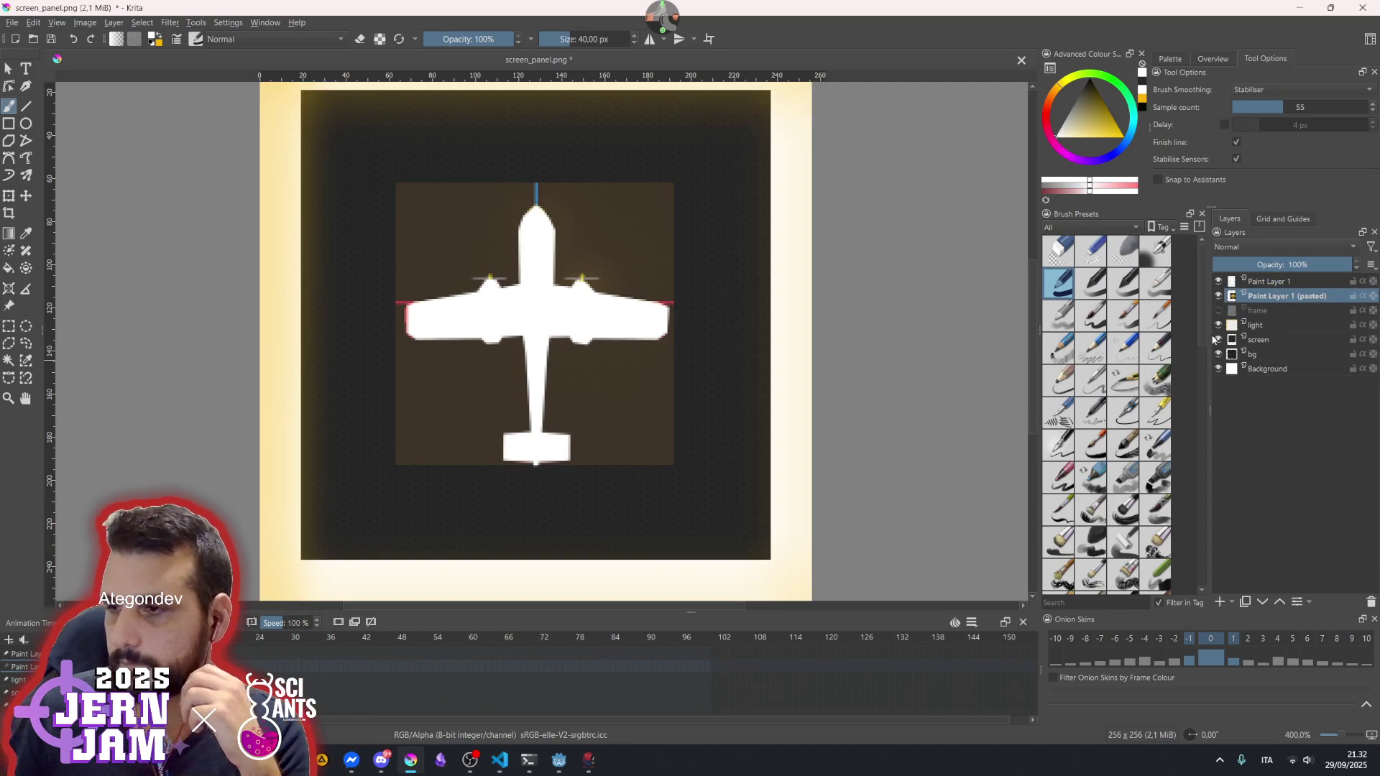
drag(1218, 325, 1221, 374)
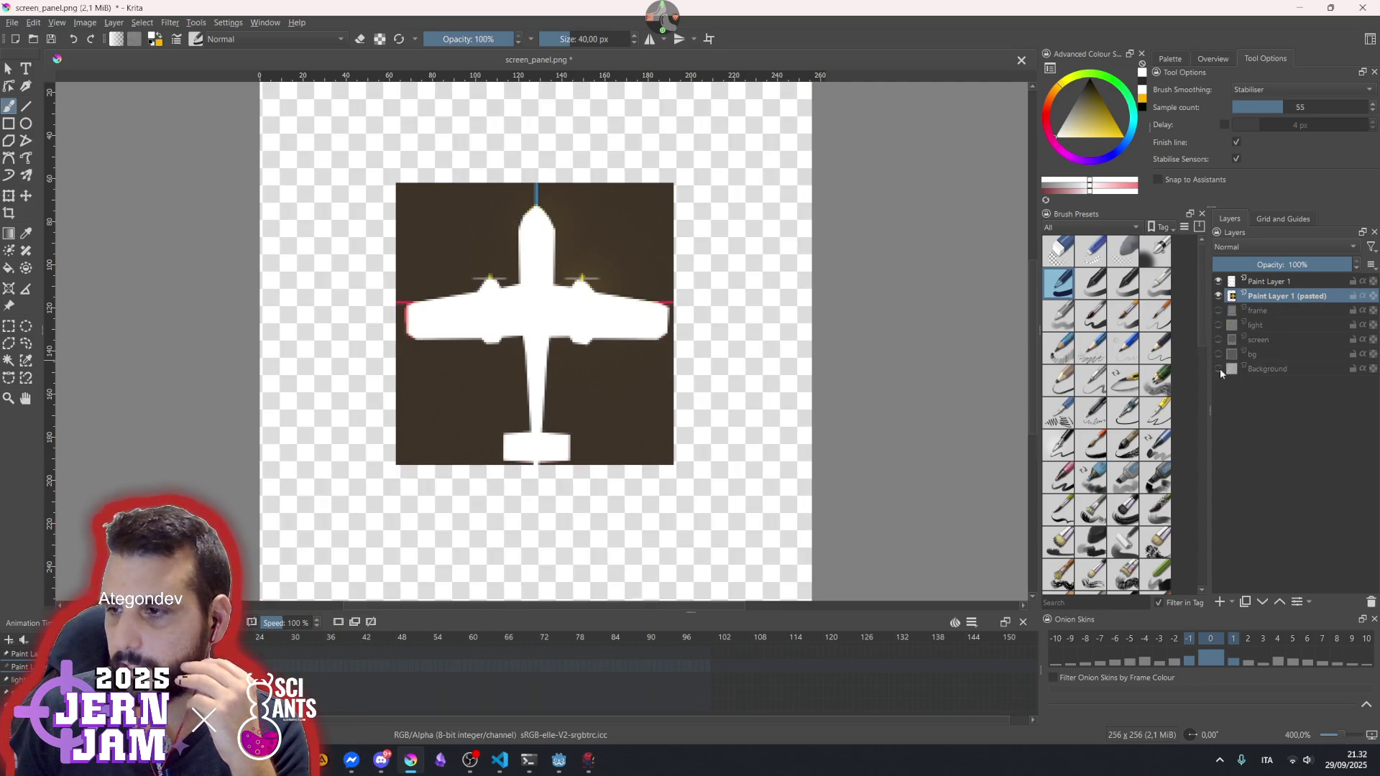
click(1218, 282)
click(1218, 295)
click(1218, 280)
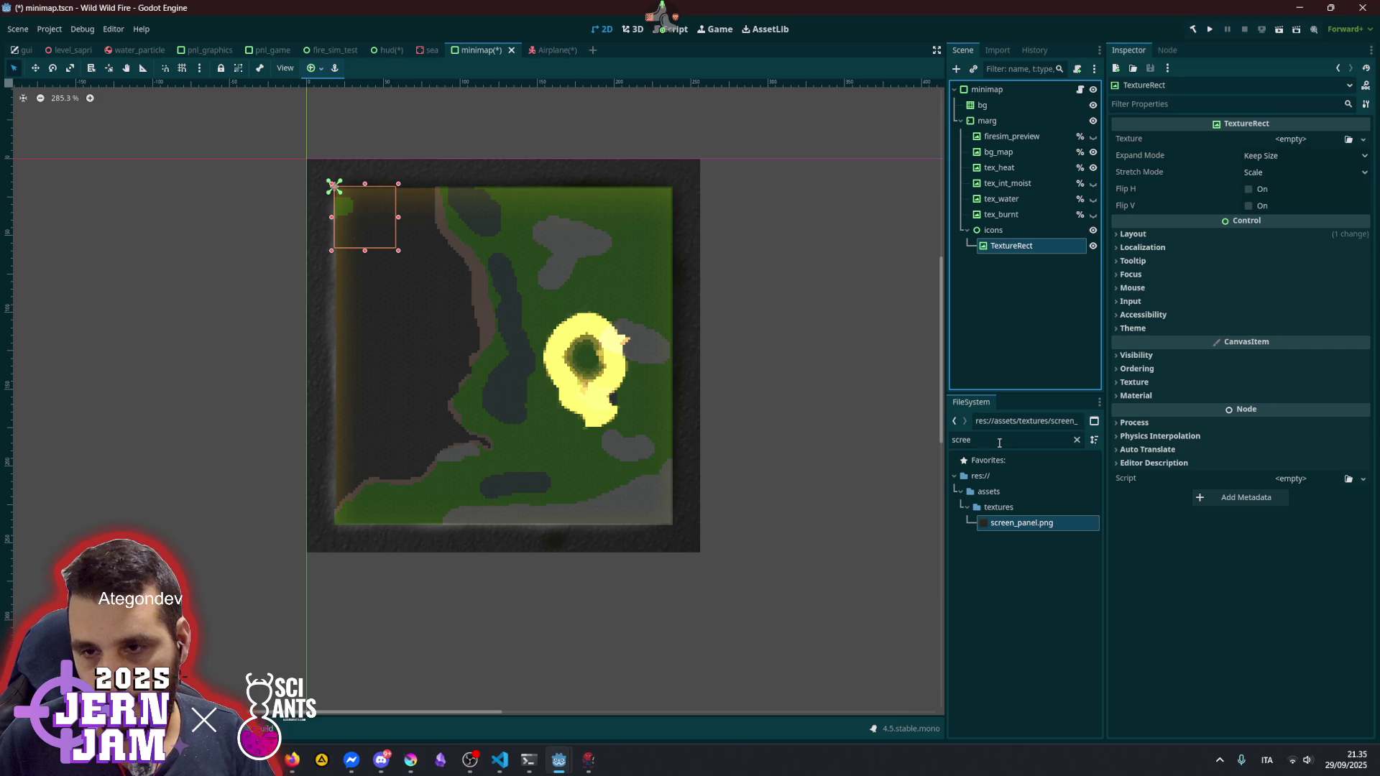
- Set the TextureRect's Custom Minimum Size to 16 × 16 after first trying 24 × 24
click(1164, 234)
click(1304, 290)
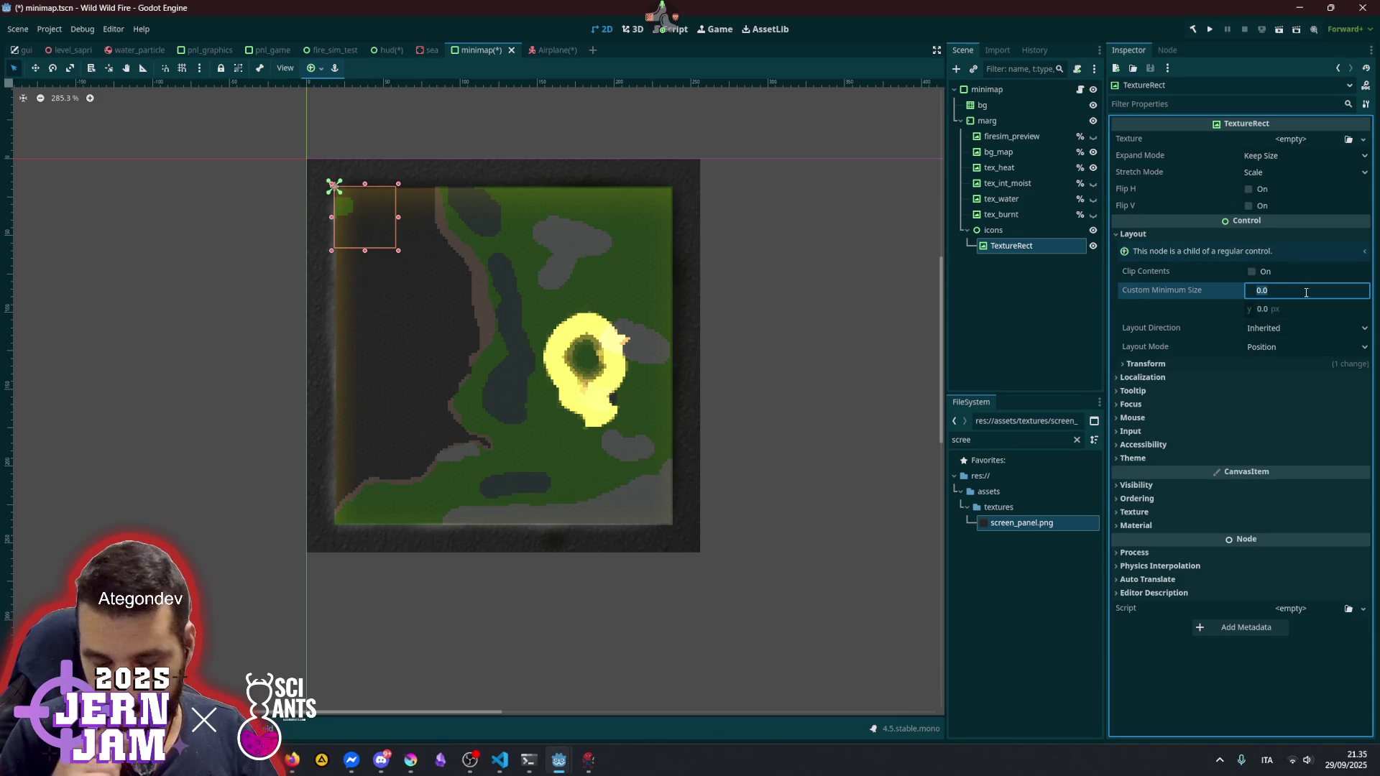
text(24)
key(Tab)
text(24)
key(Return)
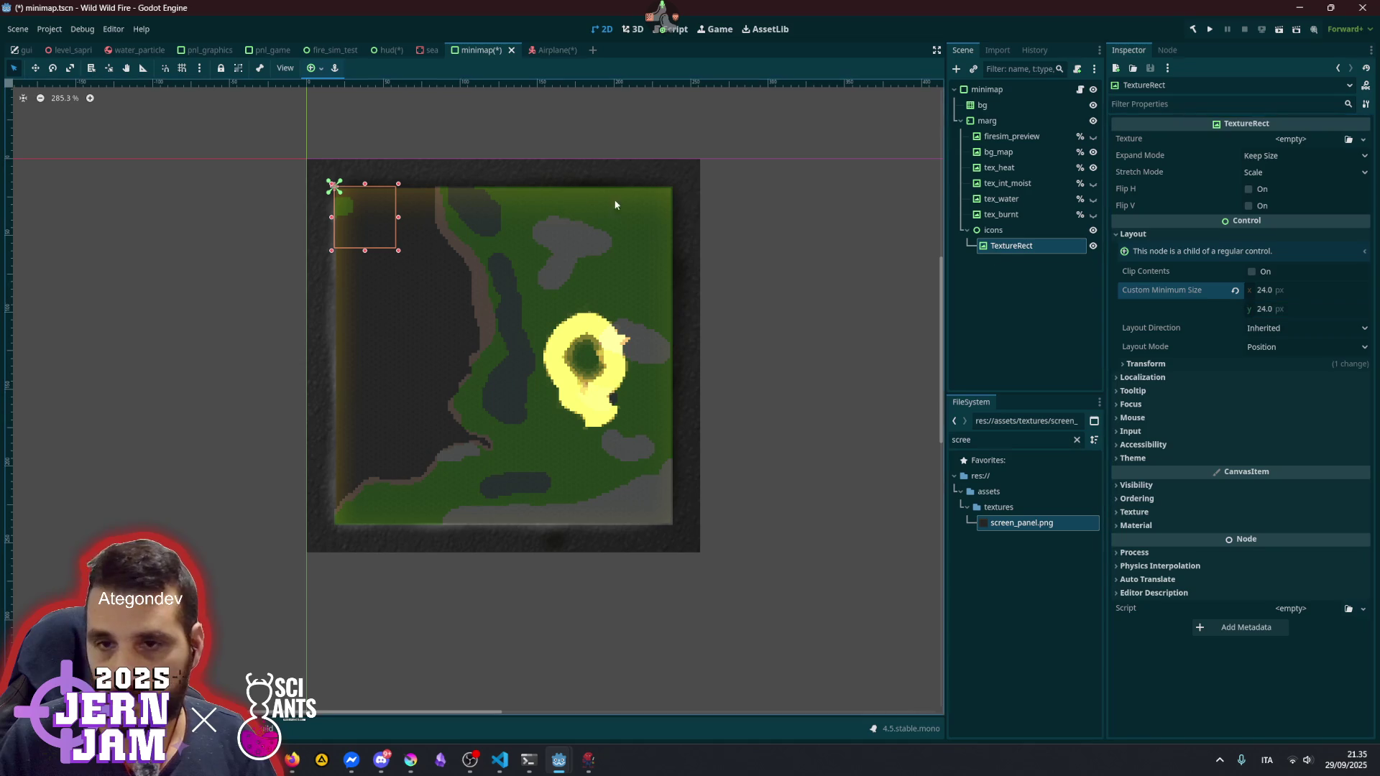
mouse_move(399, 253)
mouse_down()
mouse_move(431, 299)
mouse_move(315, 136)
mouse_up()
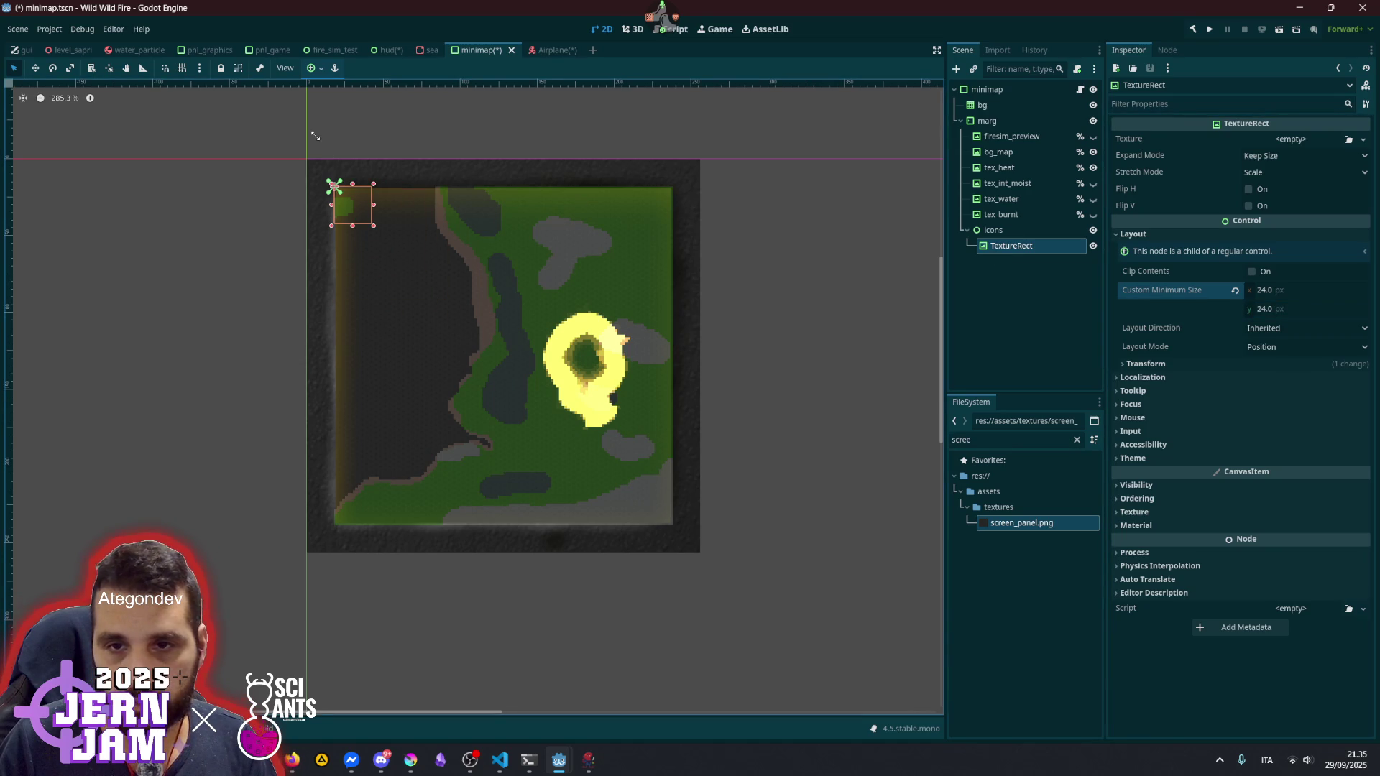
click(1272, 290)
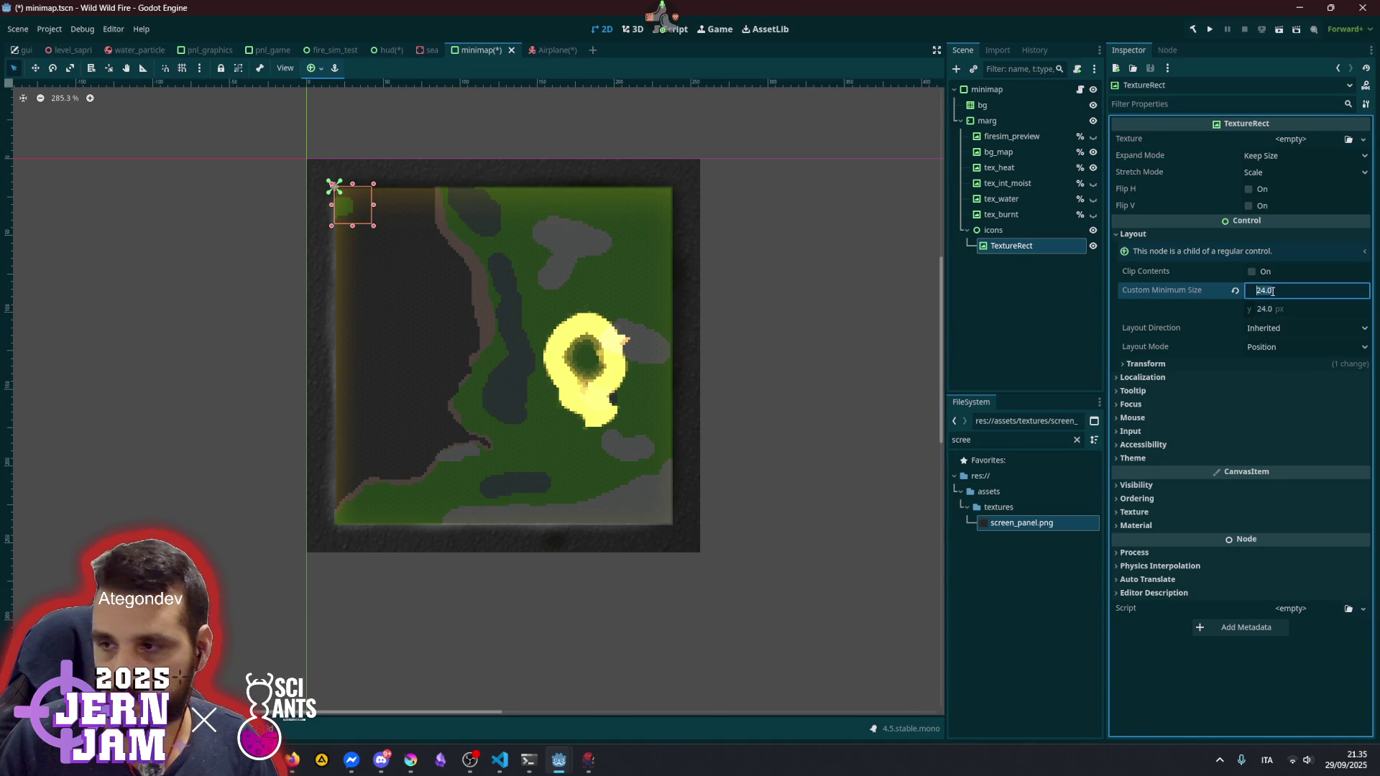
key(Tab)
text(16)
key(Return)
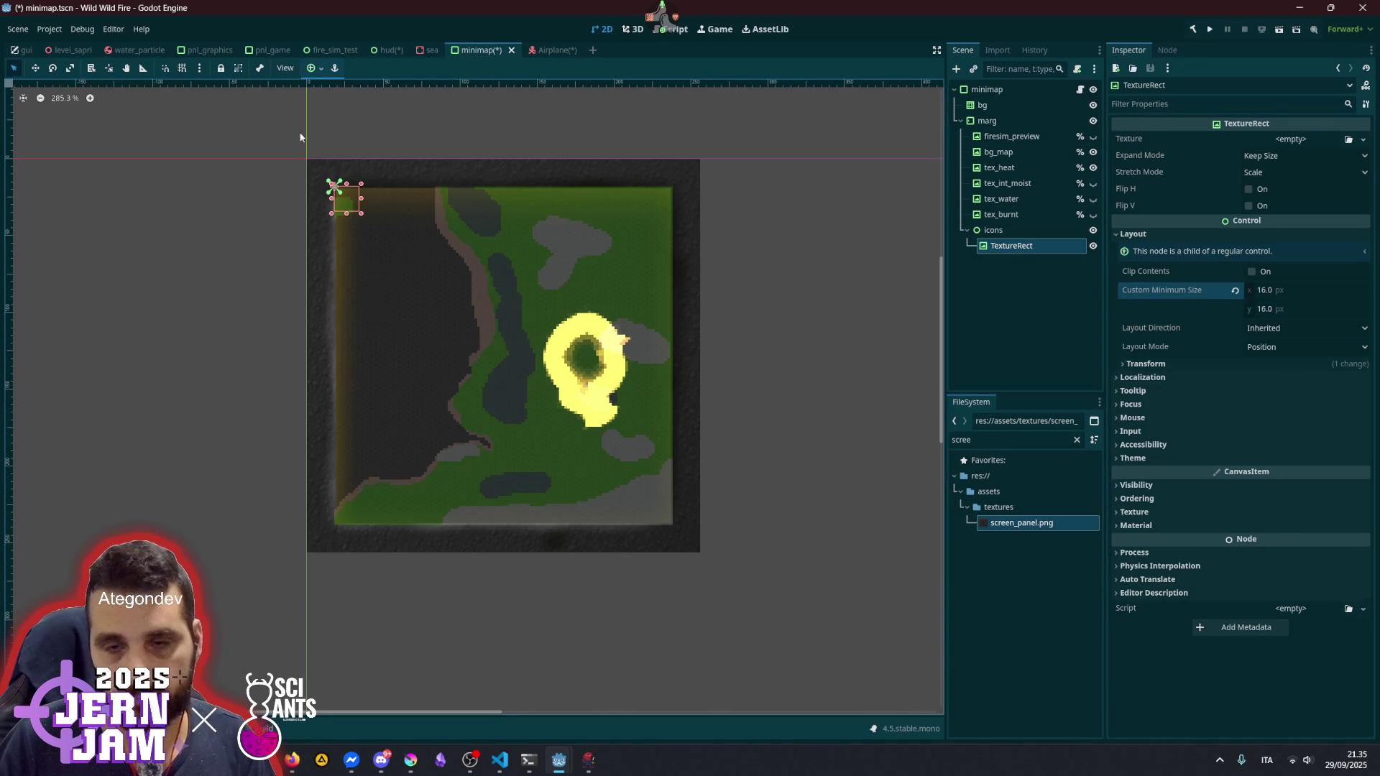
- Search the project files for 'plane'
scroll(336, 189, up, 5)
scroll(357, 227, down, 6)
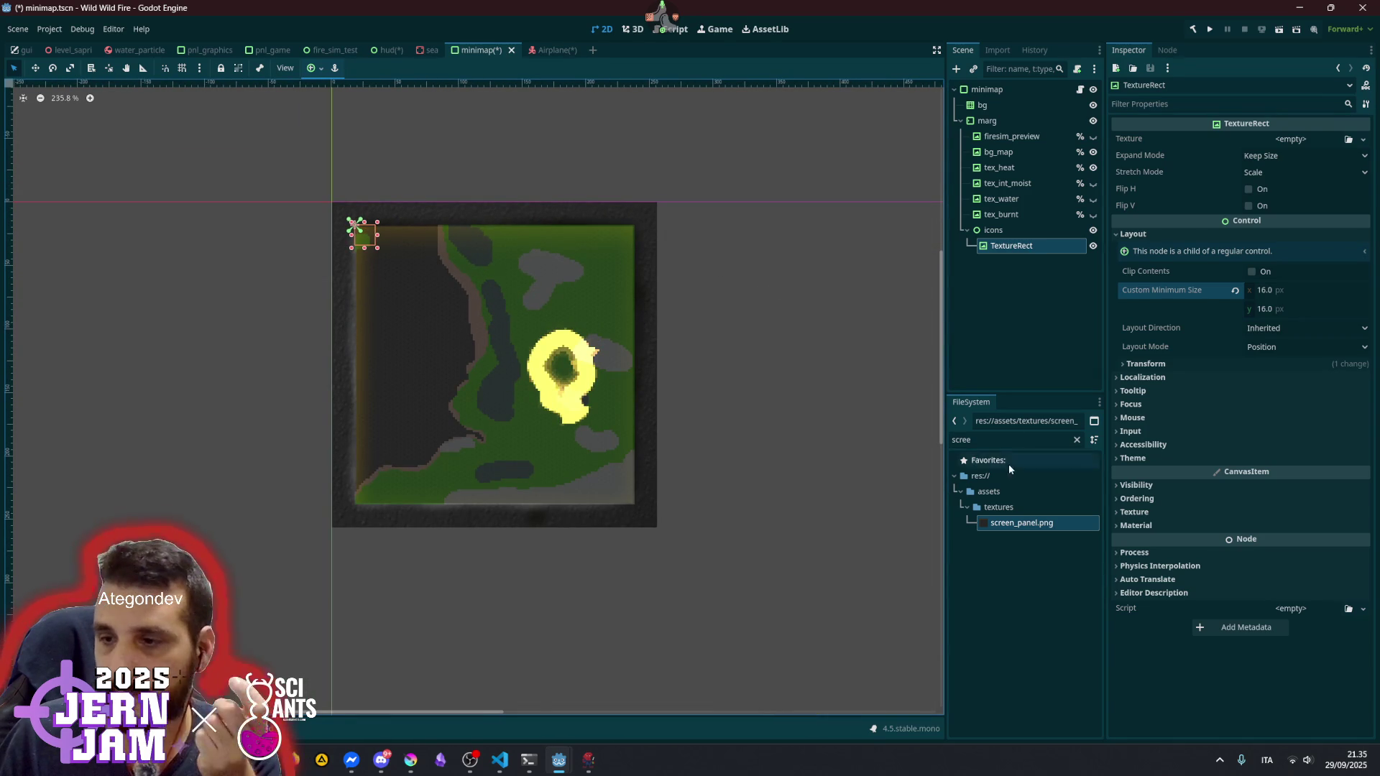
click(988, 446)
text(plane)
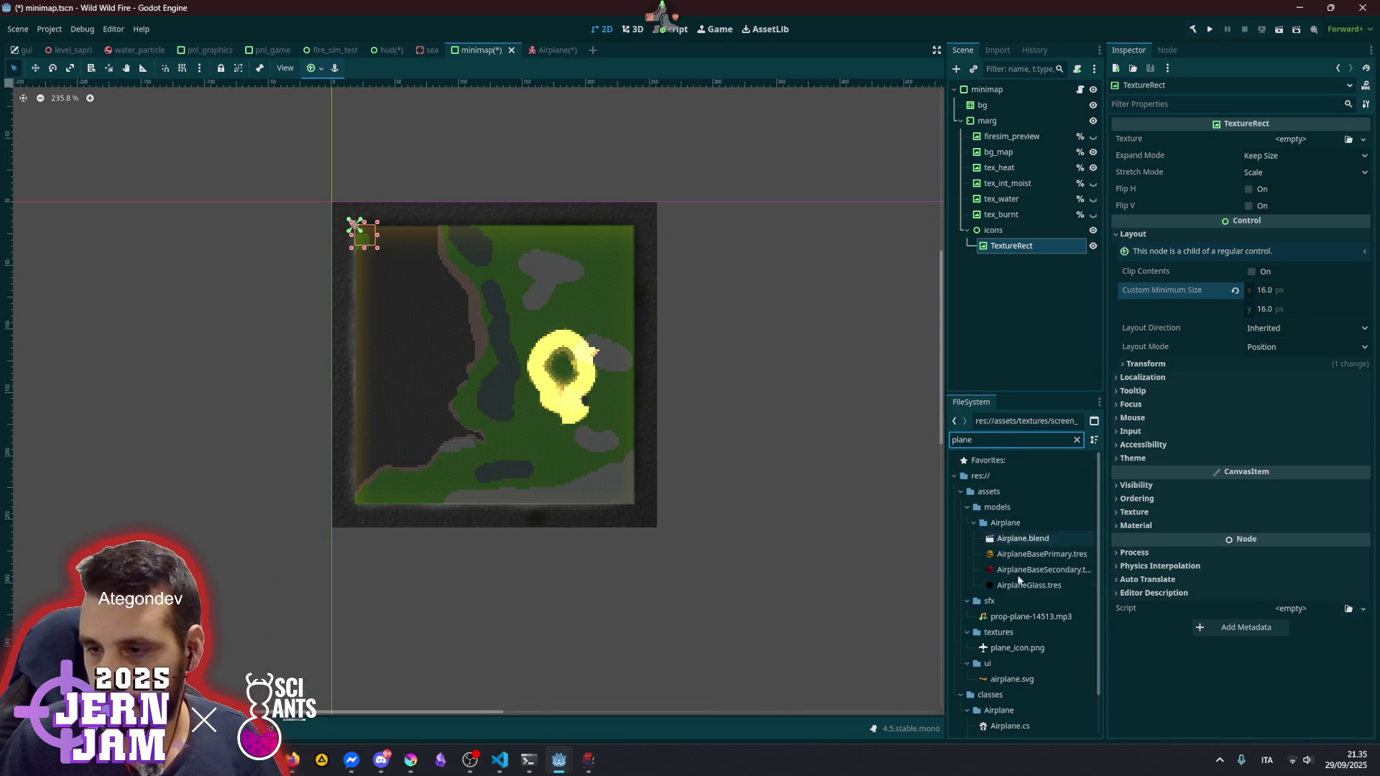
- Assign plane_icon.png as texture with Expand Mode Ignore Size and Stretch Mode Keep Aspect Centered
mouse_move(1015, 647)
mouse_down()
mouse_move(1184, 251)
mouse_move(1283, 143)
mouse_up()
click(1275, 175)
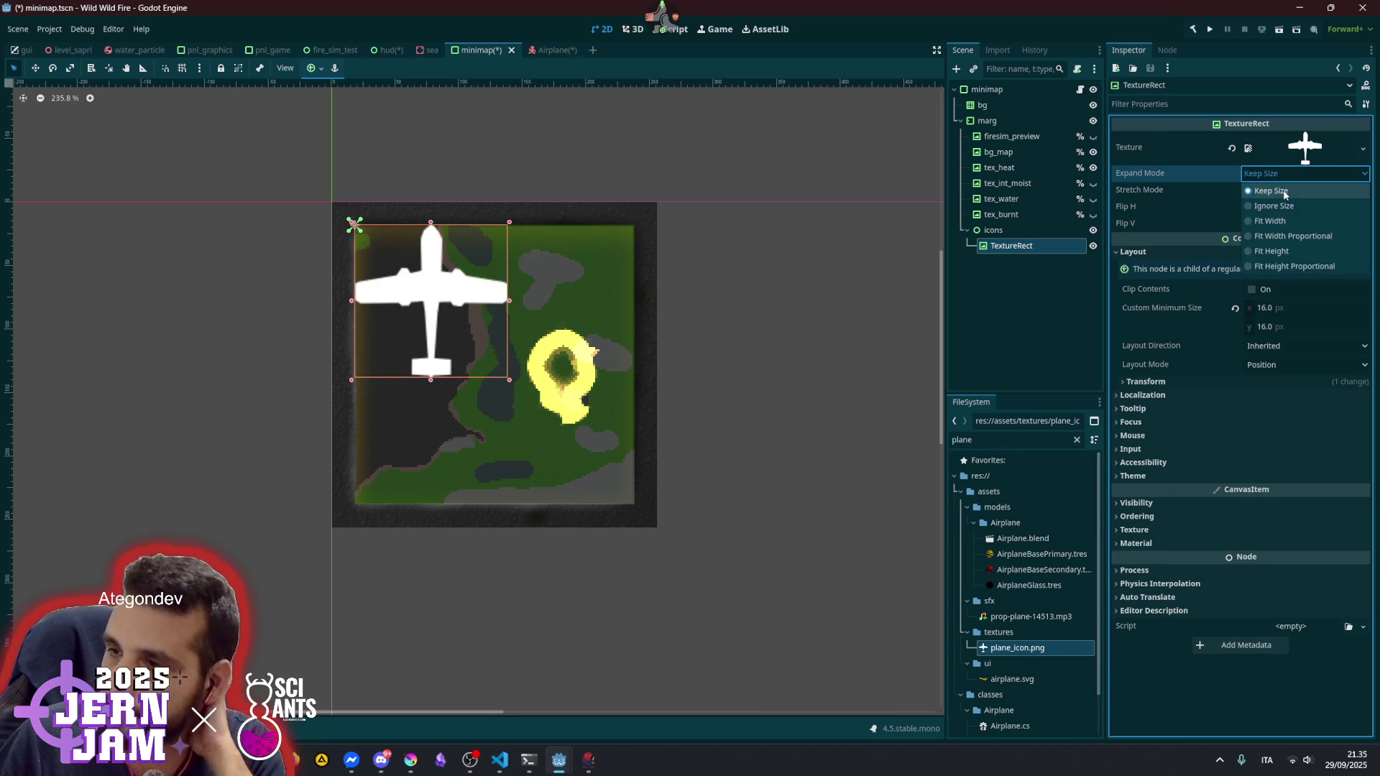
click(1279, 204)
click(1275, 189)
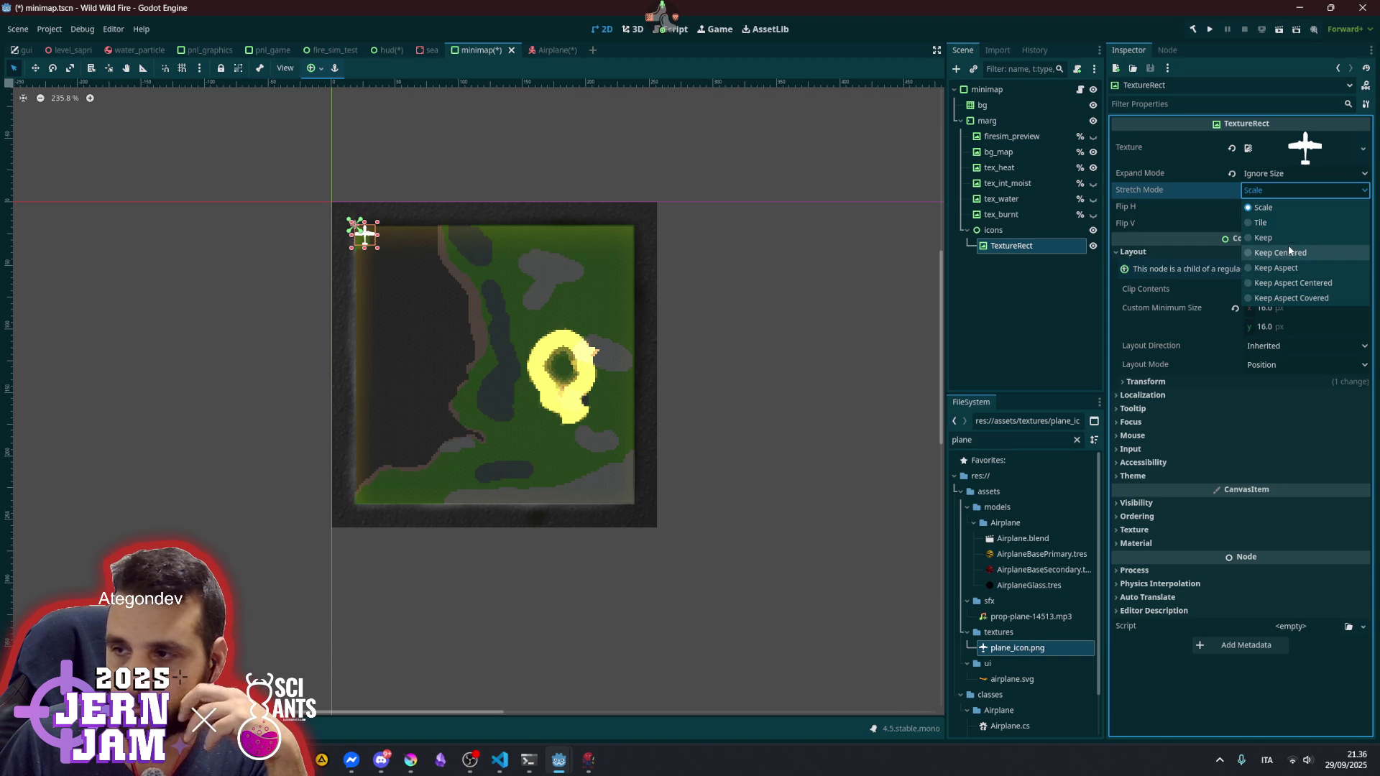
click(1285, 241)
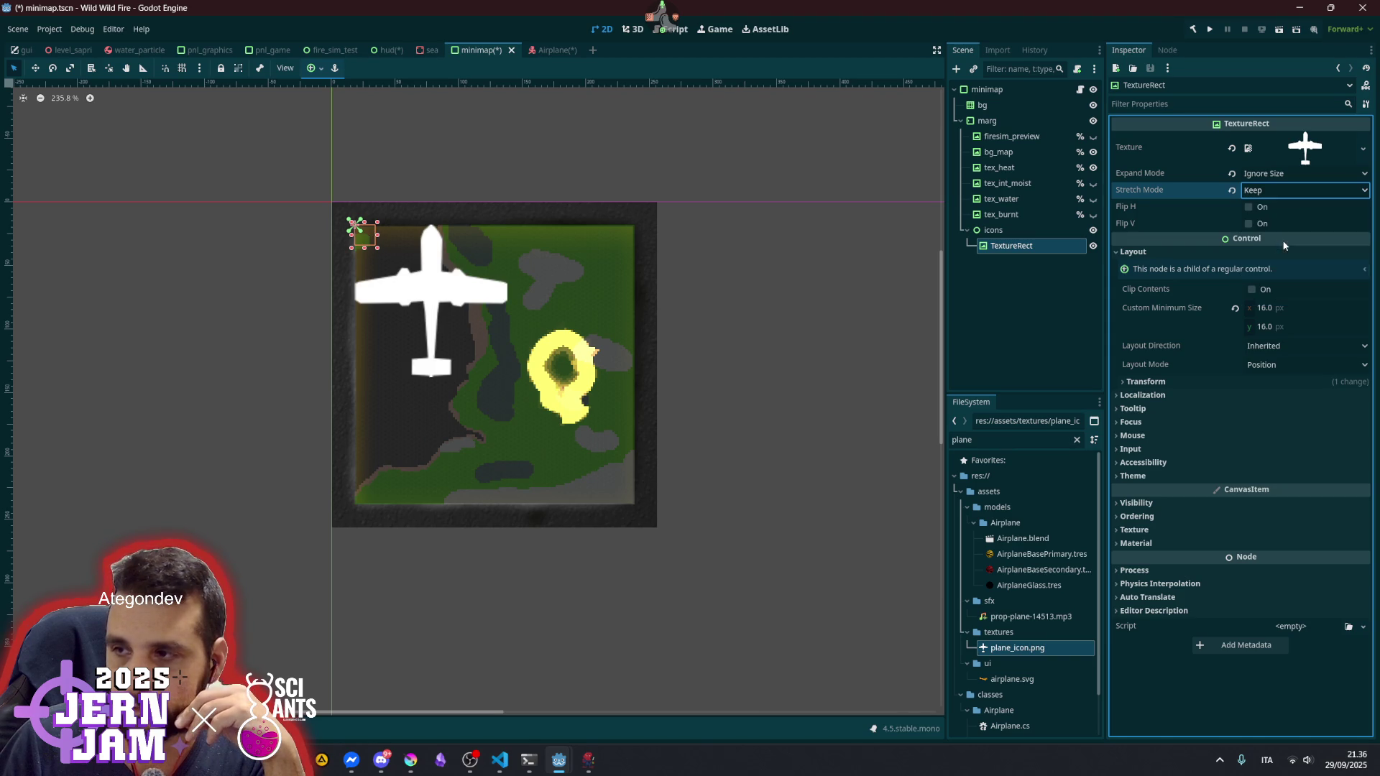
click(1292, 191)
click(1304, 286)
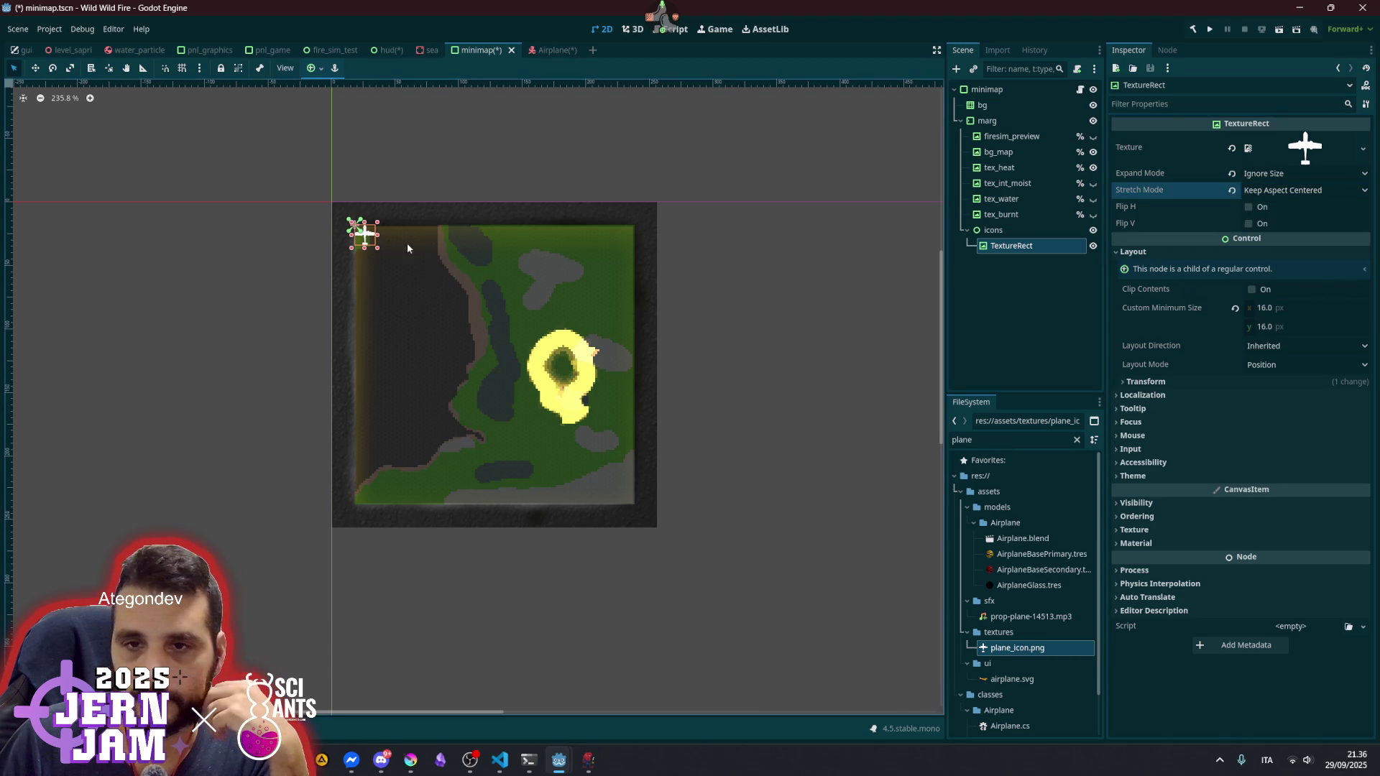
- Set the icon's Pivot Offset to 8, 8
scroll(427, 250, up, 3)
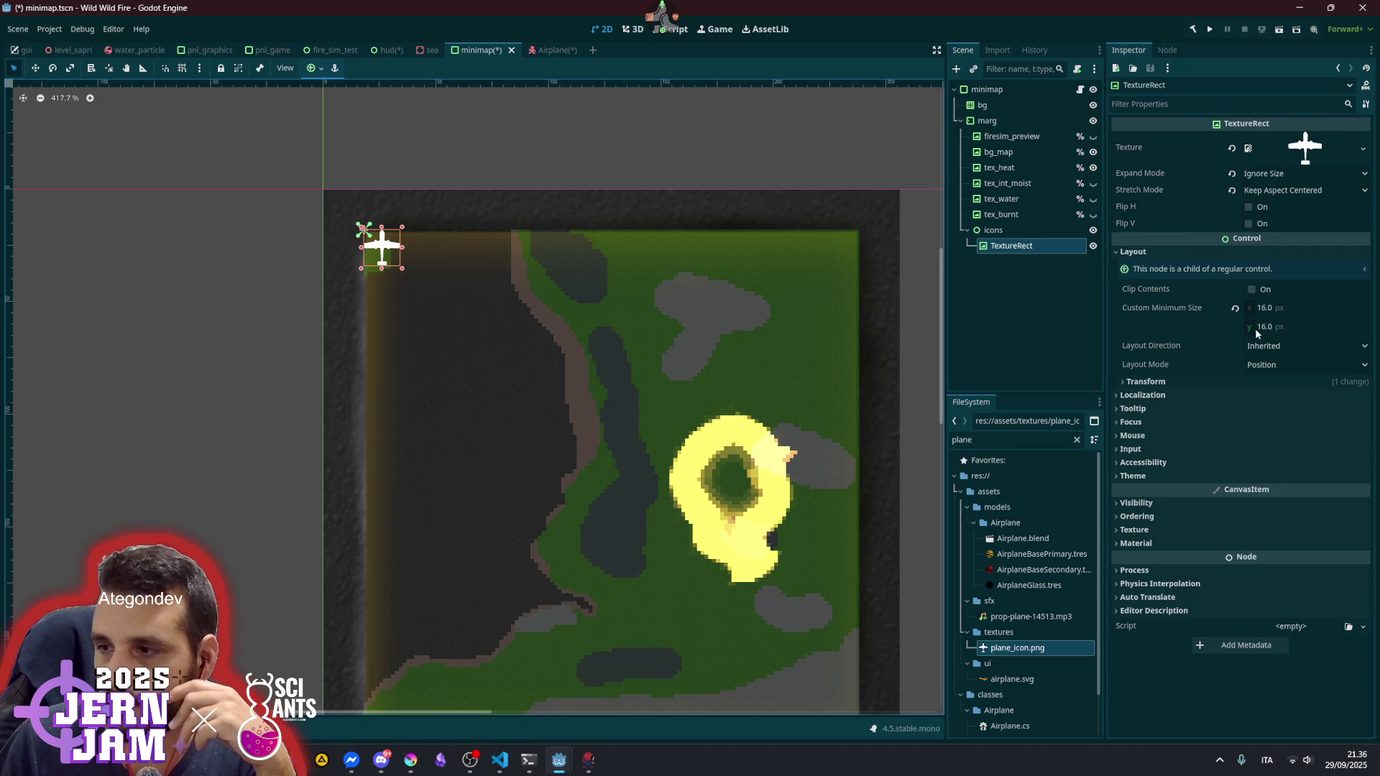
click(1170, 381)
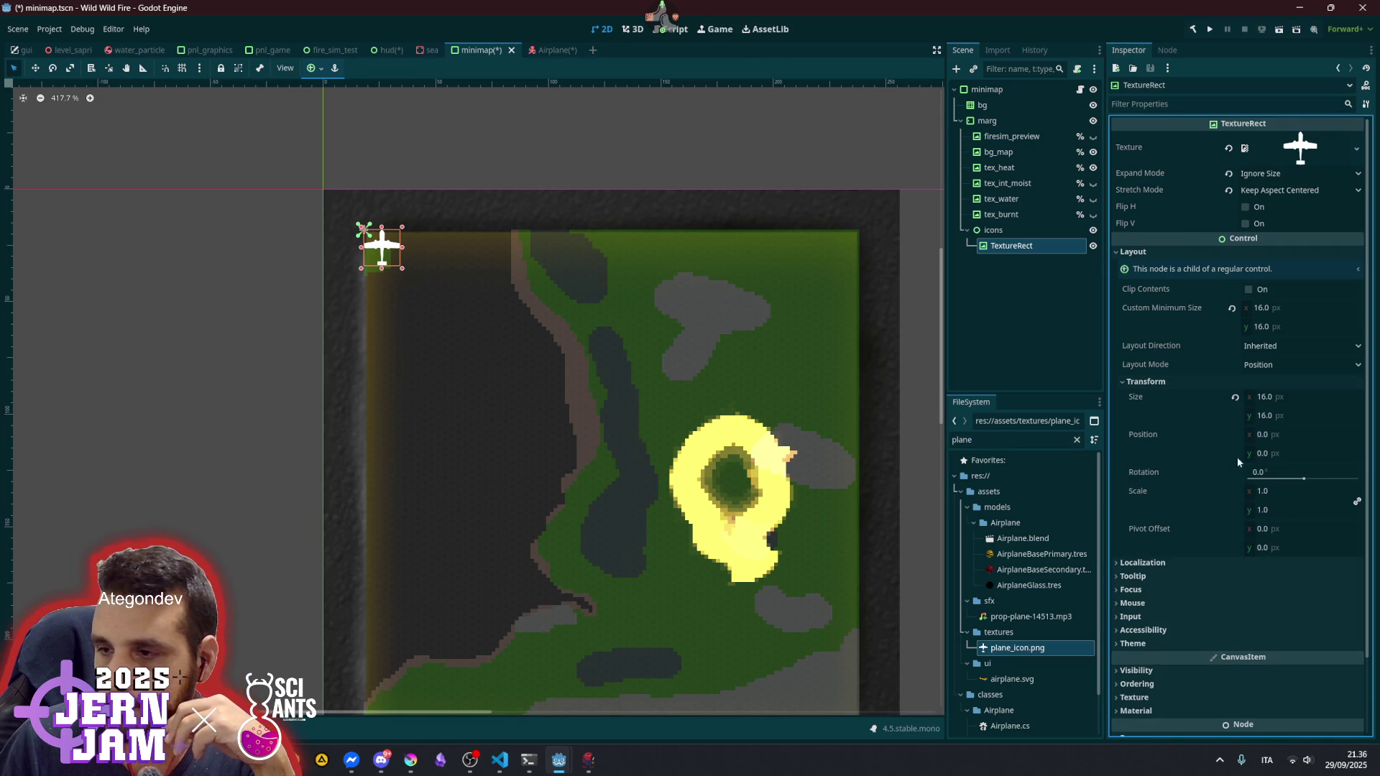
click(1336, 525)
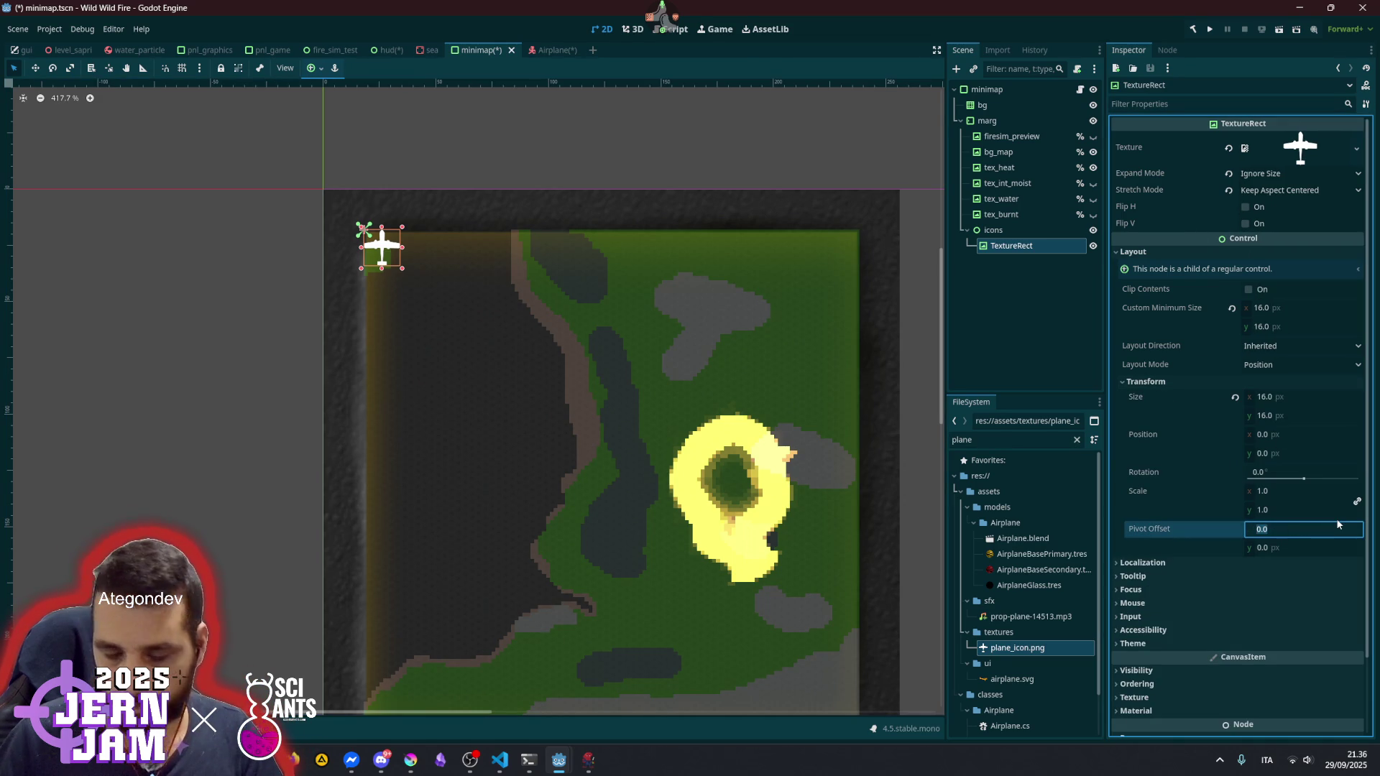
text(8)
key(Tab)
text(8)
key(Return)
scroll(1335, 519, down, 1)
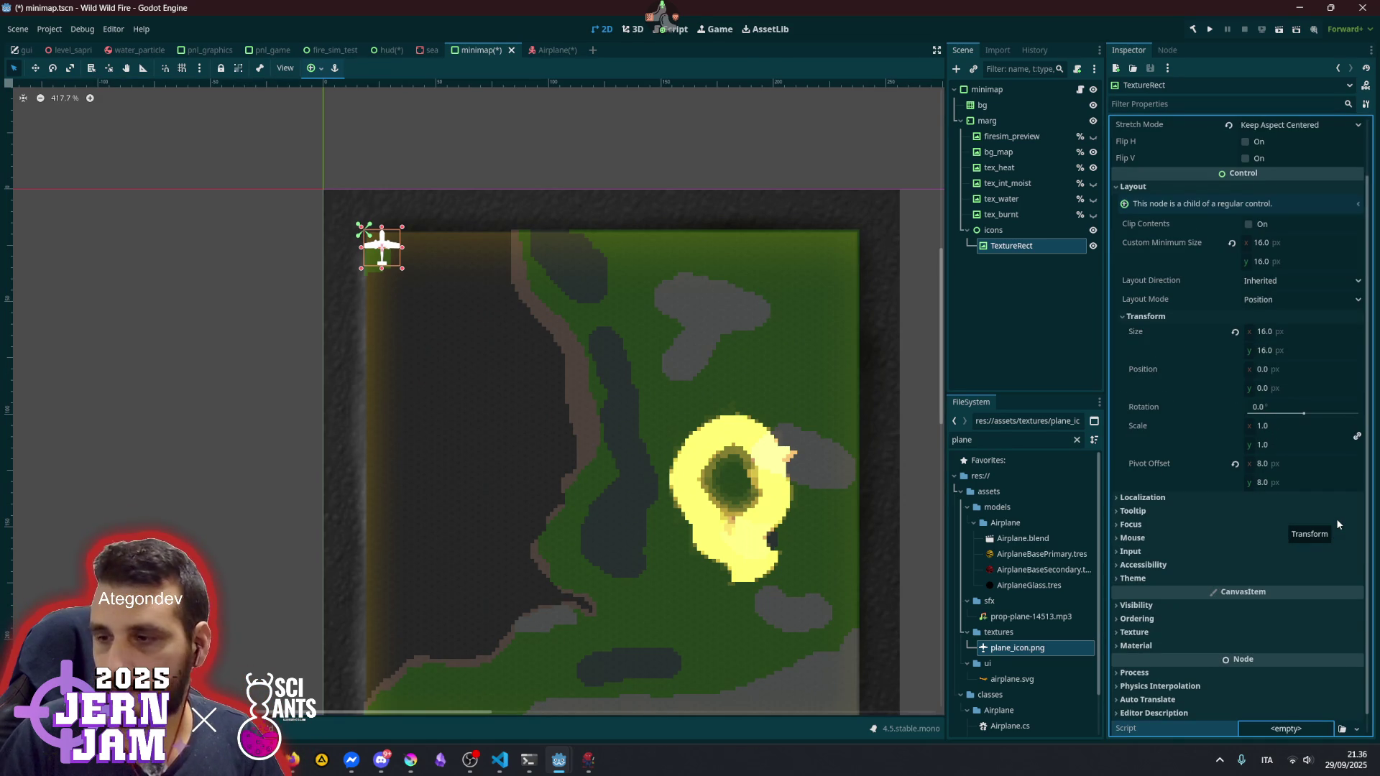
- Test rotating the icon, cancel it, and move the plane icon to the middle of the map
click(53, 70)
mouse_move(402, 219)
mouse_down()
mouse_move(497, 248)
mouse_move(346, 418)
mouse_move(401, 82)
mouse_move(259, 213)
mouse_move(460, 227)
mouse_move(532, 366)
mouse_move(637, 493)
mouse_move(657, 484)
mouse_move(610, 443)
mouse_move(762, 434)
mouse_move(713, 435)
mouse_up()
key(Escape)
click(35, 67)
scroll(646, 489, down, 2)
scroll(782, 312, down, 1)
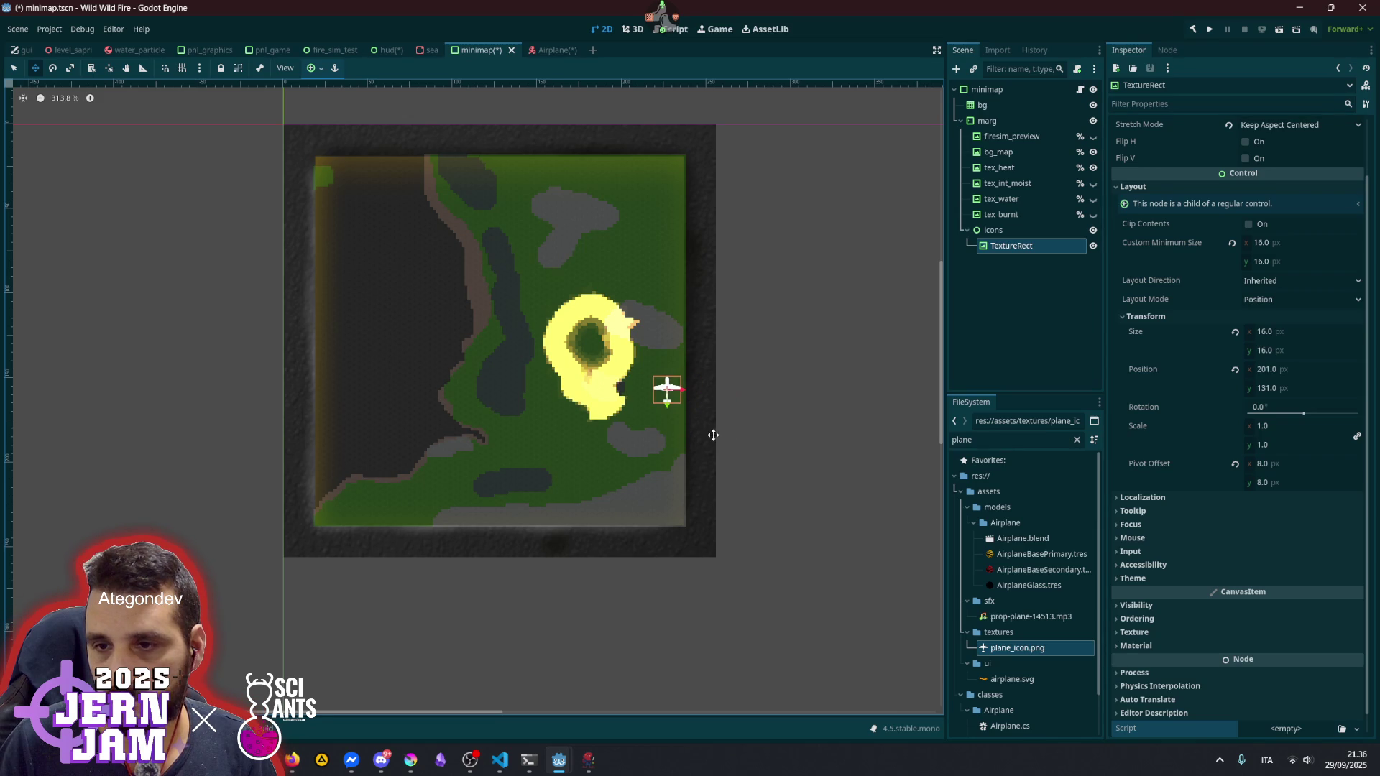
click(1004, 270)
click(994, 230)
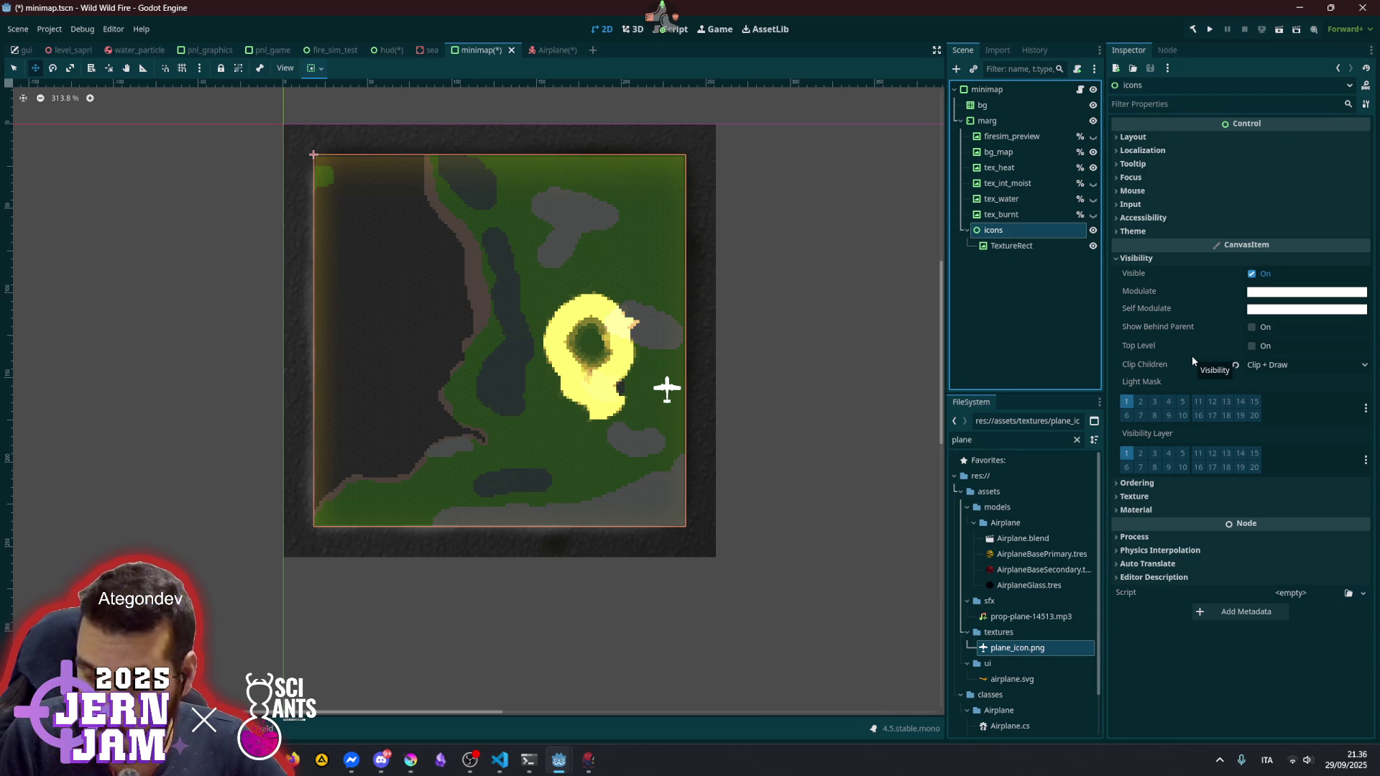
- Inspect the icons node's Ordering, Material and Show Behind Parent settings, leaving Clip Children Disabled
click(1154, 488)
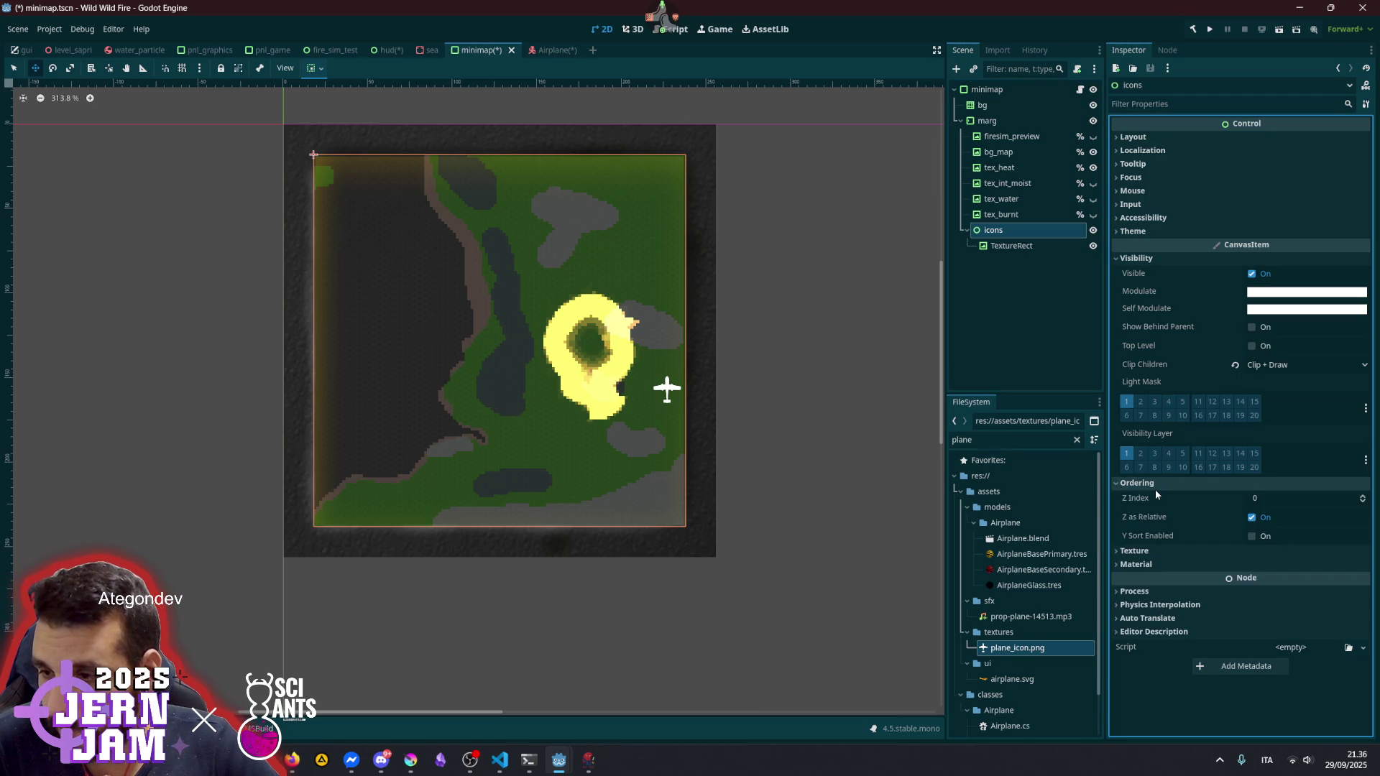
click(1154, 489)
click(1153, 510)
click(1152, 510)
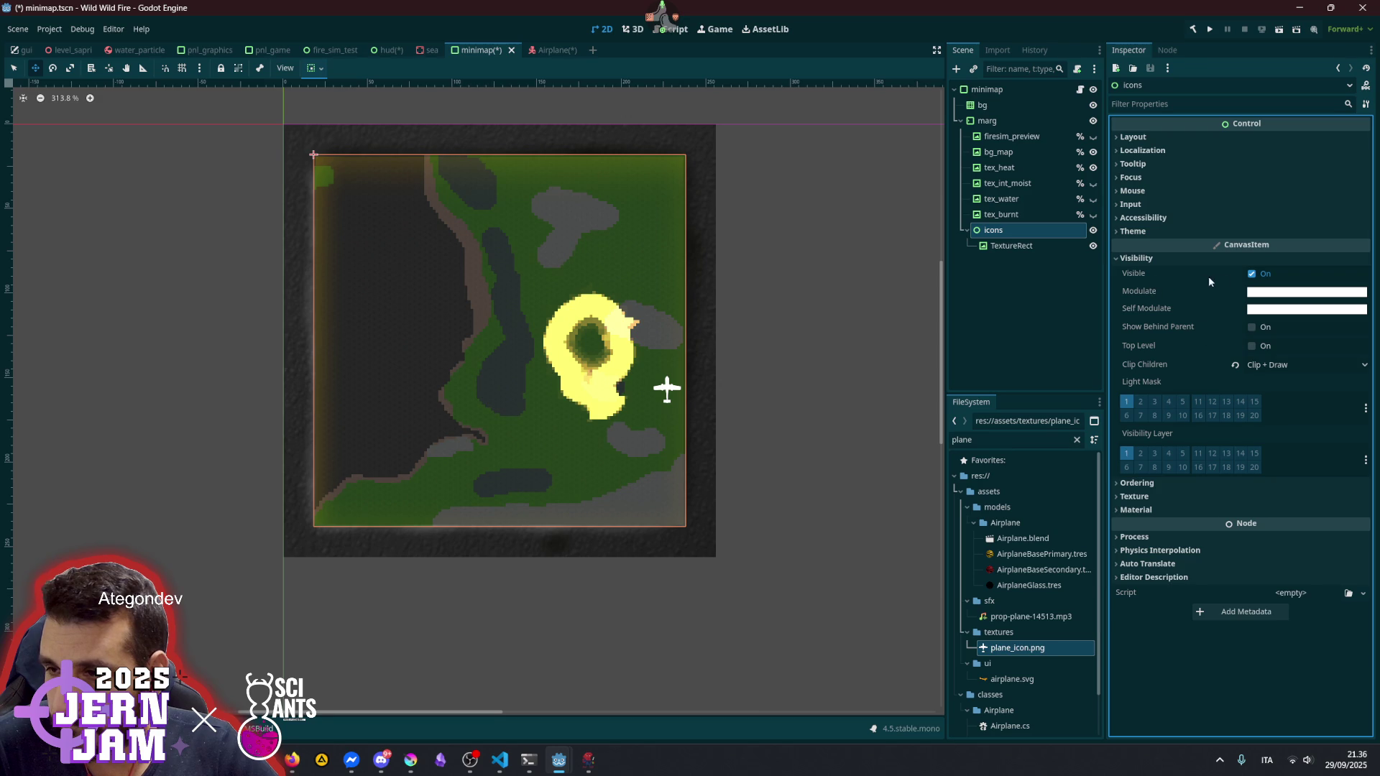
click(1268, 327)
click(1268, 327)
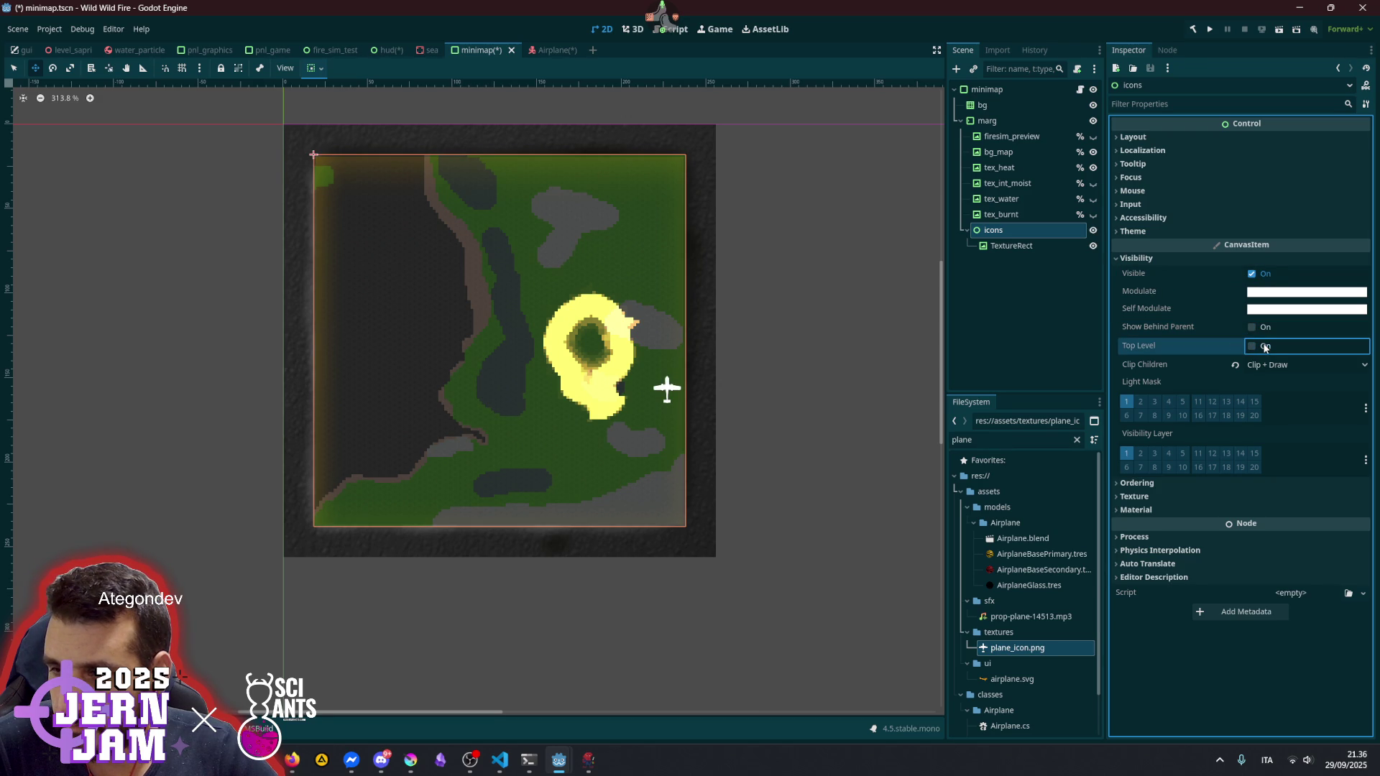
click(1235, 367)
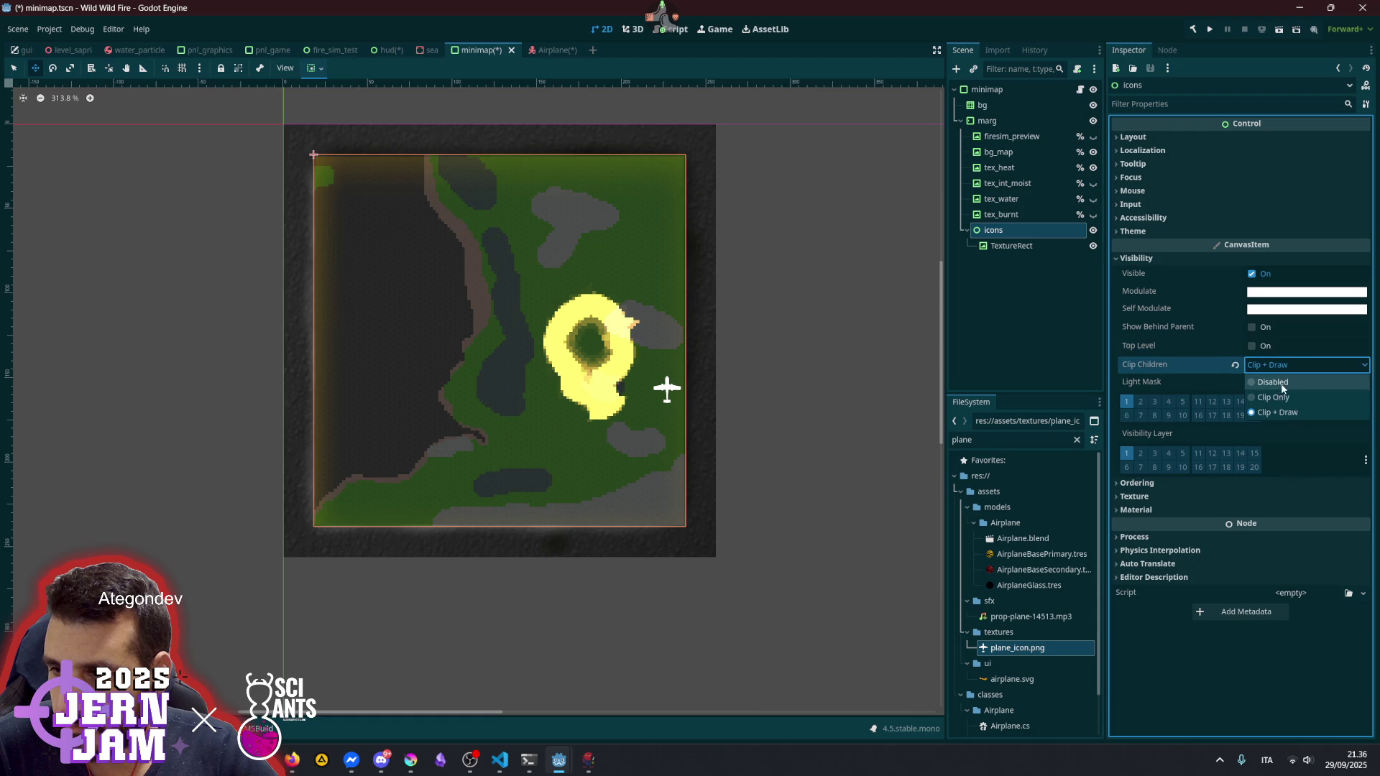
drag(666, 388, 688, 409)
- Move the plane icon to the map's right edge
click(1005, 248)
mouse_move(782, 367)
mouse_down()
mouse_move(810, 367)
mouse_move(793, 363)
mouse_up()
scroll(728, 381, up, 1)
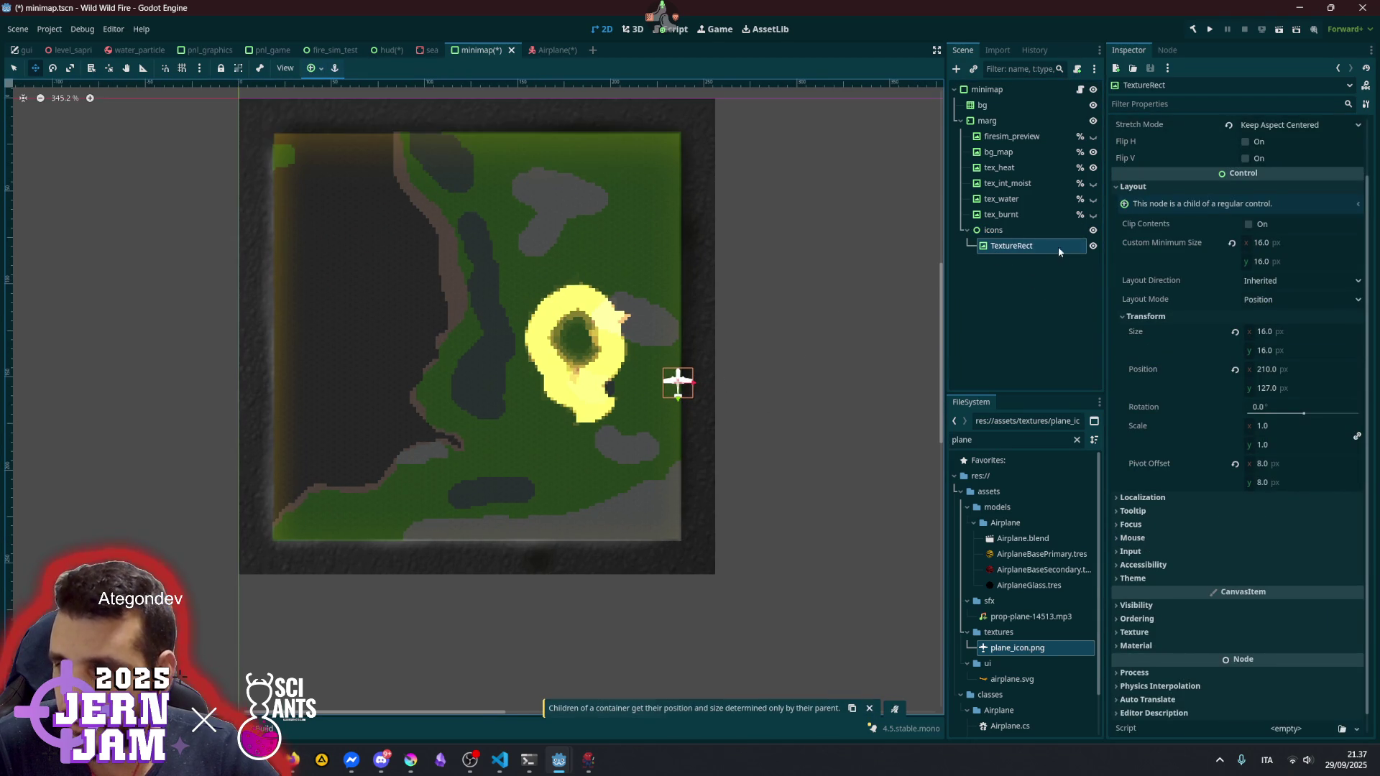
click(1062, 230)
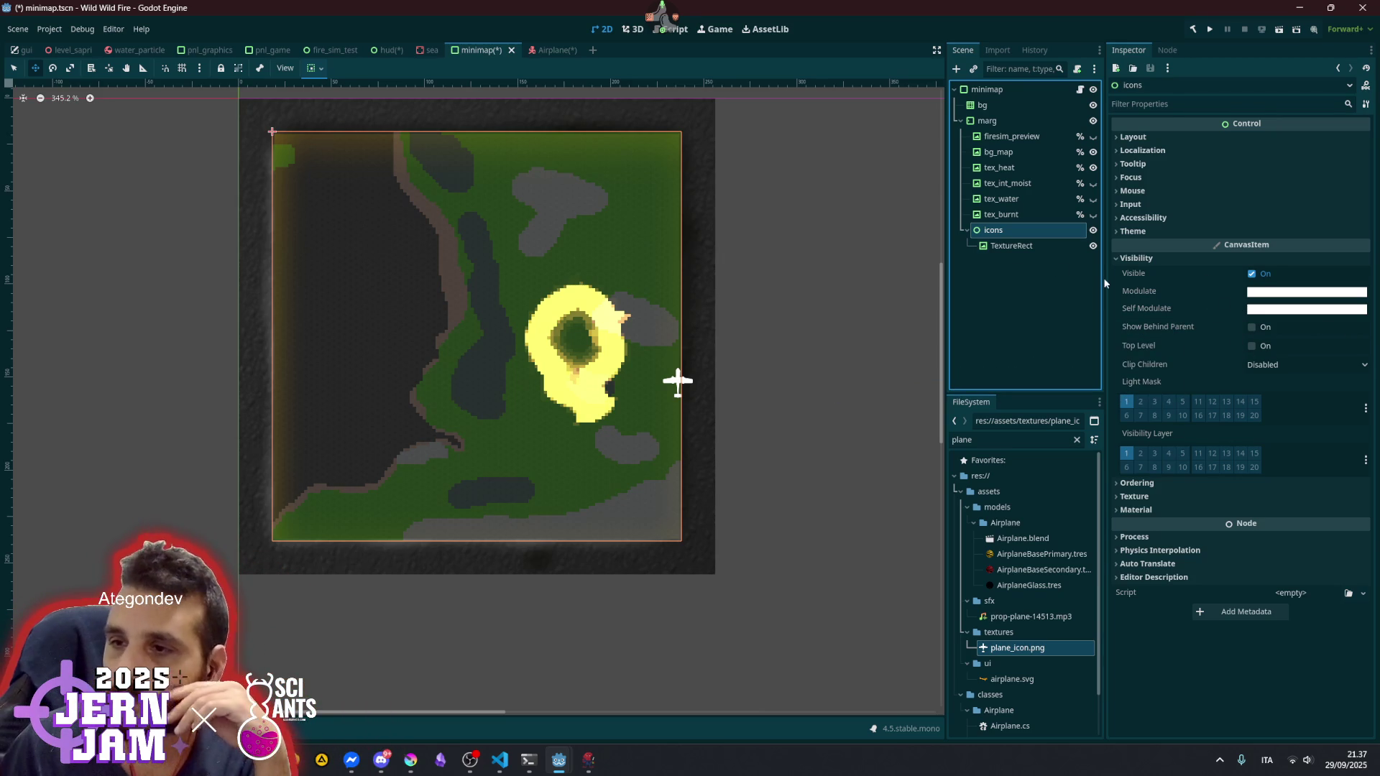
- Set the icons node's Clip Children to Clip Only and check the plane icon
click(1298, 364)
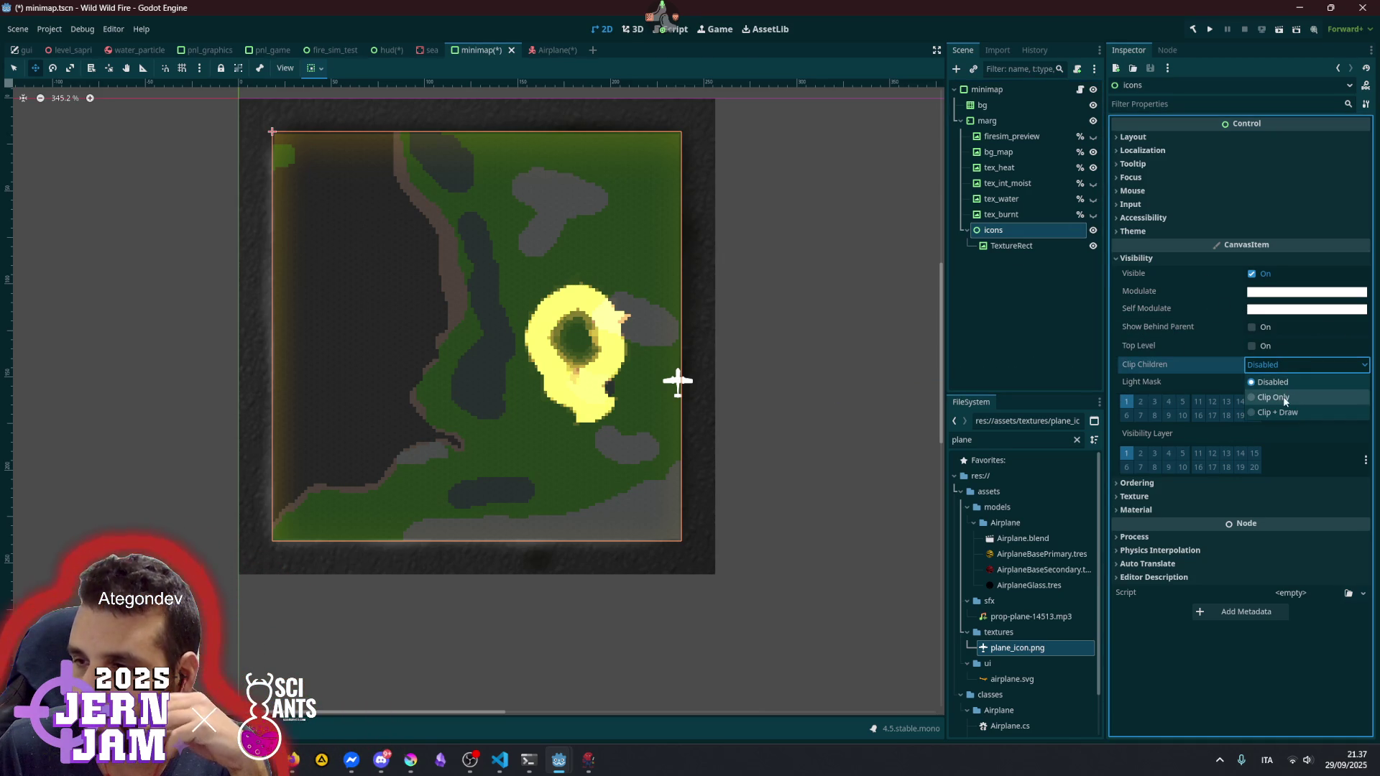
click(1284, 398)
scroll(604, 381, up, 3)
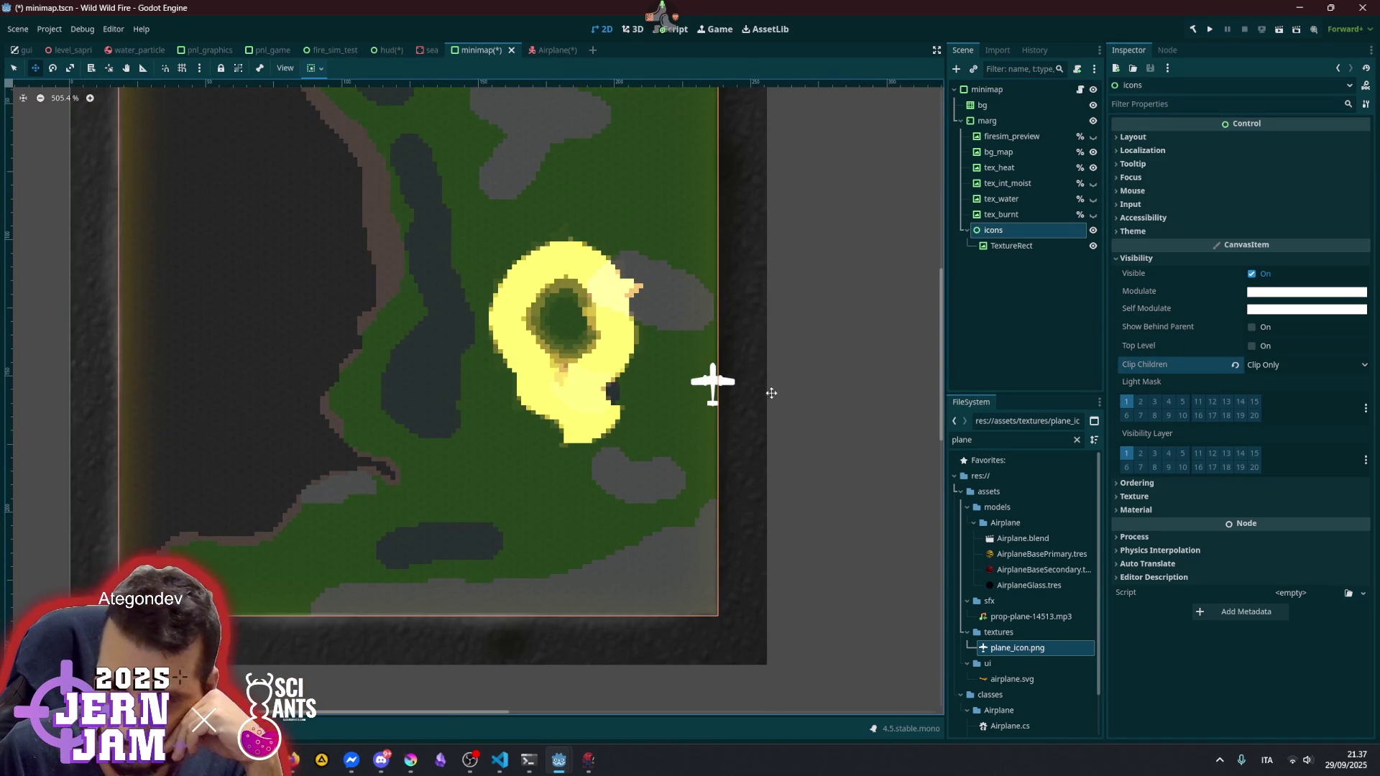
click(1008, 247)
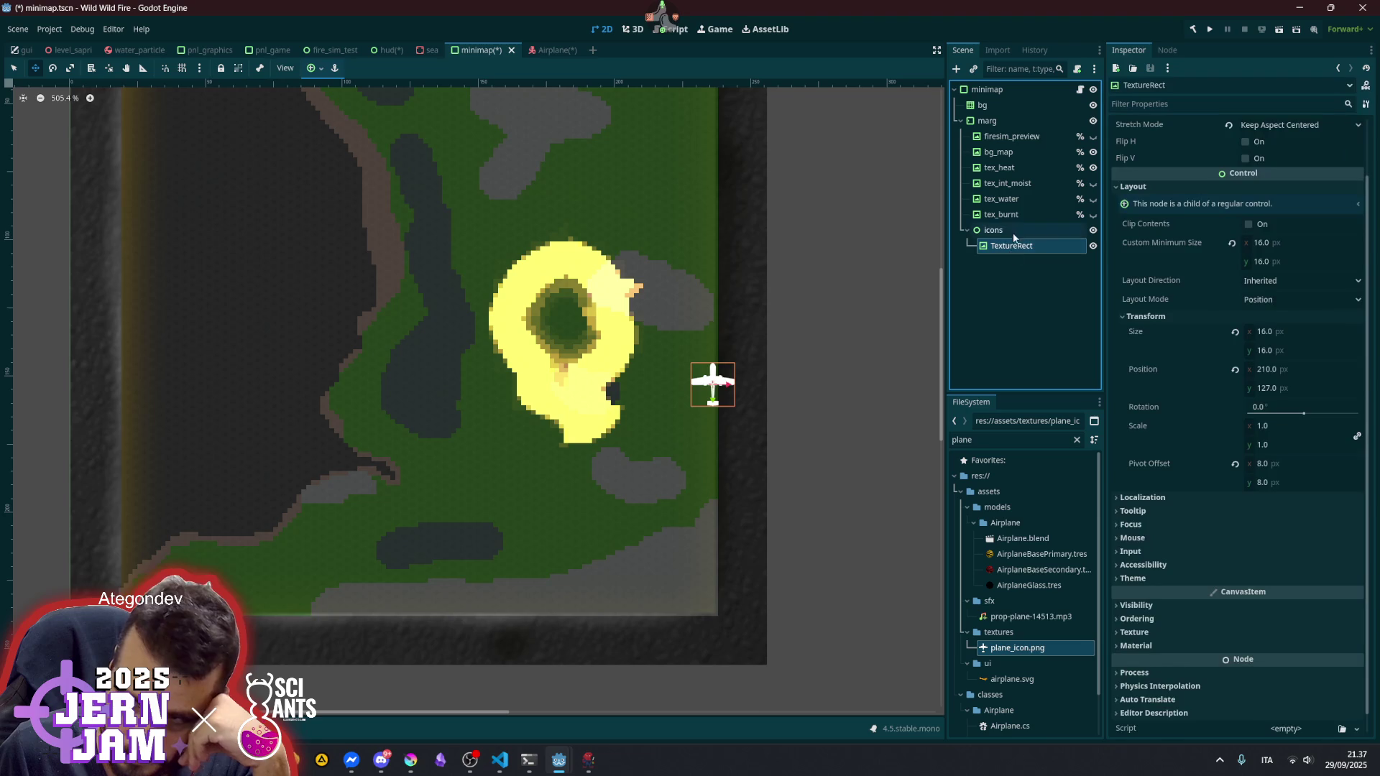
click(1013, 230)
click(1010, 245)
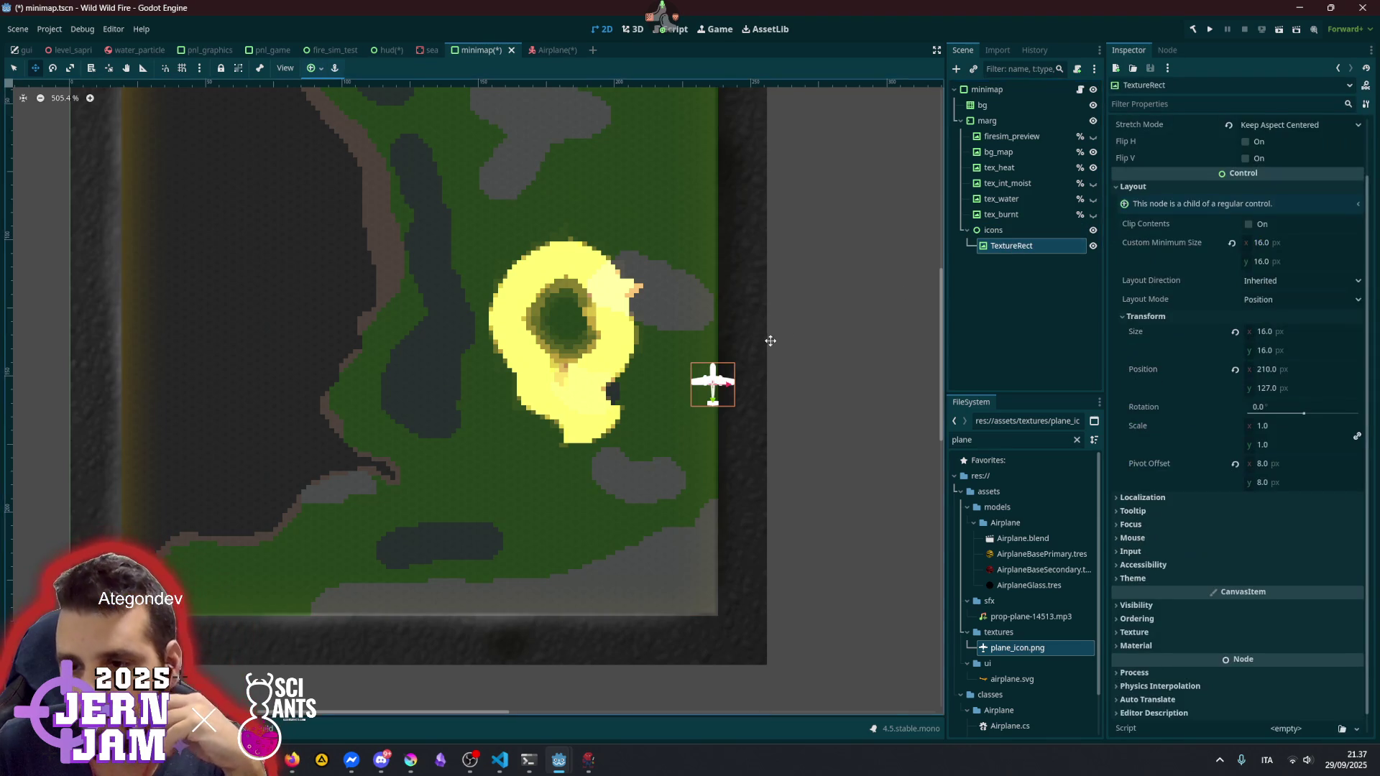
scroll(710, 396, up, 4)
scroll(710, 395, down, 2)
click(993, 230)
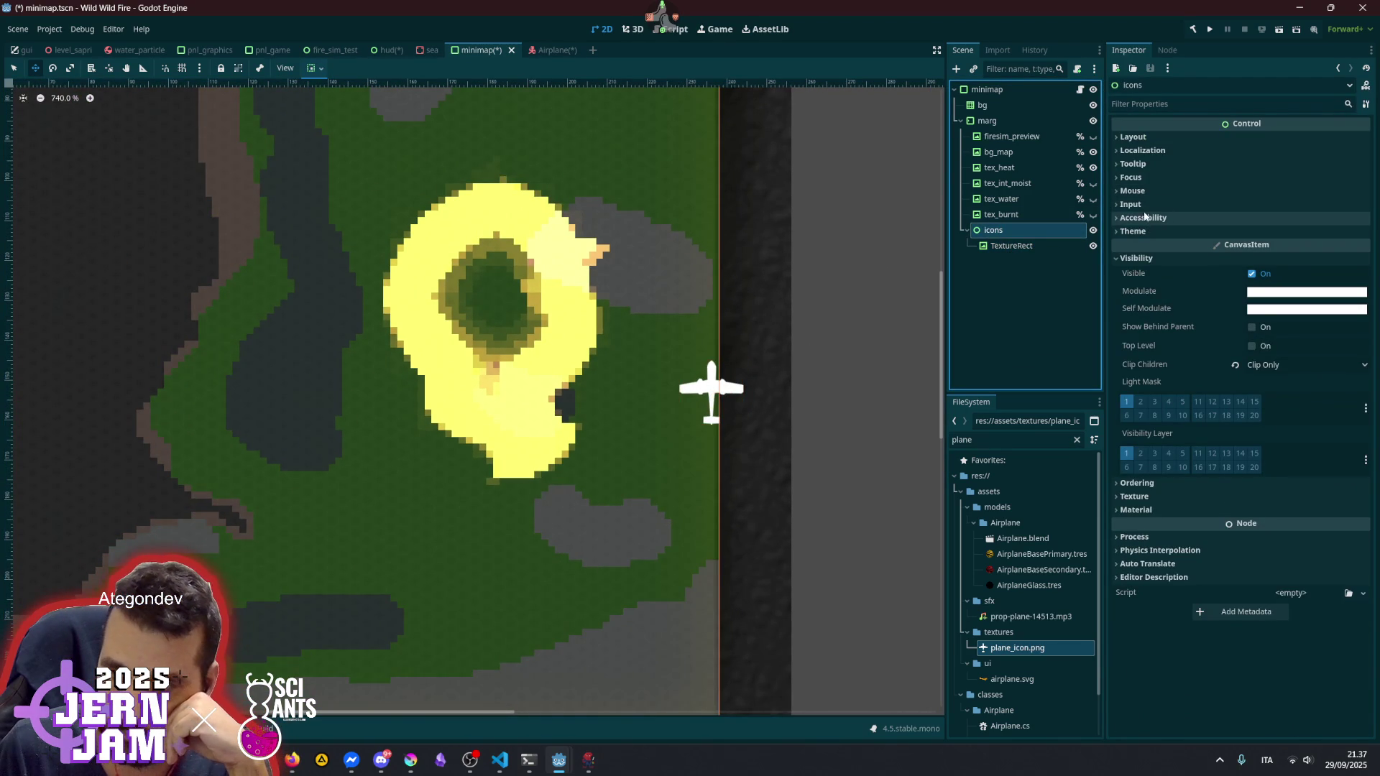
- Enable Layout > Clip Contents on the icons node and set Clip Children back to Disabled
click(1135, 138)
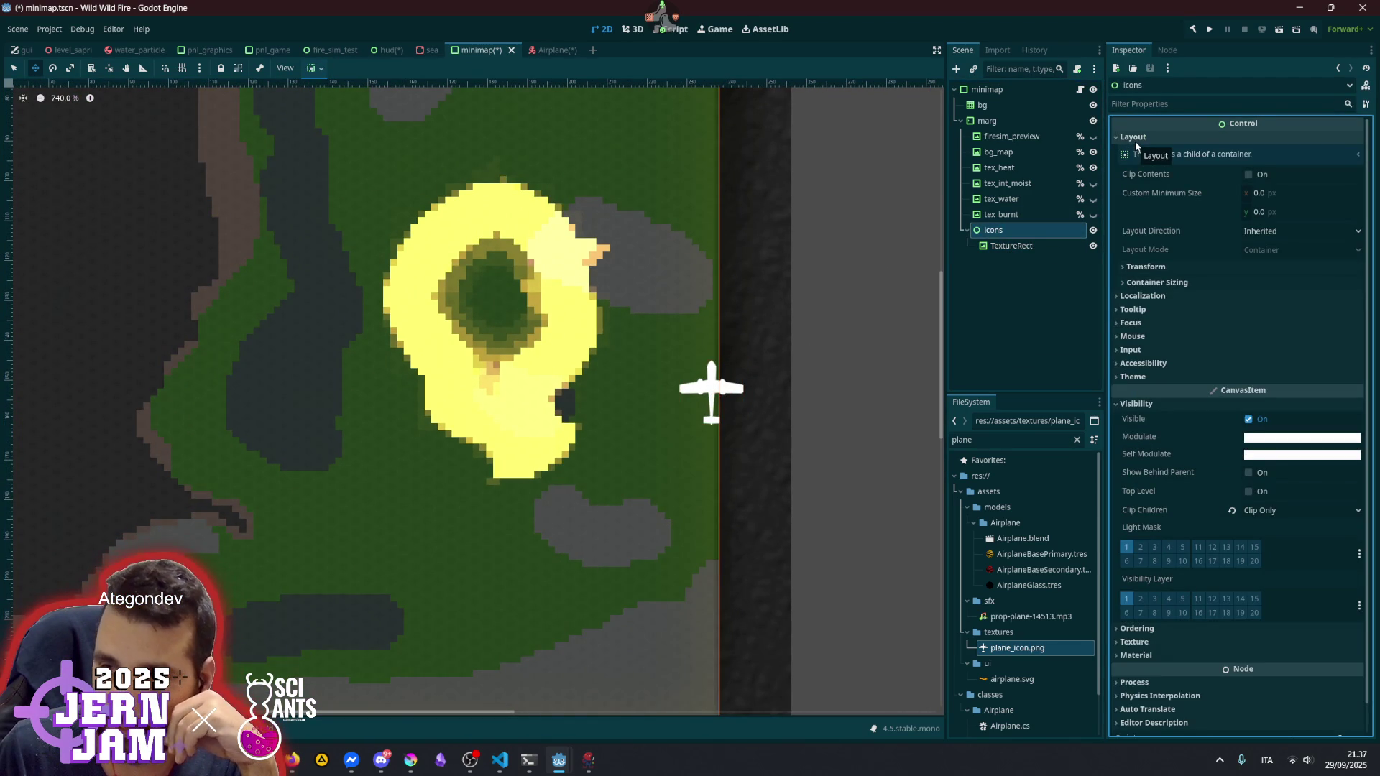
click(1248, 176)
click(1248, 177)
click(1248, 177)
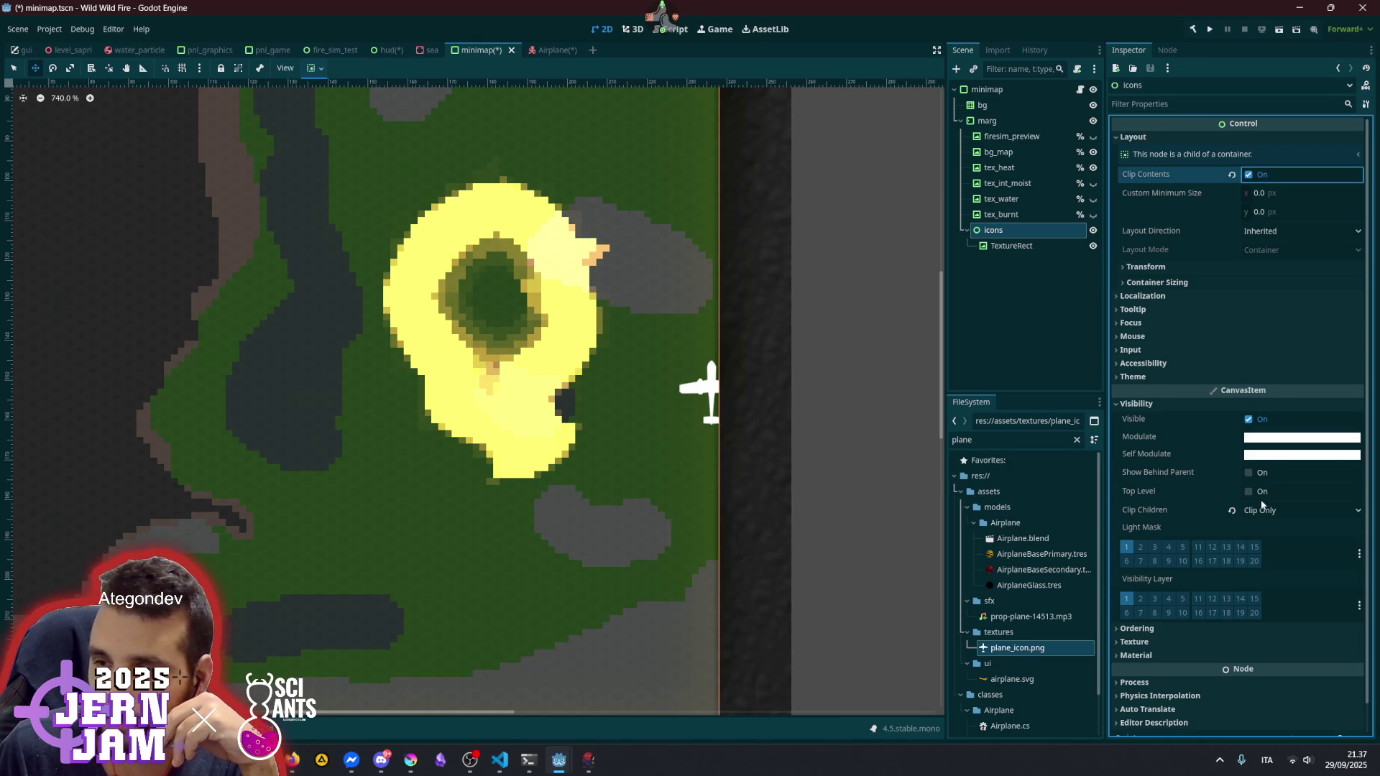
click(1232, 511)
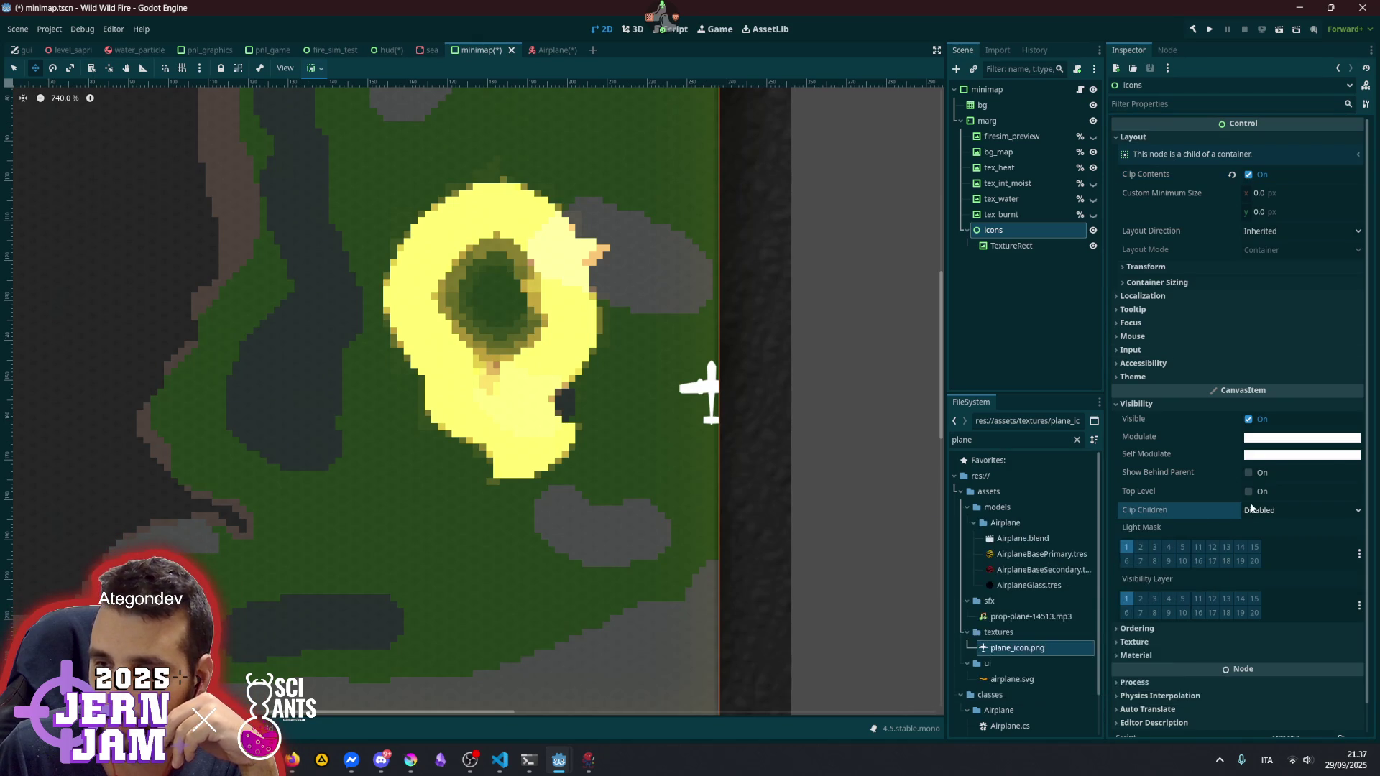
mouse_move(1152, 176)
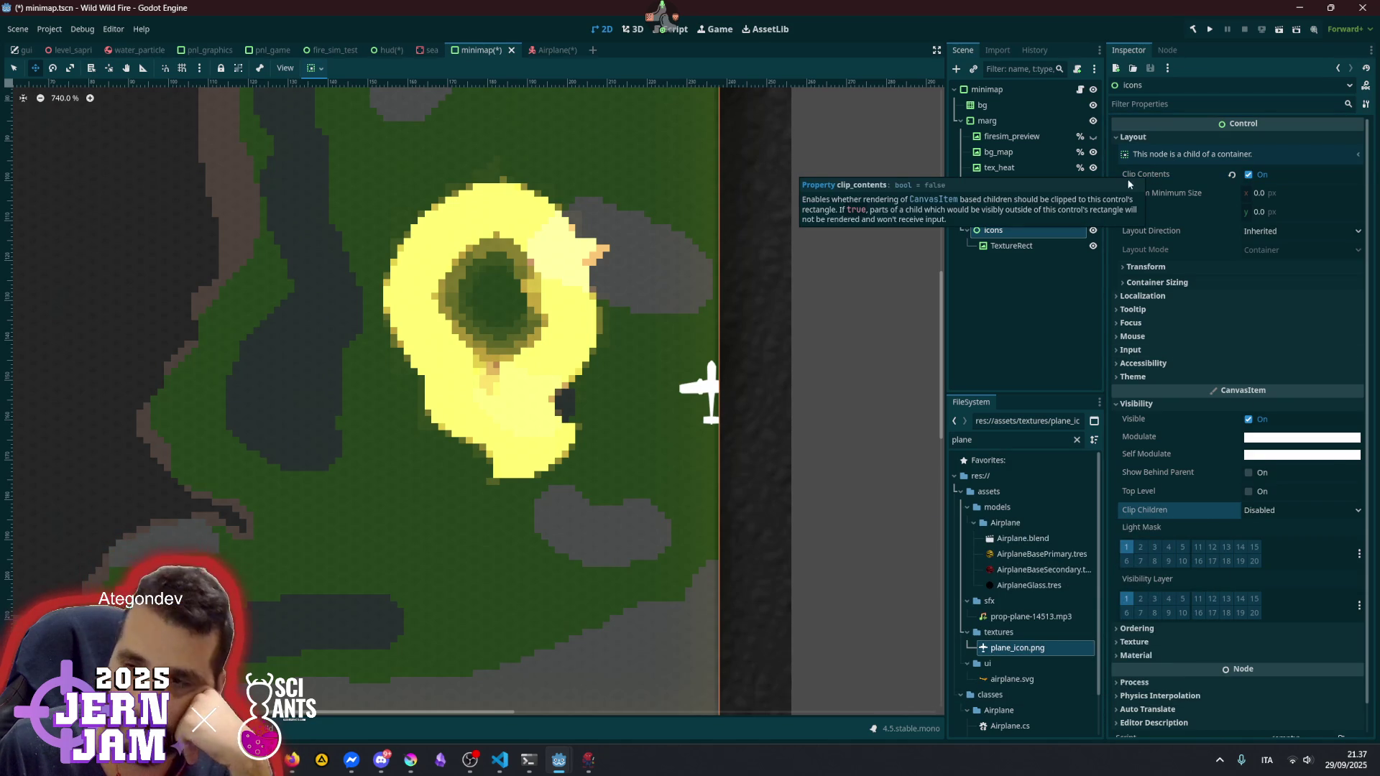
click(1015, 247)
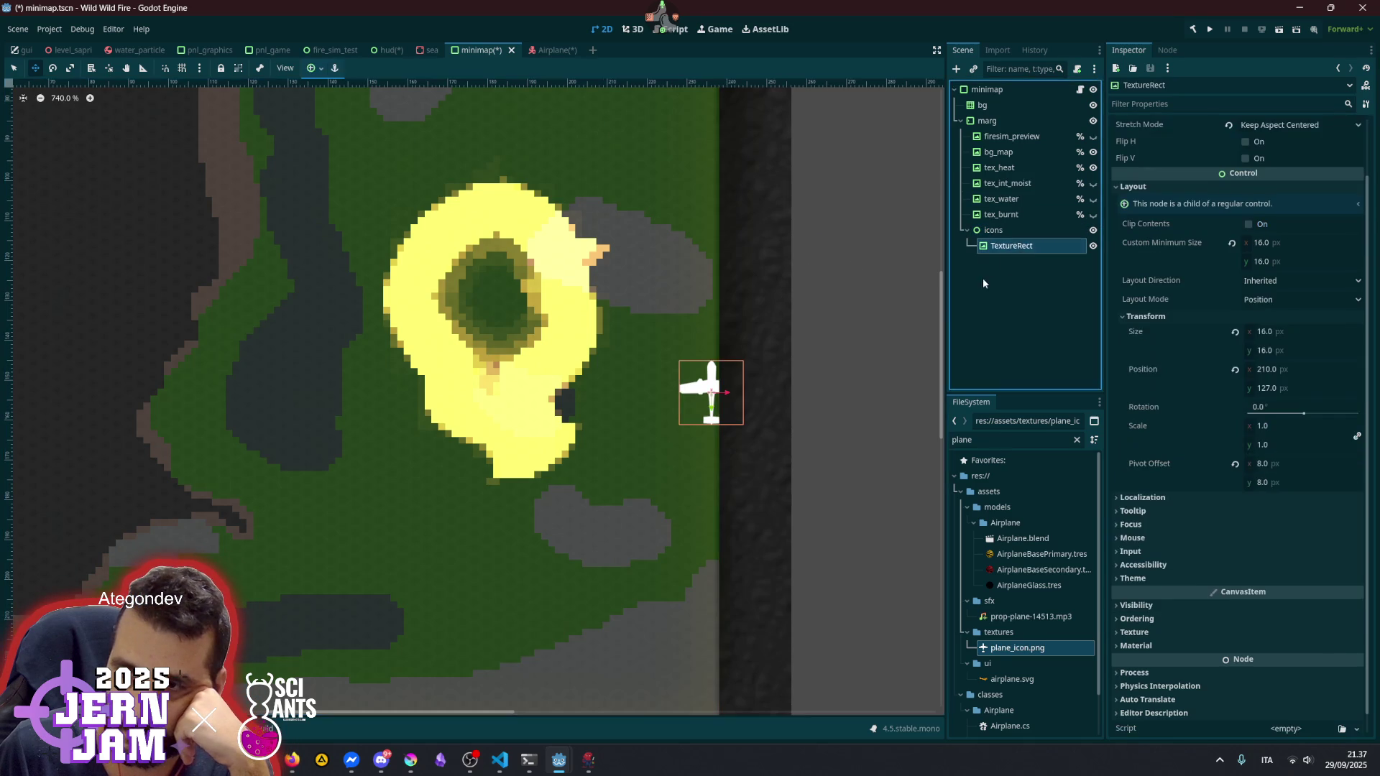
- Move the plane icon back inside the map to 142, 77, near the fire
mouse_move(776, 386)
mouse_down()
mouse_move(815, 401)
mouse_move(742, 376)
mouse_move(788, 374)
mouse_move(730, 369)
mouse_move(702, 338)
mouse_move(577, 336)
mouse_move(390, 360)
mouse_move(370, 345)
mouse_move(539, 336)
mouse_move(670, 286)
mouse_move(656, 238)
mouse_move(649, 258)
mouse_up()
scroll(702, 338, down, 5)
scroll(696, 345, up, 2)
- Rename the plane icon node to airplane_ico, correcting the airplan_ico typo
click(1028, 233)
double_click(1021, 245)
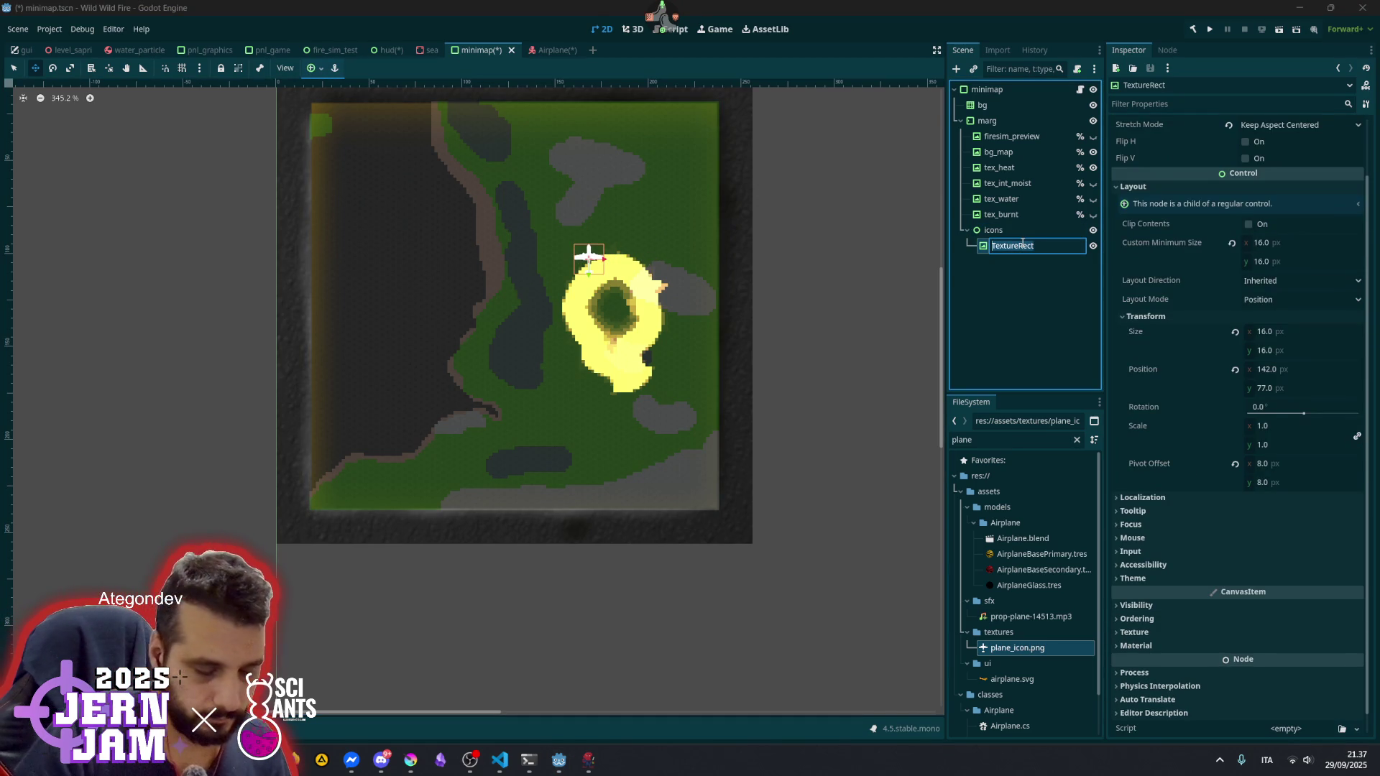
text(airplan_ico)
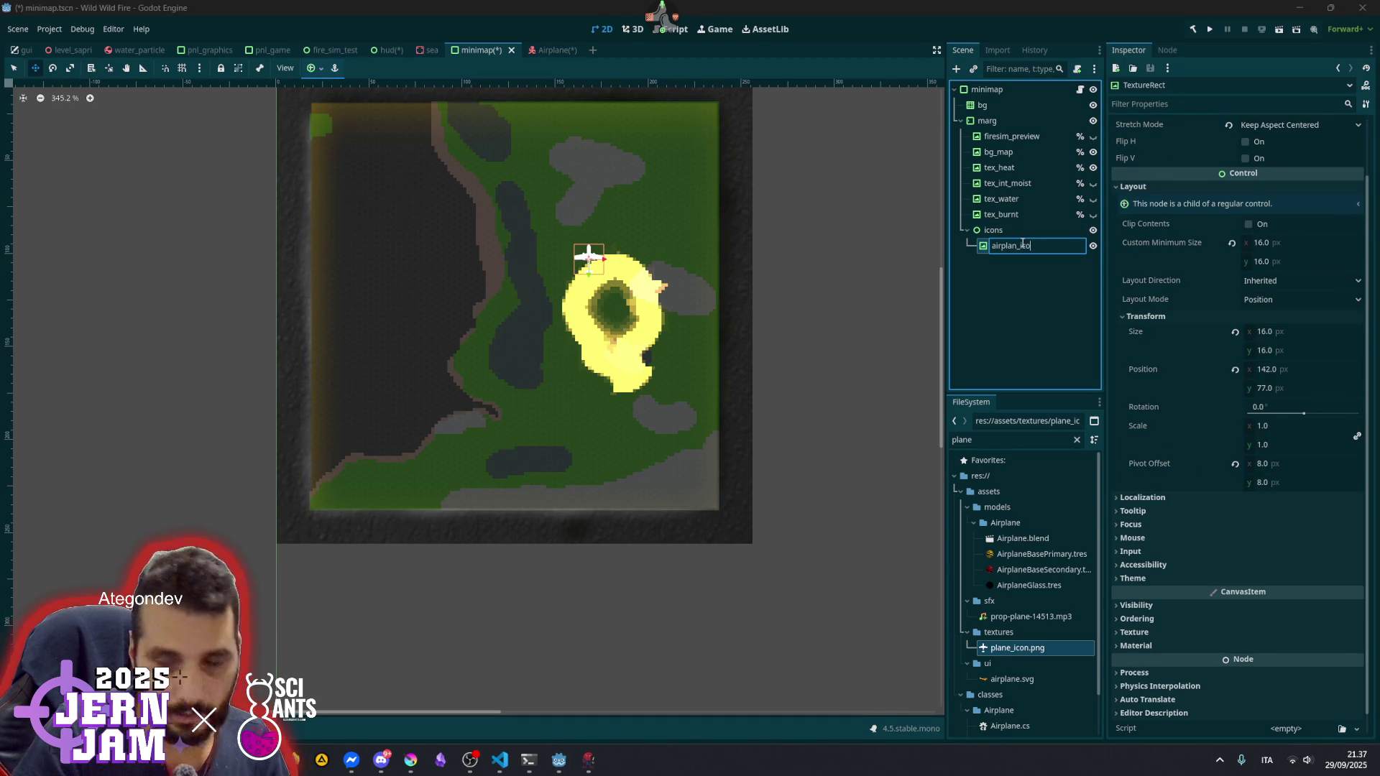
key(Return)
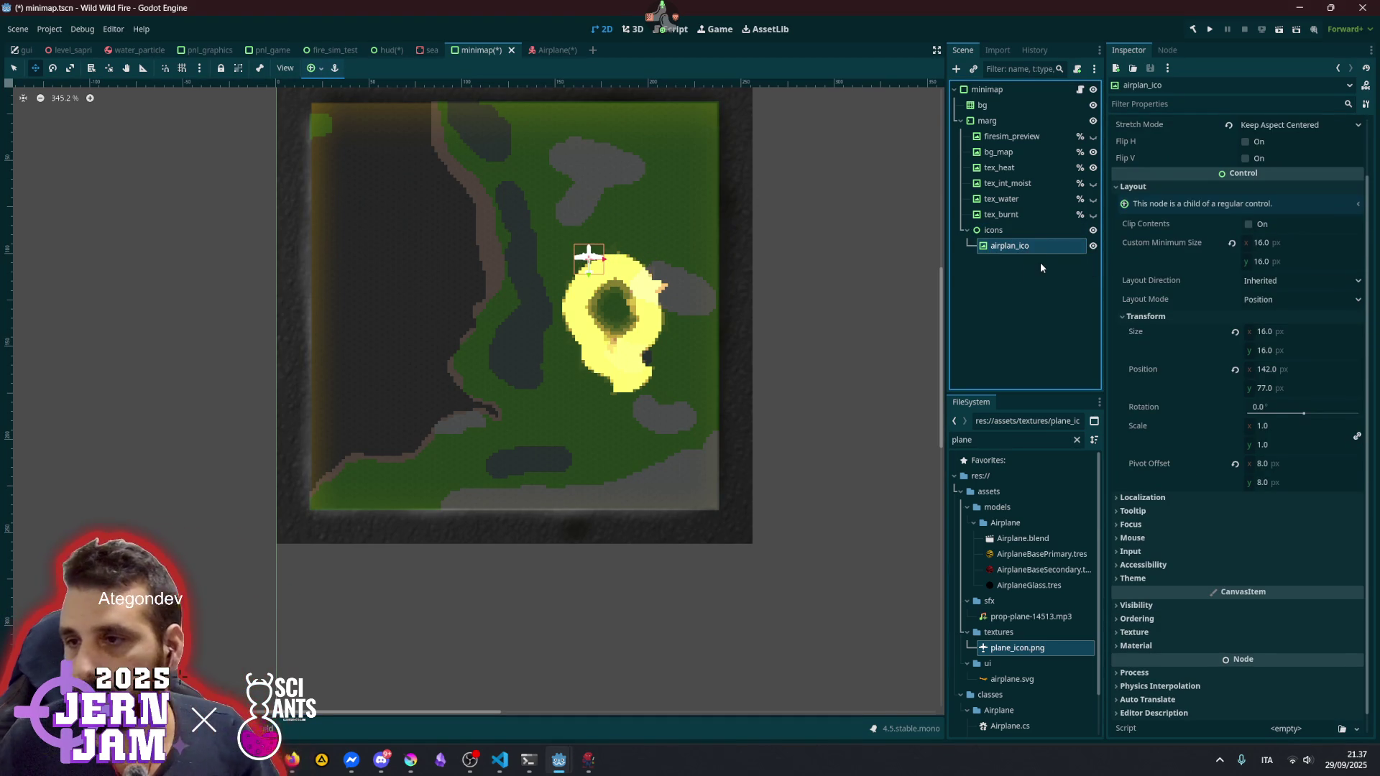
click(1014, 245)
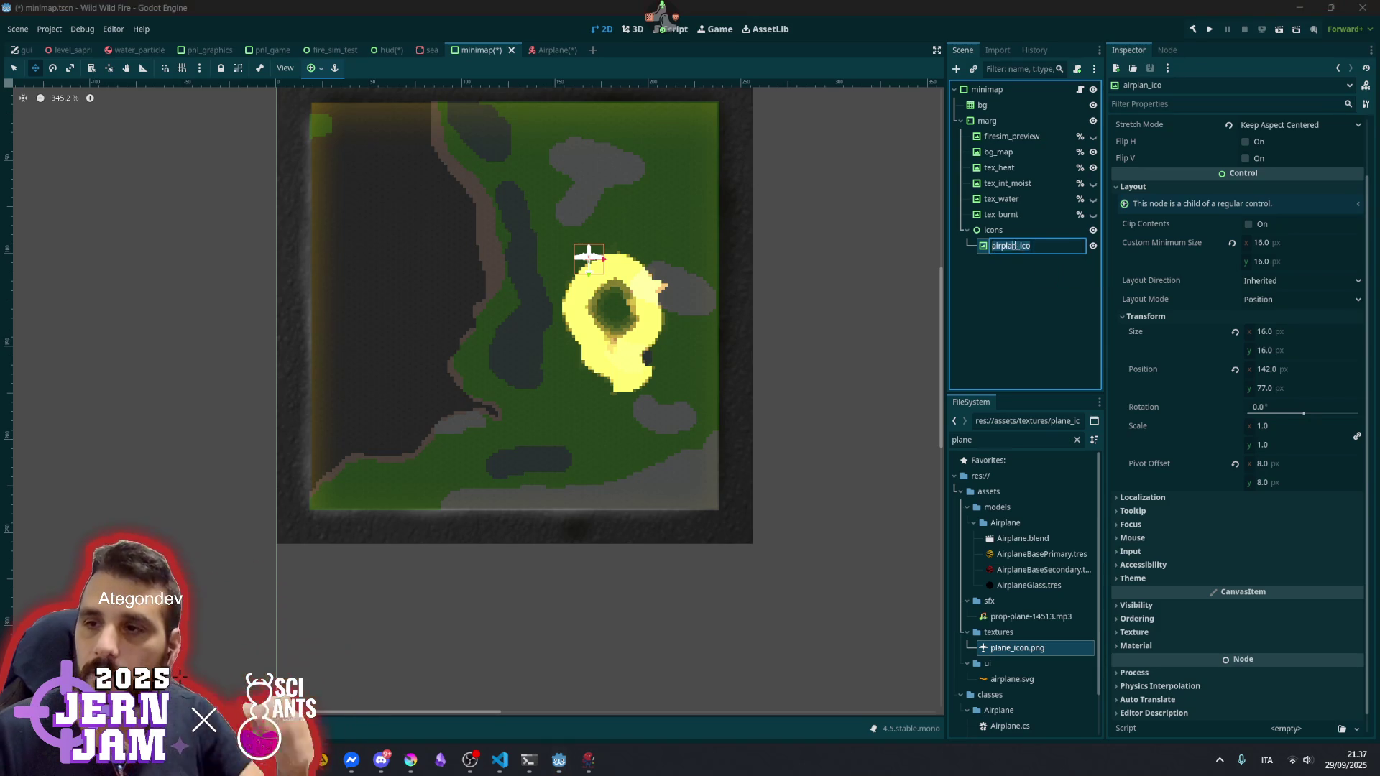
text(e)
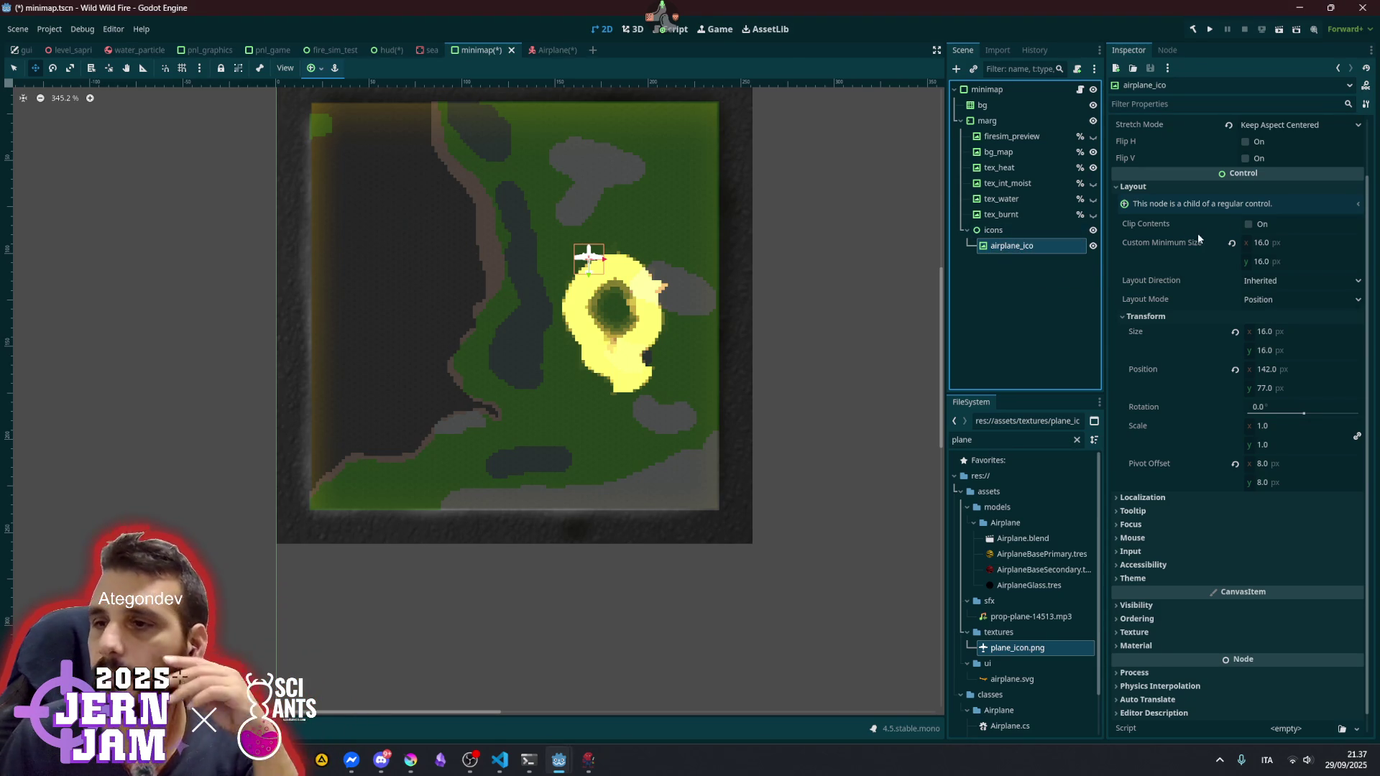
key(Return)
scroll(610, 284, up, 3)
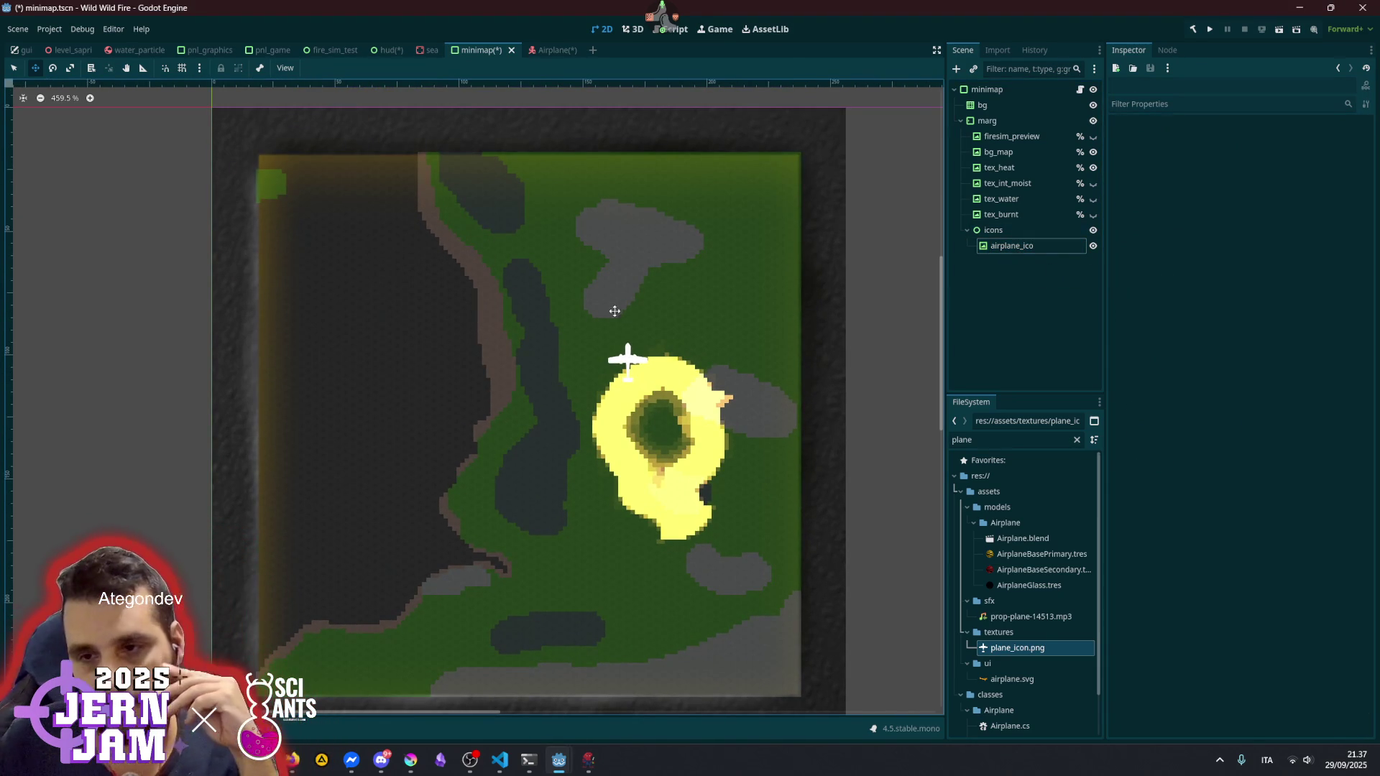
click(1005, 245)
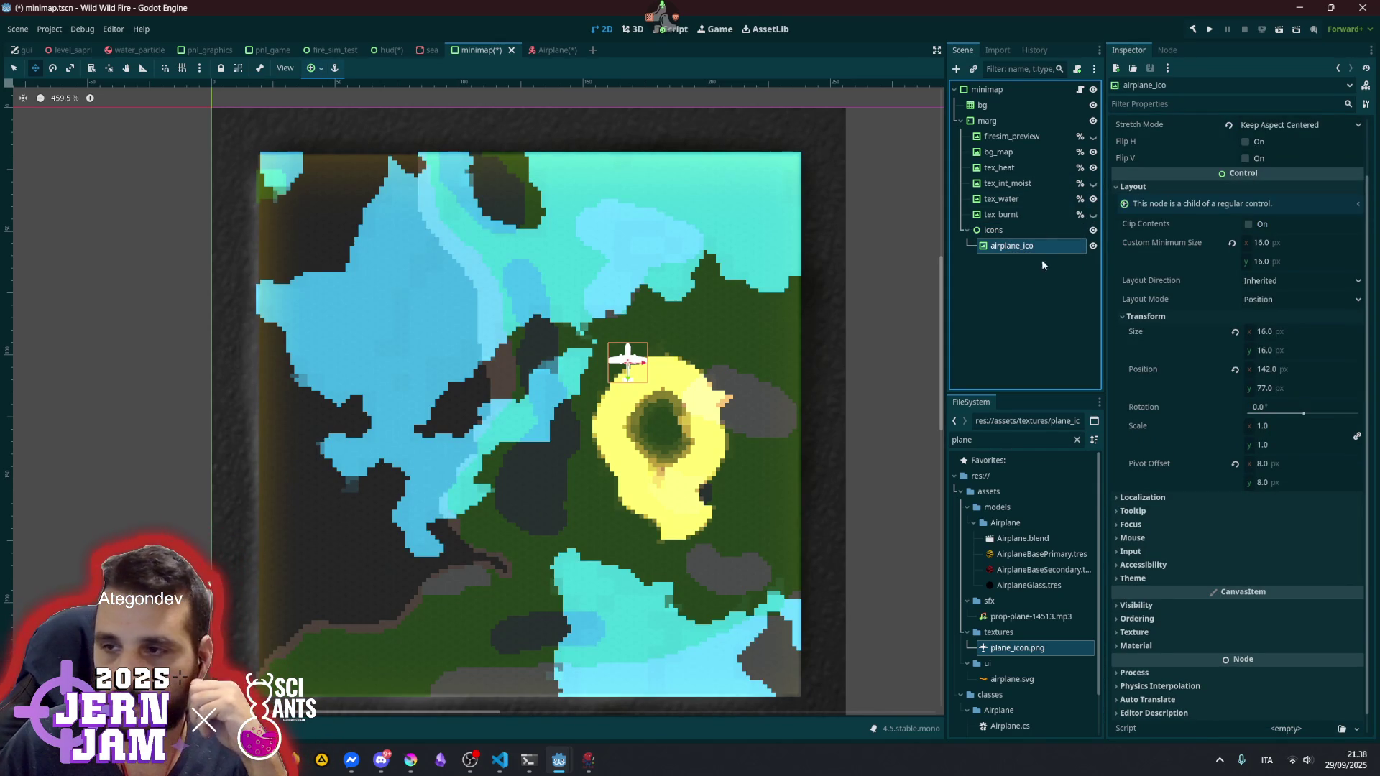
click(1037, 289)
click(972, 244)
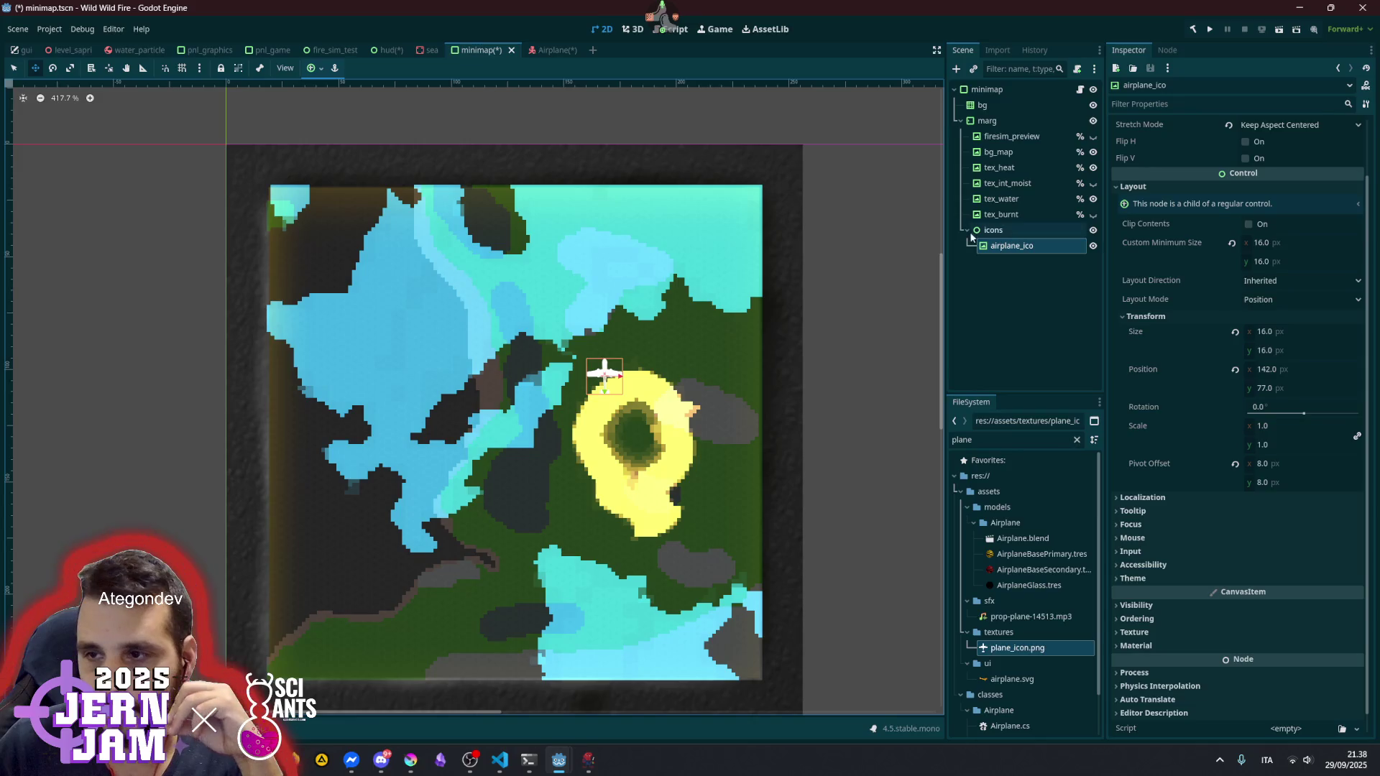
click(987, 231)
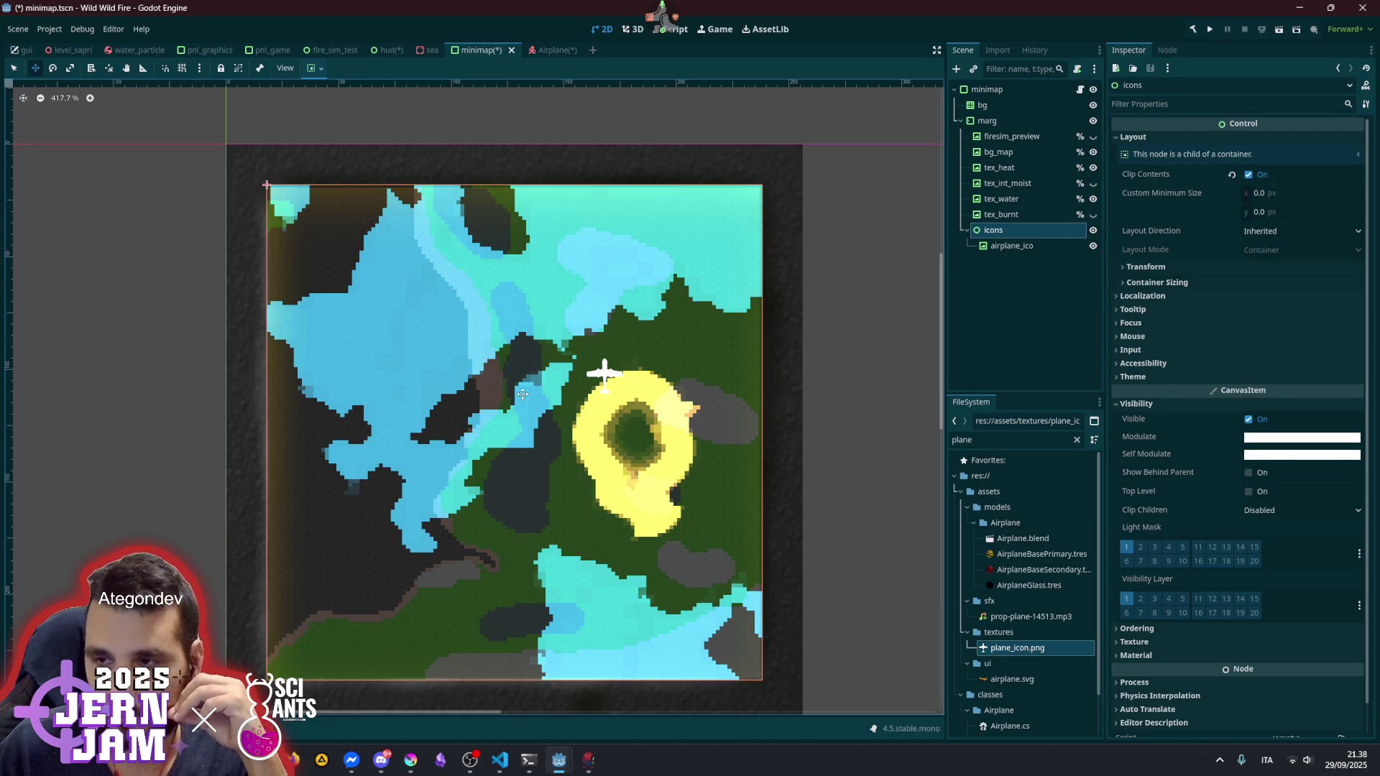
click(1013, 247)
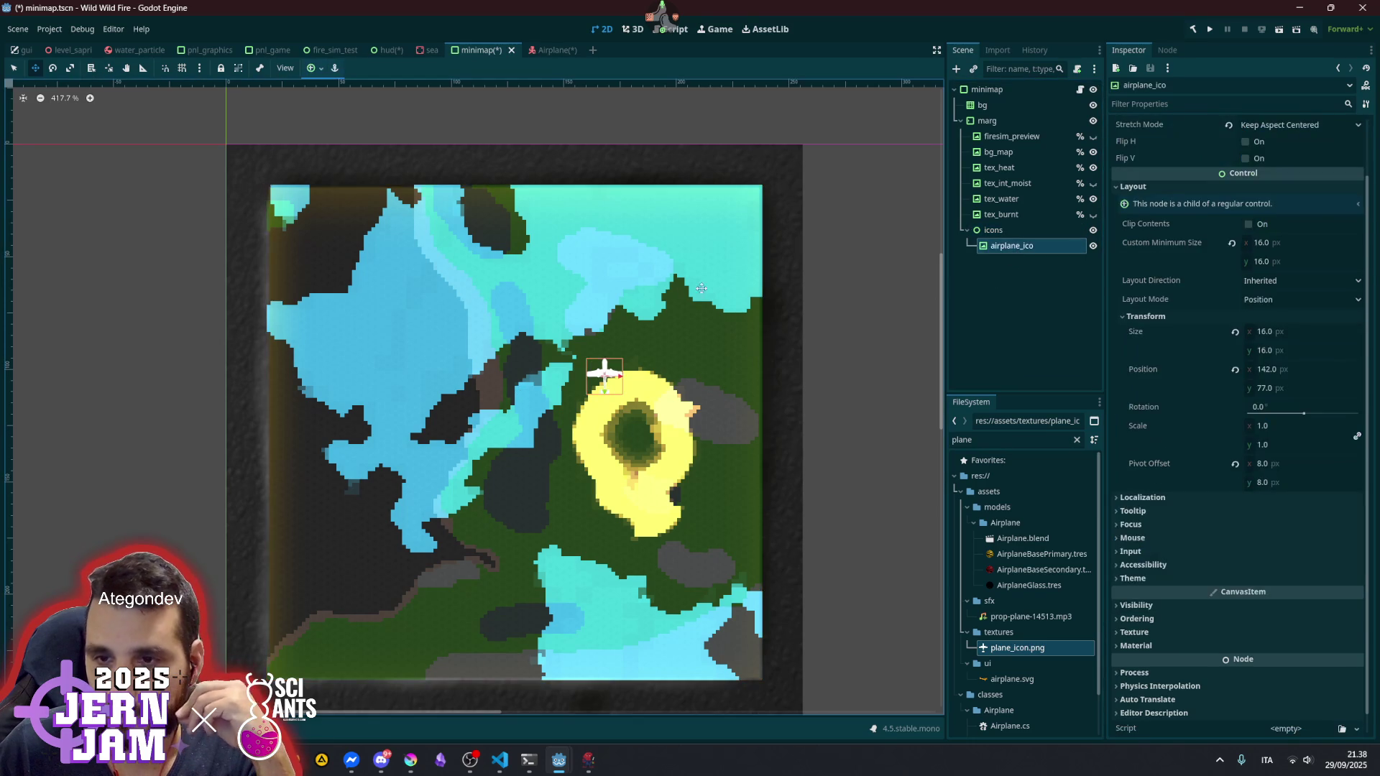
click(52, 68)
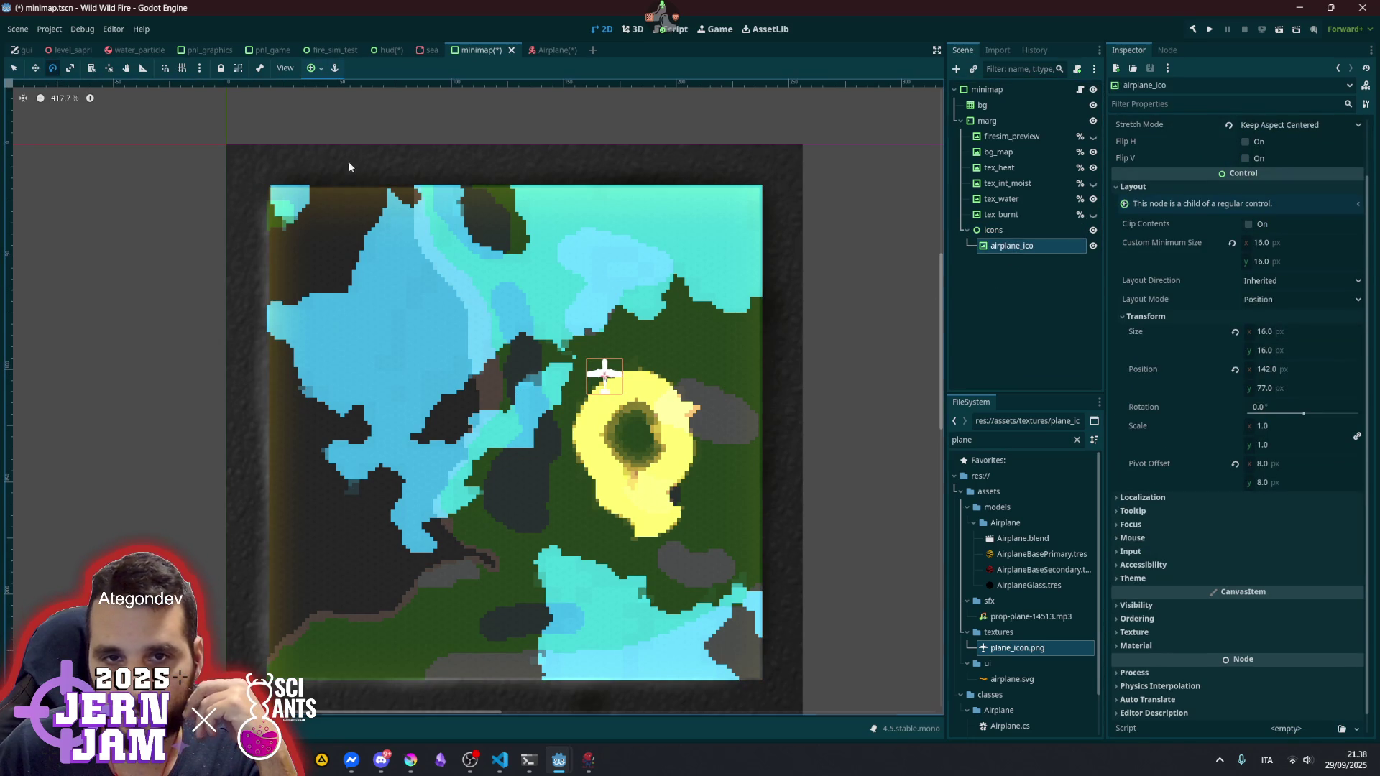
mouse_move(660, 291)
mouse_down()
mouse_move(710, 463)
mouse_move(633, 402)
mouse_move(571, 486)
mouse_move(671, 246)
mouse_up()
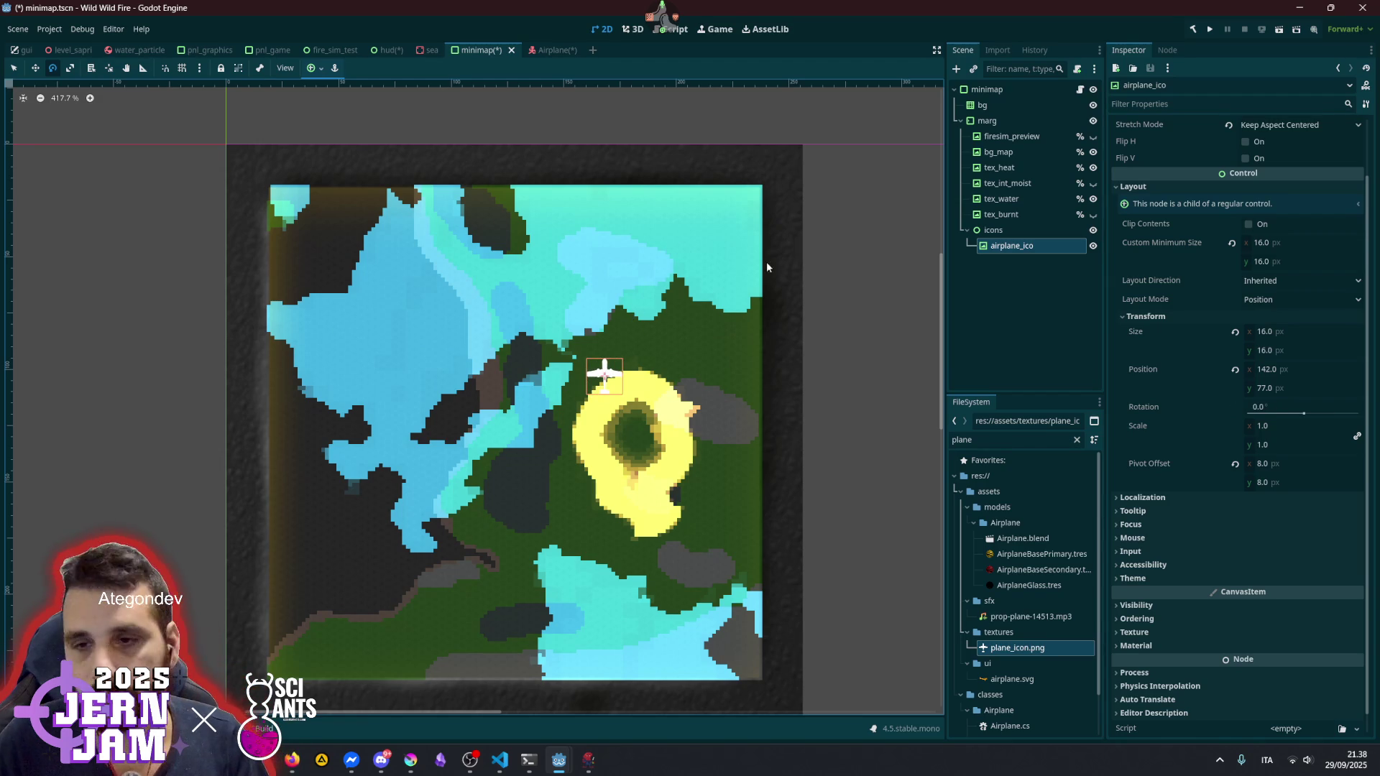
click(977, 289)
click(1019, 245)
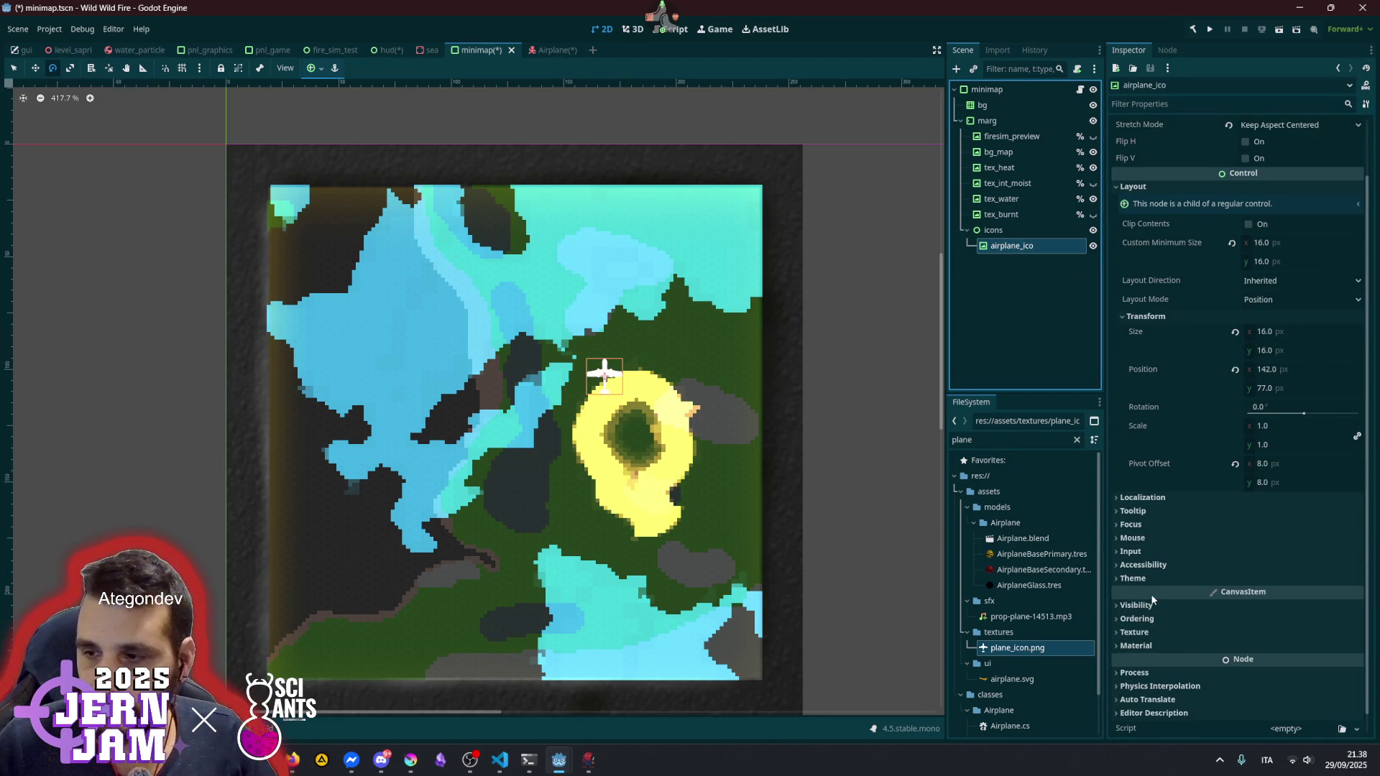
mouse_move(1152, 601)
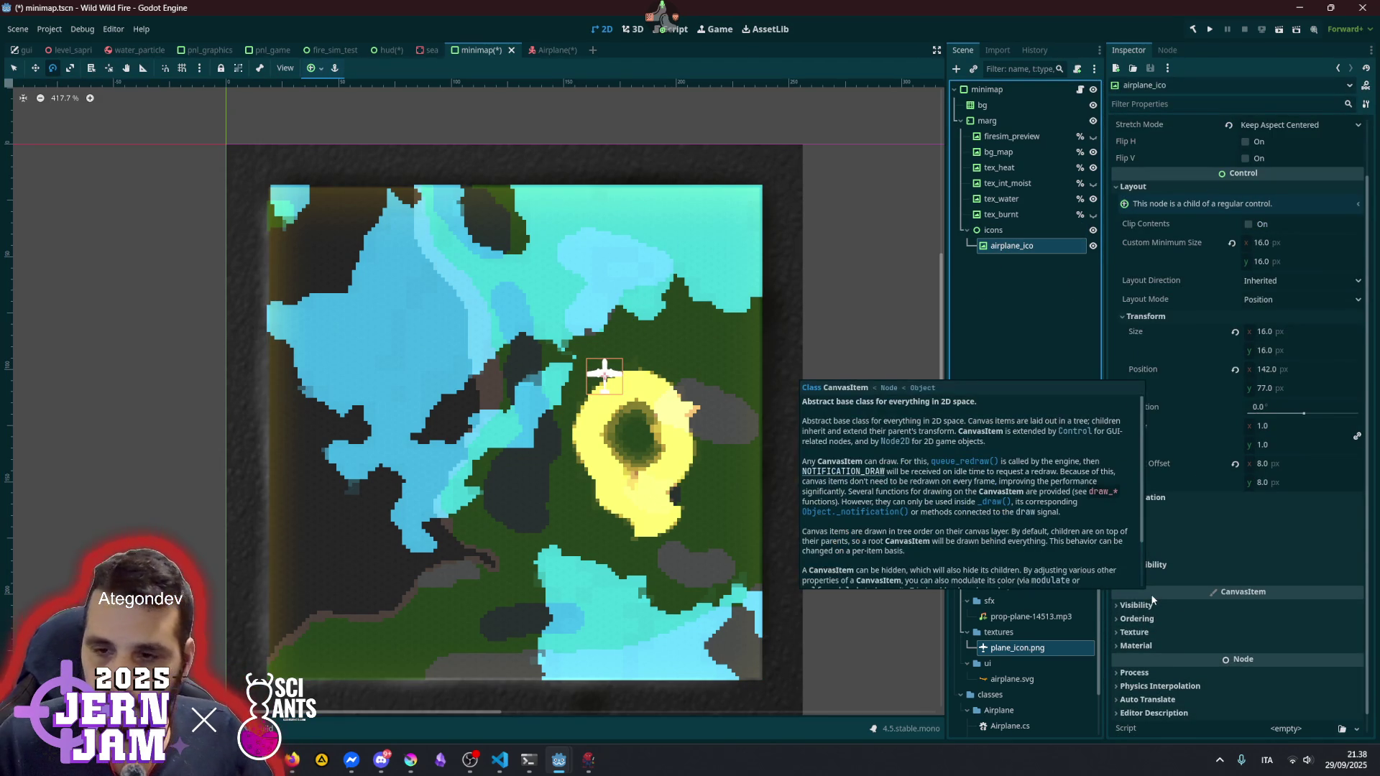
click(1026, 332)
click(1009, 246)
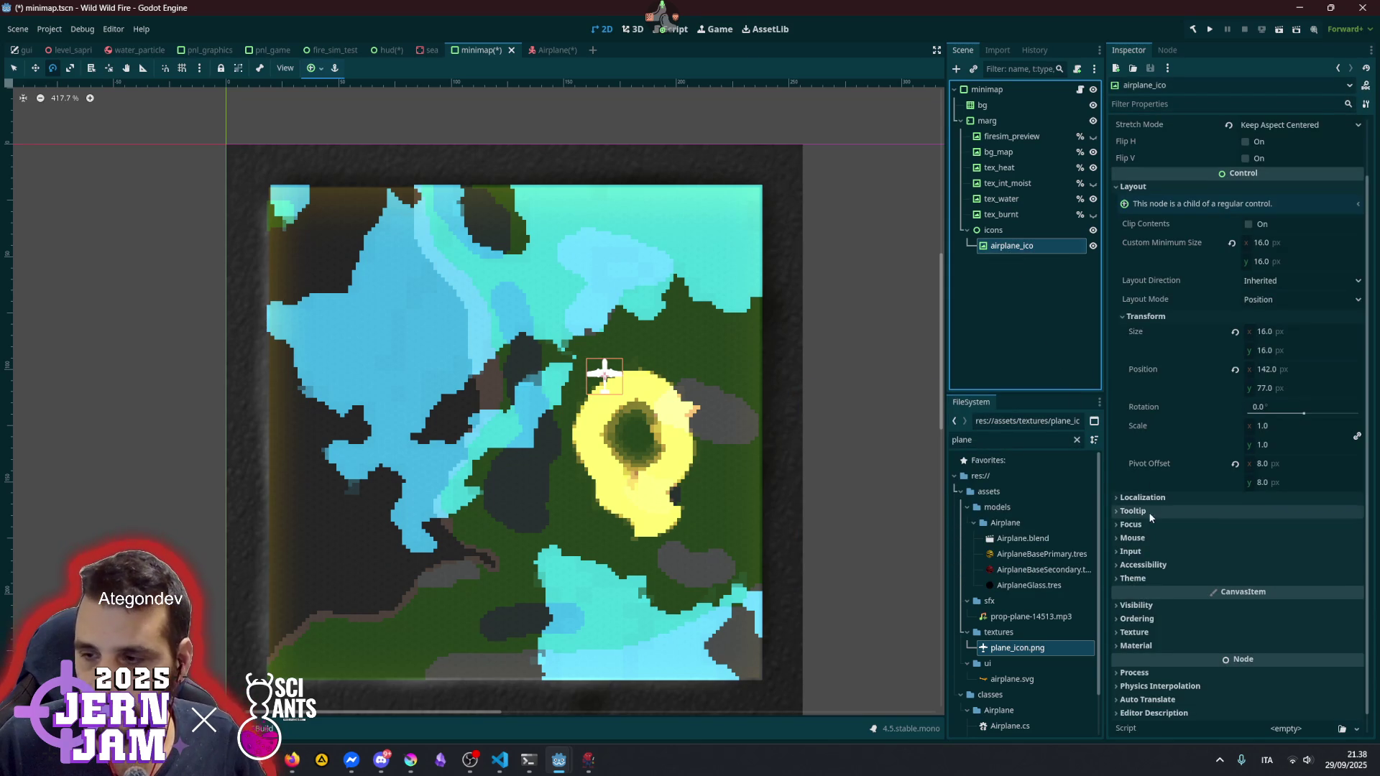
- Give airplane_ico a new CanvasItemMaterial with its blend mode set to Add
click(1157, 644)
scroll(1157, 641, down, 1)
click(1285, 605)
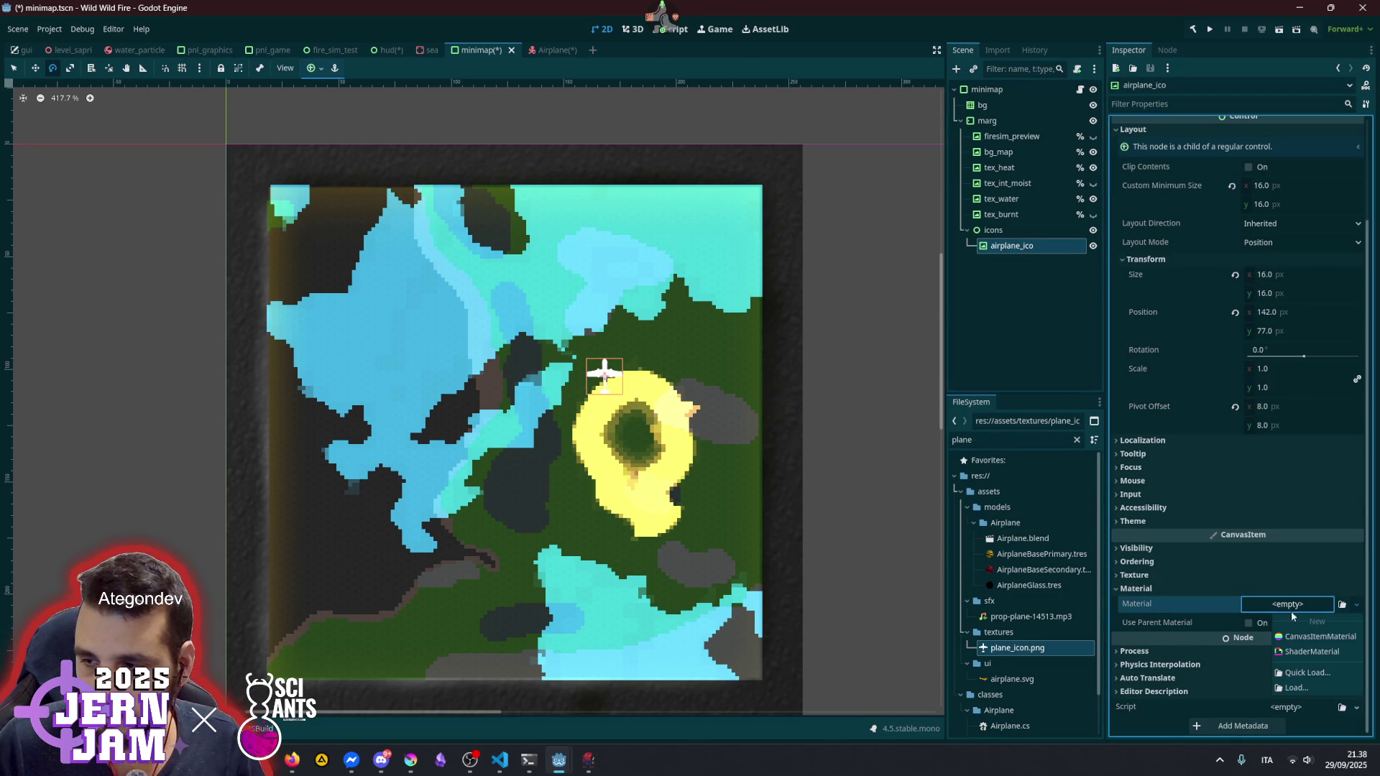
click(1302, 636)
scroll(1284, 607, down, 3)
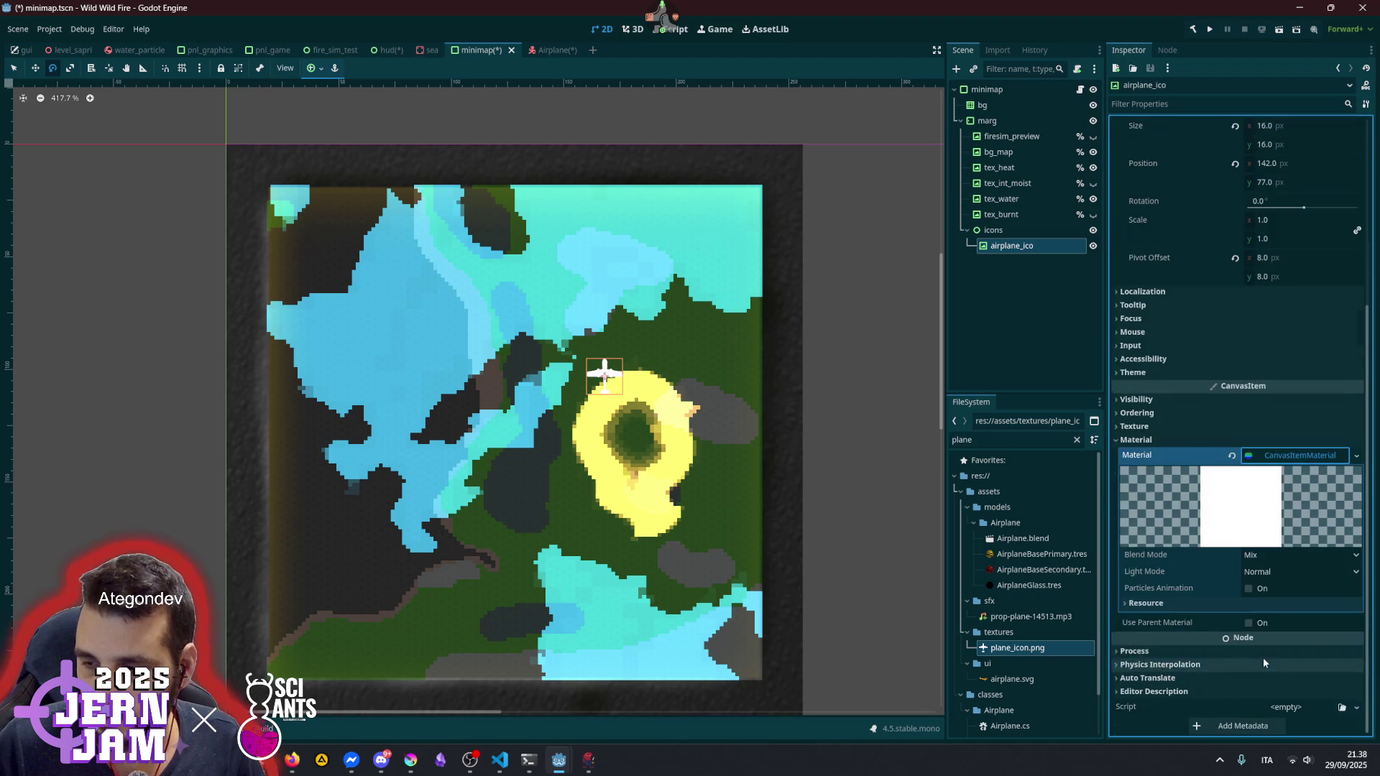
click(1254, 555)
click(1274, 589)
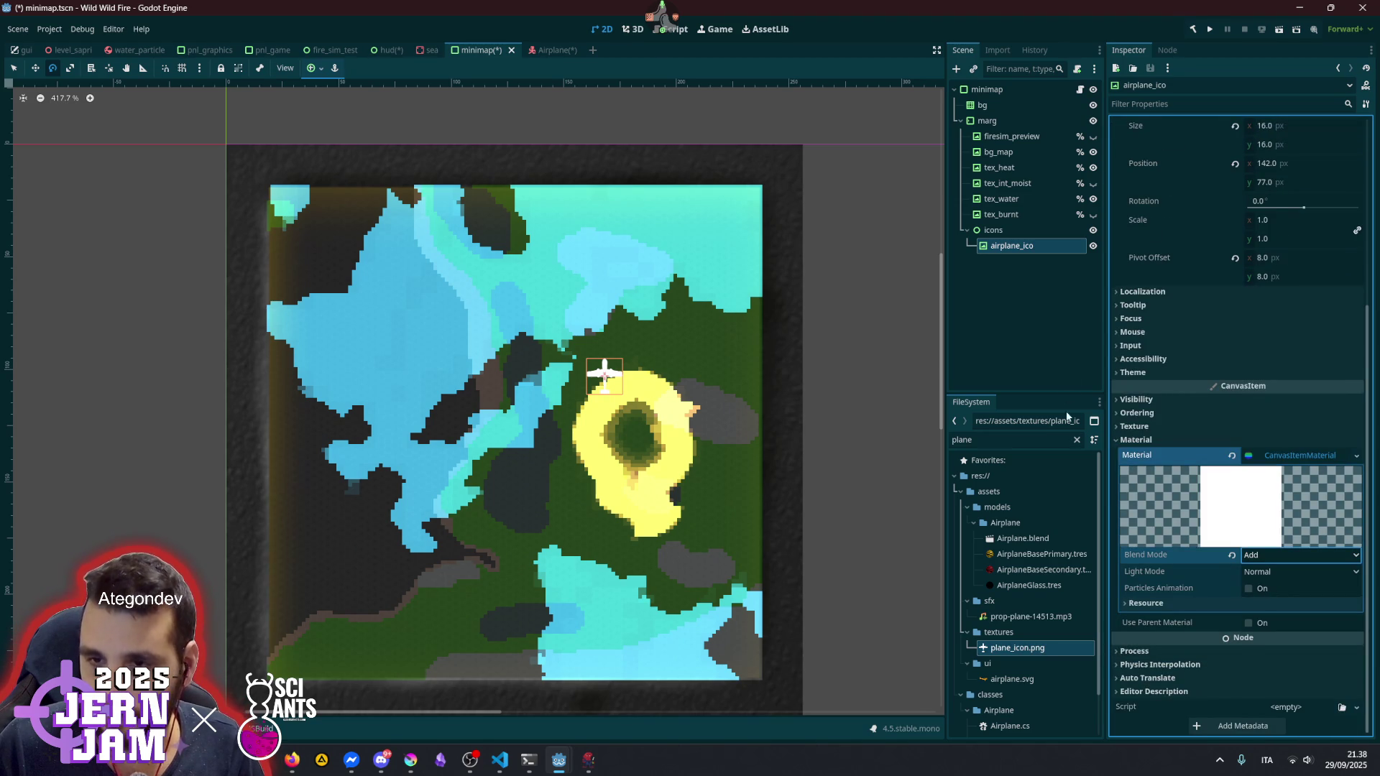
- Set the airplane icon's Self Modulate to a dark red tint
click(1041, 312)
click(1013, 247)
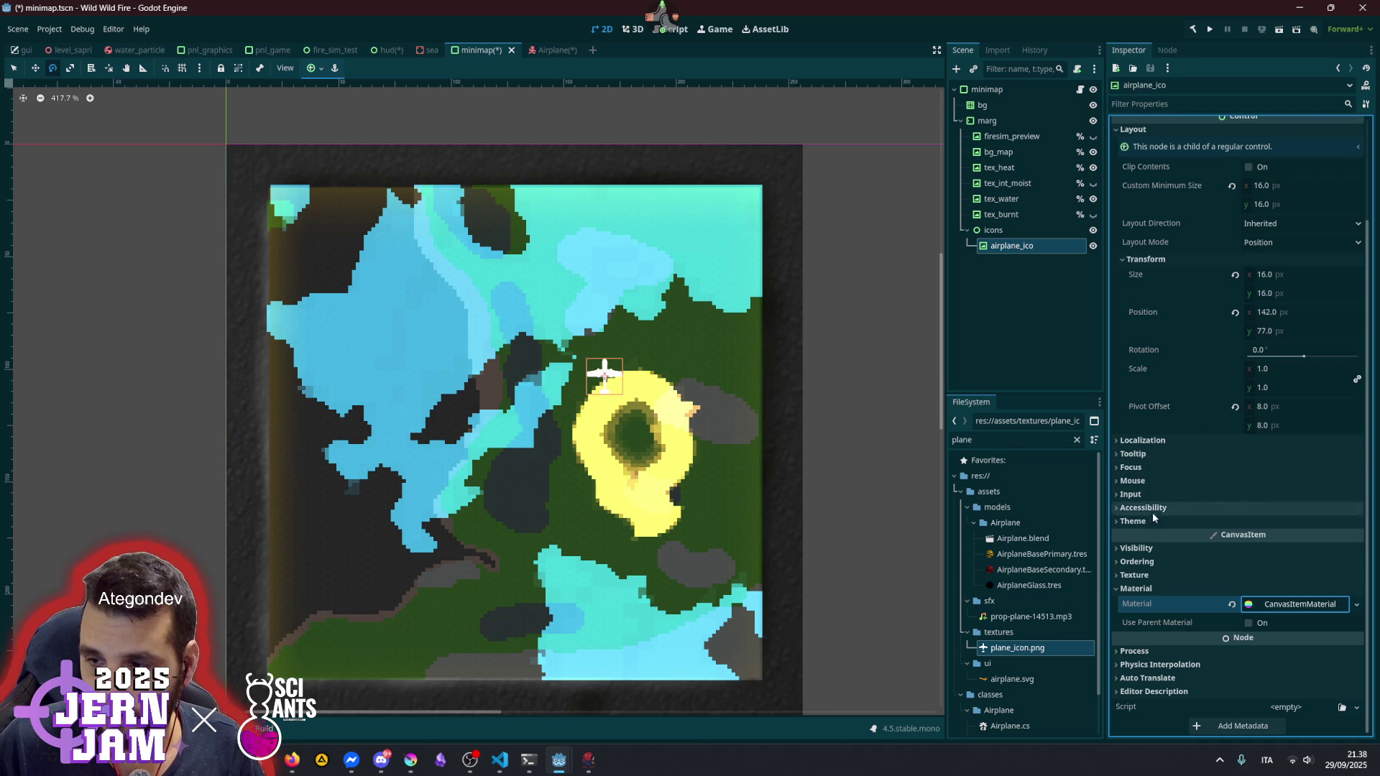
click(1150, 547)
click(1260, 600)
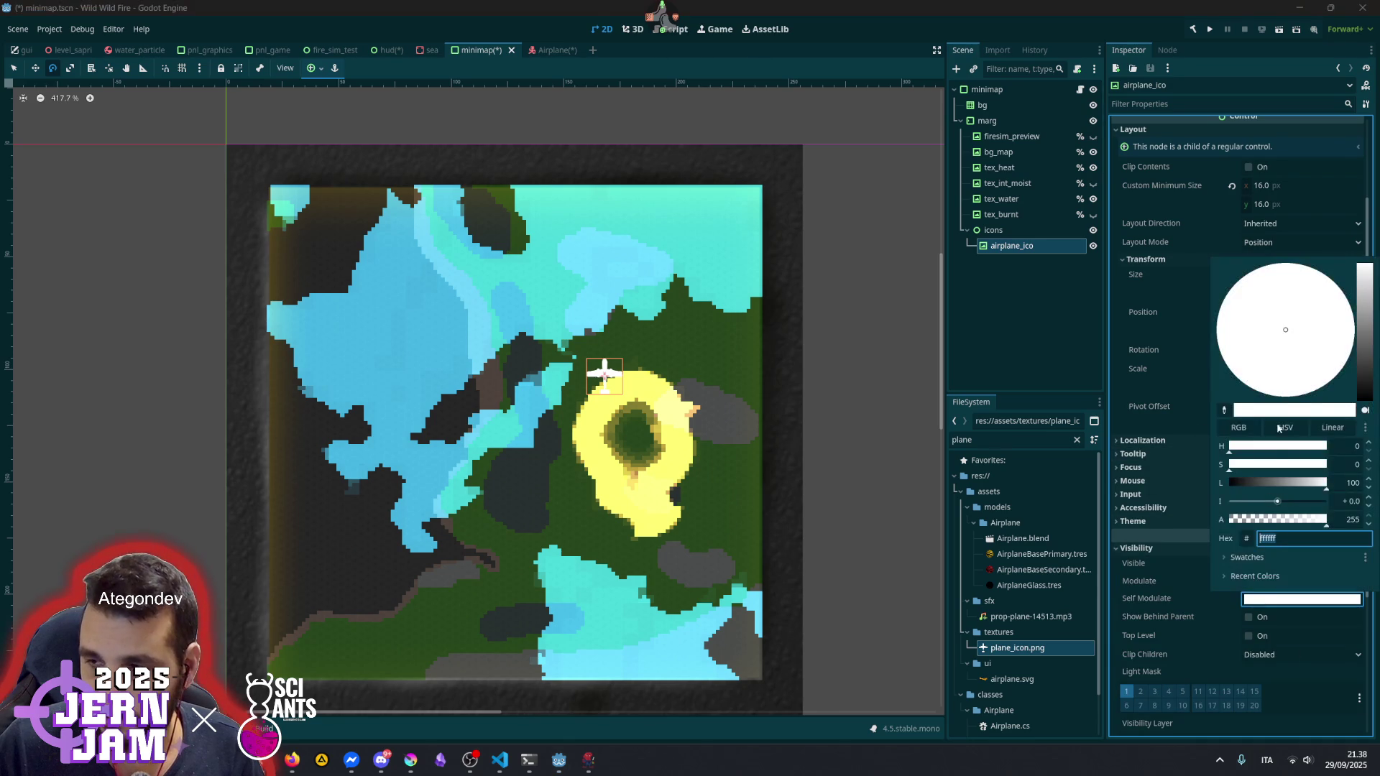
mouse_move(1357, 360)
mouse_down()
mouse_move(1302, 334)
mouse_move(1345, 363)
mouse_up()
click(1332, 351)
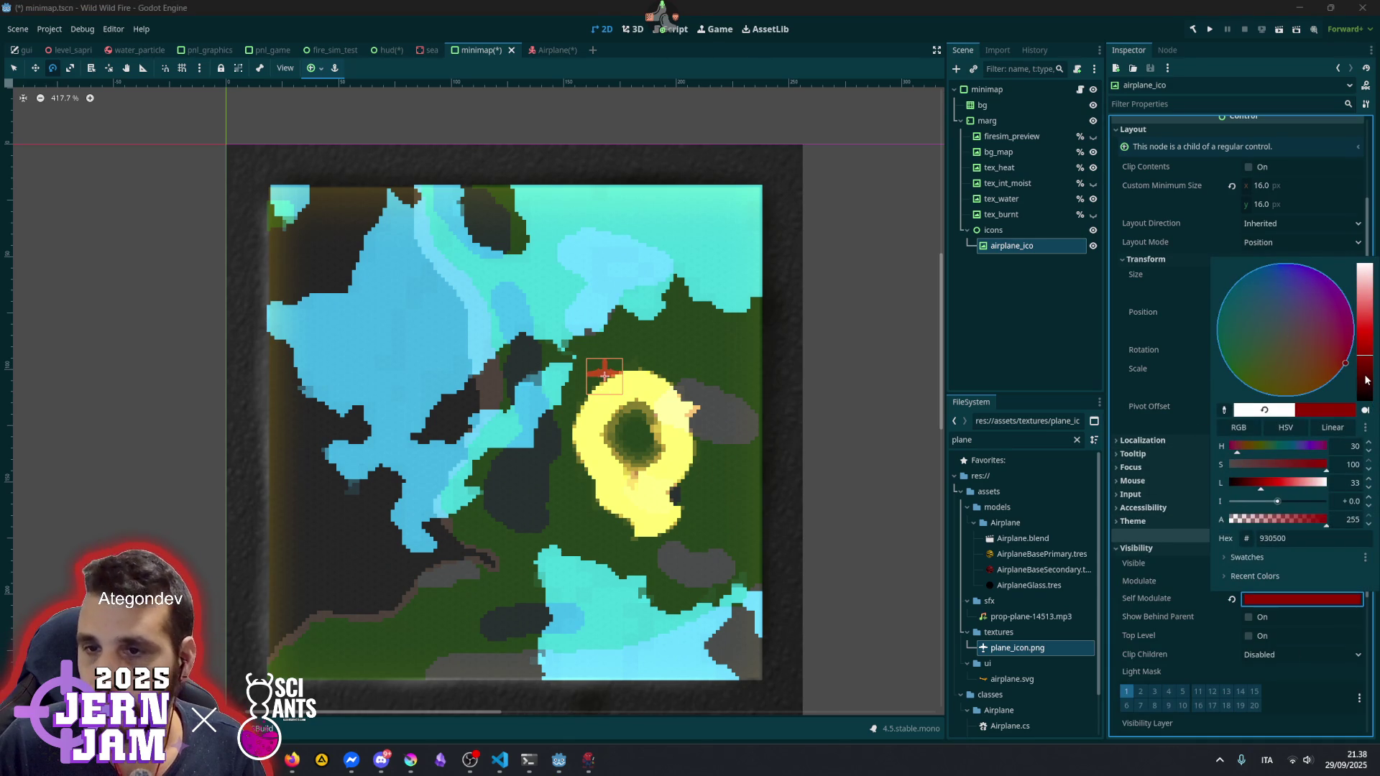
click(1166, 427)
- Boost the Self Modulate tint to overbright orange-red, Color(1.916, 0.203, 0.0)
mouse_move(1256, 608)
scroll(645, 393, up, 5)
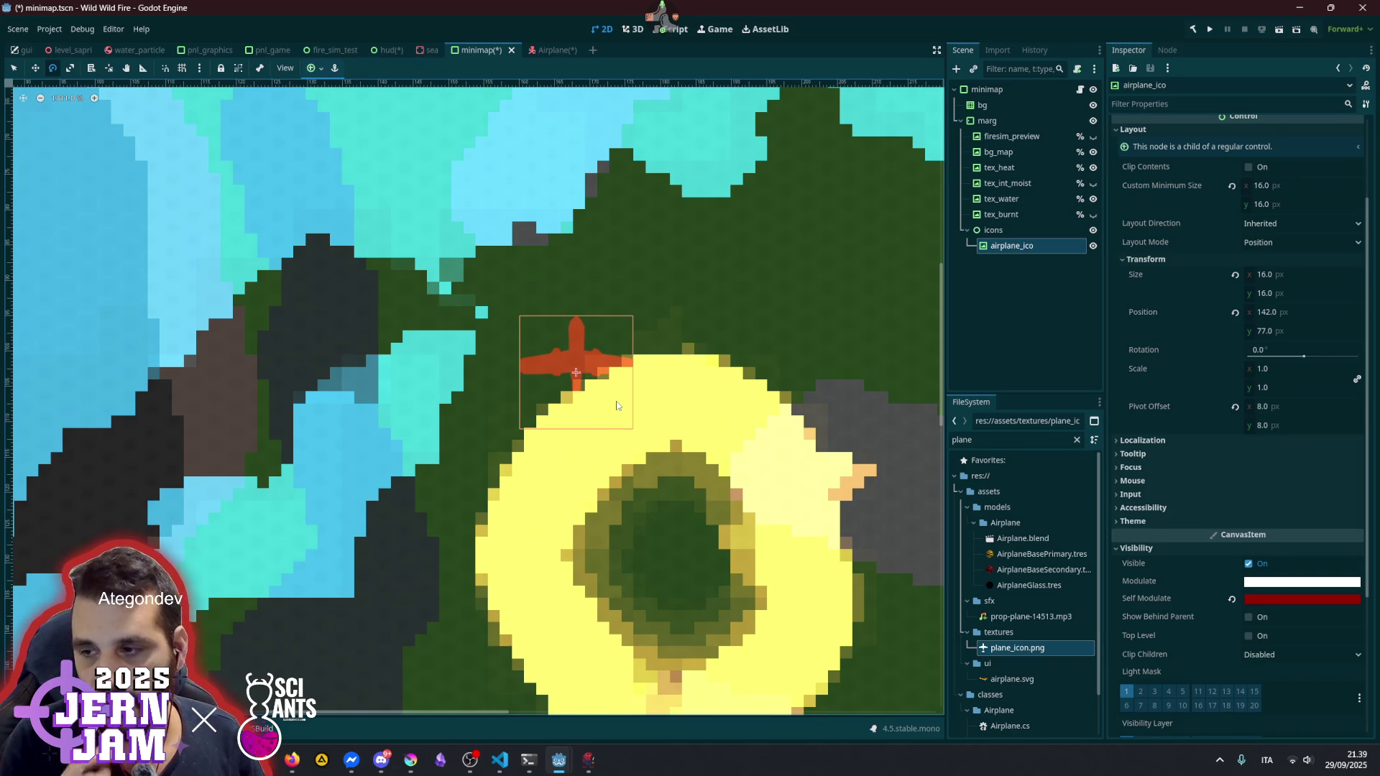
click(1266, 600)
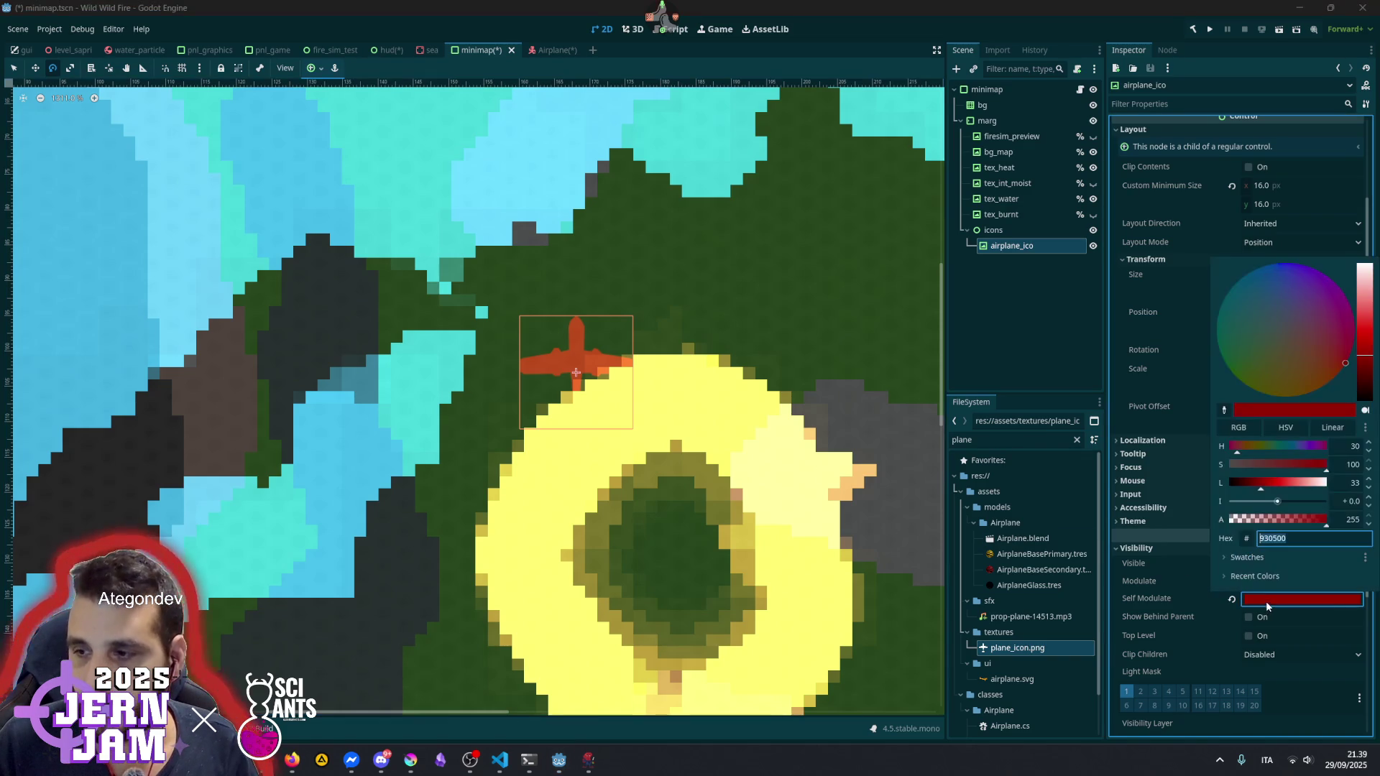
mouse_move(1276, 501)
mouse_down()
mouse_move(1326, 499)
mouse_move(1279, 501)
mouse_move(1314, 501)
mouse_move(1288, 486)
mouse_up()
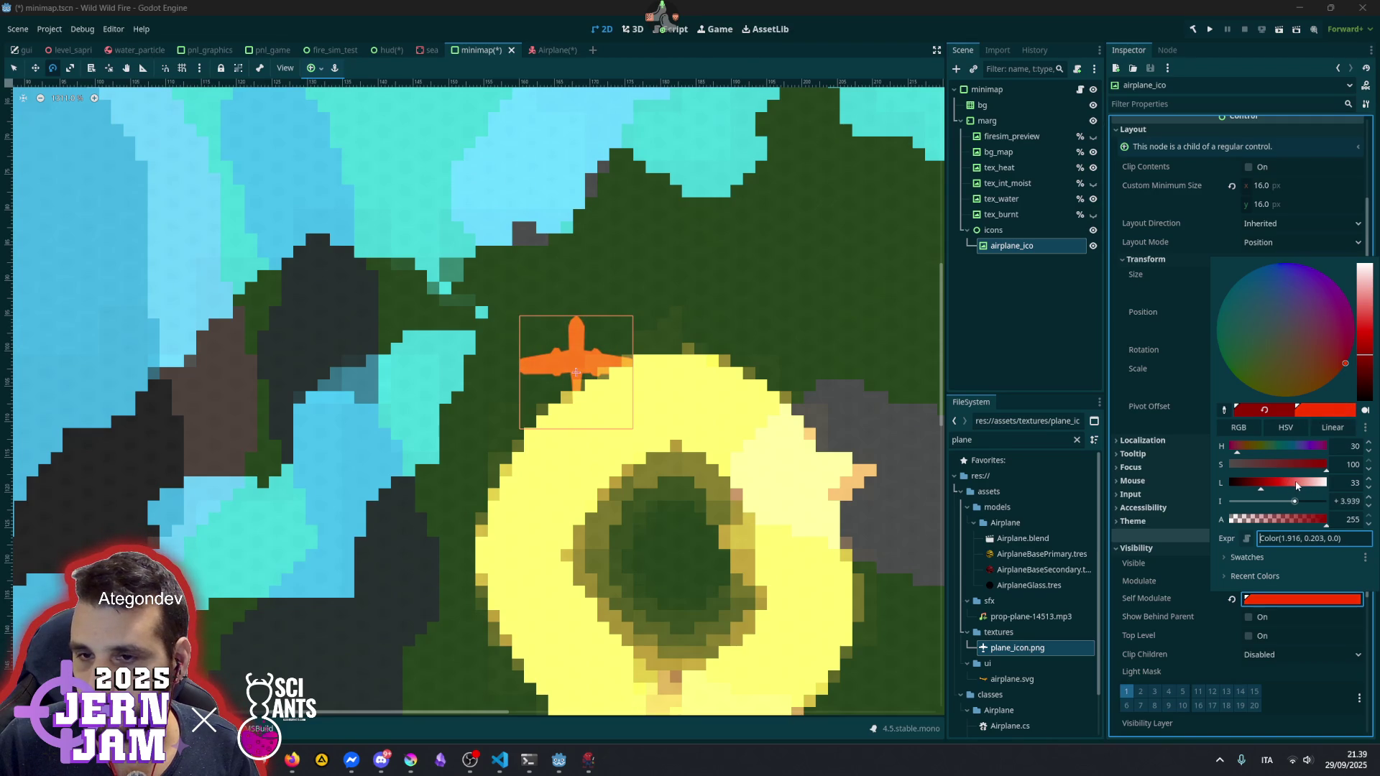
click(1046, 296)
scroll(749, 286, down, 10)
scroll(749, 286, up, 3)
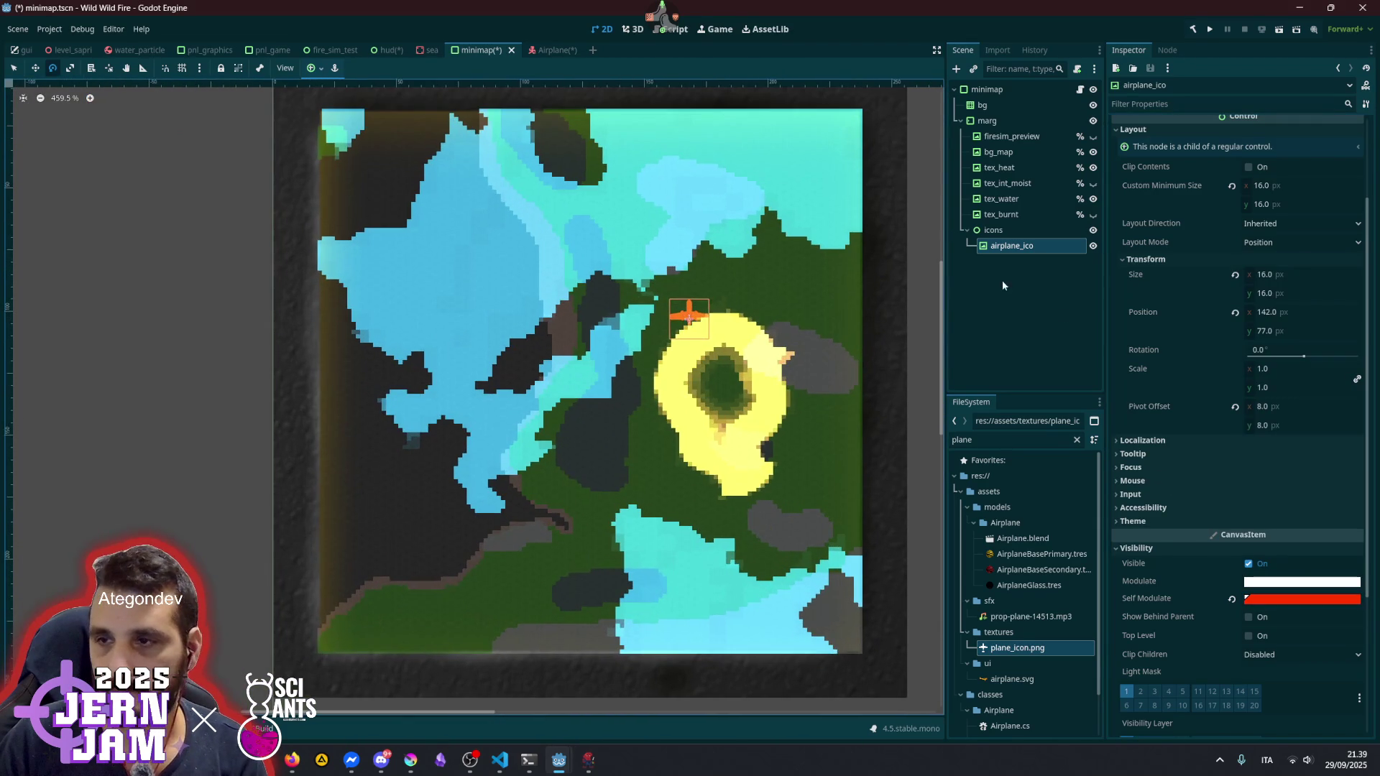
click(1003, 230)
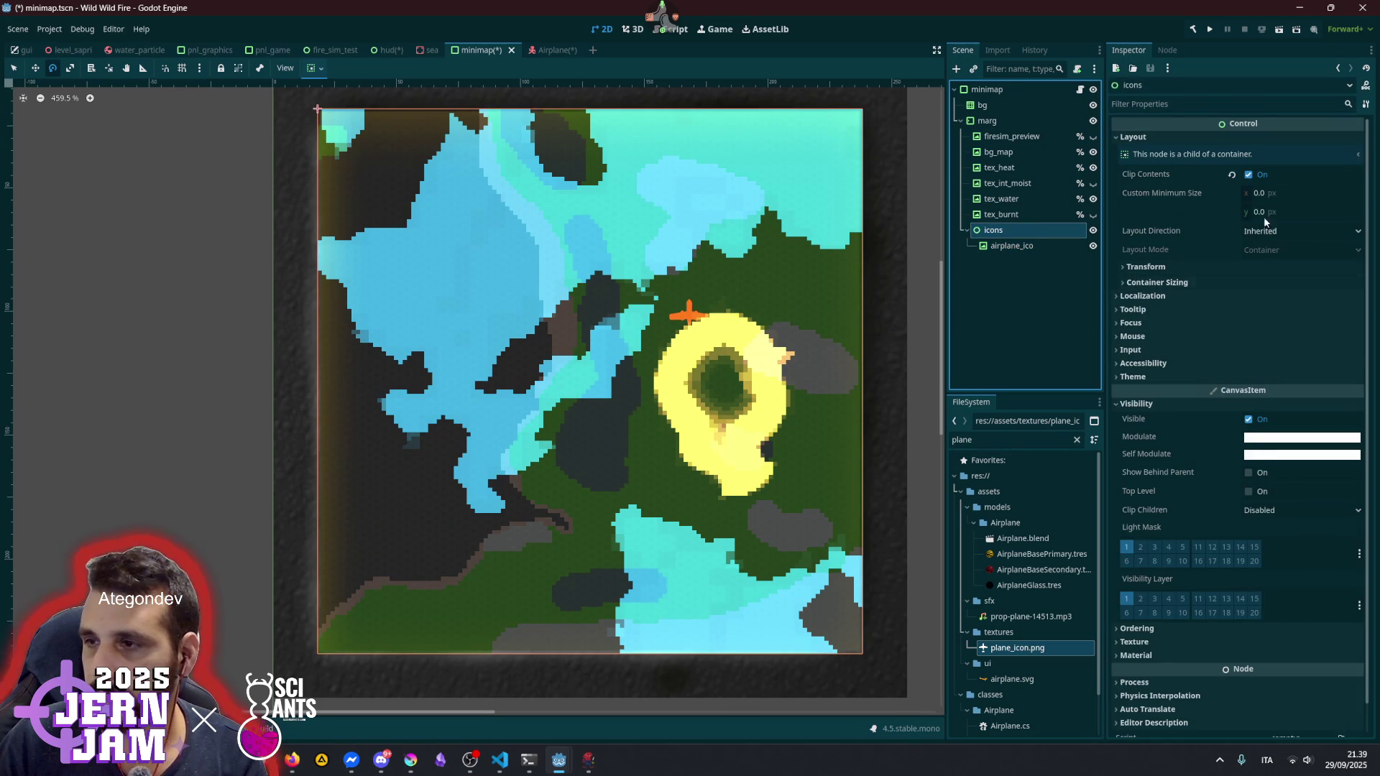
- Reselect airplane_ico and check its Material and Visibility properties
click(1166, 406)
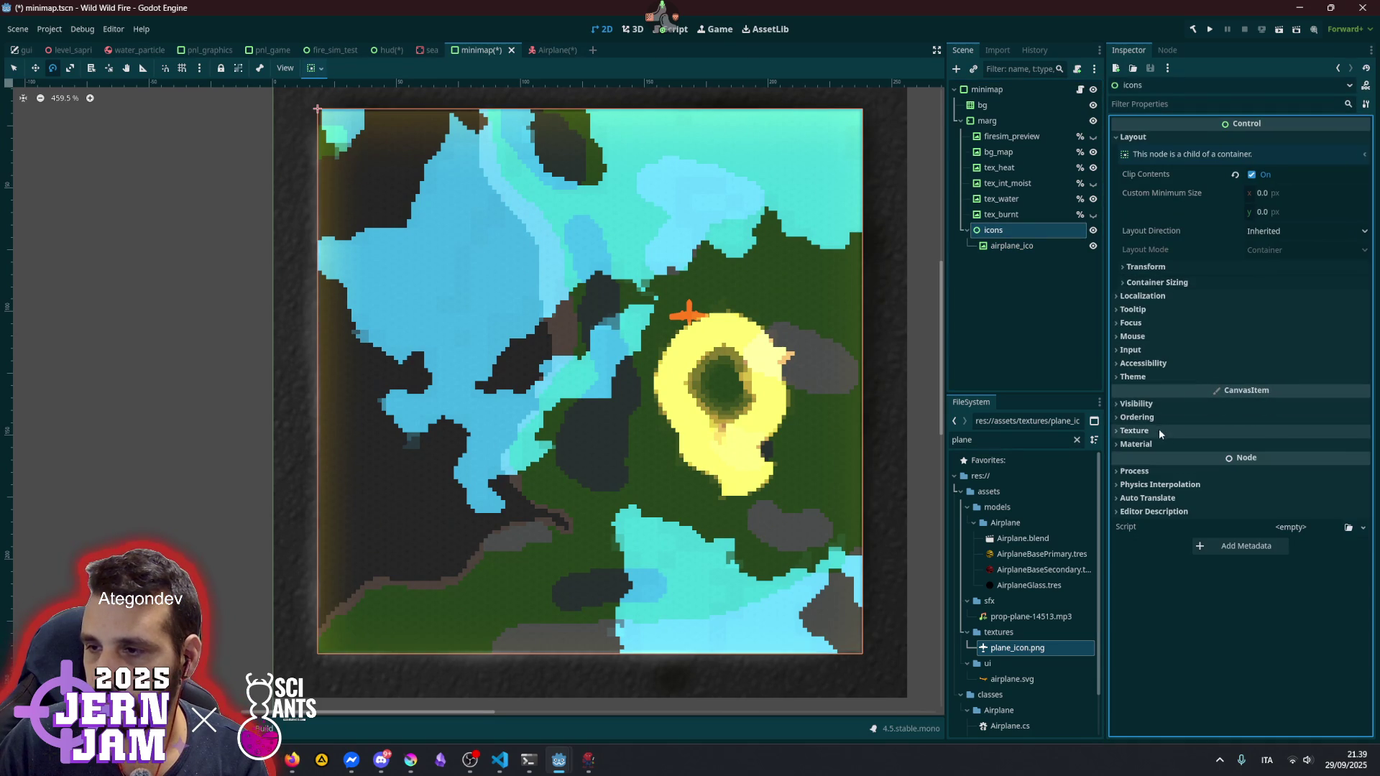
click(1035, 247)
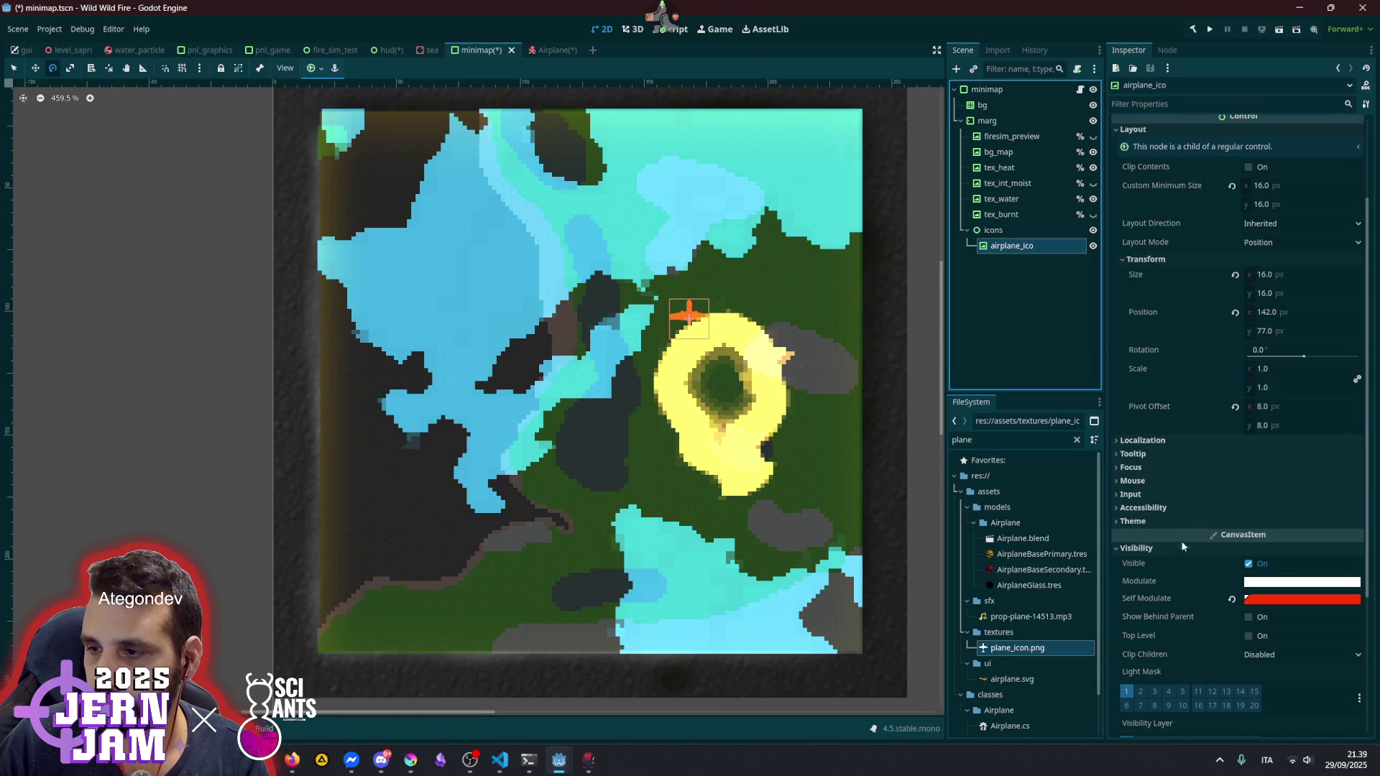
click(1161, 549)
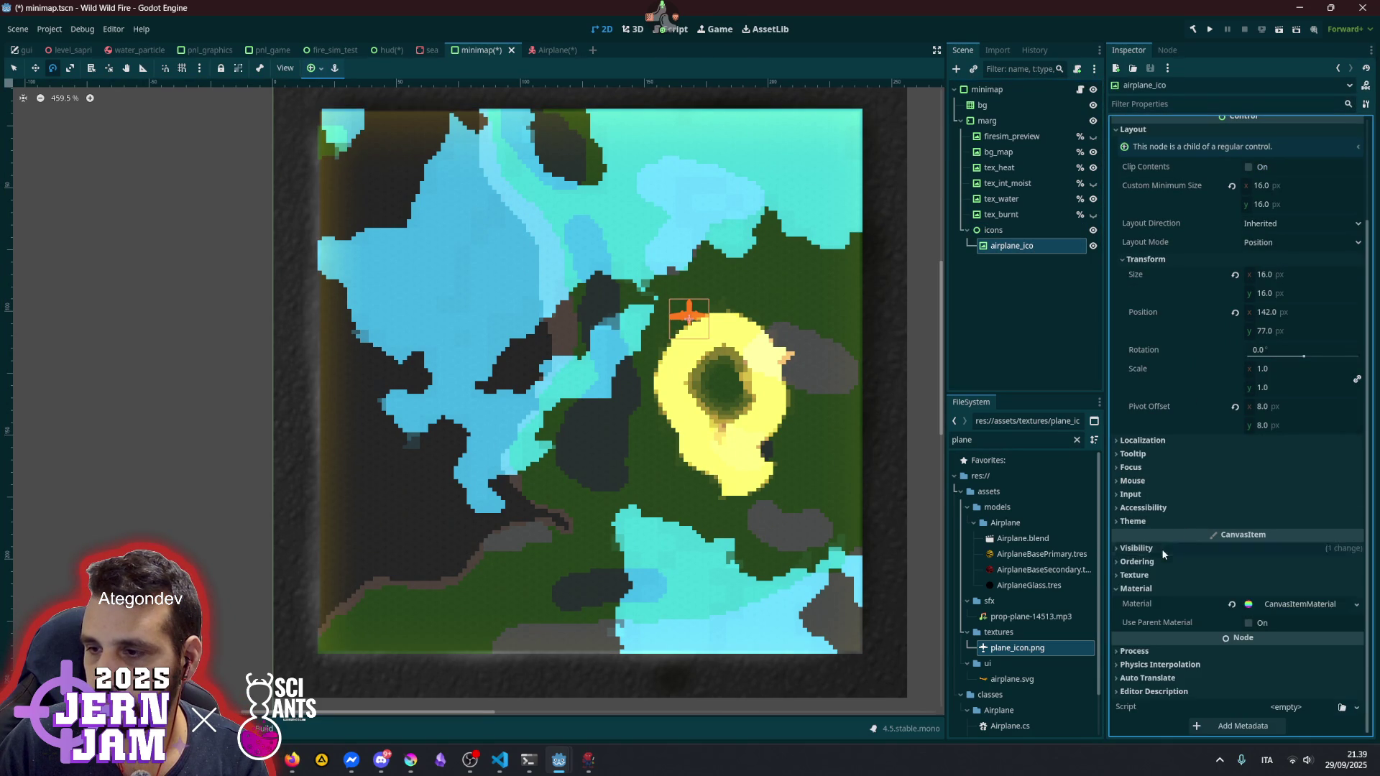
click(1188, 591)
click(1187, 582)
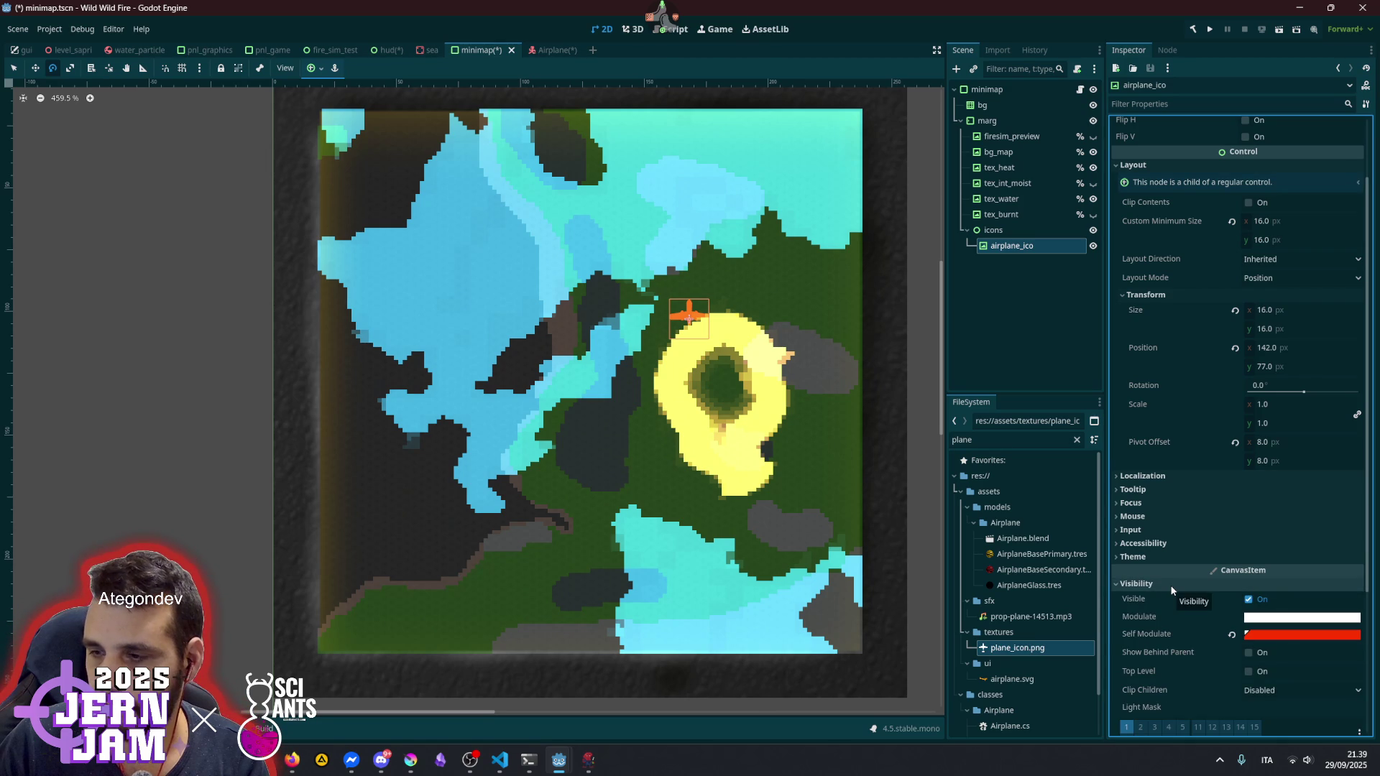
click(1171, 583)
click(1012, 246)
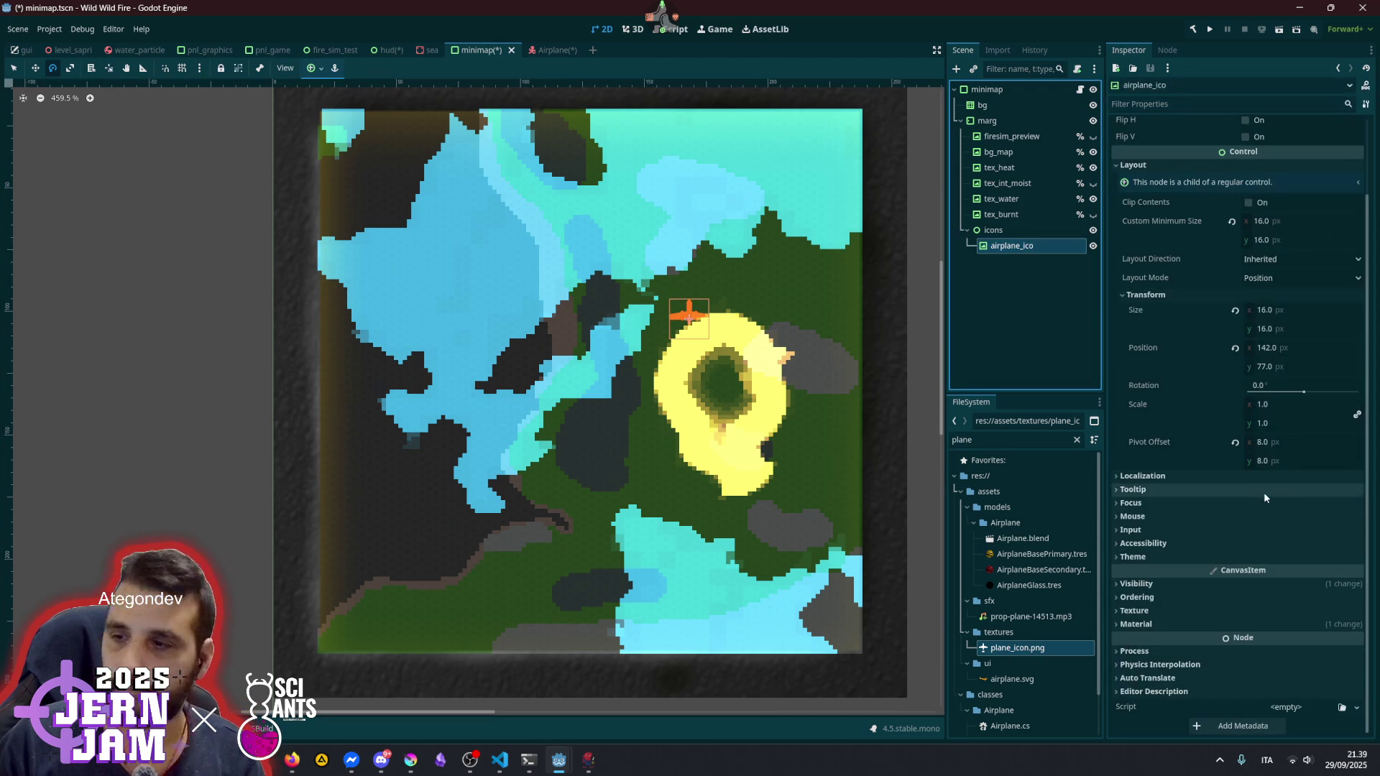
click(1190, 584)
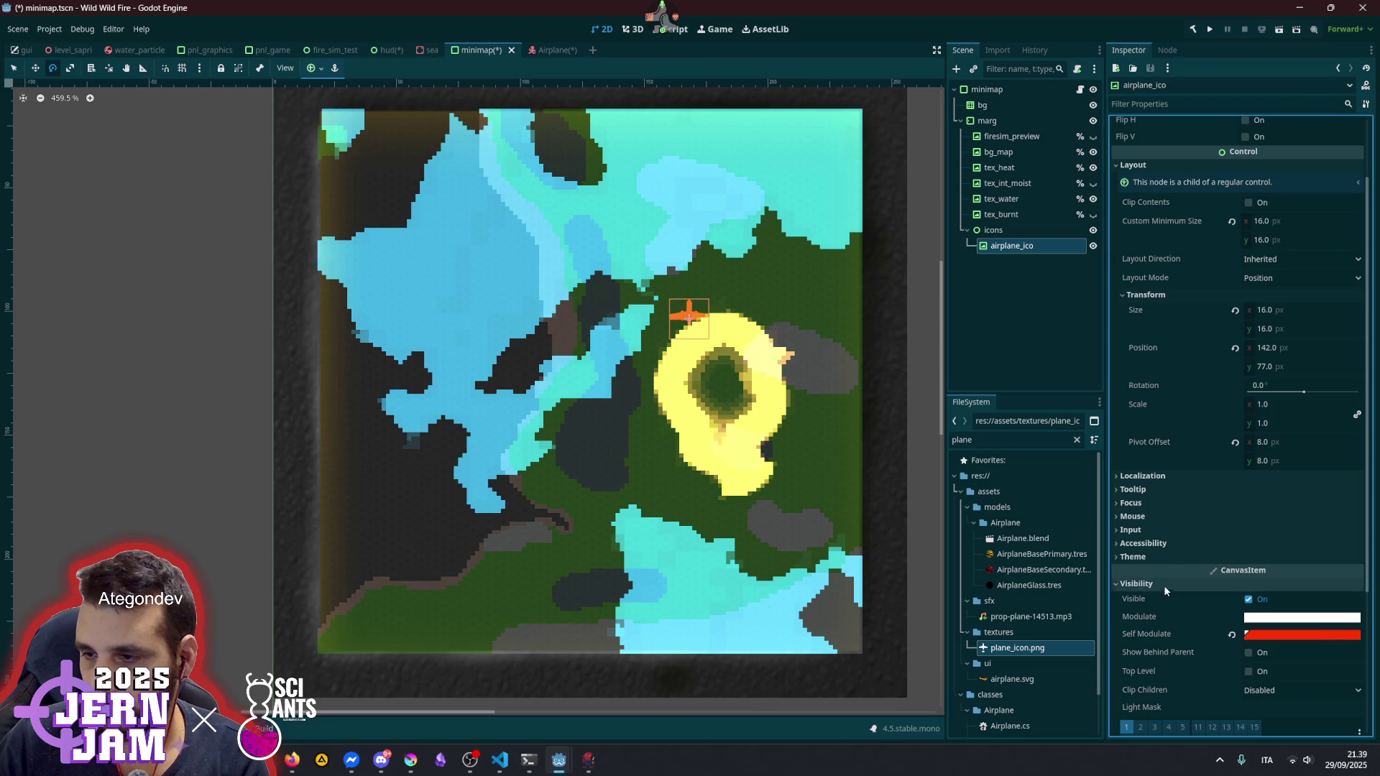
- Revert the plane icon's Material to remove the custom CanvasItemMaterial
click(1166, 583)
click(1210, 624)
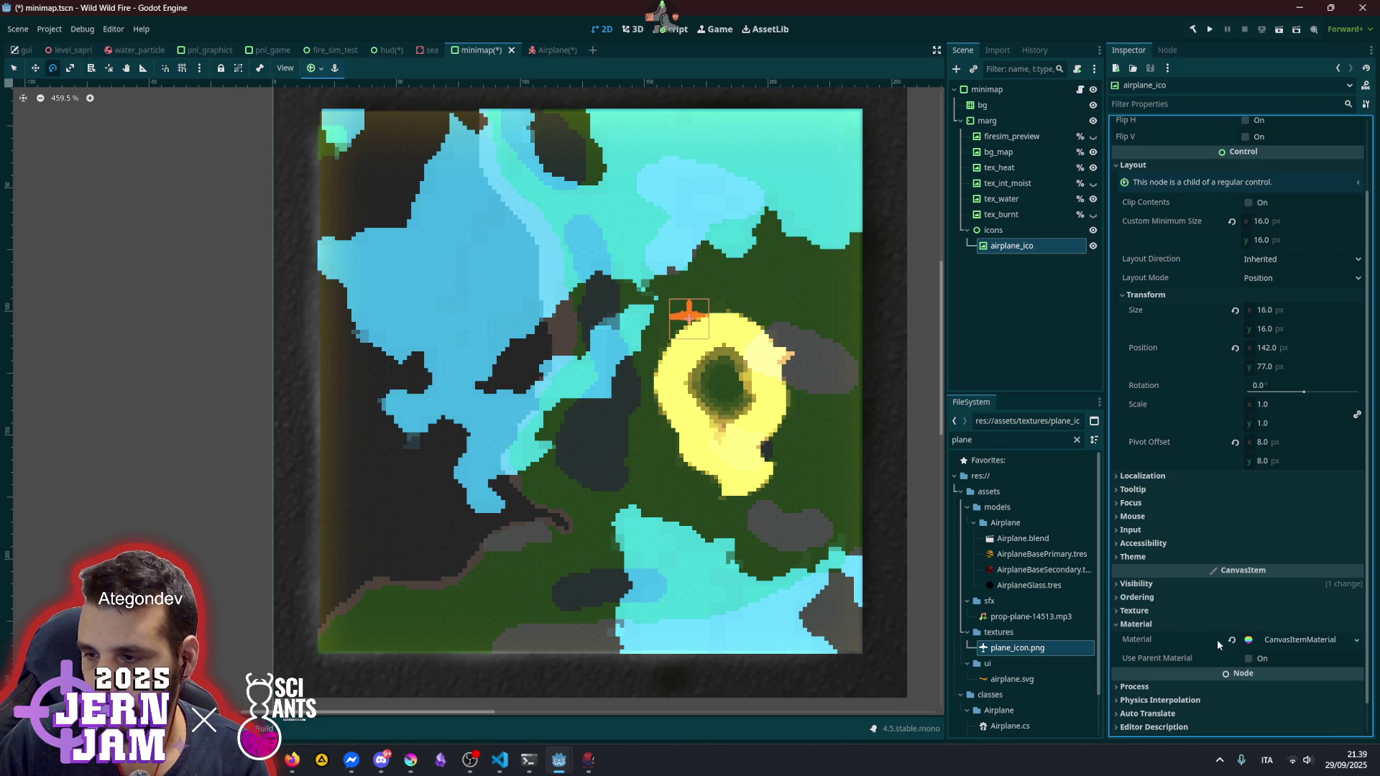
click(1232, 639)
click(1159, 624)
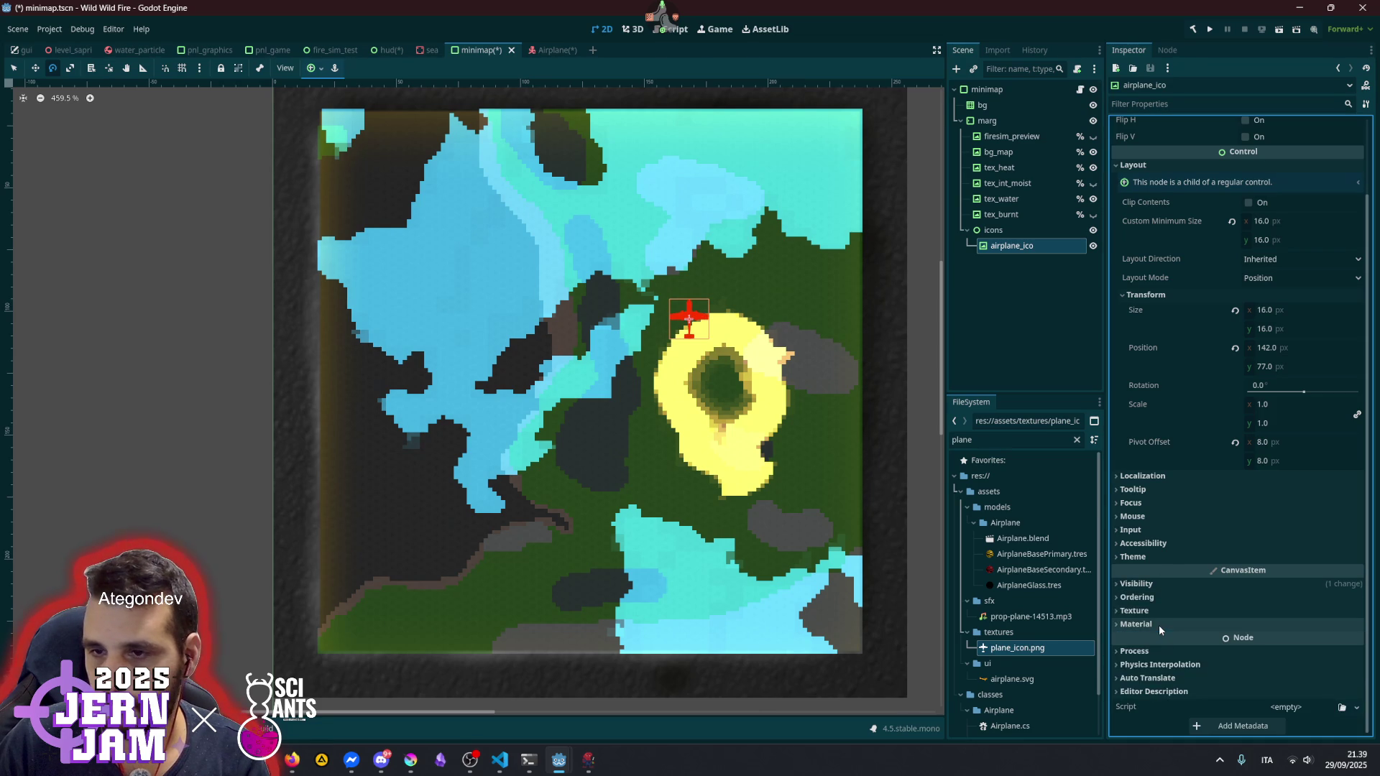
scroll(589, 381, down, 4)
scroll(590, 381, up, 3)
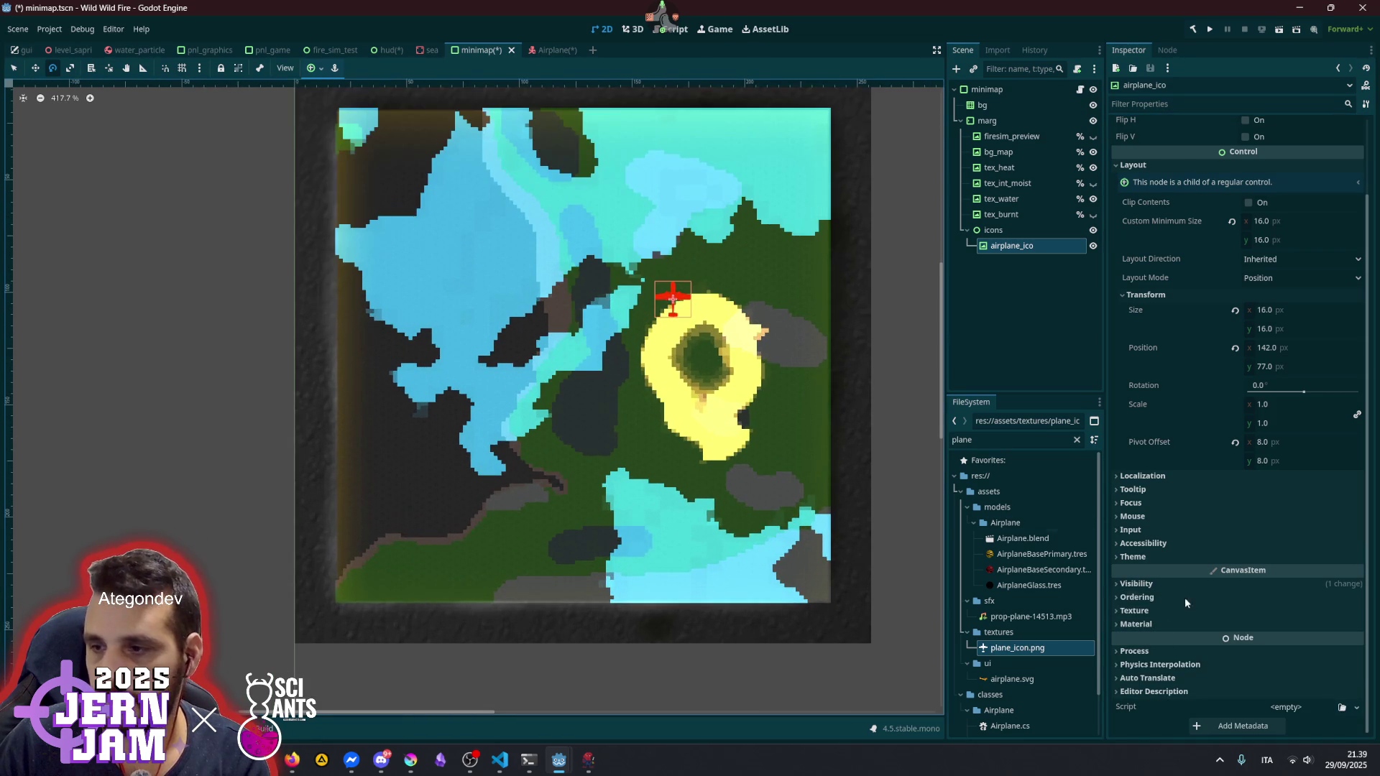
- Lower the Self Modulate alpha to 0.667 so the red plane icon is semi-transparent
click(1163, 583)
click(1287, 636)
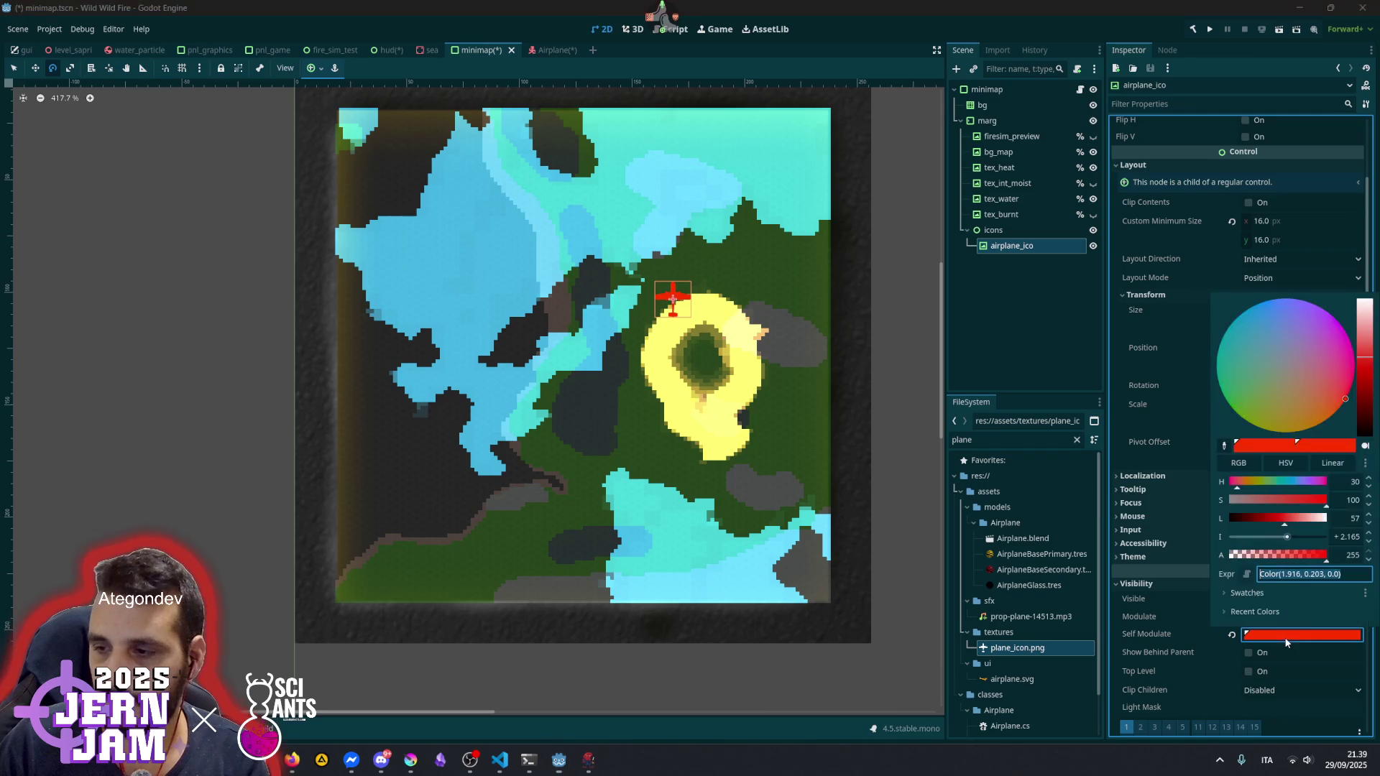
mouse_move(1293, 555)
mouse_down()
mouse_move(1260, 554)
mouse_move(1328, 559)
mouse_move(1296, 556)
mouse_up()
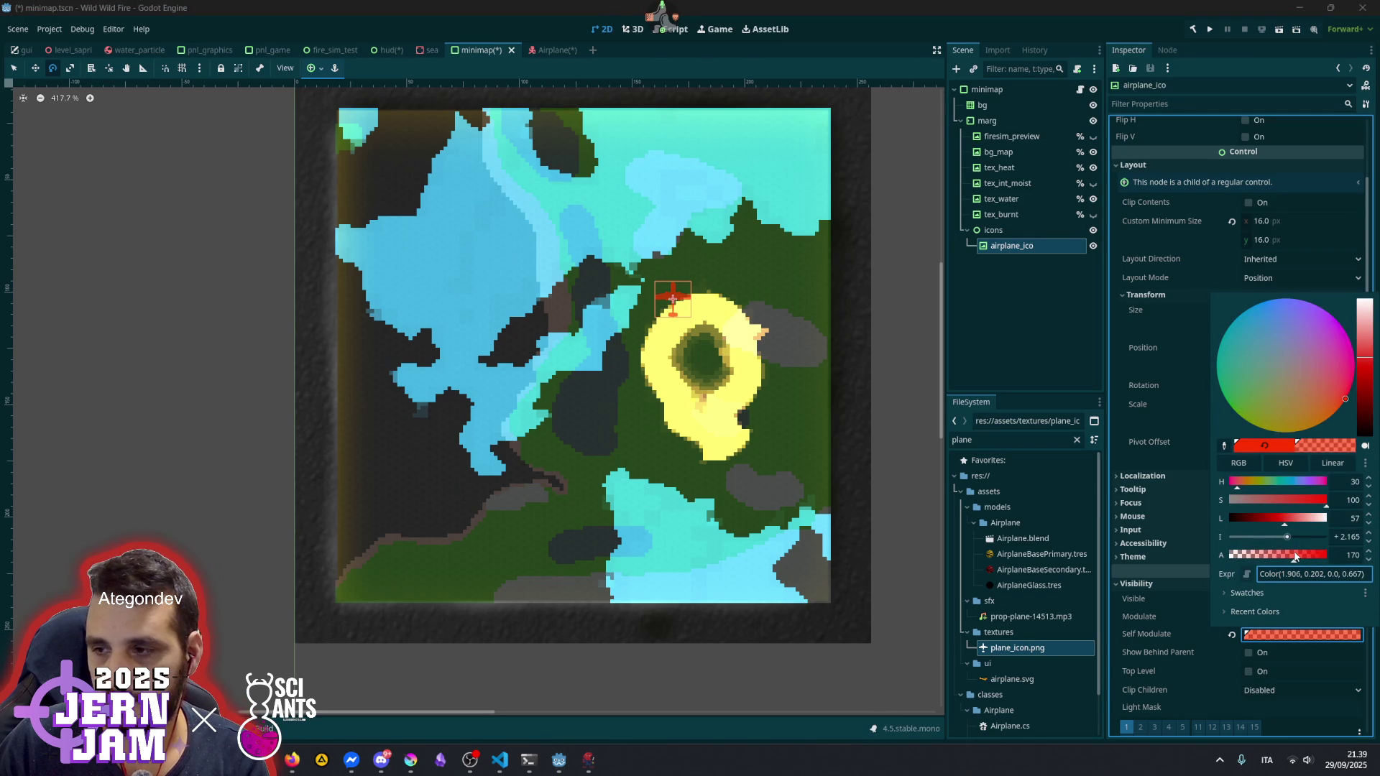
click(1161, 566)
scroll(649, 302, up, 3)
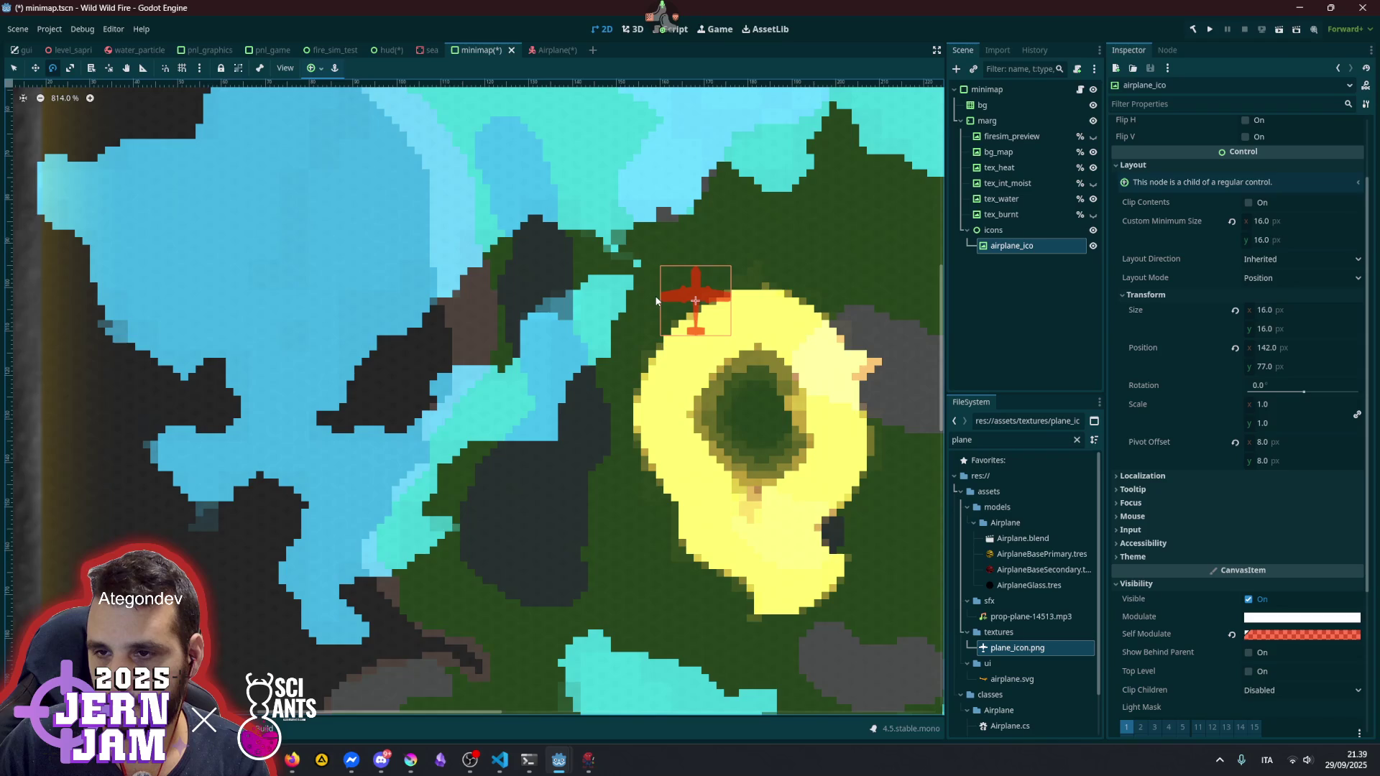
scroll(656, 301, down, 5)
click(1012, 278)
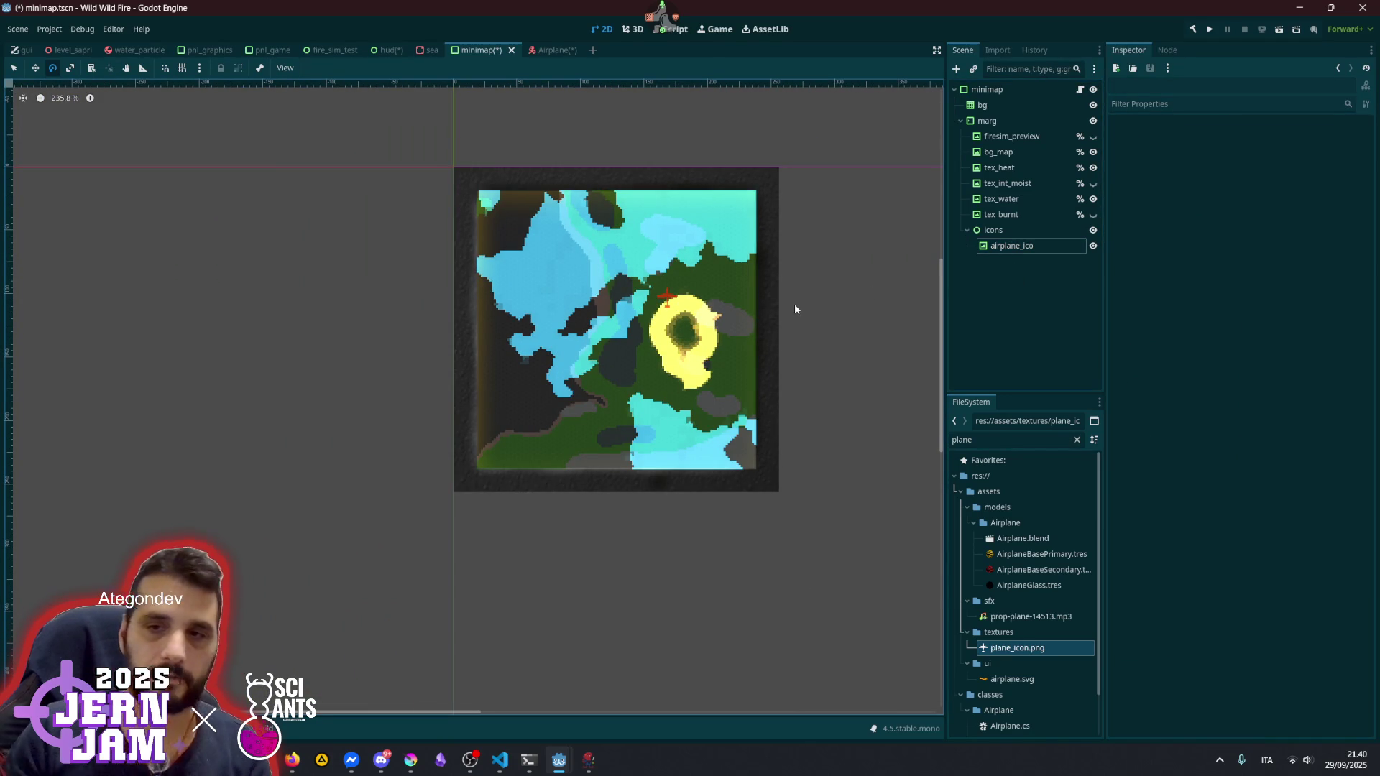
click(1021, 90)
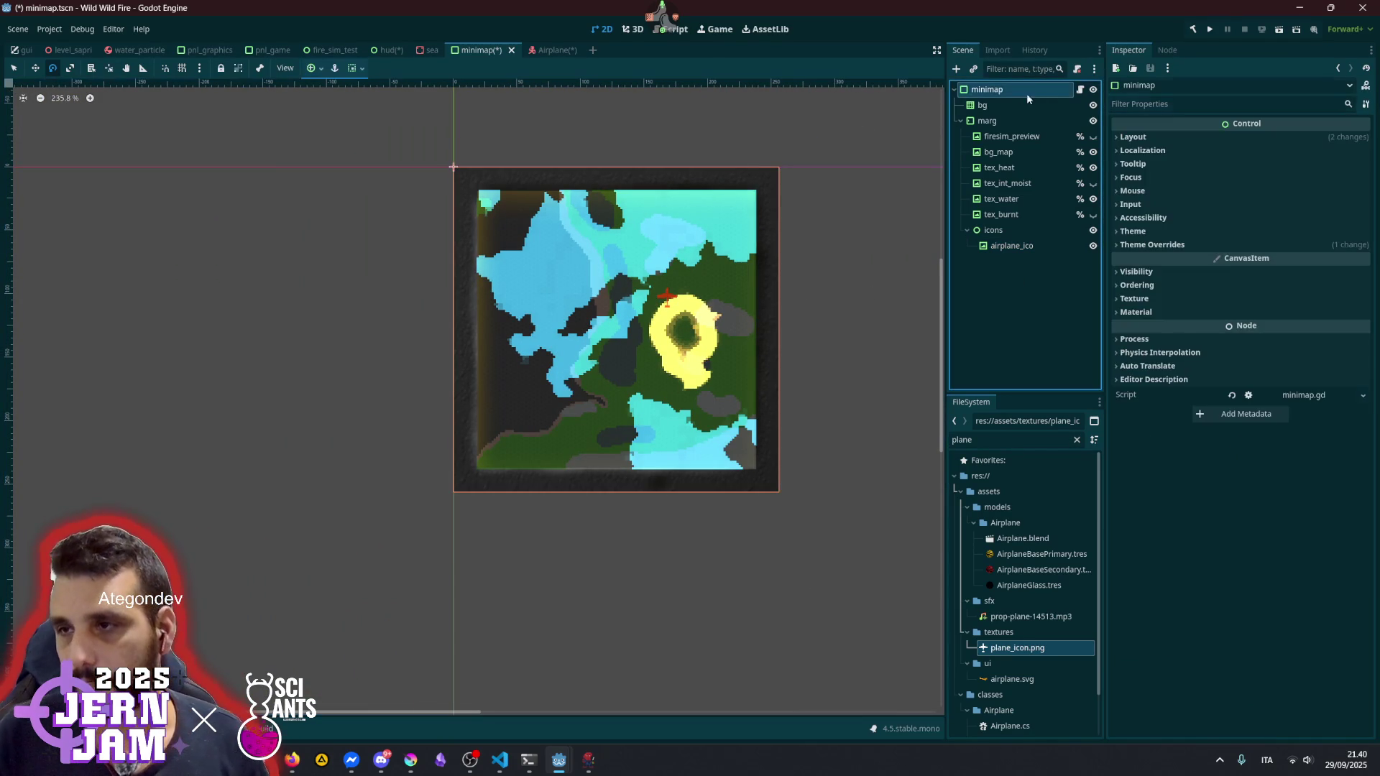
- Add a func setup() -> void: declaration to the minimap root's script
click(1079, 90)
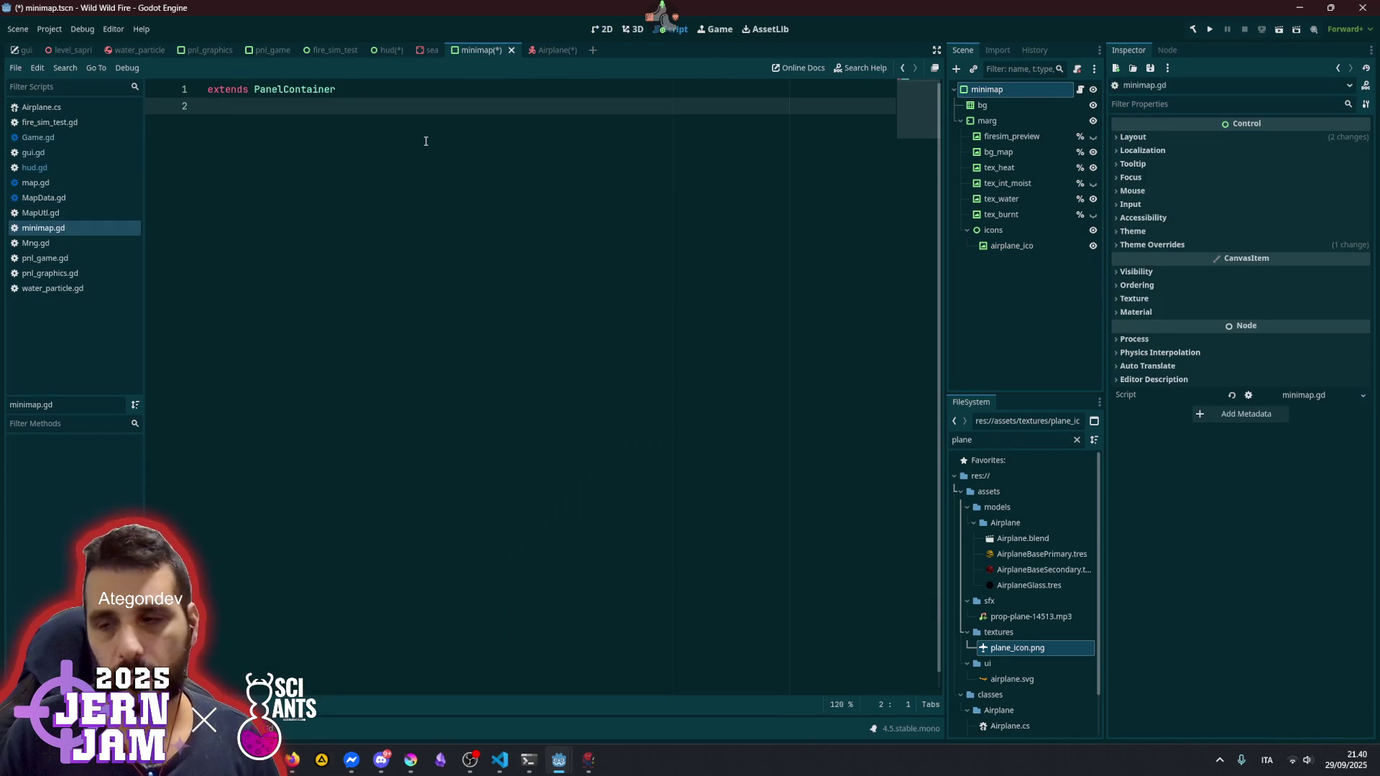
key(Return)
key(Return)
text(func )
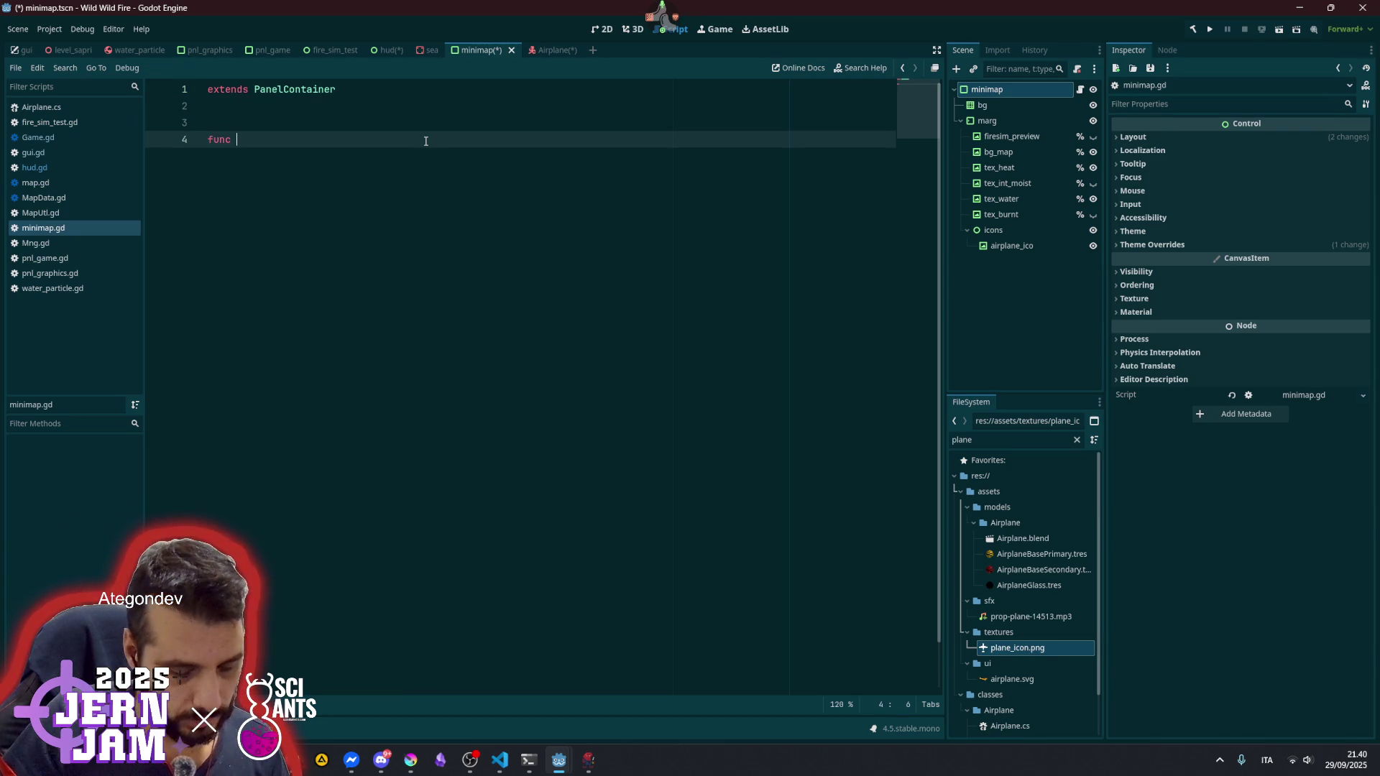
text(setup)
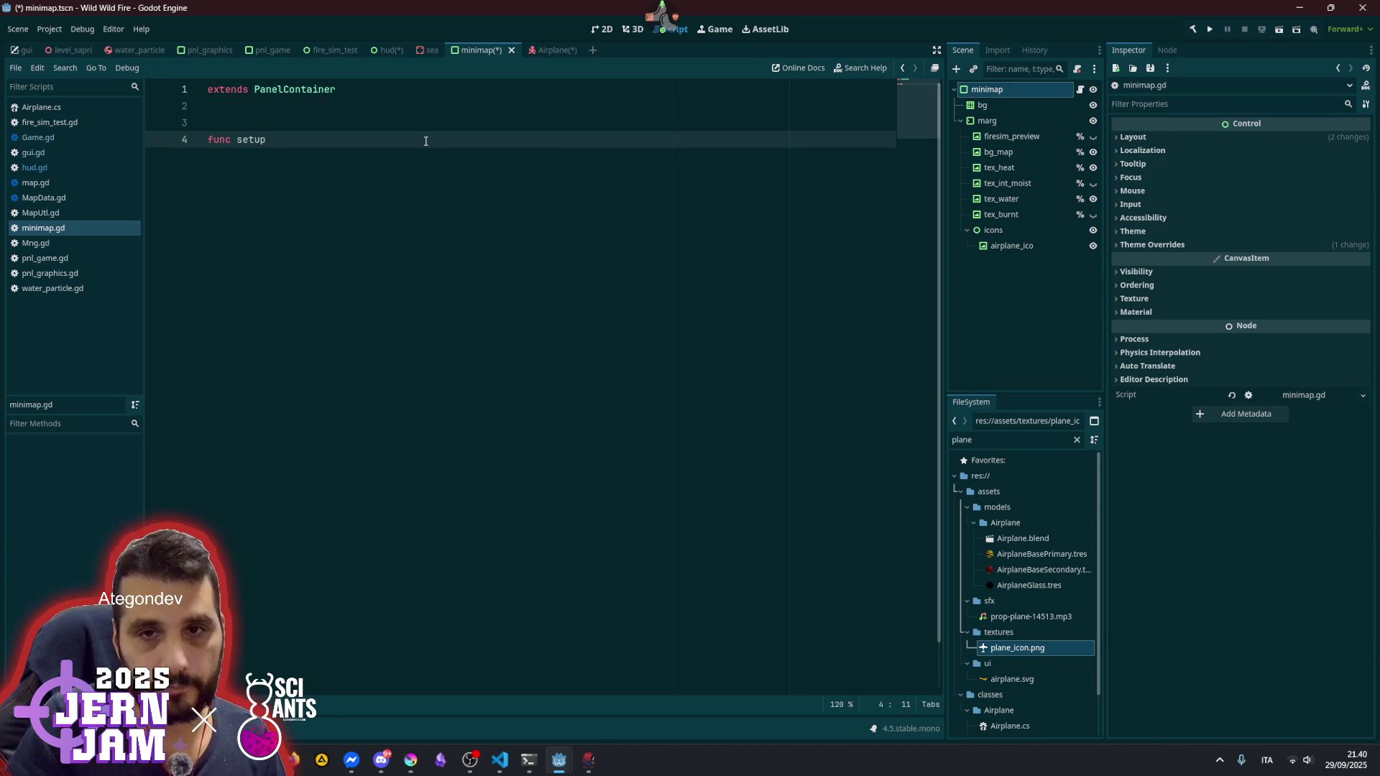
text(() -)
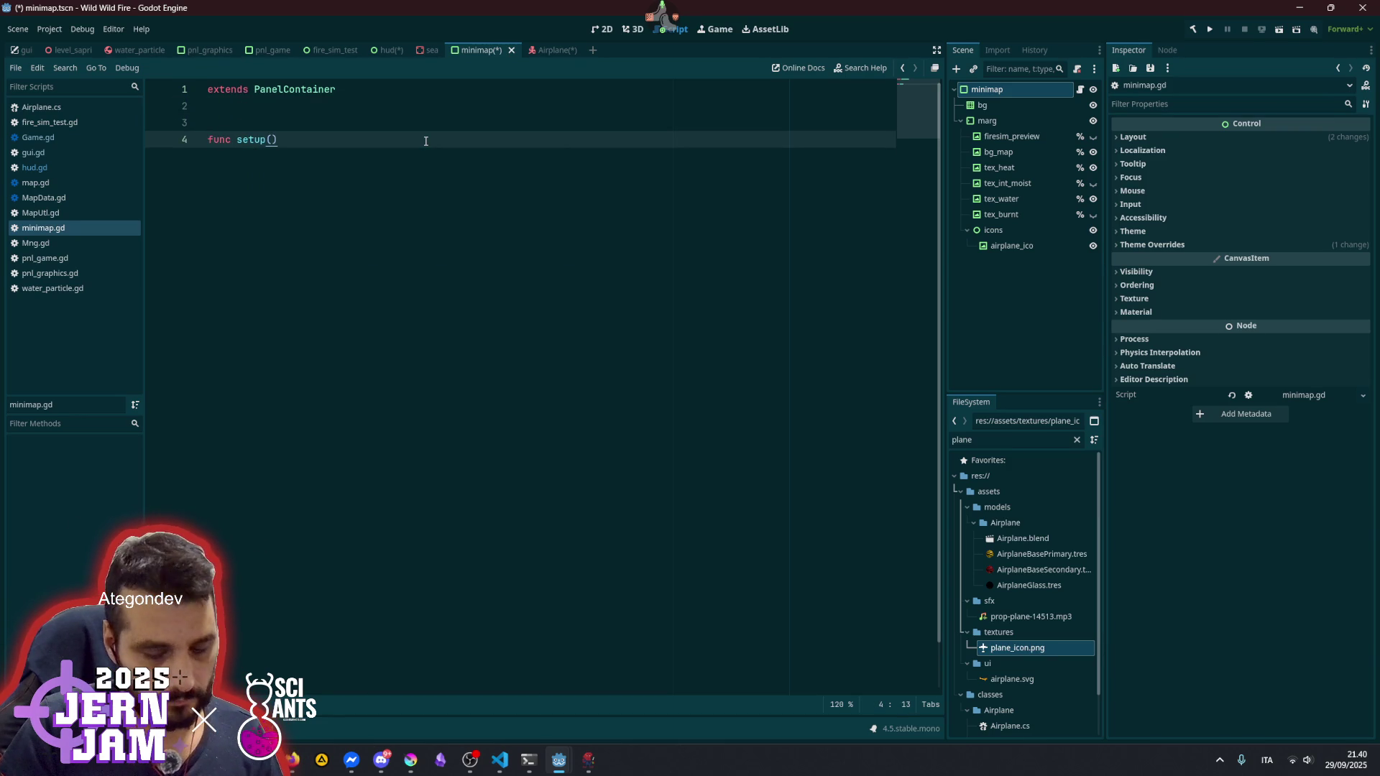
text(> )
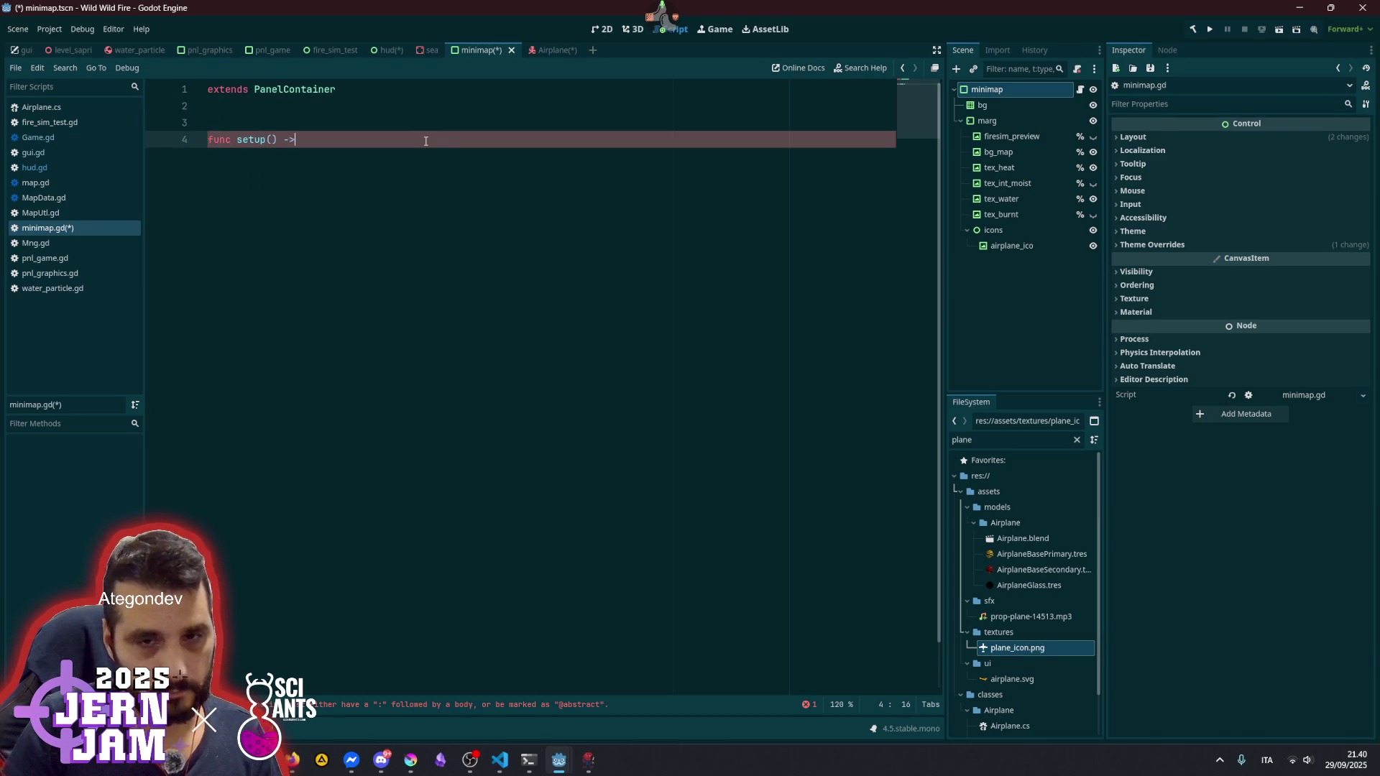
text(void:)
key(Return)
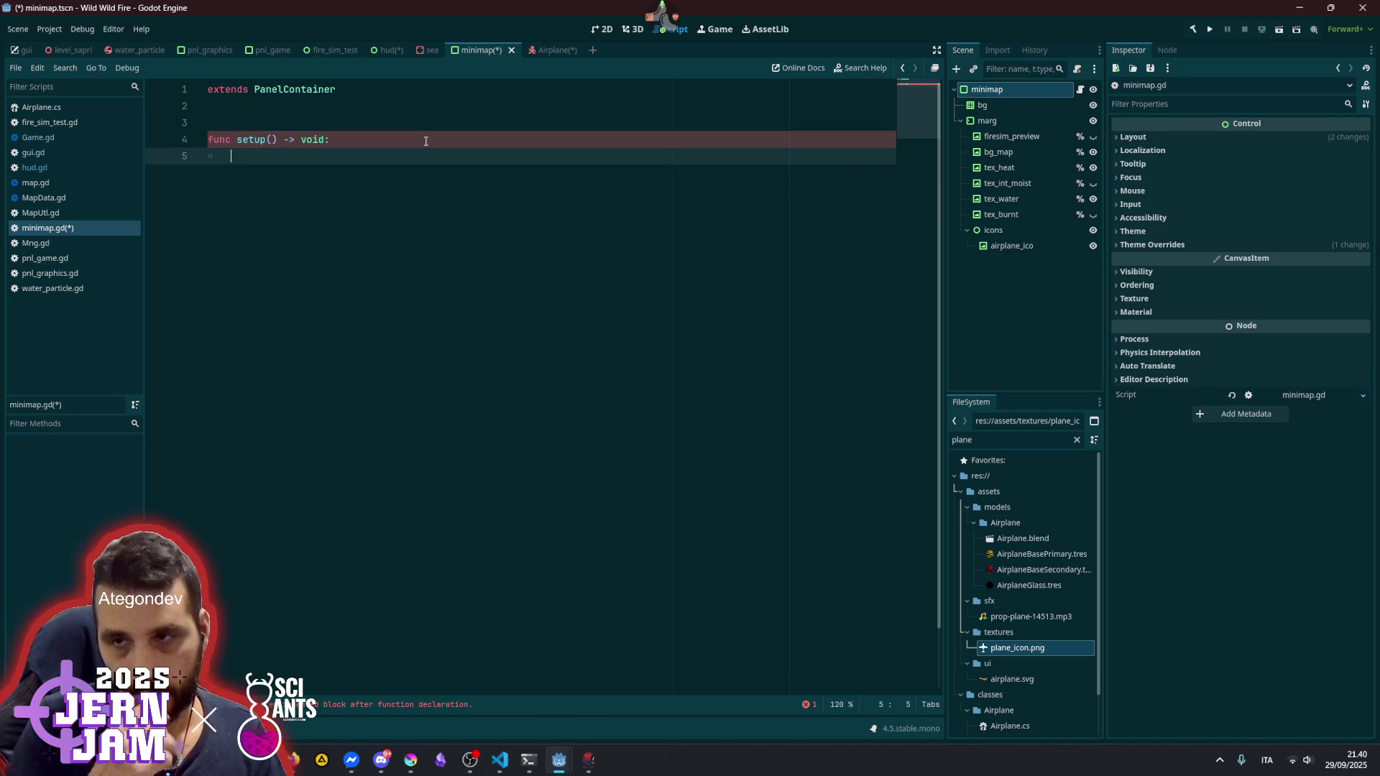
- Begin setup's body with Mng.game.fire_simulation.Out
text(Mng.)
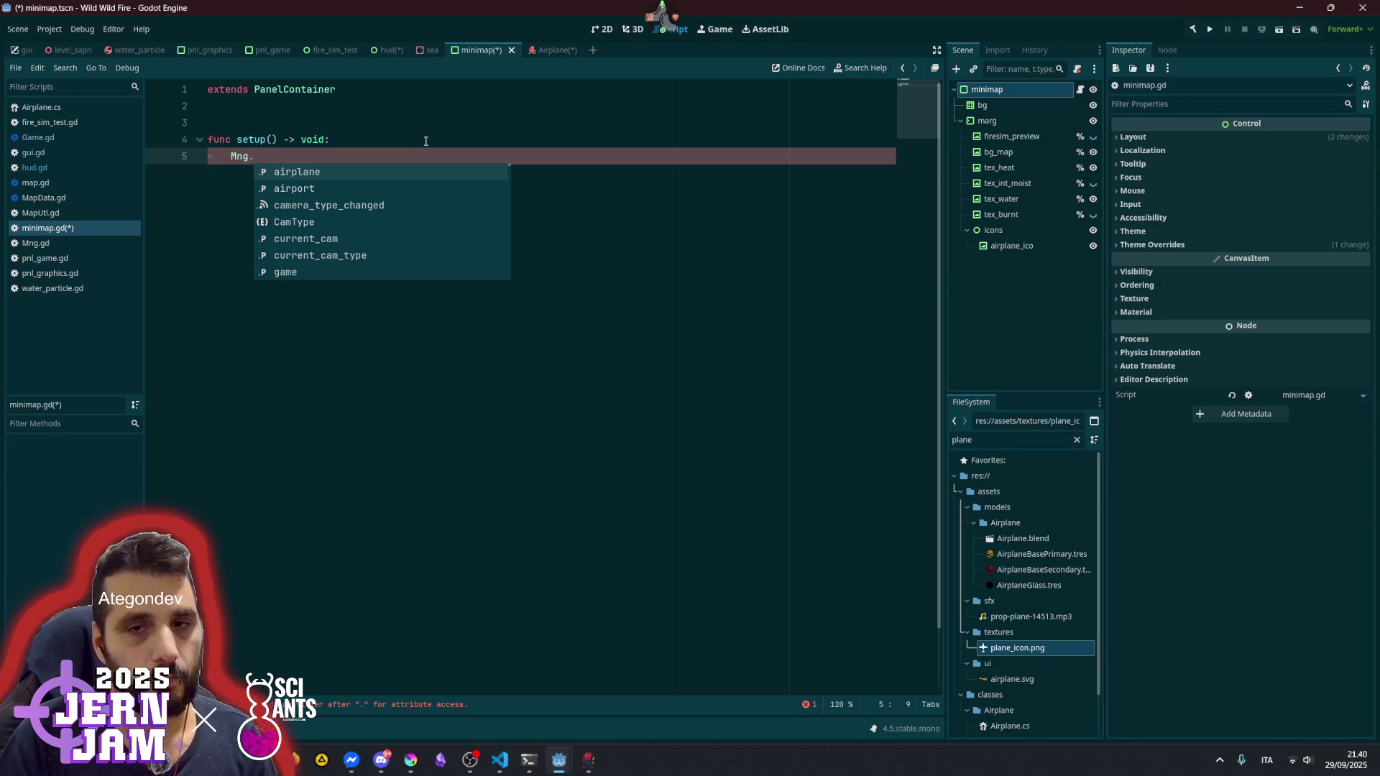
text(ga)
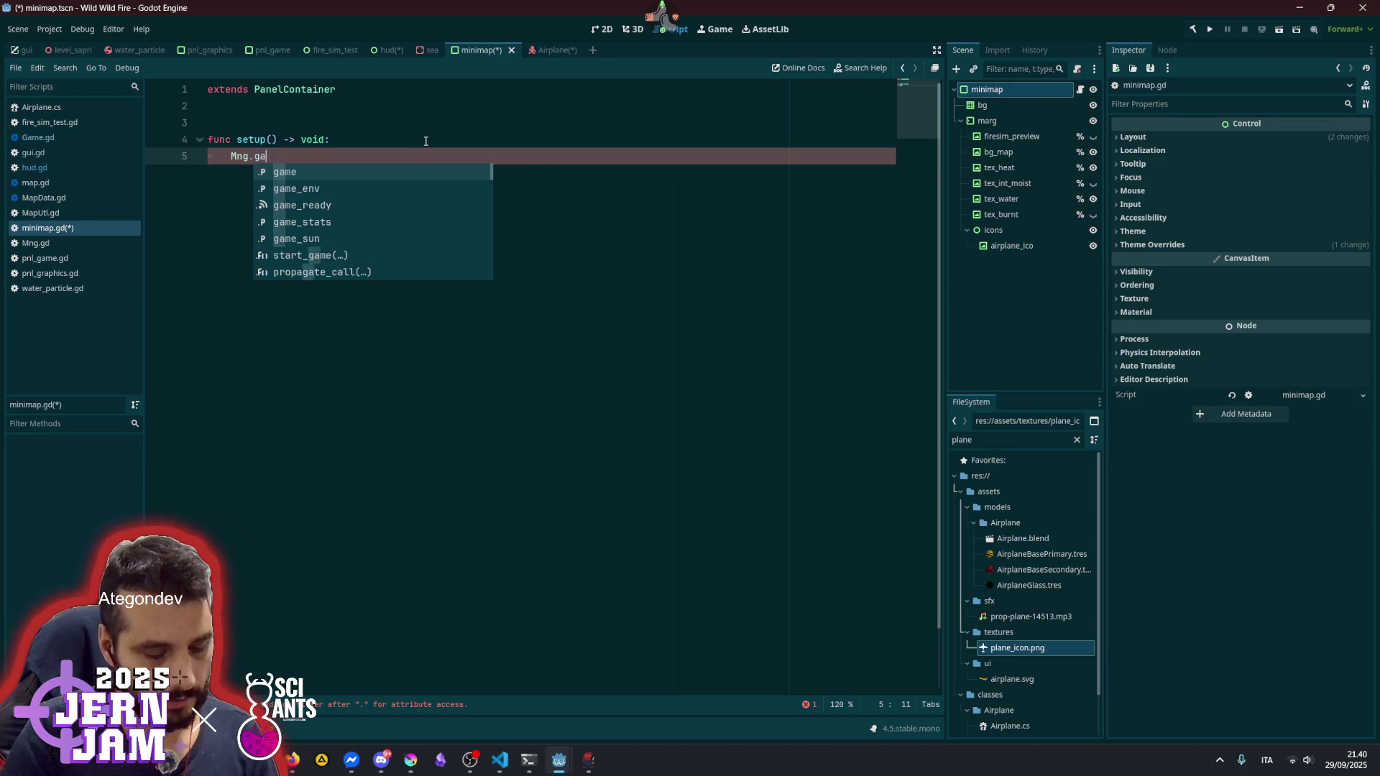
text(me.fi)
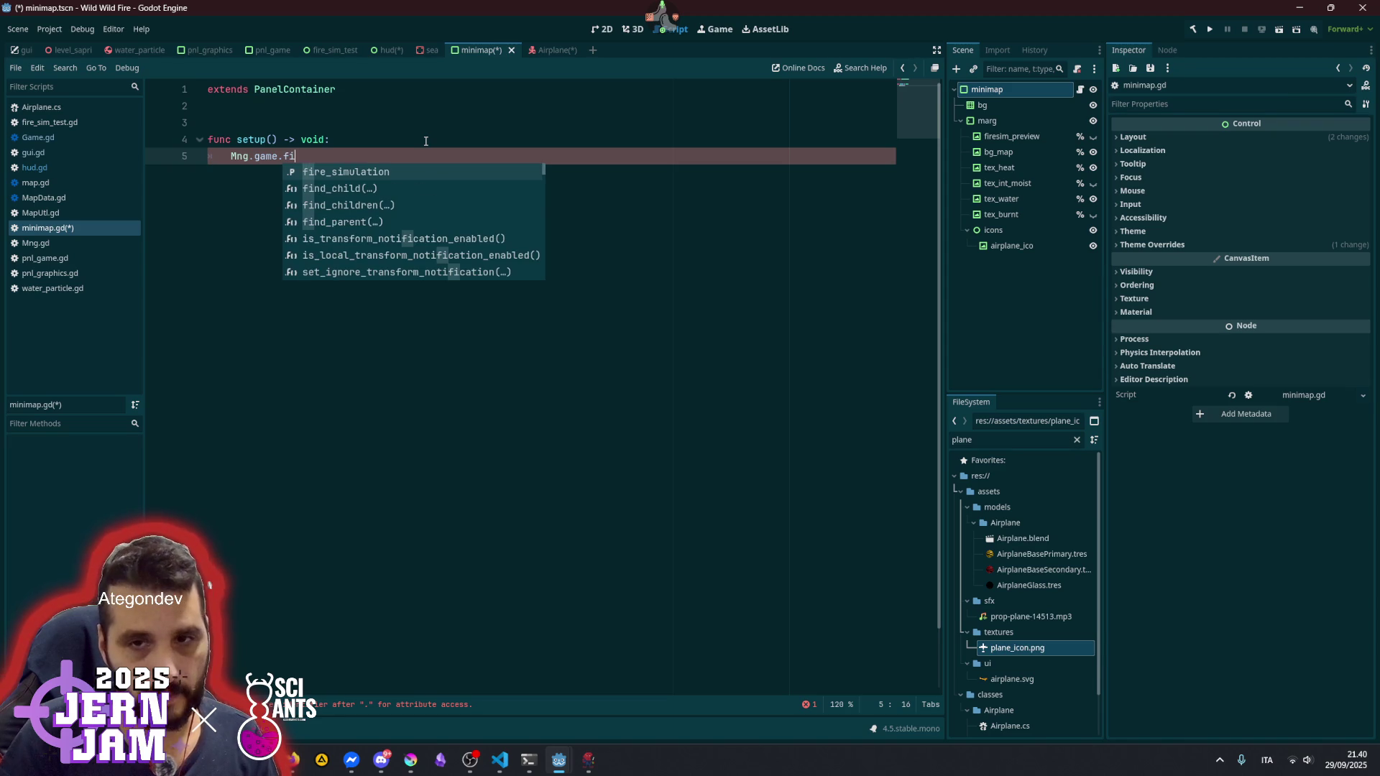
key(Return)
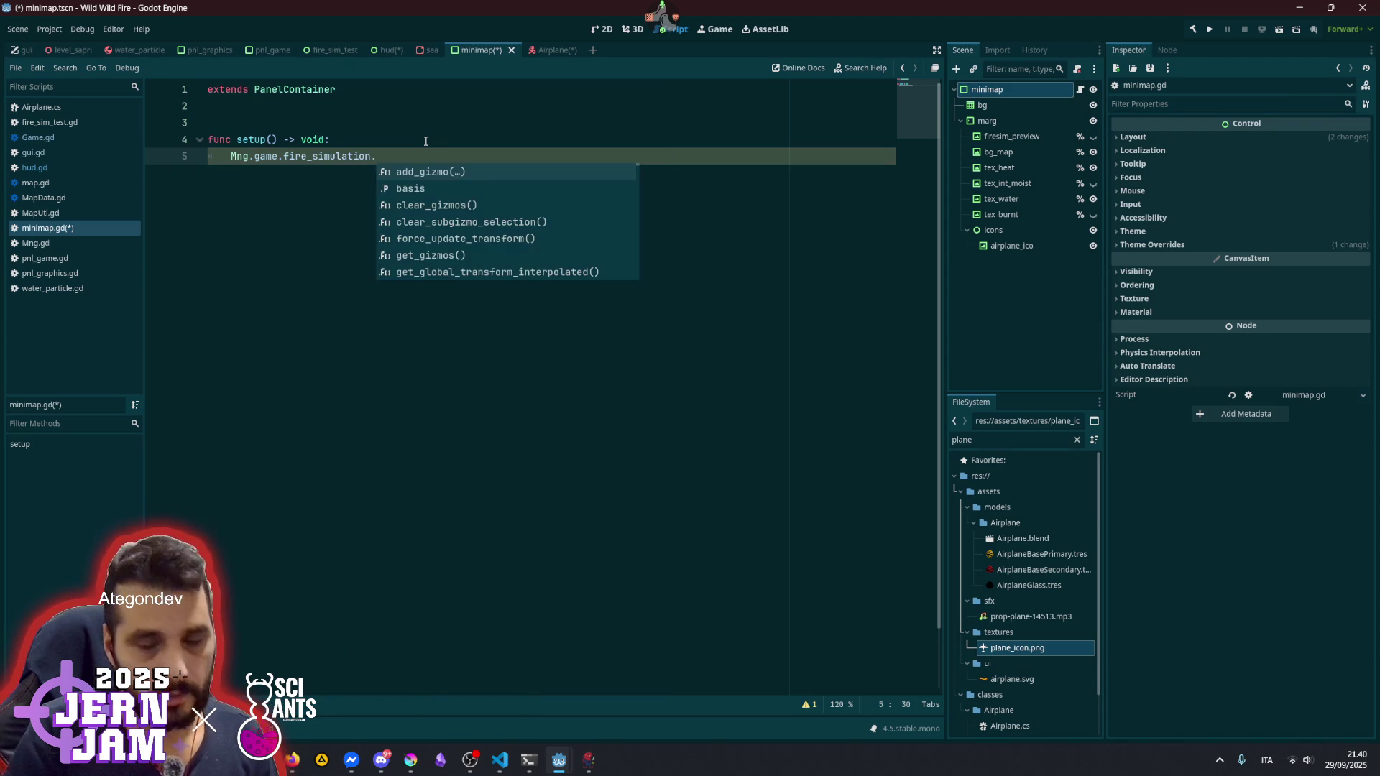
text(Out)
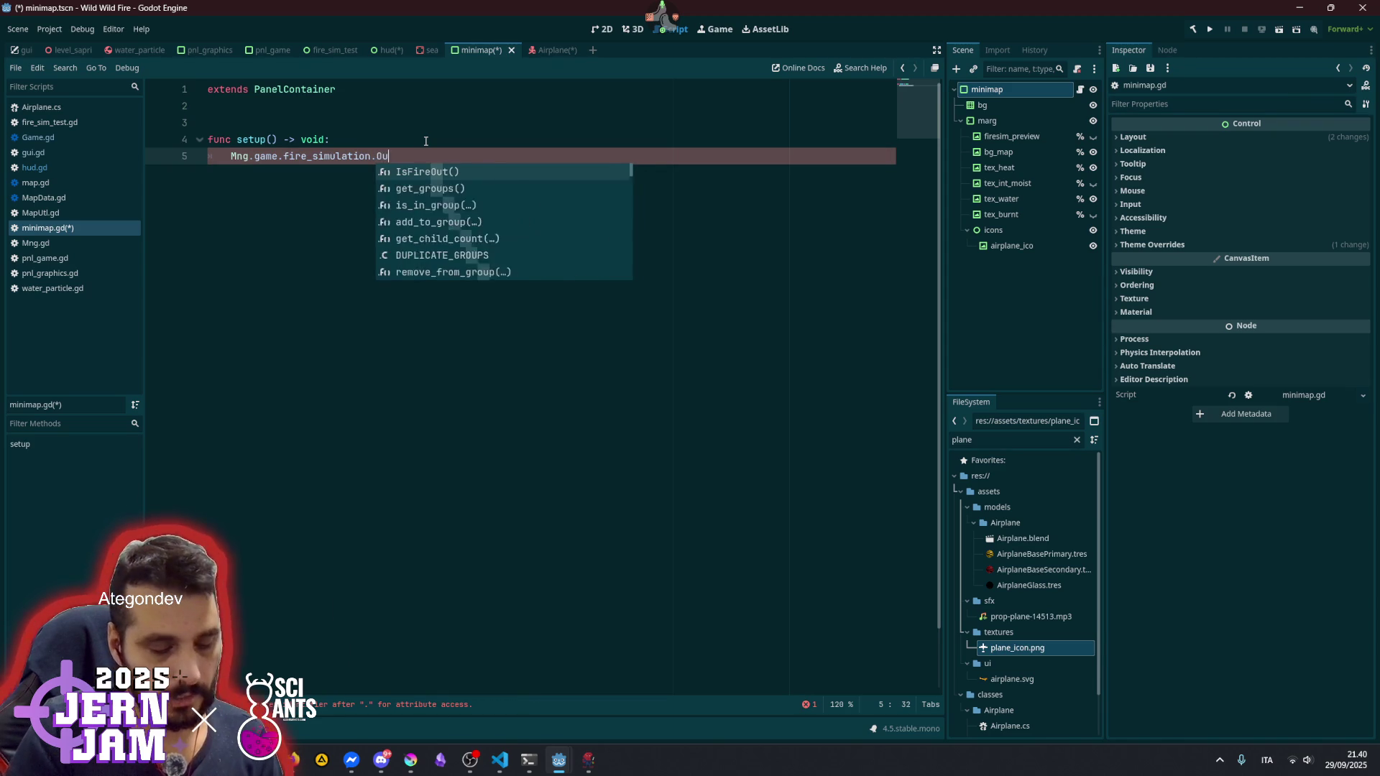
key(Escape)
key(Up)
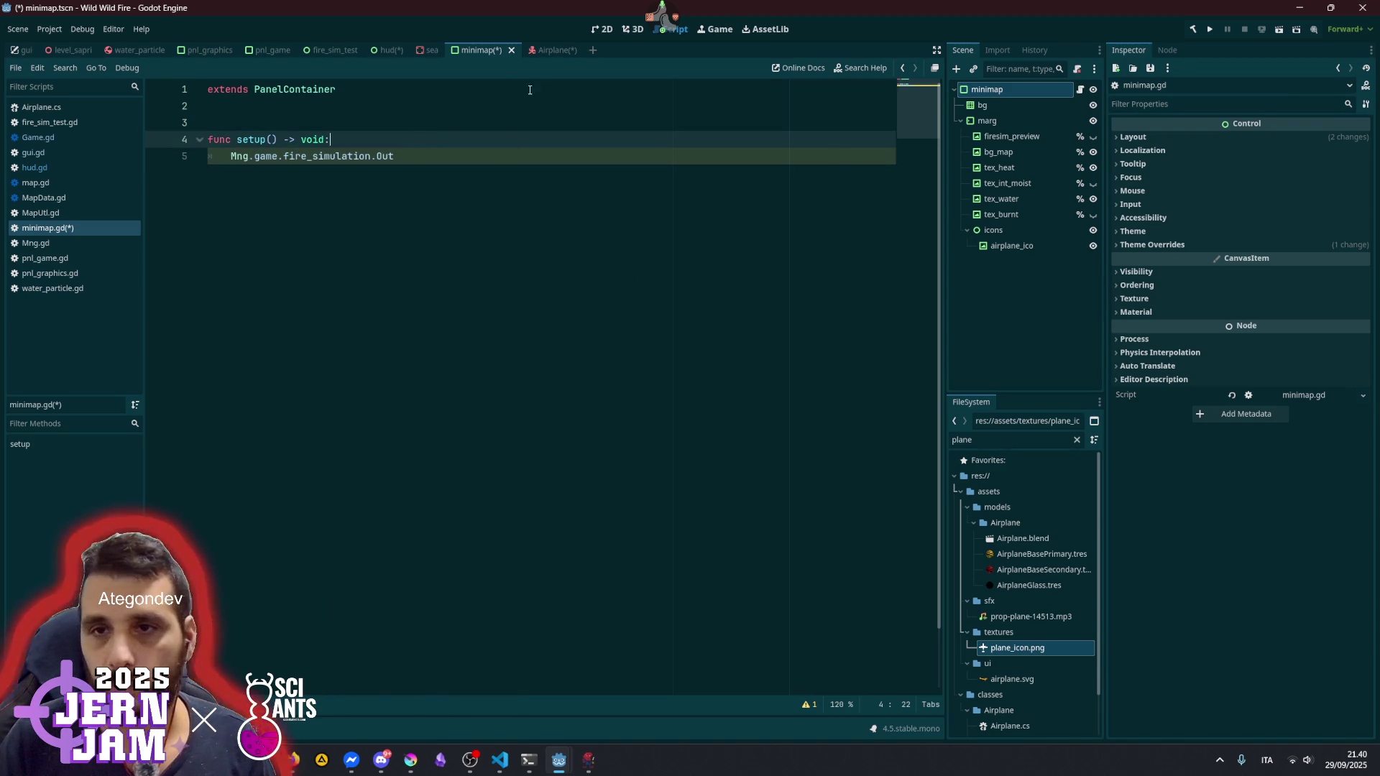
click(389, 51)
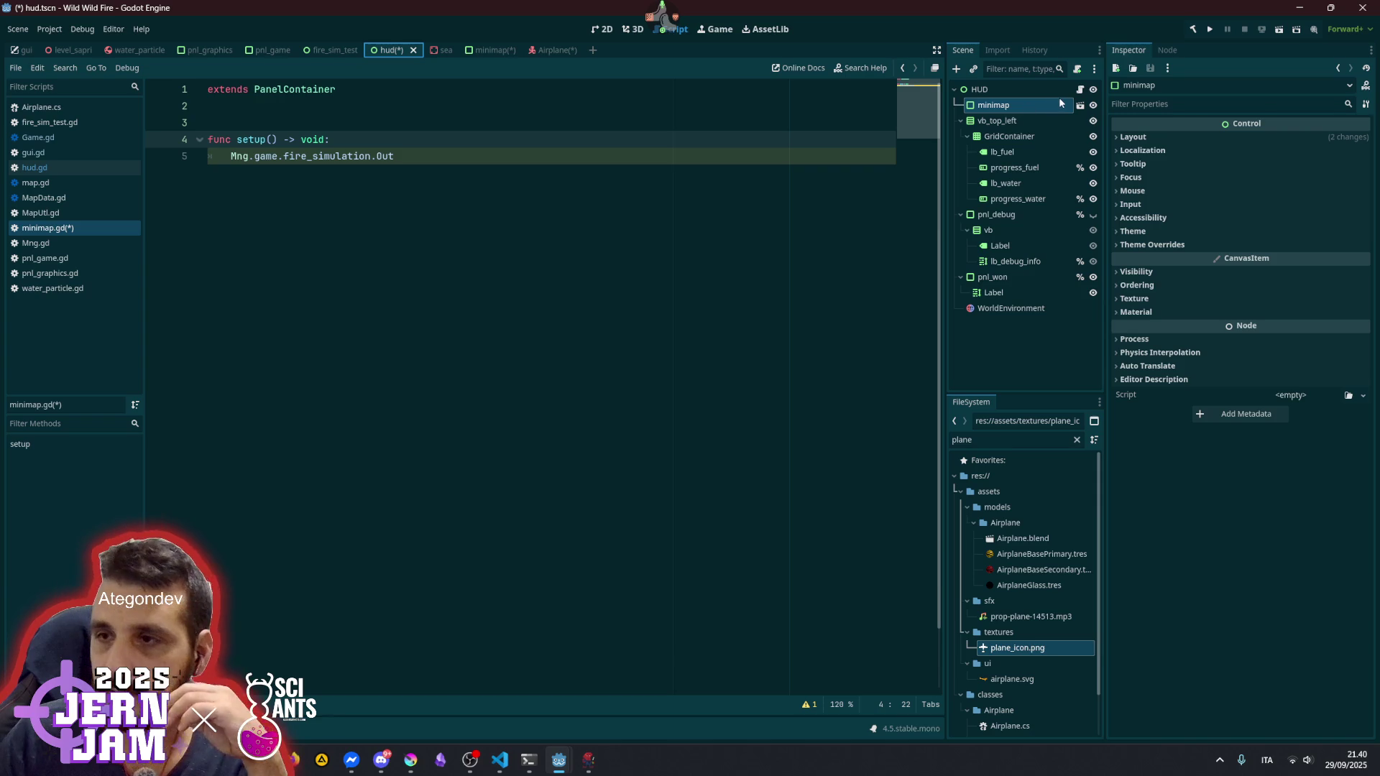
- In hud.gd, highlight uses of _update_fuel_and_water_status, _on_game_simulation_started and assign_minimap_textures
click(1080, 89)
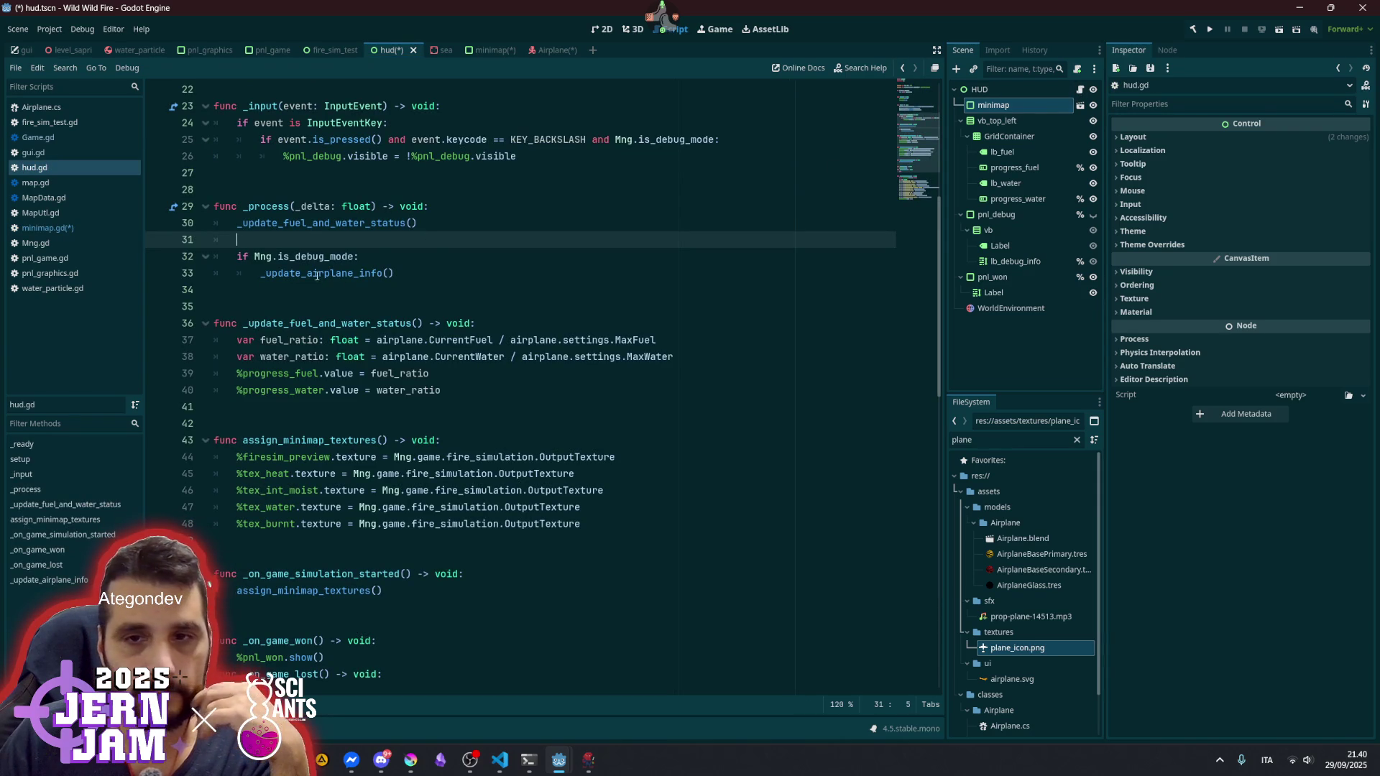
double_click(321, 223)
scroll(326, 378, down, 1)
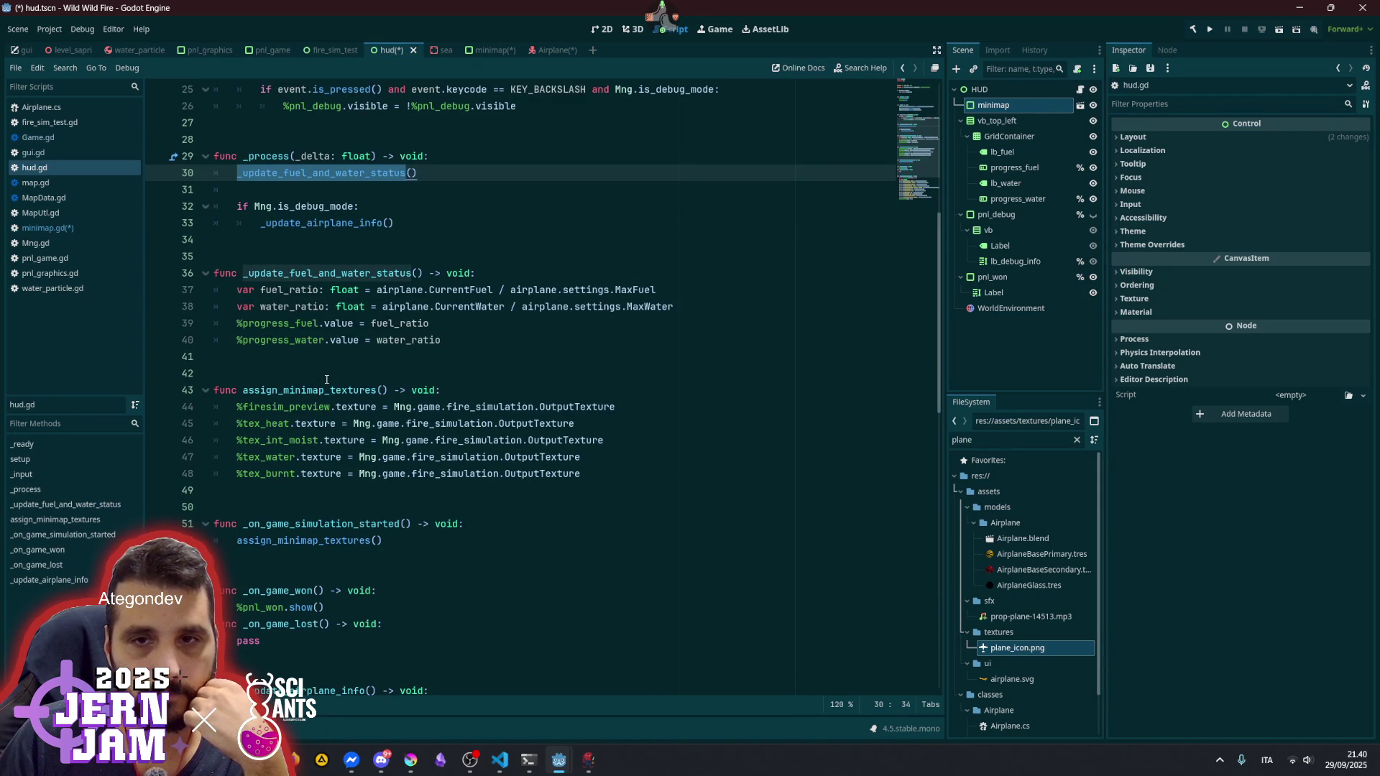
scroll(326, 379, up, 3)
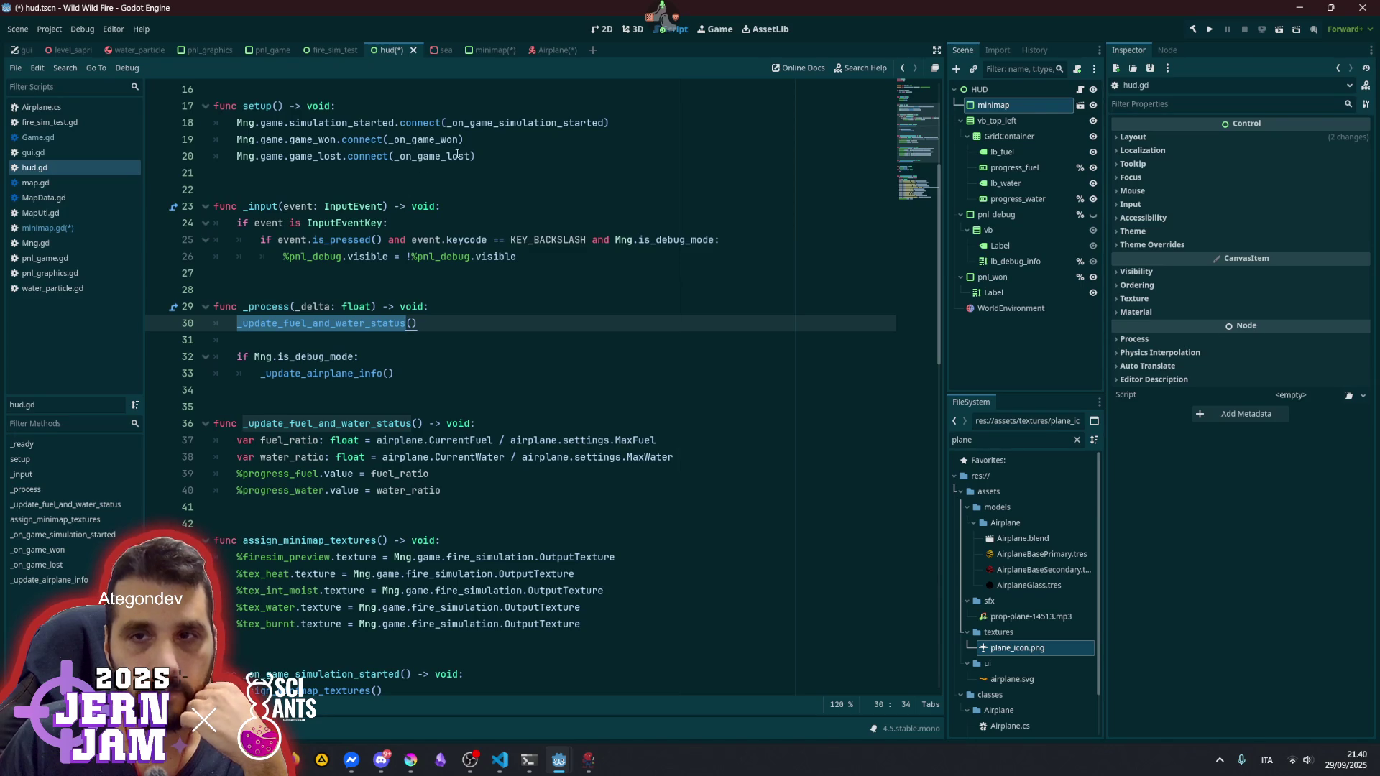
double_click(503, 123)
scroll(314, 489, down, 4)
double_click(314, 489)
scroll(314, 488, down, 1)
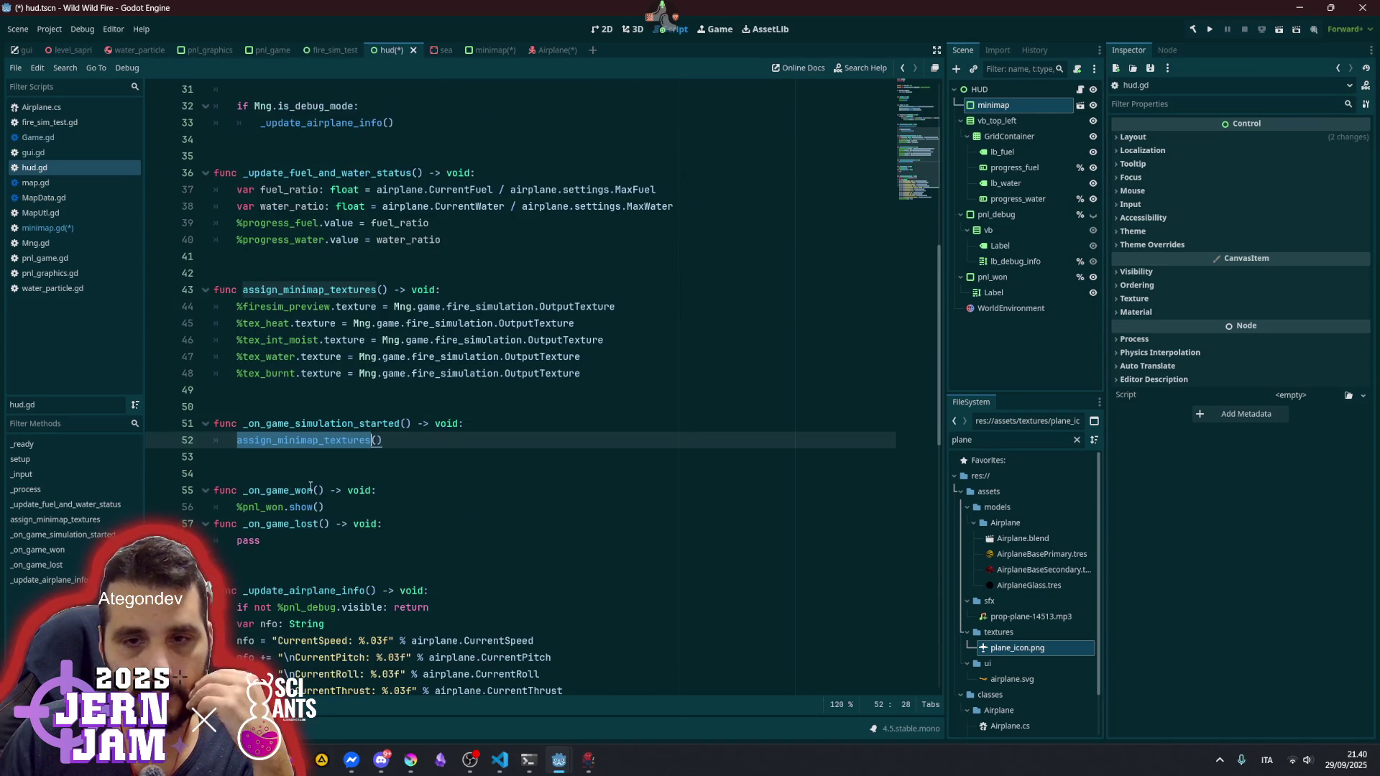
- Cut lines 43–52, the assign_minimap_textures and _on_game_simulation_started functions, from hud.gd
click(331, 309)
drag(237, 306, 606, 329)
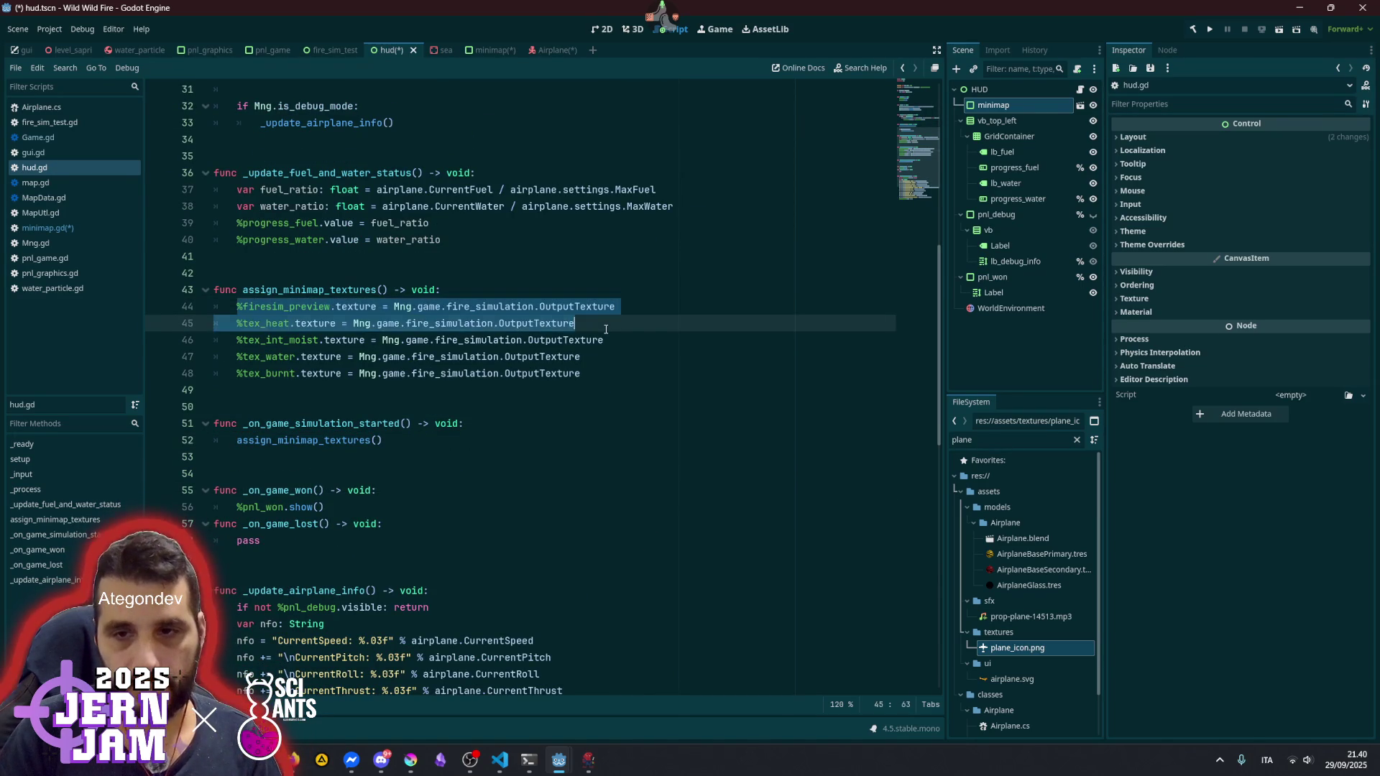
key(shift+Down)
key(shift+Down)
key(shift+Down)
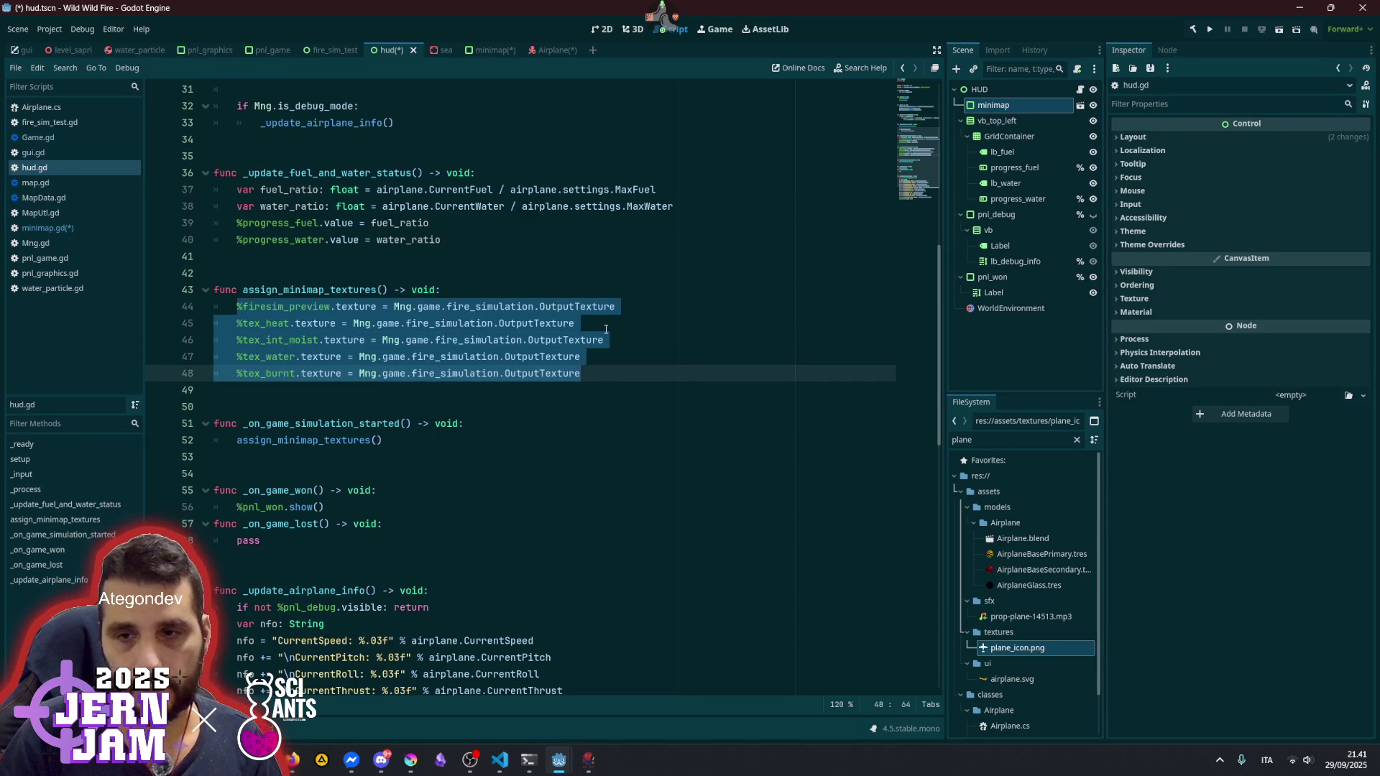
key(End)
key(shift+Up)
key(shift+Up)
key(shift+Up)
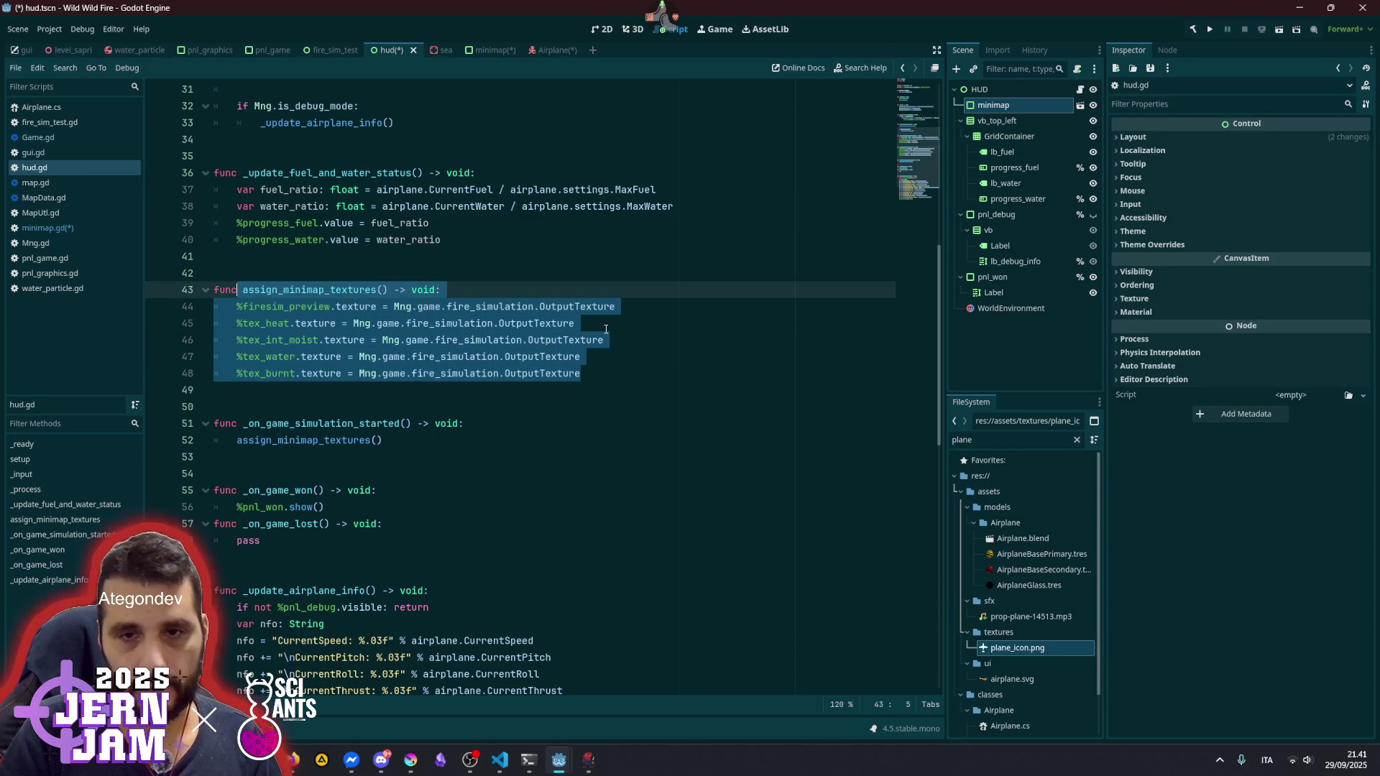
key(shift+Home)
click(423, 437)
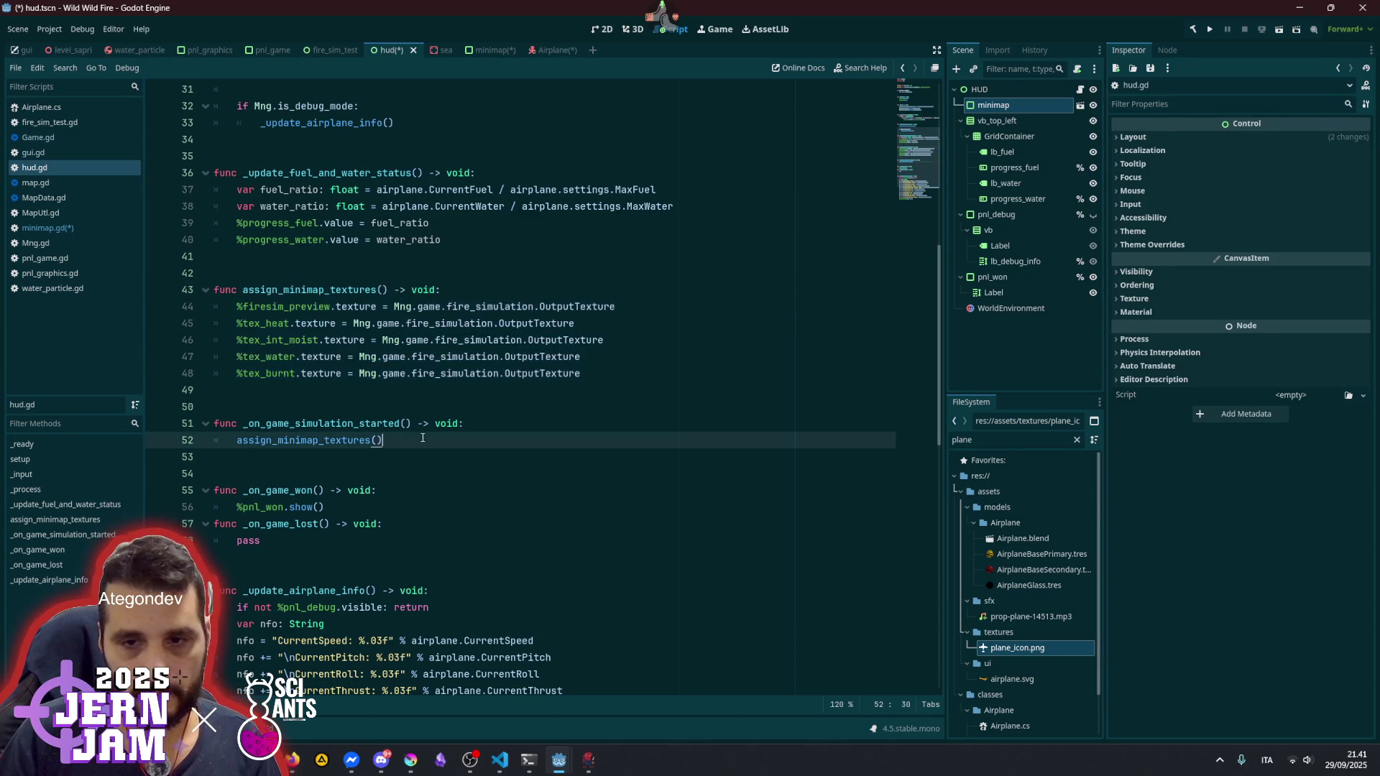
key(shift+Home)
key(shift+Up)
key(shift+Up)
key(shift+Up)
key(shift+Up)
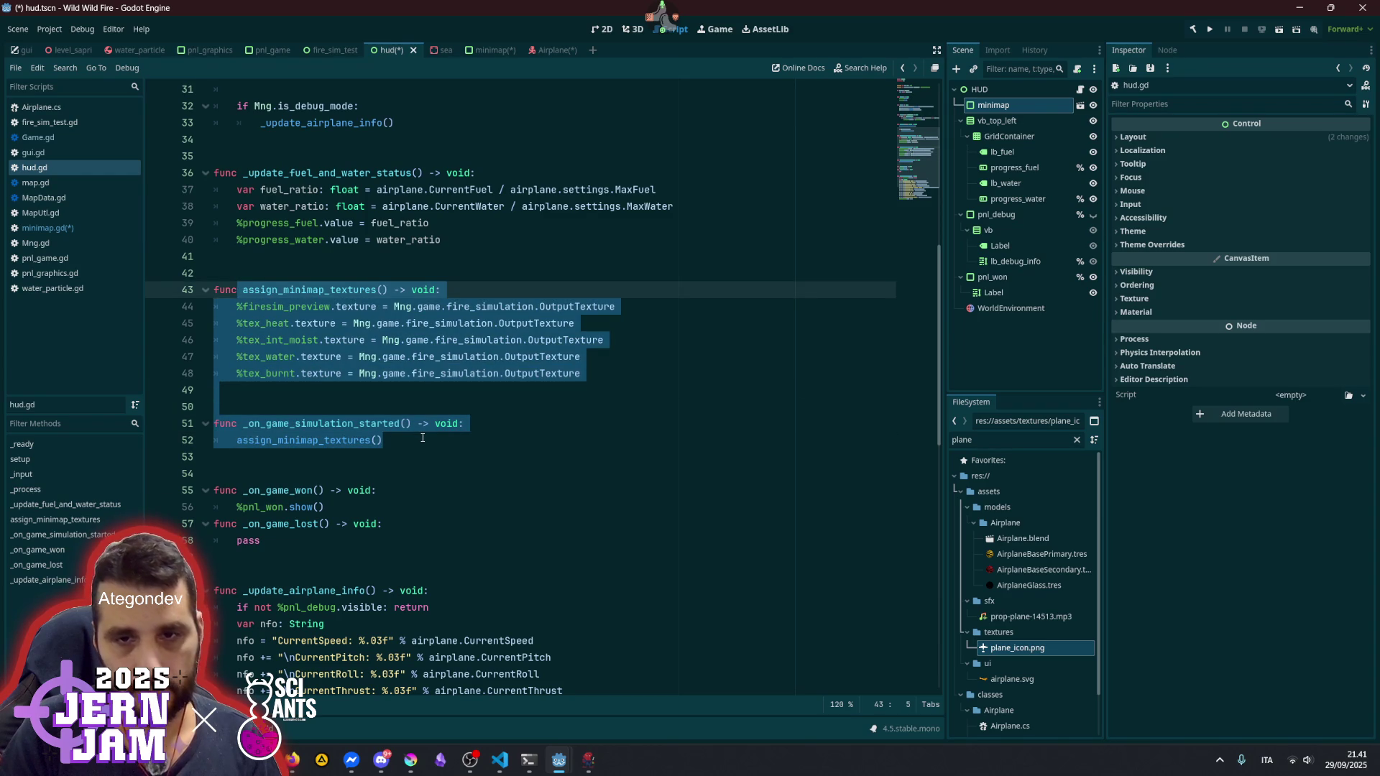
key(shift+Home)
key(ctrl+c)
key(Delete)
key(Delete)
key(Delete)
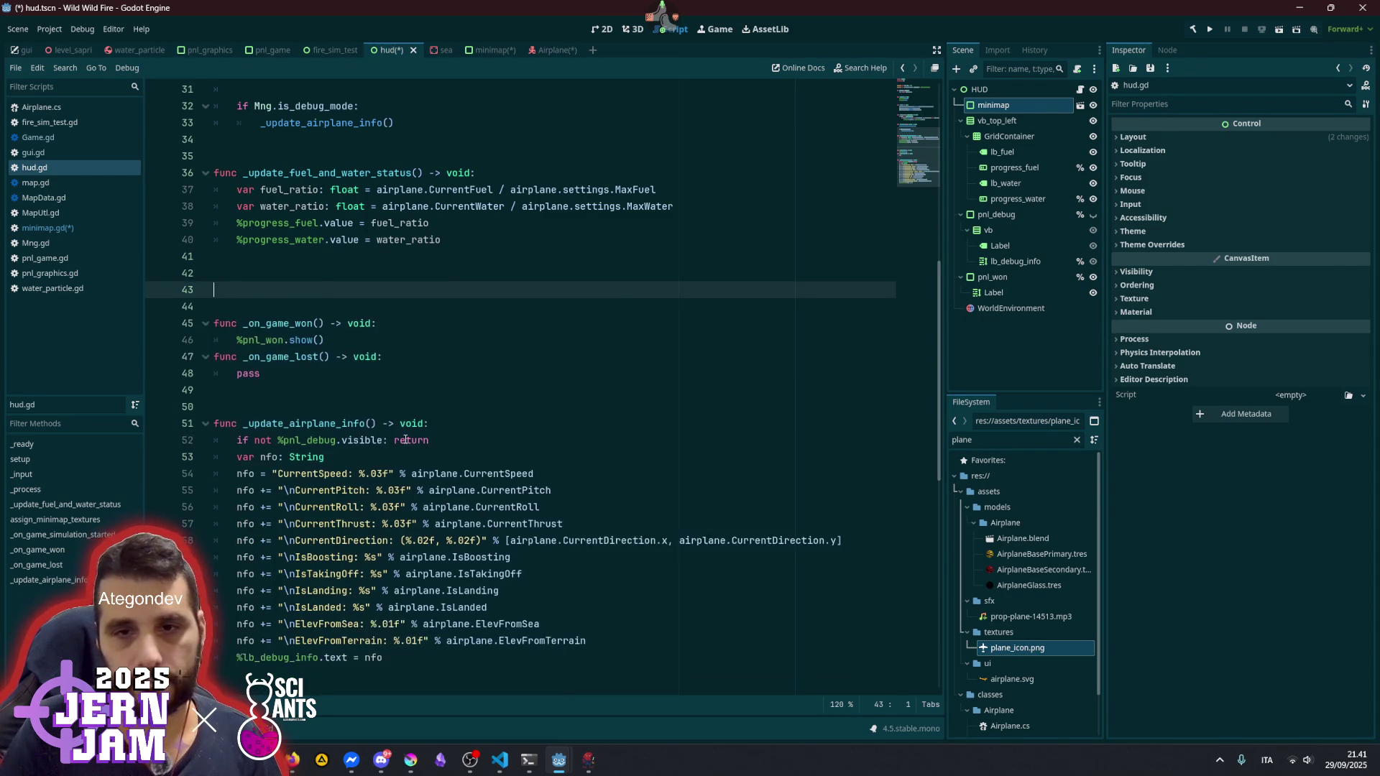
click(431, 340)
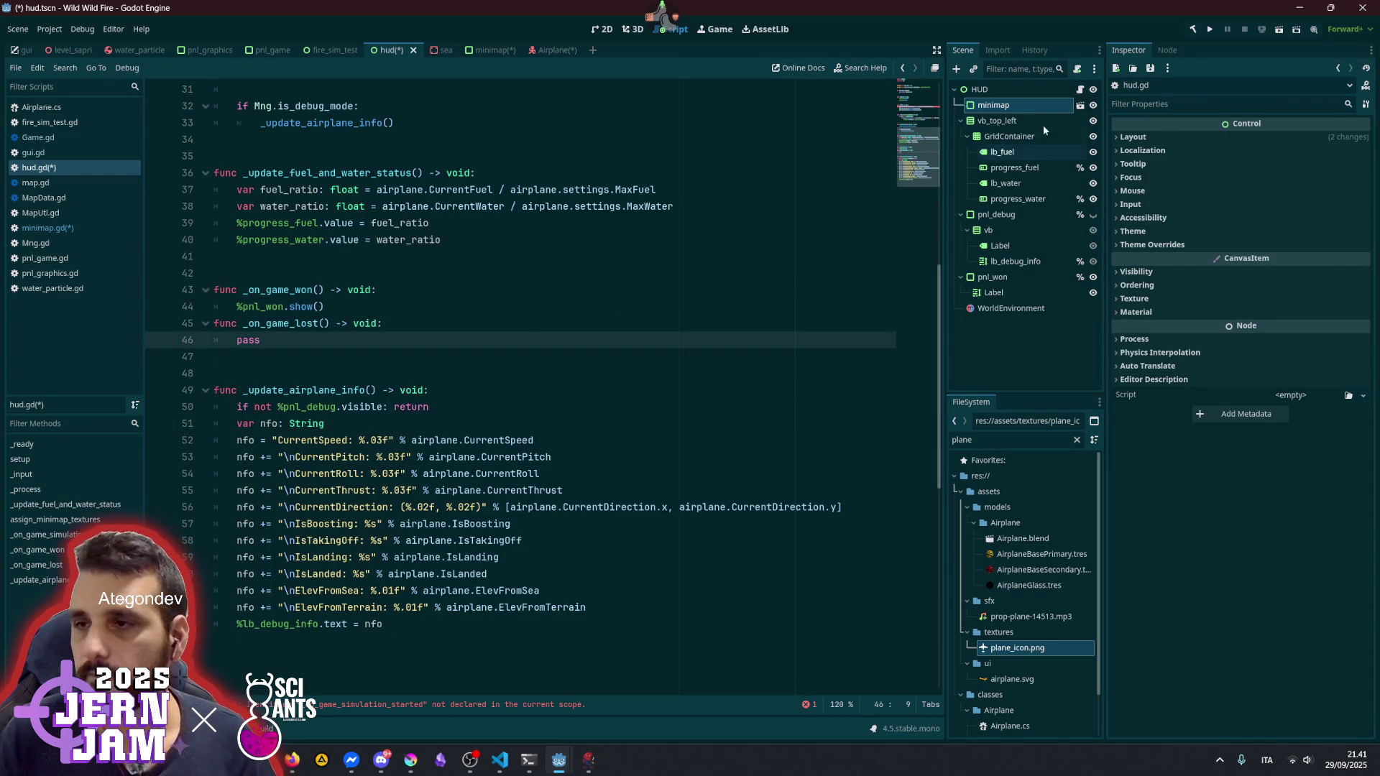
click(1079, 105)
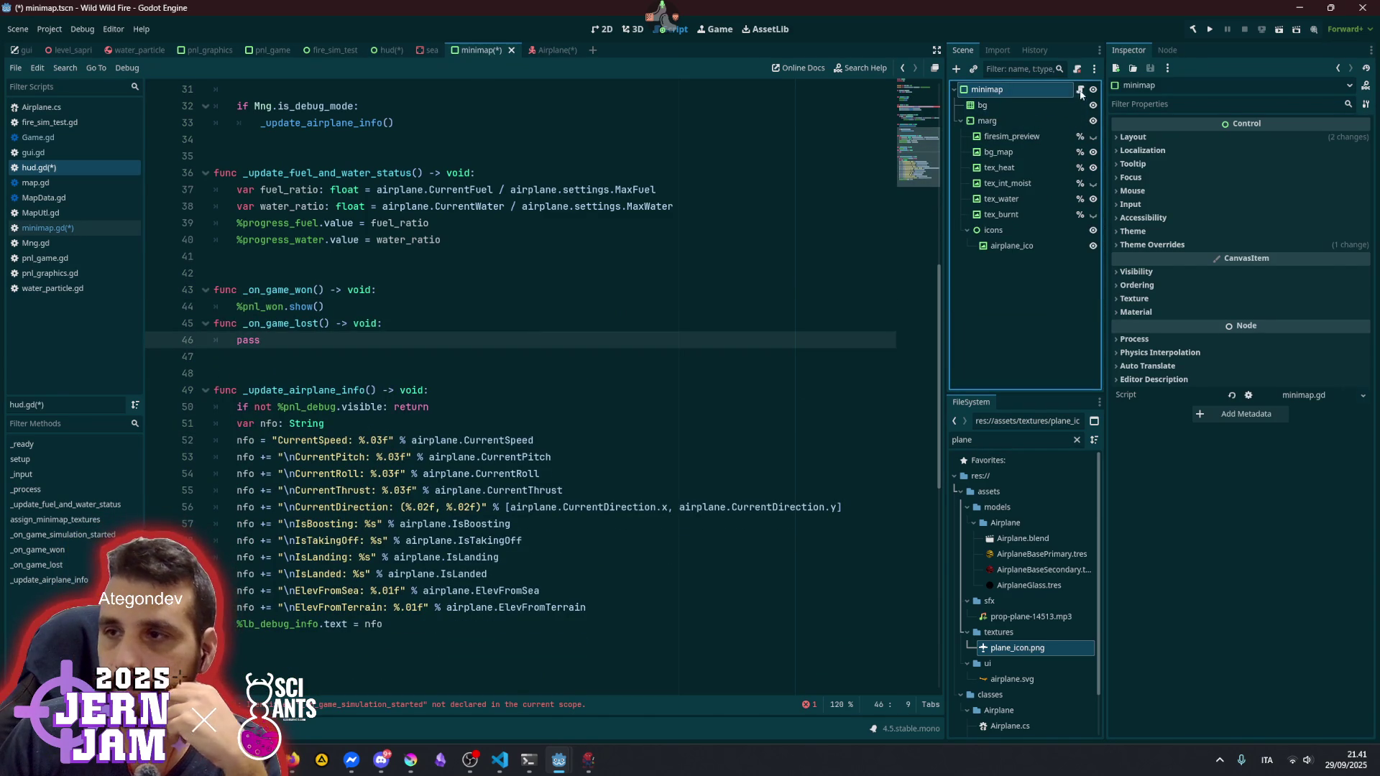
- Paste the two texture functions into minimap.gd below setup()
click(1079, 89)
click(479, 153)
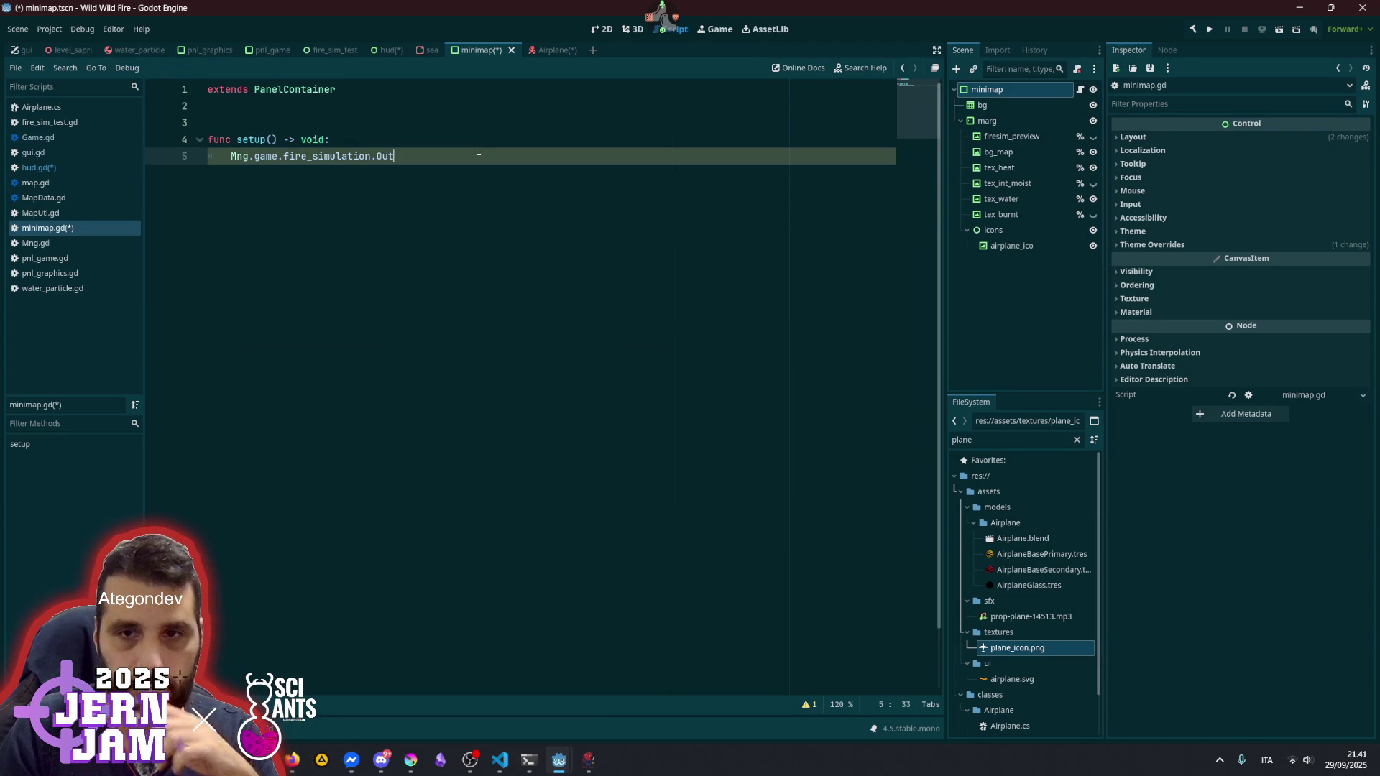
key(Return)
key(Return)
key(Return)
key(BackSpace)
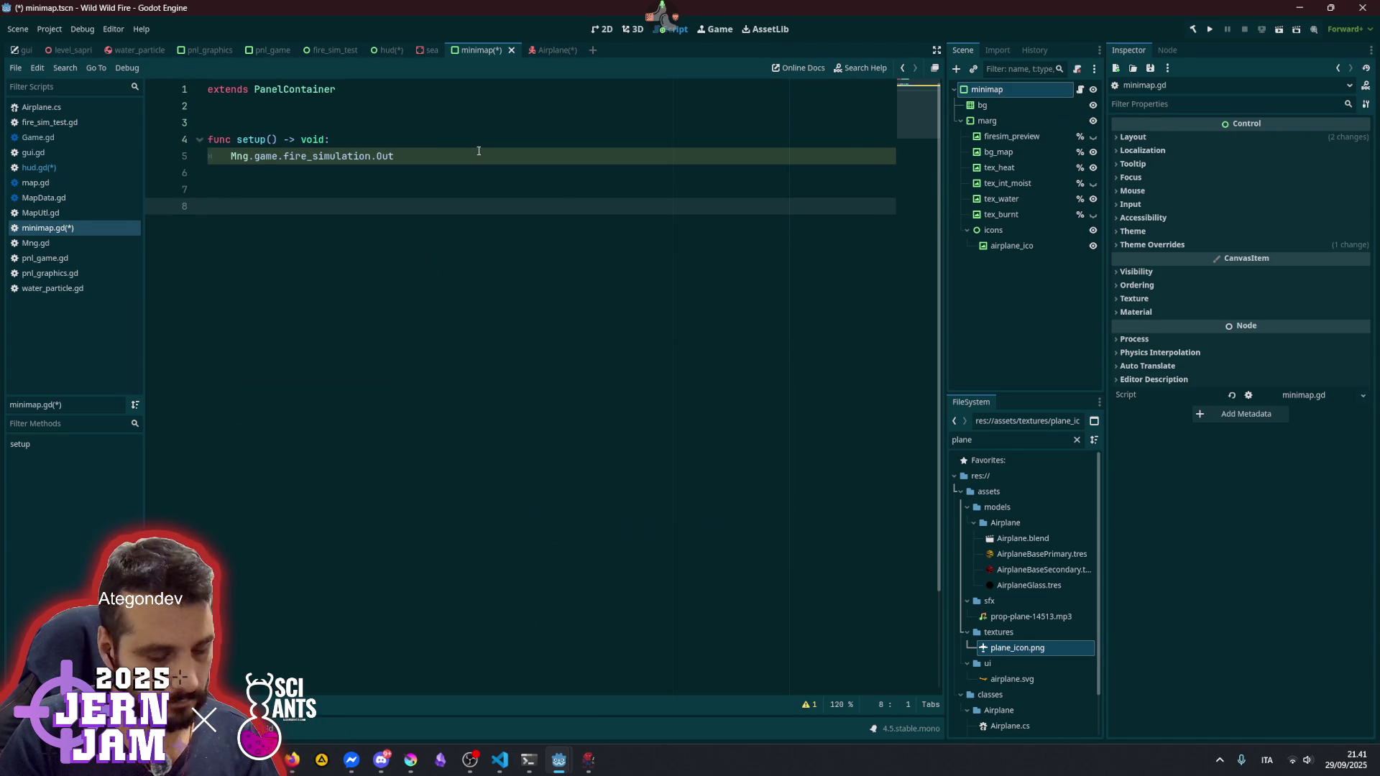
key(ctrl+v)
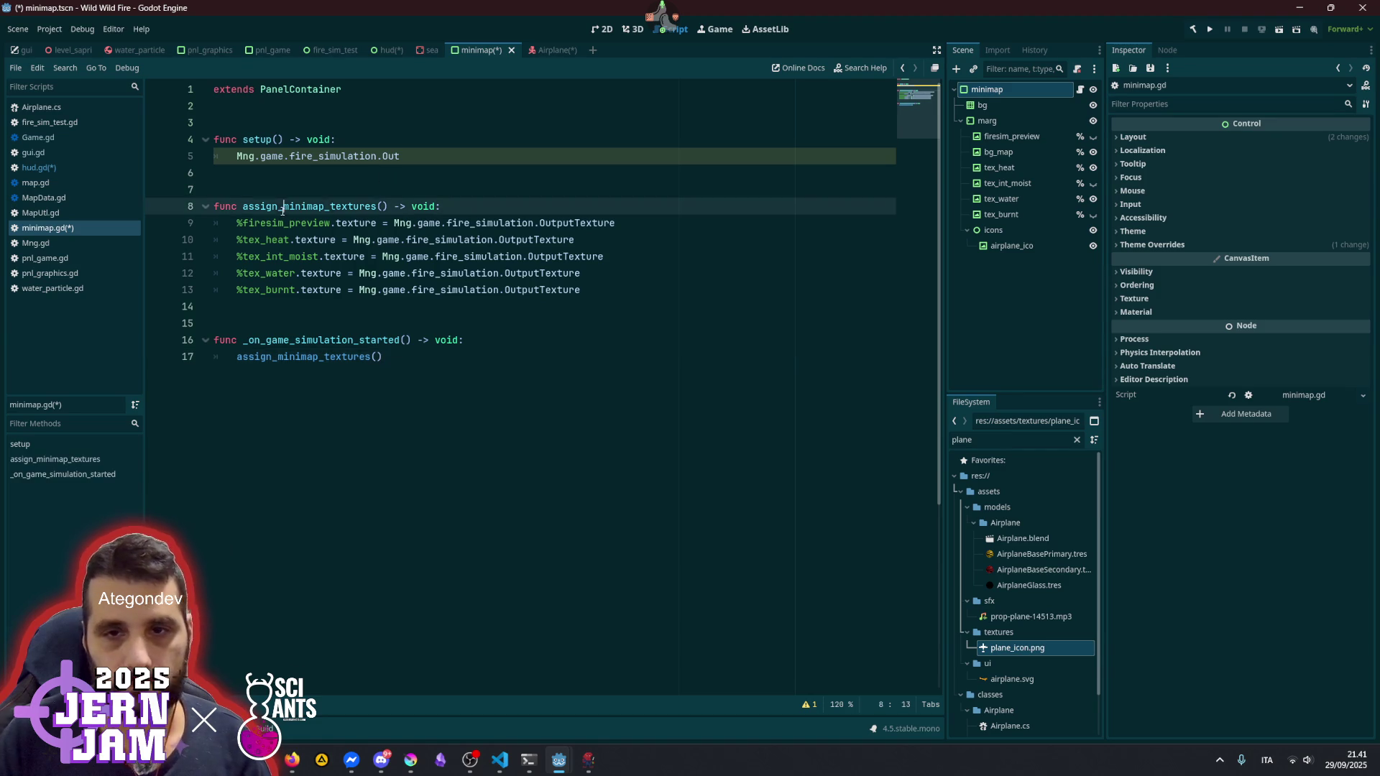
double_click(327, 208)
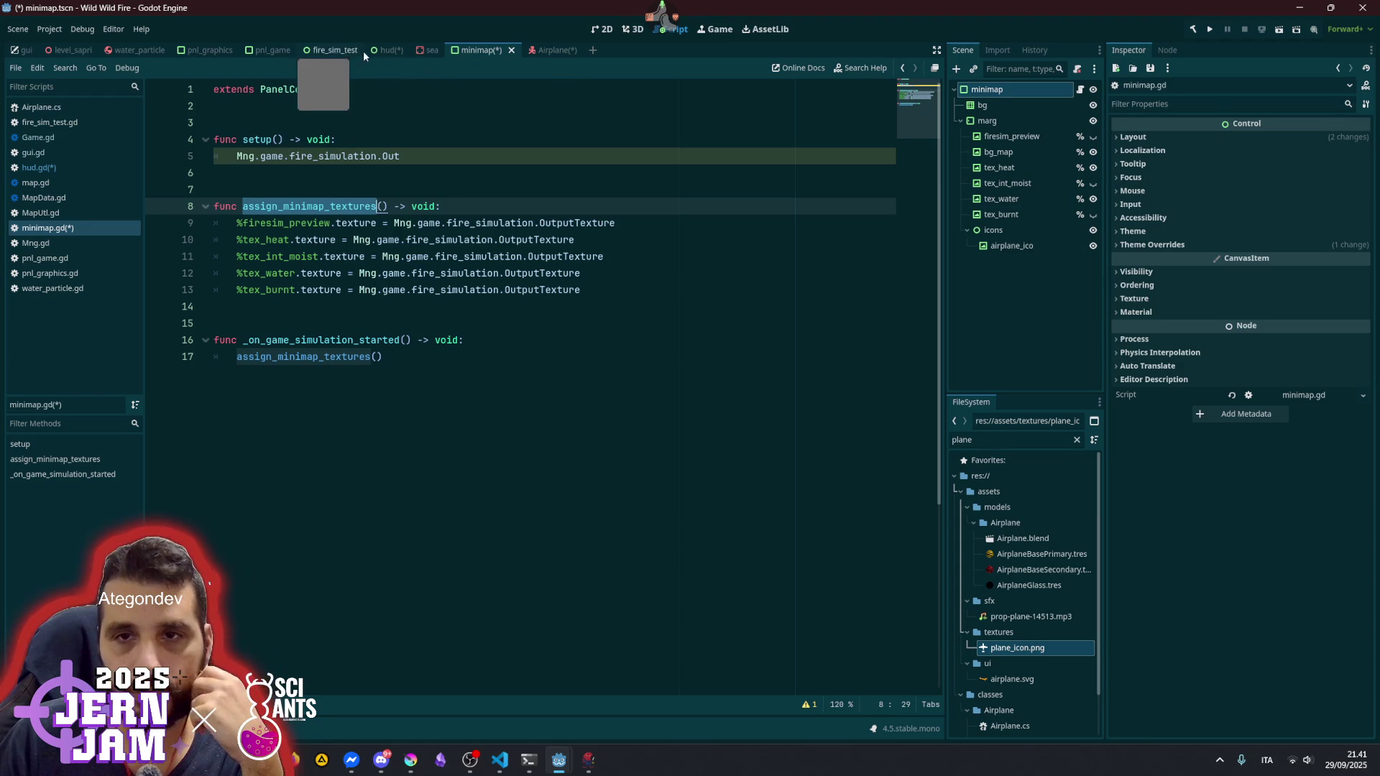
- Cut the simulation_started.connect line from hud.gd's setup and save the hud scene
click(387, 49)
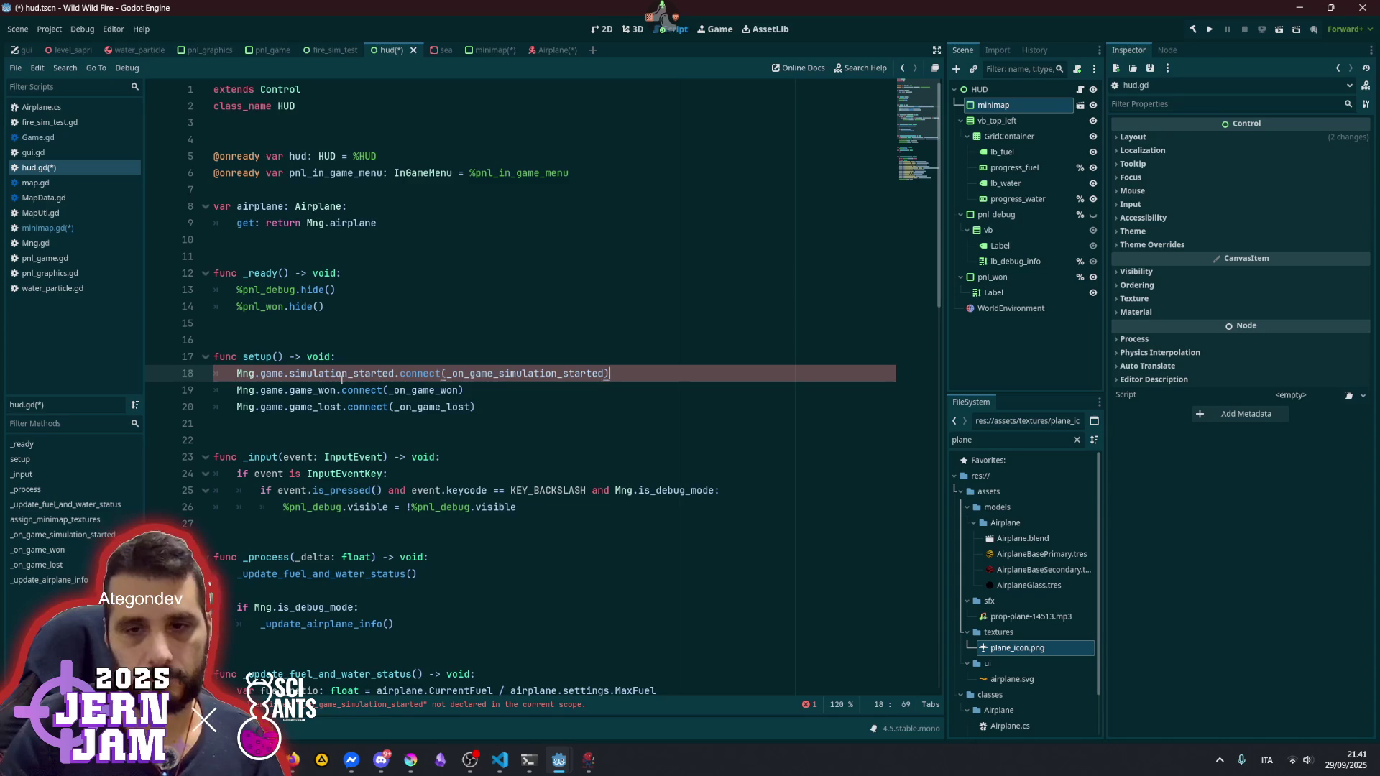
key(shift+Home)
key(BackSpace)
key(BackSpace)
key(BackSpace)
key(BackSpace)
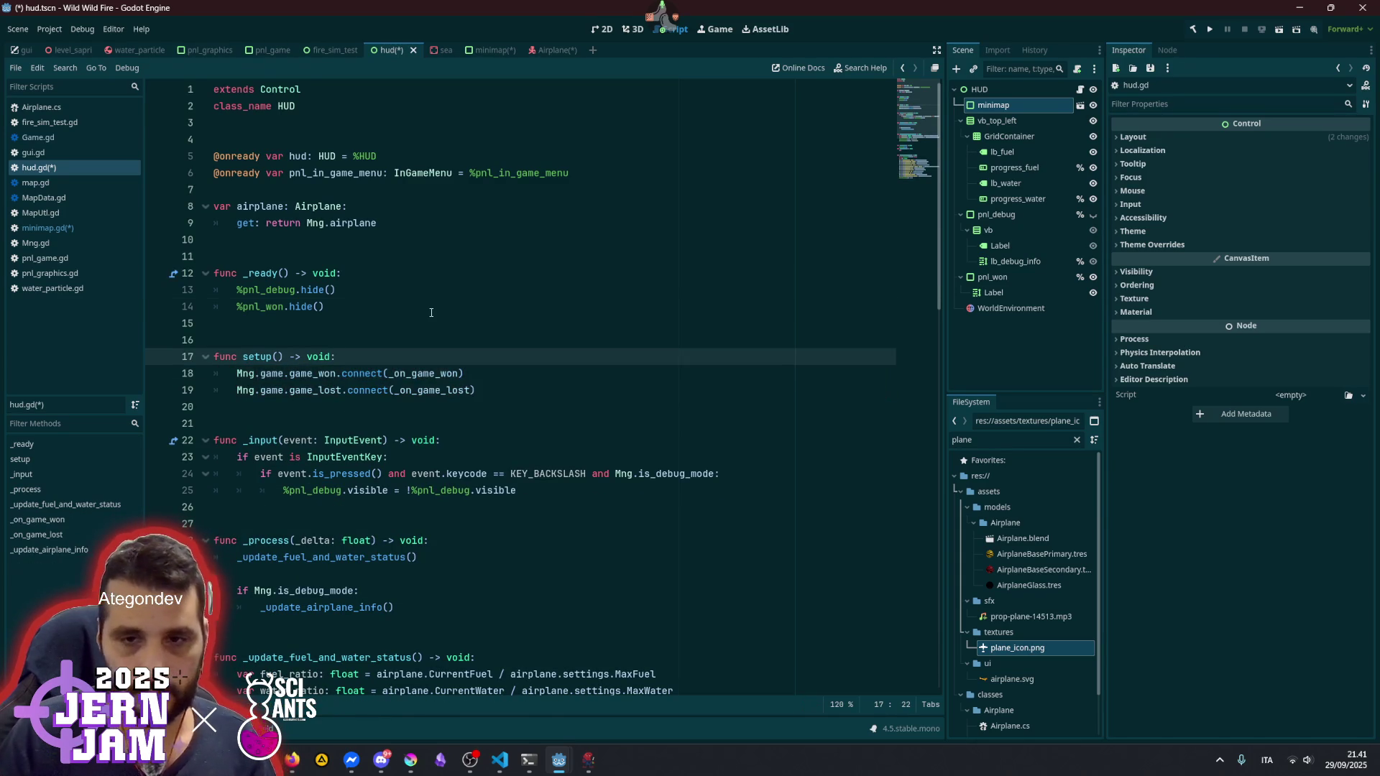
click(418, 314)
key(ctrl+s)
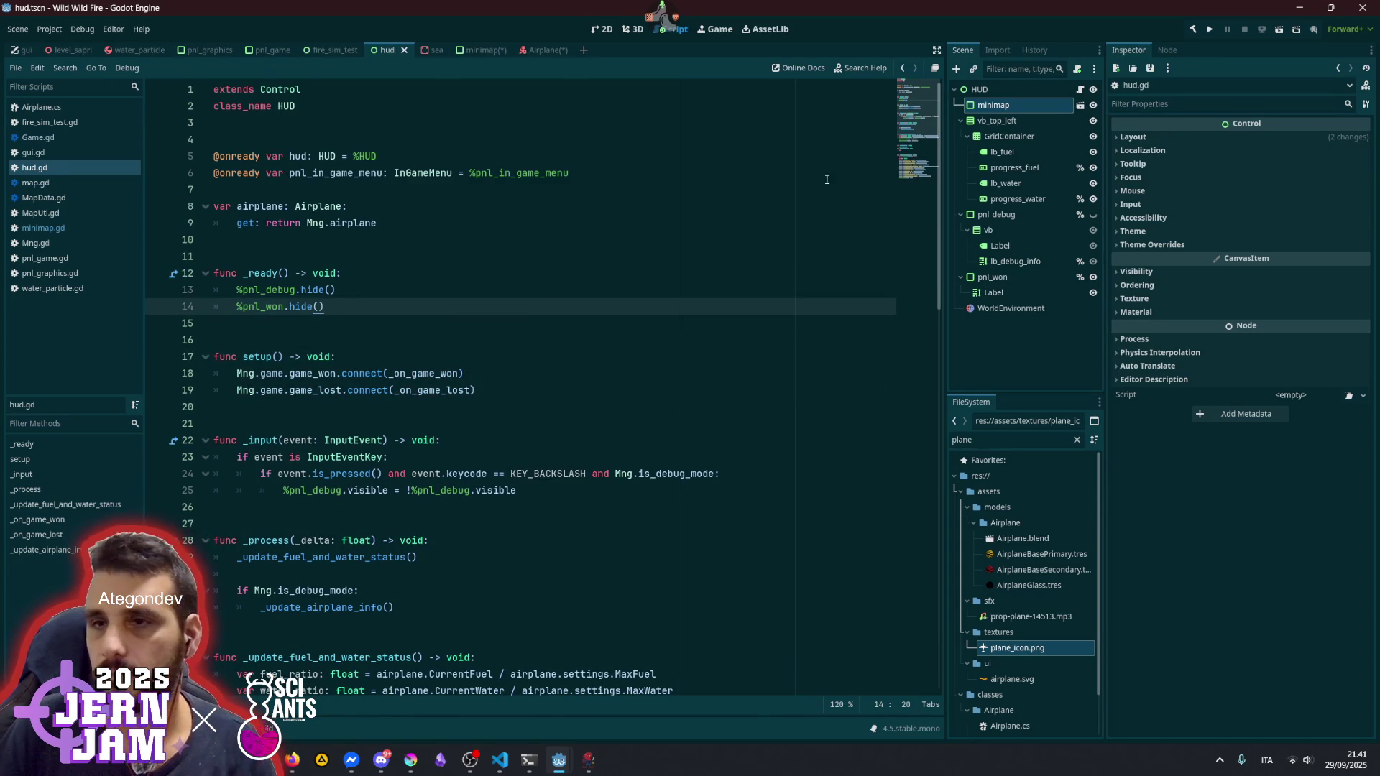
- Replace minimap.gd's unfinished fire_simulation line with the simulation_started connection
click(488, 52)
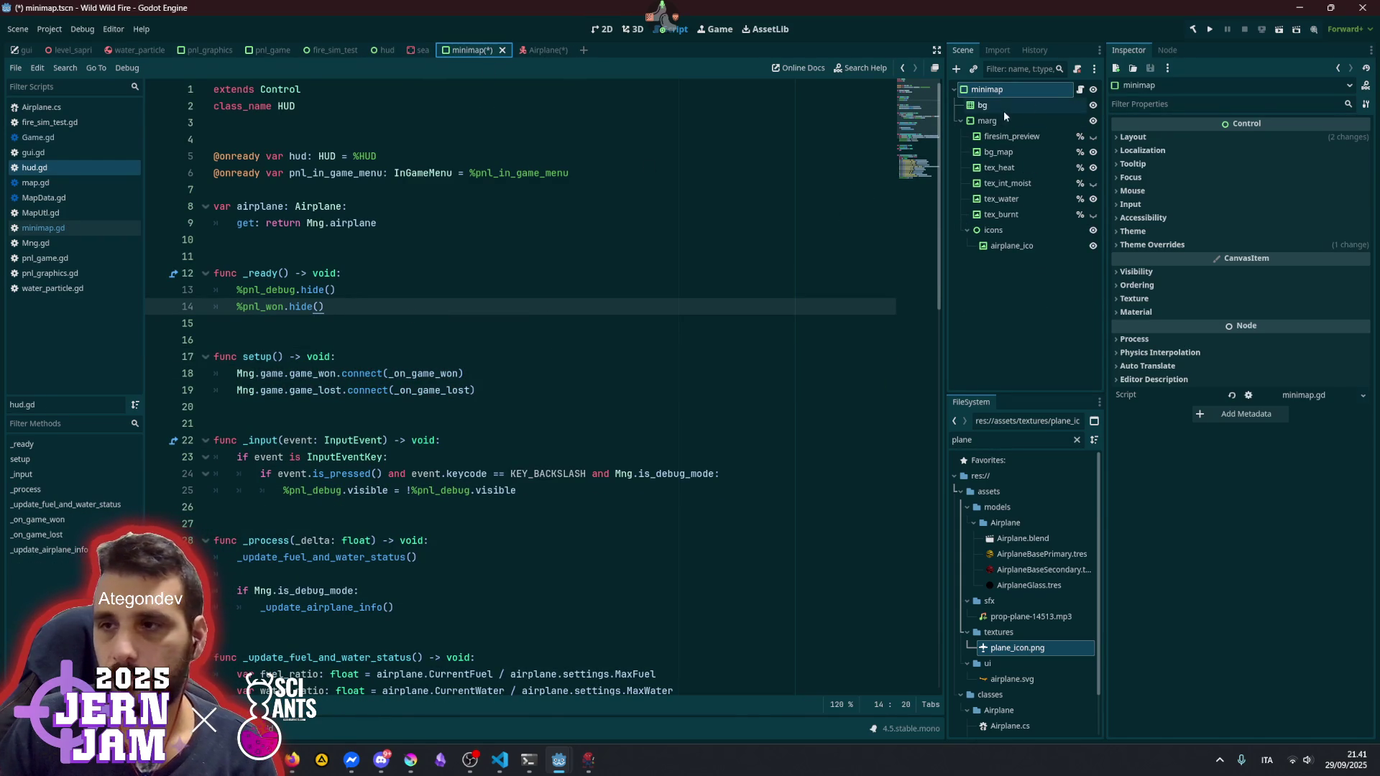
click(1080, 90)
click(550, 177)
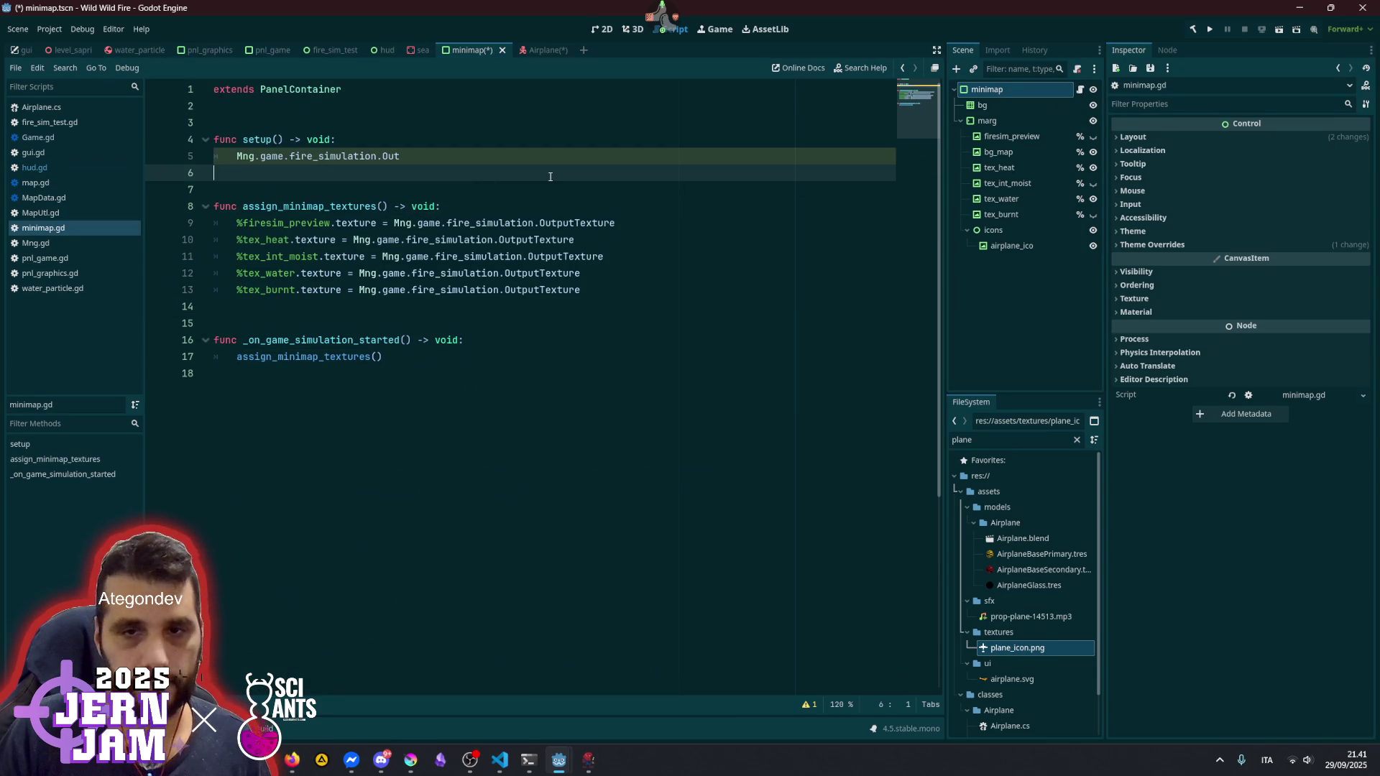
key(Up)
key(End)
key(shift+Home)
text(Mng.game.simulation_started.connect(_on_game_simulation_started))
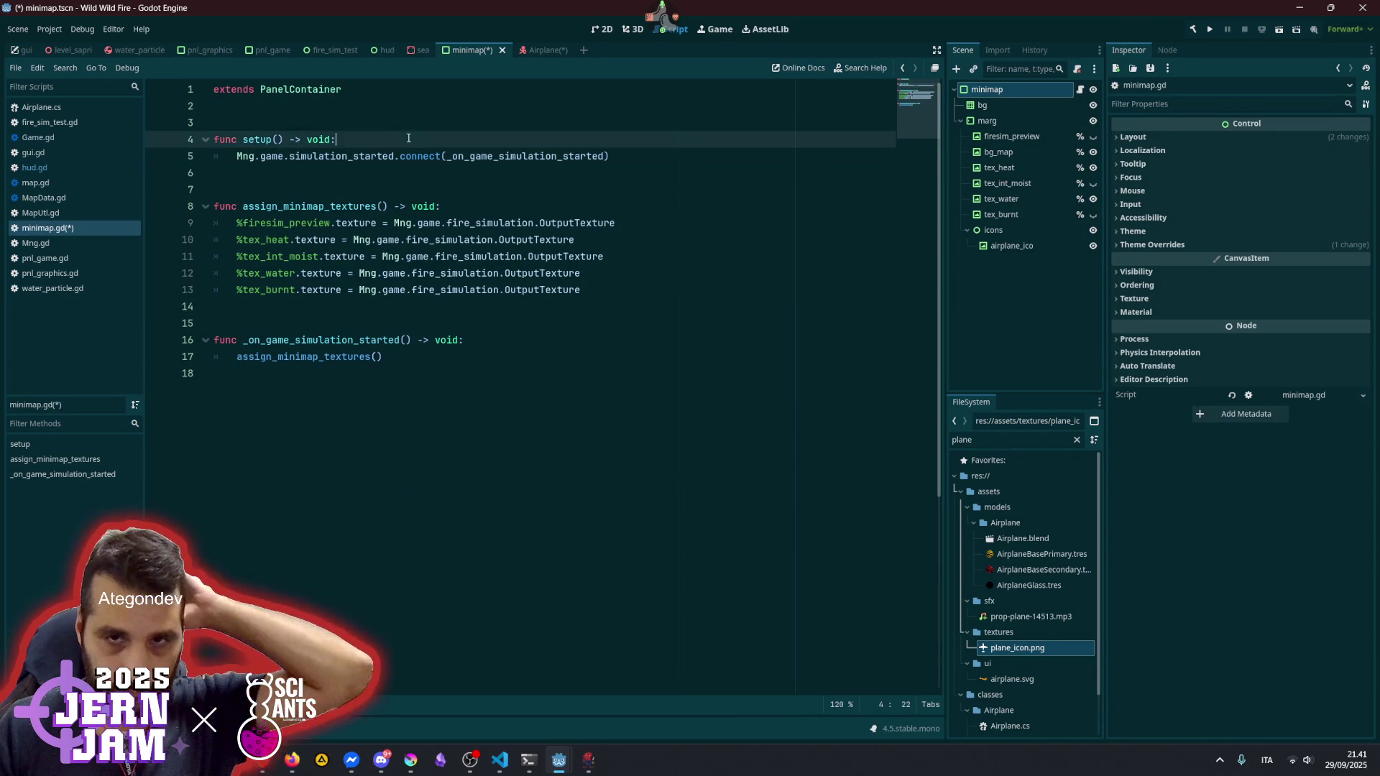
- Open blank lines above assign_minimap_textures and start typing func _process
click(403, 117)
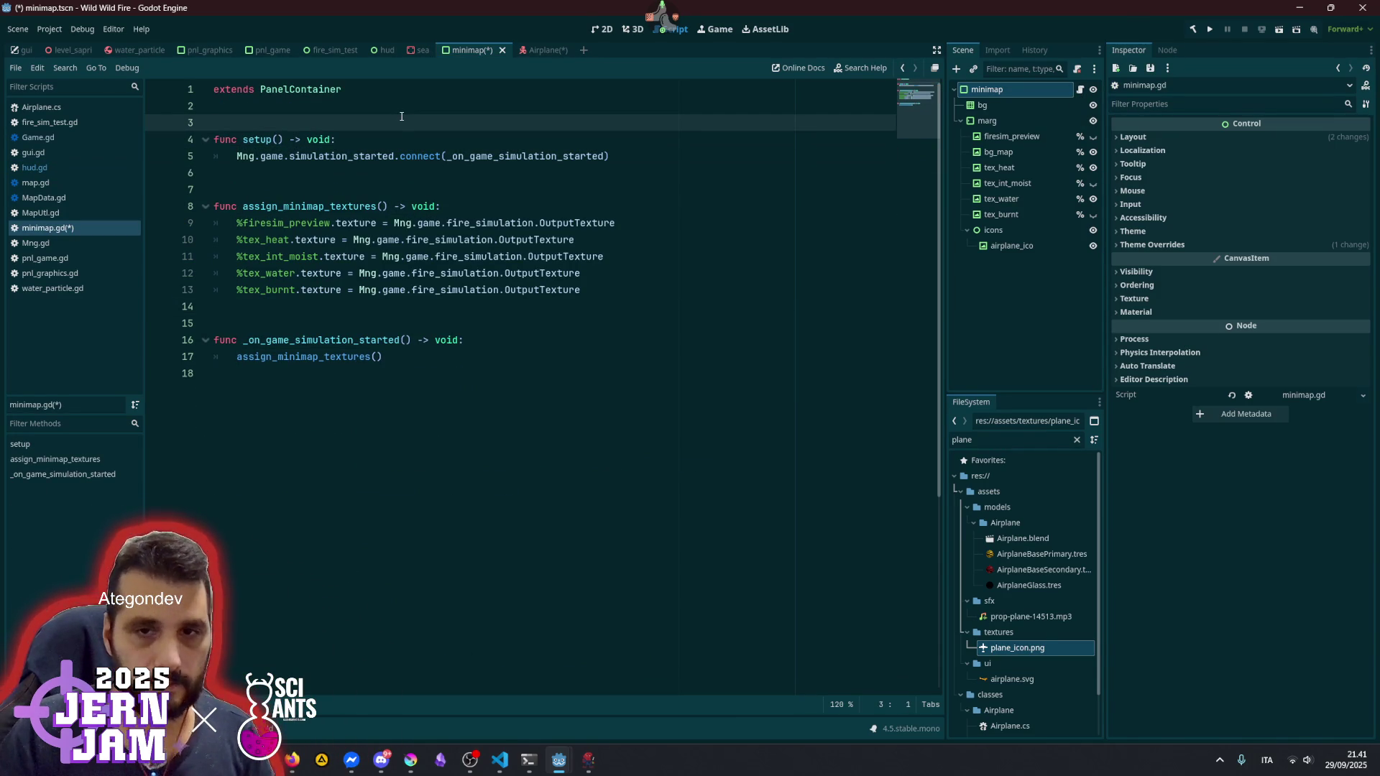
click(393, 353)
click(443, 310)
click(415, 191)
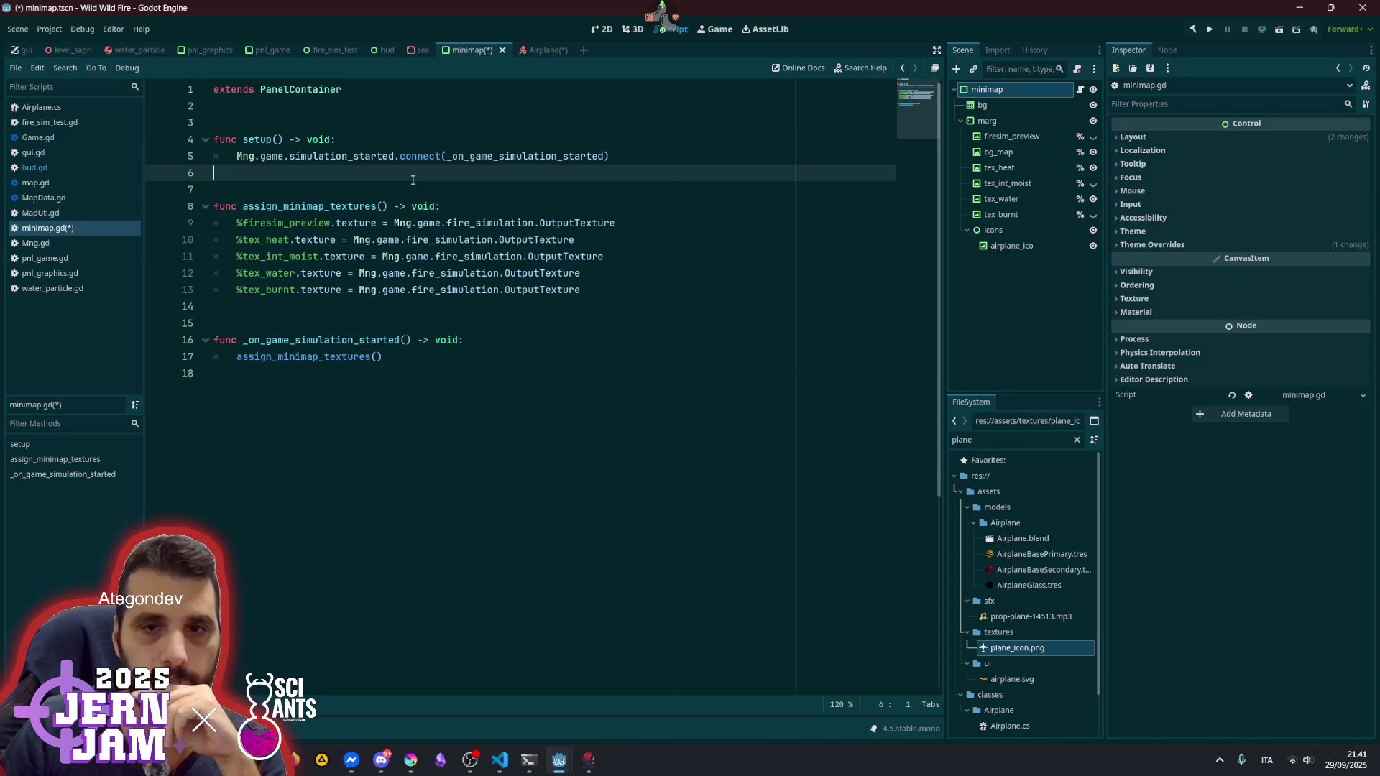
key(Return)
key(Return)
key(Return)
key(Up)
key(Up)
text(func _pro)
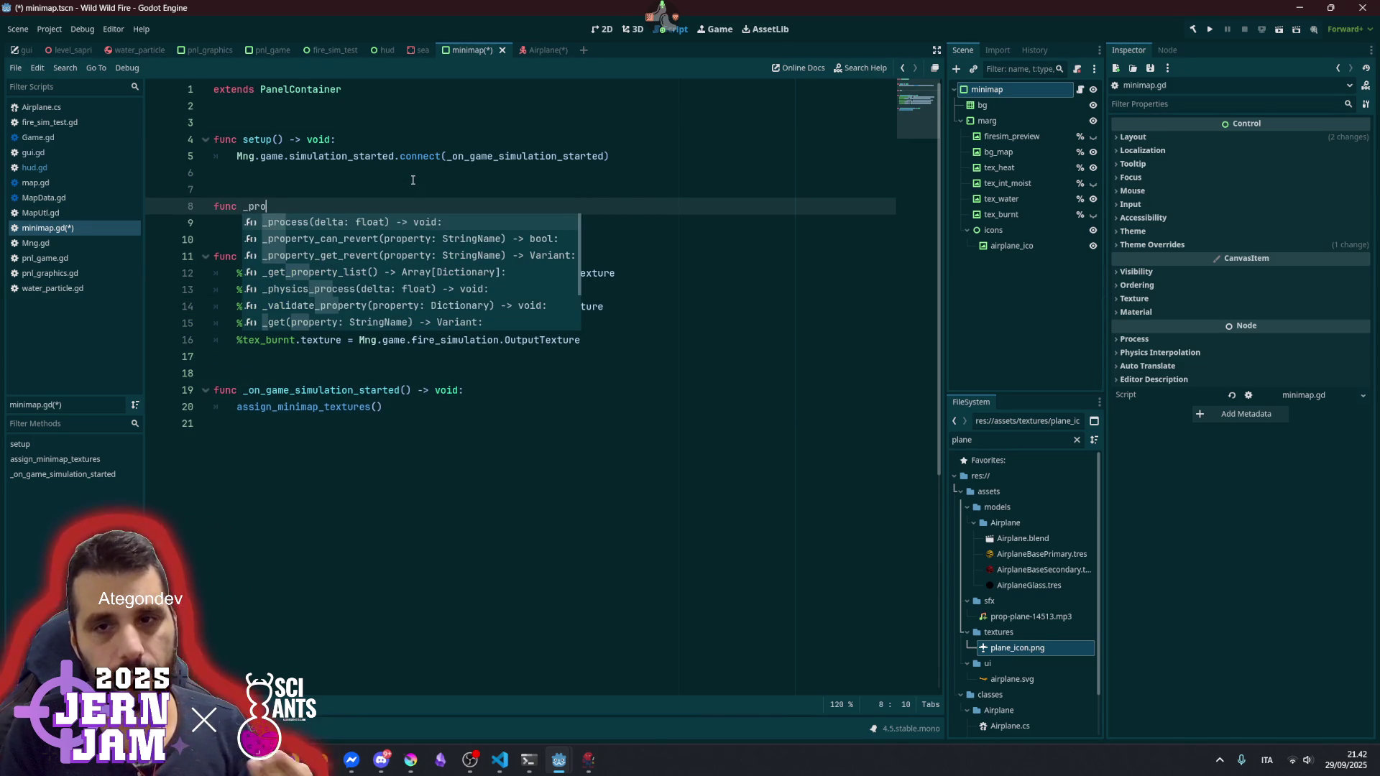
- Complete _process(_delta: float) and start its body with Mng.airplane.global_position
key(Return)
key(Return)
click(295, 207)
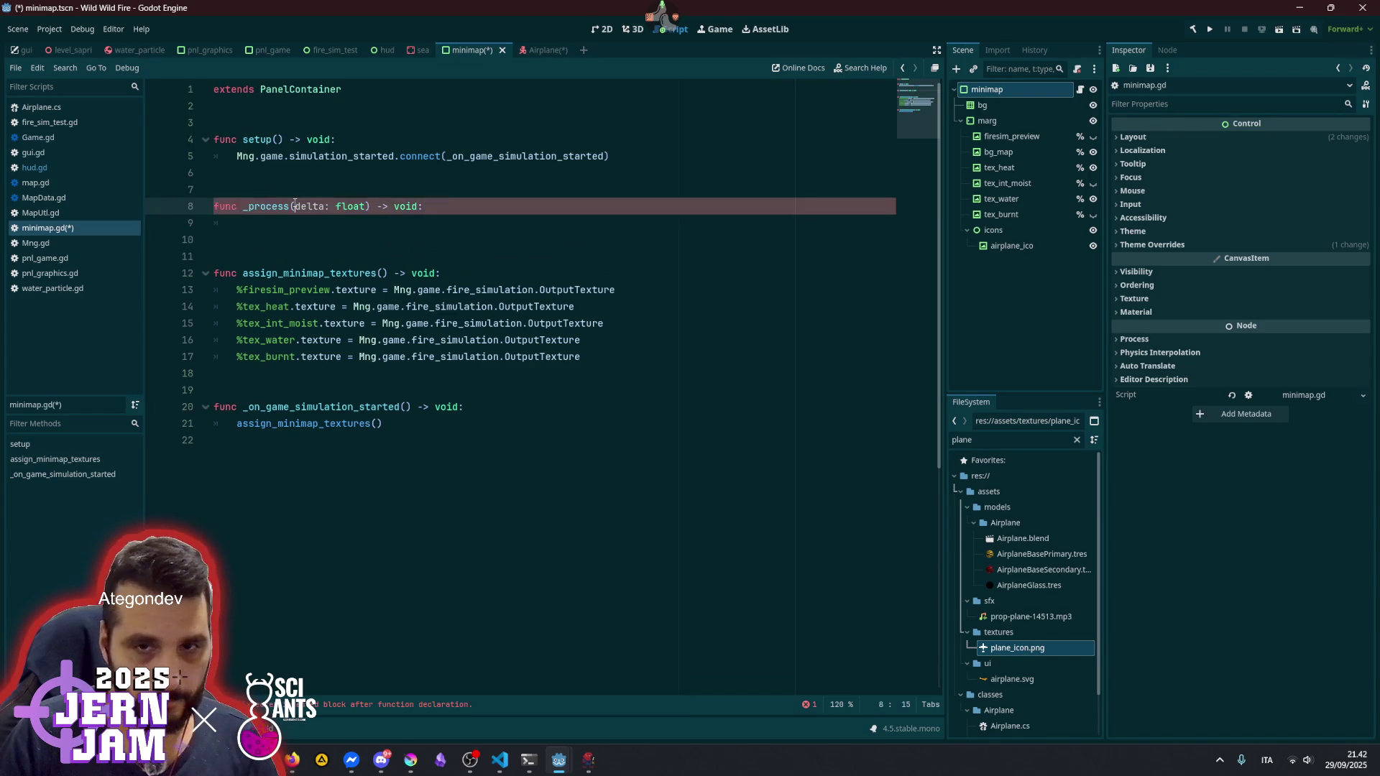
key(Down)
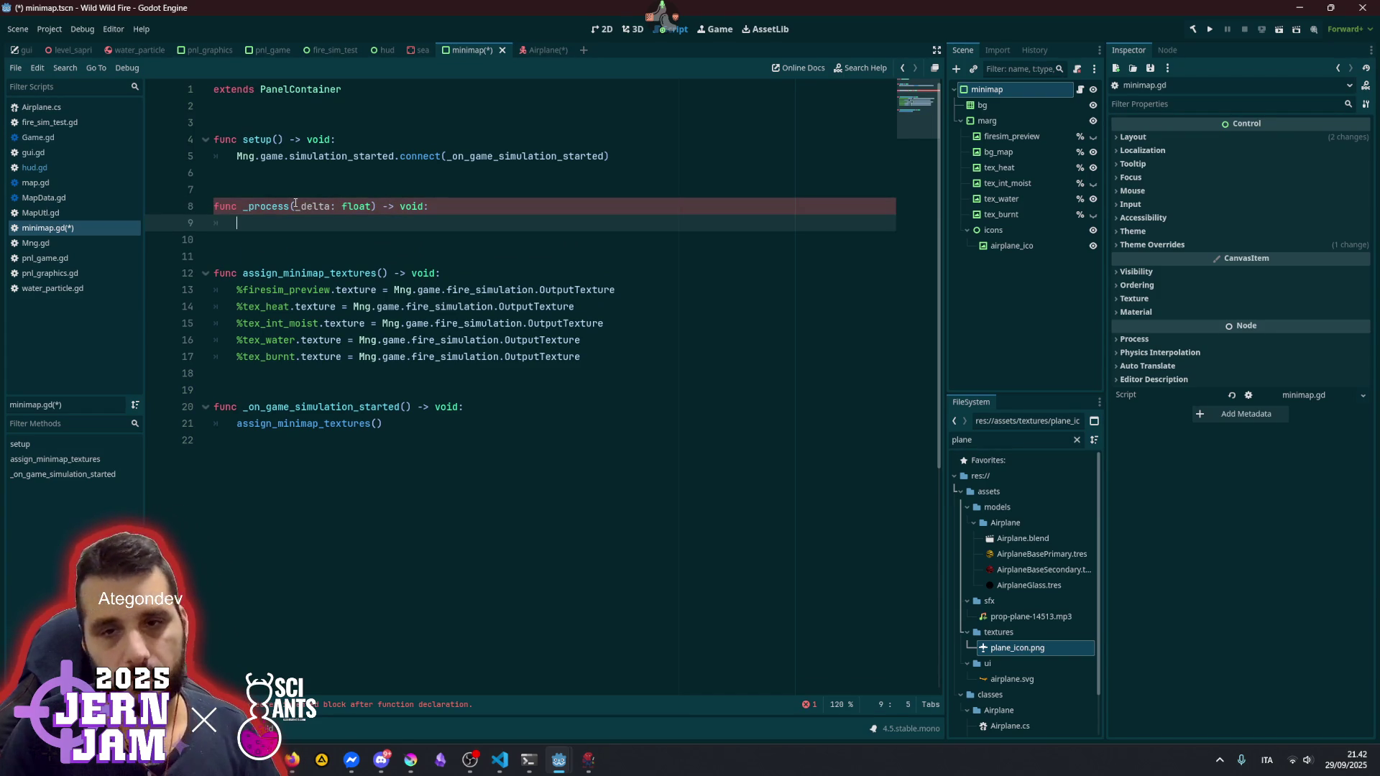
text(Air)
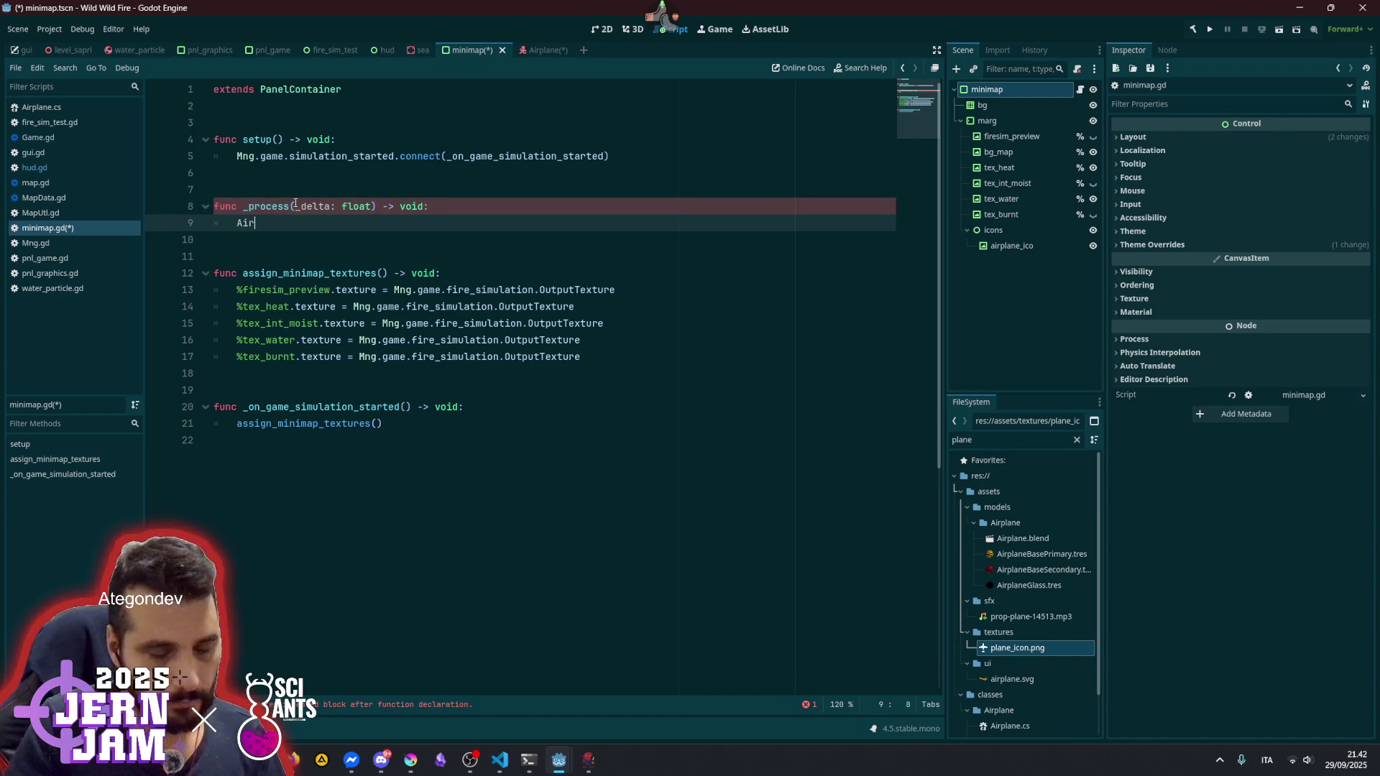
key(BackSpace)
key(BackSpace)
key(BackSpace)
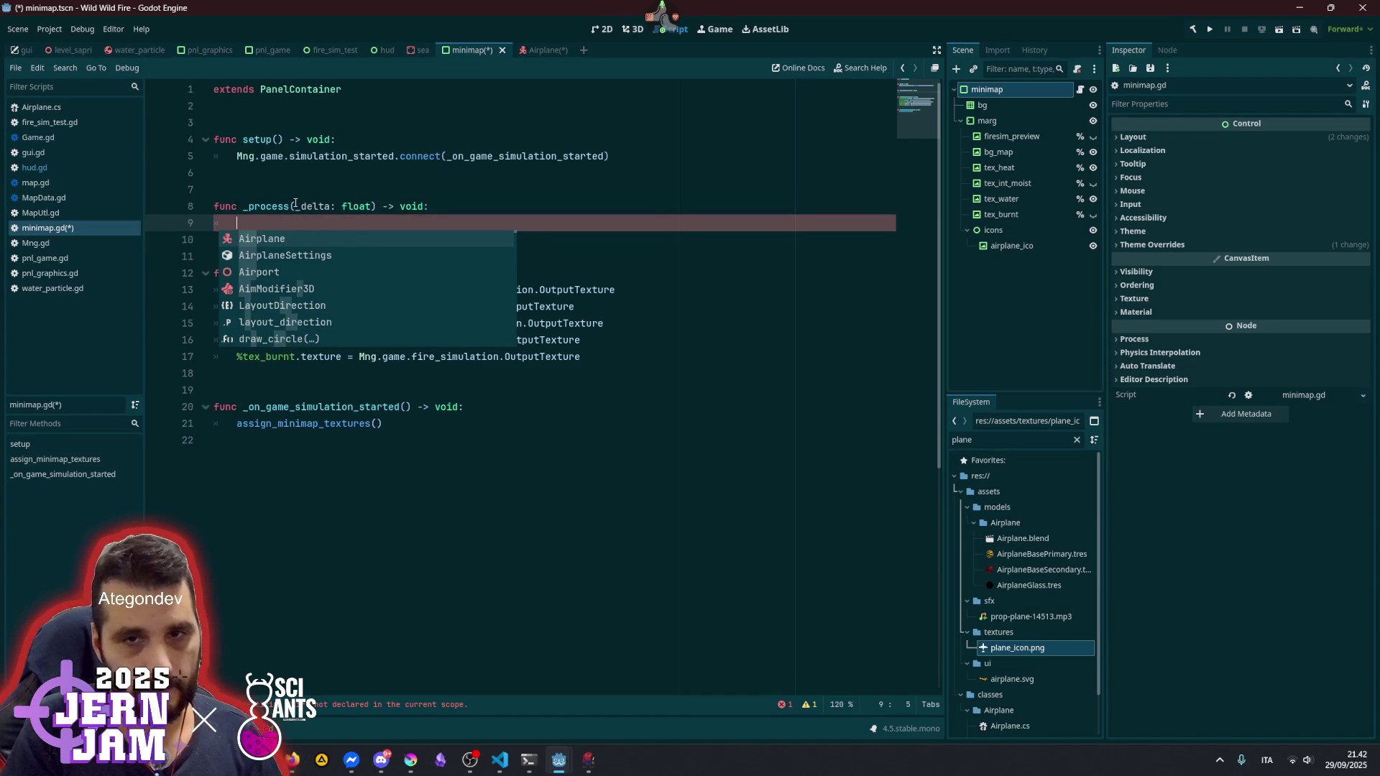
text(Mng.airplane.)
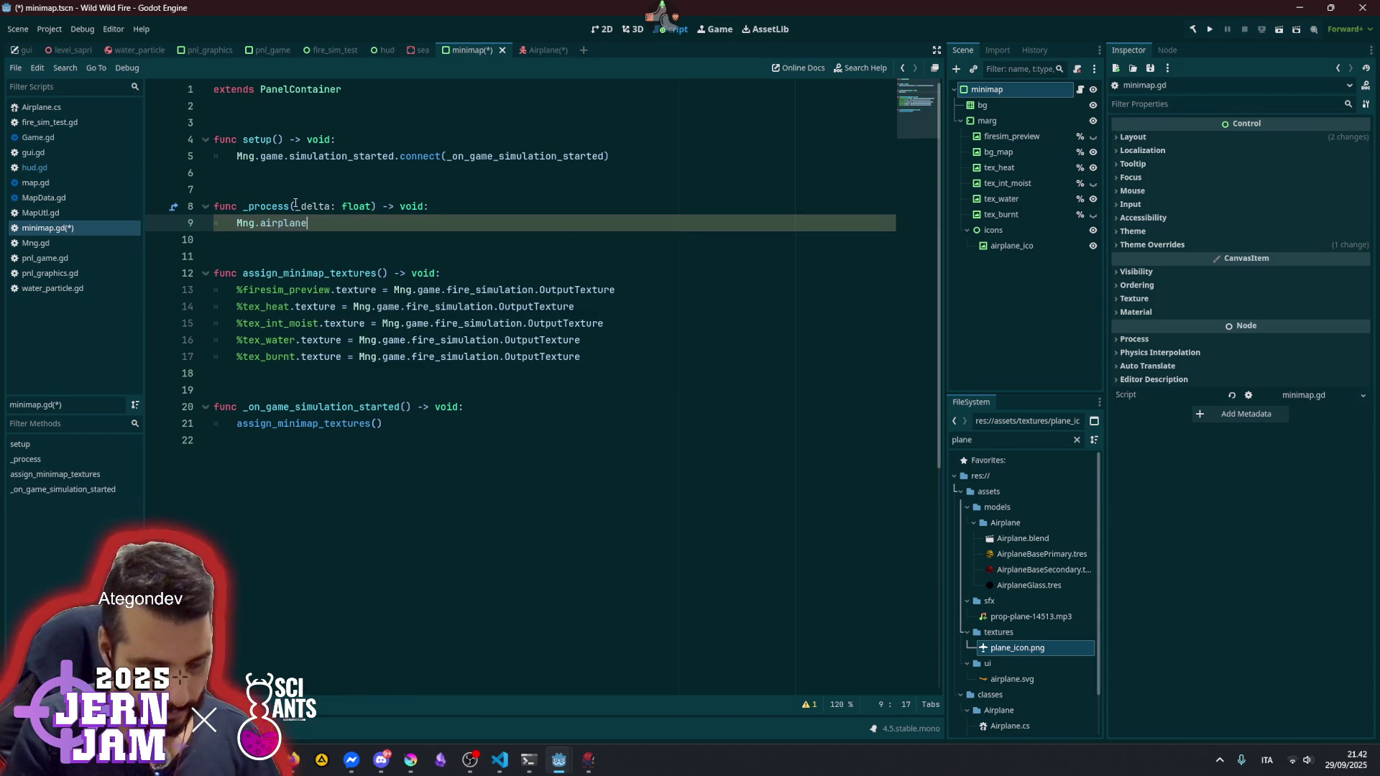
text(glo)
key(Down)
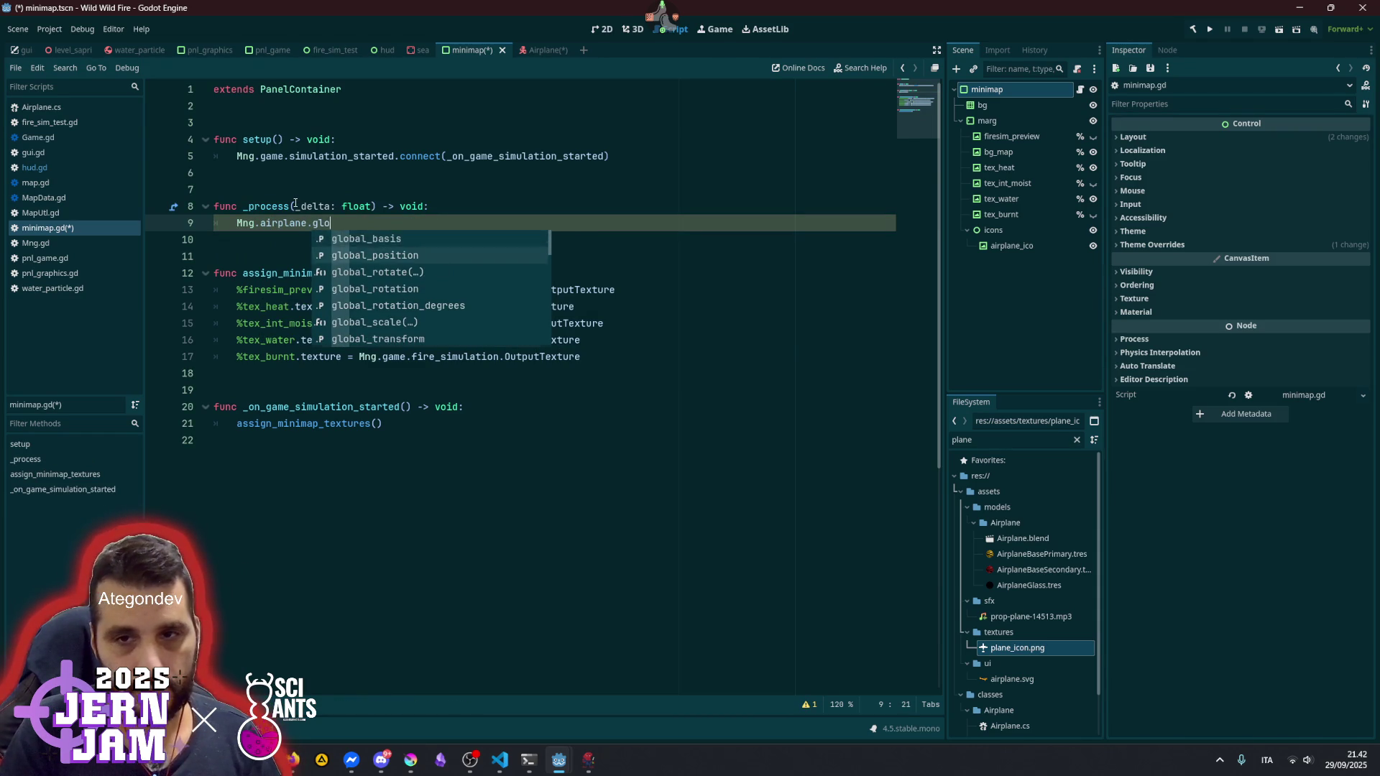
key(Return)
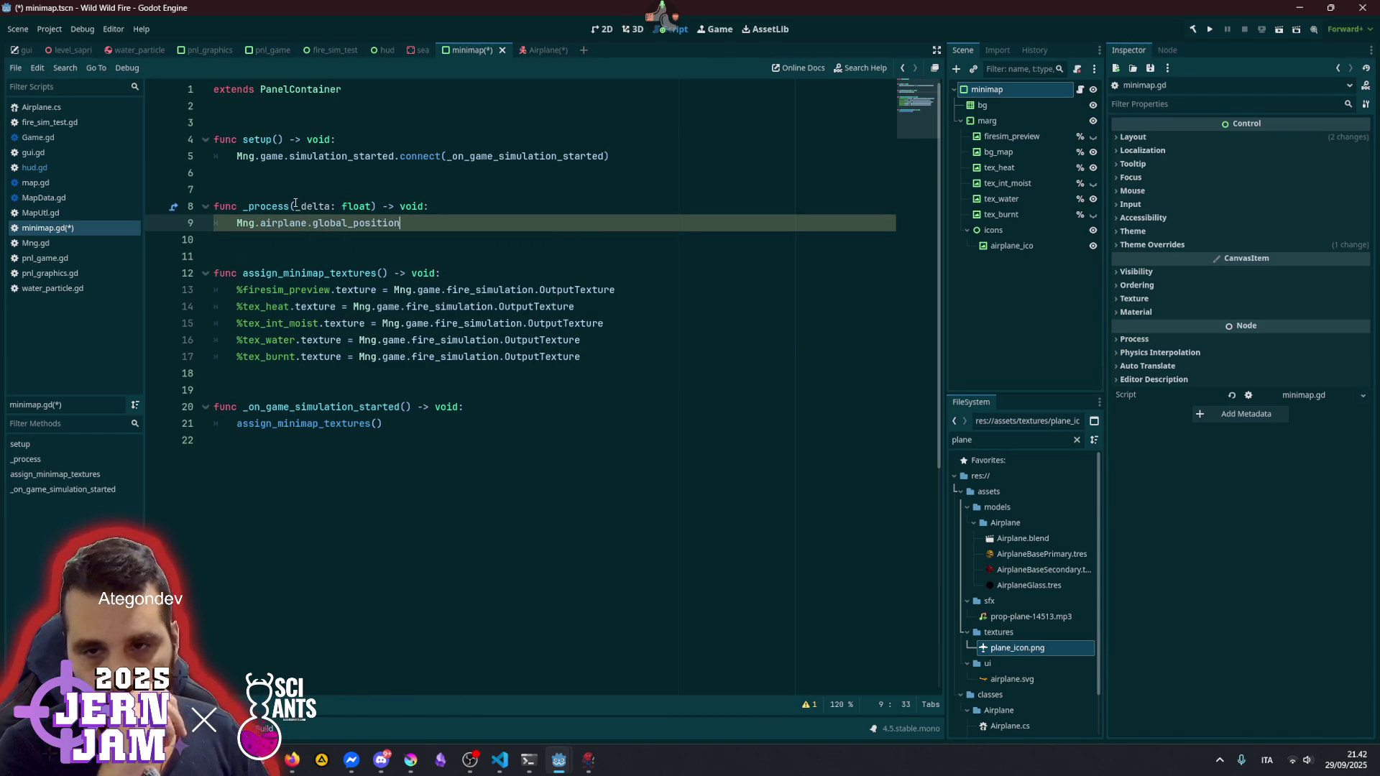
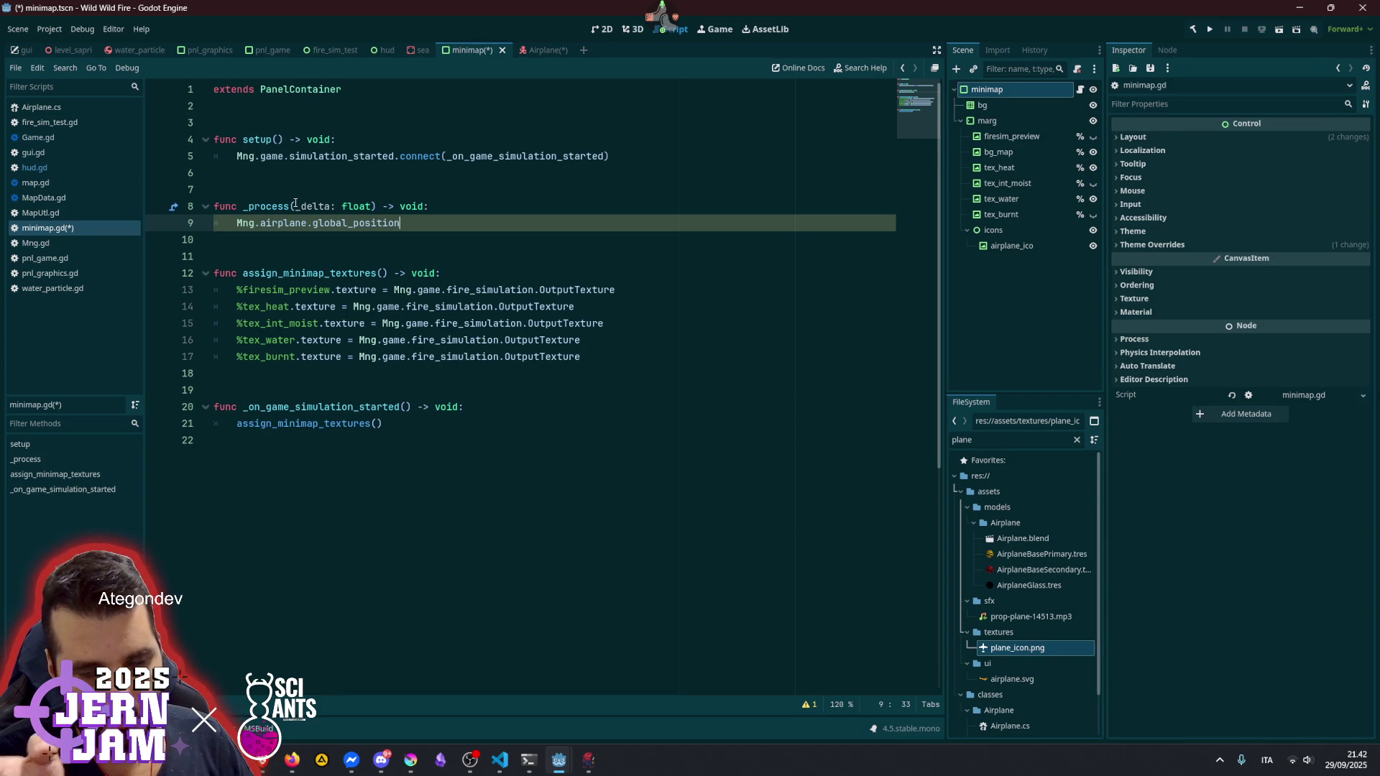
- Write 'var world_to_map_ratio: Vector2' on a new line inside setup, changing the type from float
key(Home)
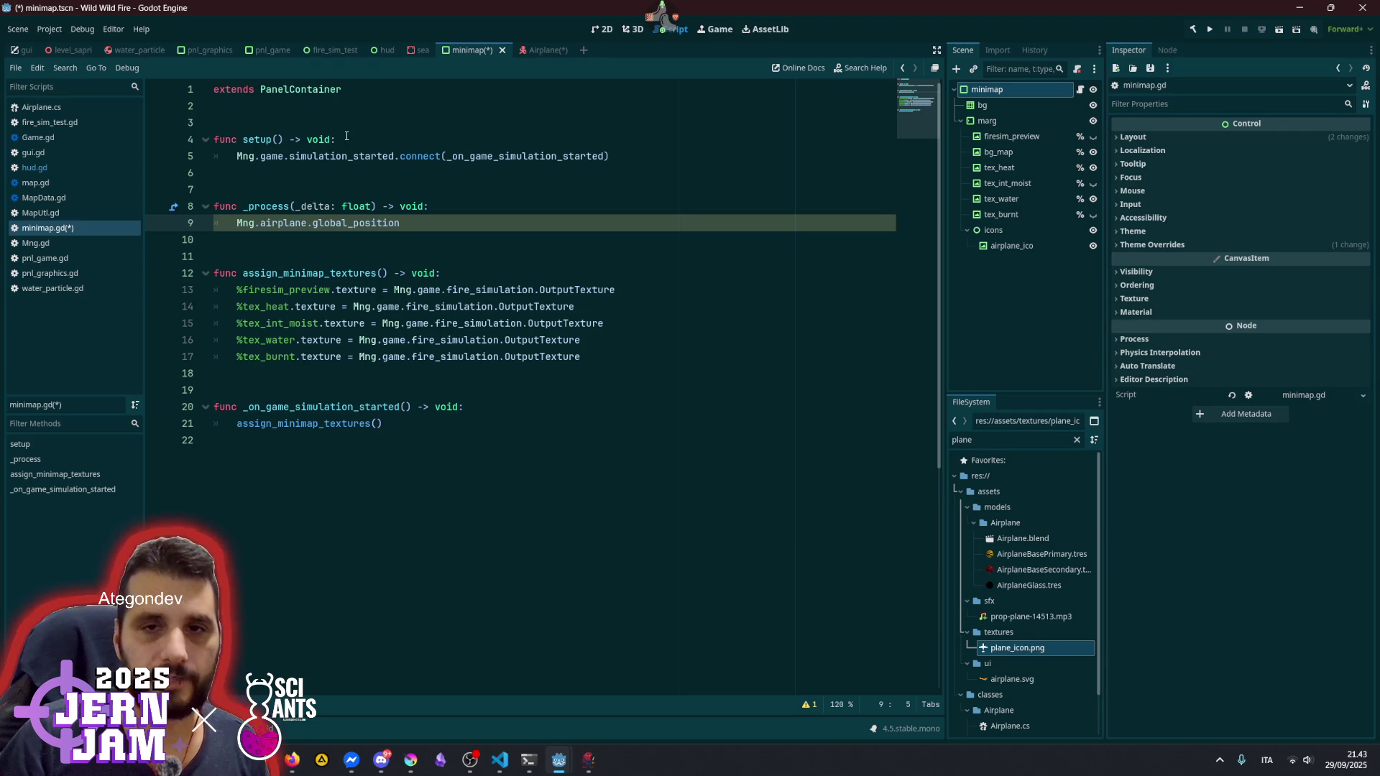
click(661, 155)
key(Return)
text(v)
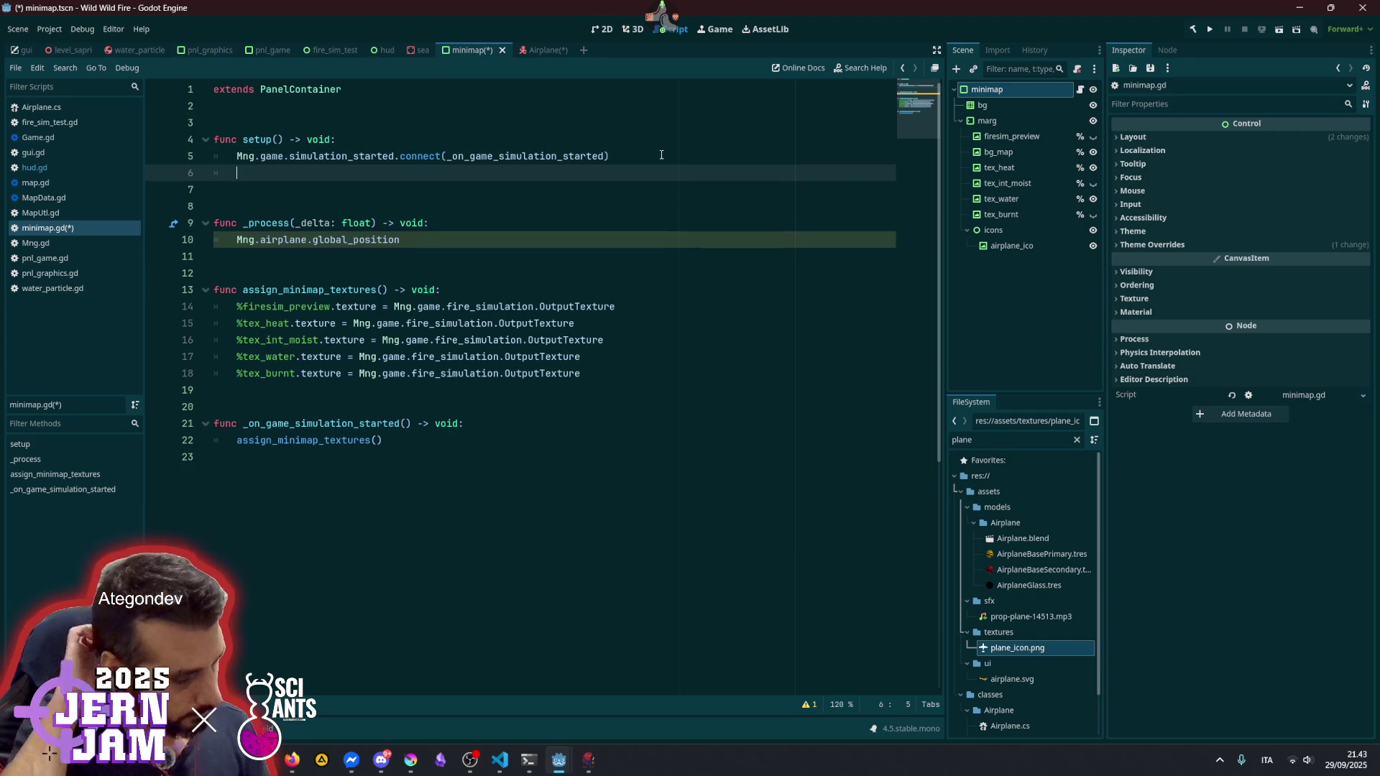
text(ar )
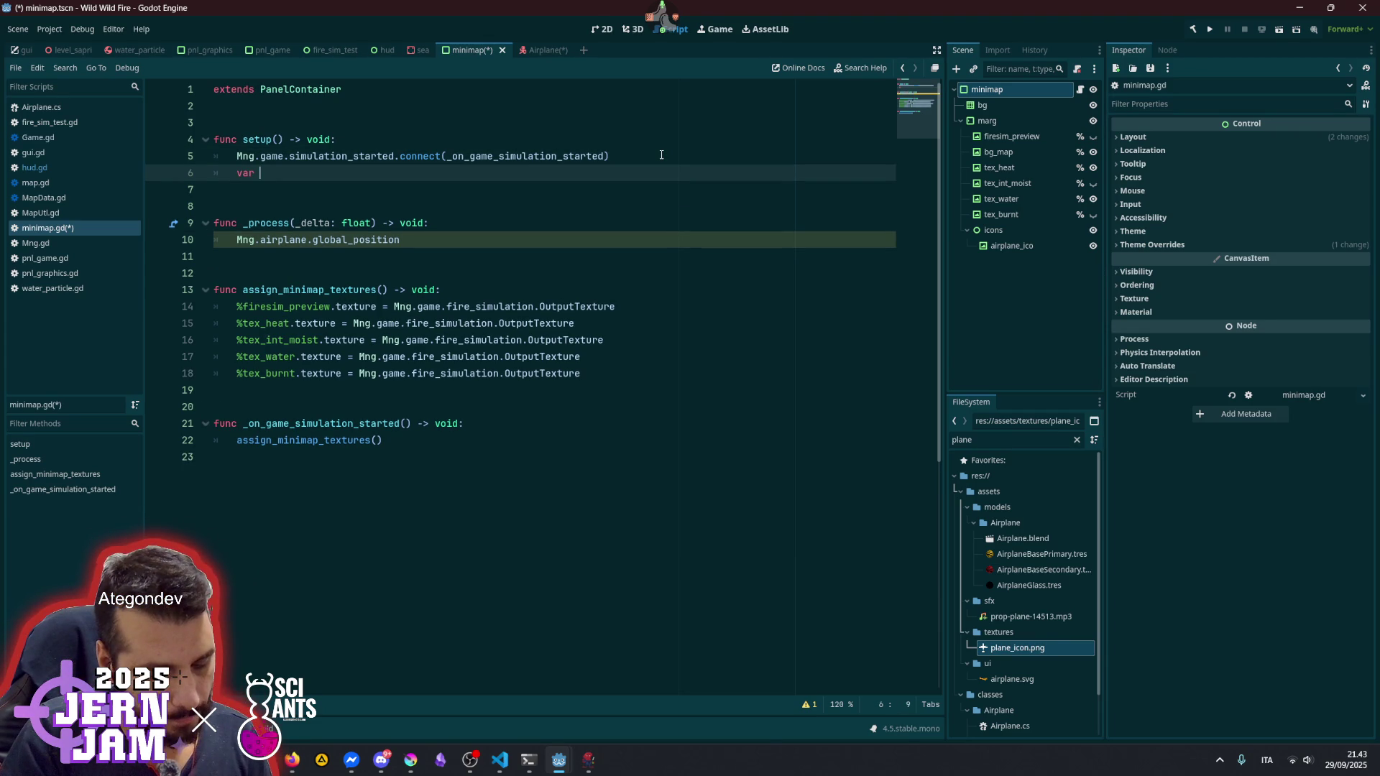
text(world_)
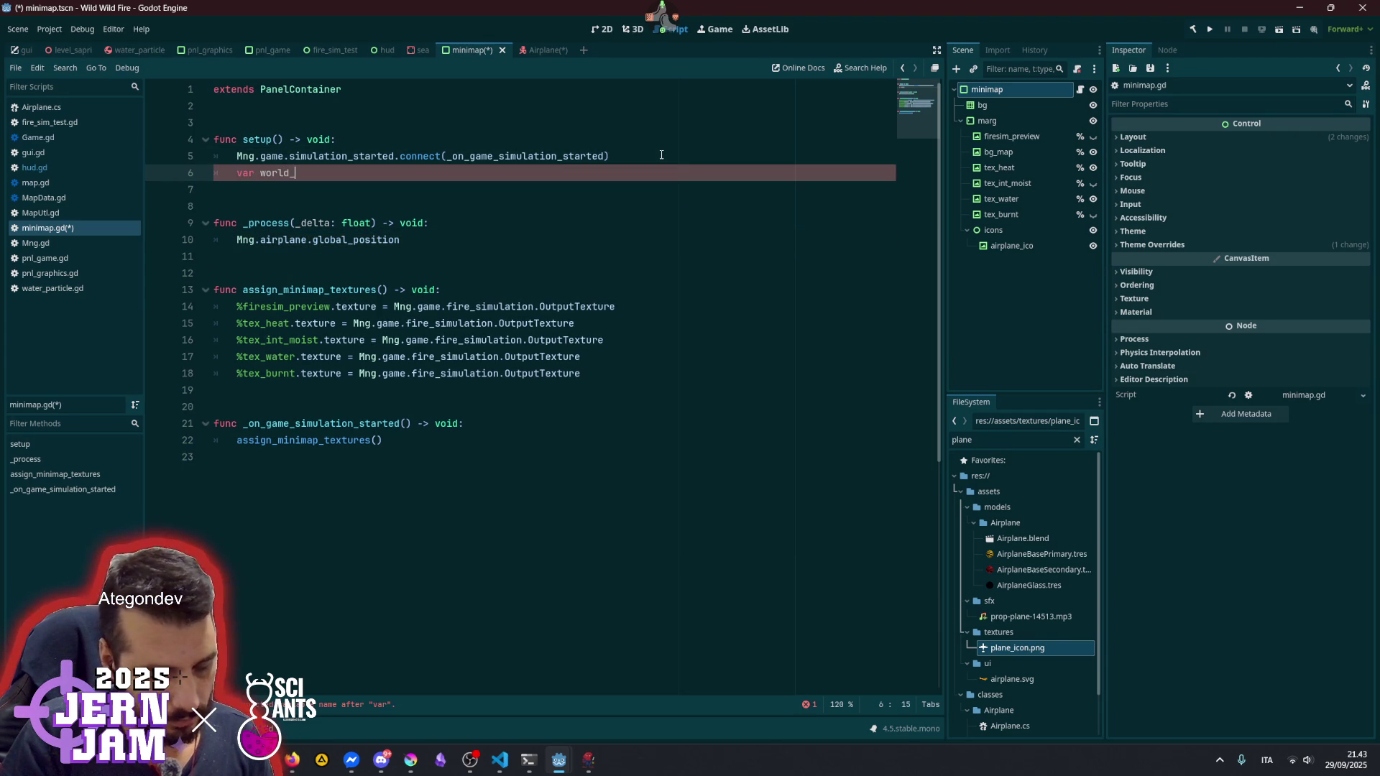
text(to_map)
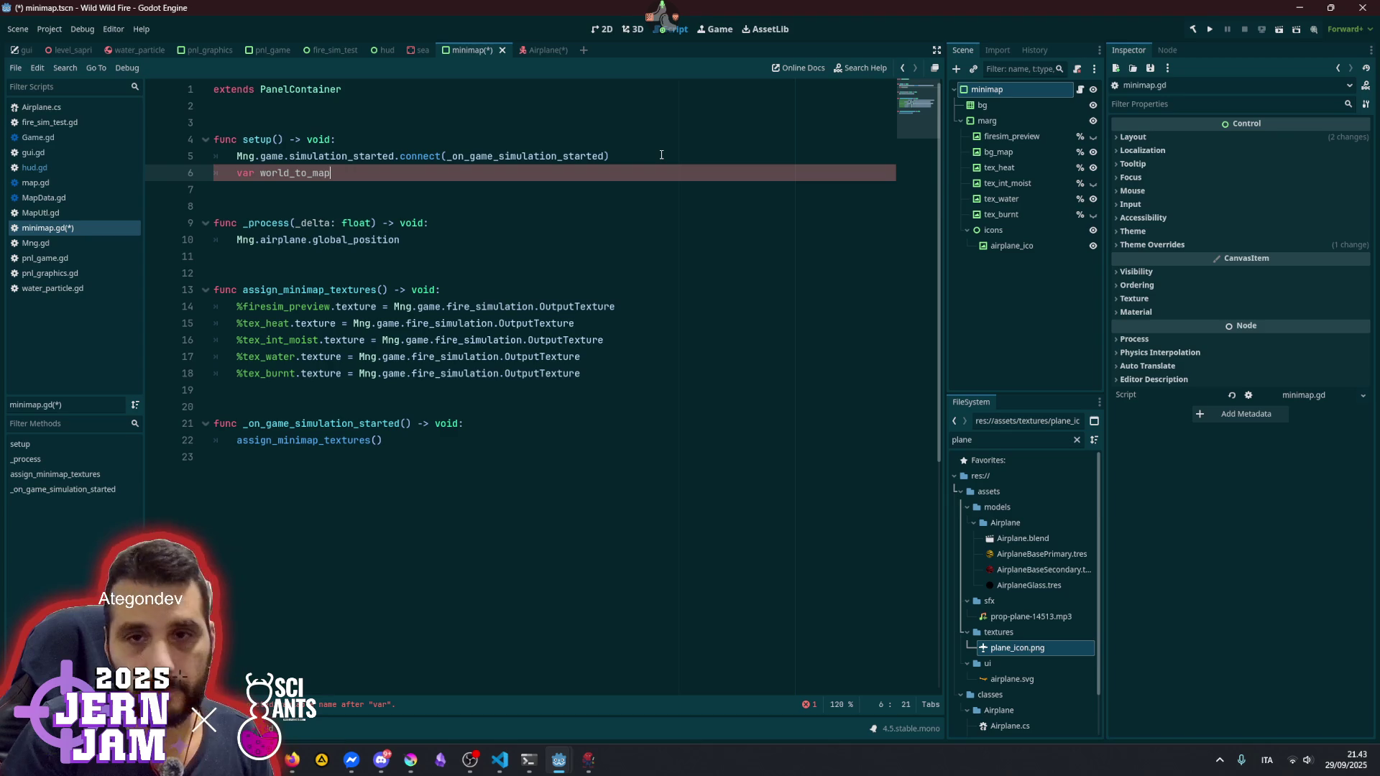
text(_ration)
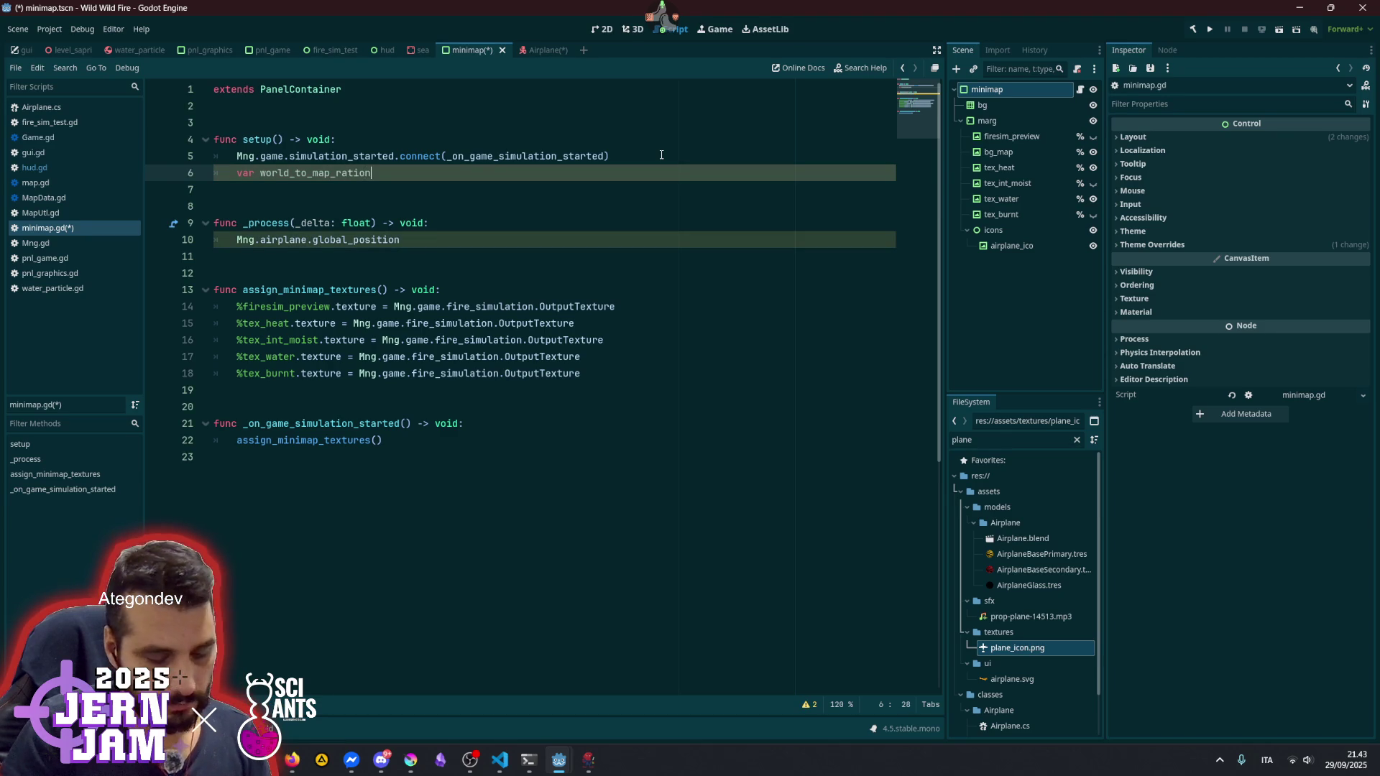
key(BackSpace)
text(: float)
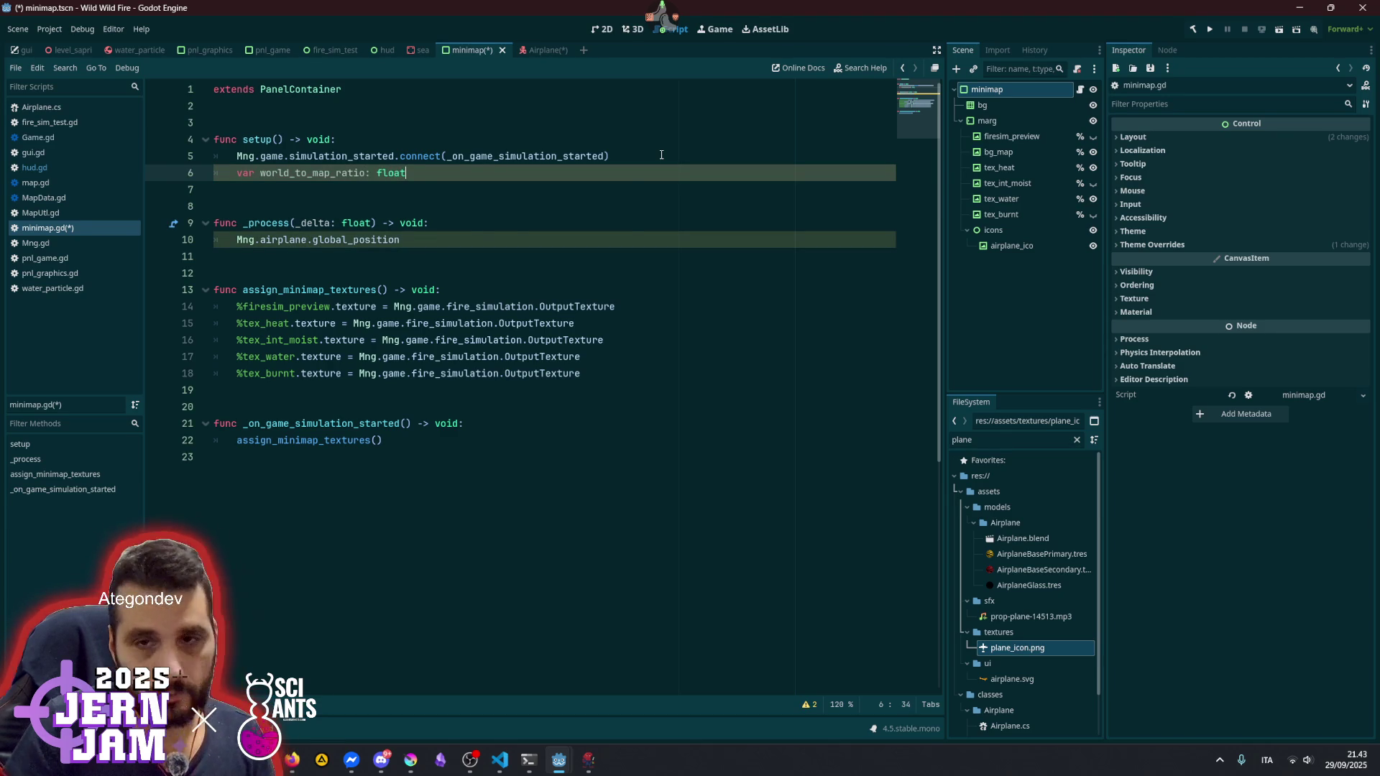
key(ctrl+shift+Left)
key(ctrl+space)
text(Vector2)
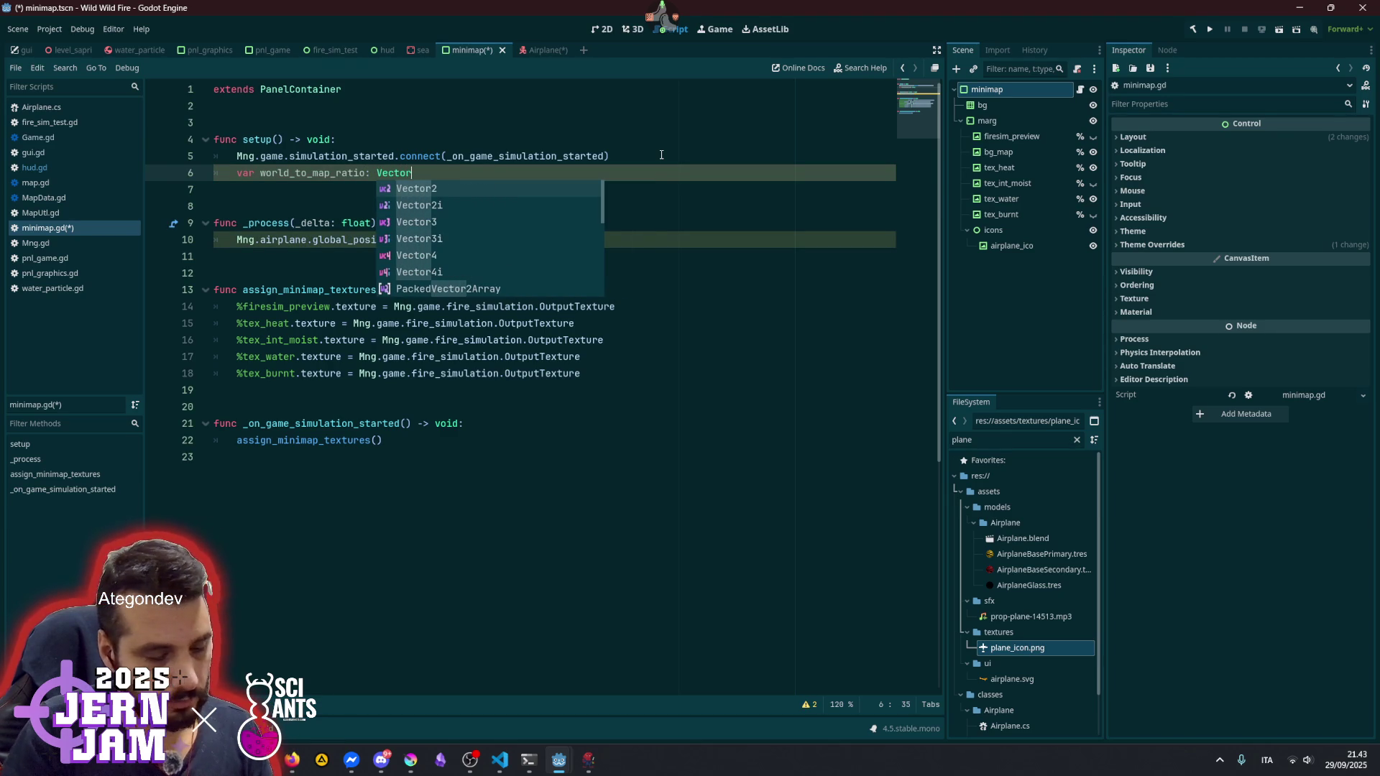
- Move the world_to_map_ratio declaration above func setup() with blank lines after it
key(Escape)
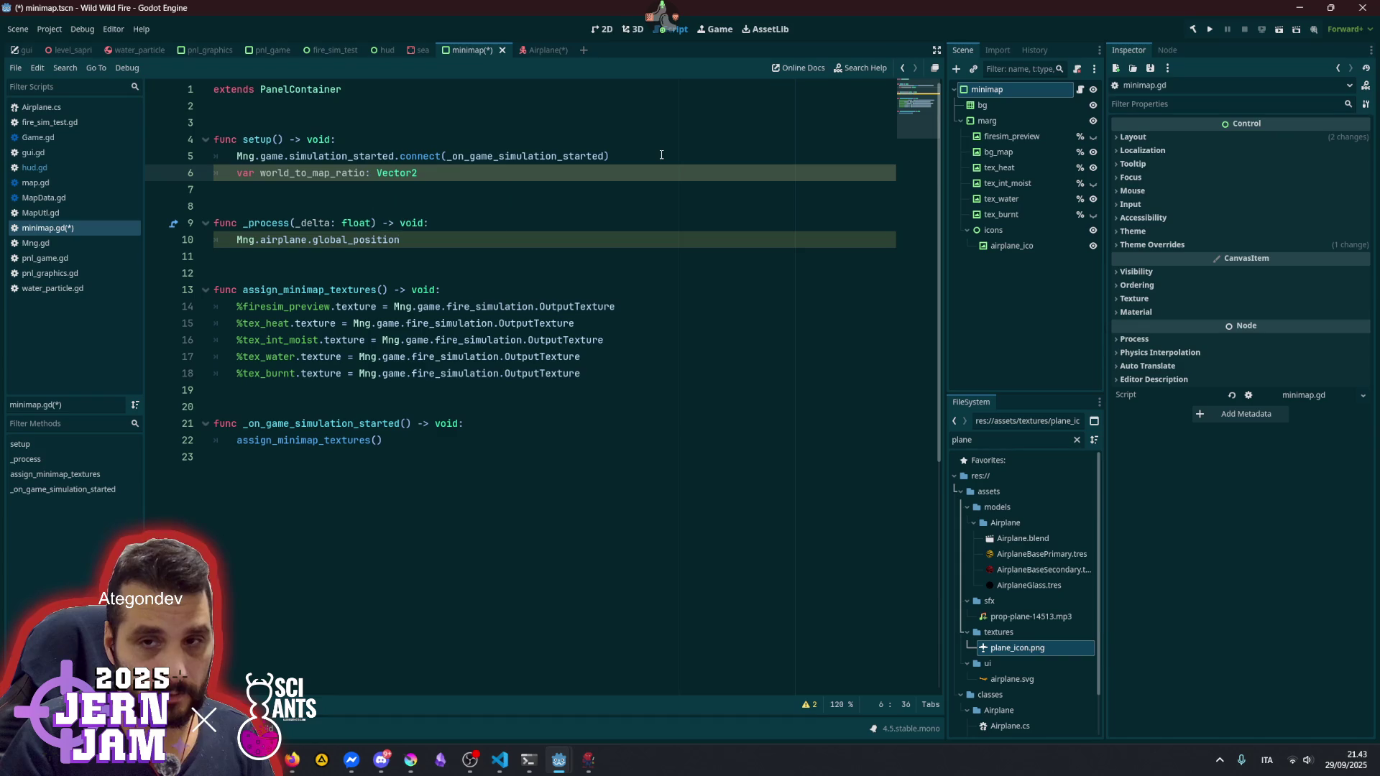
key(shift+Home)
key(BackSpace)
key(Up)
key(Down)
key(ctrl+z)
key(ctrl+z)
key(ctrl+z)
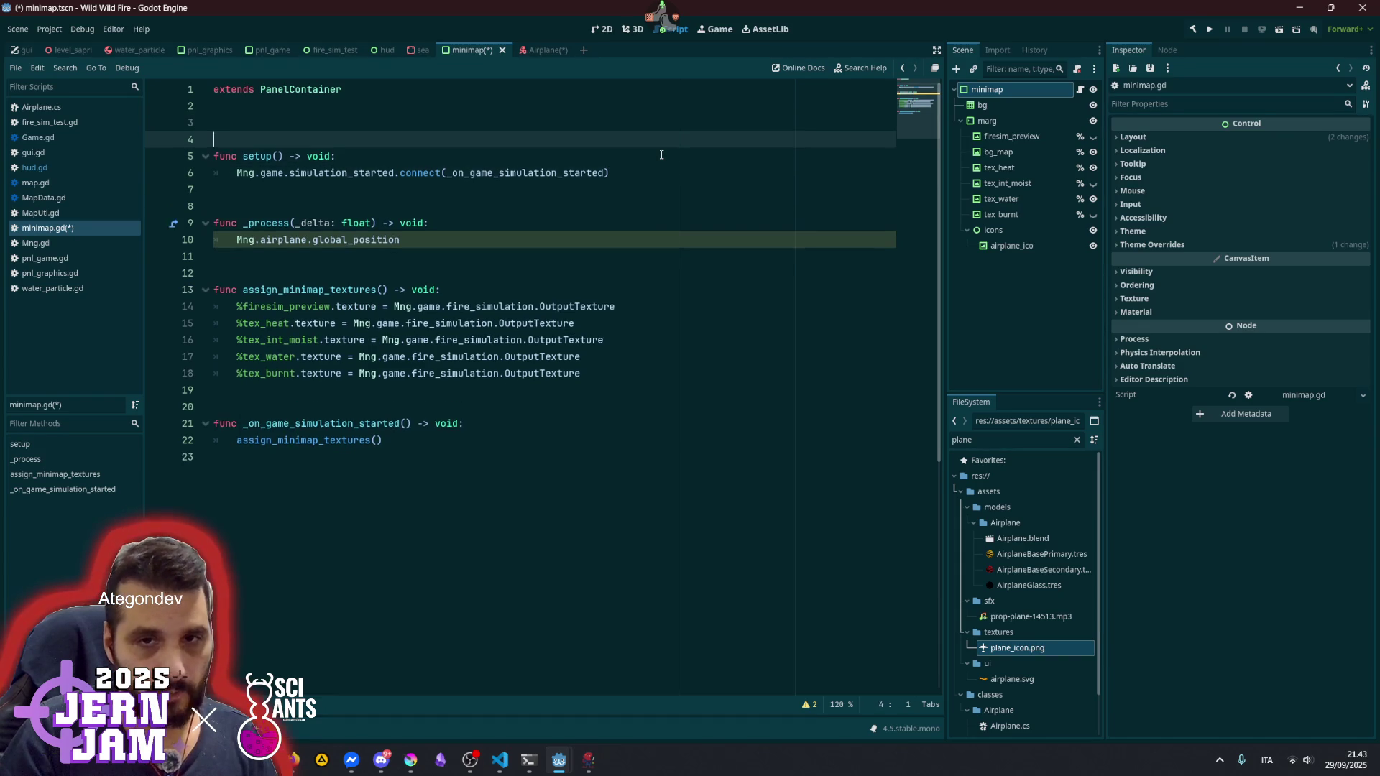
key(Down)
key(Return)
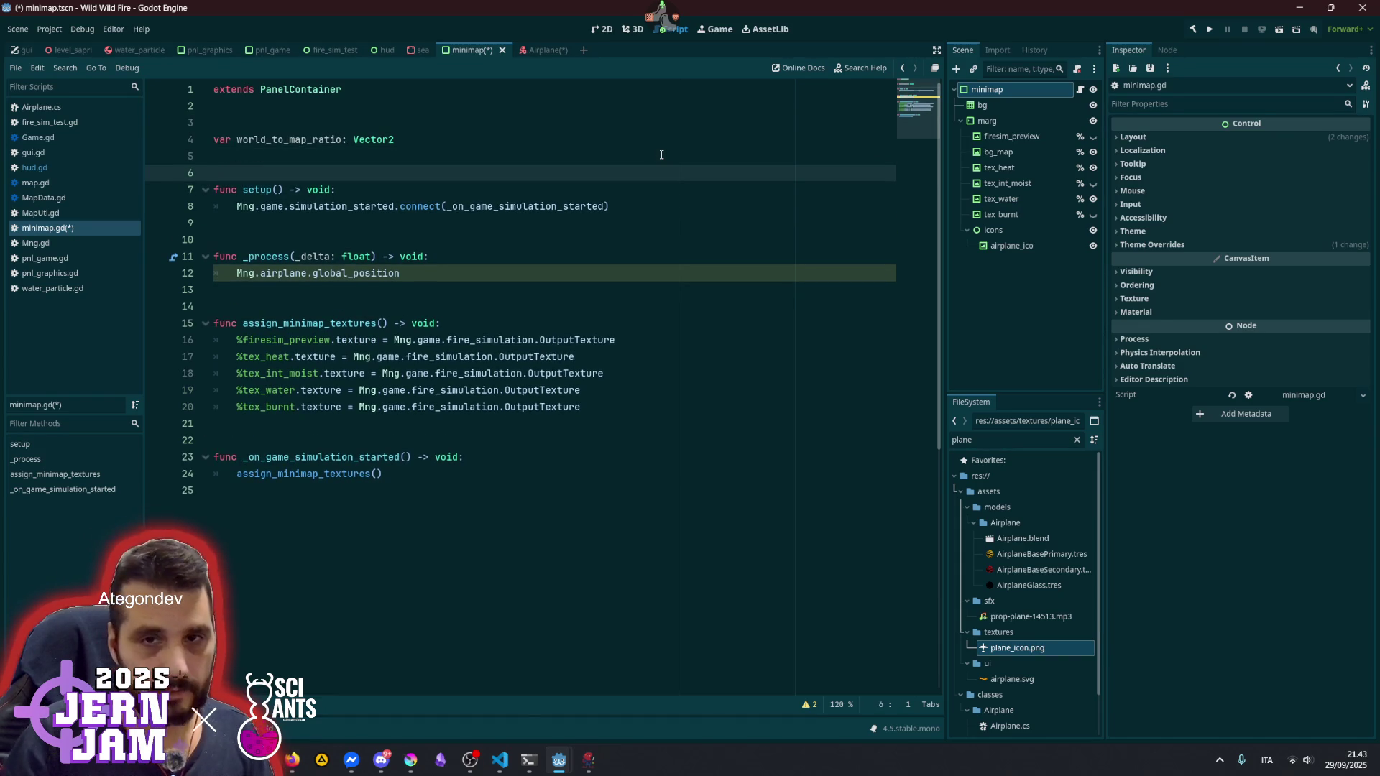
double_click(253, 136)
key(ctrl+c)
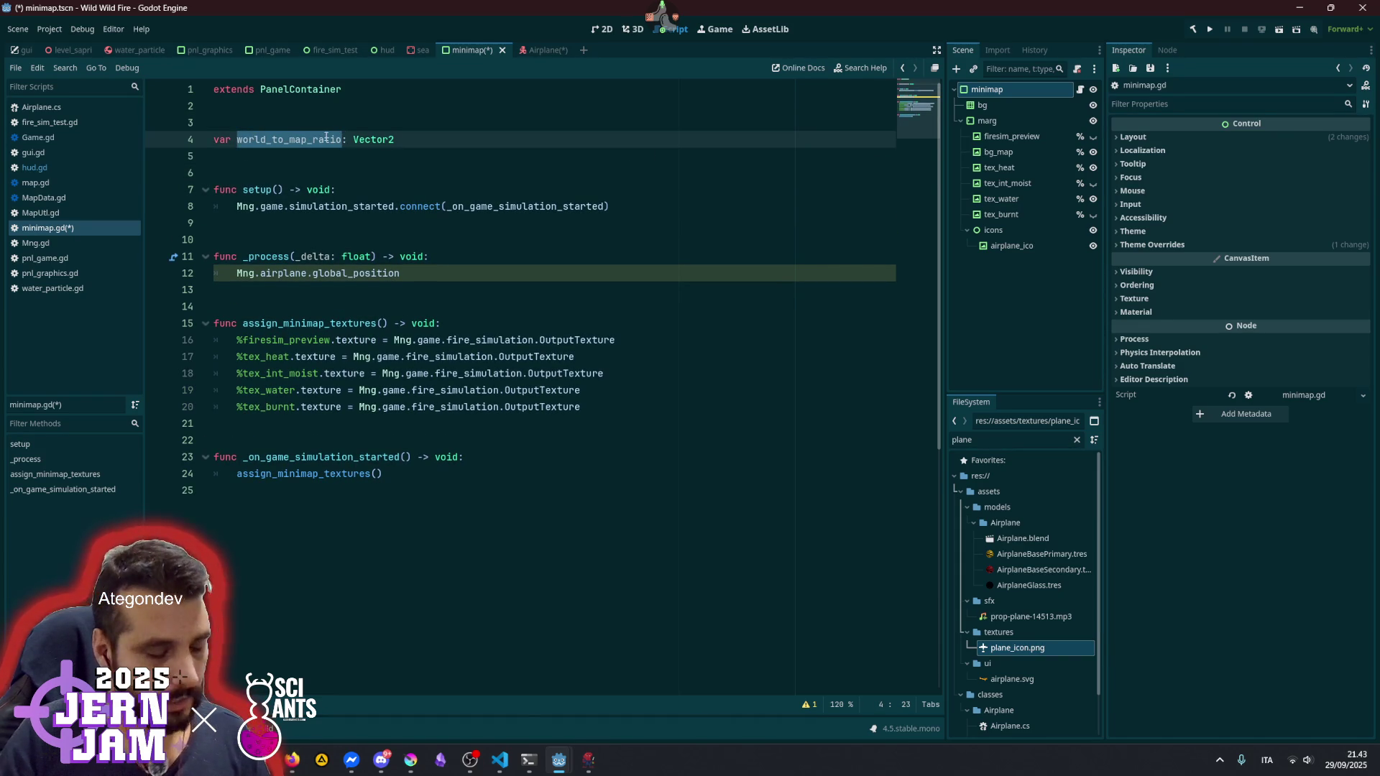
- Start a setup line assigning world_to_map_ratio from Mng.map.size
key(Down)
key(Down)
key(Down)
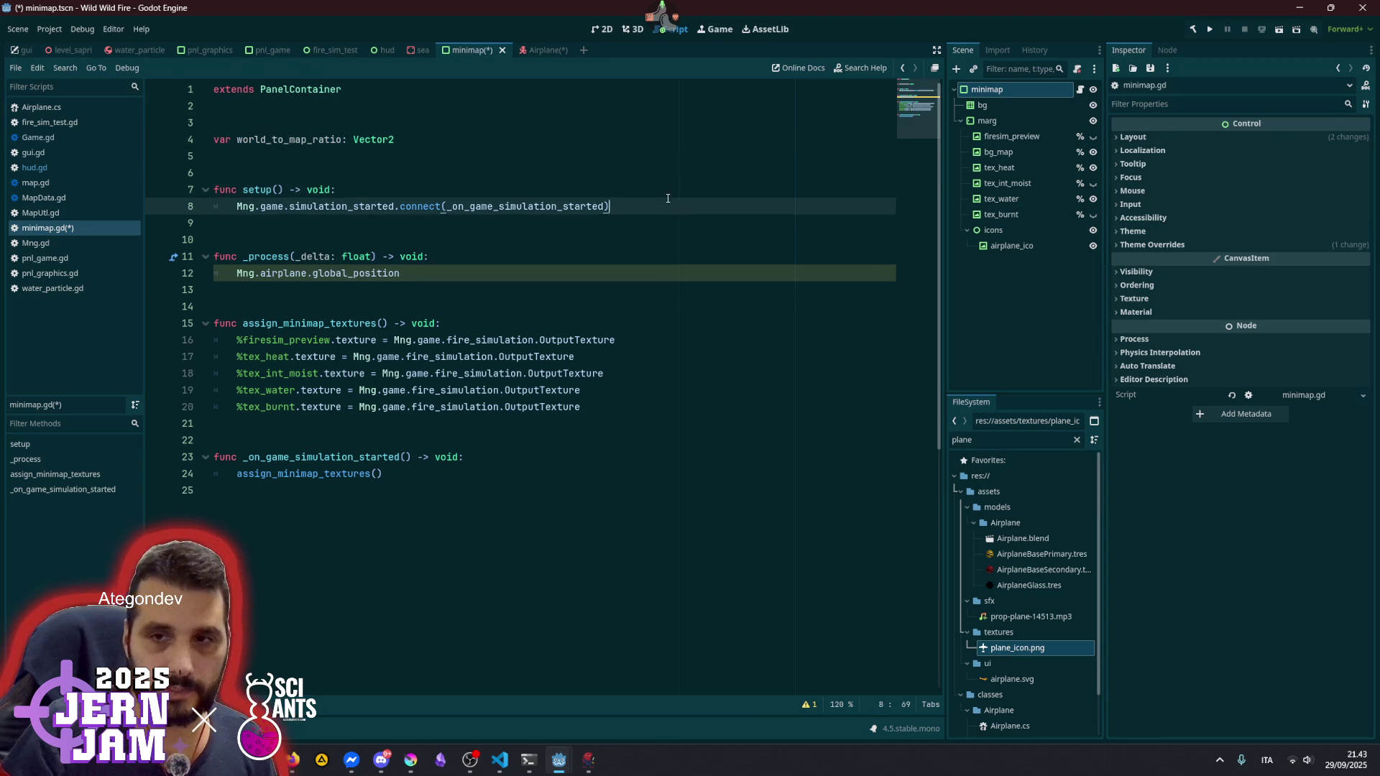
key(End)
key(Return)
key(ctrl+v)
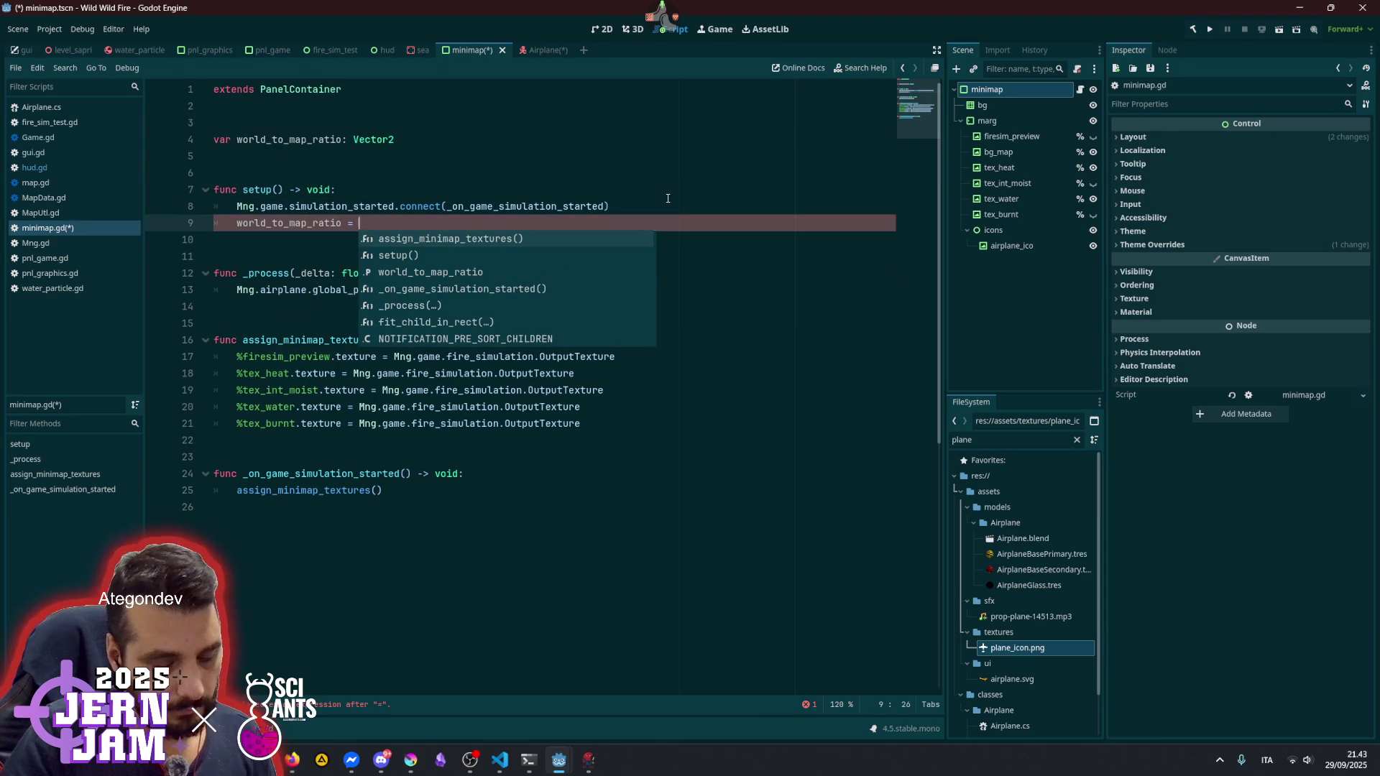
text(Mng.m)
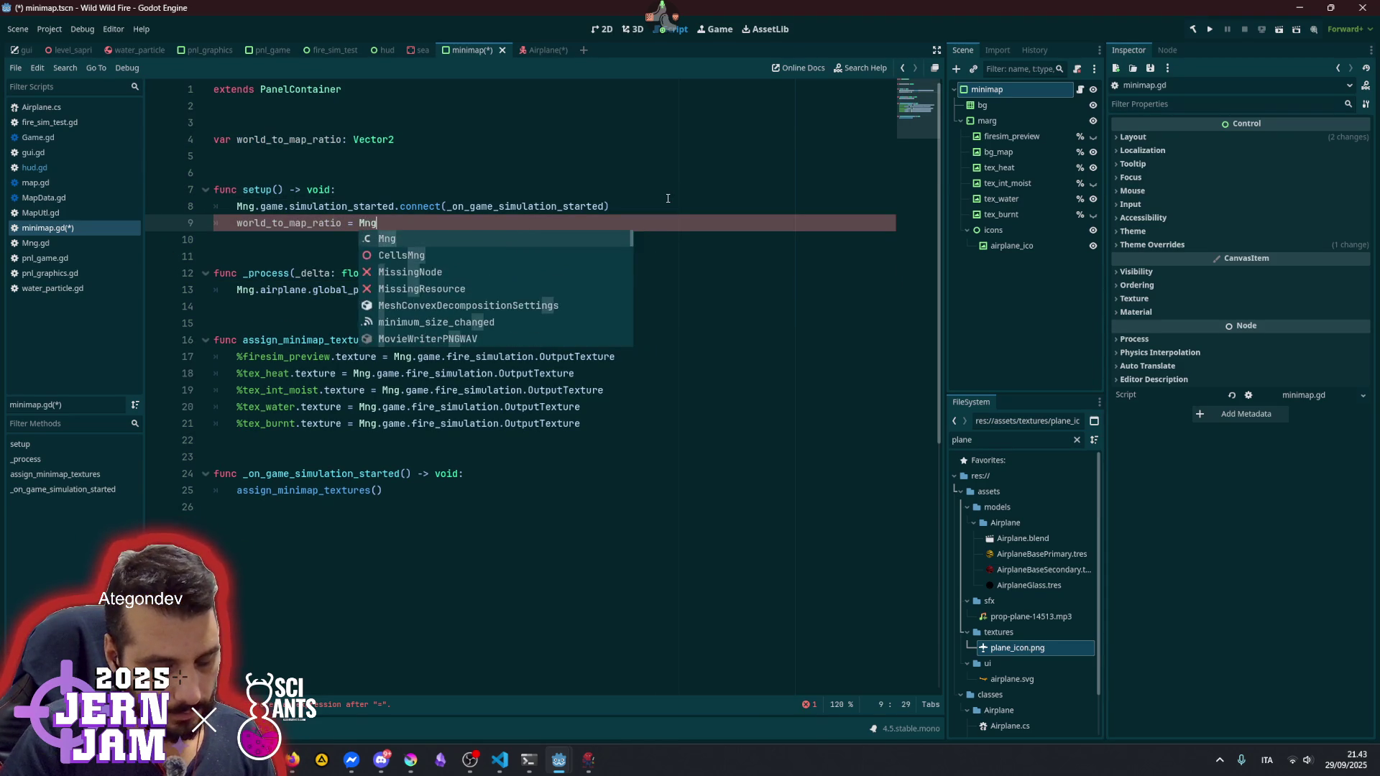
key(Down)
key(Return)
key(BackSpace)
key(BackSpace)
key(BackSpace)
text(_si)
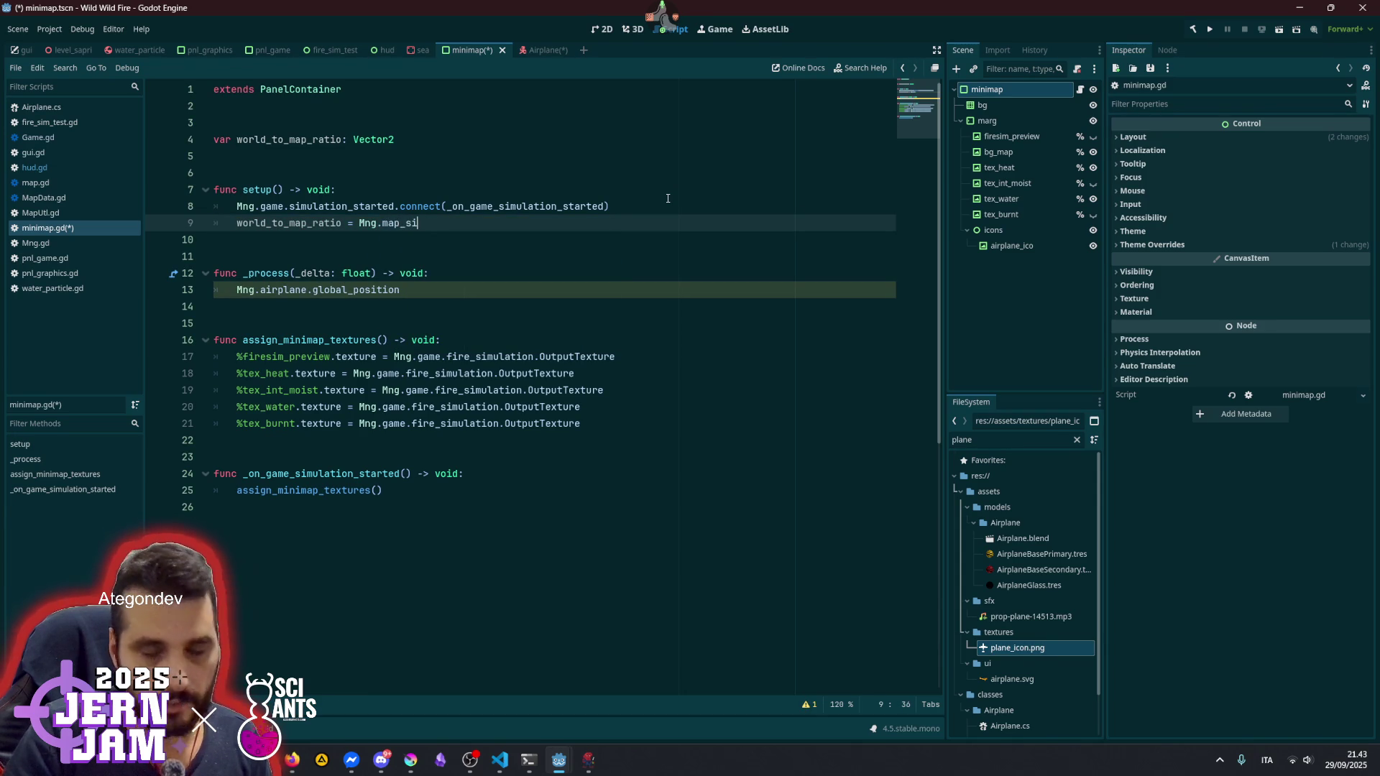
key(BackSpace)
key(BackSpace)
key(BackSpace)
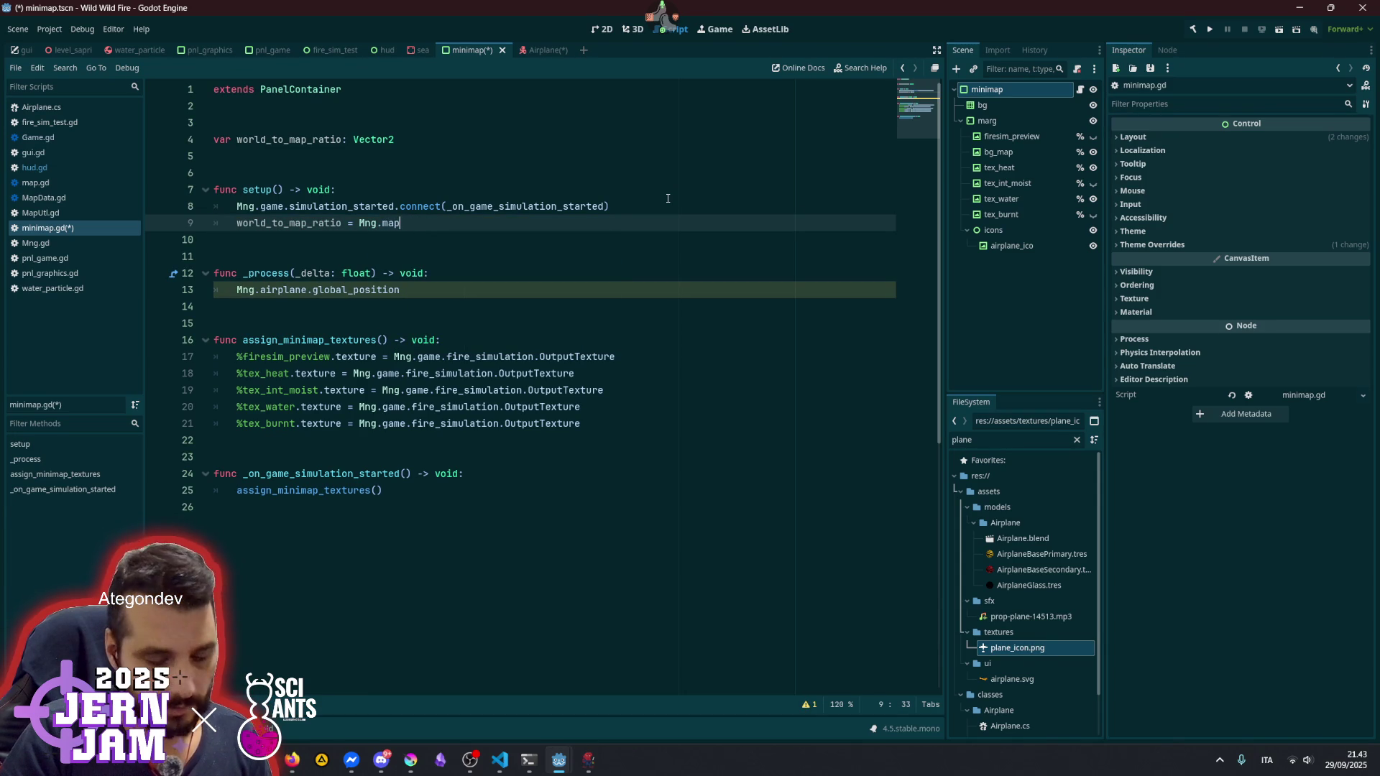
text(.size)
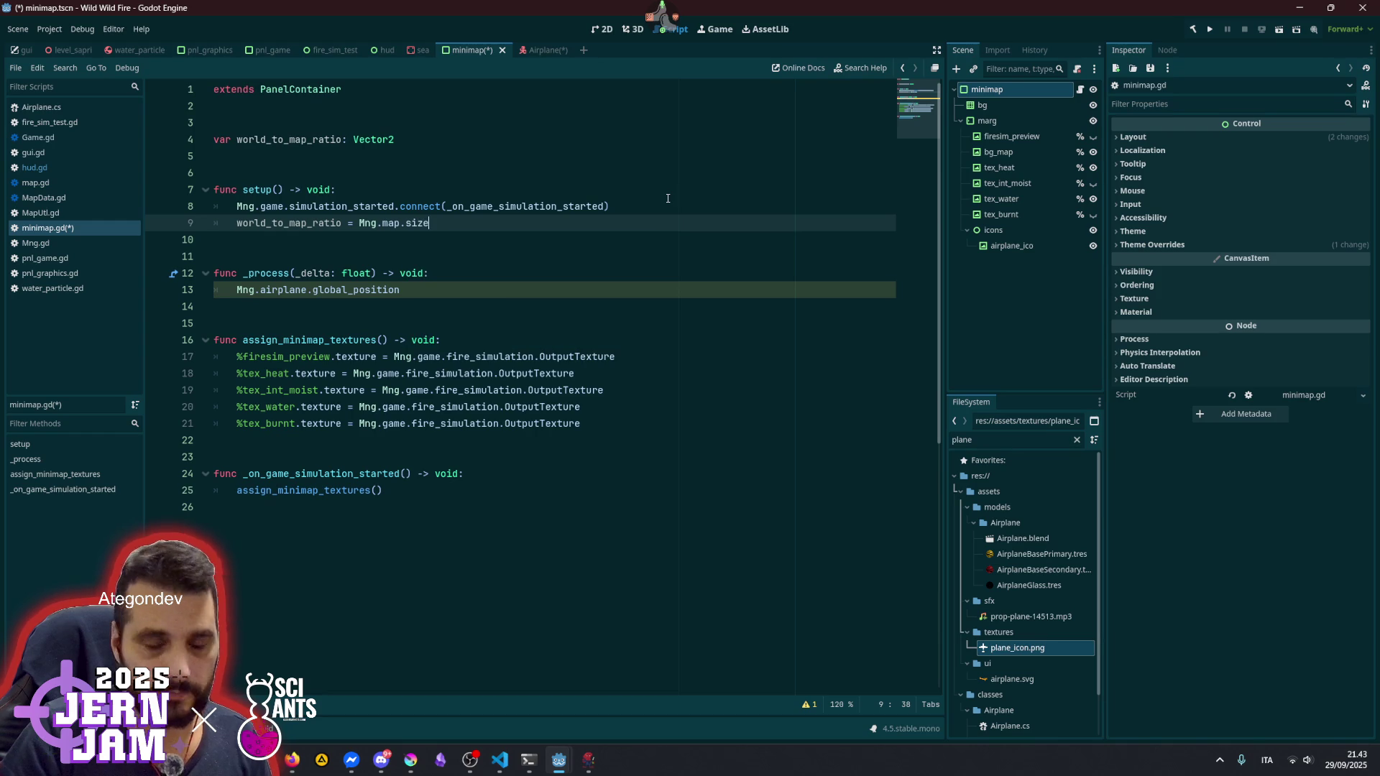
key(BackSpace)
key(ctrl+shift+Left)
key(ctrl+shift+Left)
key(ctrl+shift+Left)
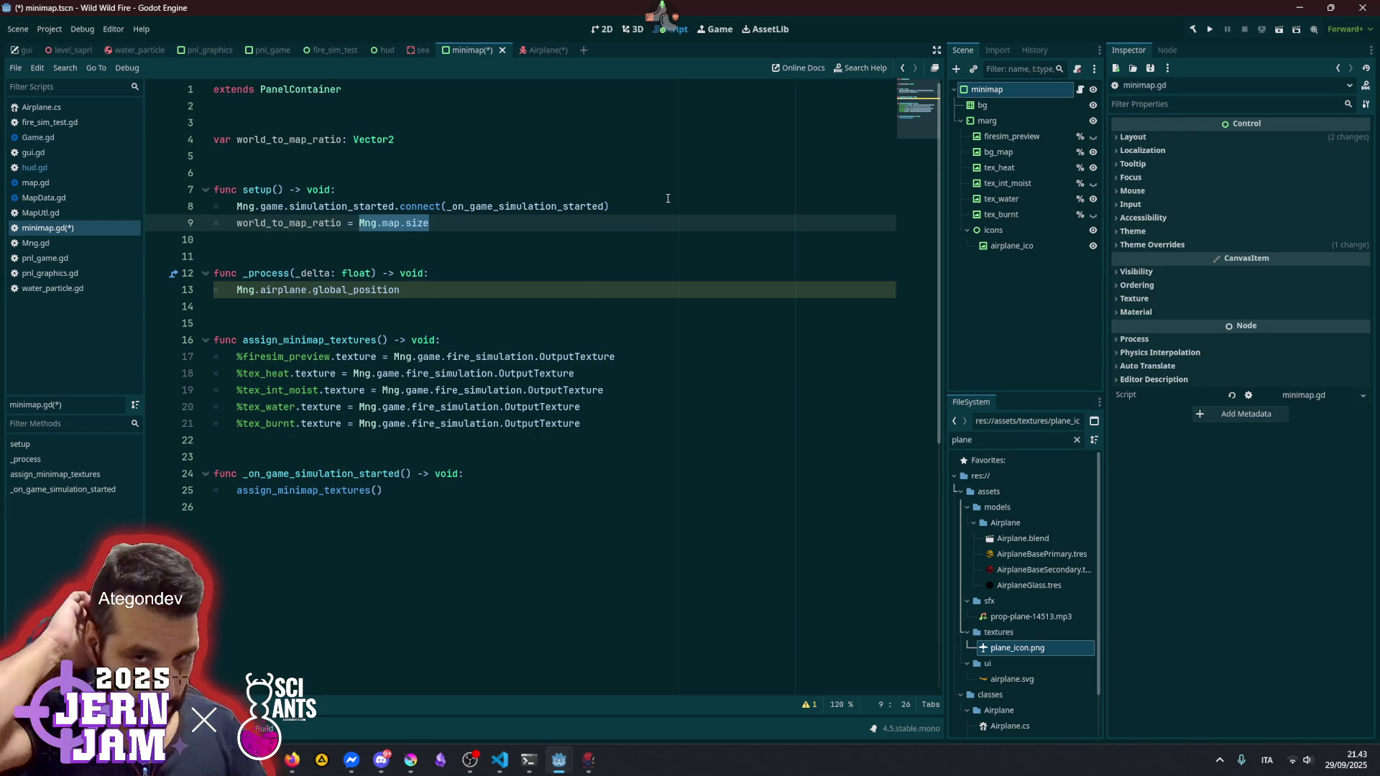
- Wrap the map size as Vector2(Mng.map.size) and add a division sign
text(()
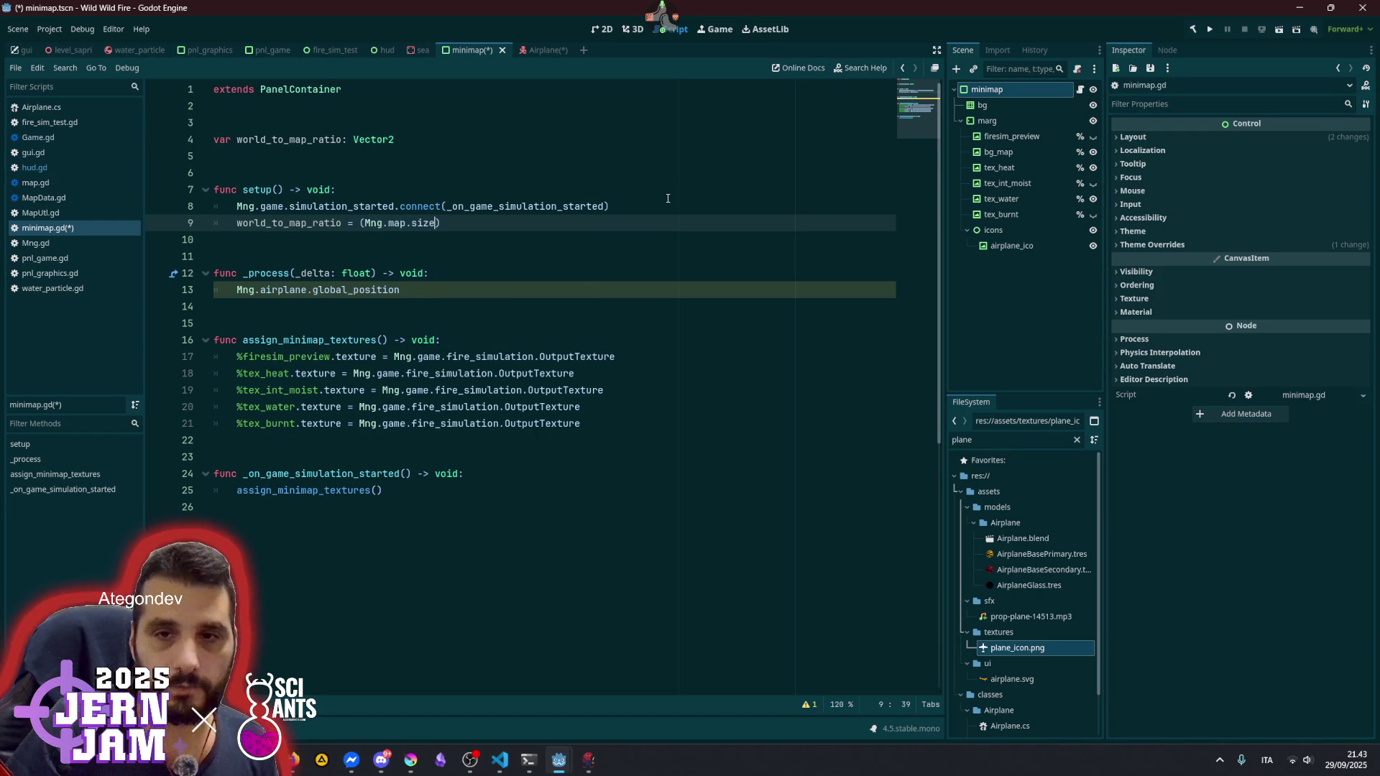
key(Left)
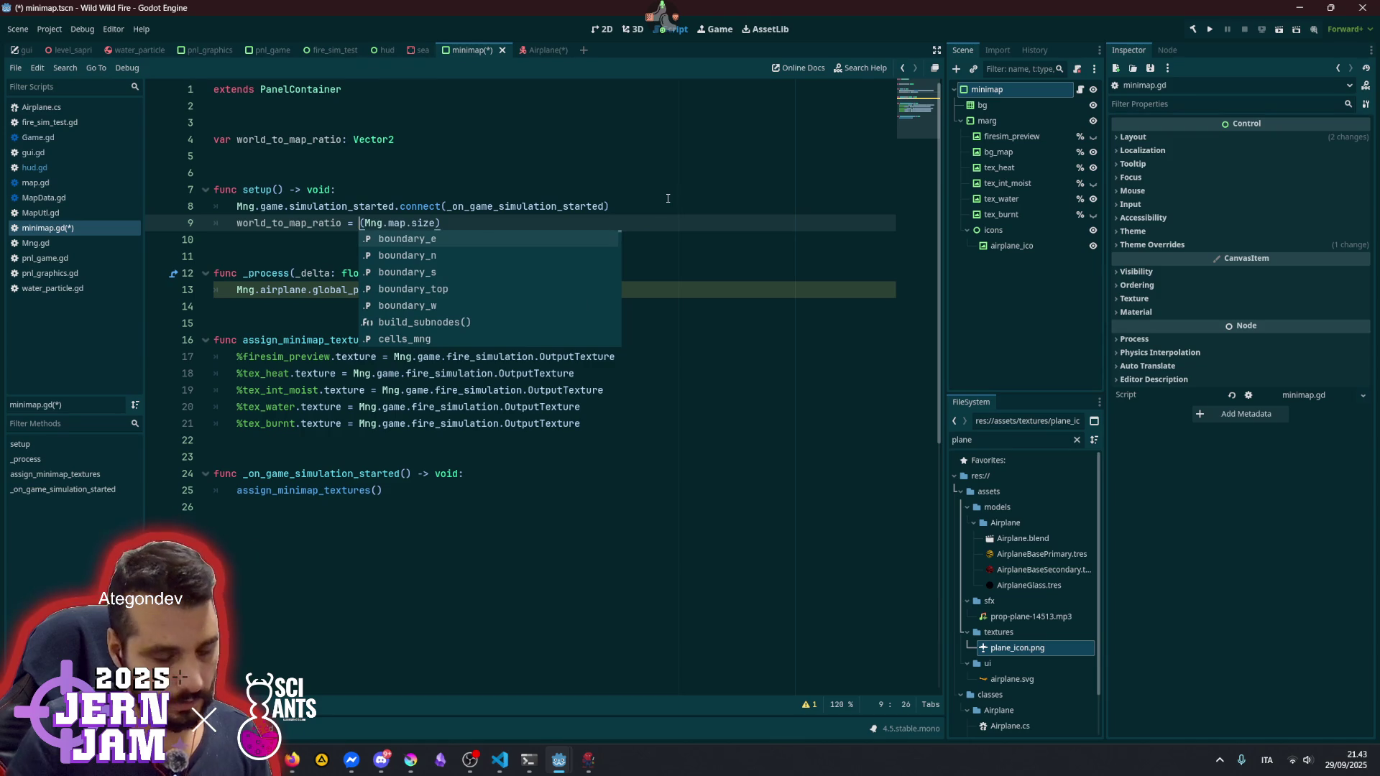
text(Vec)
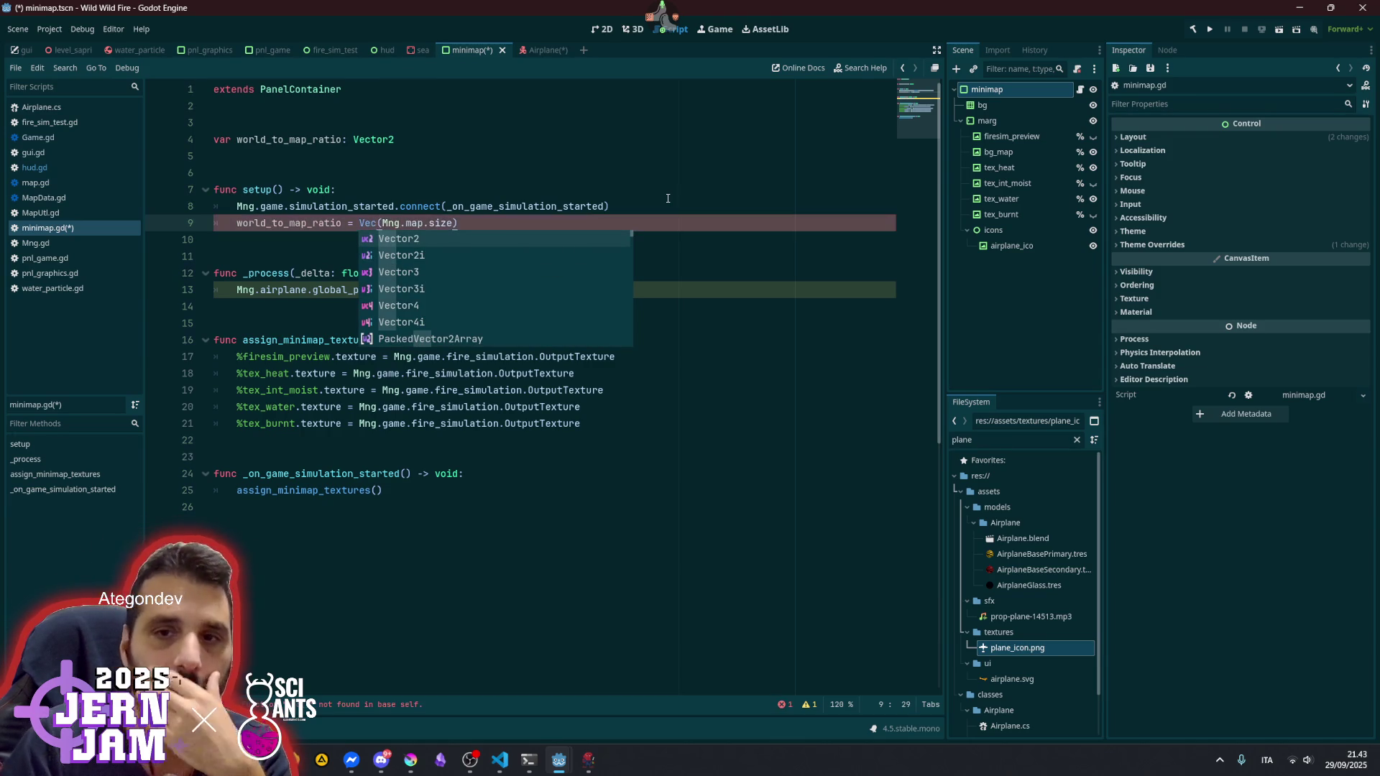
key(Return)
key(End)
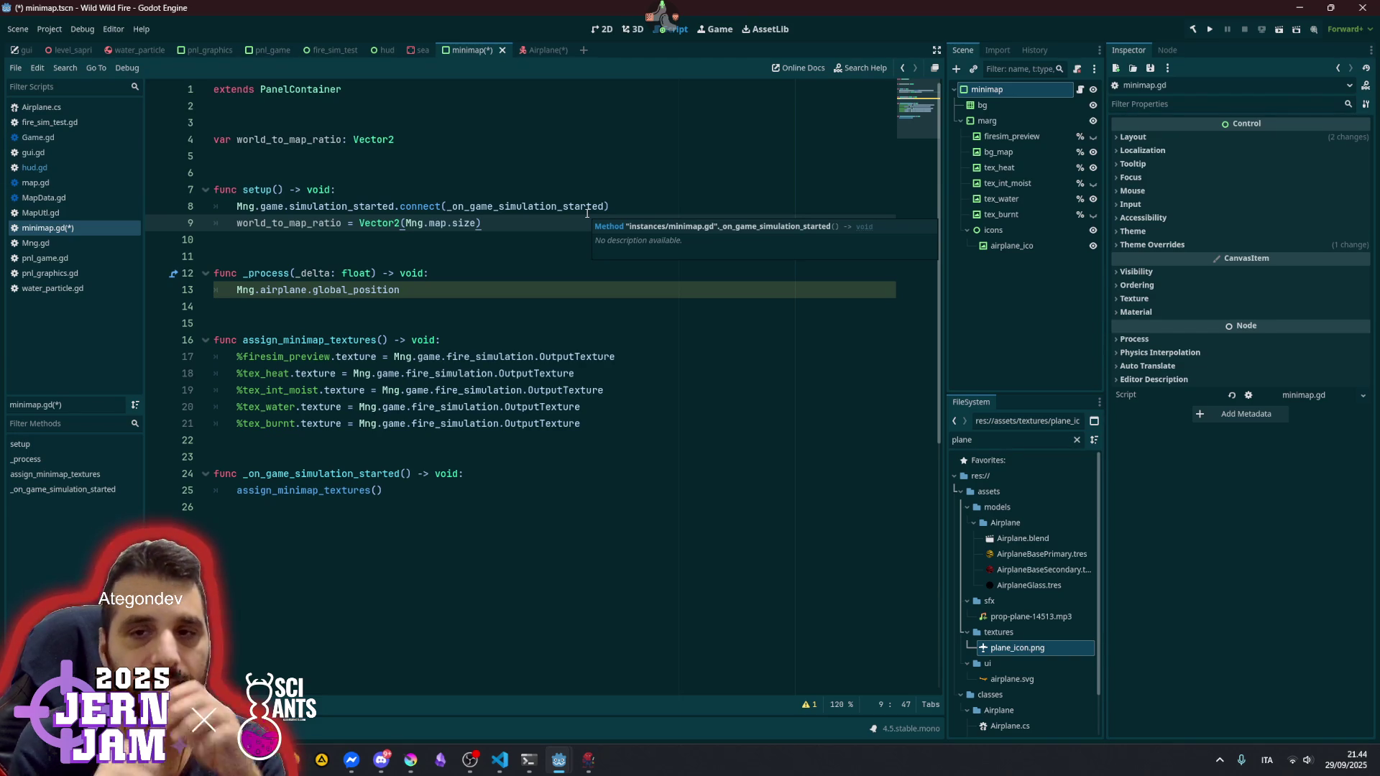
text( /)
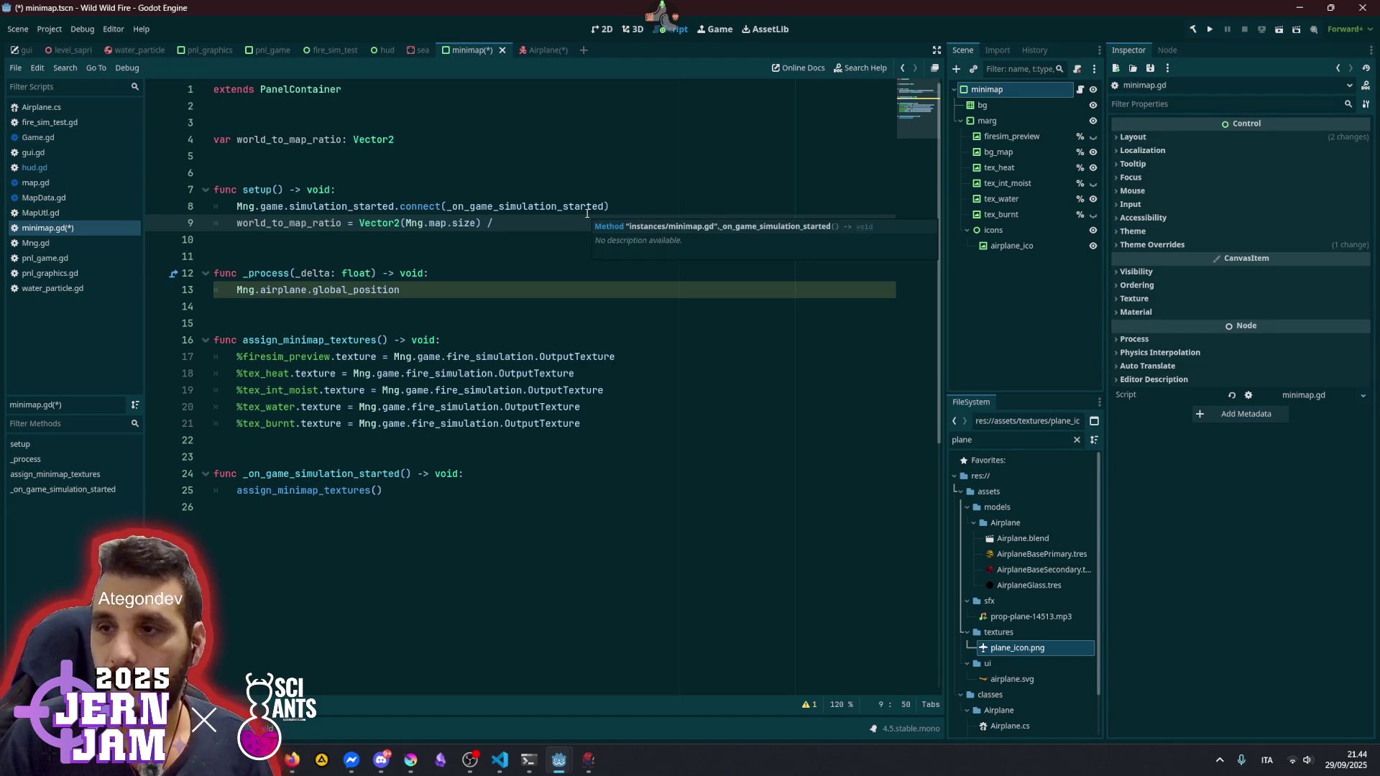
- Give the icons node a unique name and complete the divisor as %icons.size
click(1015, 230)
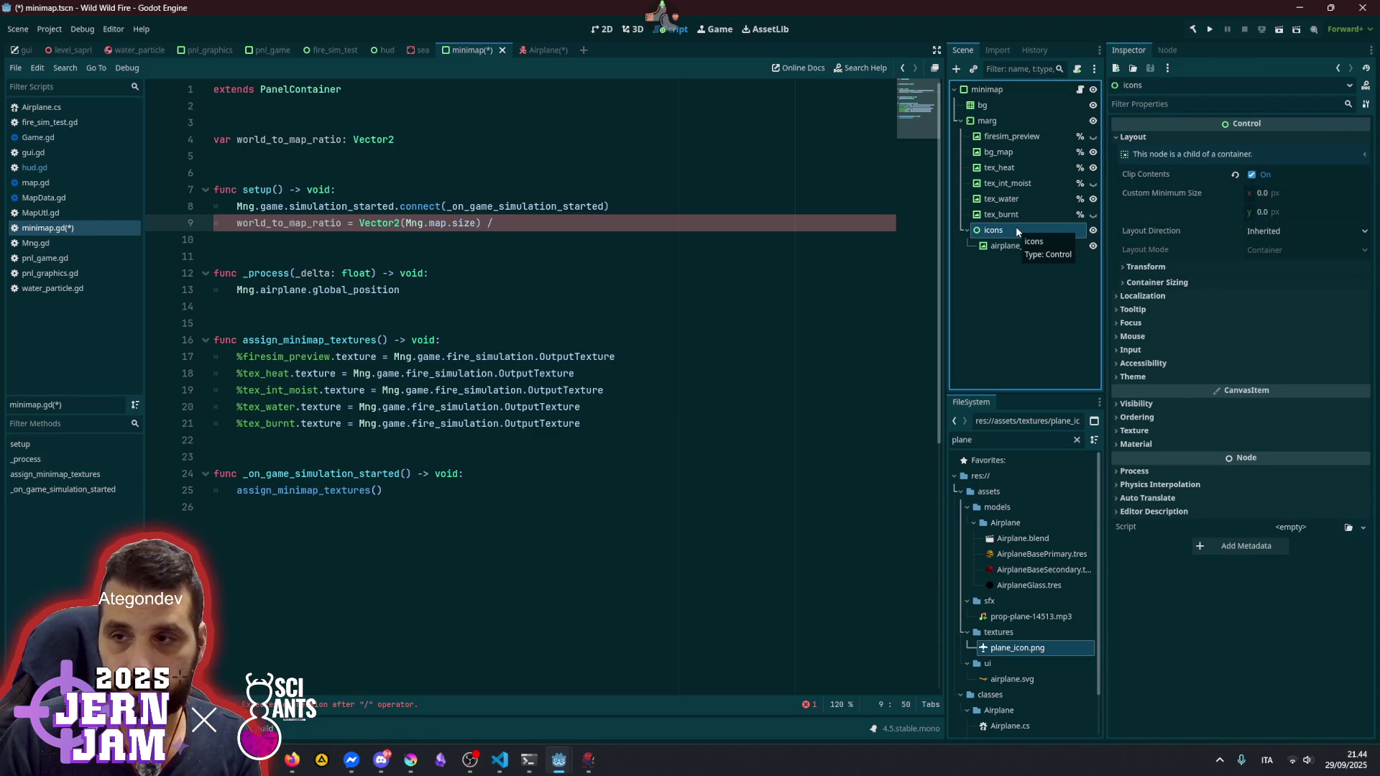
right_click(1016, 230)
click(1048, 512)
click(644, 249)
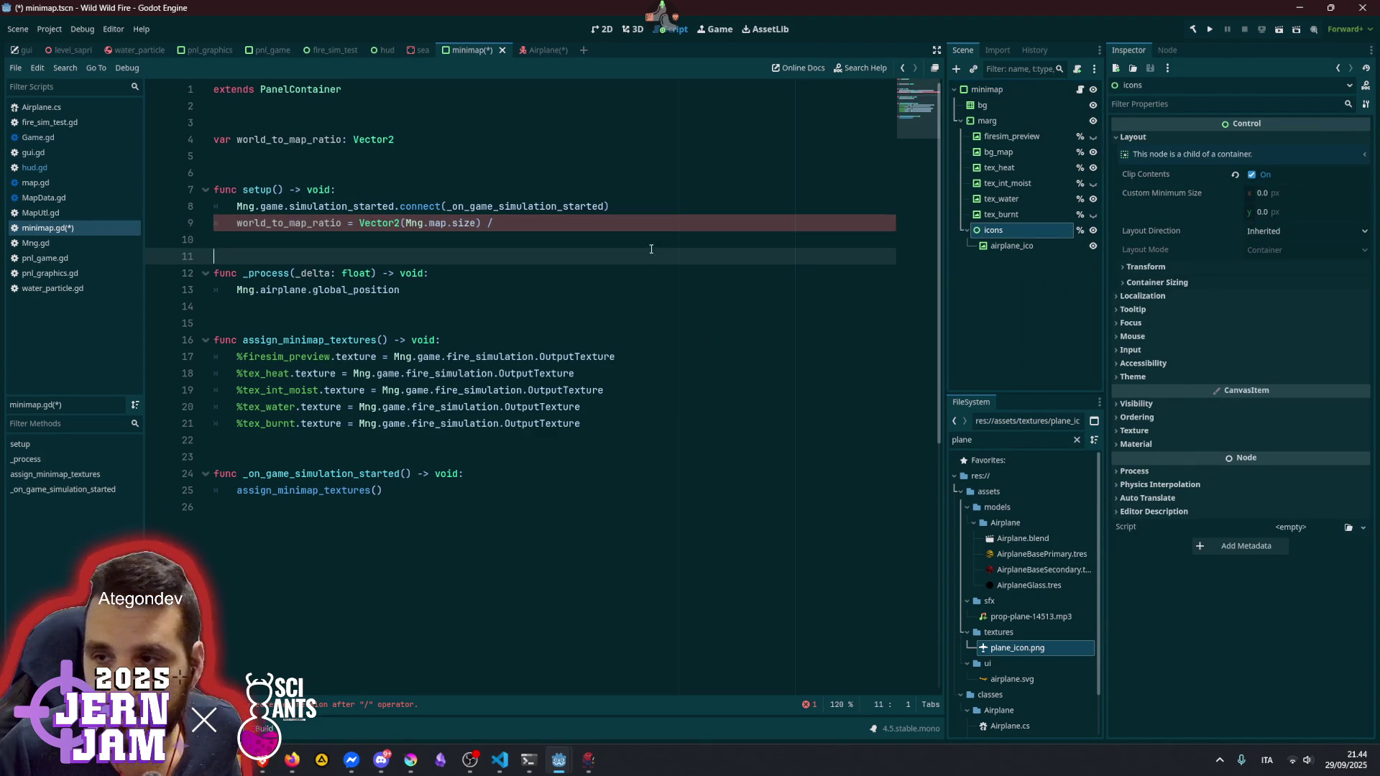
click(1015, 217)
drag(1018, 225, 587, 225)
text(.size)
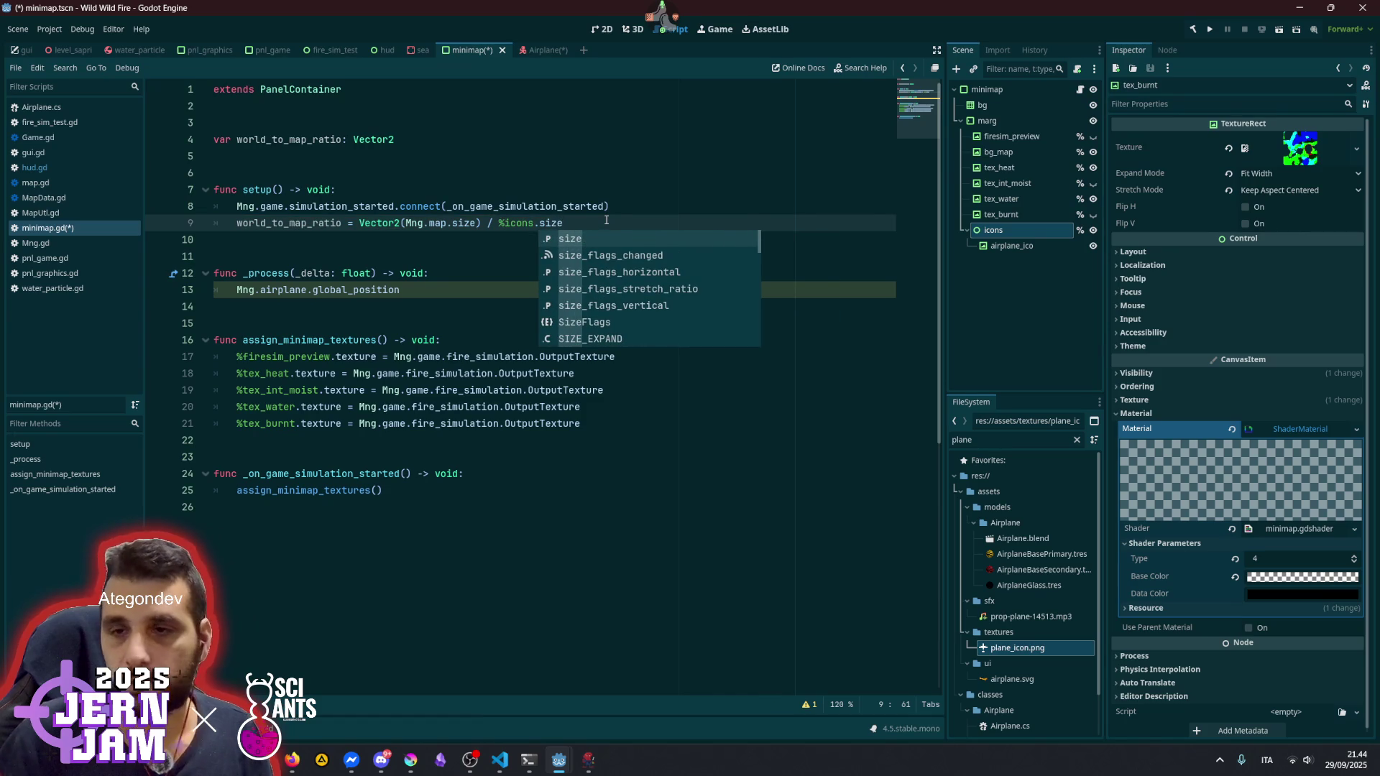
key(Escape)
double_click(294, 223)
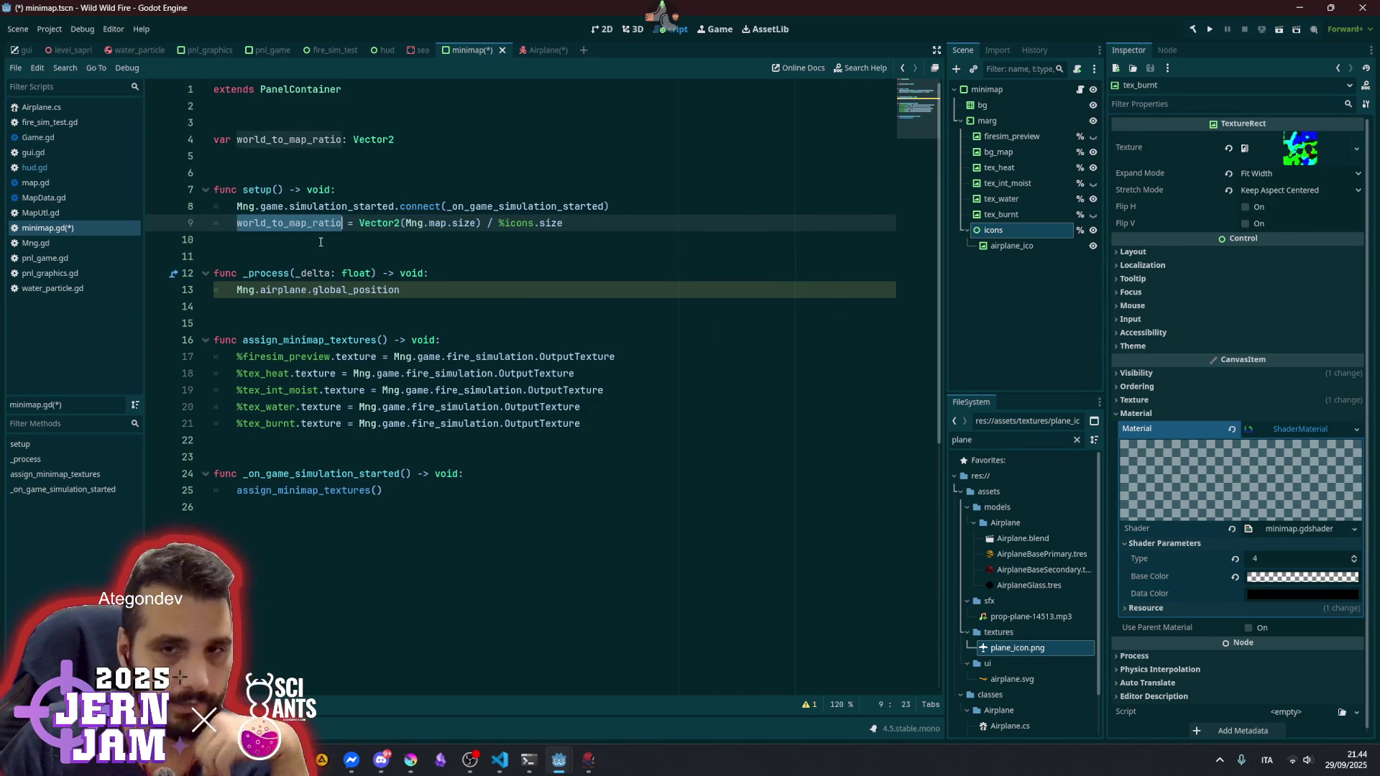
click(424, 289)
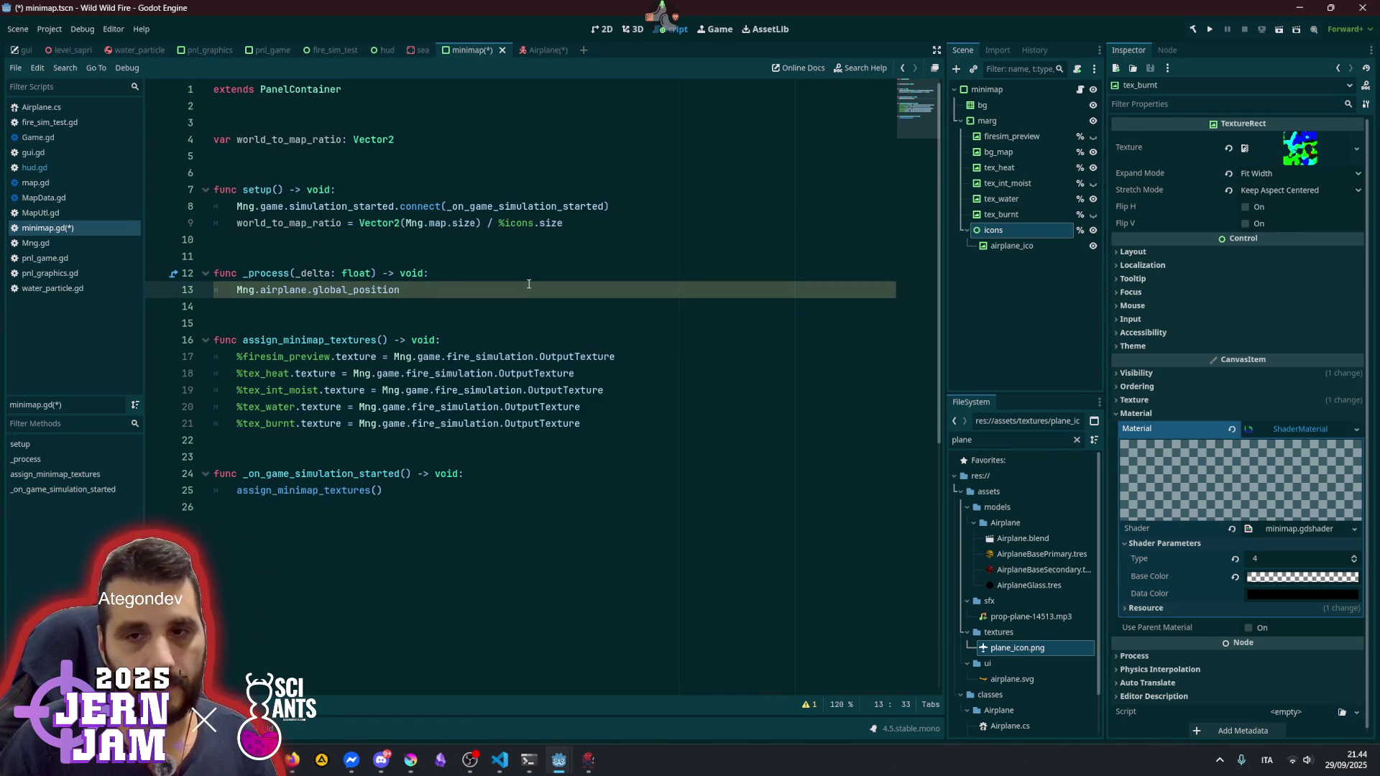
- Declare 'var plane_pos: Vector2 = Mng.airplane.global_position *' at the top of _process, moving the position expression up
key(Return)
key(Up)
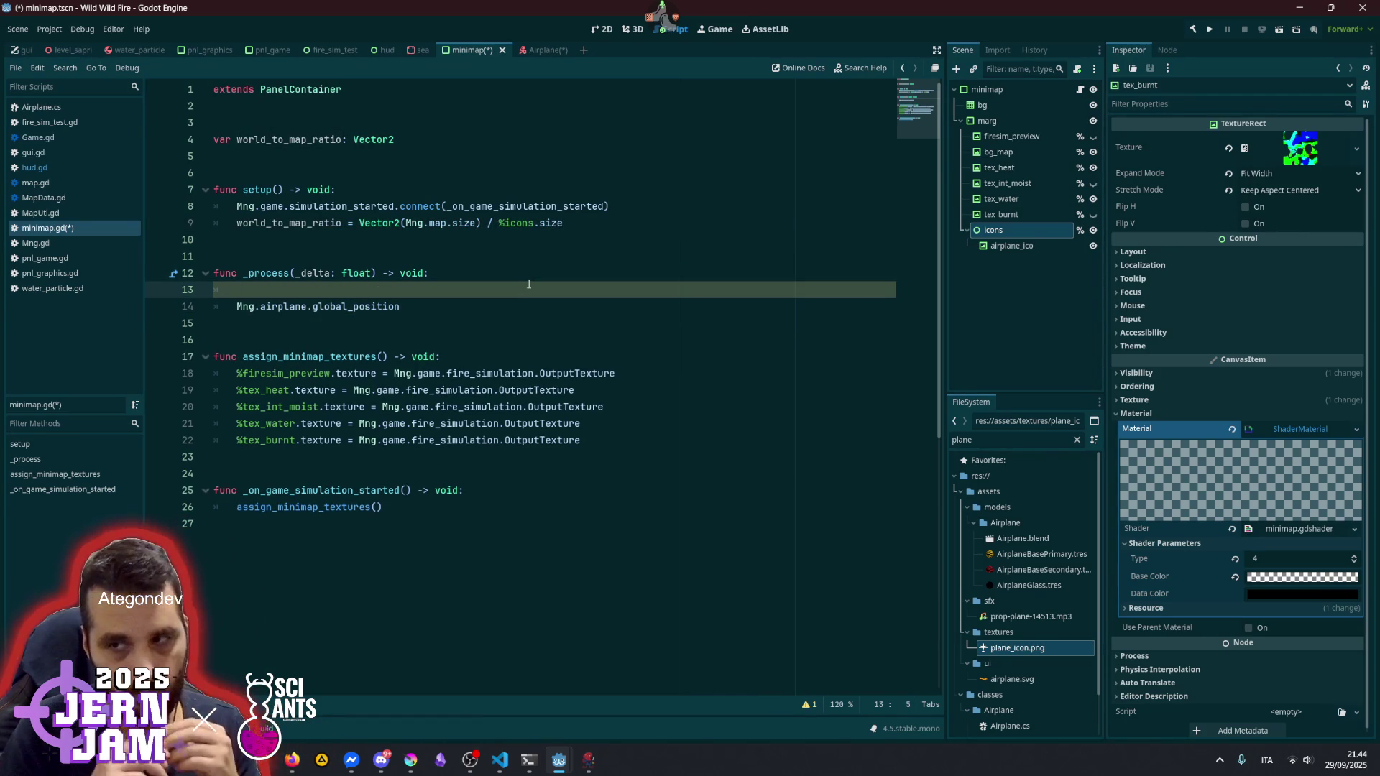
text(var )
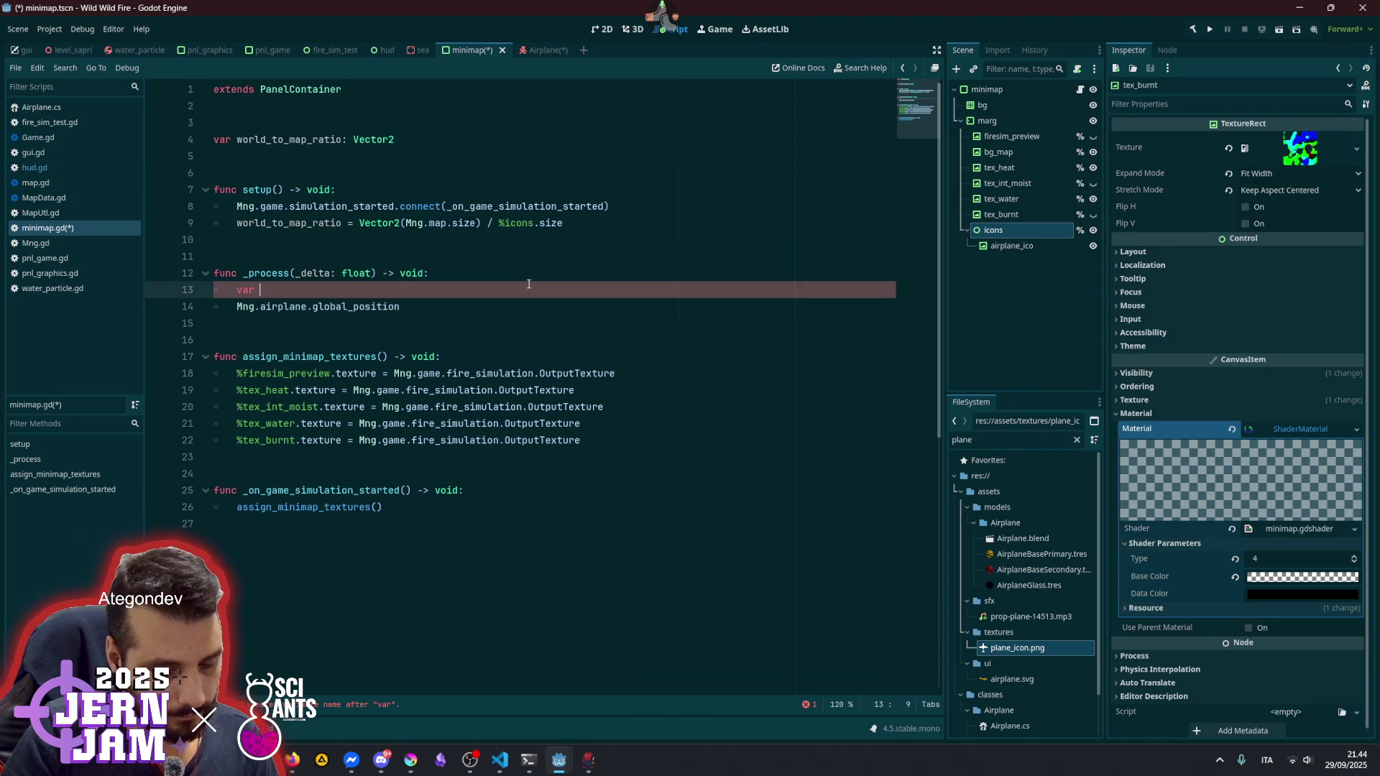
text(plane_pos: Vect)
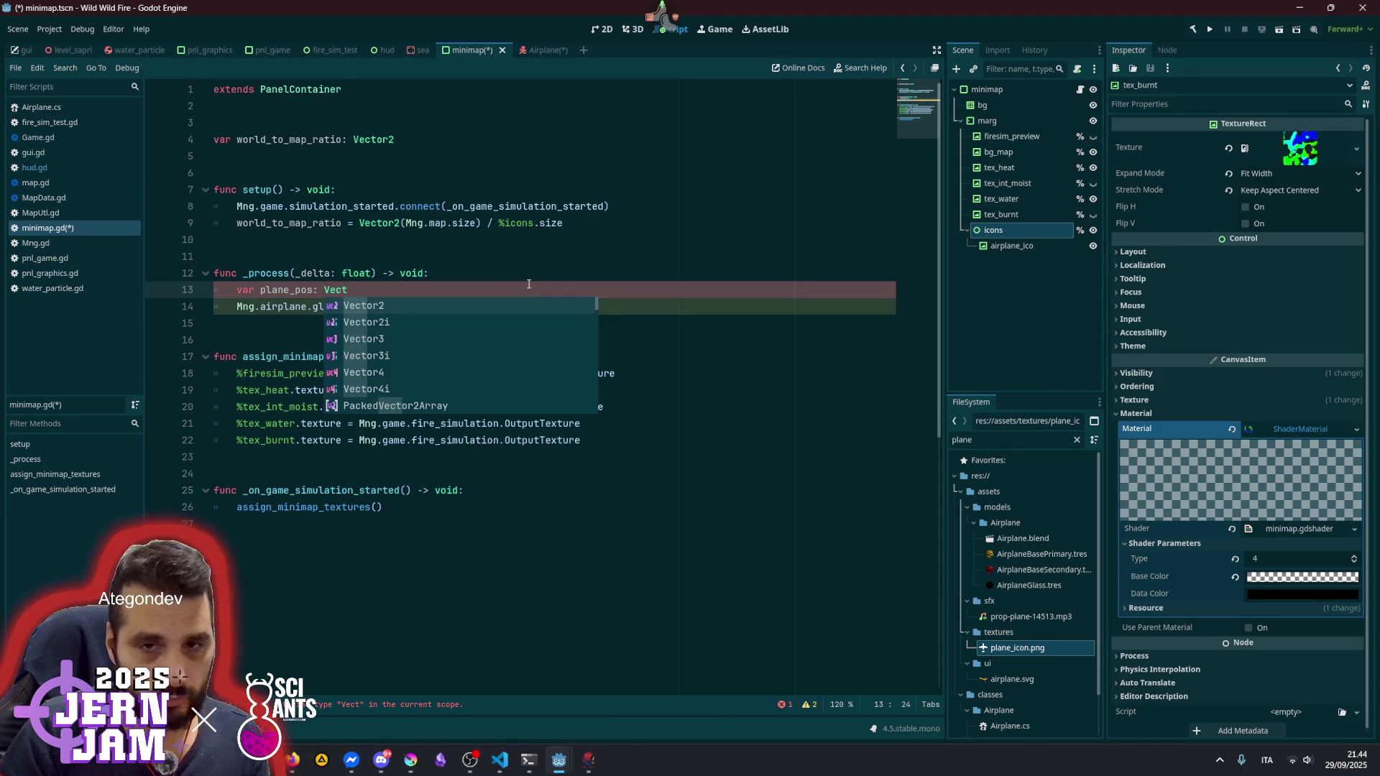
key(Return)
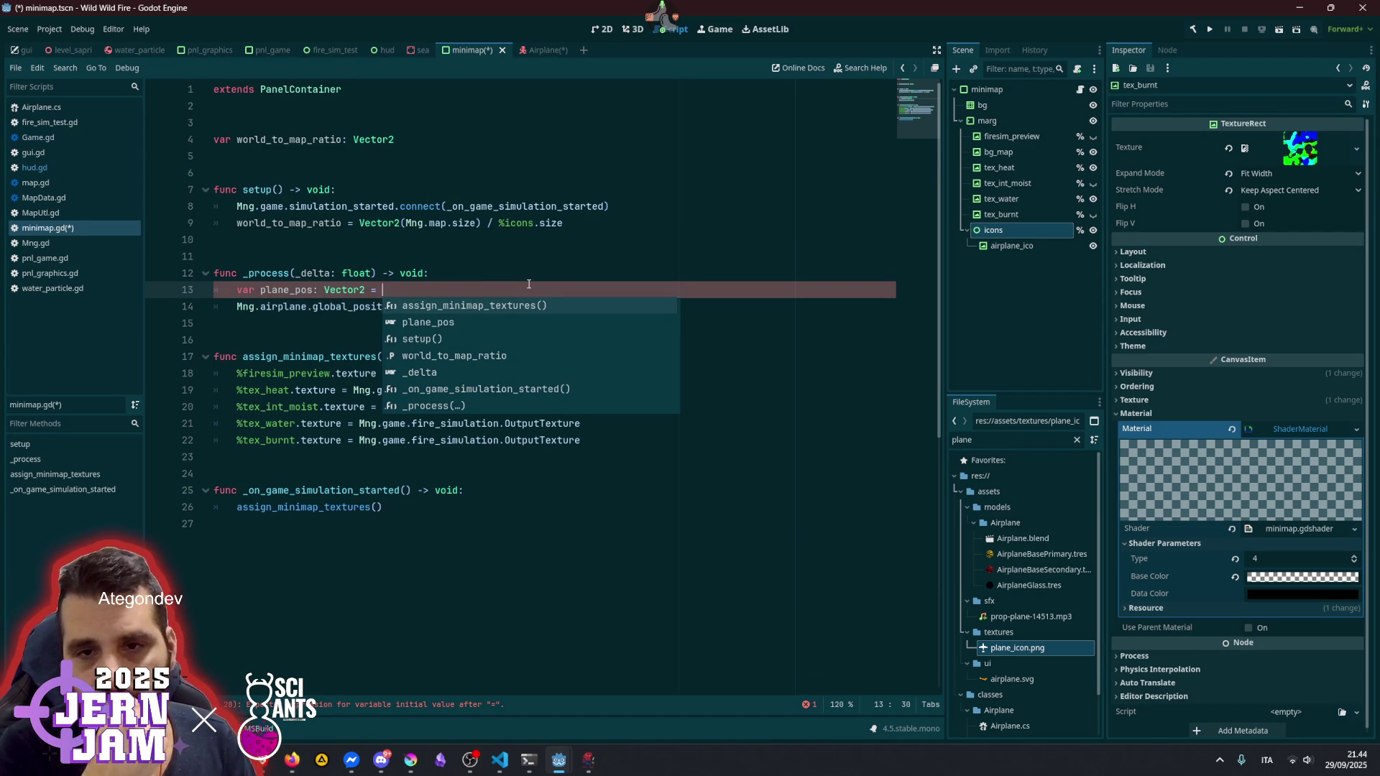
key(Escape)
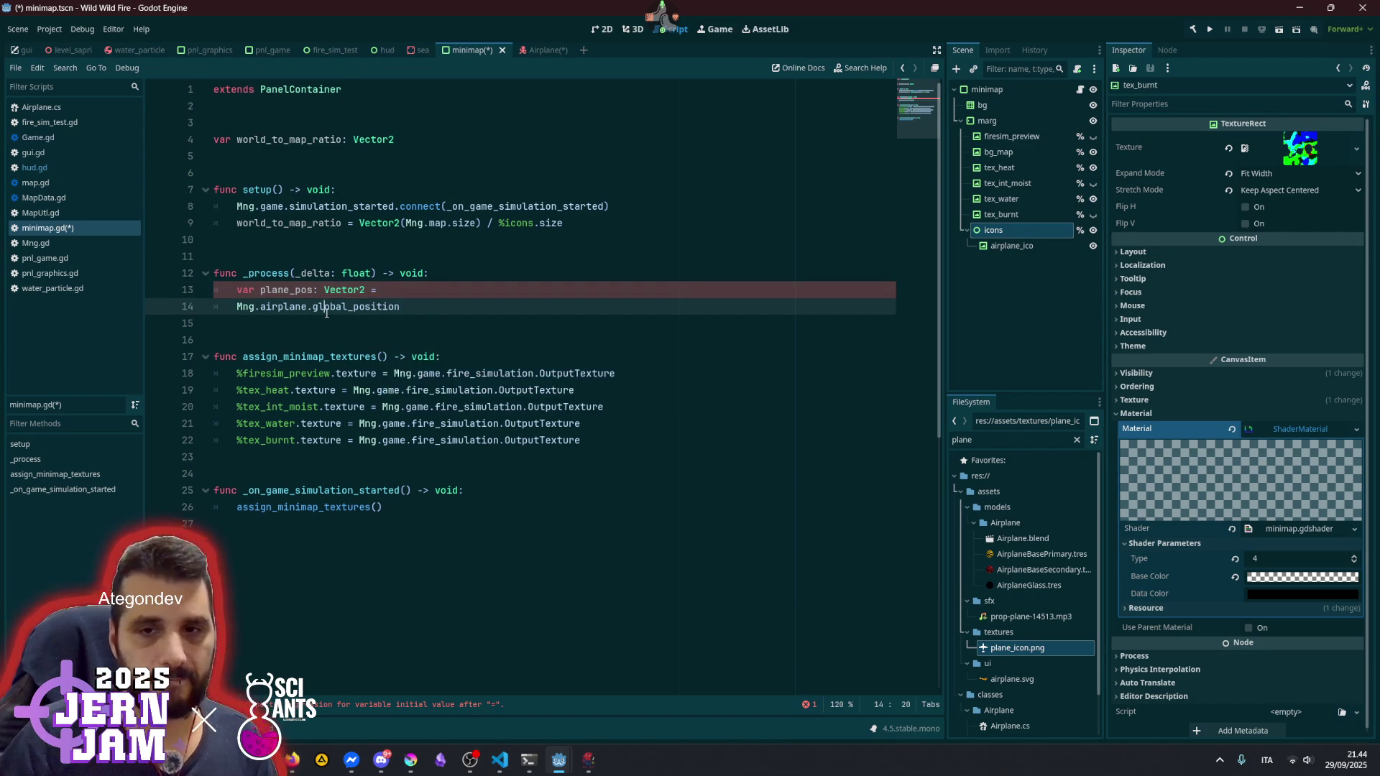
triple_click(327, 316)
key(ctrl+x)
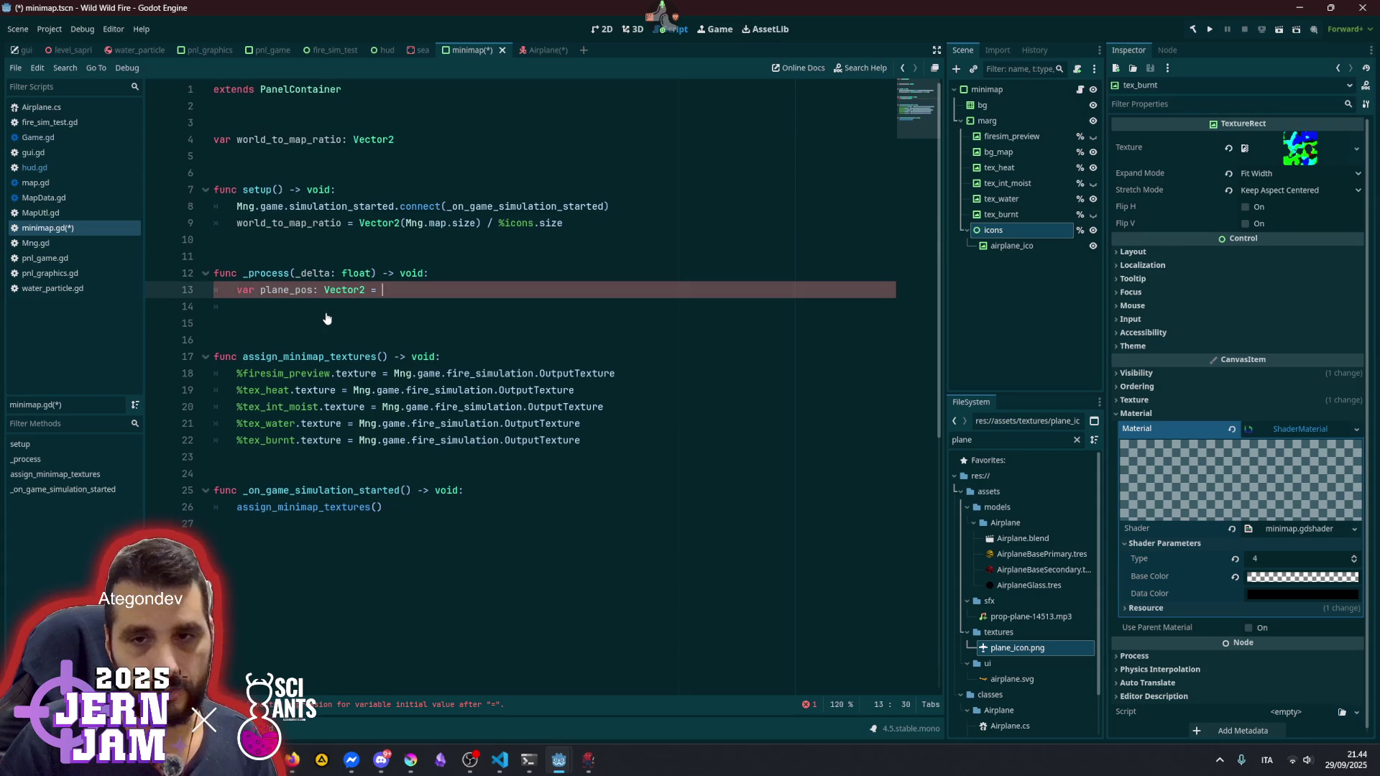
key(Up)
key(End)
key(ctrl+v)
text(*)
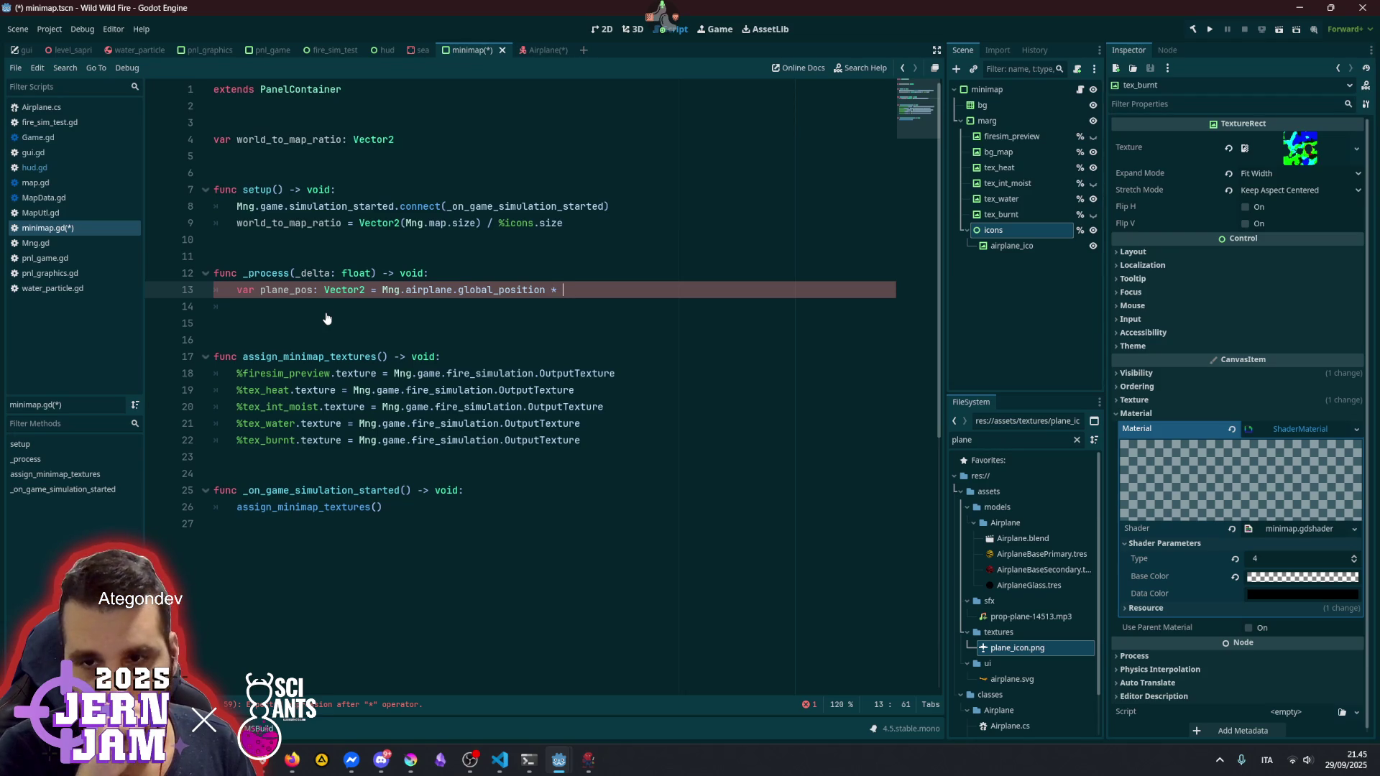
- Change the ratio formula to (Vector2(Mng.map.size) * Mng.map_data.cell_world_dim) / %icons.size
click(472, 223)
key(Right)
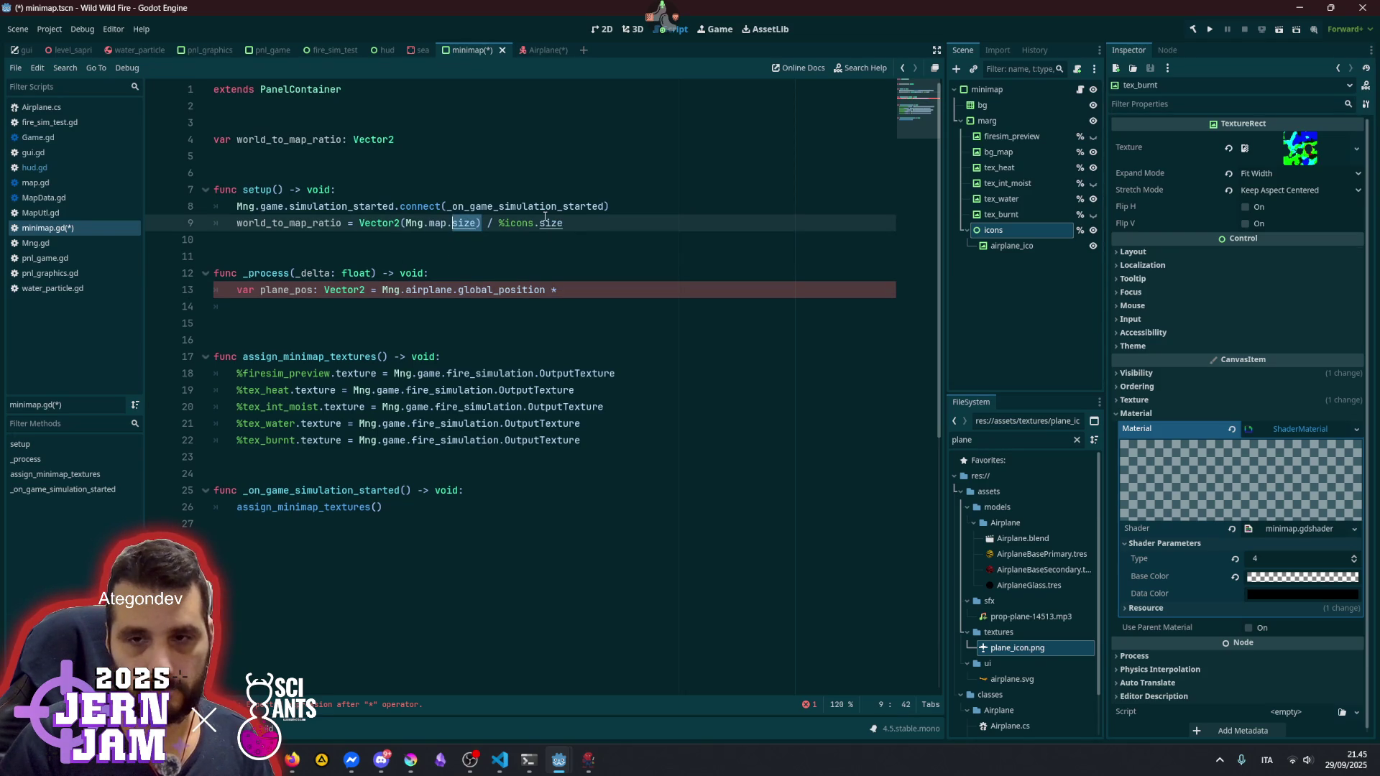
key(ctrl+shift+Left)
key(ctrl+shift+Left)
key(ctrl+shift+Left)
text((Mng.map.size))
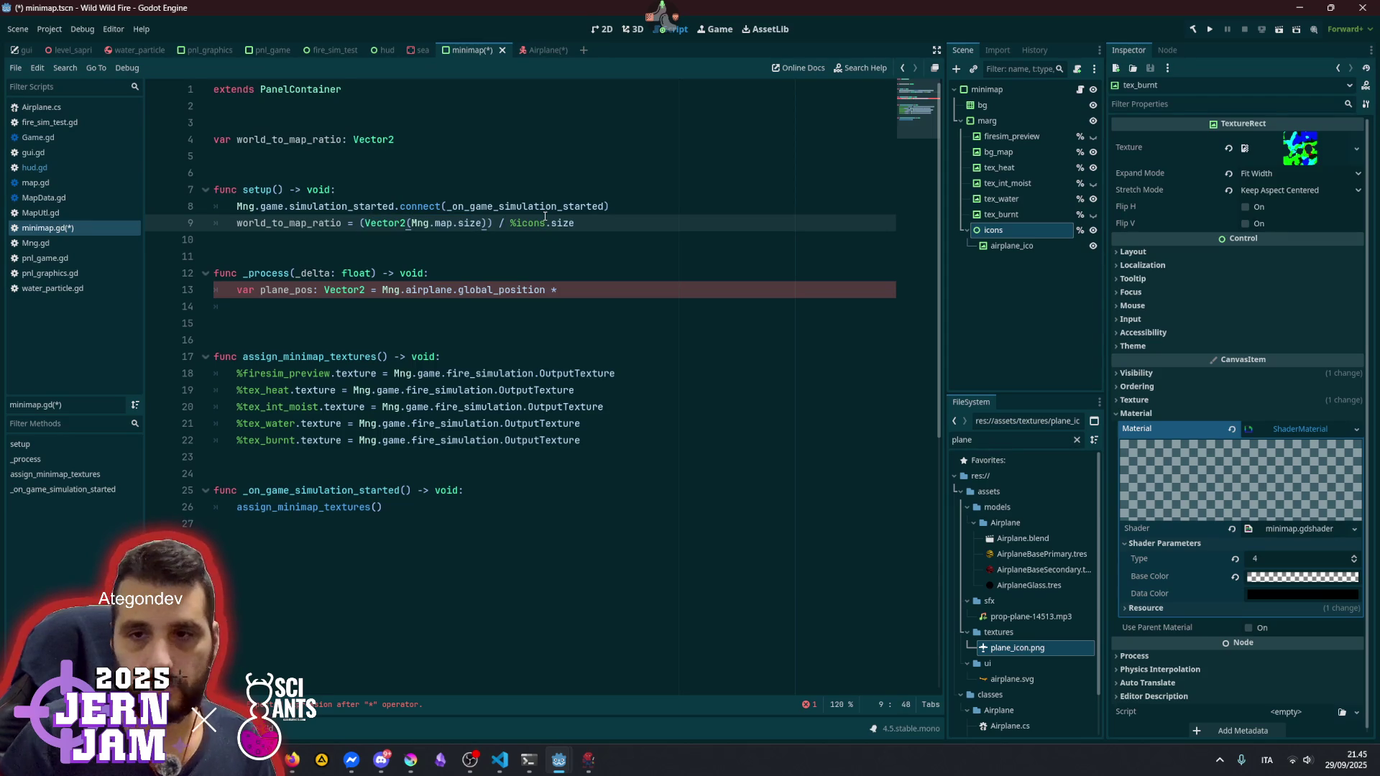
text( * )
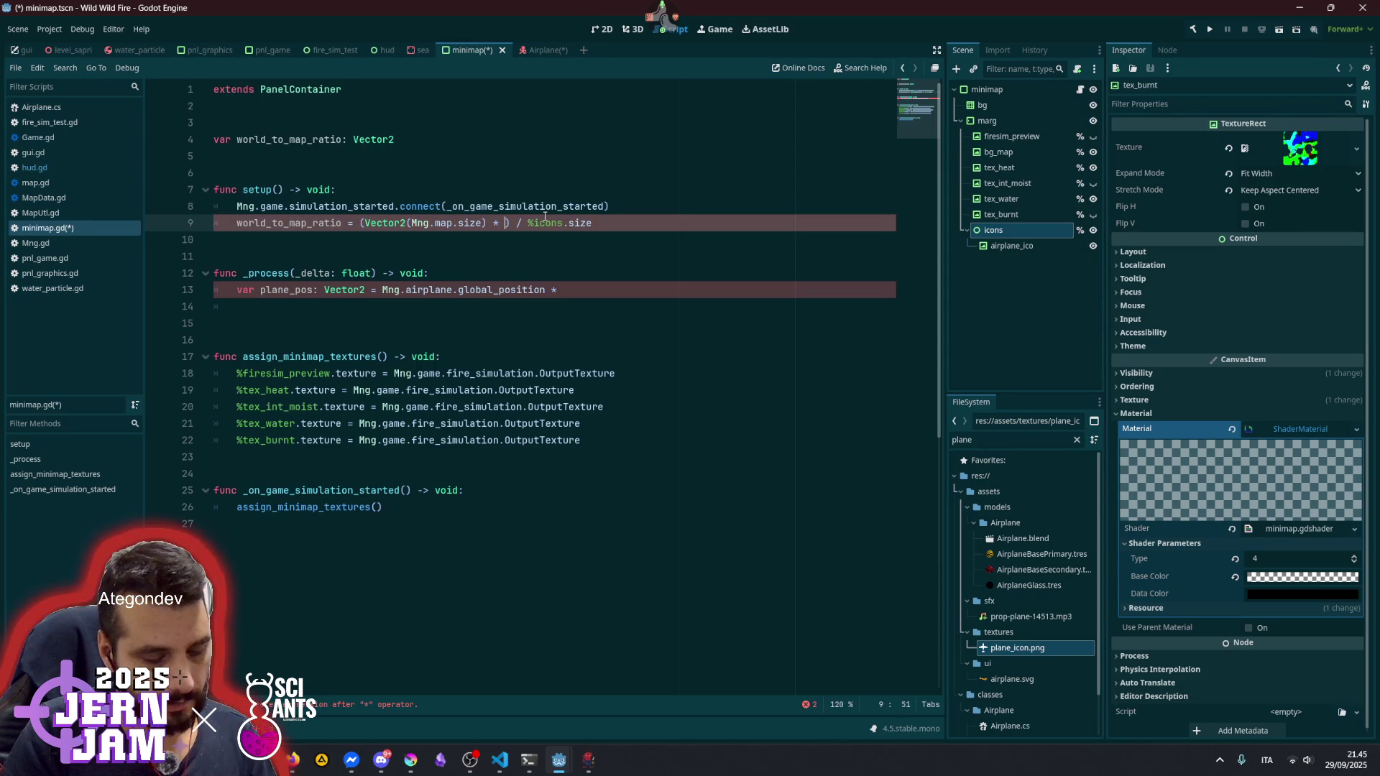
text(Mng.)
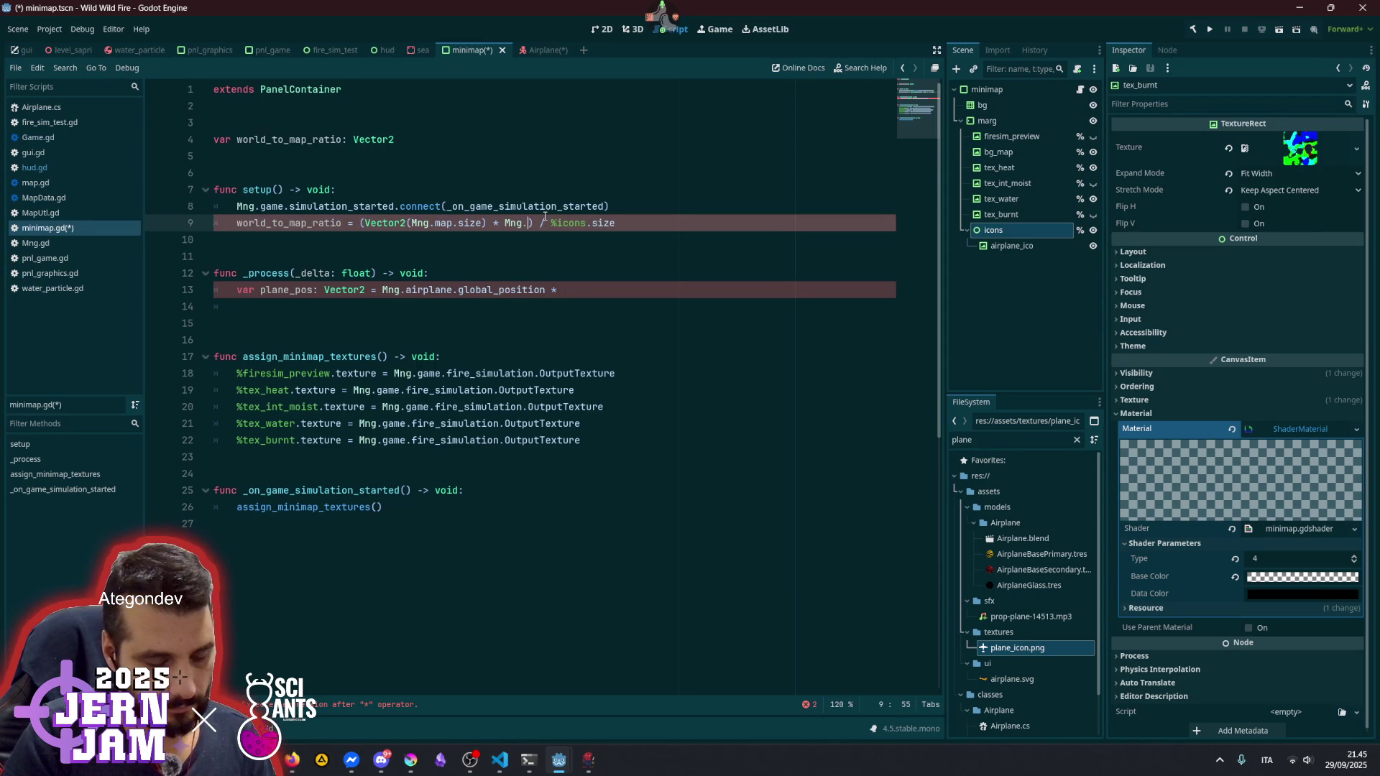
text(map_data)
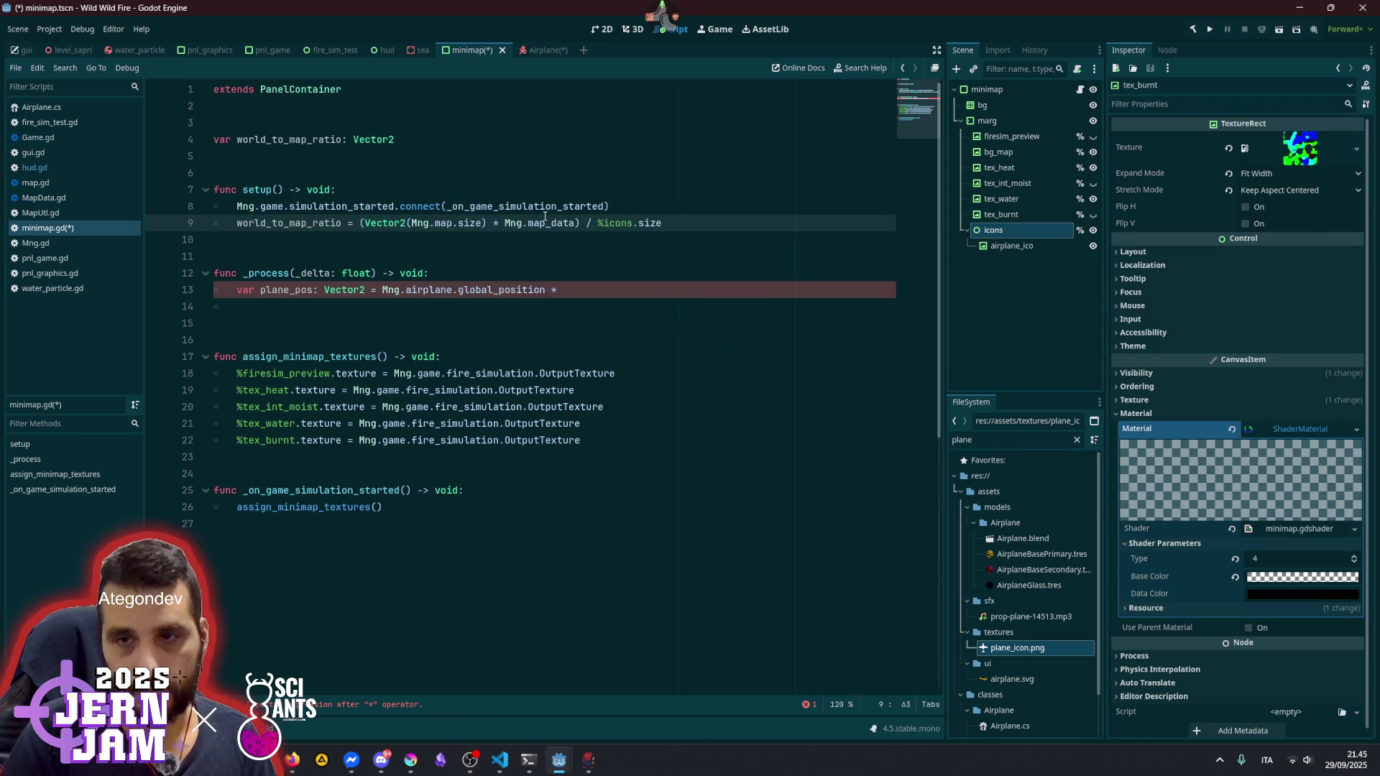
text(.gri)
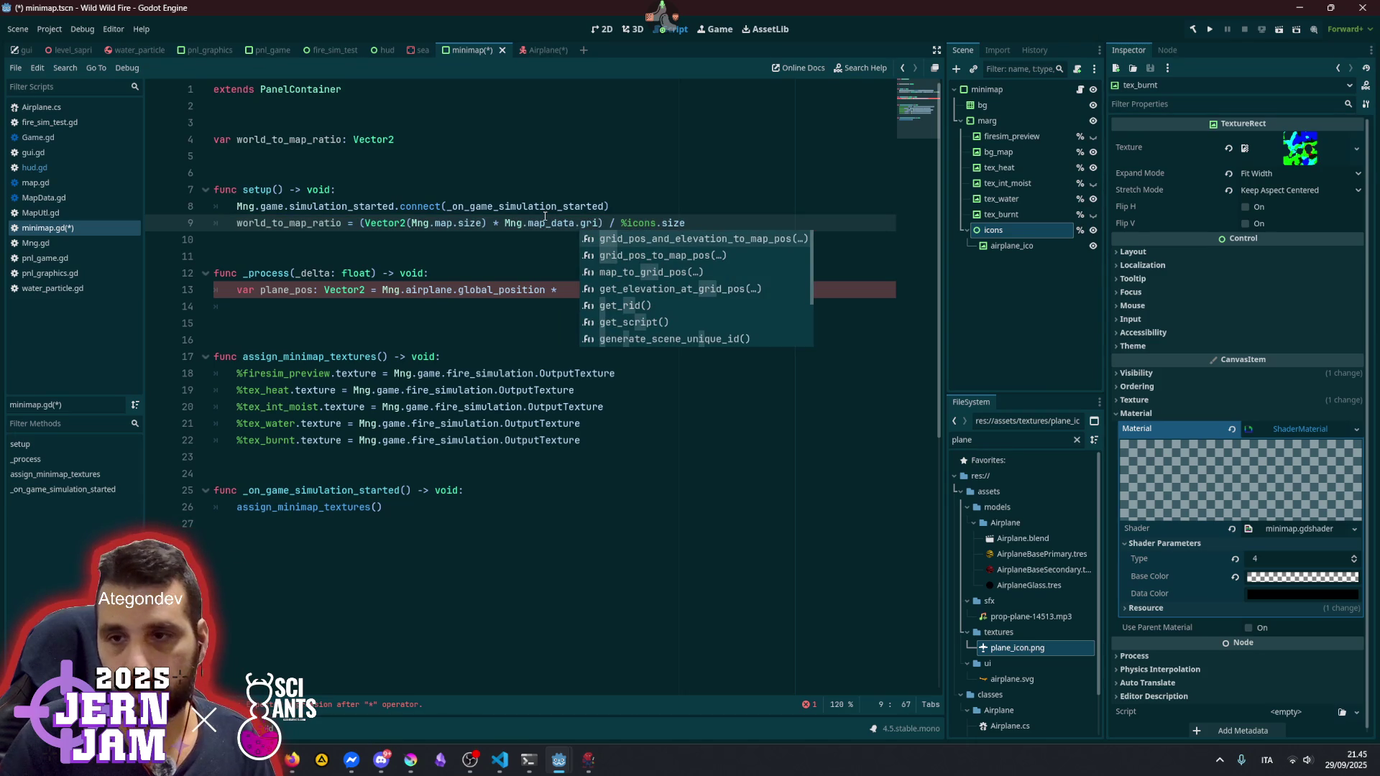
text(ds)
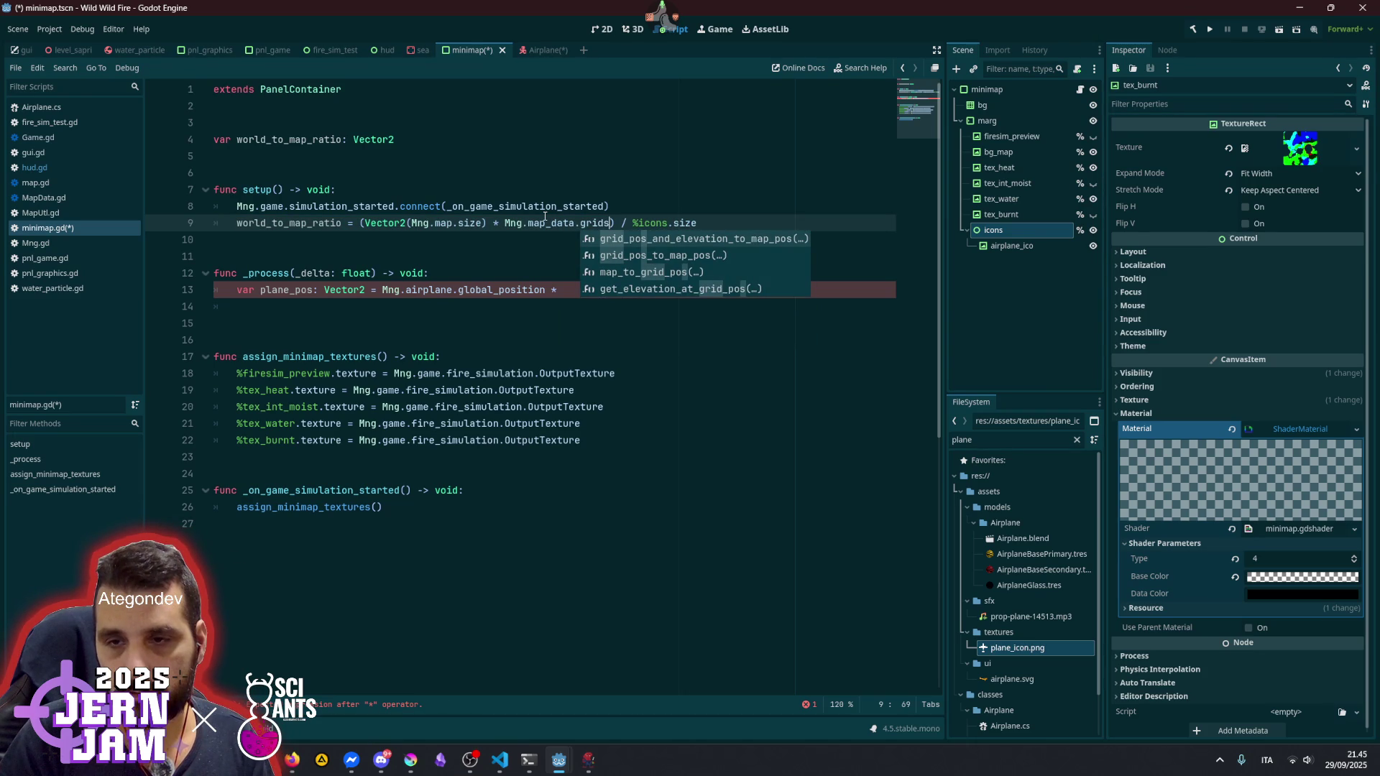
key(BackSpace)
key(BackSpace)
key(BackSpace)
text(ce)
key(Return)
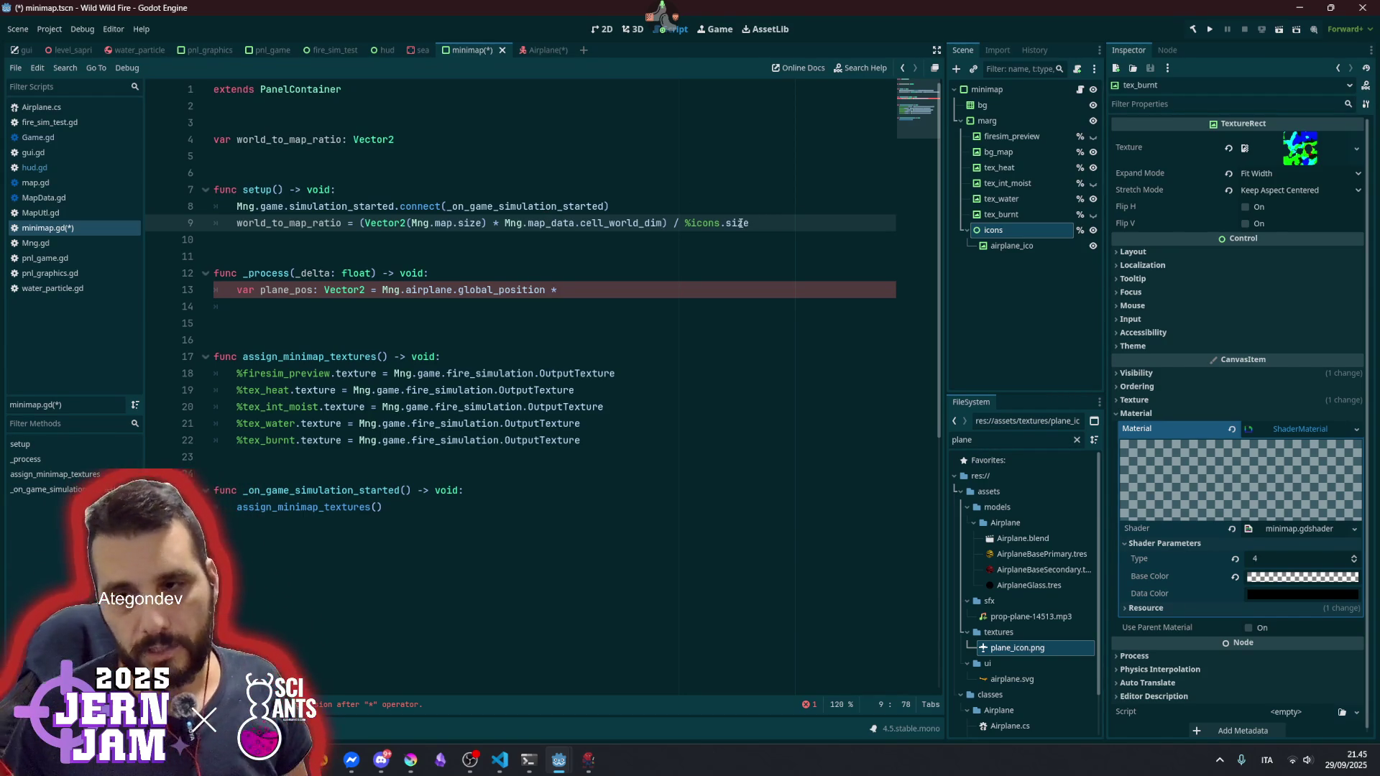
- Use world_to_map_ratio as the multiplier in the plane_pos line
double_click(320, 227)
key(ctrl+c)
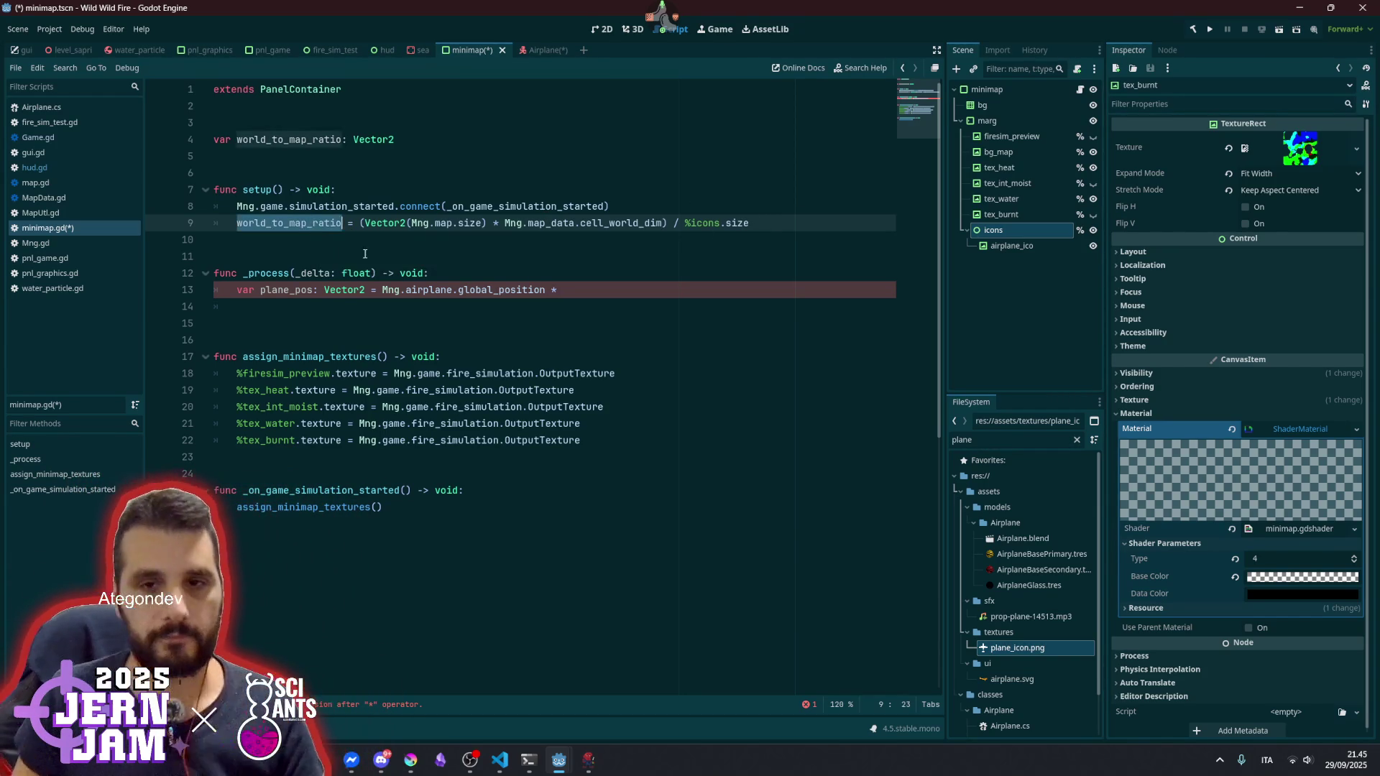
click(601, 293)
key(ctrl+v)
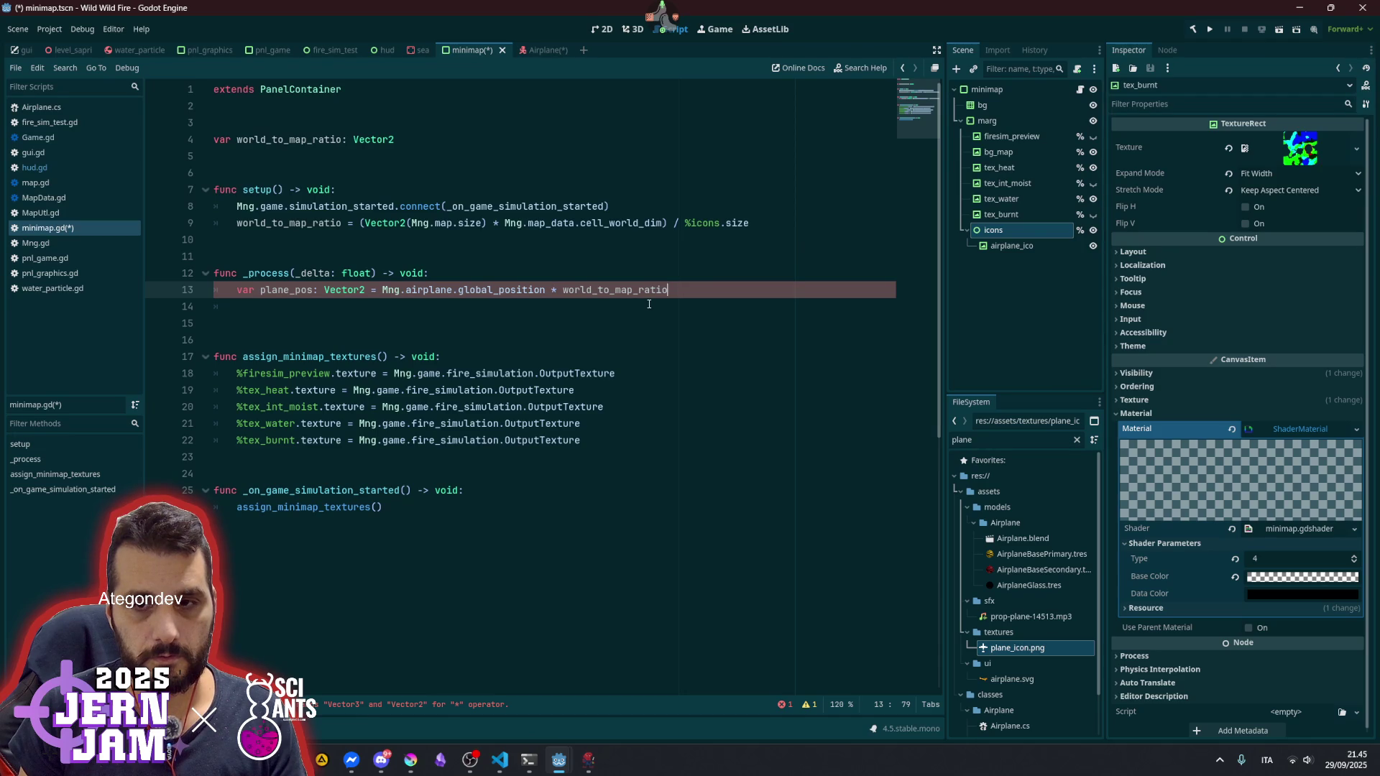
- Add a 'plane_world_pos: Vector2 = Vector2()' line and rename plane_pos to plane_map_pos
double_click(530, 289)
mouse_move(530, 288)
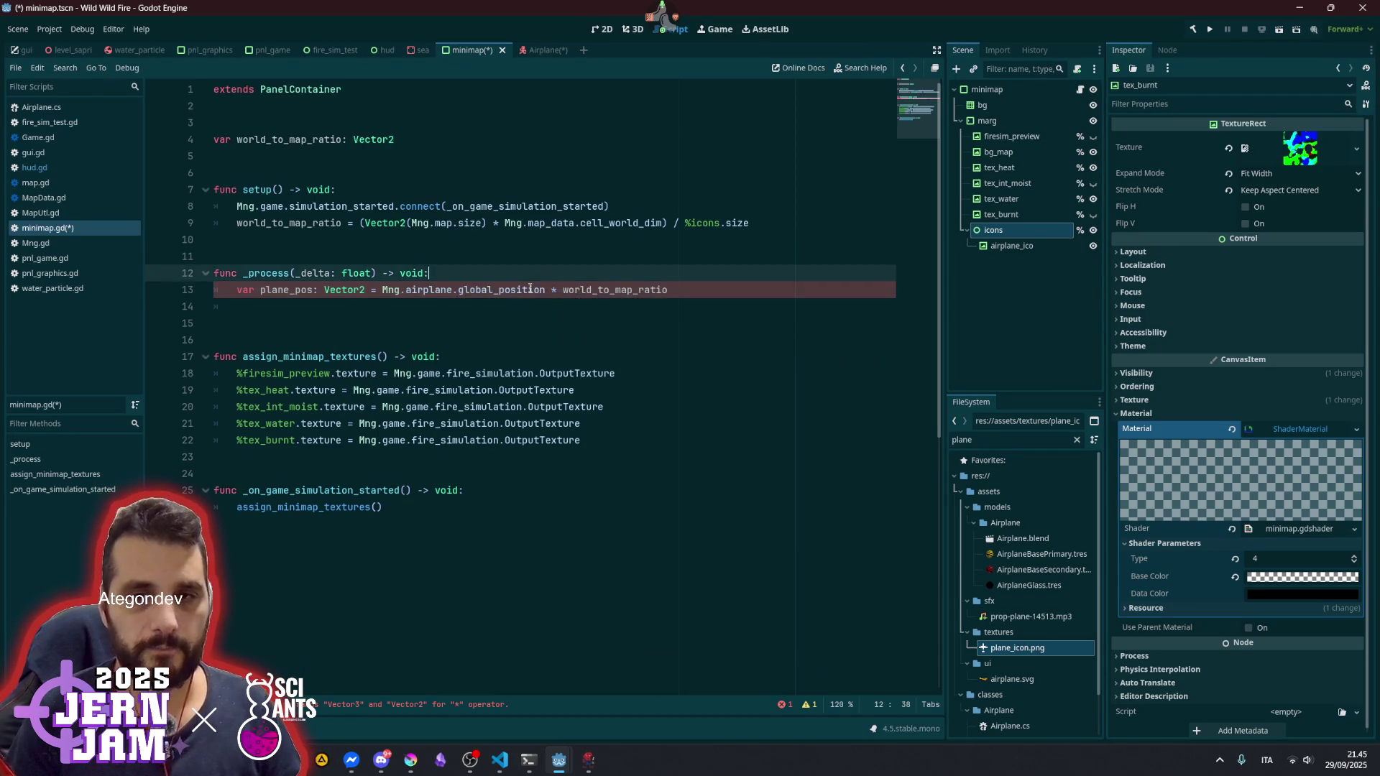
key(ctrl+shift+Return)
text(var plane_pos)
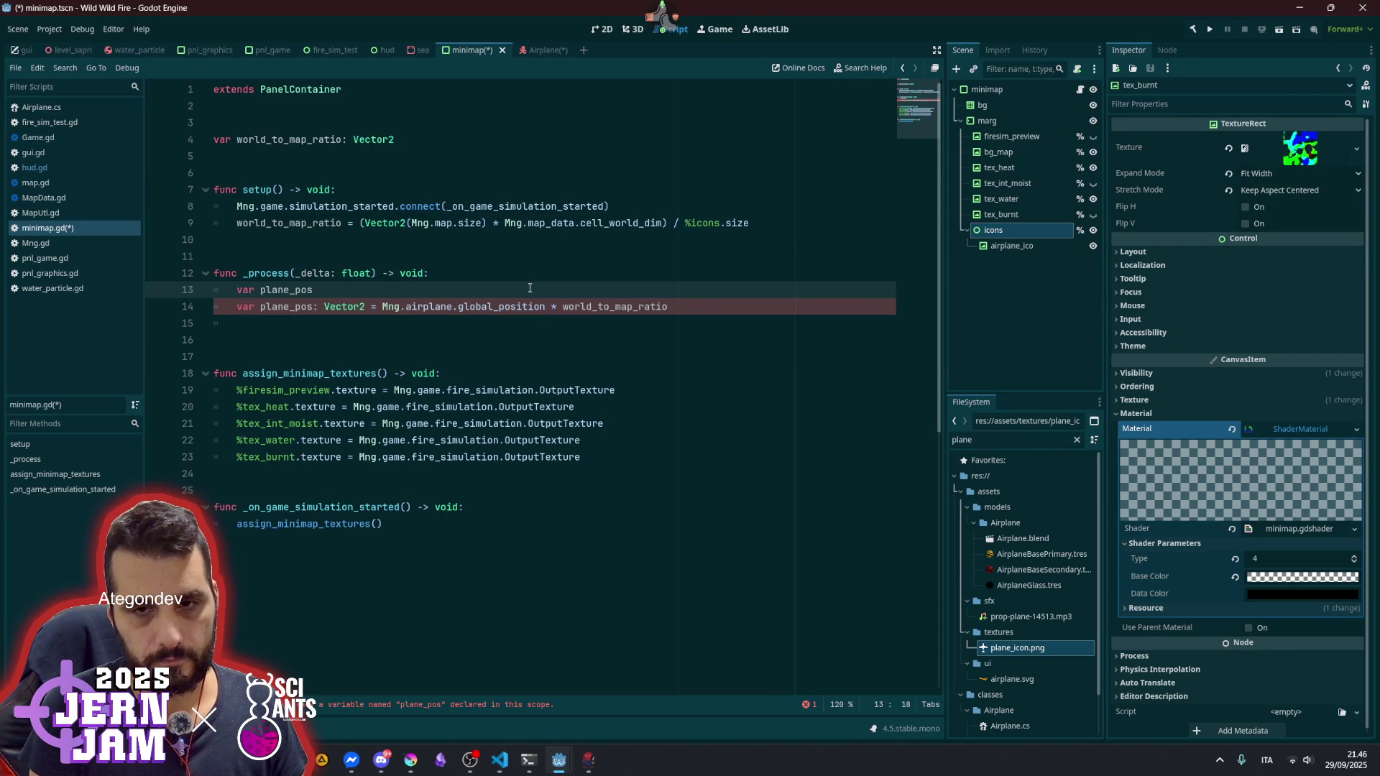
text(world_)
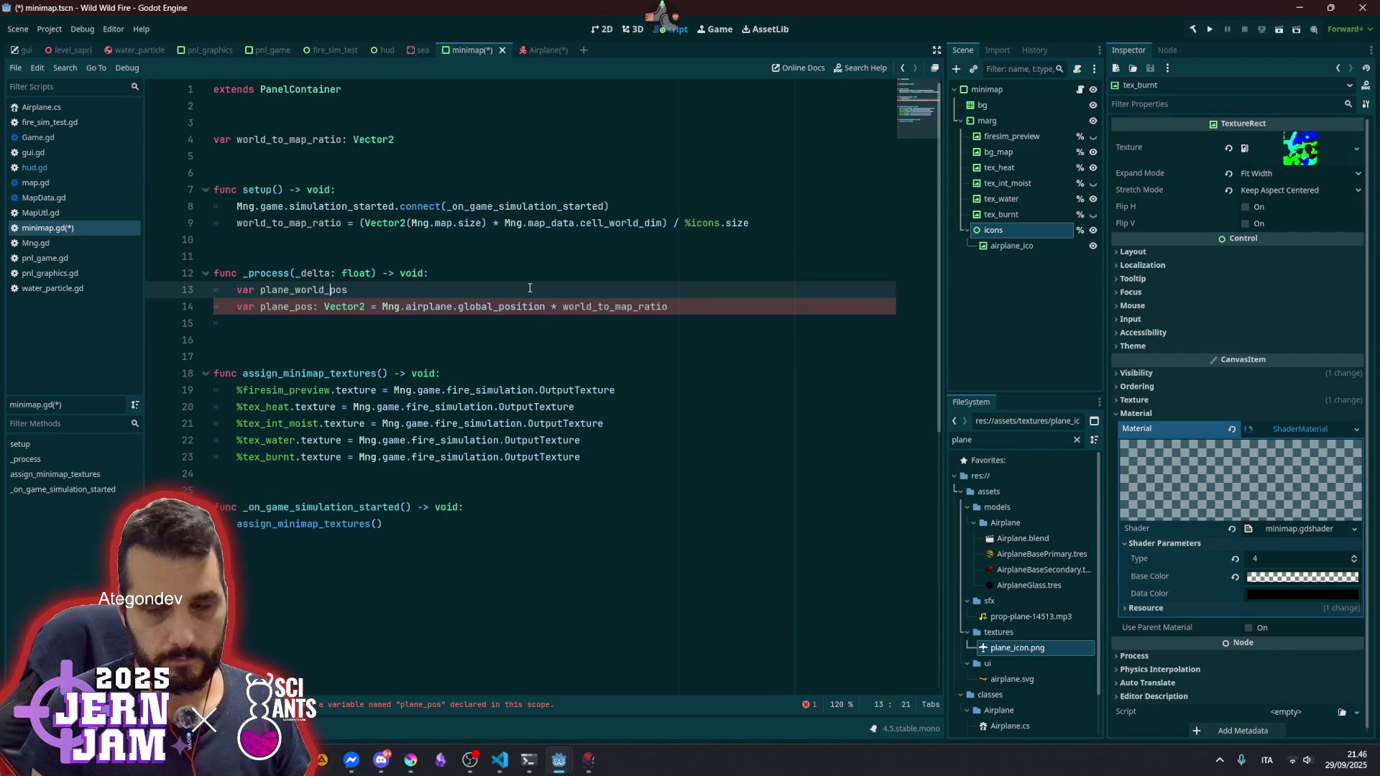
key(Down)
key(Left)
text(map_)
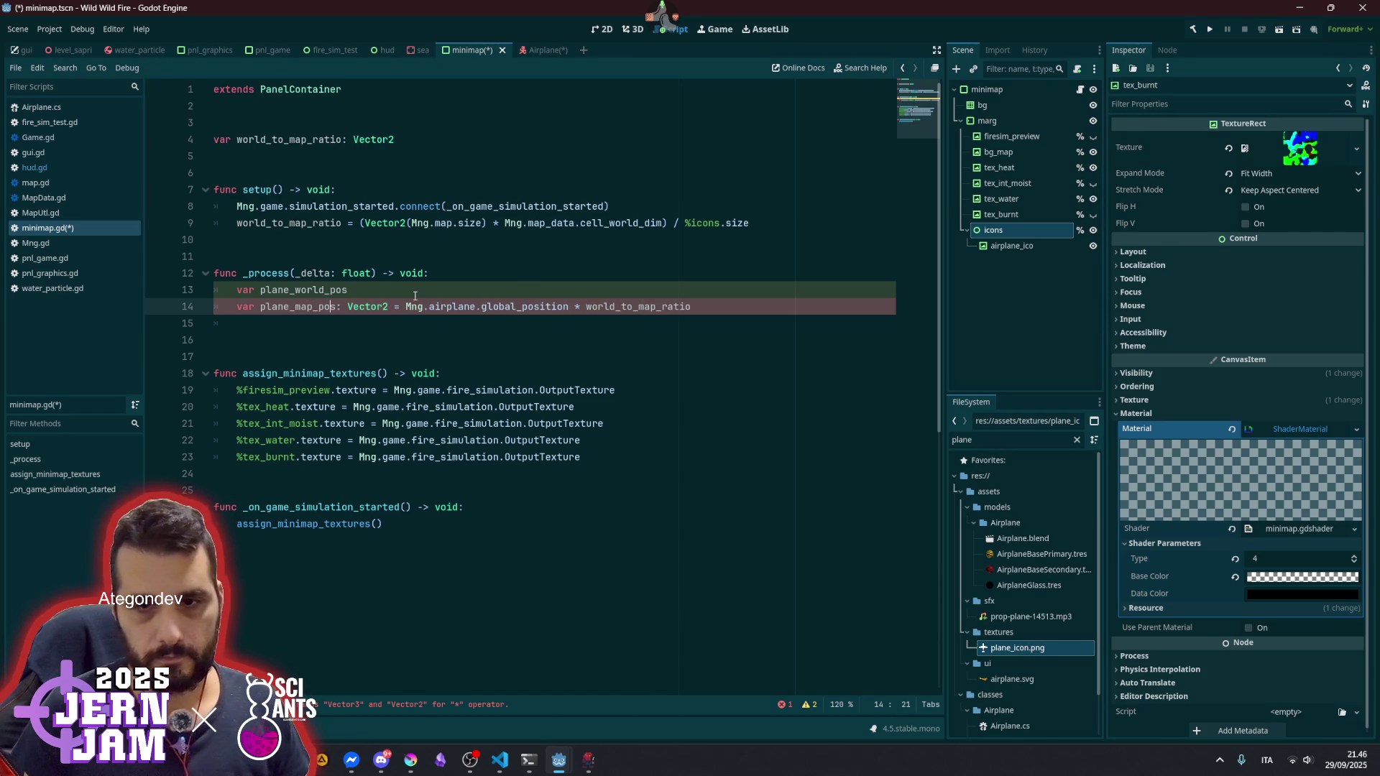
key(Right)
key(ctrl+shift+Right)
key(ctrl+shift+Right)
key(ctrl+c)
key(Up)
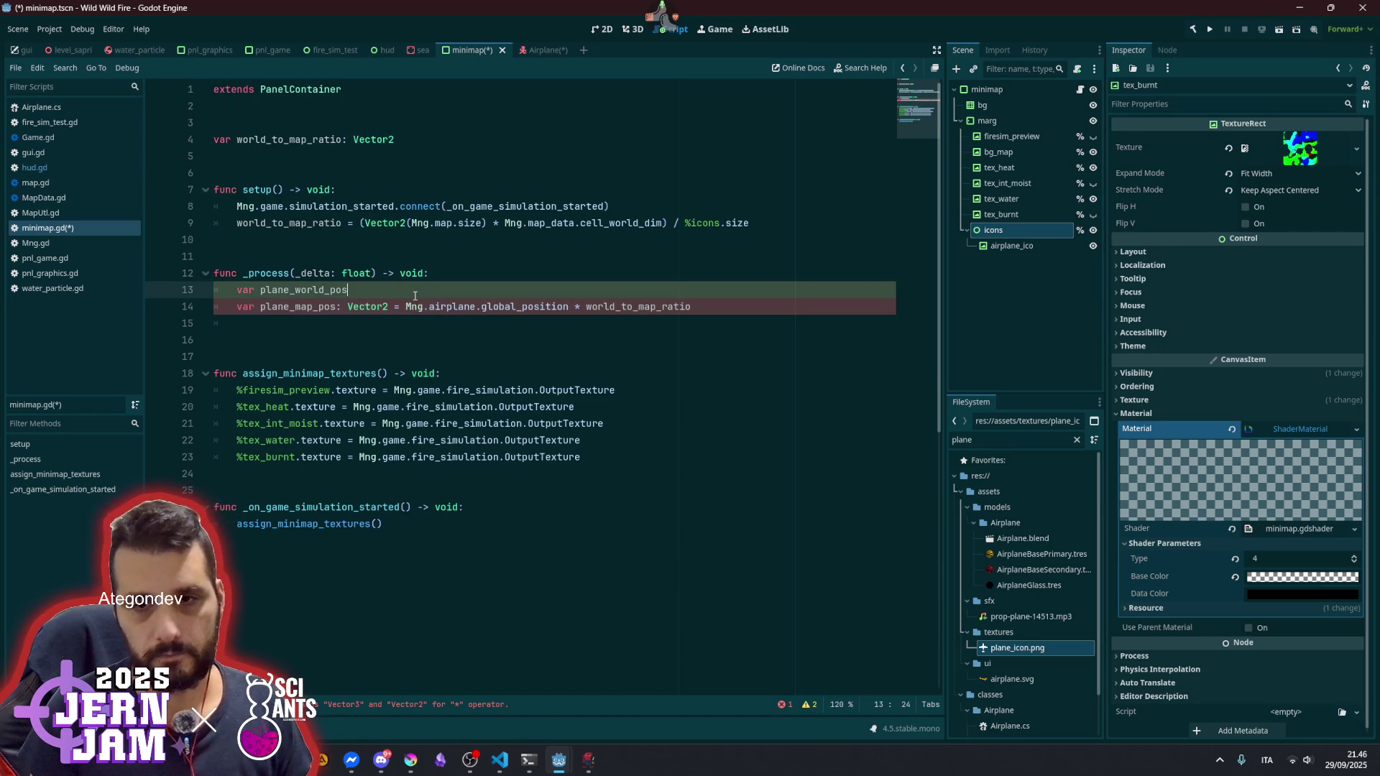
key(ctrl+v)
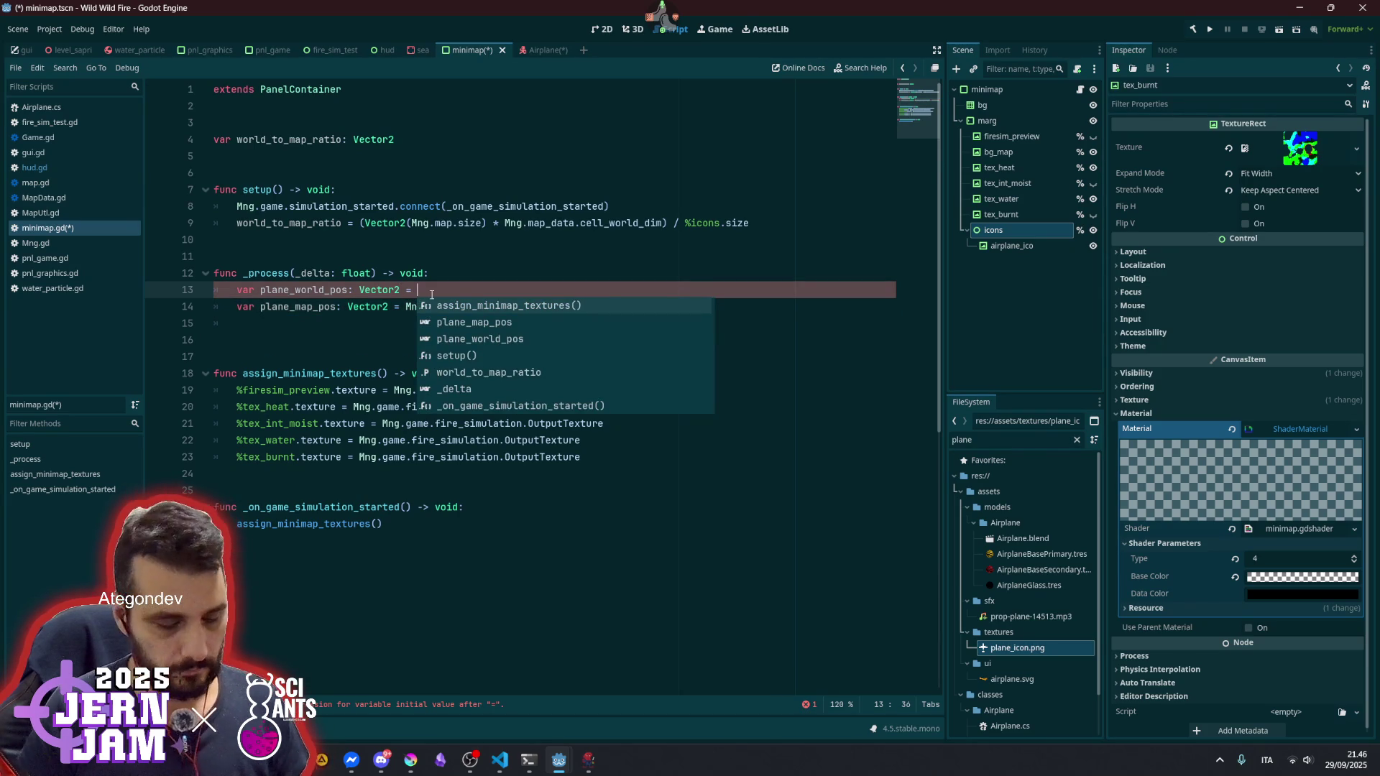
text(Vector2)
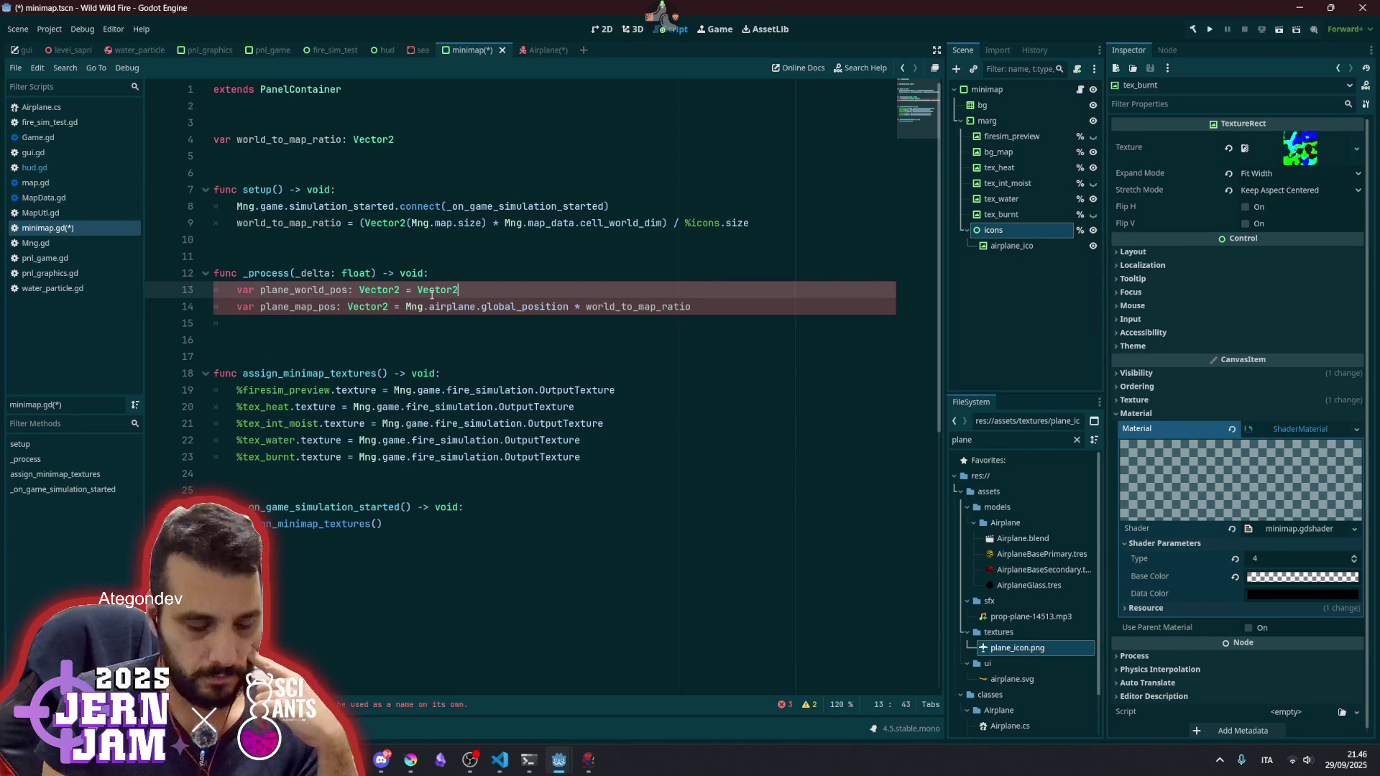
text(())
- Fill Vector2() with the airplane's global_position.x and global_position.z
click(423, 290)
click(409, 309)
key(ctrl+shift+Right)
key(ctrl+shift+Right)
key(ctrl+shift+Right)
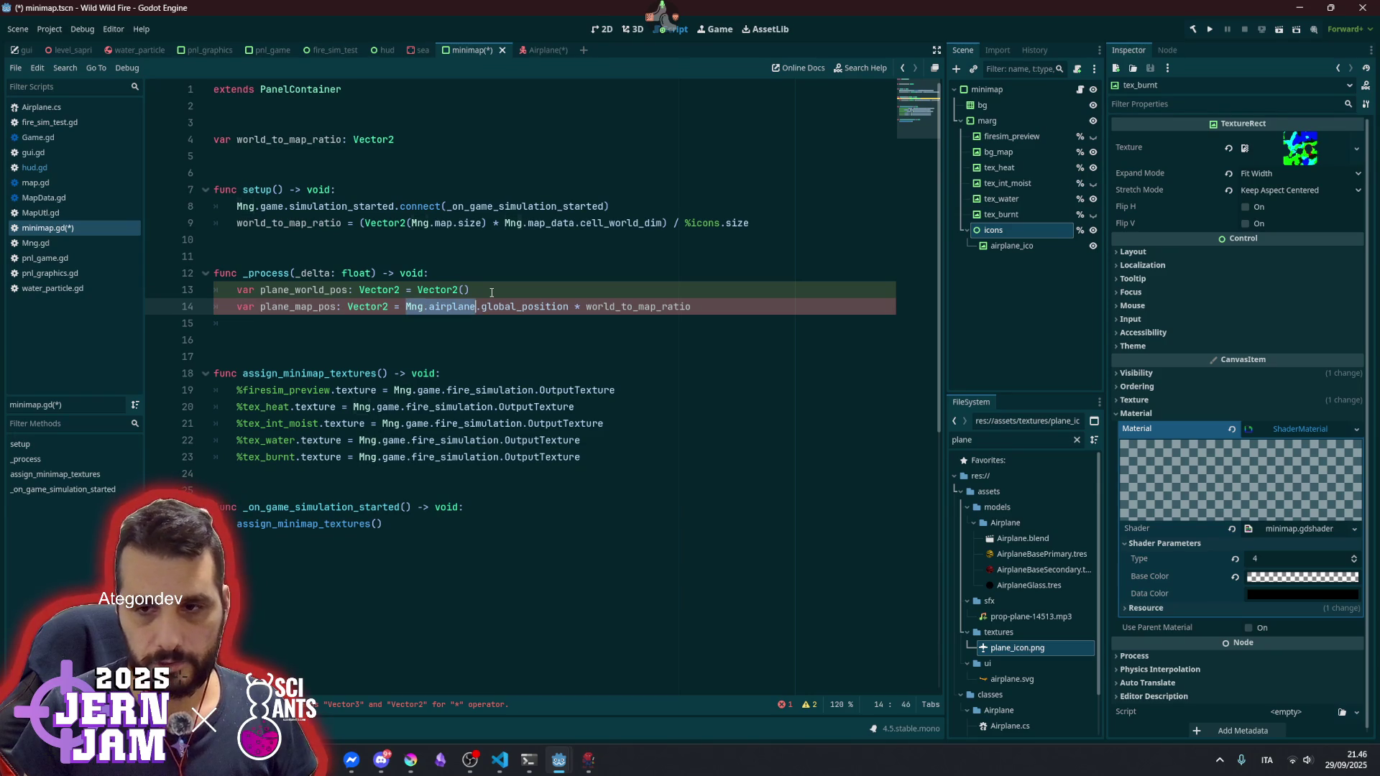
key(ctrl+x)
key(Up)
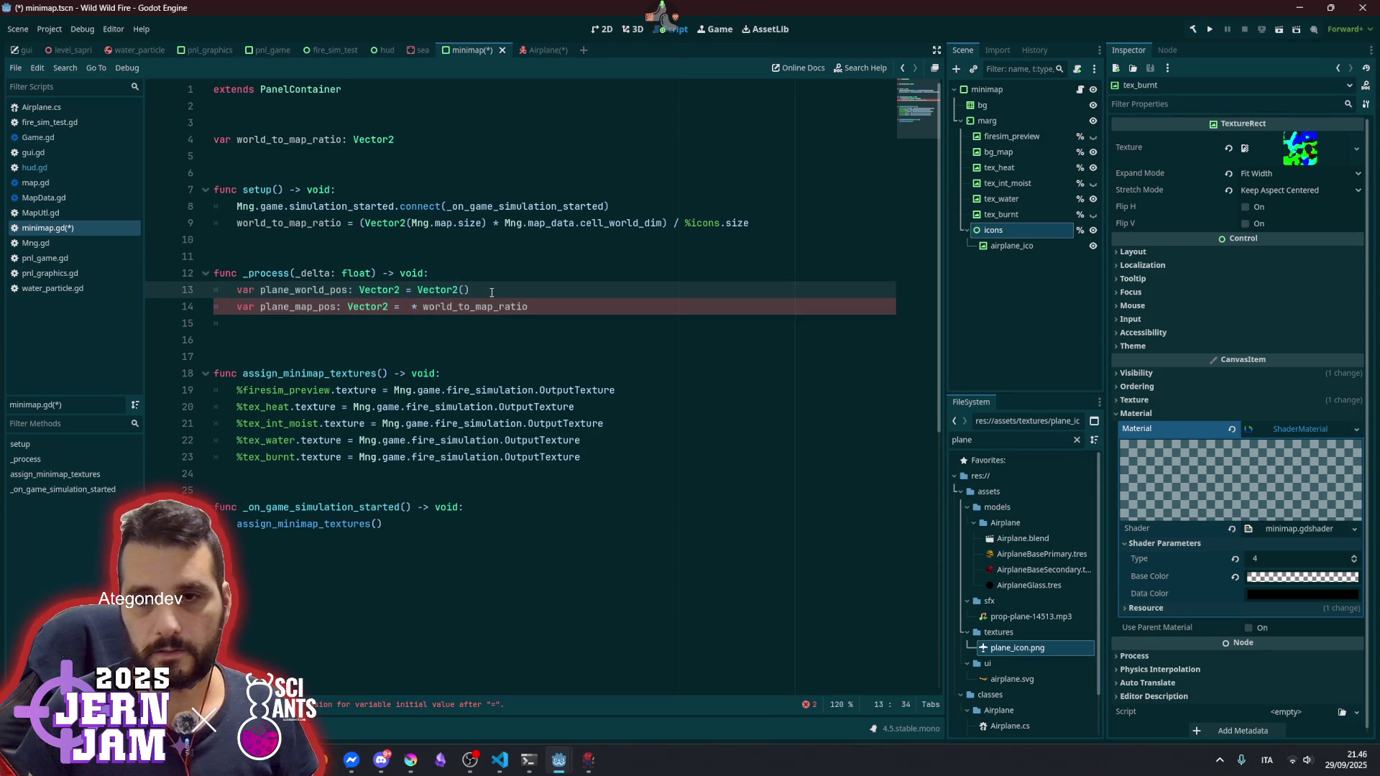
key(ctrl+v)
text(.)
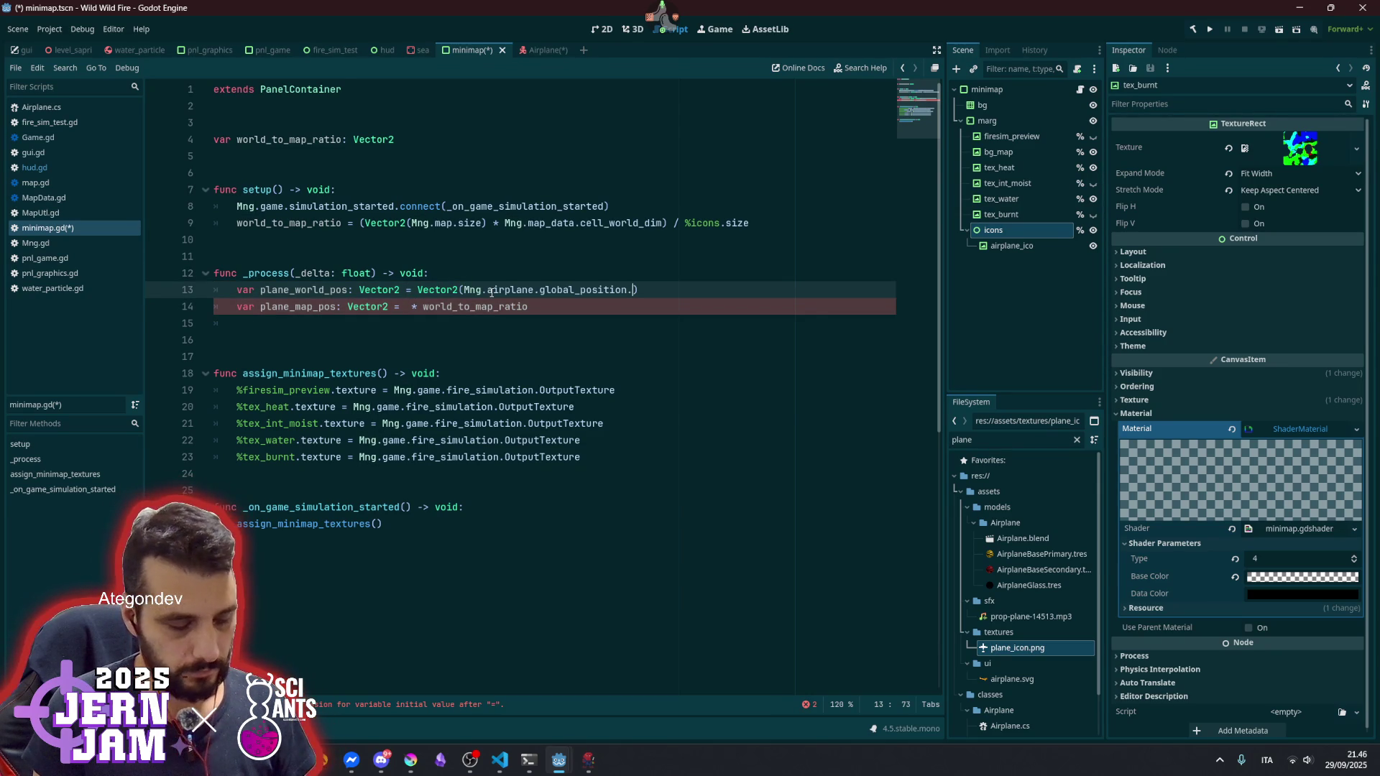
text(x,)
key(ctrl+v)
text(.)
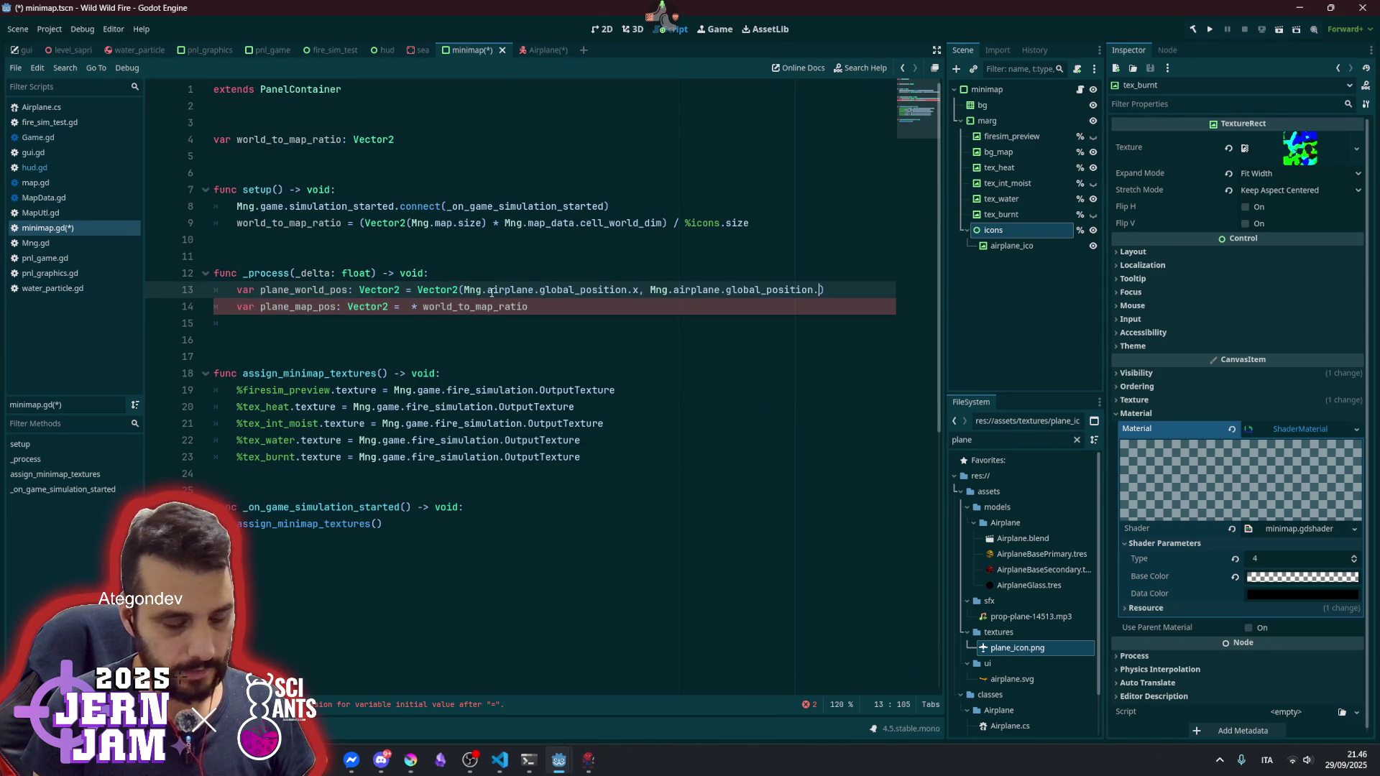
text(z)
- Set plane_map_pos to plane_world_pos * world_to_map_ratio
click(407, 306)
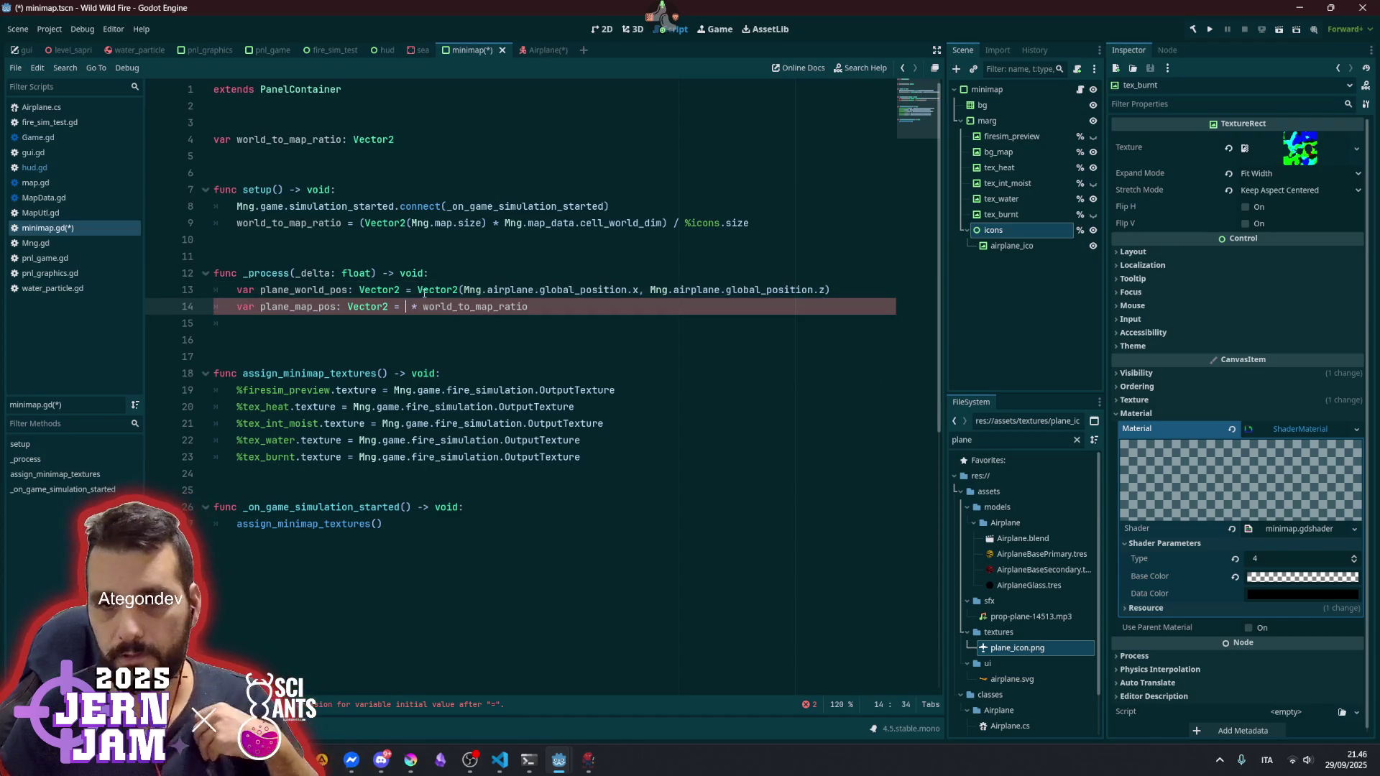
double_click(333, 290)
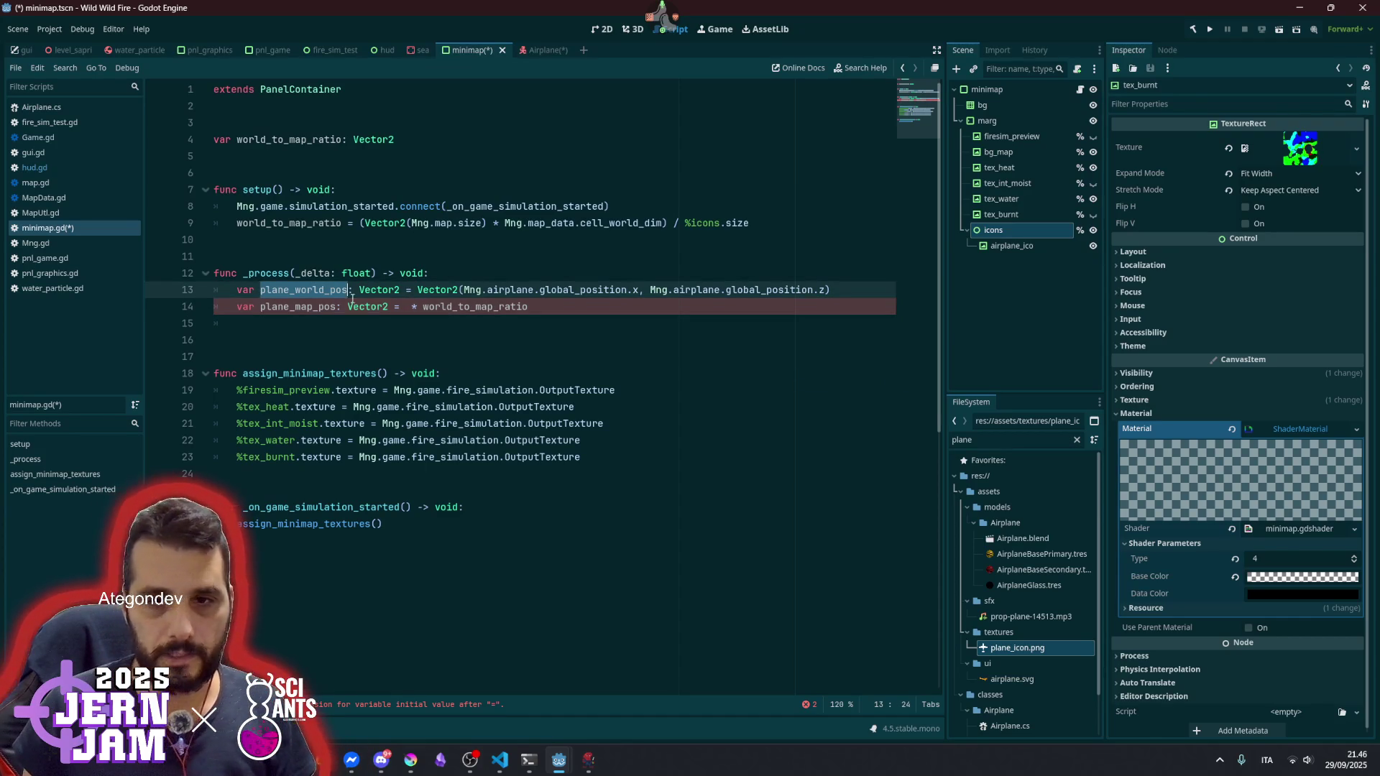
click(406, 307)
key(ctrl+v)
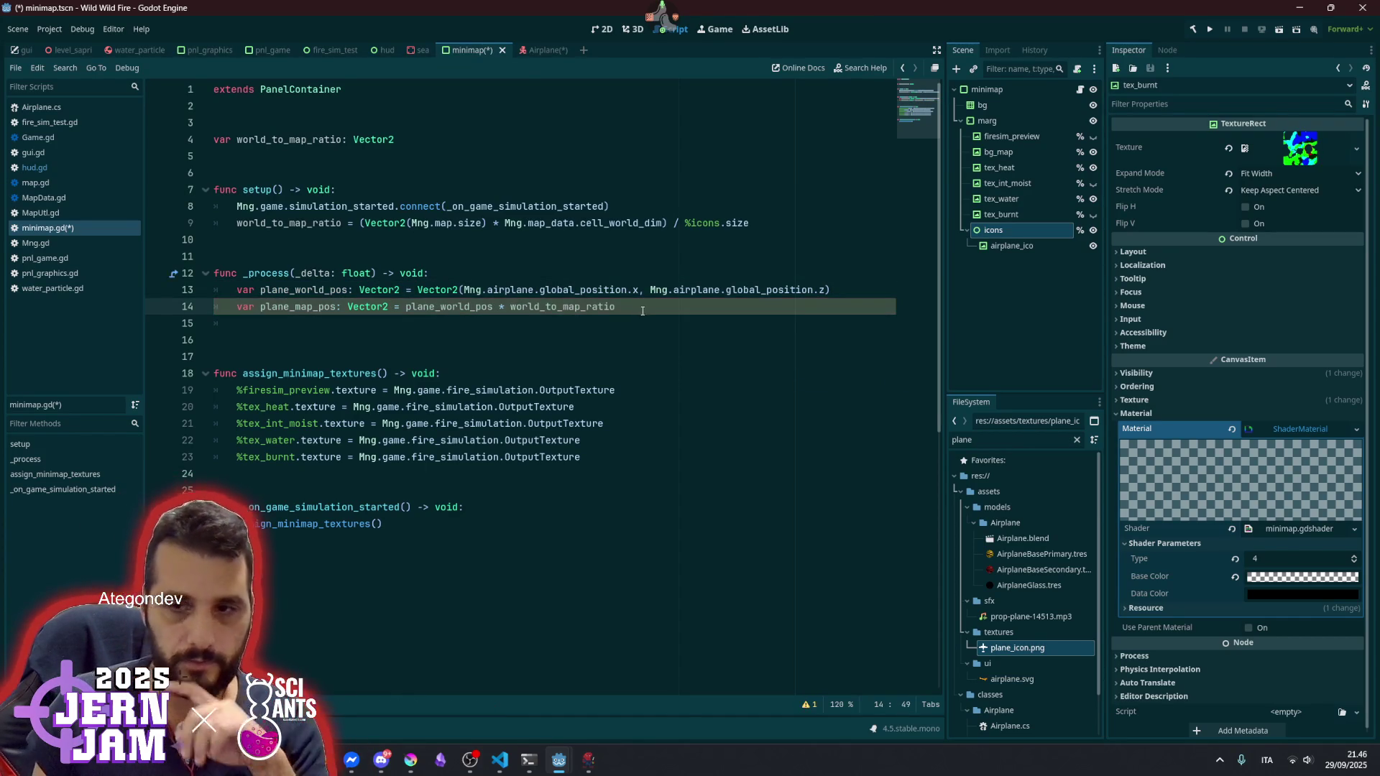
- Start a new line below the declaration beginning with plane_map_pos
key(Return)
key(Up)
key(ctrl+Right)
key(ctrl+shift+Right)
key(ctrl+c)
key(Down)
key(ctrl+v)
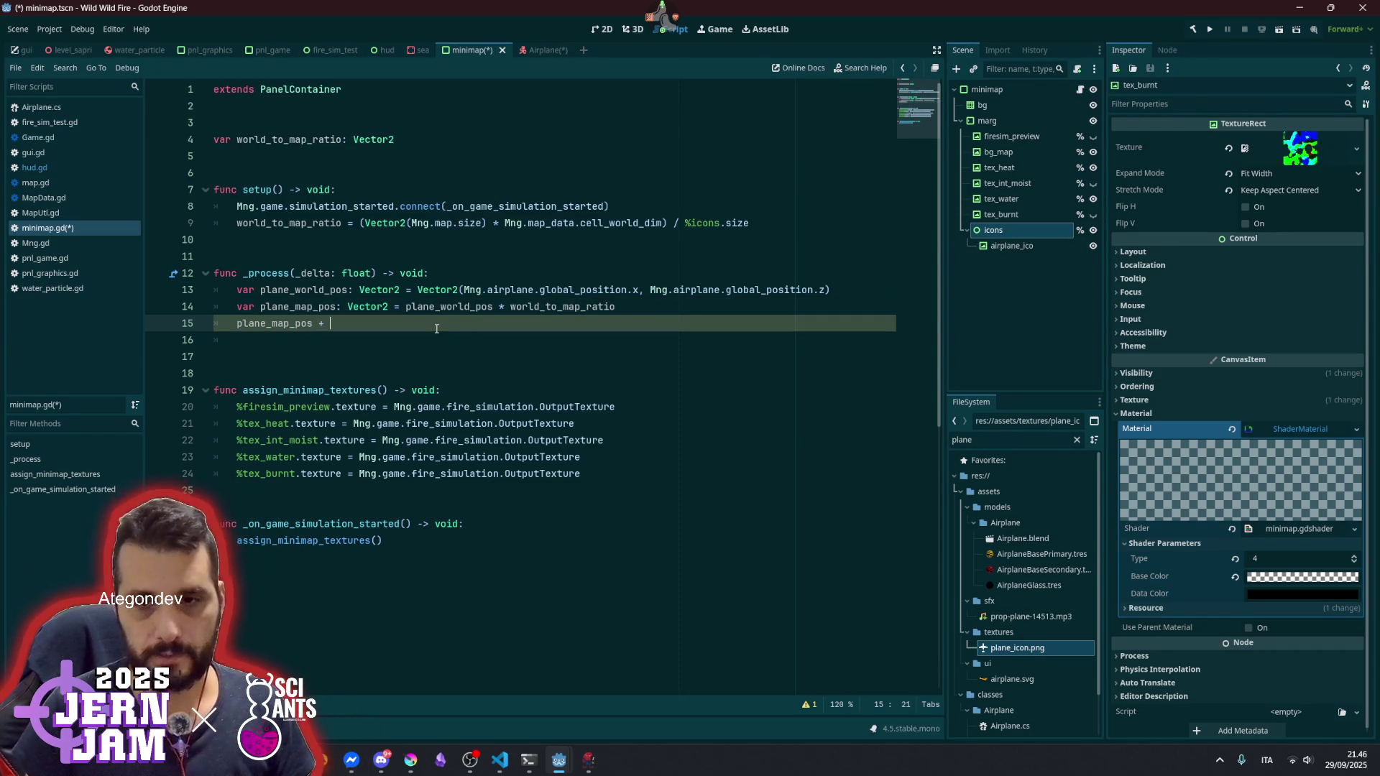
- Complete the line as 'plane_map_pos += (%icons.size / 2)'
click(687, 223)
key(shift+End)
key(ctrl+c)
key(Down)
key(Down)
key(Down)
key(ctrl+v)
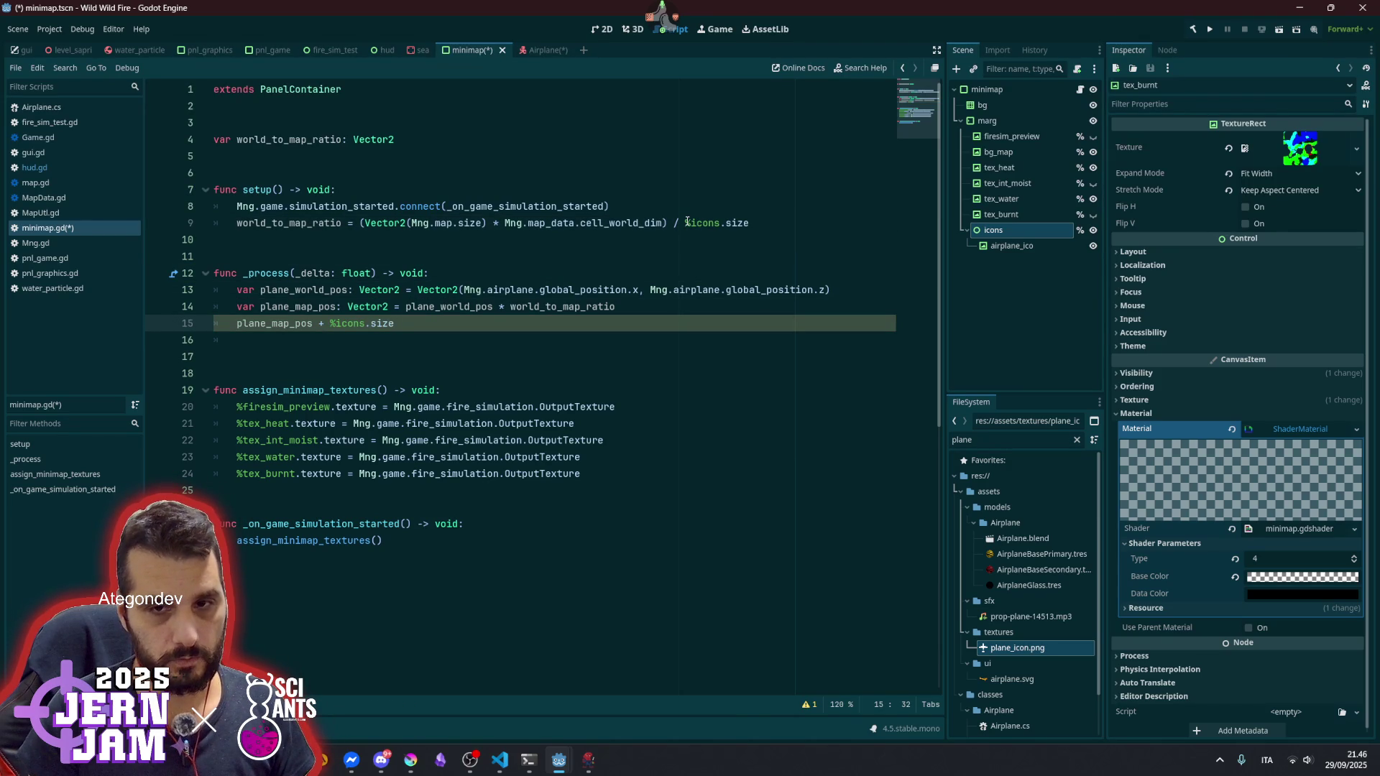
key(ctrl+shift+Left)
key(ctrl+shift+Left)
key(ctrl+shift+Left)
text(()
key(End)
text(/ 2)
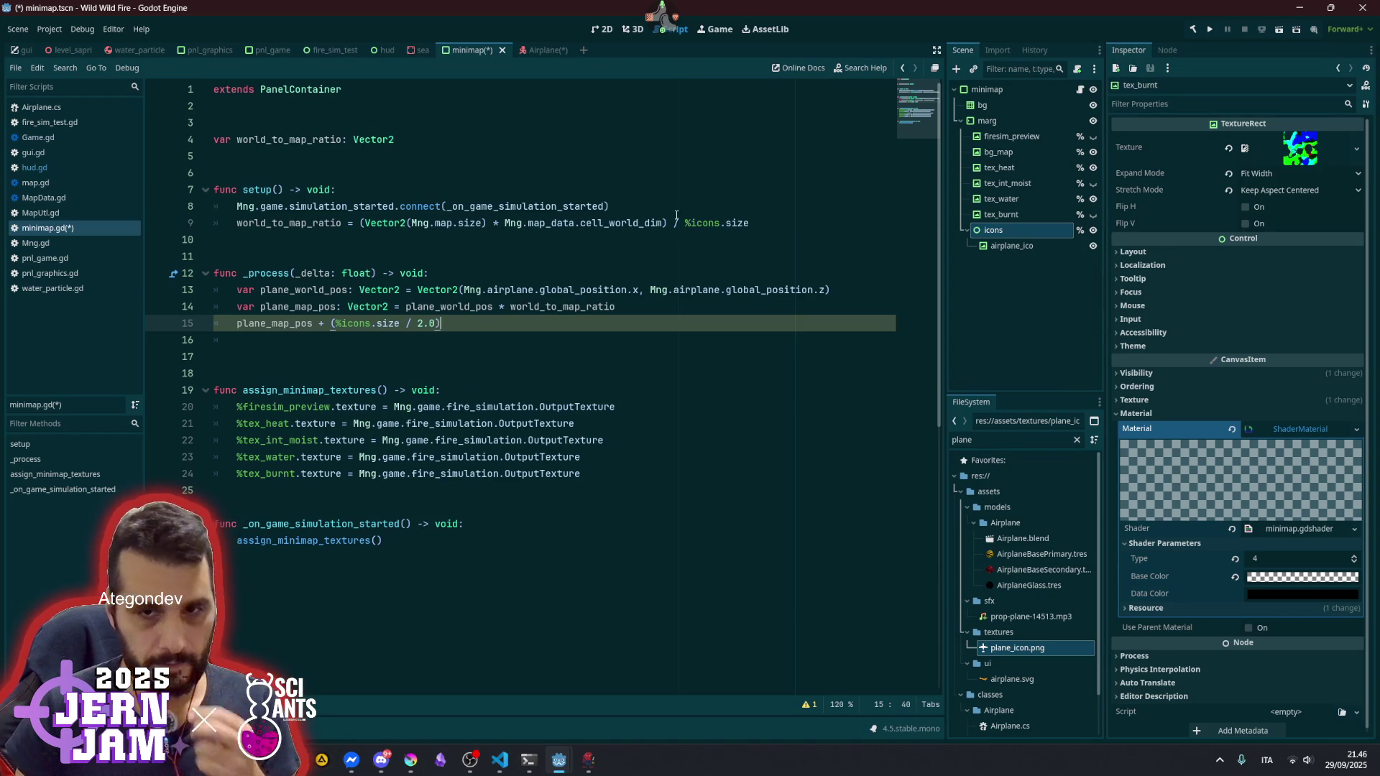
click(323, 325)
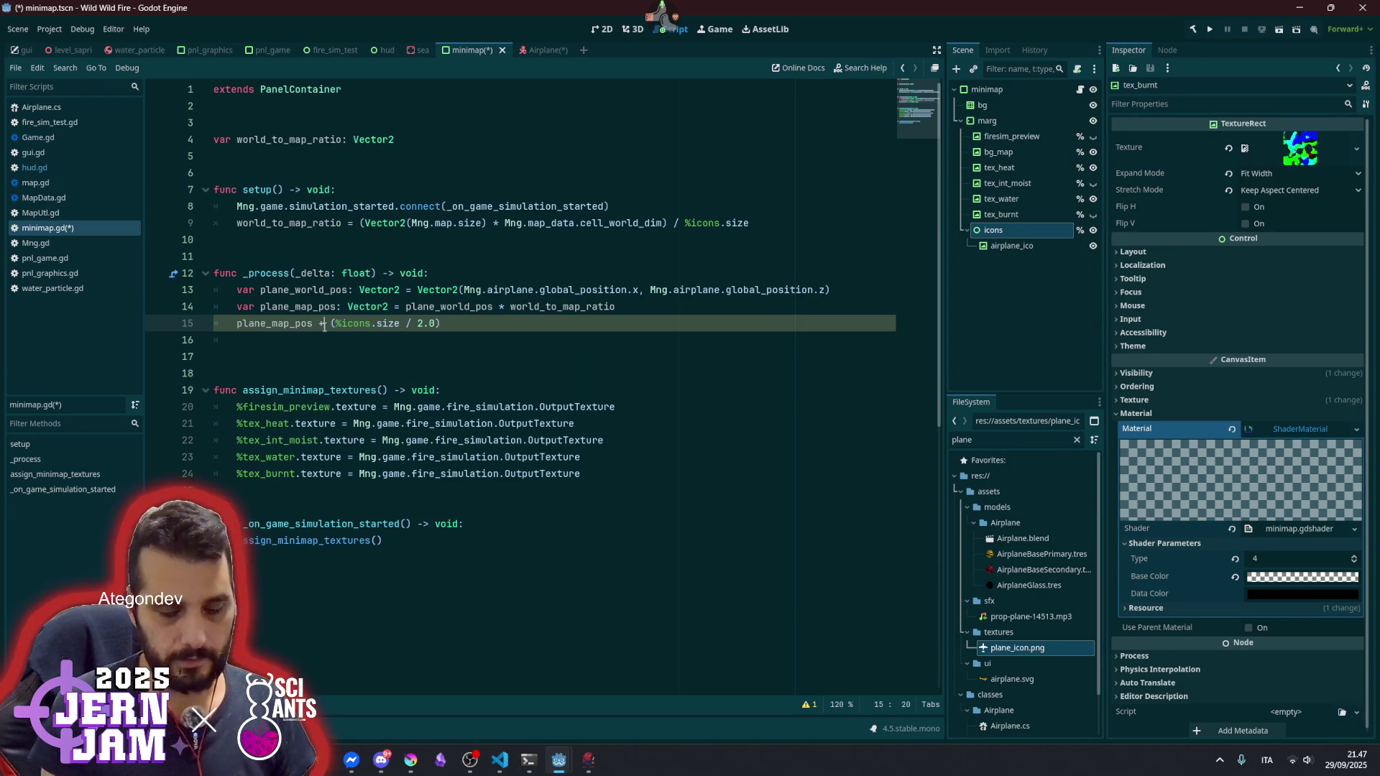
text(=)
- Make airplane_ico a unique name and add '%airplane_ico.position = plane_map_pos'
key(End)
key(Return)
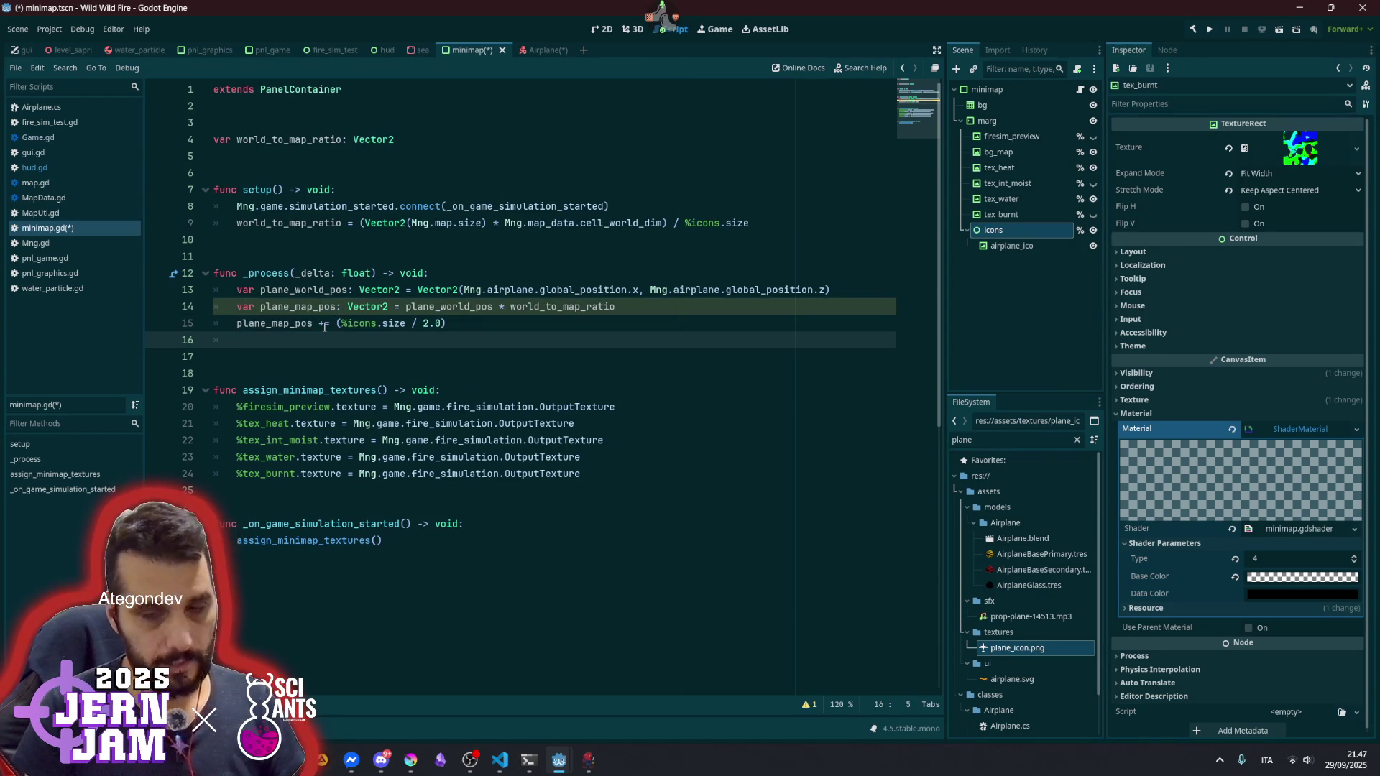
drag(1011, 246, 321, 344)
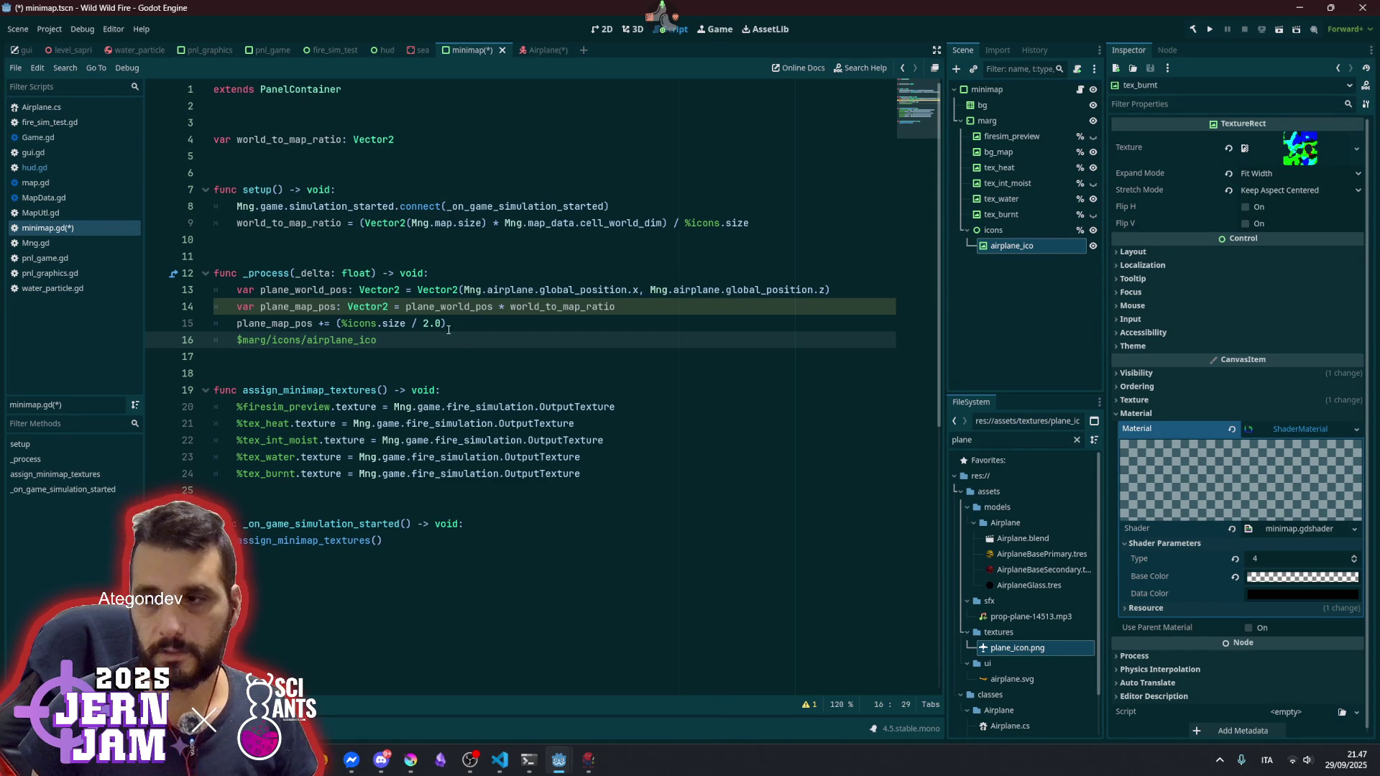
right_click(1051, 247)
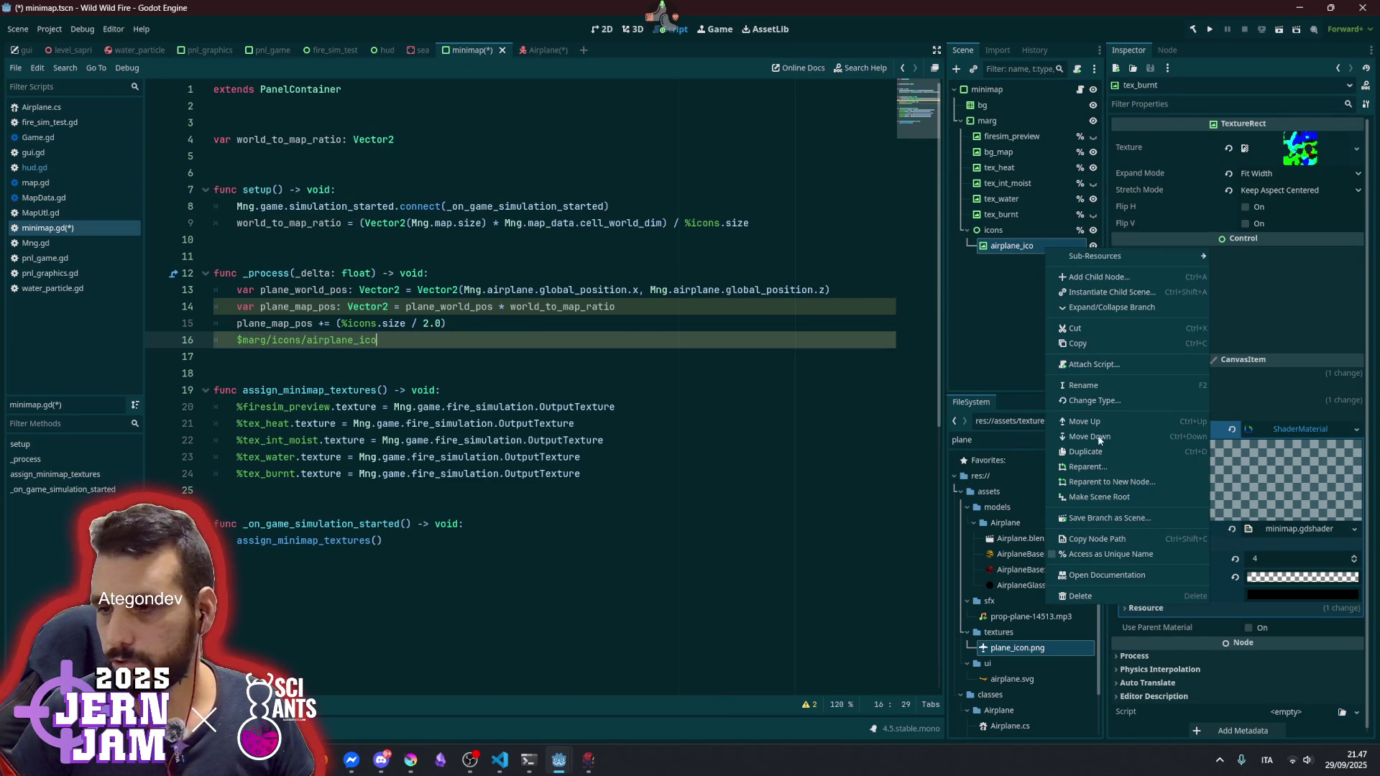
click(1099, 554)
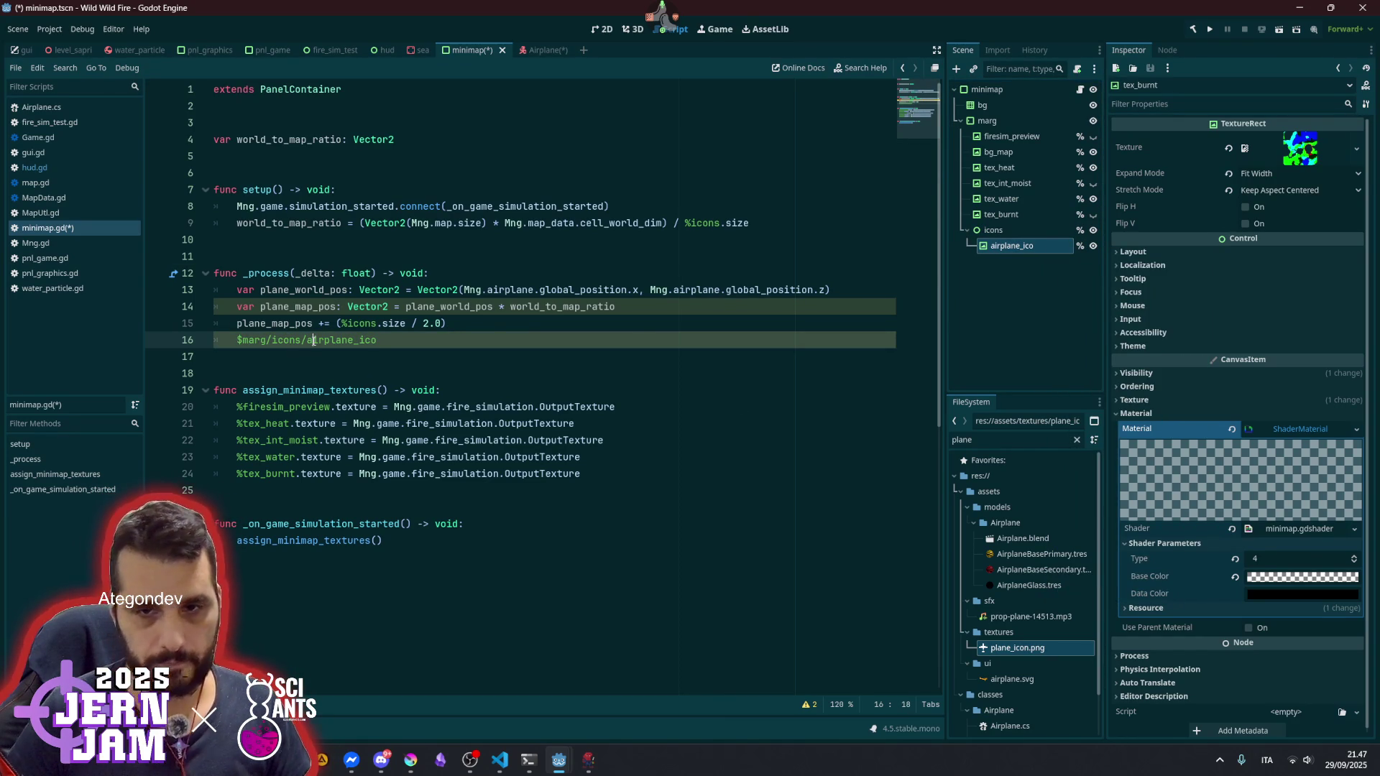
key(shift+Home)
text(%)
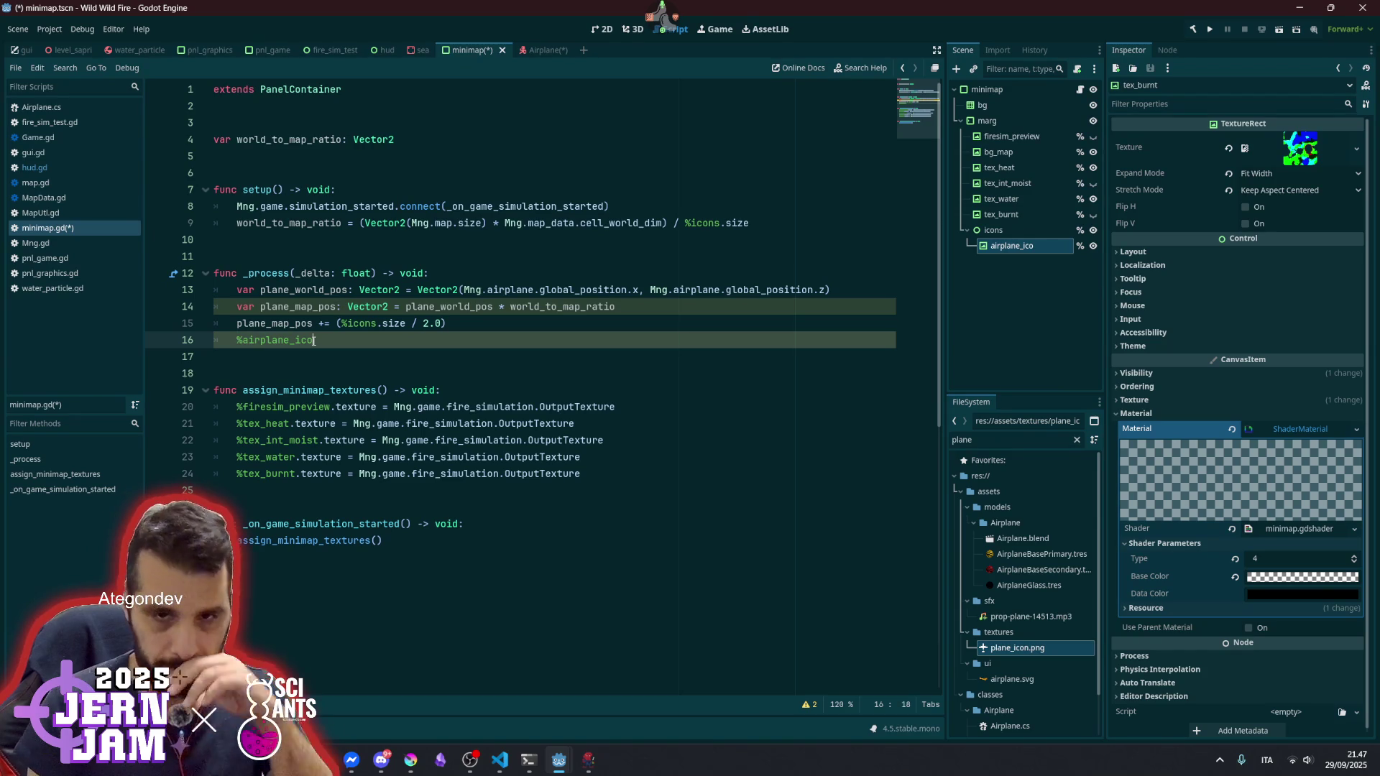
text(.position =)
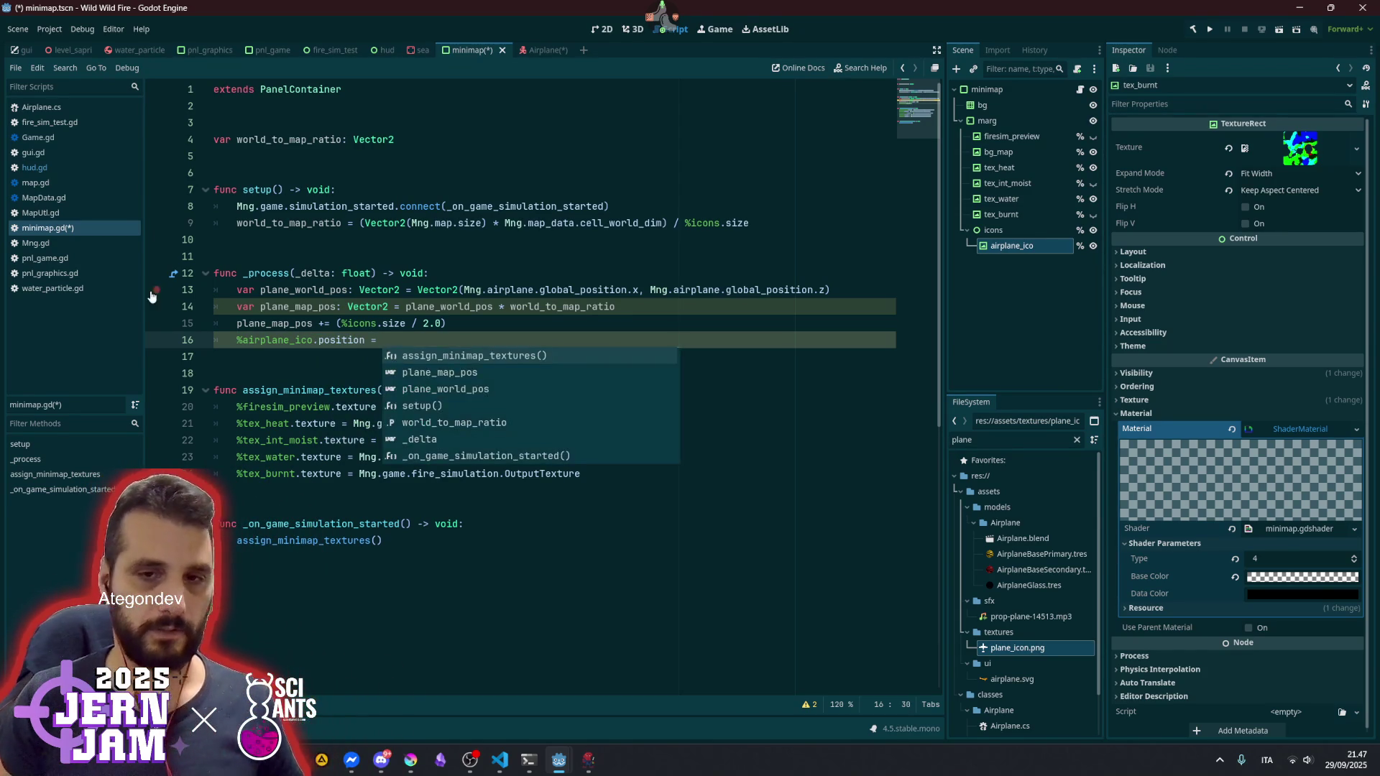
double_click(318, 308)
key(ctrl+c)
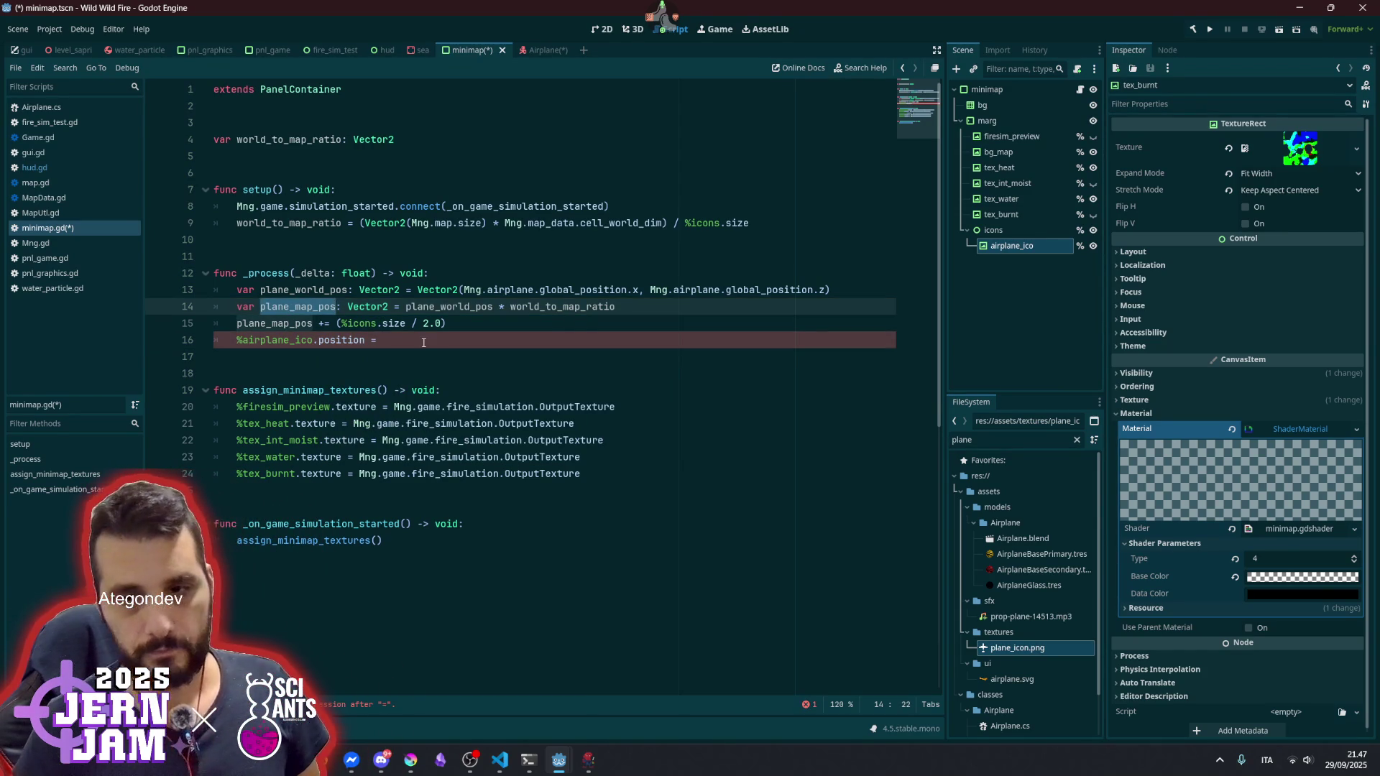
click(424, 343)
key(ctrl+v)
- Begin a new line starting with '%airplane_ico.' for the rotation
key(Return)
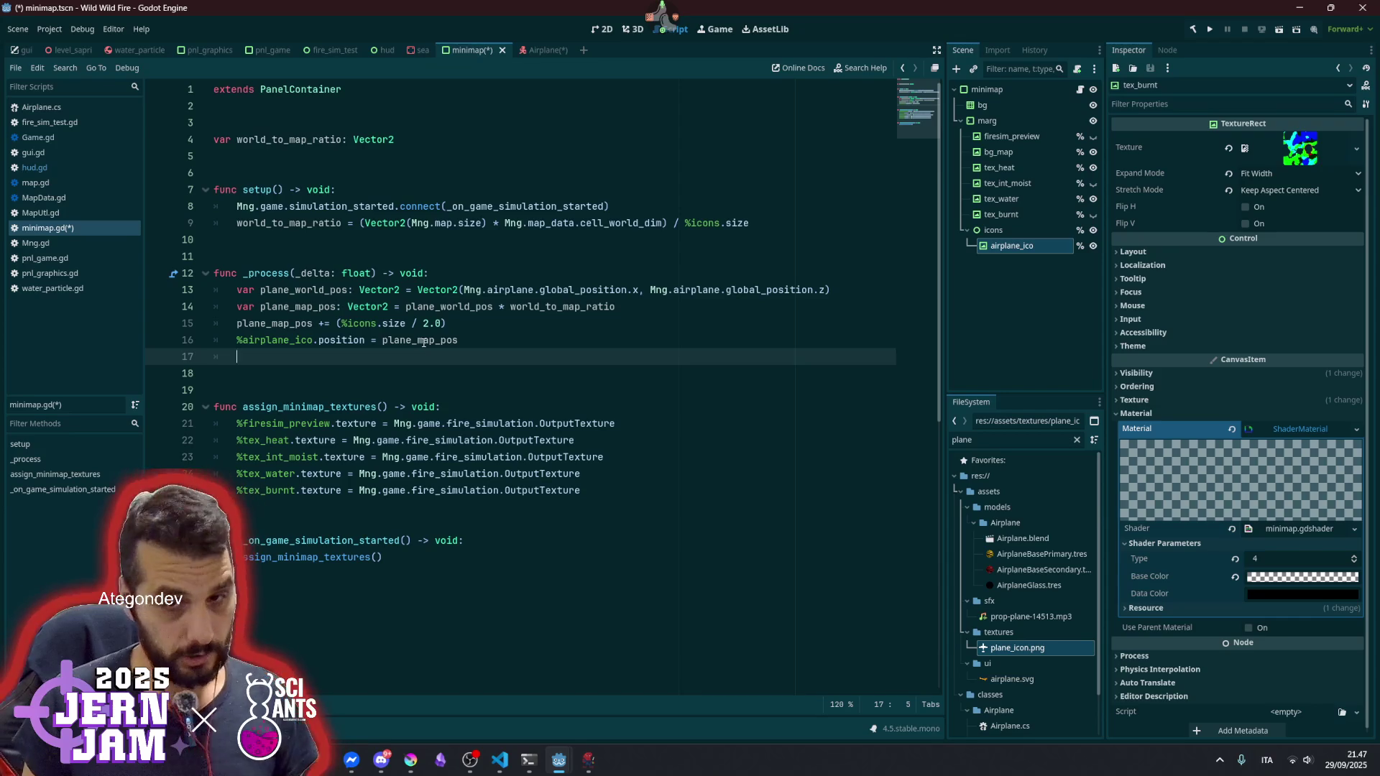
key(Up)
key(ctrl+shift+Right)
key(shift+Right)
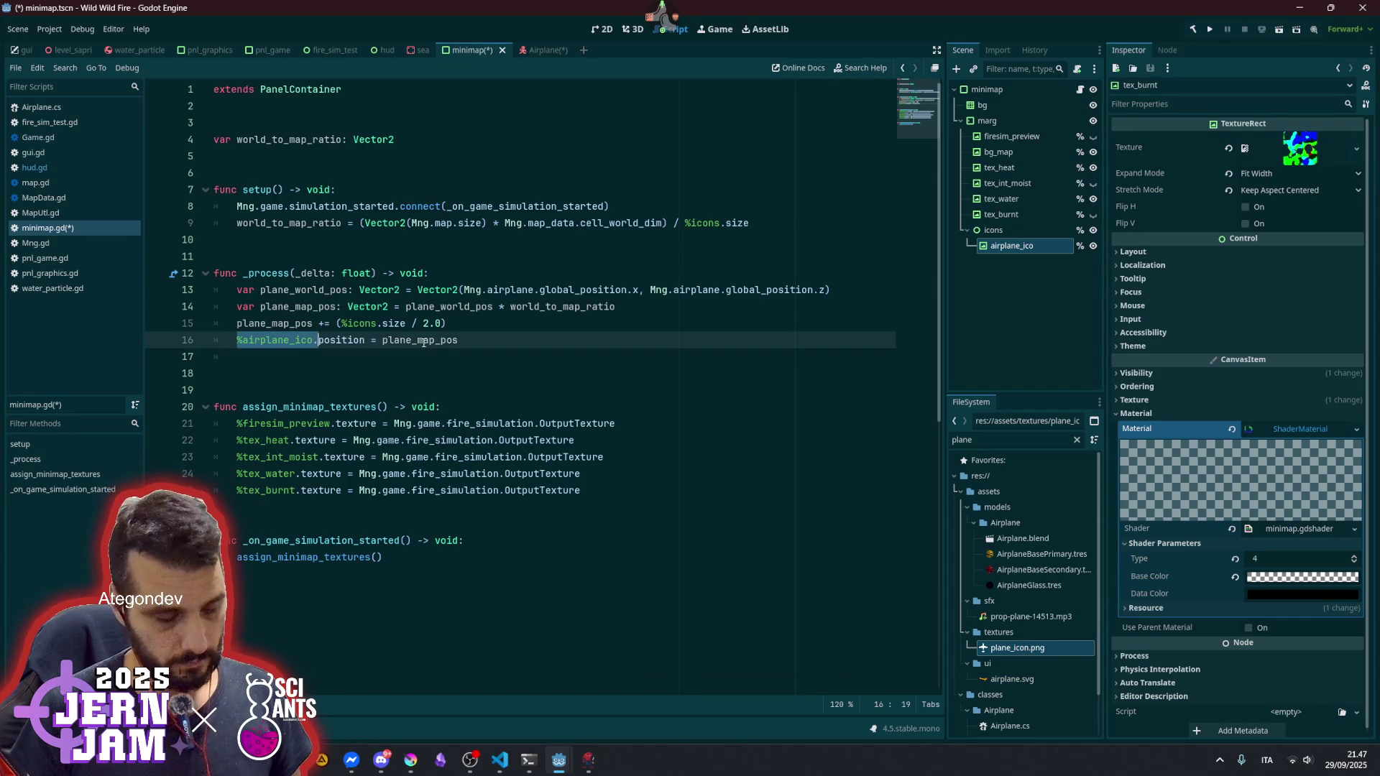
key(ctrl+c)
key(Down)
key(ctrl+v)
- Set %airplane_ico.rotation to Mng.airplane.rotation.y in _process
text(ot)
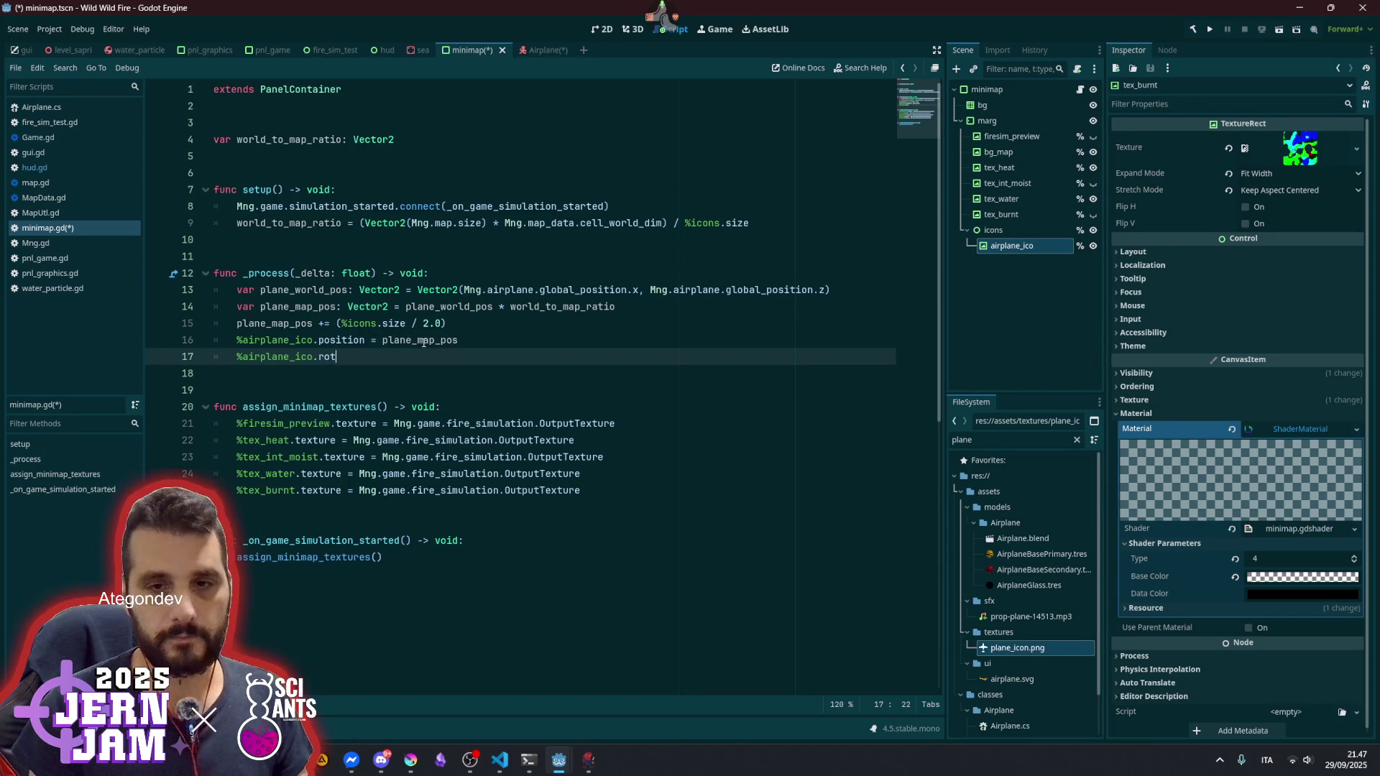
key(Return)
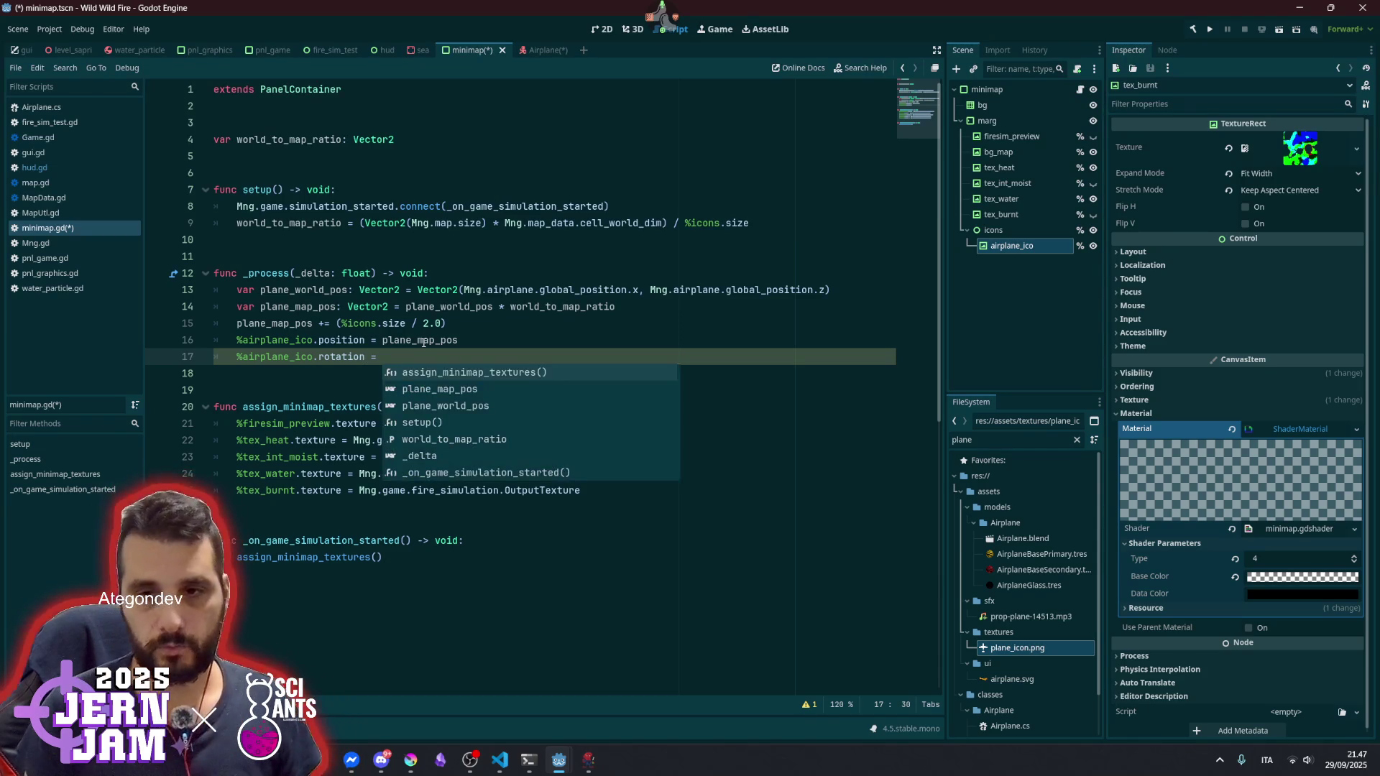
click(466, 291)
key(ctrl+shift+Right)
key(ctrl+shift+Right)
key(ctrl+shift+Right)
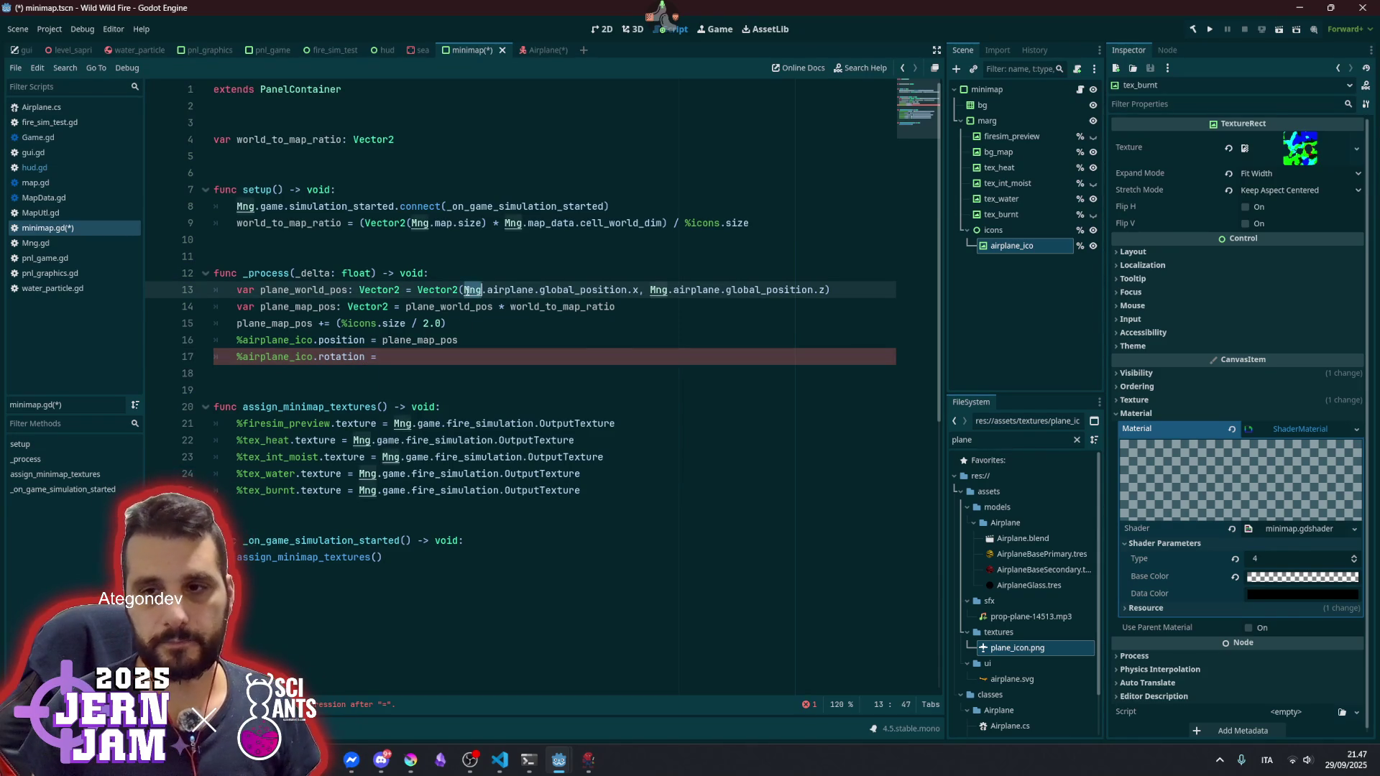
key(ctrl+c)
key(Down)
key(Down)
key(Down)
key(ctrl+v)
text(rota)
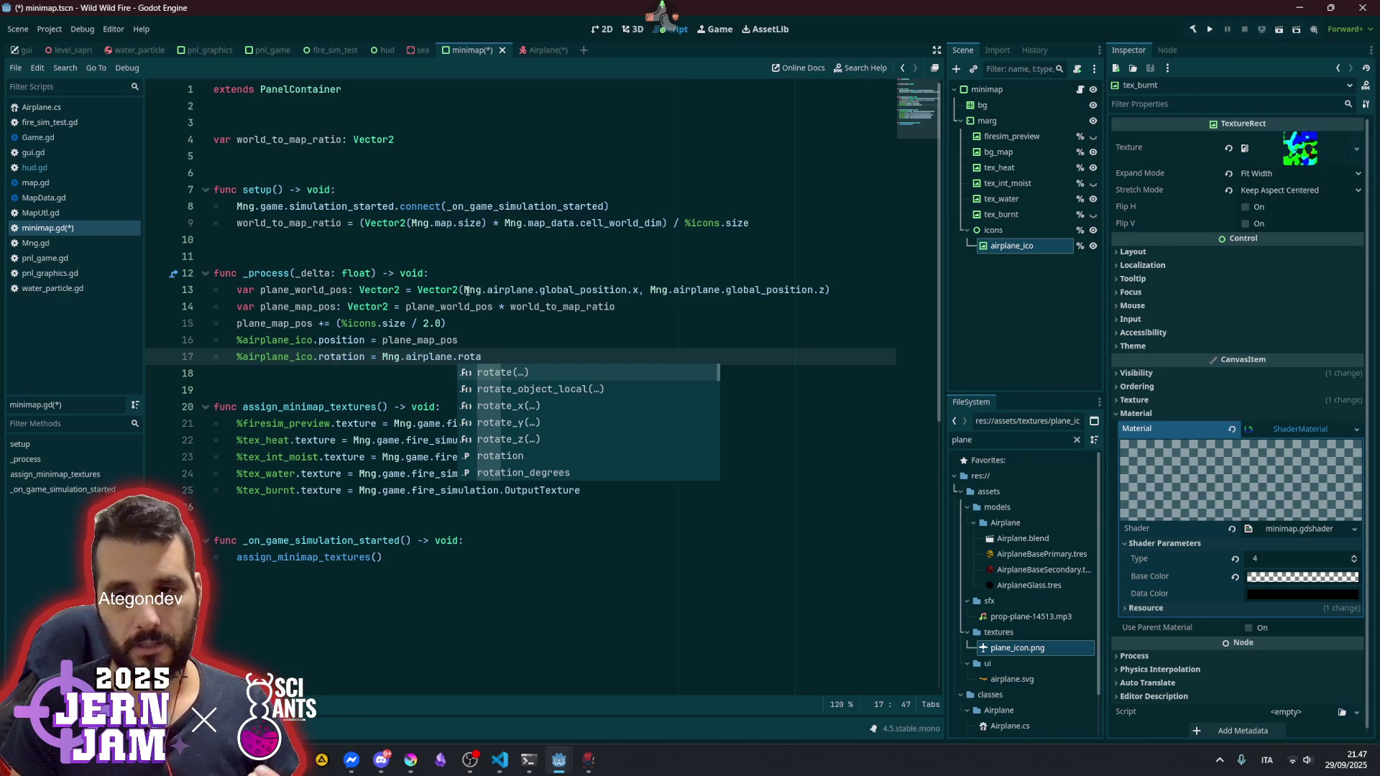
key(Down)
key(Down)
key(Down)
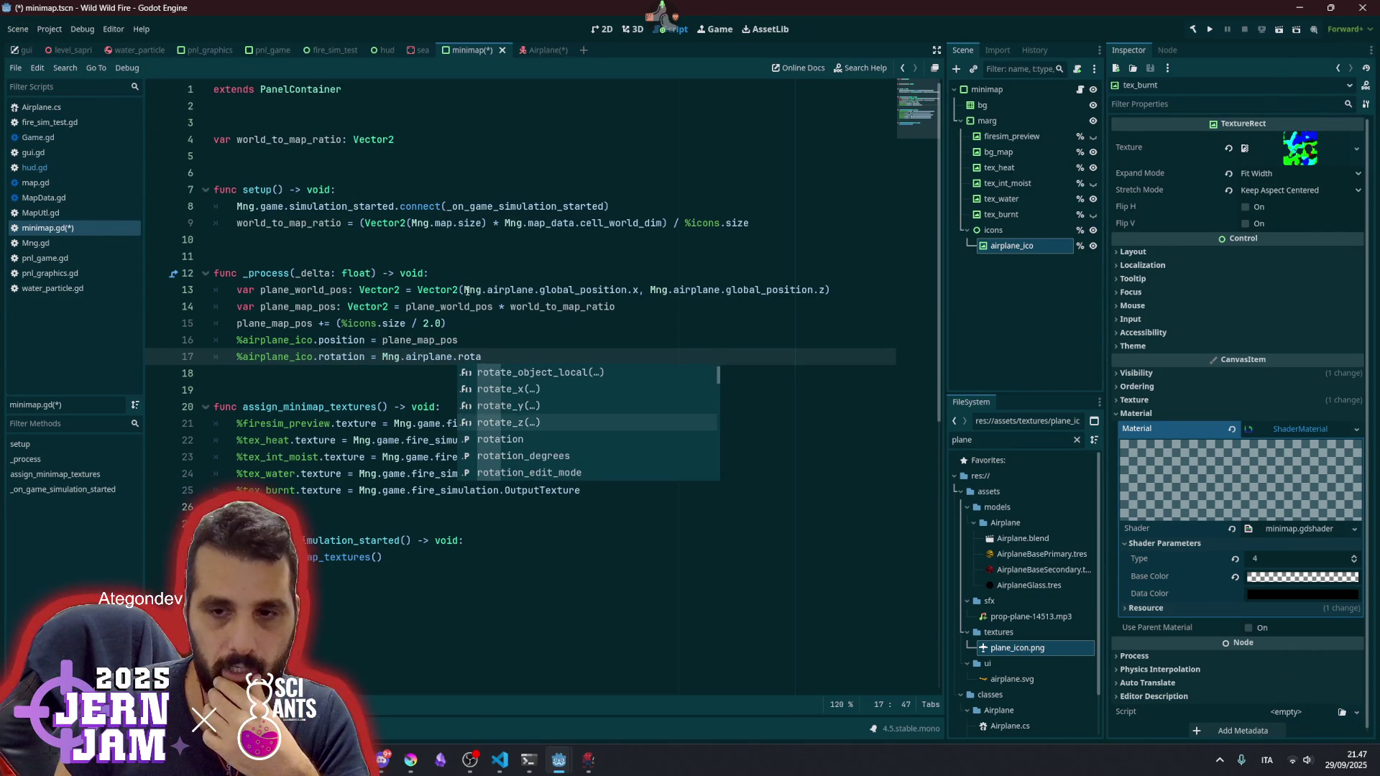
key(Down)
key(Return)
text(.y)
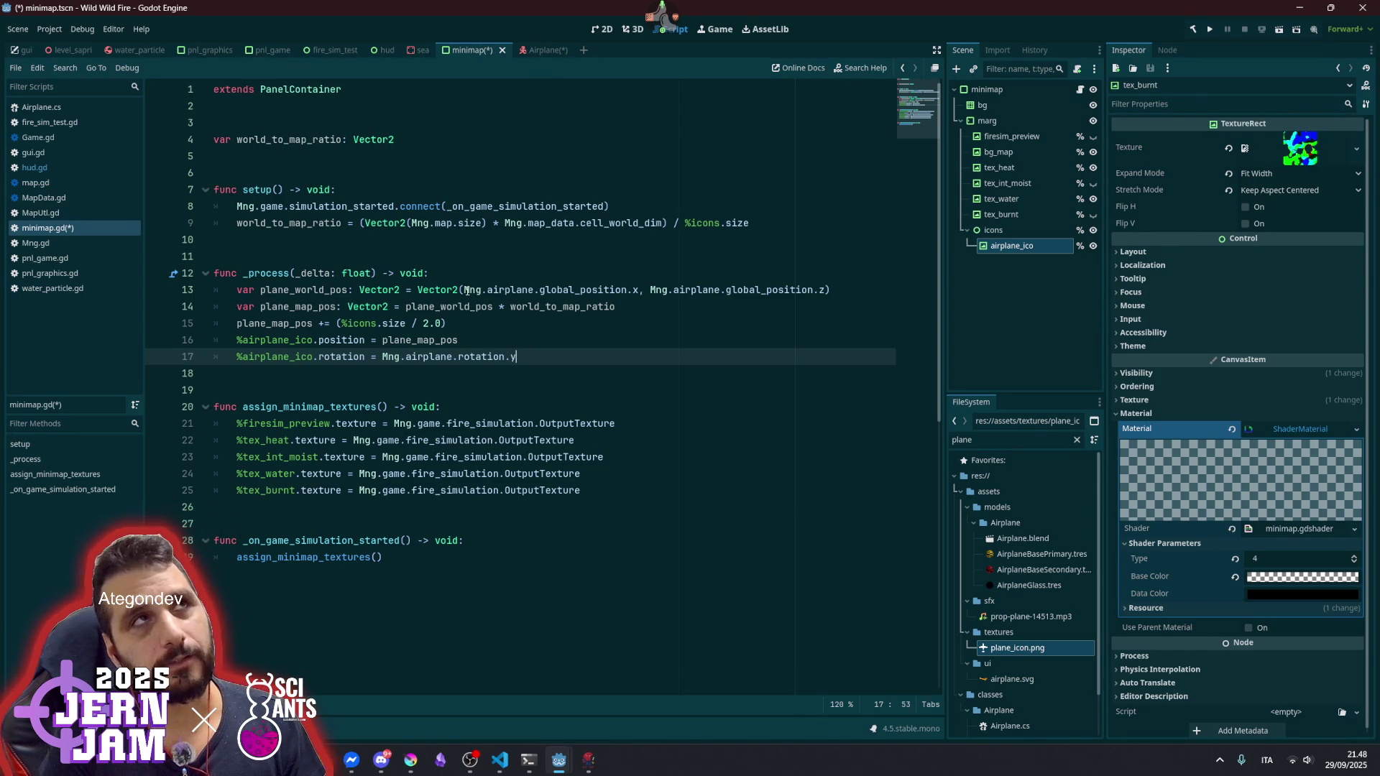
- Subtract PI/2.0 from the icon rotation, correcting Pi to PI, and save minimap.gd
text( - Pi/2.0)
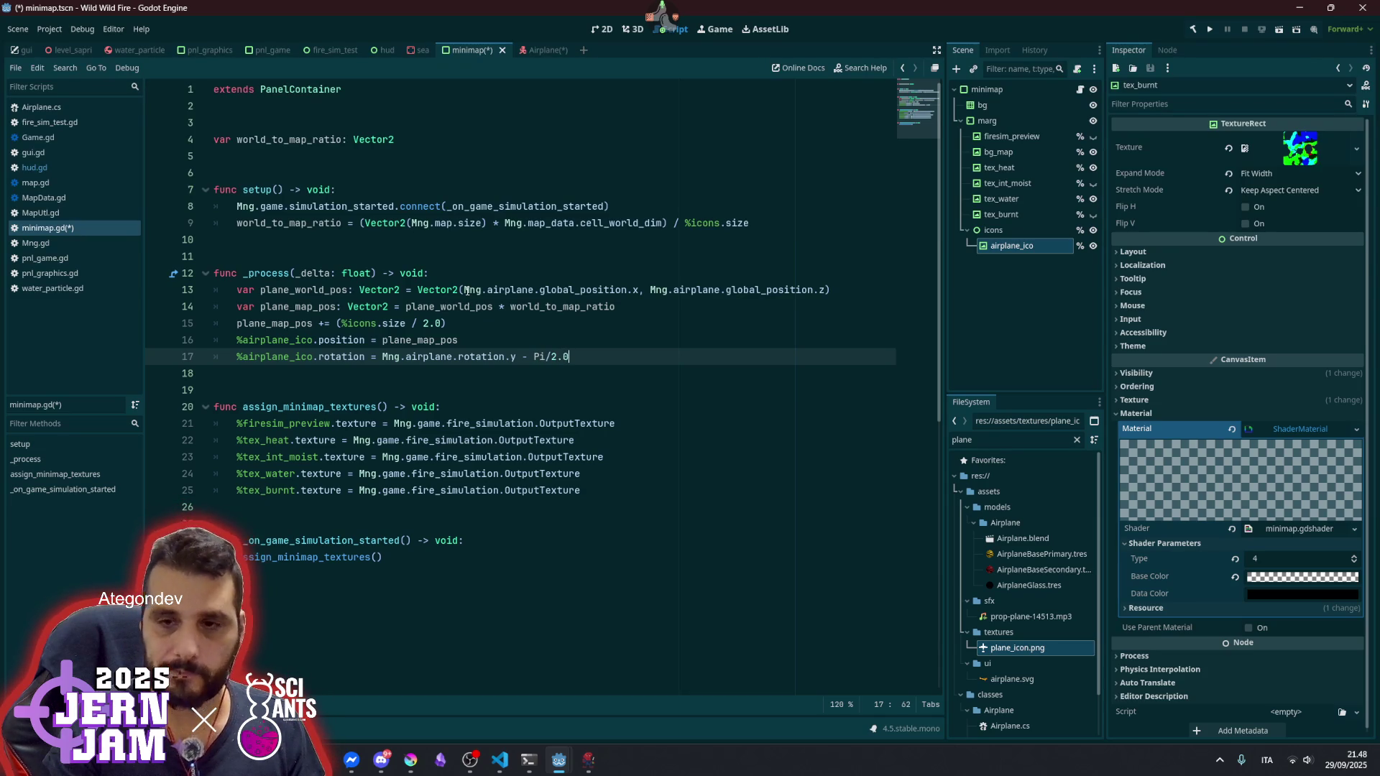
key(Left)
key(Left)
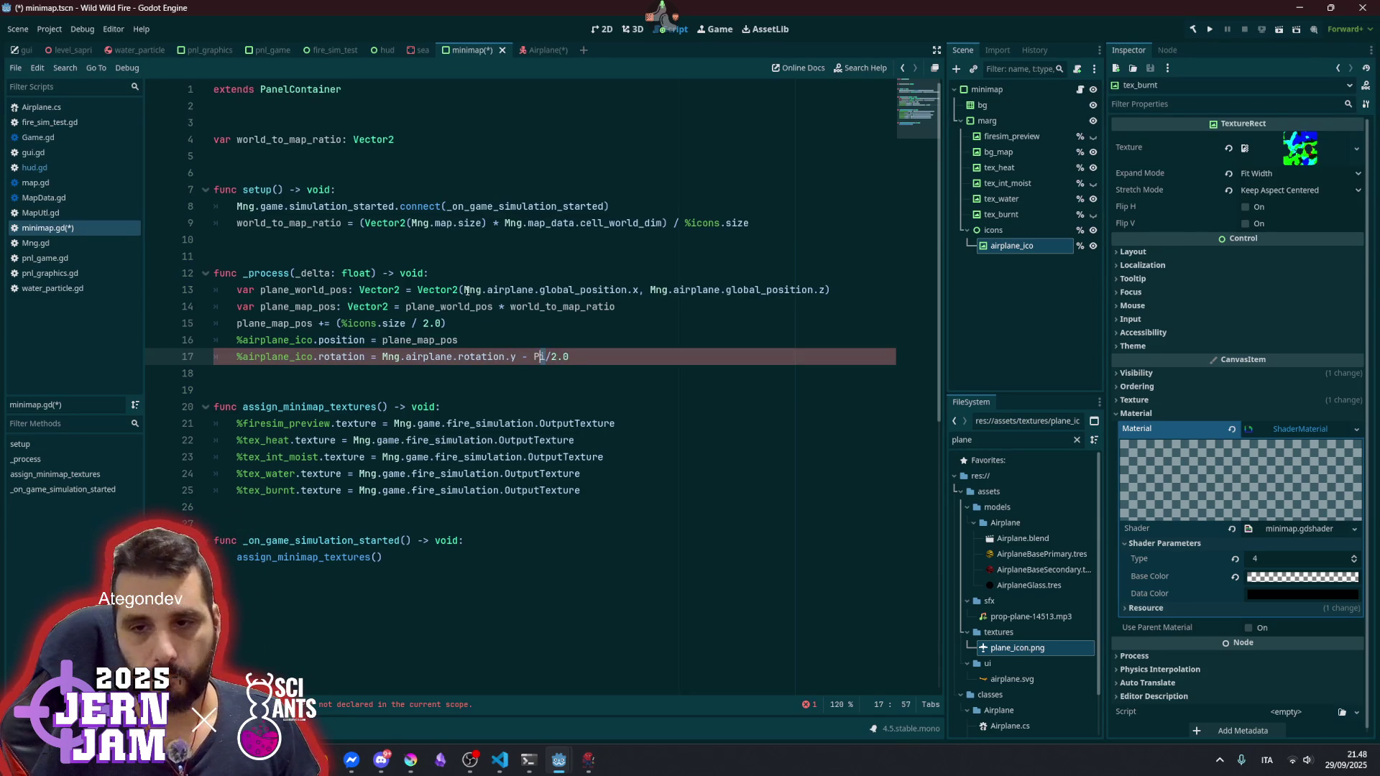
key(Delete)
text(I)
key(End)
click(479, 279)
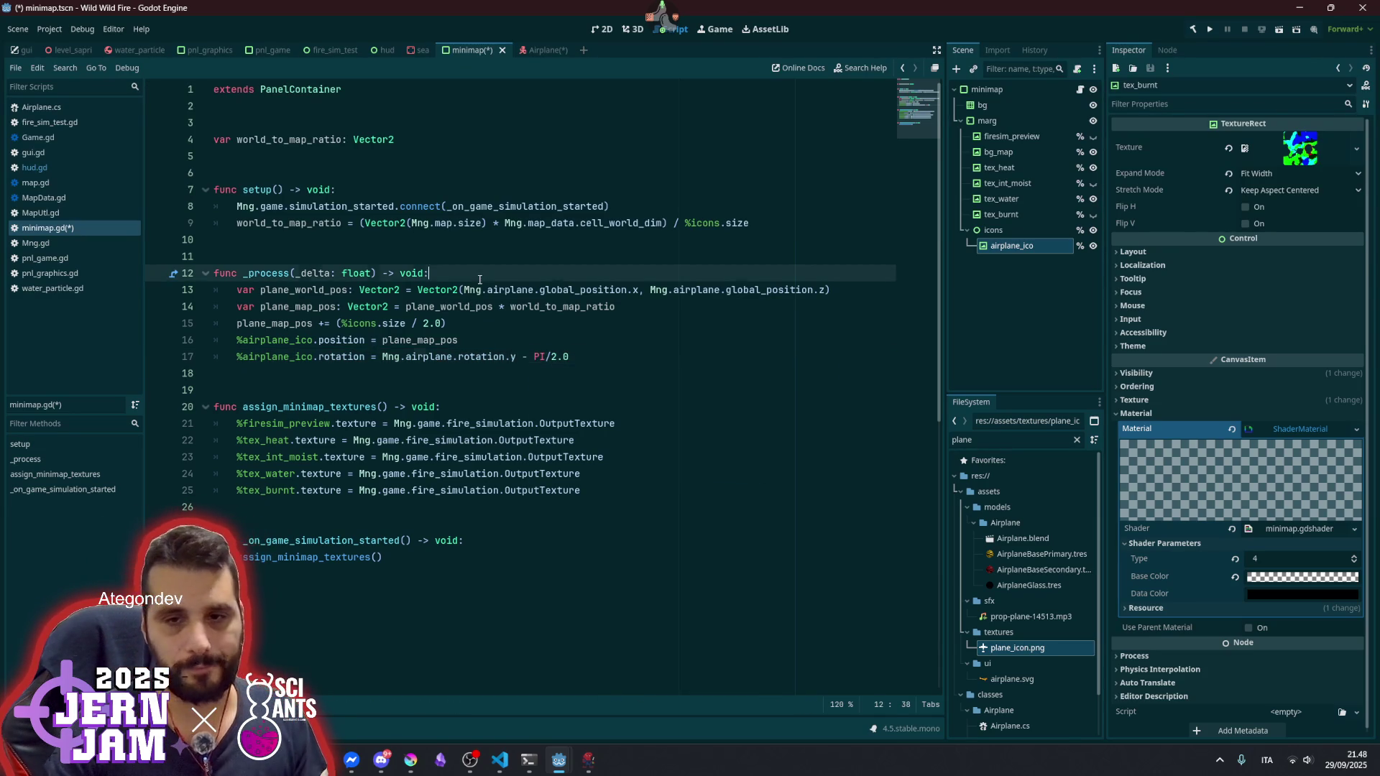
key(ctrl+s)
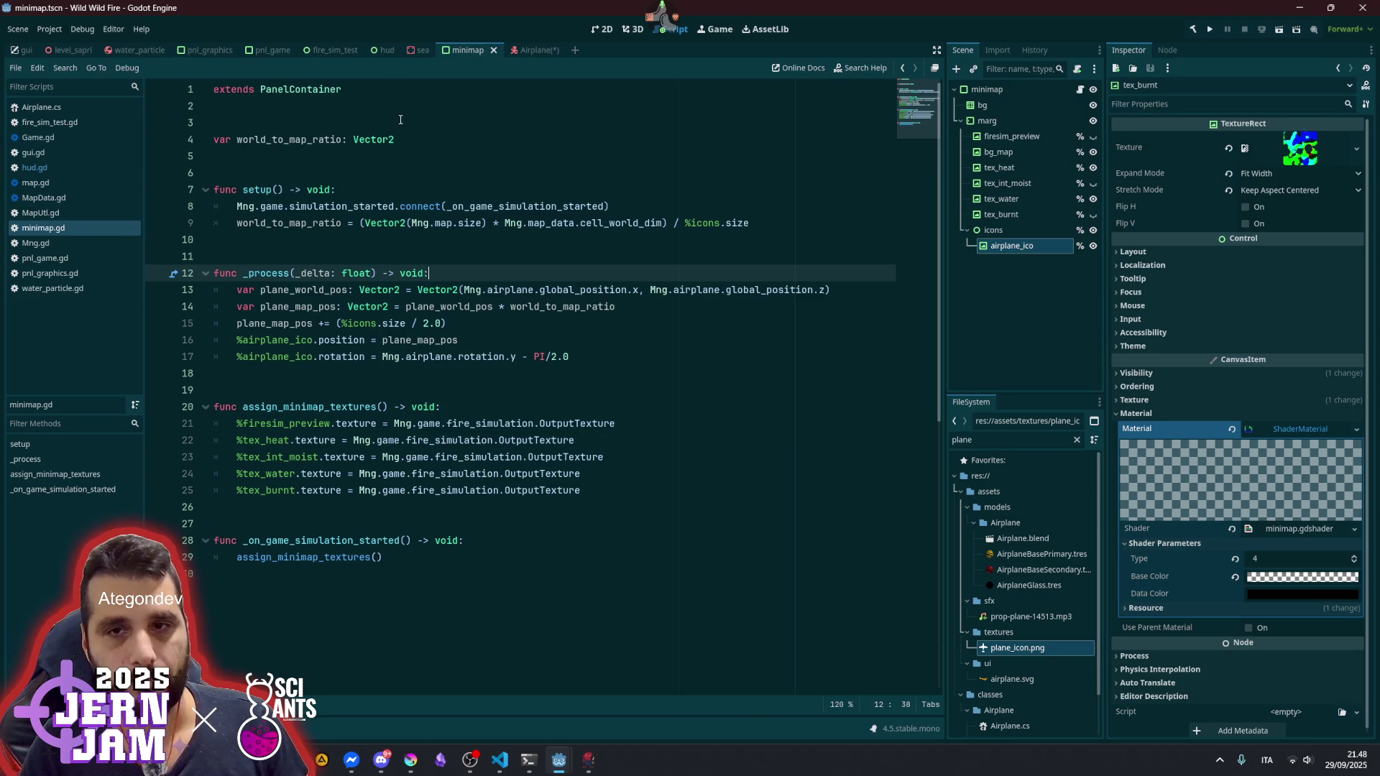
click(386, 49)
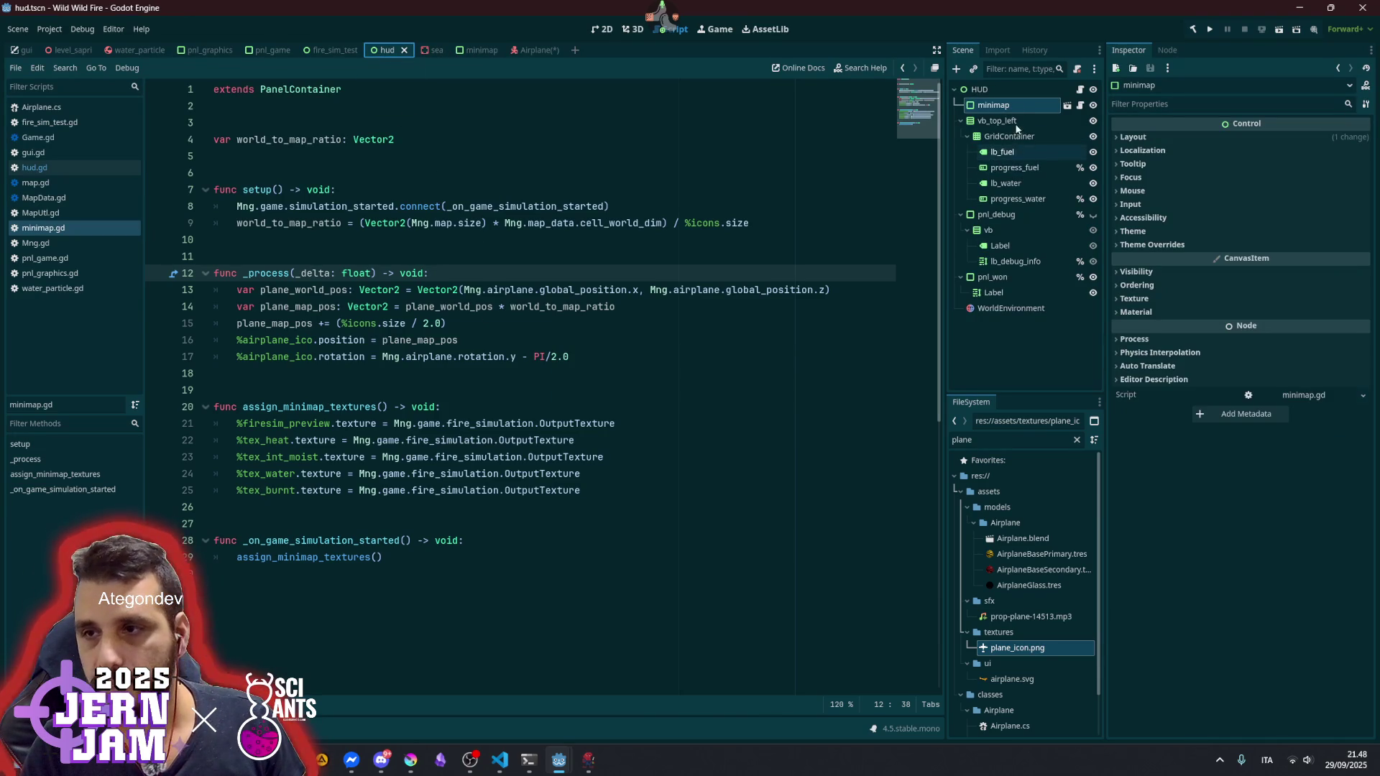
- Open hud.gd, launch the game with F5 and start a game from the main menu
click(1079, 89)
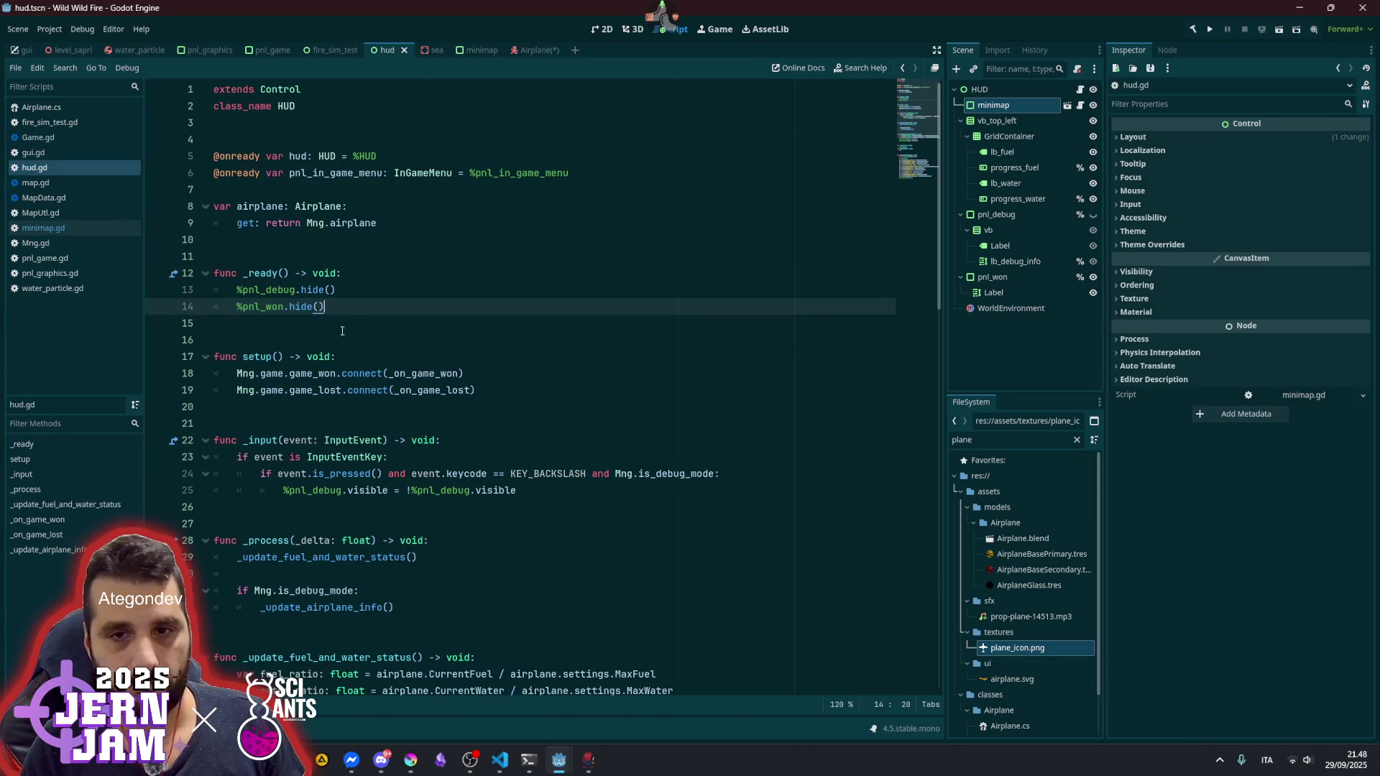
key(F5)
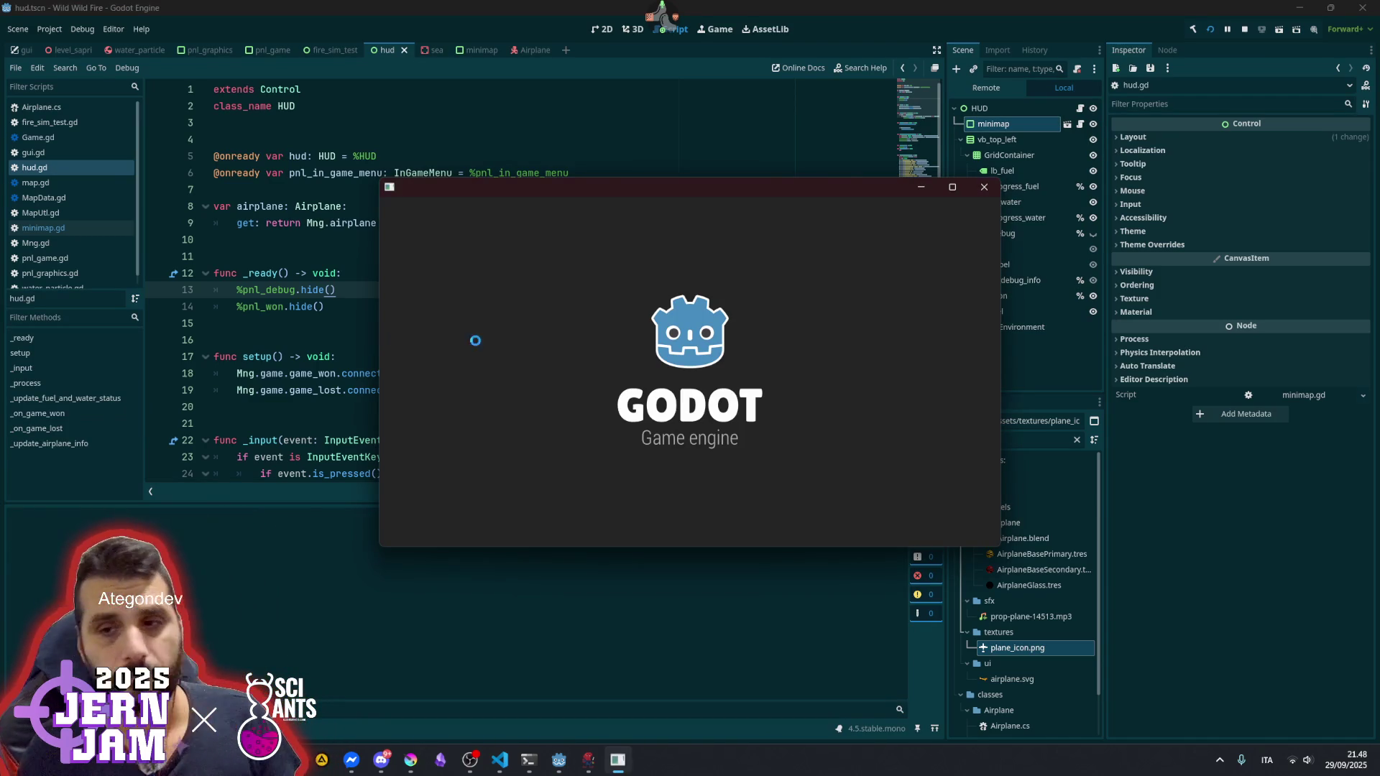
key(Escape)
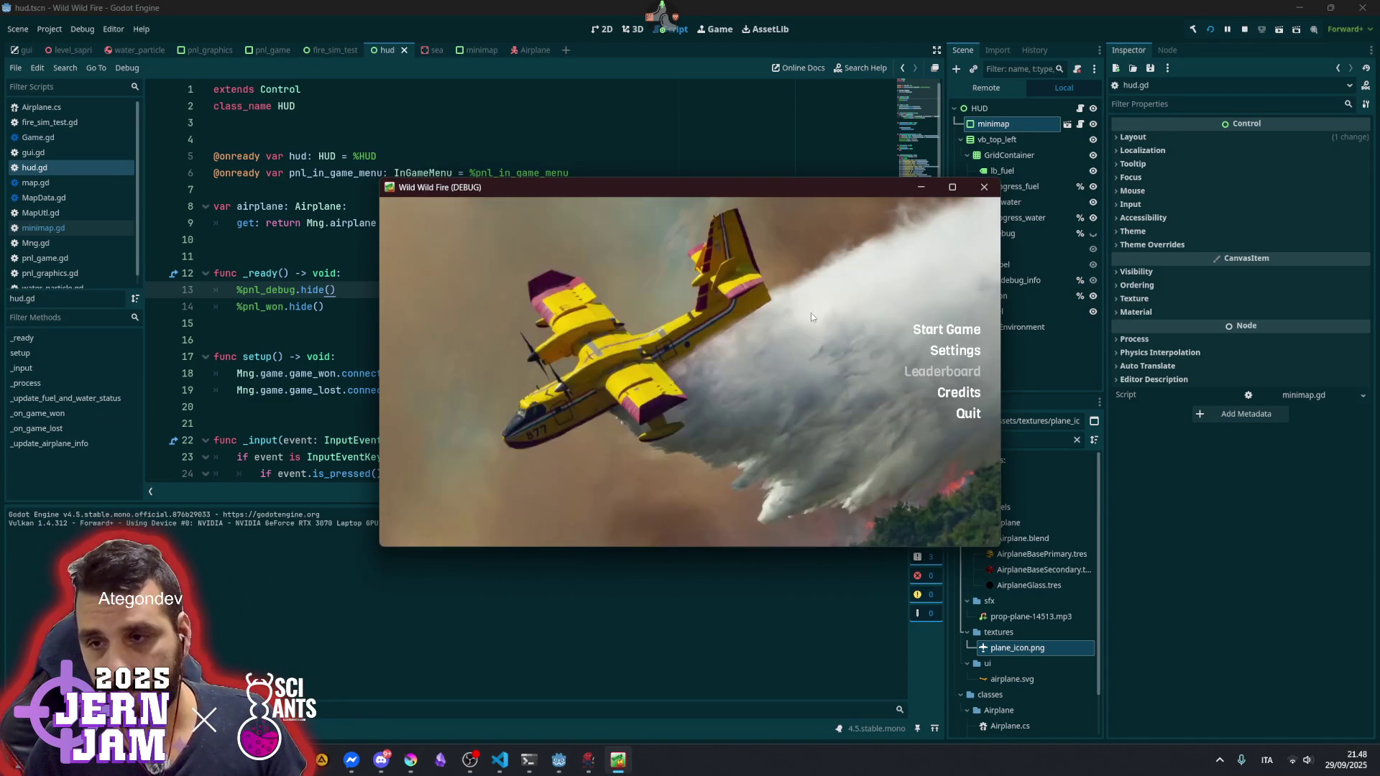
key(Return)
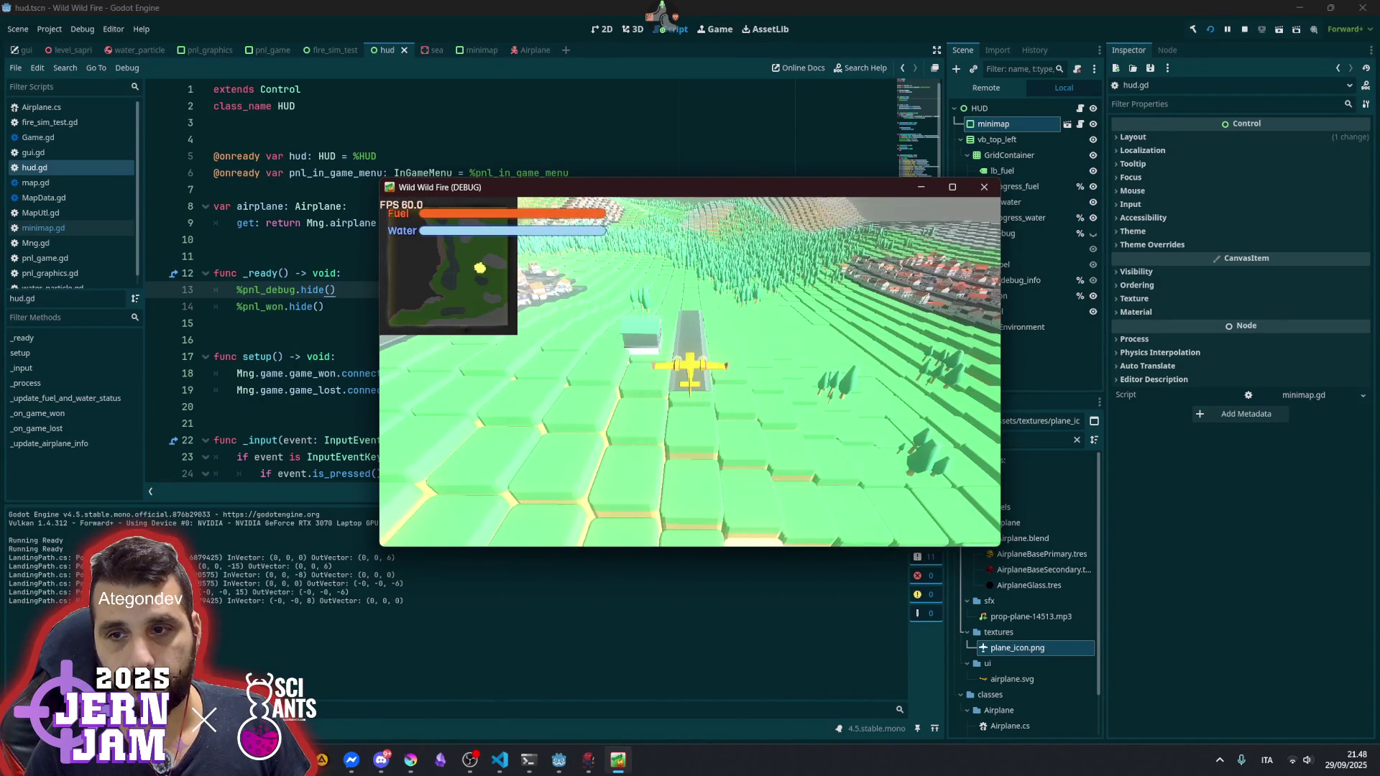
- Bank the plane, drop water on the forest, and maximize the game window
key(a)
key(d)
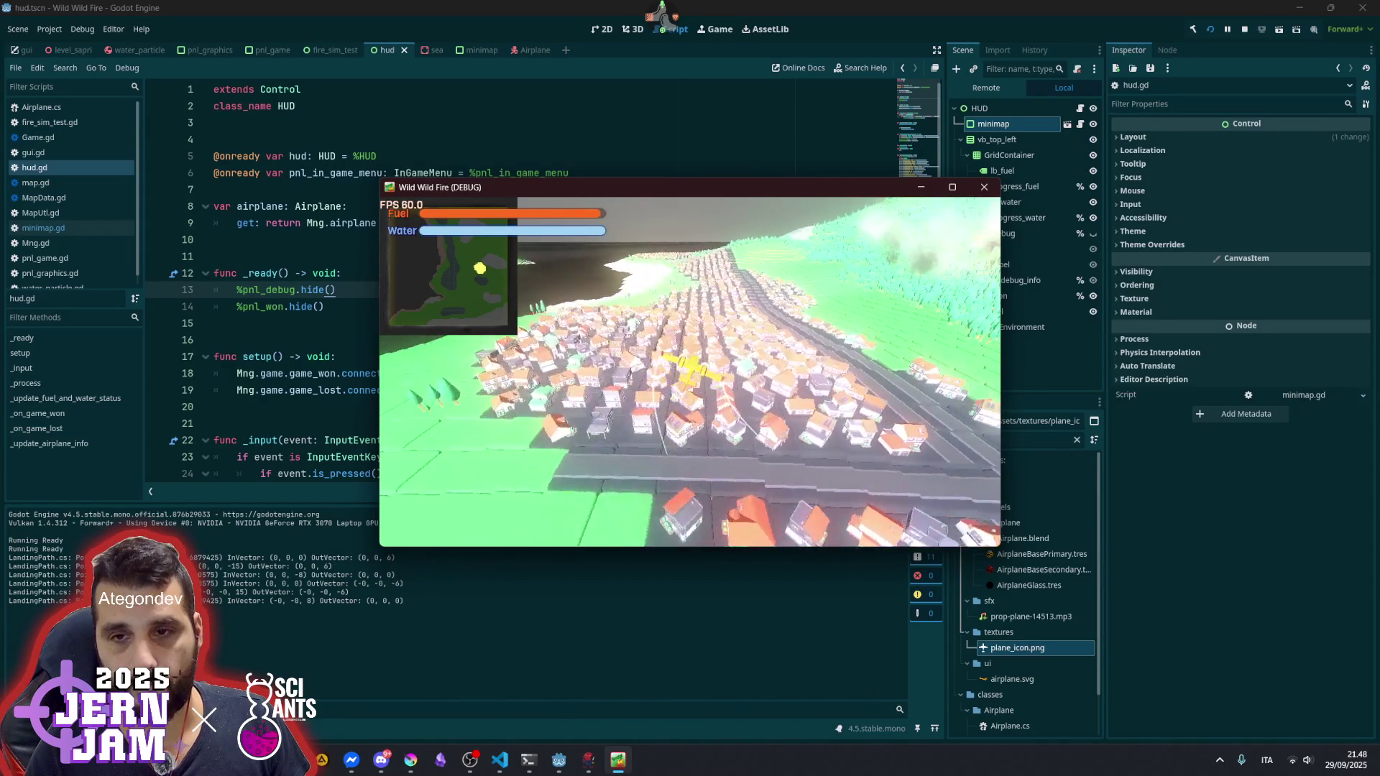
key(space)
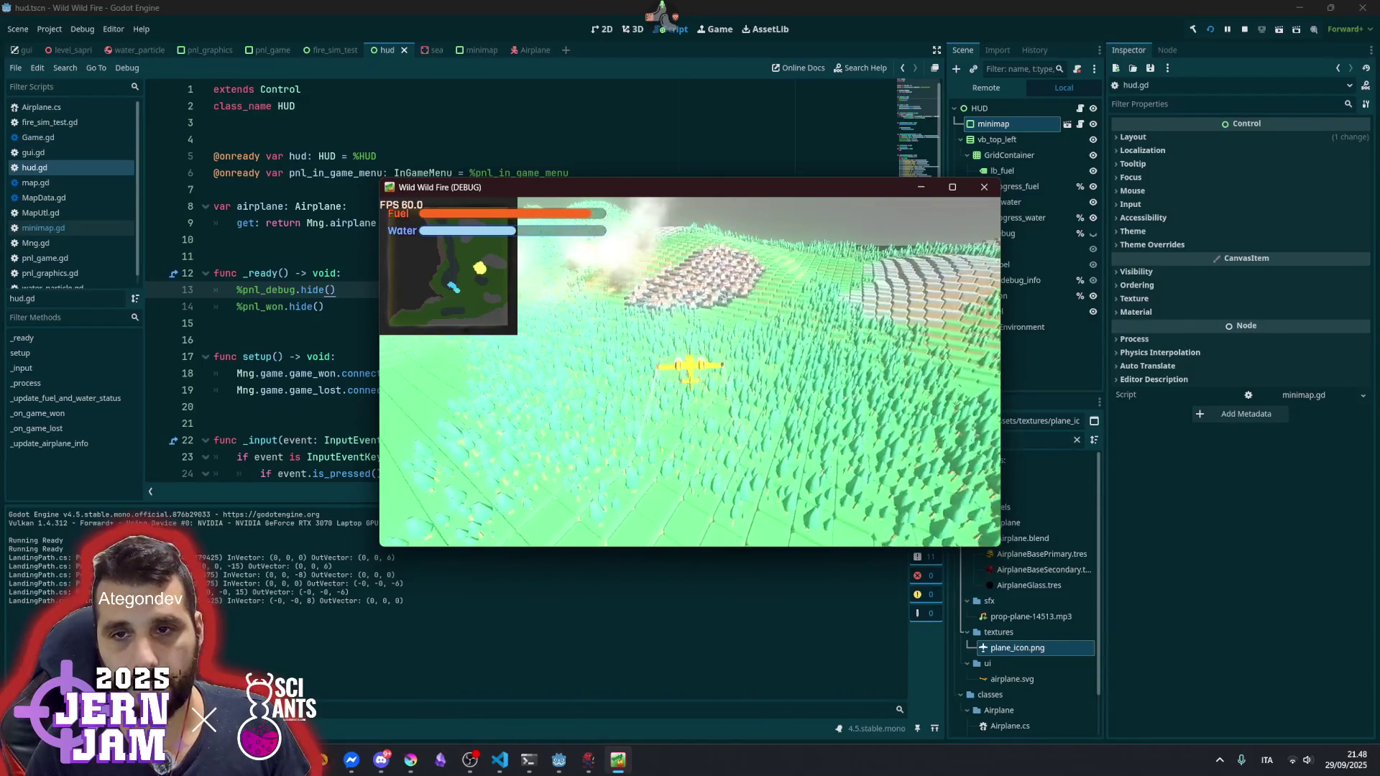
key(Escape)
double_click(644, 191)
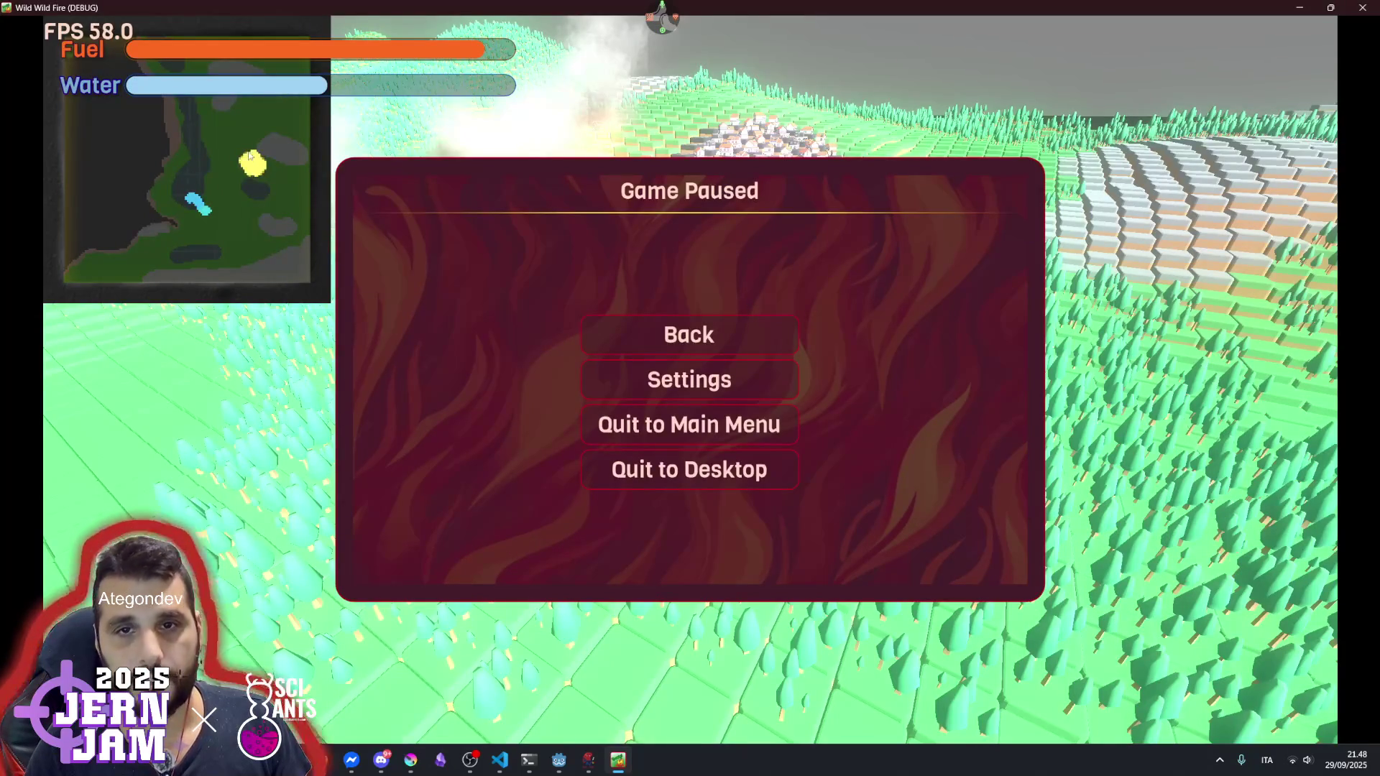
key(Escape)
- Keep steering the plane right and left, then close the game with Alt+F4
key(d)
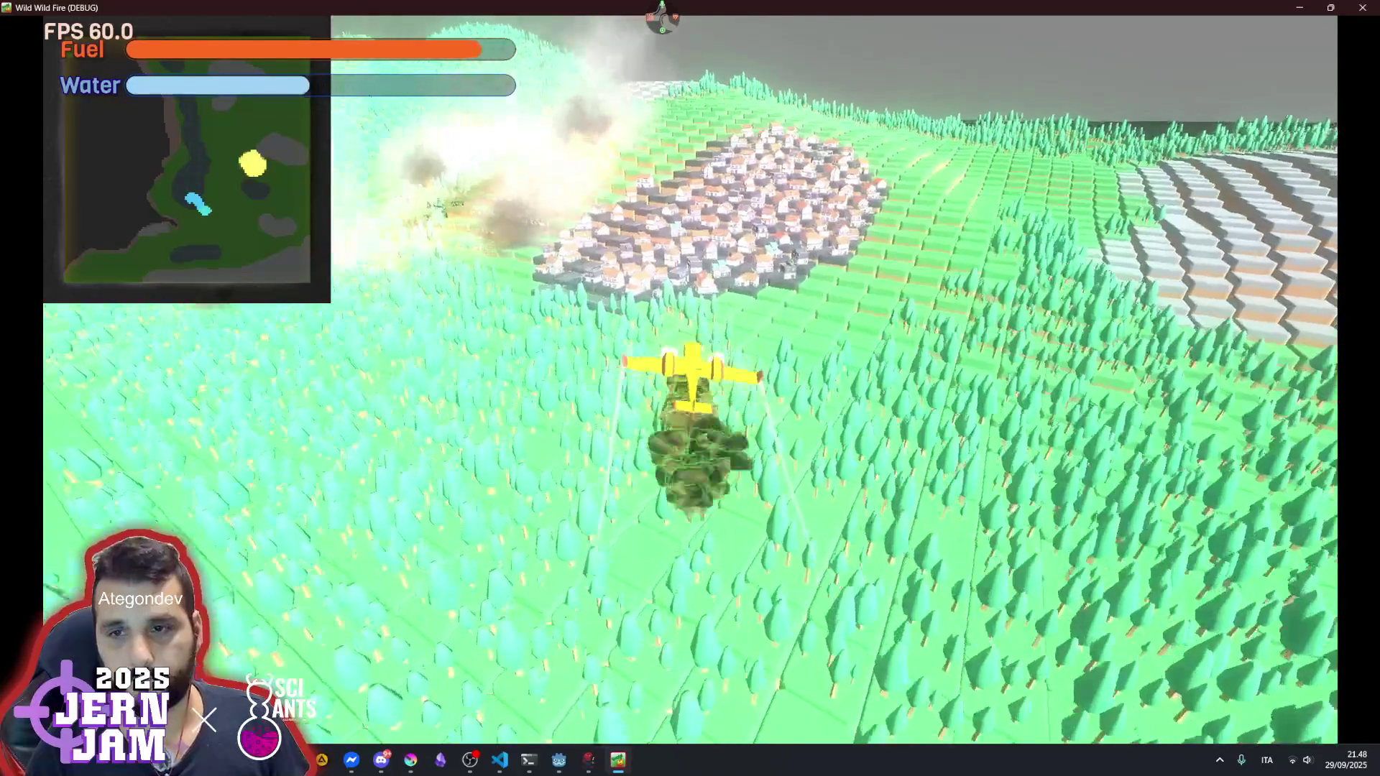
key(a)
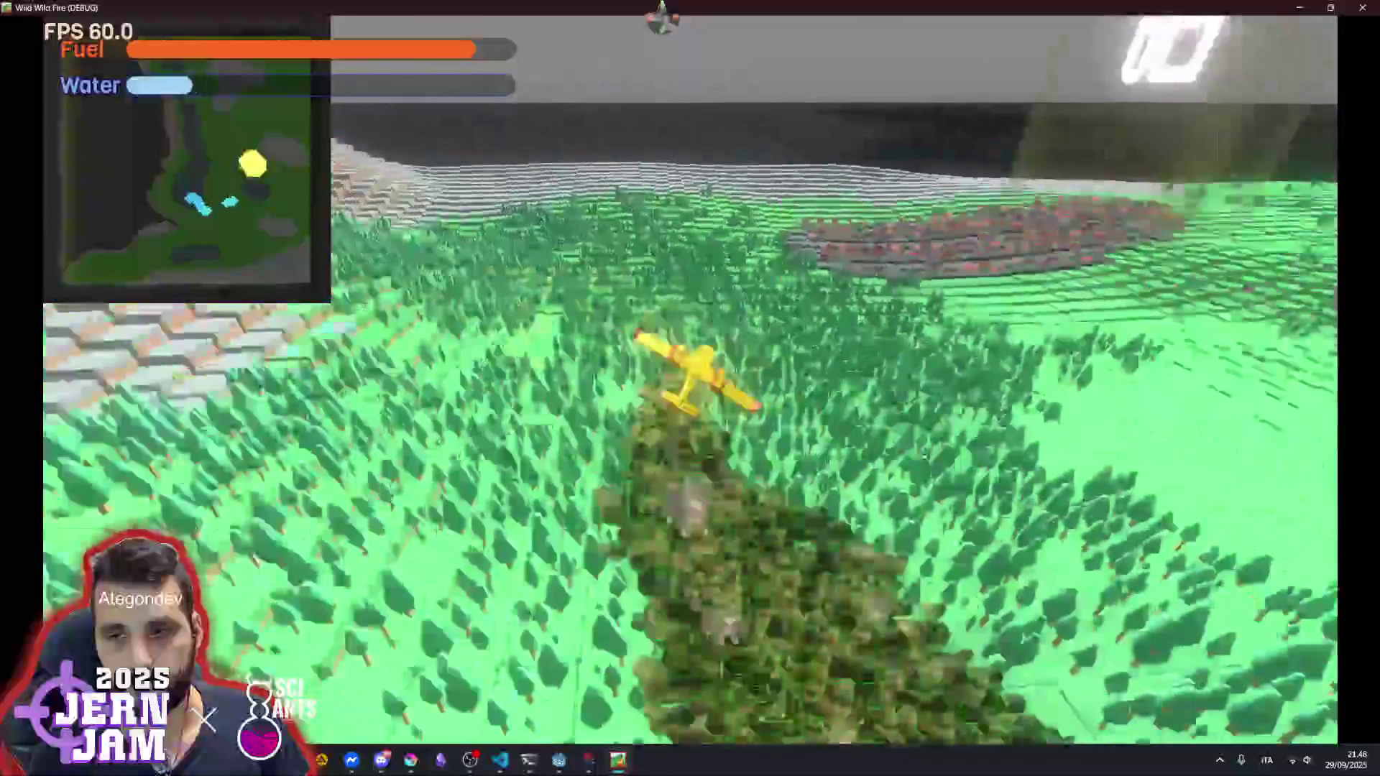
key(d)
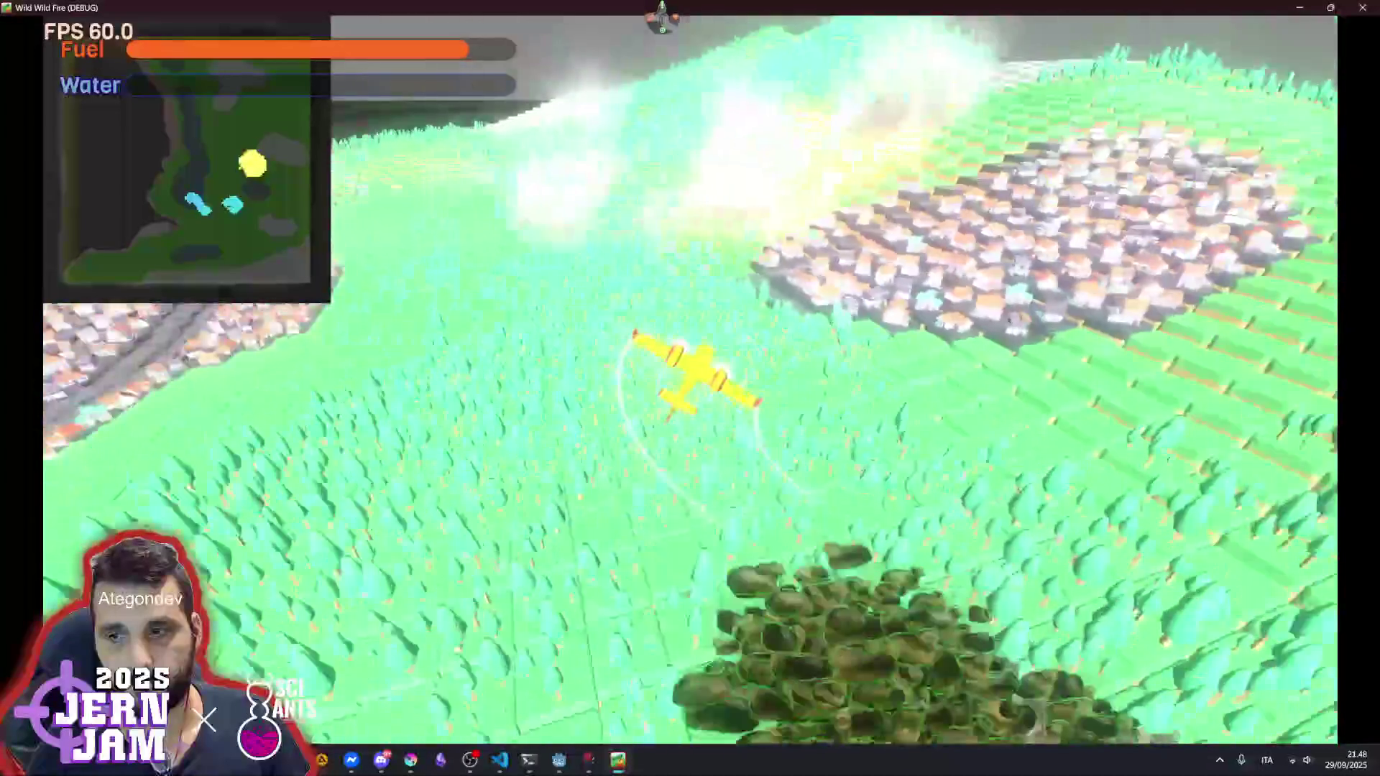
key(d)
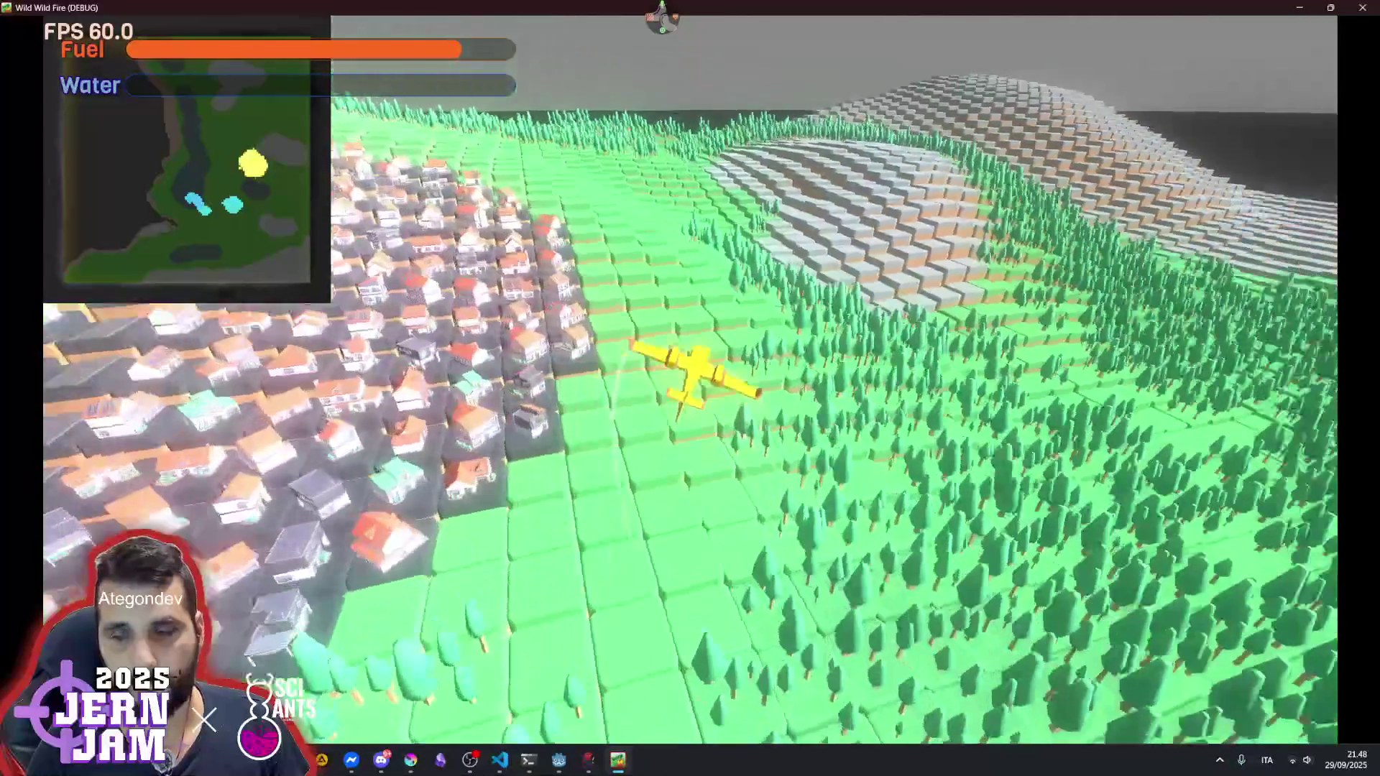
key(d)
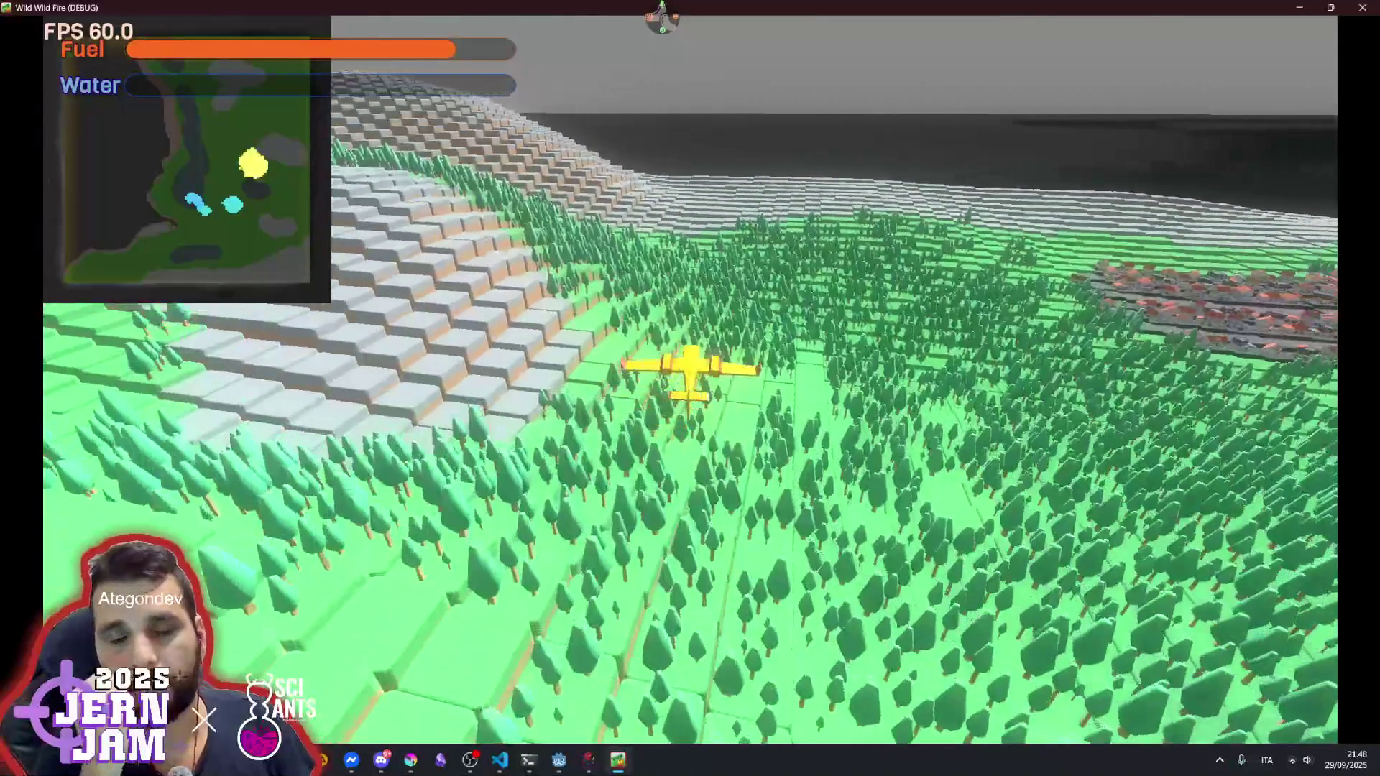
key(d)
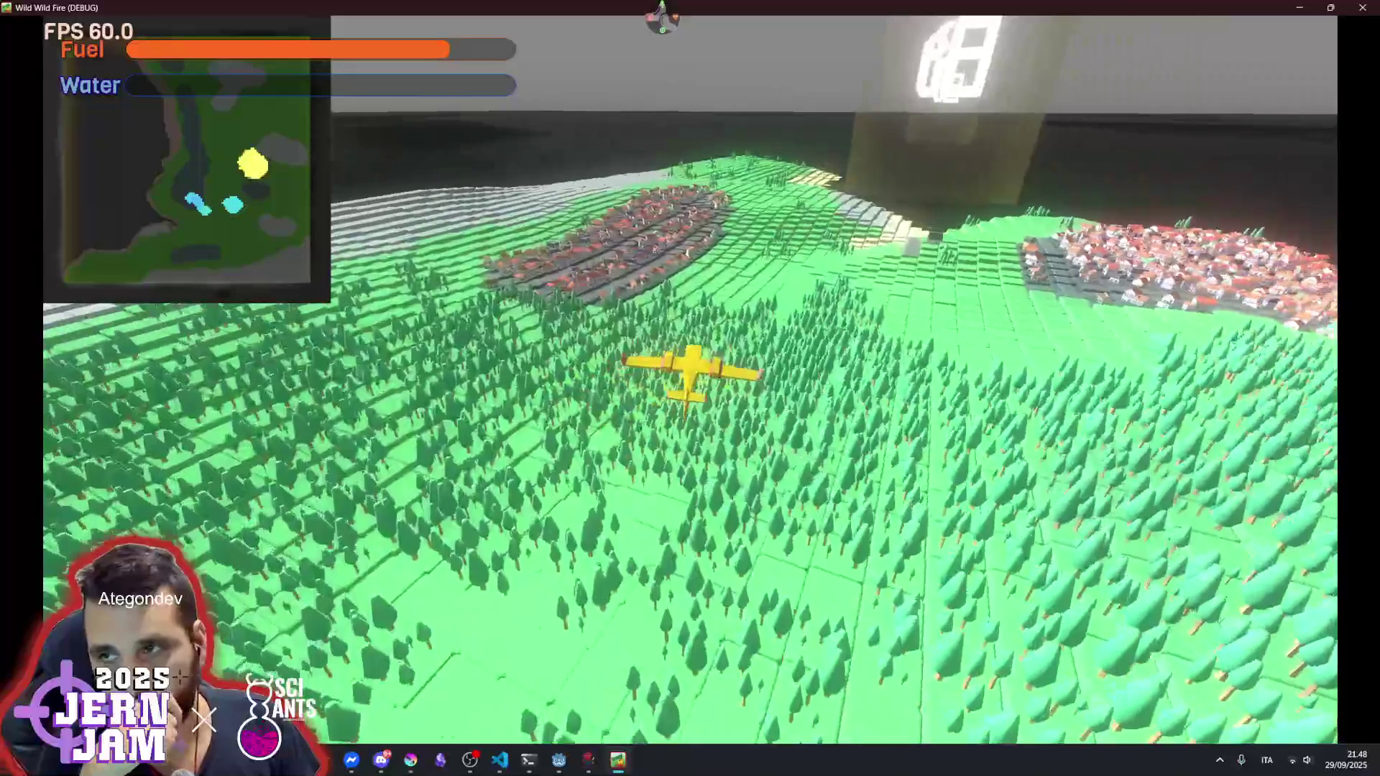
key(d)
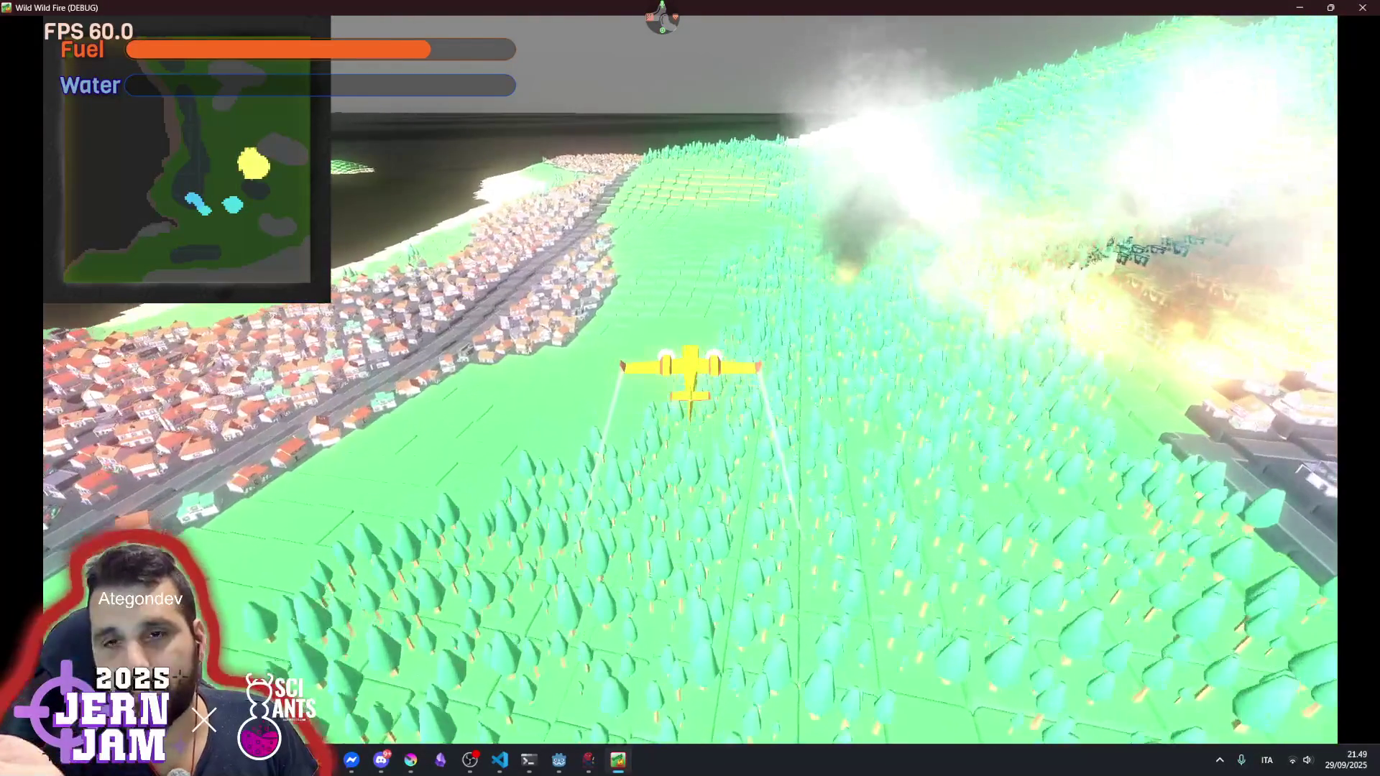
key(alt+F4)
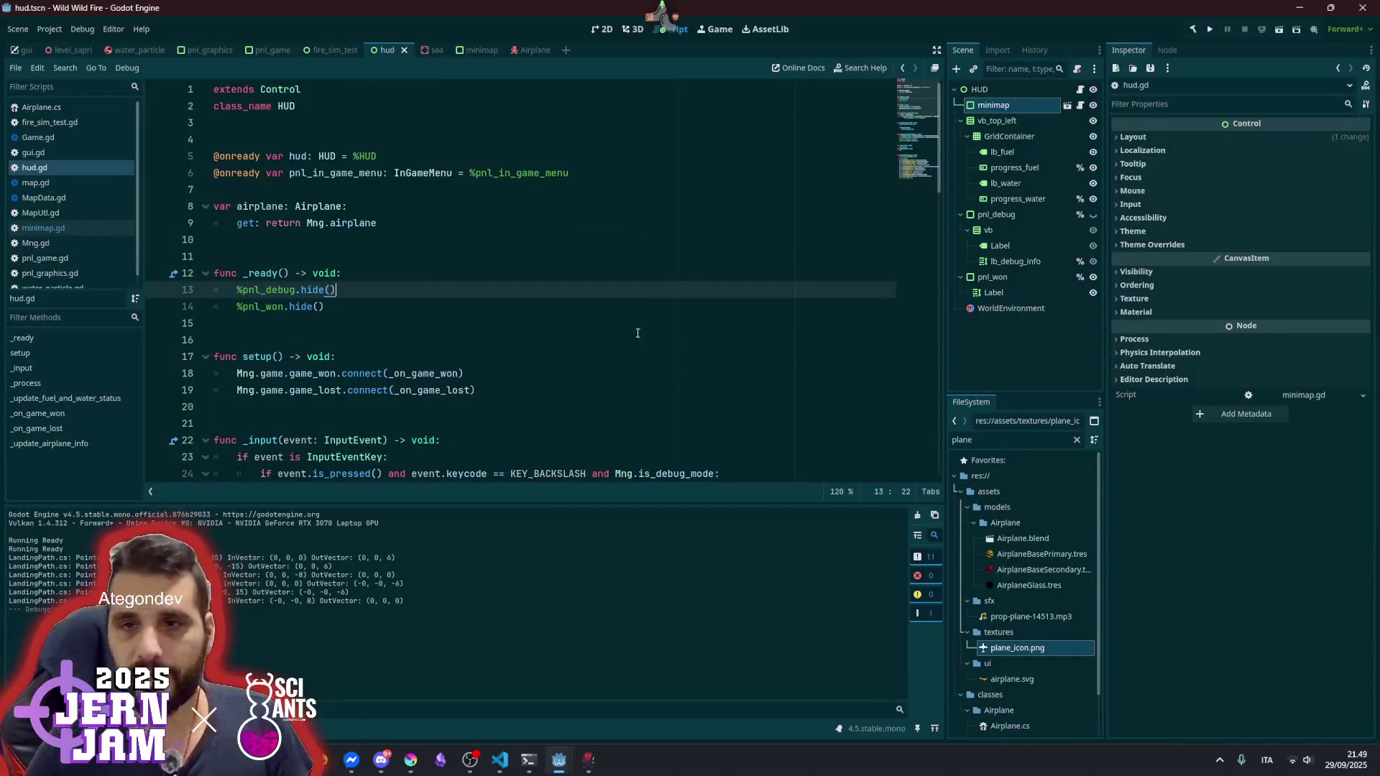
- Delete the WorldEnvironment node from the HUD scene
click(1020, 307)
key(Delete)
key(Return)
click(606, 296)
- Relaunch the game, start a new game and enlarge the game window
key(F5)
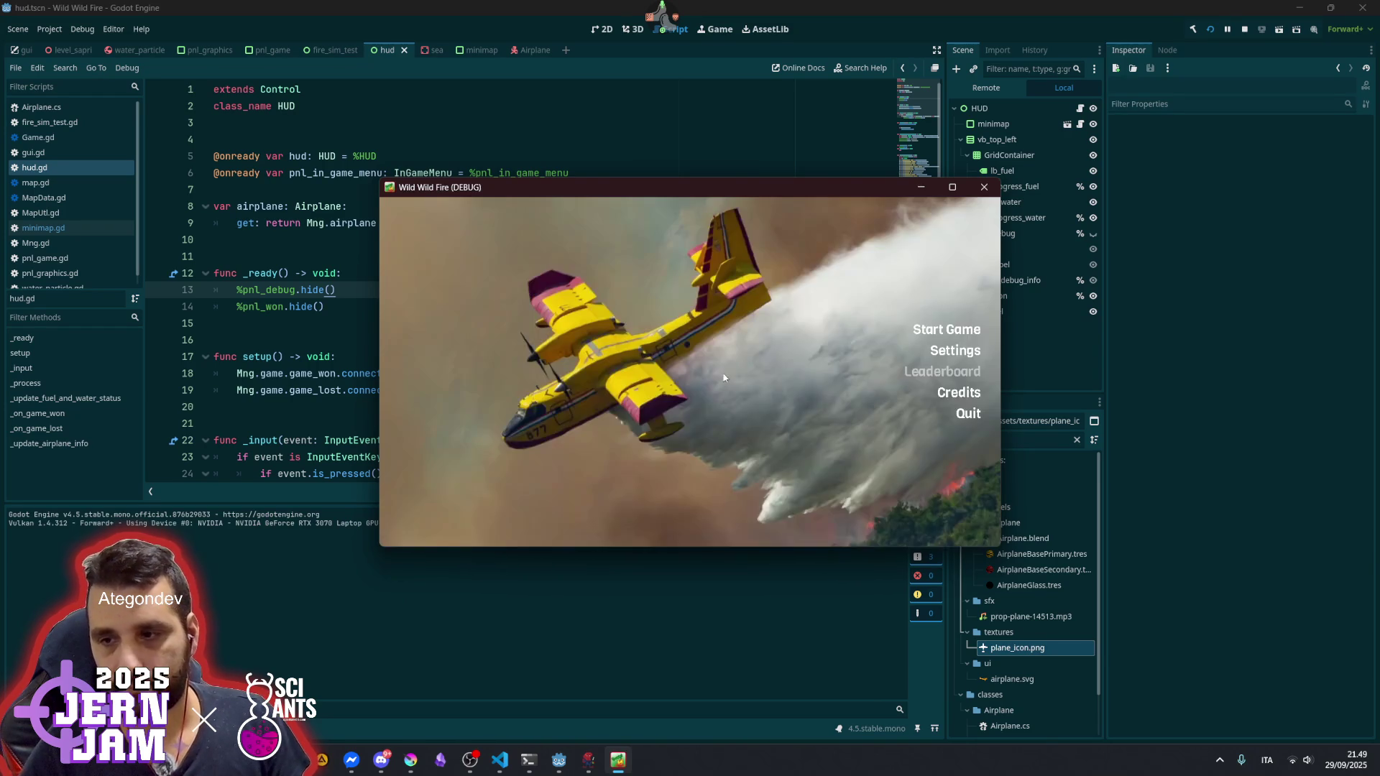
click(934, 333)
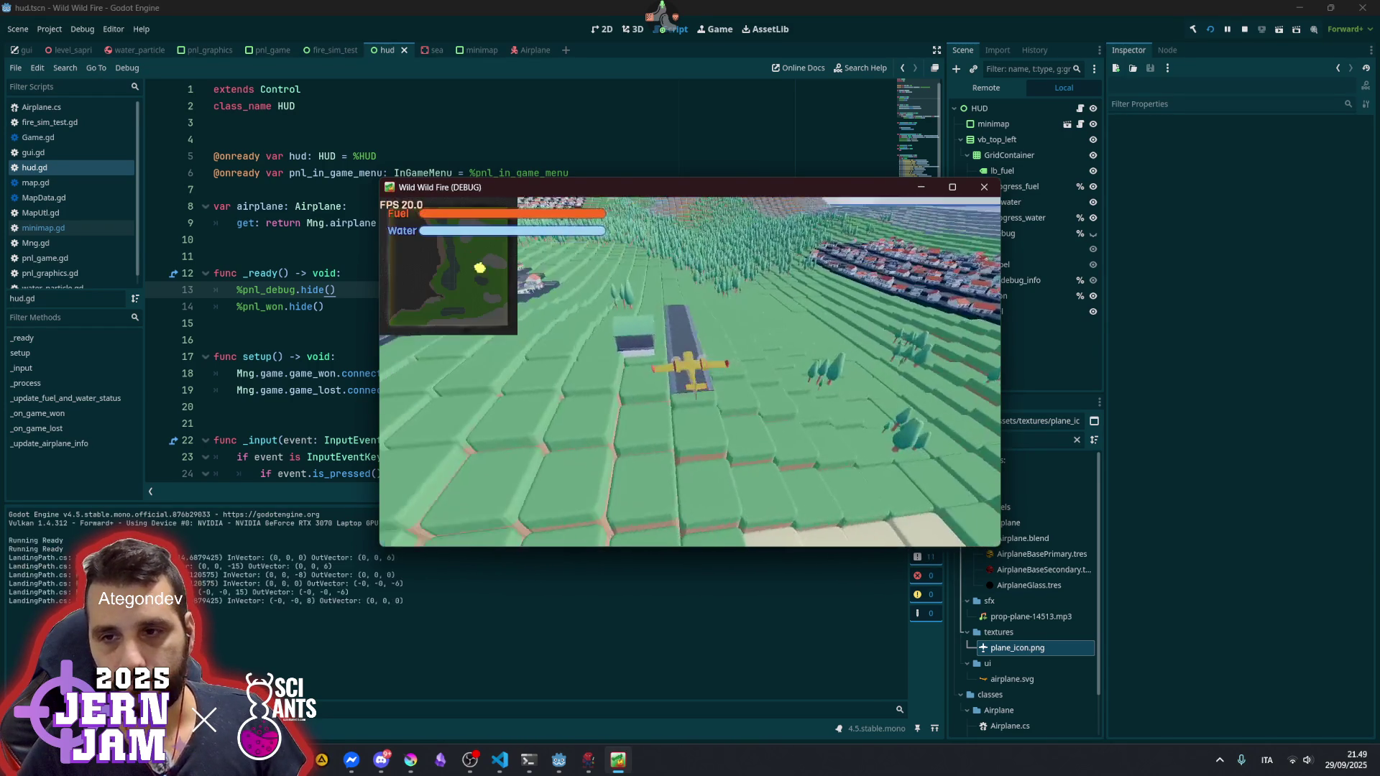
key(Escape)
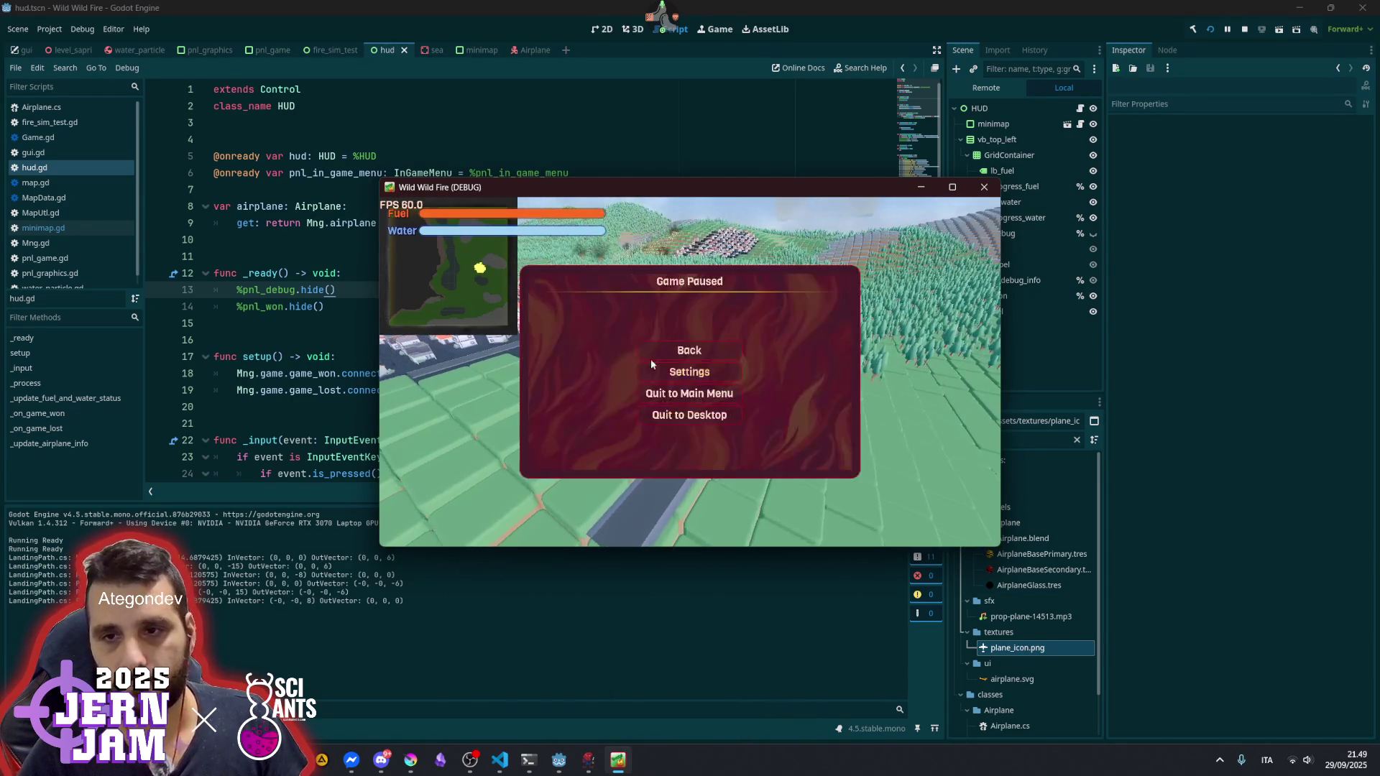
double_click(636, 186)
key(Escape)
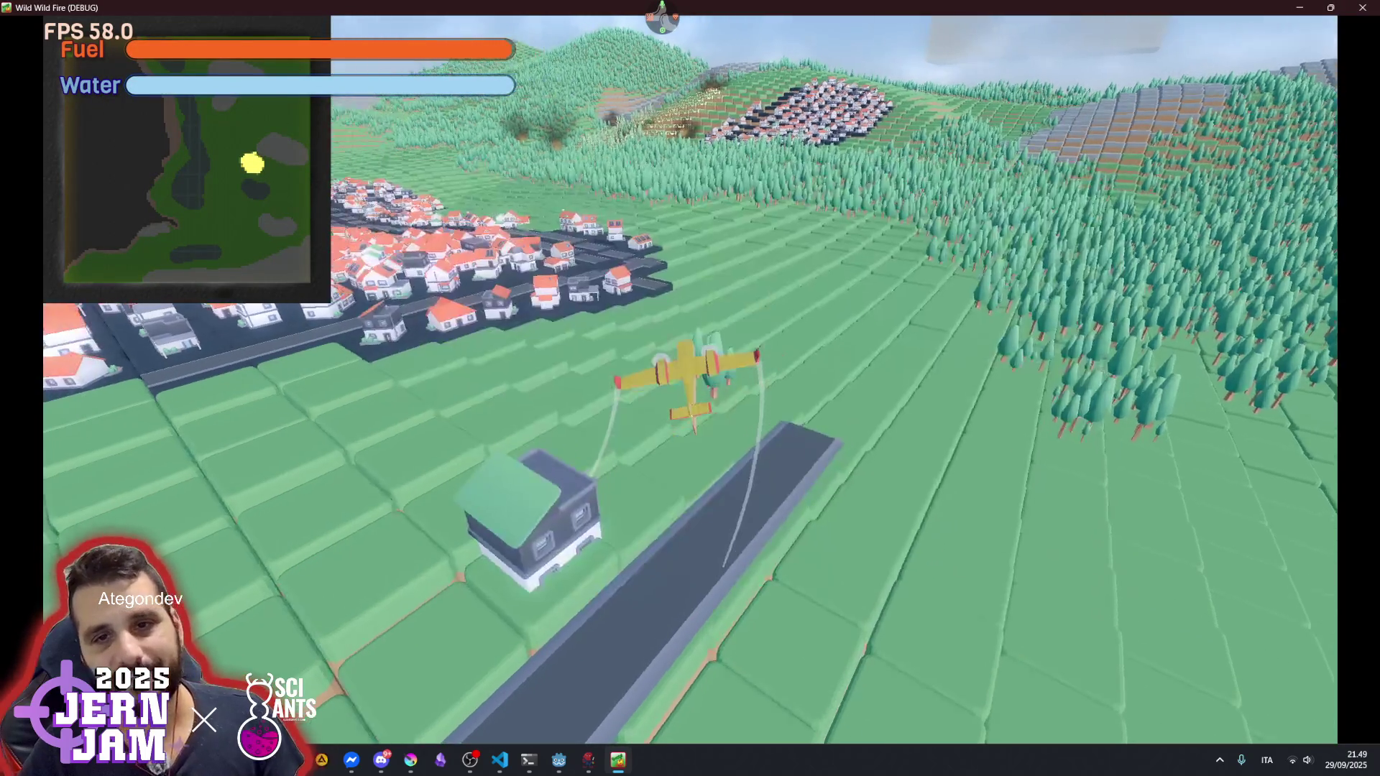
- Fly the plane in right turns over the town and forest while dropping water
key(space)
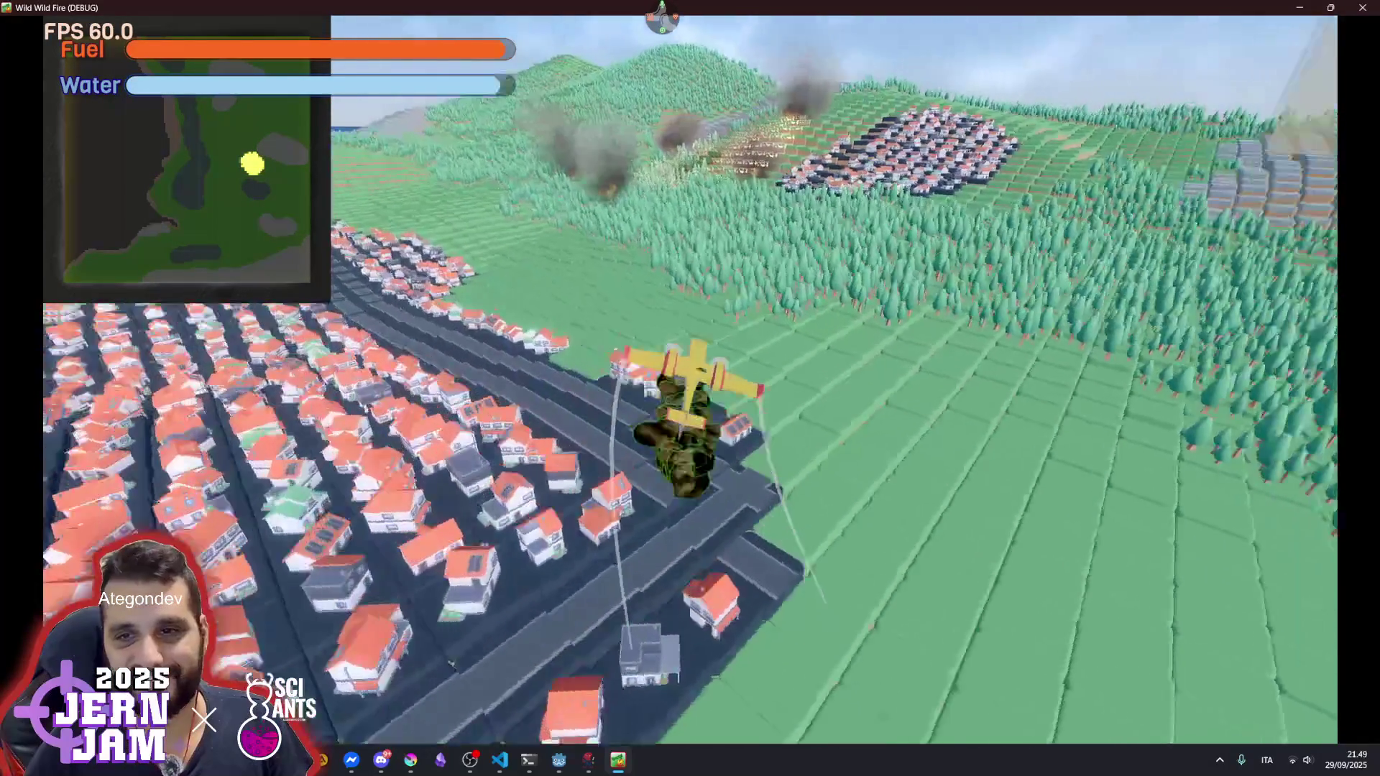
key(d)
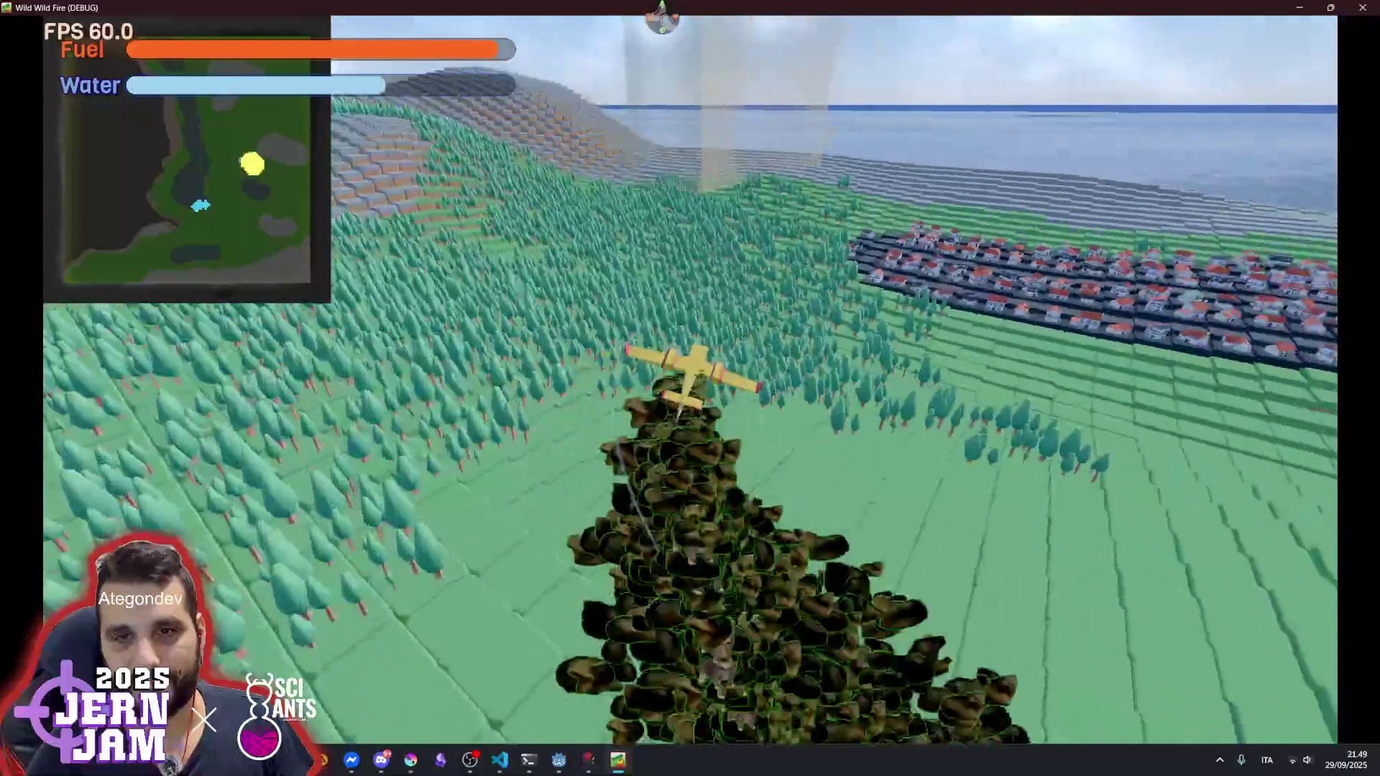
key(d)
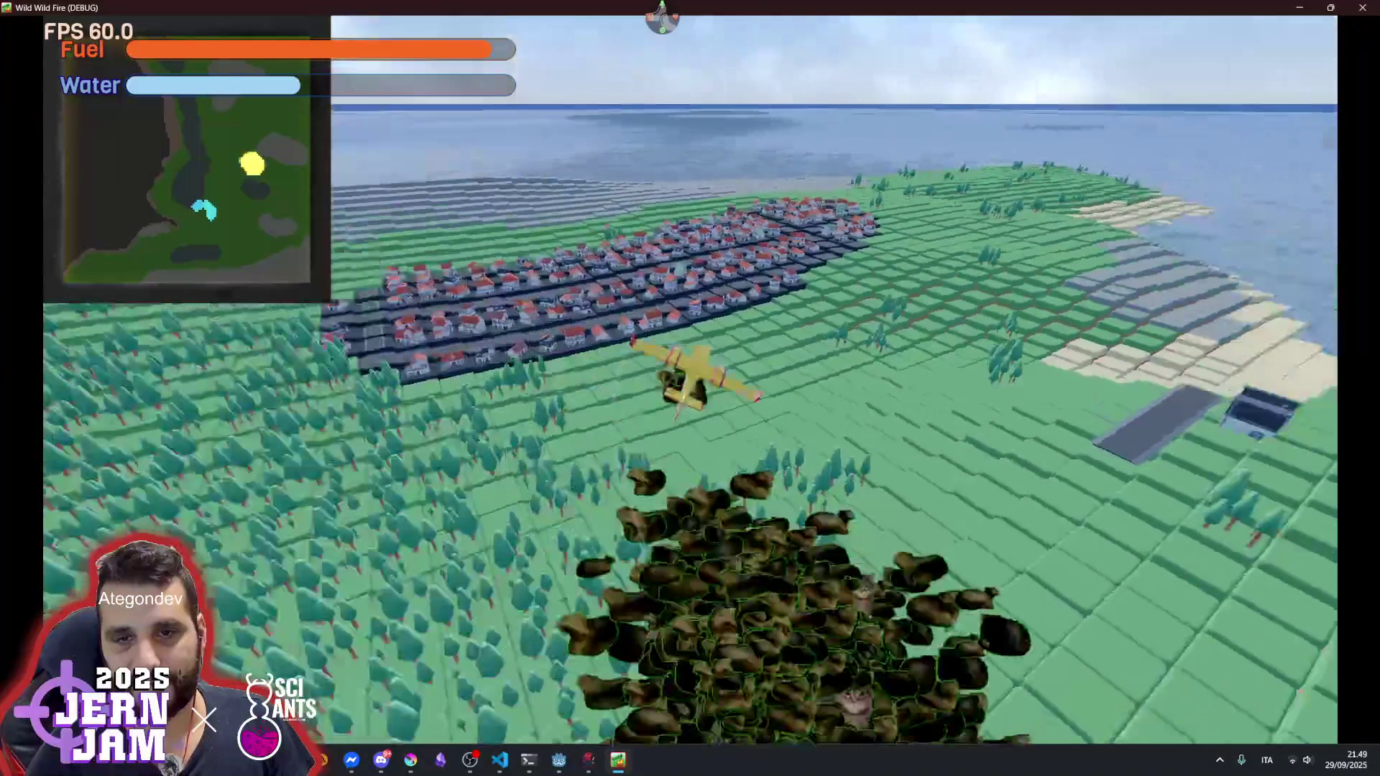
key(d)
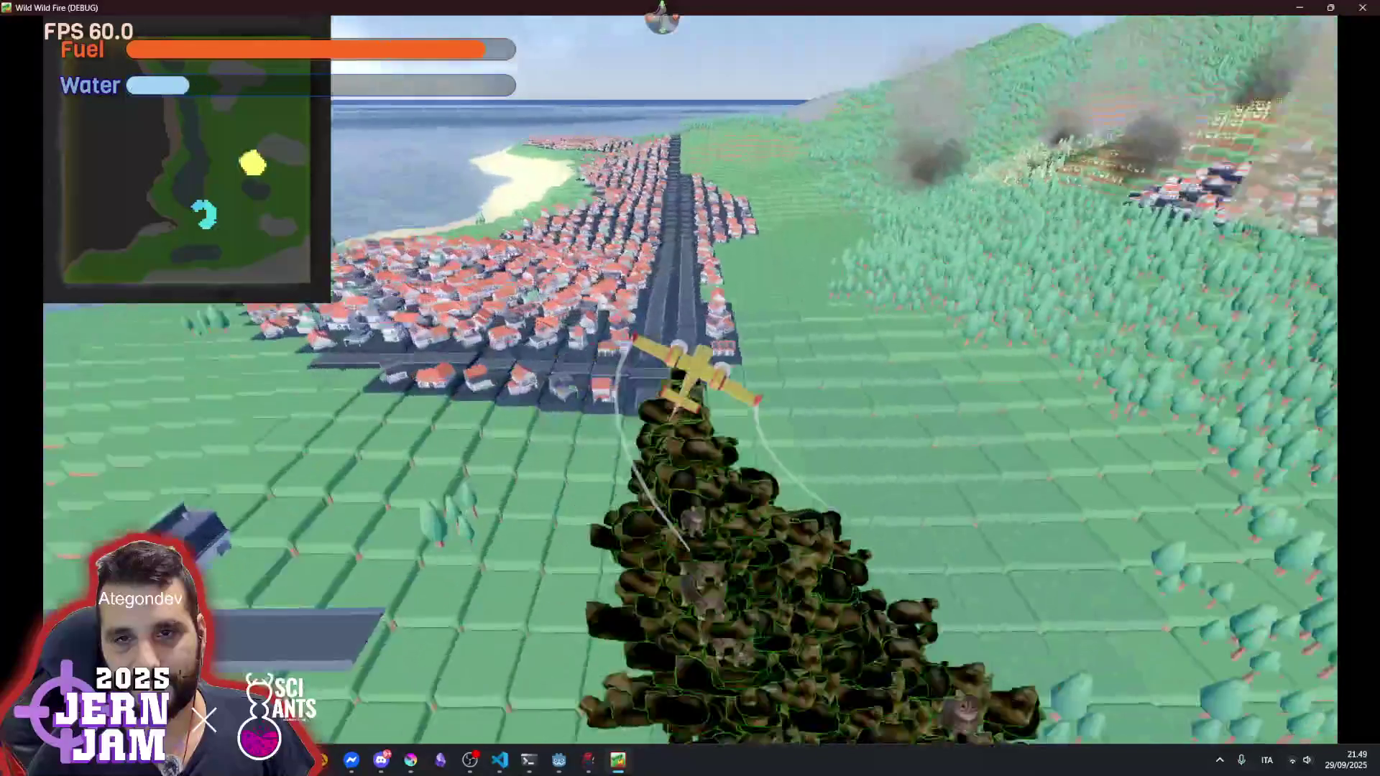
key(d)
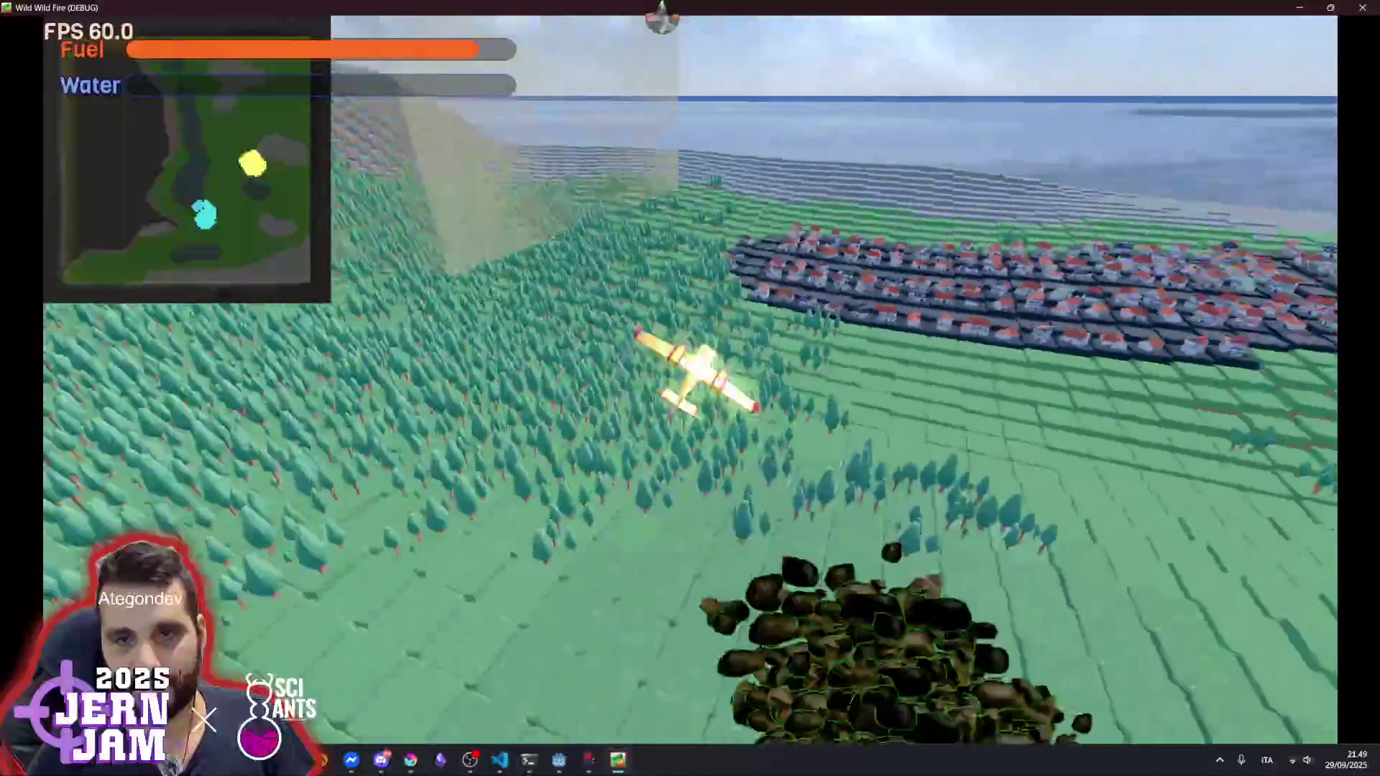
key(d)
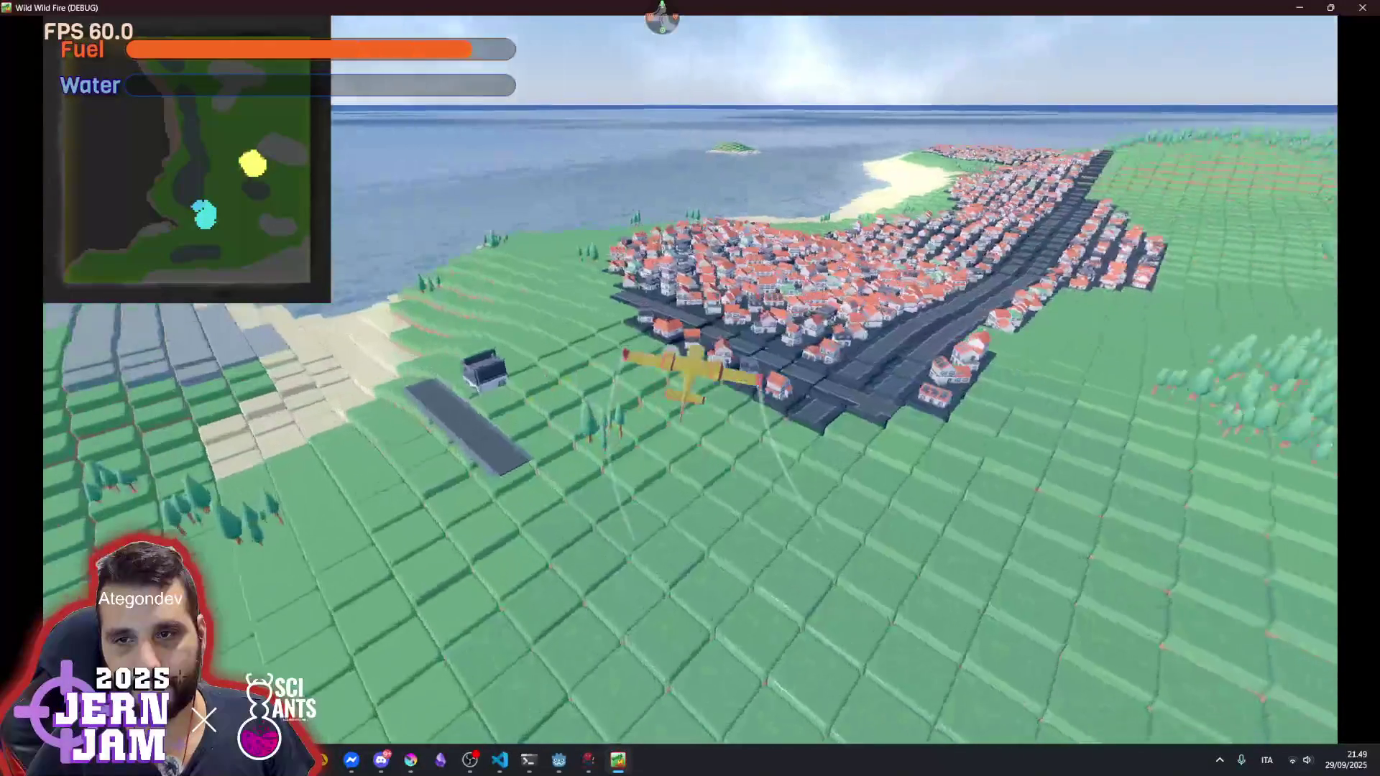
key(d)
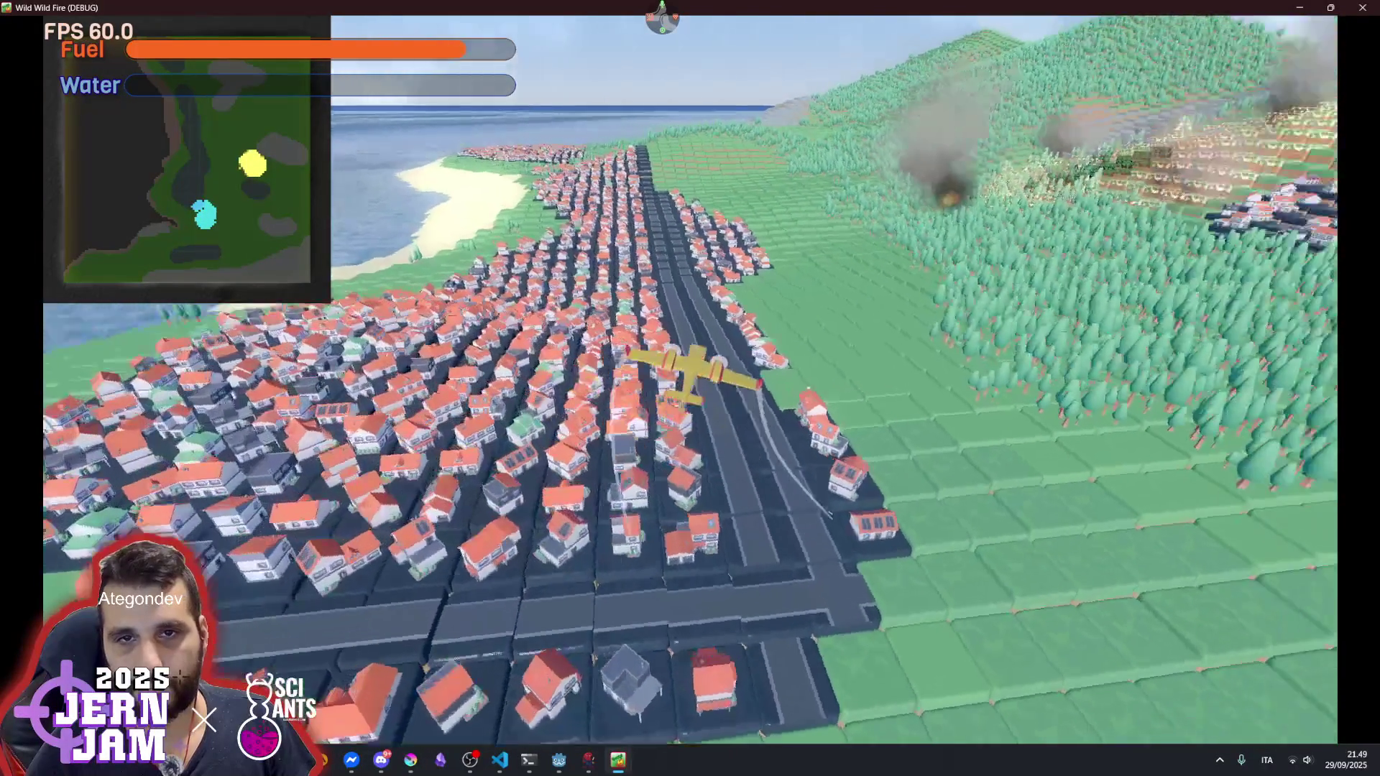
key(d)
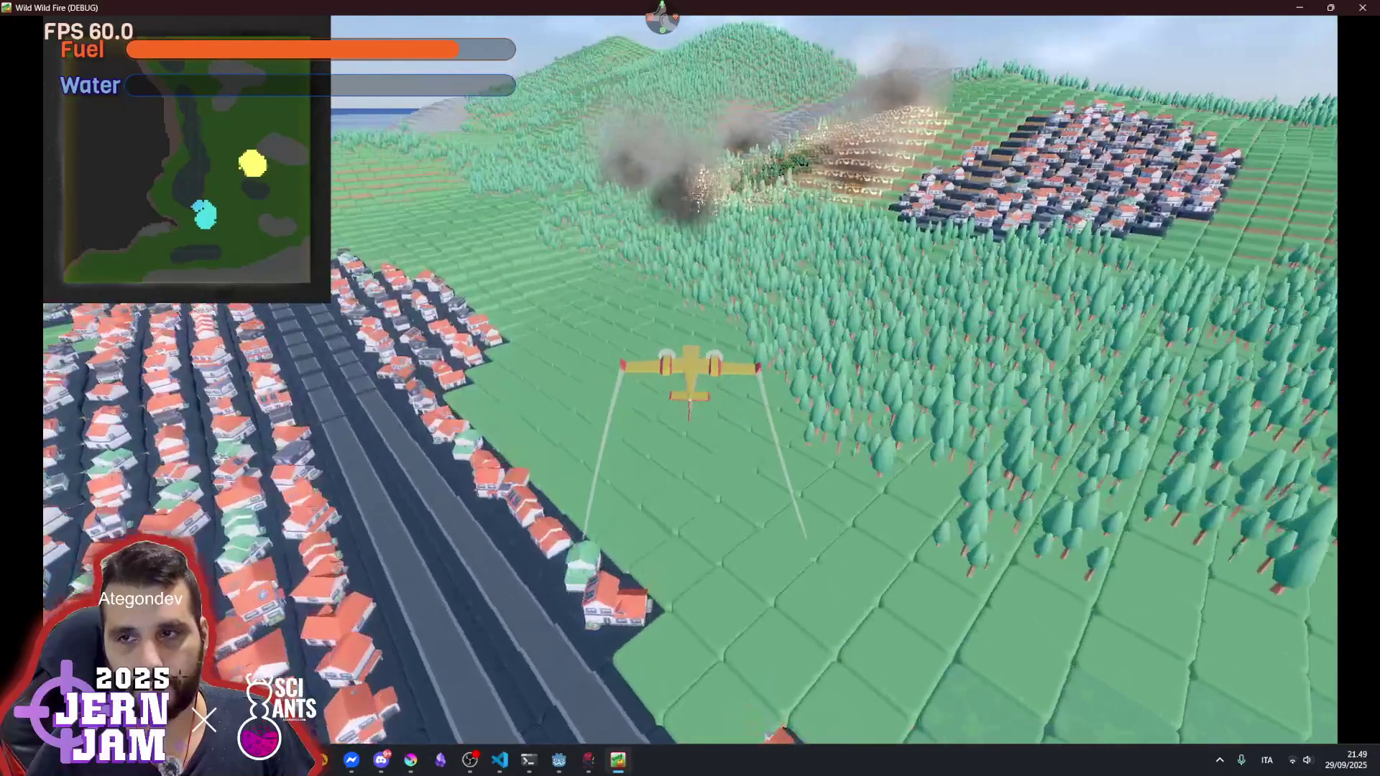
- Turn on Infinite water tank and Infinite fuel in the game's settings and resume
key(Escape)
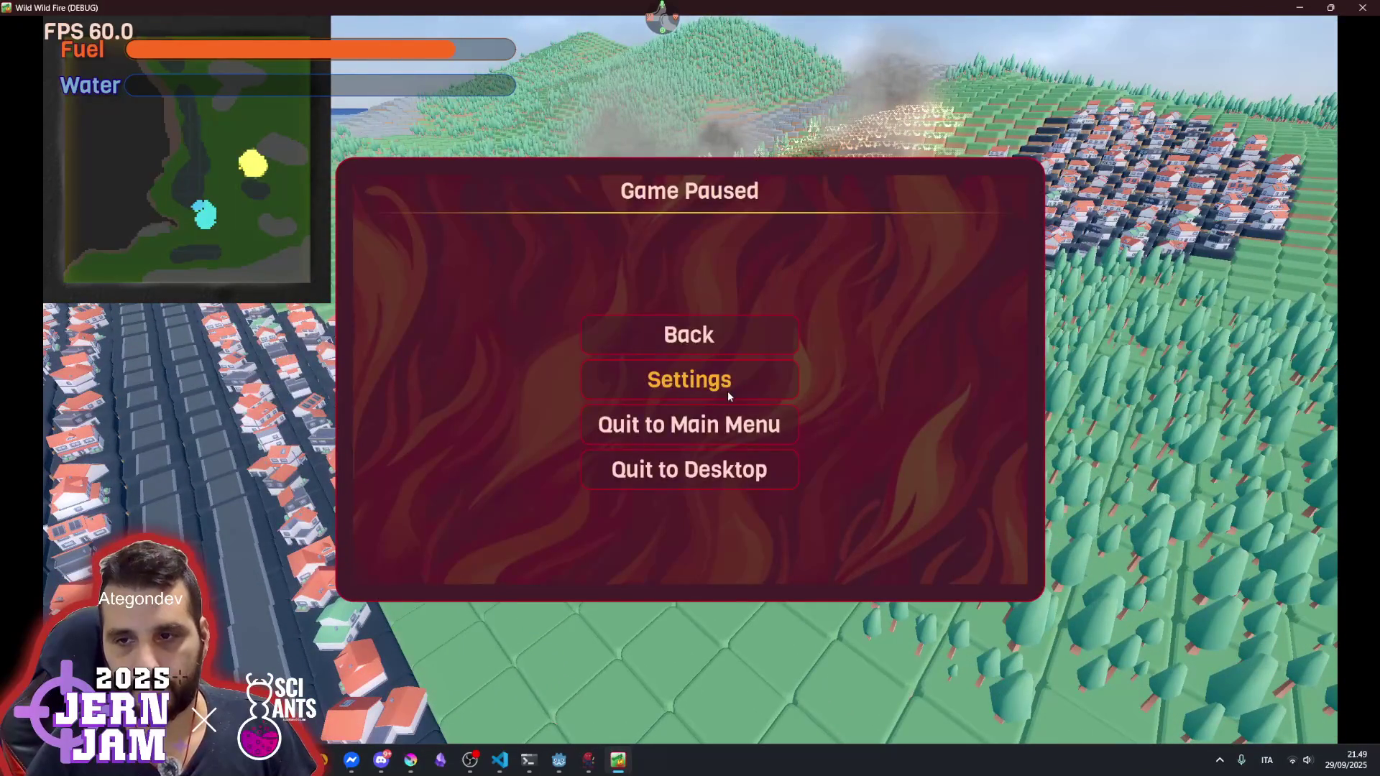
click(727, 391)
click(777, 267)
click(671, 453)
click(669, 411)
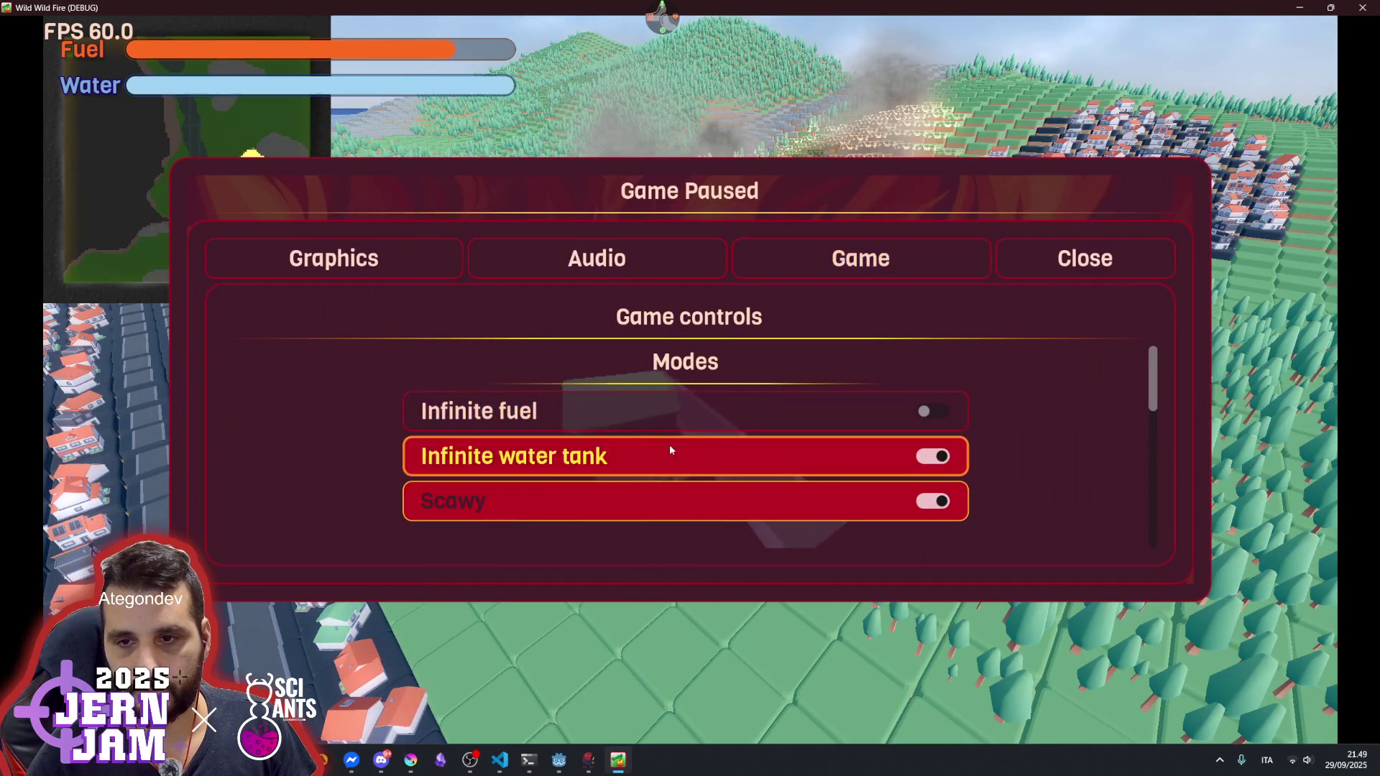
key(Escape)
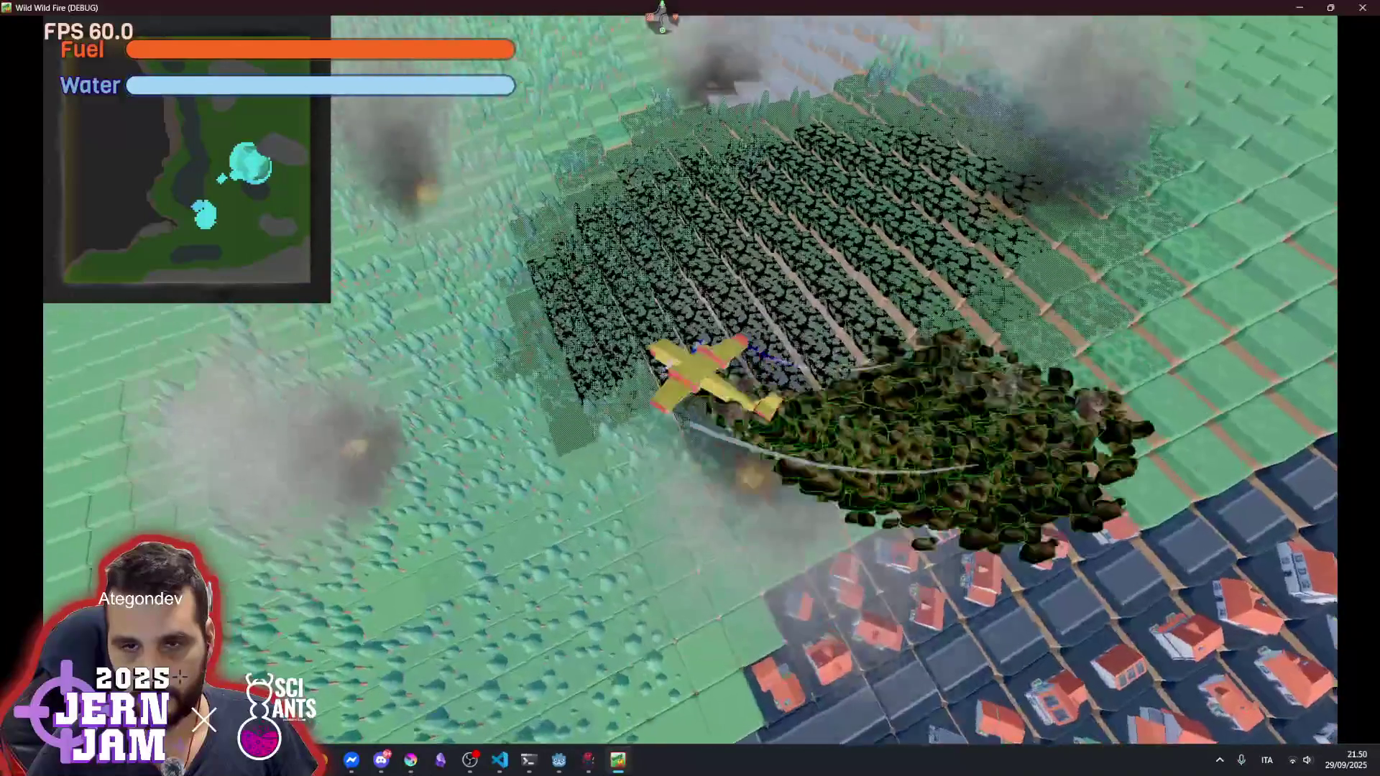
- Turn the plane right over the burning forest, pause, and return to the editor
key(d)
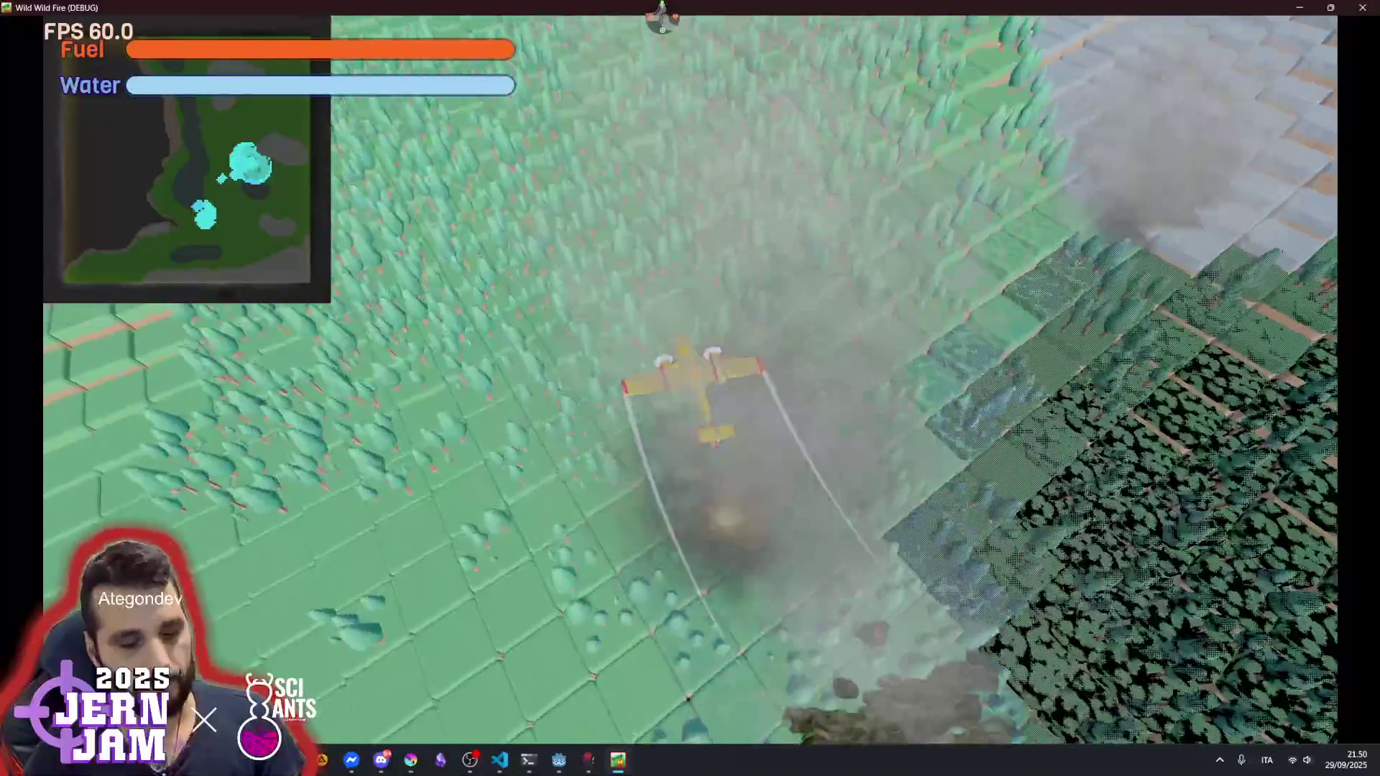
key(Escape)
mouse_move(566, 764)
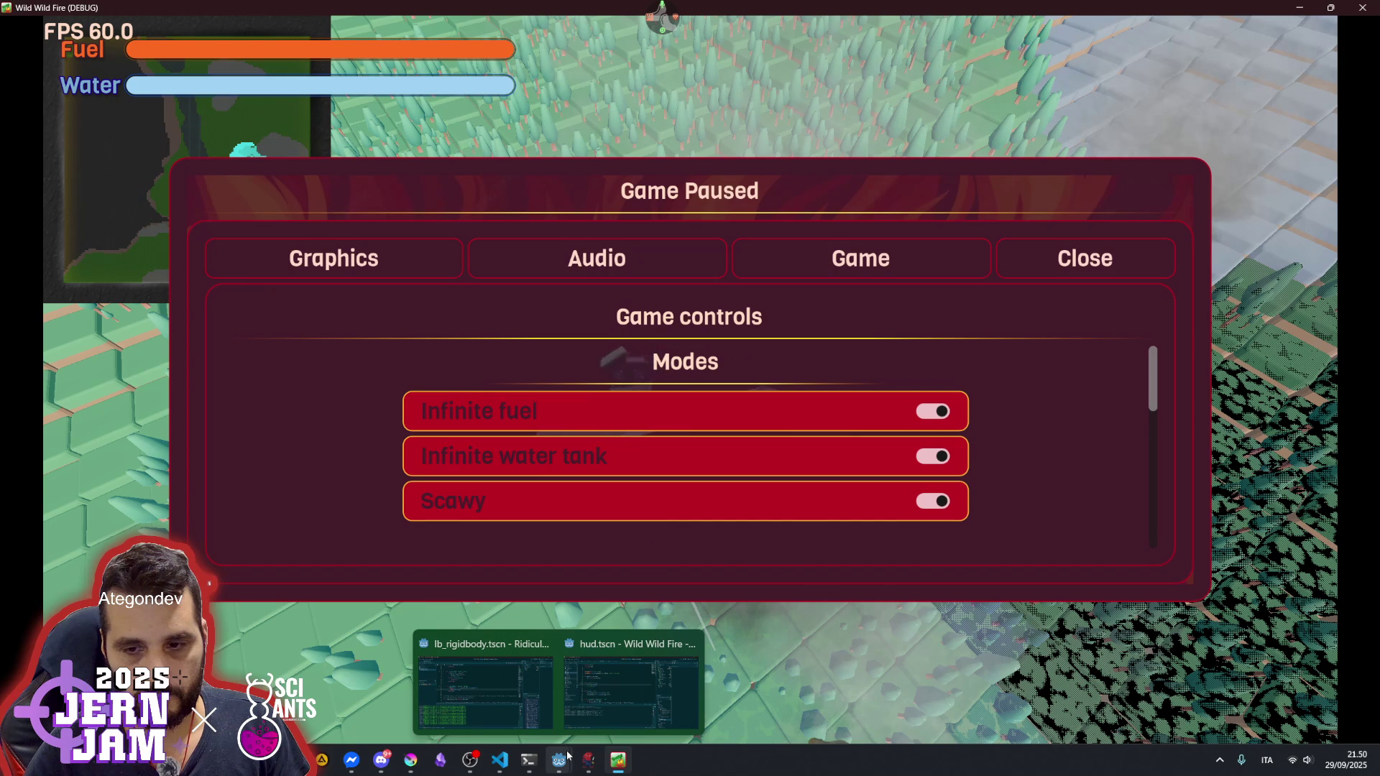
click(585, 697)
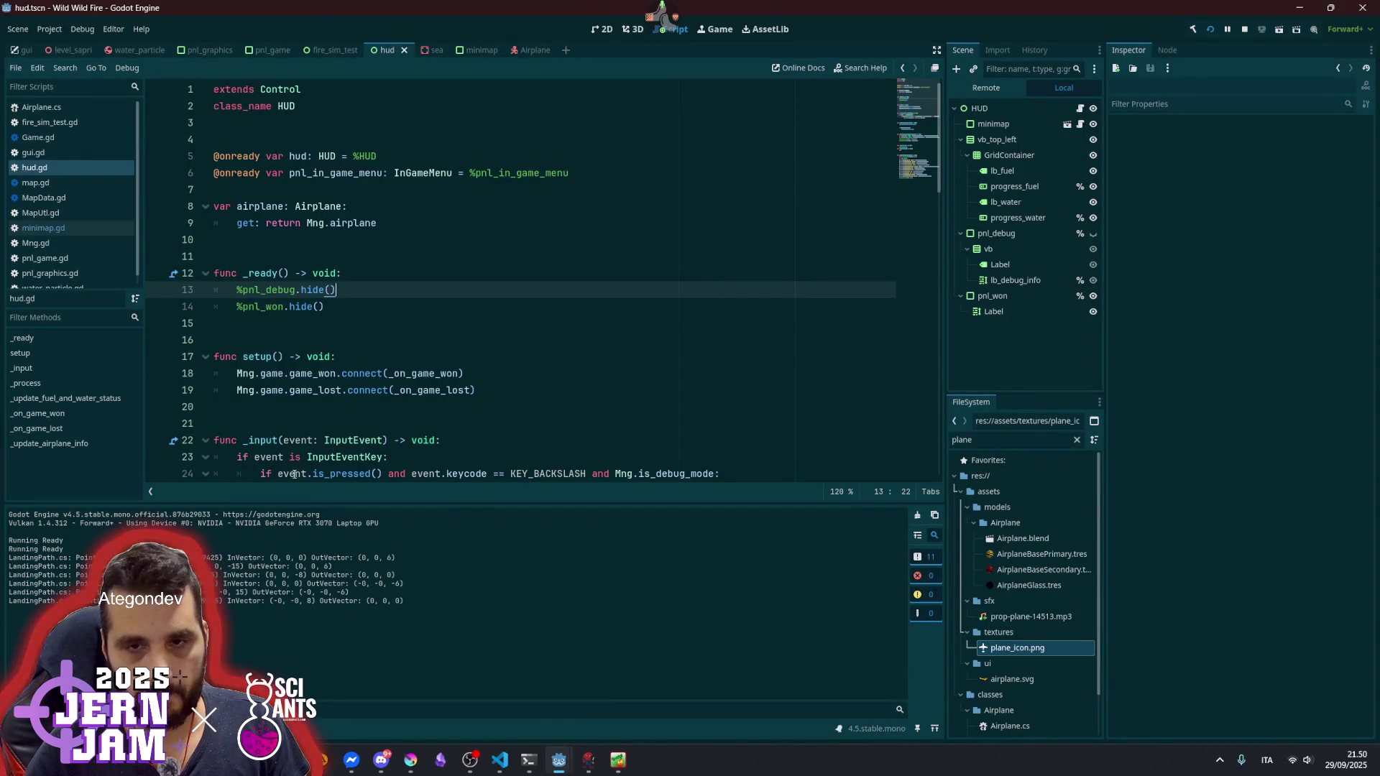
- Open the minimap scene ahead of sea, then close the sea and fire_sim_test scenes
click(368, 317)
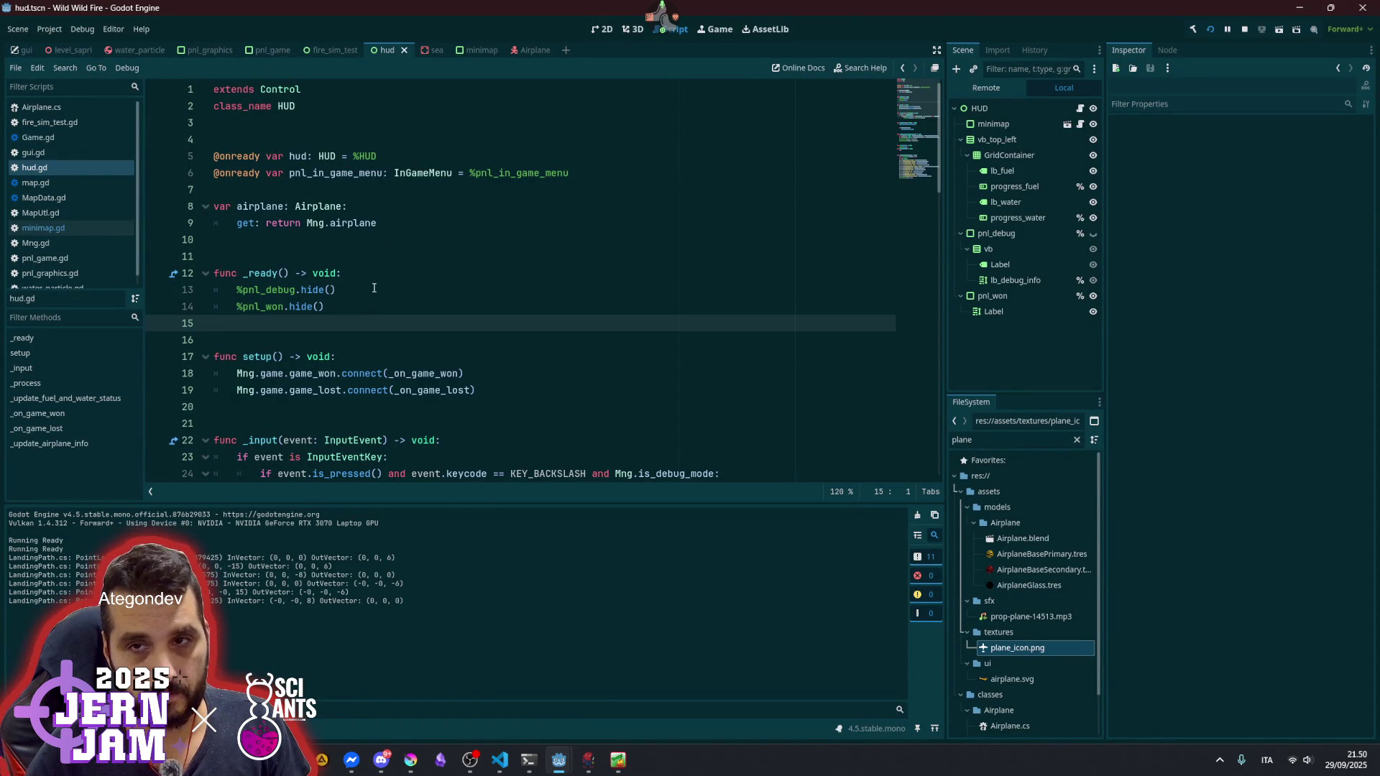
click(483, 49)
drag(483, 50, 415, 49)
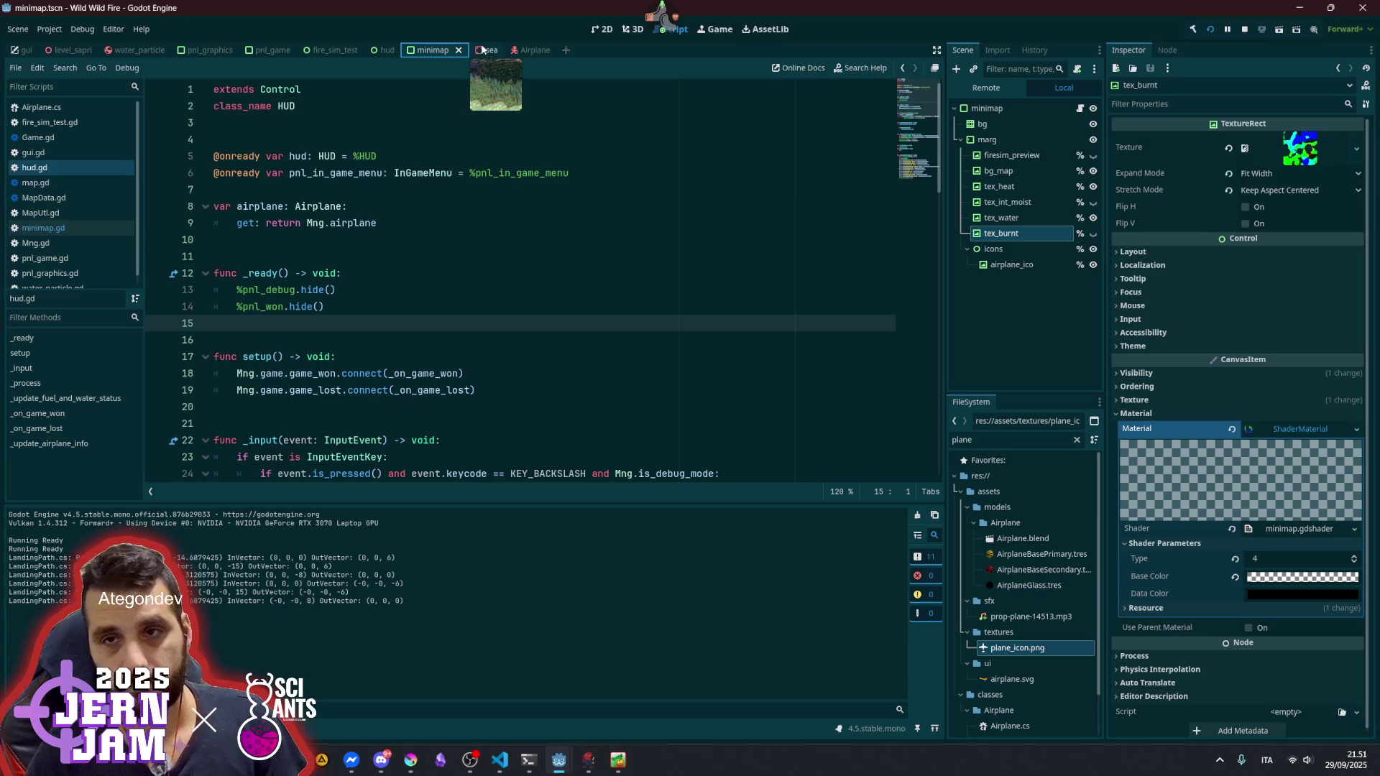
middle_click(483, 50)
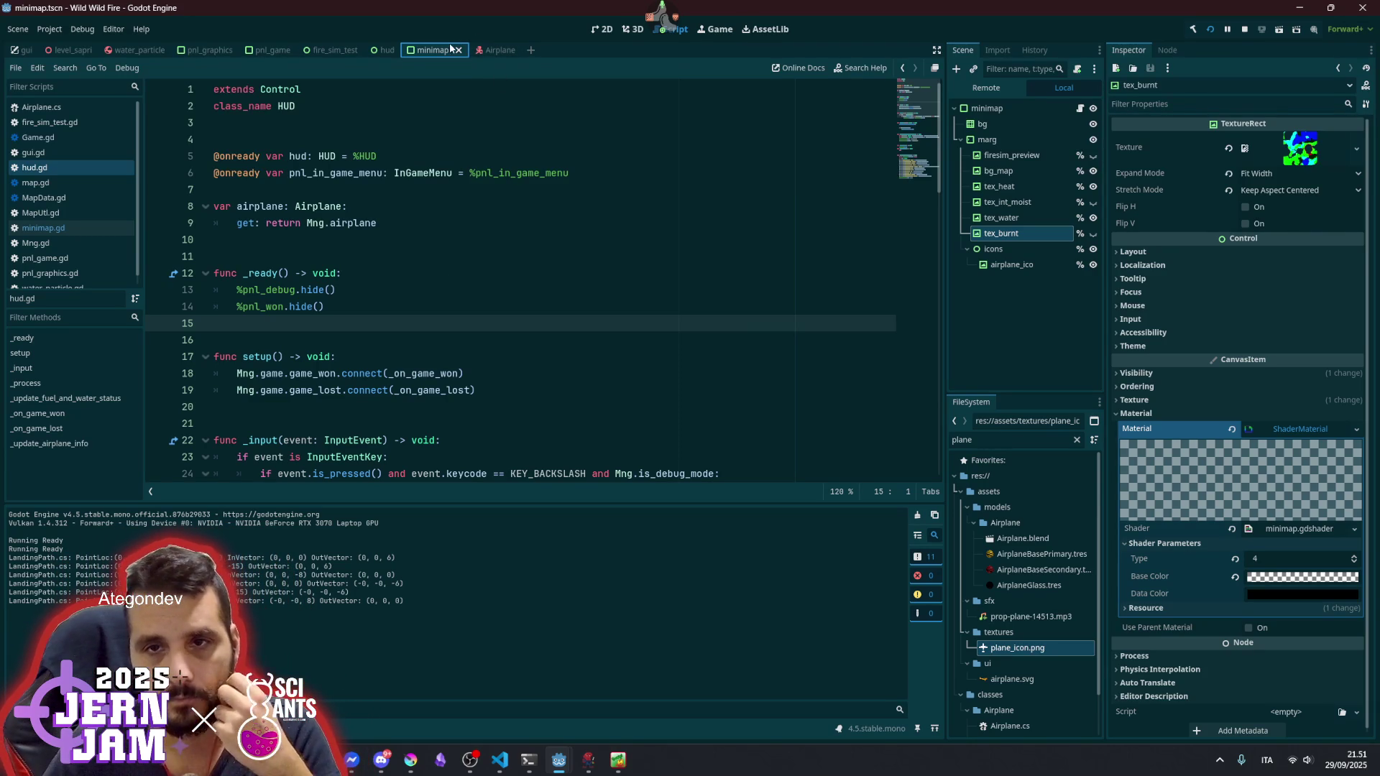
middle_click(306, 51)
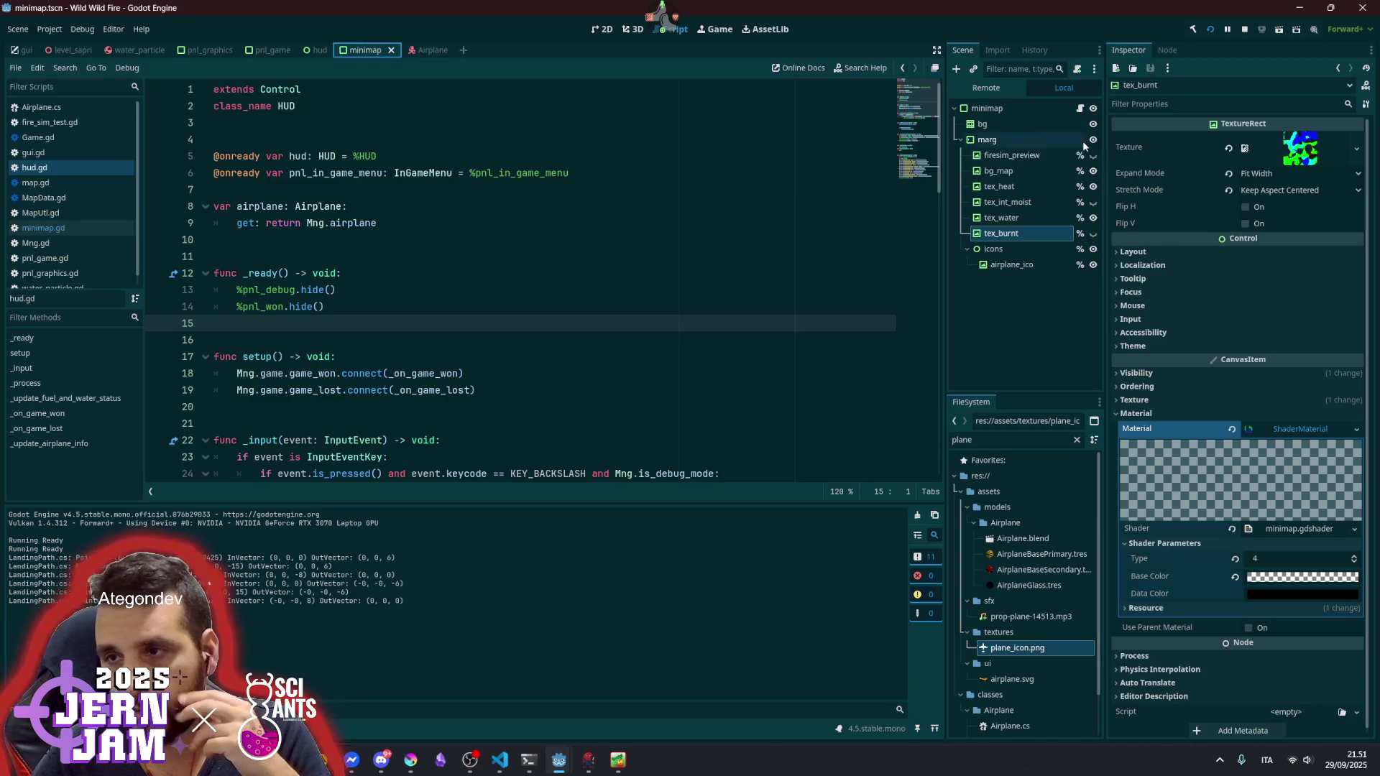
- Toggle the minimap node's visibility, open minimap.gd and inspect plane_map_pos uses
click(1092, 110)
click(1072, 107)
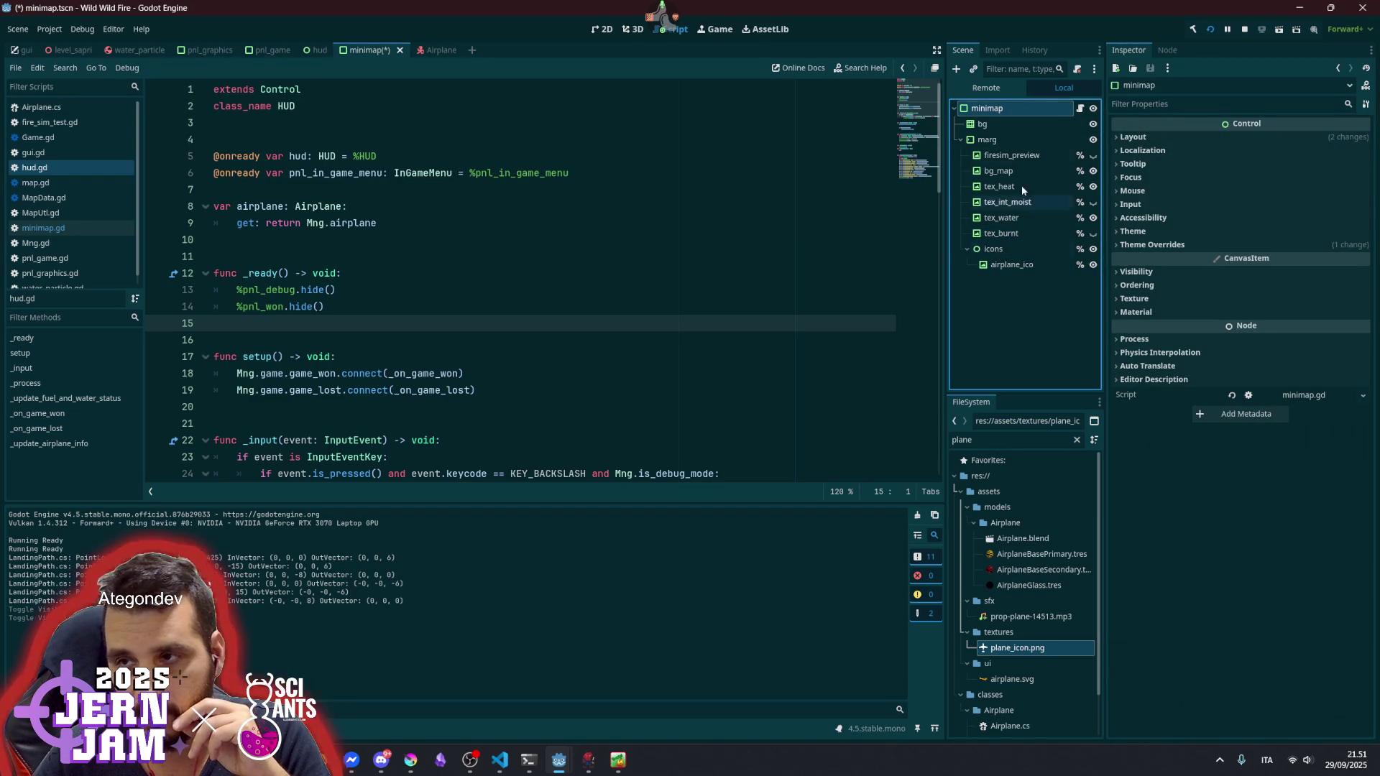
click(1079, 107)
click(620, 225)
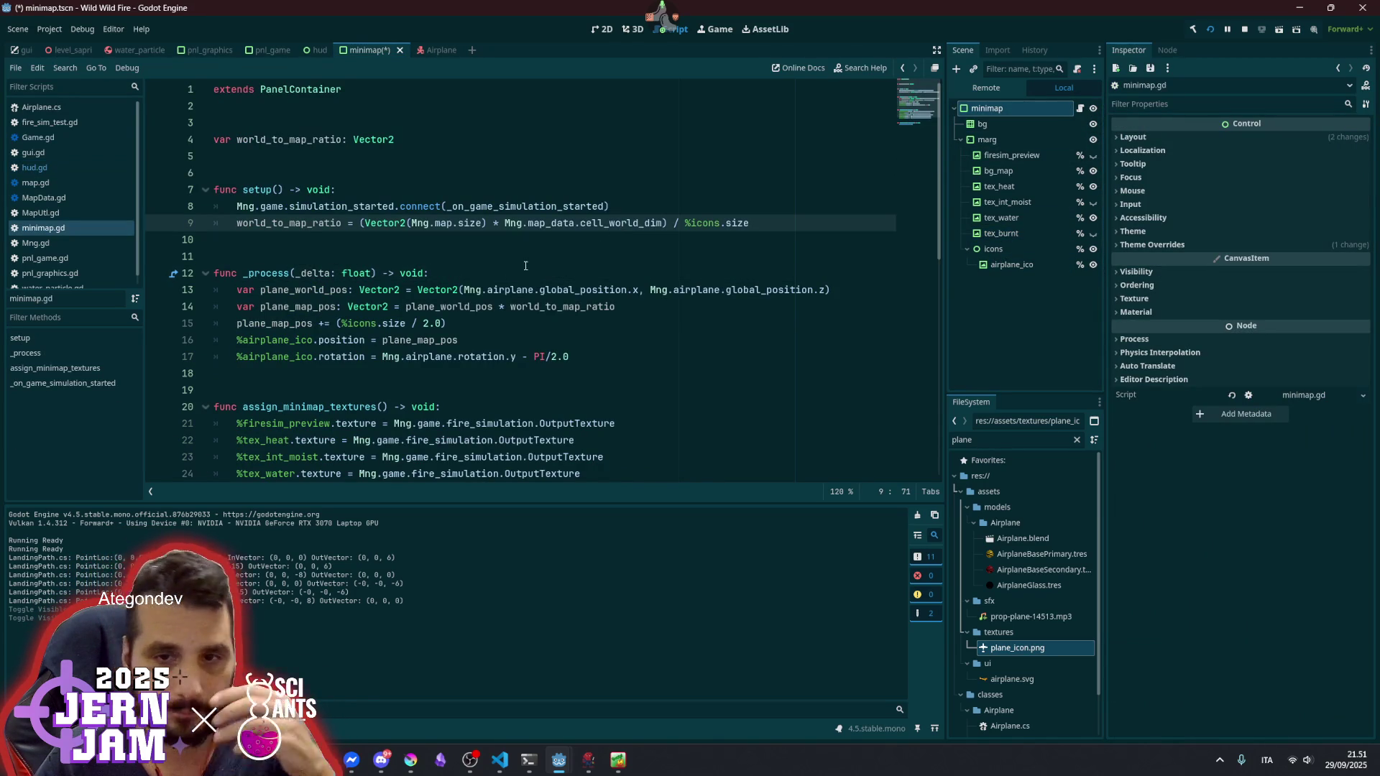
double_click(327, 307)
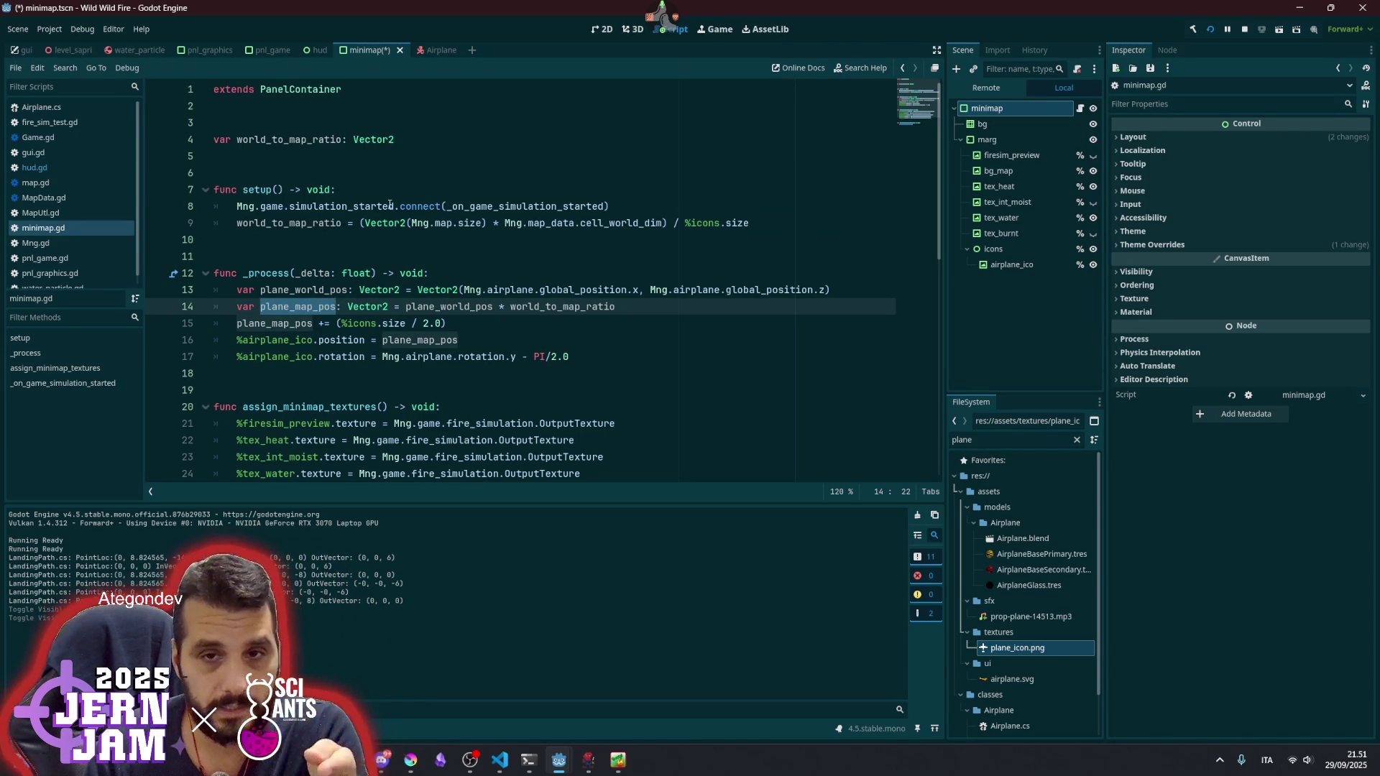
- Copy the world_to_map_ratio line from setup() to the top of _process() and save
click(337, 222)
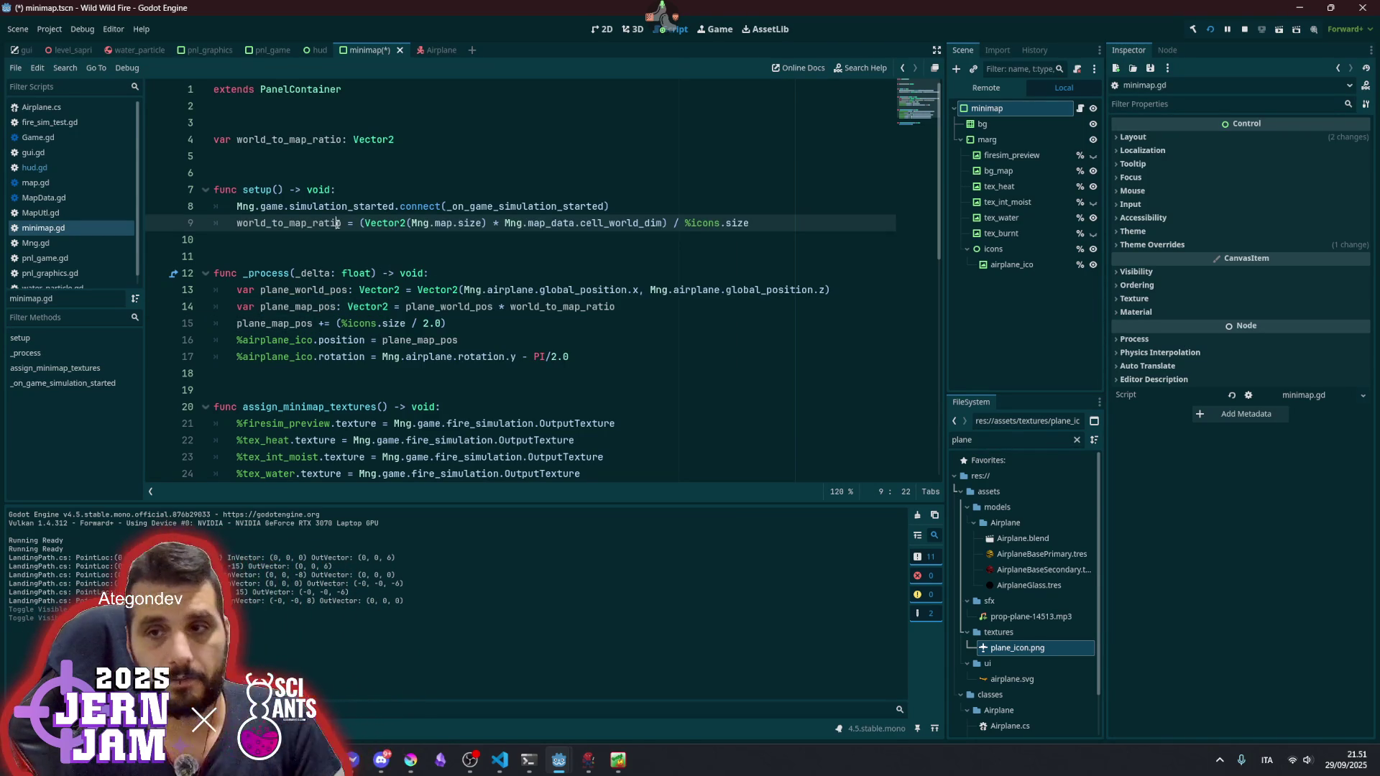
key(End)
key(shift+Home)
key(ctrl+c)
key(Down)
key(Down)
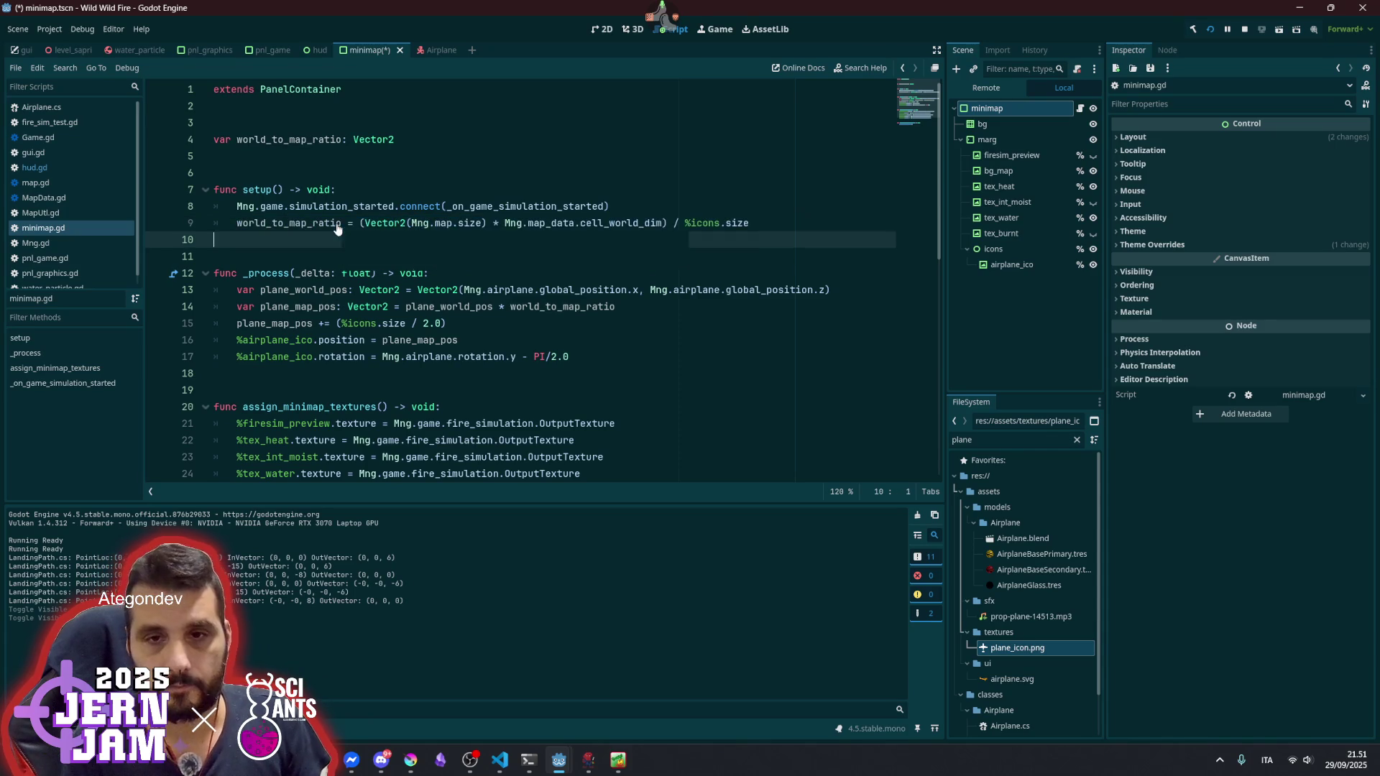
key(Down)
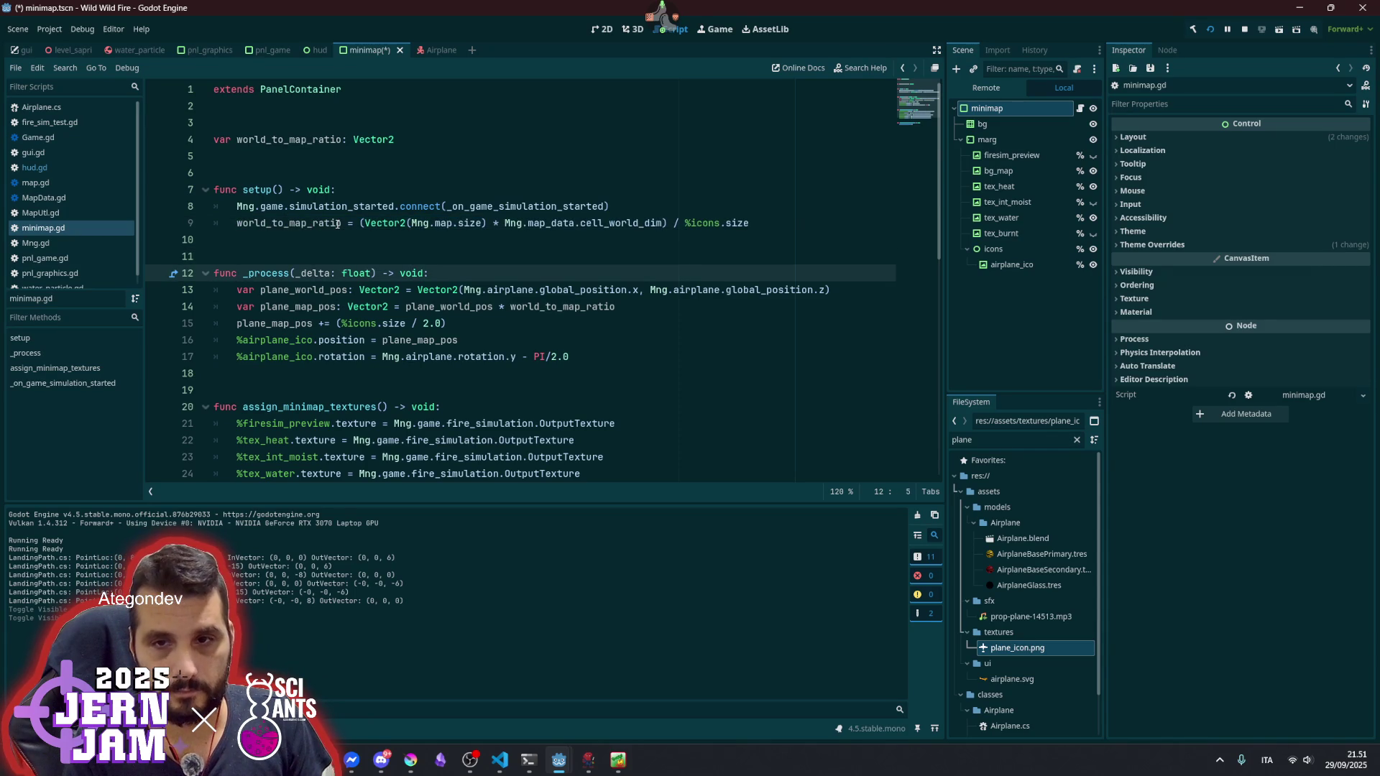
key(Return)
key(ctrl+v)
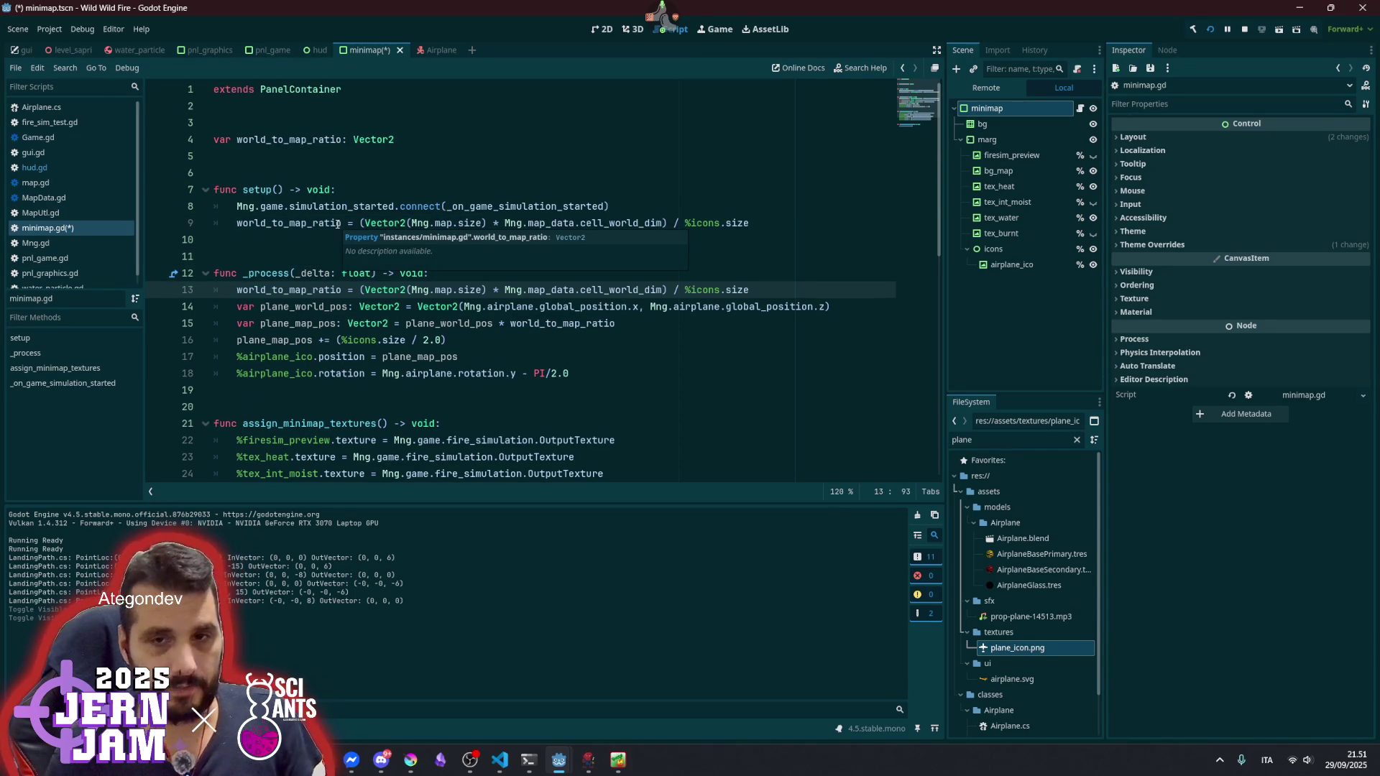
click(407, 307)
key(ctrl+s)
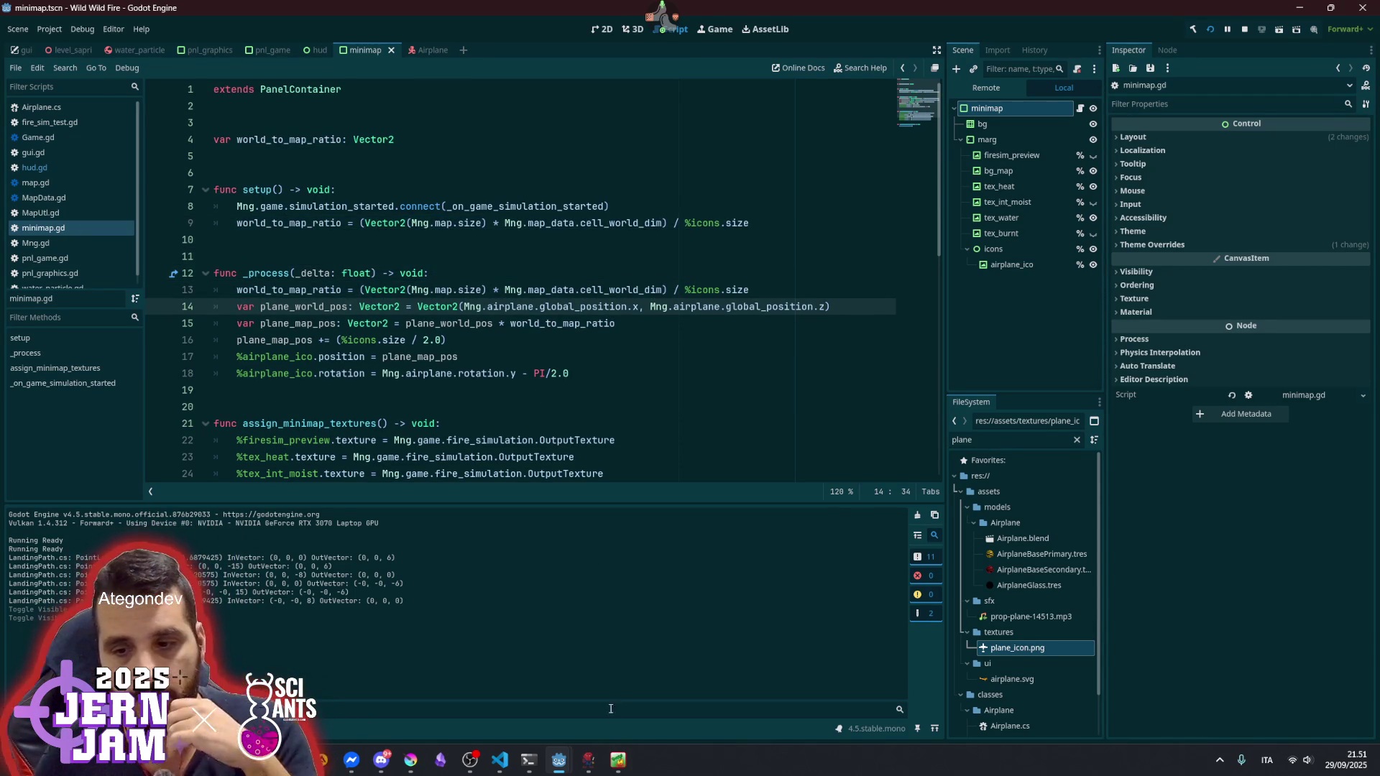
click(623, 735)
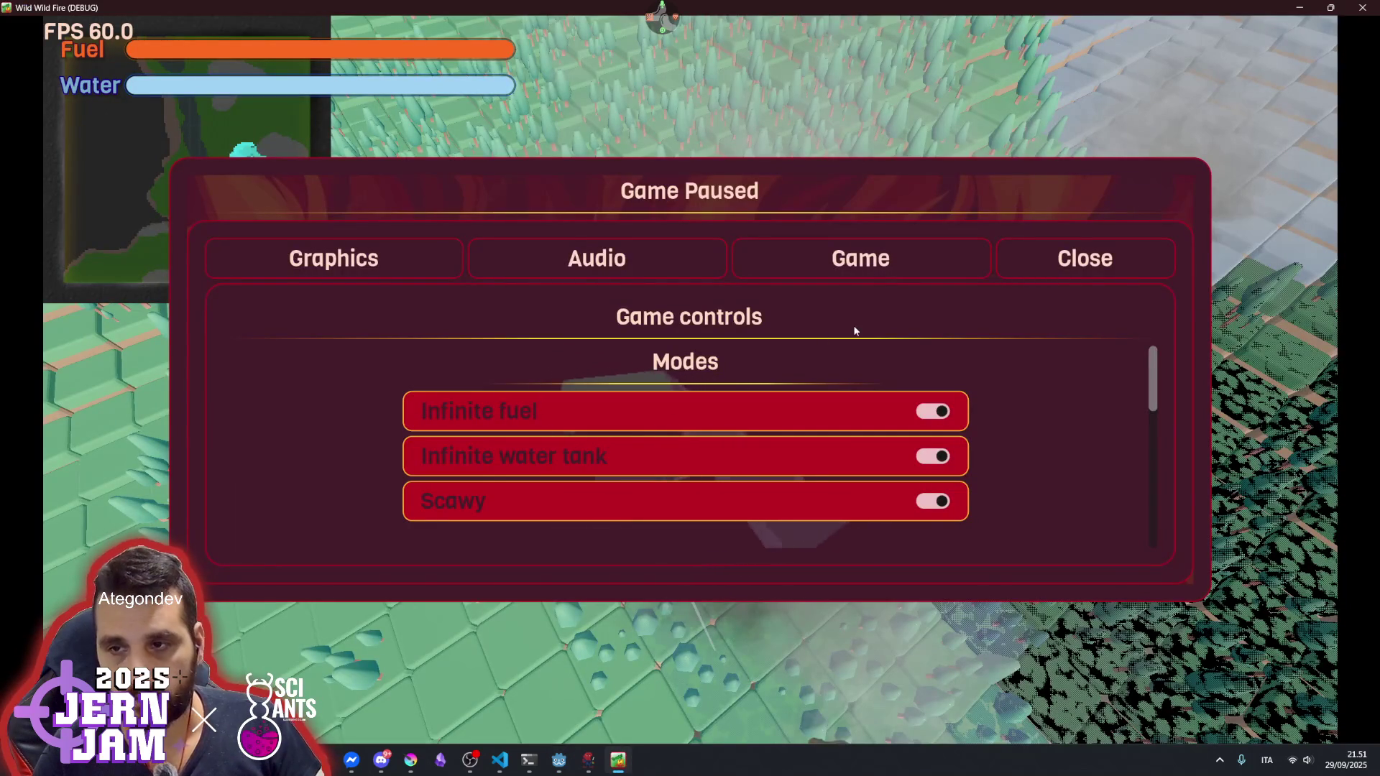
- Steer the plane to check the minimap icon, then return to the editor
key(Escape)
key(d)
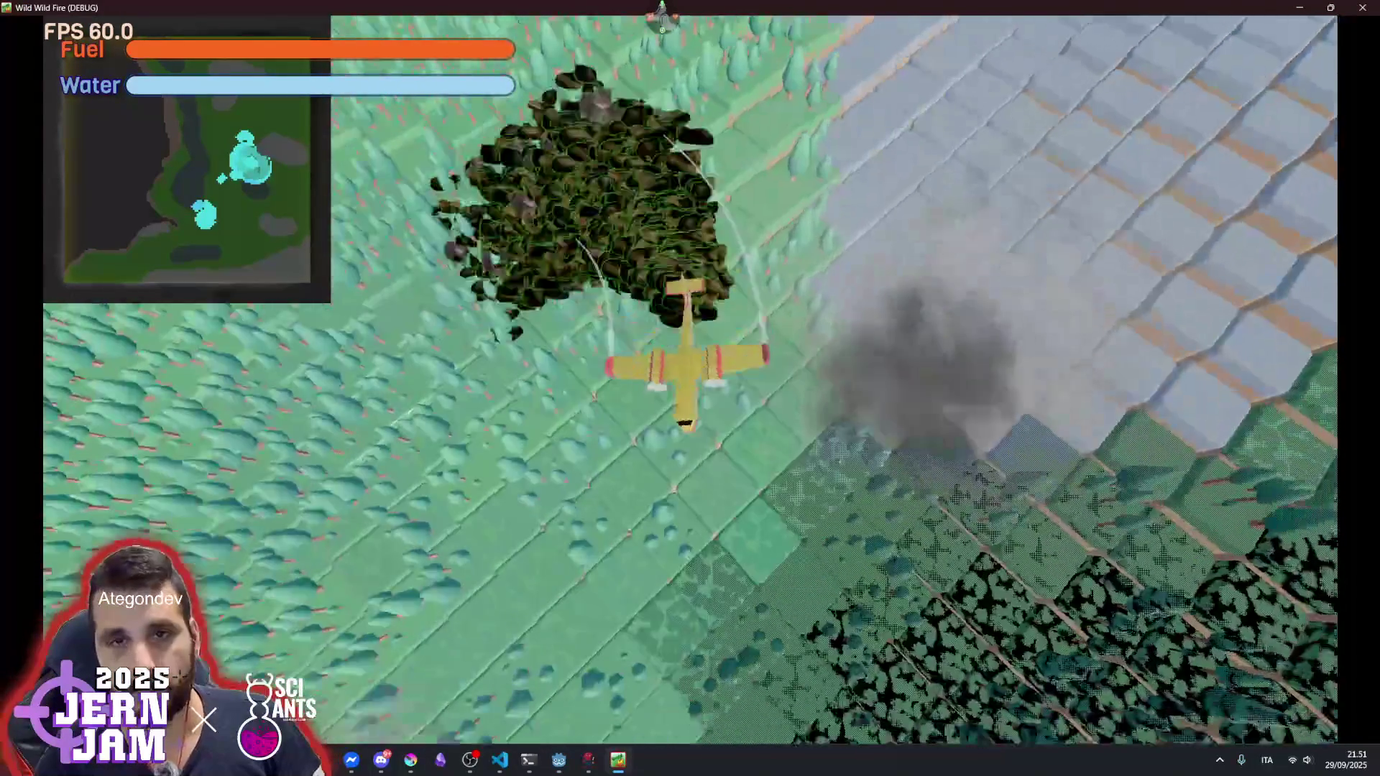
key(Escape)
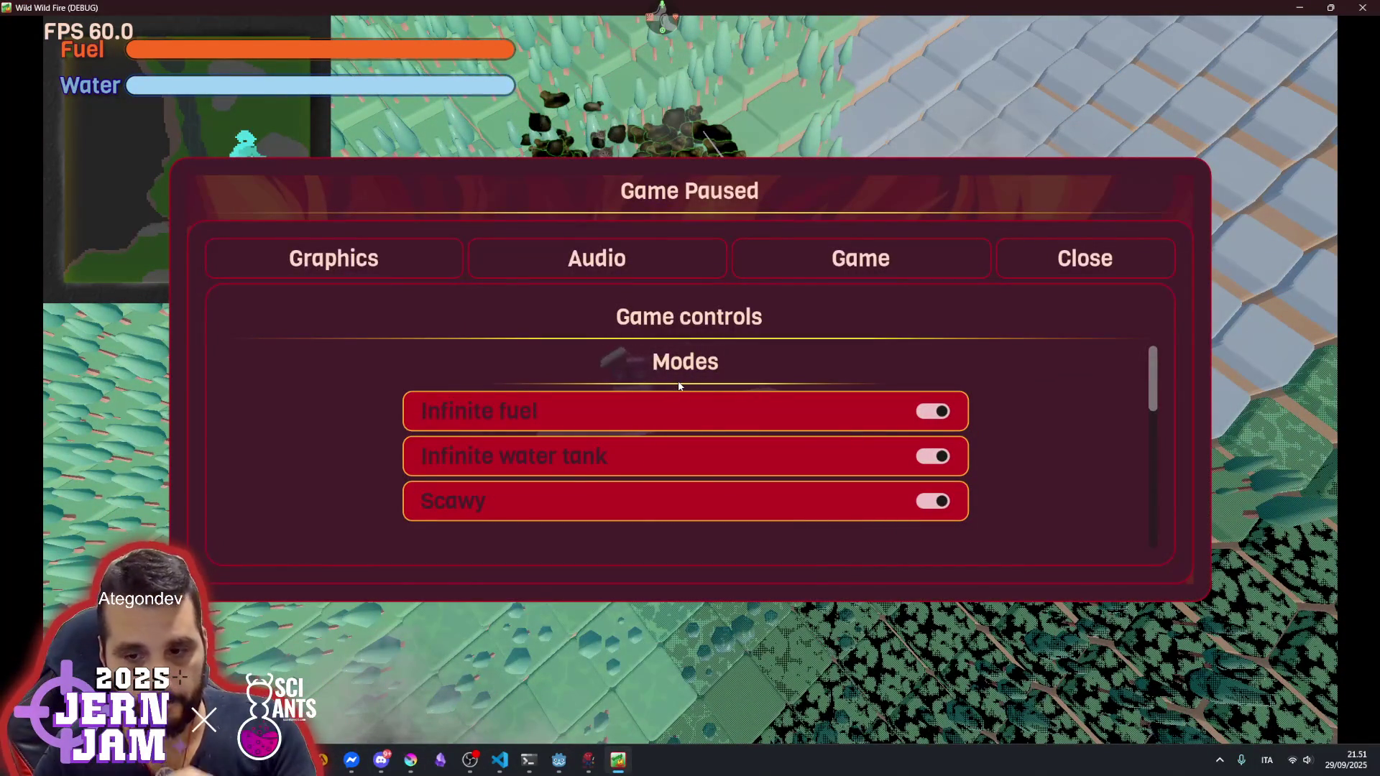
mouse_move(558, 760)
click(582, 718)
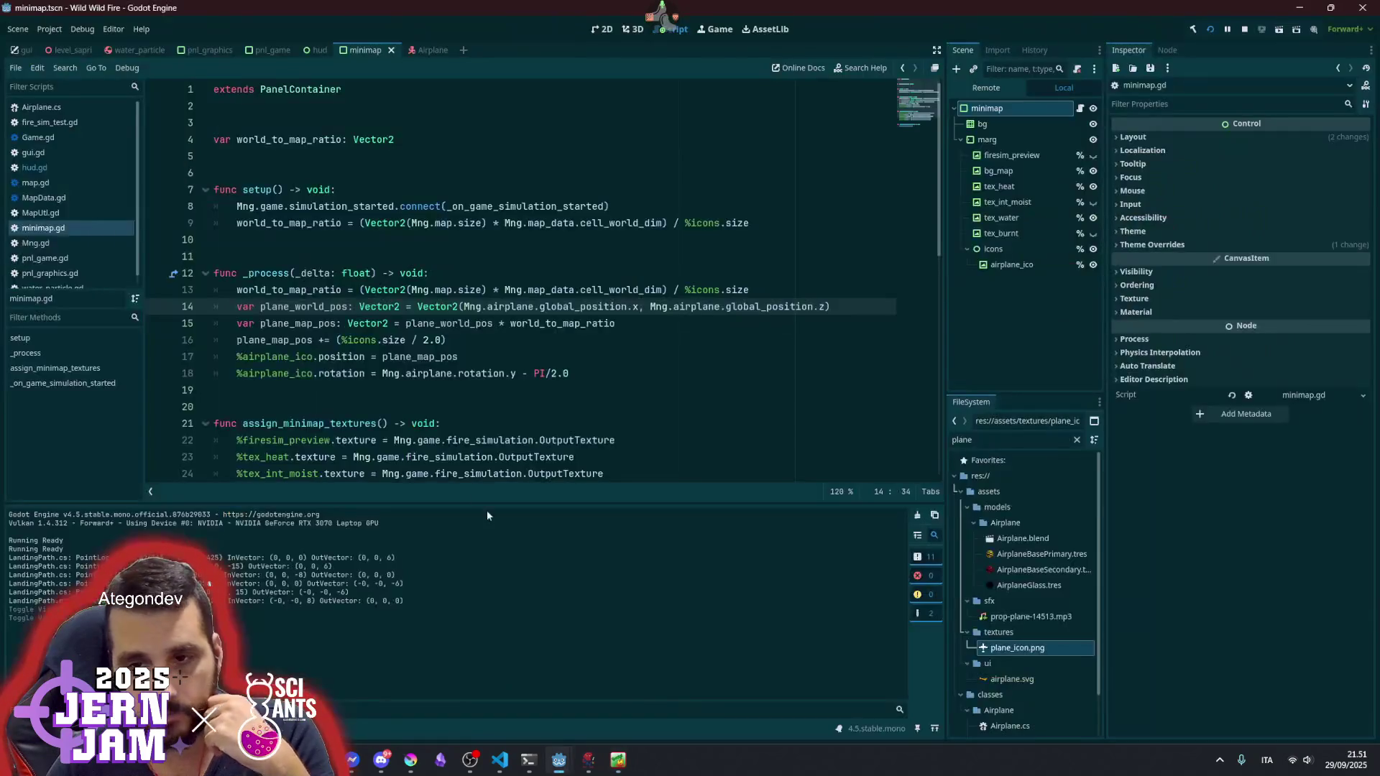
- Comment out the icon rotation line and check the result in the game
click(412, 373)
key(ctrl+k)
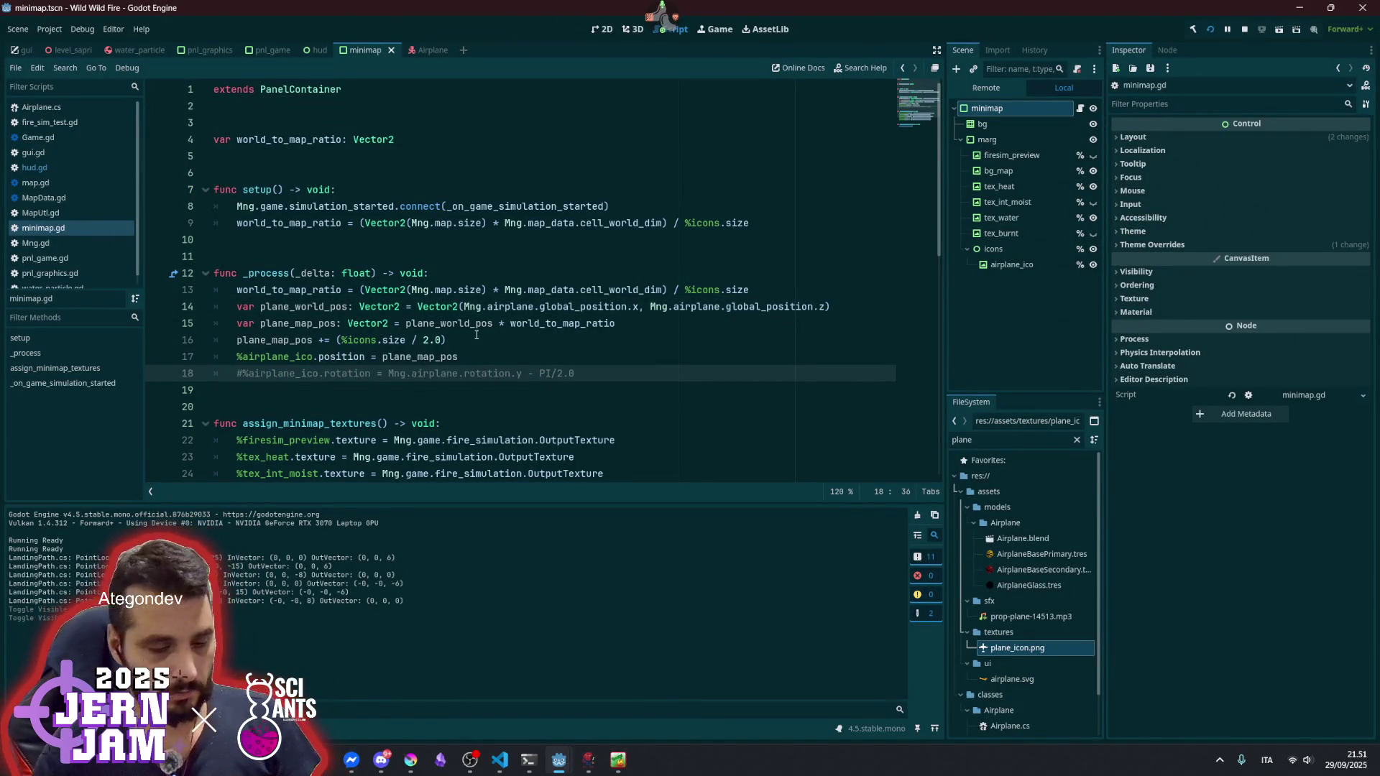
key(alt+Tab)
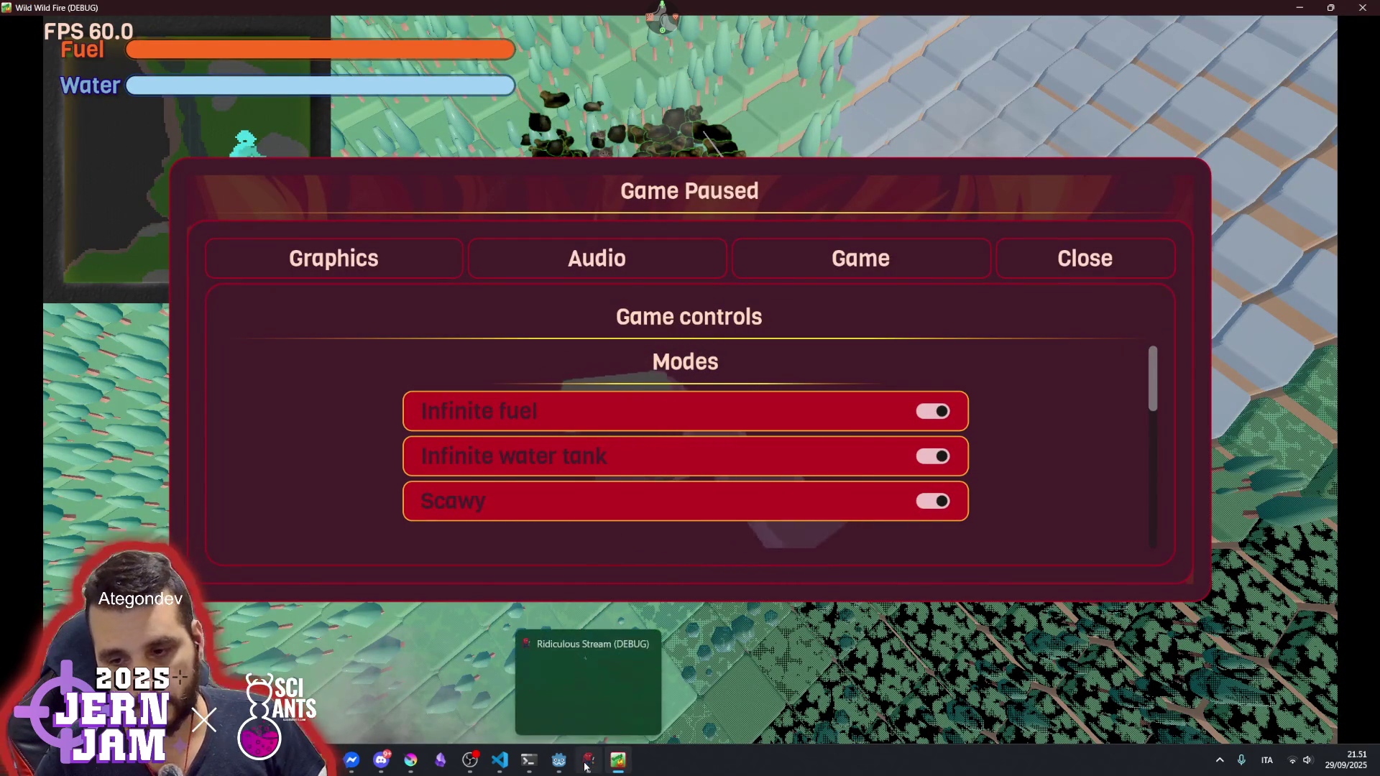
mouse_move(571, 763)
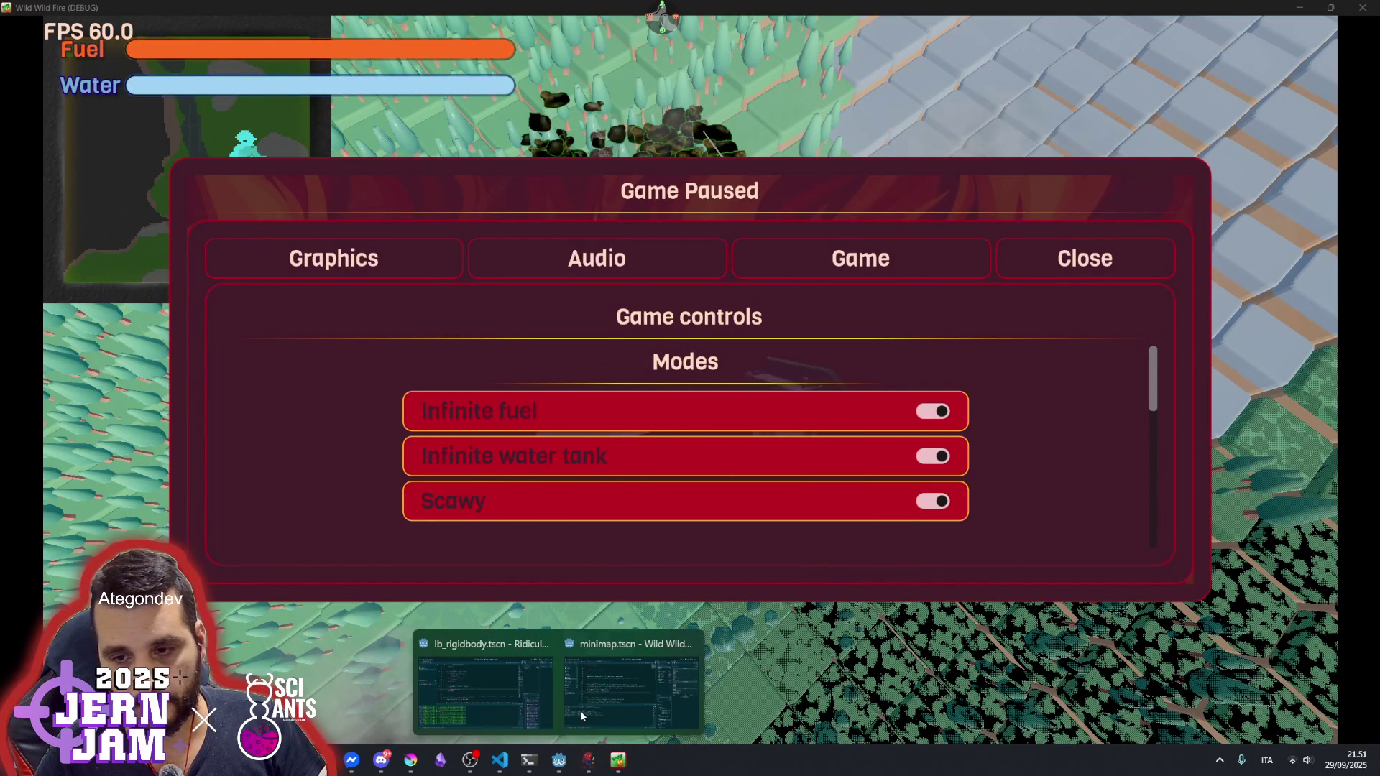
click(630, 686)
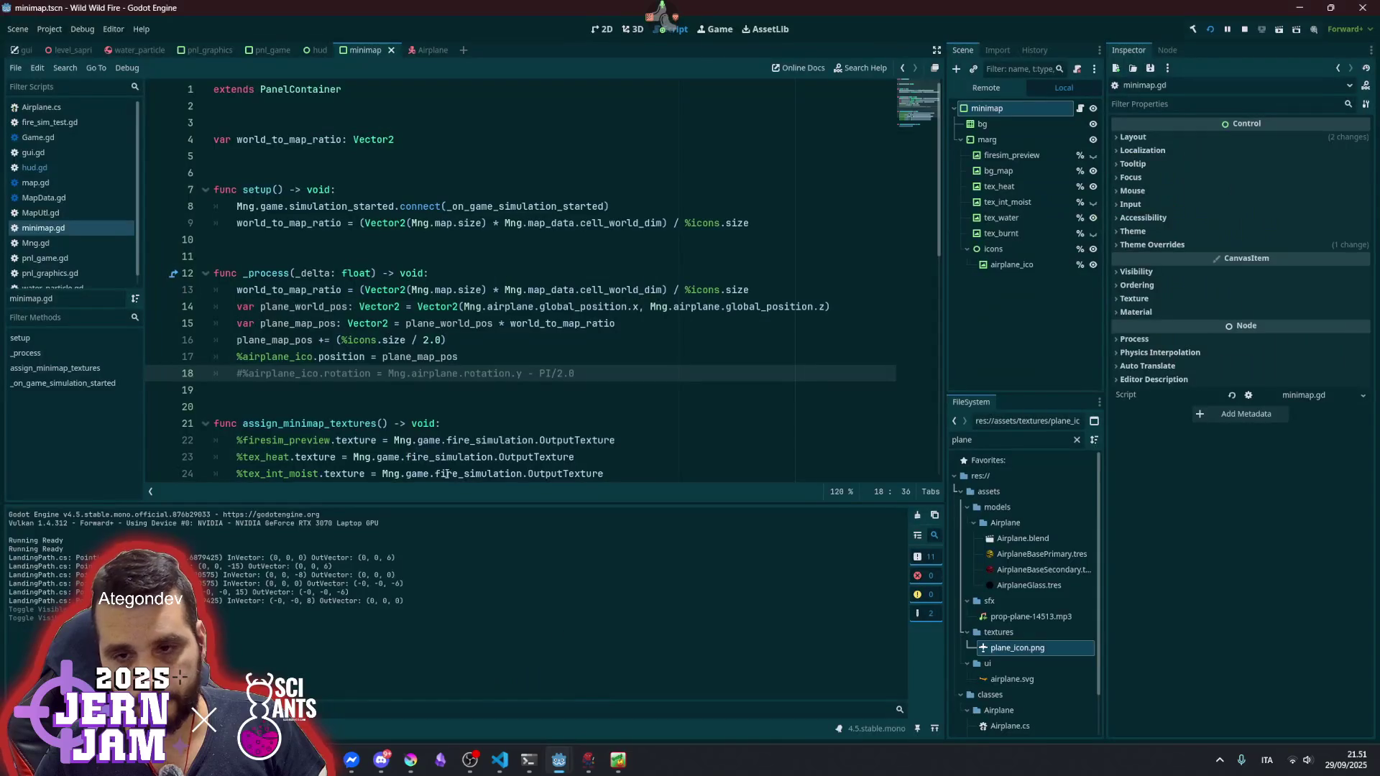
- Add an uncommented copy setting %airplane_ico.rotation = 0 and save minimap.gd
key(ctrl+shift+d)
click(383, 373)
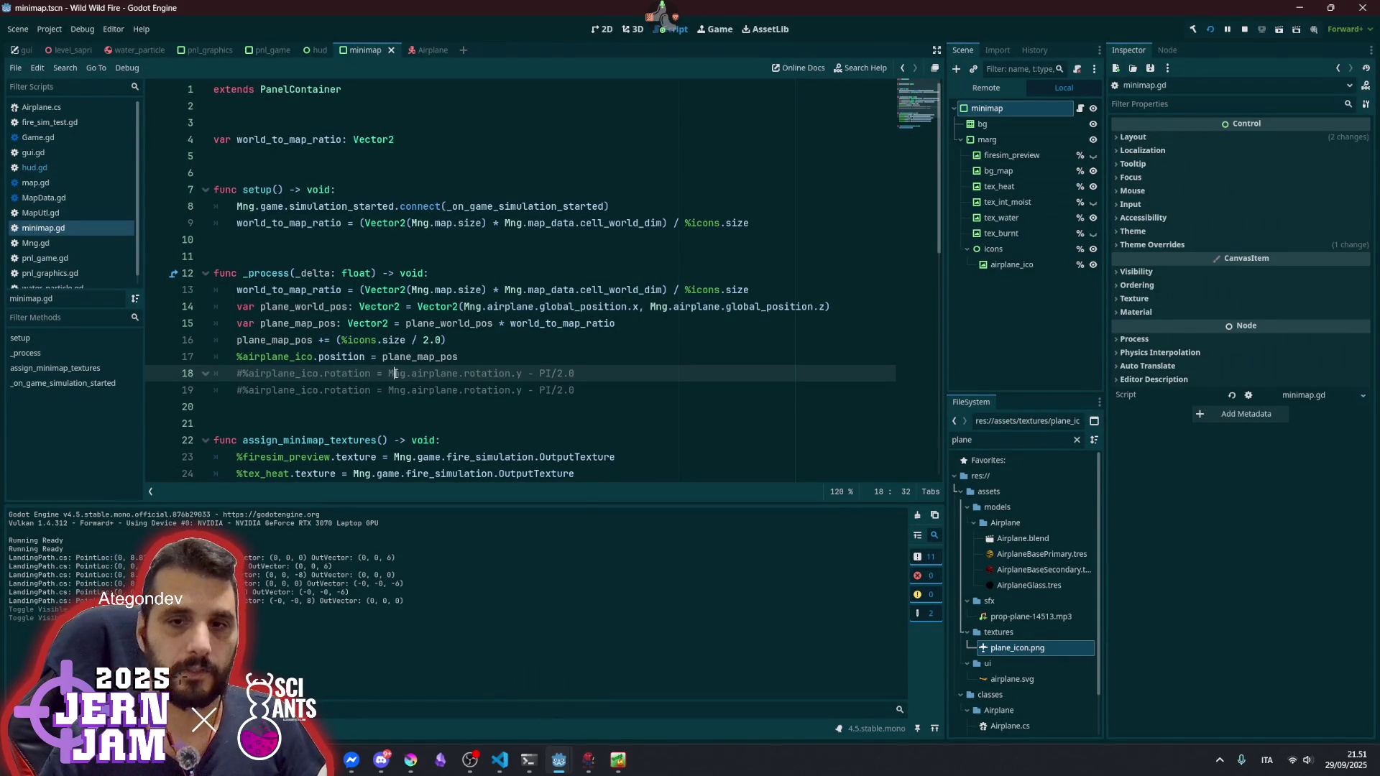
key(shift+End)
text(0)
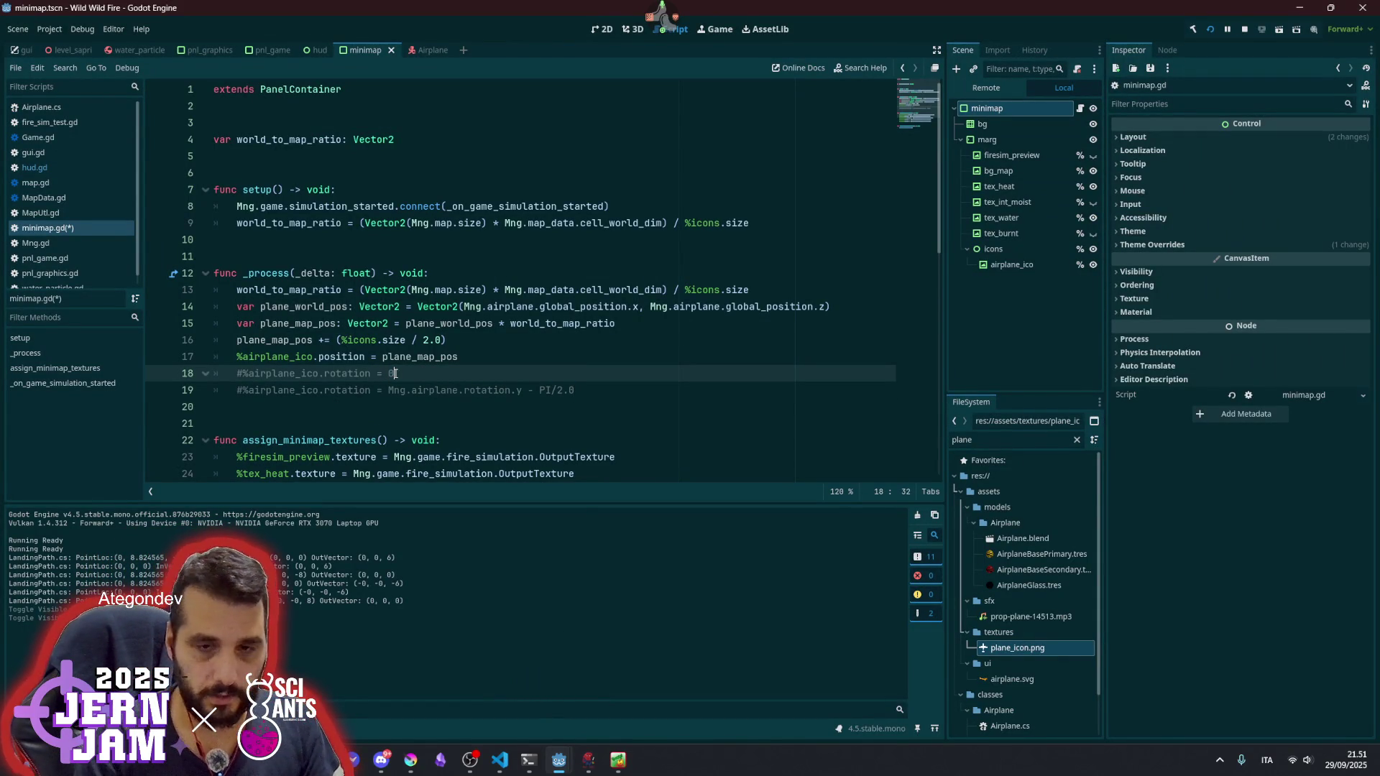
key(ctrl+k)
key(ctrl+s)
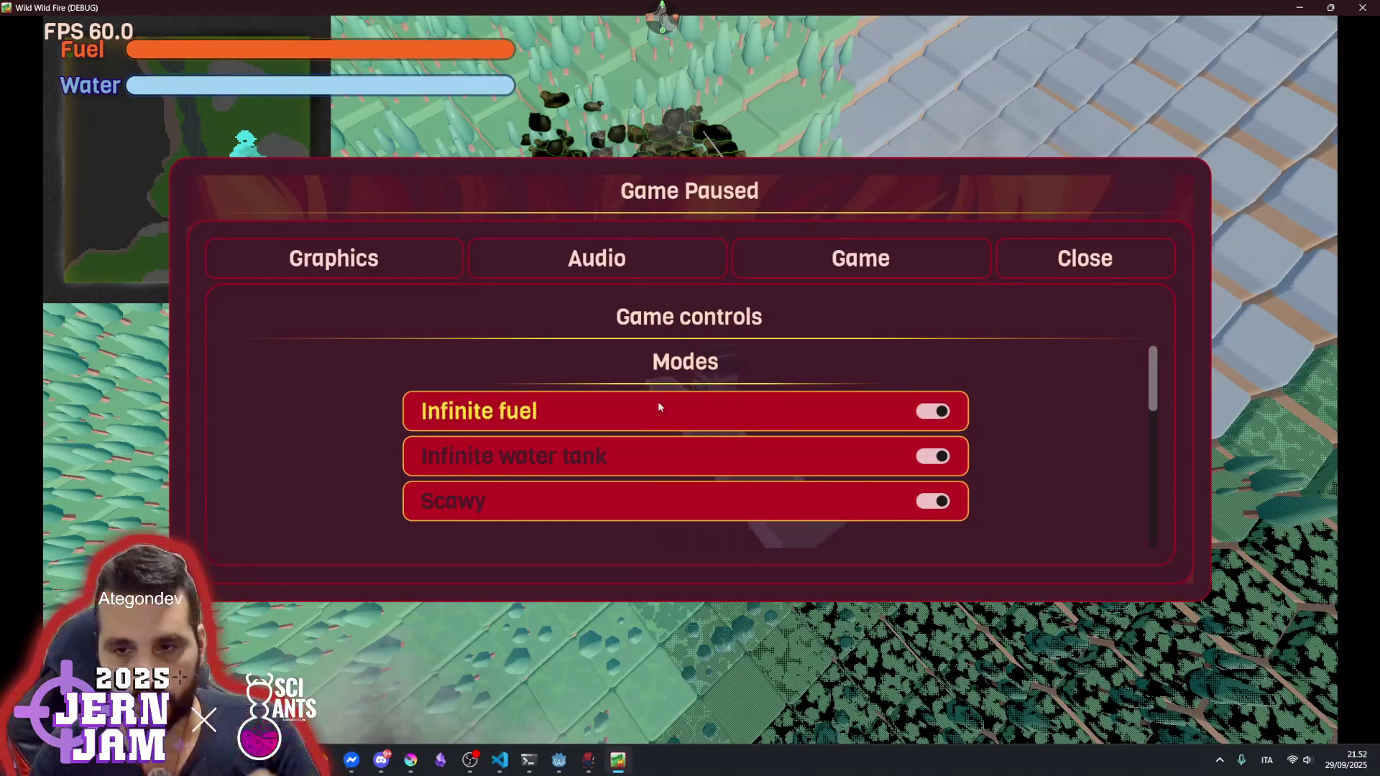
- Test the fixed icon rotation in the game, then go to the per-frame ratio line
key(Escape)
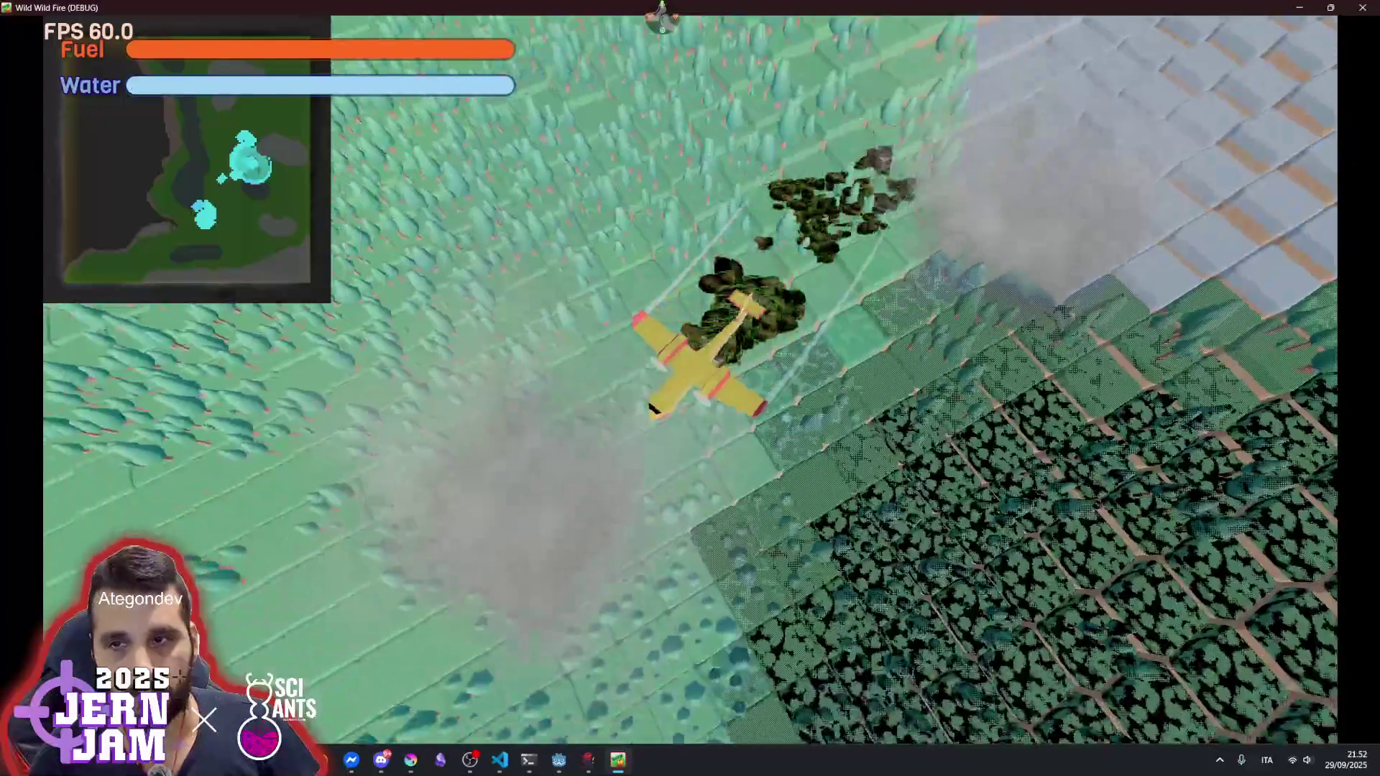
key(Escape)
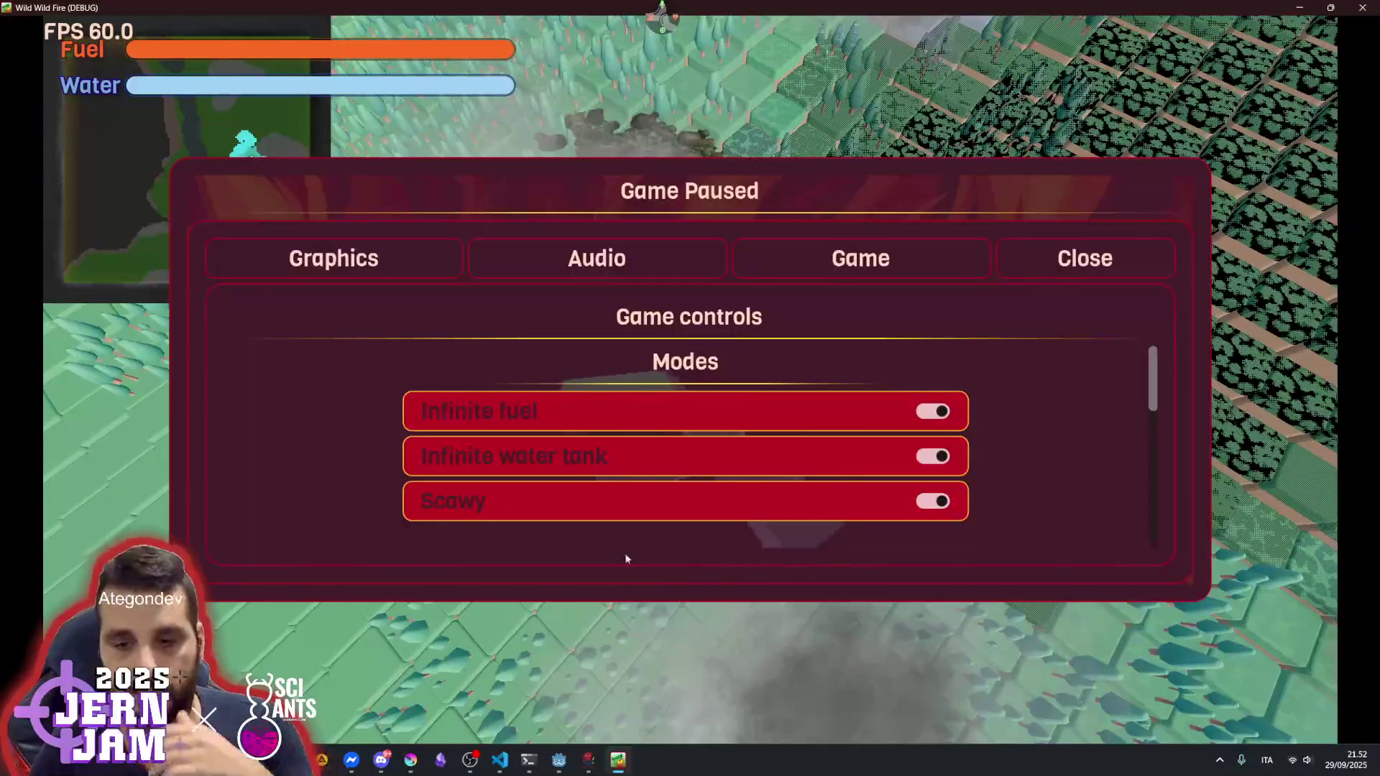
mouse_move(554, 772)
click(631, 683)
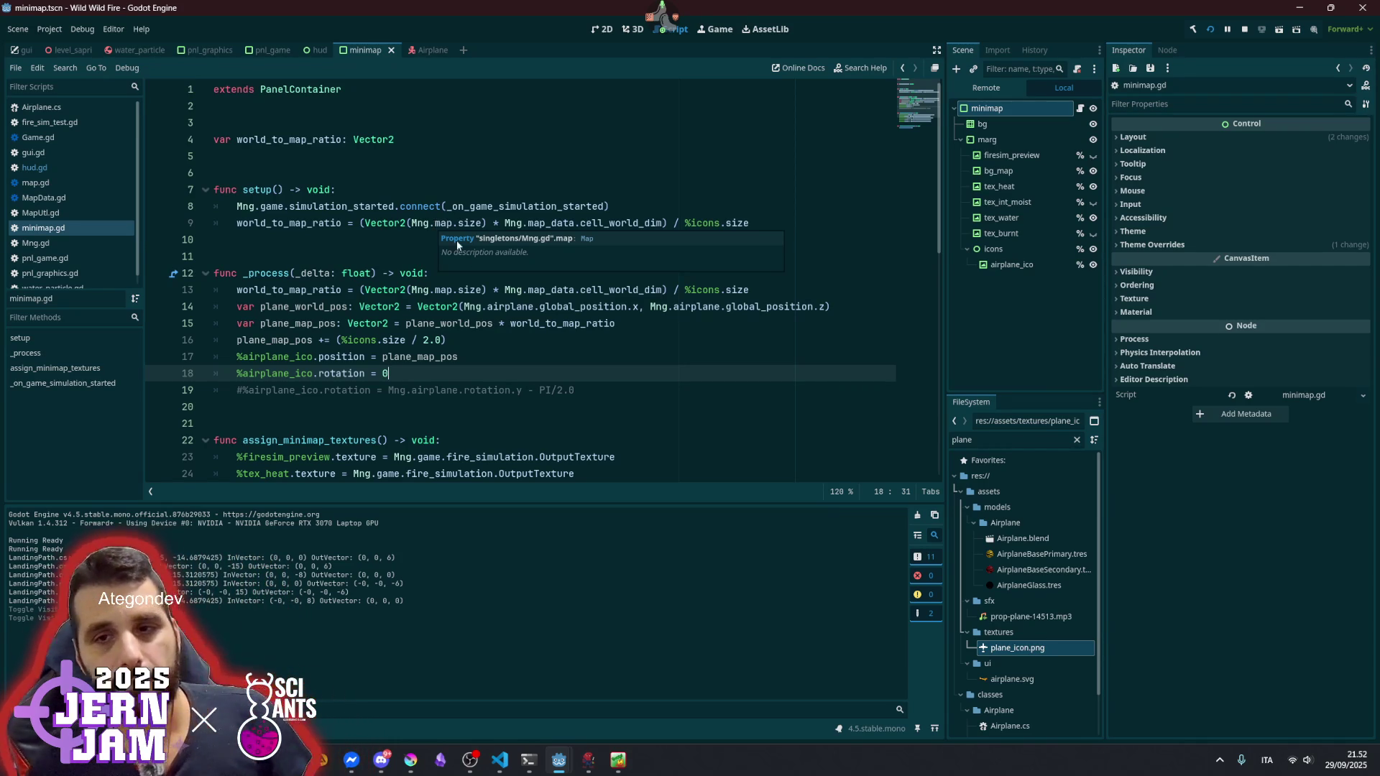
click(488, 289)
key(ctrl+shift+Right)
key(ctrl+shift+Right)
key(ctrl+shift+Right)
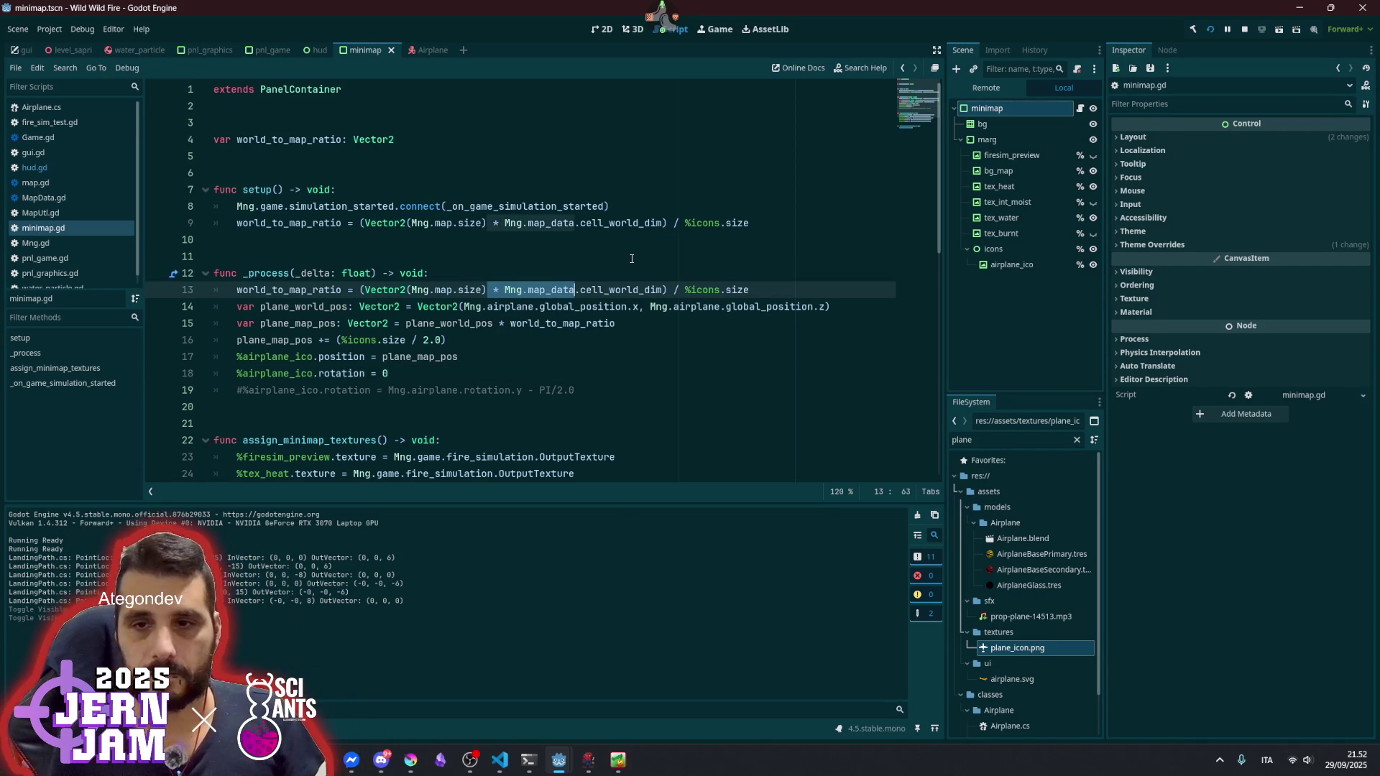
key(Delete)
click(631, 258)
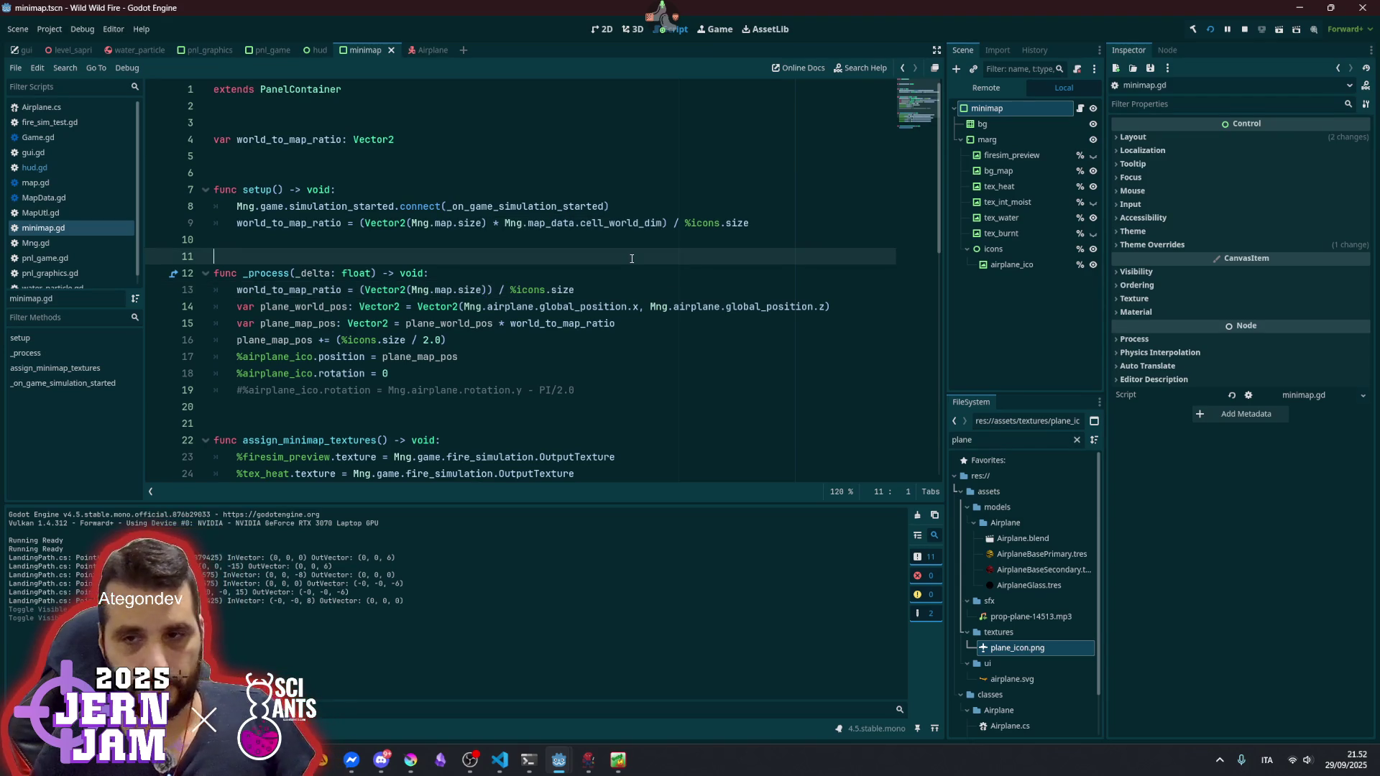
click(610, 306)
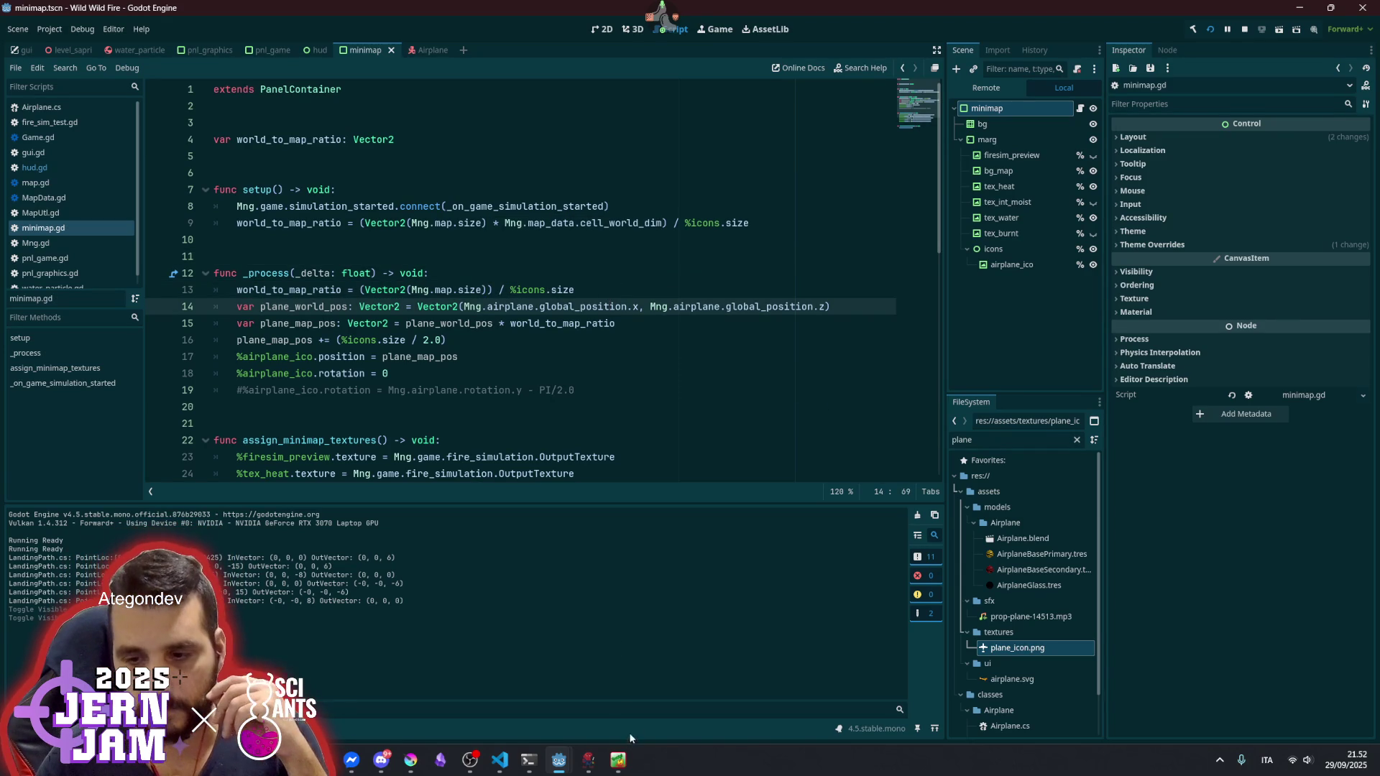
click(618, 760)
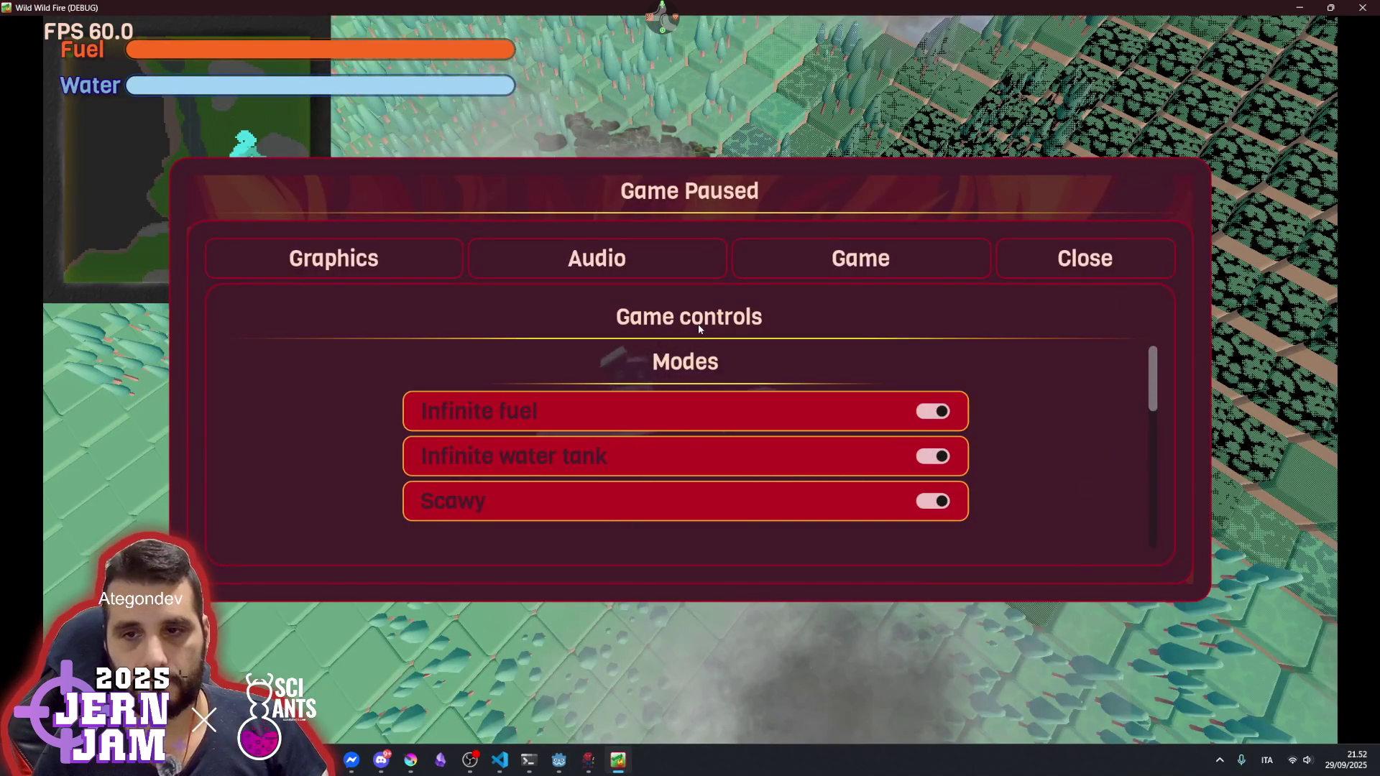
key(Escape)
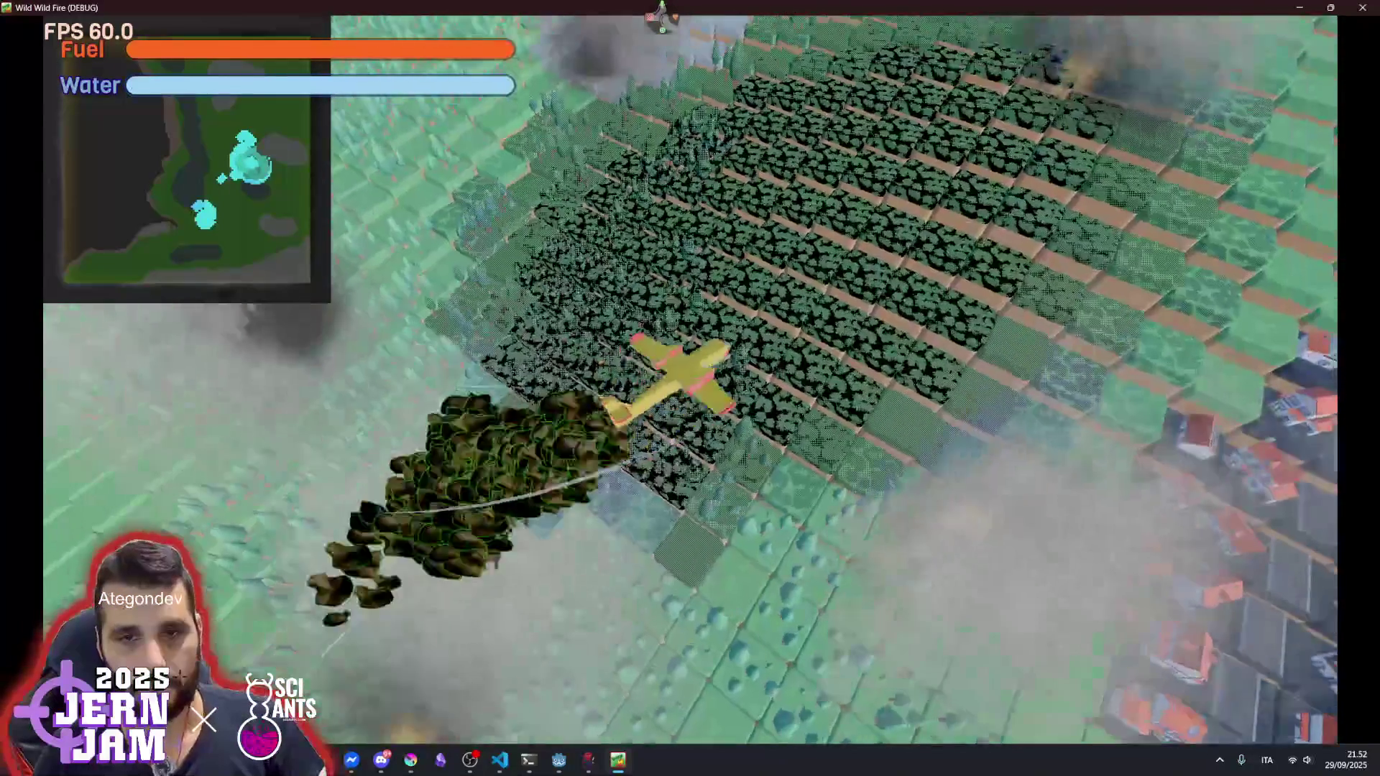
key(Escape)
mouse_move(573, 767)
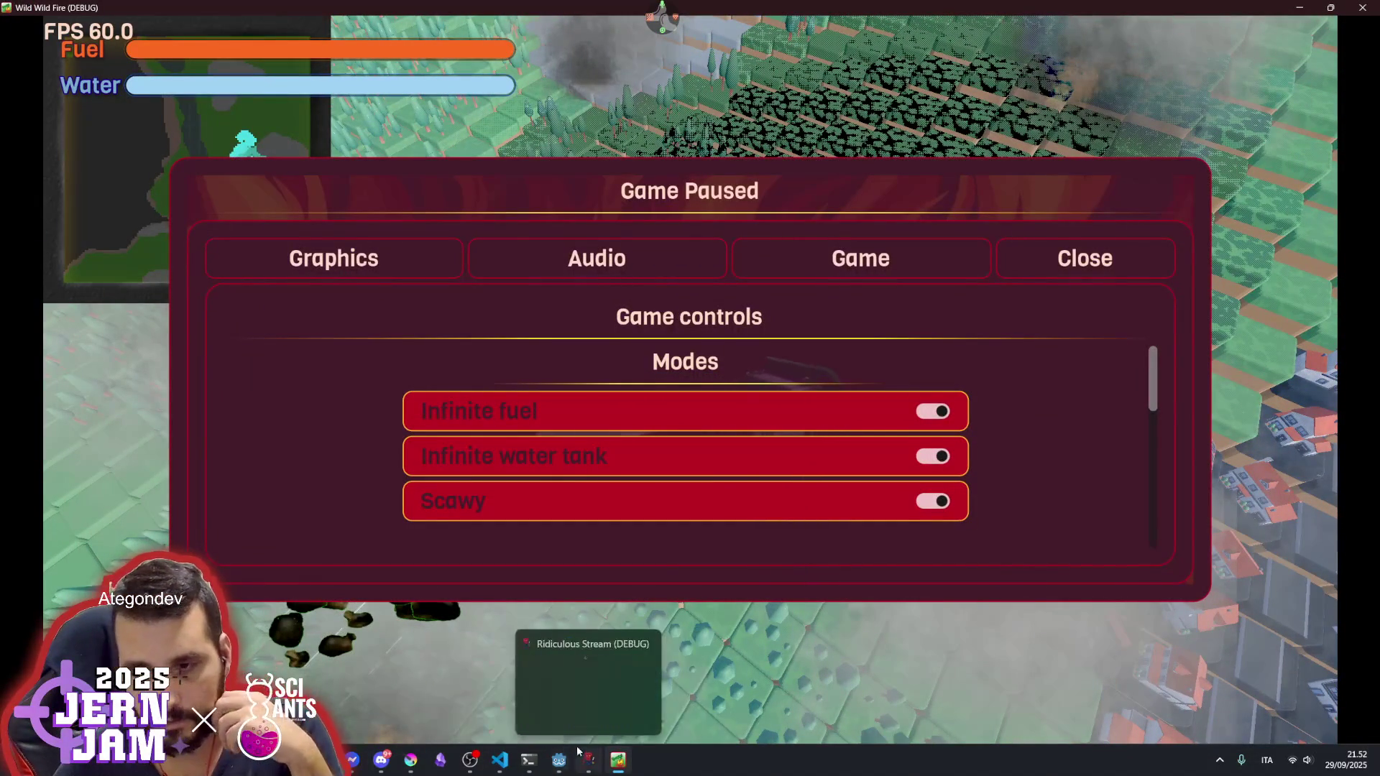
click(574, 722)
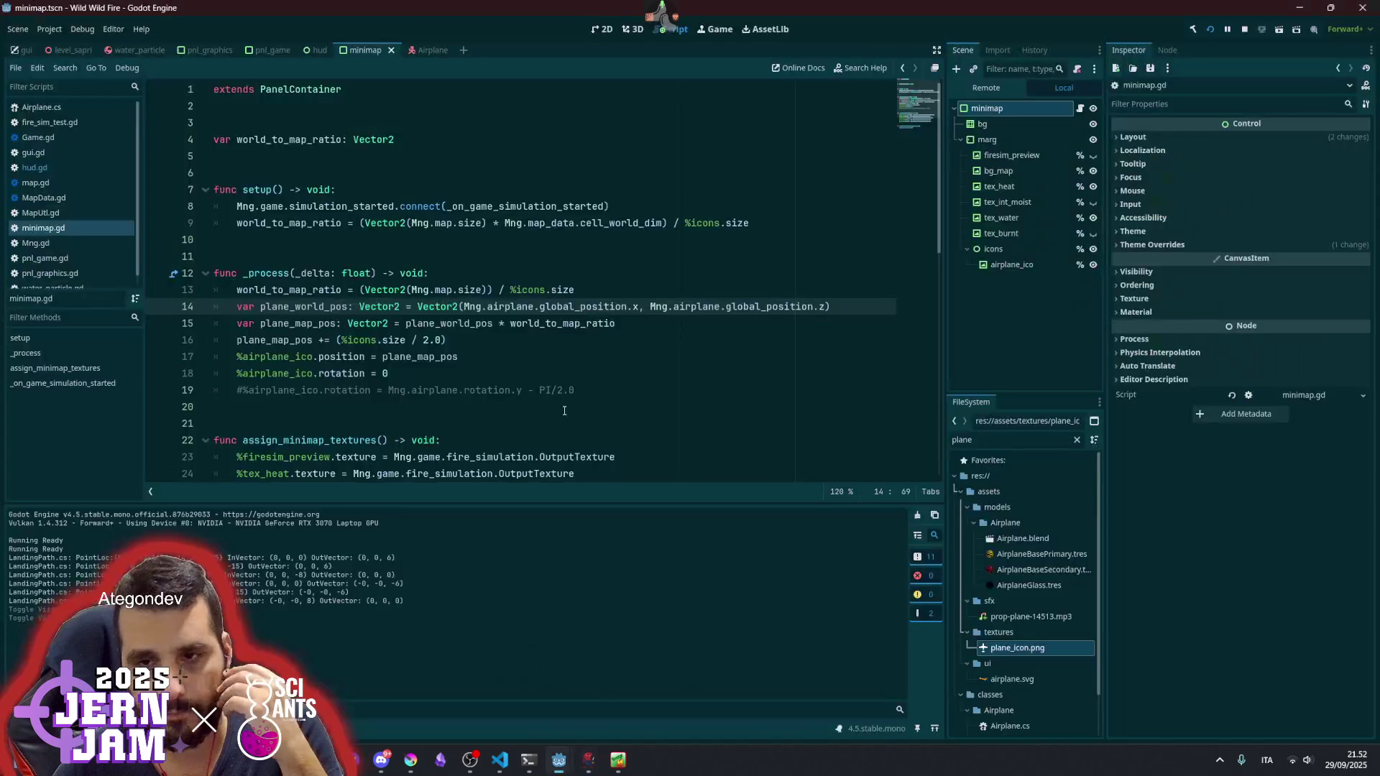
click(517, 285)
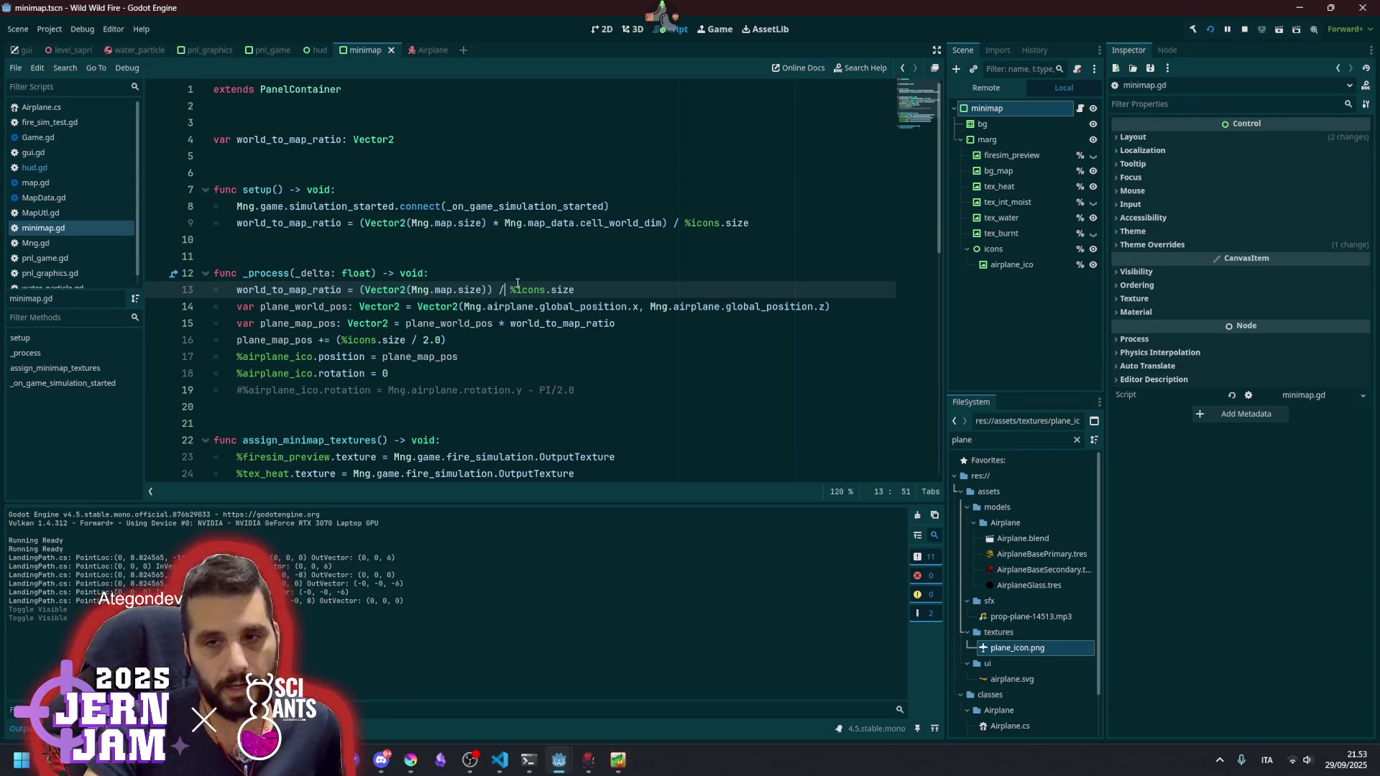
click(505, 323)
key(BackSpace)
text(/)
click(675, 226)
key(ctrl+s)
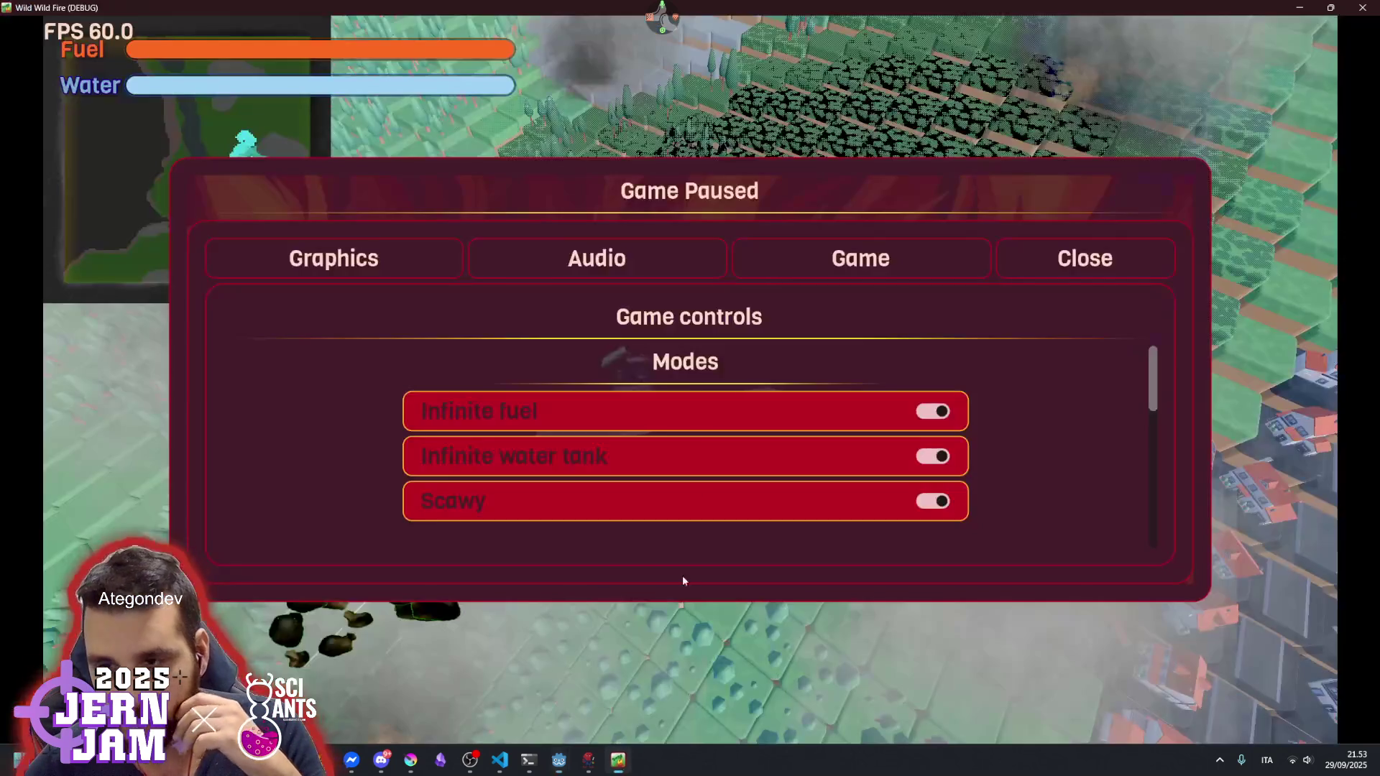
key(Escape)
key(Escape)
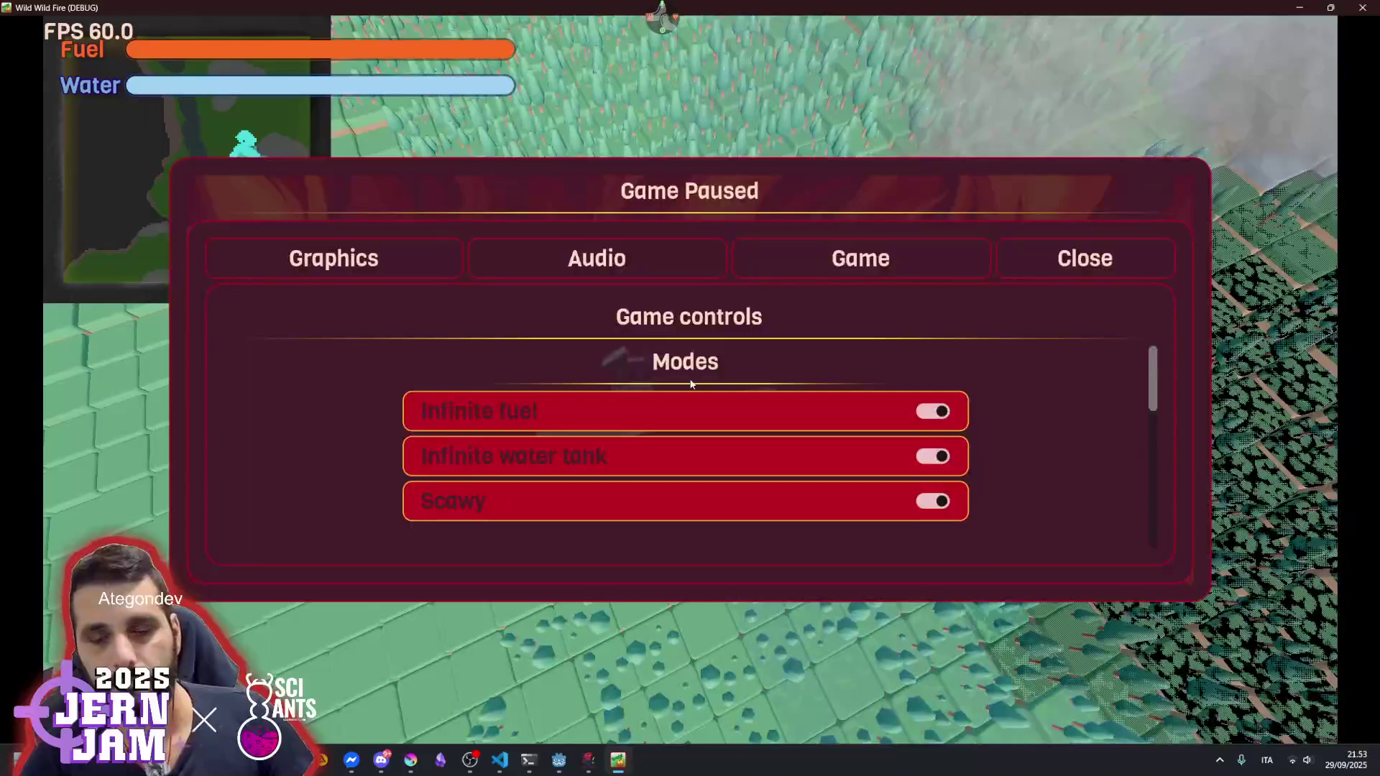
mouse_move(561, 760)
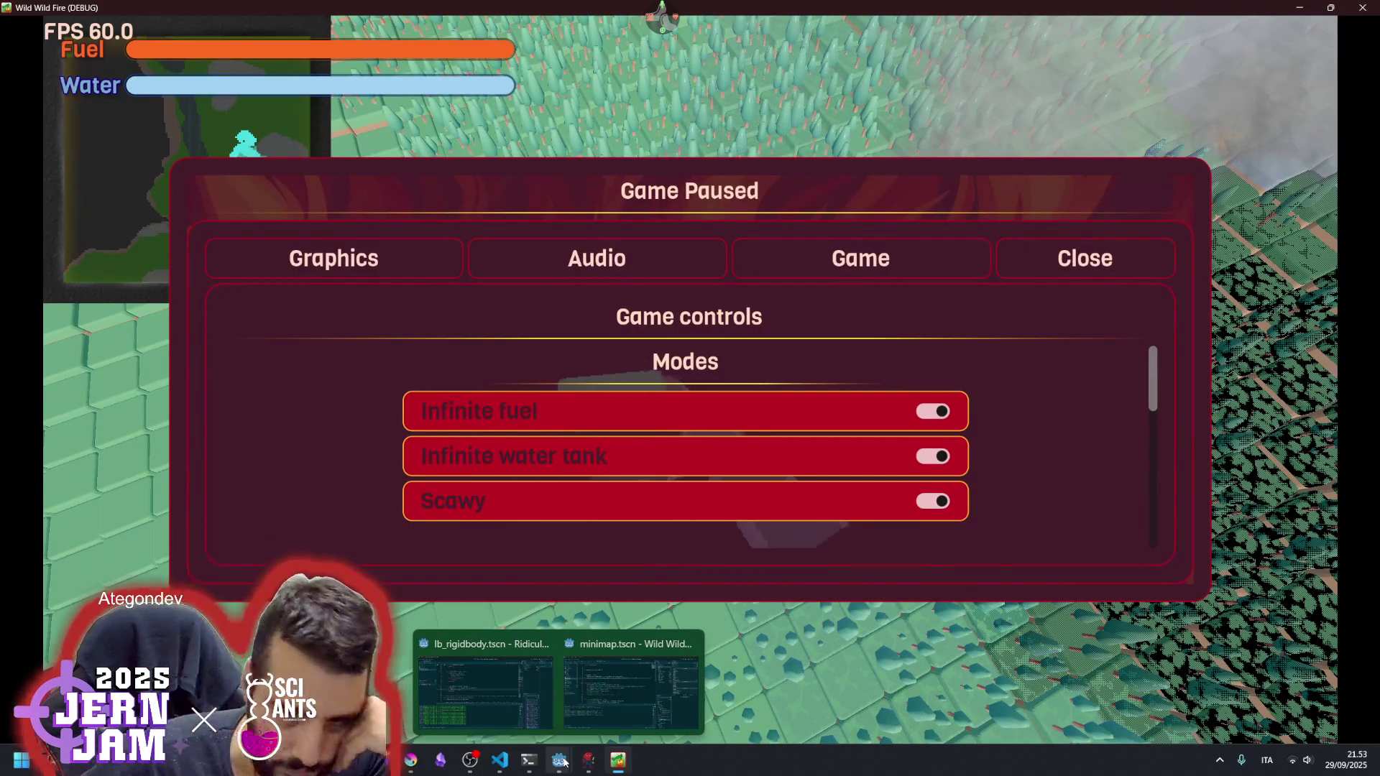
click(593, 710)
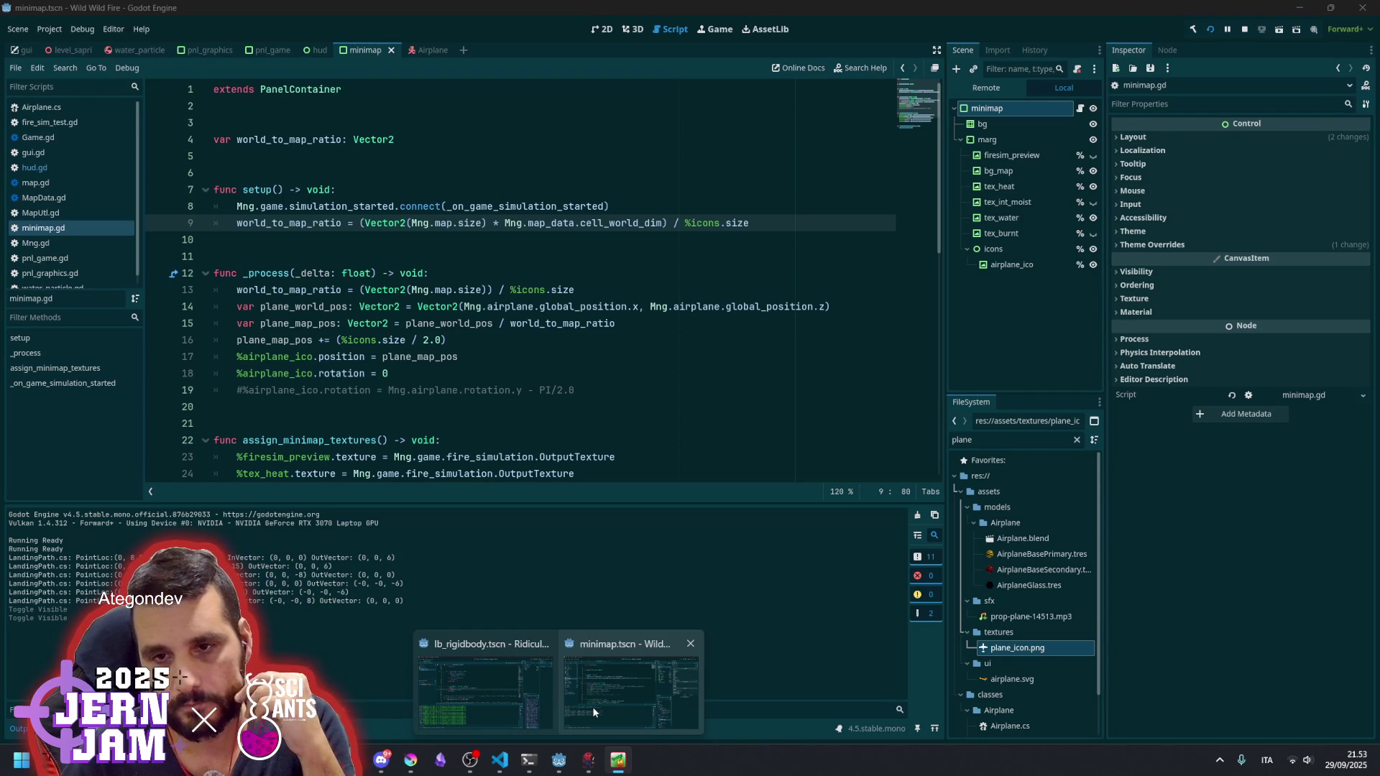
click(618, 761)
mouse_move(592, 767)
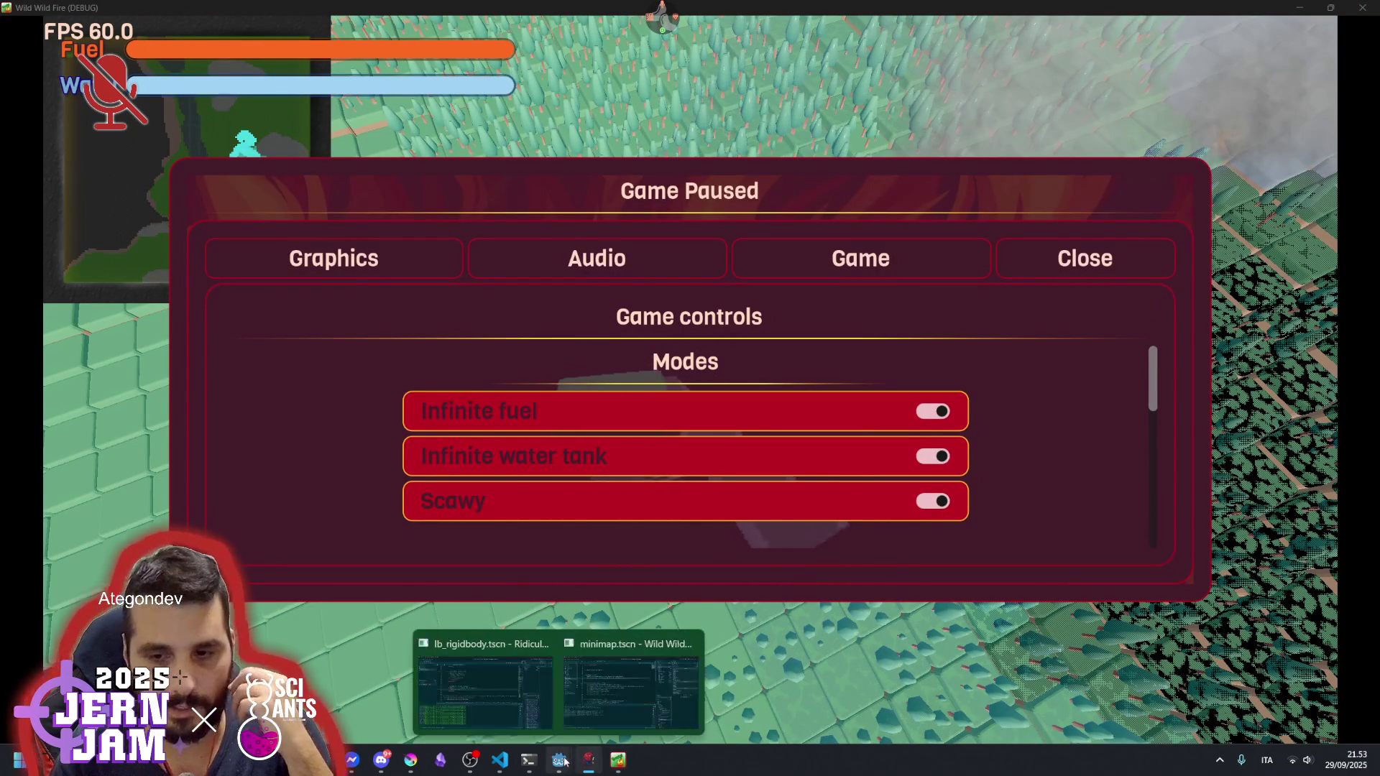
click(595, 658)
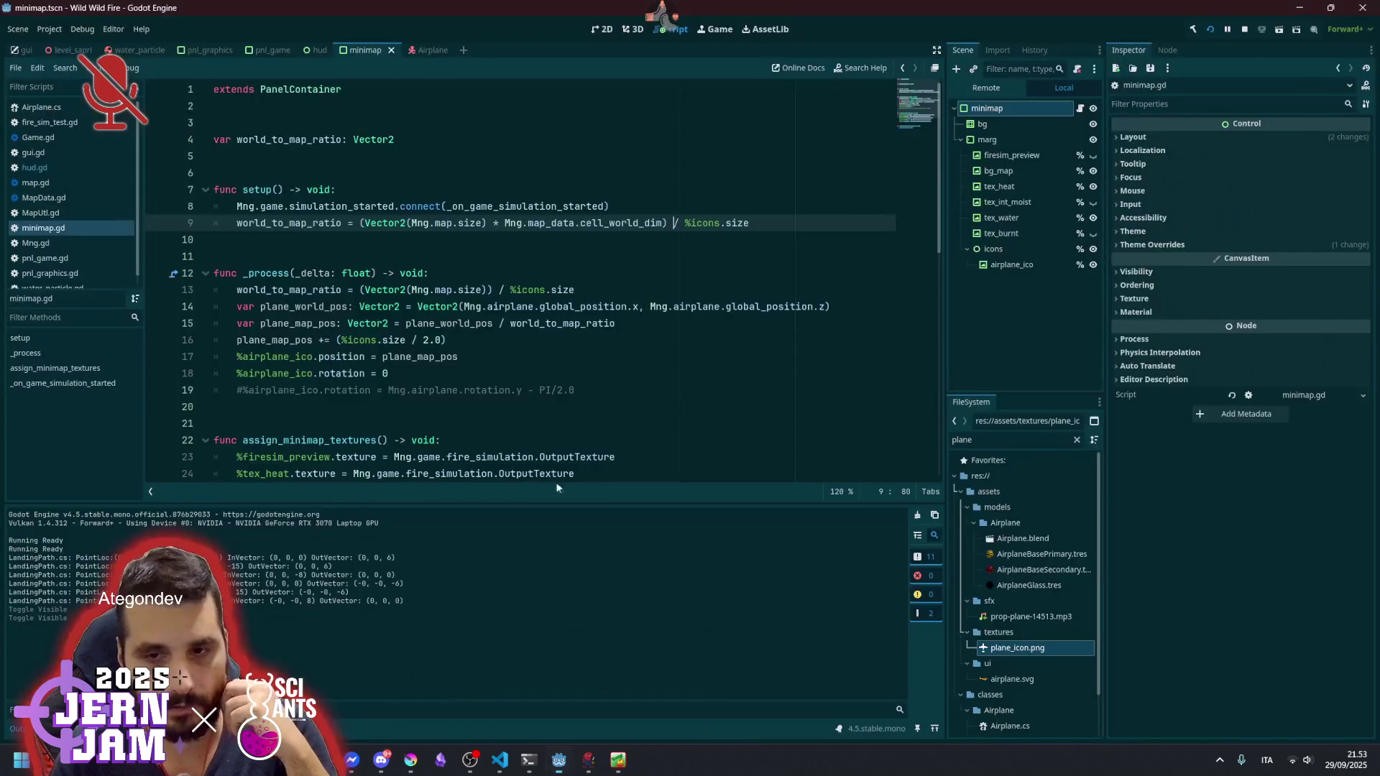
- Copy the %airplane_ico.position expression onto a new line 19
click(476, 350)
drag(365, 356, 237, 356)
key(ctrl+c)
key(Down)
key(End)
key(Return)
key(ctrl+v)
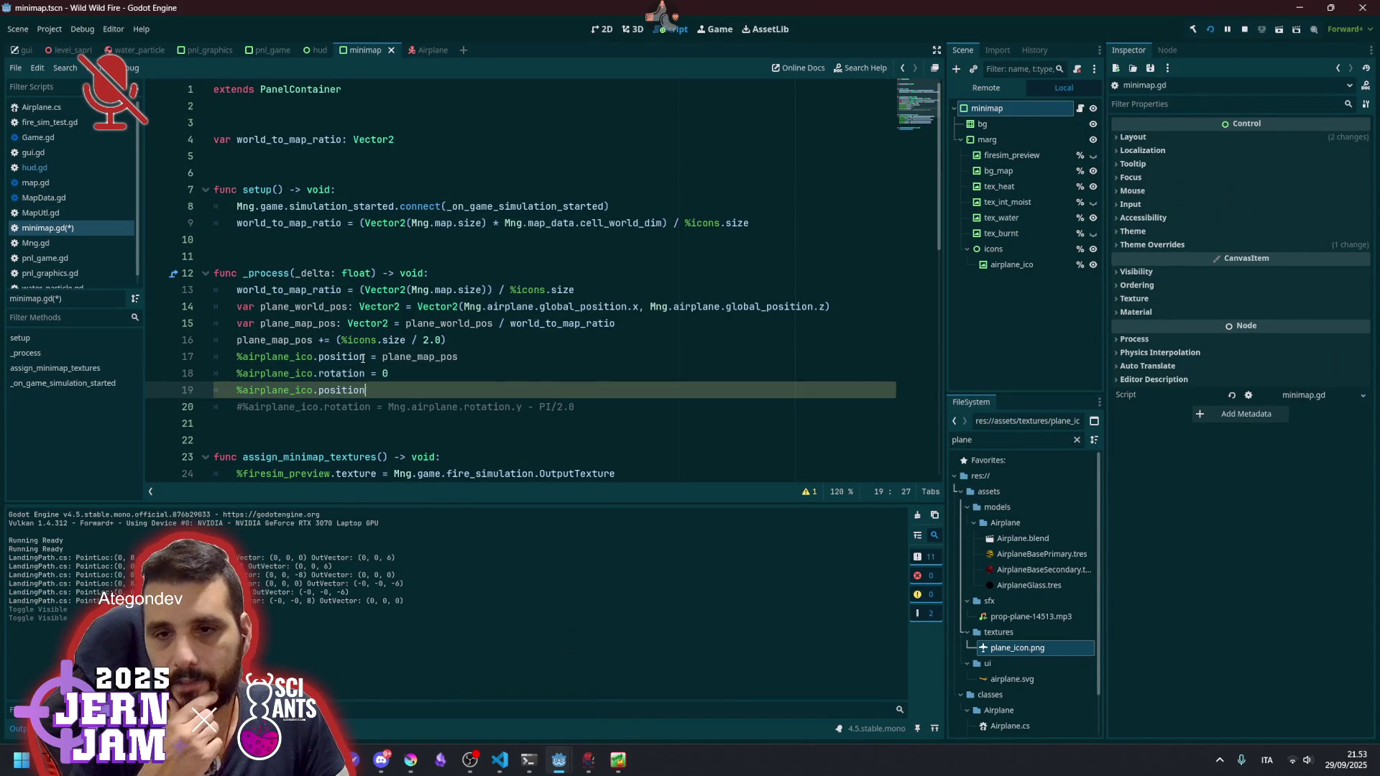
- Make line 15 multiply plane_world_pos by world_to_map_ratio instead of dividing
drag(341, 340, 440, 337)
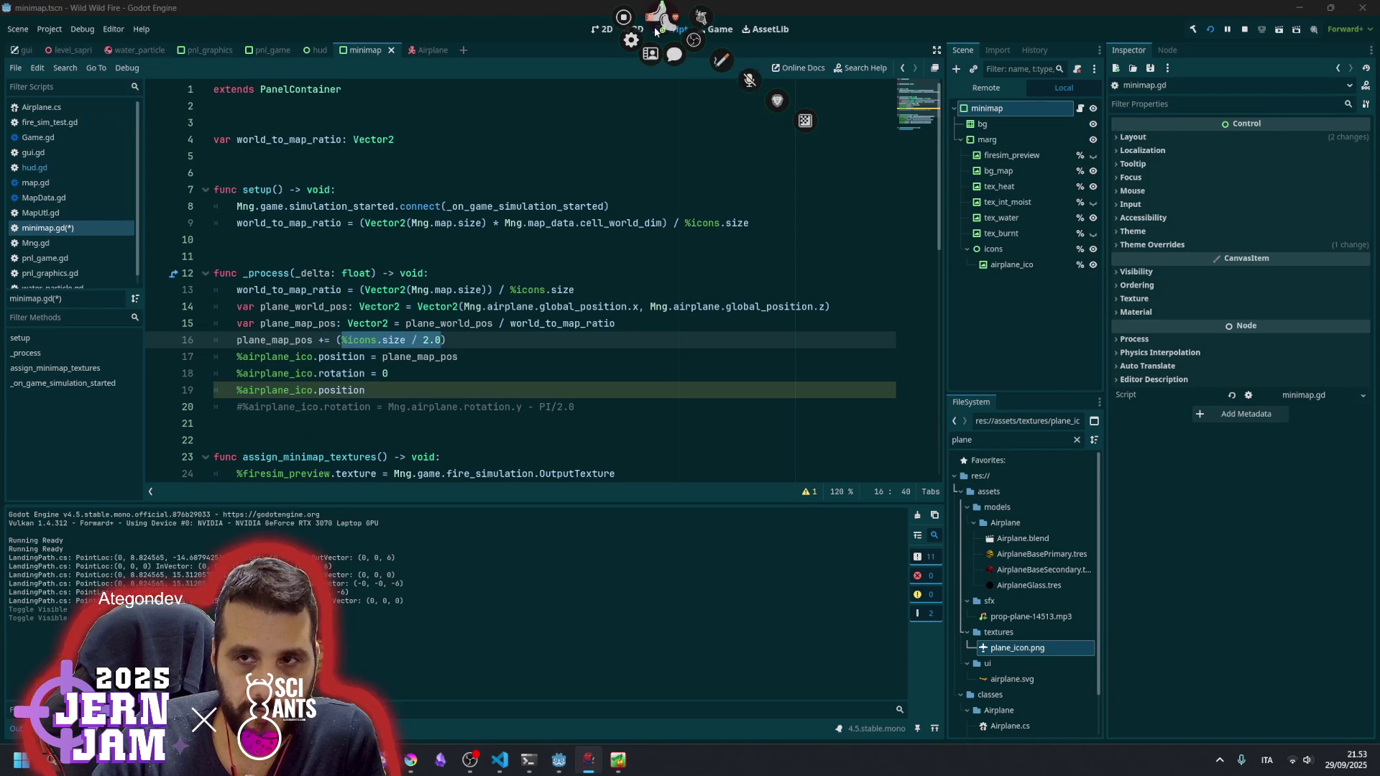
click(612, 257)
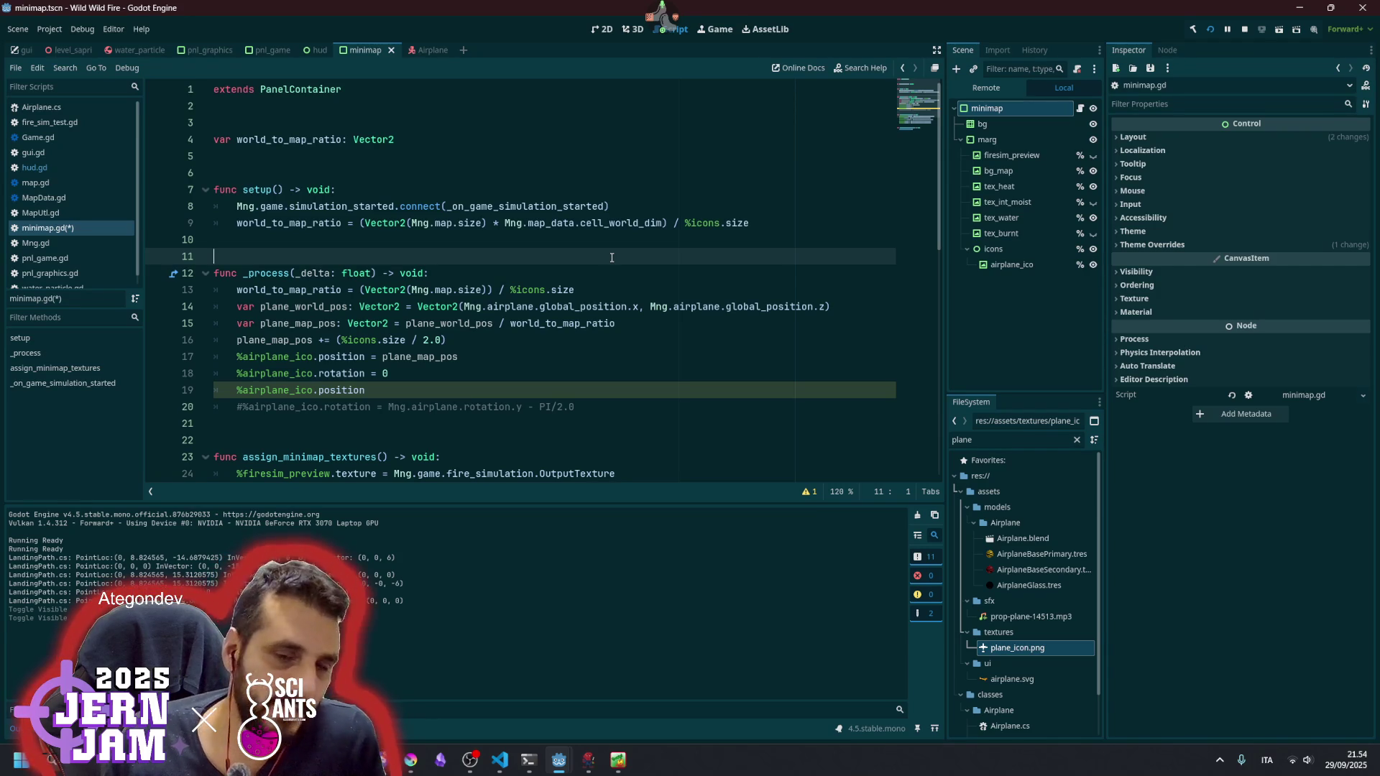
click(407, 207)
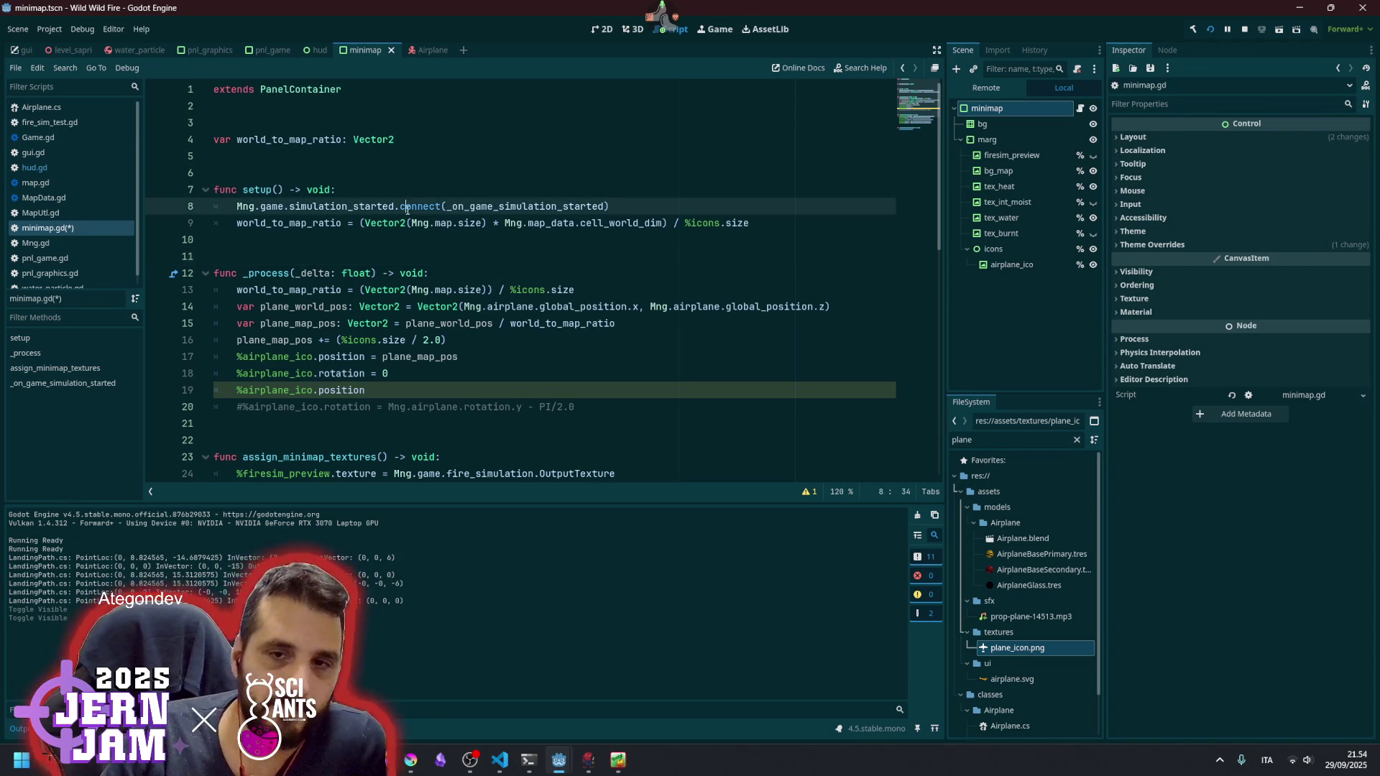
click(702, 223)
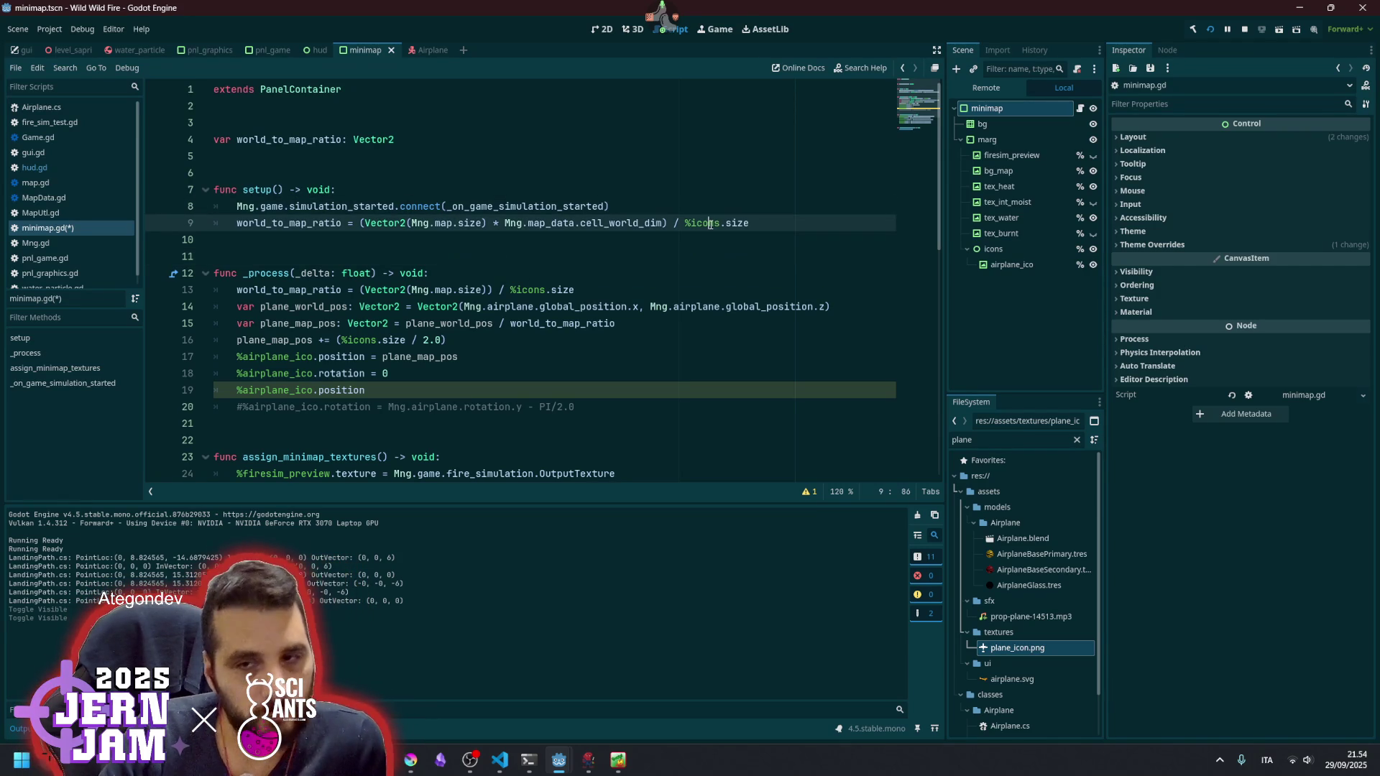
click(673, 223)
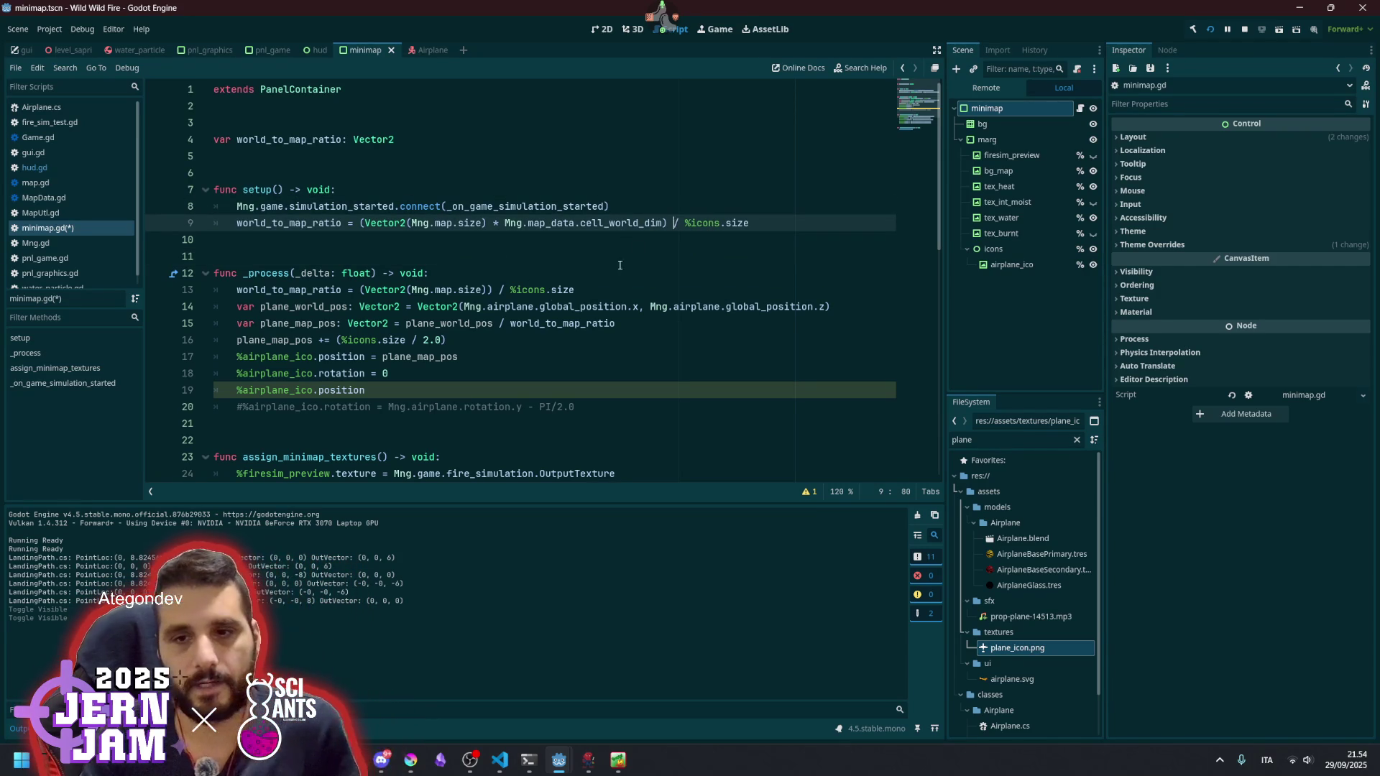
click(493, 323)
text(*)
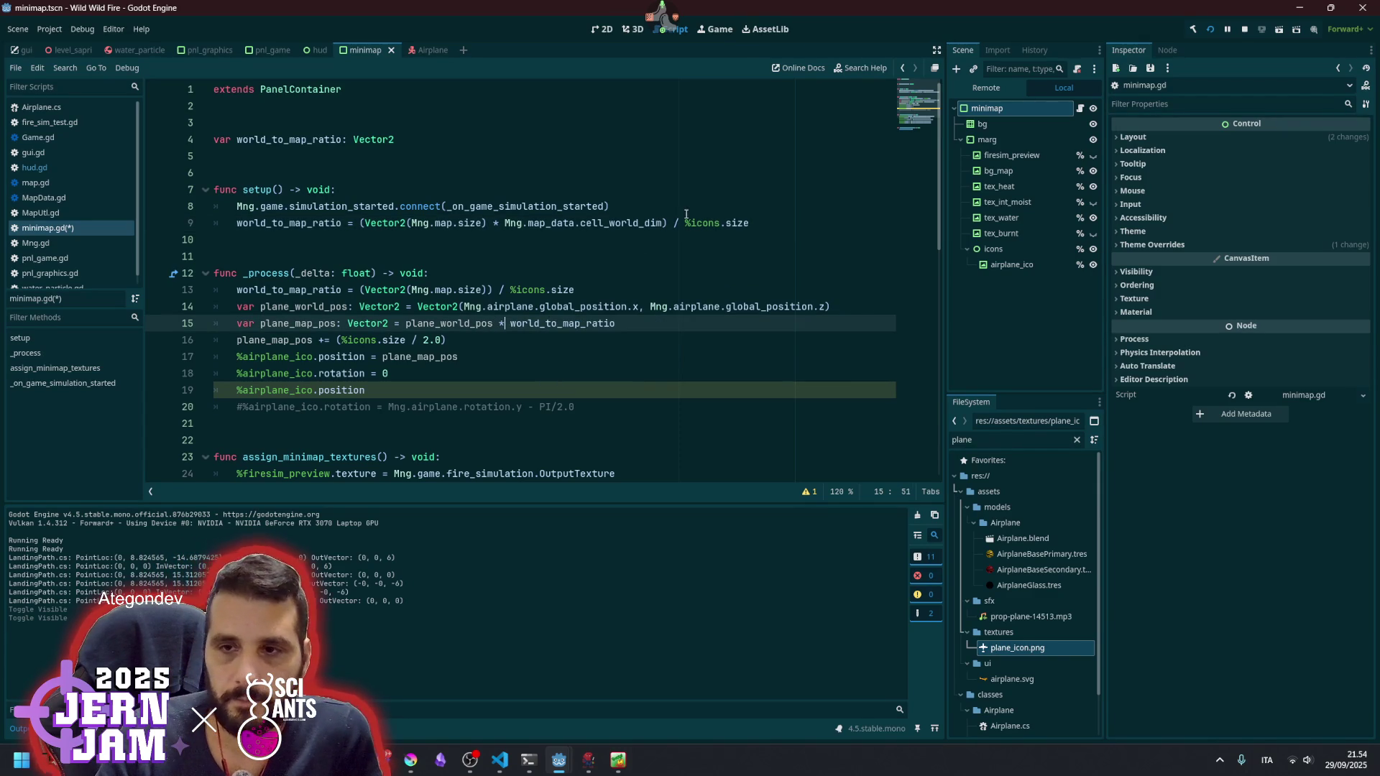
- Rewrite line 9 so world_to_map_ratio is %icons.size divided by the map size, and save
double_click(561, 324)
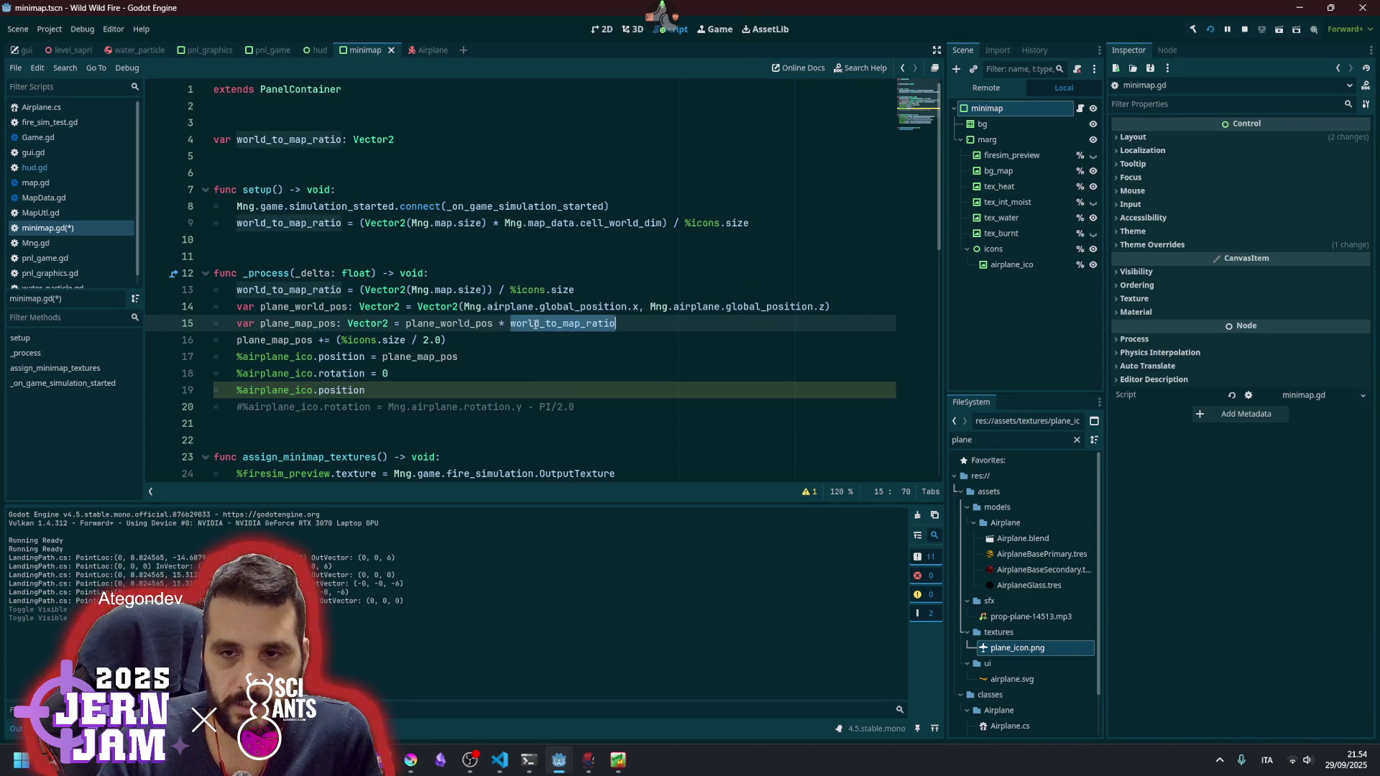
click(680, 223)
key(BackSpace)
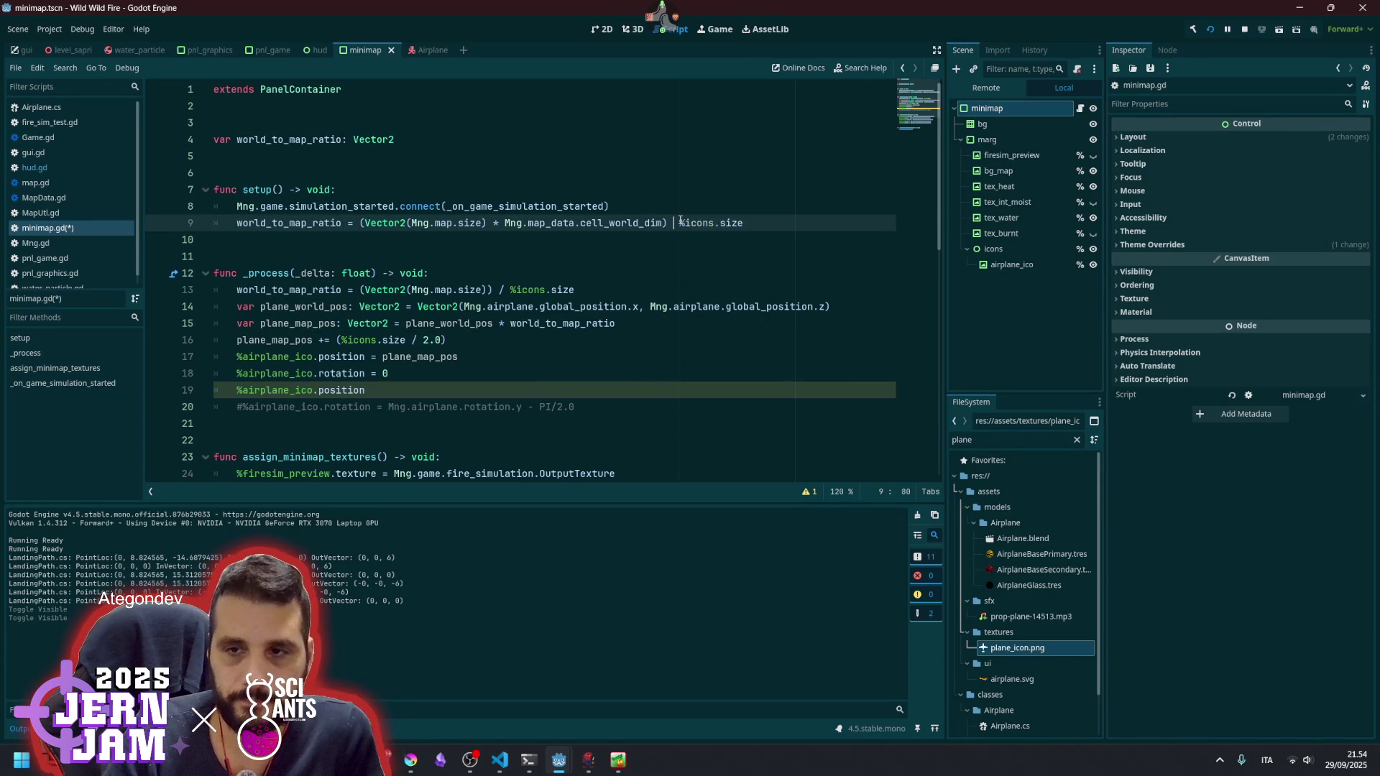
key(shift+End)
key(Delete)
key(ctrl+Left)
key(ctrl+Left)
key(ctrl+Left)
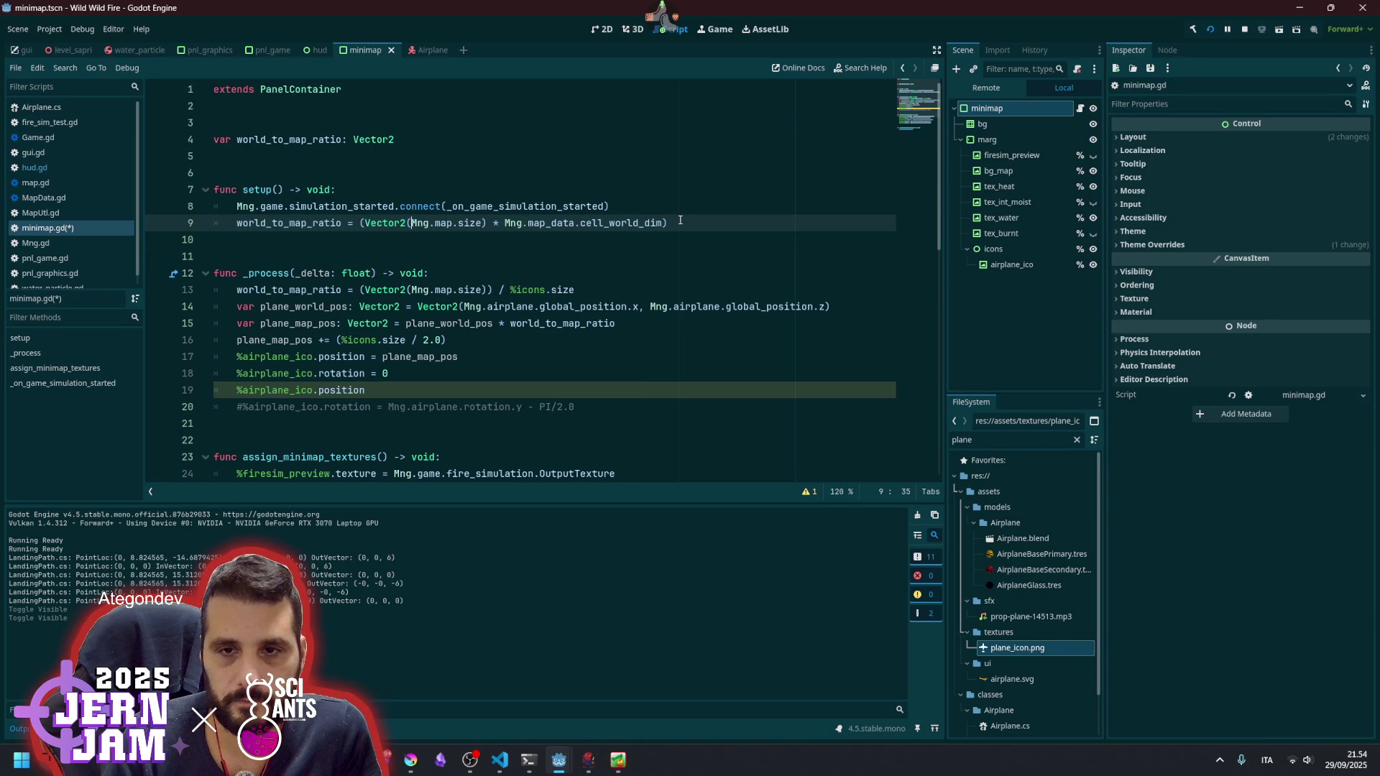
text(%icons.size /)
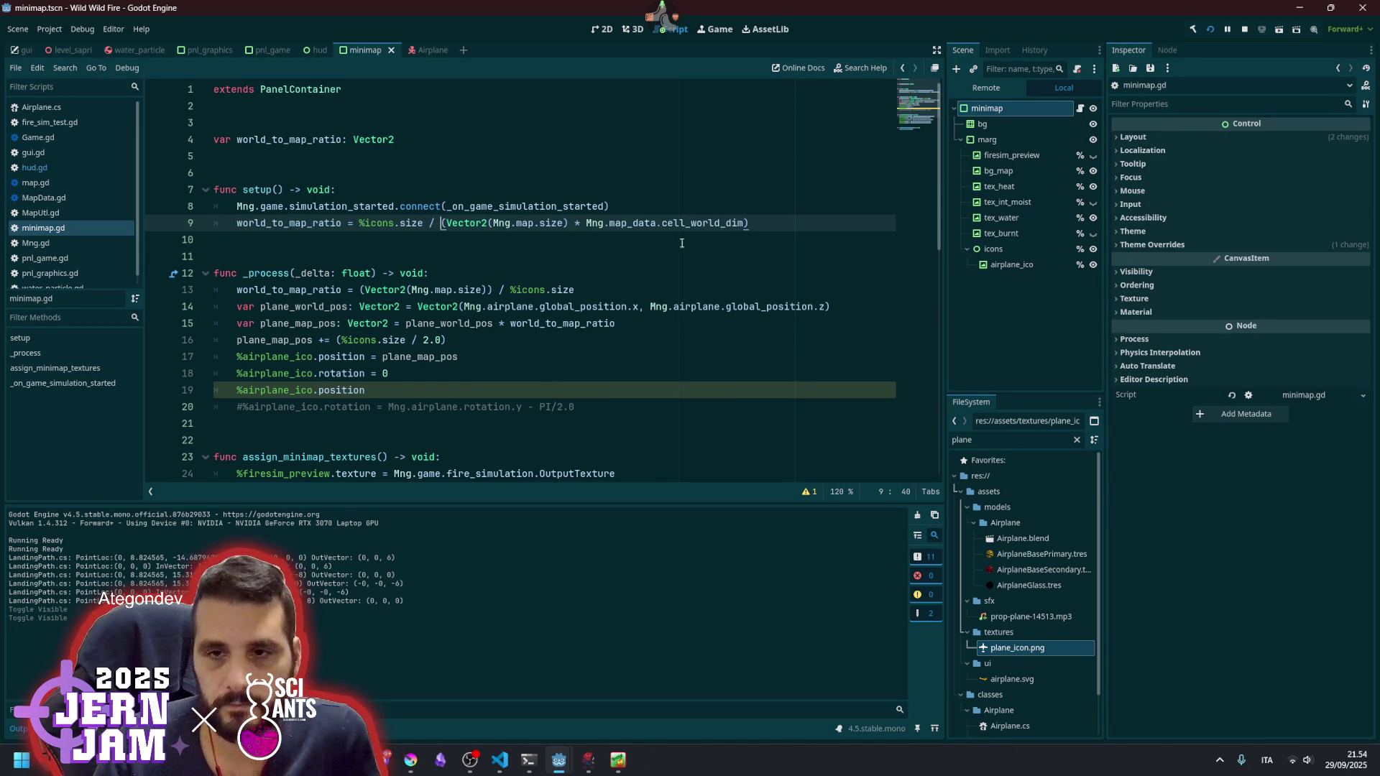
key(Down)
key(Down)
key(ctrl+s)
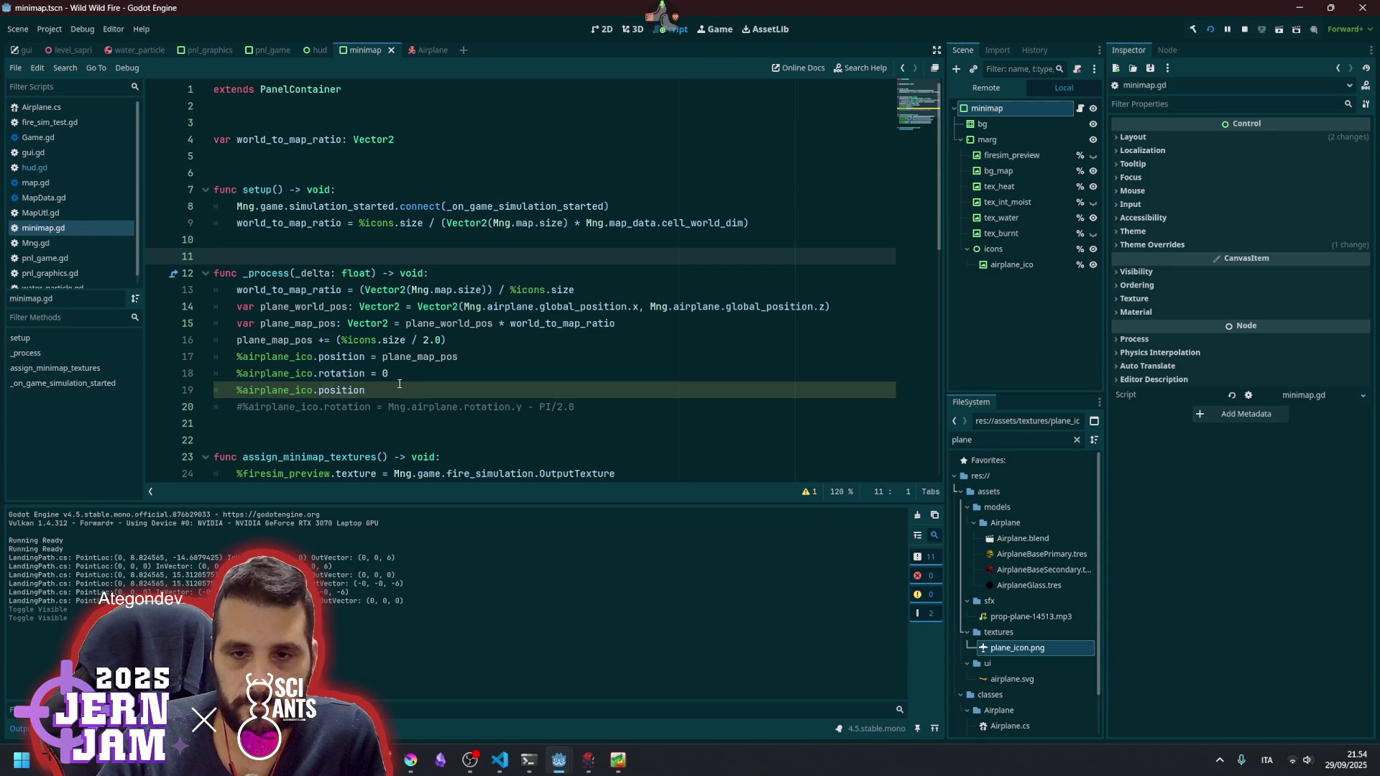
- Wrap line 19 in print() to log %airplane_ico.position and save the script
click(401, 383)
key(shift+Home)
text(()
key(Home)
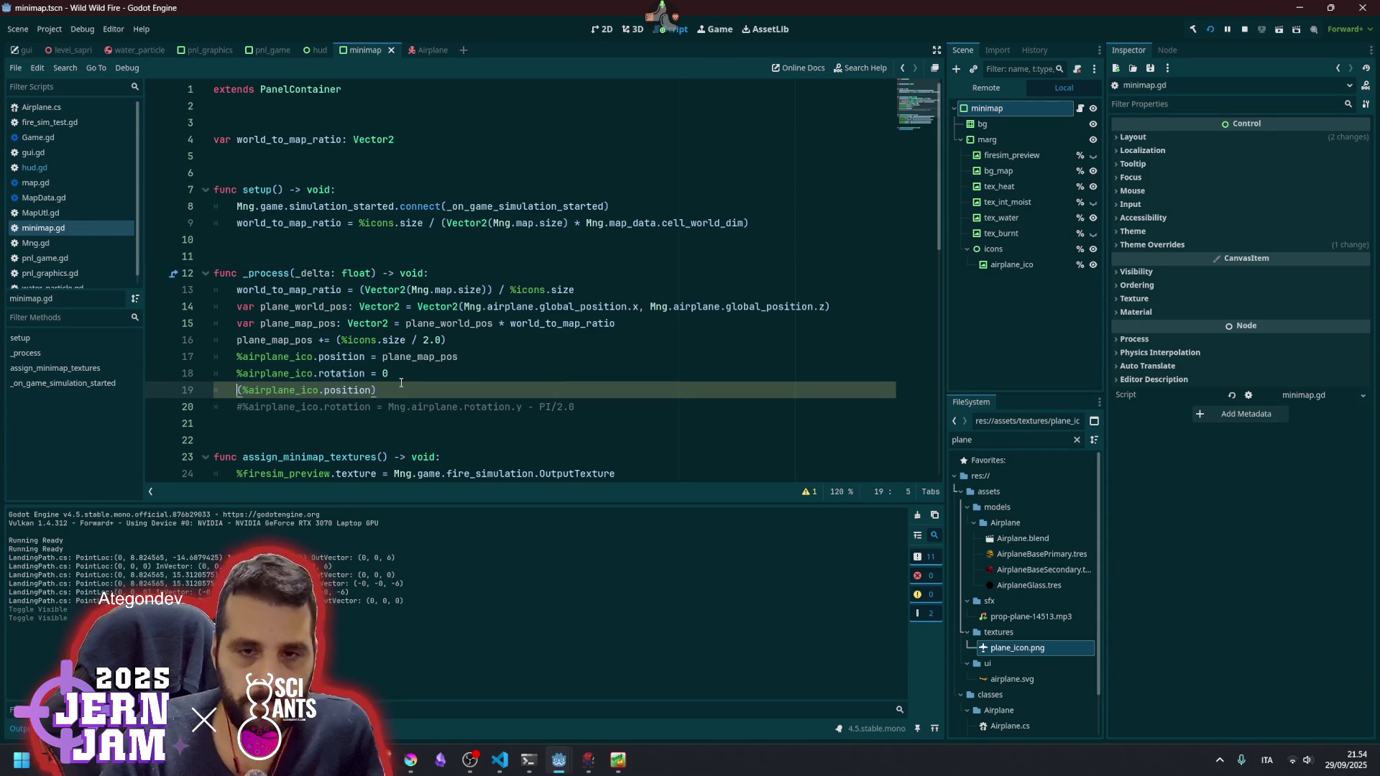
text(print)
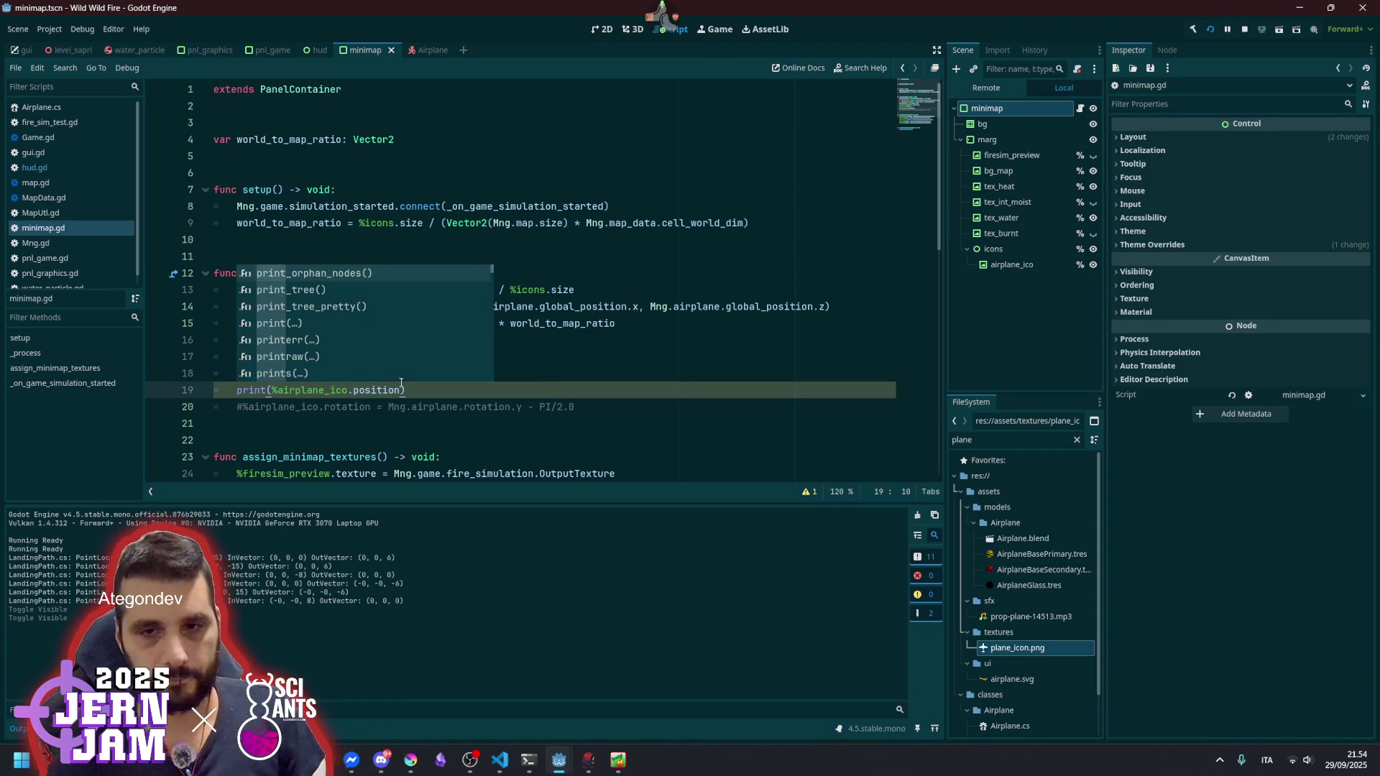
click(518, 373)
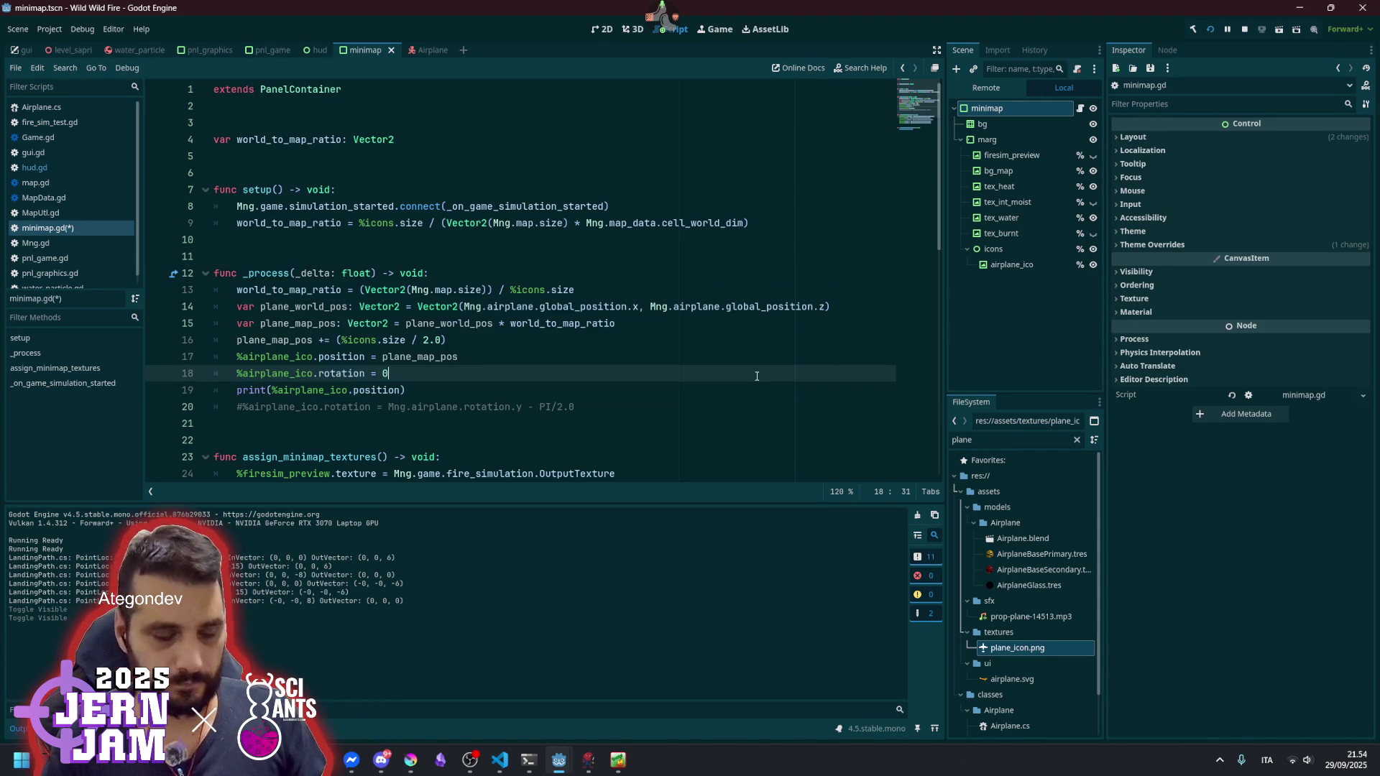
key(ctrl+s)
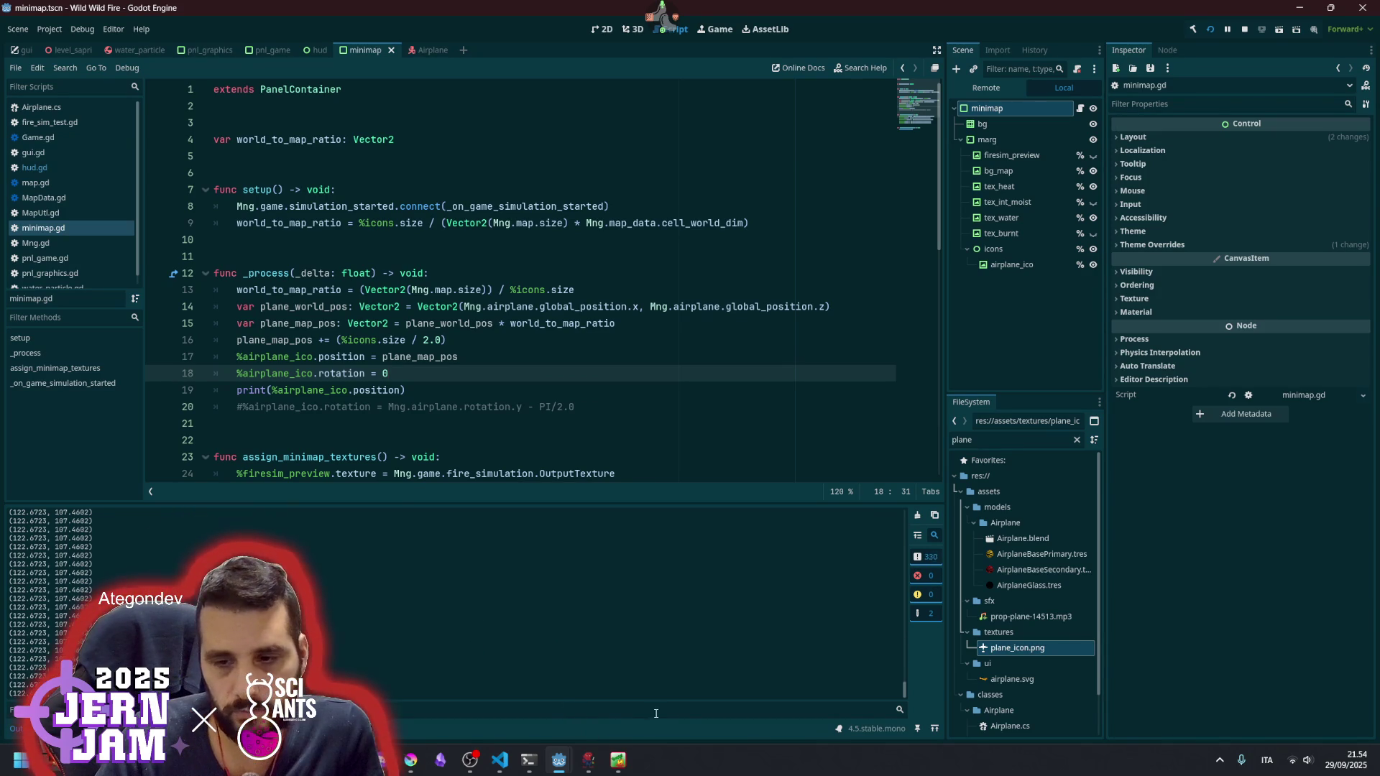
key(alt+Tab)
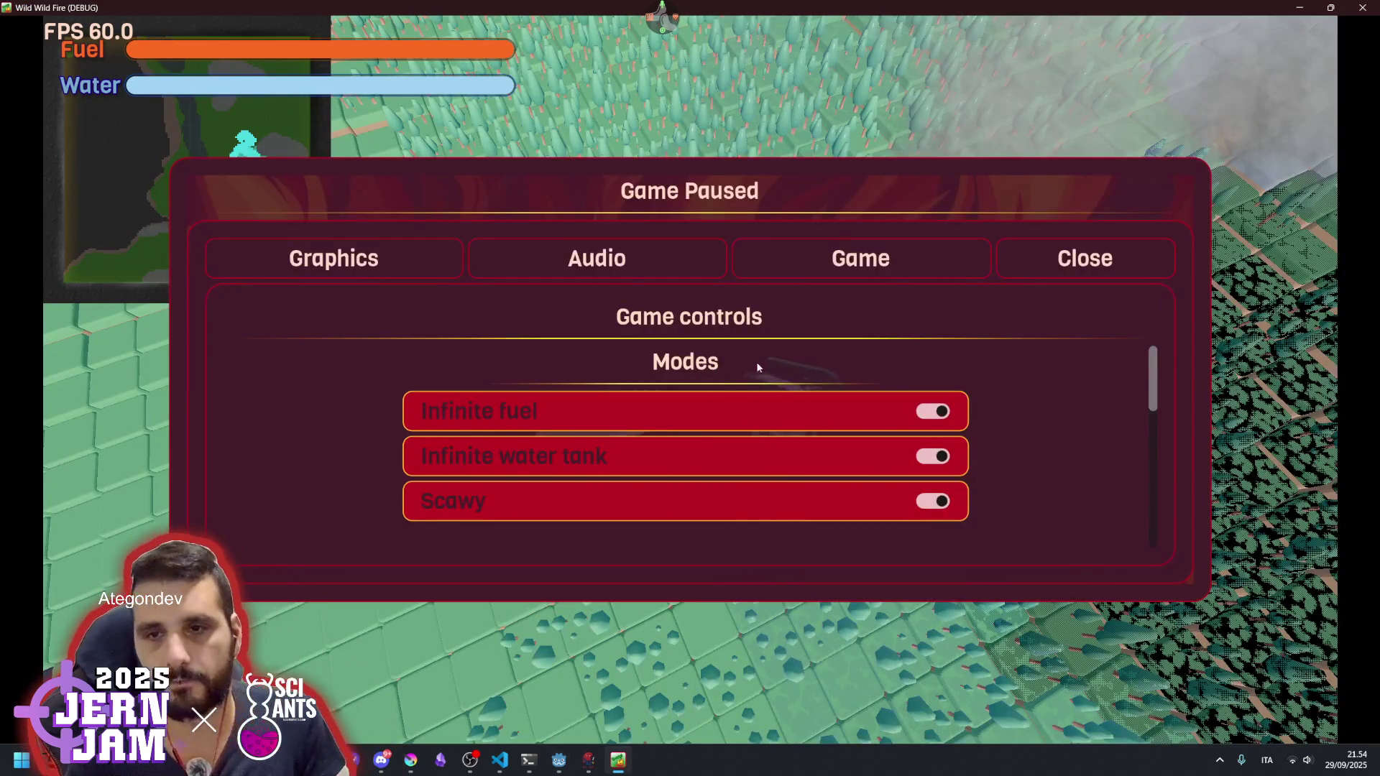
- Resume the game, bank the plane through a turn, then pause it again
key(Escape)
key(a)
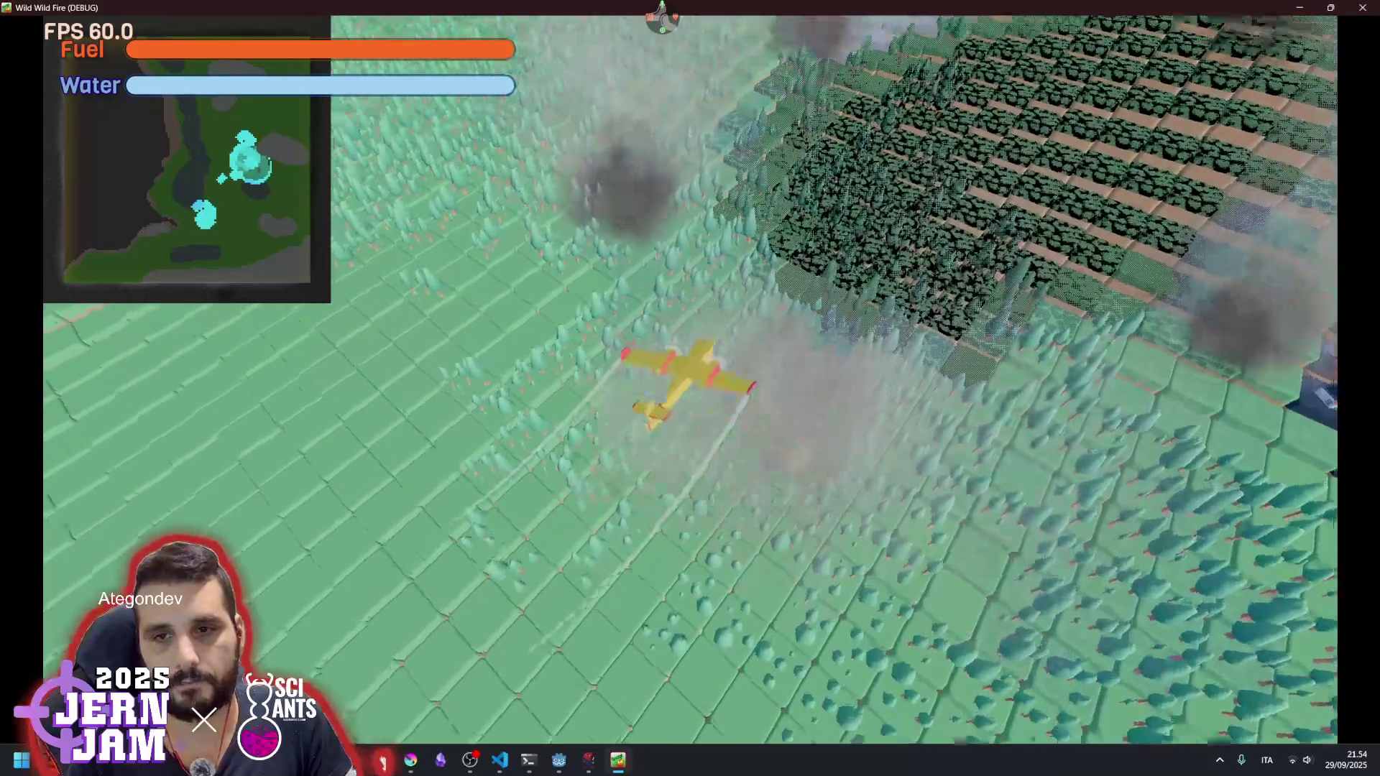
key(Escape)
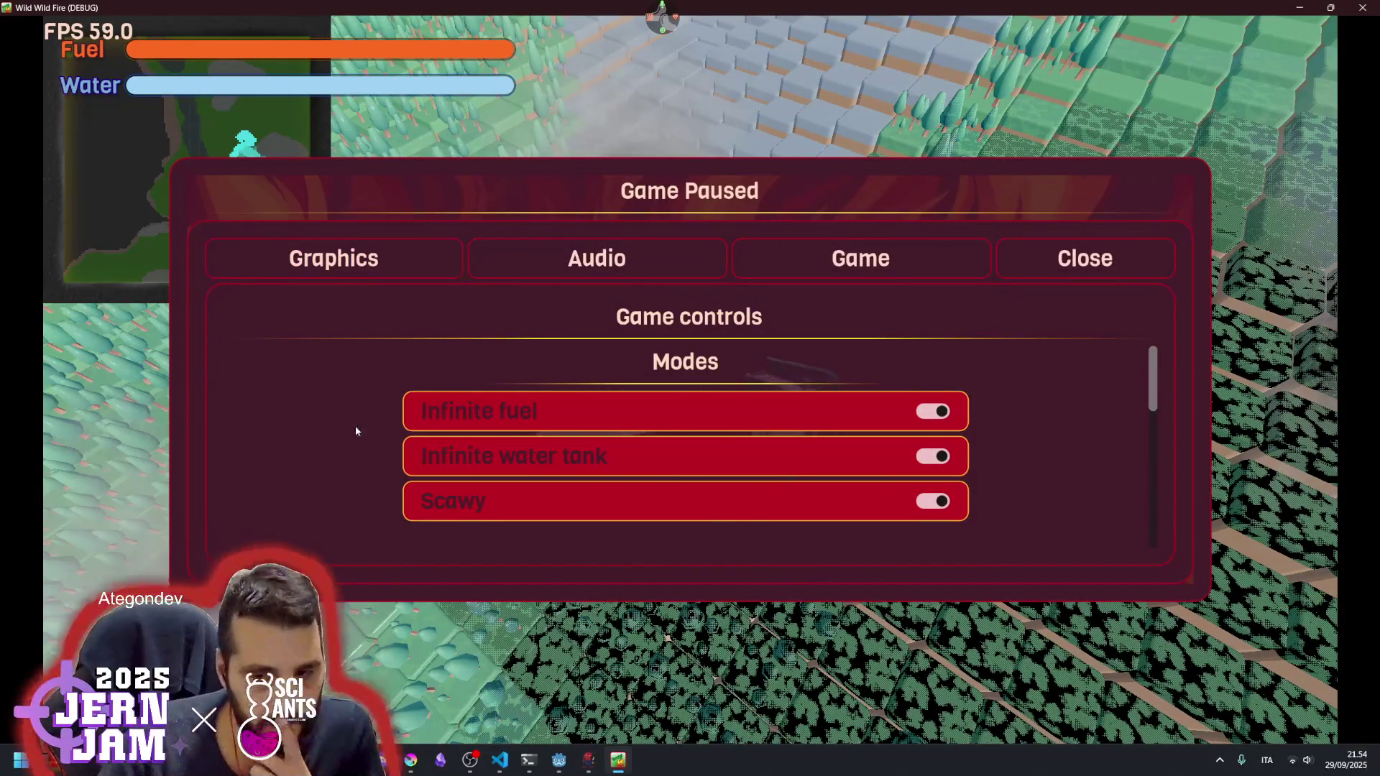
- Return to the Godot editor and select plane_map_pos in minimap.gd to trace its uses
mouse_move(558, 761)
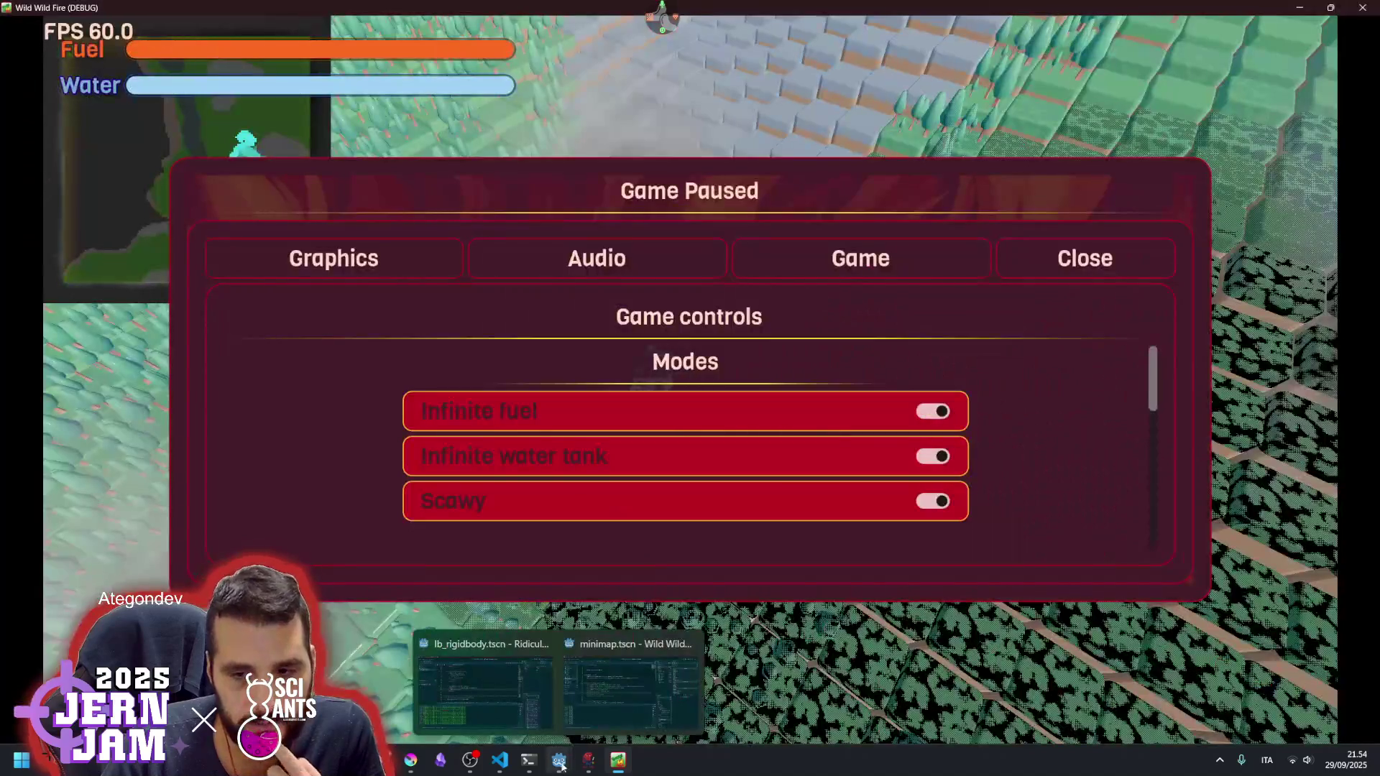
mouse_move(588, 703)
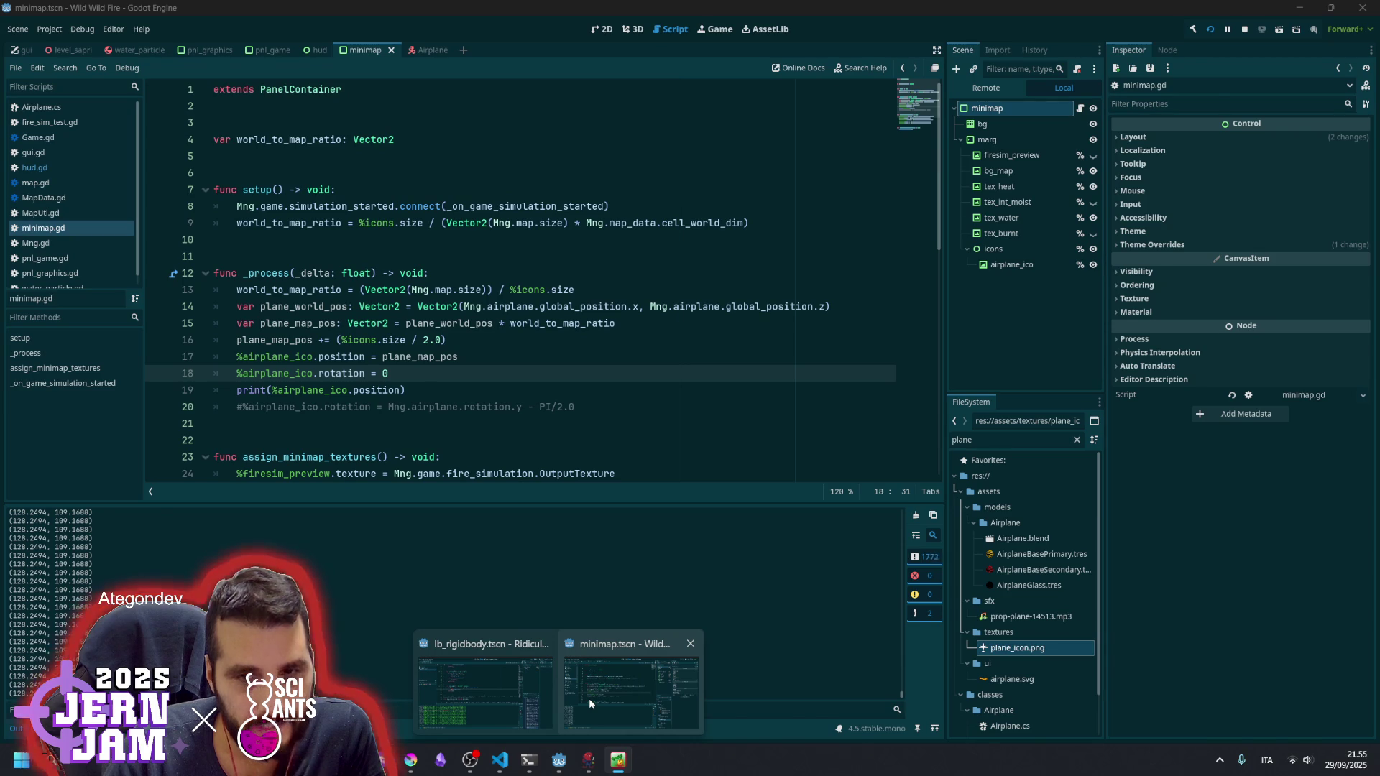
click(589, 760)
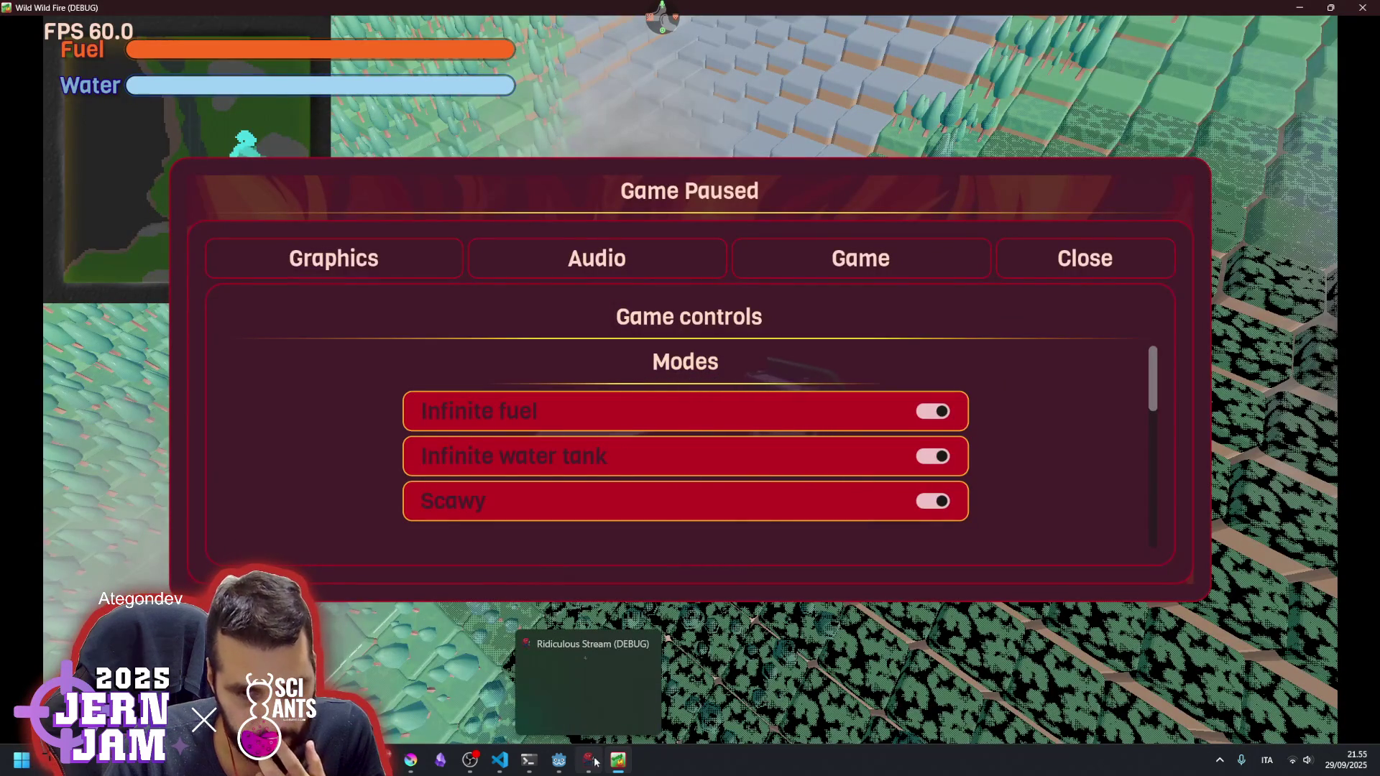
mouse_move(558, 760)
click(616, 683)
double_click(287, 340)
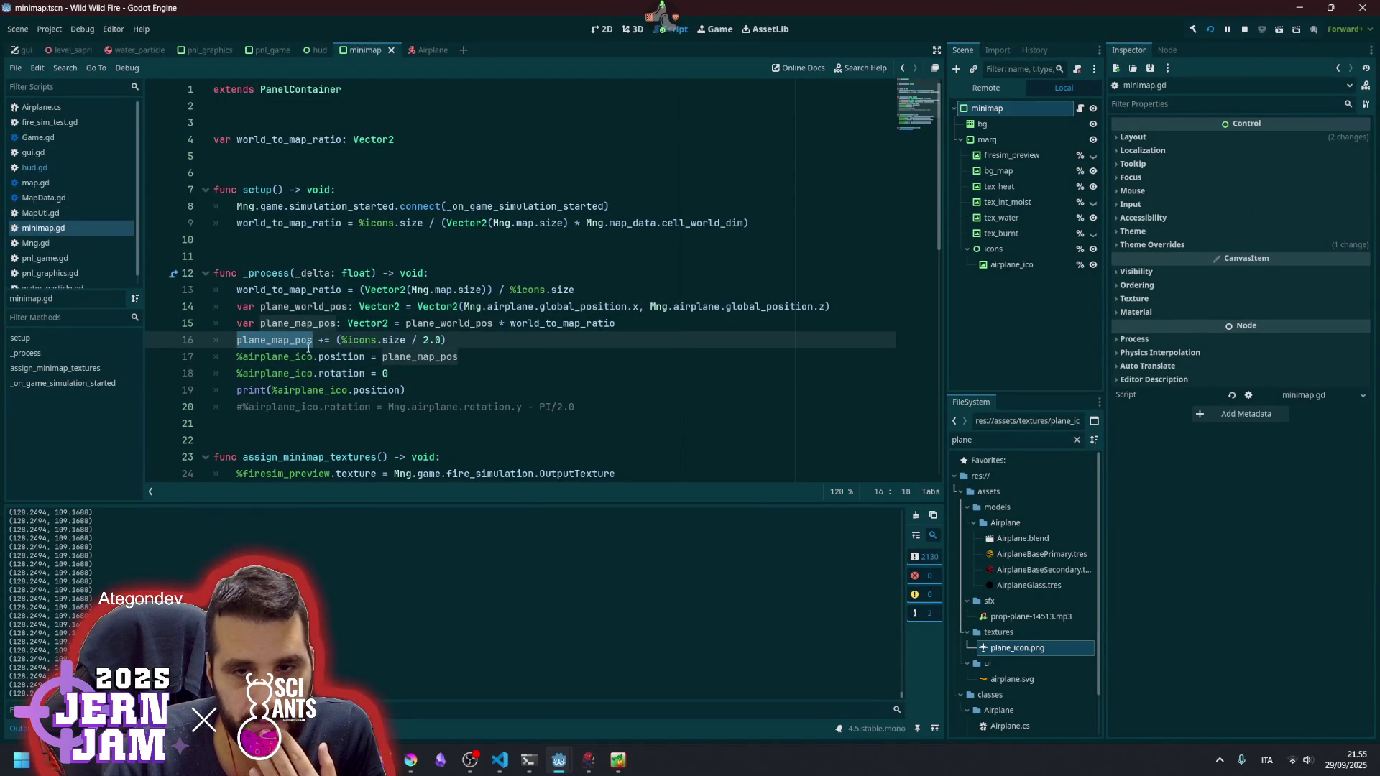
mouse_move(414, 358)
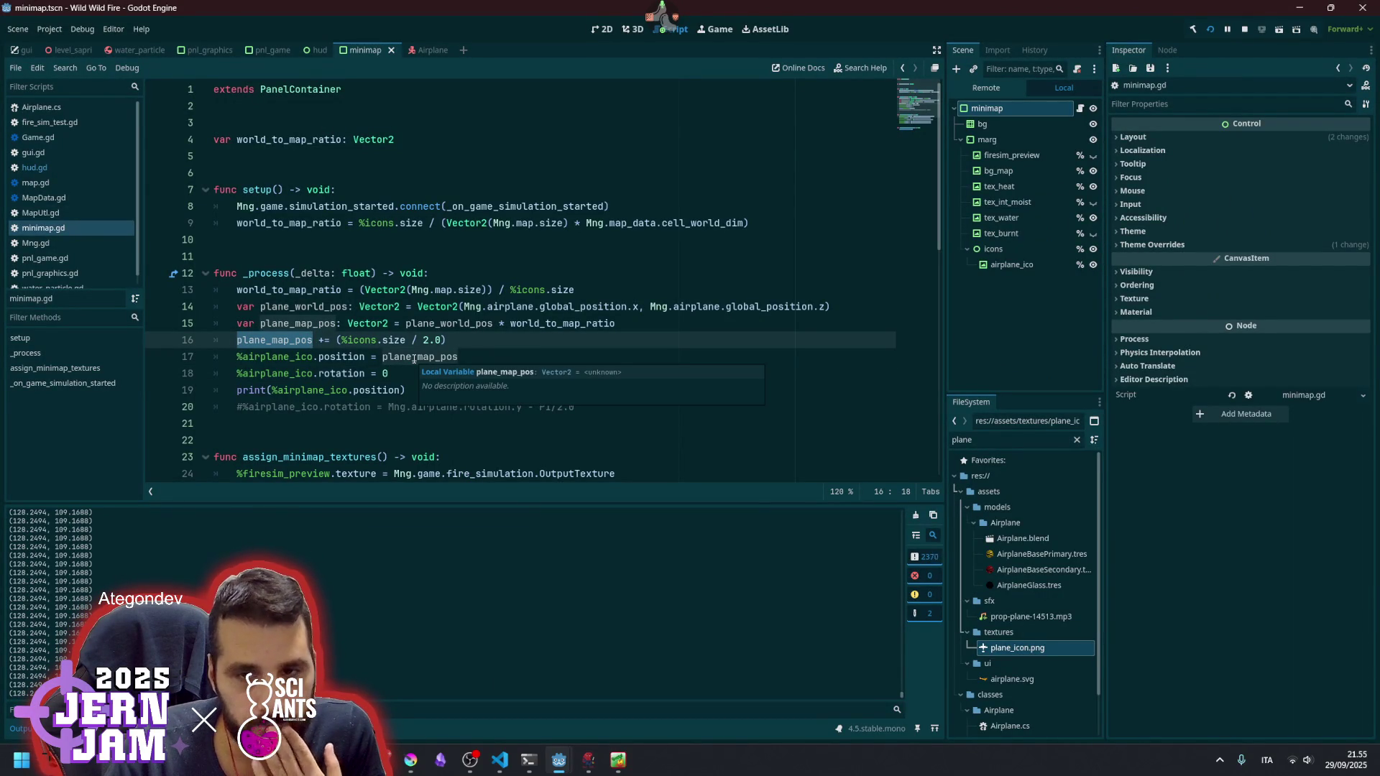
double_click(438, 324)
mouse_move(438, 325)
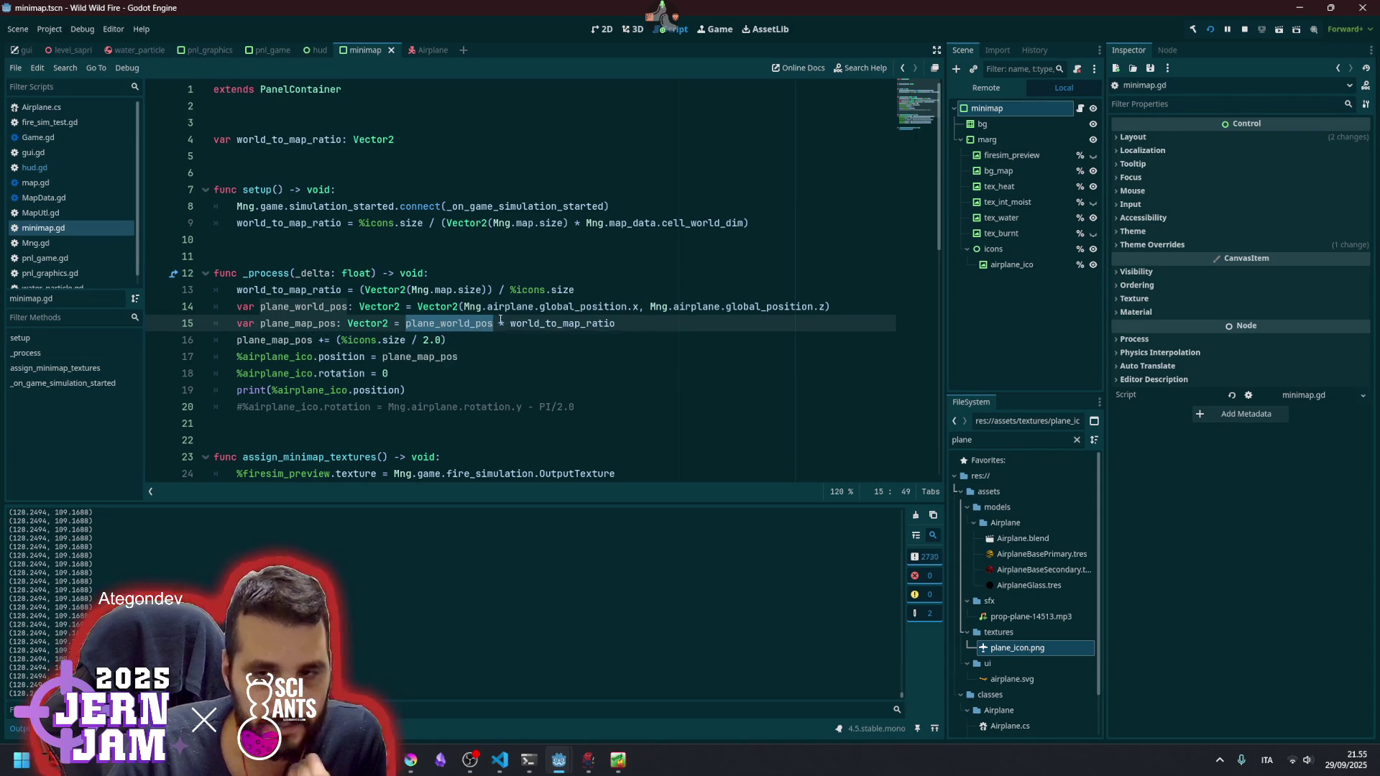
mouse_move(509, 319)
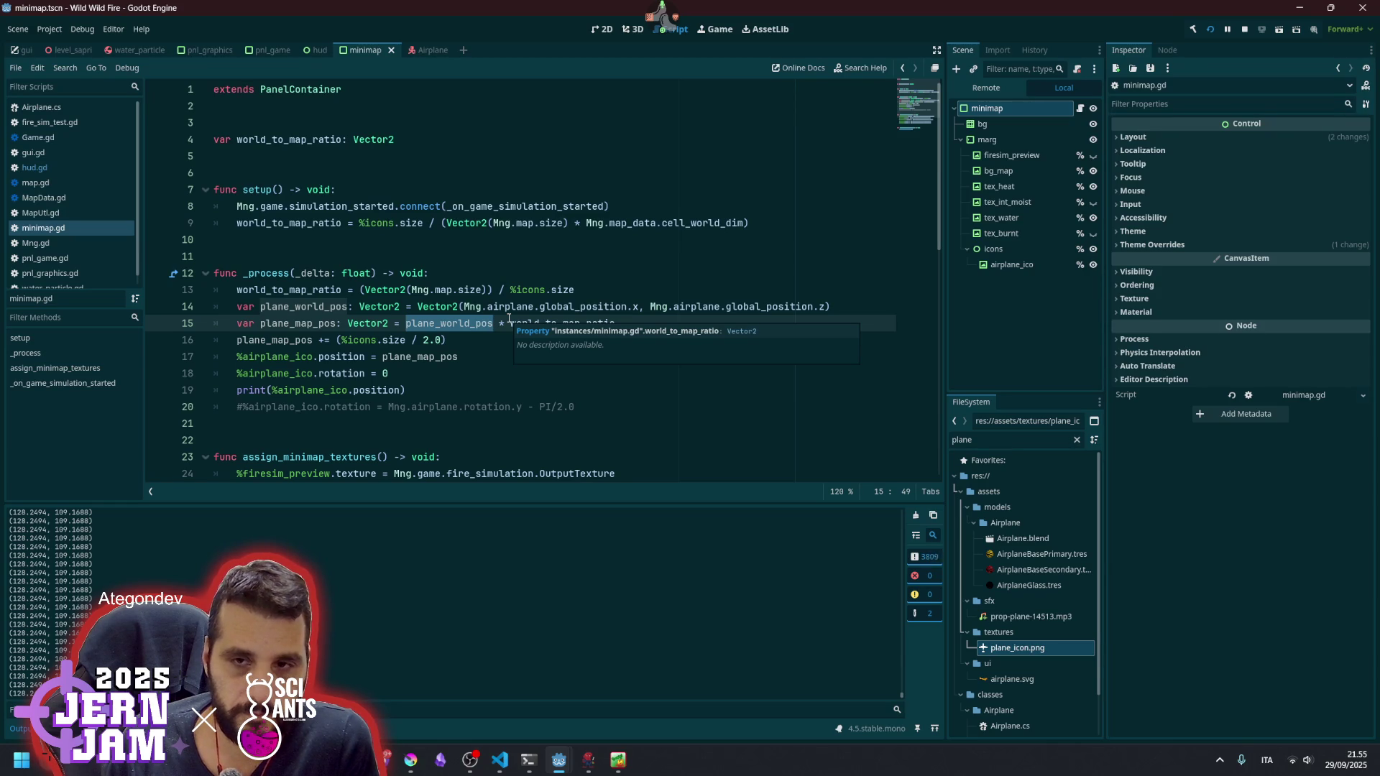
click(415, 224)
double_click(467, 324)
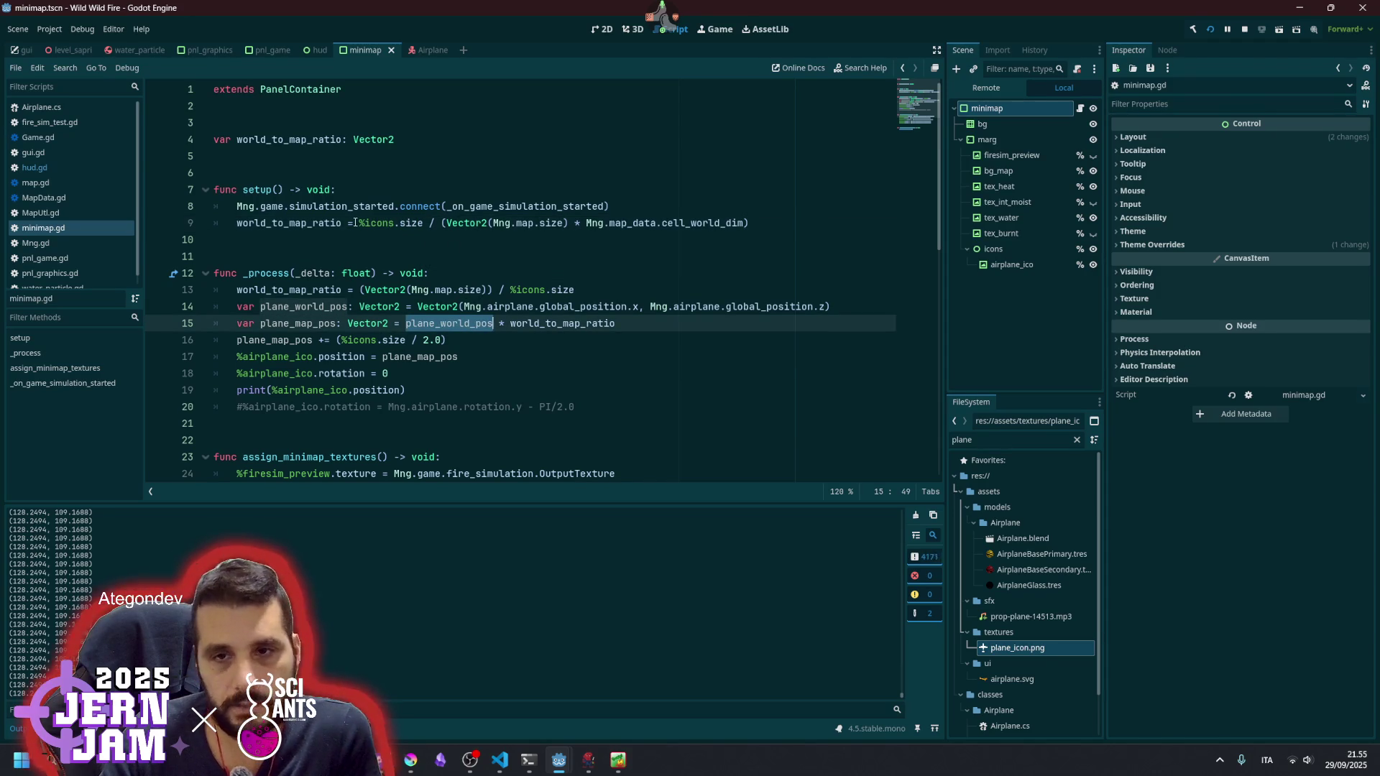
click(368, 225)
mouse_move(369, 224)
mouse_down()
mouse_move(455, 224)
mouse_move(430, 222)
mouse_up()
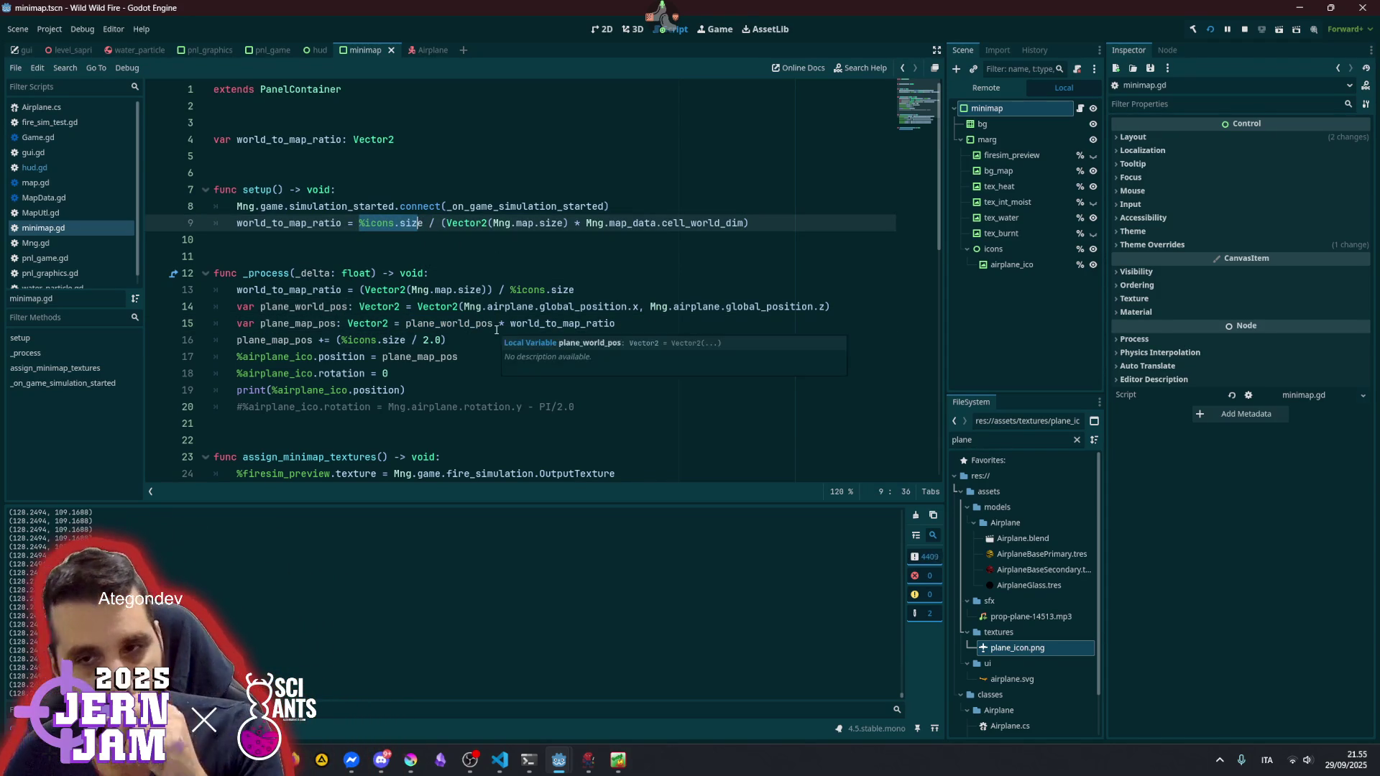
double_click(551, 223)
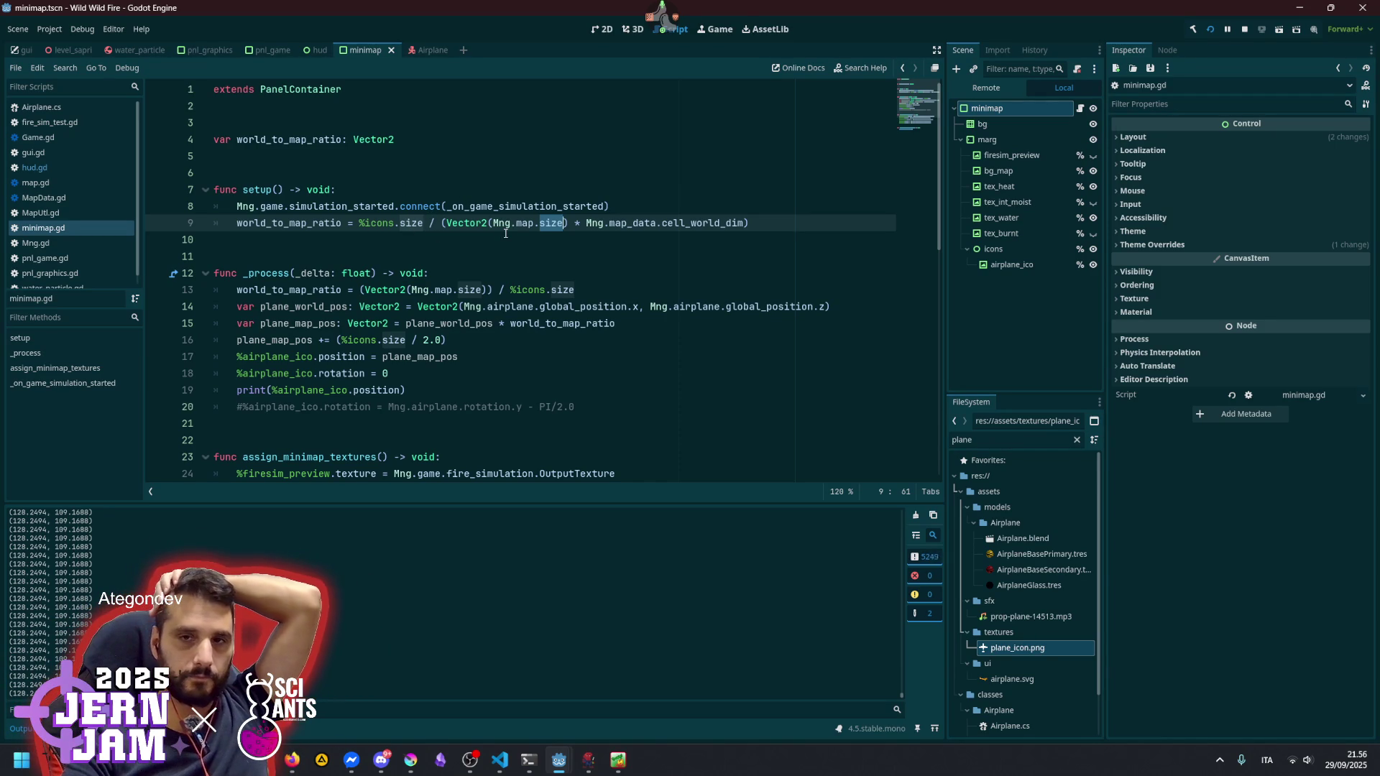
double_click(376, 222)
double_click(525, 222)
mouse_move(566, 302)
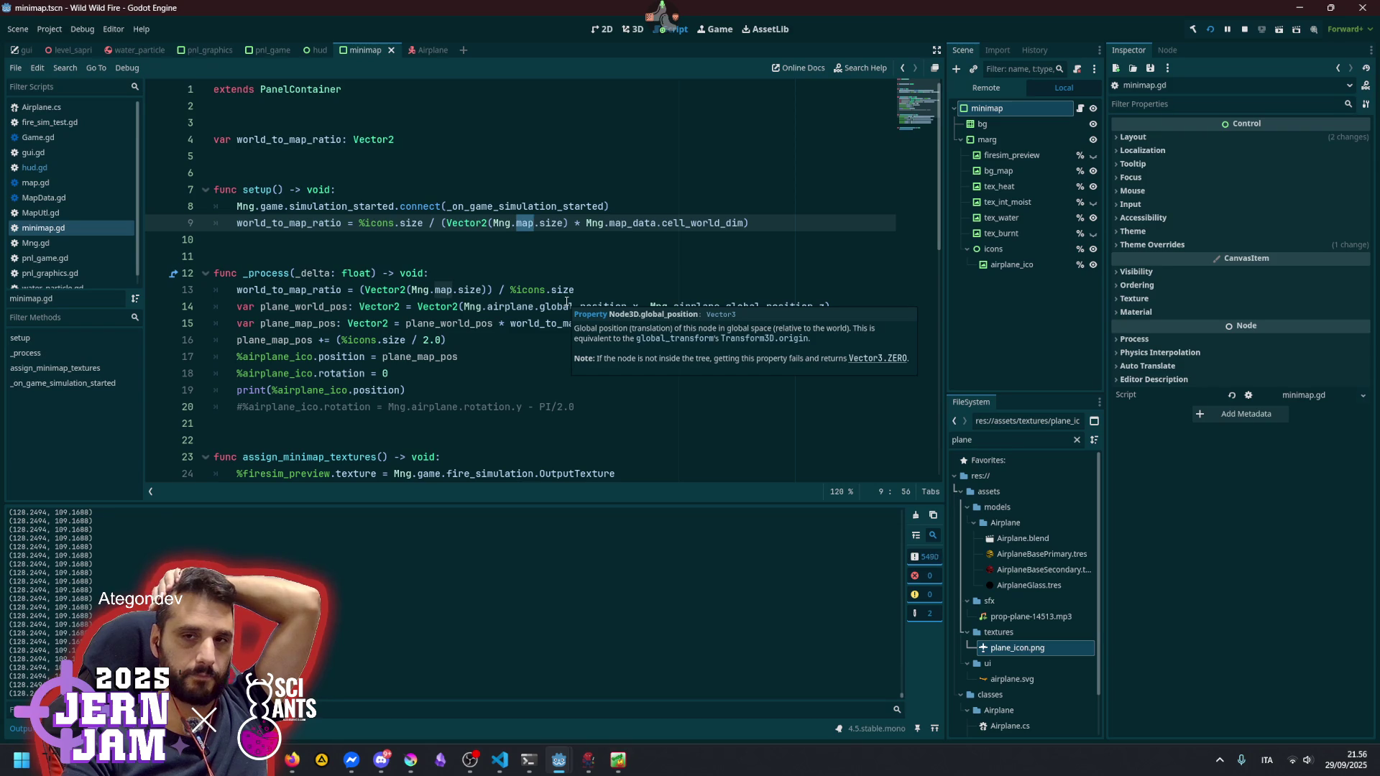
click(447, 212)
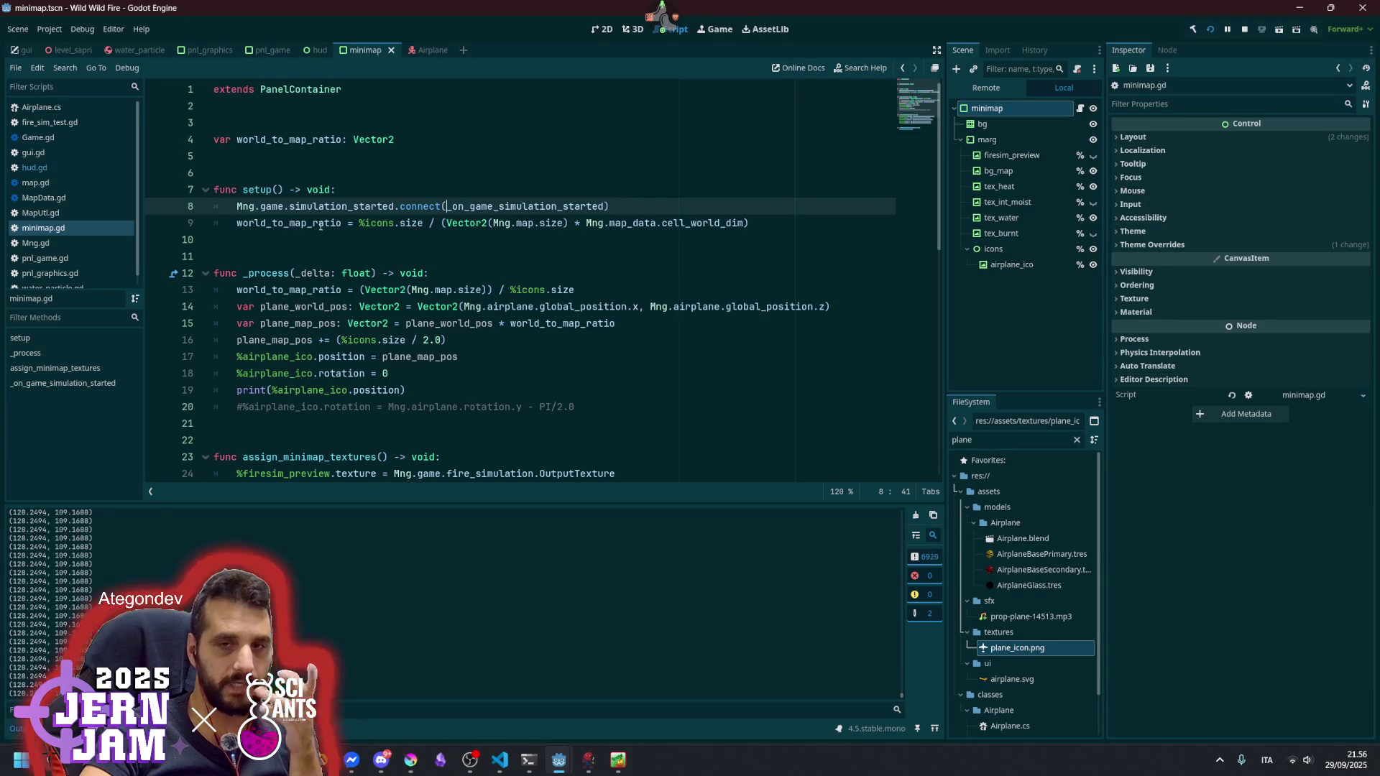
mouse_move(305, 222)
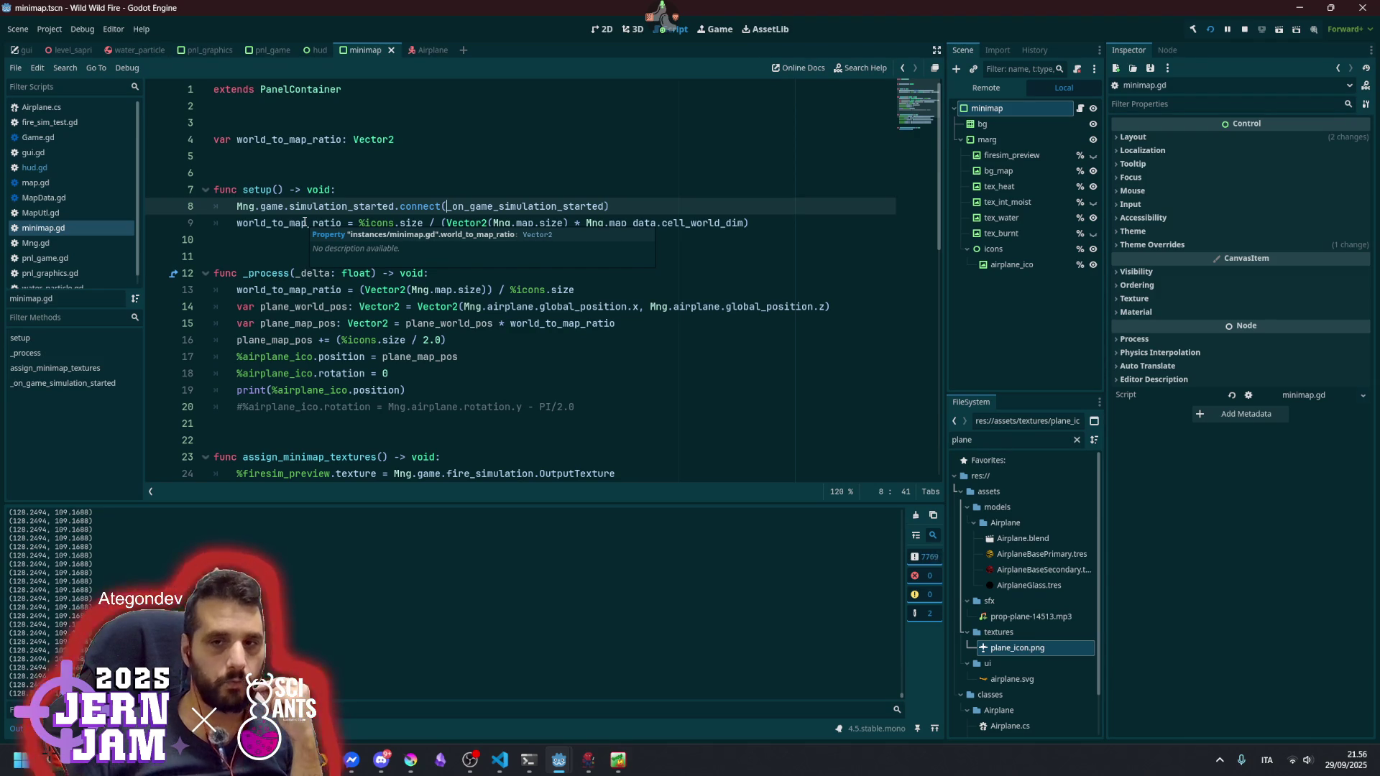
double_click(466, 325)
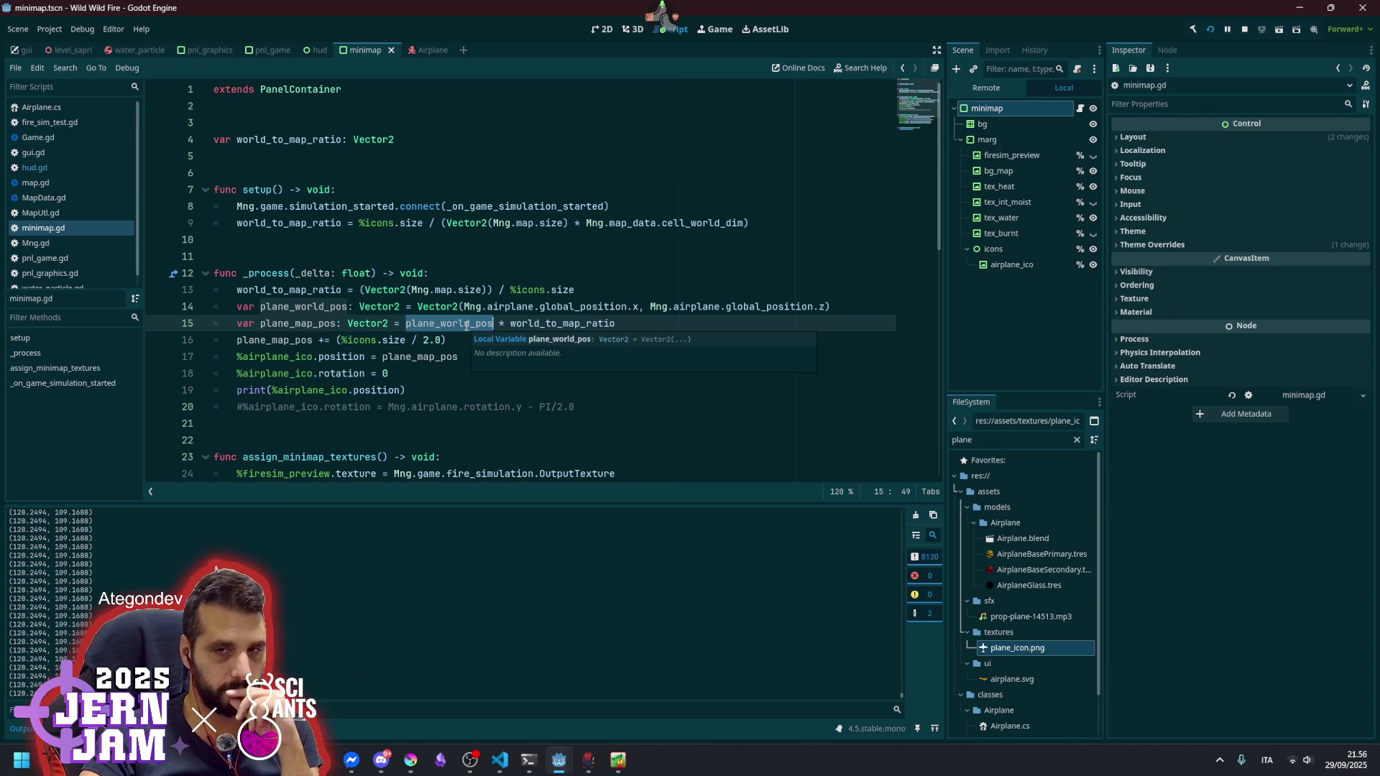
- Comment out the half-icon-size offset on line 16 and save minimap.gd
click(430, 339)
key(ctrl+k)
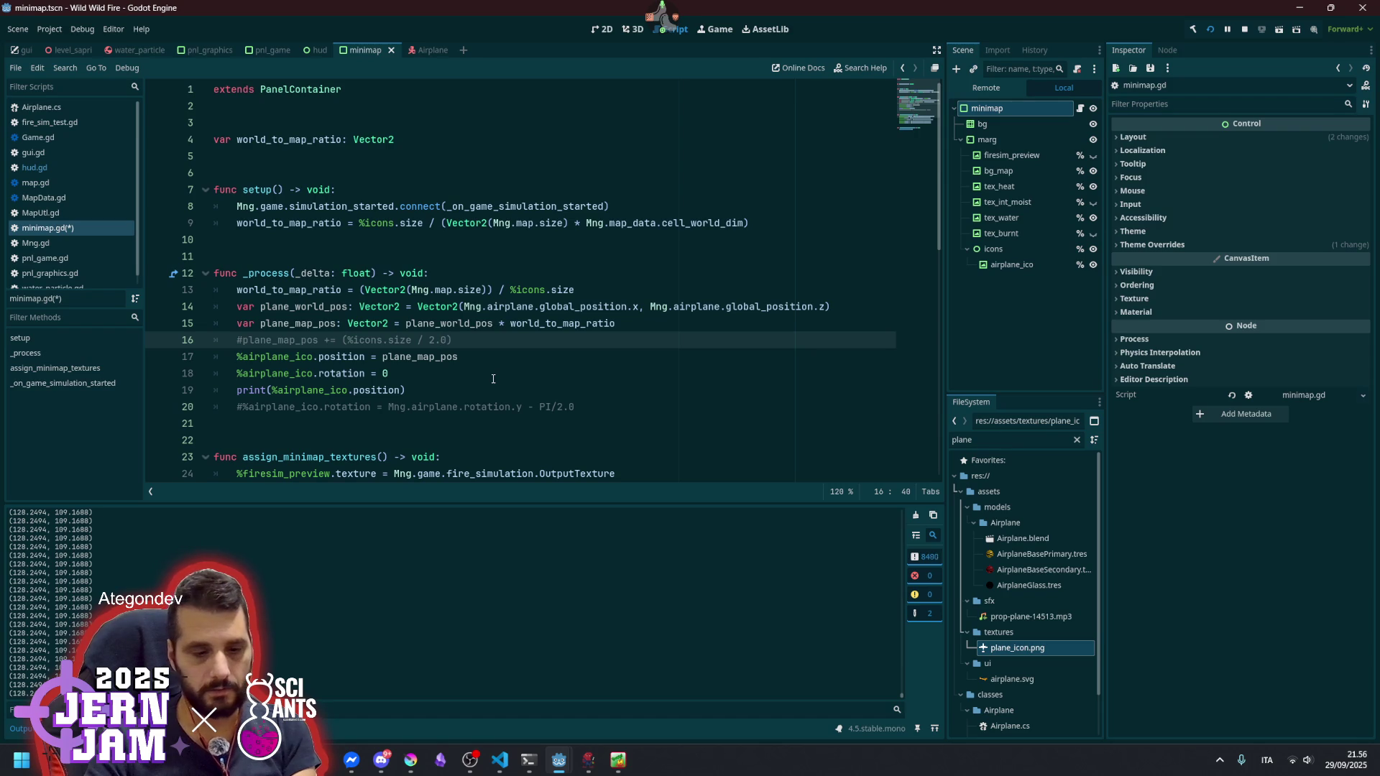
key(ctrl+s)
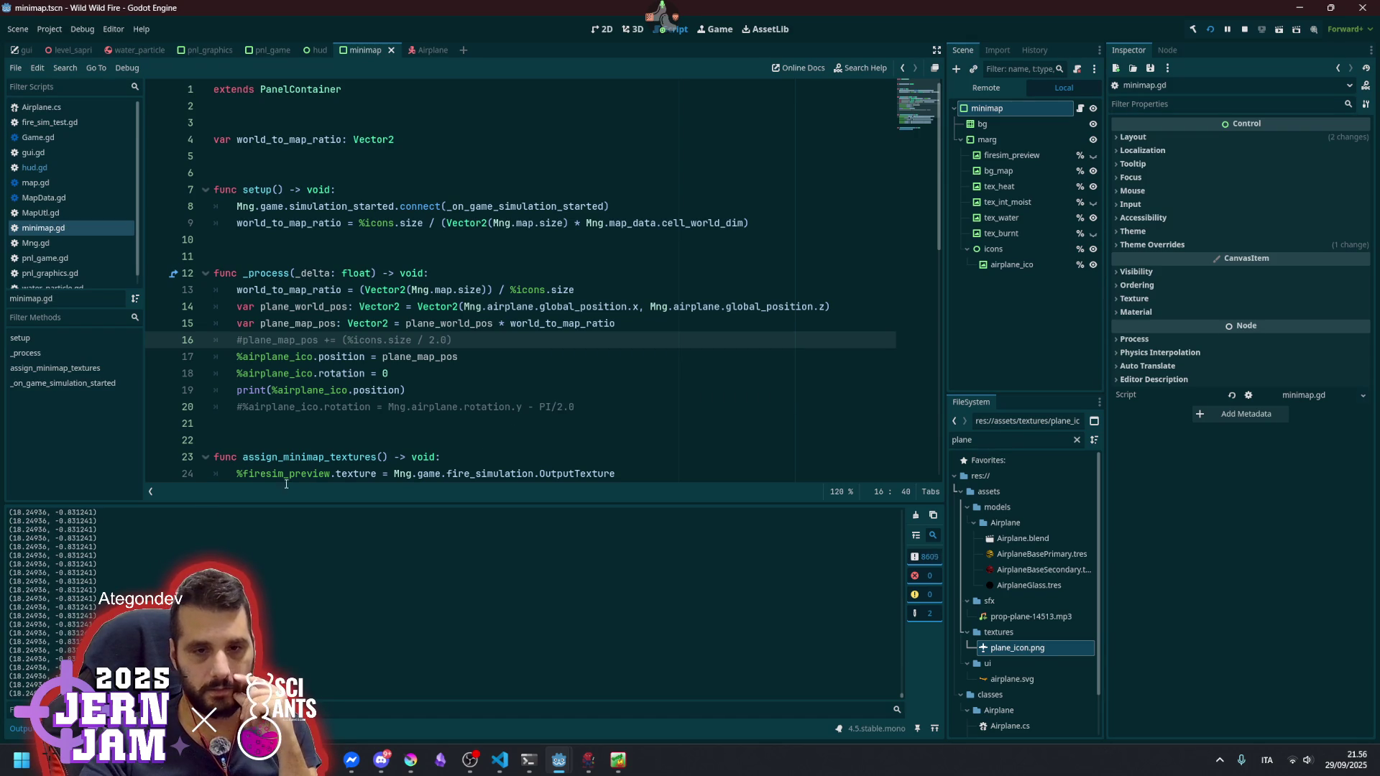
- Test-fly the plane with right and left turns in the running game, then pause
mouse_move(562, 758)
click(617, 664)
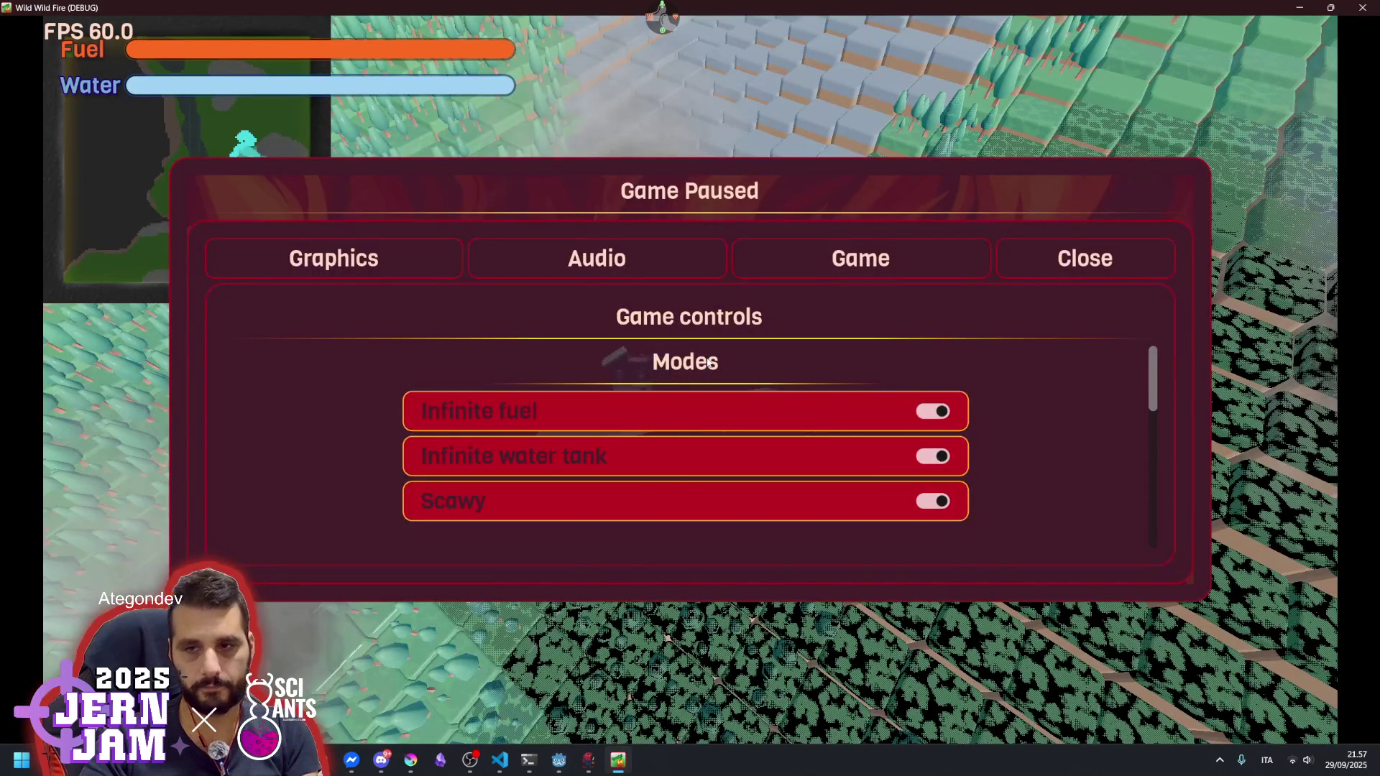
key(Escape)
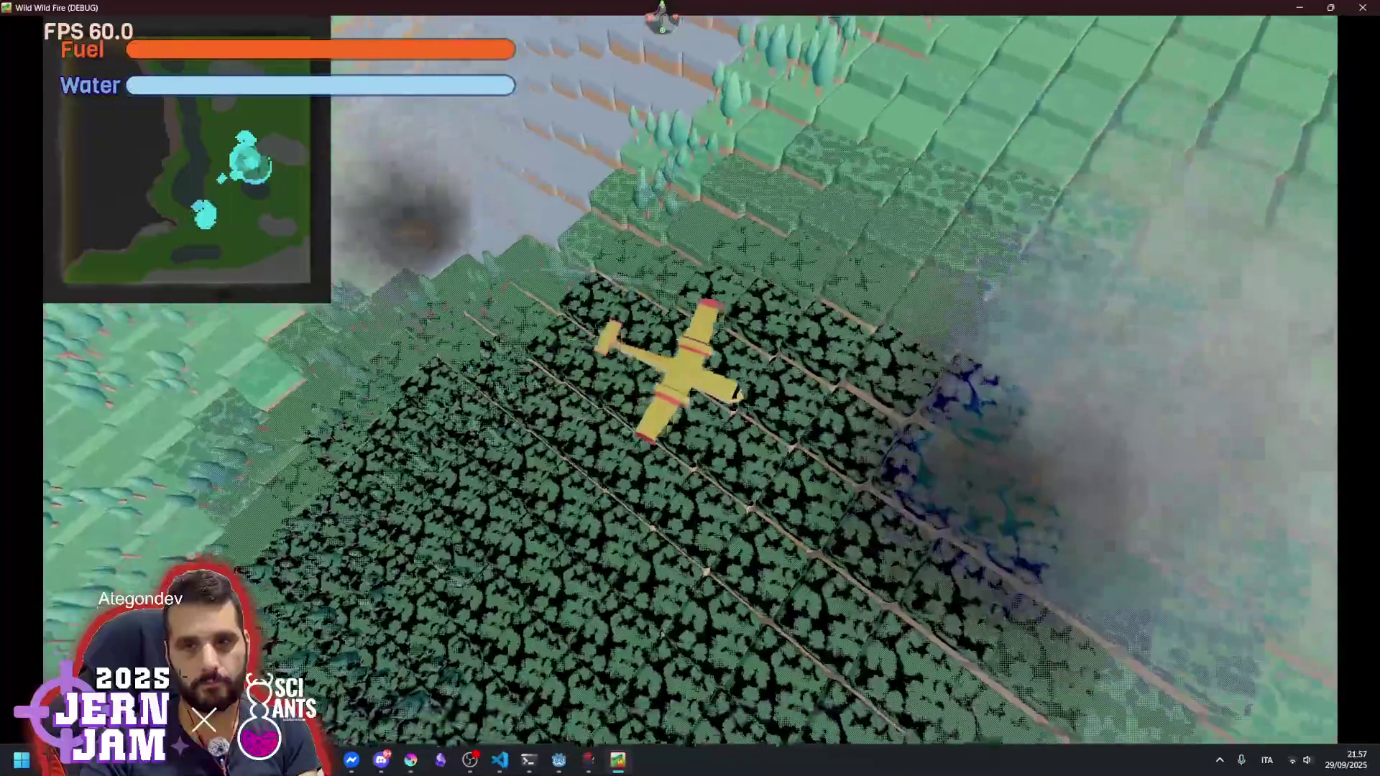
key(d)
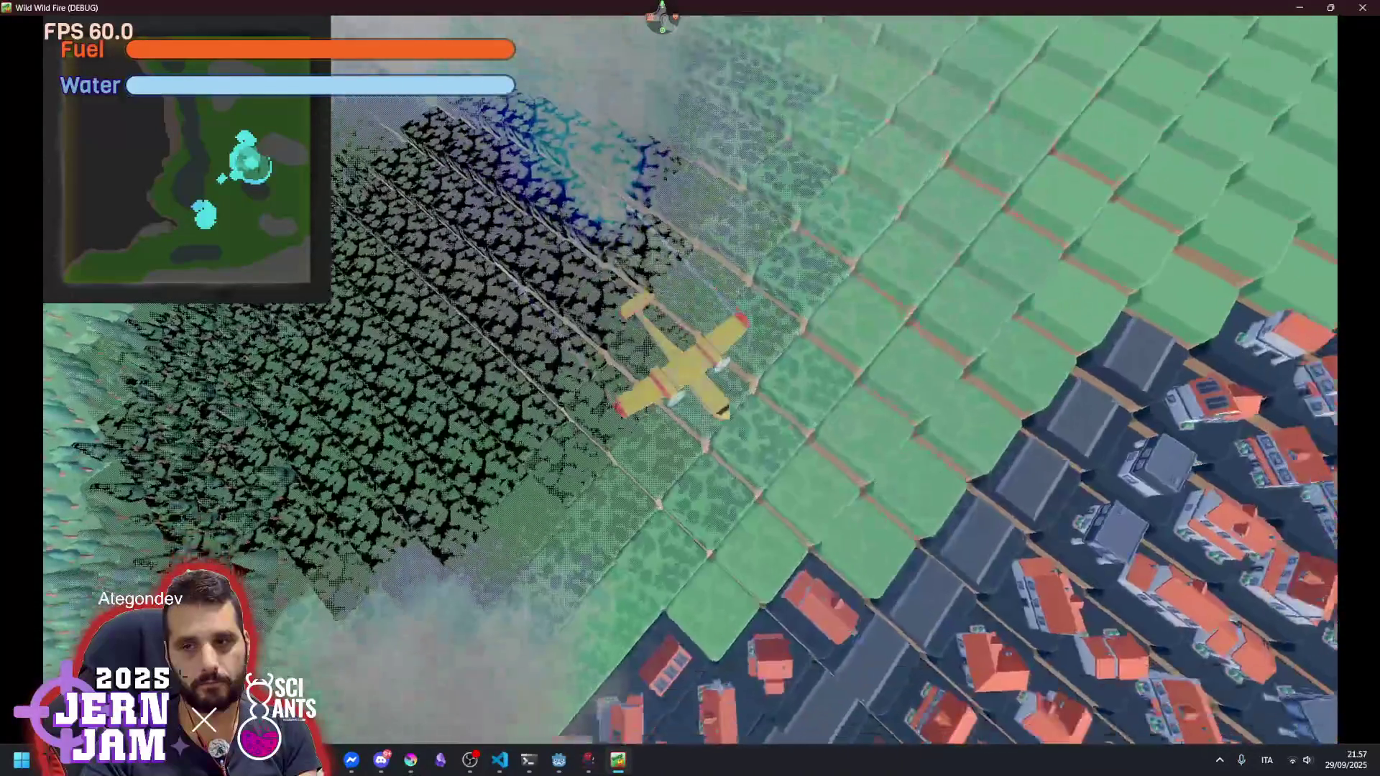
key(d)
key(d)
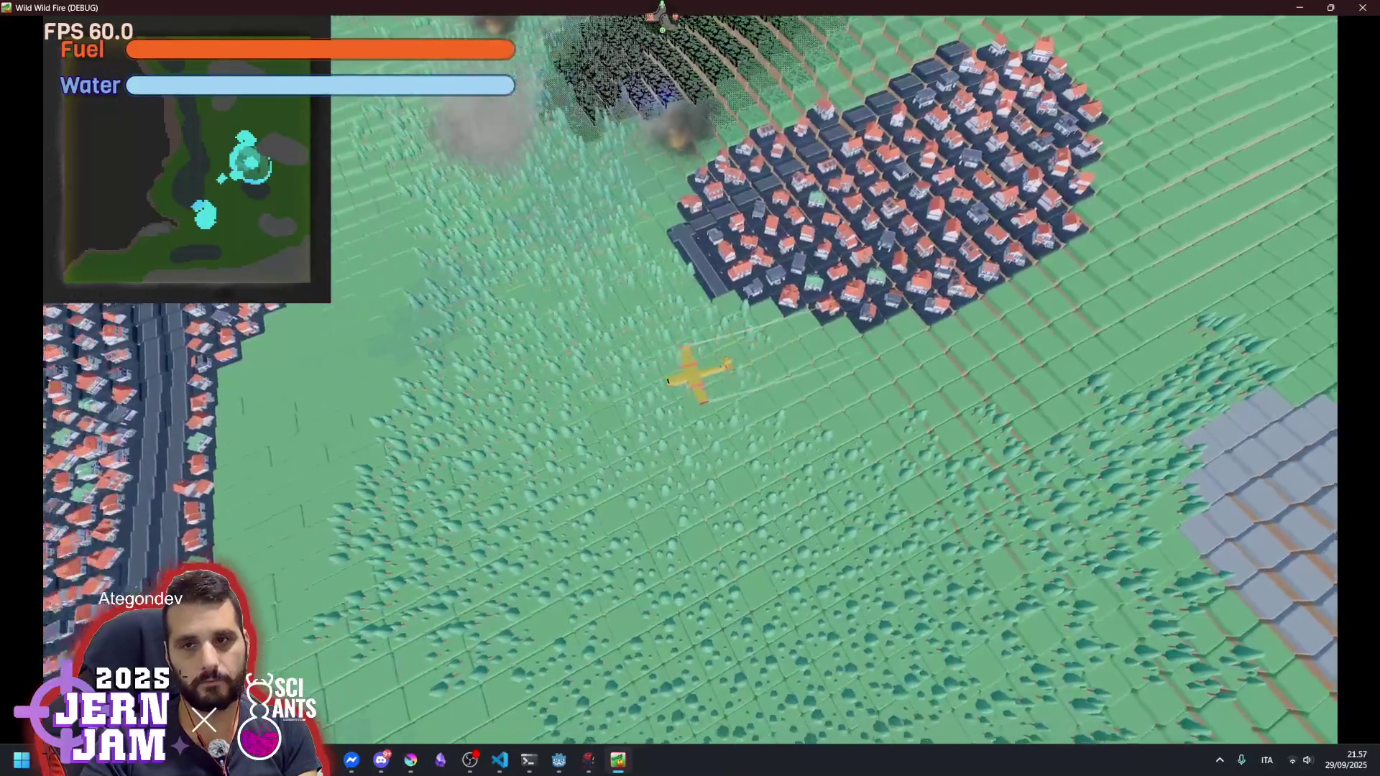
key(a)
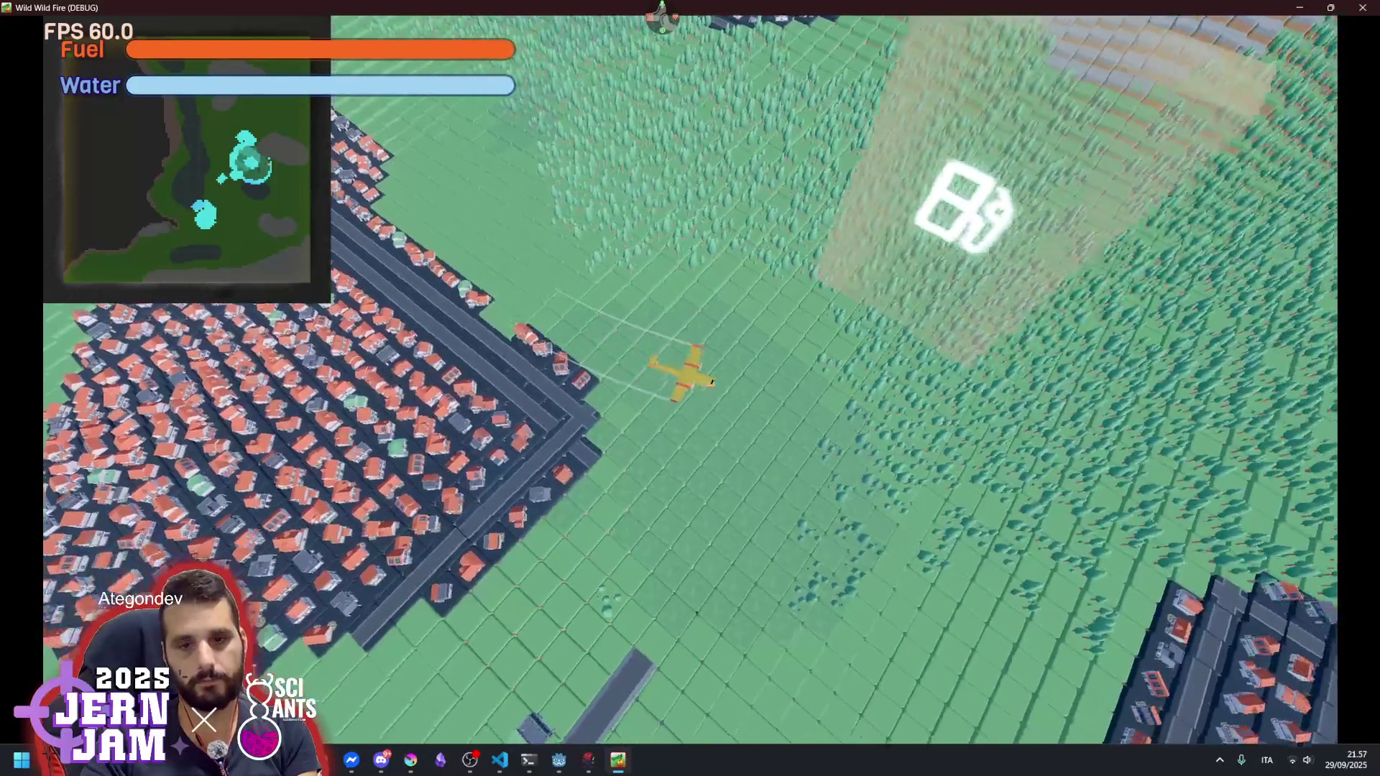
key(Escape)
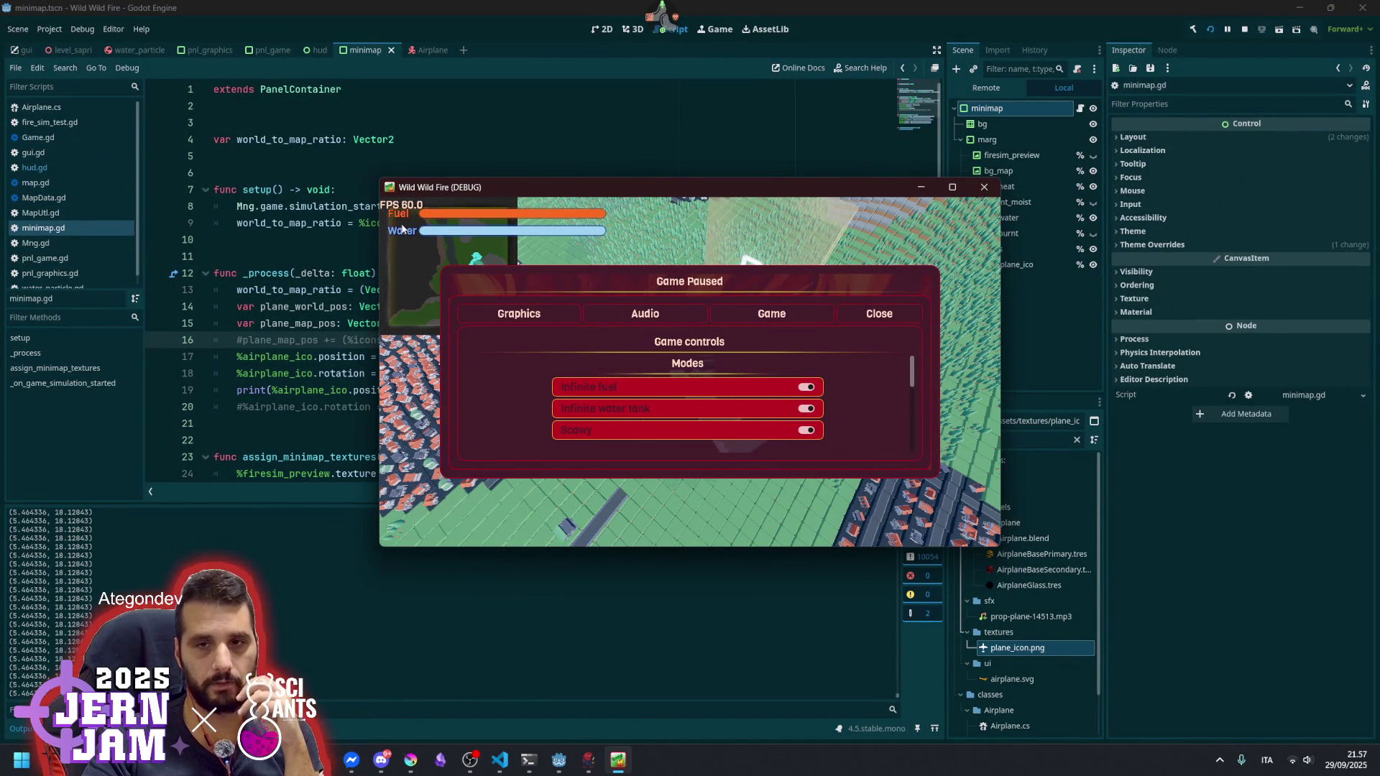
- Show the hud scene in the 2D view with the minimap node selected
click(319, 49)
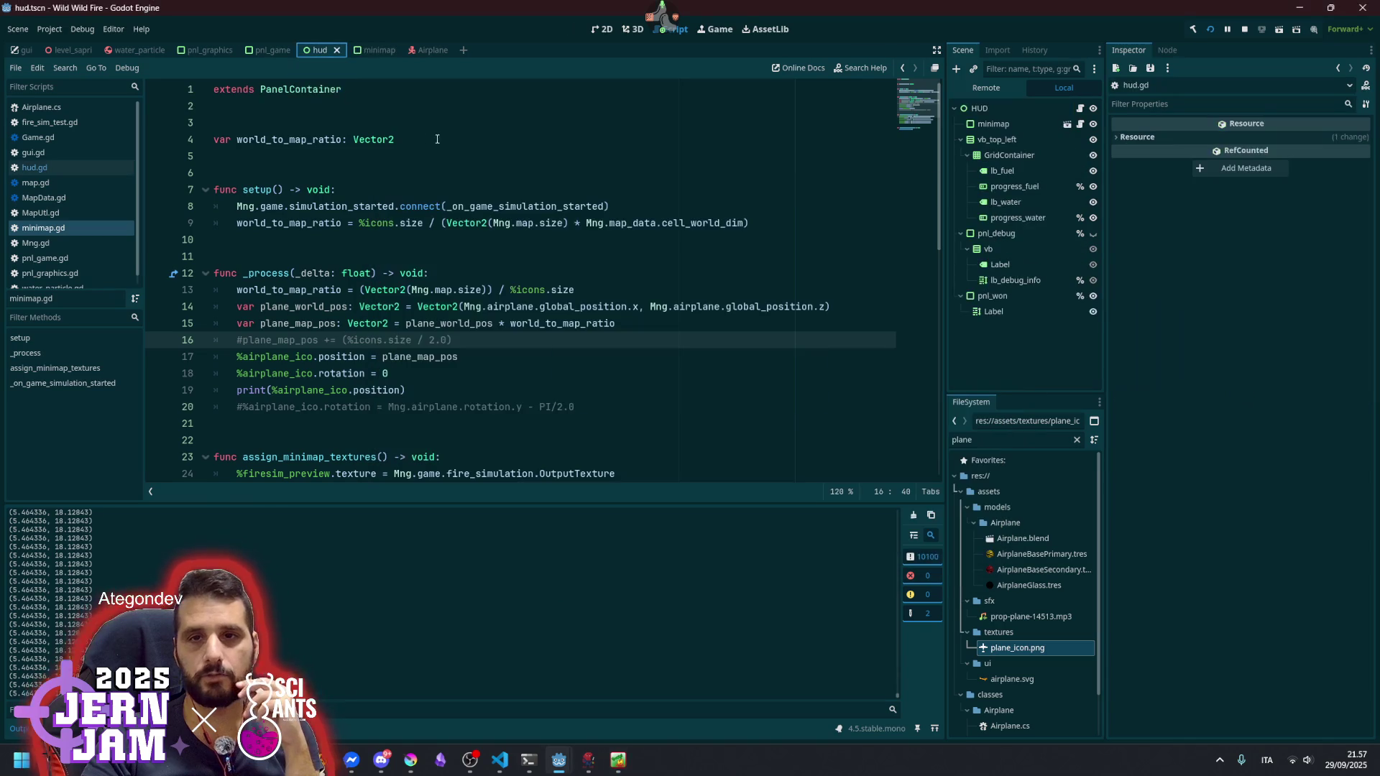
click(602, 29)
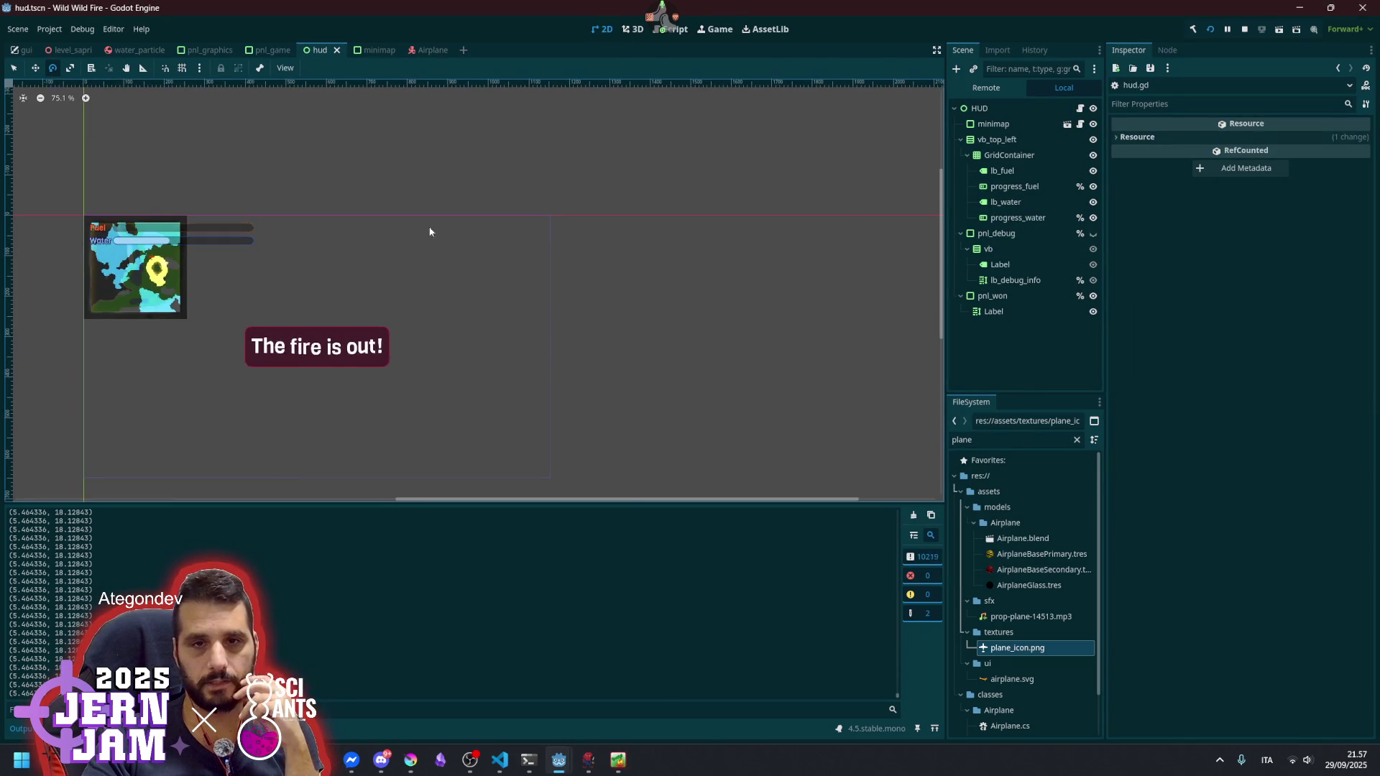
click(993, 124)
drag(254, 300, 410, 201)
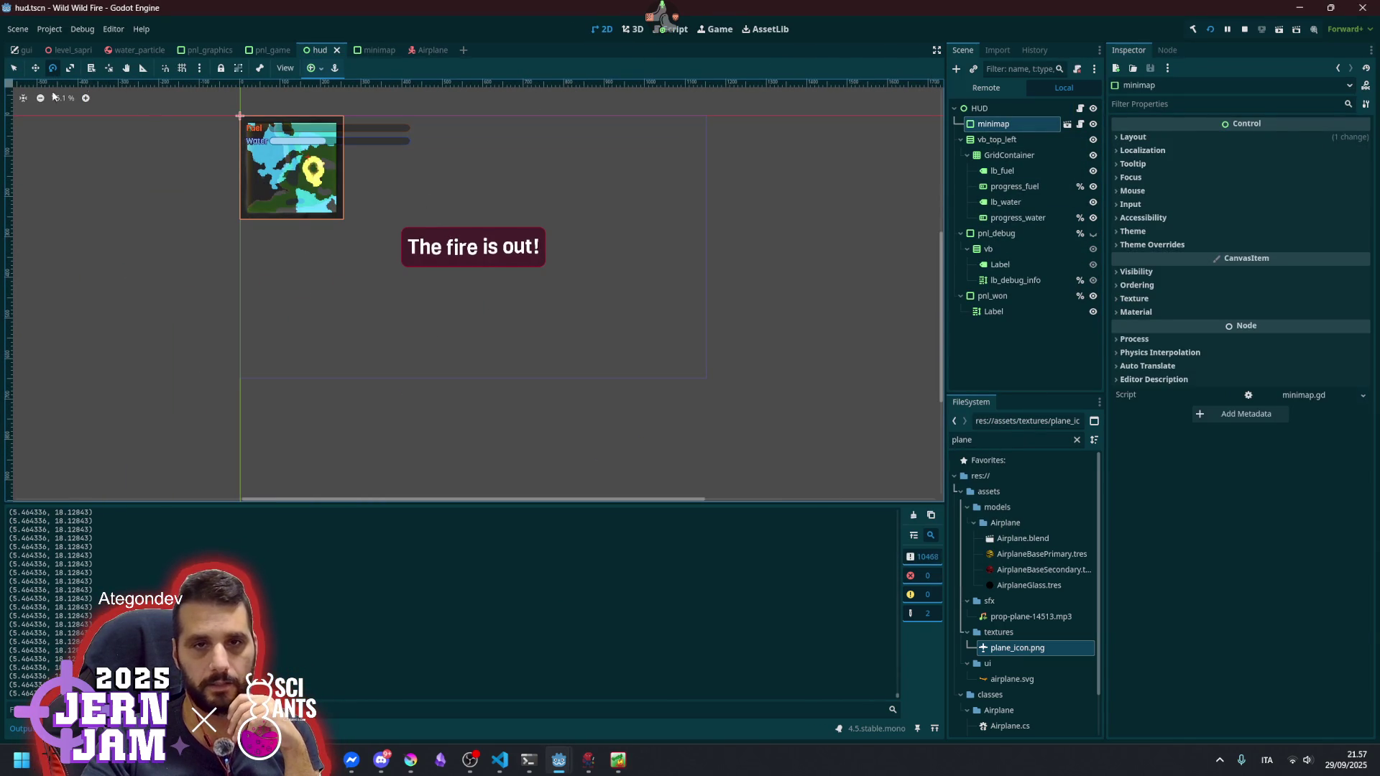
- Drag the minimap down, anchor it bottom-left, then save and run with F5
key(w)
drag(301, 182, 303, 312)
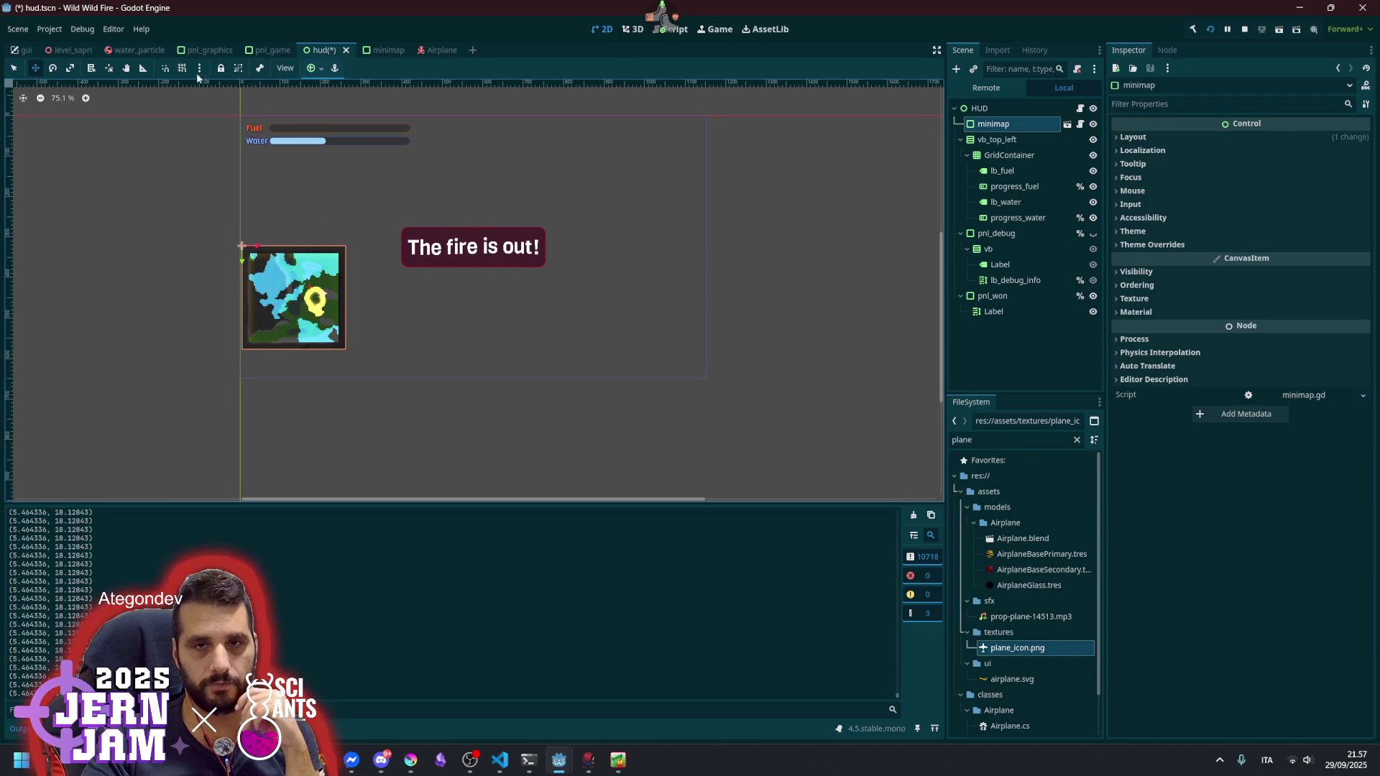
click(311, 68)
click(318, 147)
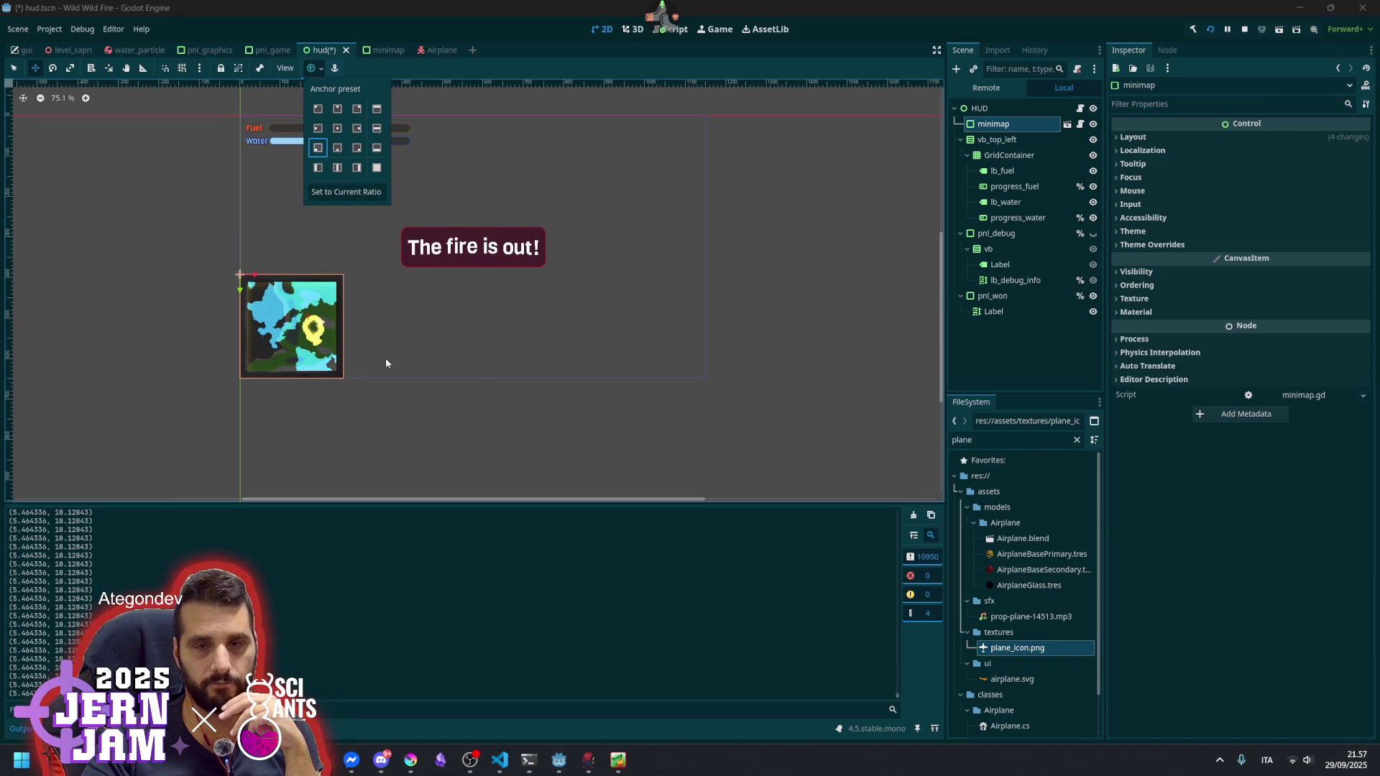
click(398, 424)
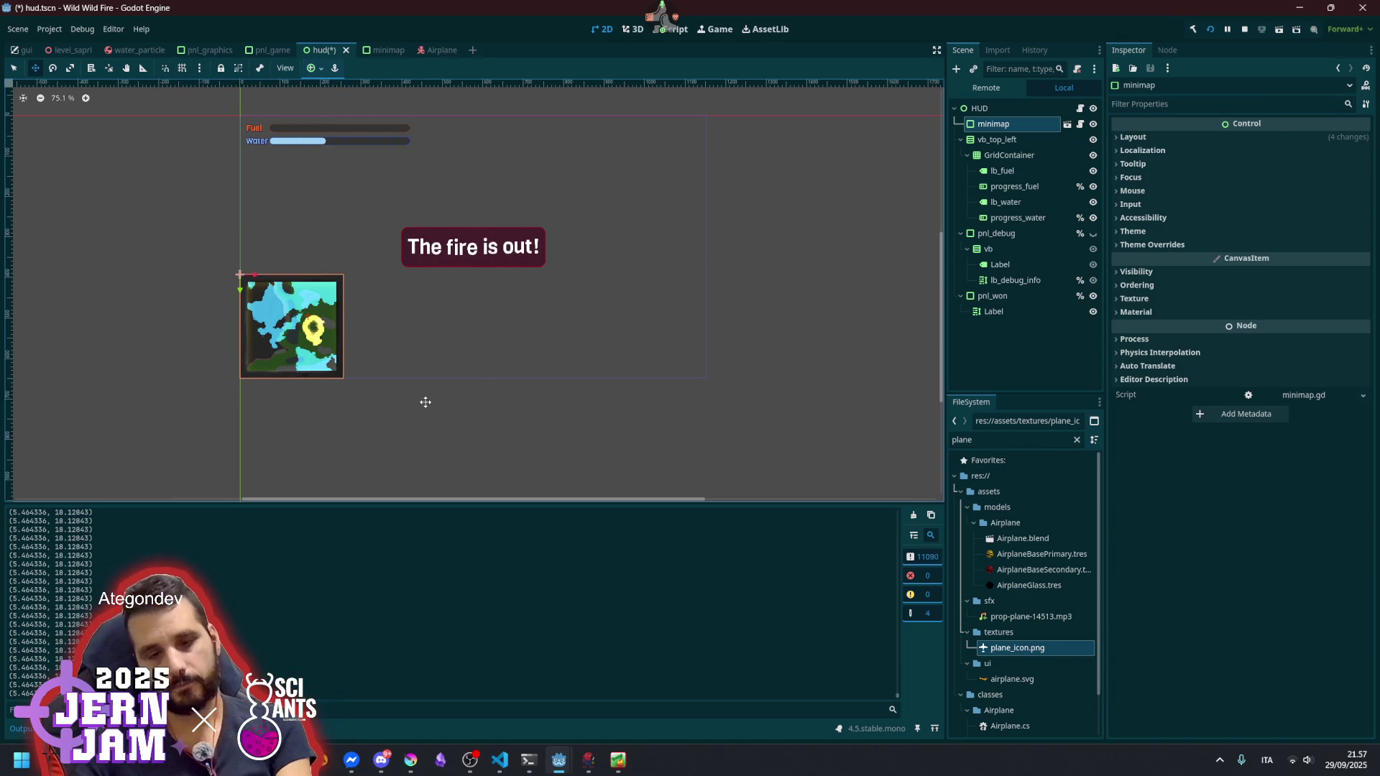
key(F5)
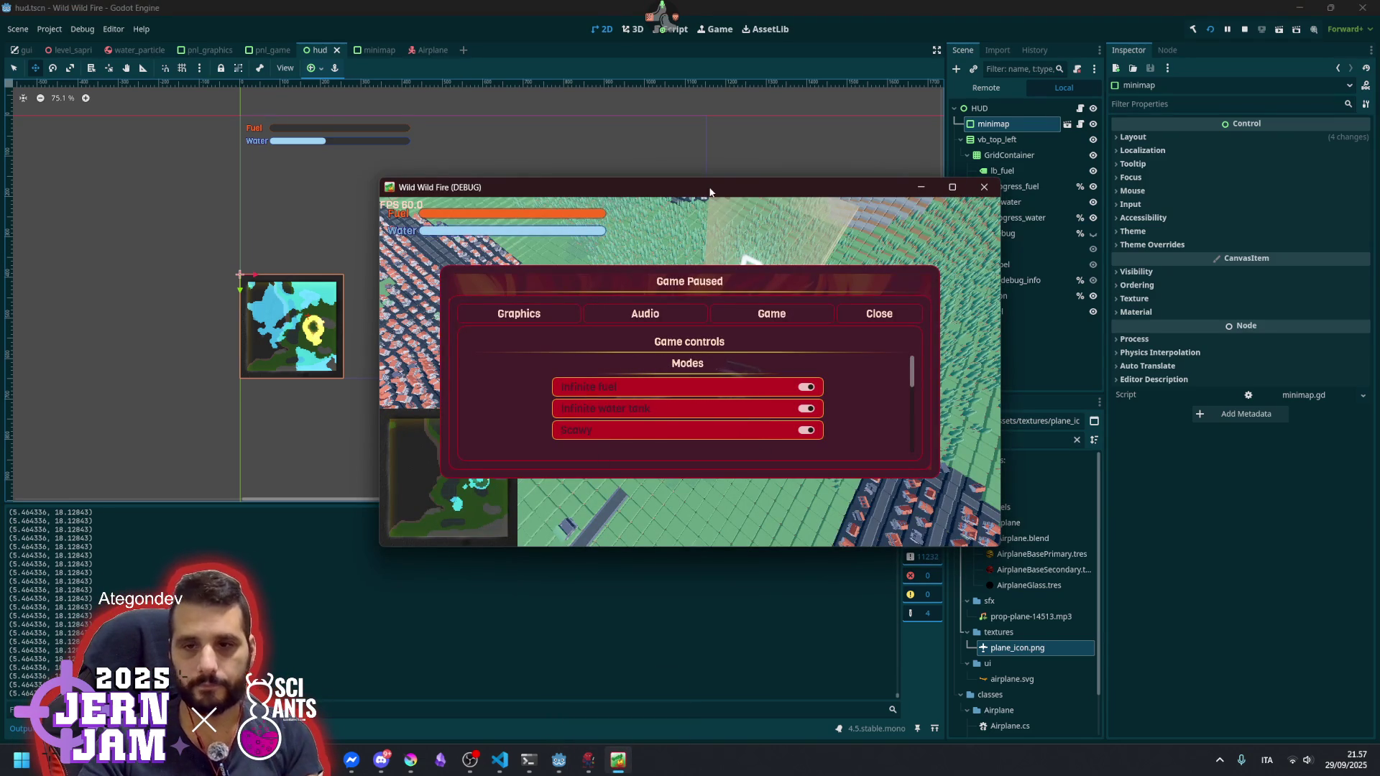
- Fly with the repositioned minimap, pause, and reopen minimap.gd from the minimap node
key(Escape)
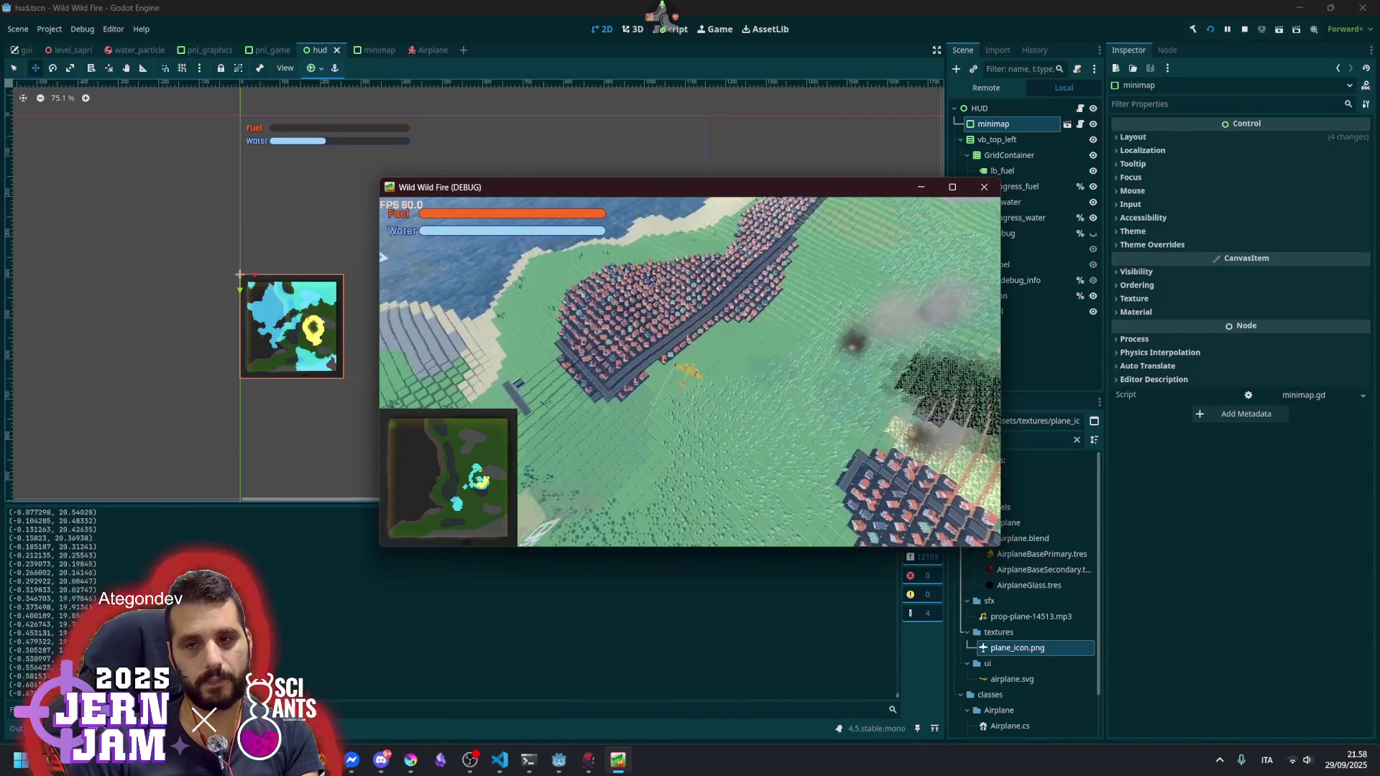
key(Escape)
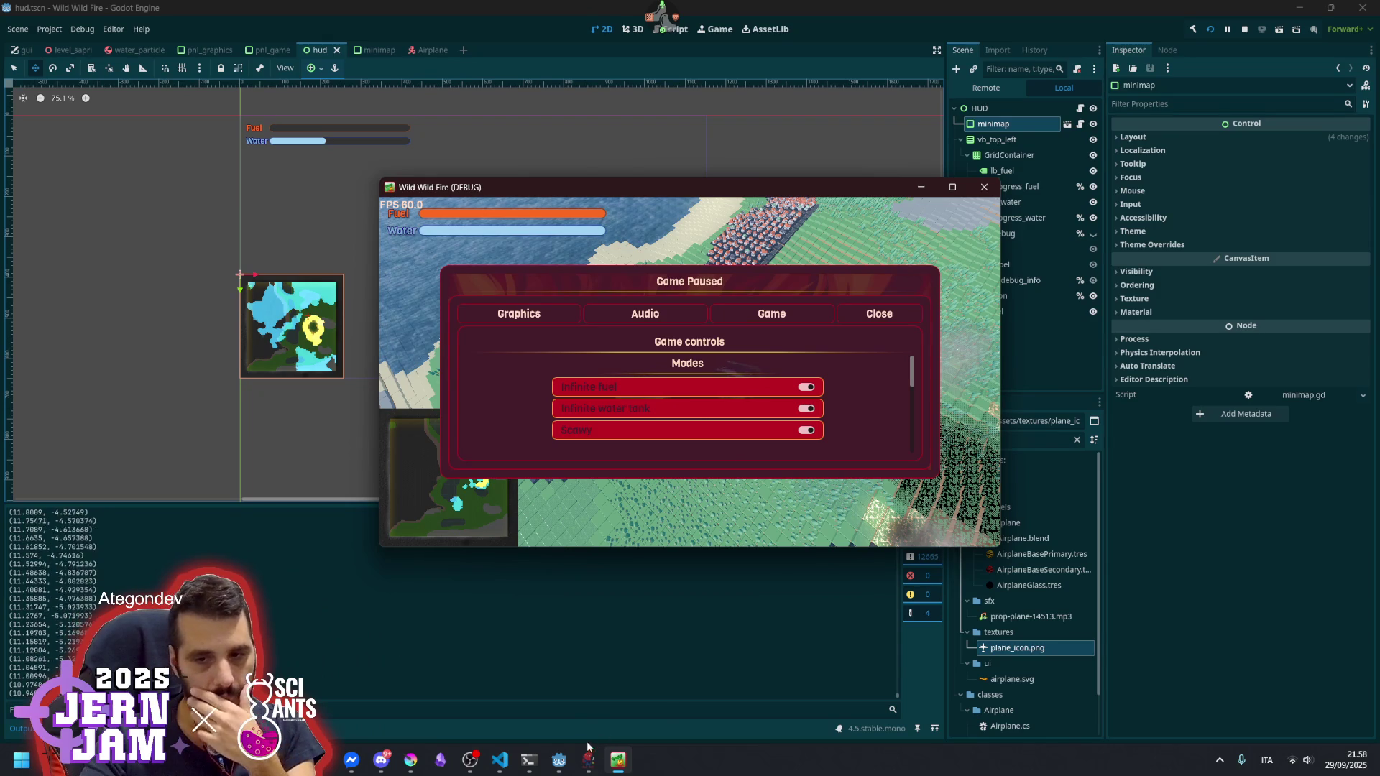
mouse_move(578, 763)
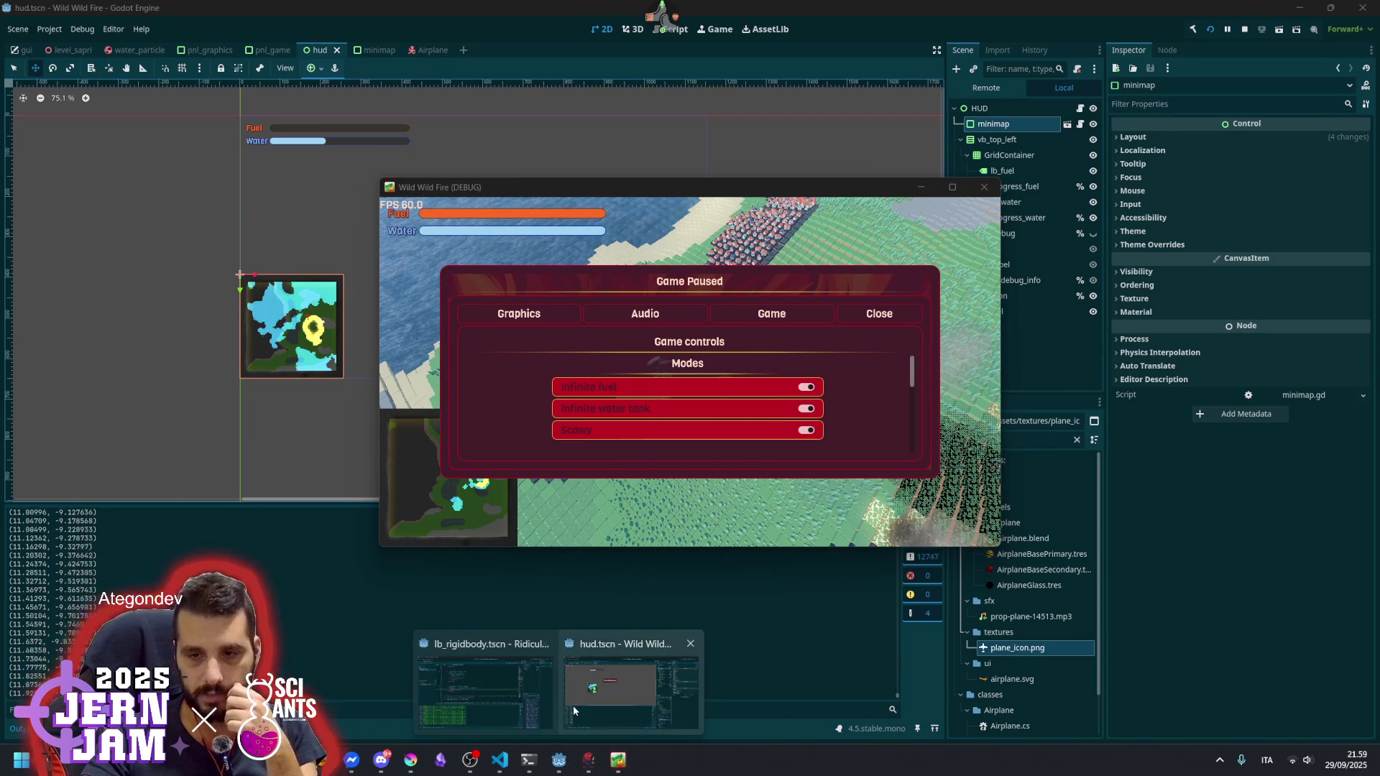
click(596, 679)
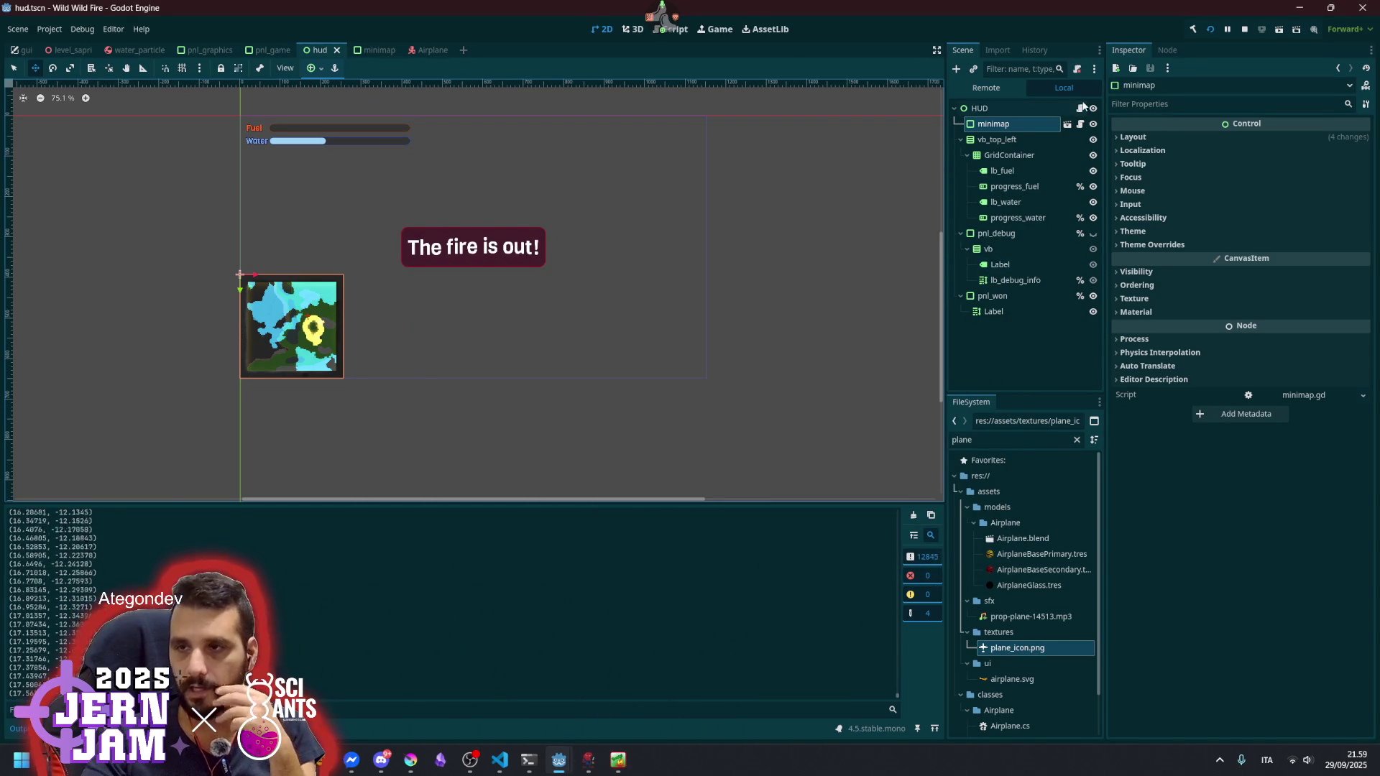
click(1080, 124)
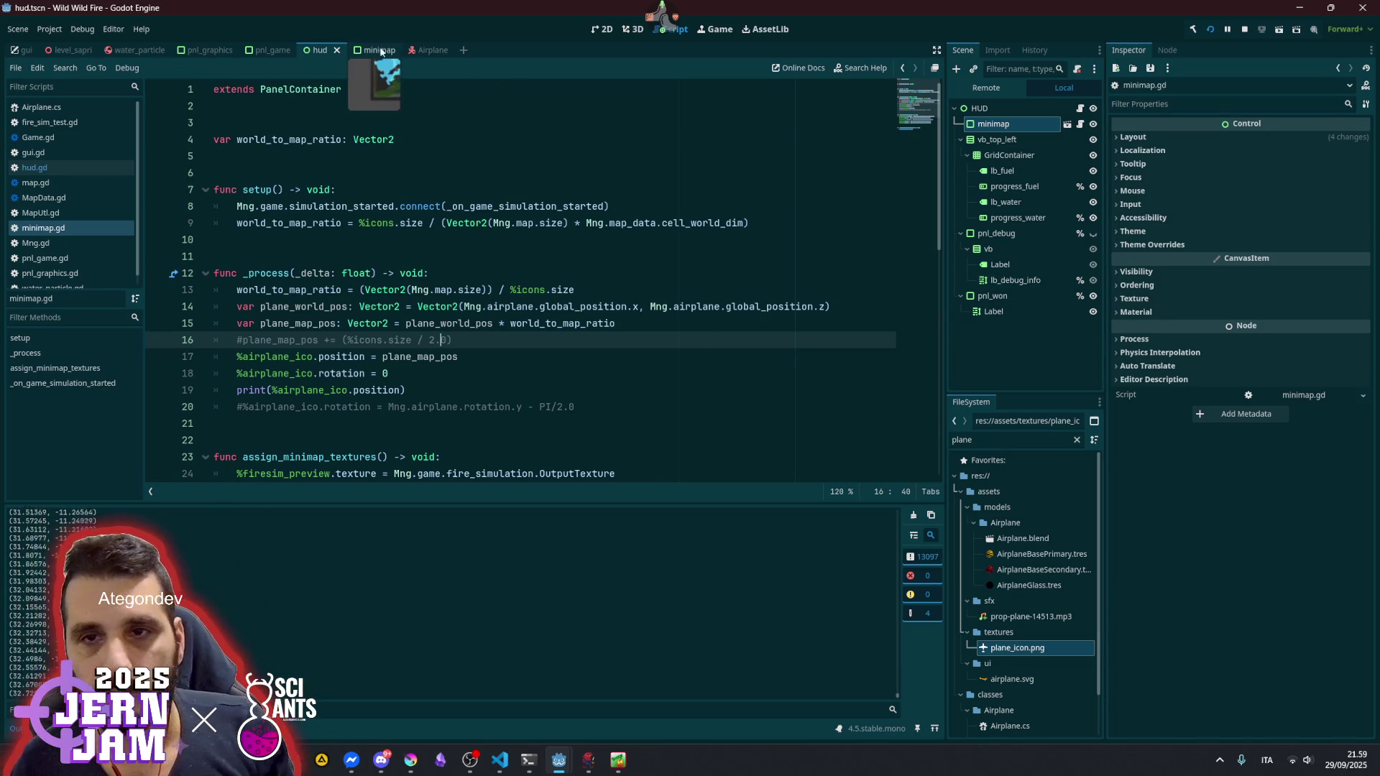
click(366, 49)
click(1016, 266)
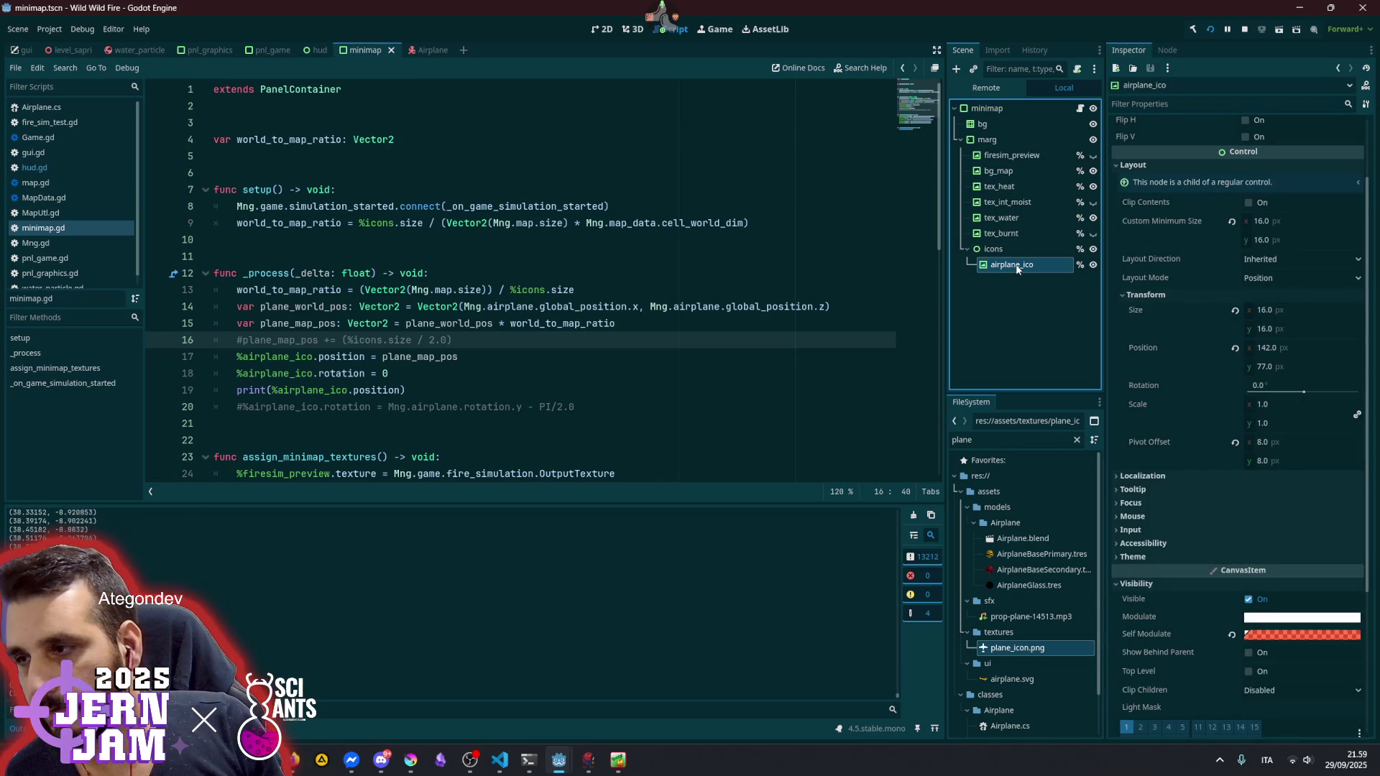
click(421, 372)
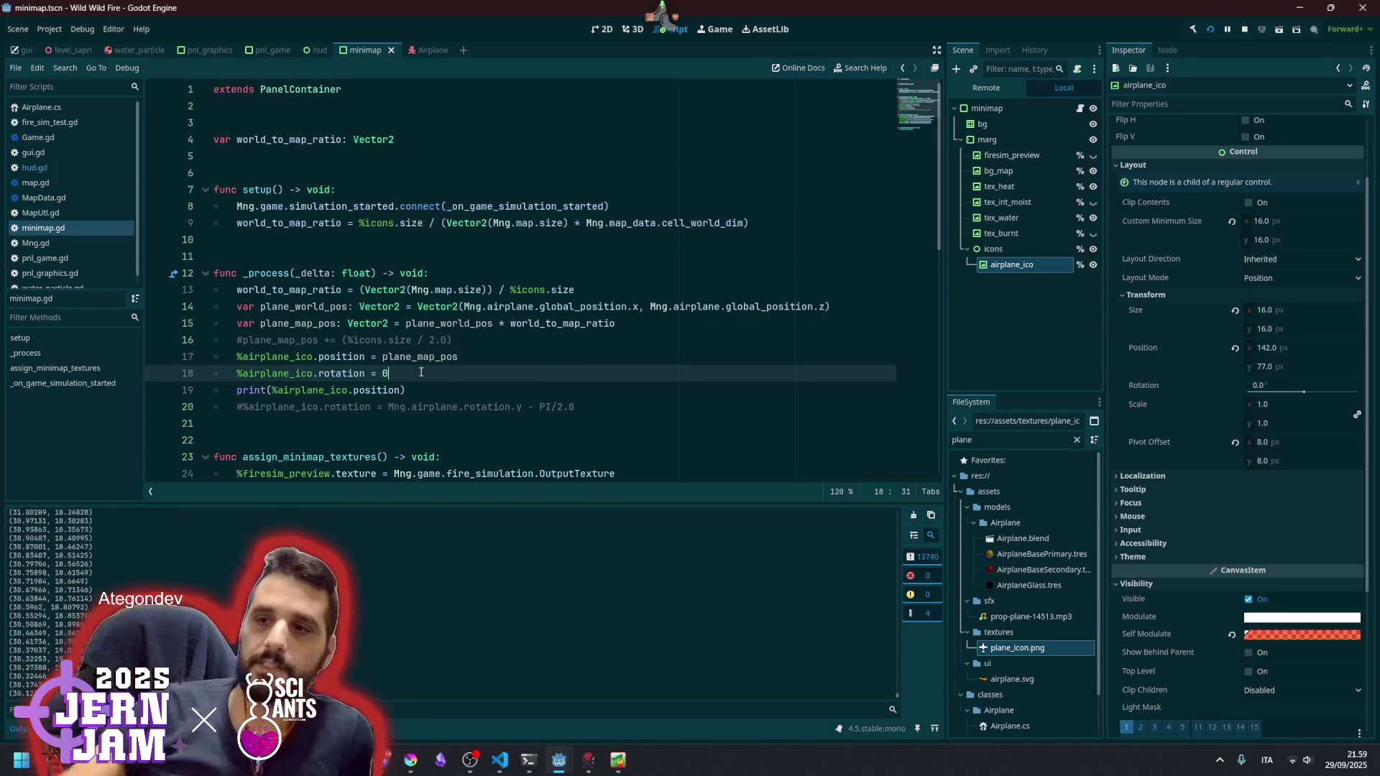
click(994, 248)
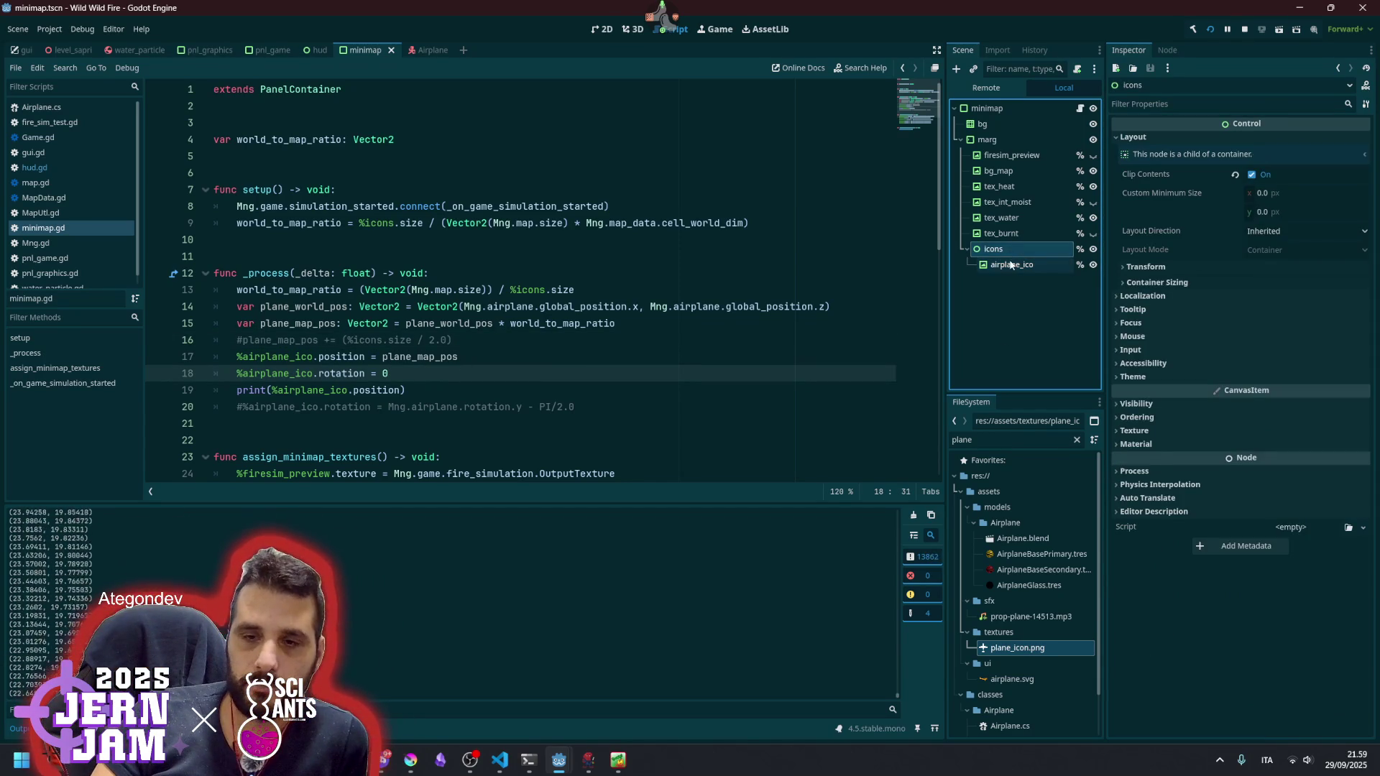
click(1012, 264)
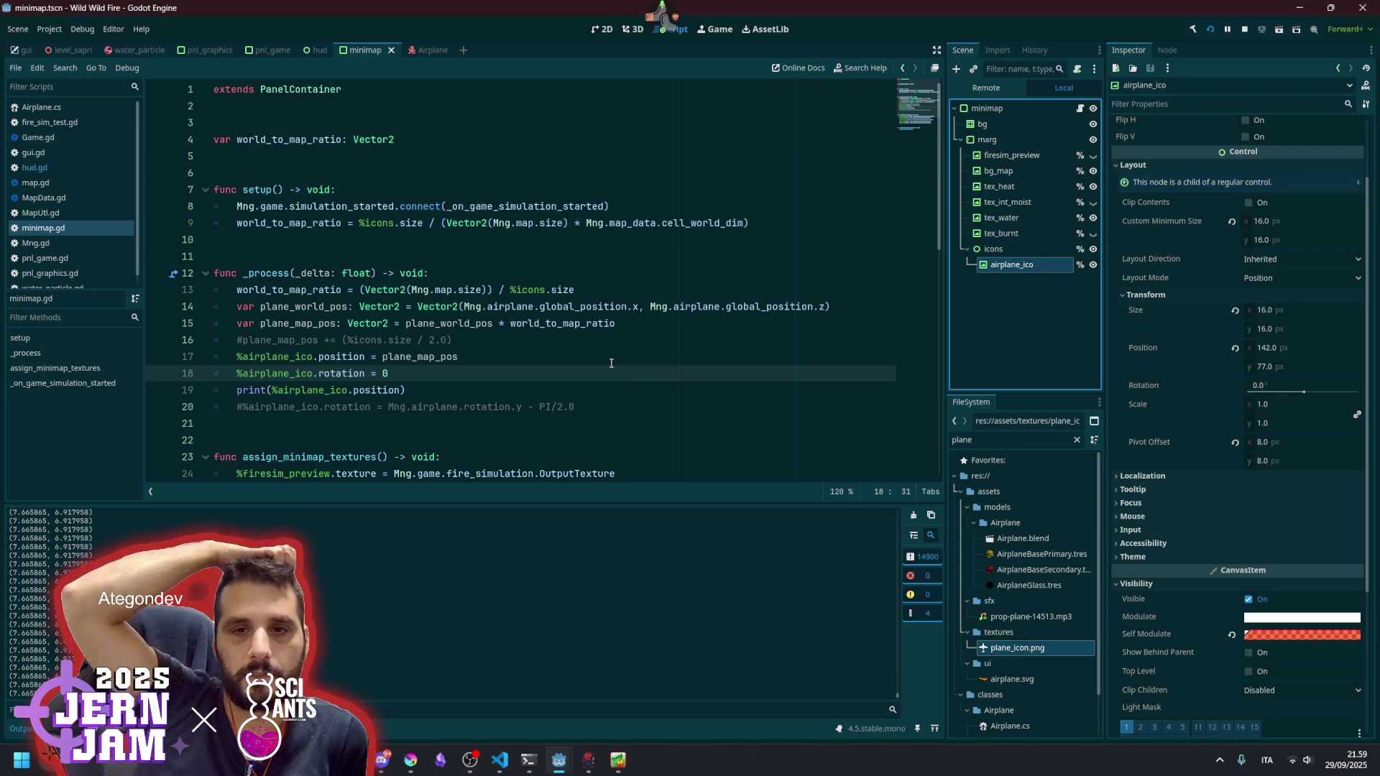
double_click(425, 356)
click(396, 324)
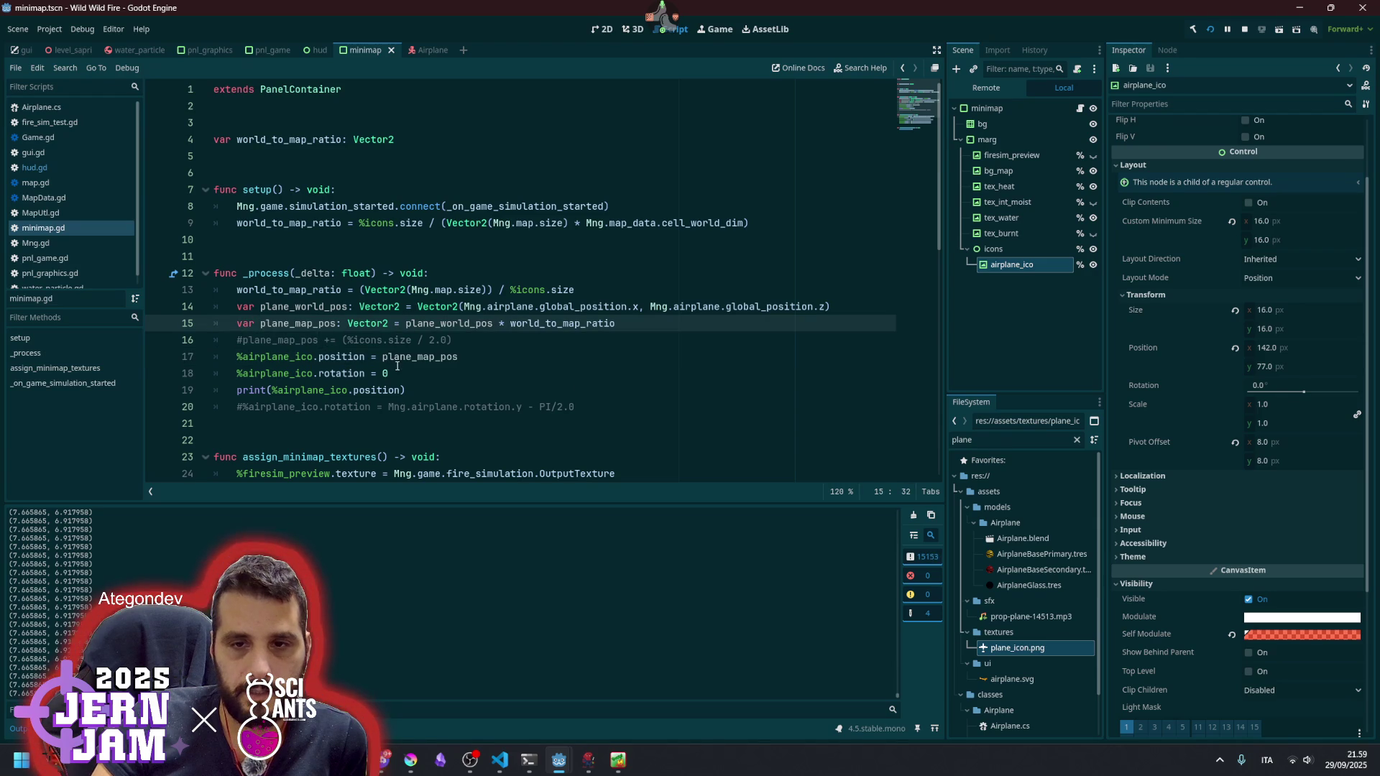
mouse_move(432, 314)
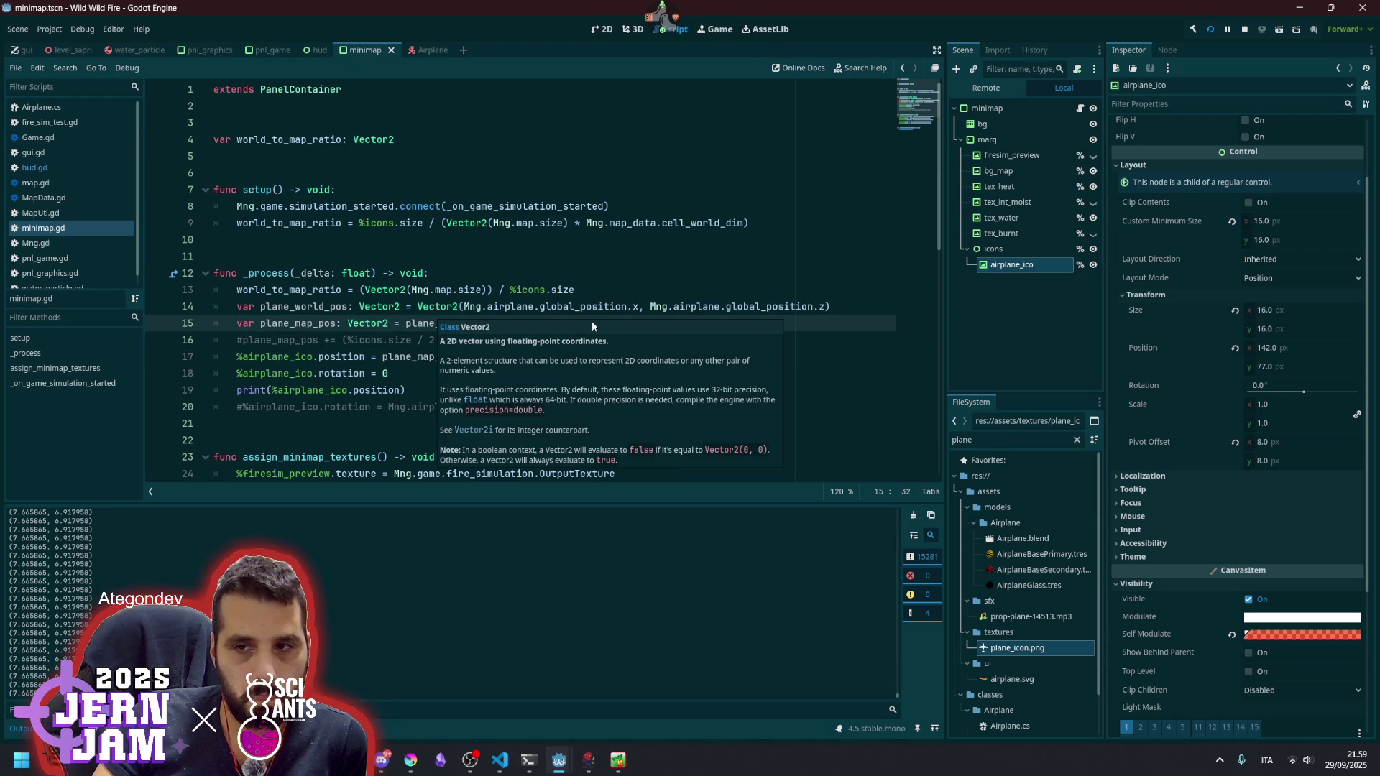
double_click(297, 312)
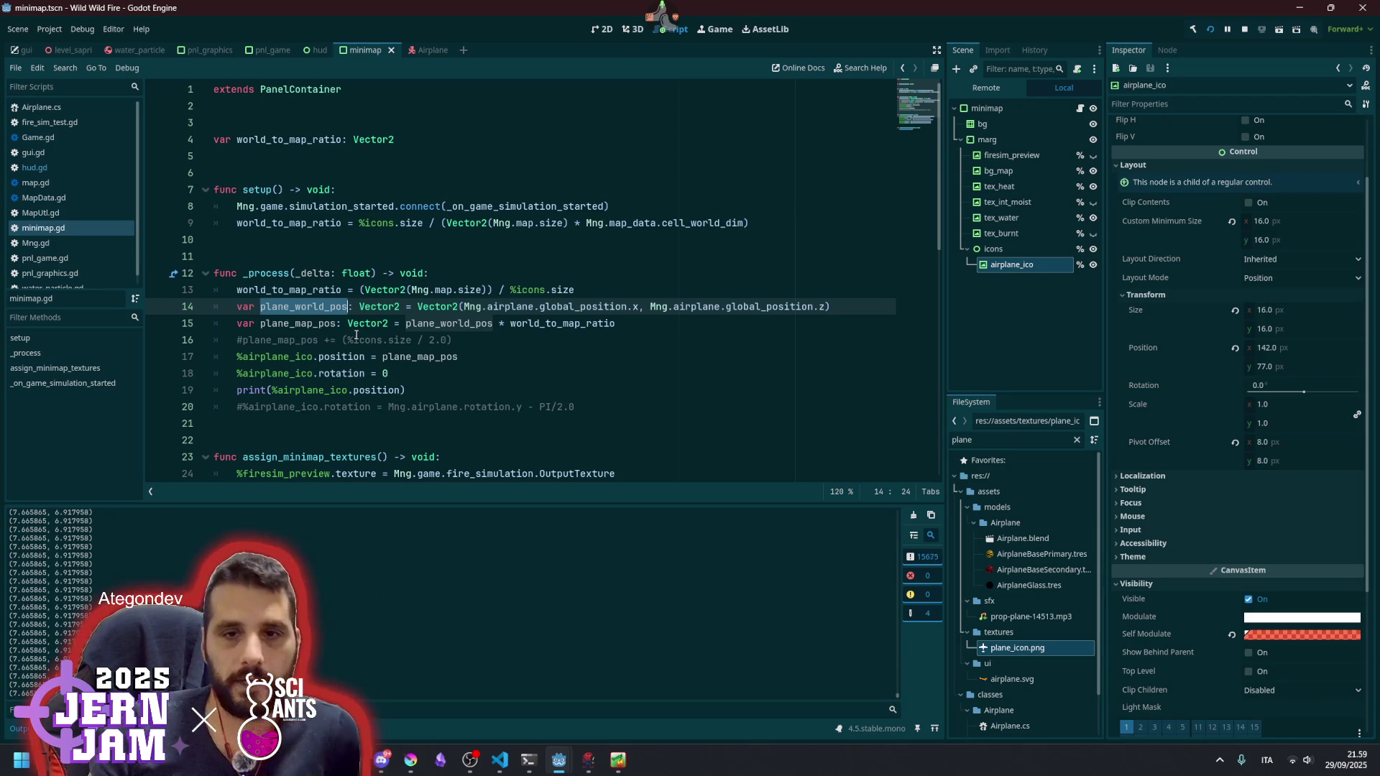
double_click(550, 325)
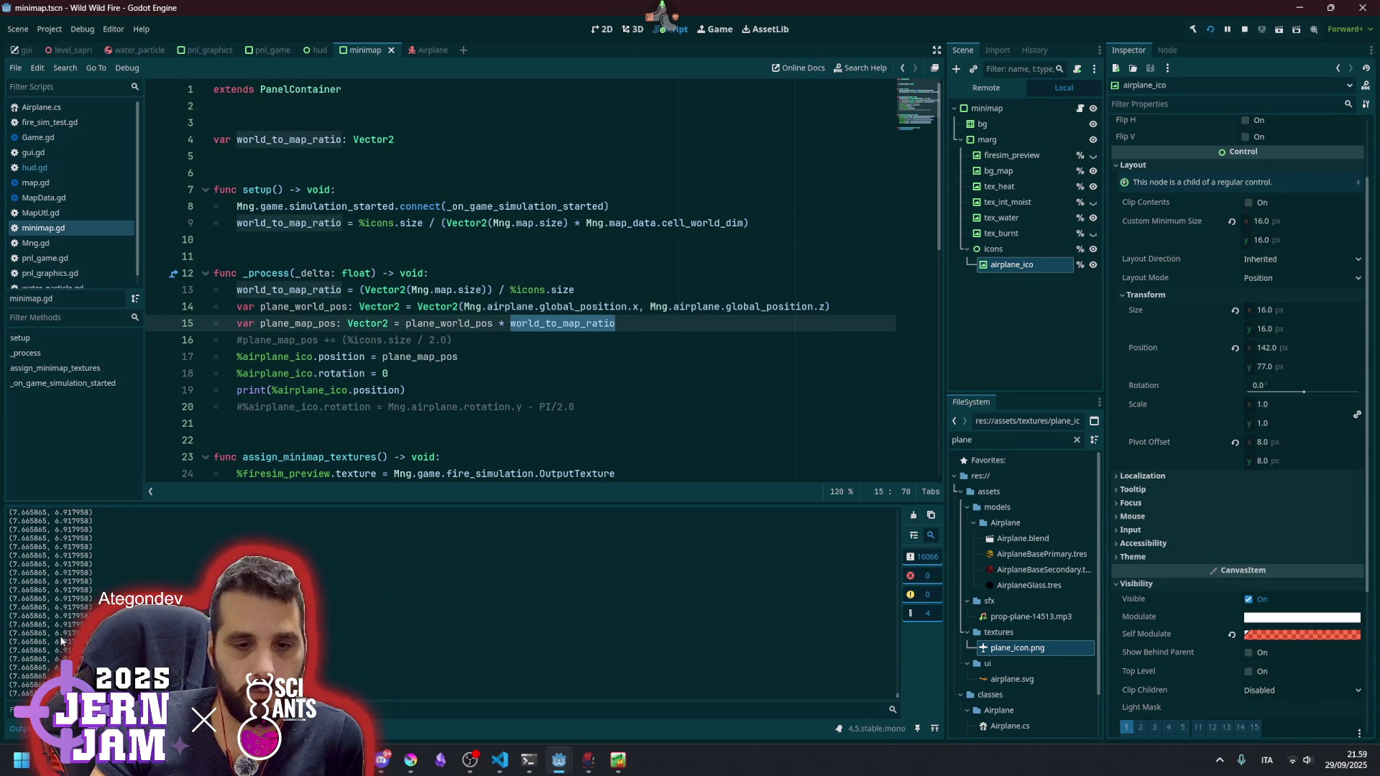
click(459, 335)
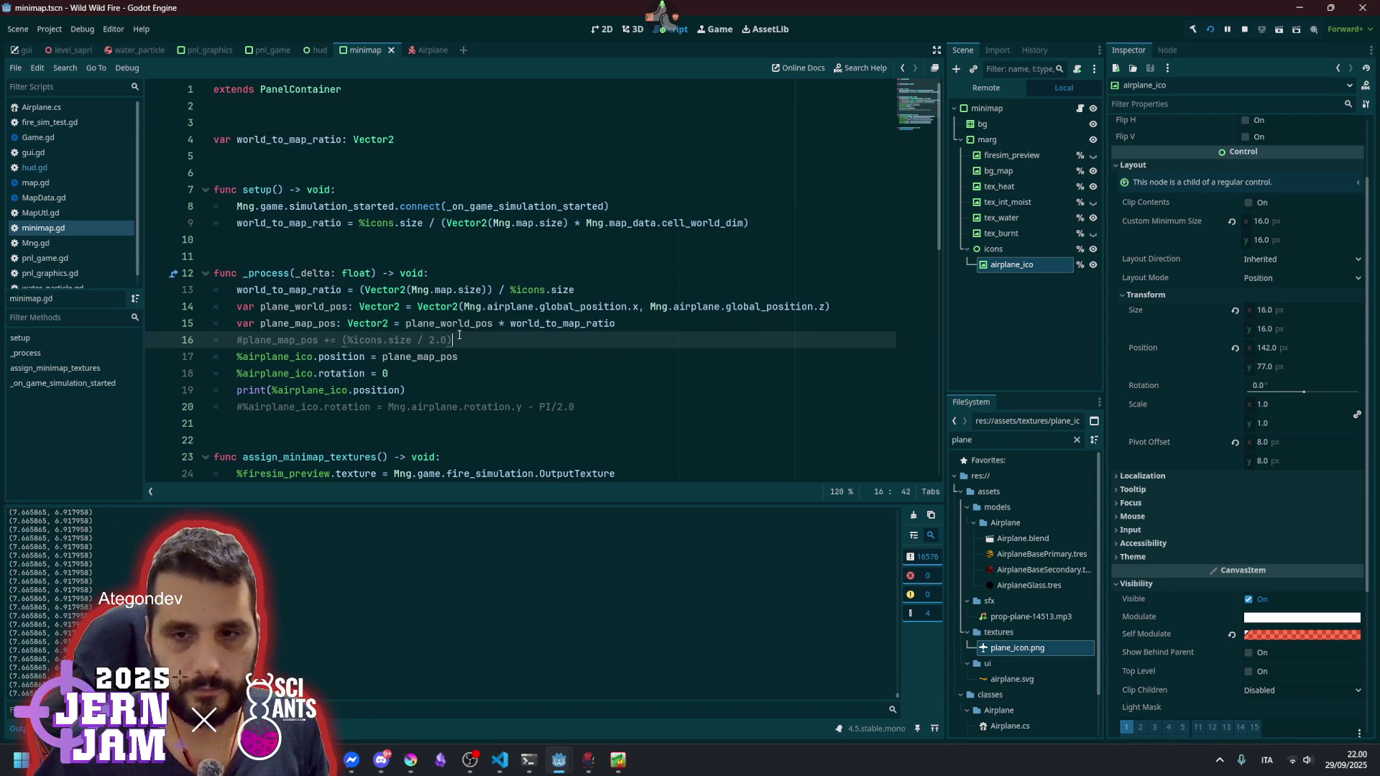
- Uncomment the half-icon-size offset on line 16, save, and watch the minimap in-game
key(ctrl+k)
key(ctrl+s)
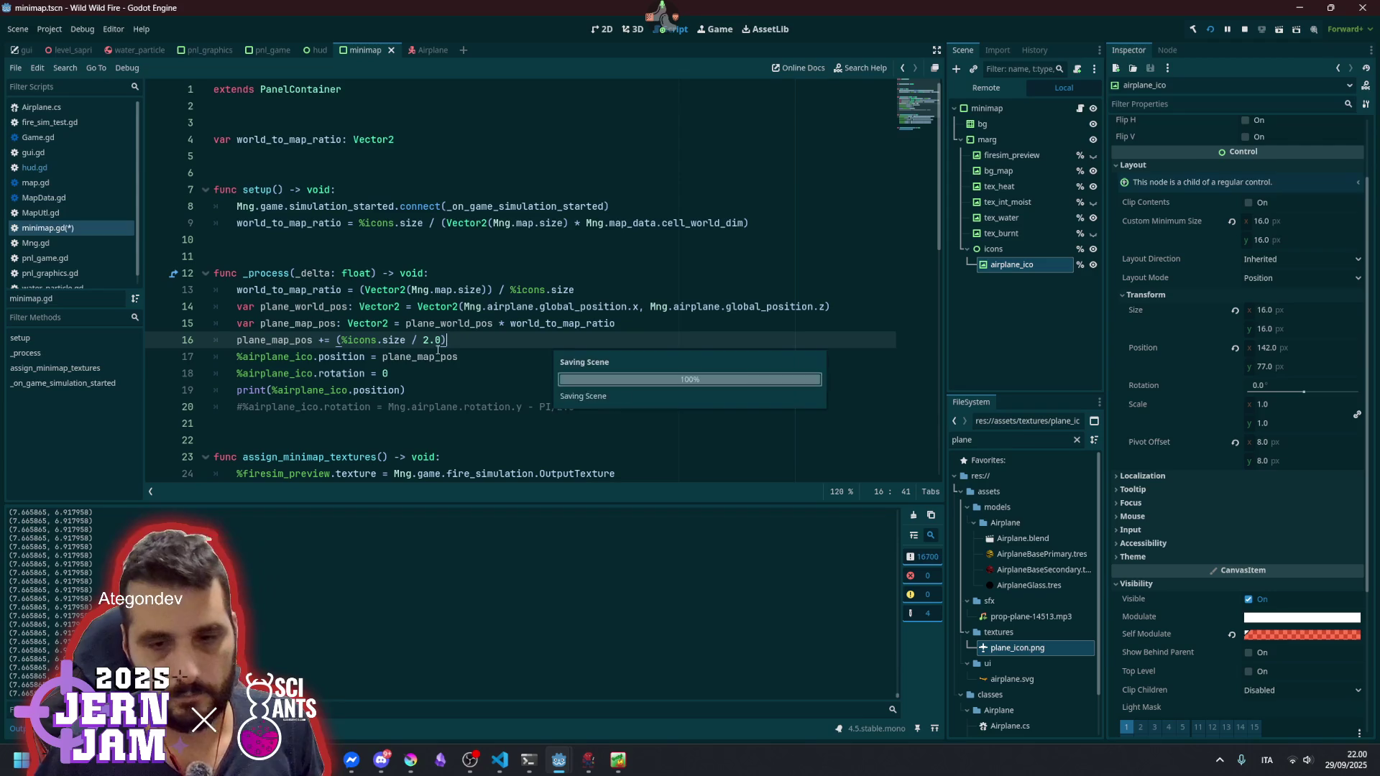
key(Down)
key(Down)
mouse_move(565, 763)
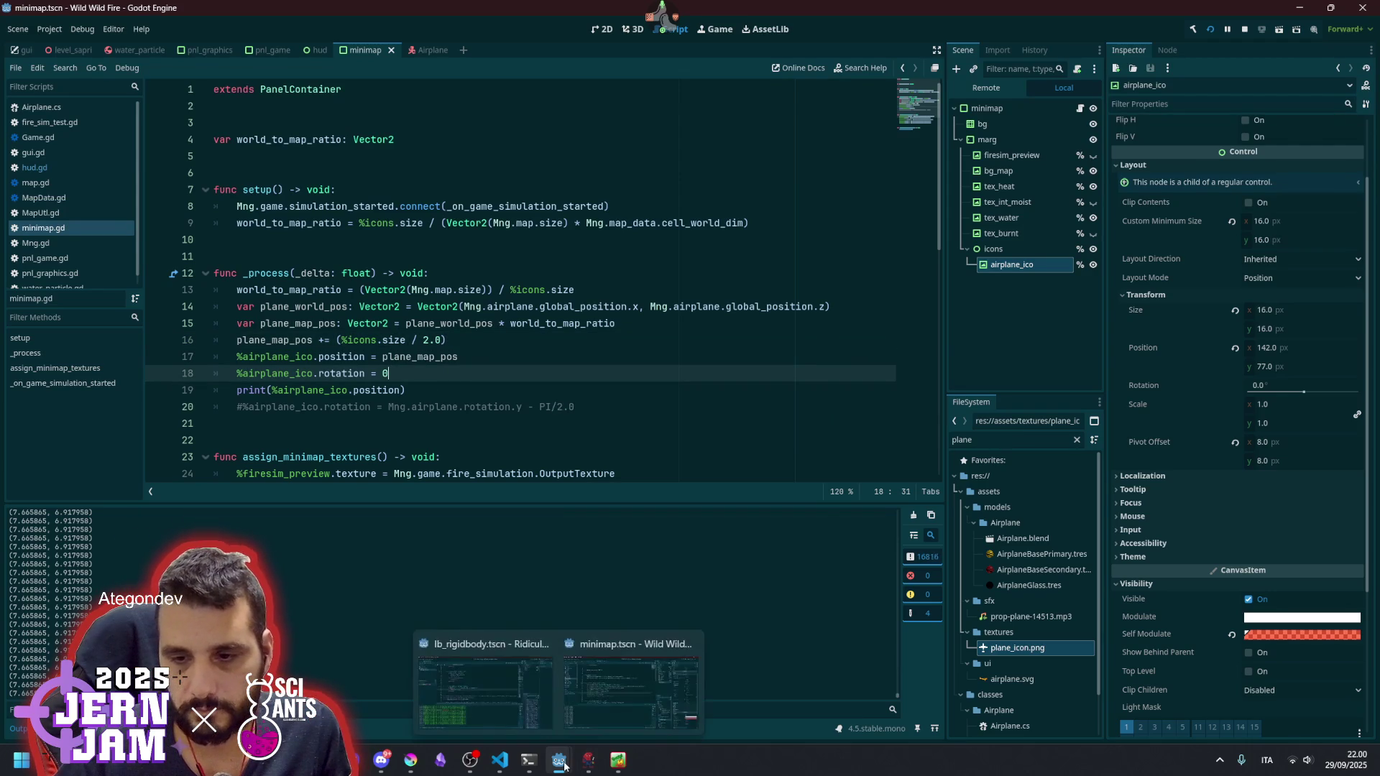
click(618, 760)
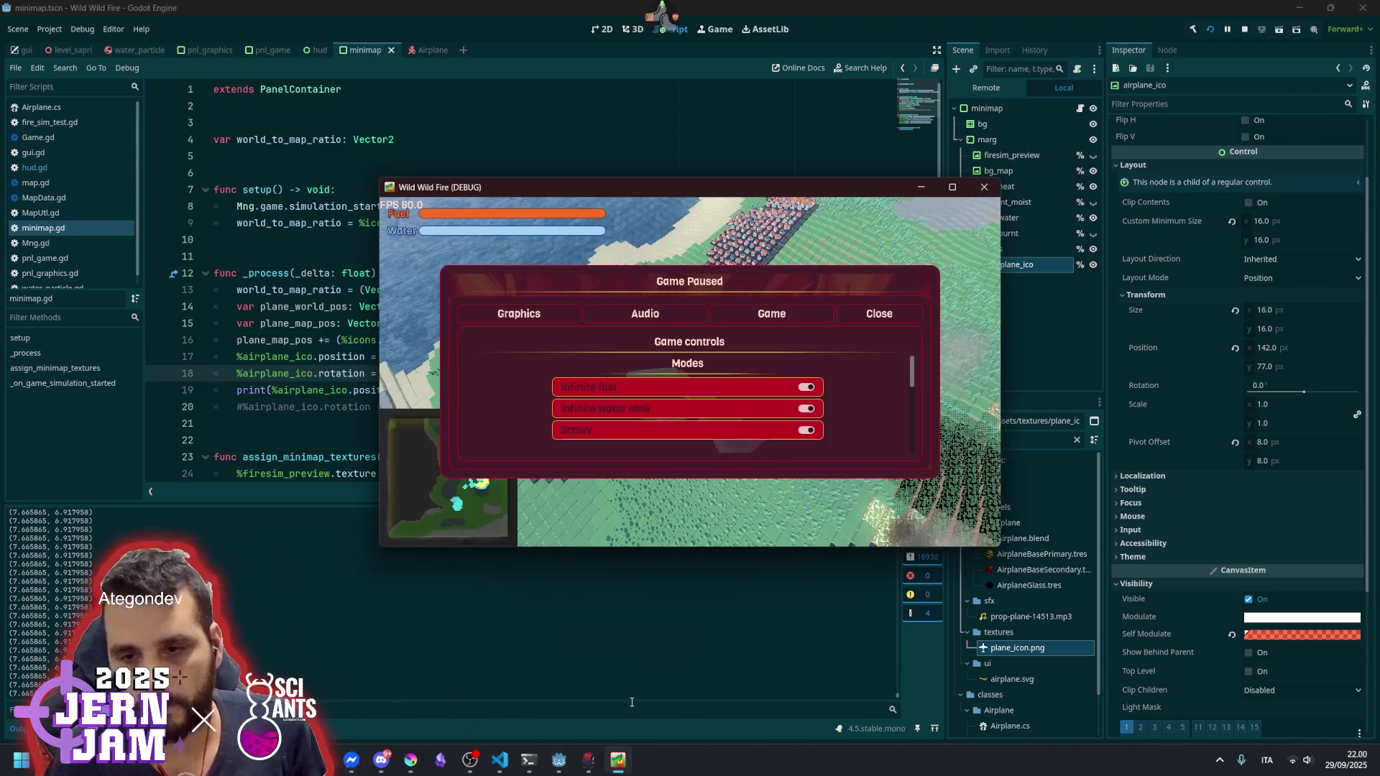
key(Escape)
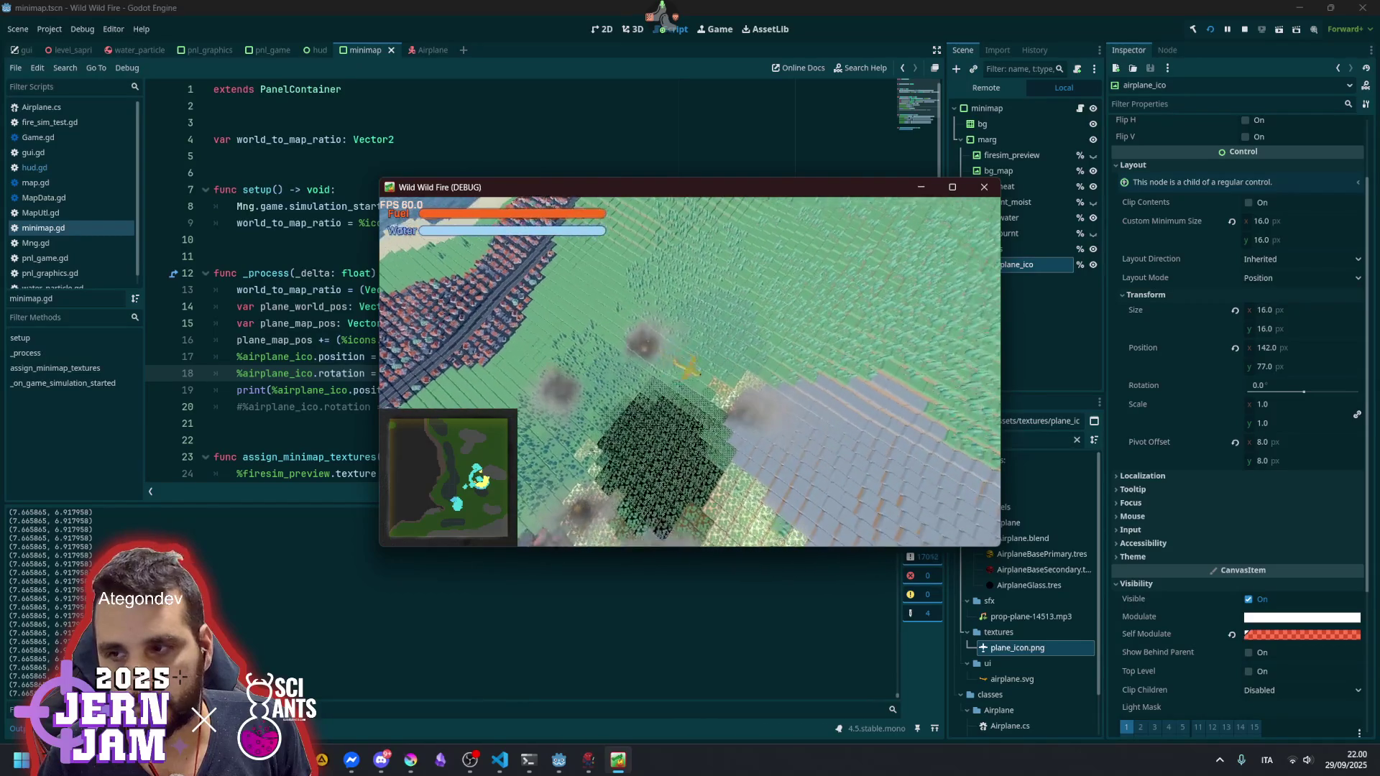
key(Escape)
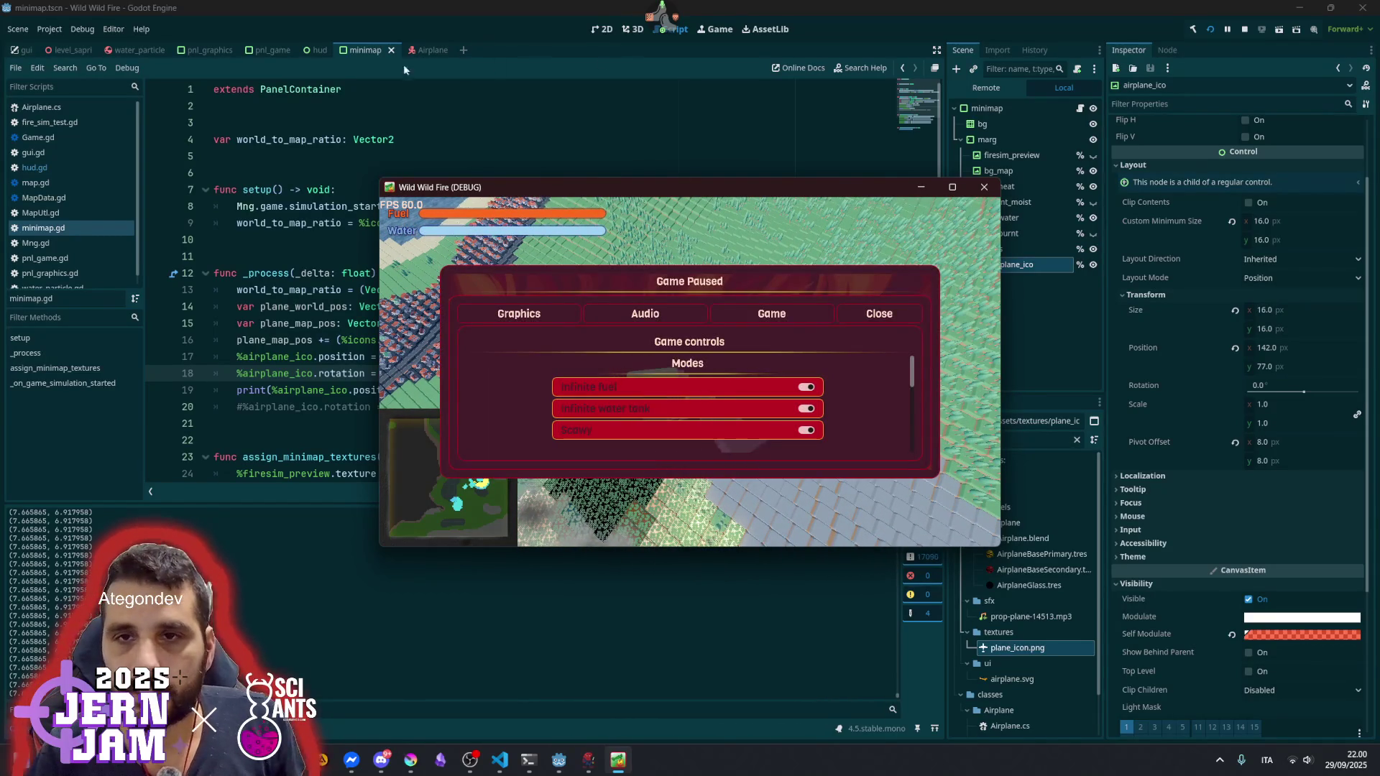
- Stop the game with F8 and drag airplane_ico up-left on the minimap to (67, 61)
key(F8)
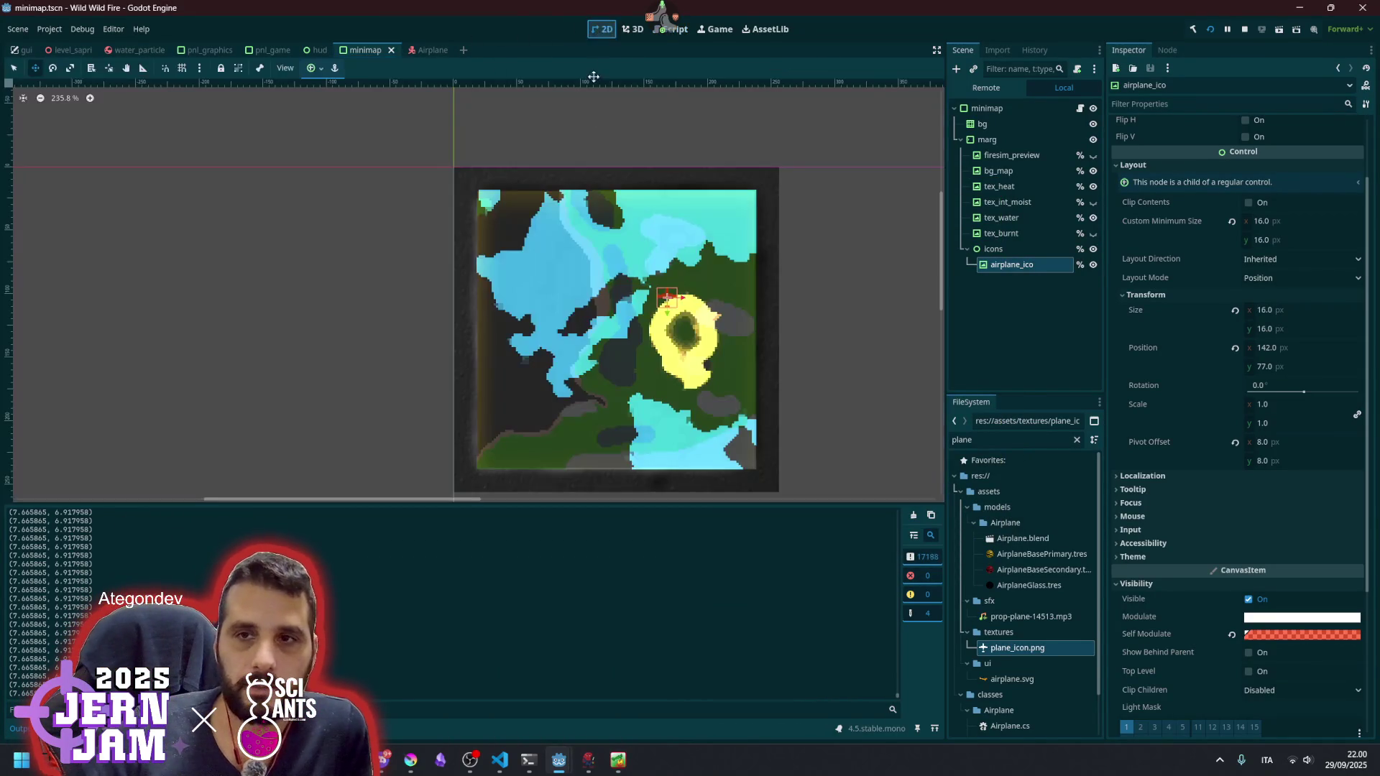
click(601, 29)
mouse_move(726, 320)
mouse_down()
mouse_move(612, 286)
mouse_move(541, 392)
mouse_move(636, 326)
mouse_move(617, 297)
mouse_up()
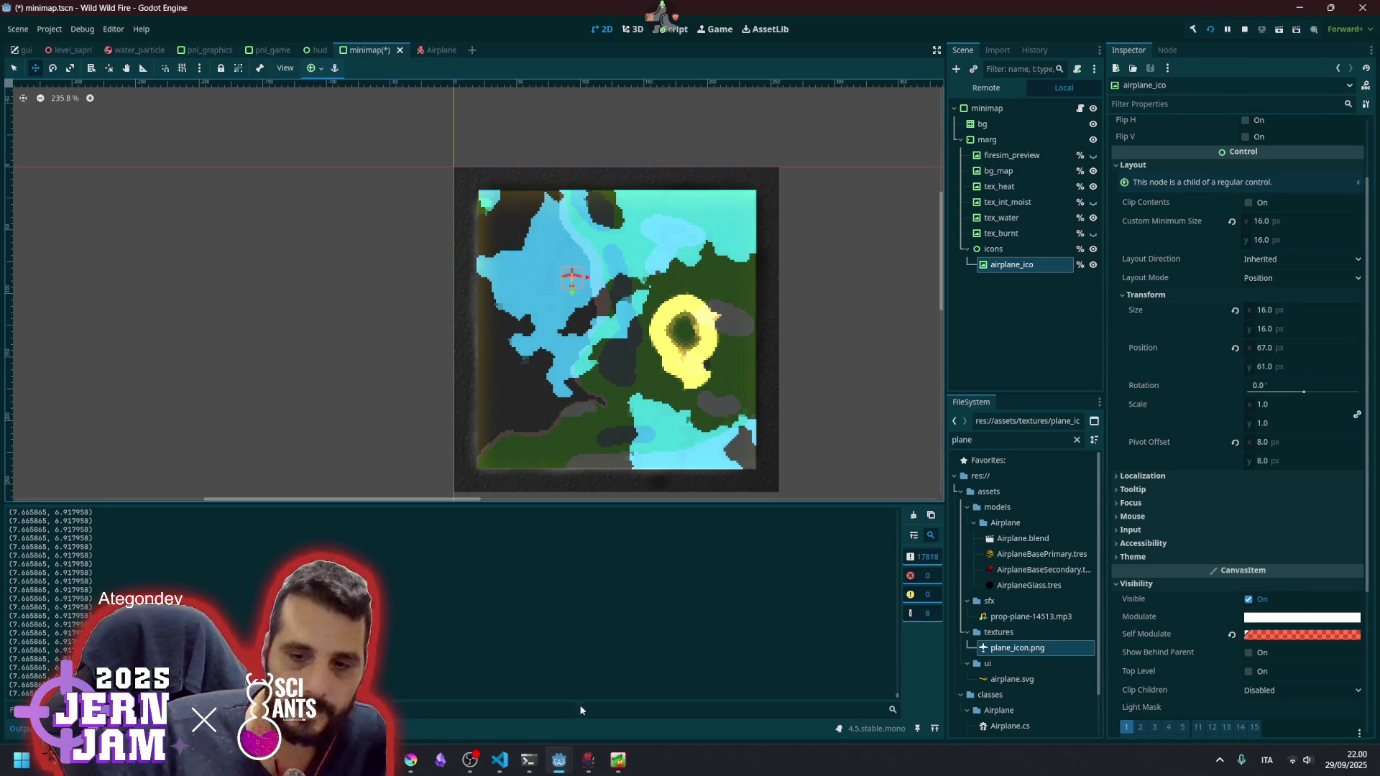
- Inspect the bg_map, marg and icons nodes, checking the icons container's Transform values
mouse_move(597, 762)
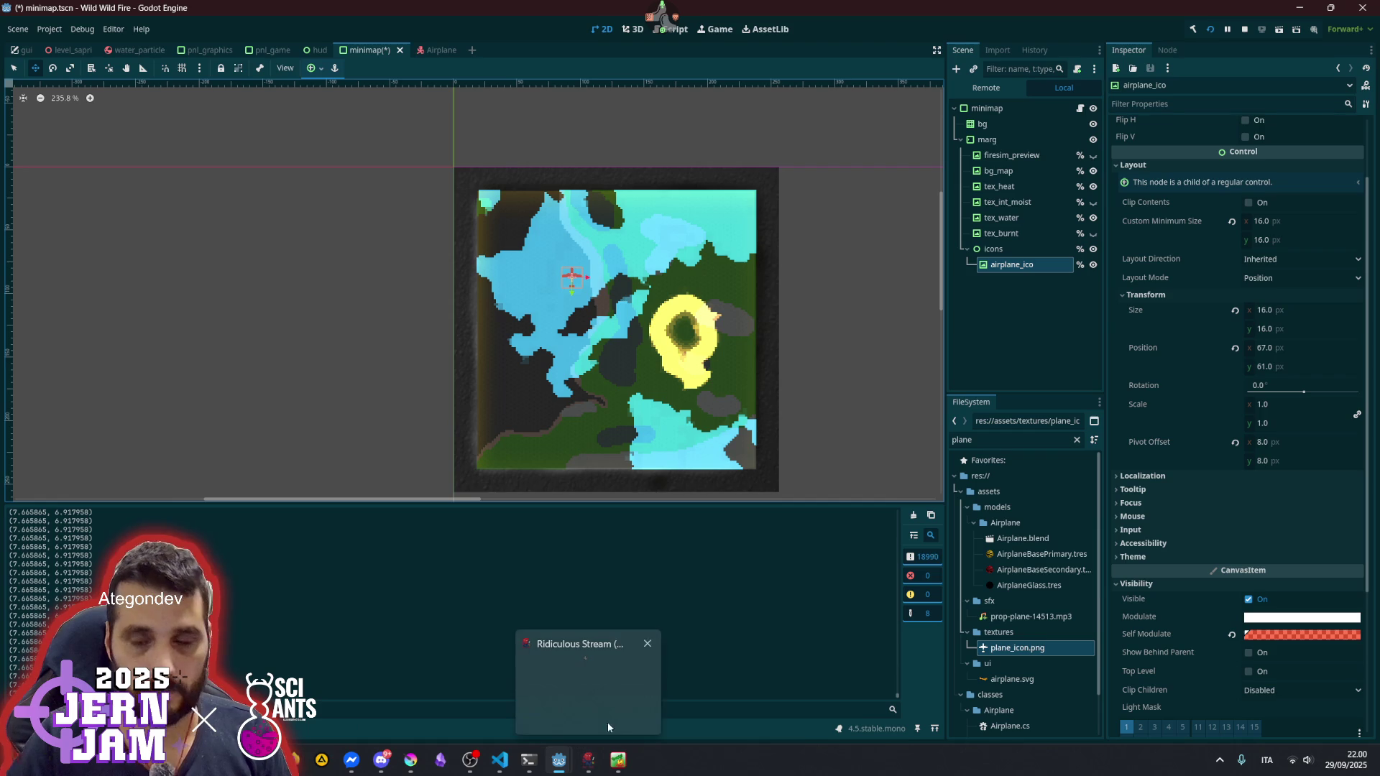
click(999, 171)
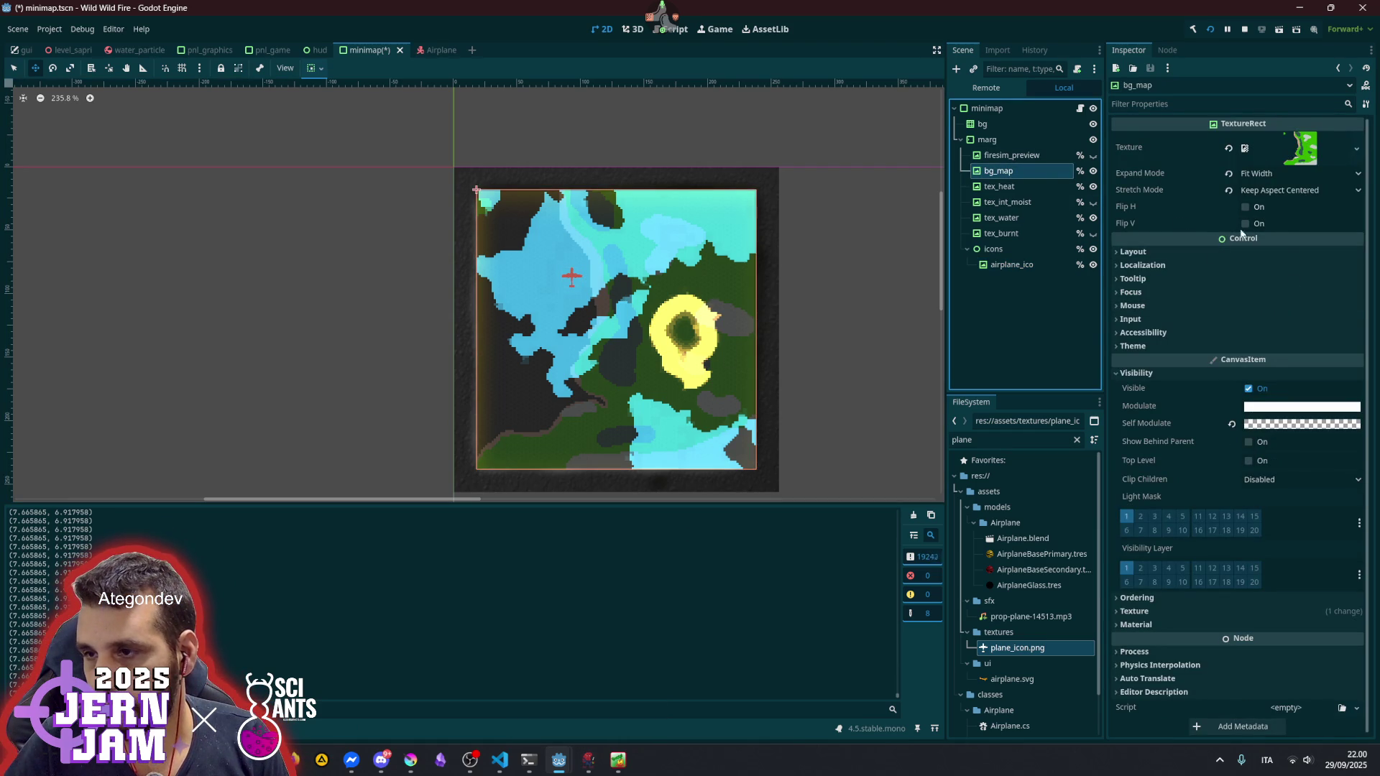
click(996, 144)
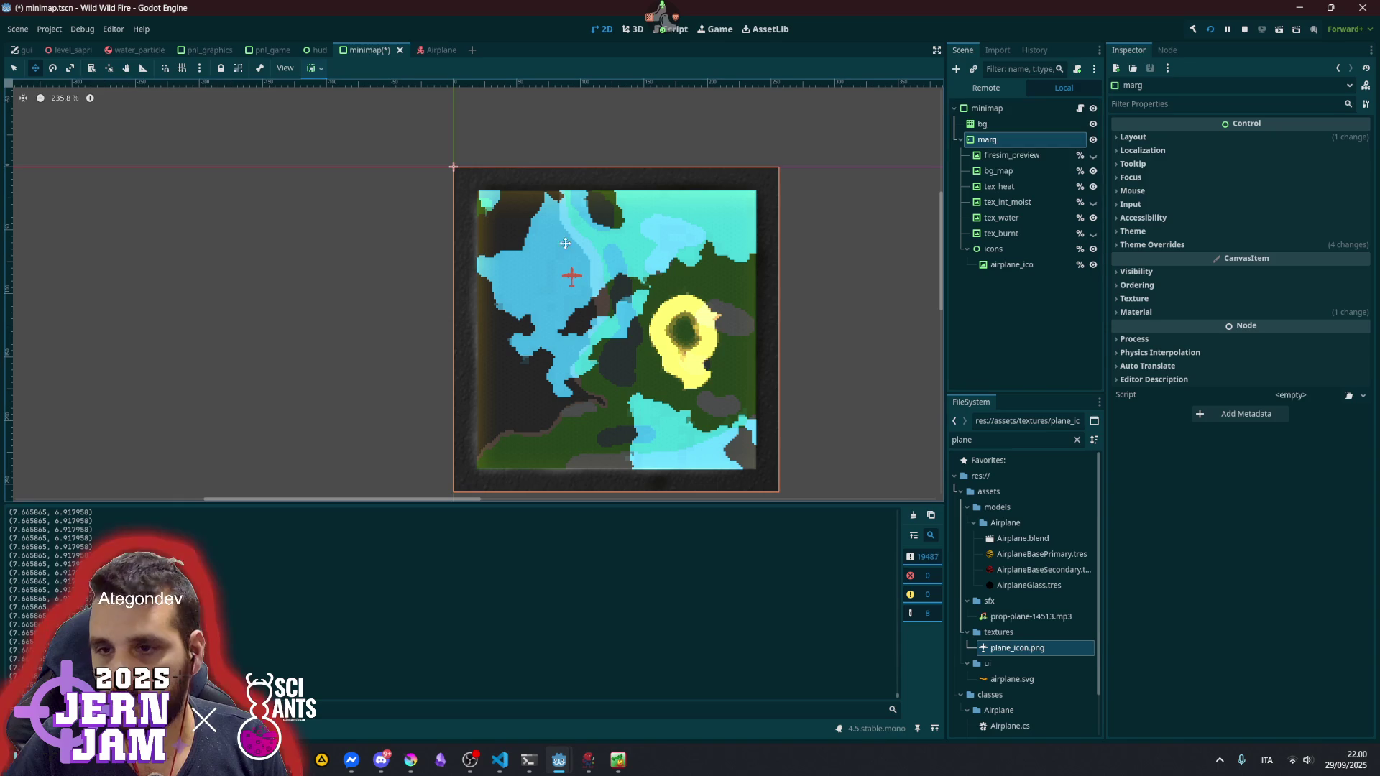
click(993, 248)
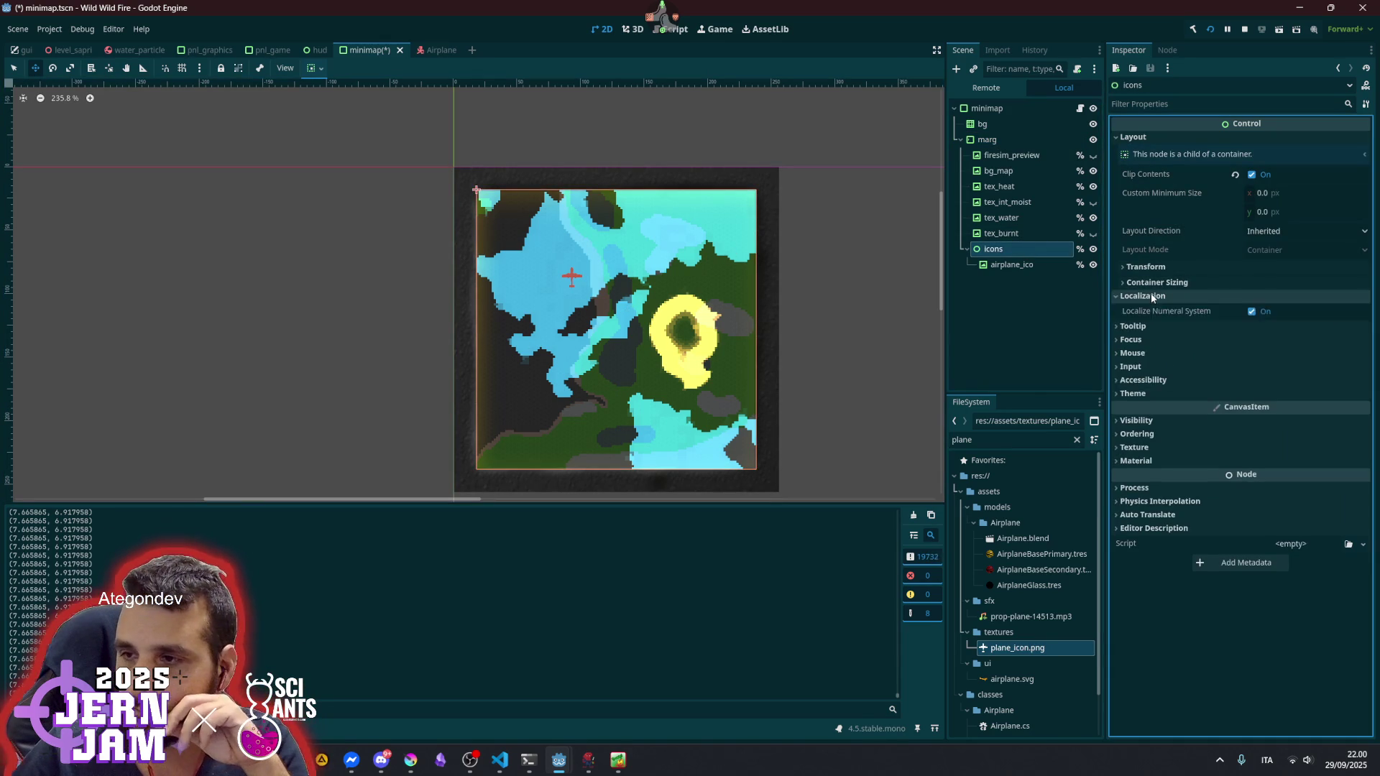
click(1157, 266)
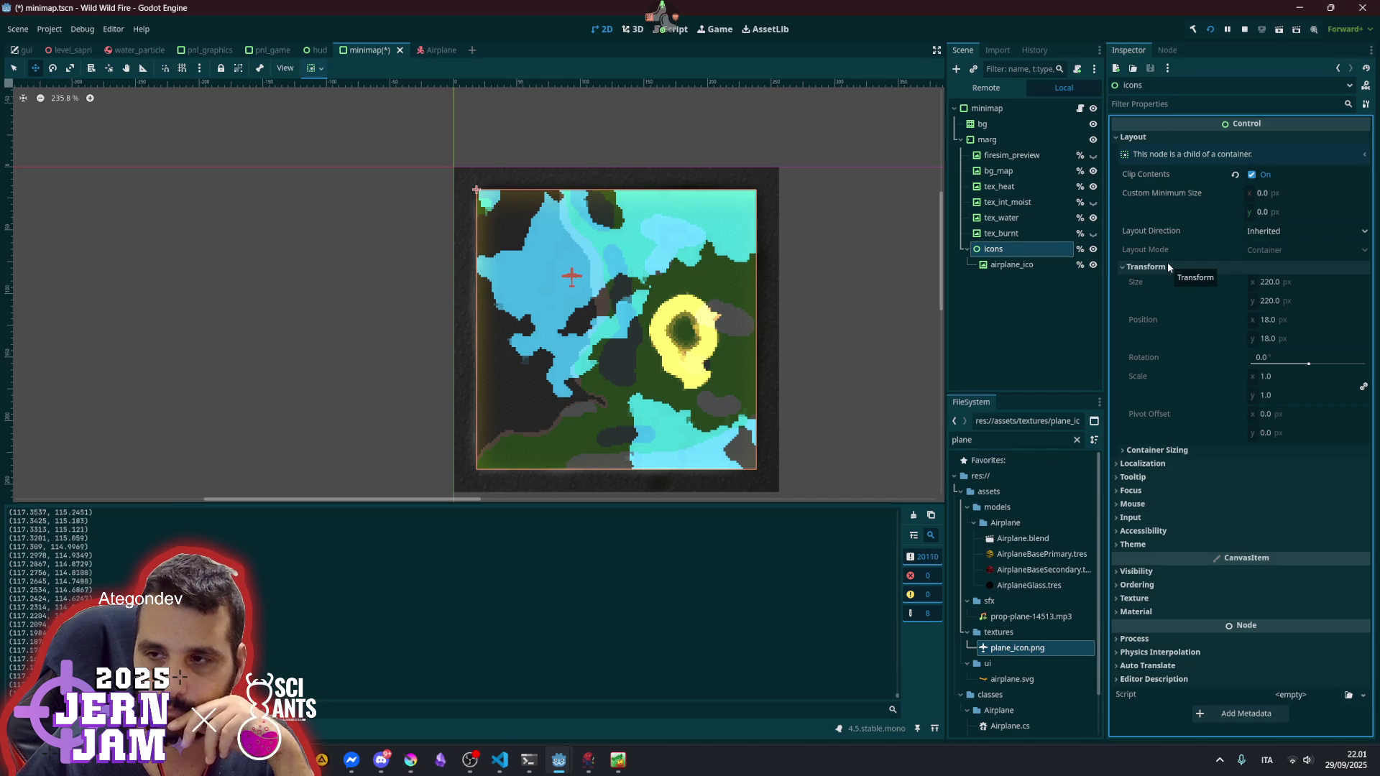
click(1167, 266)
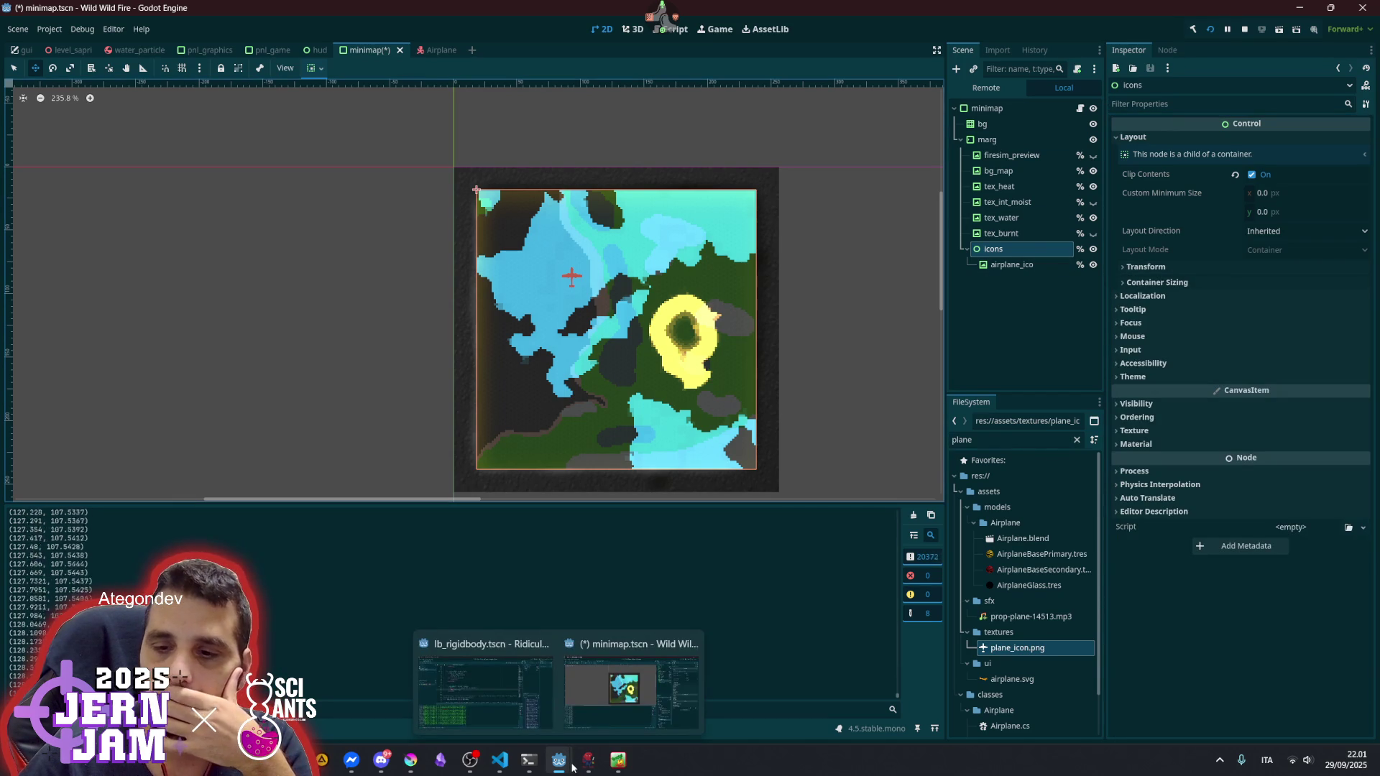
- Bring the game window forward, then return to the minimap.gd script
mouse_move(595, 765)
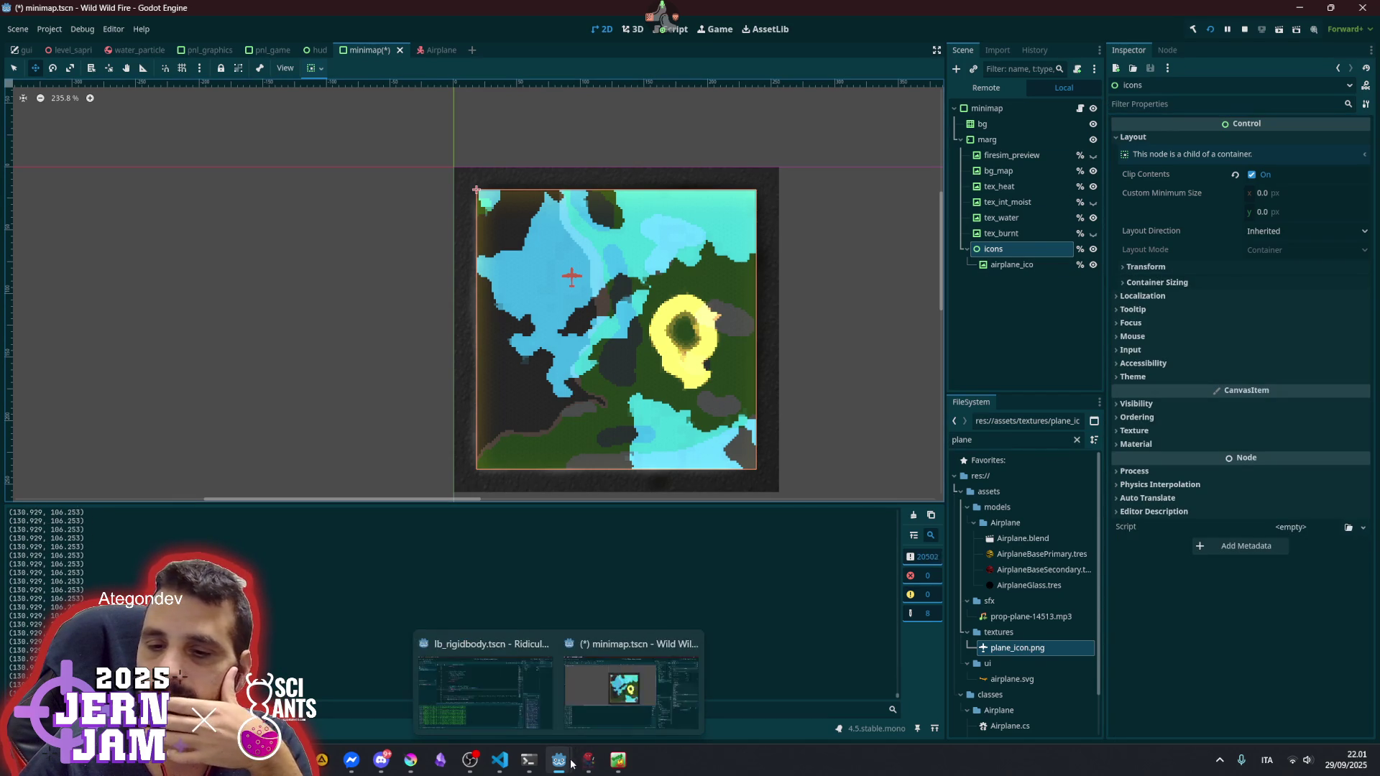
click(618, 759)
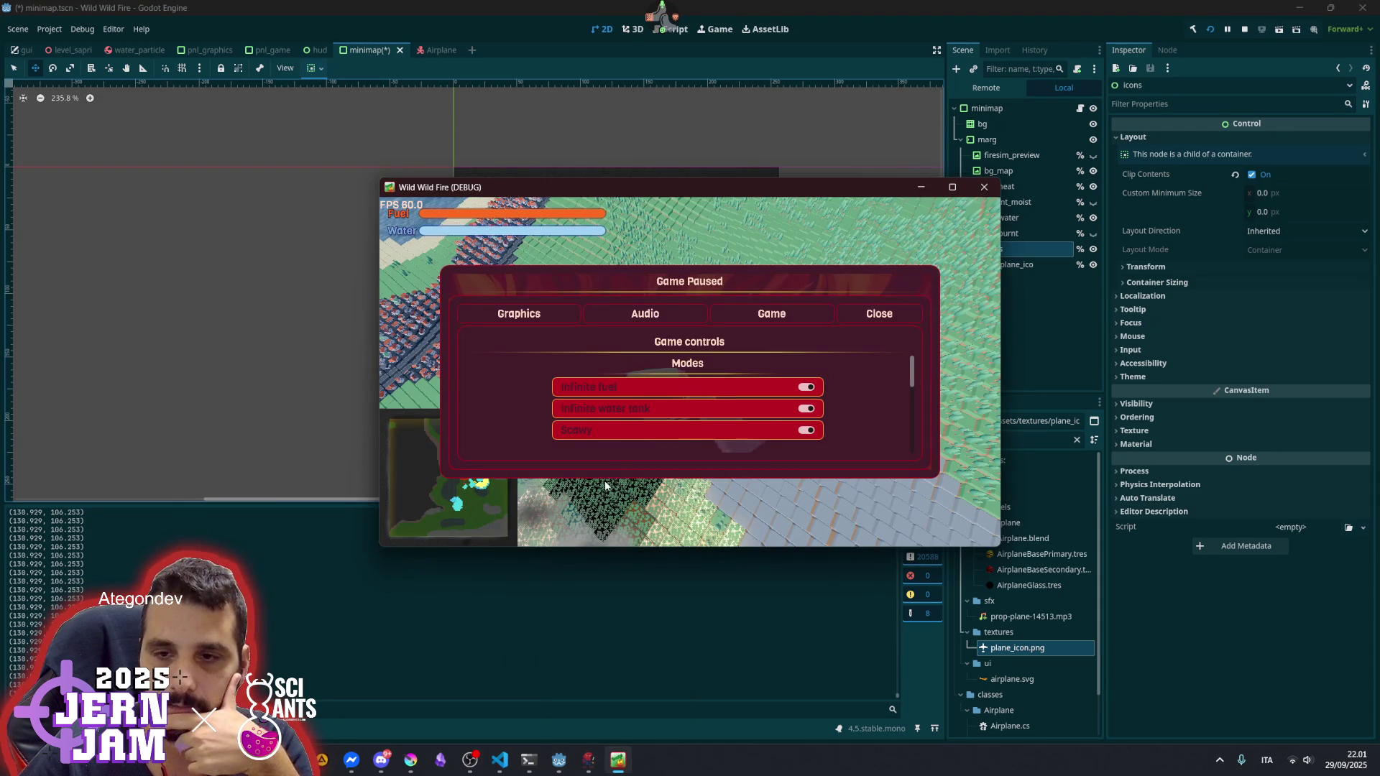
click(1080, 109)
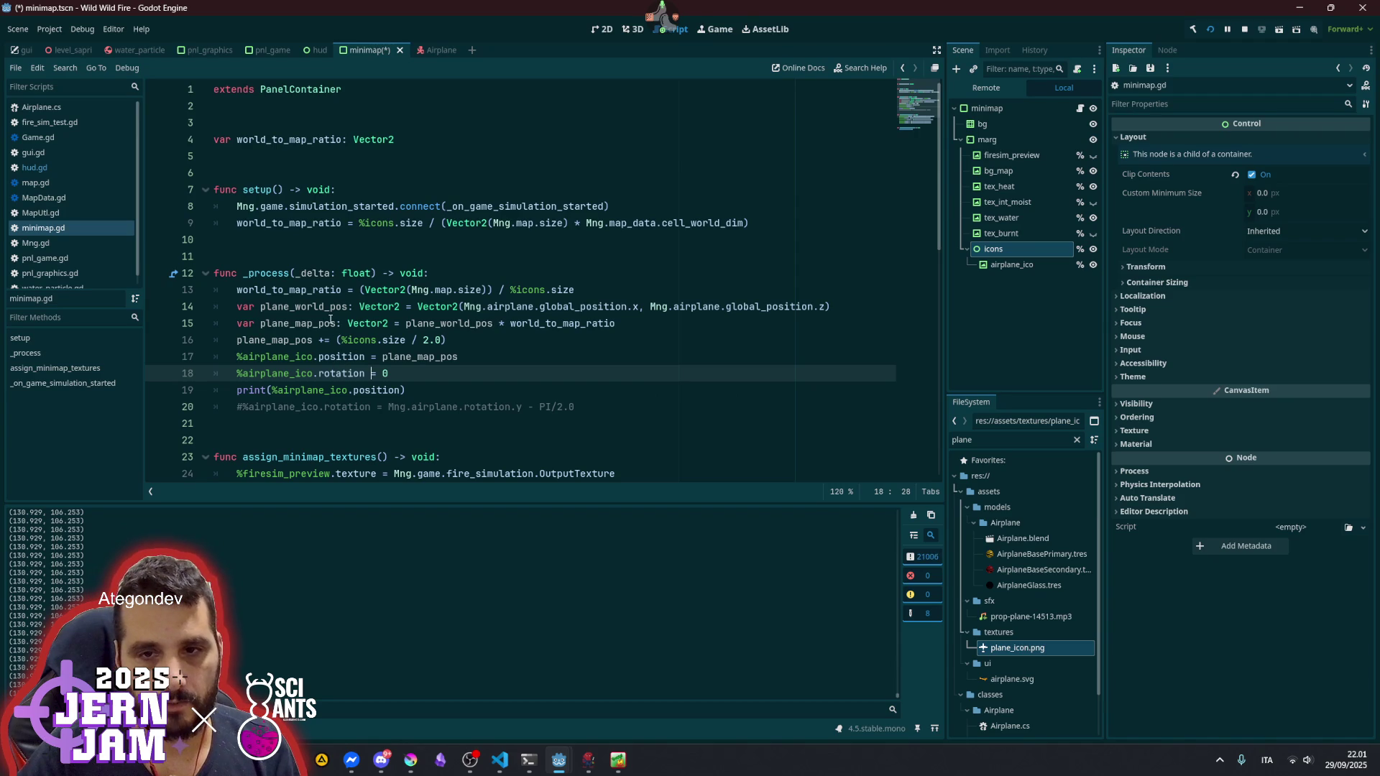
- Replace plane_map_pos on line 17 with plane_world_pos copied from line 14
double_click(329, 308)
key(ctrl+c)
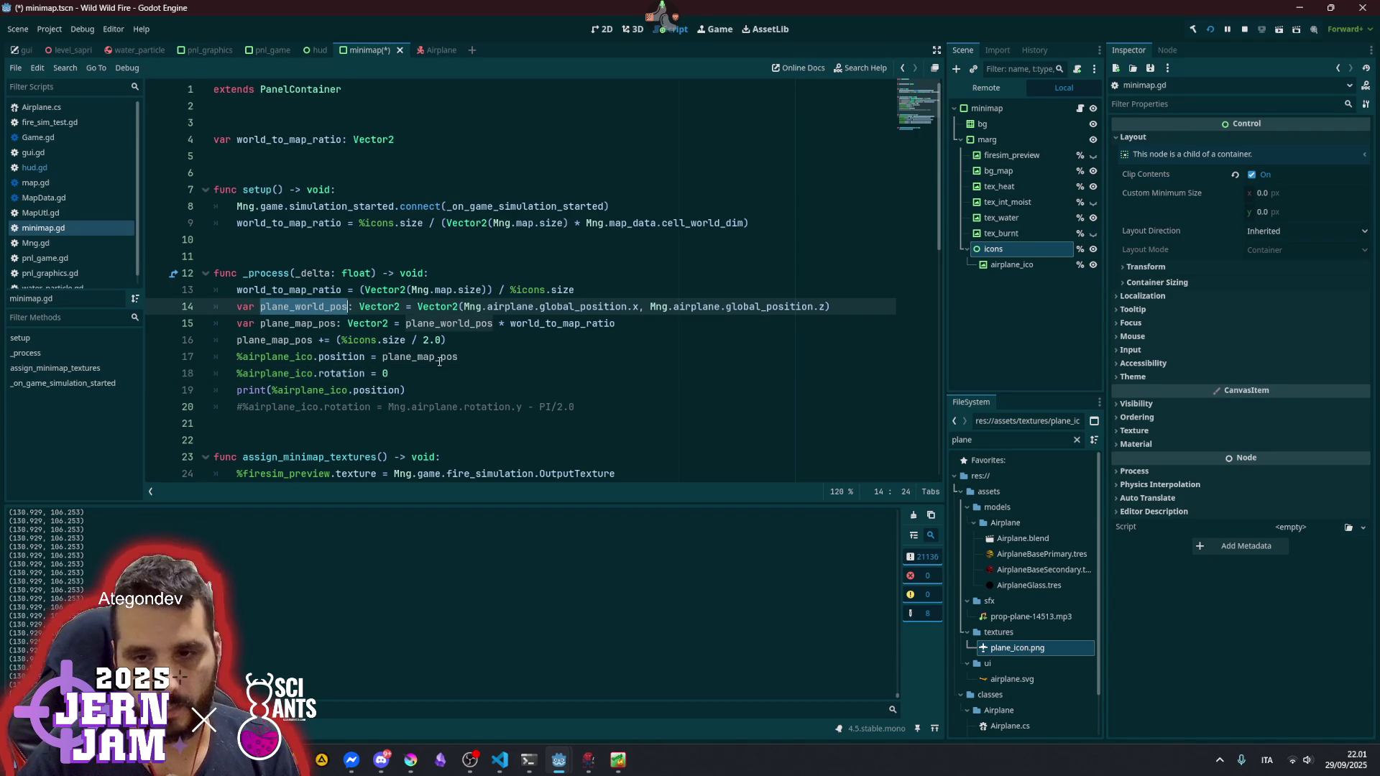
double_click(422, 358)
key(ctrl+v)
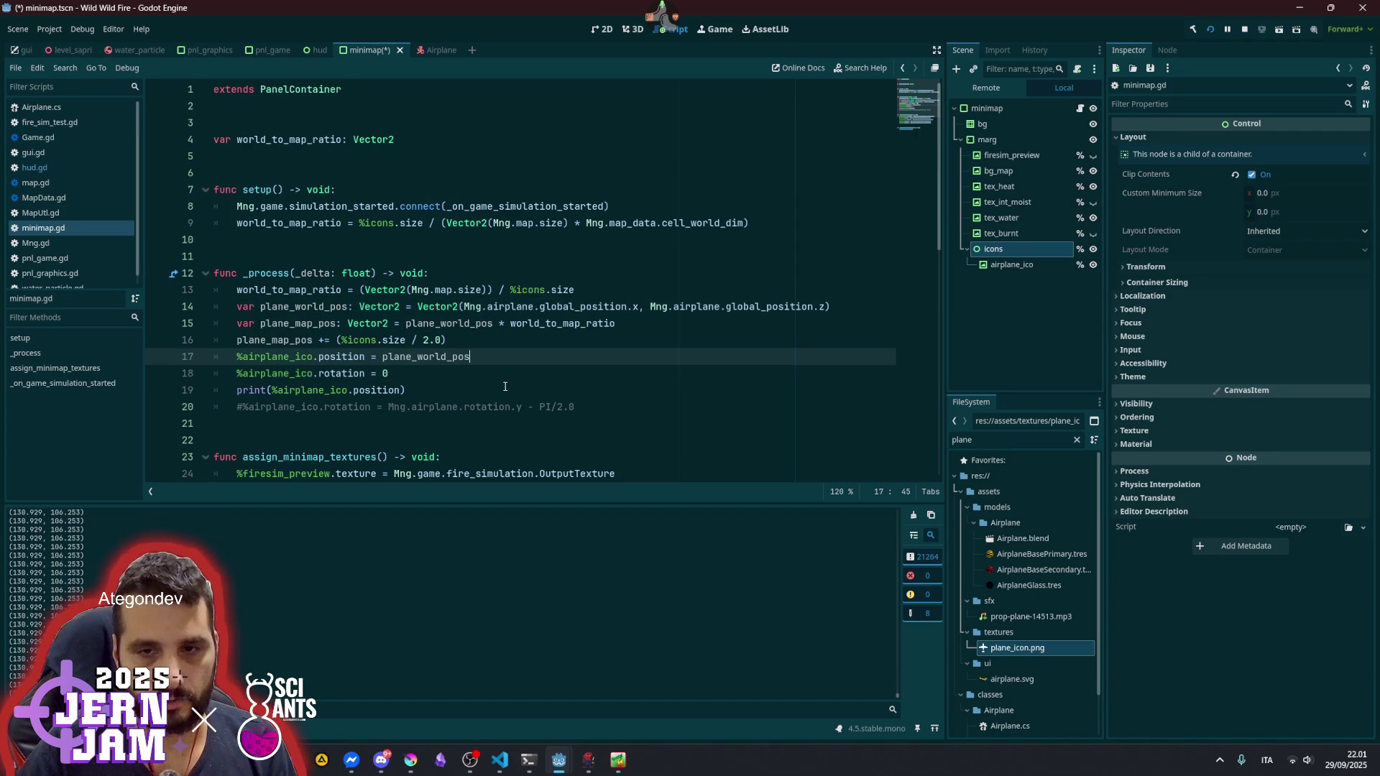
- Append the + (%icons.size / 2.0) offset from line 16 to the end of line 17
click(326, 339)
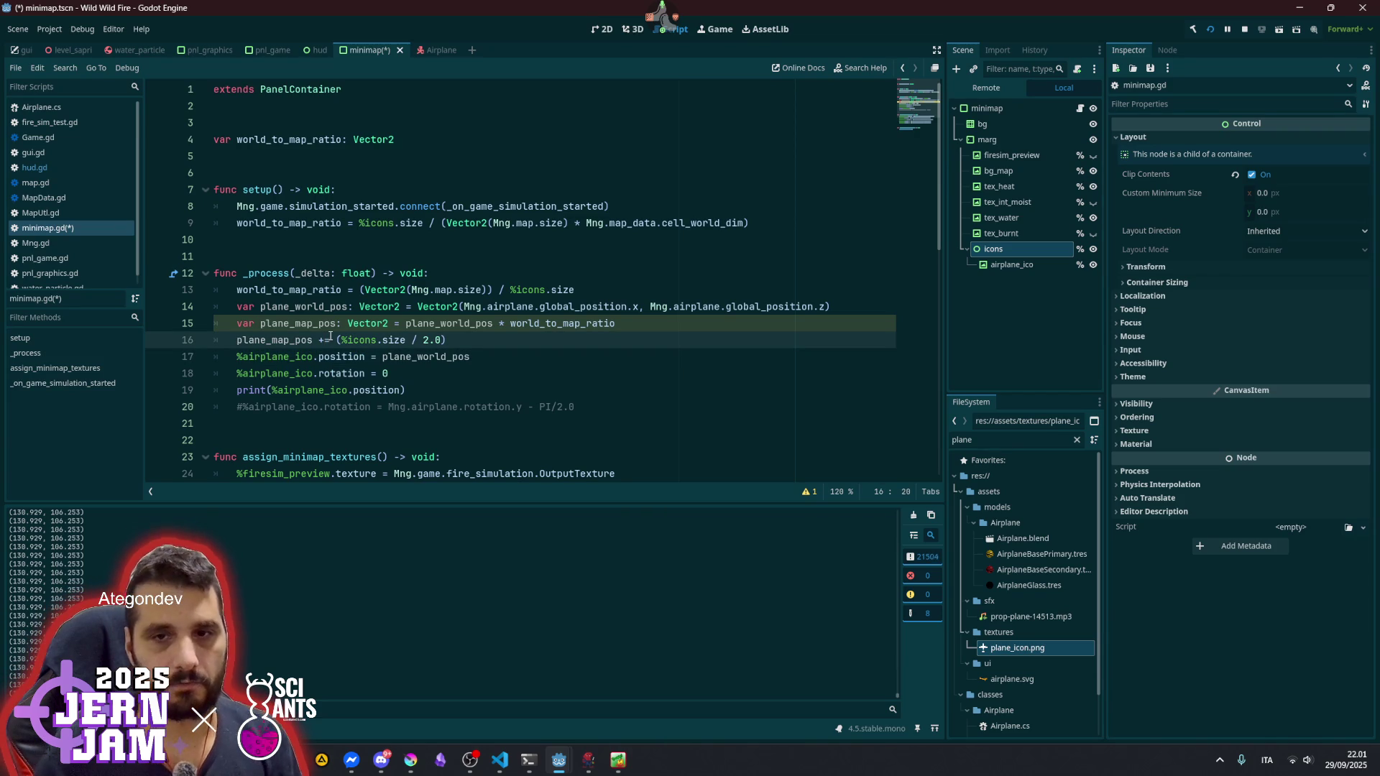
key(shift+End)
key(ctrl+c)
key(Down)
key(End)
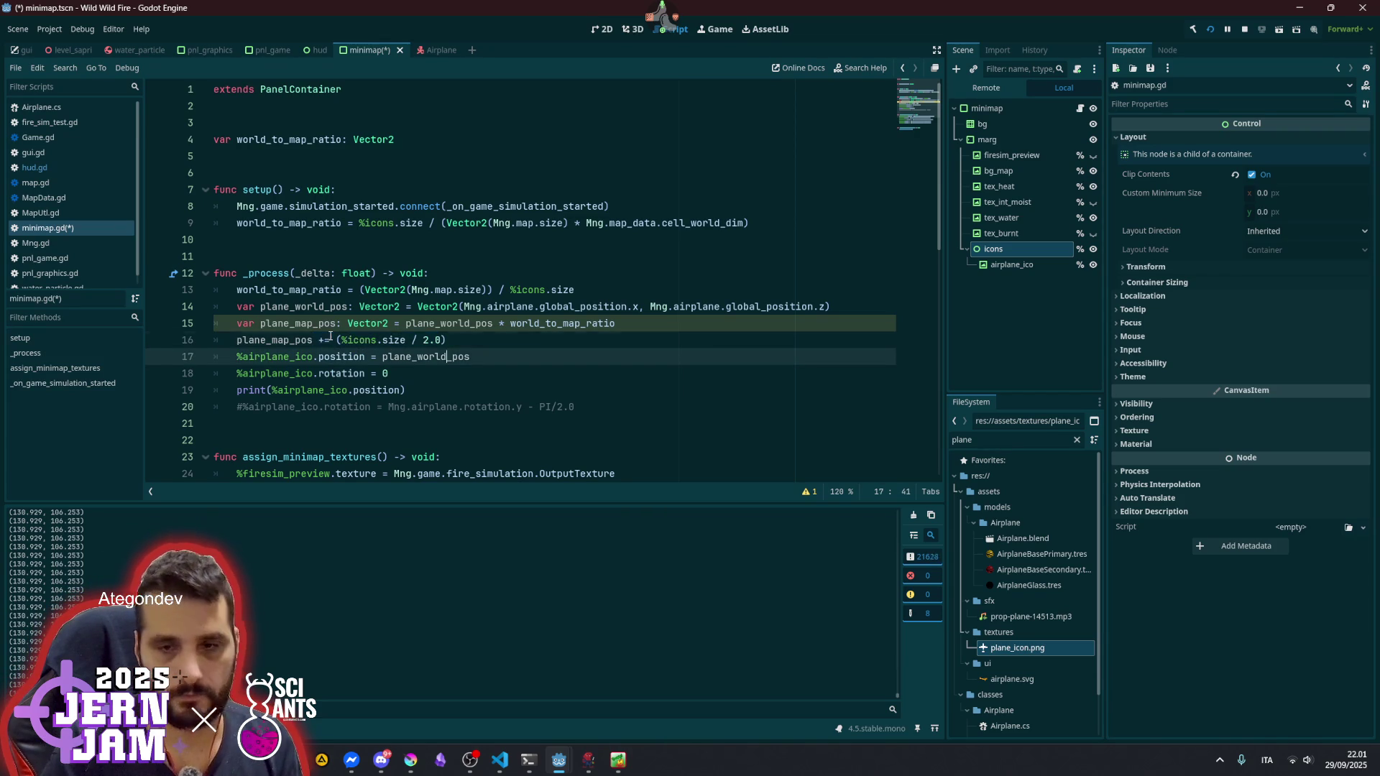
key(ctrl+v)
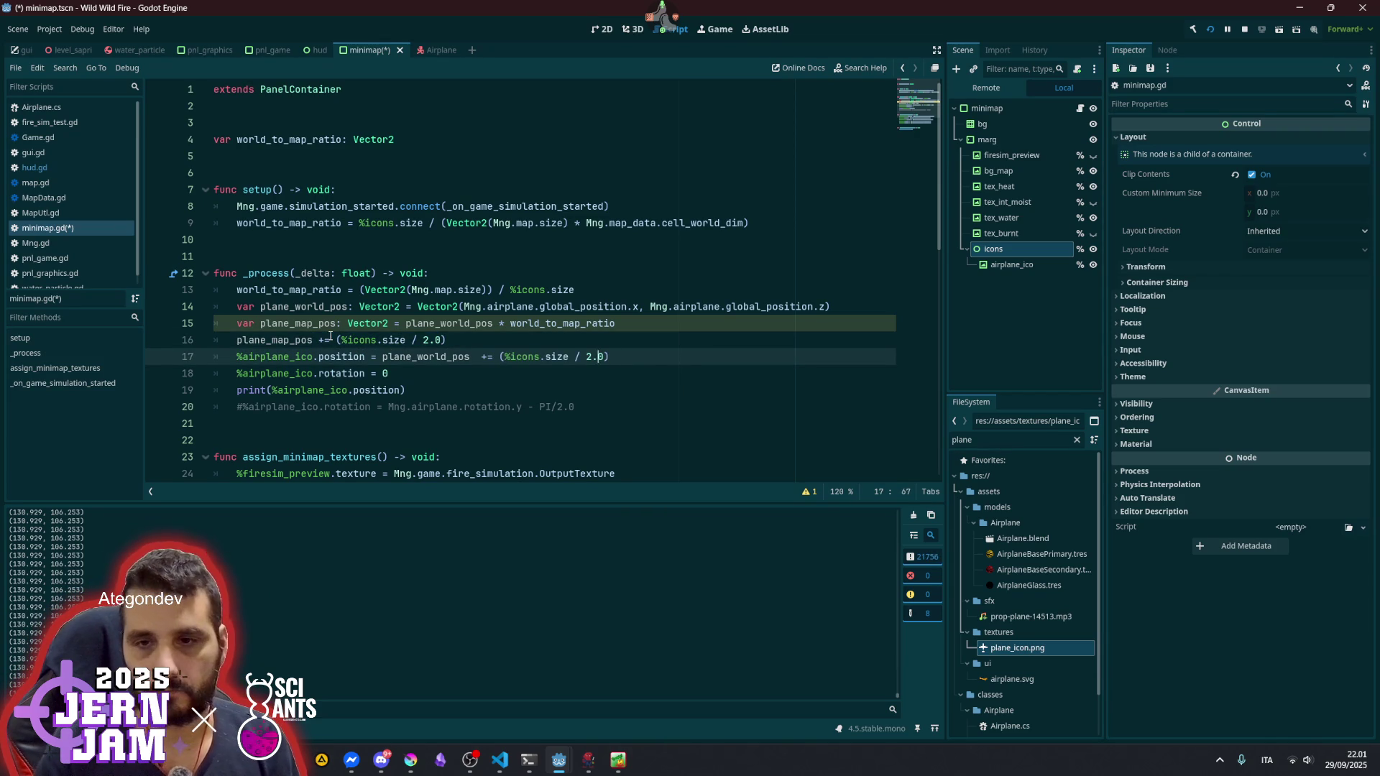
key(Left)
key(Left)
key(Left)
key(Delete)
key(Right)
key(Right)
key(Delete)
key(End)
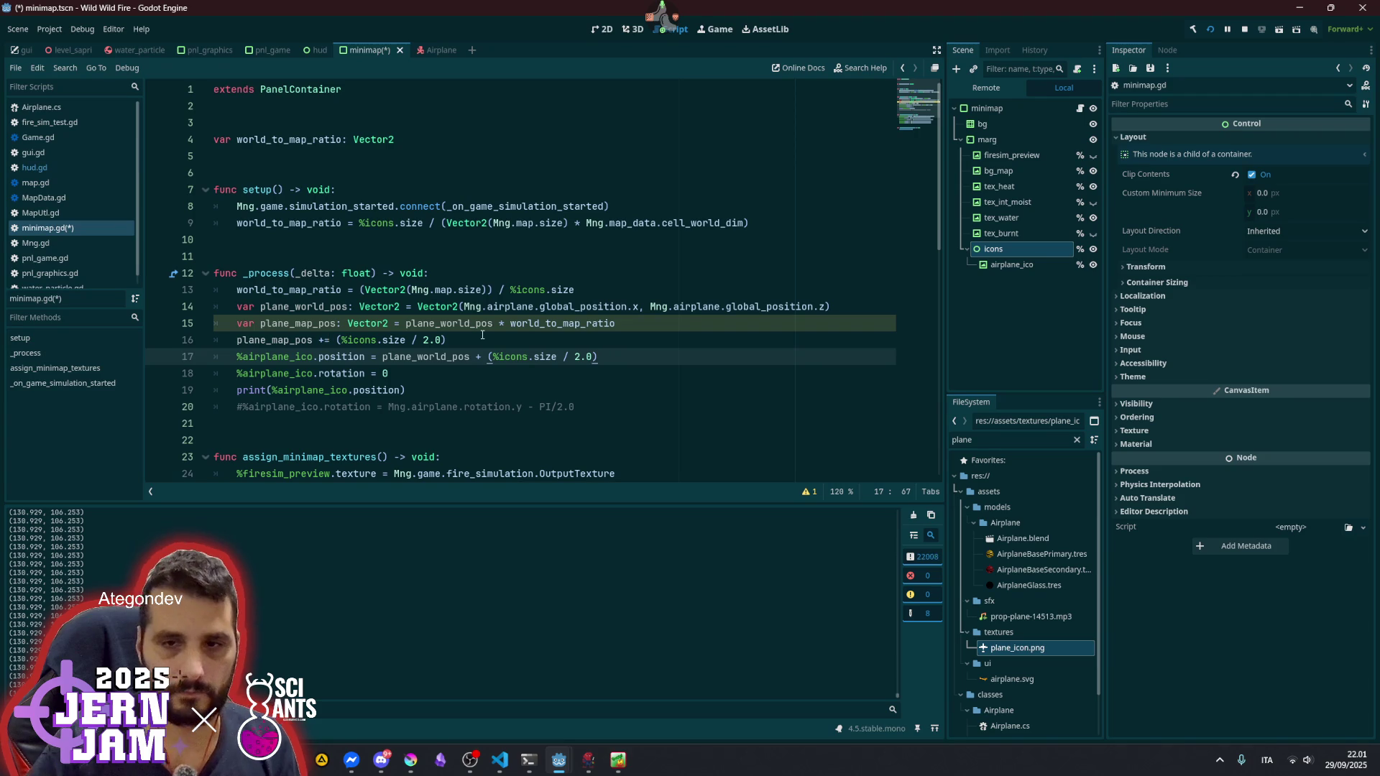
click(482, 335)
- Save the script and test the icon position, logged as (130.929, 106.253), in-game
key(ctrl+s)
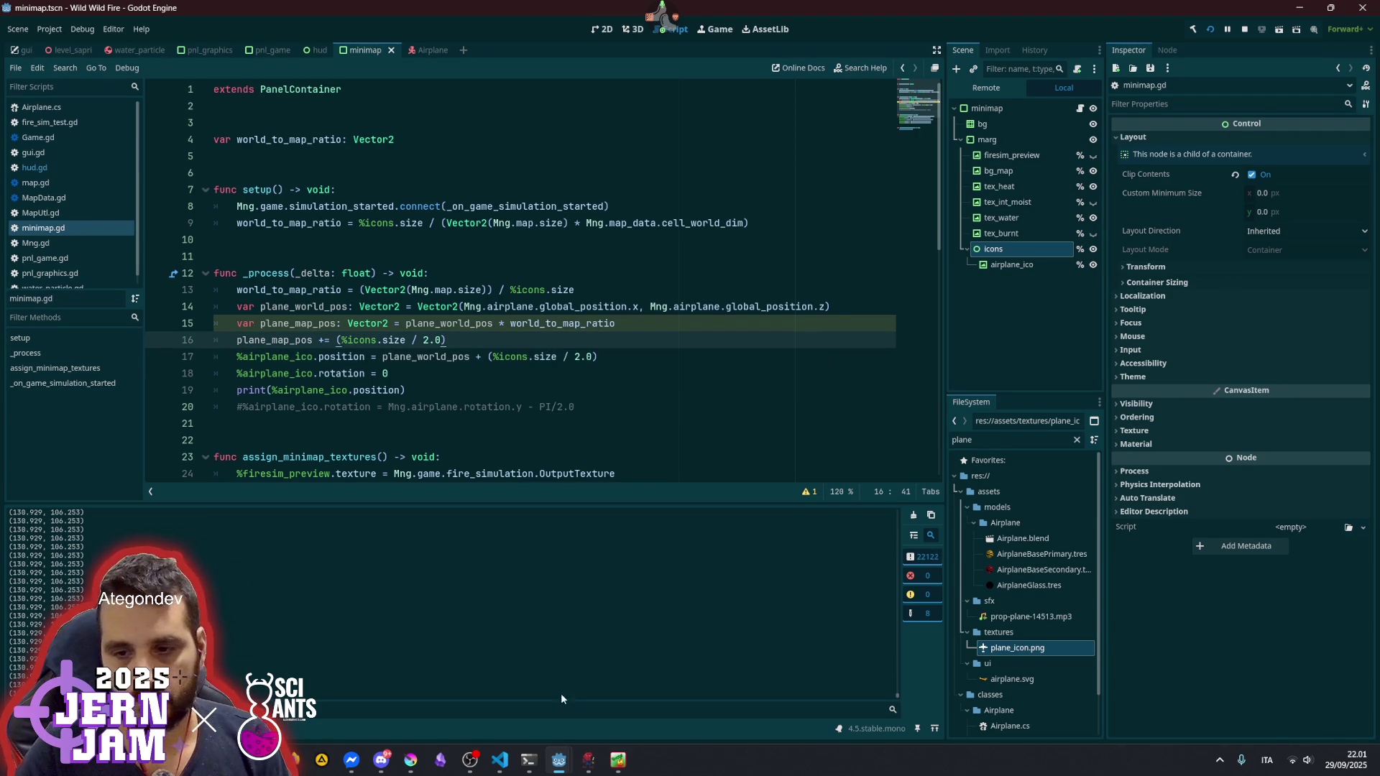
key(alt+Tab)
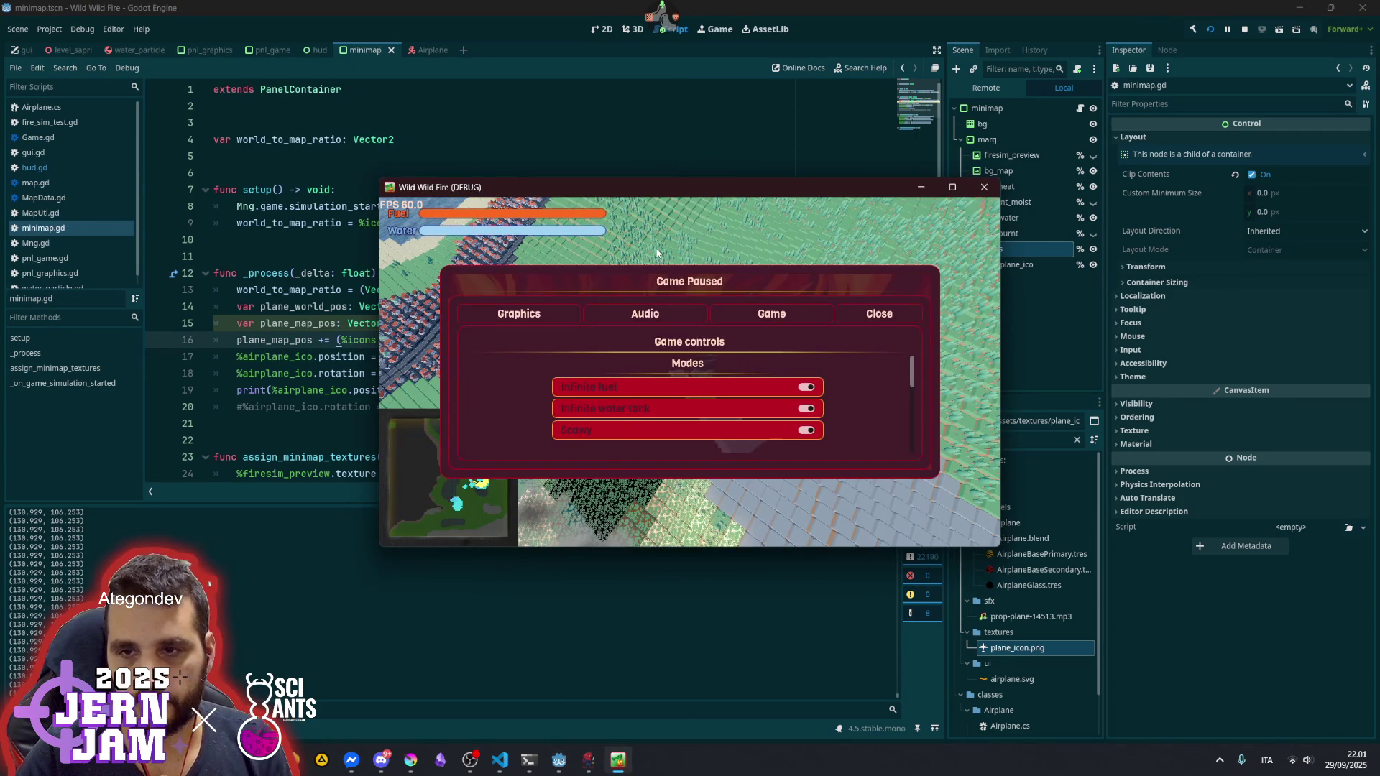
key(Escape)
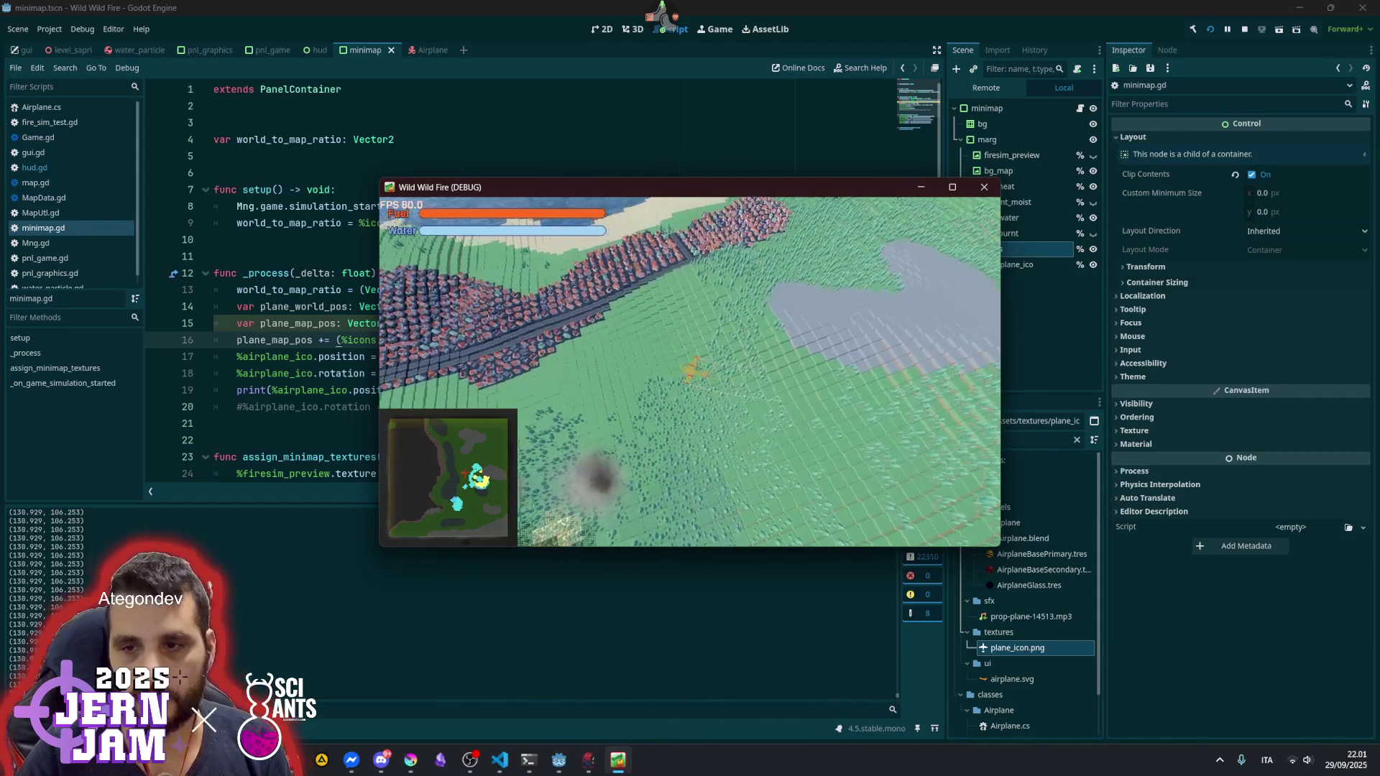
key(Escape)
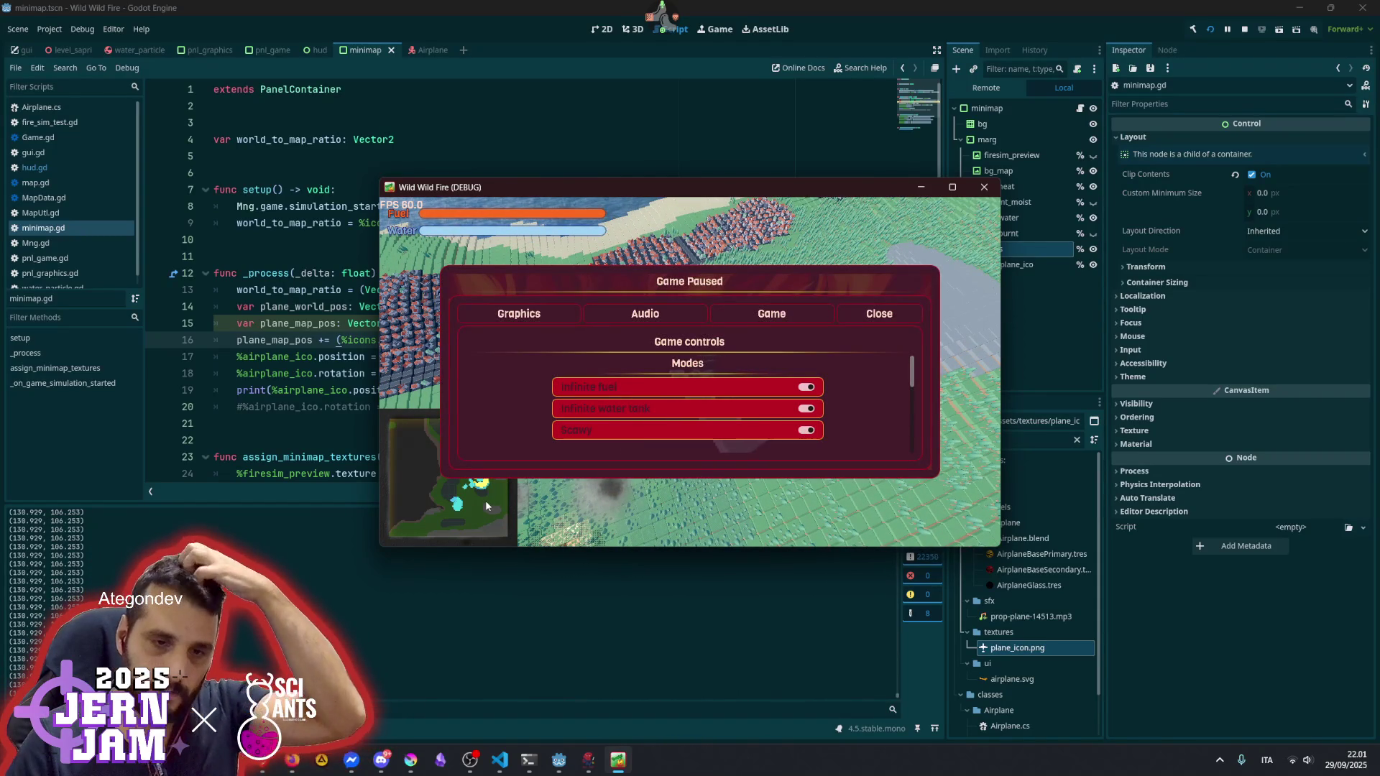
click(301, 369)
click(301, 372)
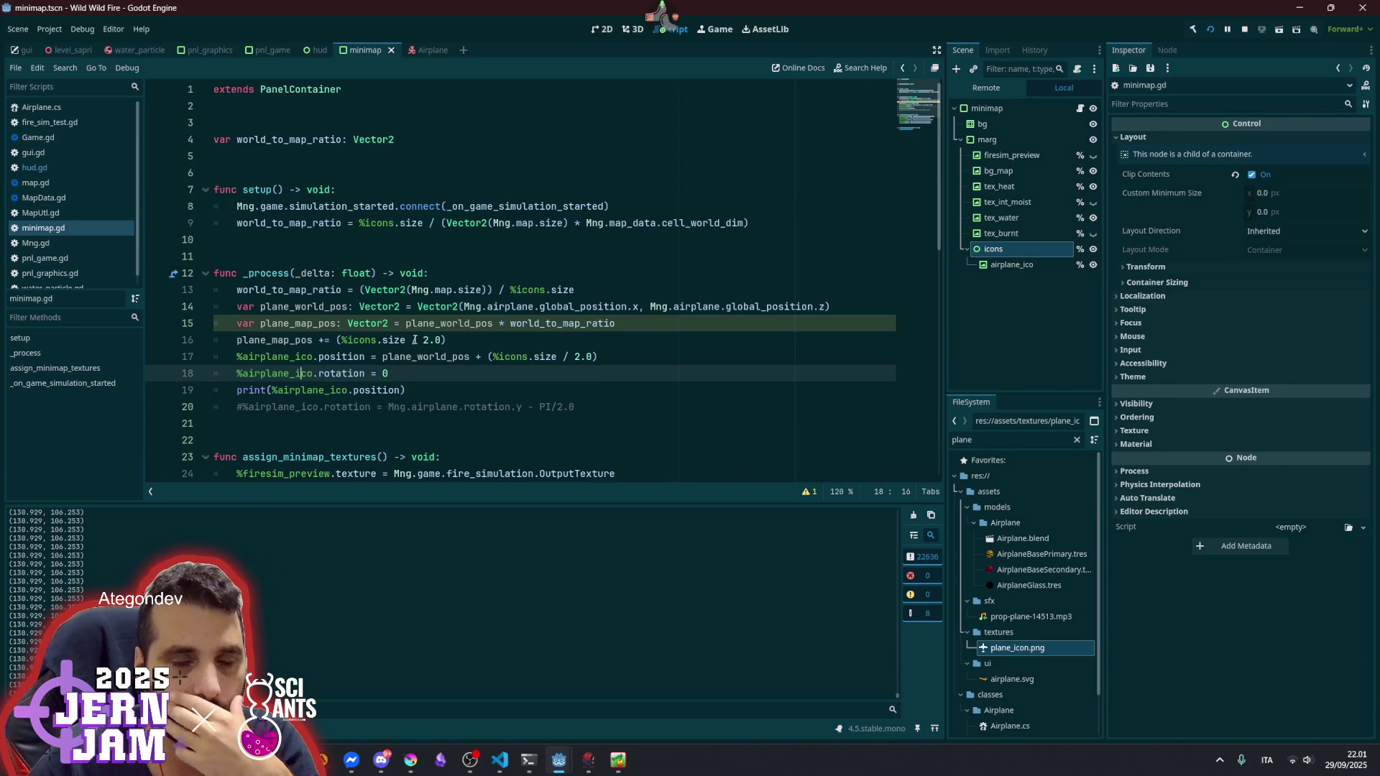
- Inspect the size property and map reference in the ratio lines 8-9
mouse_move(438, 301)
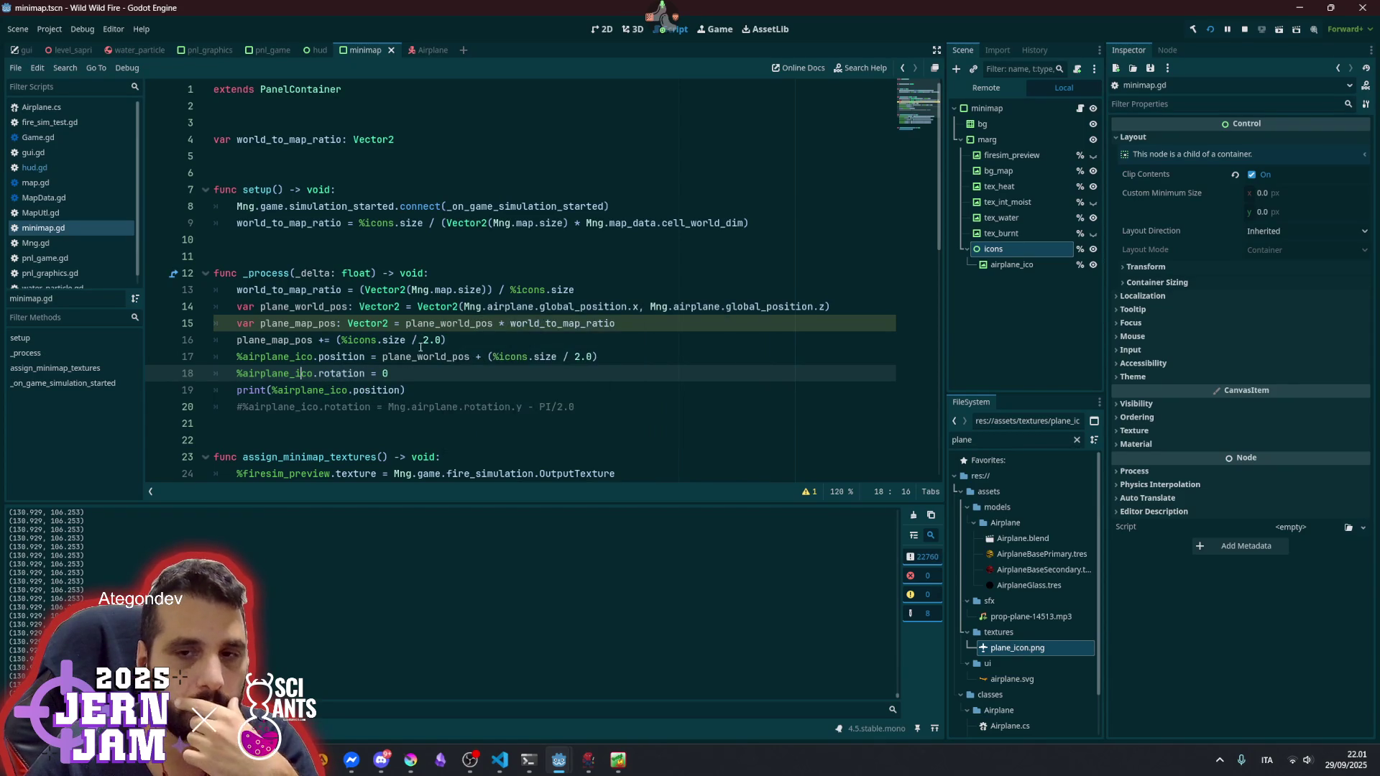
mouse_move(426, 357)
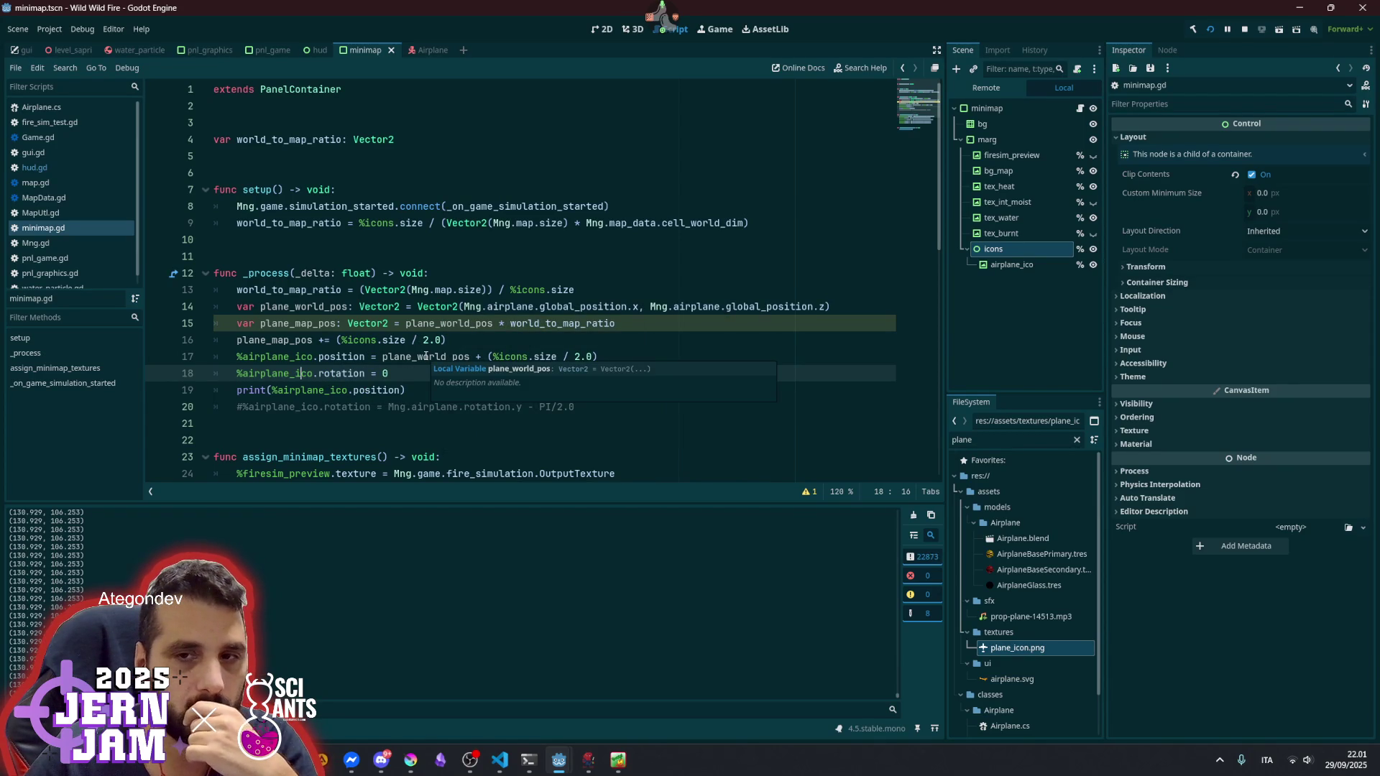
double_click(412, 223)
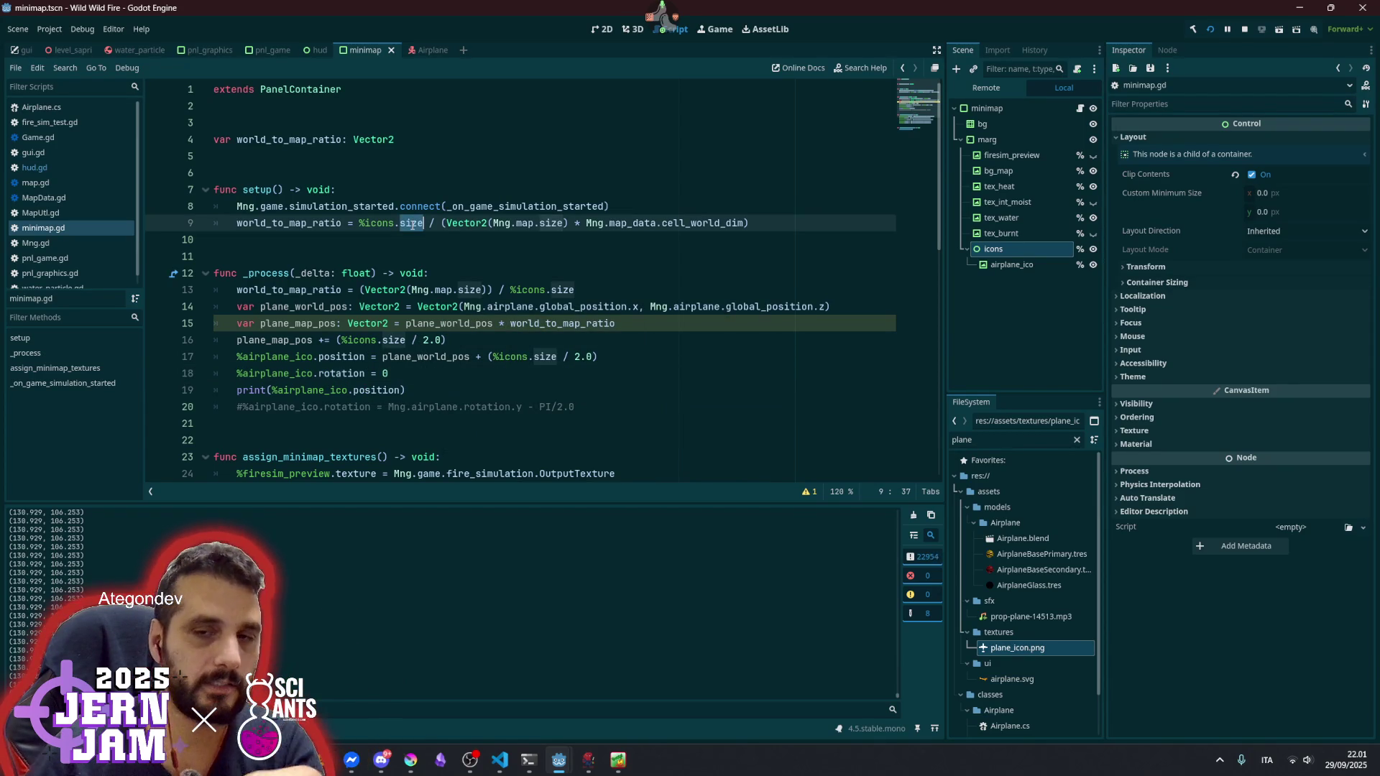
click(523, 221)
click(587, 205)
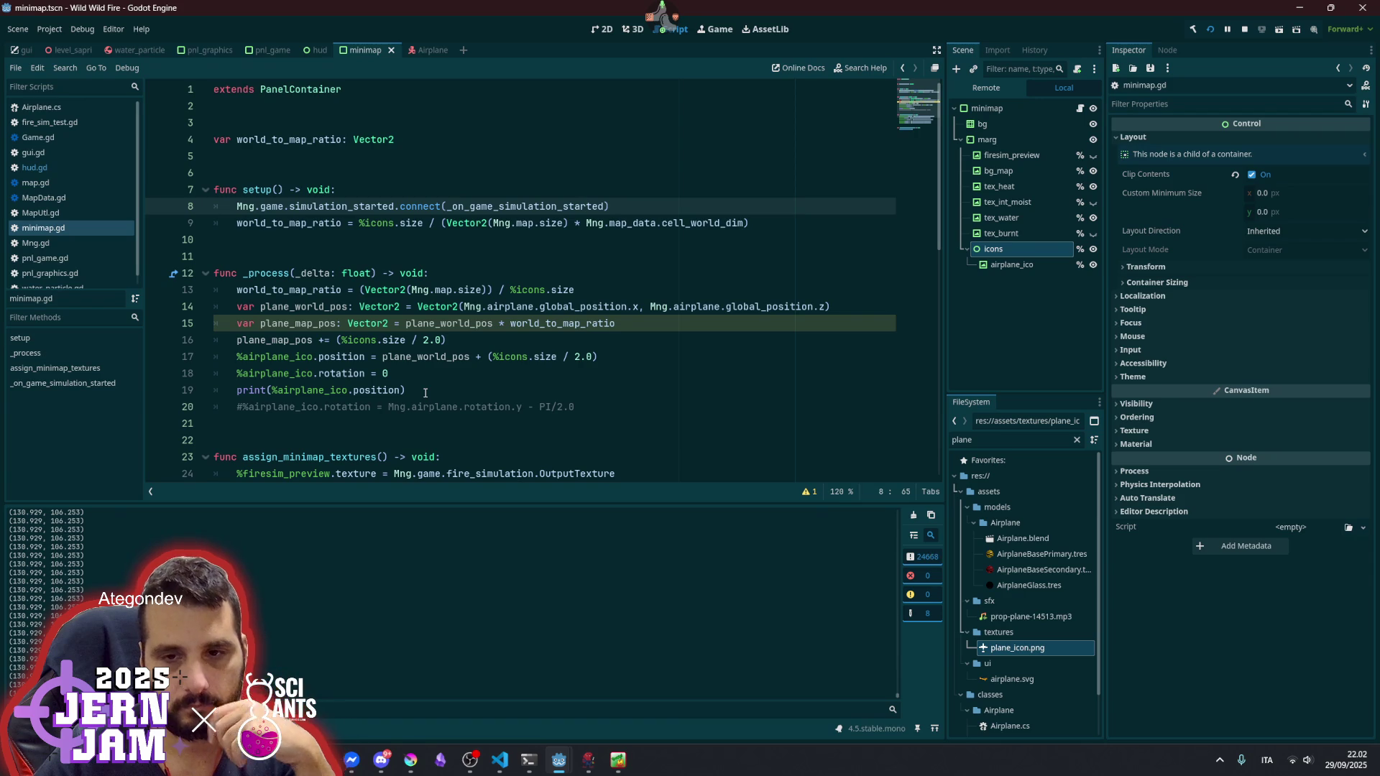
- Uncomment rotation = Mng.airplane.rotation.y - PI/2.0 and comment out rotation = 0
click(423, 407)
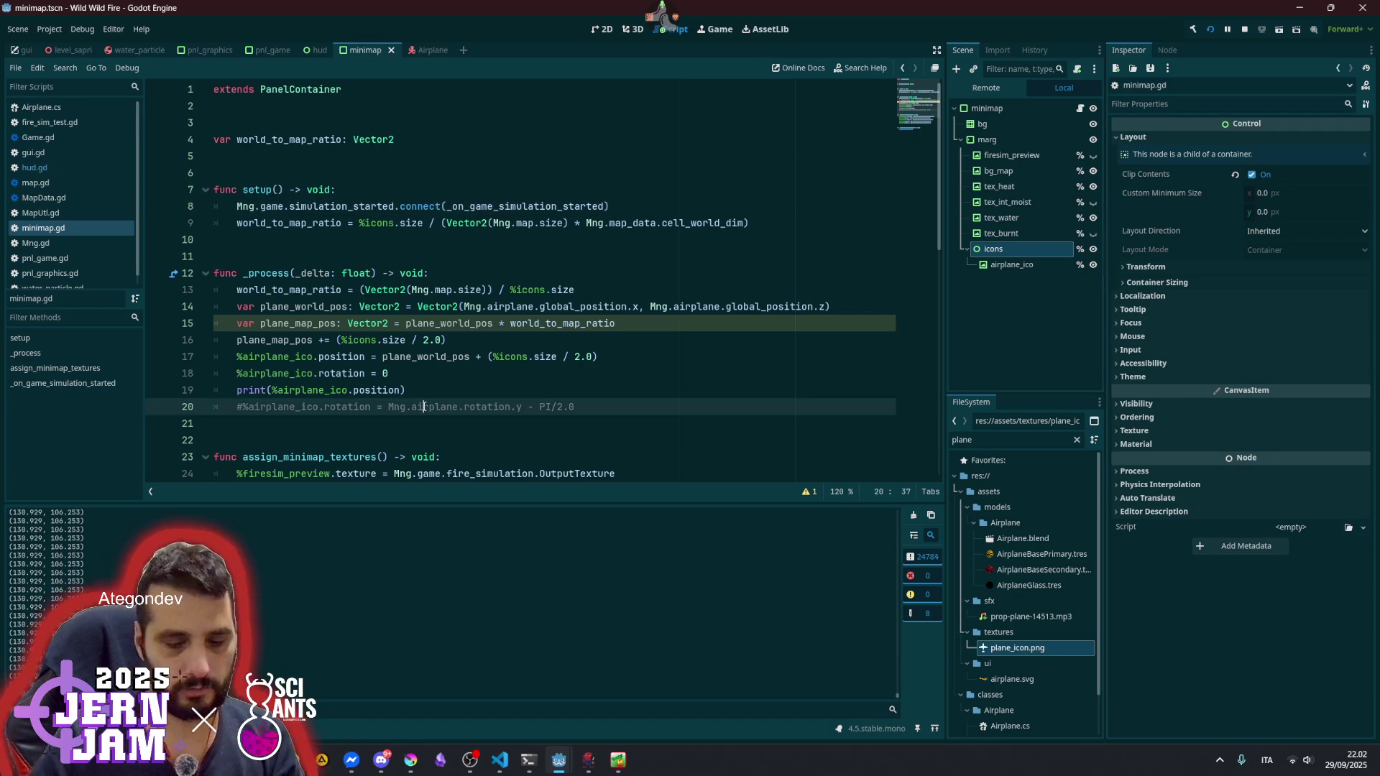
key(ctrl+k)
key(Up)
key(Up)
key(ctrl+k)
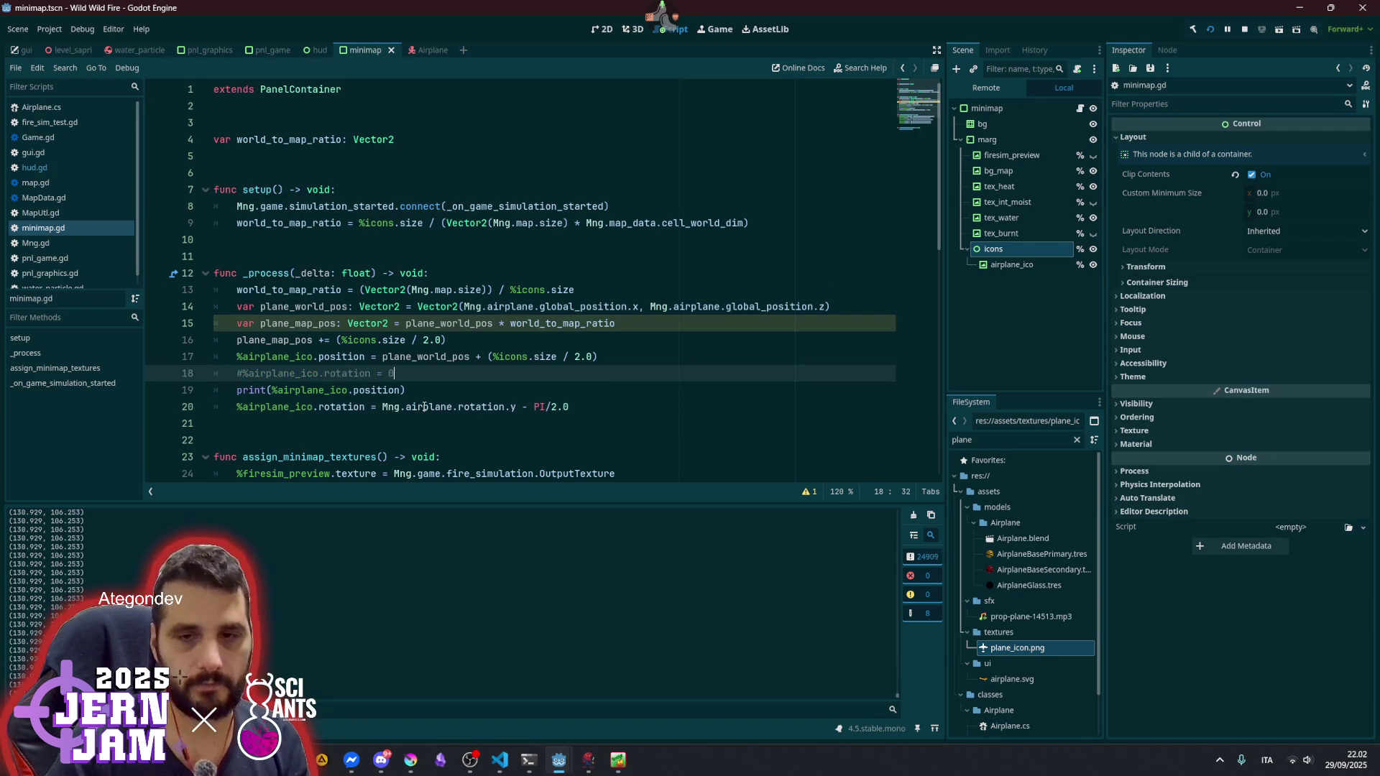
- Run the game with F5, fly briefly, pause, and return to the script editor
key(F5)
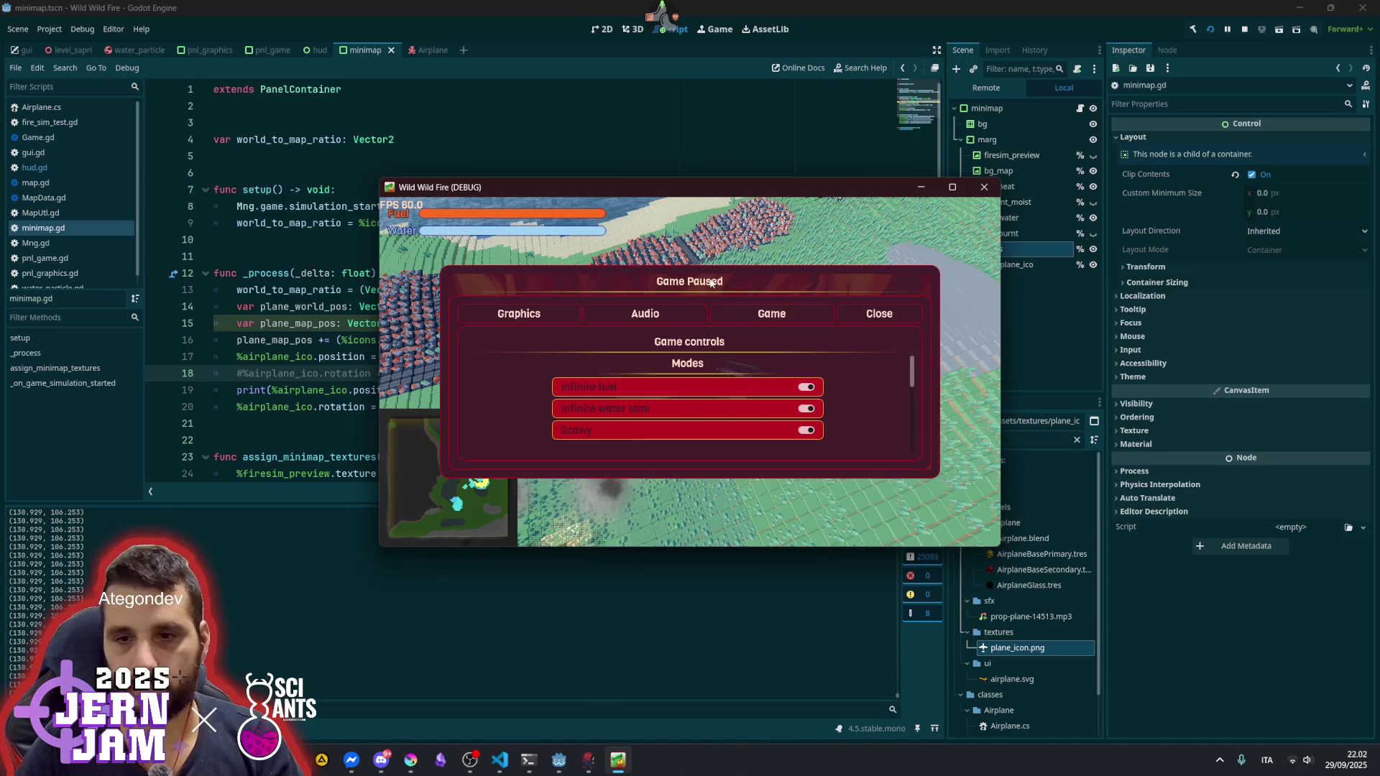
key(Escape)
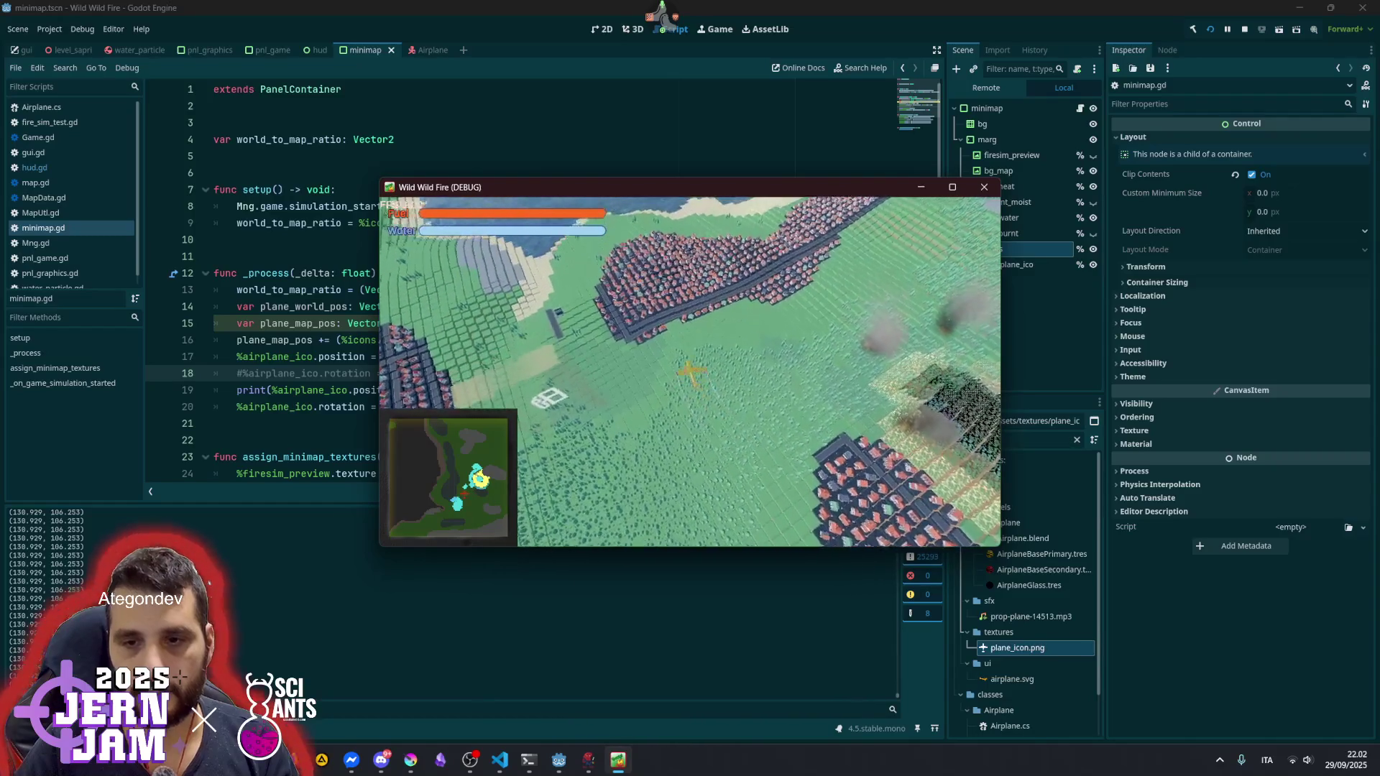
key(Escape)
click(395, 613)
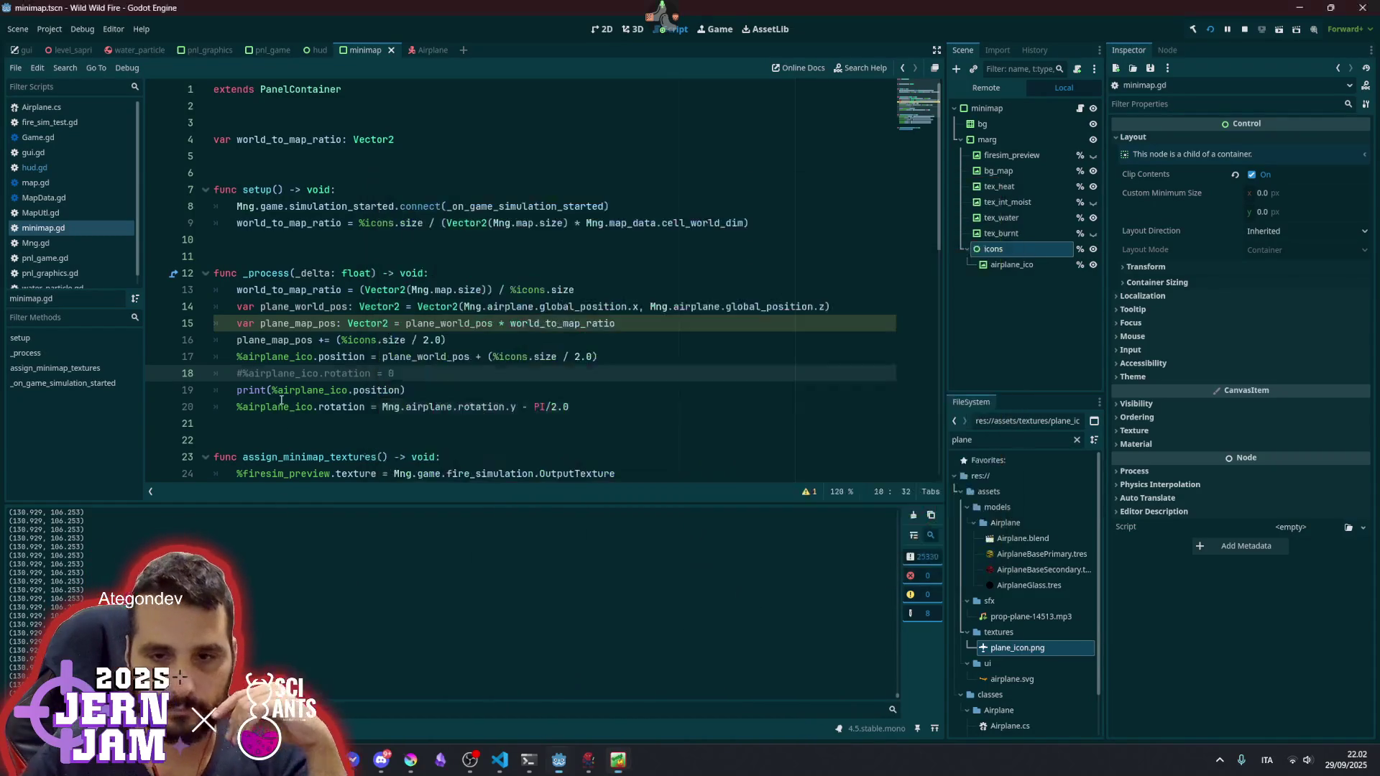
- Change rotation line 20 to -Mng.airplane.rotation.y without the PI/2 offset and save
click(409, 401)
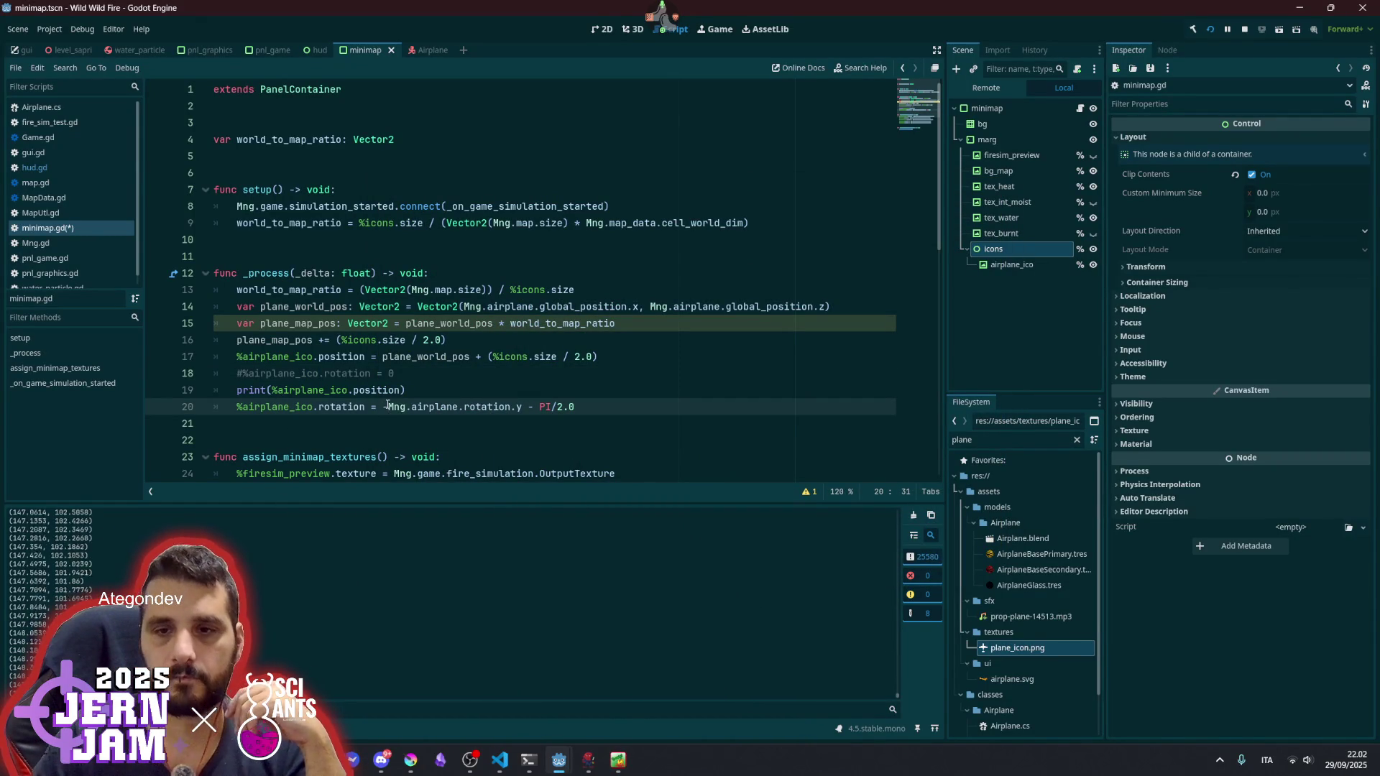
click(490, 395)
key(ctrl+s)
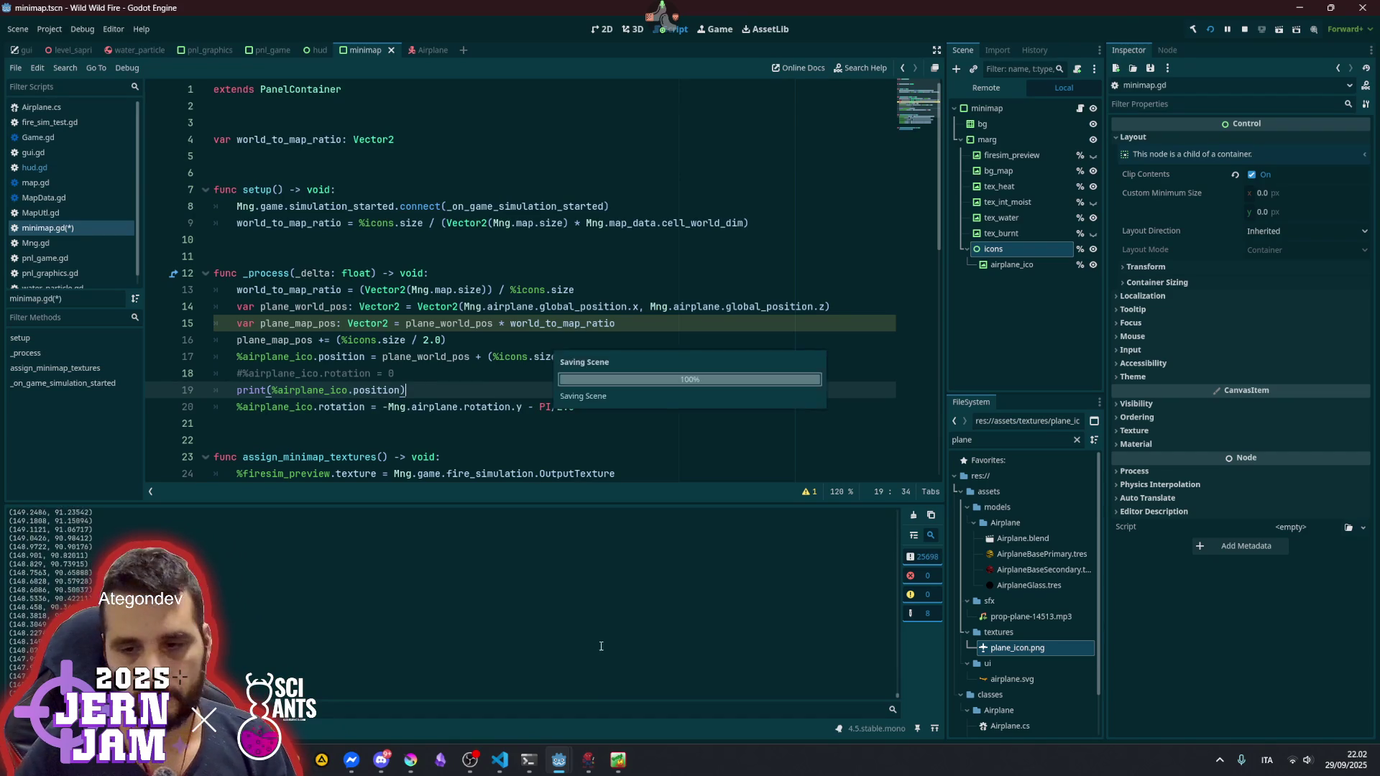
- Test the negated-yaw rotation in the running game, then pause and return to the script
mouse_move(595, 770)
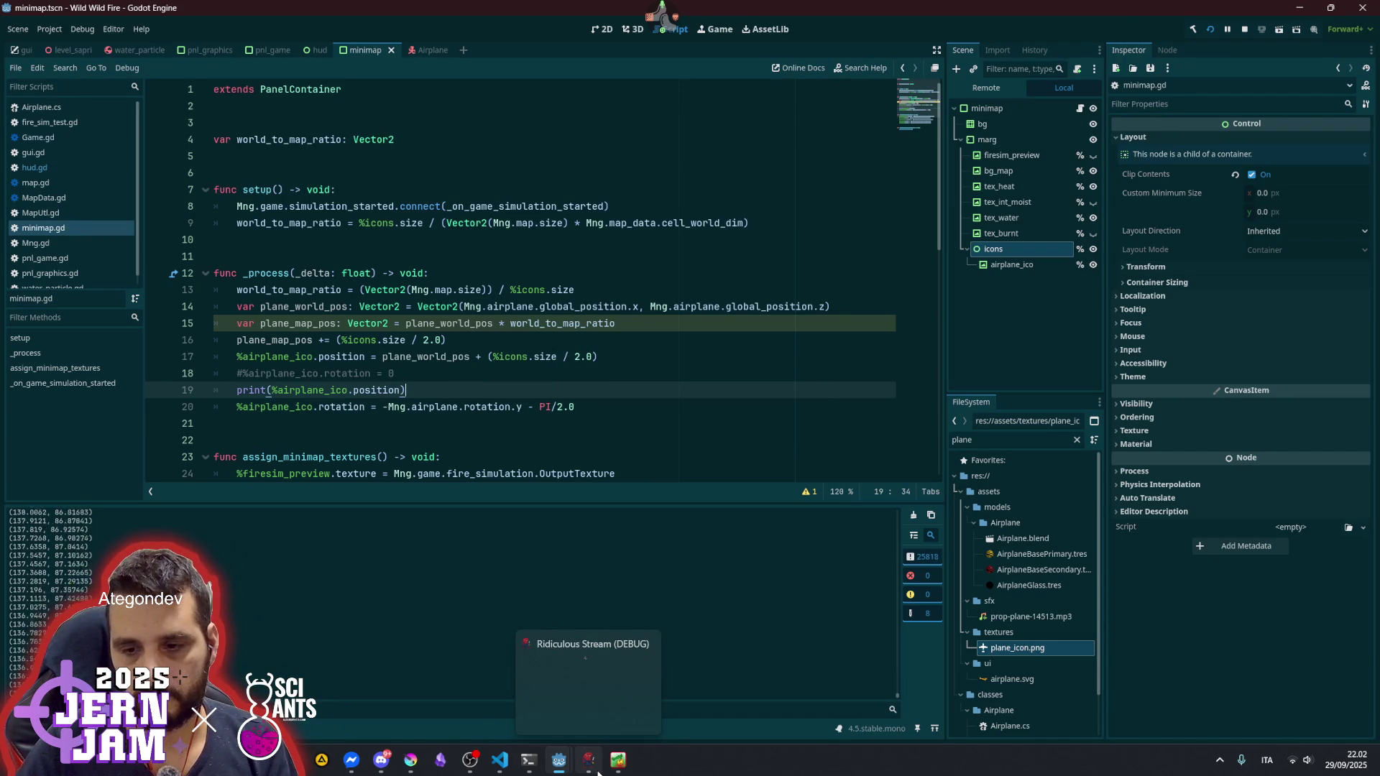
click(589, 770)
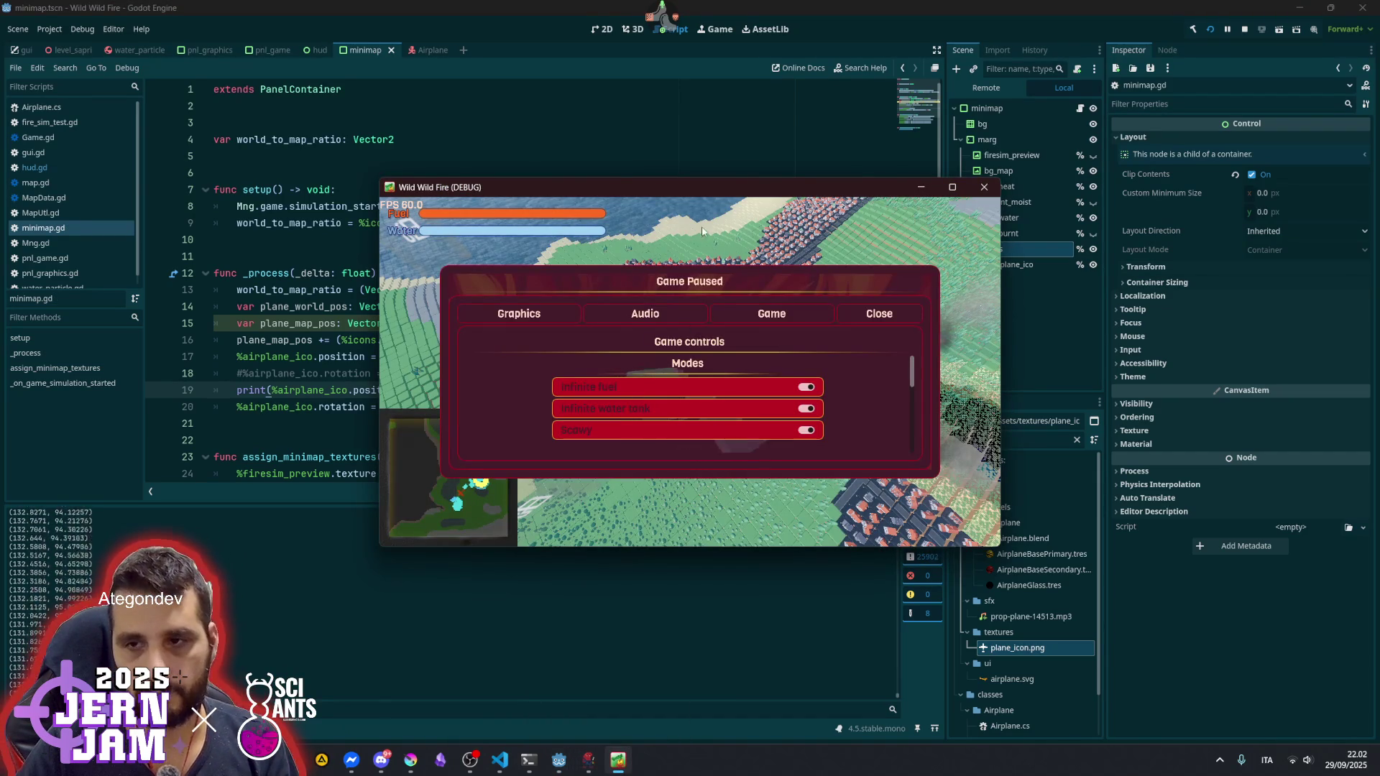
key(Escape)
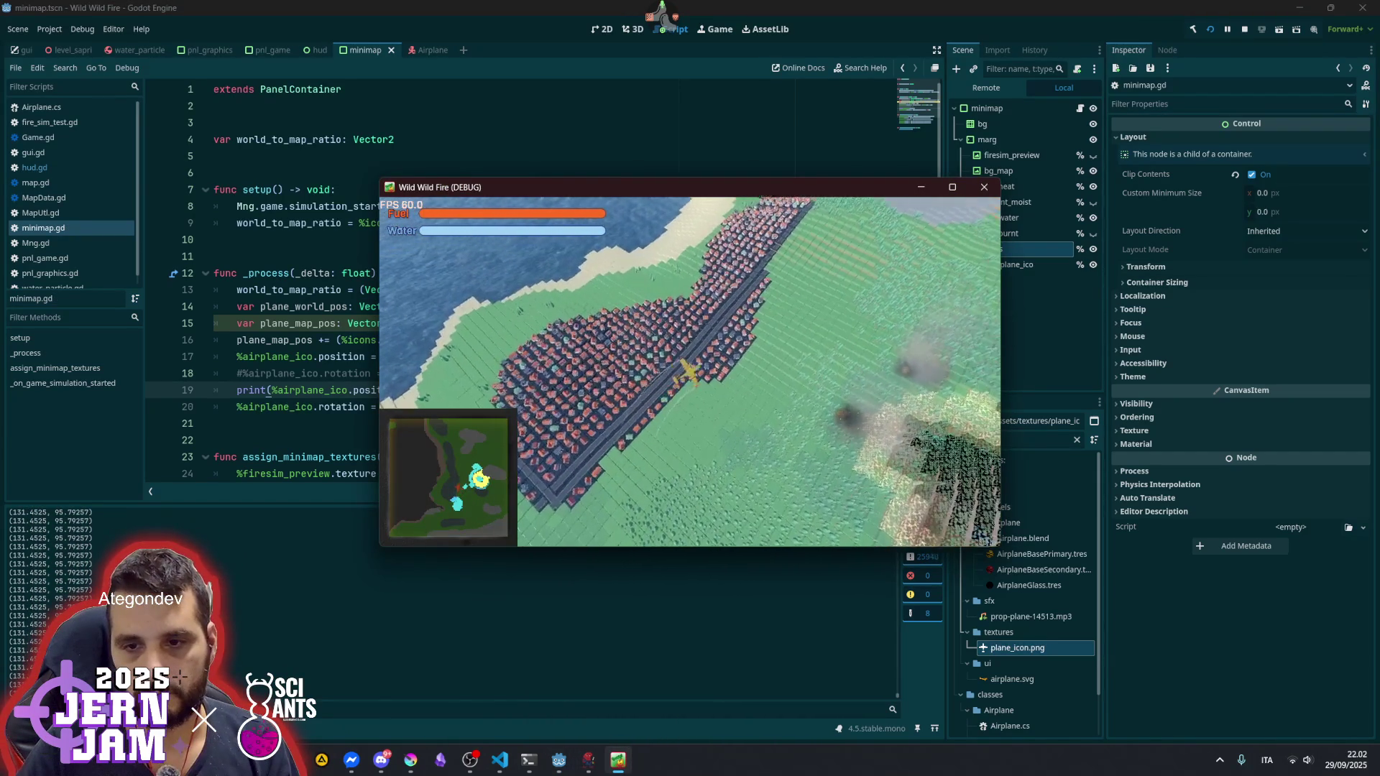
key(Escape)
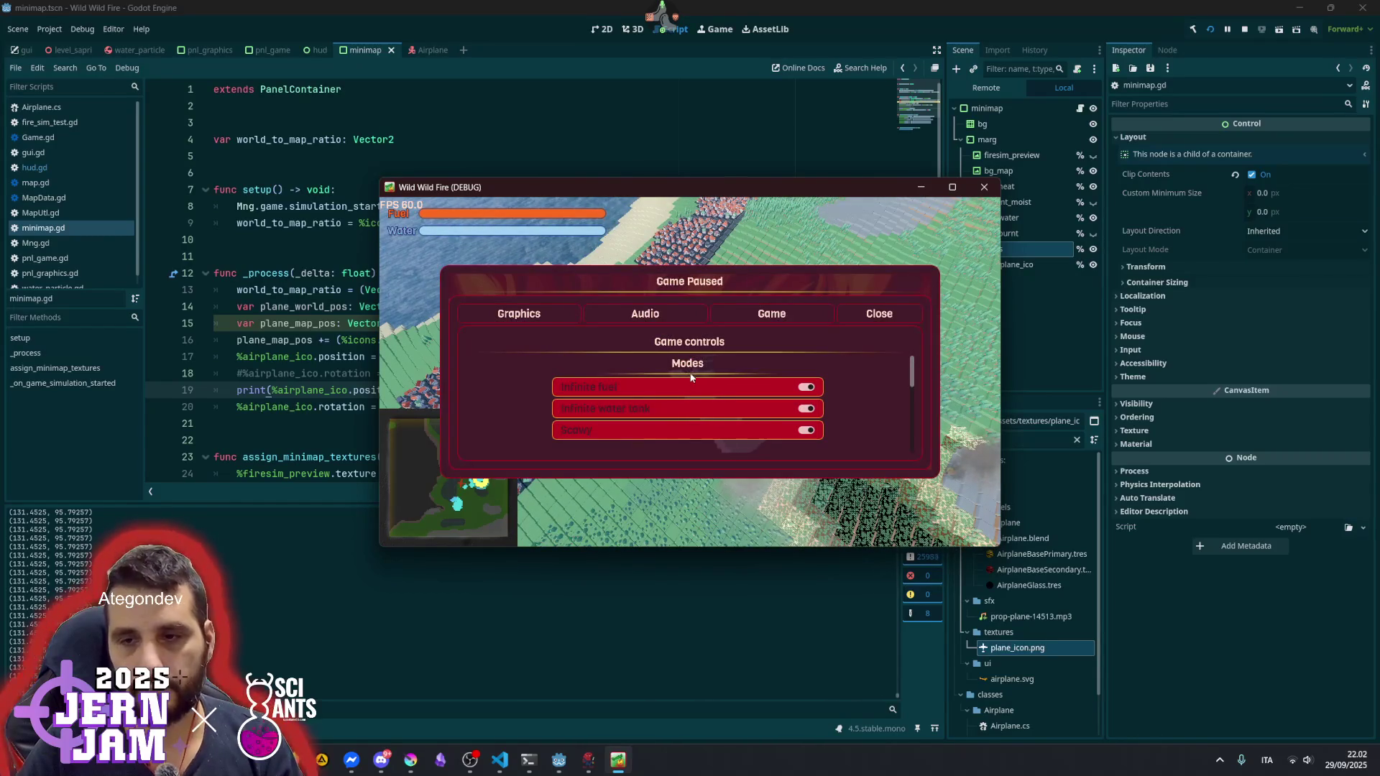
click(325, 417)
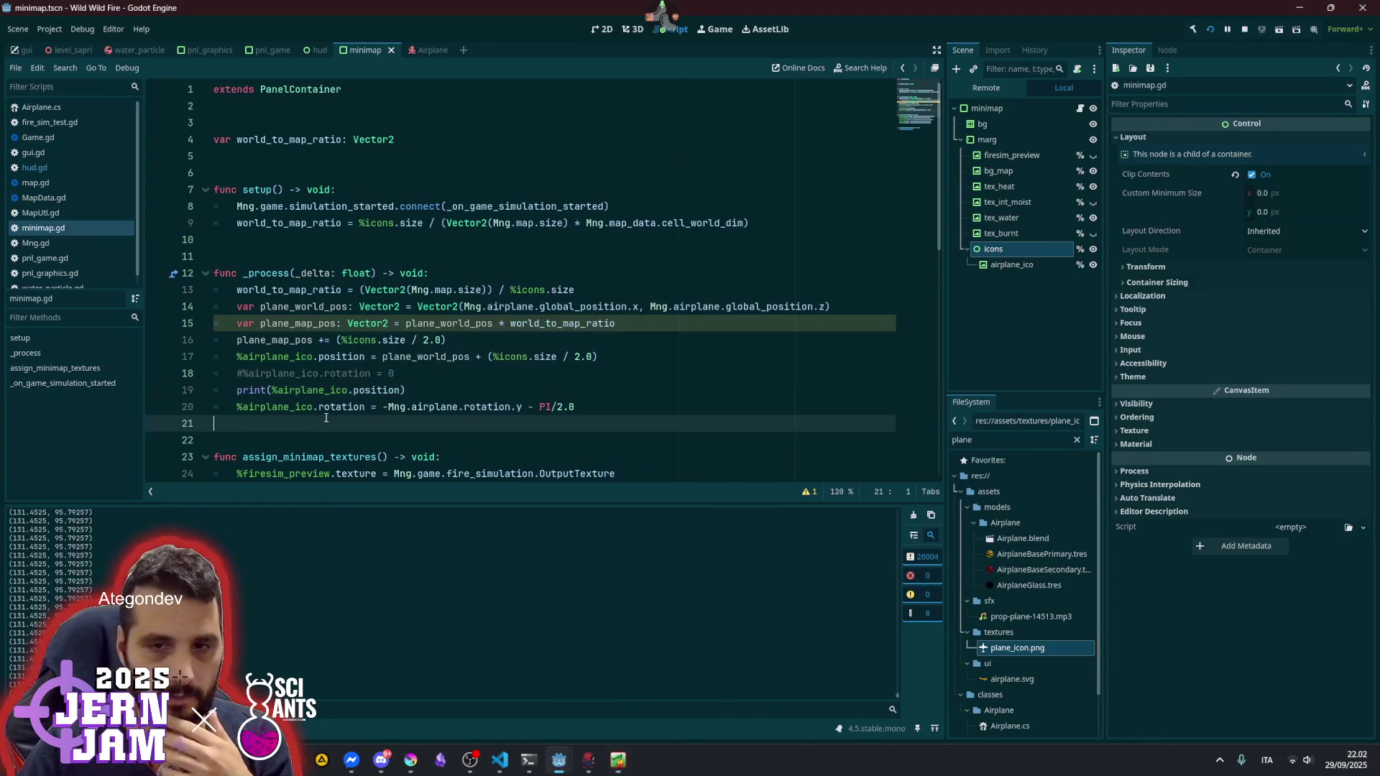
- Bring the game back, maximize its window to full screen, and resume flying
click(530, 404)
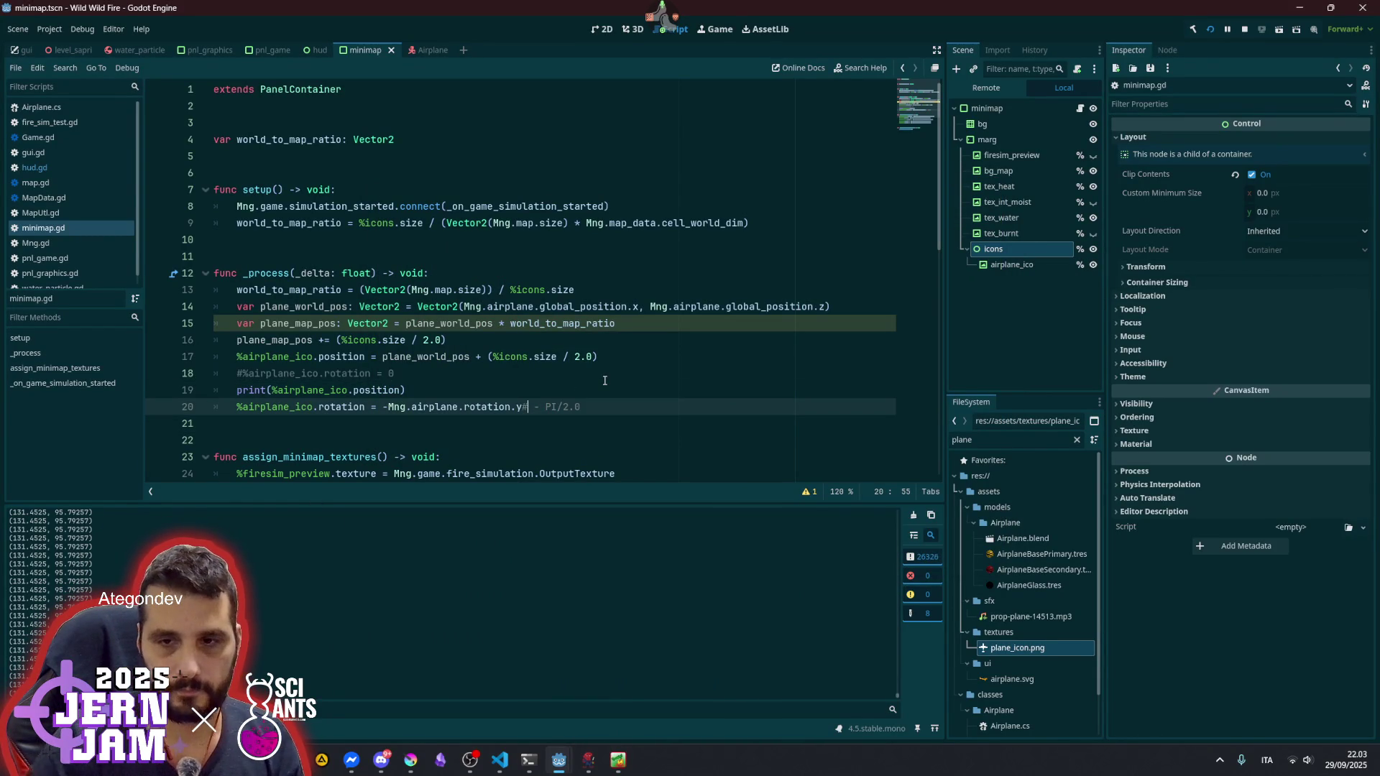
click(604, 380)
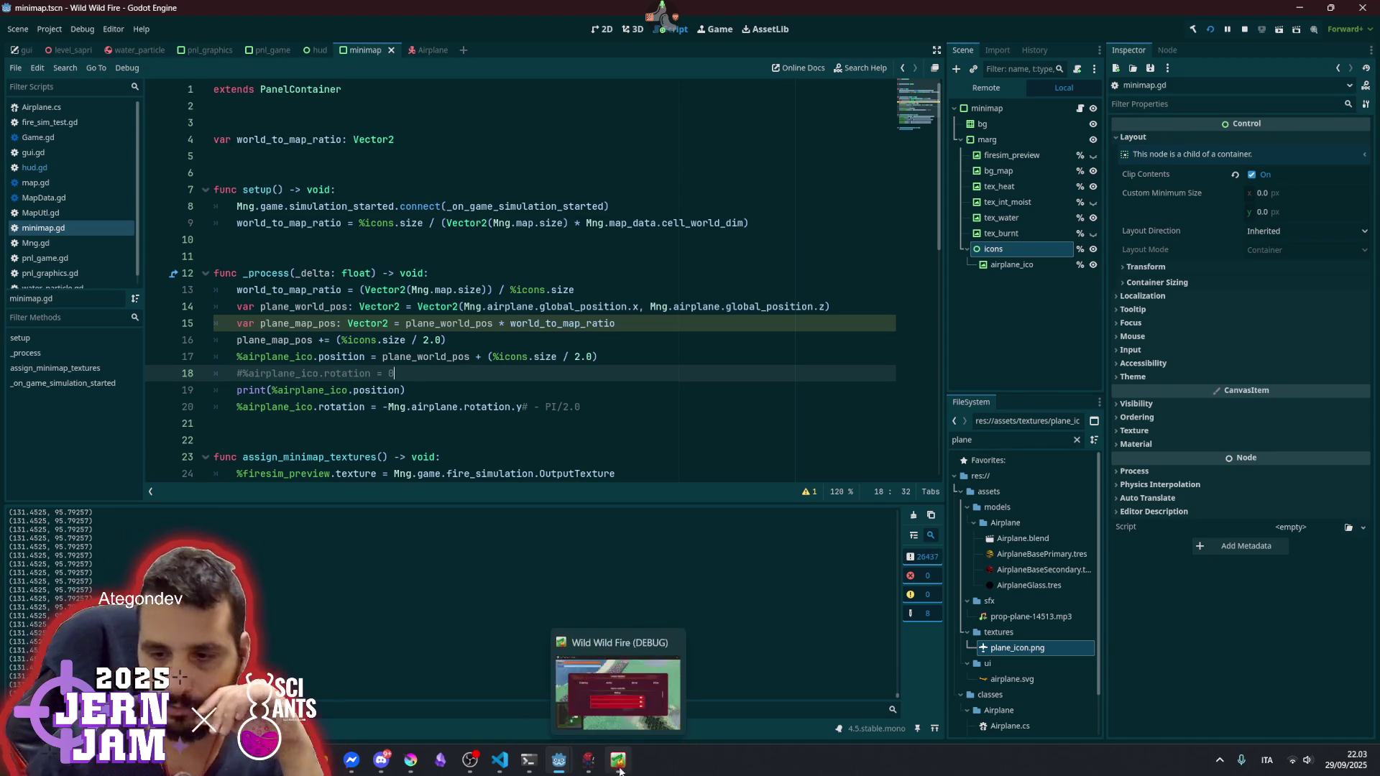
click(617, 769)
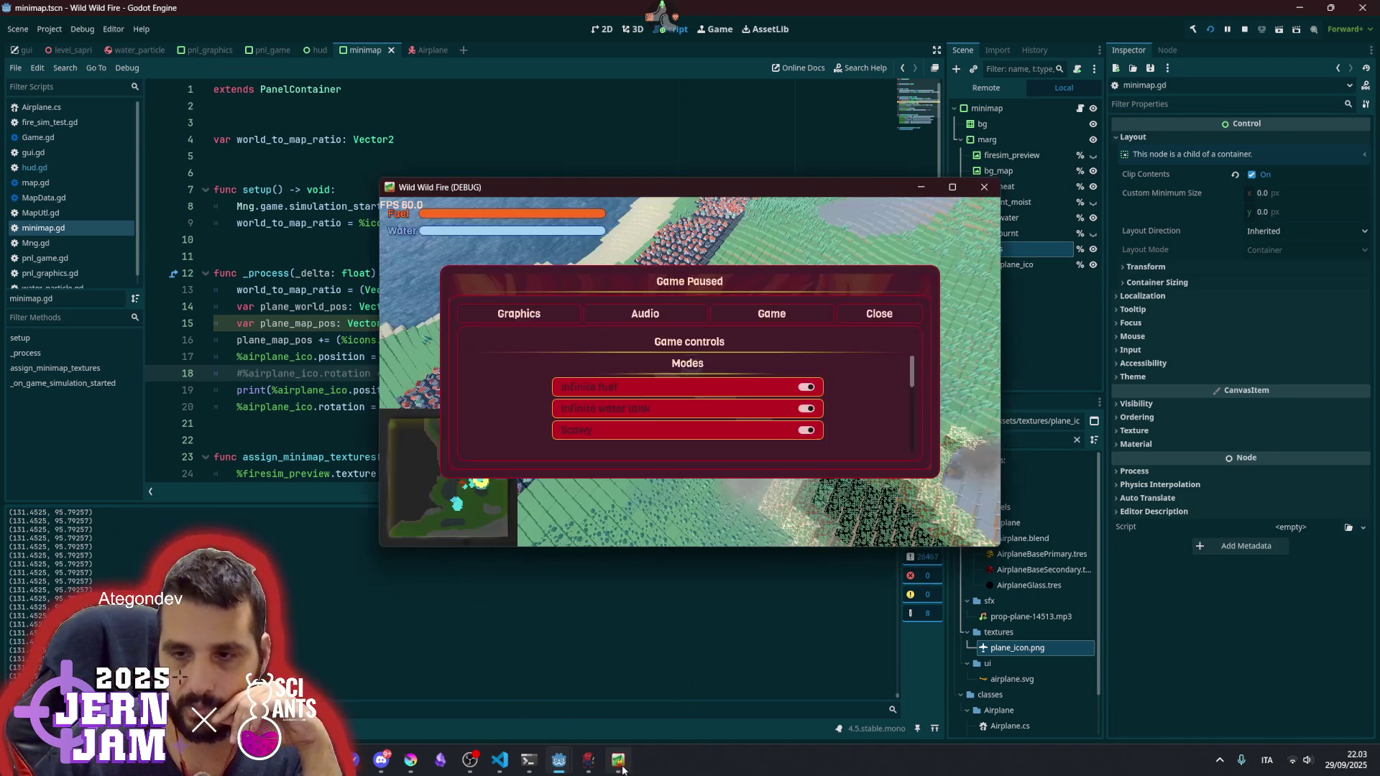
double_click(671, 186)
key(Escape)
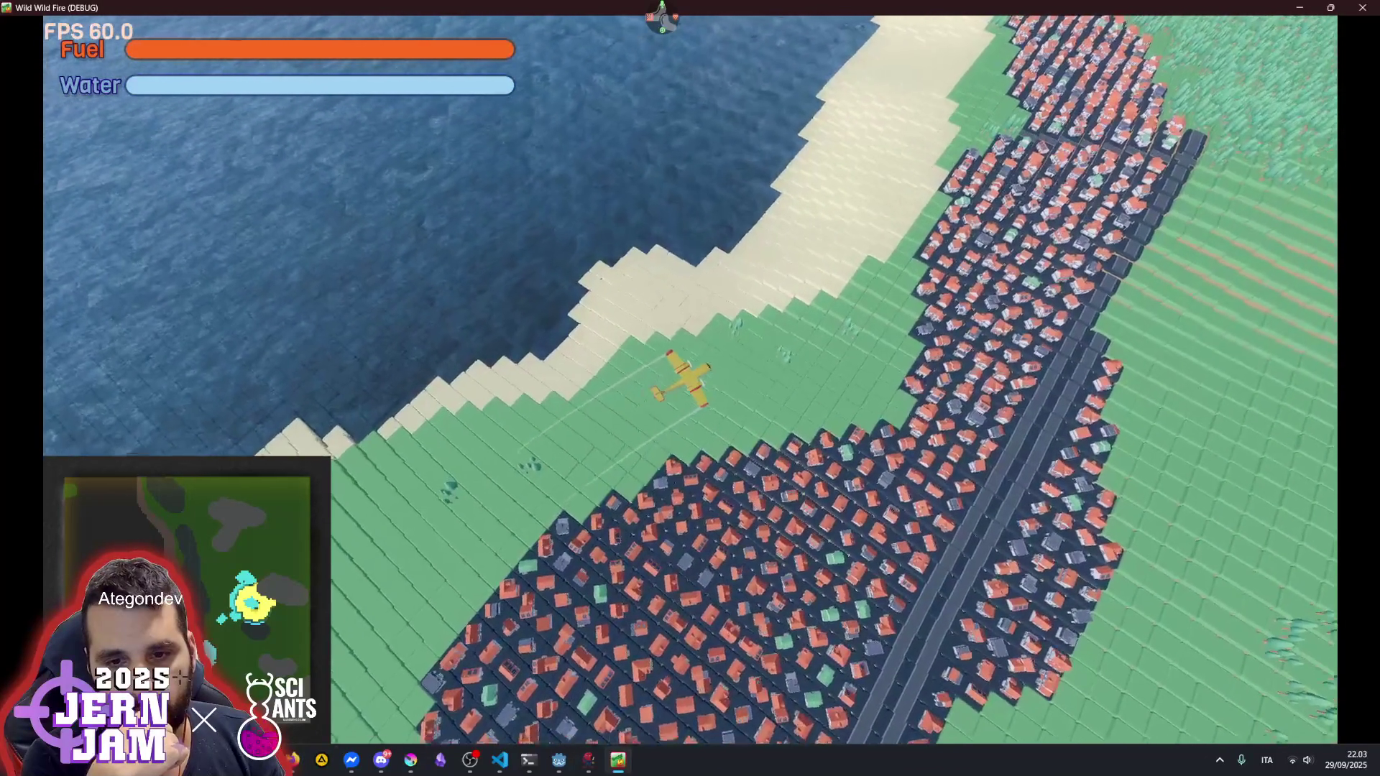
- Pause the full-screen flight and switch back to the Wild Wild Fire editor window
key(Escape)
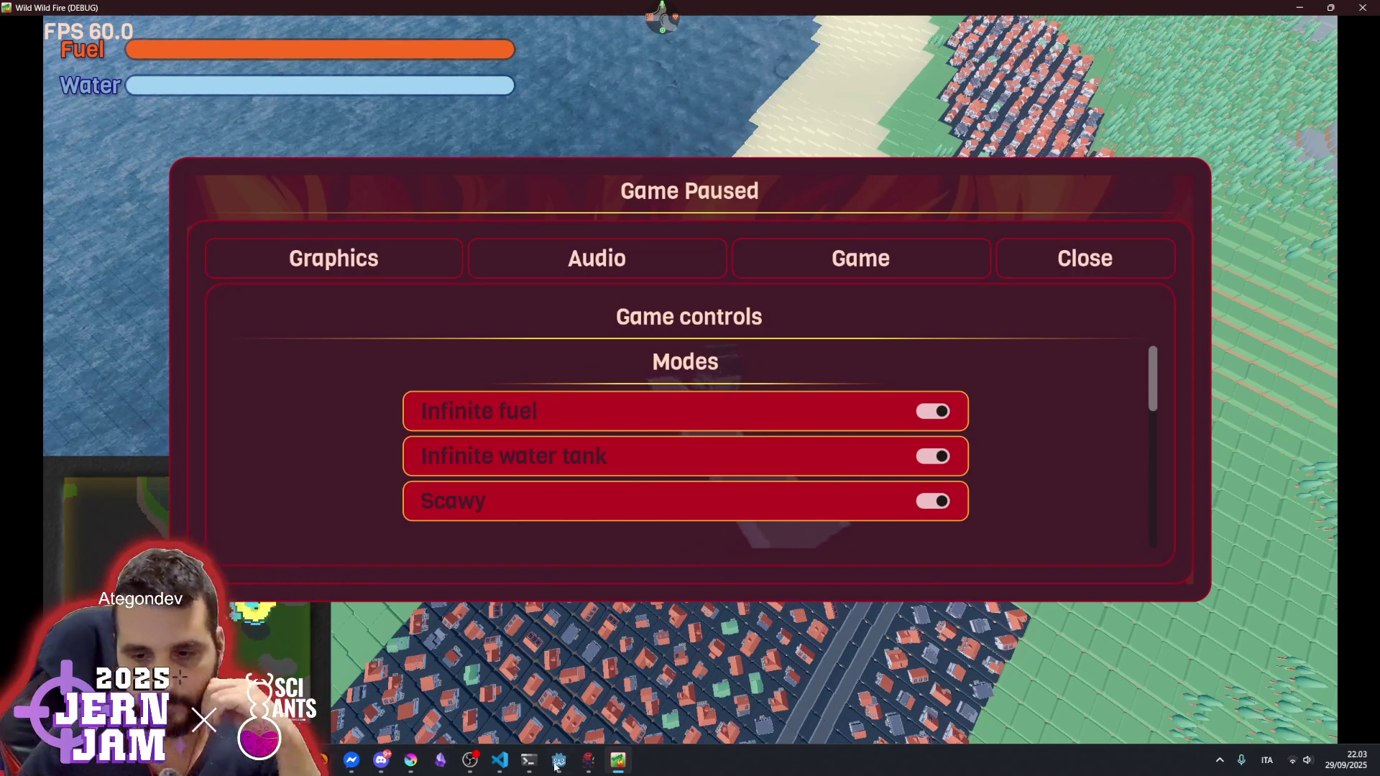
mouse_move(559, 761)
click(545, 670)
click(583, 676)
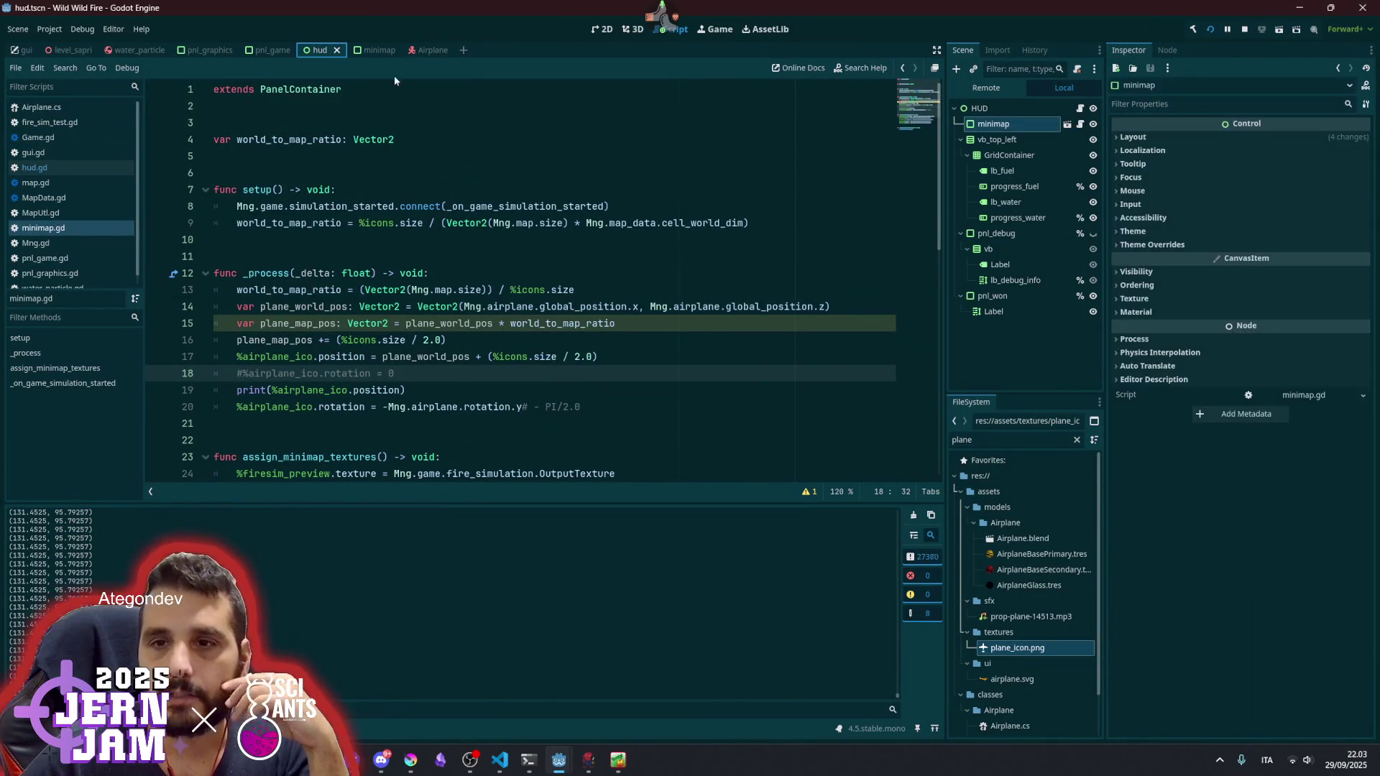
- Apply the Bottom Right anchor preset to the HUD minimap, save hud.tscn, and return to the game
click(602, 29)
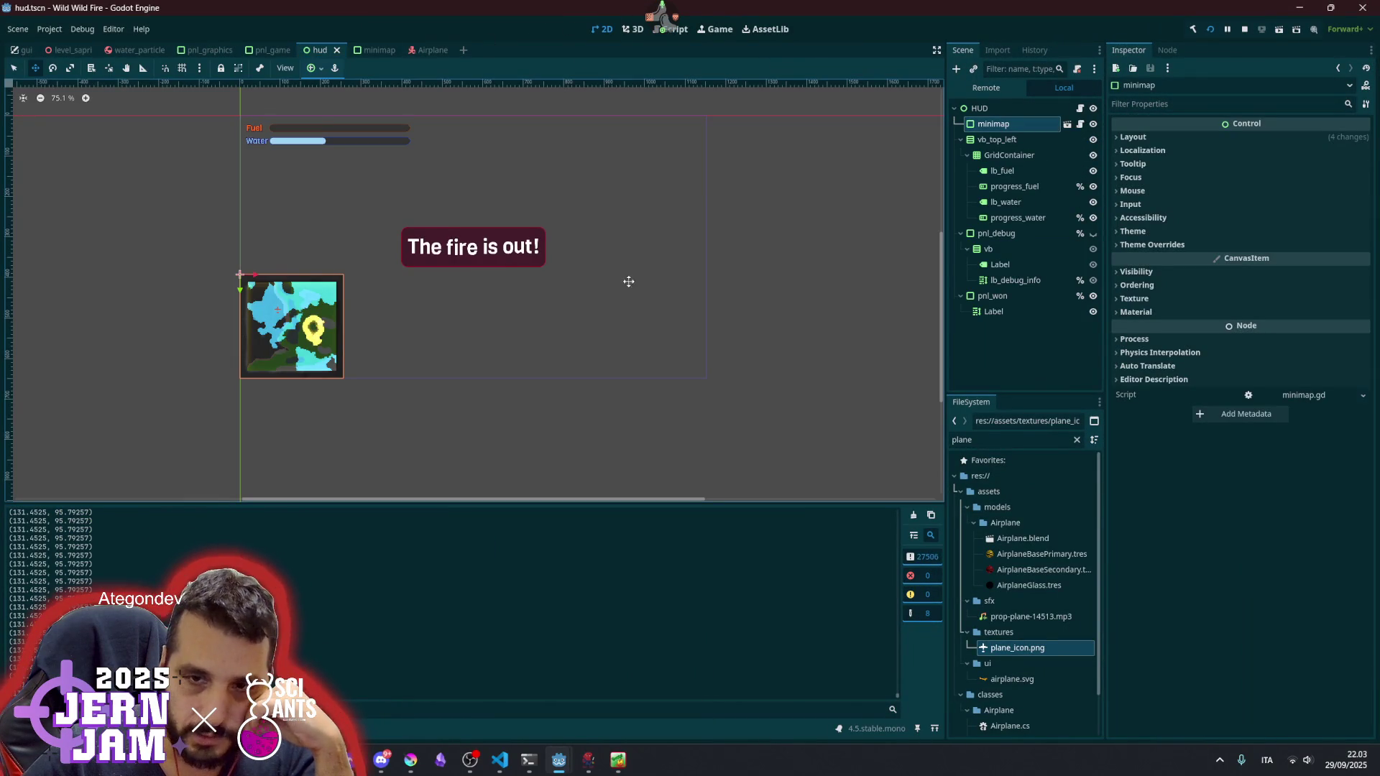
click(311, 68)
click(356, 147)
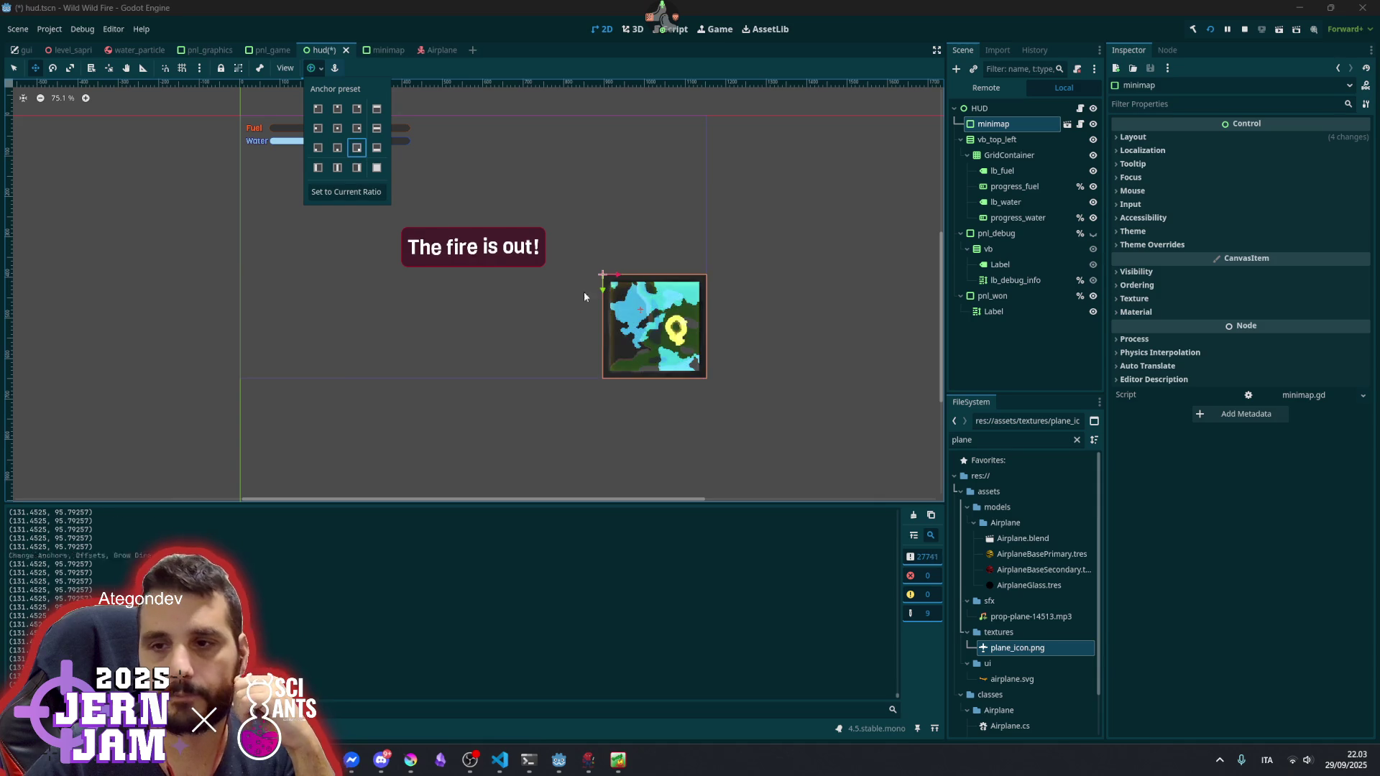
click(818, 353)
key(ctrl+s)
click(616, 762)
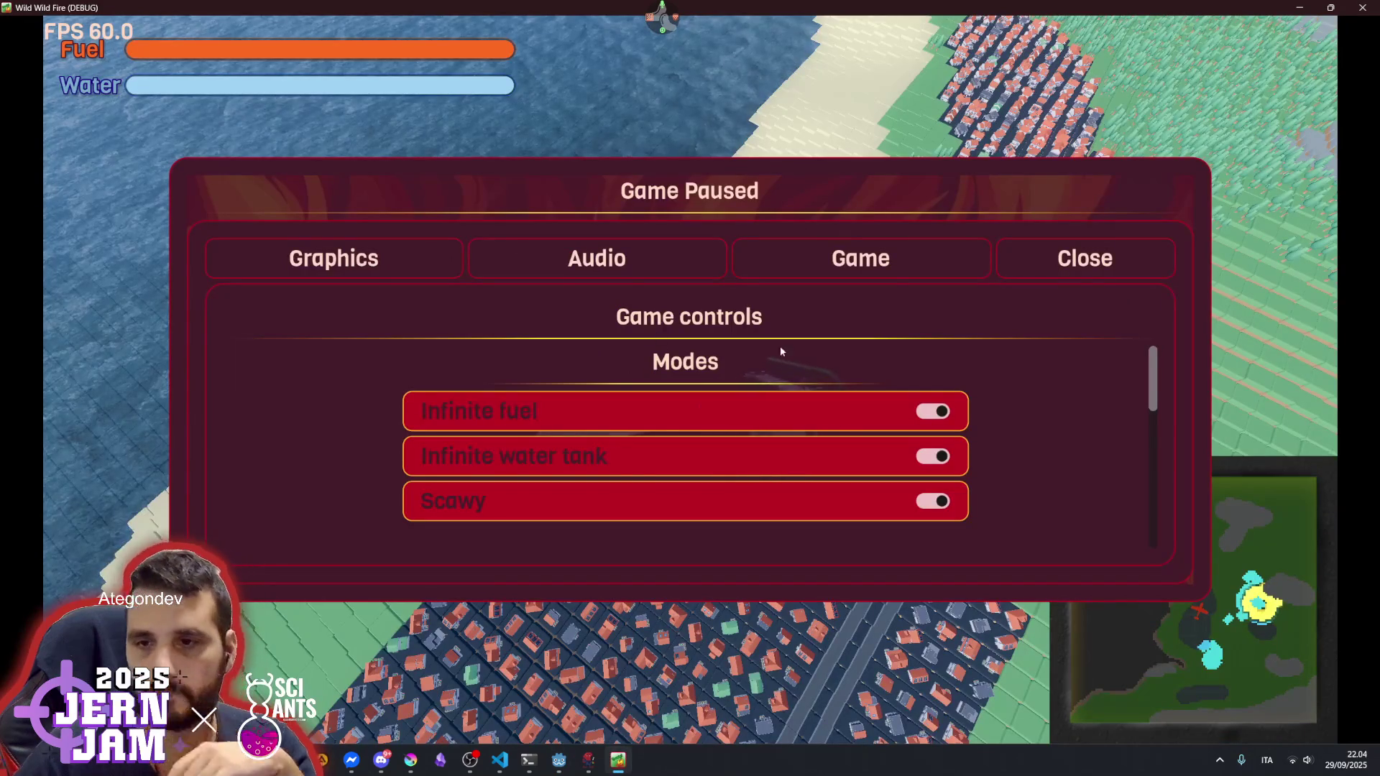
- Unpause the test flight, turn the plane right, and pull back to the overhead island view
key(Escape)
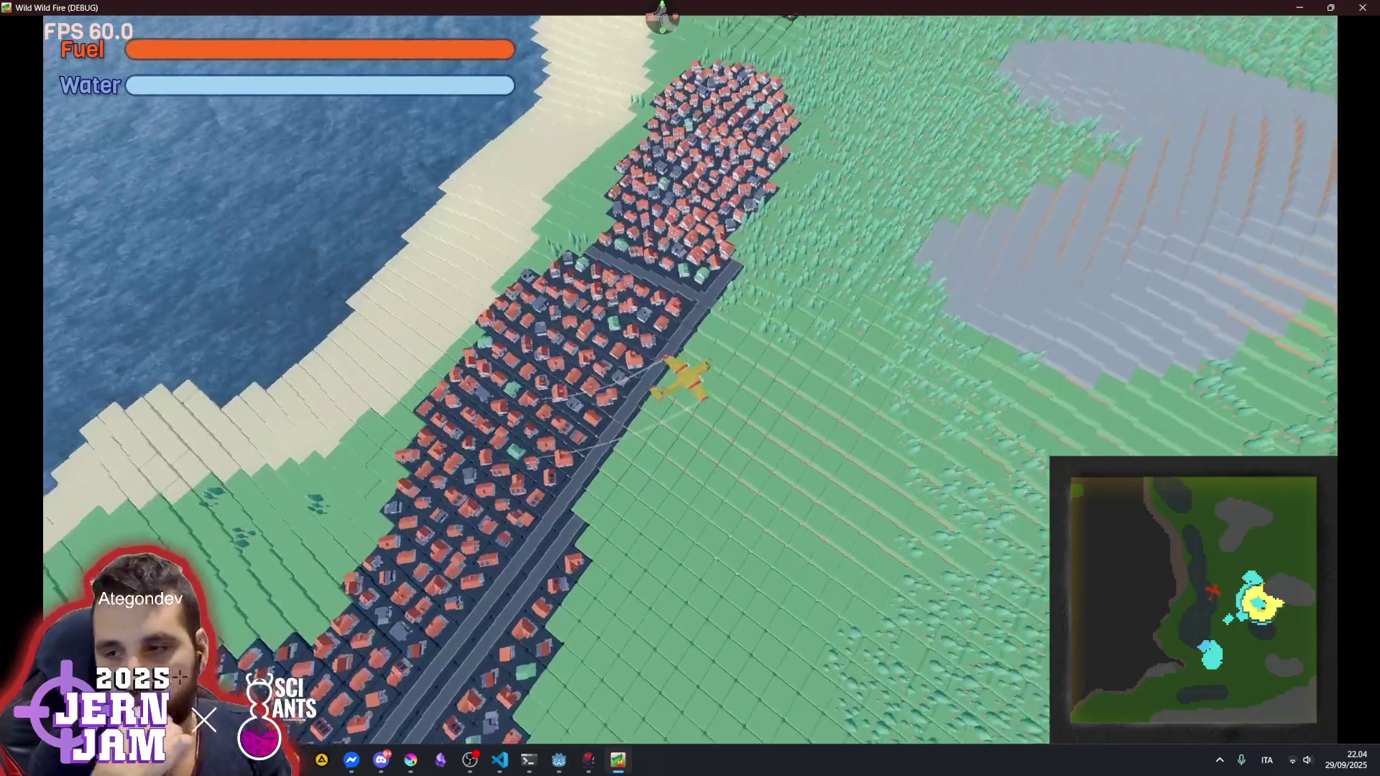
key(d)
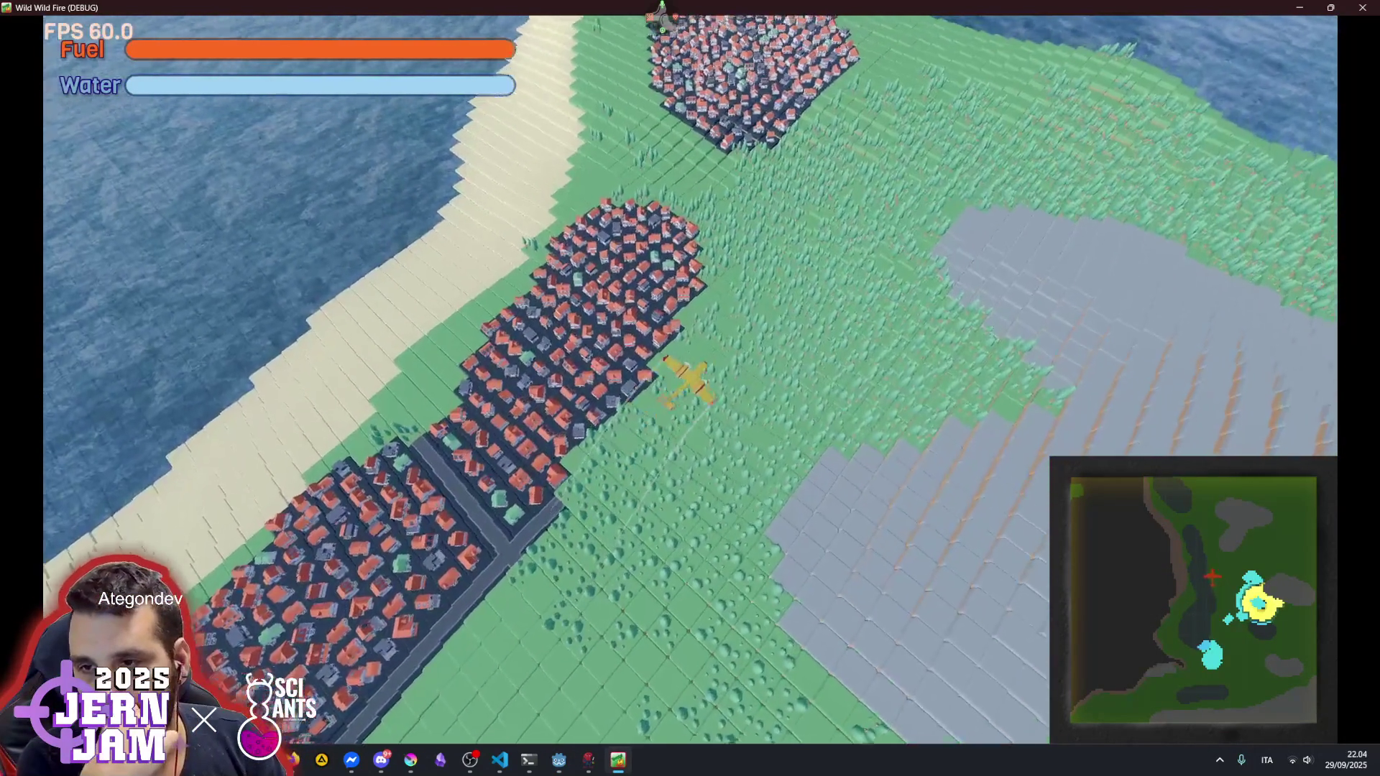
key(m)
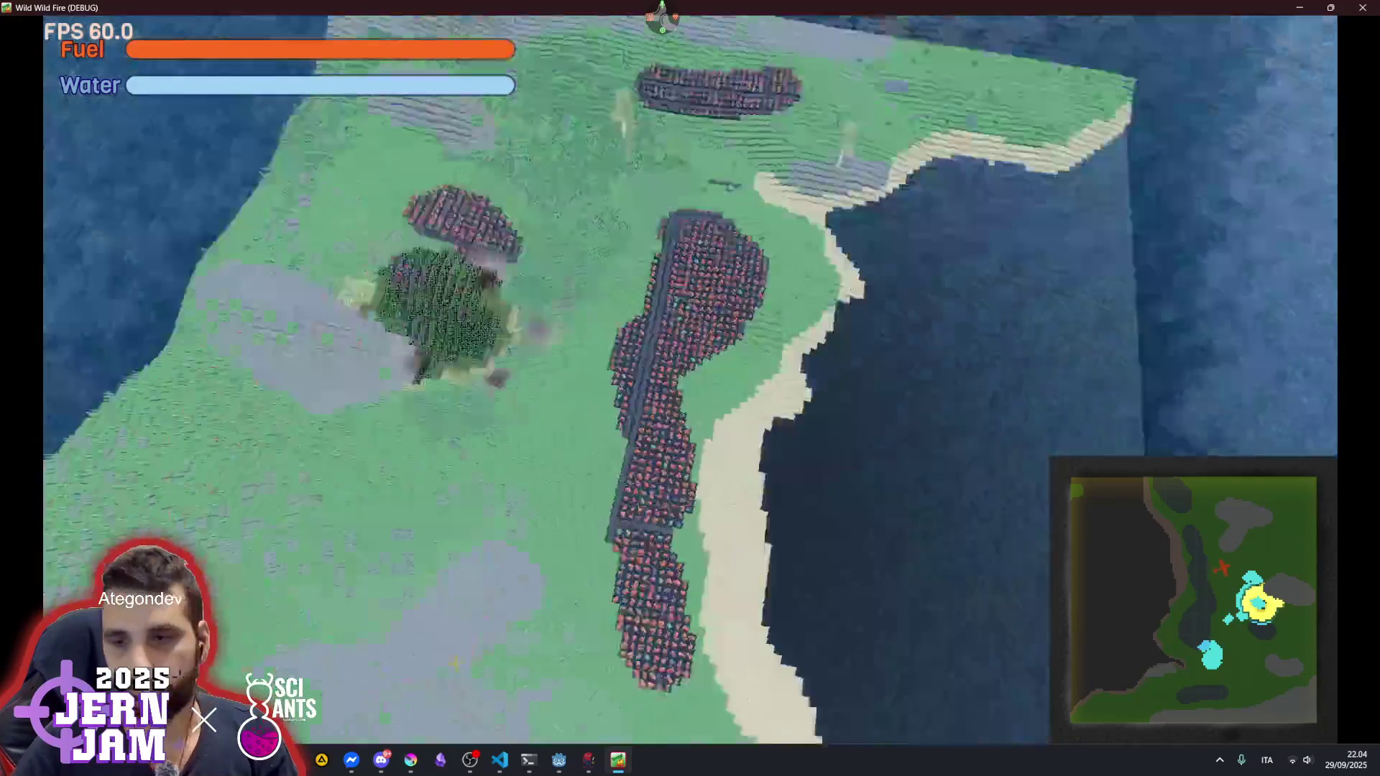
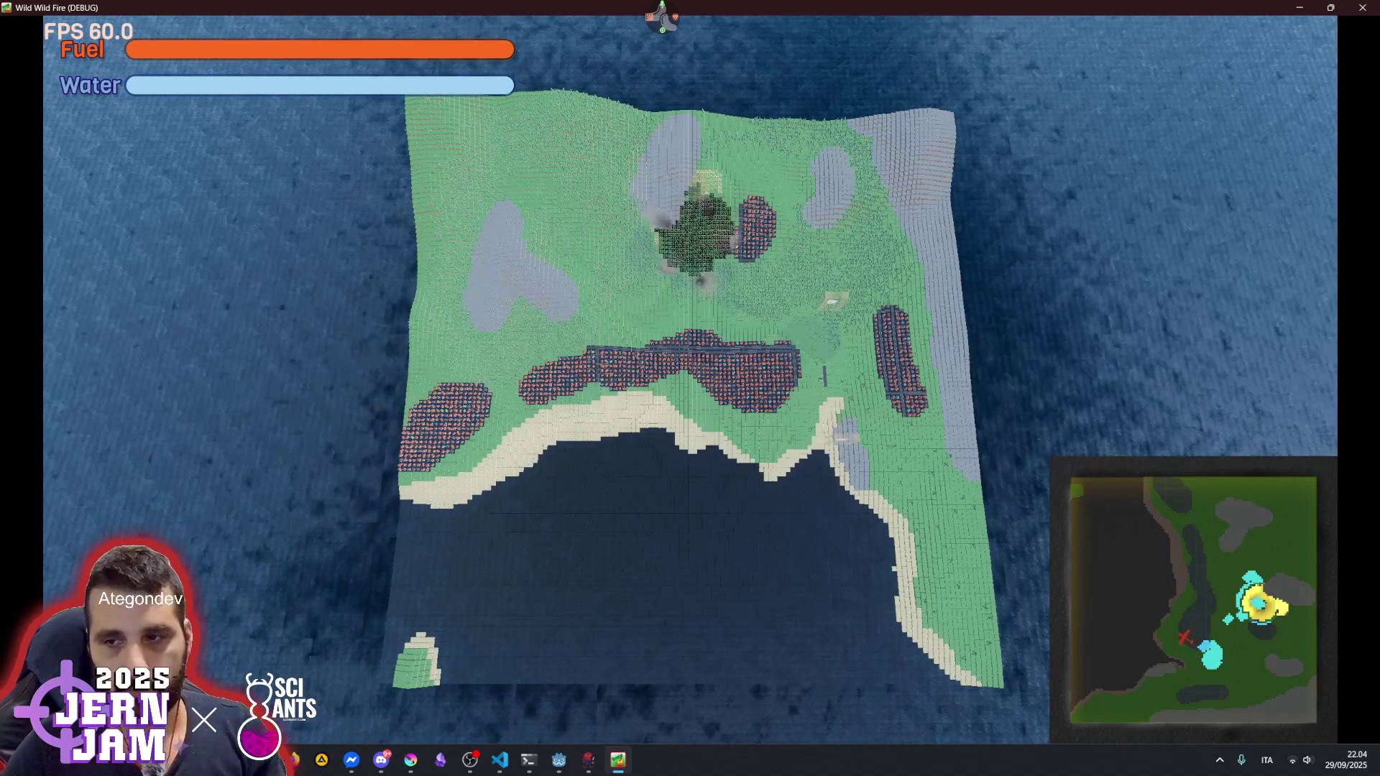
- Pause Wild Wild Fire with Escape and return to the Godot editor
key(Escape)
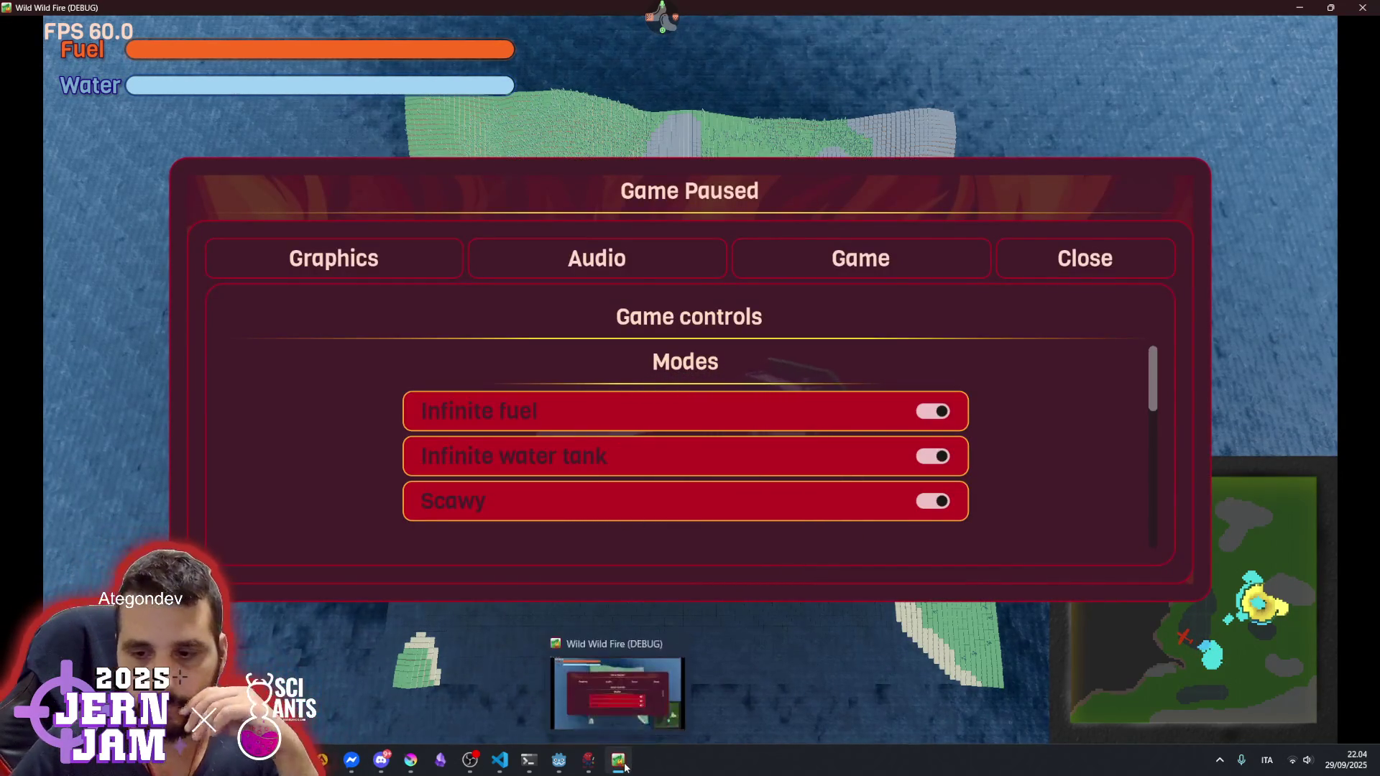
click(625, 768)
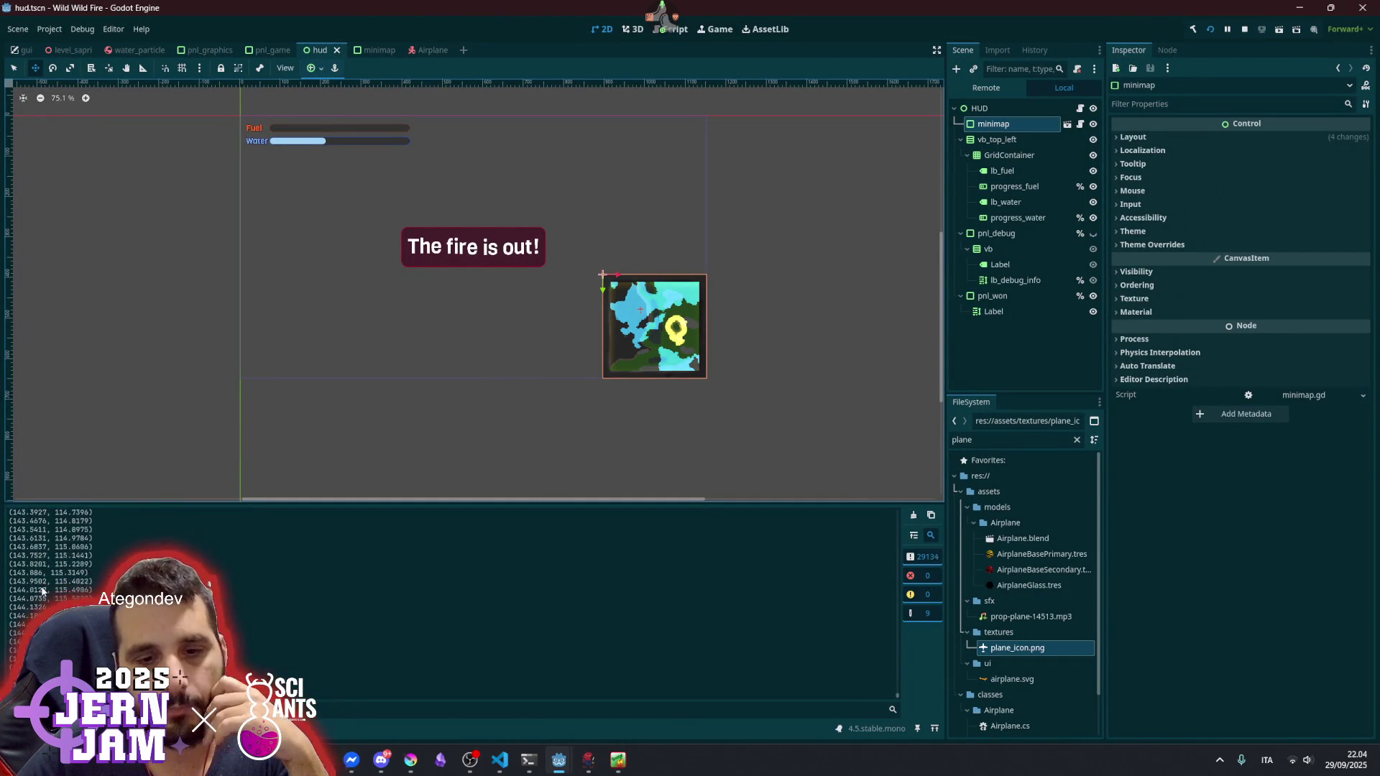
- Clear the Output log and the Errors list in the bottom debug panel
click(914, 516)
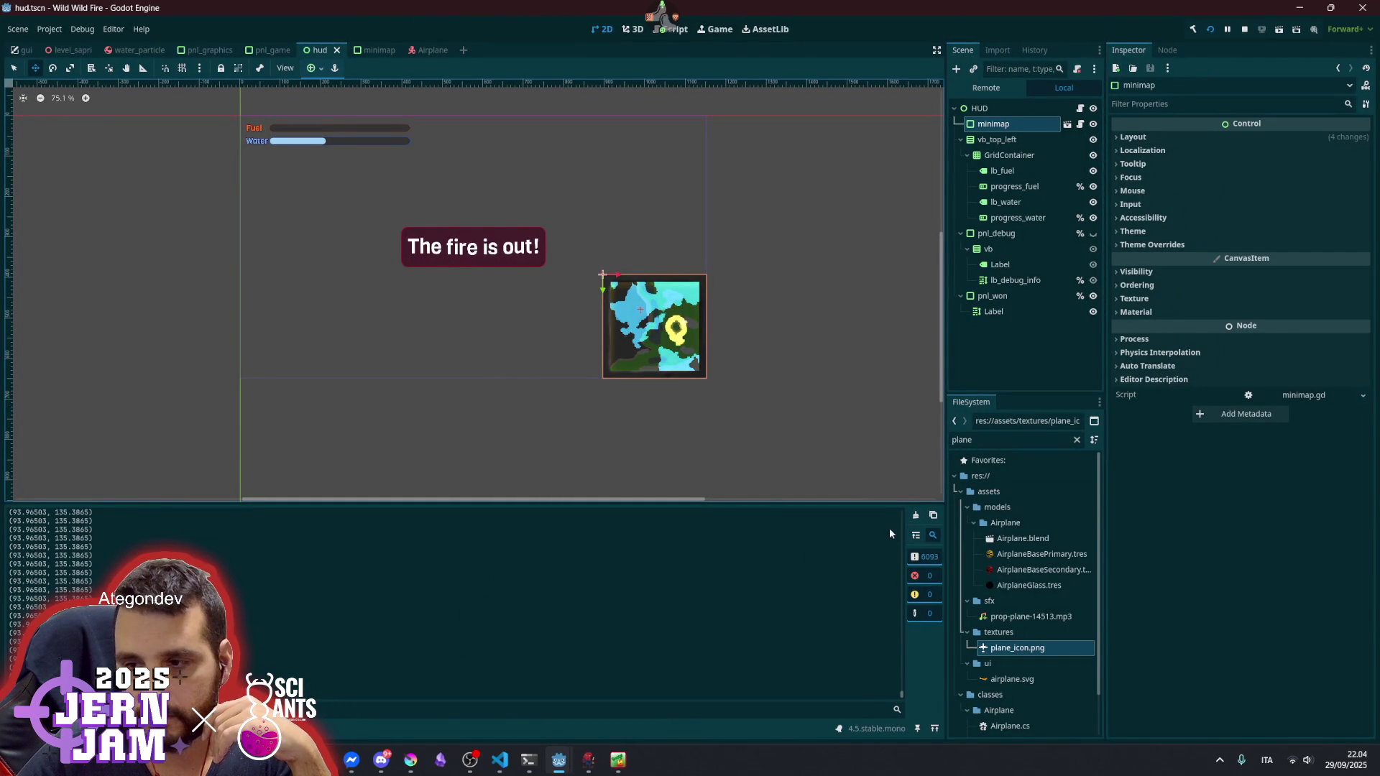
click(914, 516)
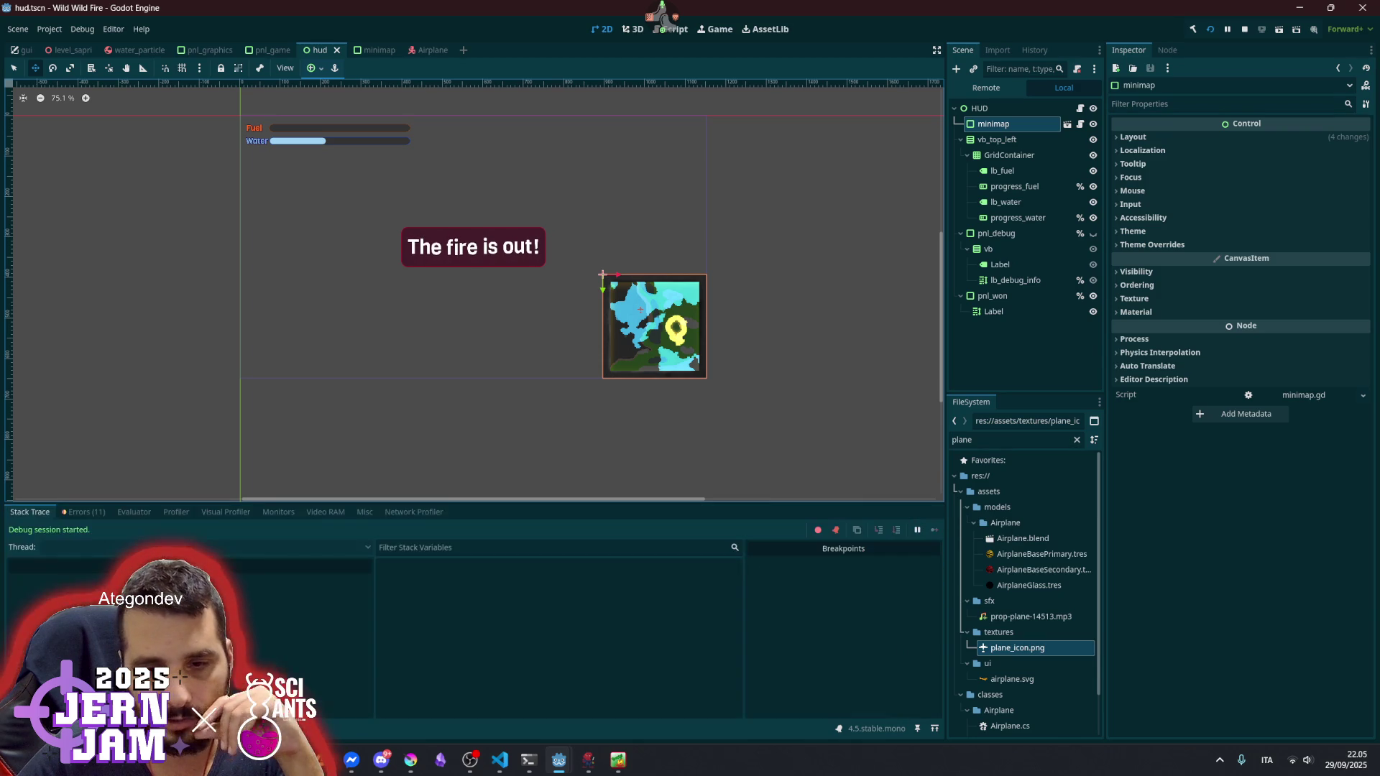
click(83, 511)
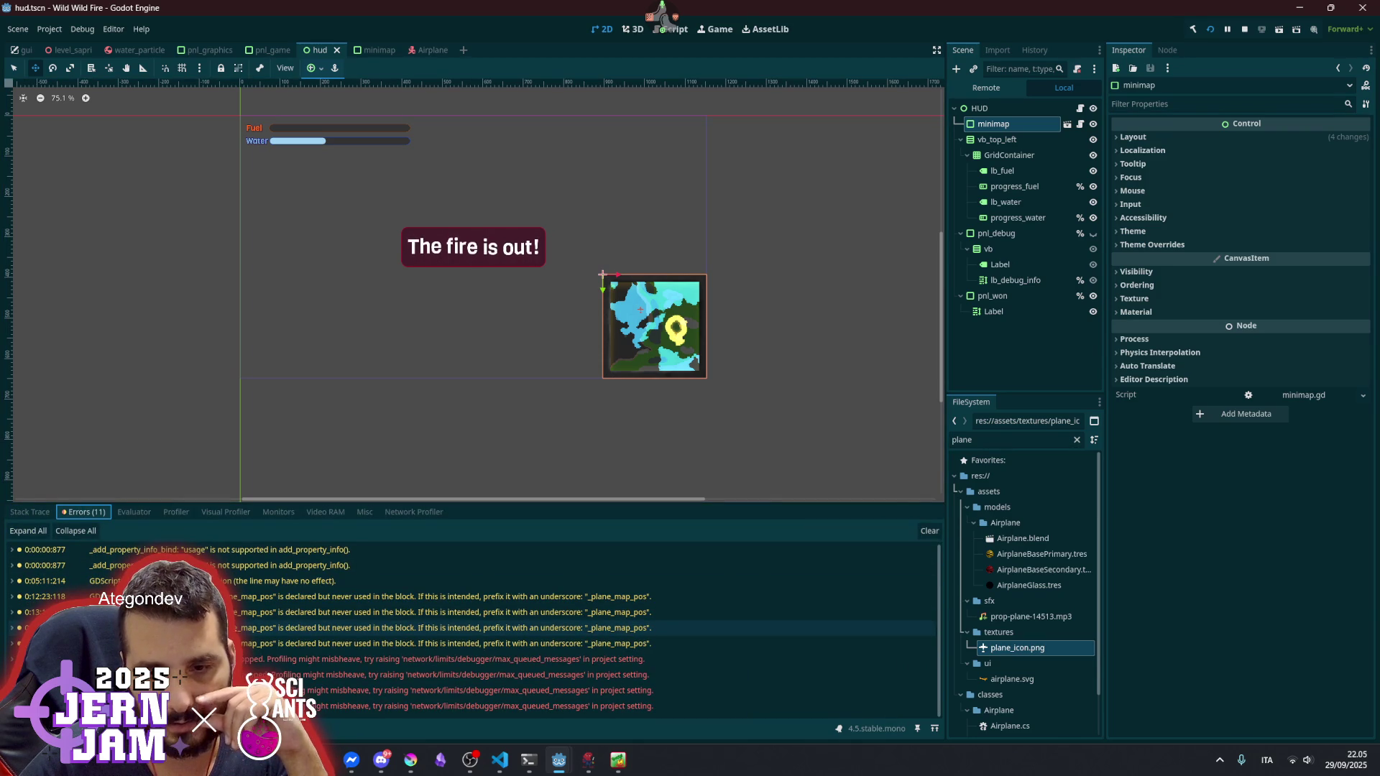
click(927, 532)
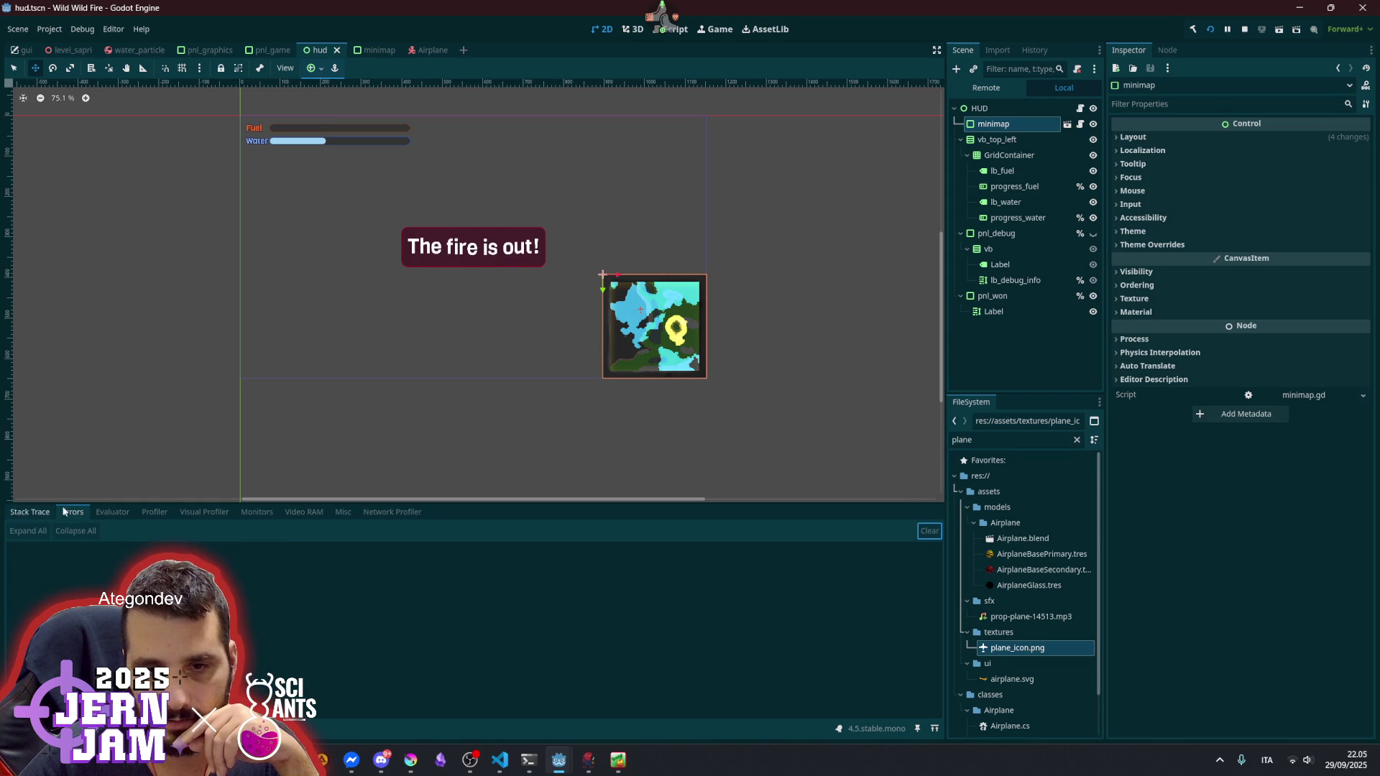
key(alt+o)
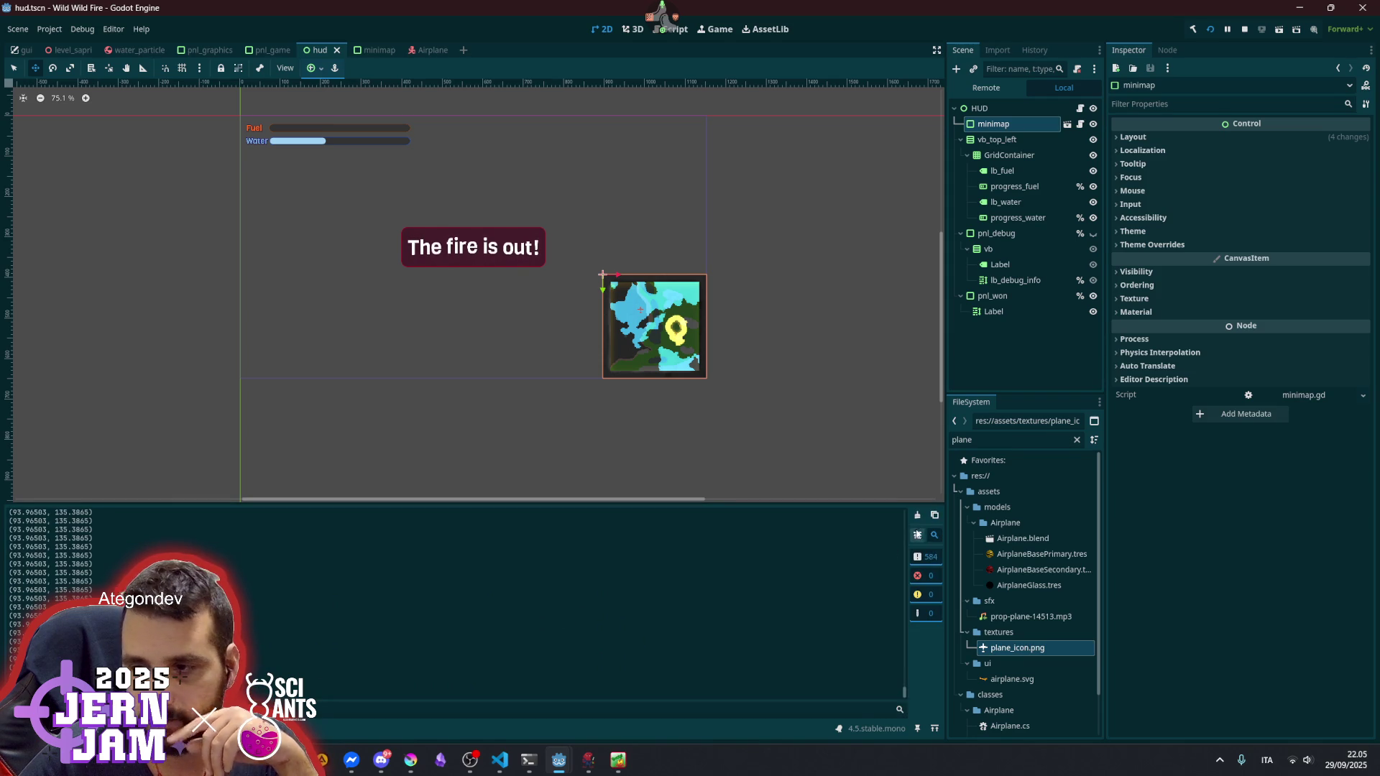
click(921, 516)
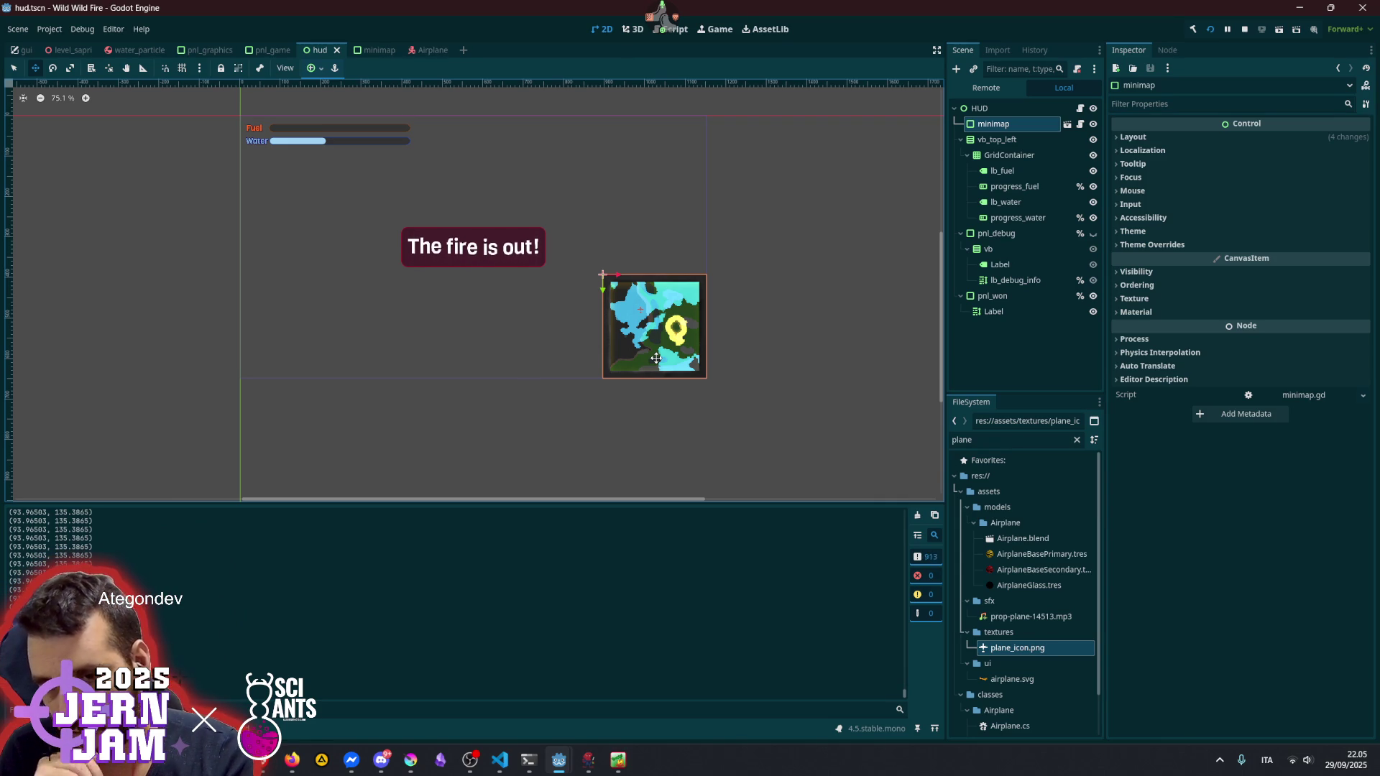
- Open minimap.gd, switch to the minimap scene in the 2D view, and select airplane_ico
click(1079, 124)
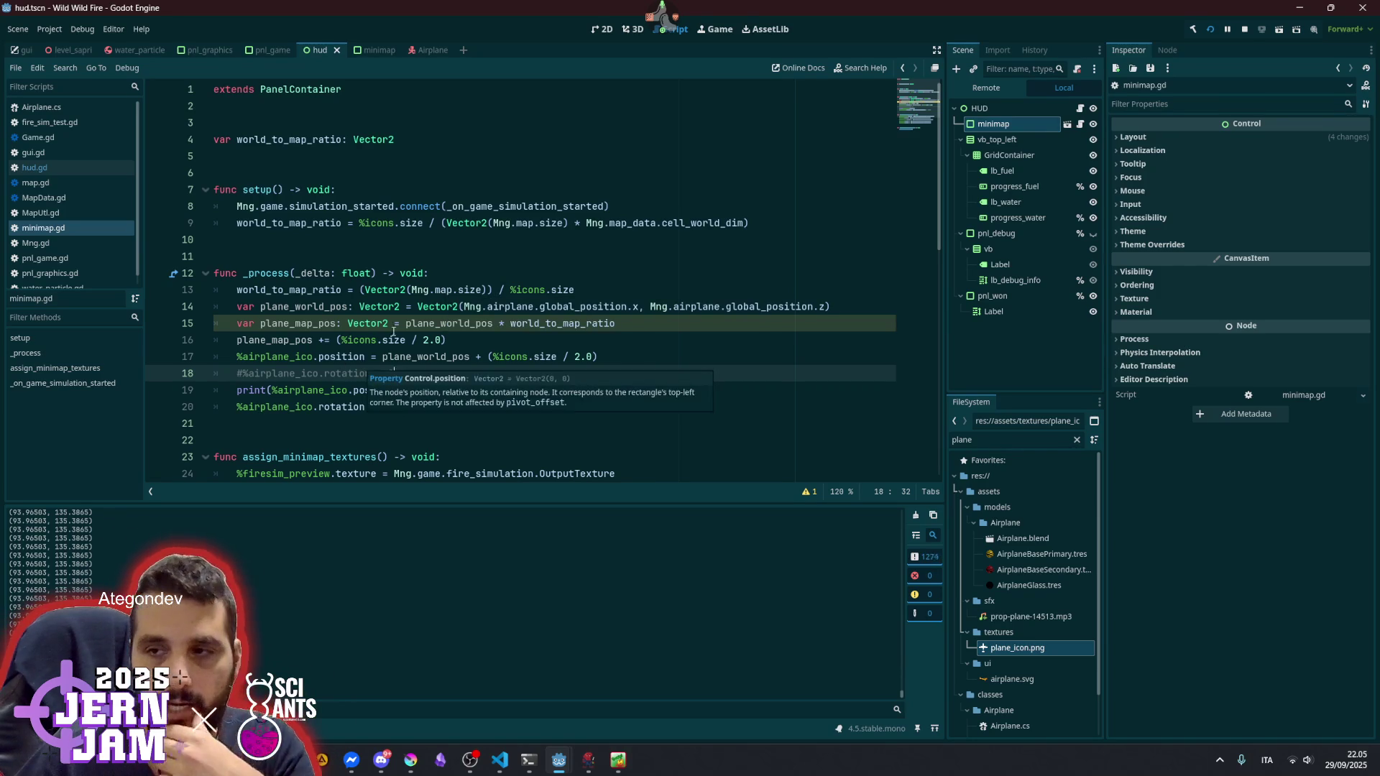
click(372, 49)
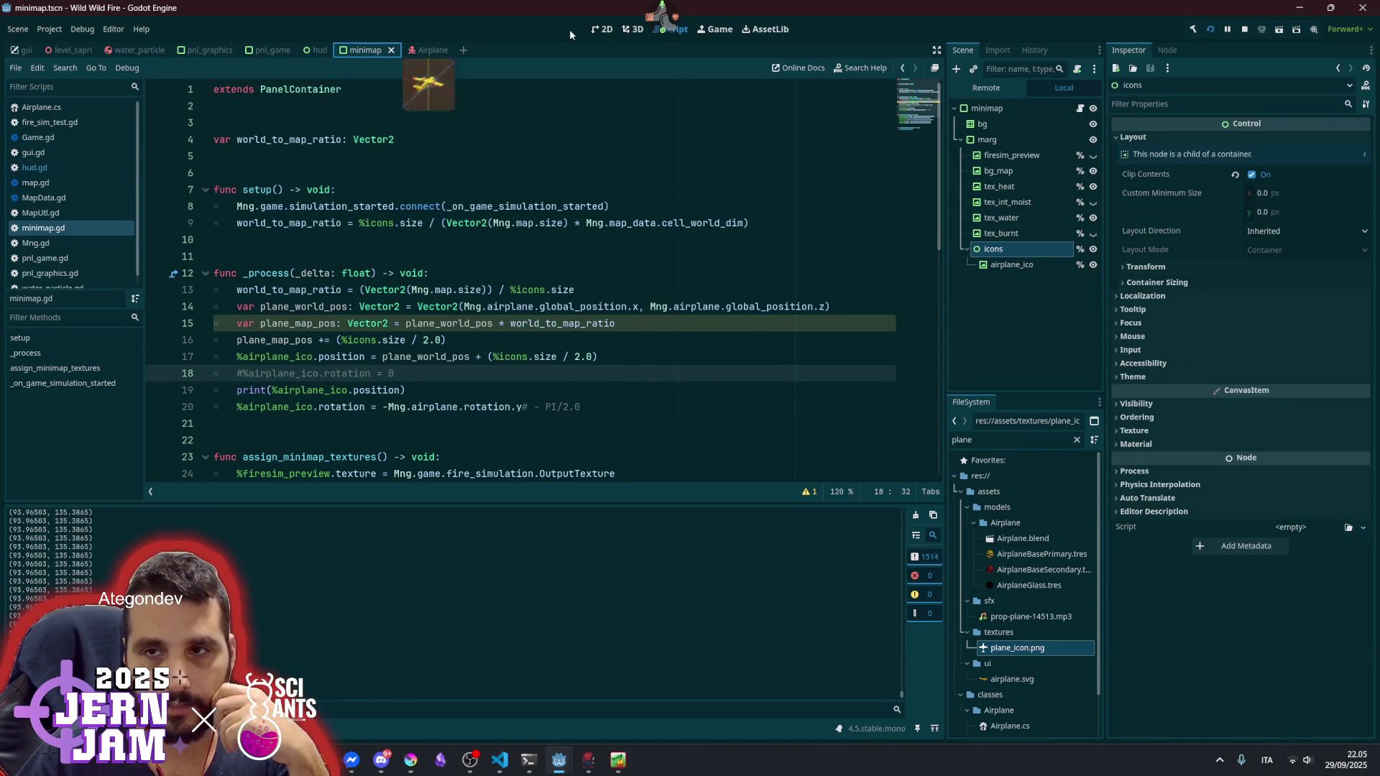
click(602, 29)
scroll(577, 281, up, 3)
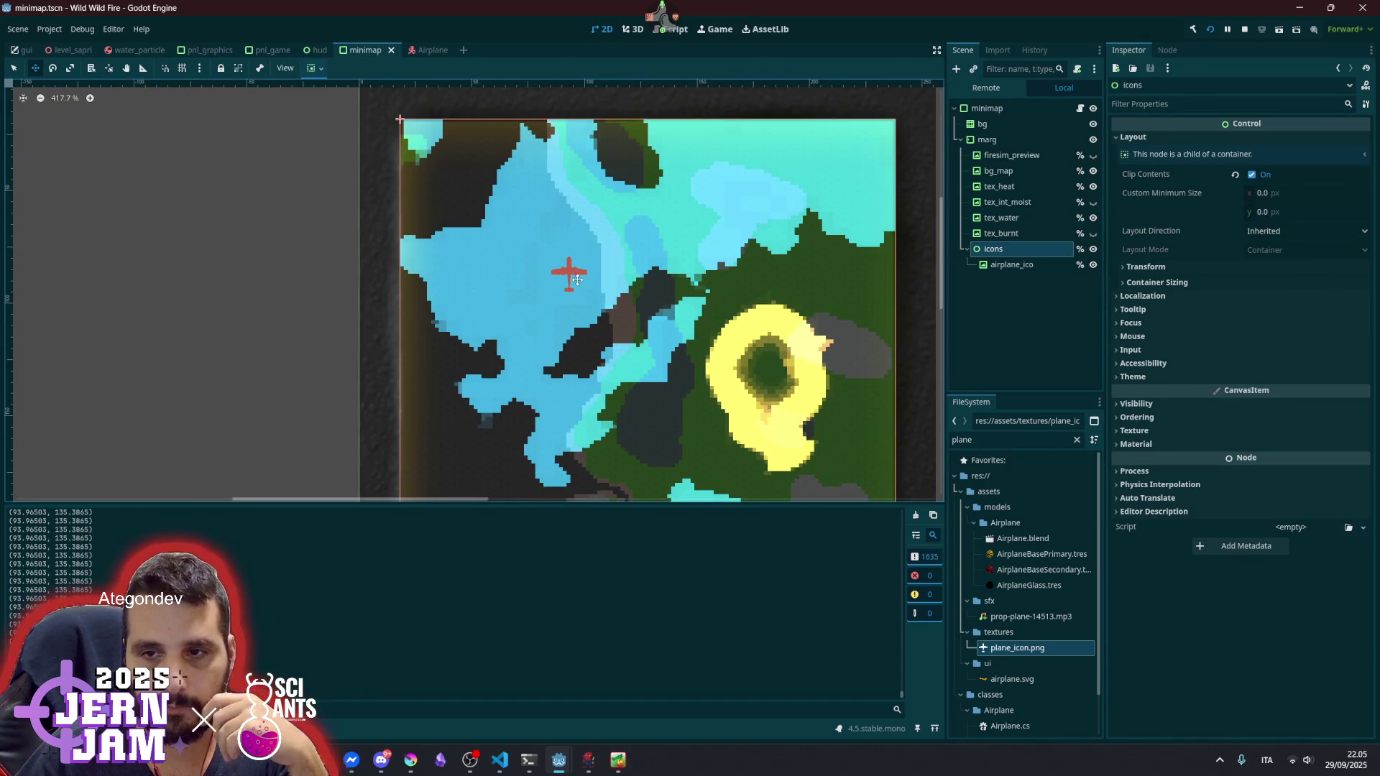
click(1011, 265)
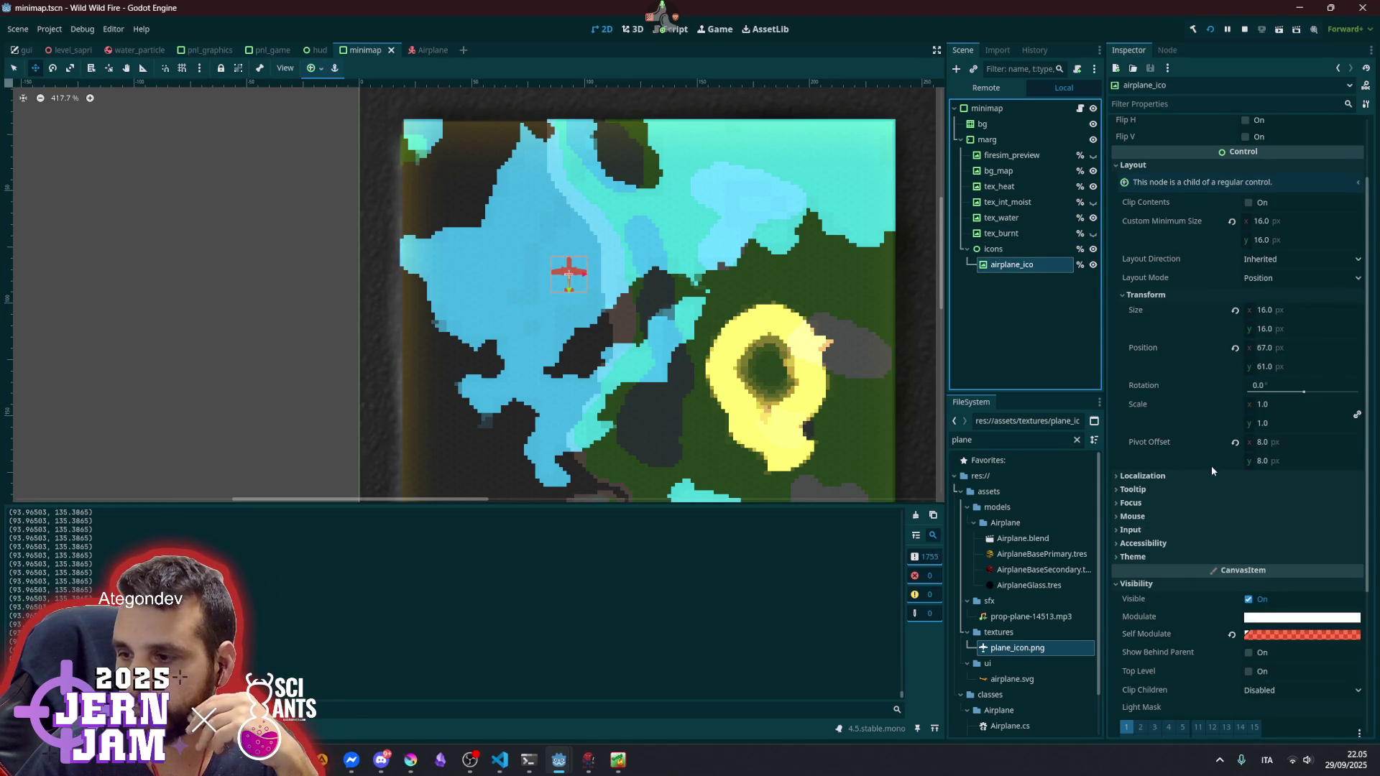
- Try out magenta and other tints for airplane_ico's Self Modulate in the colour picker
click(1284, 633)
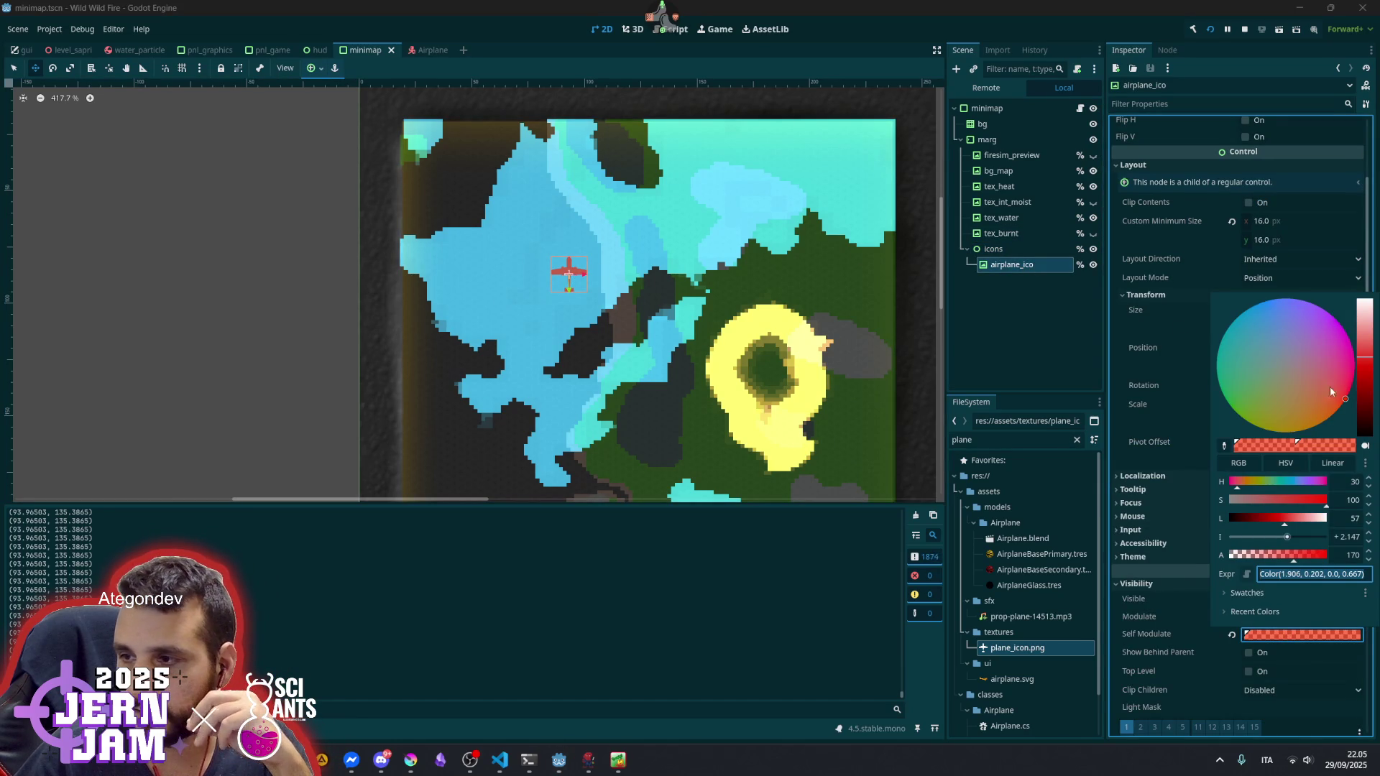
mouse_move(1361, 367)
mouse_down()
mouse_move(1366, 337)
mouse_move(1365, 361)
mouse_up()
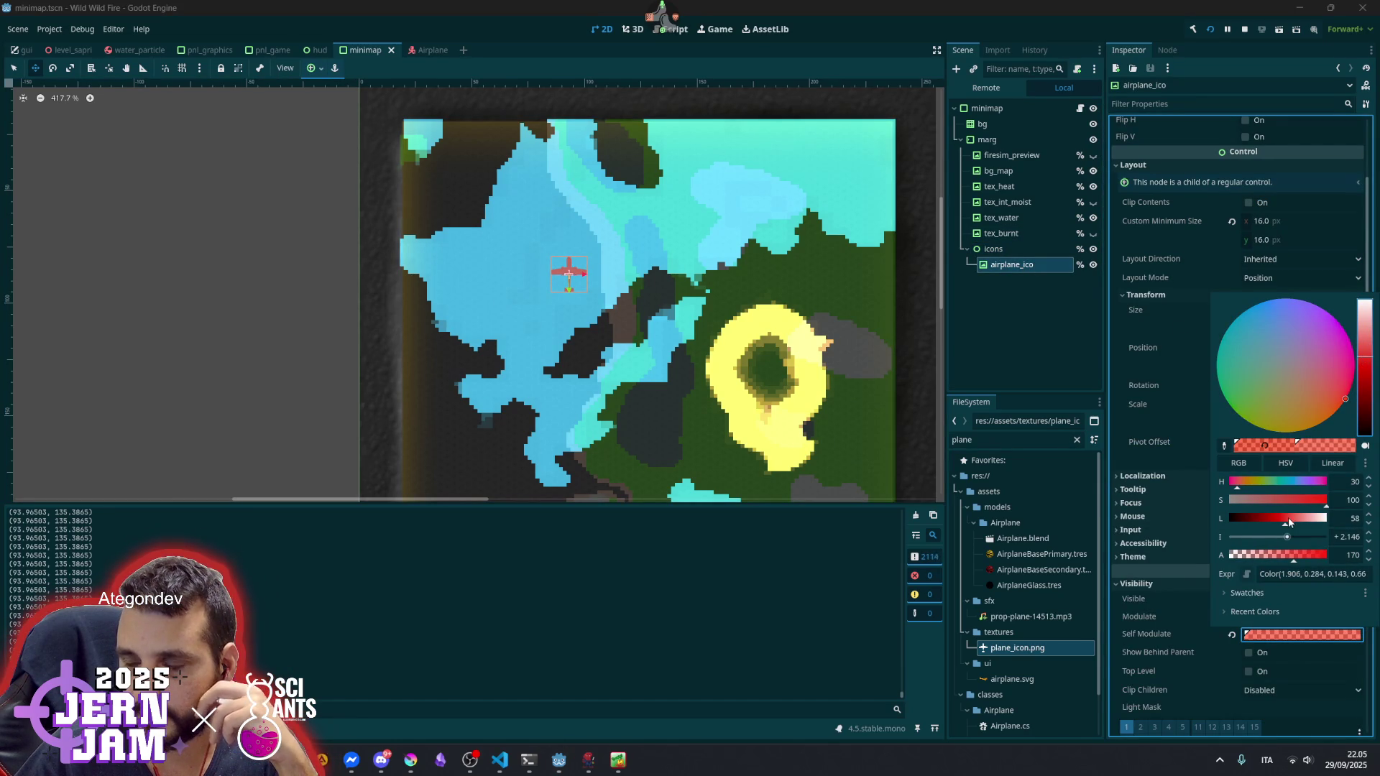
drag(1246, 487, 1227, 482)
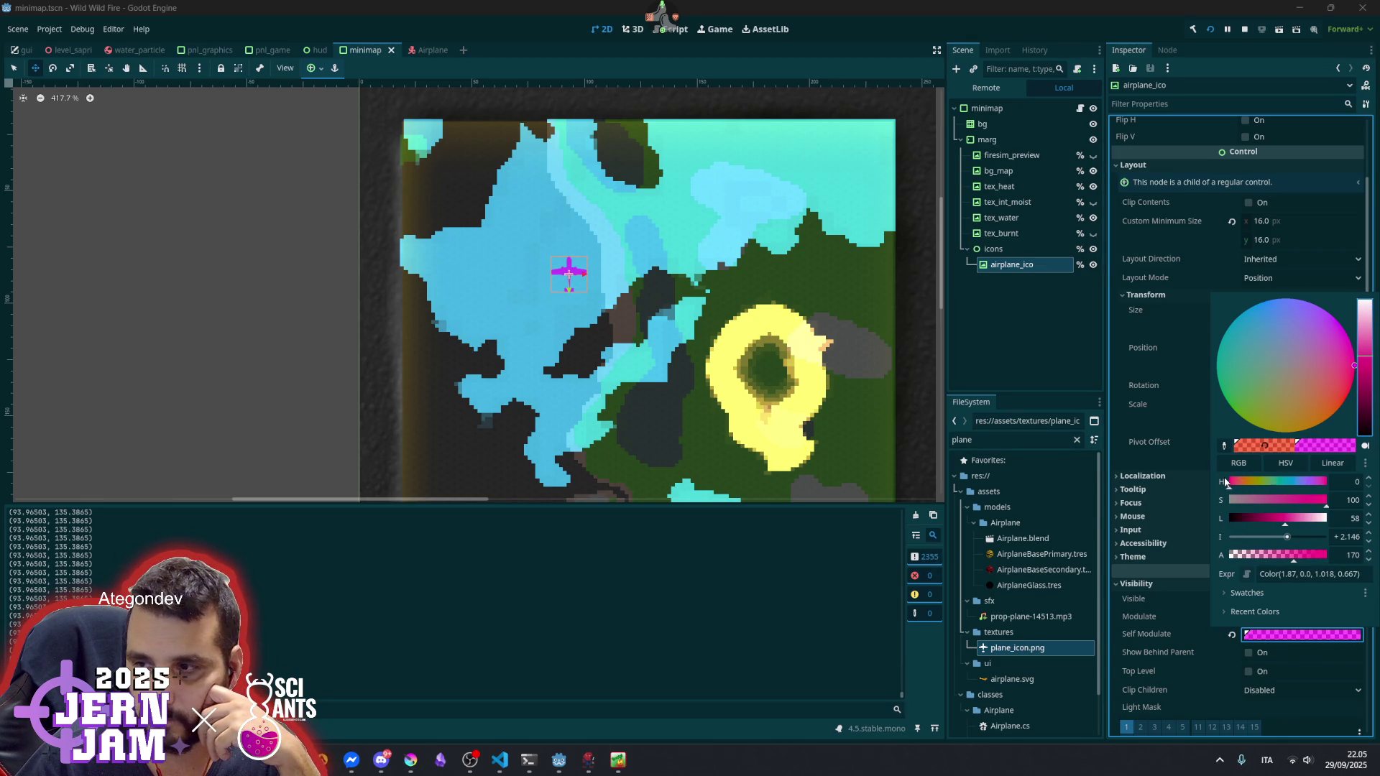
mouse_move(1226, 481)
mouse_down()
mouse_move(1329, 487)
mouse_move(1244, 490)
mouse_up()
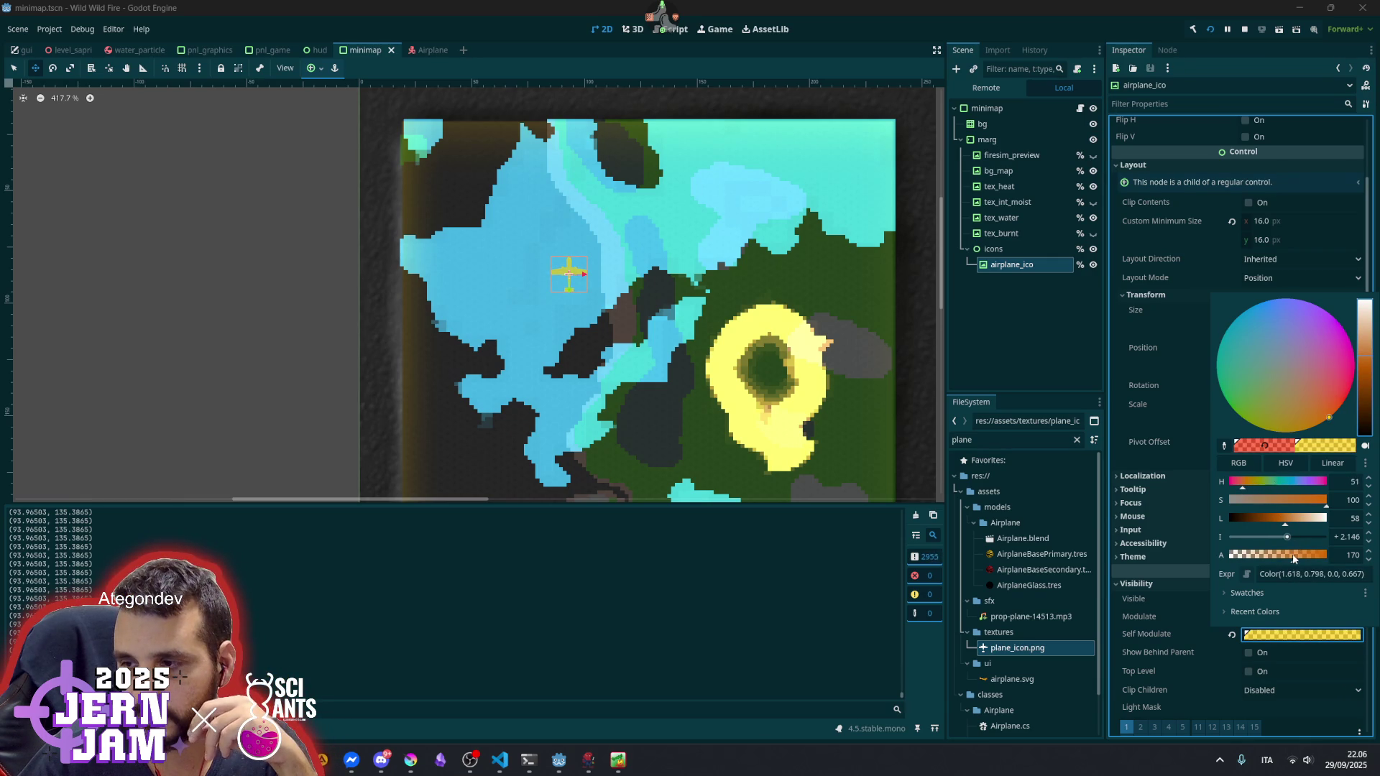
mouse_move(1279, 556)
mouse_down()
mouse_move(1351, 556)
mouse_move(1282, 537)
mouse_up()
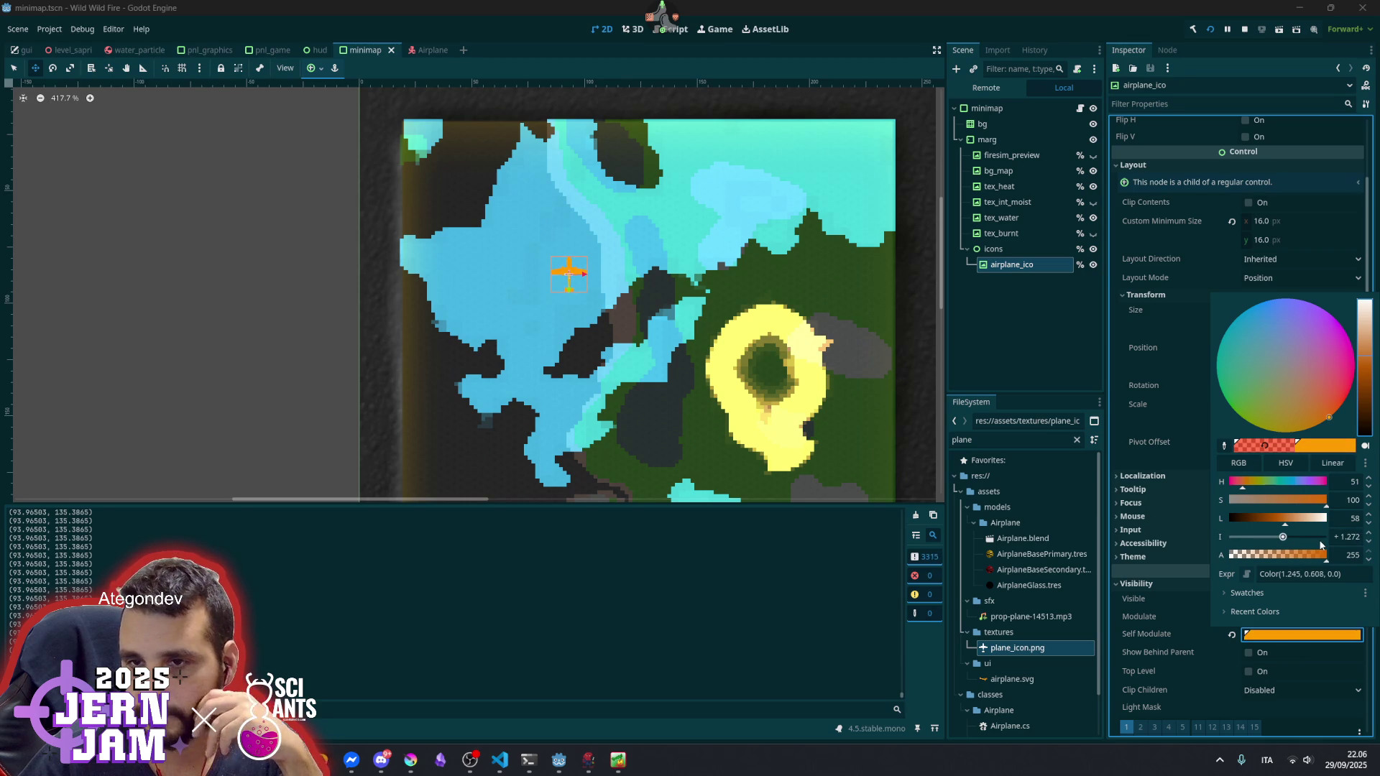
click(1129, 293)
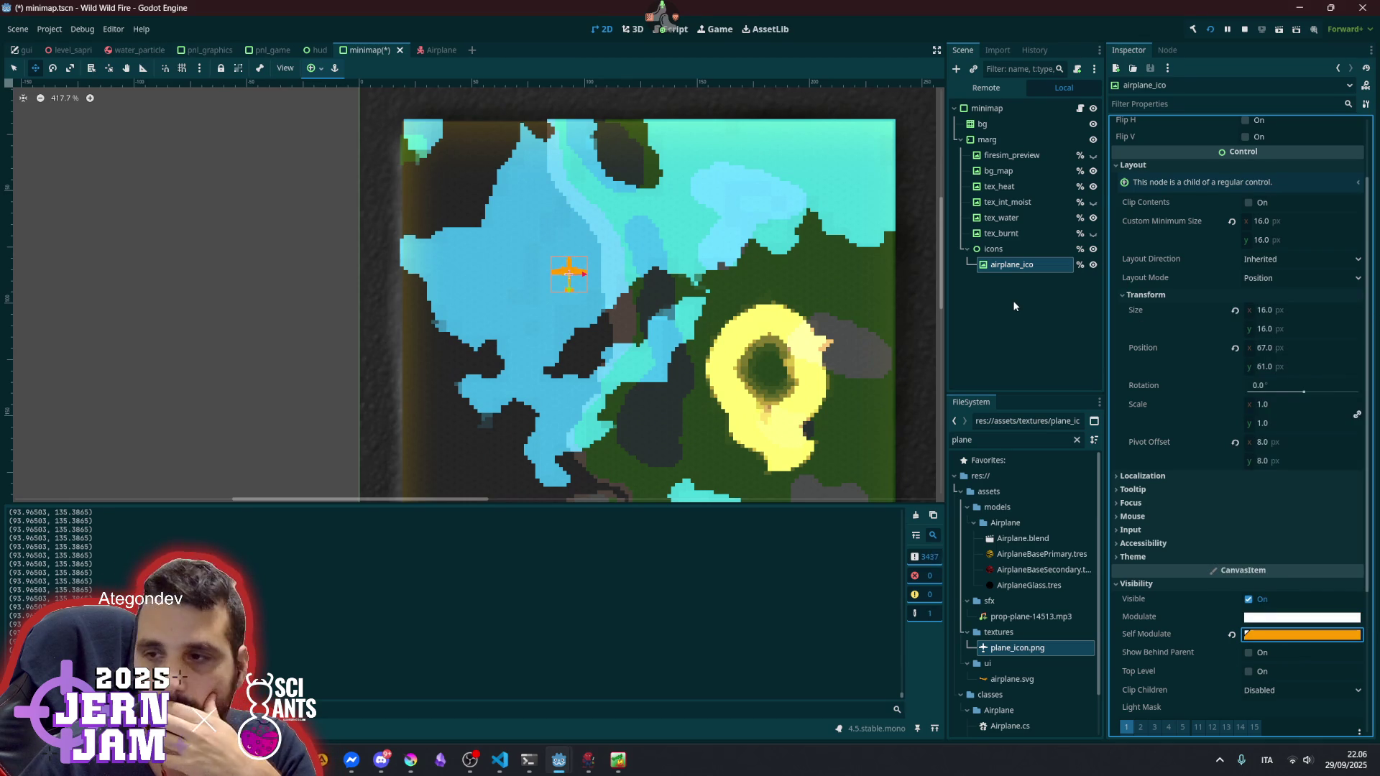
- Revert airplane_ico's Self Modulate to its default white
scroll(466, 258, down, 4)
scroll(467, 258, up, 2)
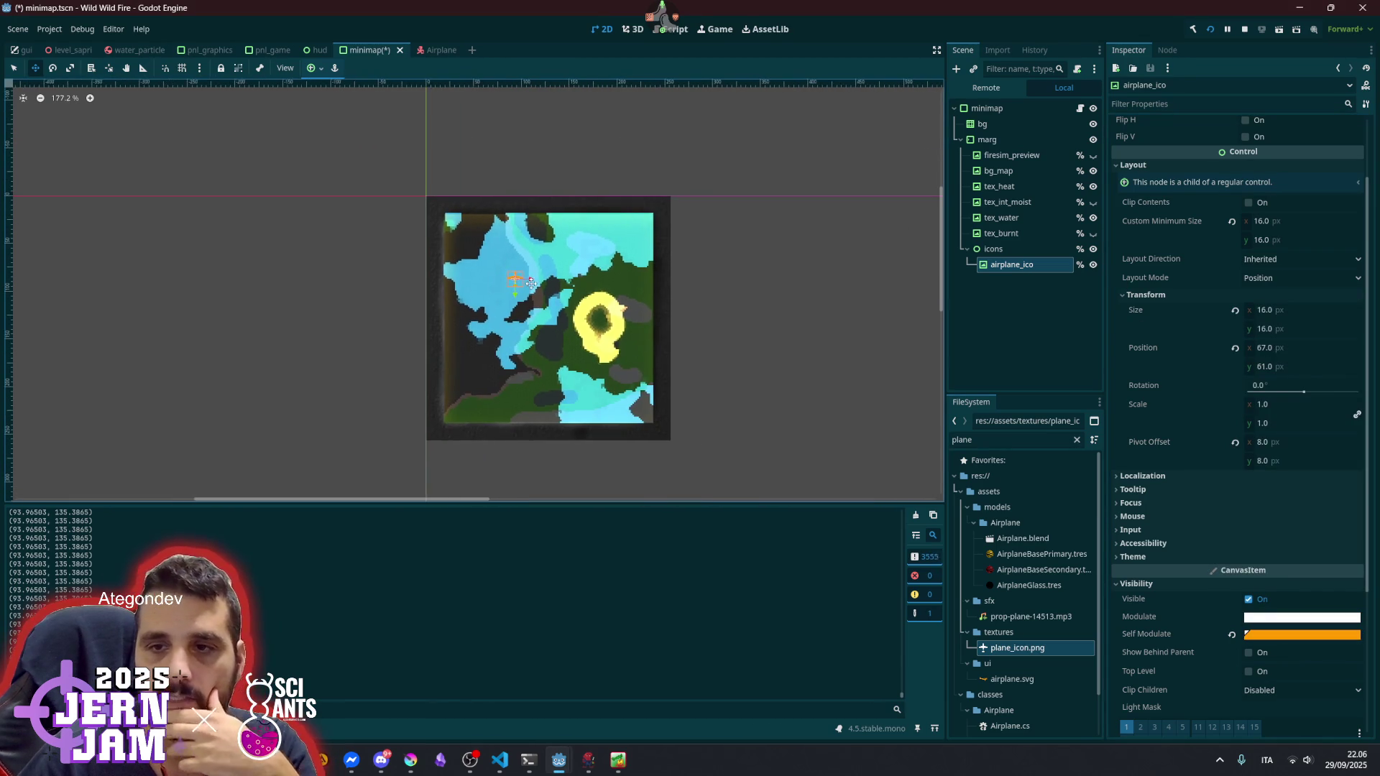
scroll(466, 258, up, 3)
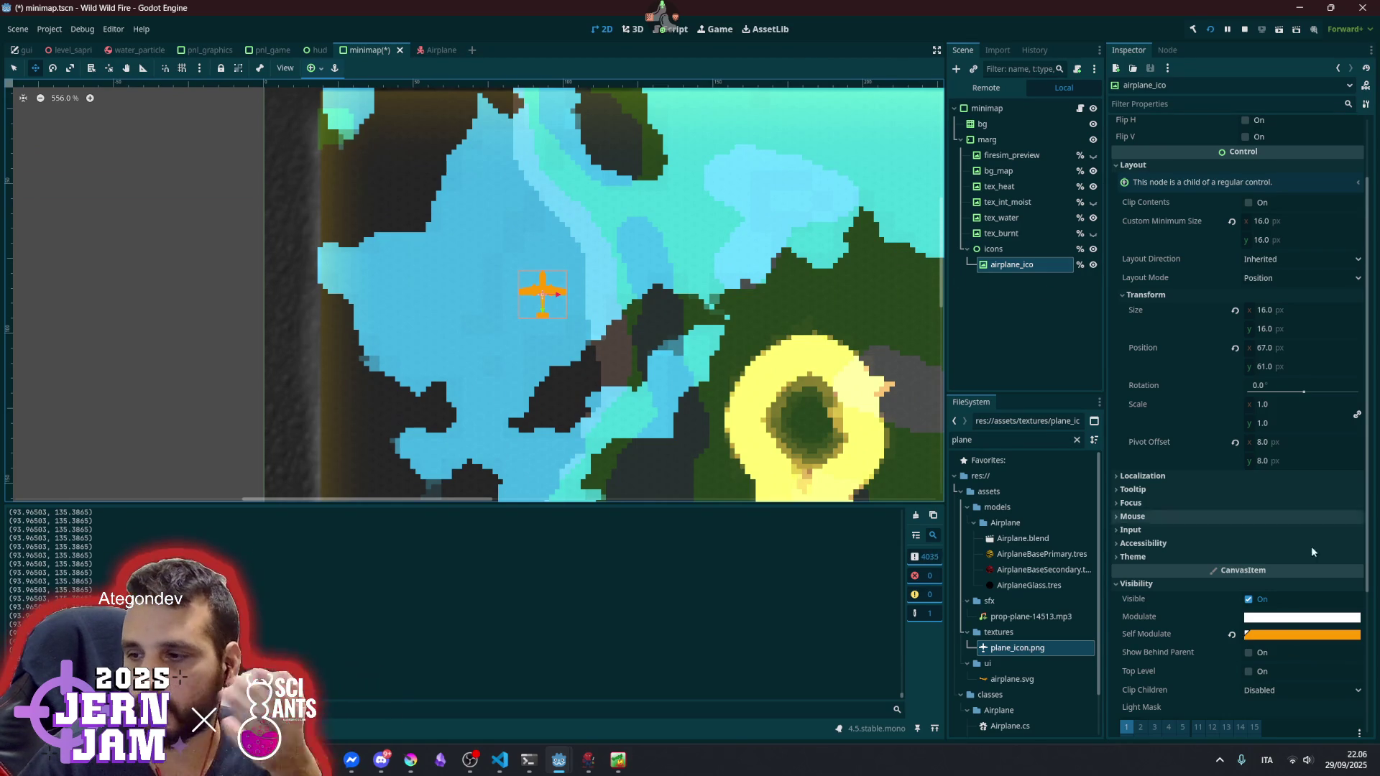
click(1231, 635)
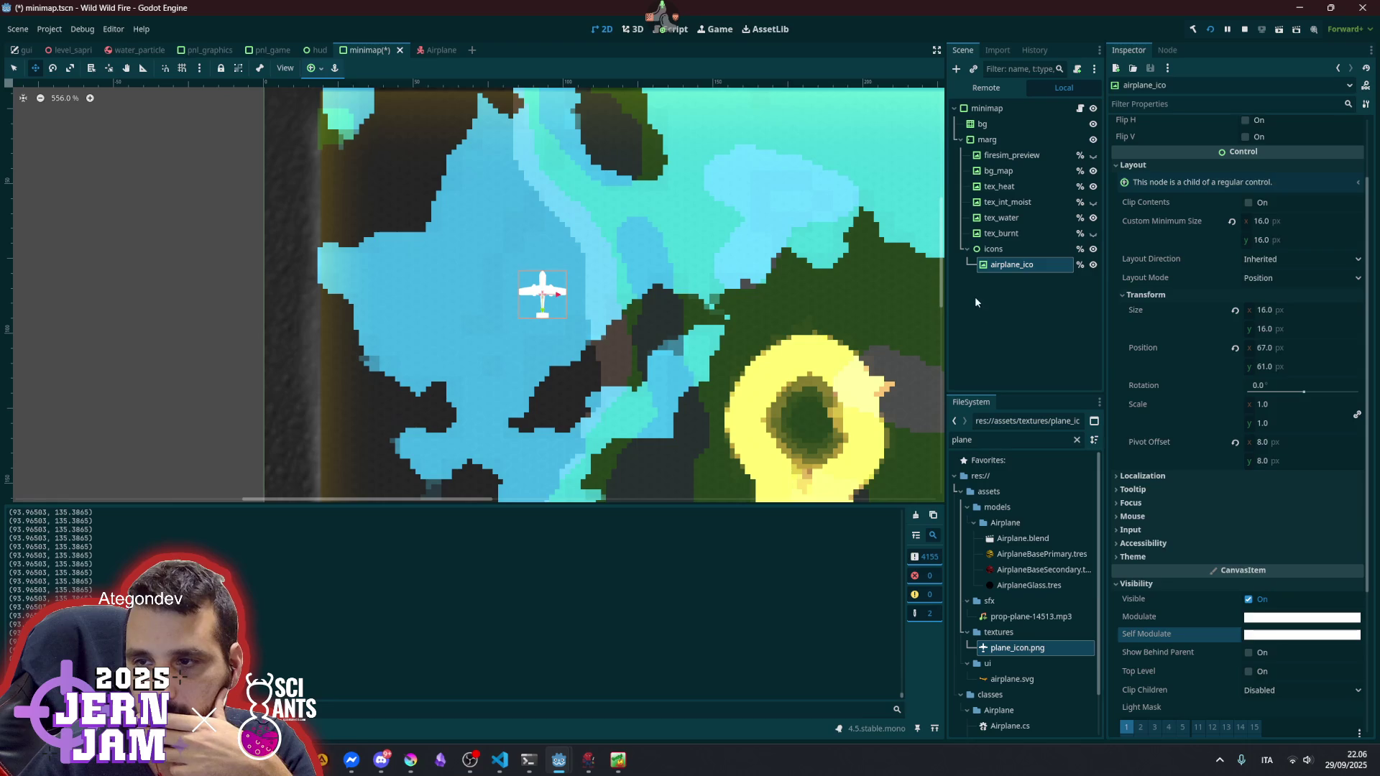
- Lower the alpha of airplane_ico's Self Modulate slightly to make it translucent
click(975, 296)
scroll(617, 281, down, 3)
scroll(431, 288, down, 2)
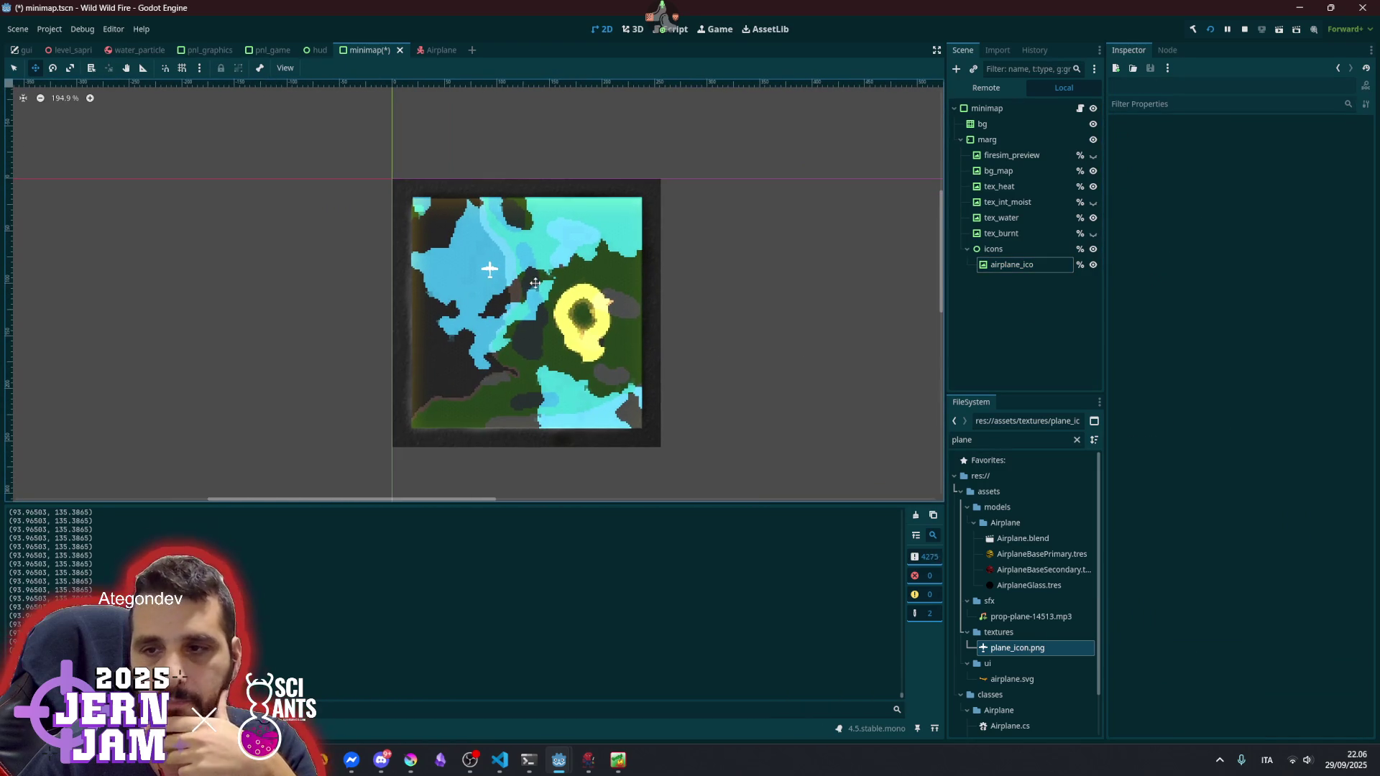
click(995, 267)
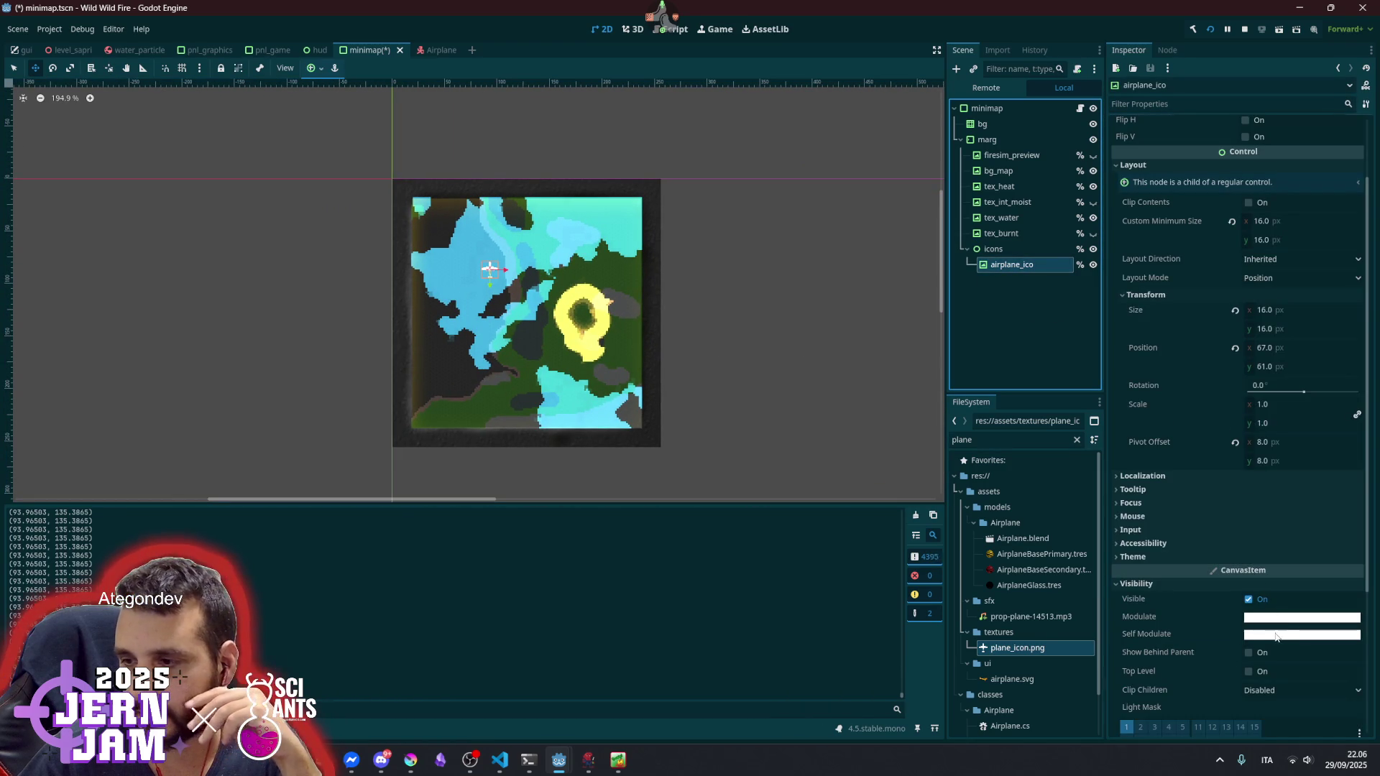
click(1302, 634)
drag(1272, 557, 1319, 562)
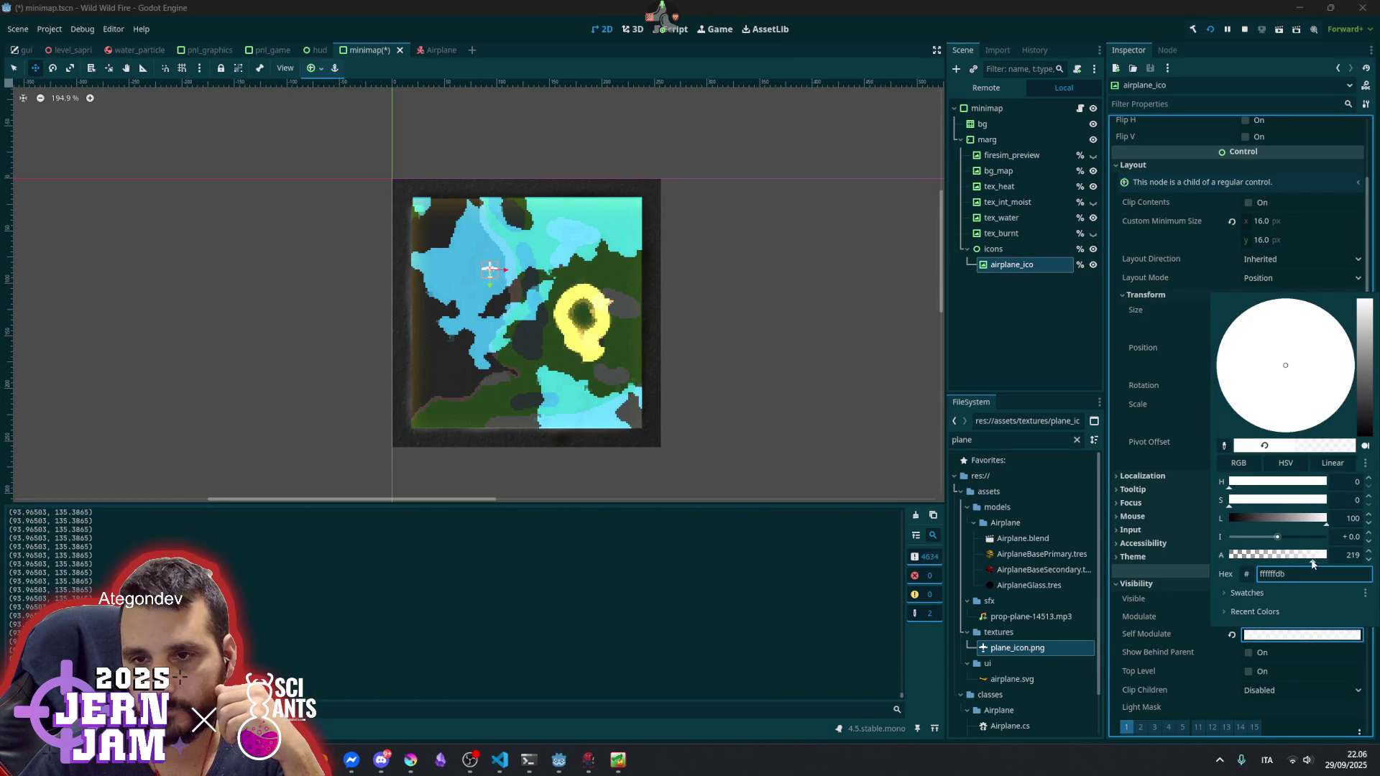
click(1050, 311)
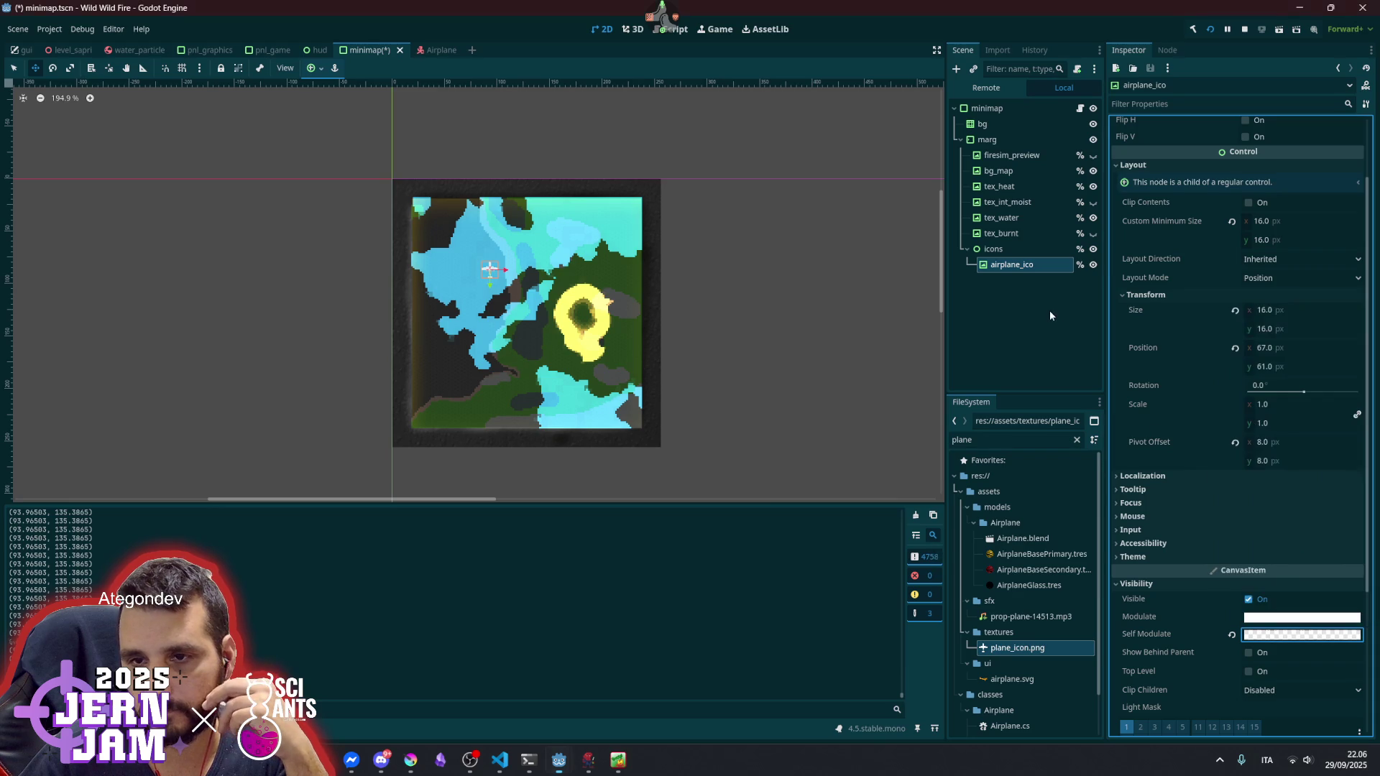
- Switch to Select mode, deselect on the canvas, and reselect airplane_ico in the scene tree
click(14, 67)
click(199, 259)
scroll(475, 299, up, 3)
scroll(476, 299, up, 3)
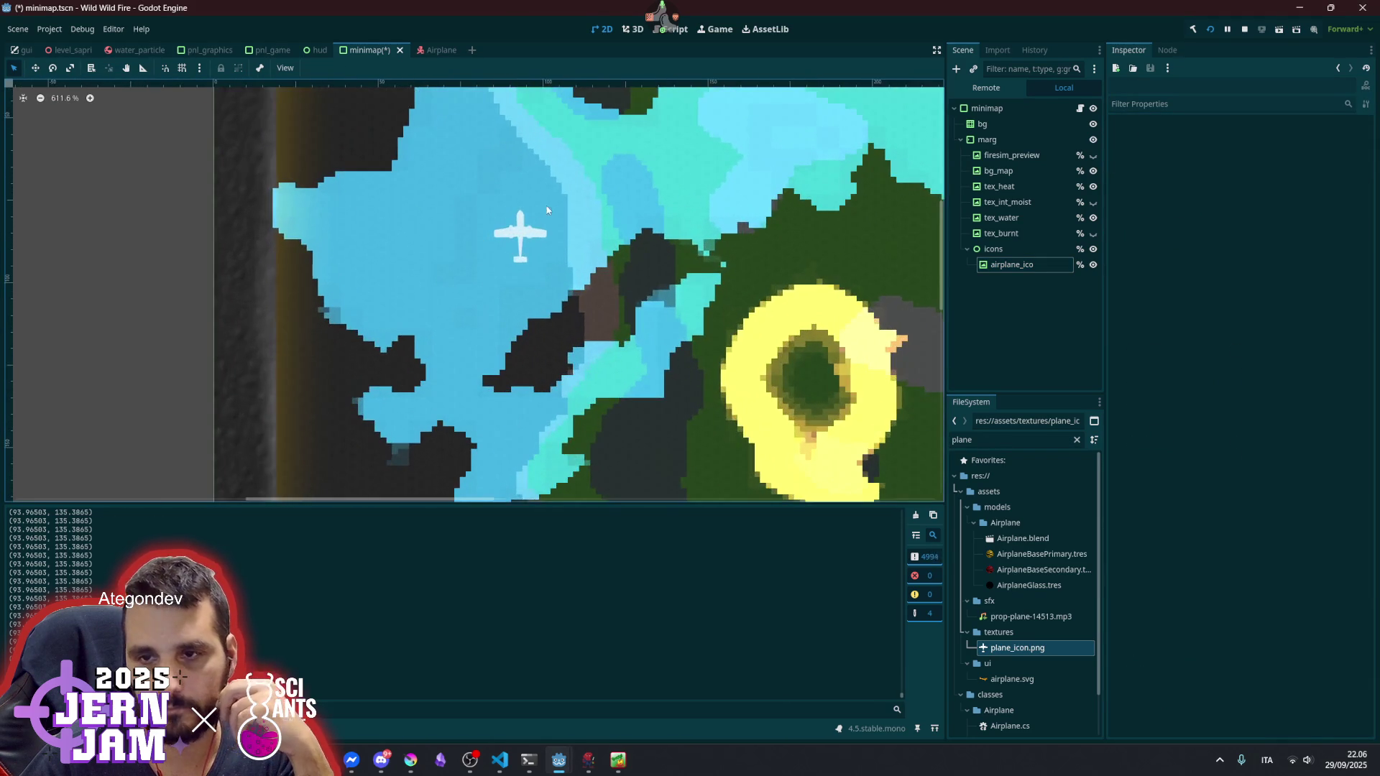
scroll(549, 243, down, 5)
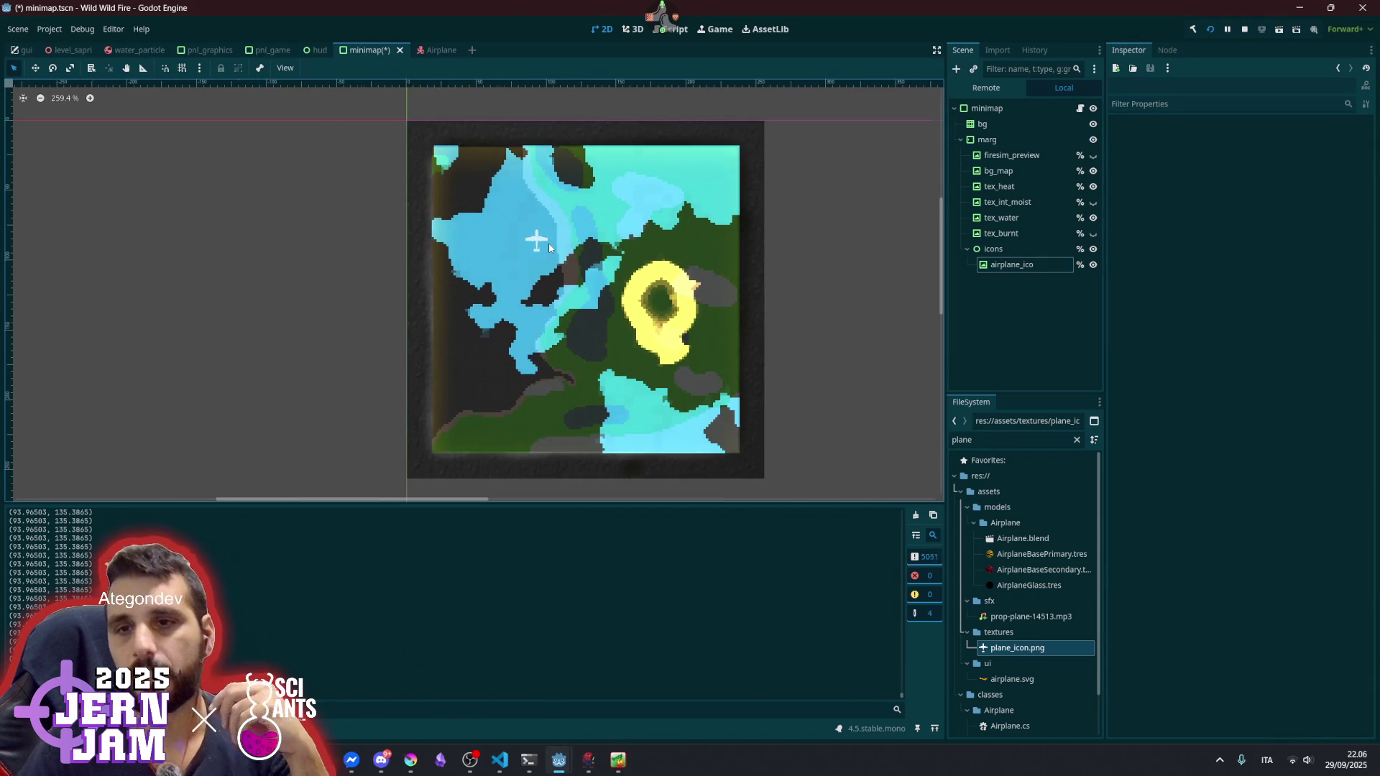
click(1011, 264)
scroll(567, 208, up, 5)
scroll(530, 311, up, 1)
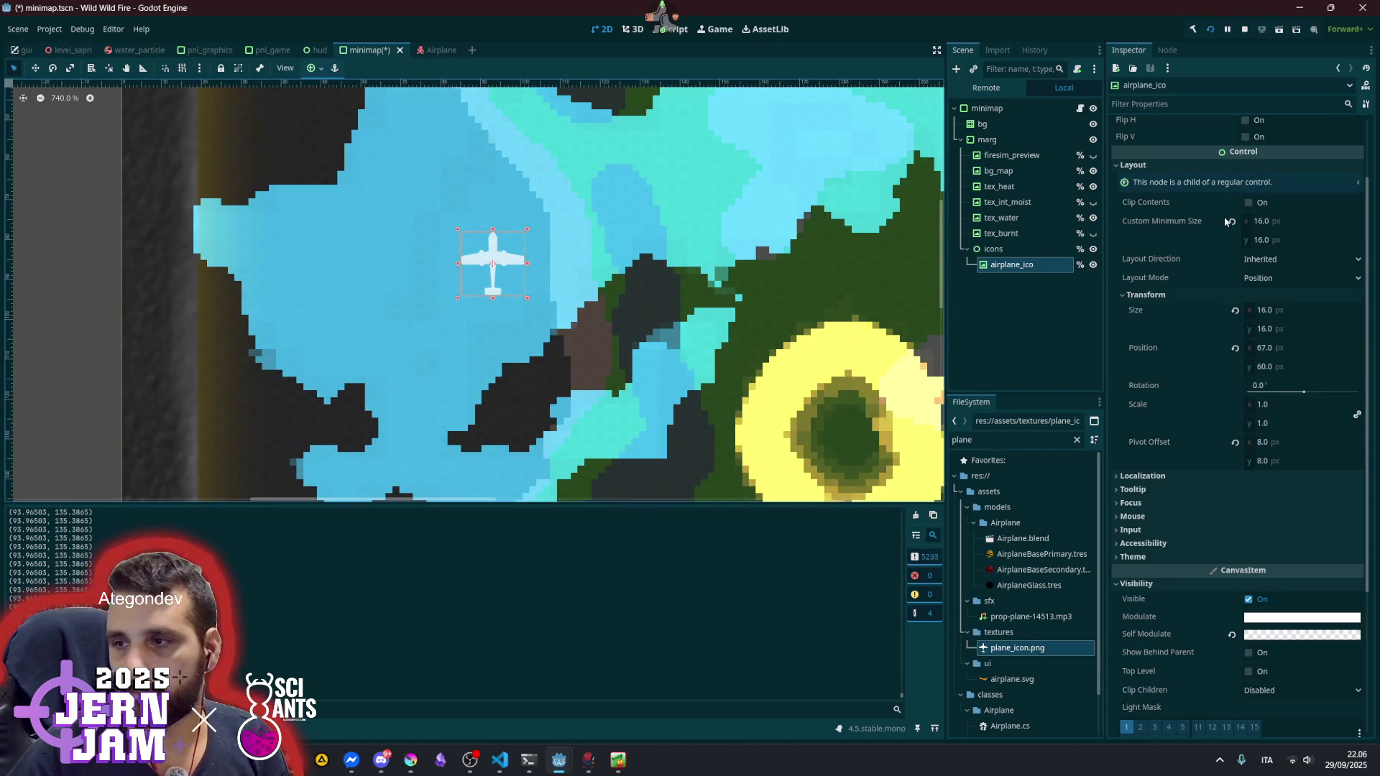
- Set airplane_ico's Custom Minimum Size to 8 × 8 and begin editing Size x
click(1279, 221)
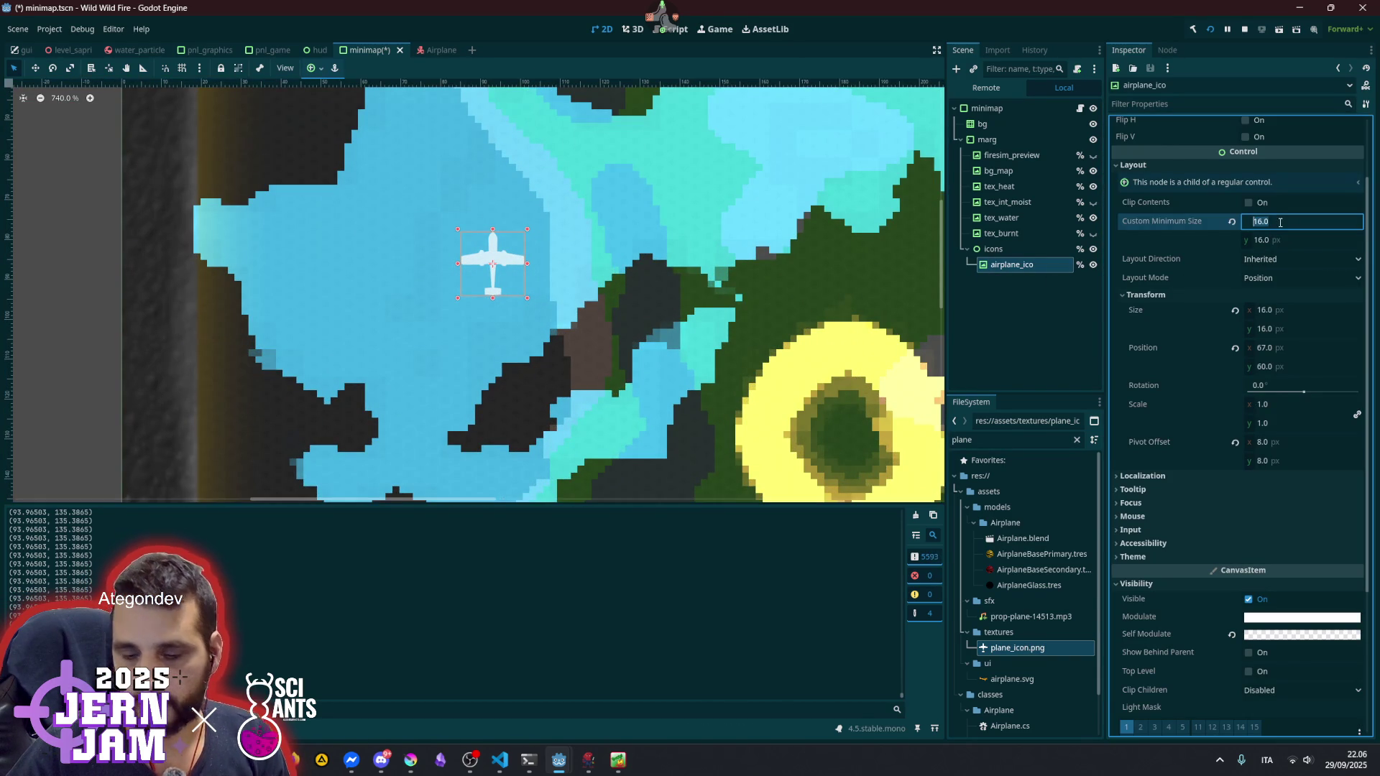
text(8)
key(Tab)
text(8)
text(8)
key(Return)
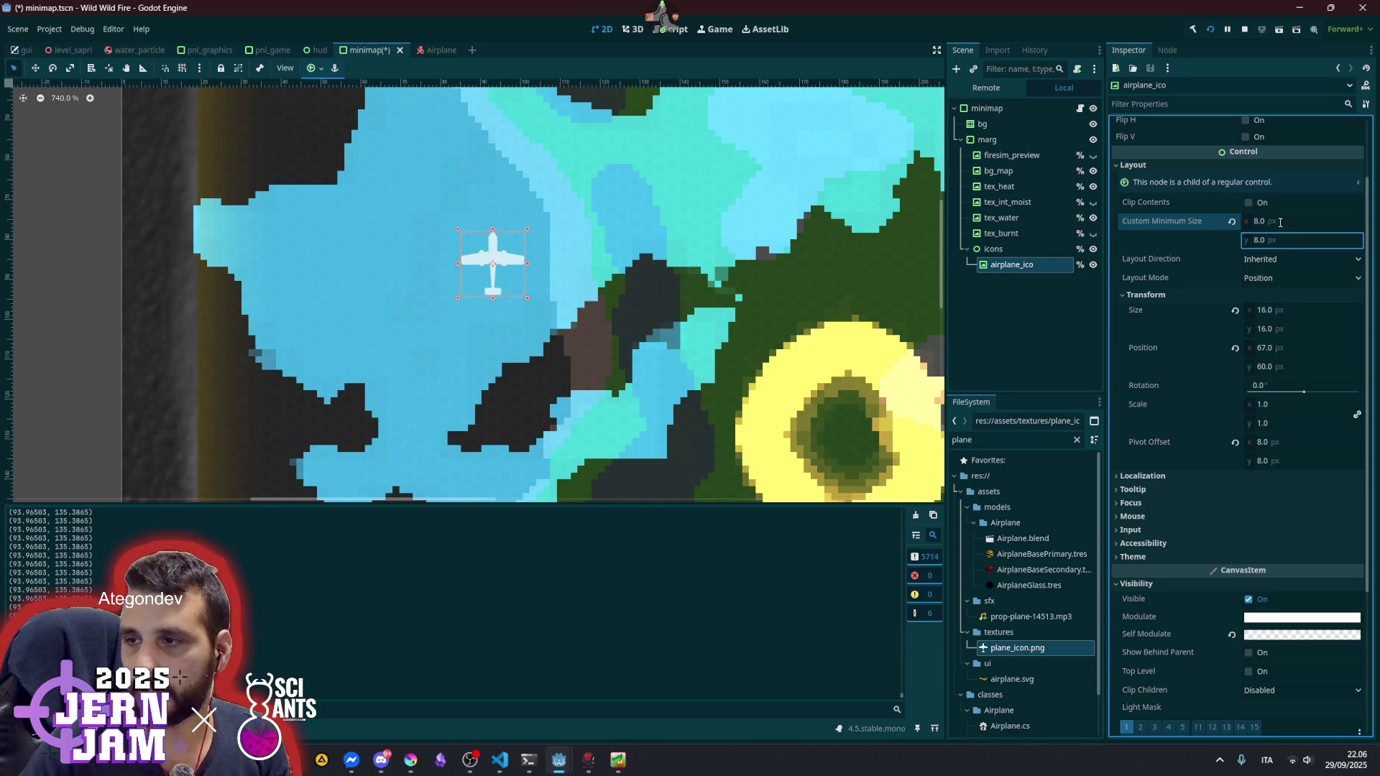
click(1308, 314)
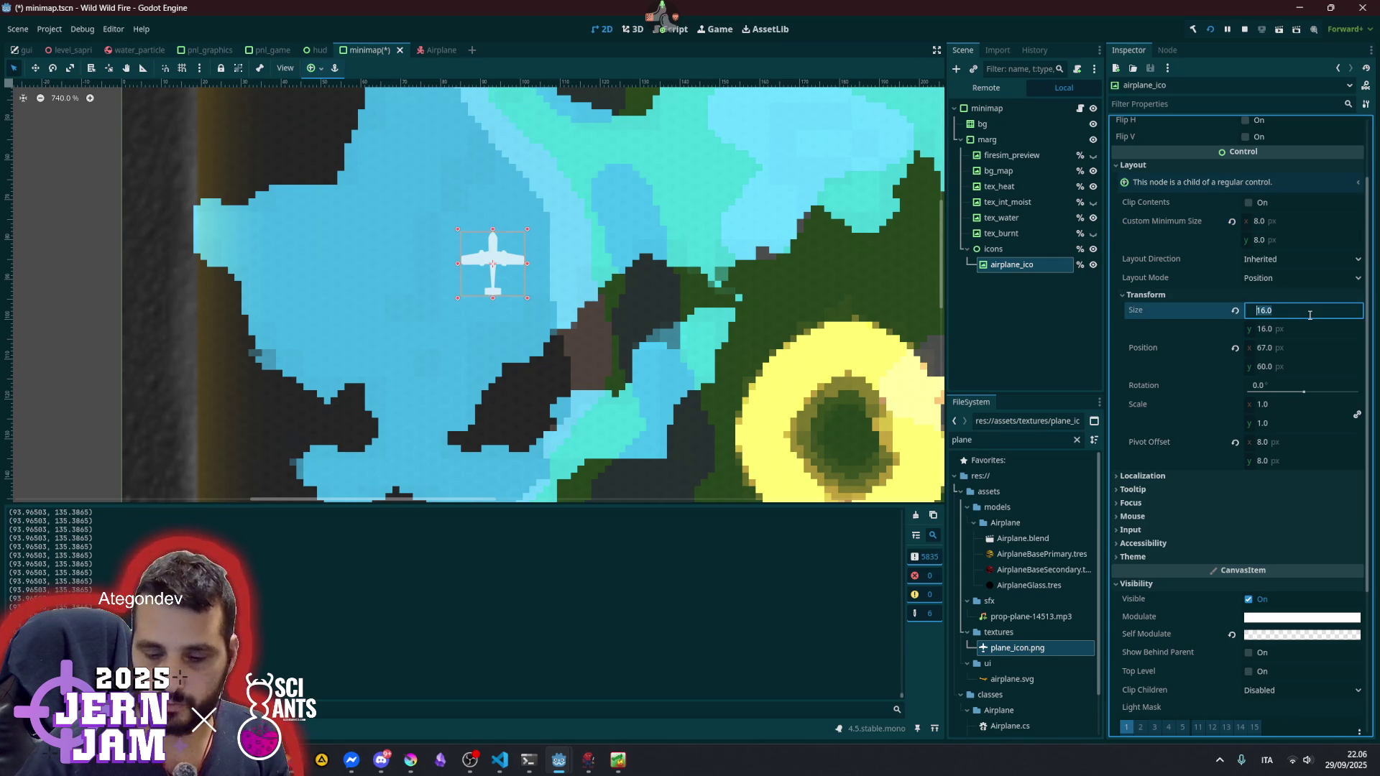